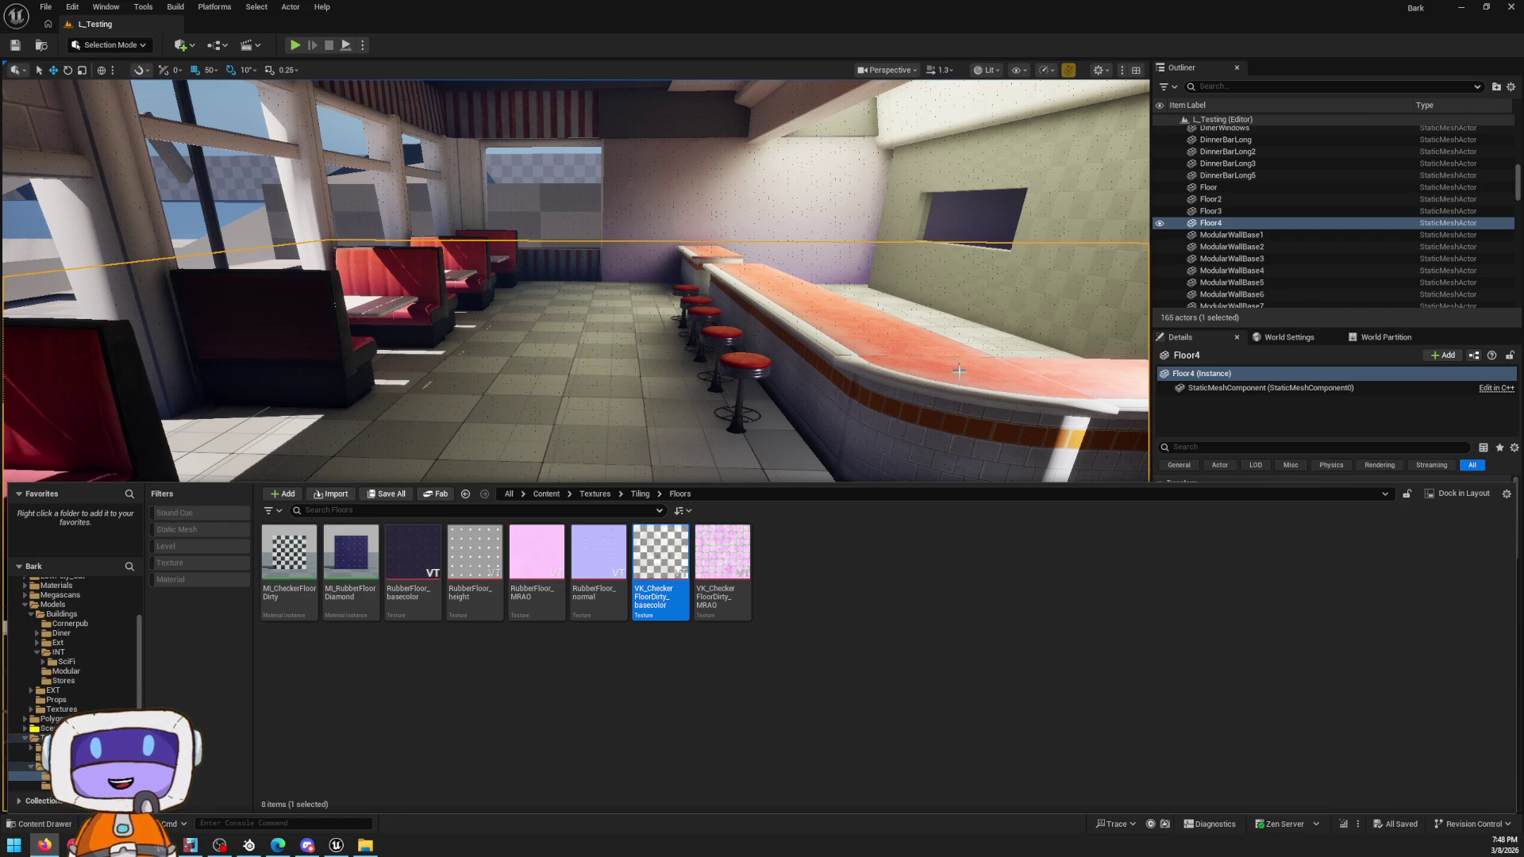
Step: Select the curved DinerBarCorner mesh and open its MI_Diner_Inst material instance
left_click(982, 392)
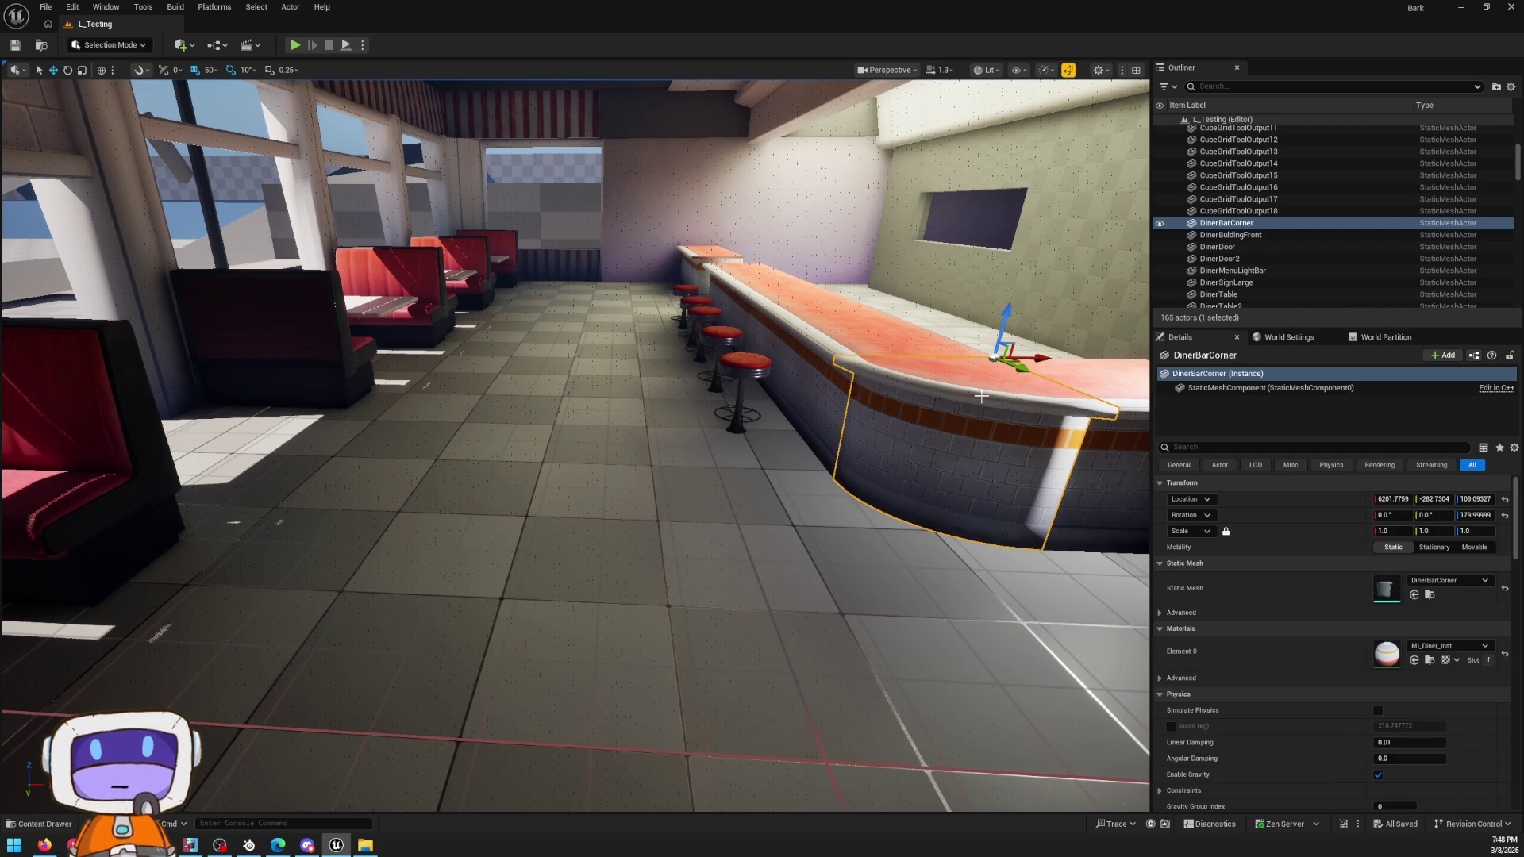
double_click(1385, 655)
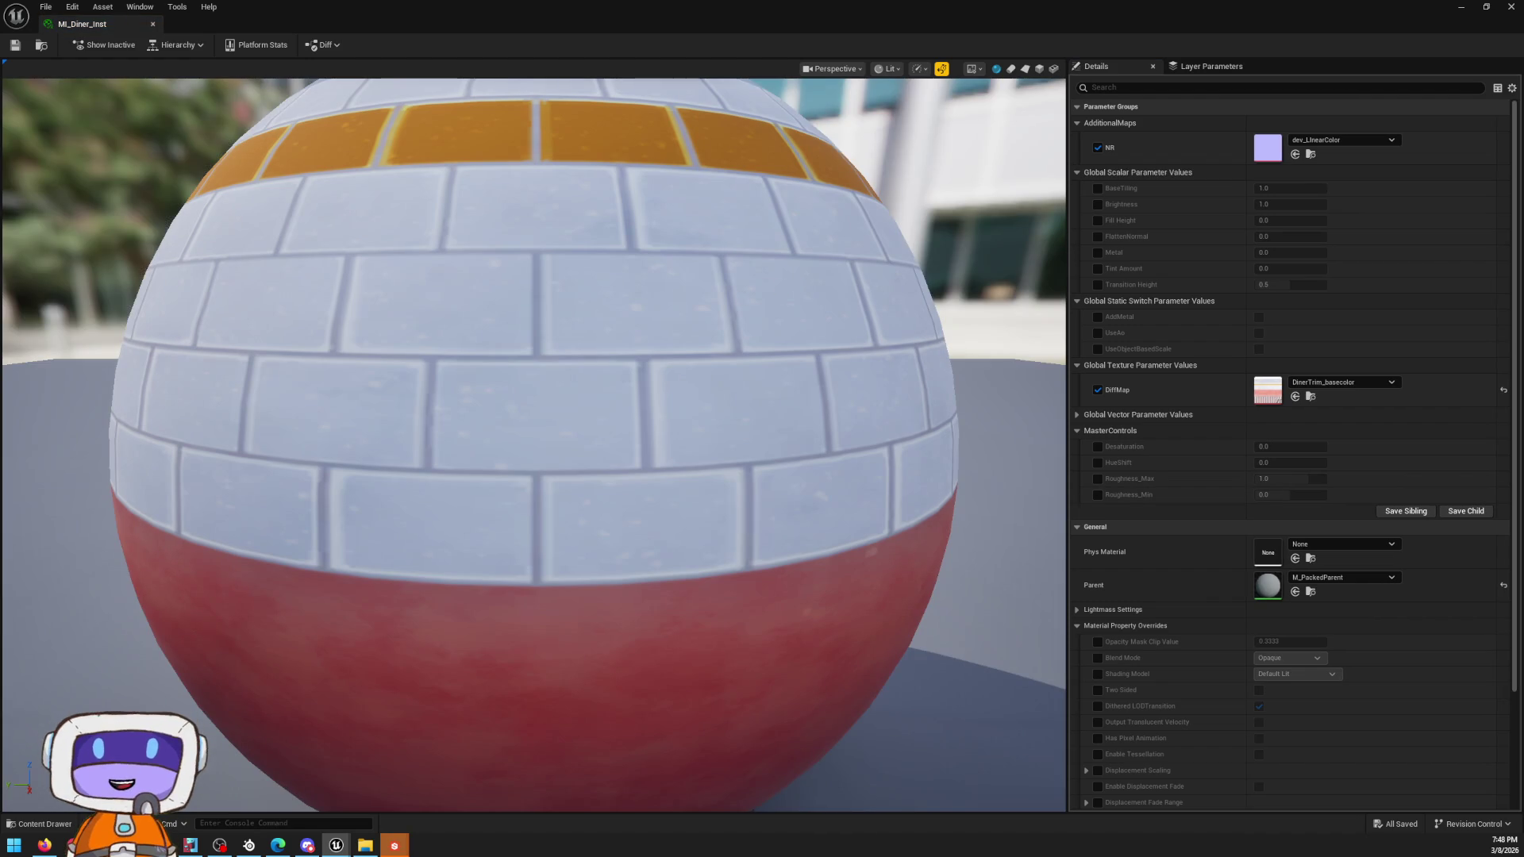
scroll(755, 303, "down", 5)
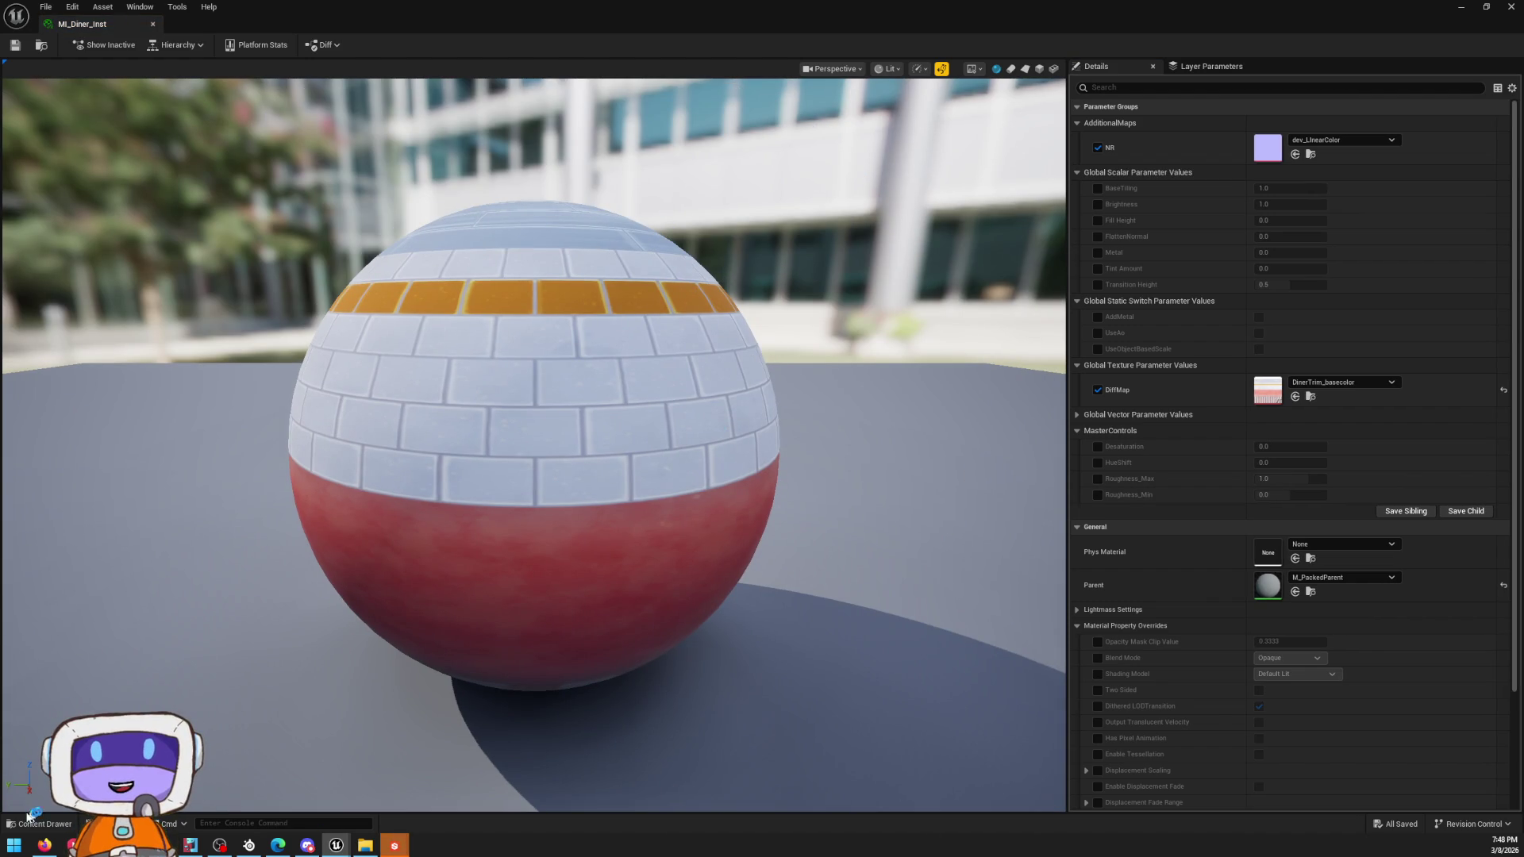
Step: Preview MI_Diner_Inst on a box mesh and turn it to face the wall
left_click(1023, 69)
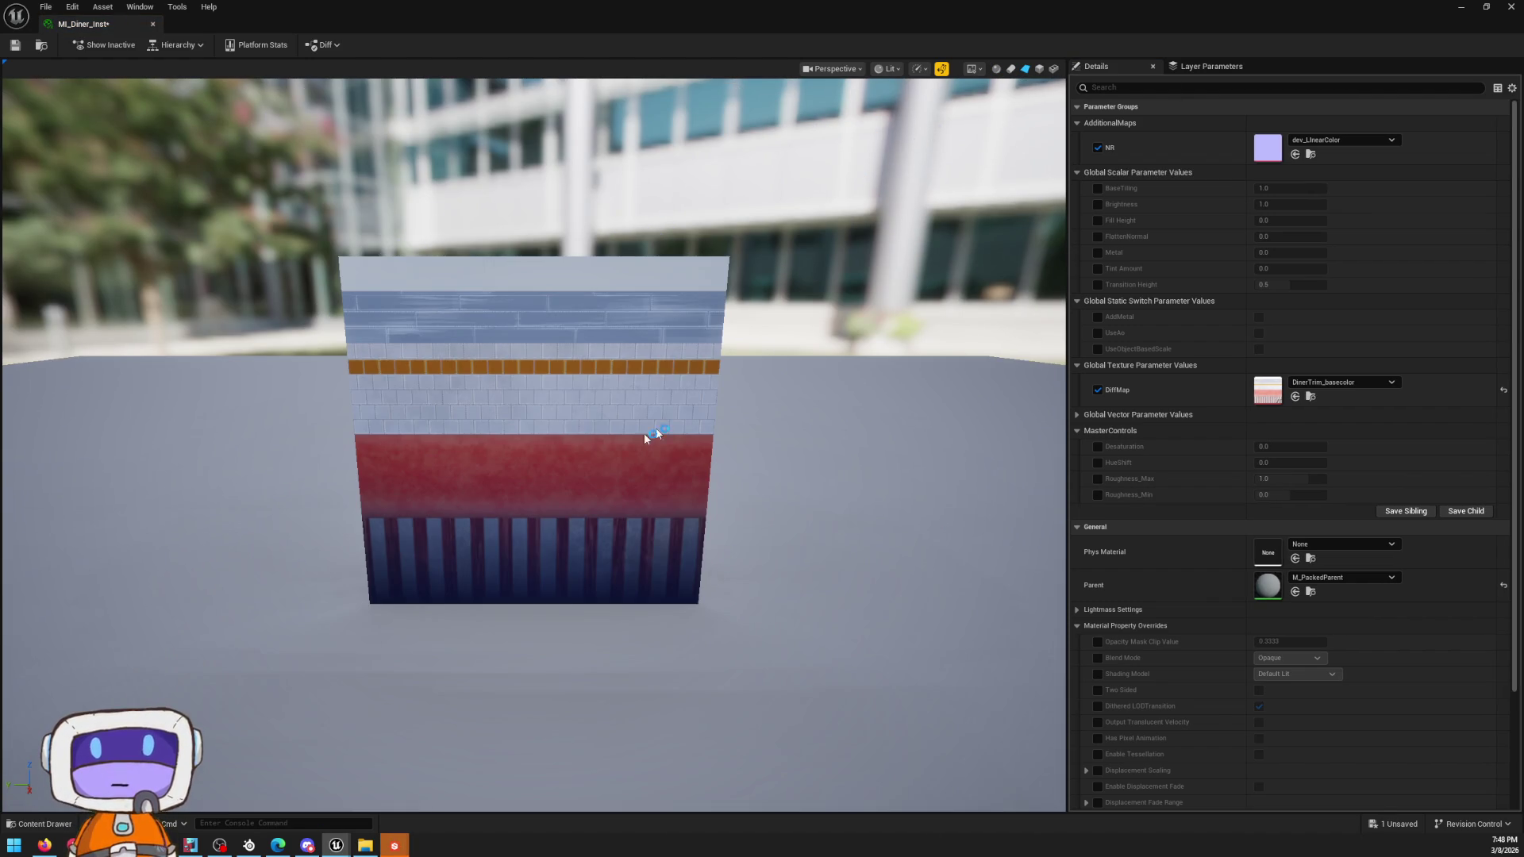
scroll(699, 398, "up", 3)
mouse_move(698, 399)
left_mouse_down()
mouse_move(501, 394)
mouse_move(623, 446)
left_mouse_up()
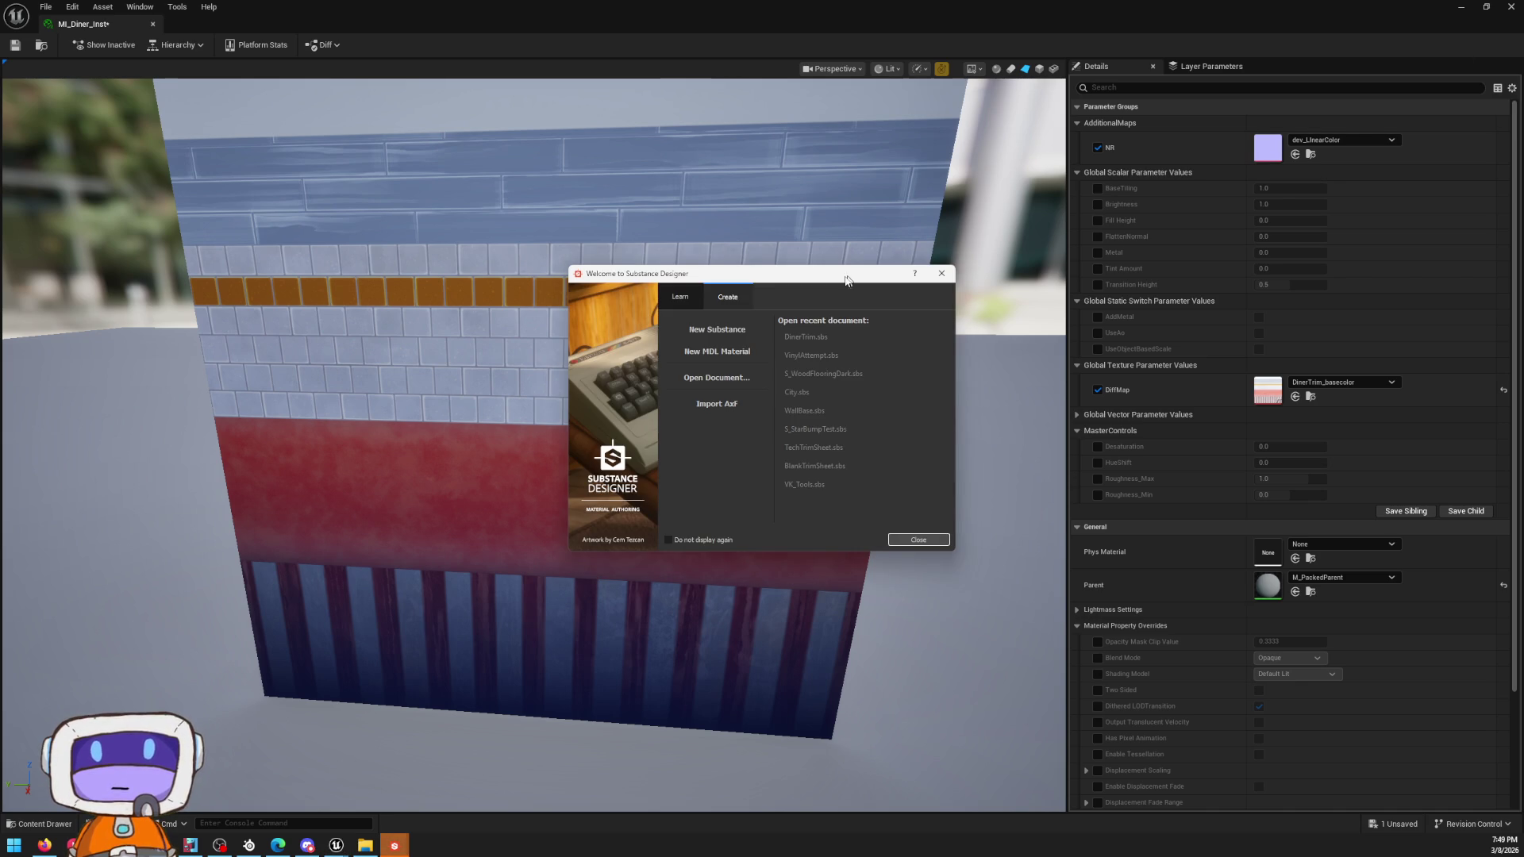
Step: Attempt to reopen DinerTrim.sbs, answer No to the Package not Found prompt, and close the welcome window
left_click(821, 338)
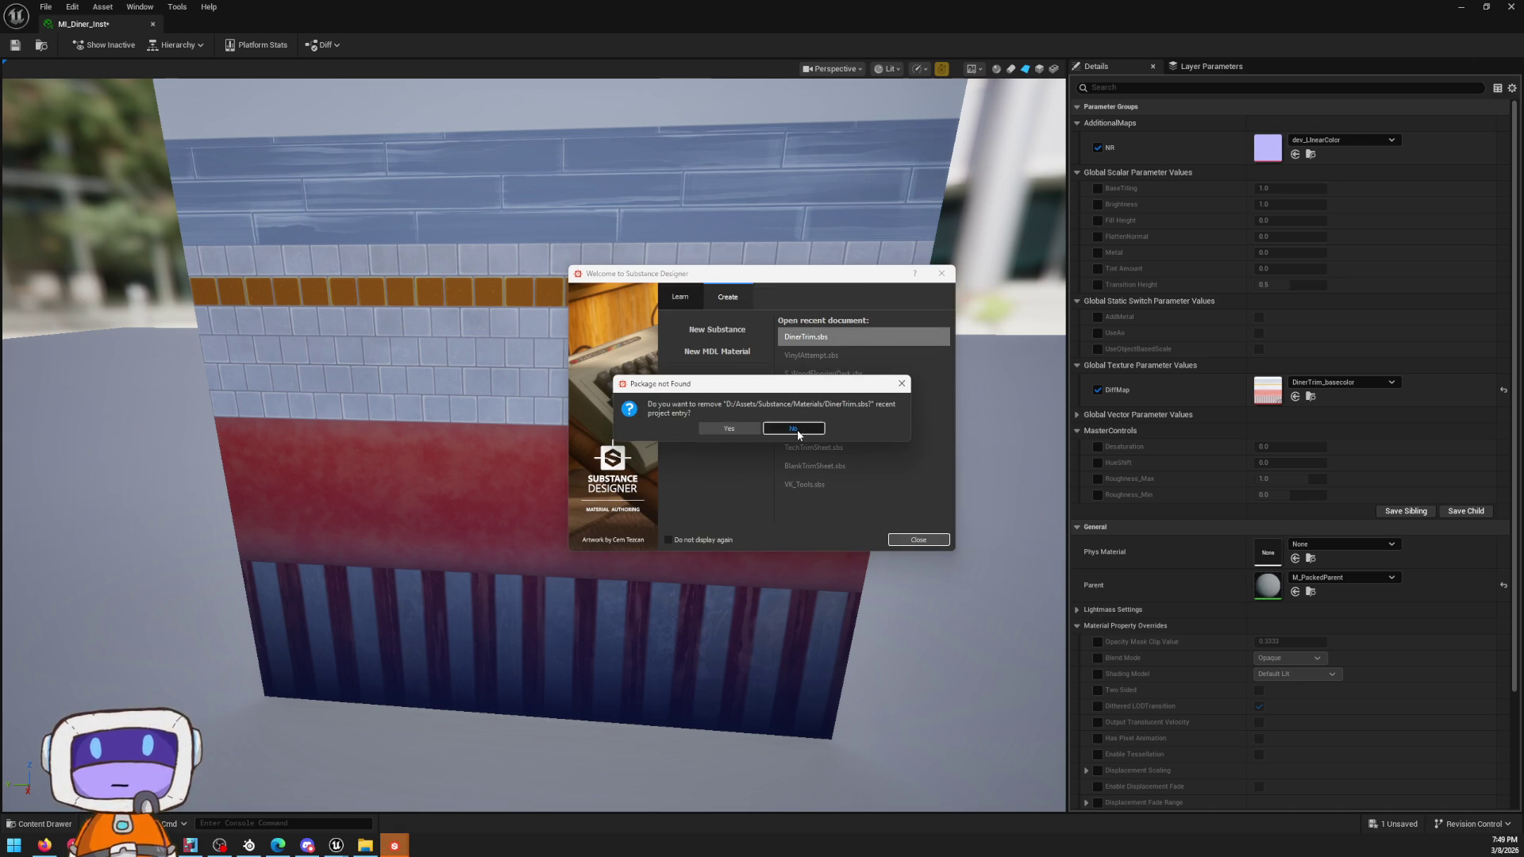
left_click(796, 431)
left_click(940, 275)
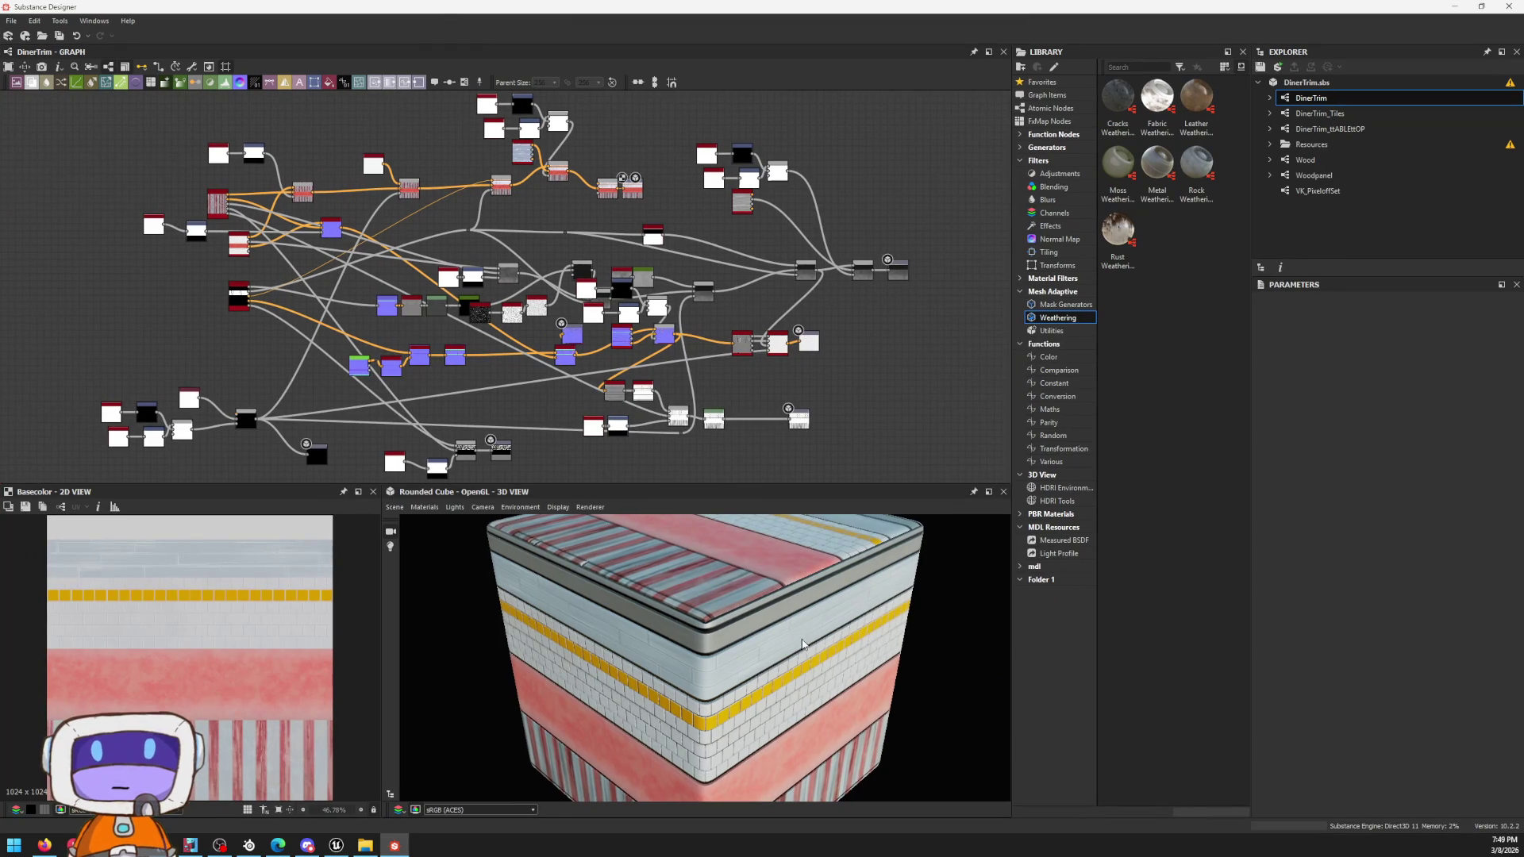
scroll(833, 561, "up", 3)
scroll(833, 561, "up", 3)
scroll(833, 561, "up", 2)
Step: Orbit the cube preview, move Substance Designer aside and reopen MI_Diner_Inst
mouse_move(834, 561)
left_mouse_down()
mouse_move(801, 577)
mouse_move(786, 641)
mouse_move(802, 5)
left_mouse_up()
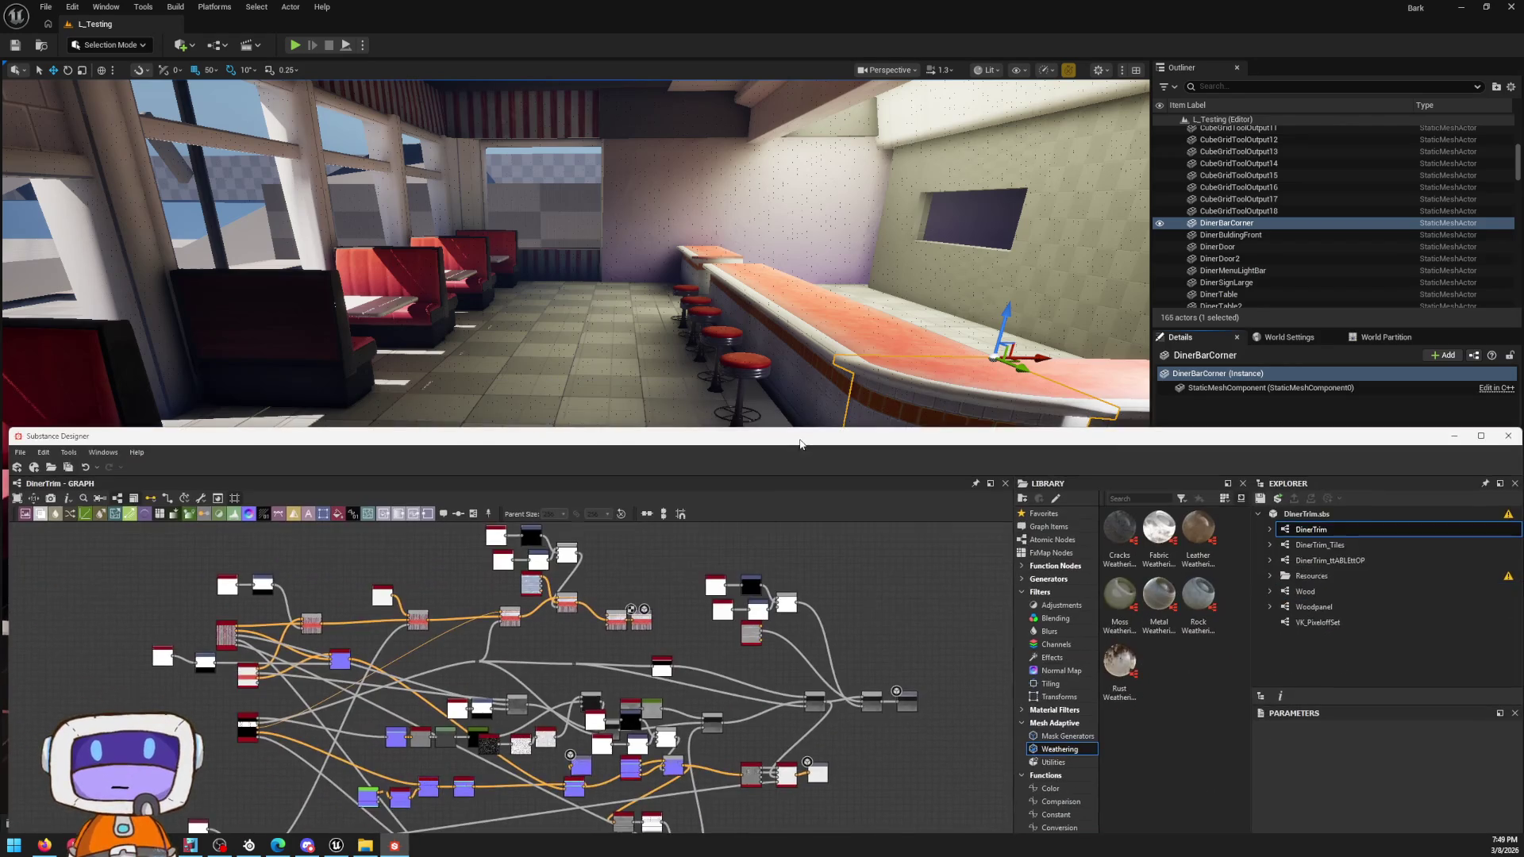
left_click_drag(802, 5, 1367, 692)
double_click(1387, 653)
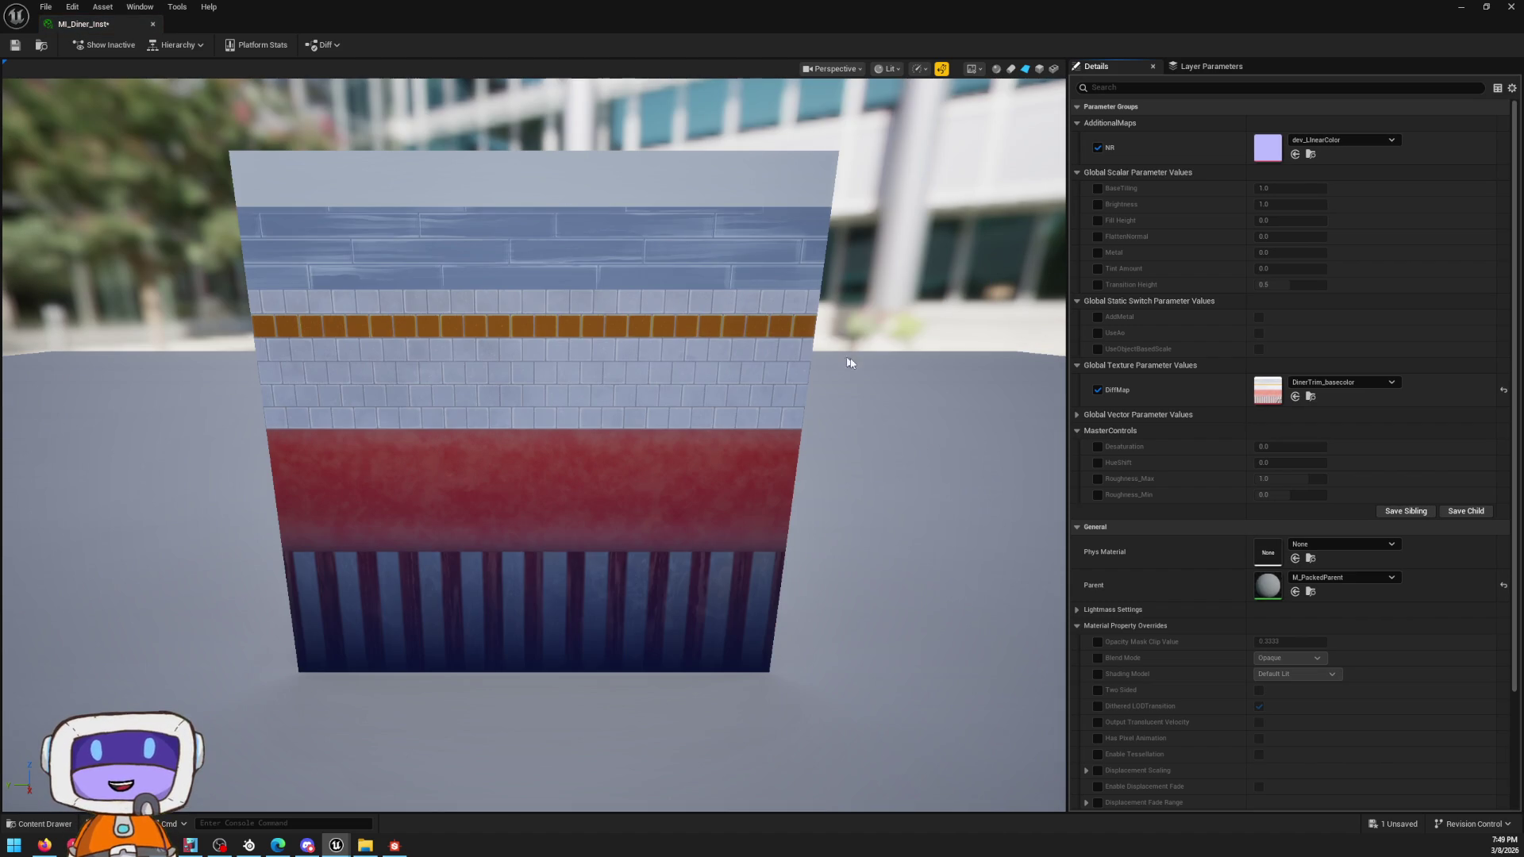
Step: Enable the Metal override, reset it to 0.0, and bring Substance Designer back into view
left_click(1097, 253)
mouse_move(1285, 253)
left_mouse_down()
mouse_move(1369, 253)
mouse_move(1480, 323)
left_mouse_up()
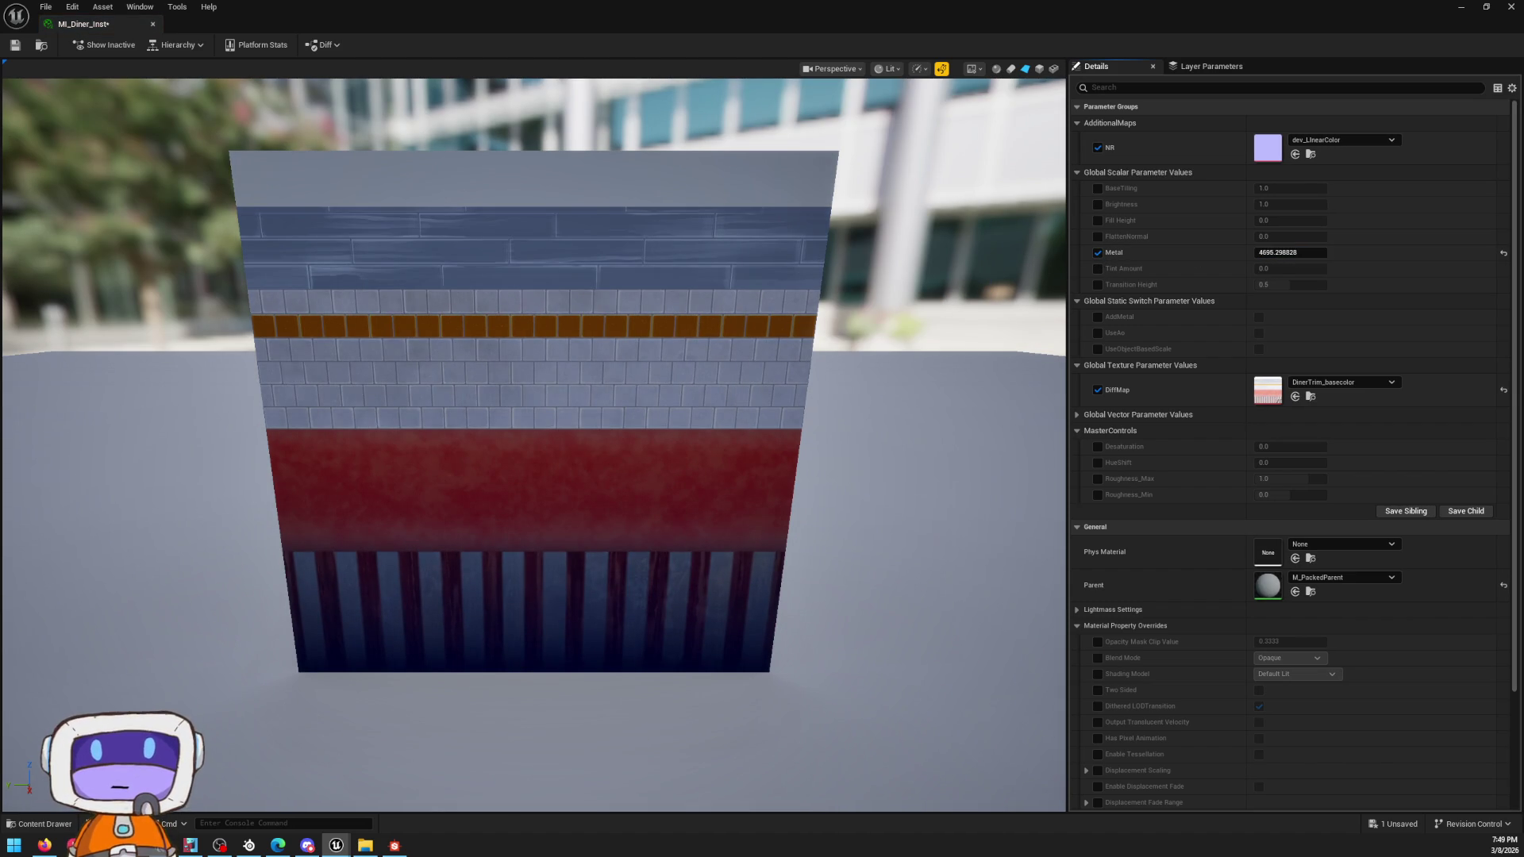
left_click(1503, 253)
scroll(622, 442, "up", 5)
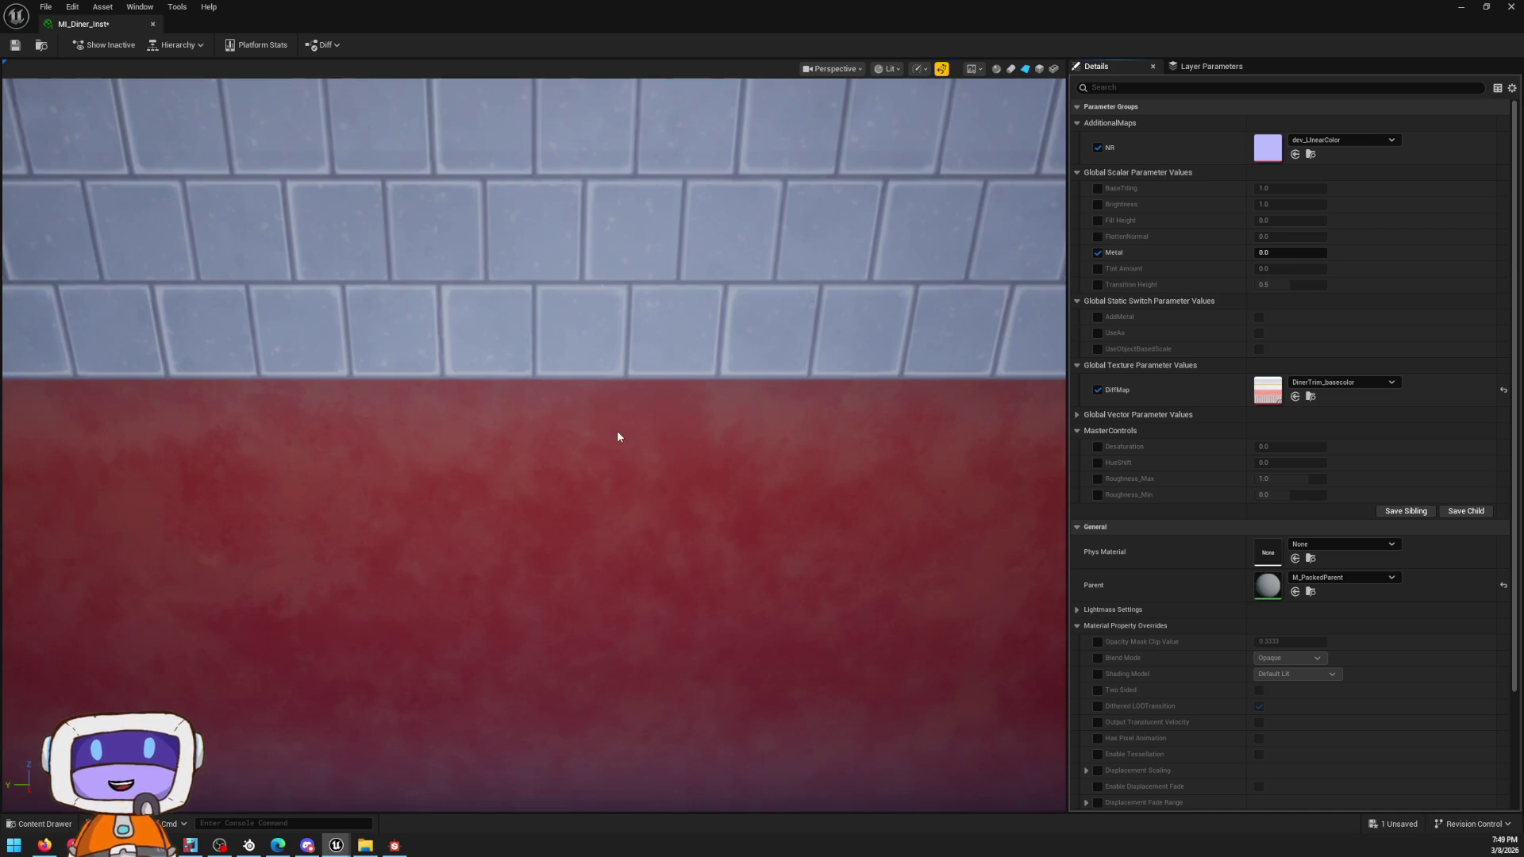
scroll(875, 358, "down", 5)
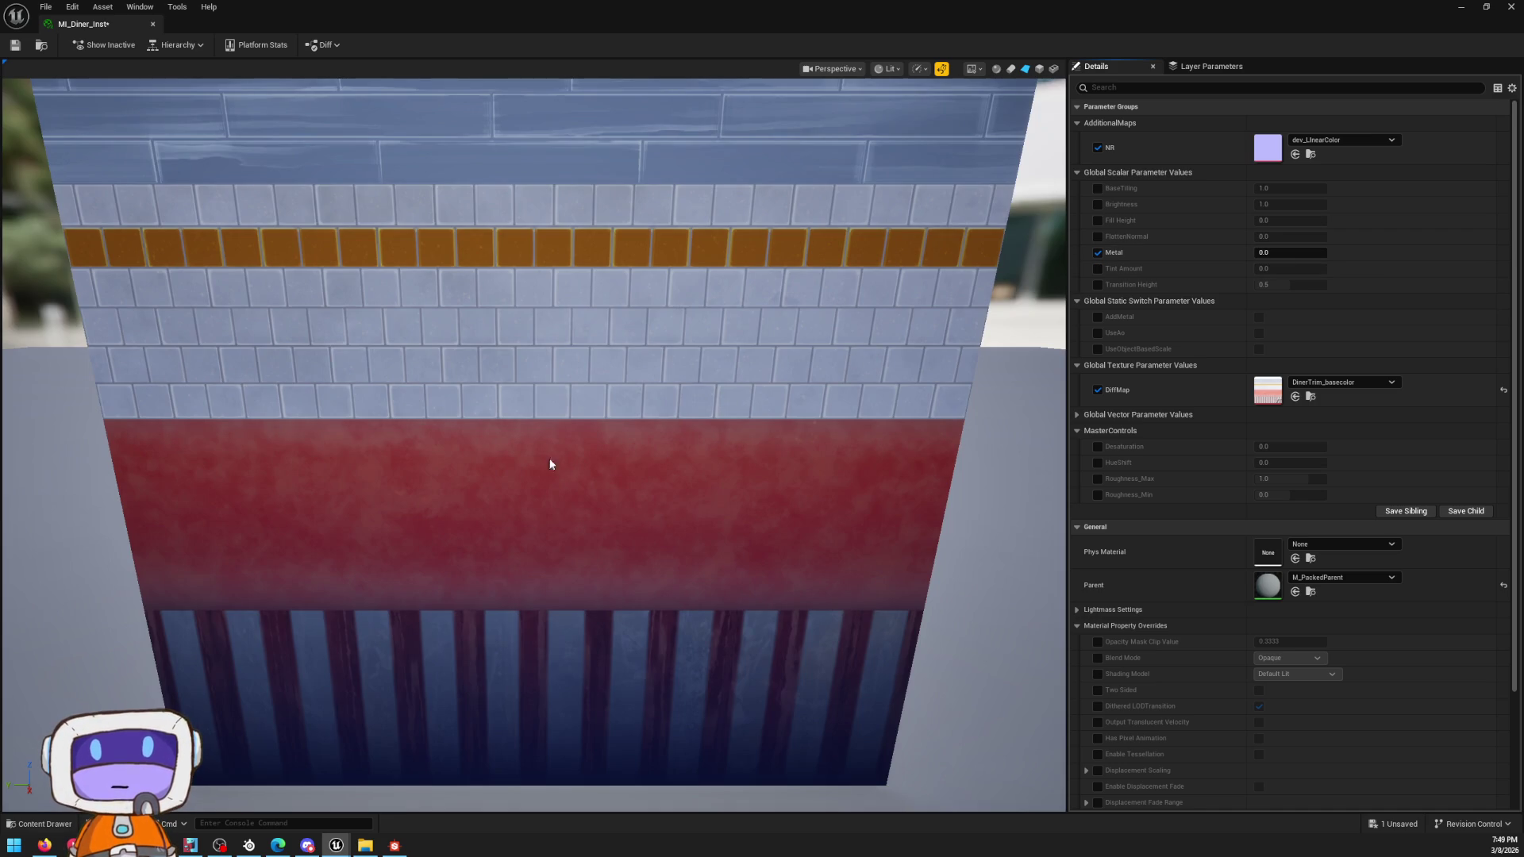
key("alt+Tab")
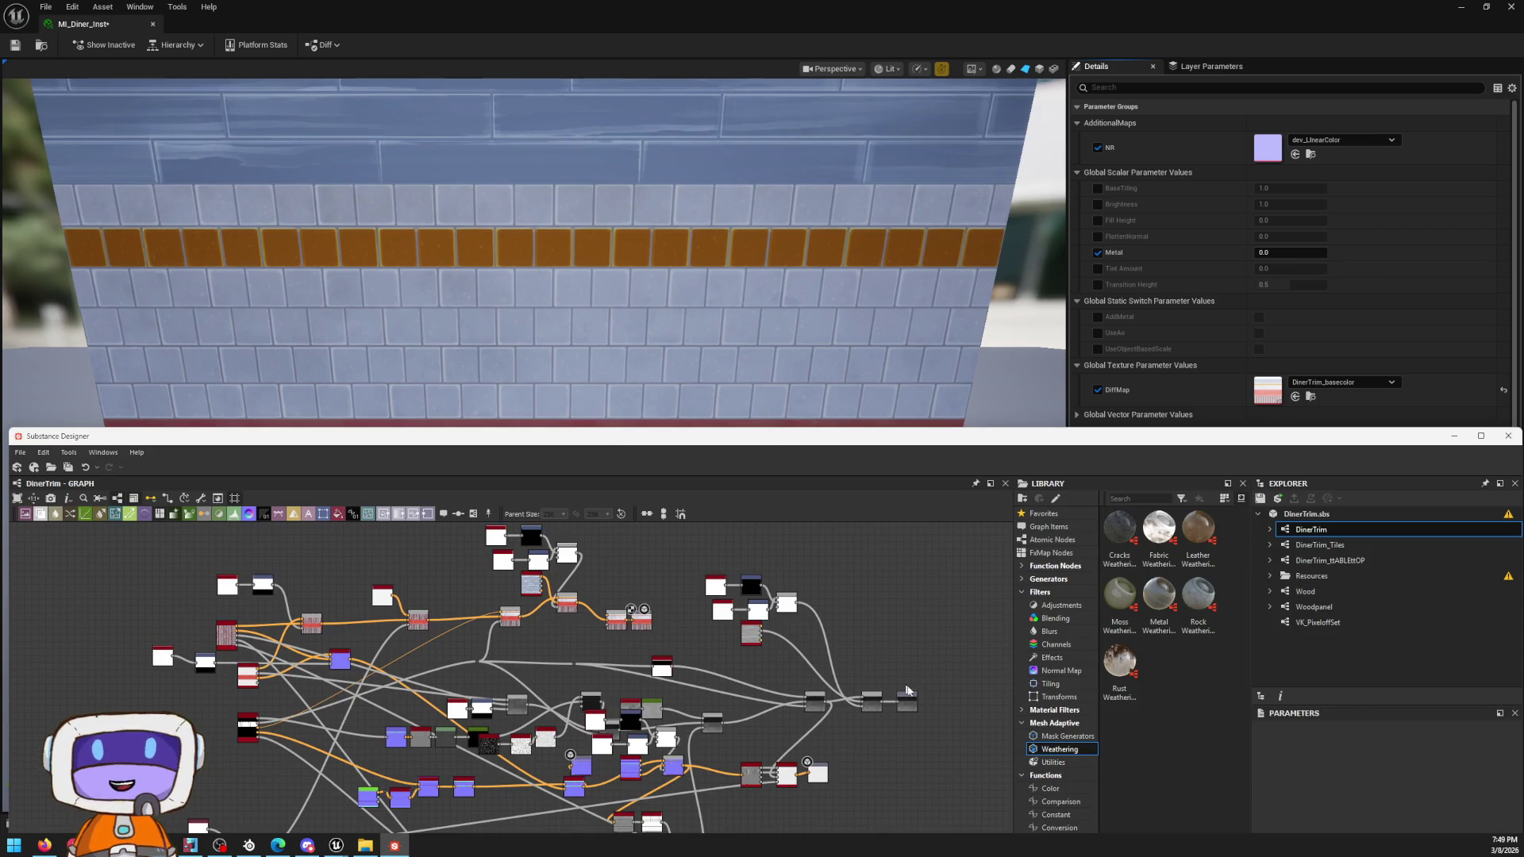
Step: Select the roughness output and maximize Substance Designer to center the roughness nodes
left_click(907, 700)
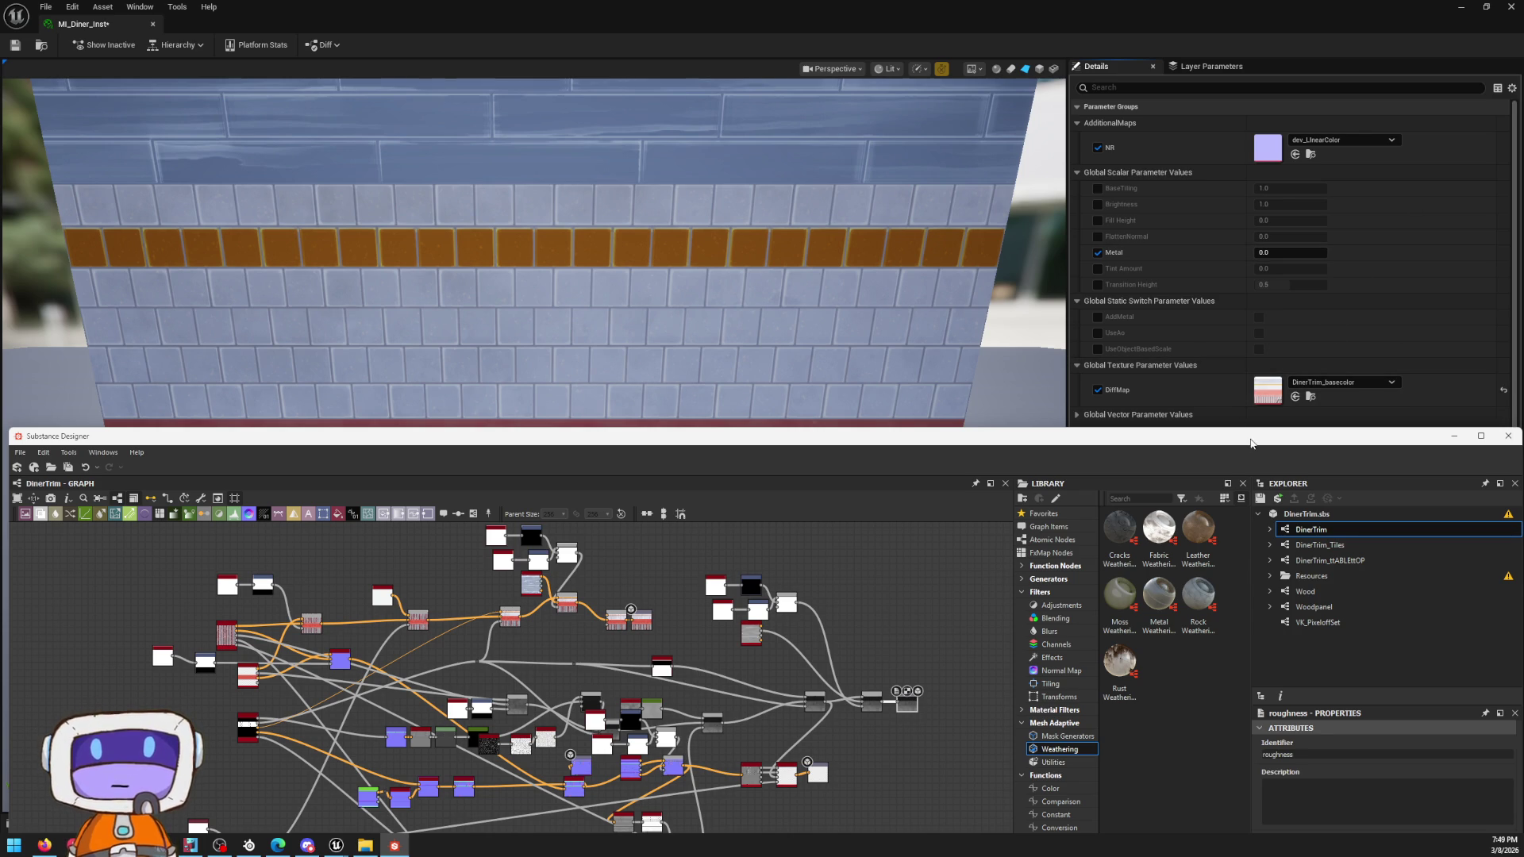
double_click(1250, 442)
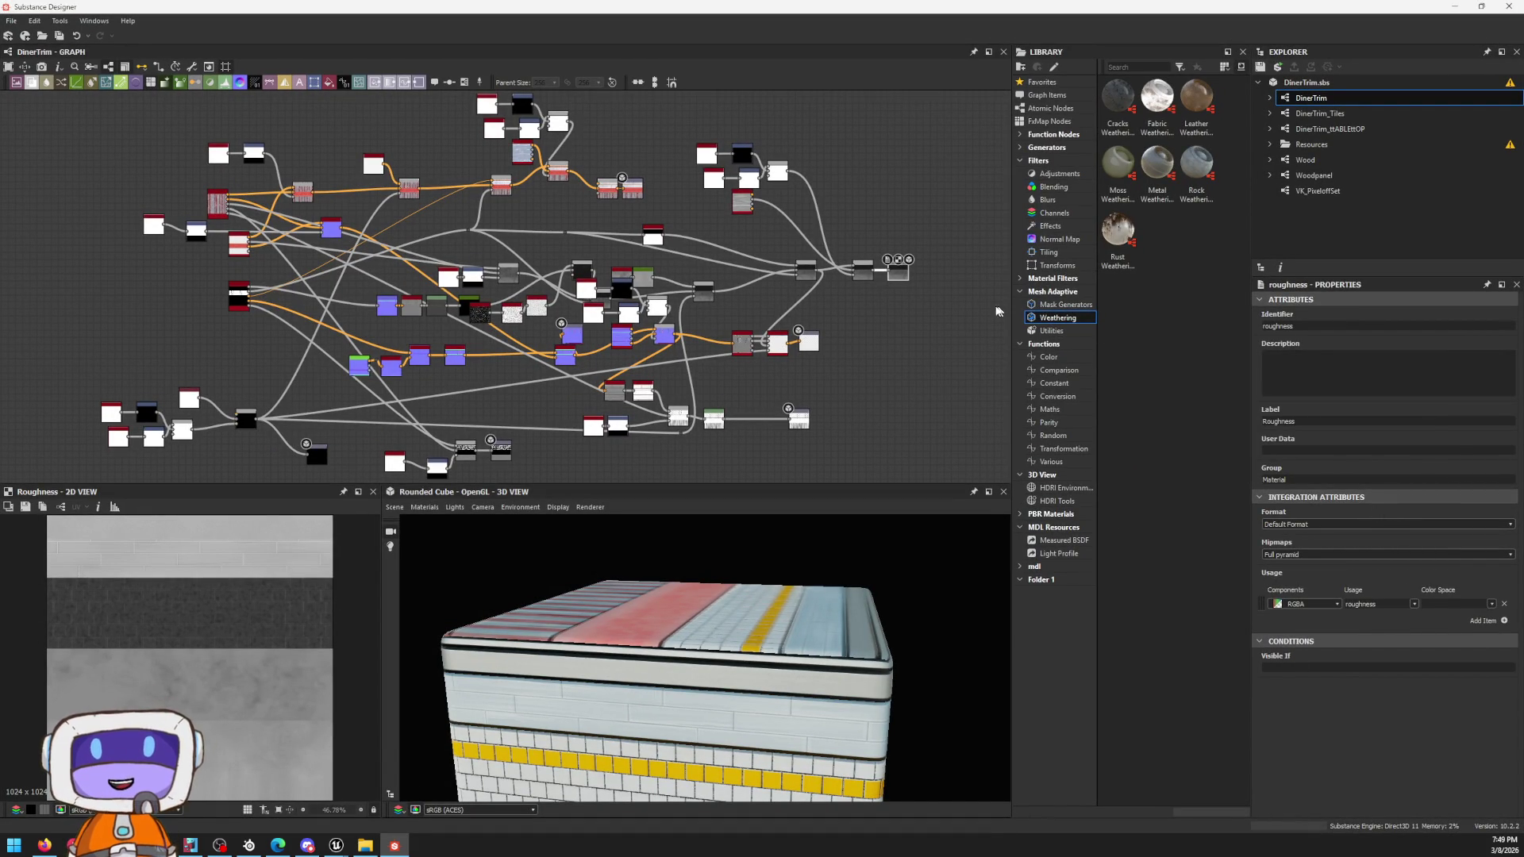
scroll(864, 272, "up", 3)
scroll(863, 272, "up", 2)
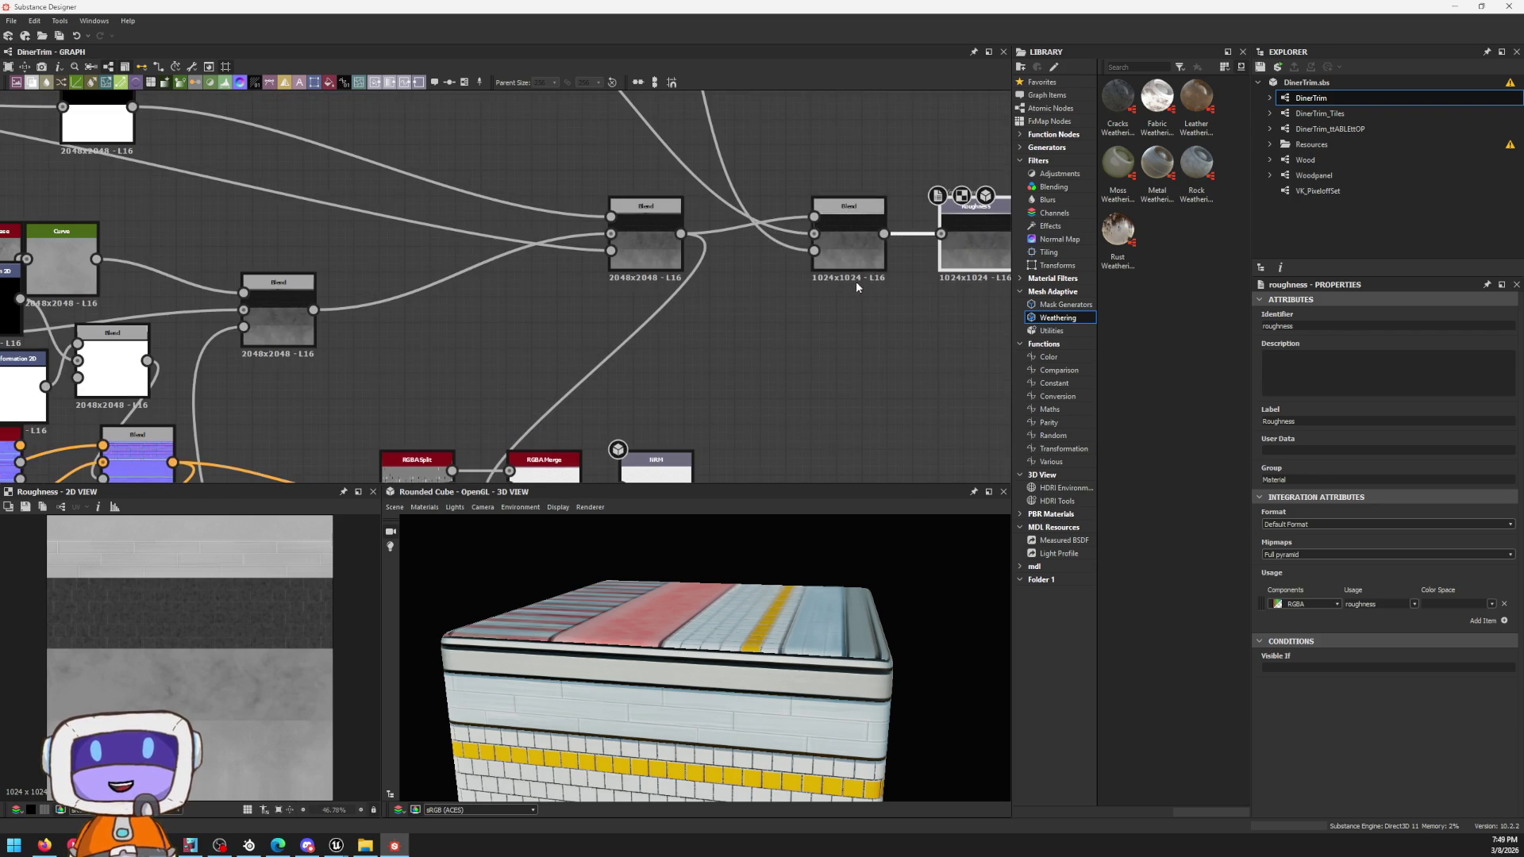
middle_click_drag(856, 281, 826, 345)
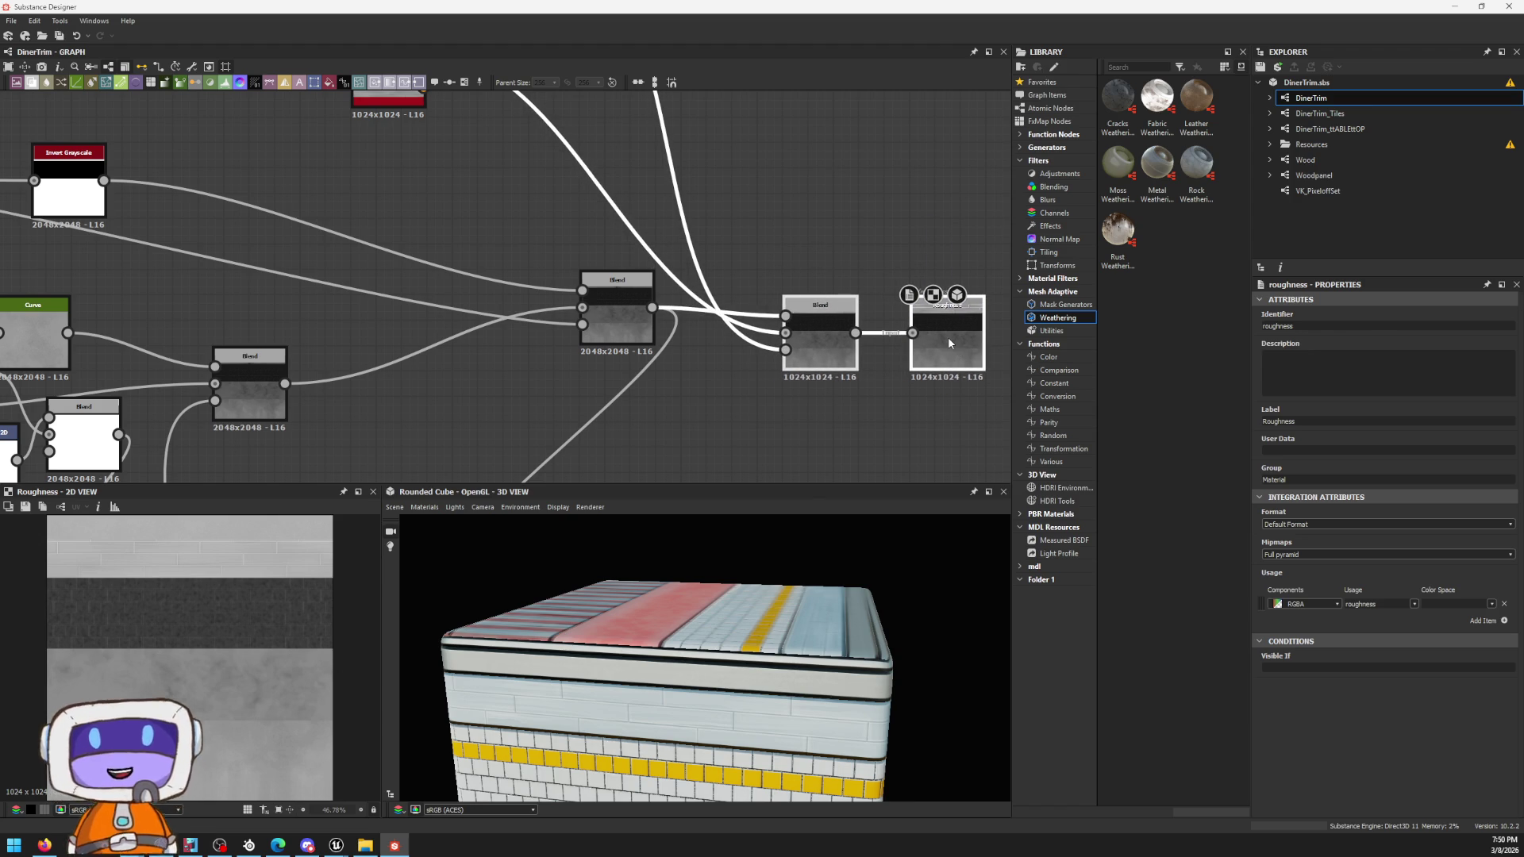
Step: Reframe the Blend and roughness chain and select the RGBA Split node
left_click_drag(946, 334, 954, 332)
scroll(766, 331, "down", 3)
middle_click_drag(452, 393, 661, 236)
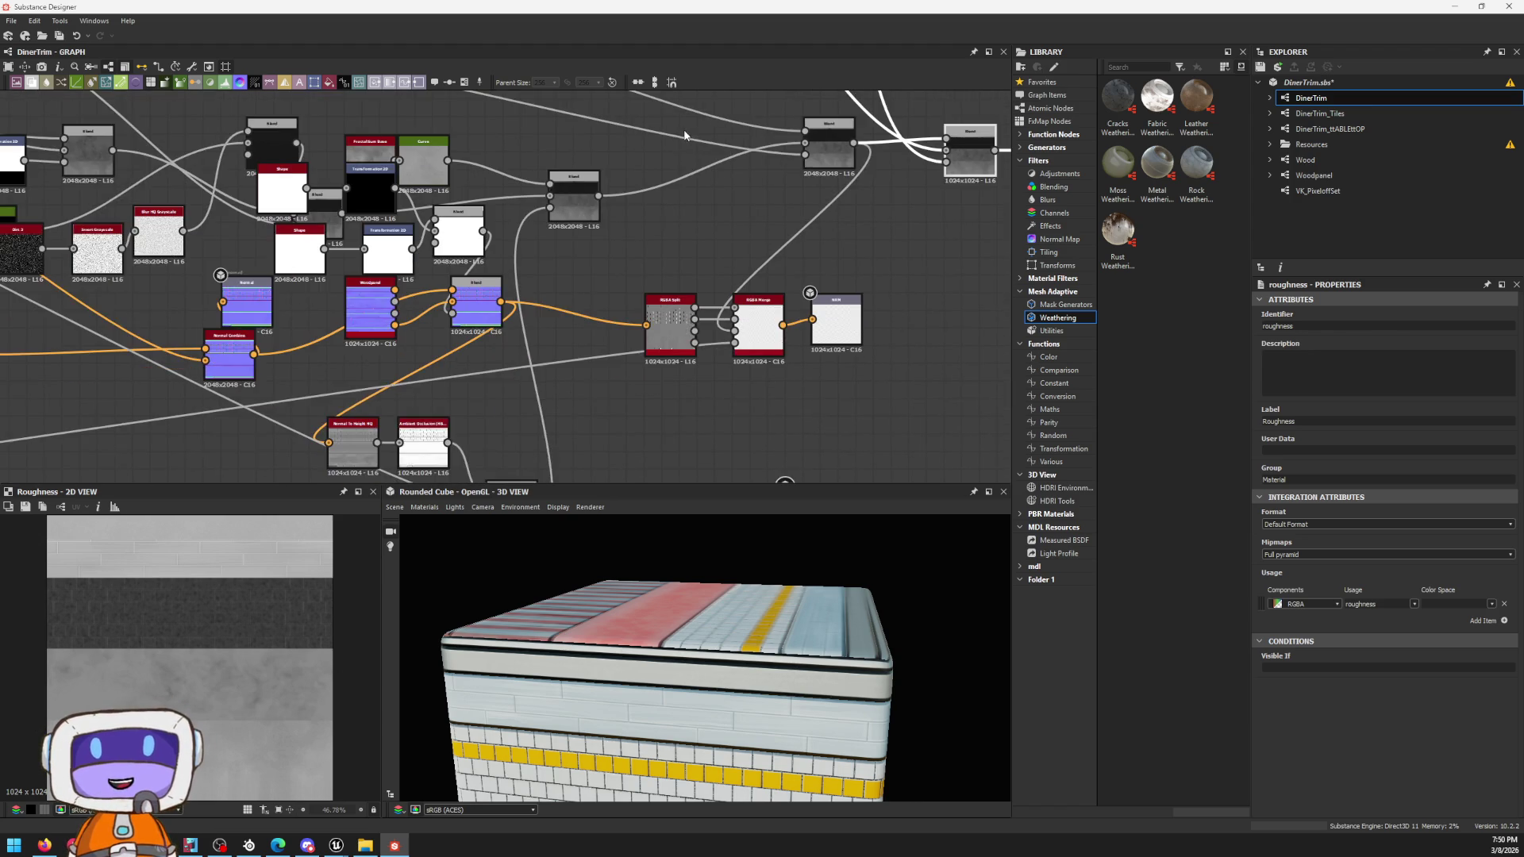
left_click(673, 304)
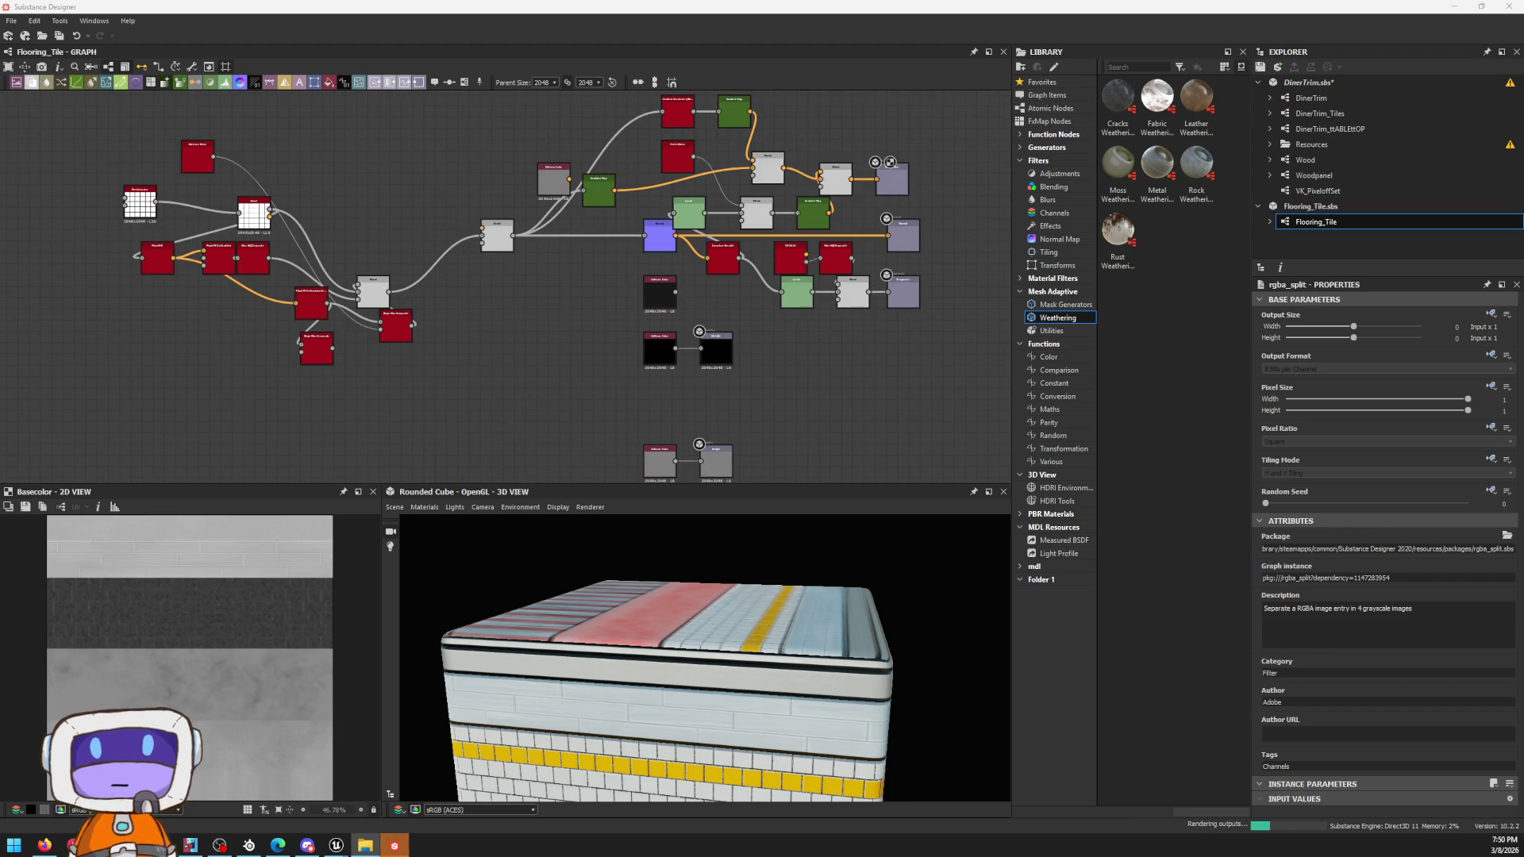
Step: Orbit the cube to inspect the tile grooves, then start creating a new graph
mouse_move(676, 757)
left_mouse_down()
mouse_move(753, 644)
mouse_move(716, 641)
mouse_move(745, 627)
mouse_move(797, 663)
mouse_move(869, 650)
mouse_move(820, 658)
mouse_move(784, 615)
mouse_move(794, 600)
mouse_move(737, 621)
mouse_move(775, 636)
mouse_move(773, 577)
mouse_move(762, 604)
mouse_move(788, 579)
mouse_move(769, 538)
mouse_move(745, 585)
mouse_move(738, 550)
mouse_move(725, 577)
left_mouse_up()
scroll(775, 635, "up", 5)
scroll(773, 538, "down", 5)
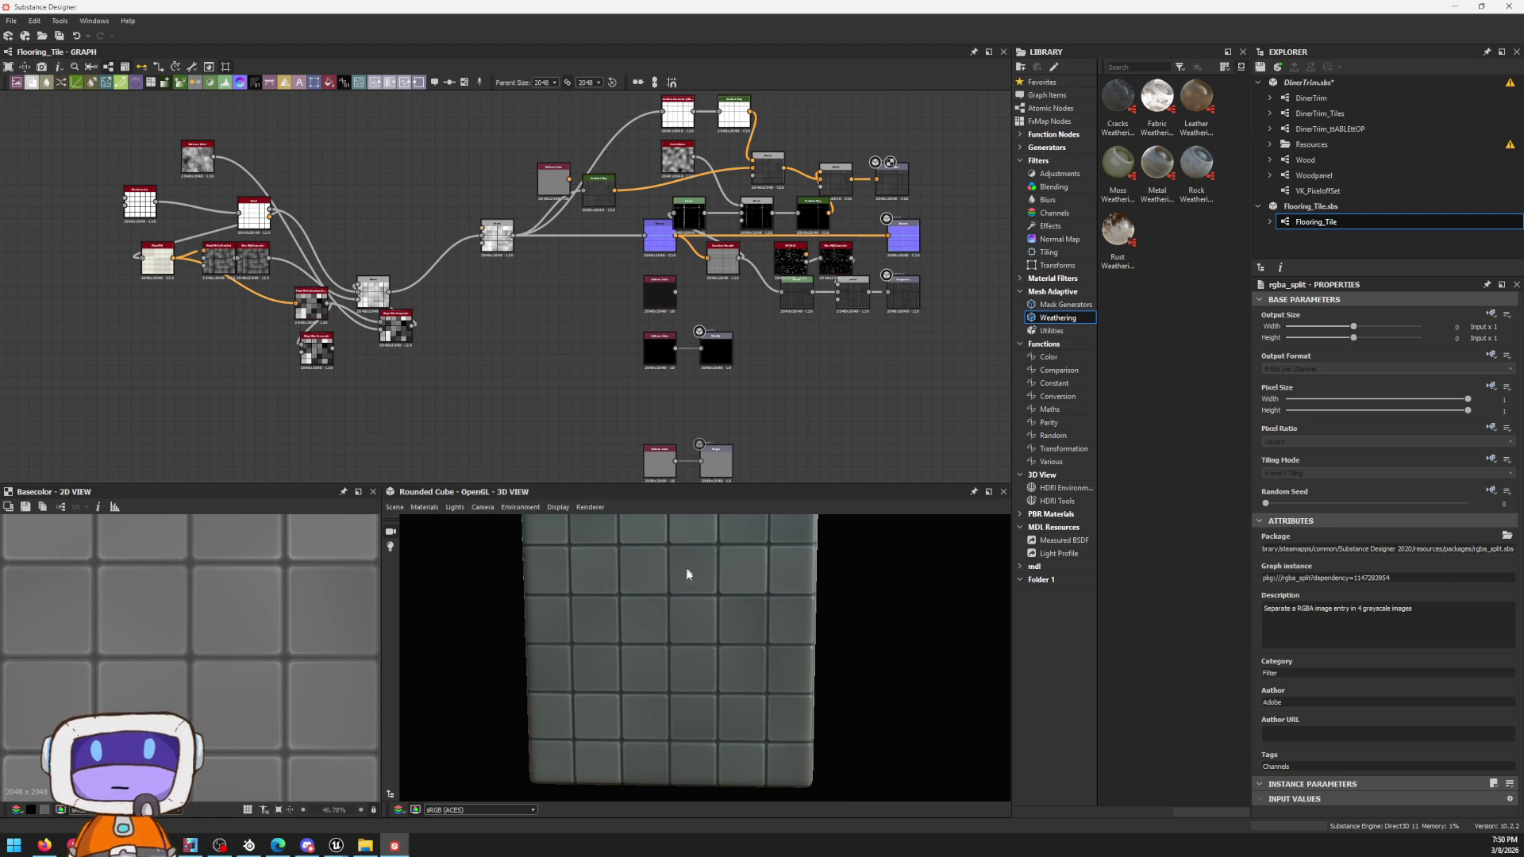
scroll(706, 613, "up", 3)
scroll(708, 620, "up", 2)
mouse_move(892, 631)
left_mouse_down()
mouse_move(841, 596)
mouse_move(649, 589)
mouse_move(536, 683)
mouse_move(691, 664)
mouse_move(670, 676)
left_mouse_up()
scroll(657, 592, "down", 3)
scroll(657, 591, "down", 3)
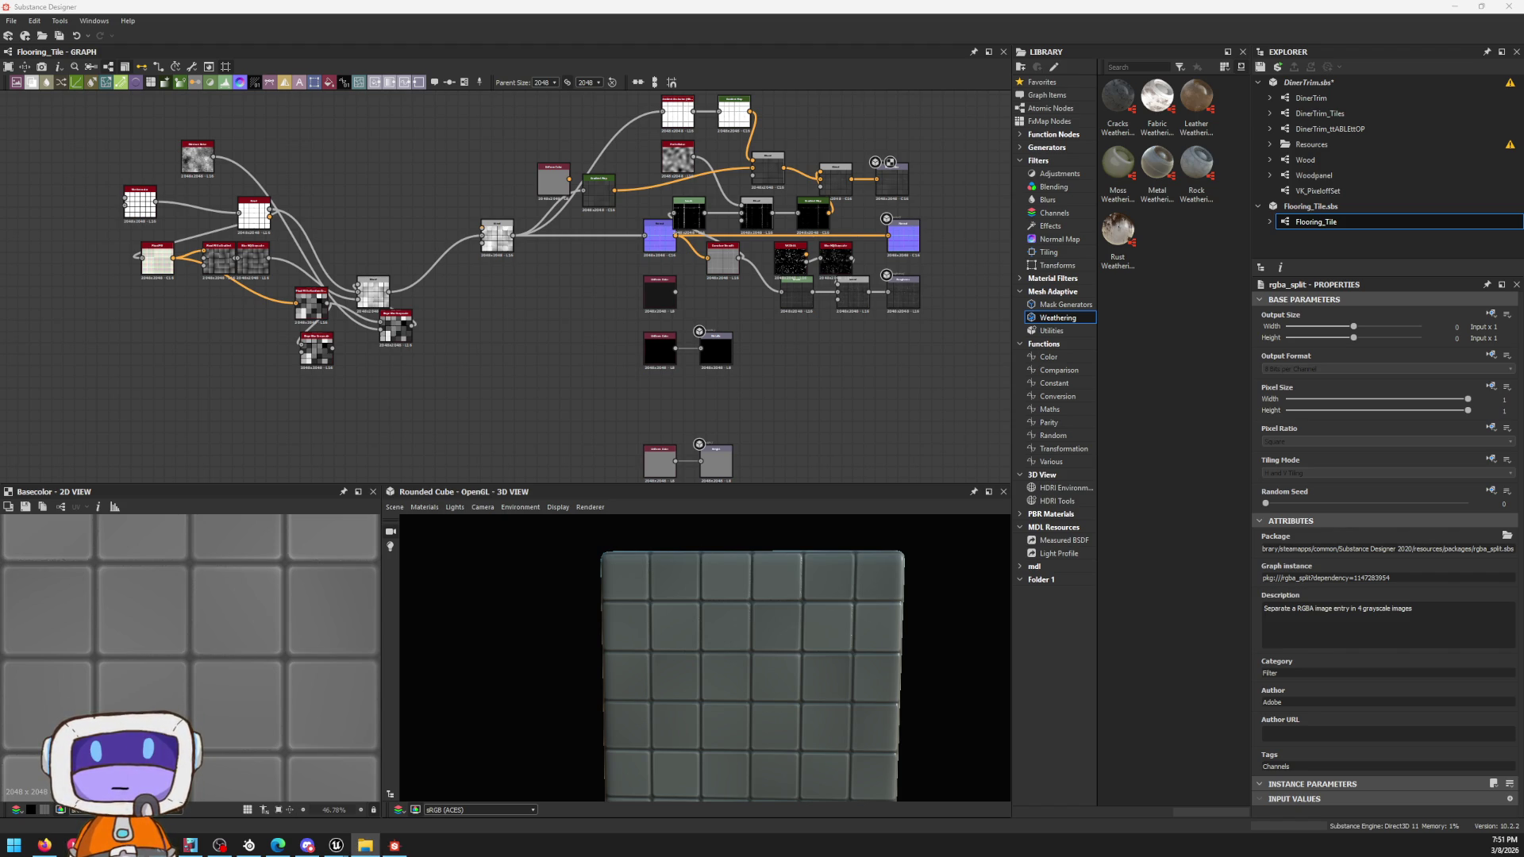
left_click(17, 20)
Step: Start a PBR Metallic/Roughness graph with width and height set to 512 px
key("Escape")
left_click(56, 36)
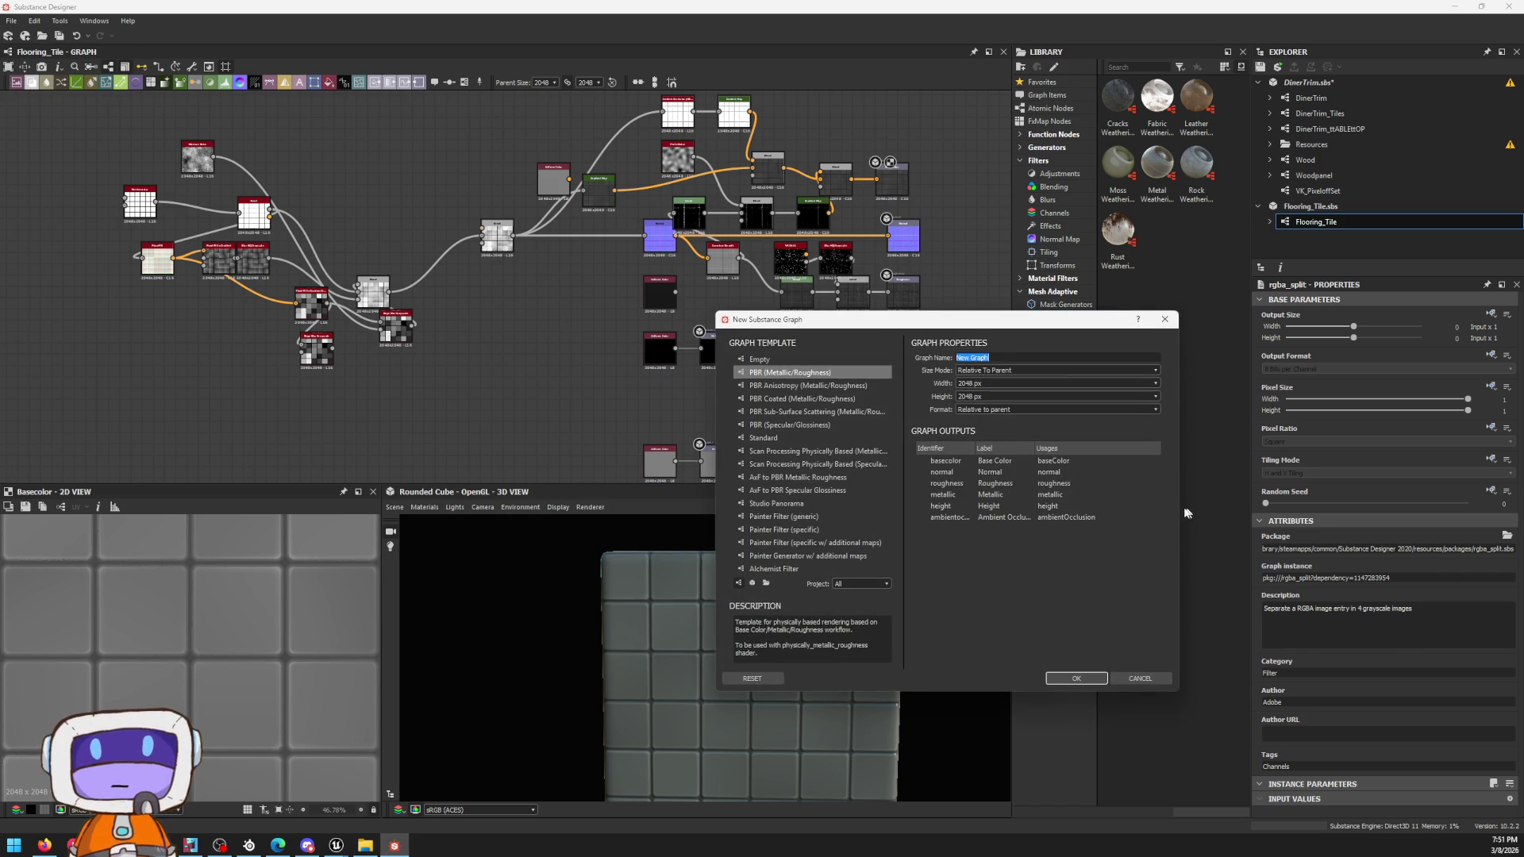
left_click(1000, 384)
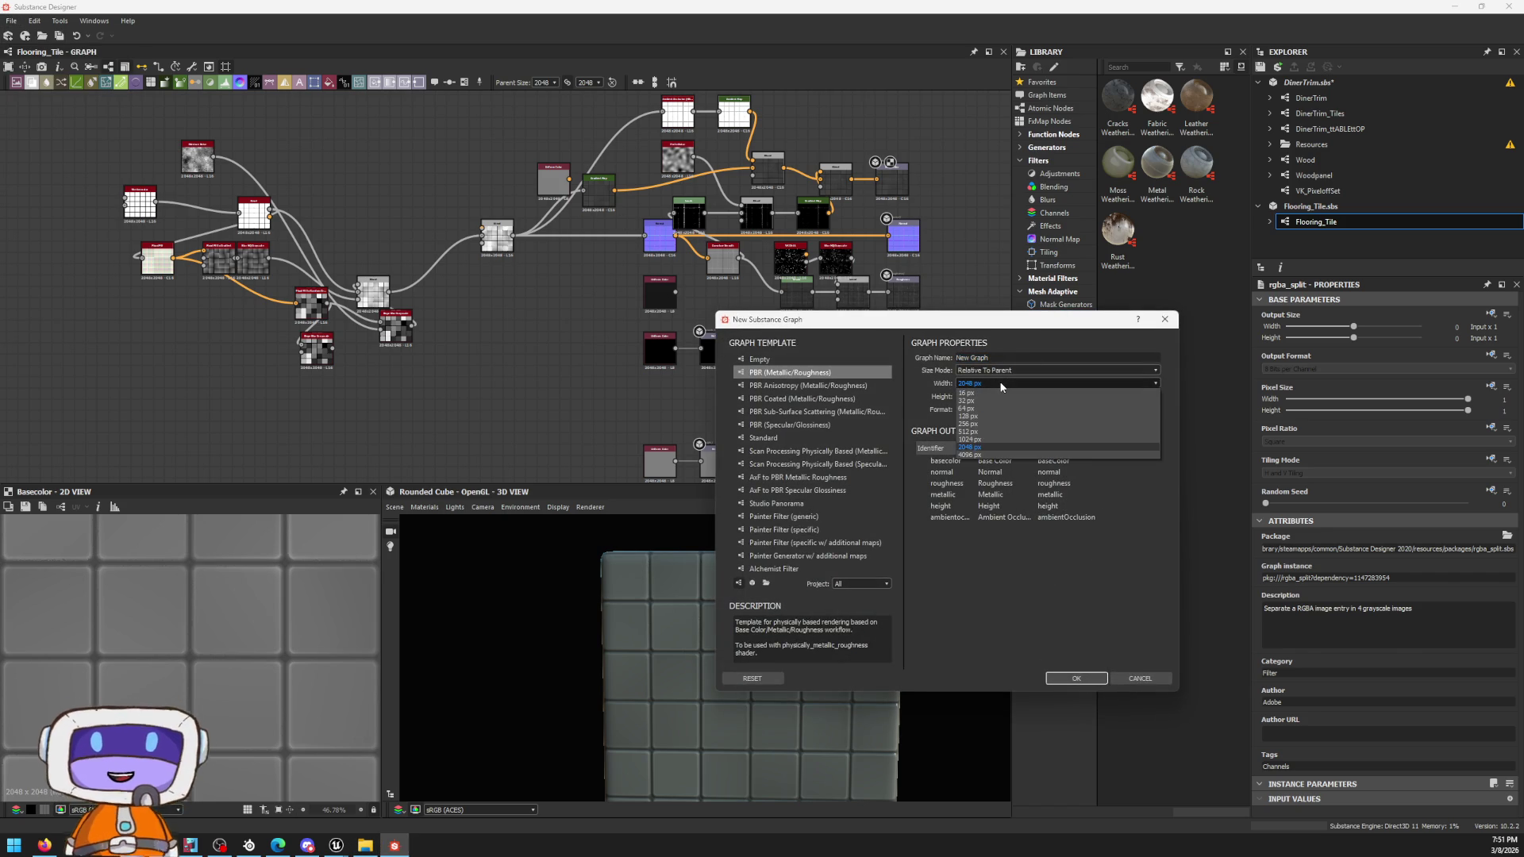
left_click(988, 430)
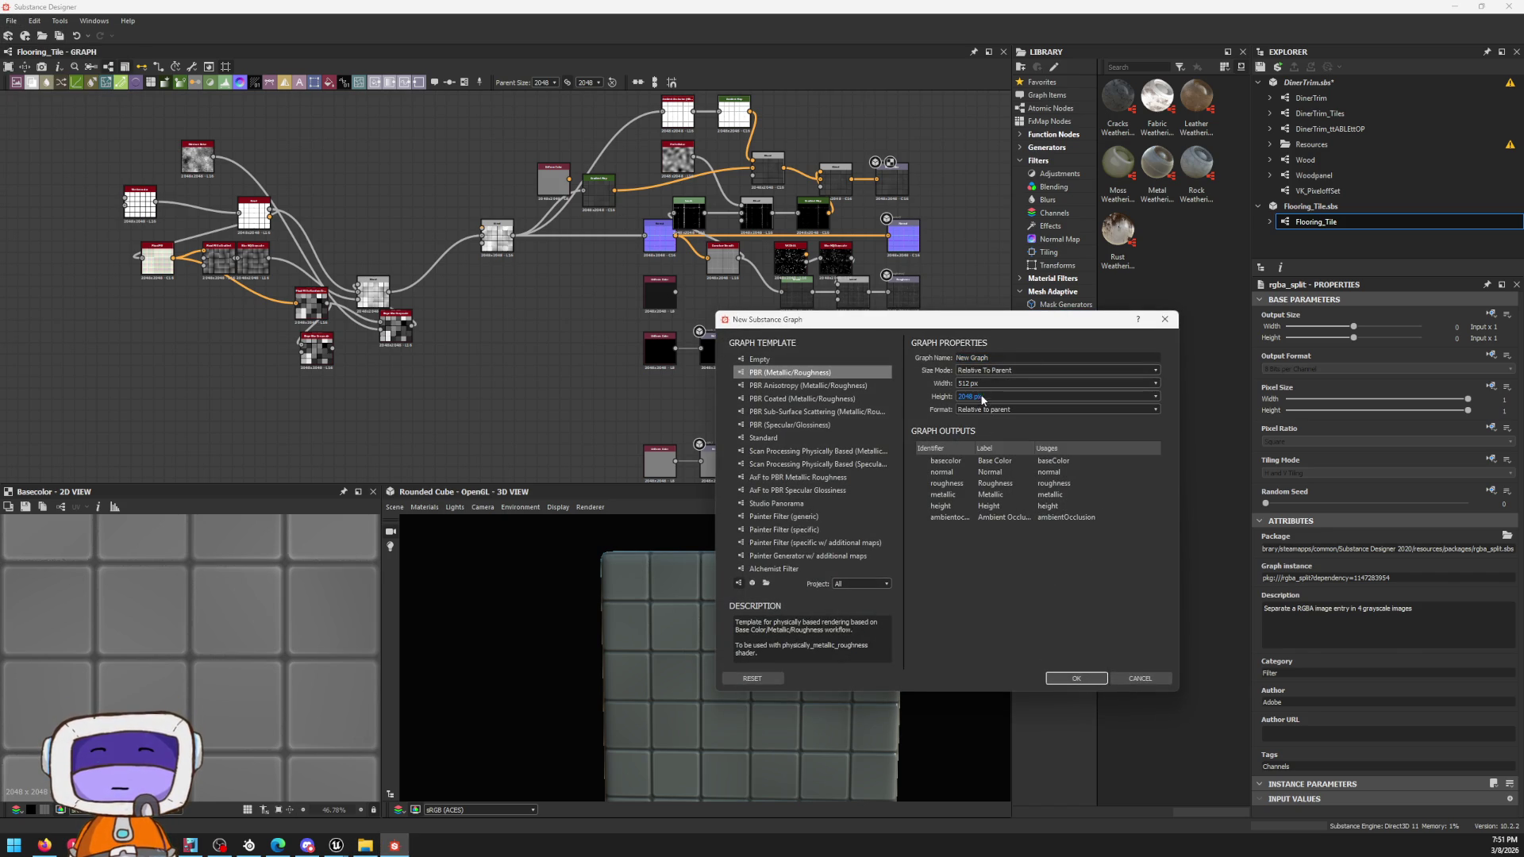
left_click(977, 397)
left_click(979, 446)
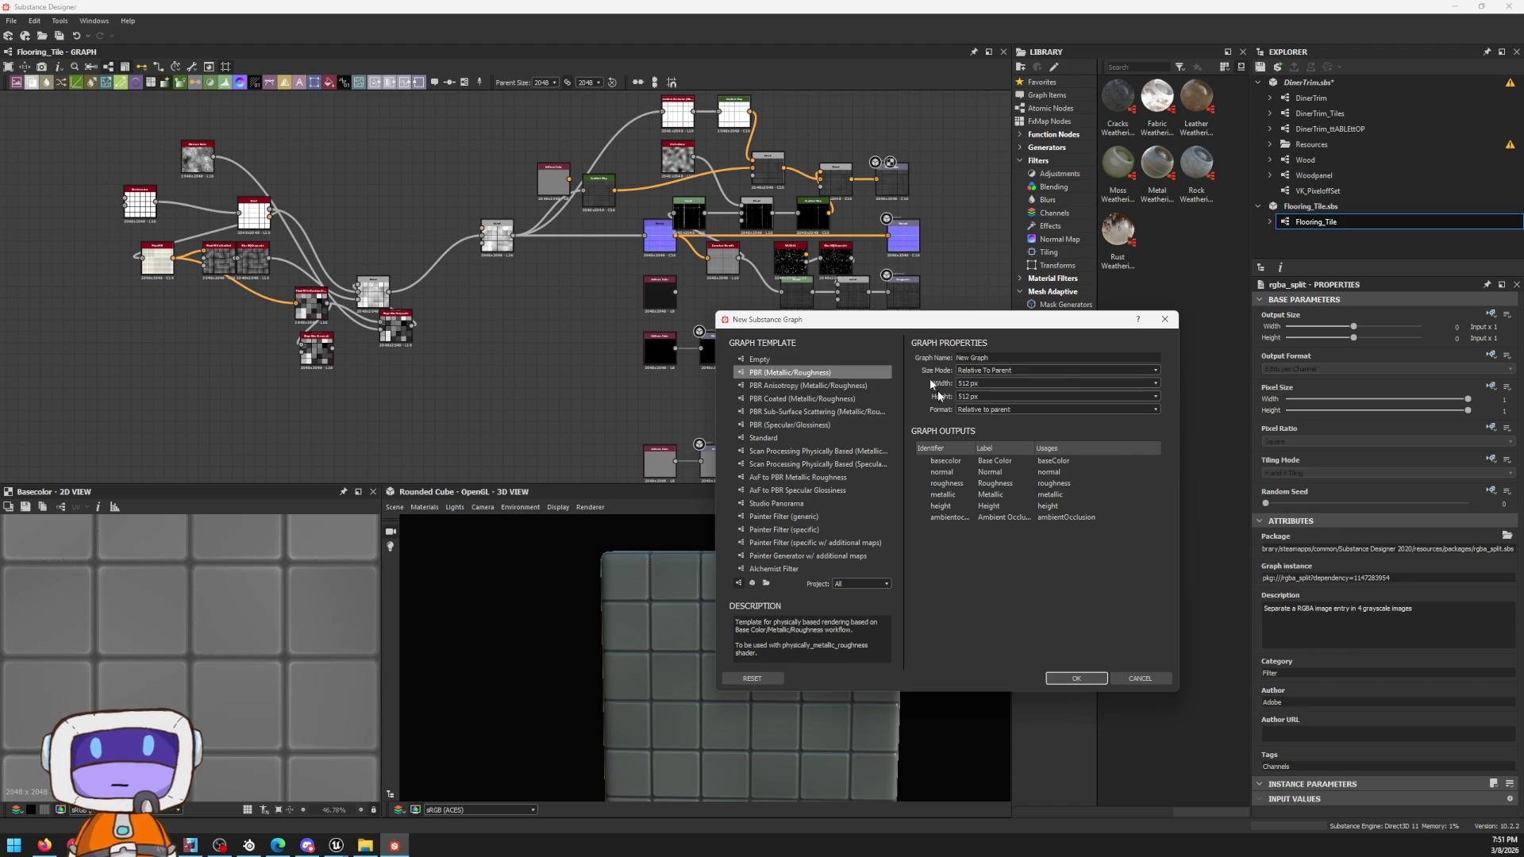
Step: Name the graph S_CheckeredFloor and create it
left_click_drag(1009, 357, 833, 336)
type("S_CheckeredFloor")
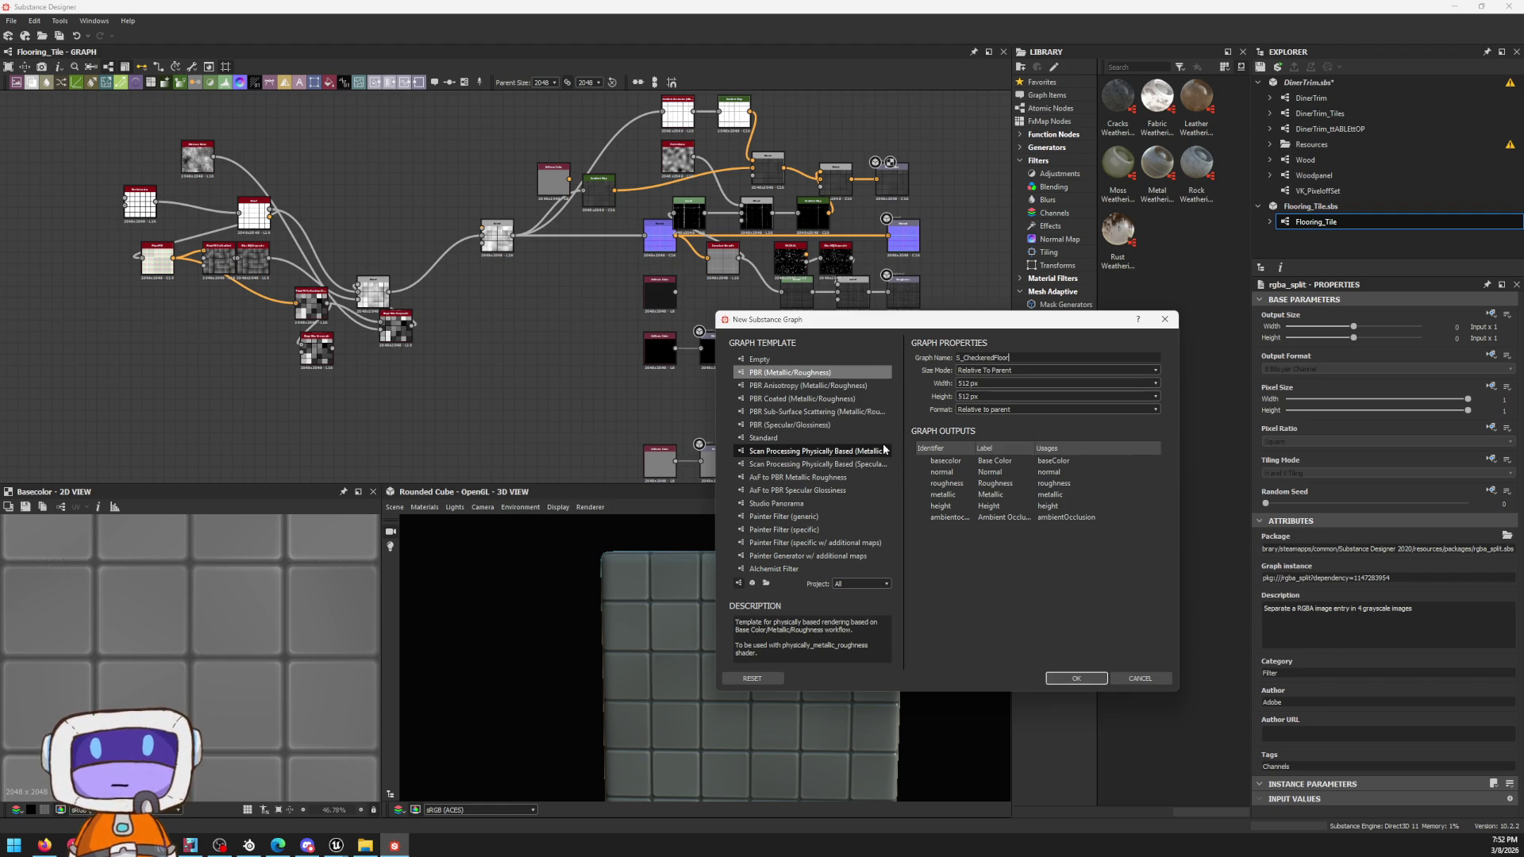
left_click(1075, 678)
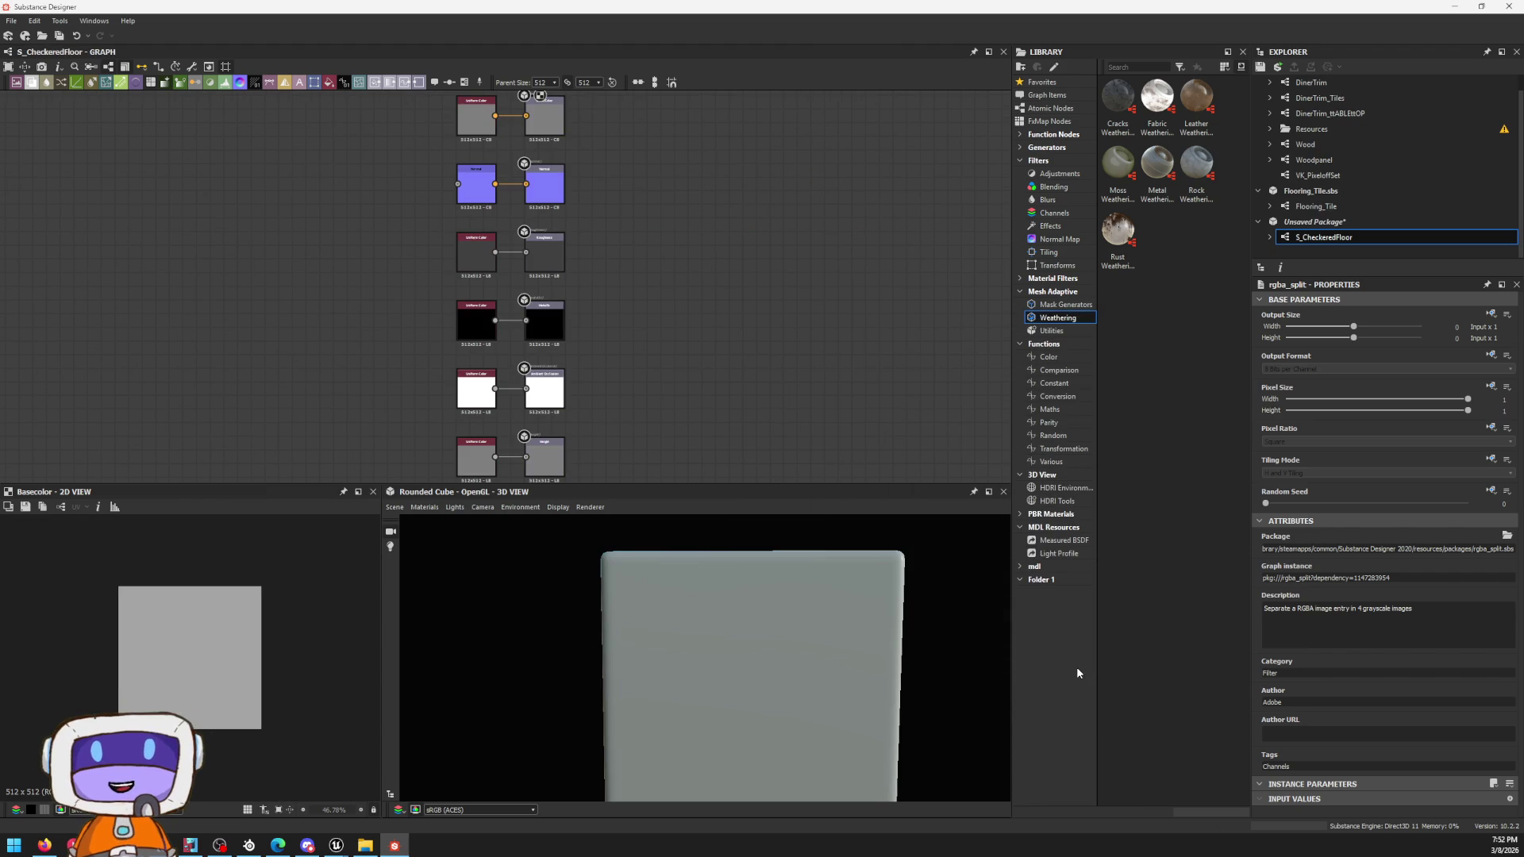
Step: Shift the output nodes aside and browse Mask Generators, Utilities and Blending in the Library
middle_click_drag(607, 440, 816, 313)
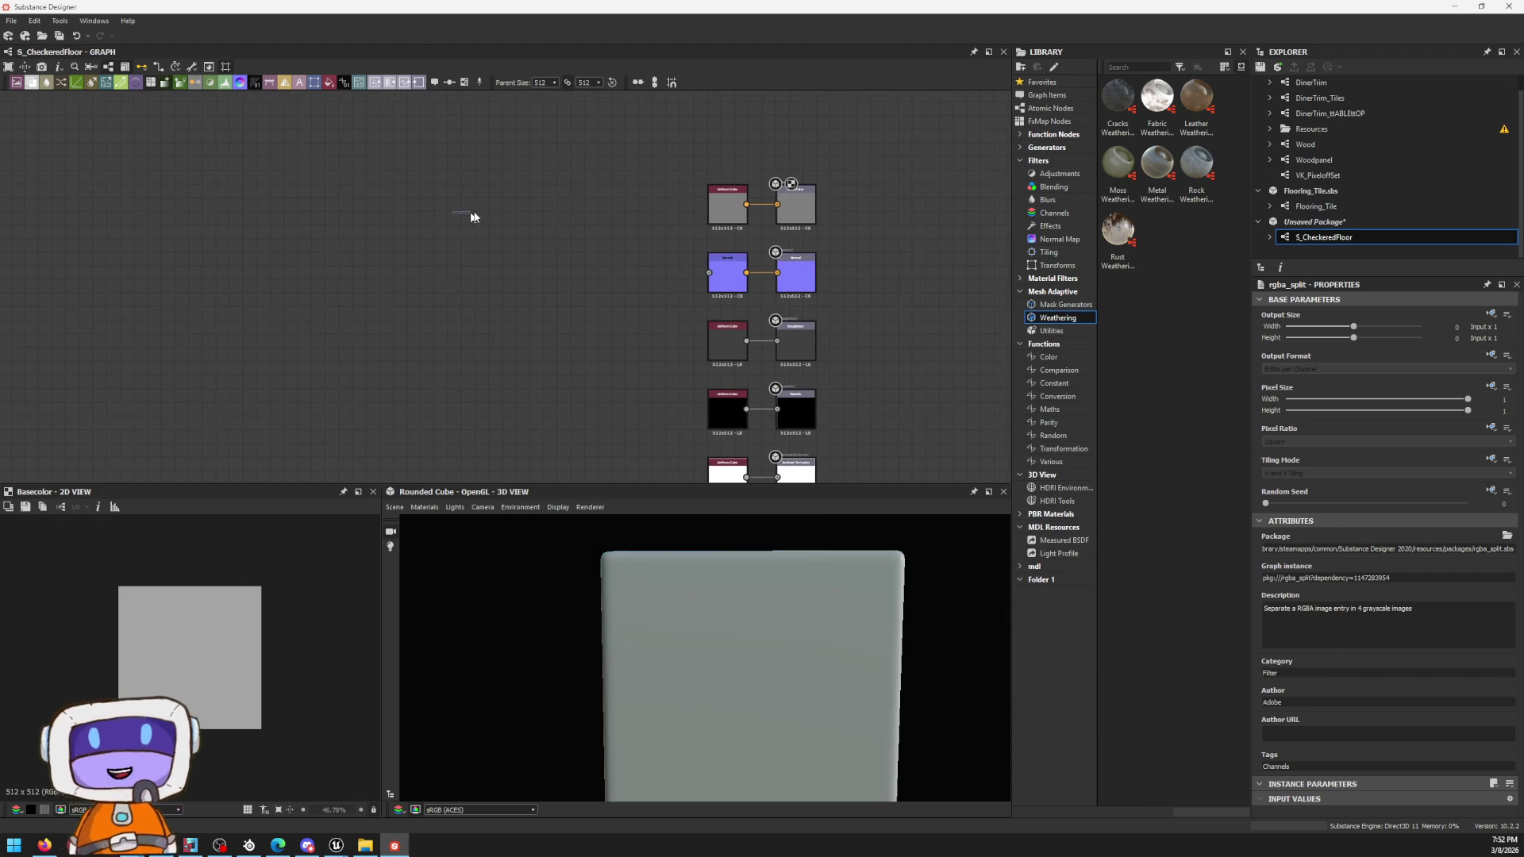
key("space")
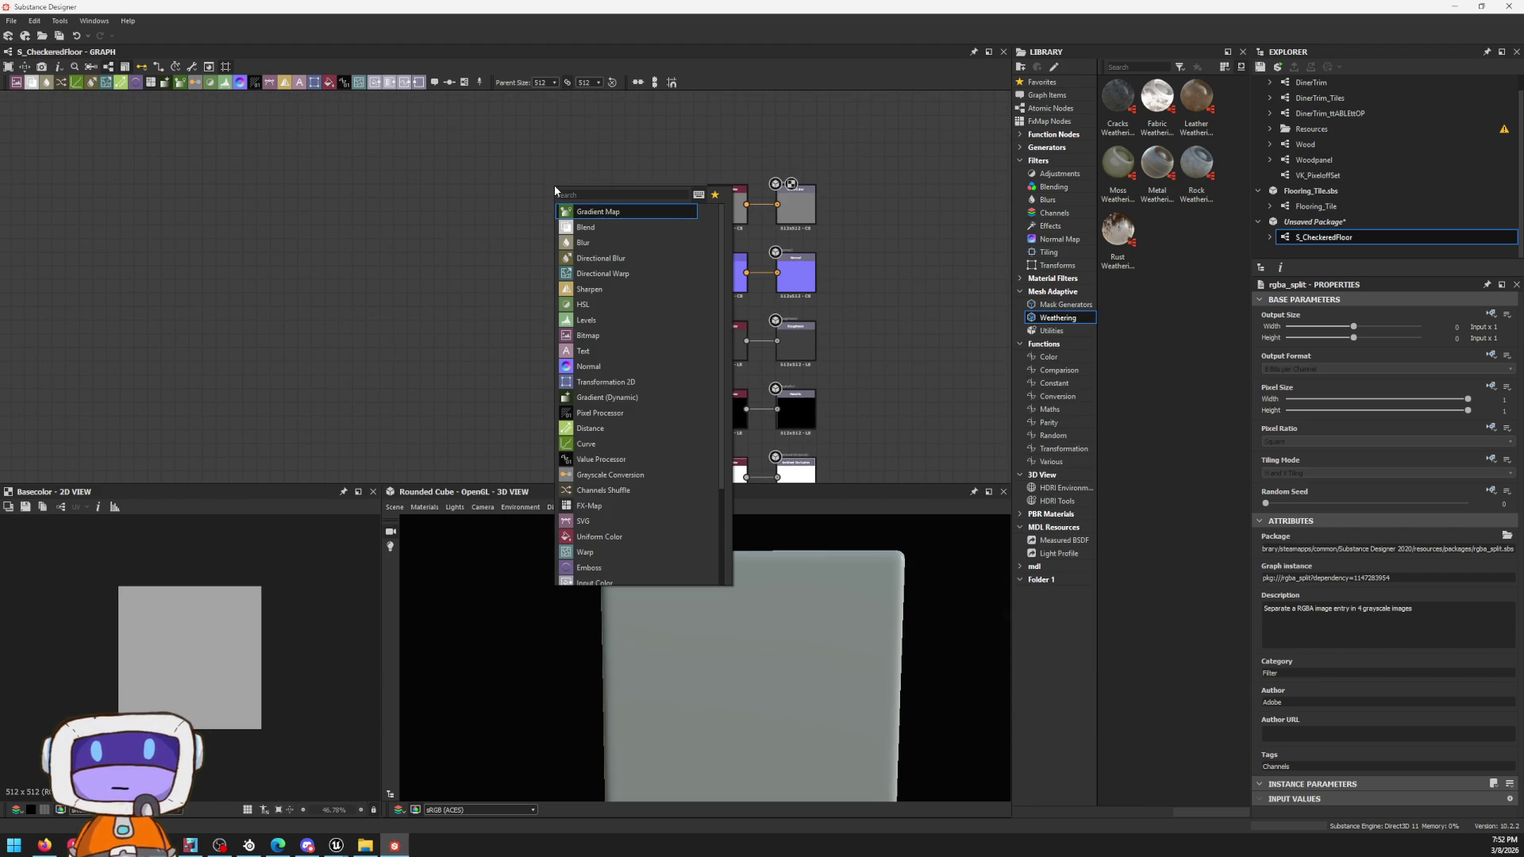
left_click(1064, 303)
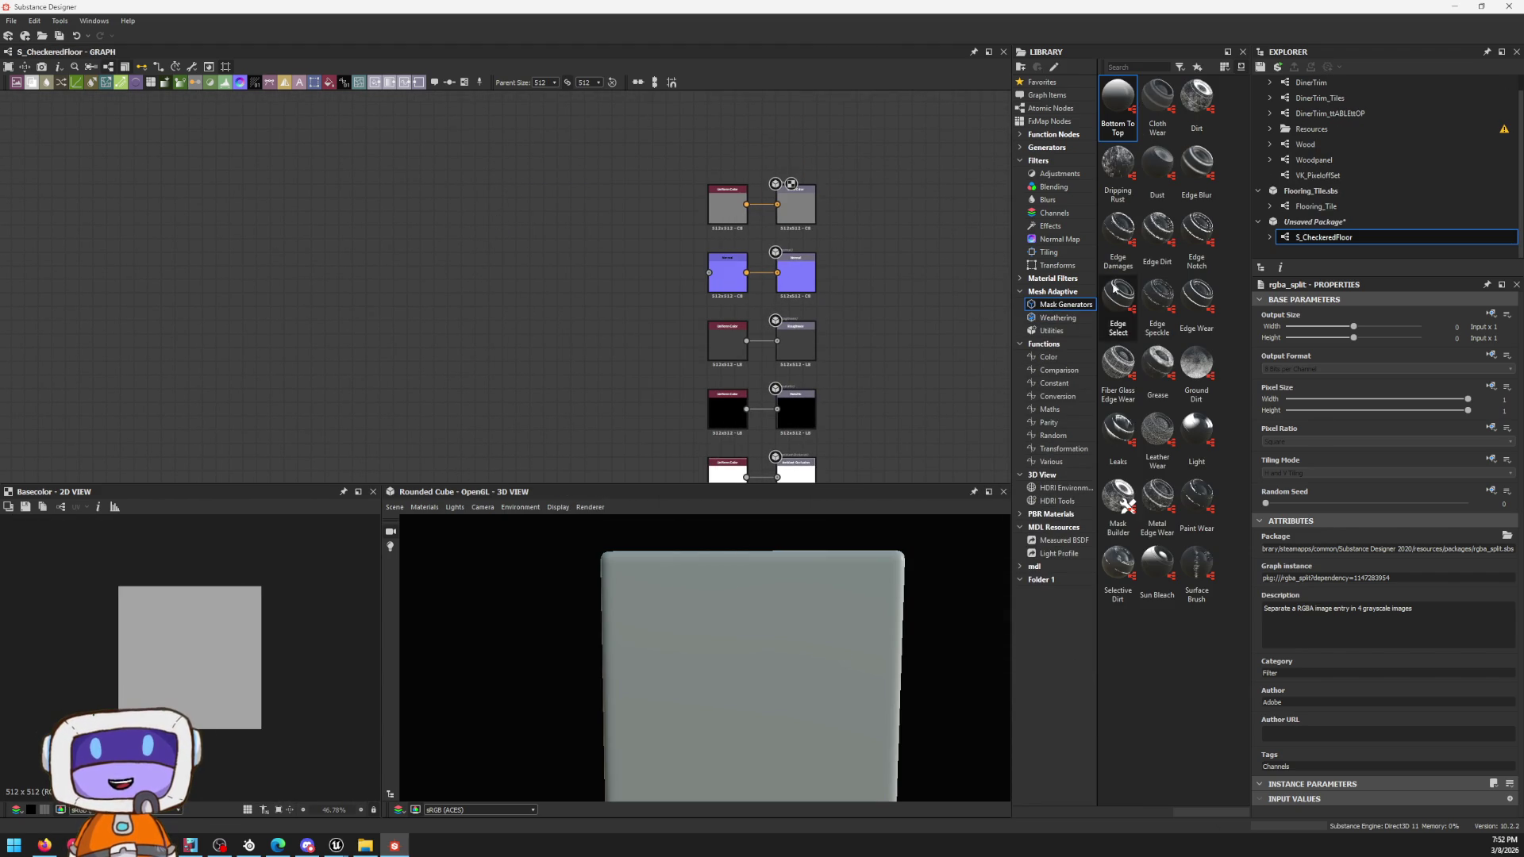
left_click(1051, 329)
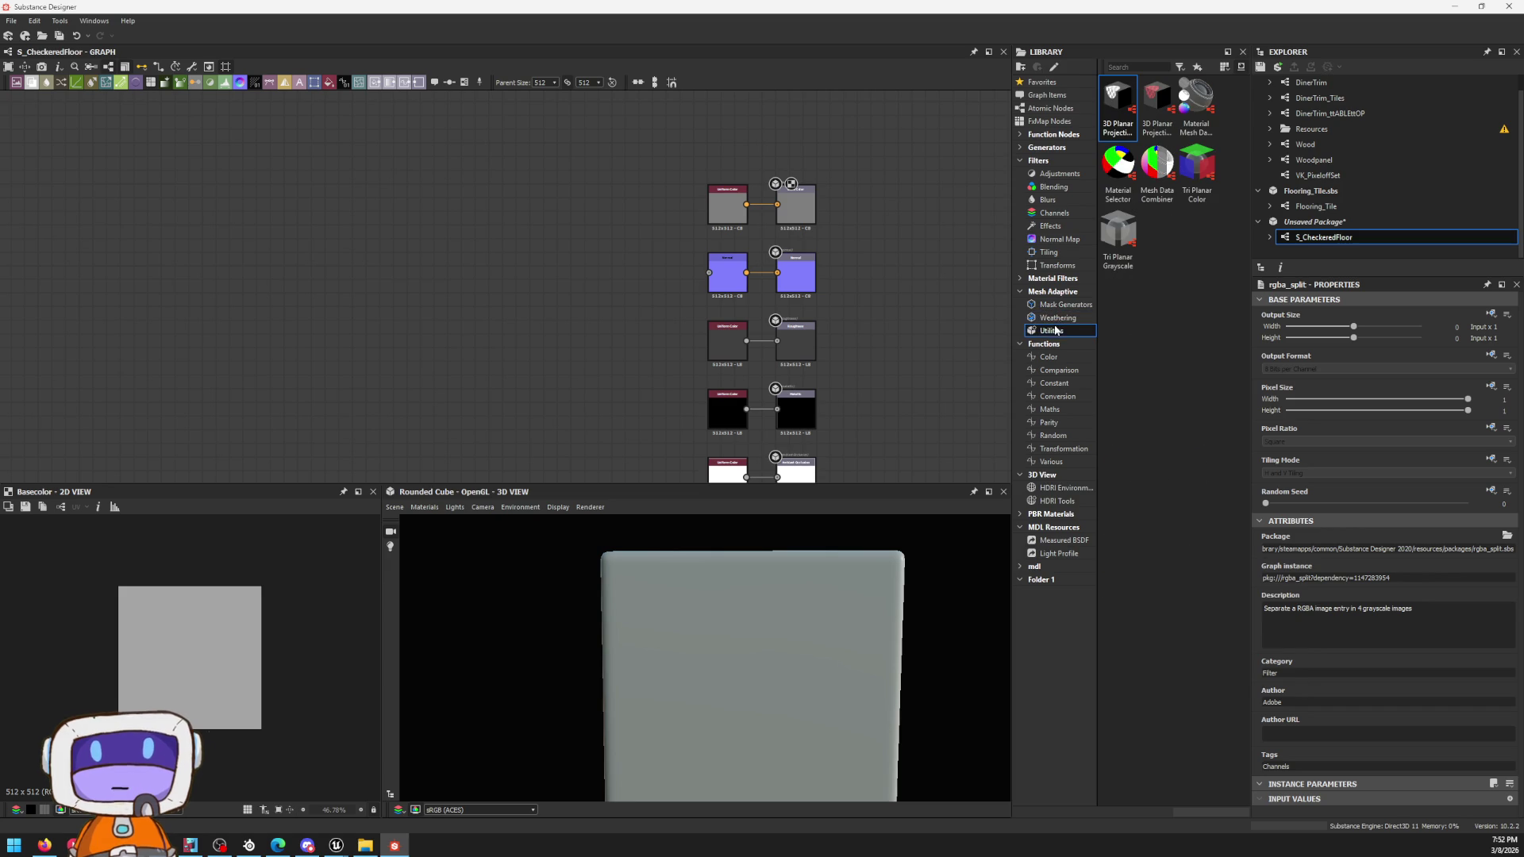
left_click(1047, 187)
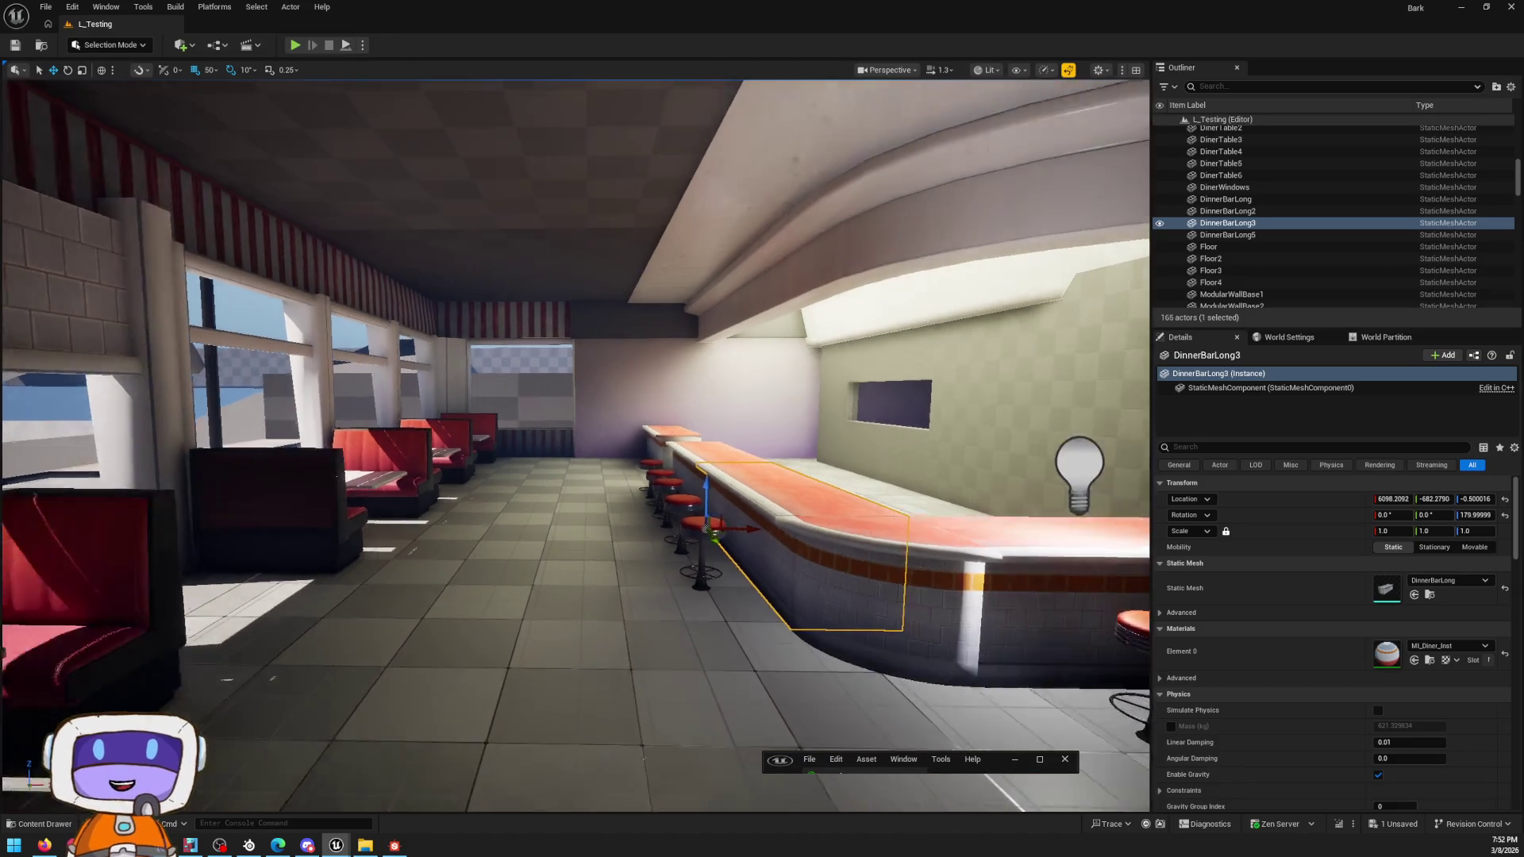
Step: Fly through the diner with game view on to inspect the floor, then switch back to Substance Designer
right_click_drag(777, 546, 778, 546)
key("g")
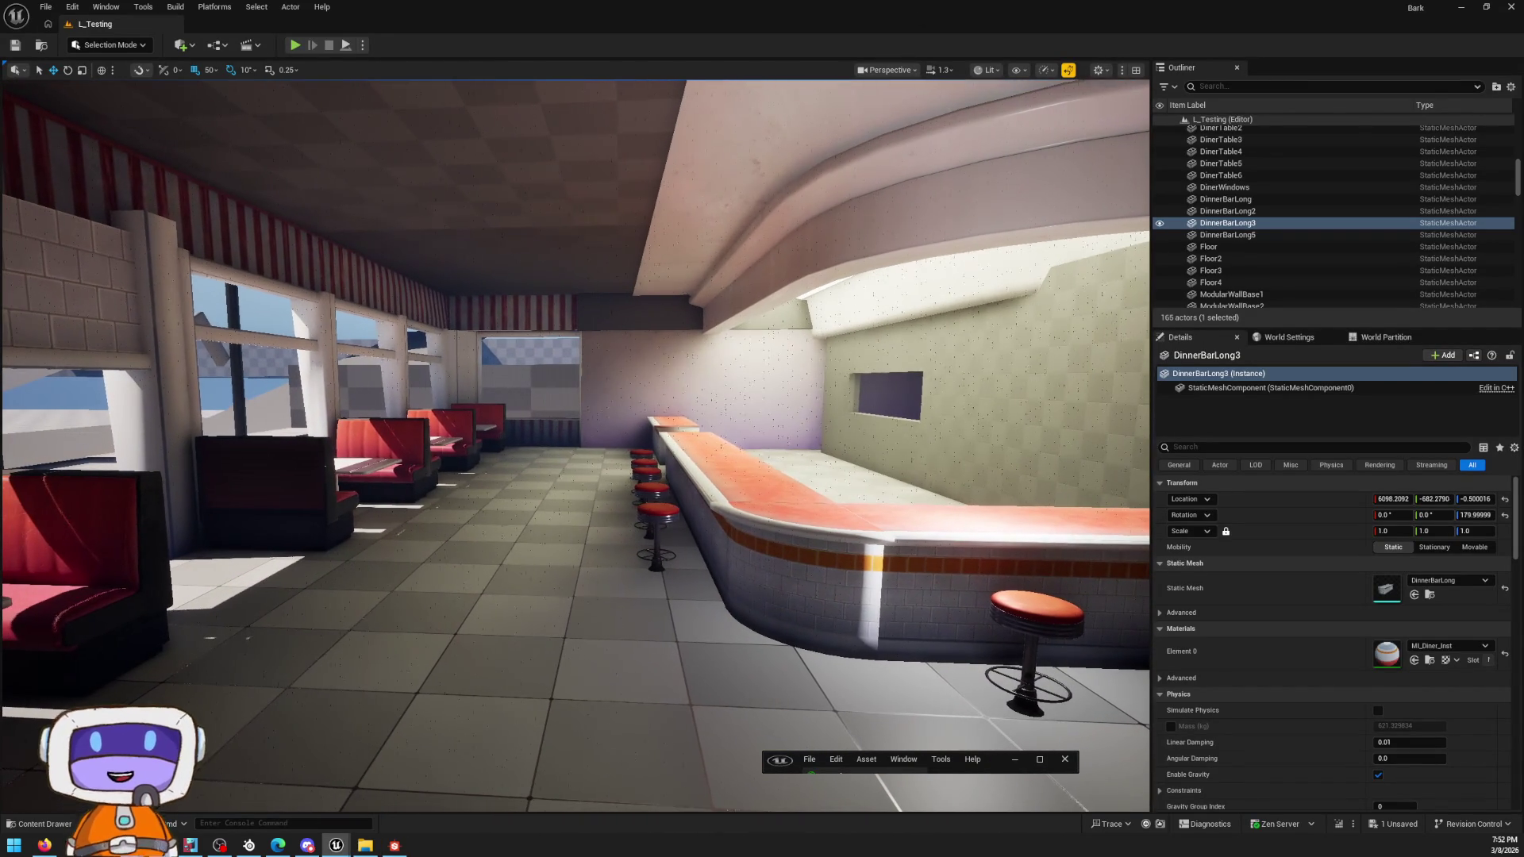
right_click_drag(1034, 172, 1034, 173)
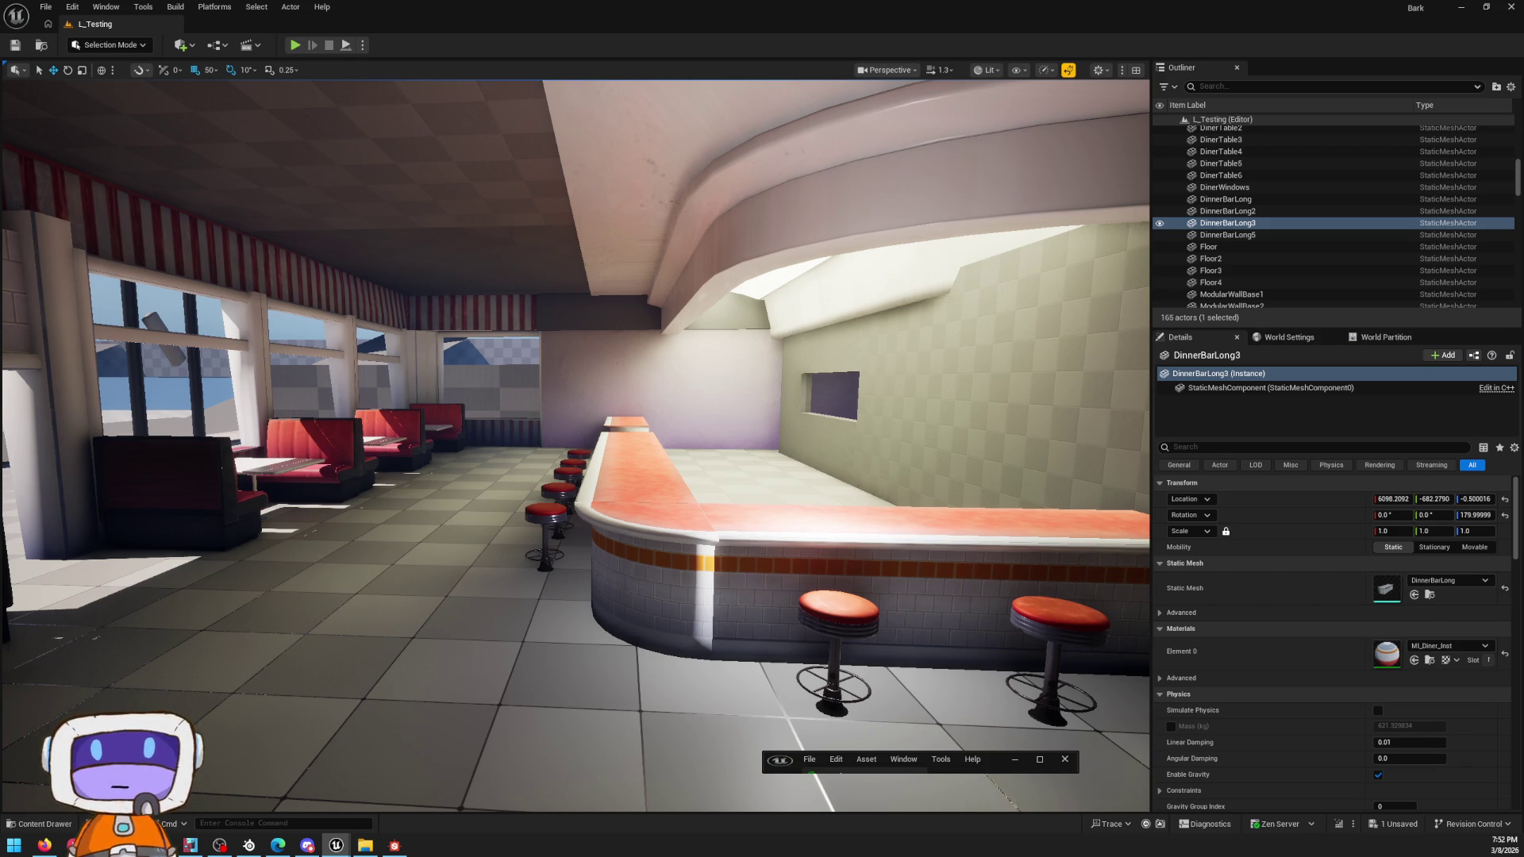
left_click(394, 845)
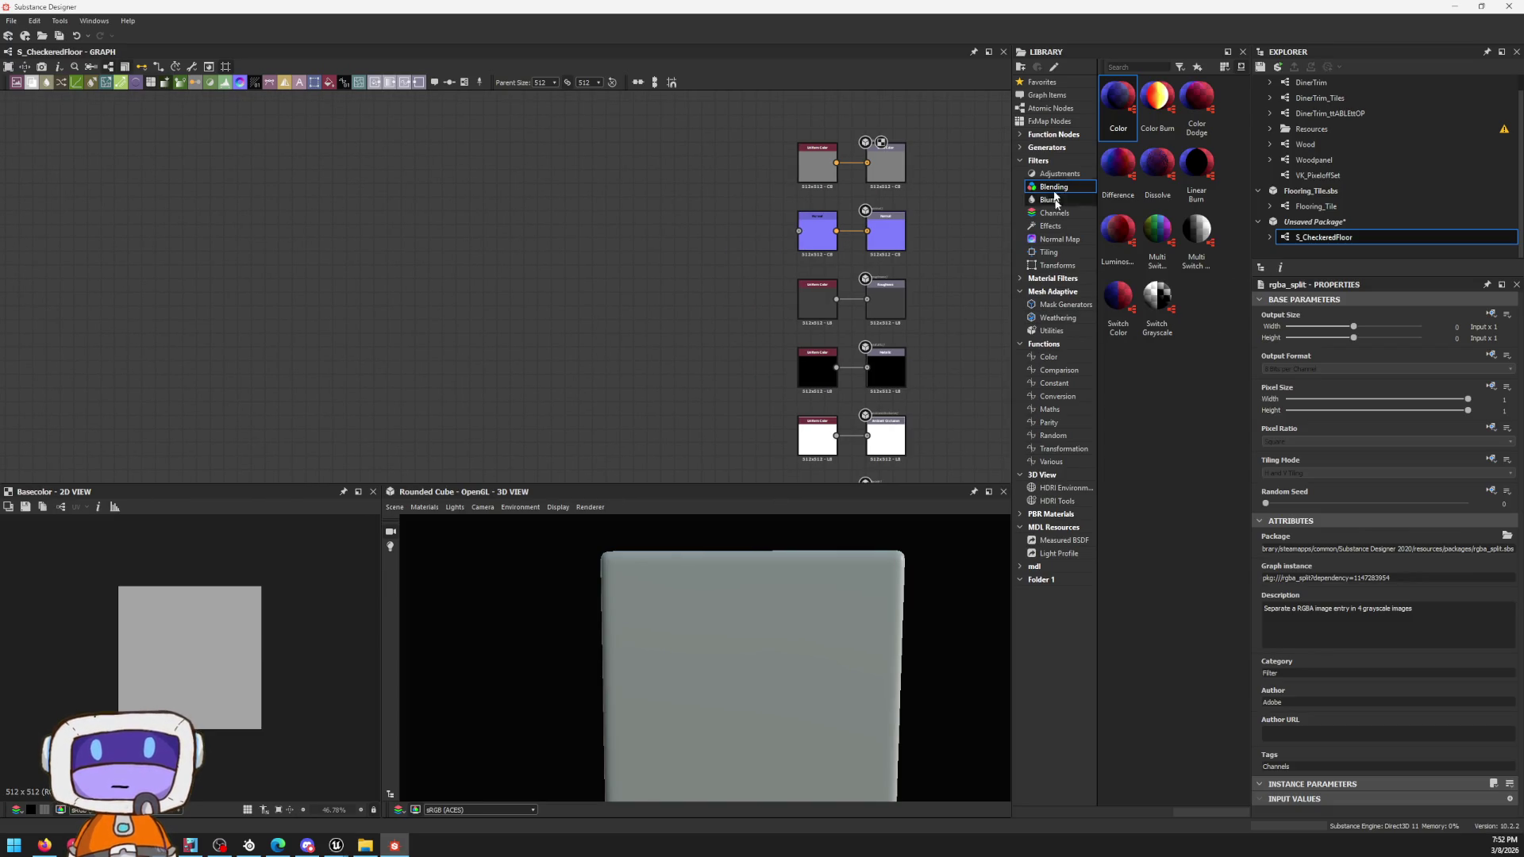
Step: Add a Checker 1 generator and place it beside the Normal node
left_click(1043, 149)
scroll(1155, 357, "down", 2)
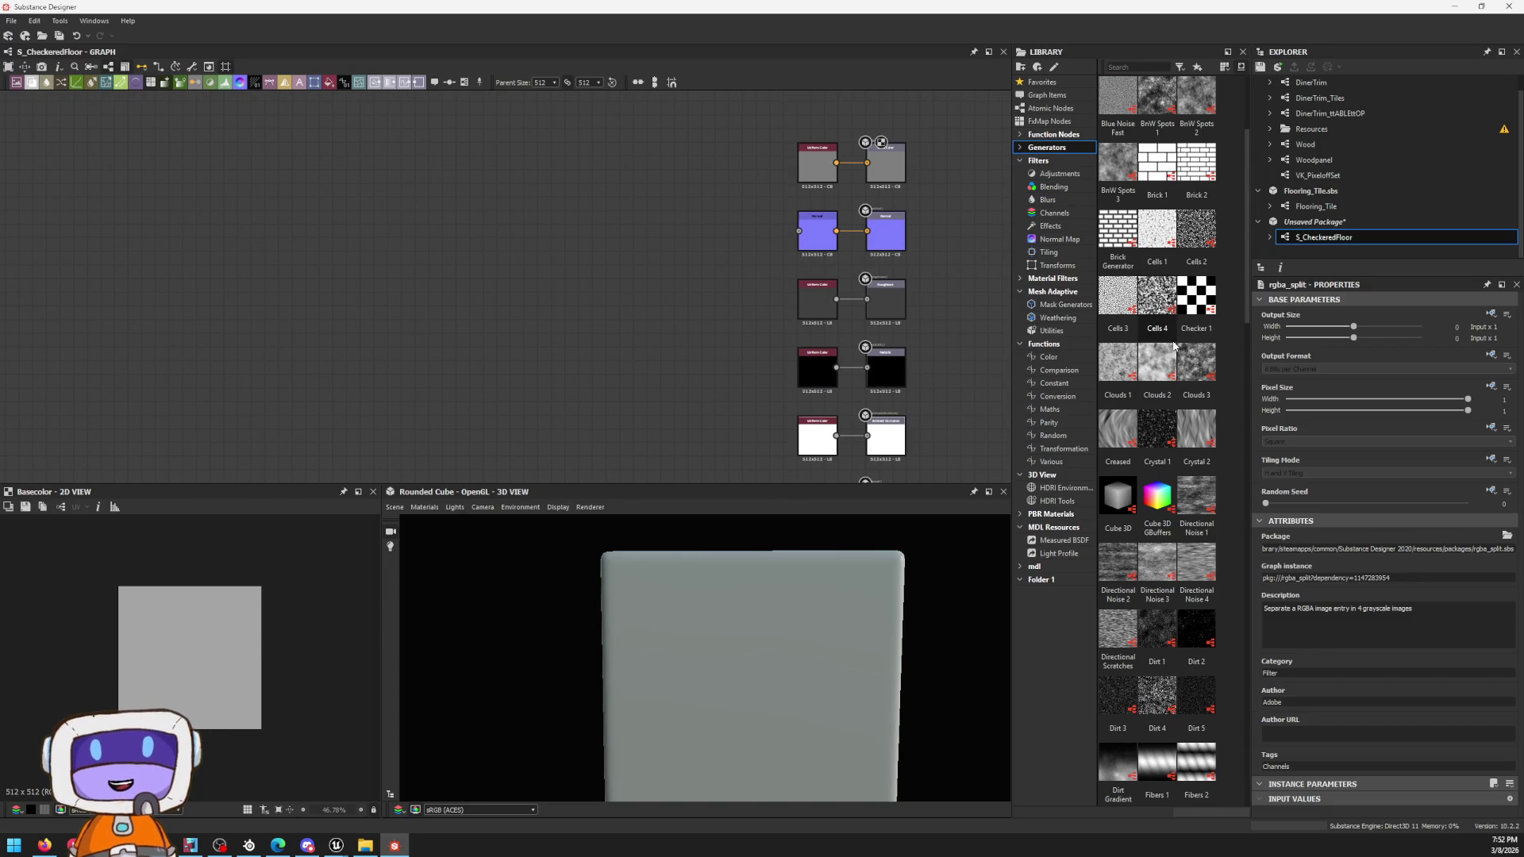
left_click_drag(1195, 298, 608, 217)
scroll(608, 217, "up", 1)
scroll(607, 216, "up", 2)
middle_click_drag(738, 231, 464, 343)
scroll(464, 343, "down", 1)
scroll(364, 310, "up", 1)
middle_click_drag(340, 341, 632, 184)
left_click_drag(479, 119, 465, 197)
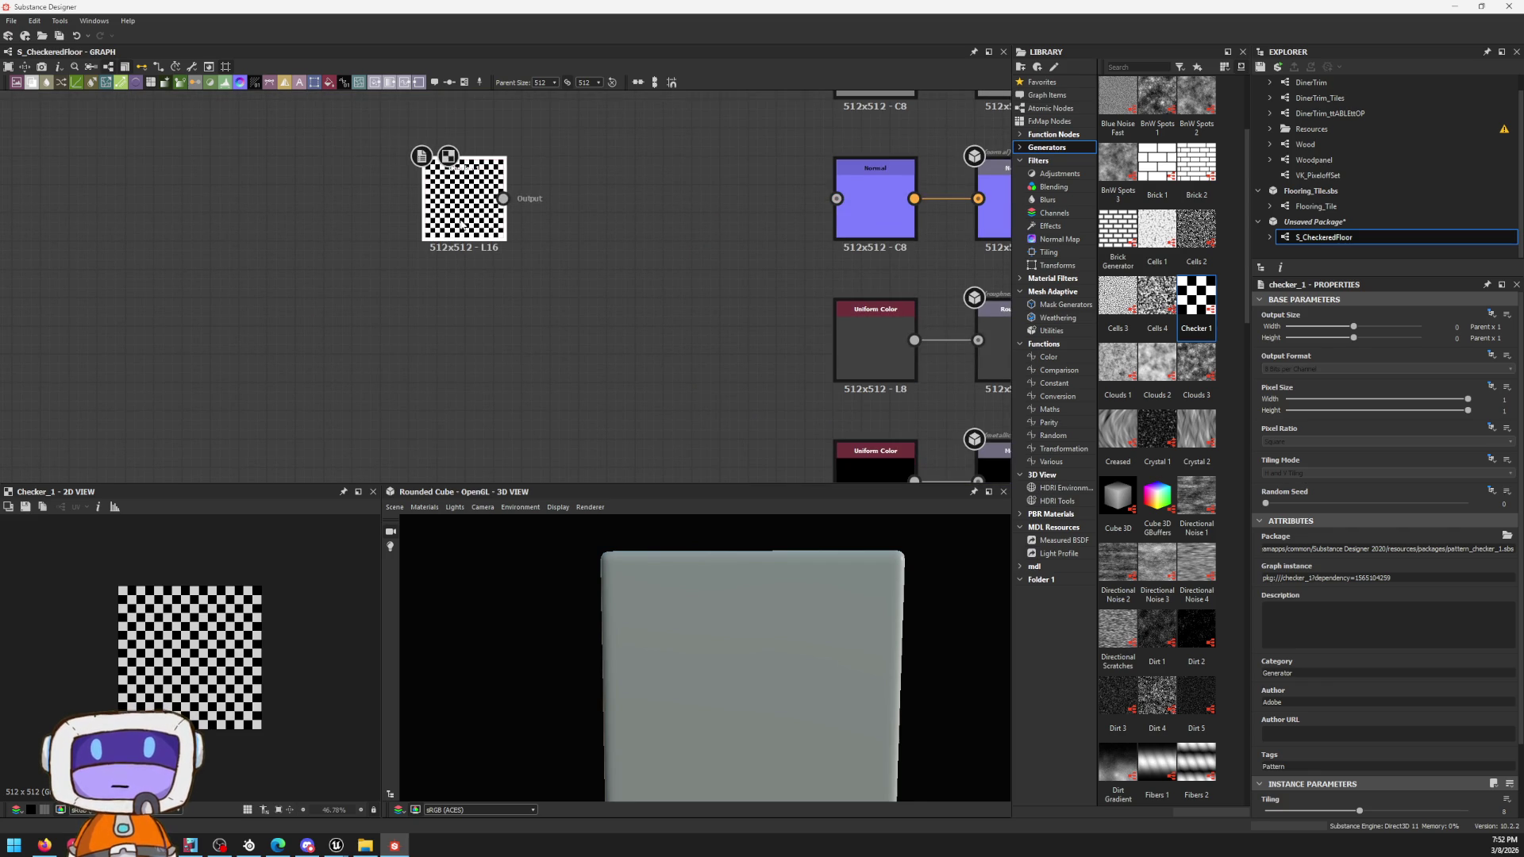
Step: Add a Blend node, wire Checker 1 into both its inputs and the Blend into Normal
key("space")
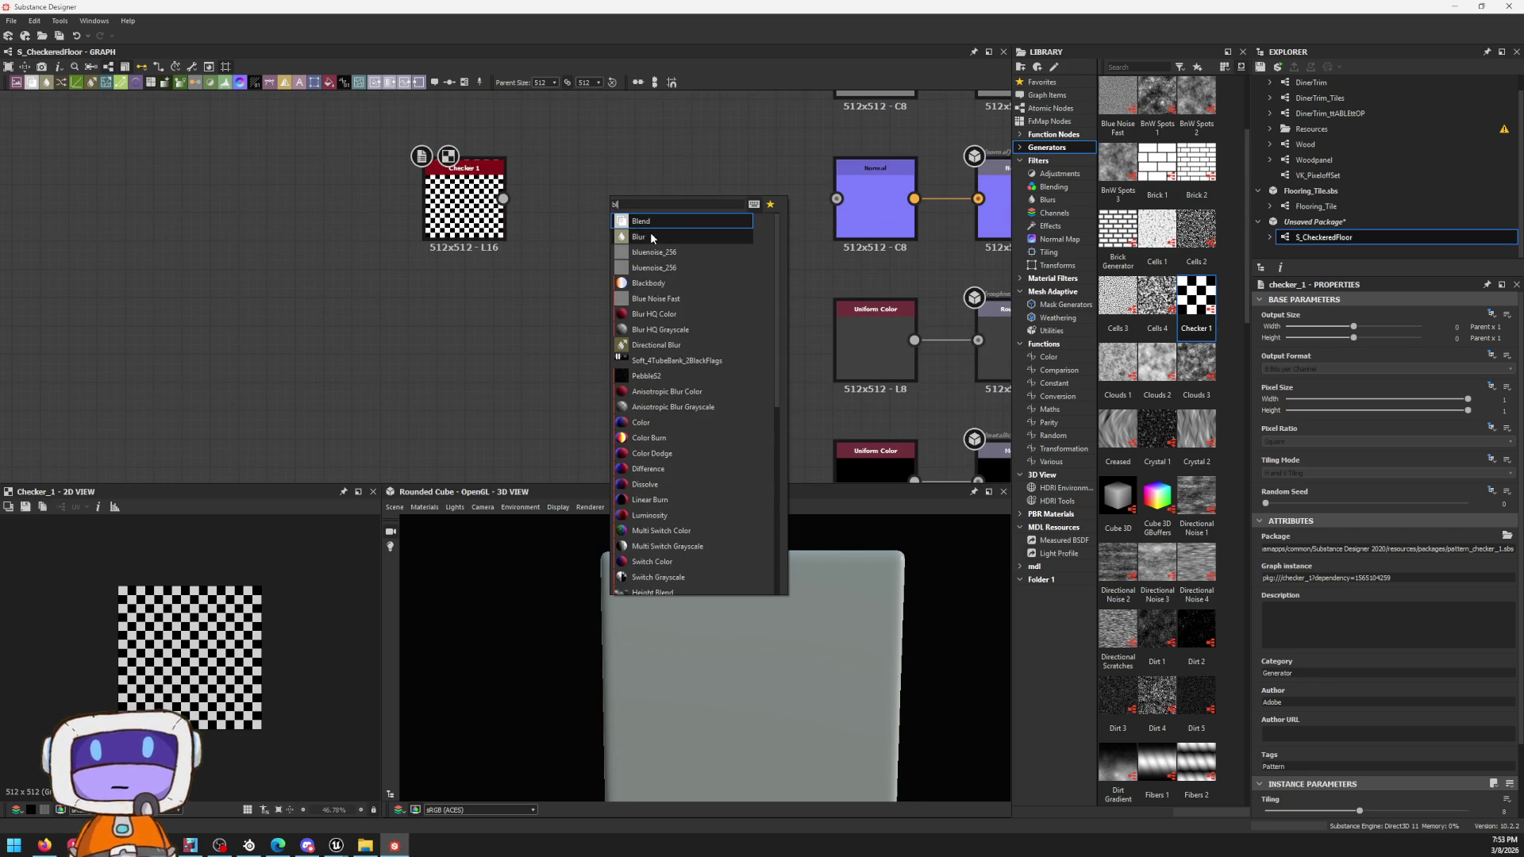
left_click(650, 223)
left_click_drag(502, 198, 611, 183)
mouse_move(502, 199)
left_mouse_down()
mouse_move(580, 168)
mouse_move(837, 197)
left_mouse_up()
left_click_drag(583, 197, 690, 223)
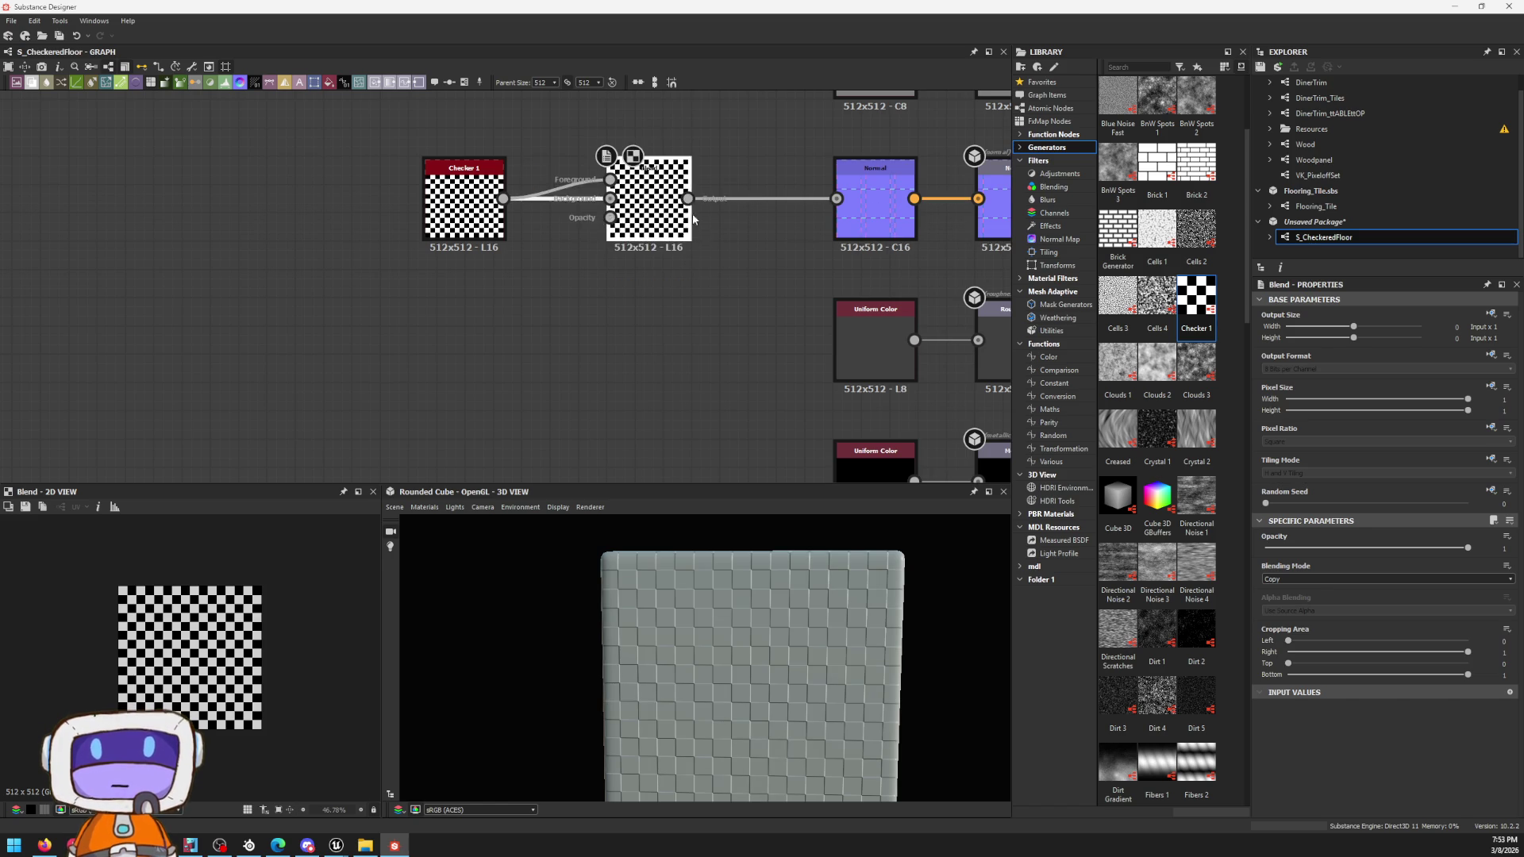
scroll(786, 608, "up", 3)
scroll(777, 629, "up", 3)
scroll(811, 633, "down", 5)
Step: Tilt the cube to check the checker relief and select Checker 1 for editing
mouse_move(813, 623)
left_mouse_down()
mouse_move(809, 588)
mouse_move(826, 623)
left_mouse_up()
scroll(826, 622, "up", 2)
left_click(464, 197)
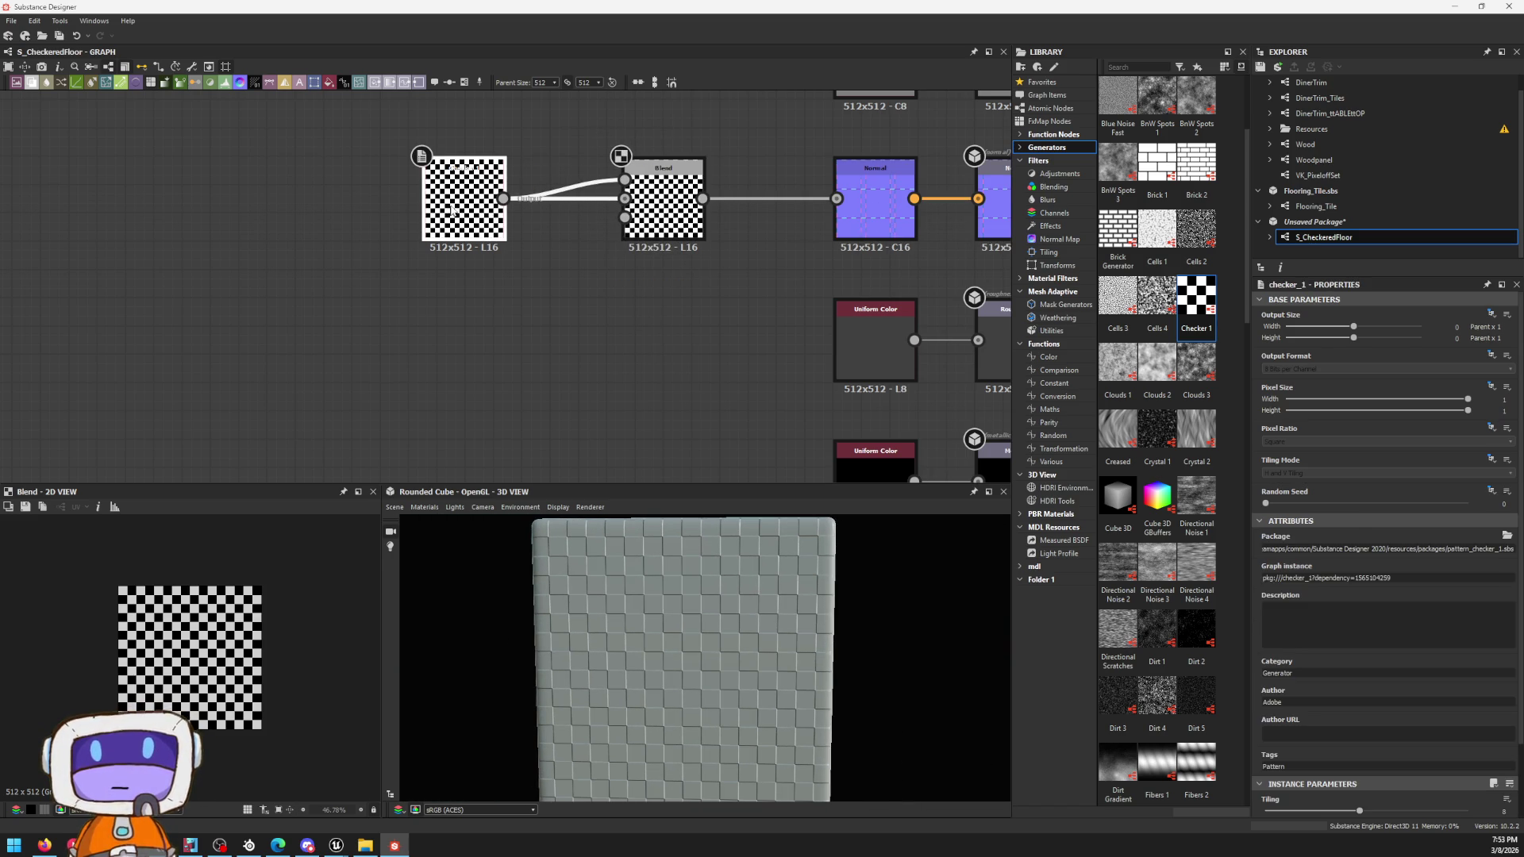
scroll(1351, 604, "down", 3)
Step: Settle Checker 1's Tiling at 2 after trying denser values, checking the squares on the cube
left_click_drag(1358, 728, 1278, 725)
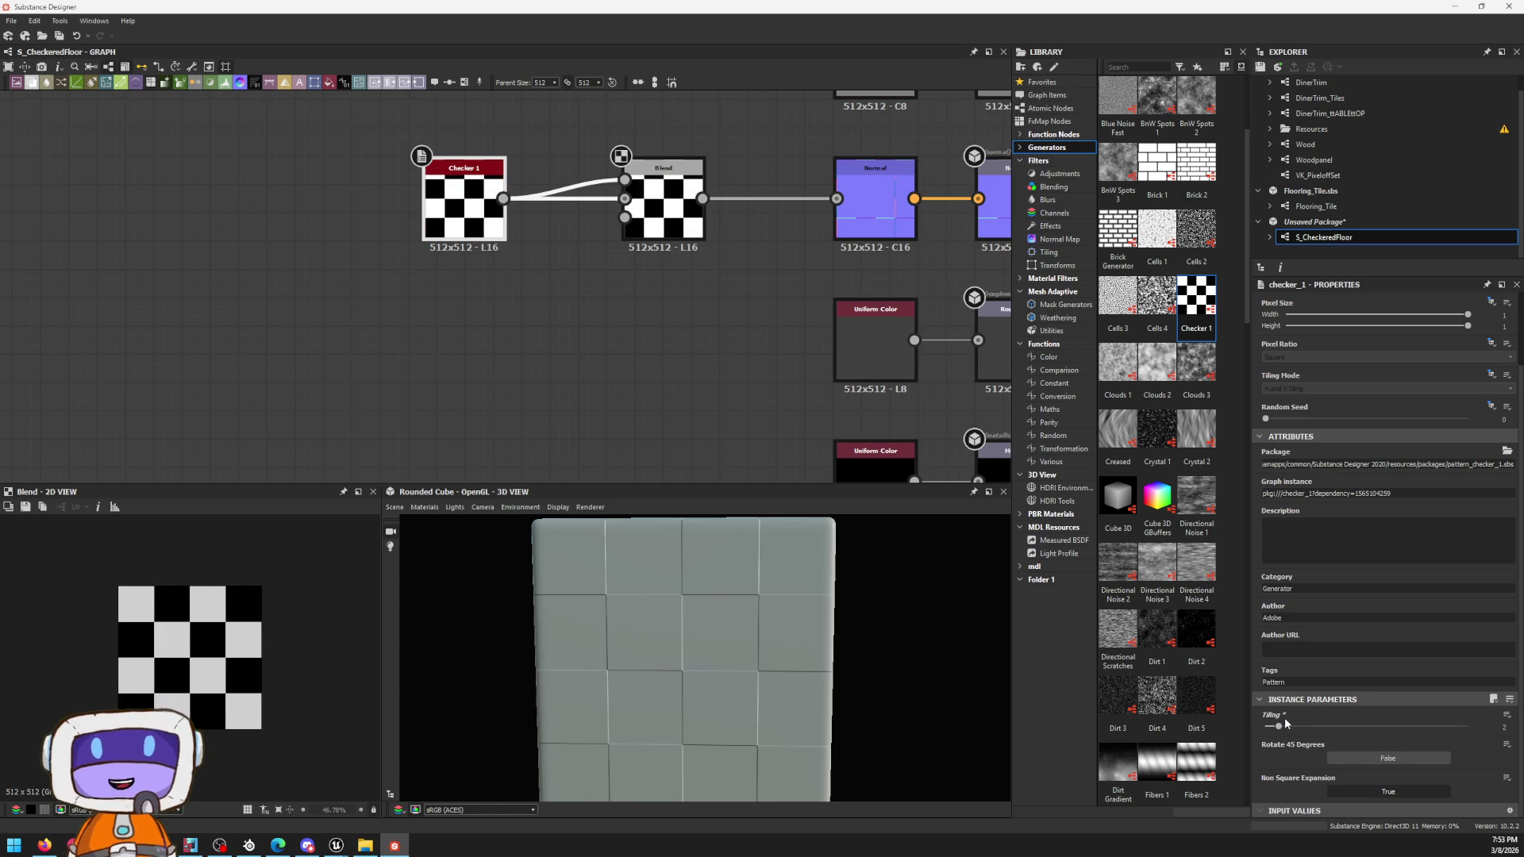
mouse_move(622, 662)
left_mouse_down()
mouse_move(612, 703)
mouse_move(573, 684)
left_mouse_up()
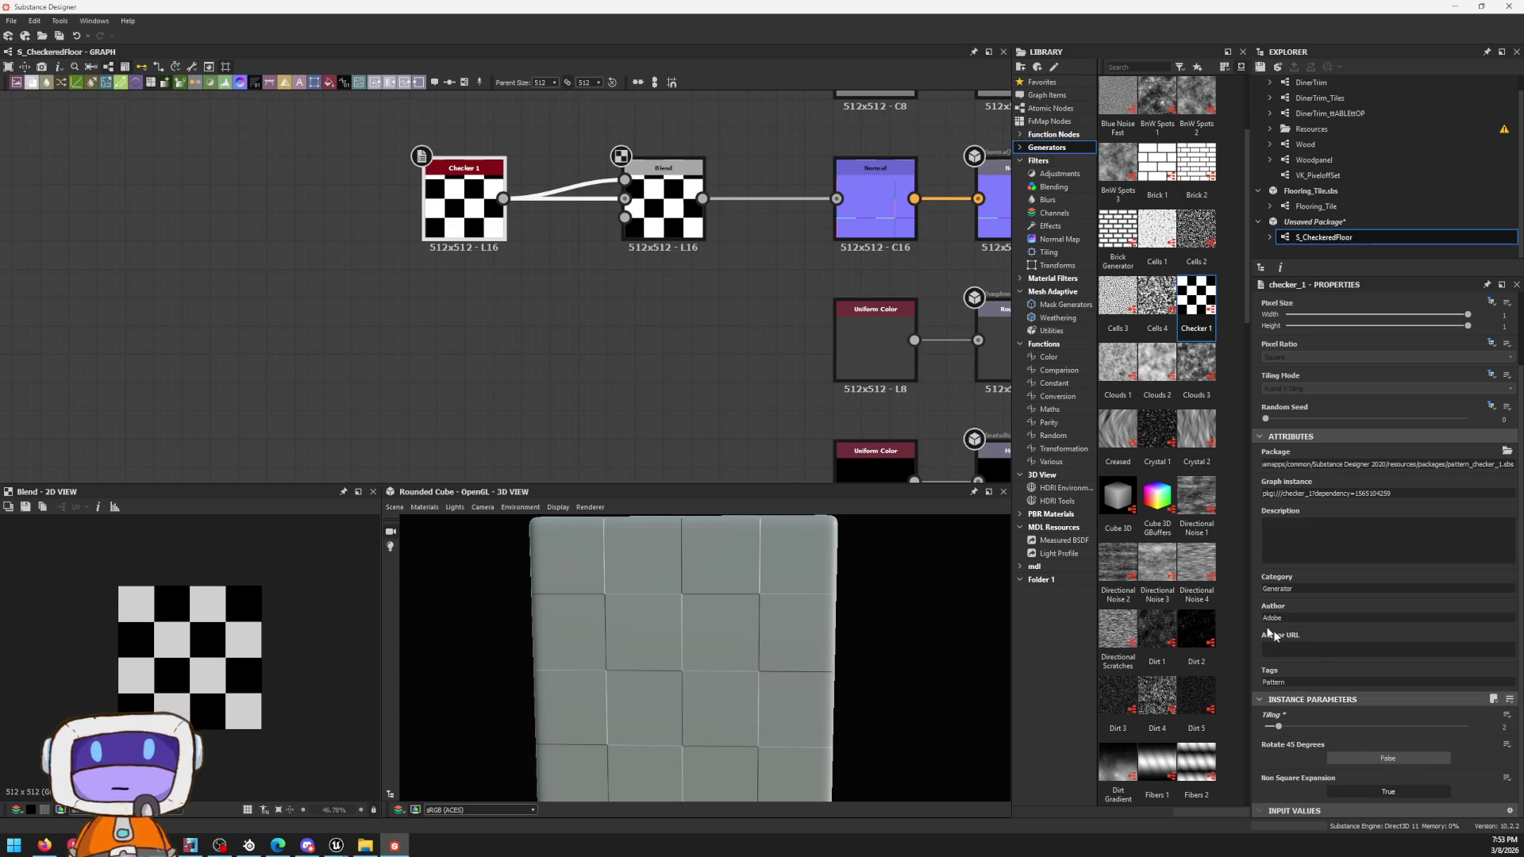
left_click_drag(1282, 727, 1301, 713)
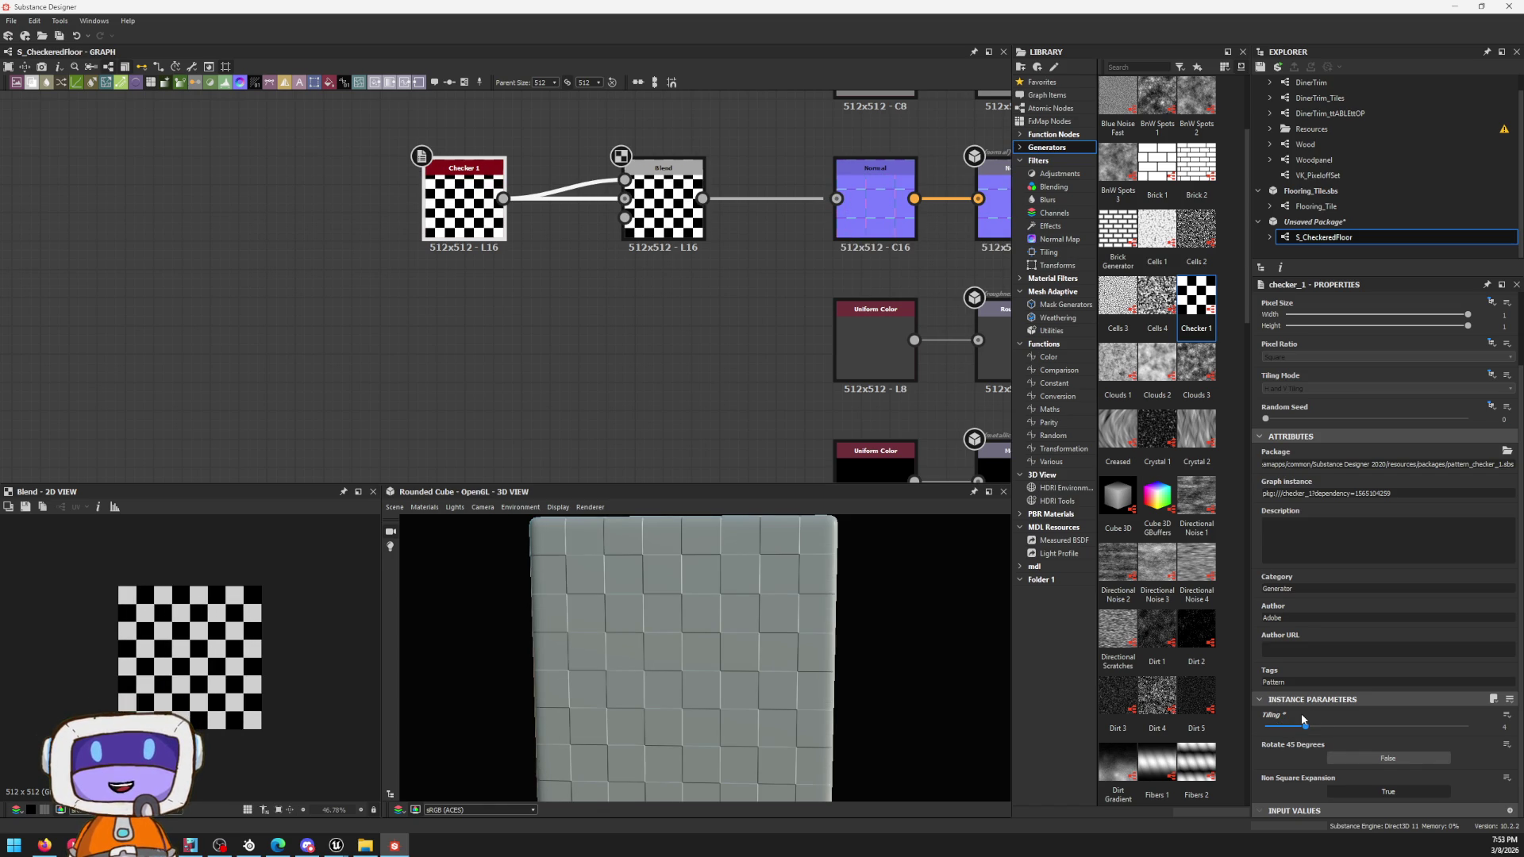
scroll(606, 727, "down", 2)
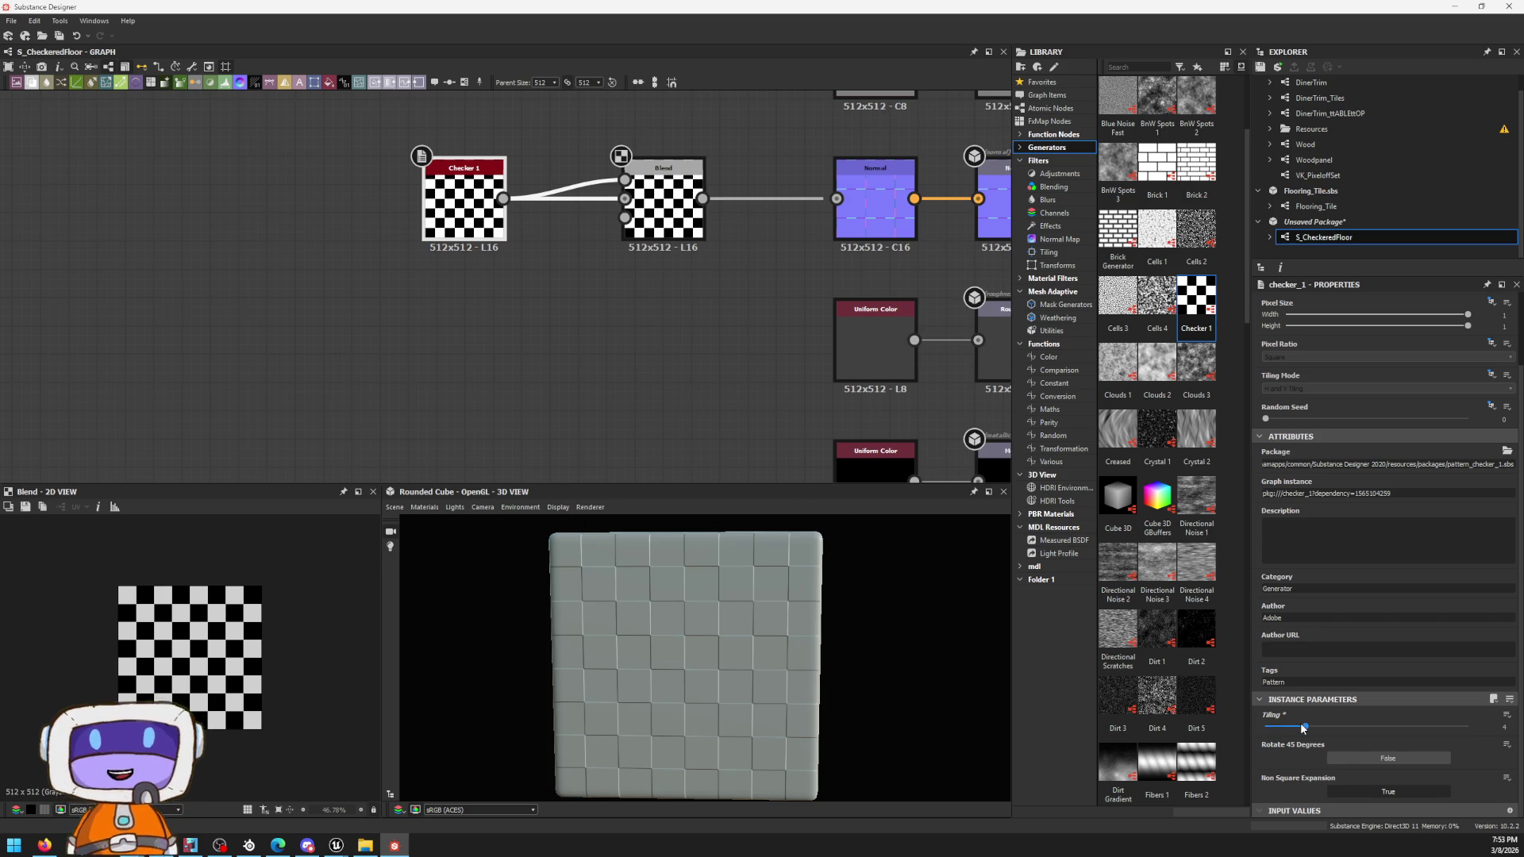
left_click_drag(1305, 728, 1281, 729)
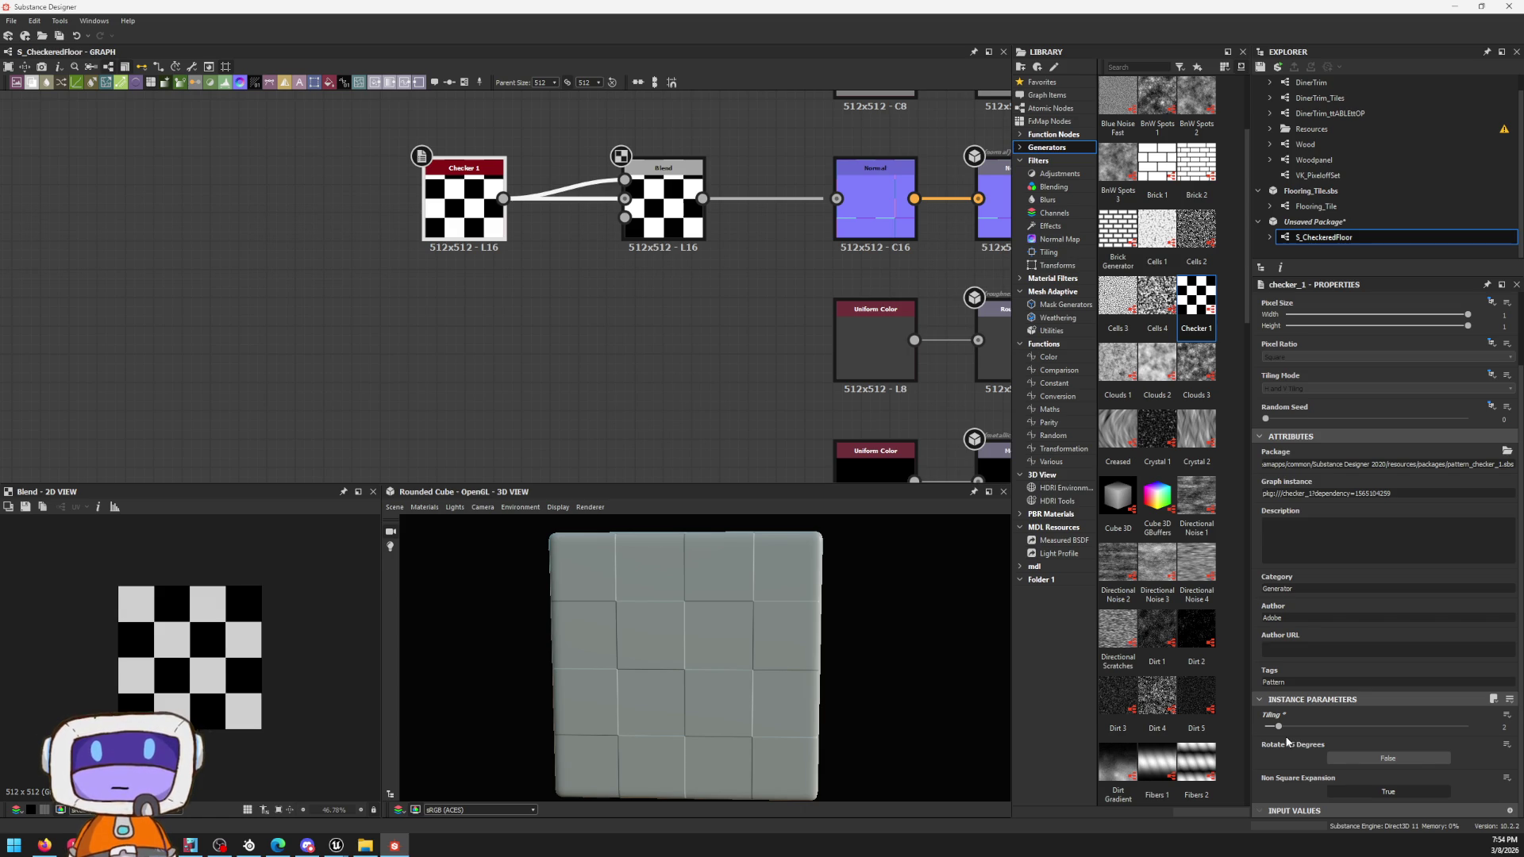
scroll(633, 291, "down", 1)
scroll(633, 291, "down", 1)
Step: Reposition the Blend node and start a new link dragged off the Checker 1 output
left_click_drag(590, 215, 611, 208)
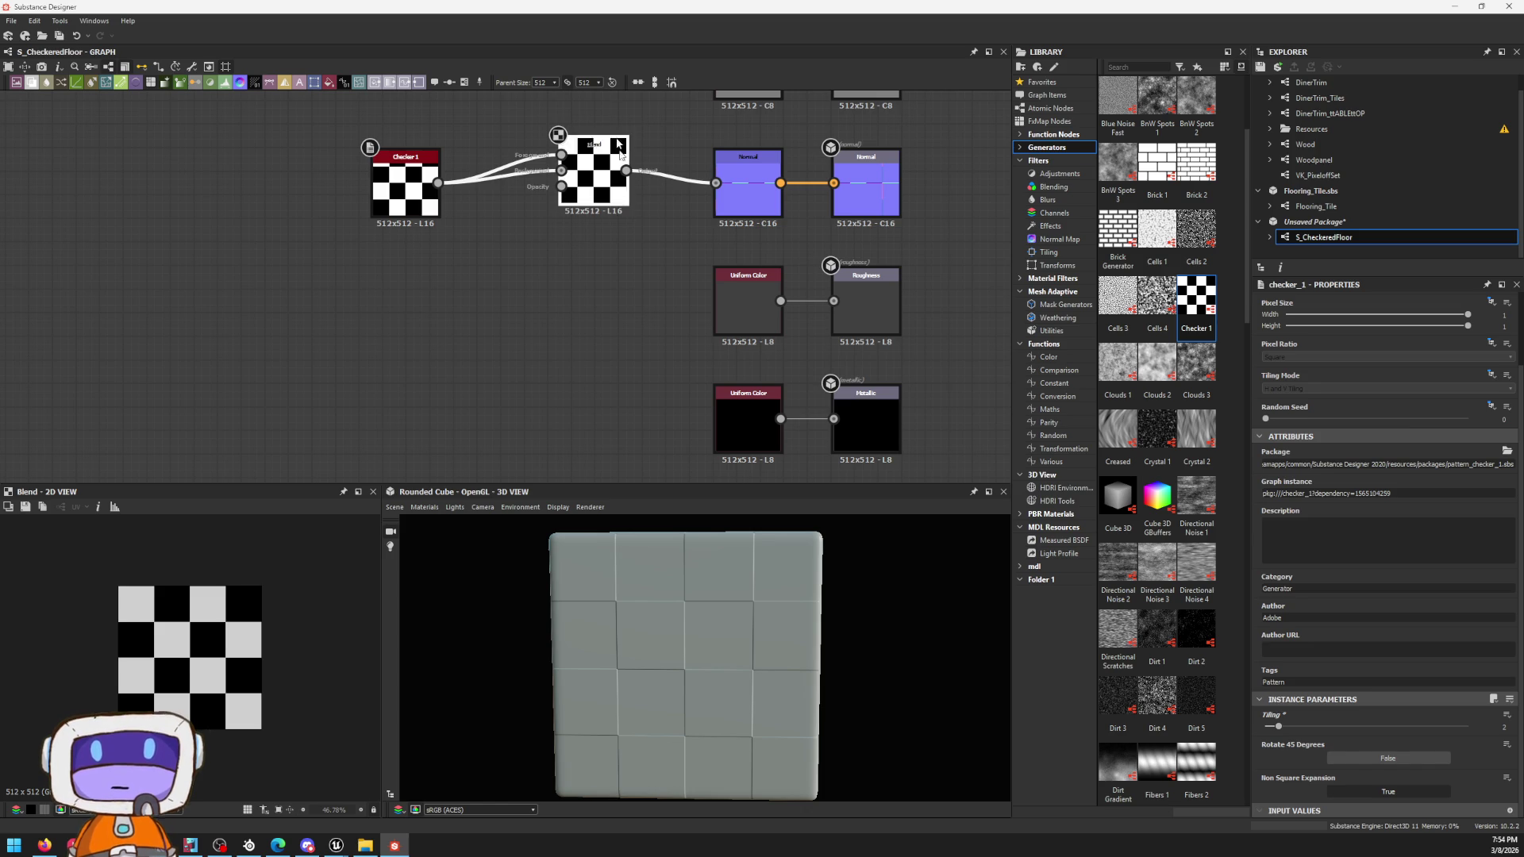
mouse_move(569, 145)
middle_mouse_down()
mouse_move(586, 260)
mouse_move(791, 102)
middle_mouse_up()
scroll(587, 259, "up", 5)
scroll(792, 102, "down", 2)
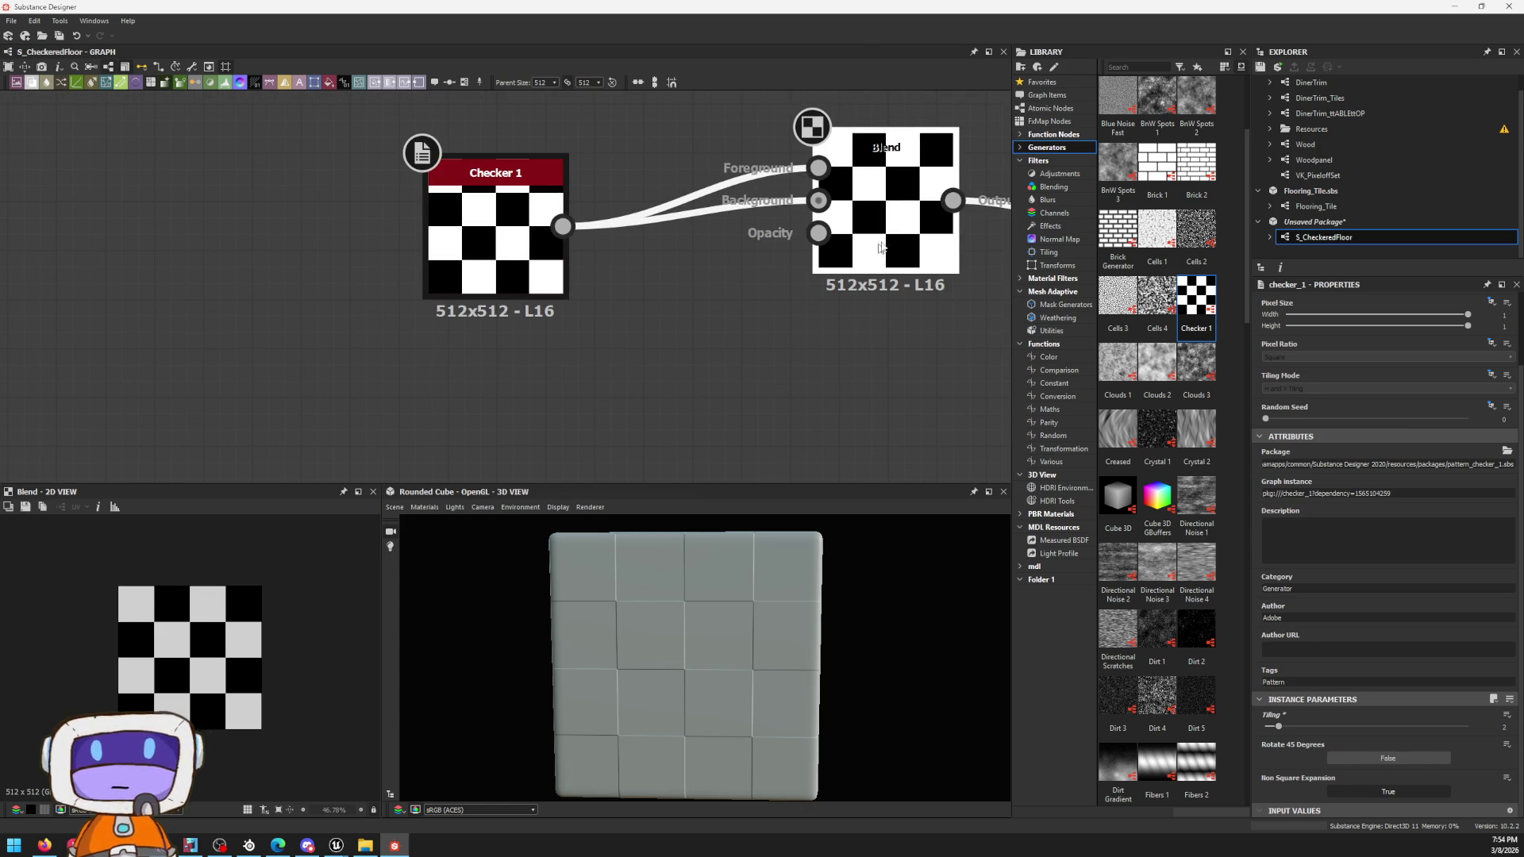
left_click_drag(882, 168, 860, 167)
scroll(690, 172, "down", 2)
middle_click_drag(769, 199, 510, 273)
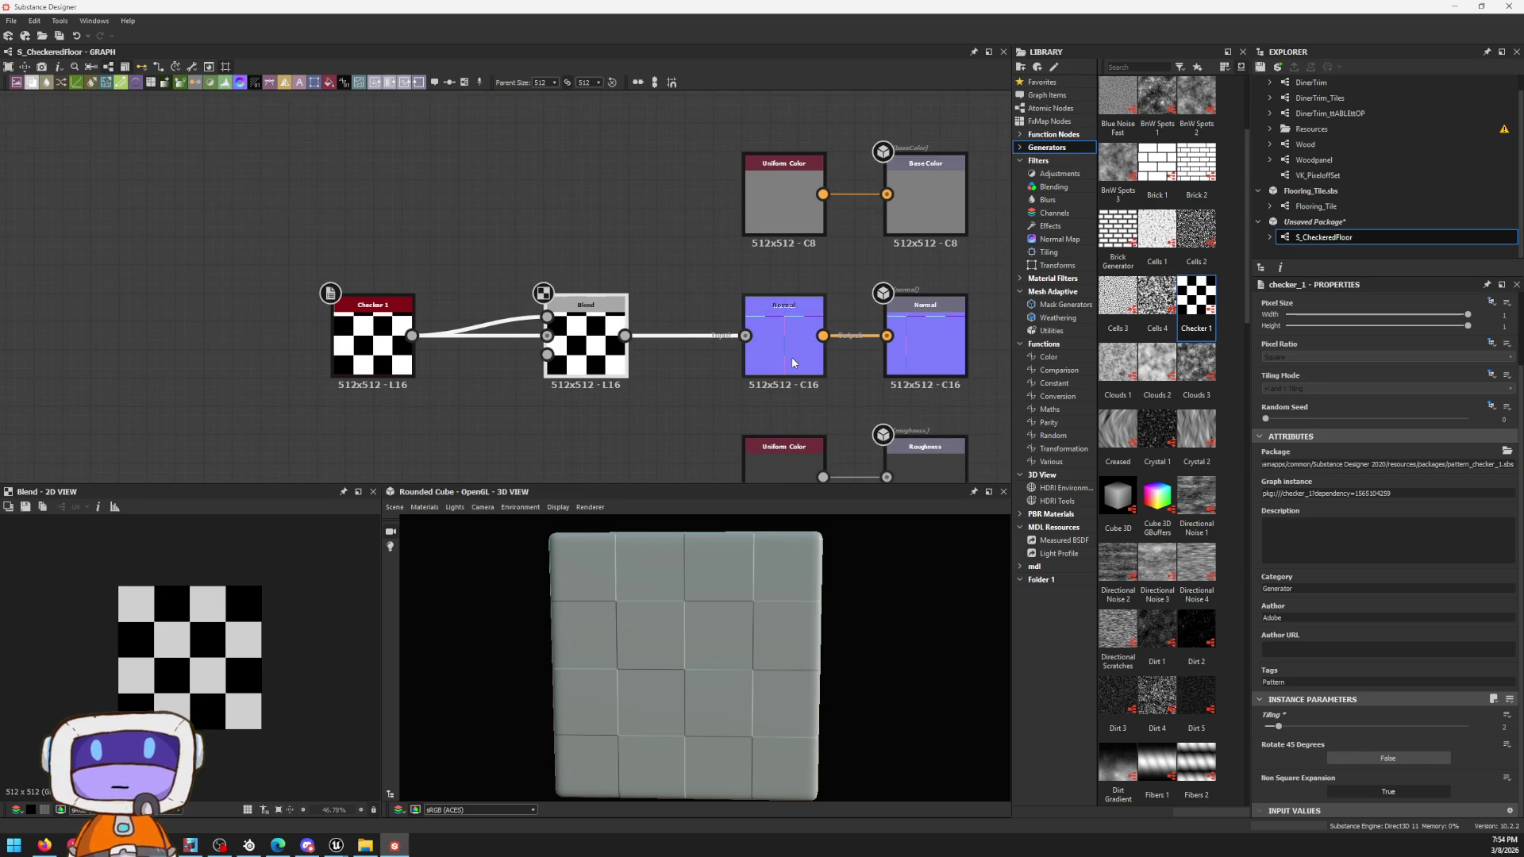
scroll(680, 645, "up", 3)
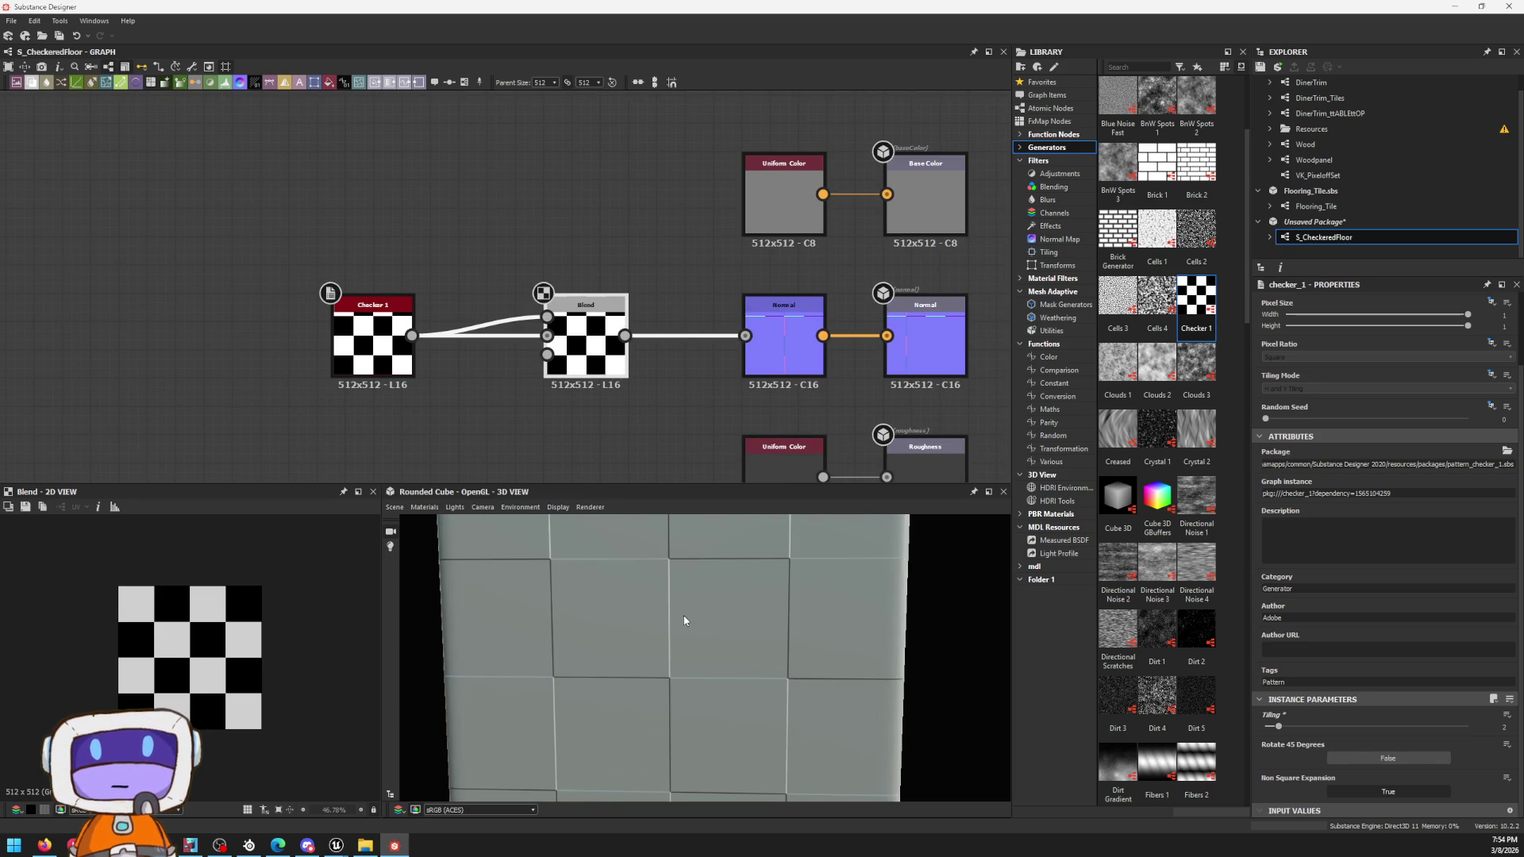
scroll(619, 297, "up", 3)
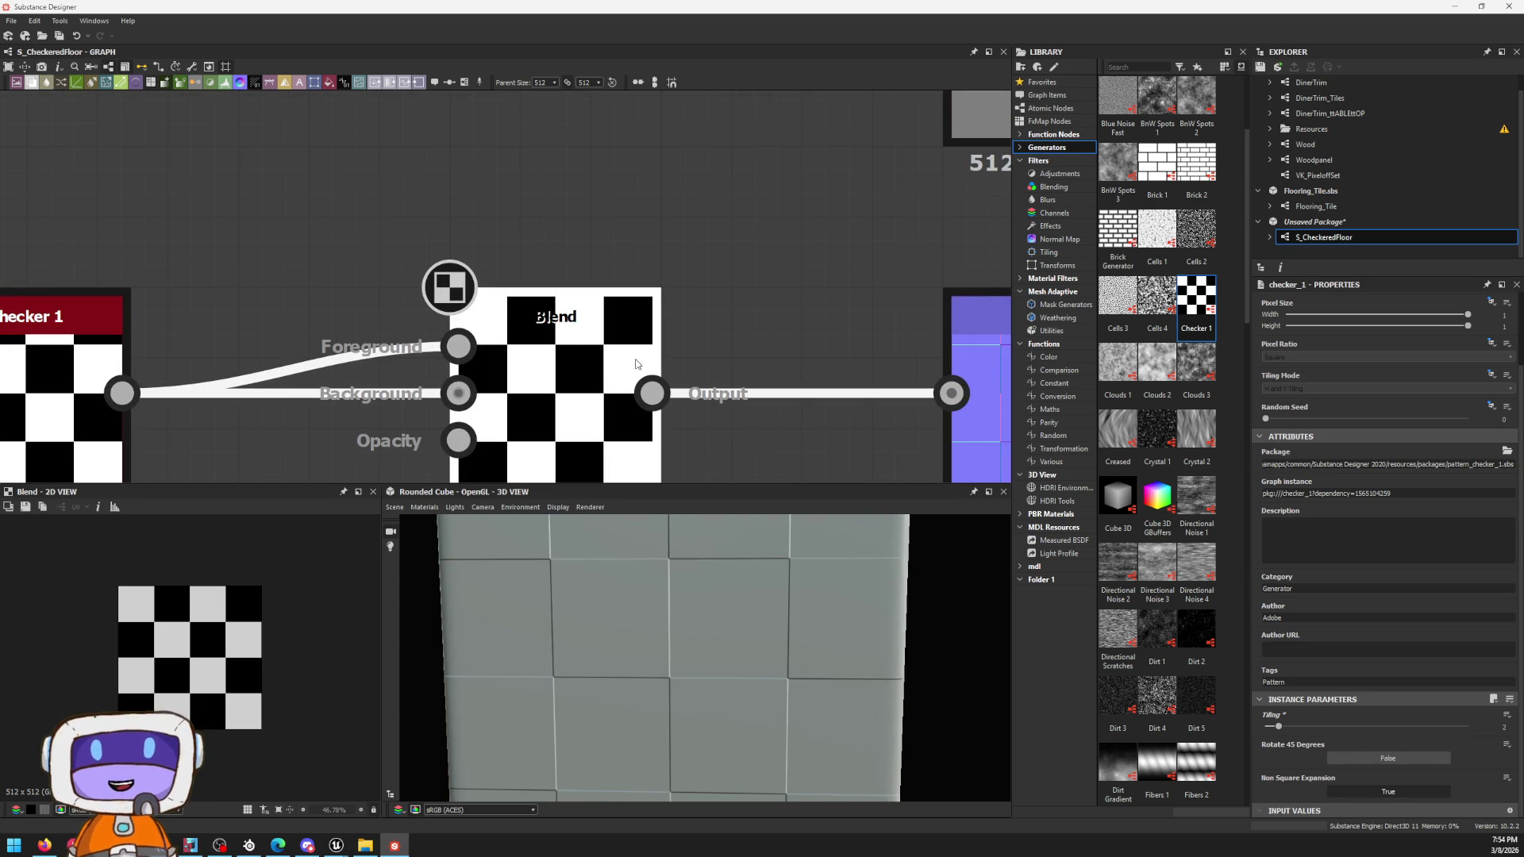
middle_click_drag(571, 372, 775, 283)
left_click(775, 284)
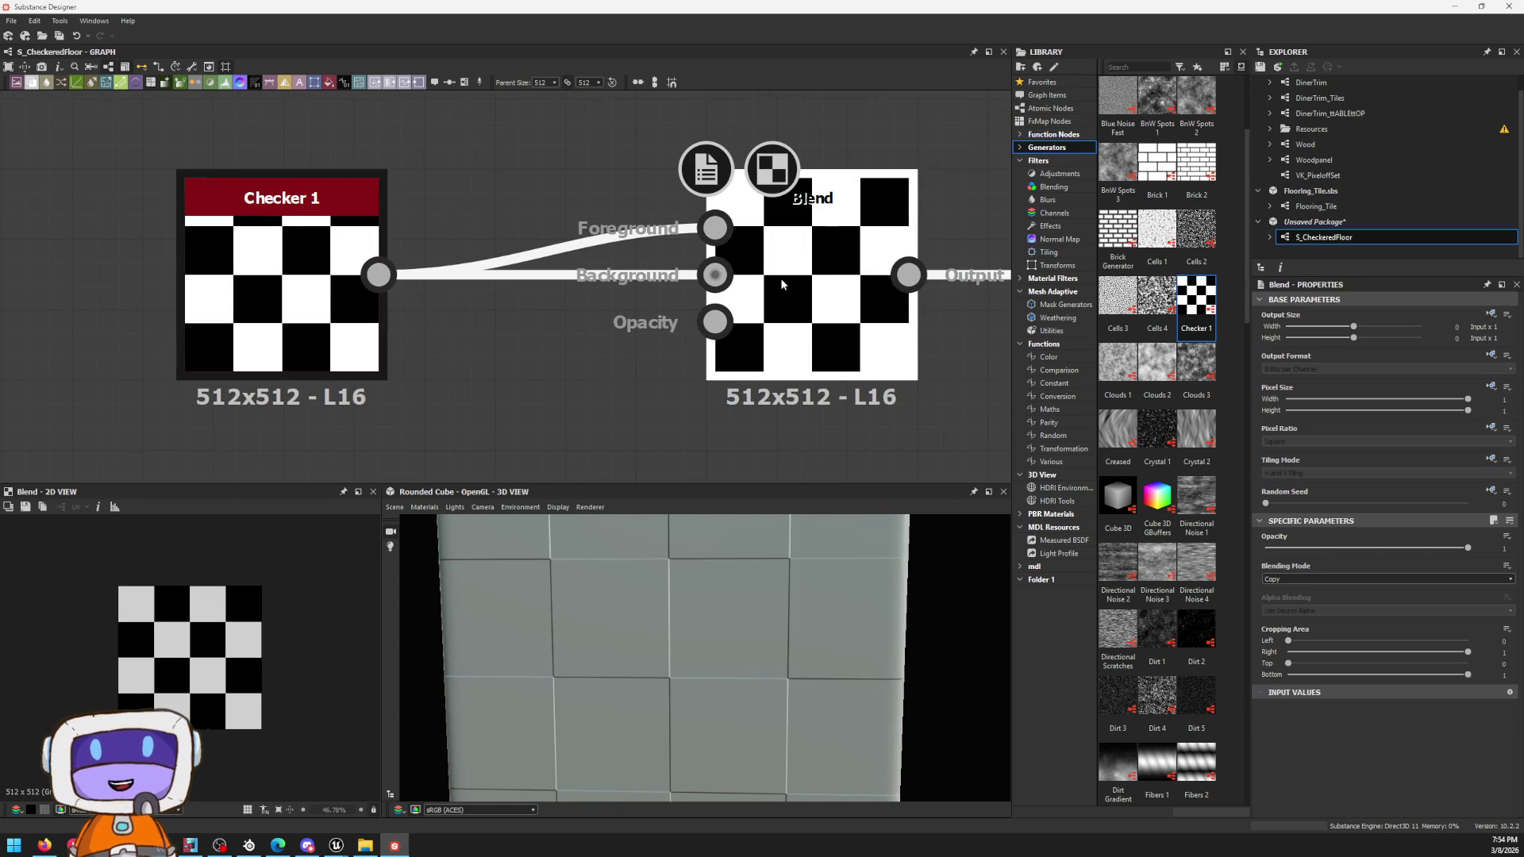
middle_click_drag(615, 352, 873, 202)
left_click_drag(638, 124, 837, 435)
type("ed")
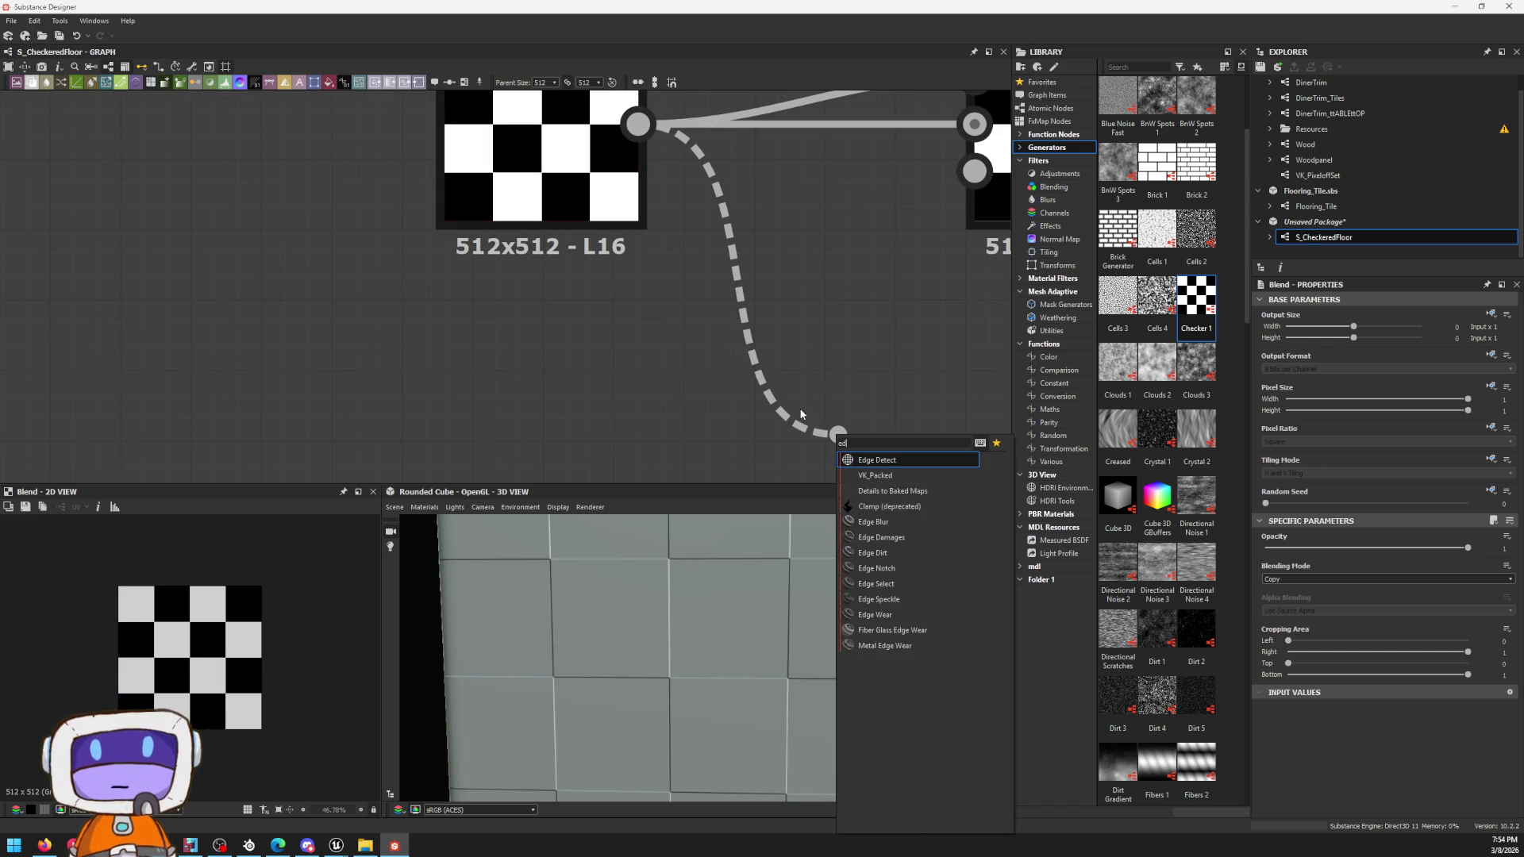
Step: Add Edge Detect from the checker, place it under Blend and wire its output into the Normal node
key("Return")
scroll(934, 444, "up", 1)
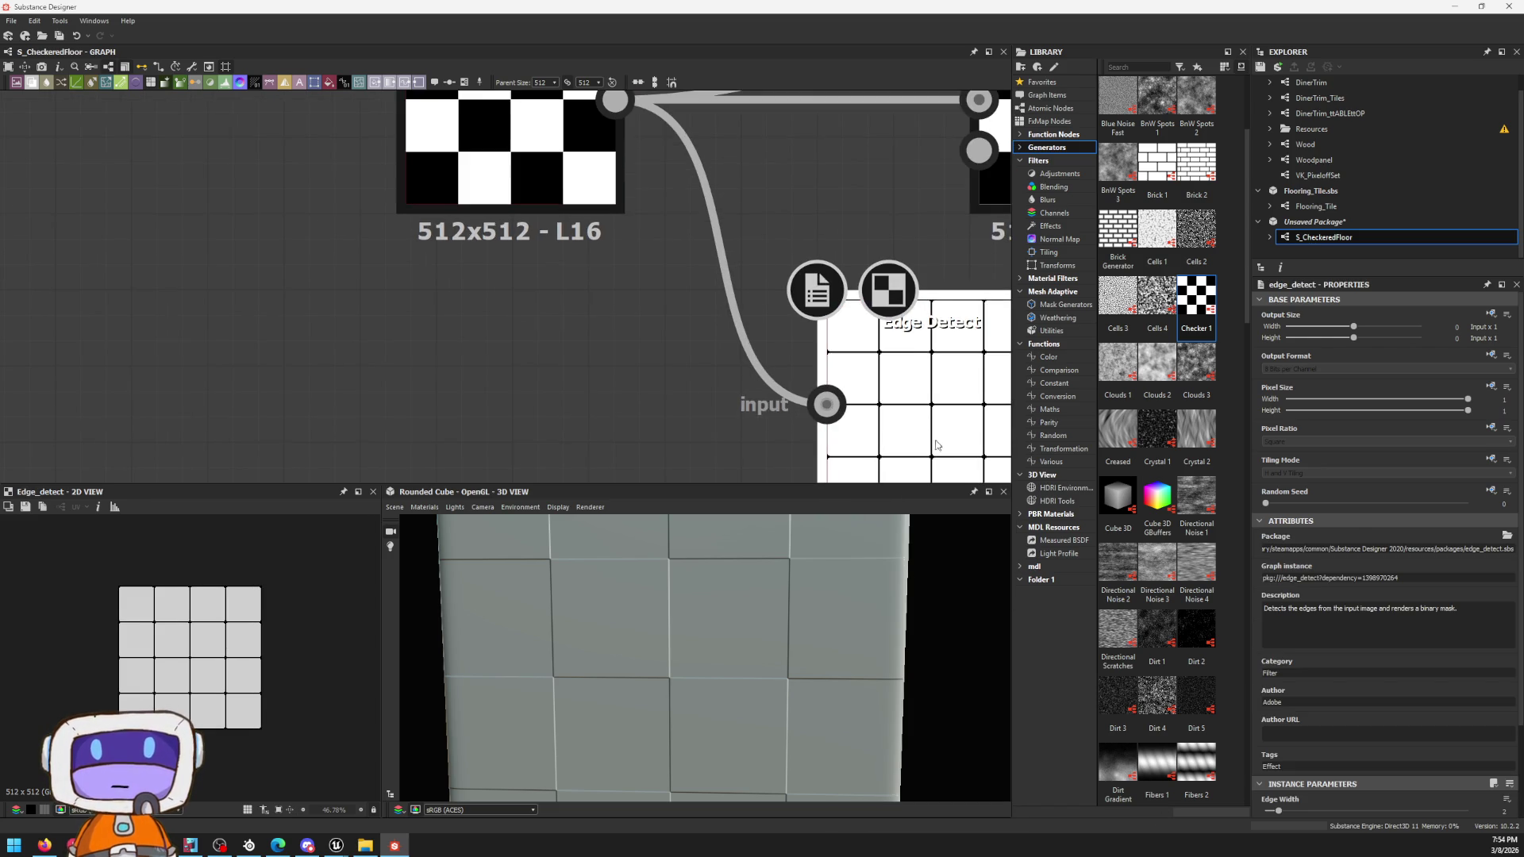
middle_click_drag(934, 443, 861, 432)
scroll(860, 432, "down", 2)
left_click_drag(735, 335, 843, 285)
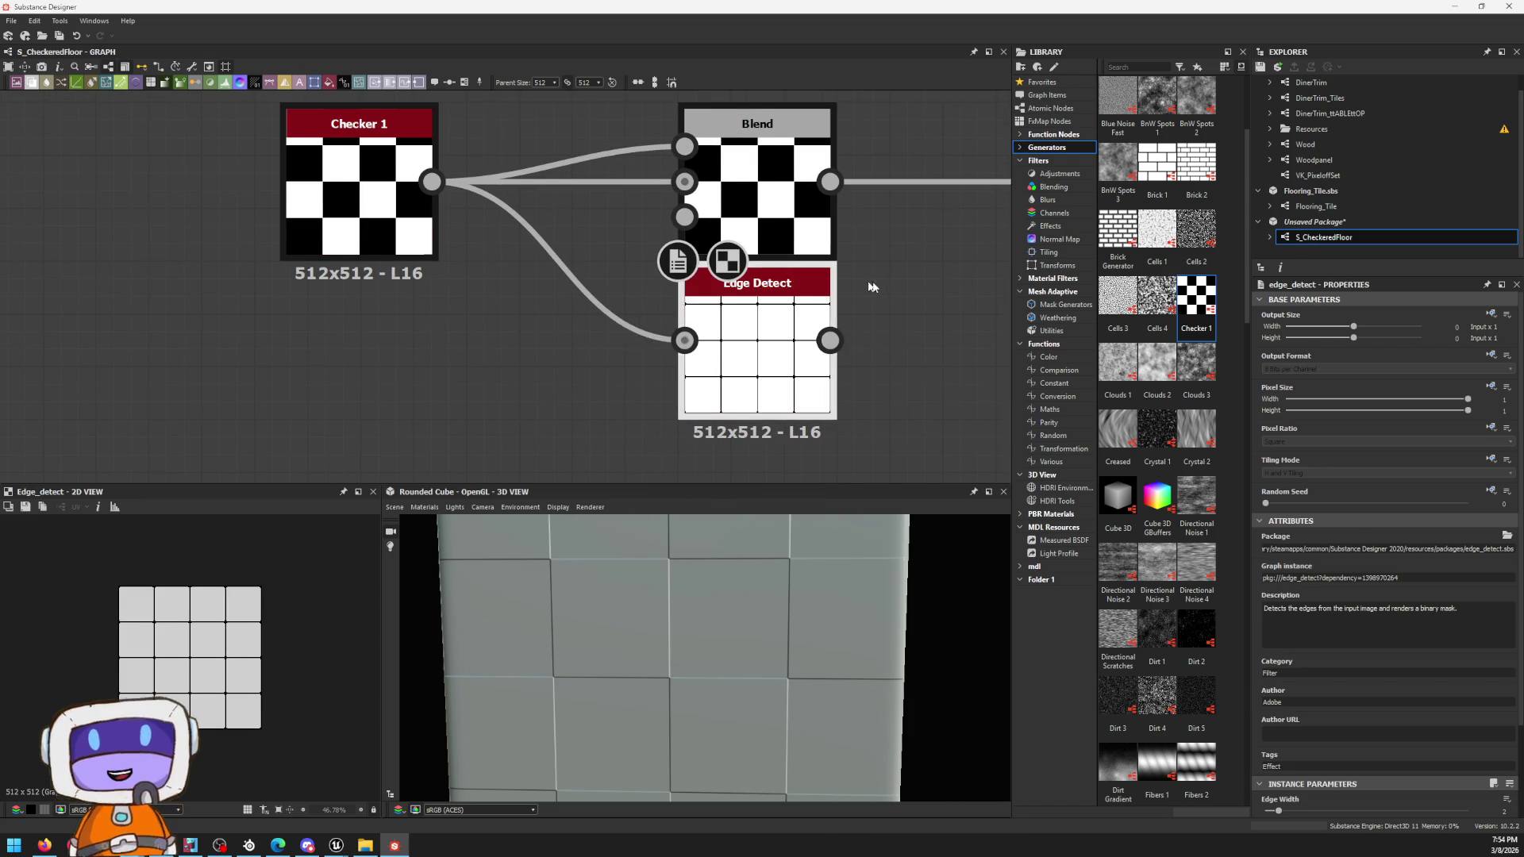
middle_click_drag(843, 286, 632, 336)
left_click_drag(619, 390, 843, 231)
left_click(922, 285)
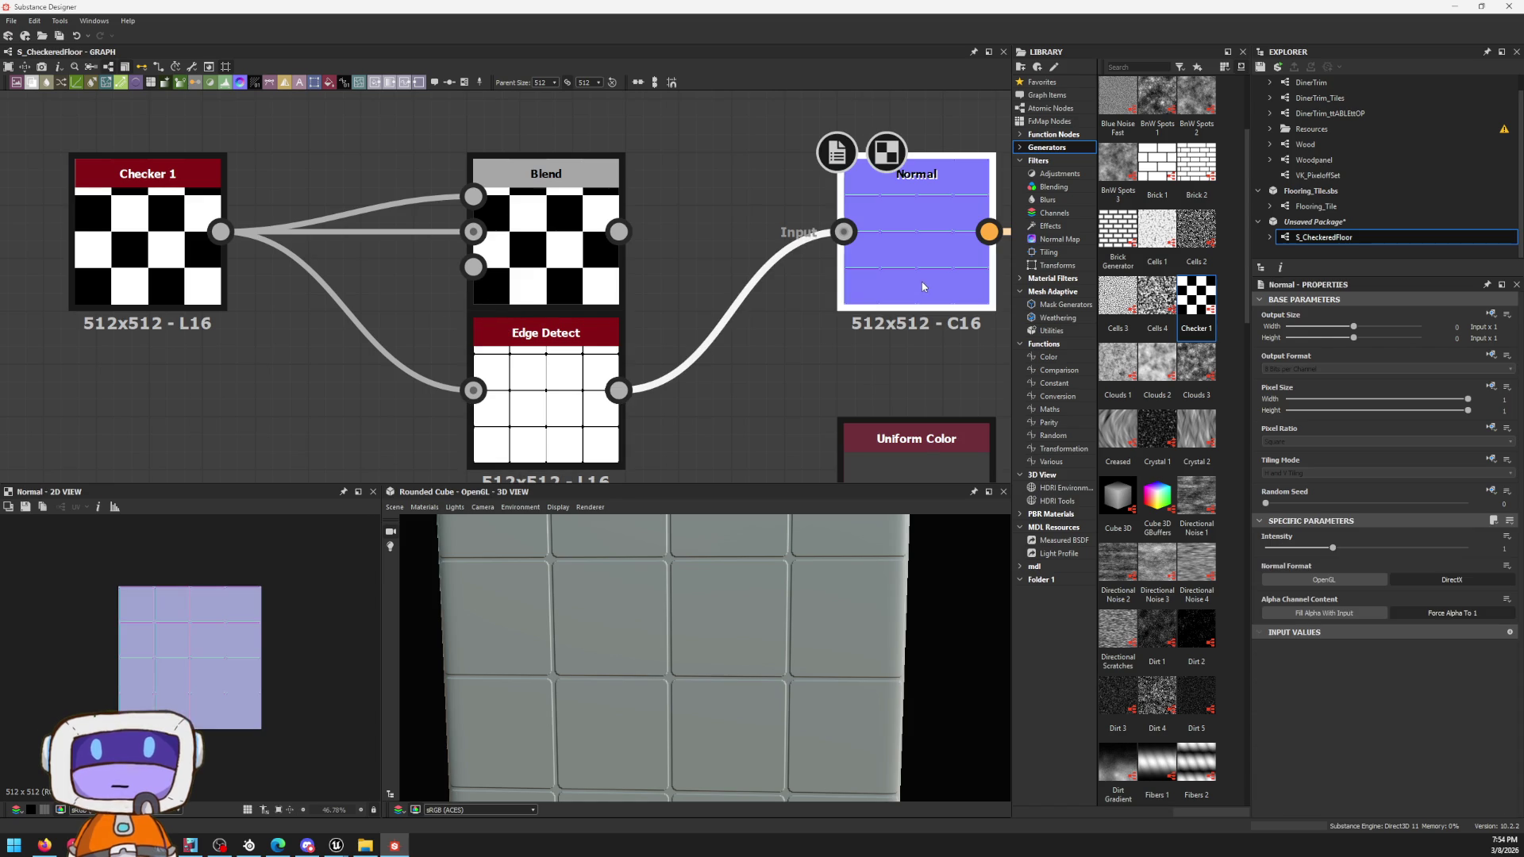
scroll(699, 714, "up", 3)
scroll(684, 623, "up", 3)
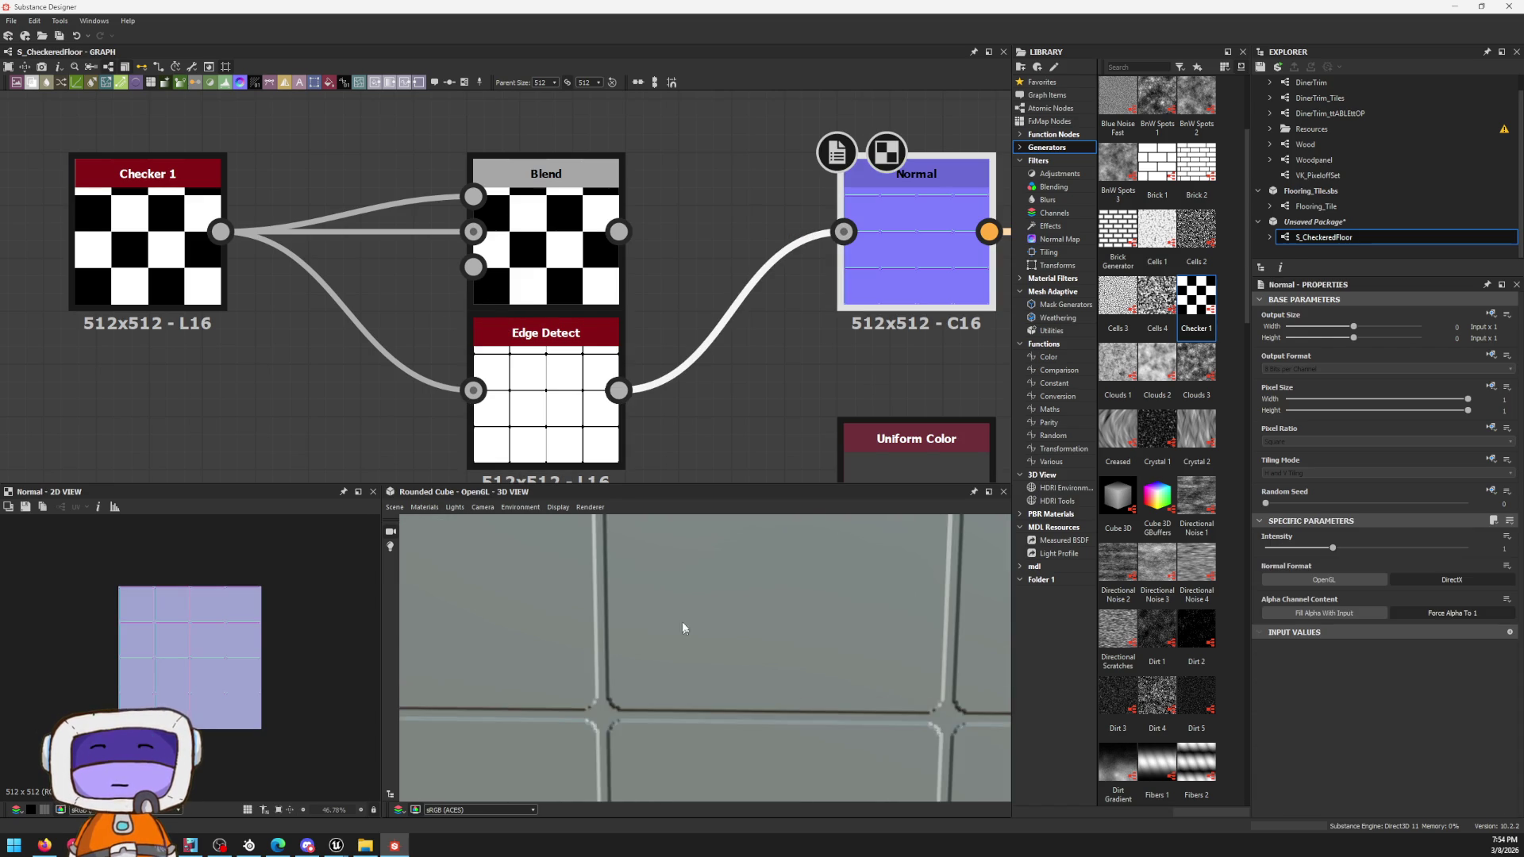
Step: Reduce Edge Detect's Edge Width and Edge Roundness to minimum for thin tile grooves
left_click(607, 411)
scroll(1154, 499, "down", 5)
scroll(1369, 620, "down", 3)
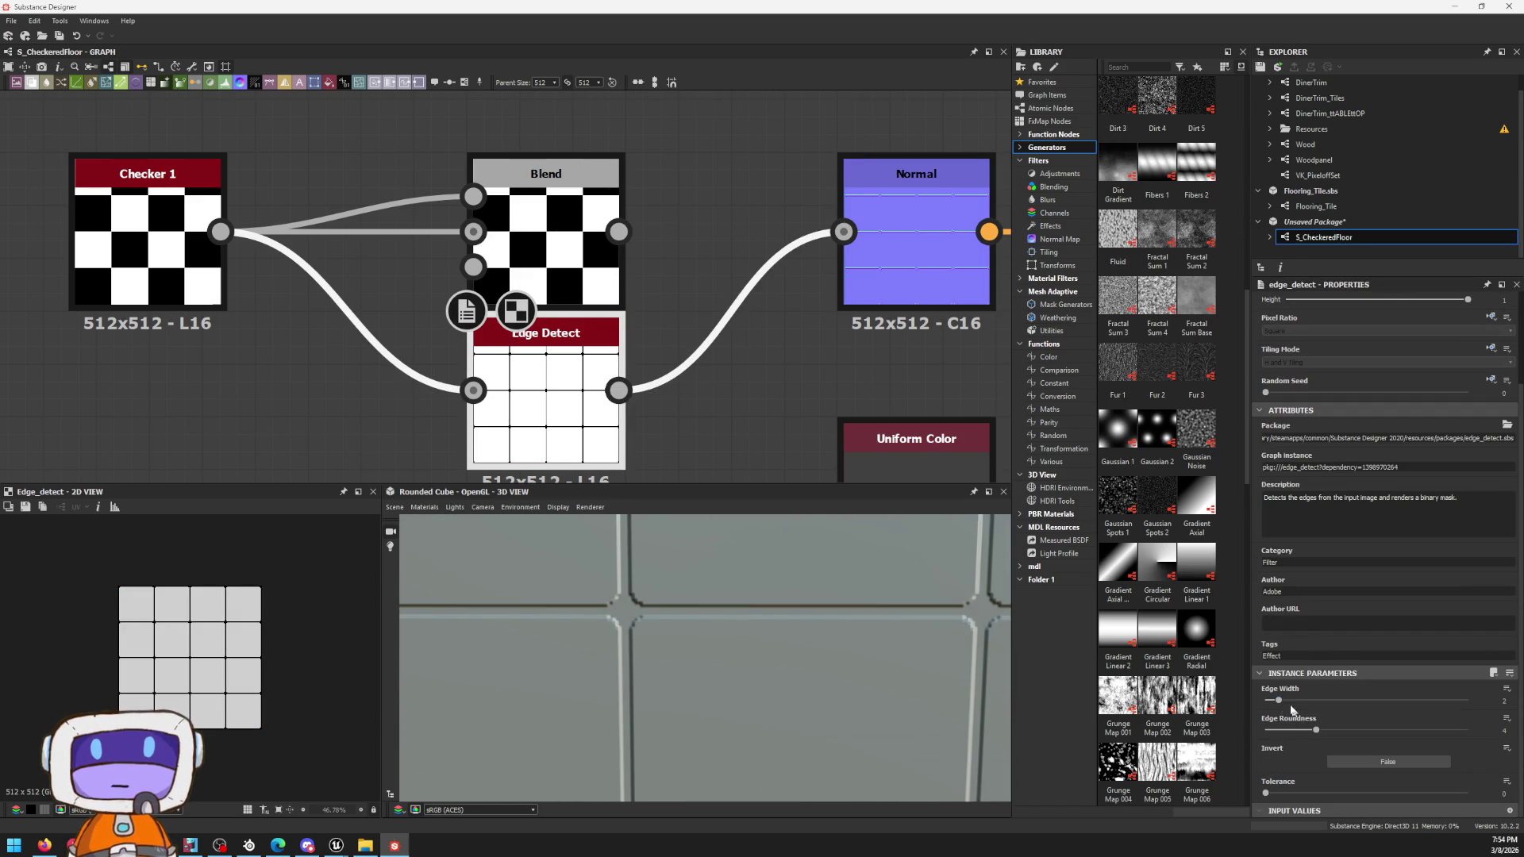
left_click_drag(1280, 703, 1264, 701)
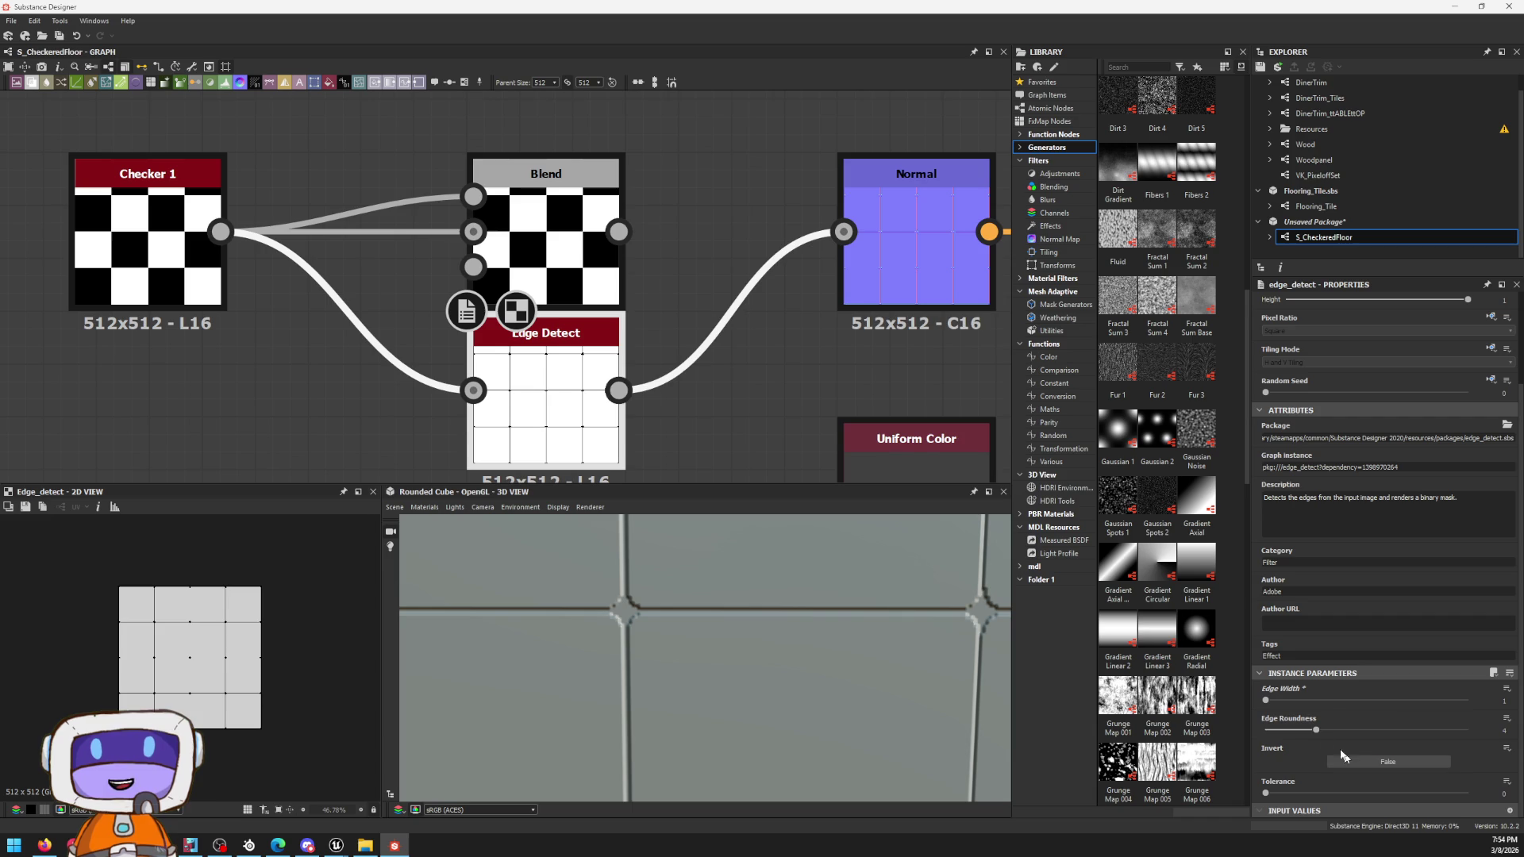
left_click_drag(1316, 734, 1214, 738)
scroll(616, 602, "down", 5)
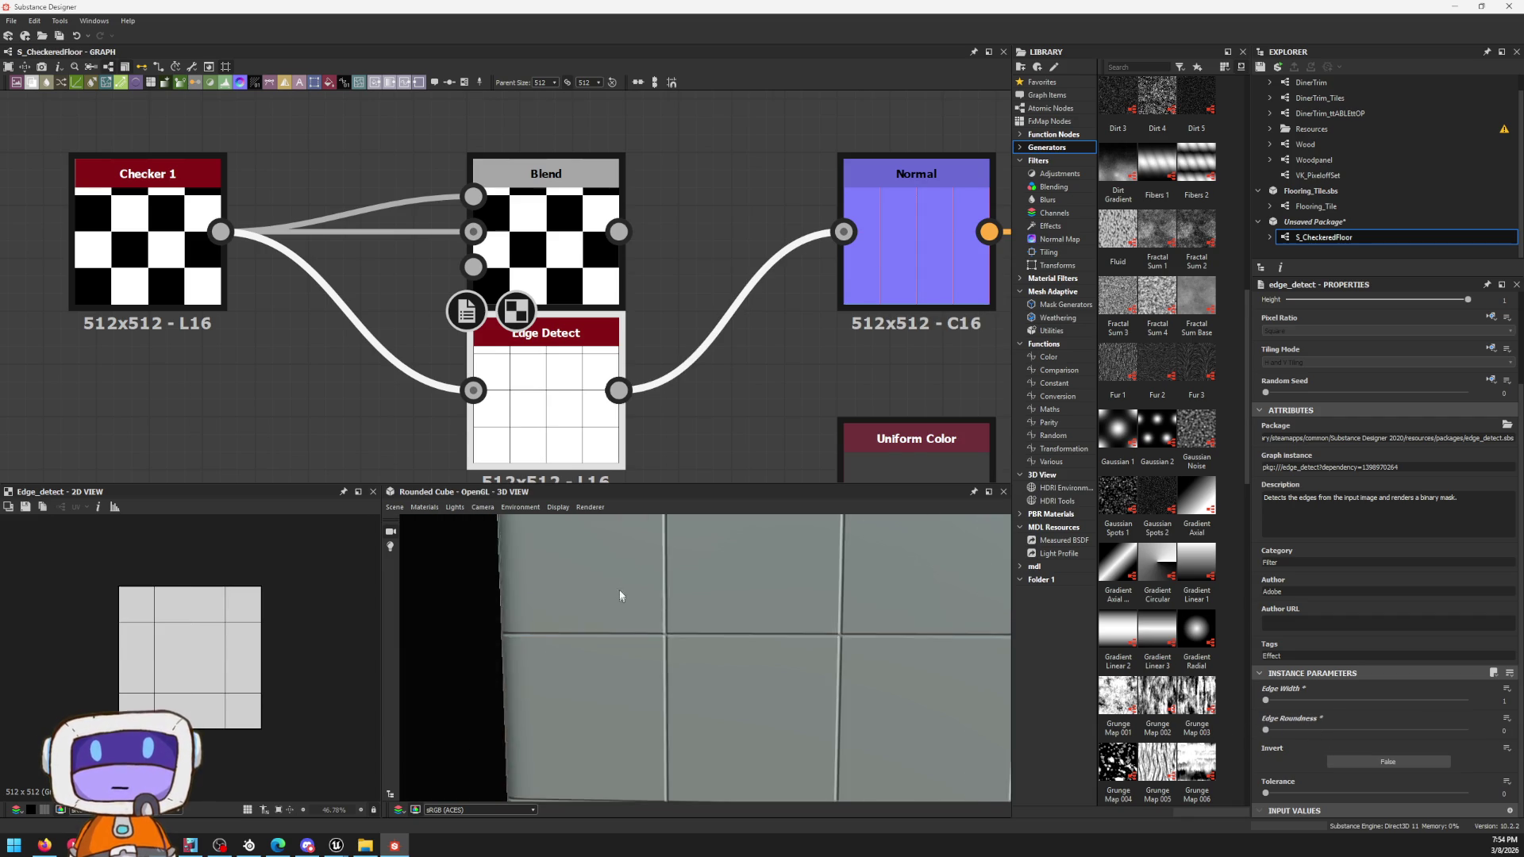
scroll(755, 558, "up", 5)
left_click(960, 219)
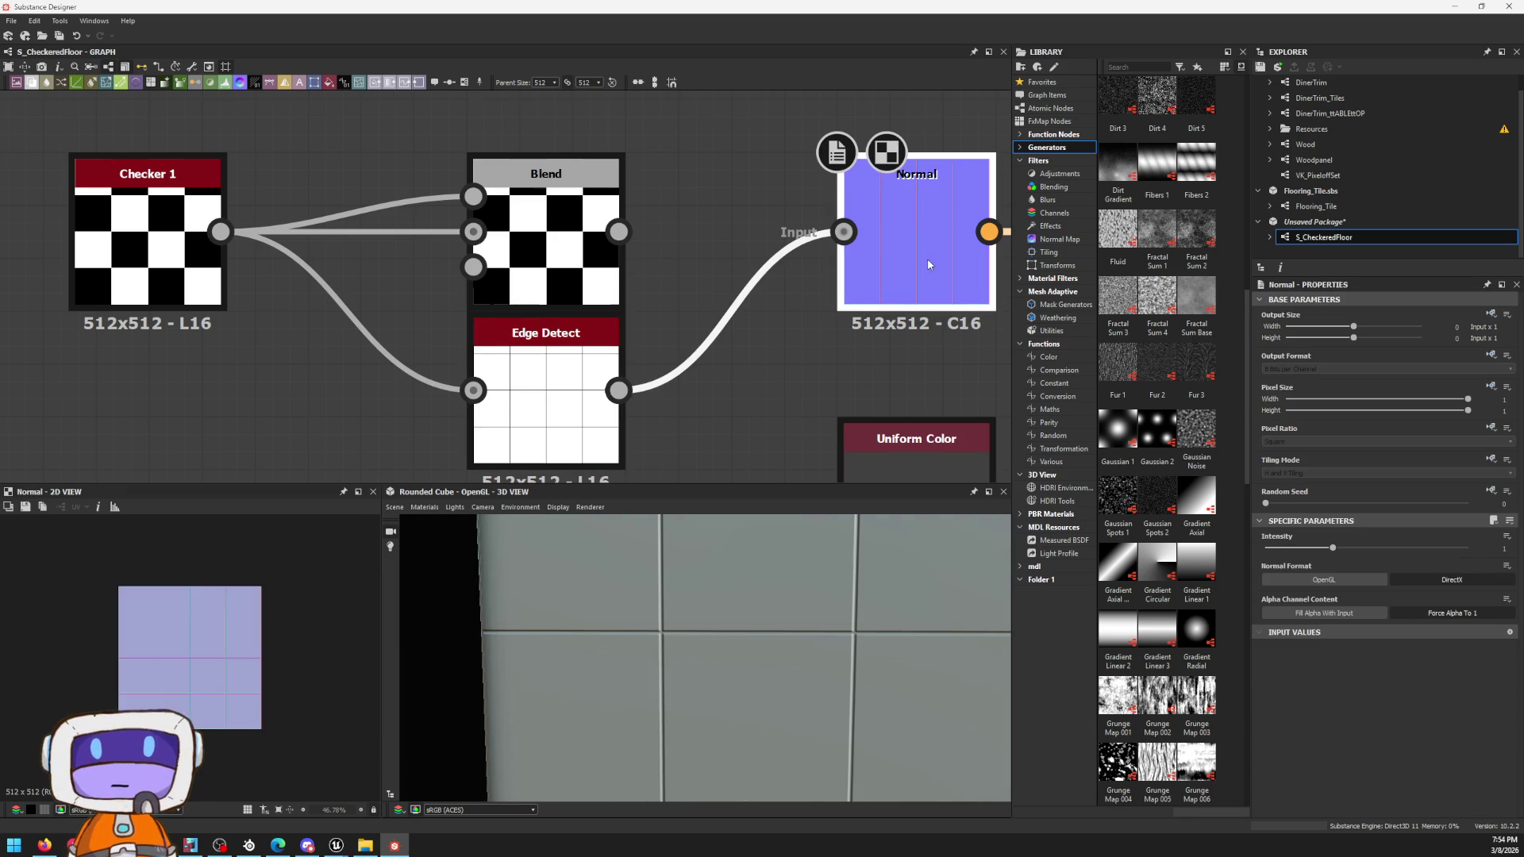
scroll(221, 655, "up", 3)
scroll(224, 657, "up", 2)
scroll(220, 630, "up", 3)
scroll(256, 657, "up", 2)
left_click_drag(554, 258, 553, 96)
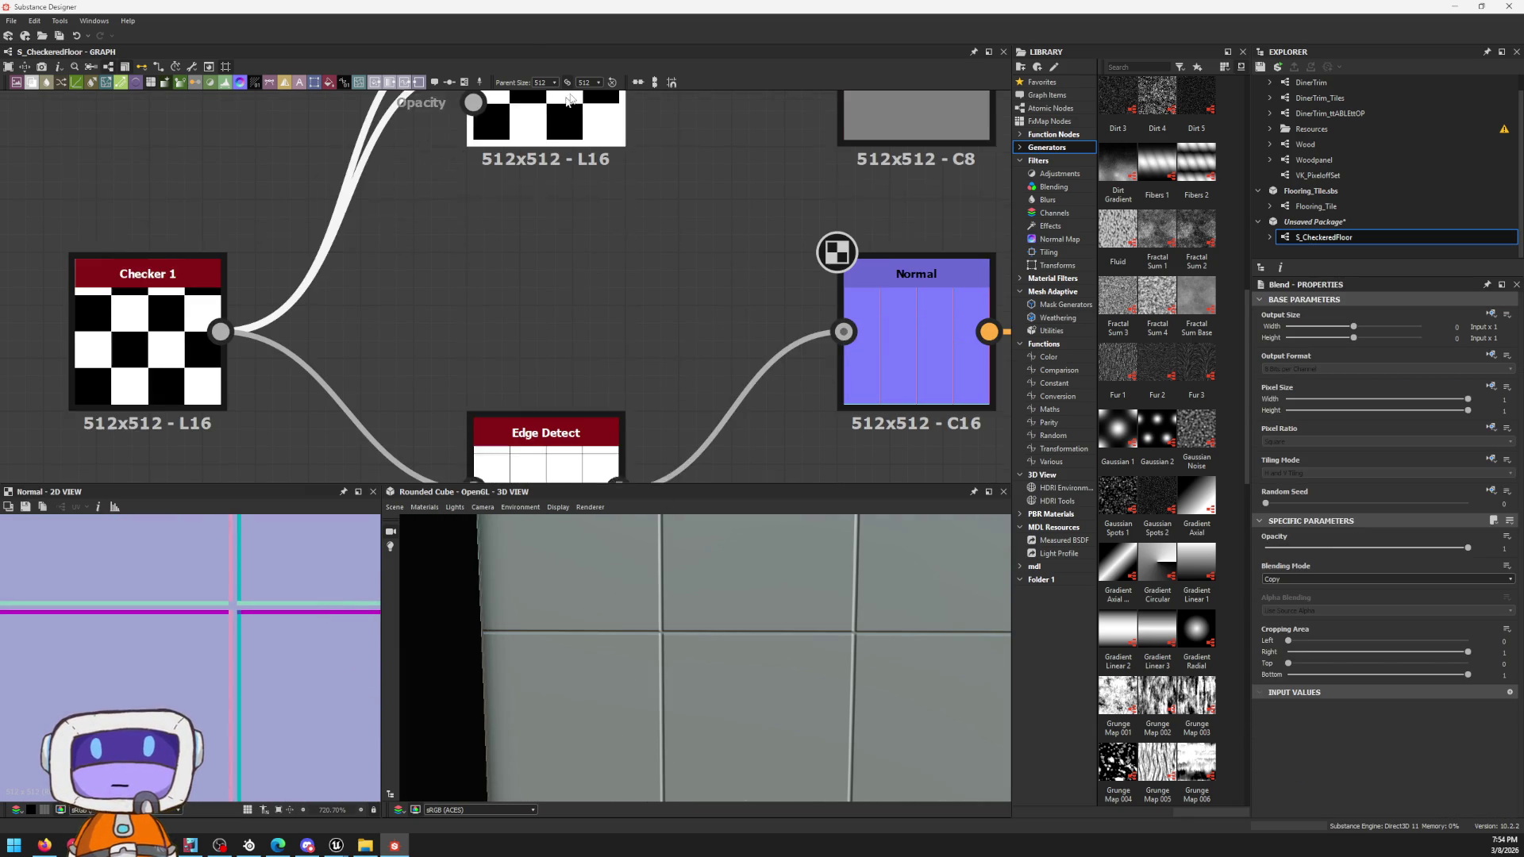
Step: Re-dock the 3D preview beside the 2D view and widen it for more room
left_click_drag(556, 492, 539, 434)
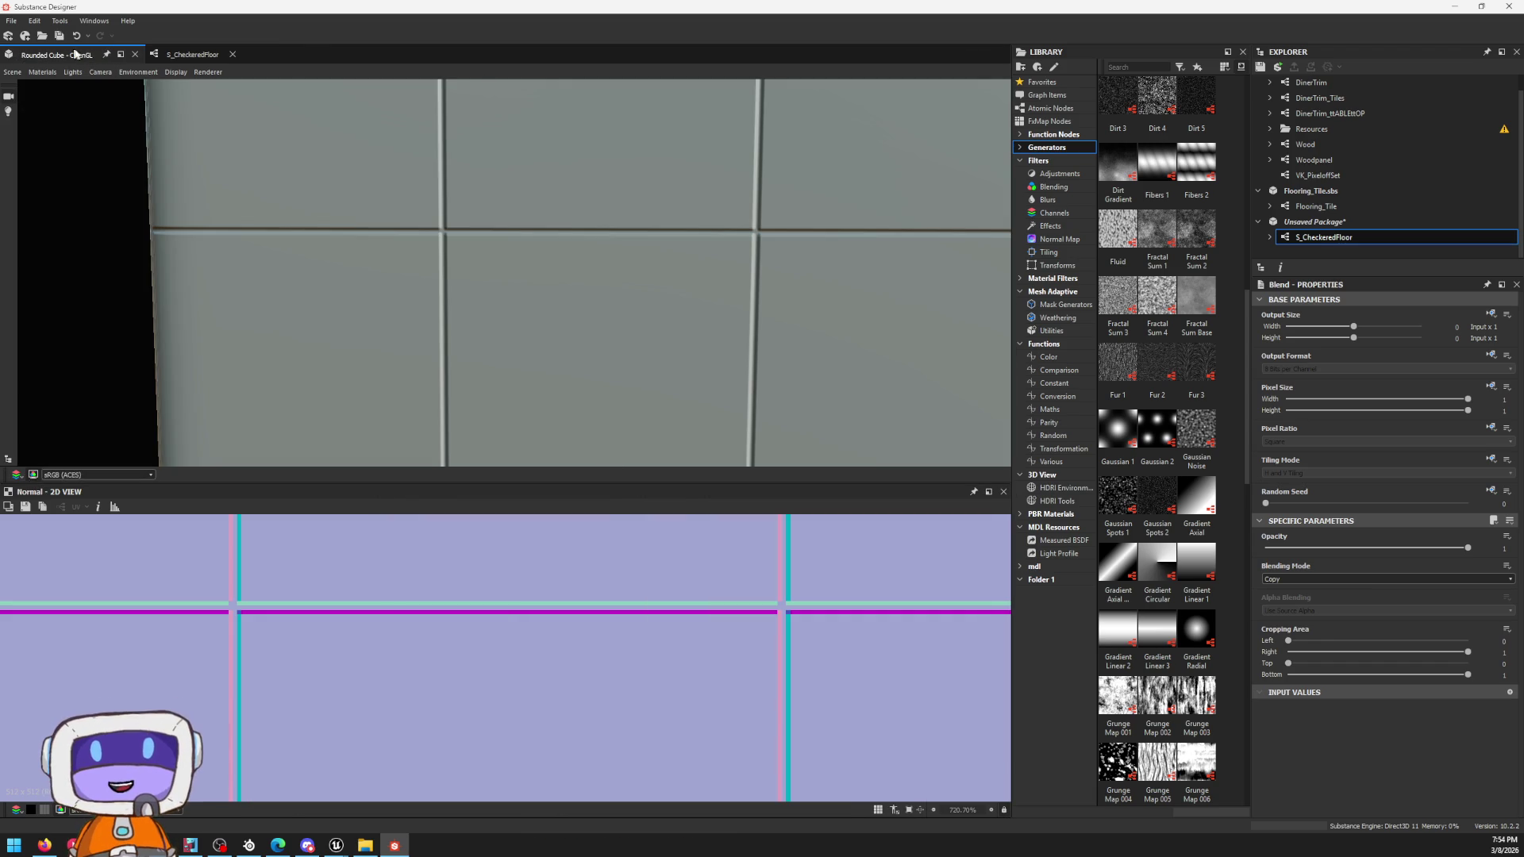
mouse_move(70, 52)
left_mouse_down()
mouse_move(1004, 616)
mouse_move(783, 605)
left_mouse_up()
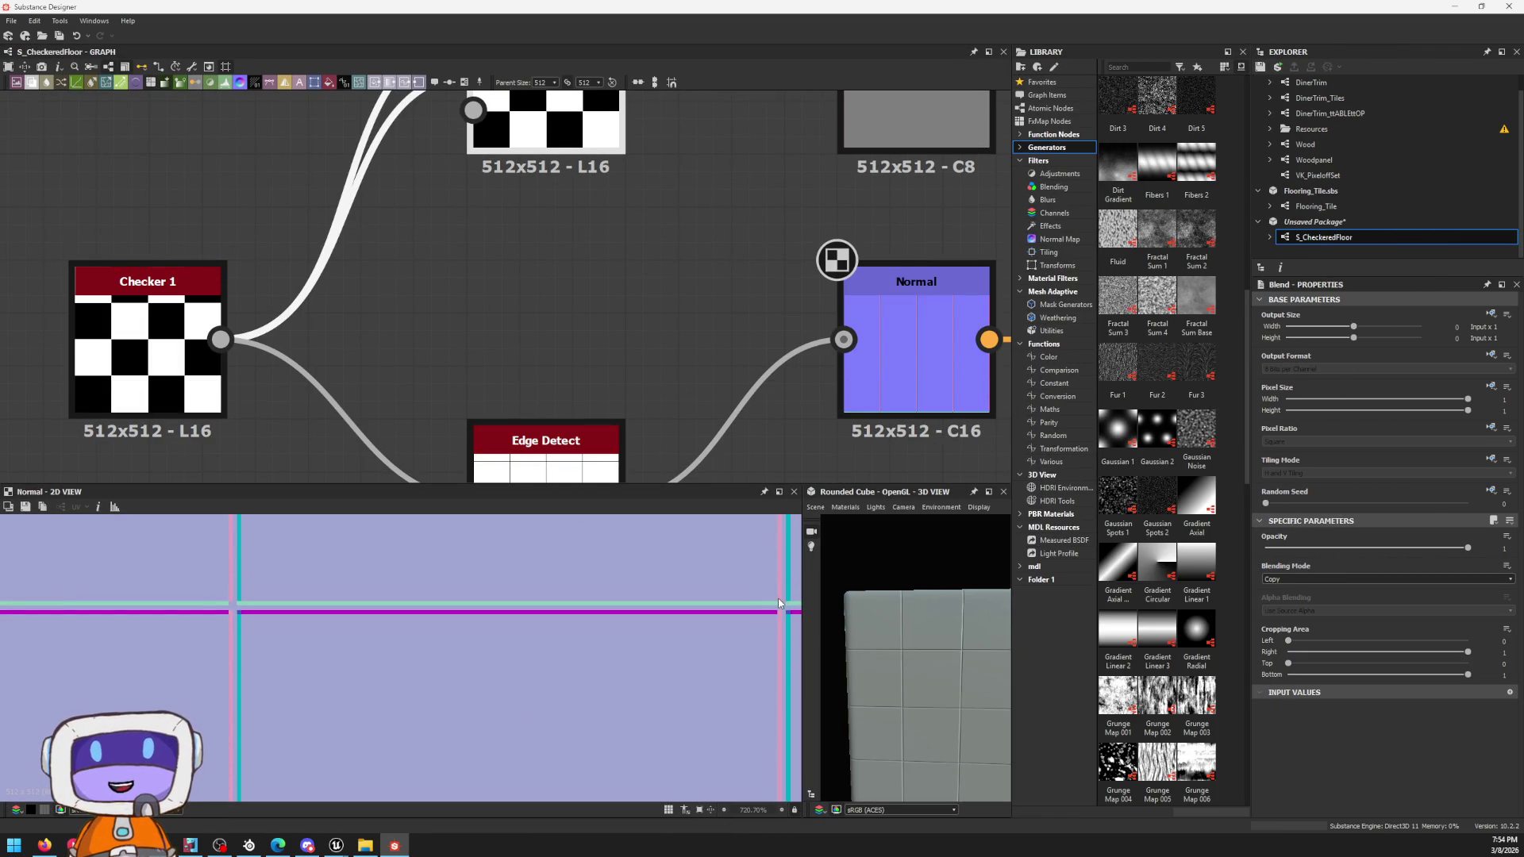
left_click_drag(875, 502, 127, 526)
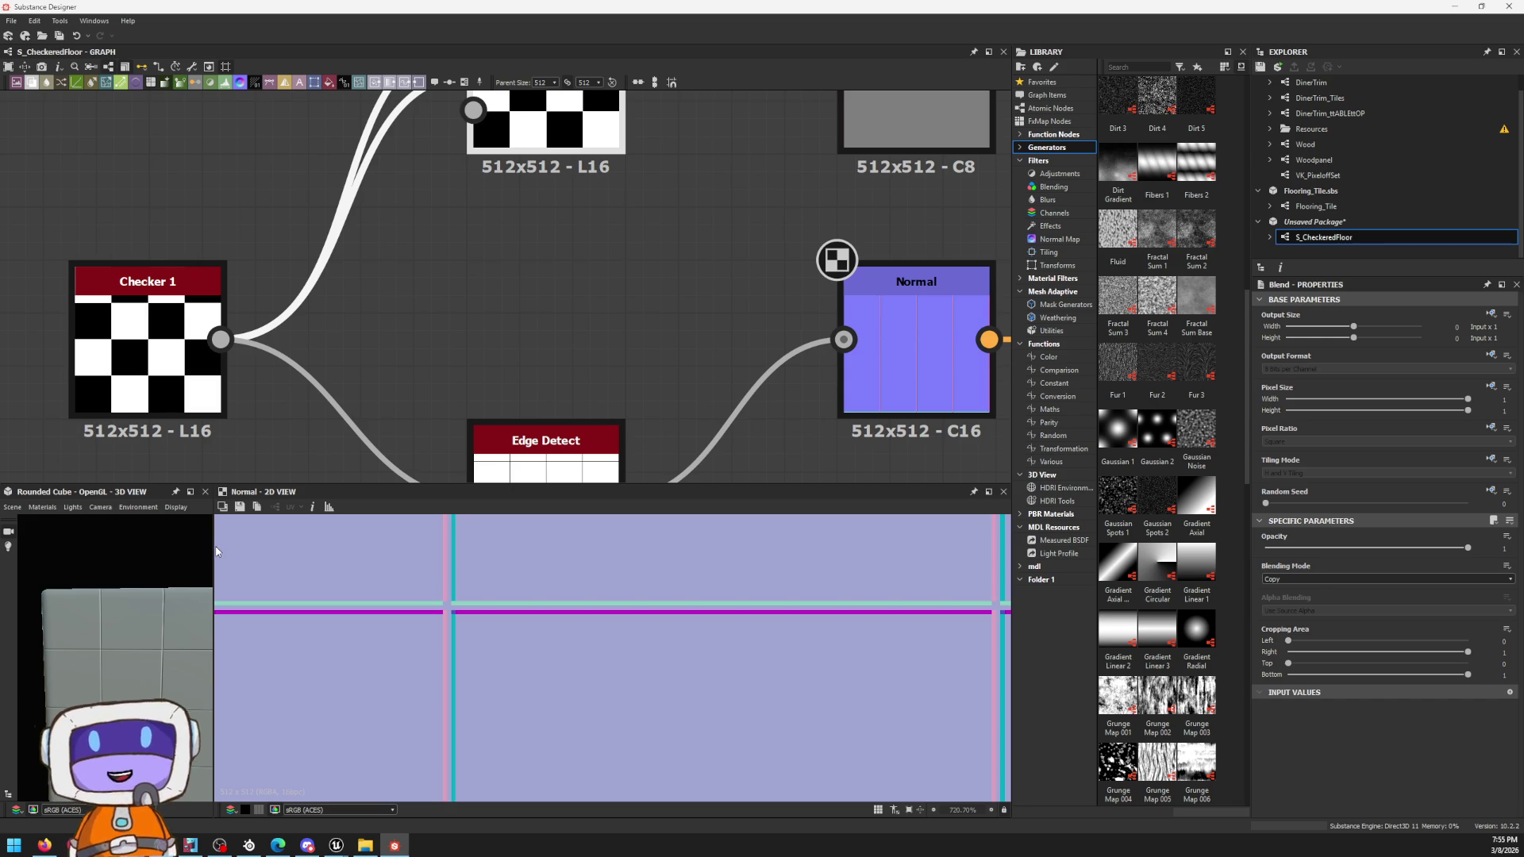
left_click_drag(212, 550, 447, 591)
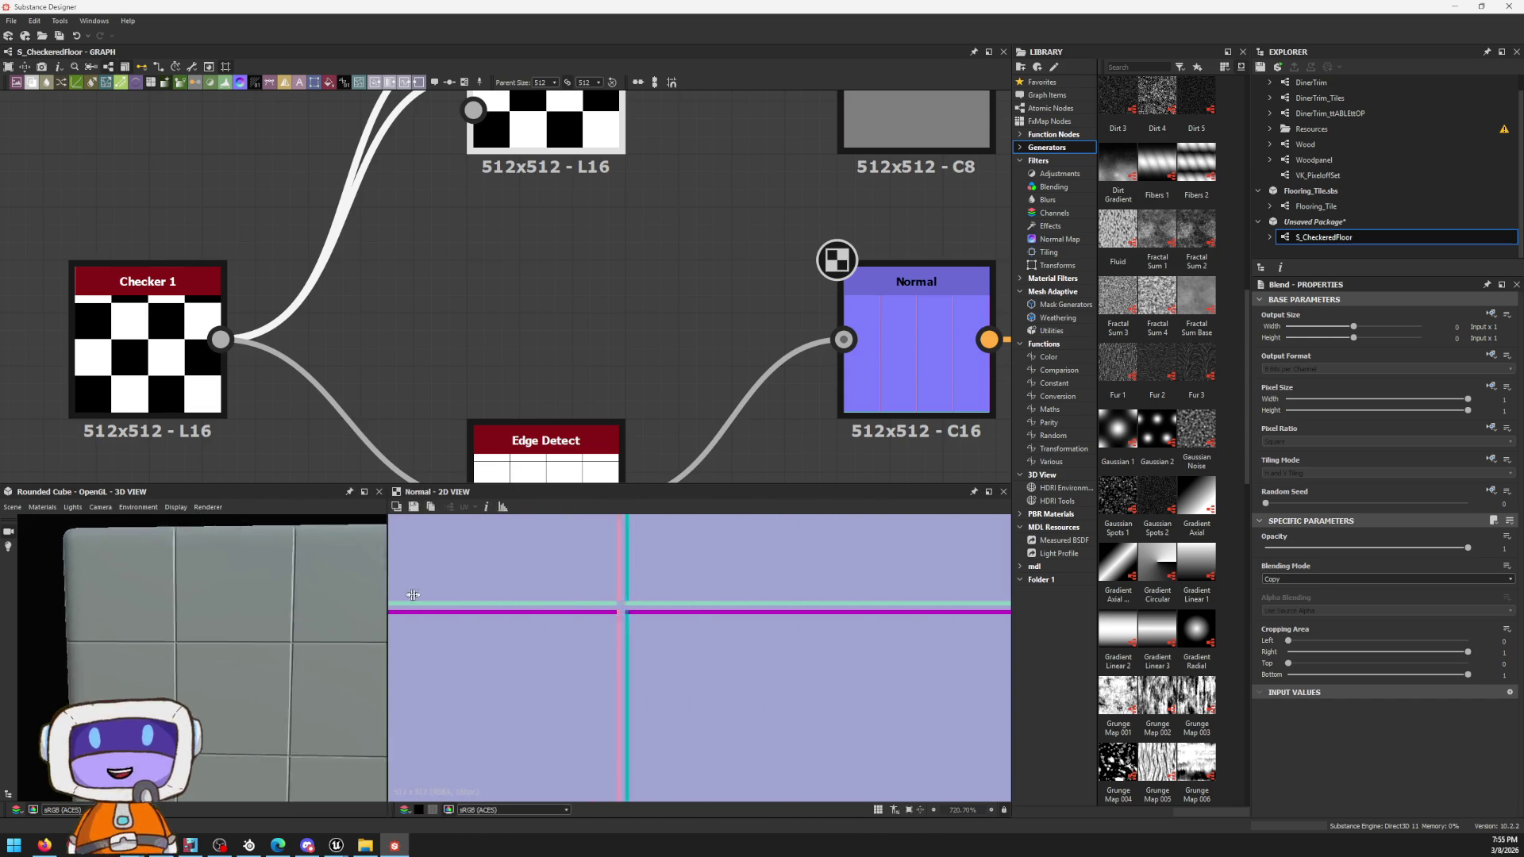
scroll(685, 628, "down", 8)
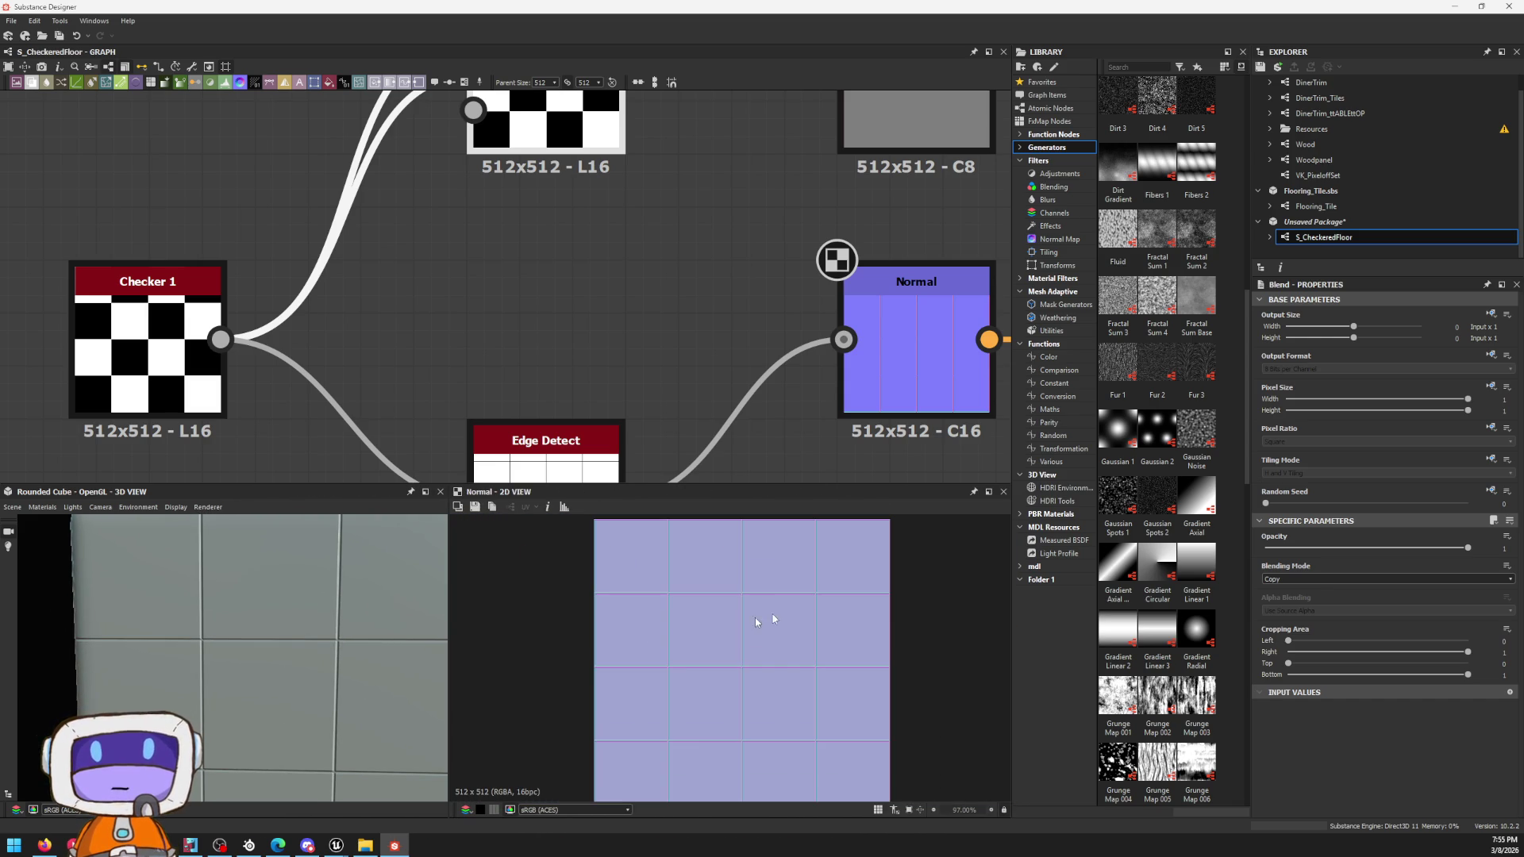
scroll(750, 384, "down", 3)
Step: Line Edge Detect up between Checker 1 and Normal and frame the cube's corner in 3D
middle_click_drag(750, 383, 720, 289)
left_click_drag(654, 345, 663, 277)
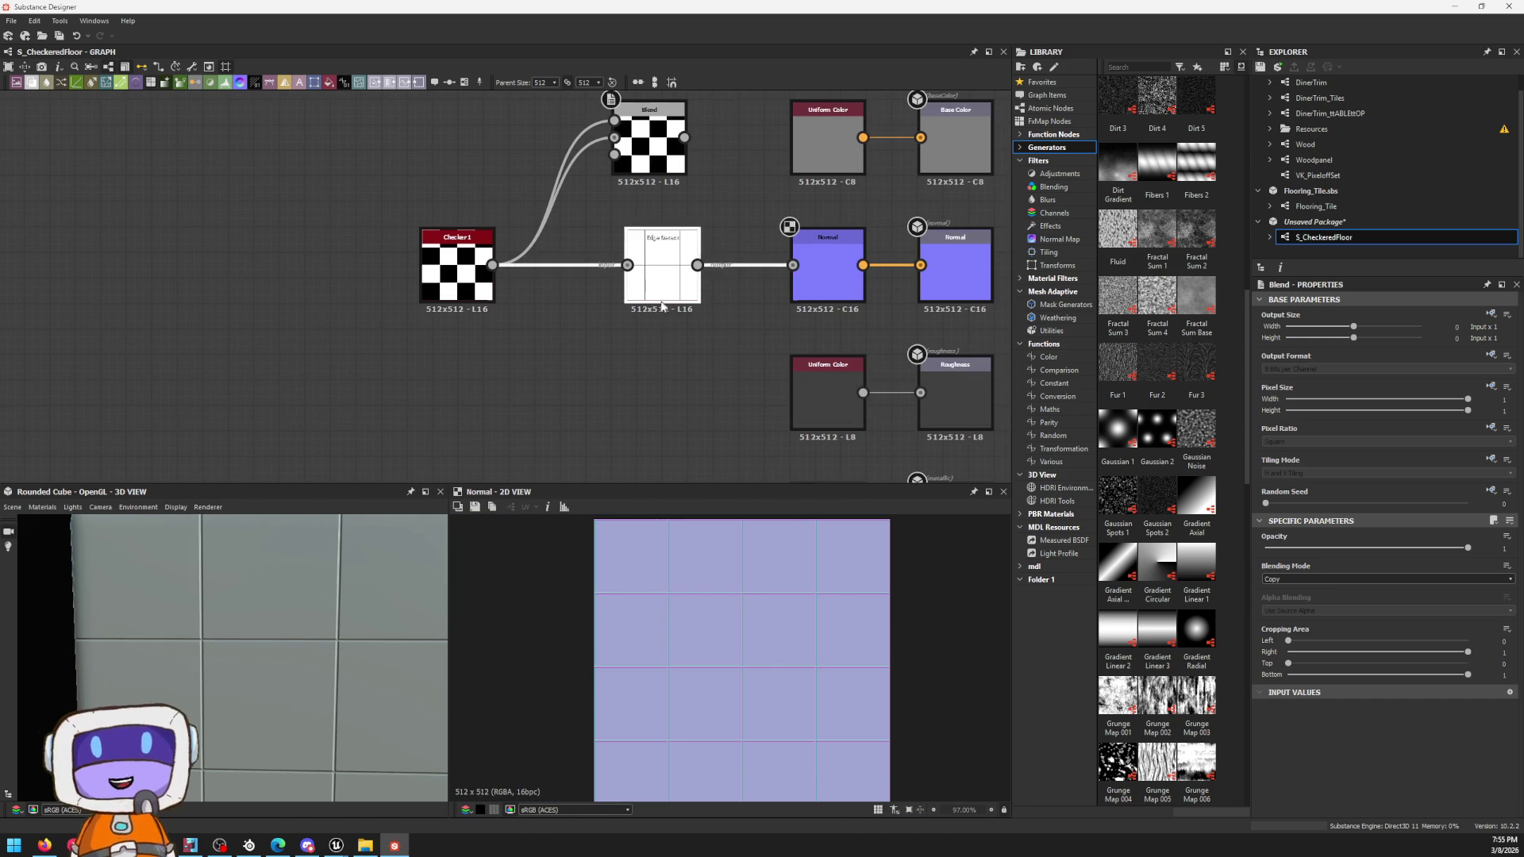
scroll(649, 325, "up", 3)
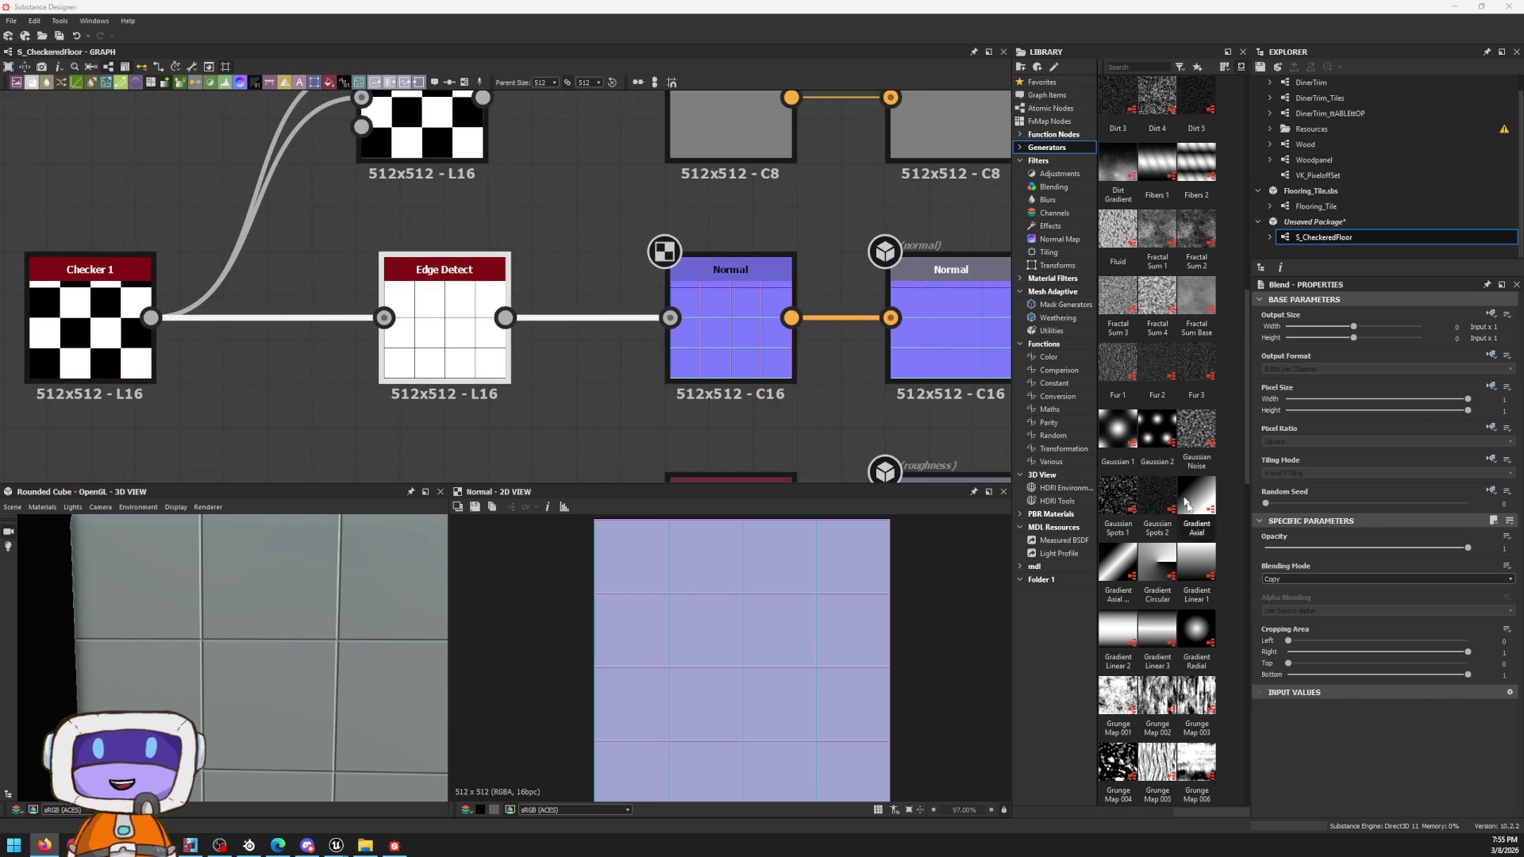
scroll(319, 539, "down", 2)
scroll(344, 620, "down", 2)
middle_click_drag(344, 620, 305, 670)
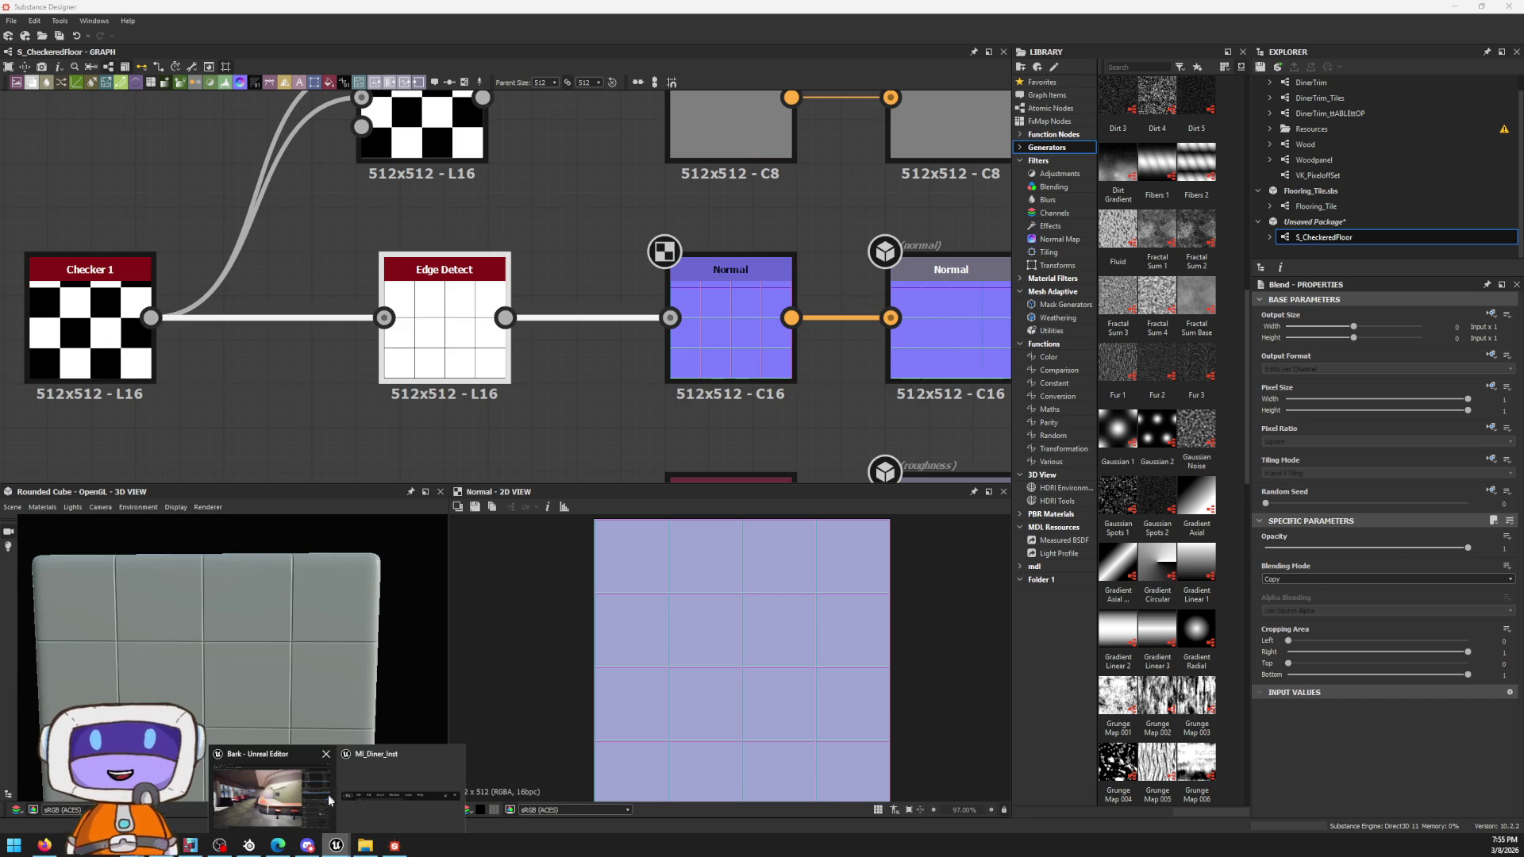
Step: Switch to Unreal Editor and inspect the dirty checker floor base colour texture
left_click(344, 795)
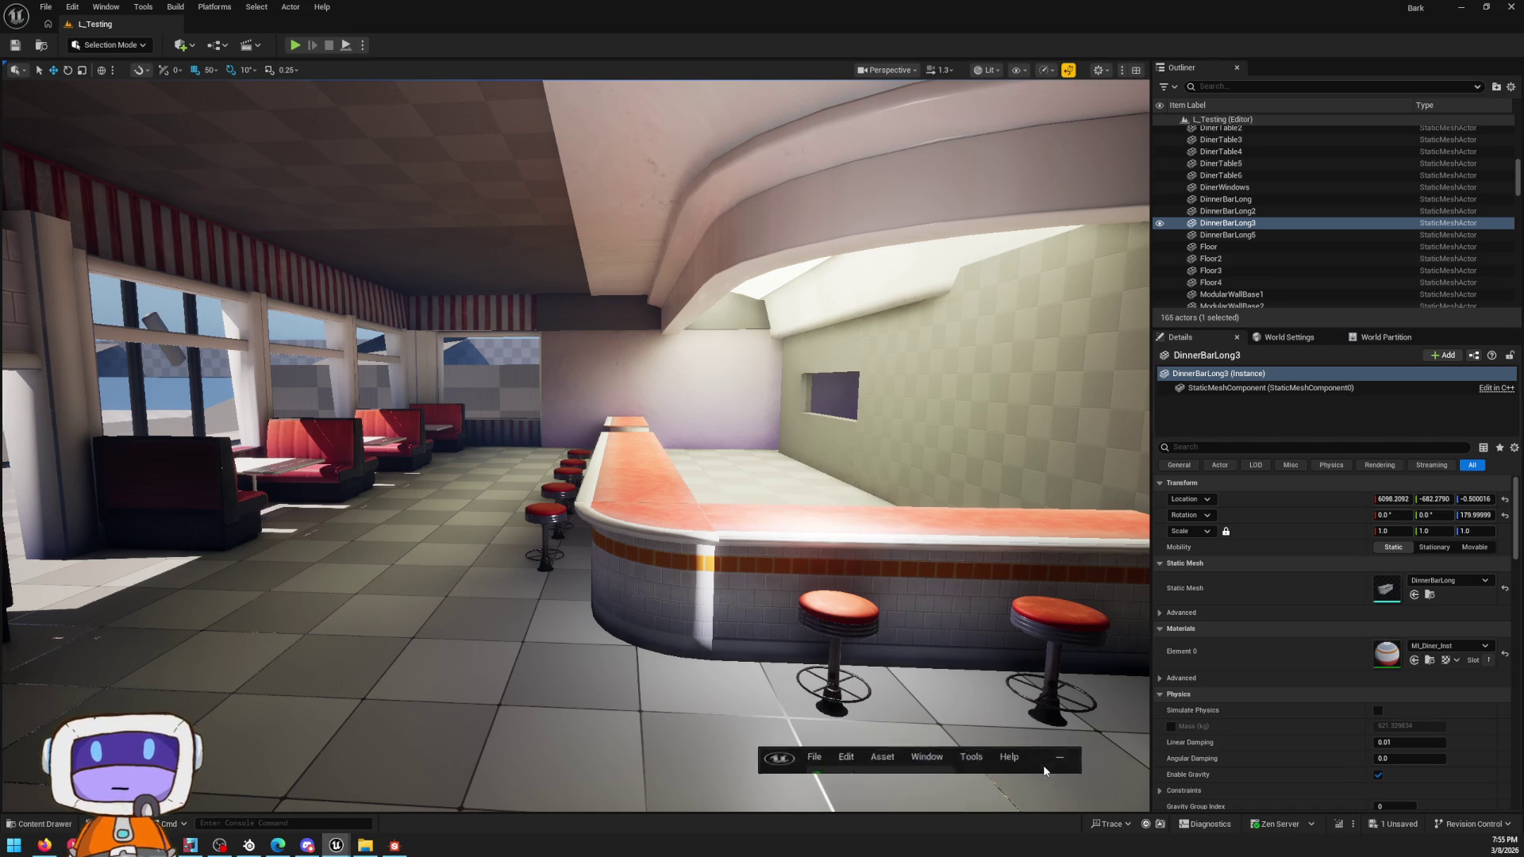
left_click(1038, 758)
left_click(1461, 7)
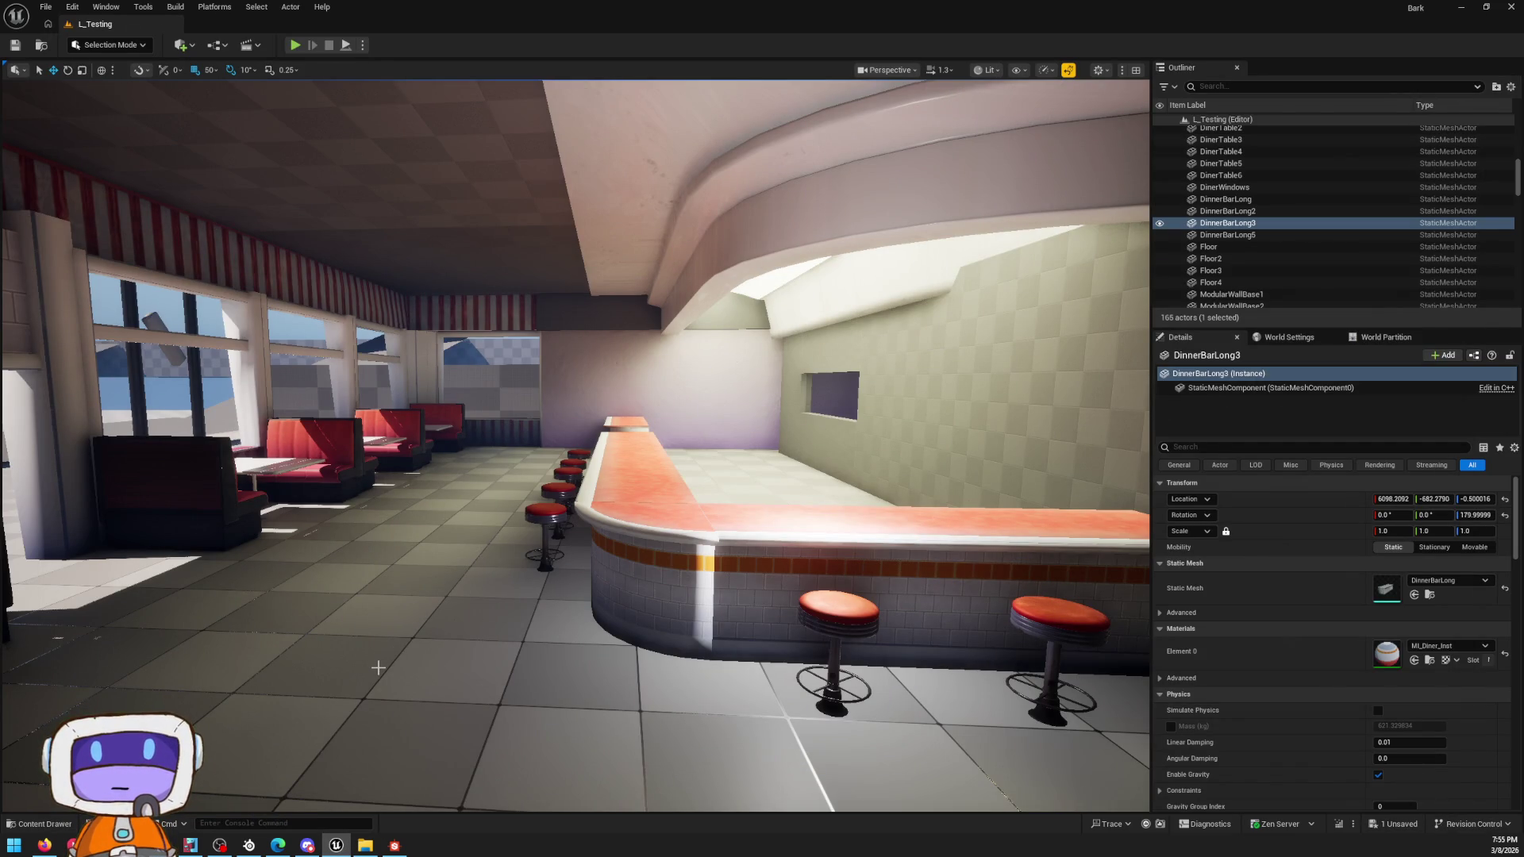
left_click(36, 823)
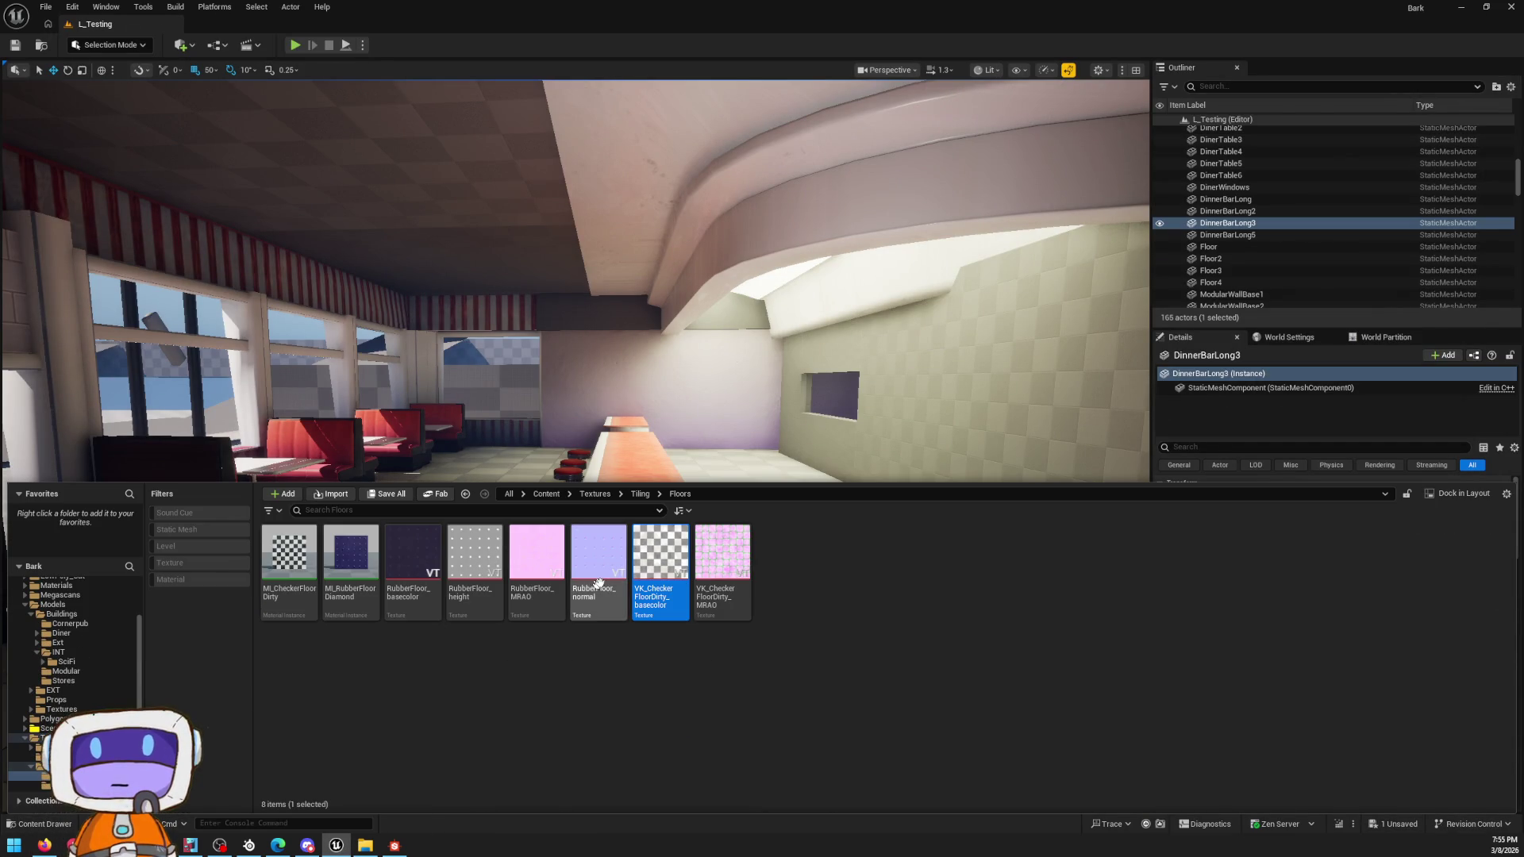
double_click(664, 569)
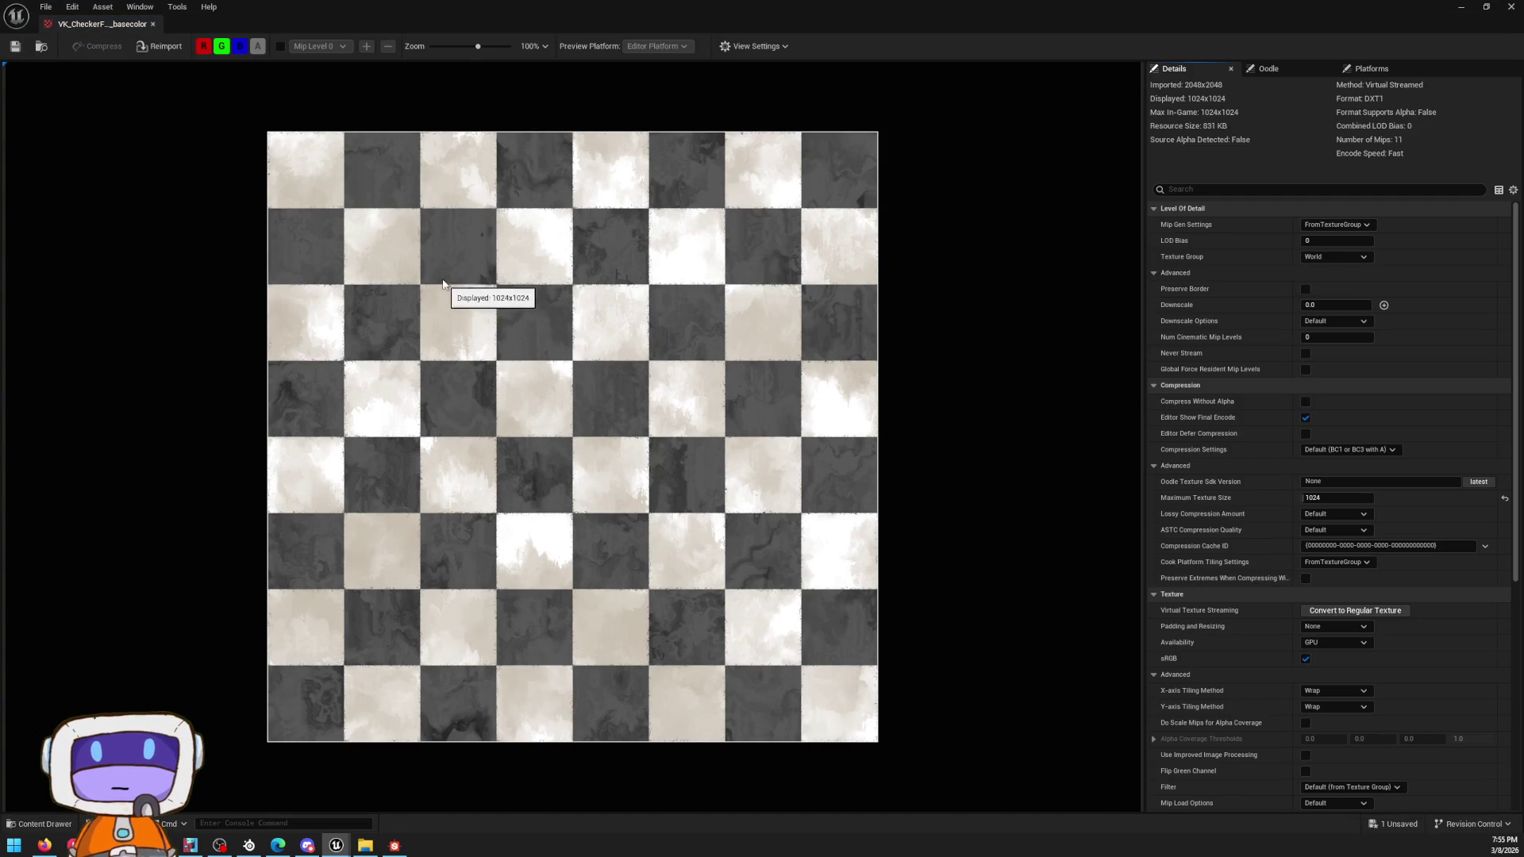
scroll(596, 244, "up", 3)
scroll(625, 298, "up", 2)
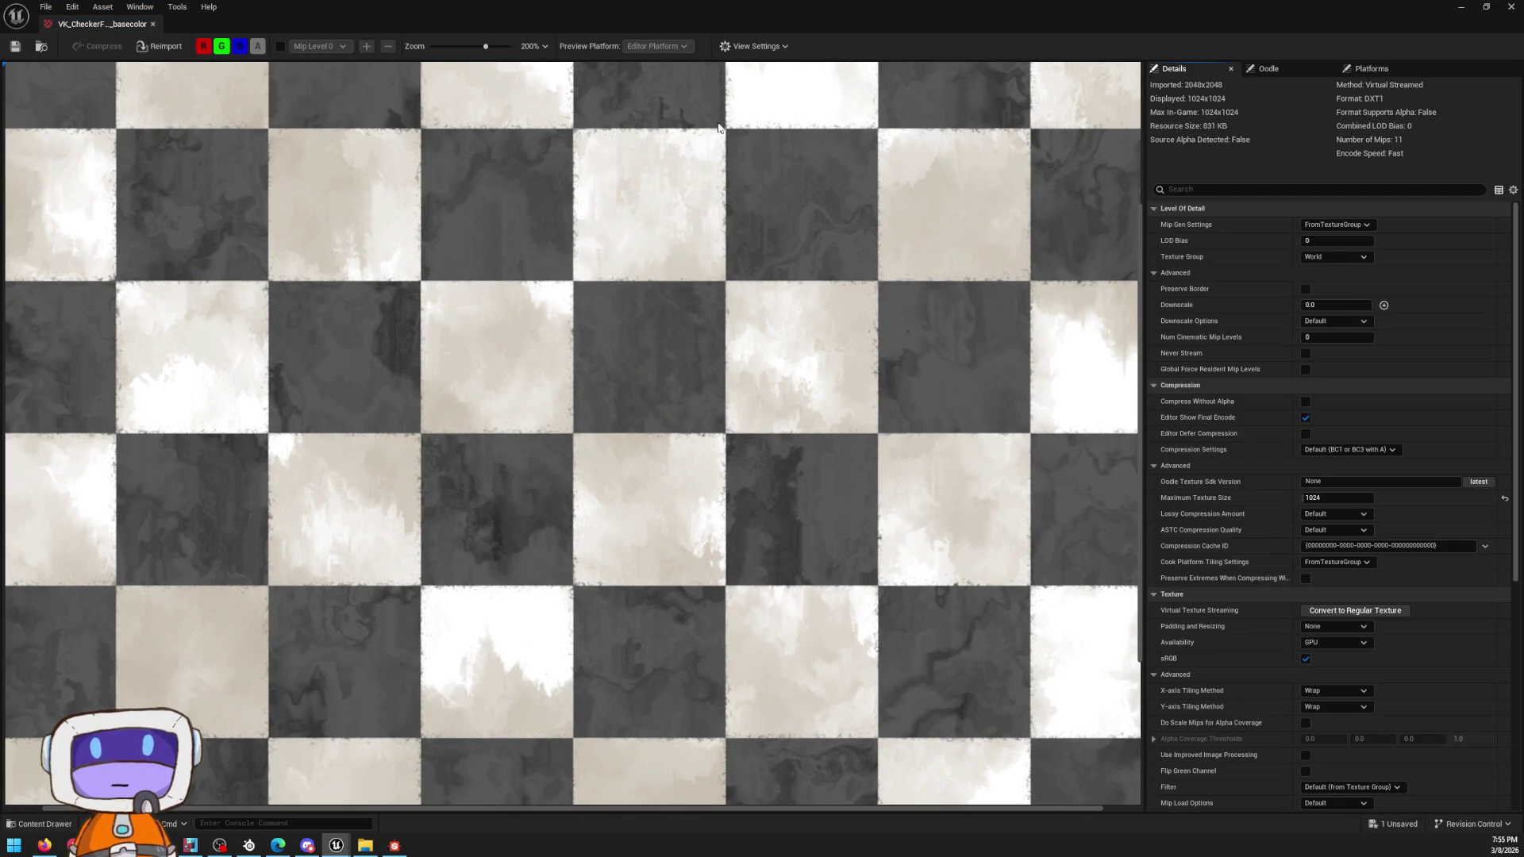
scroll(671, 376, "down", 1)
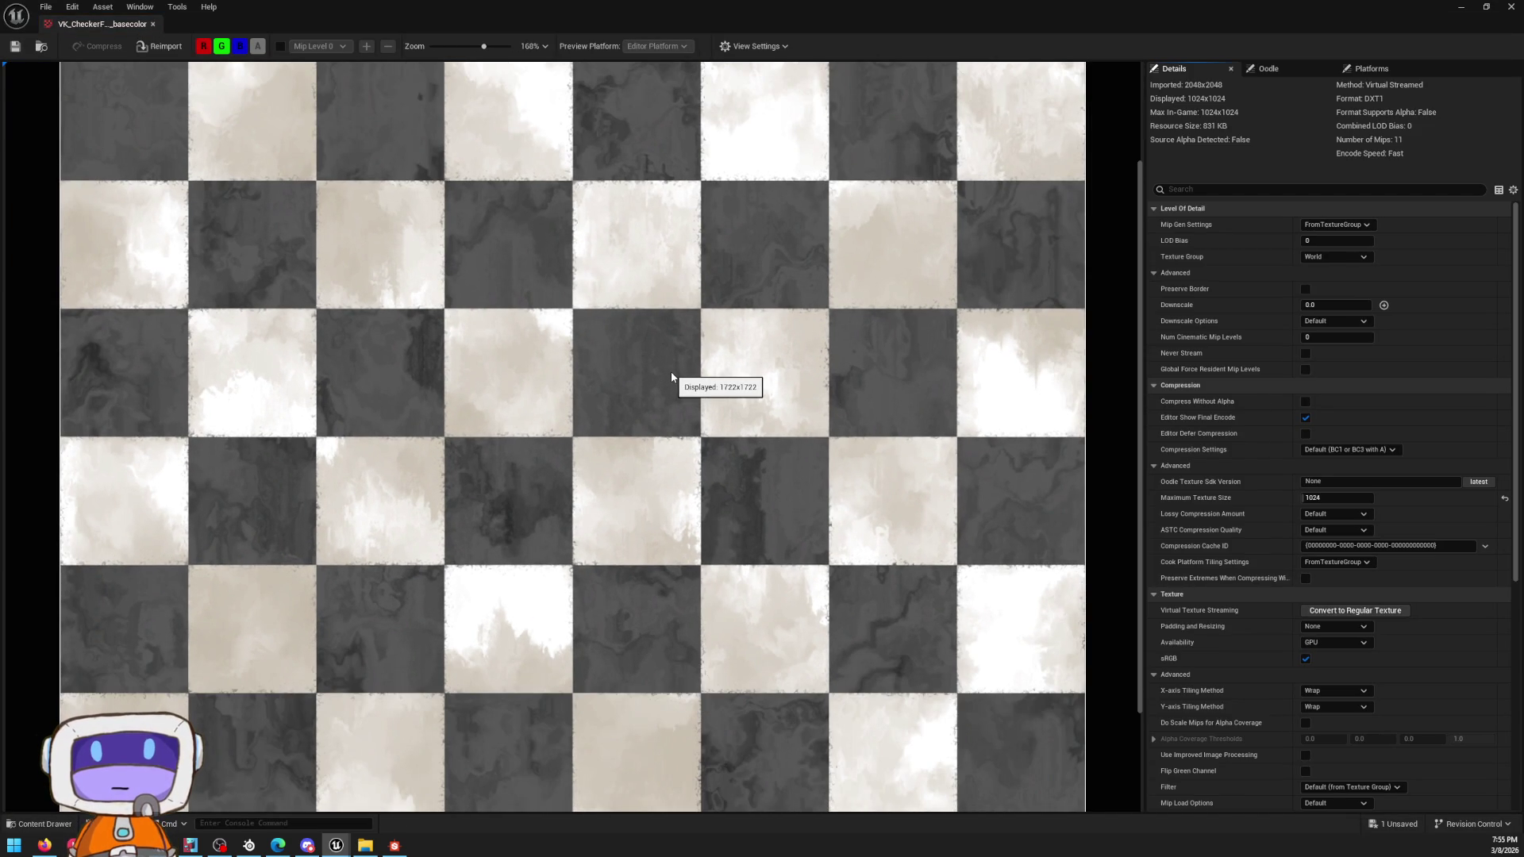
scroll(664, 391, "down", 1)
scroll(646, 408, "down", 2)
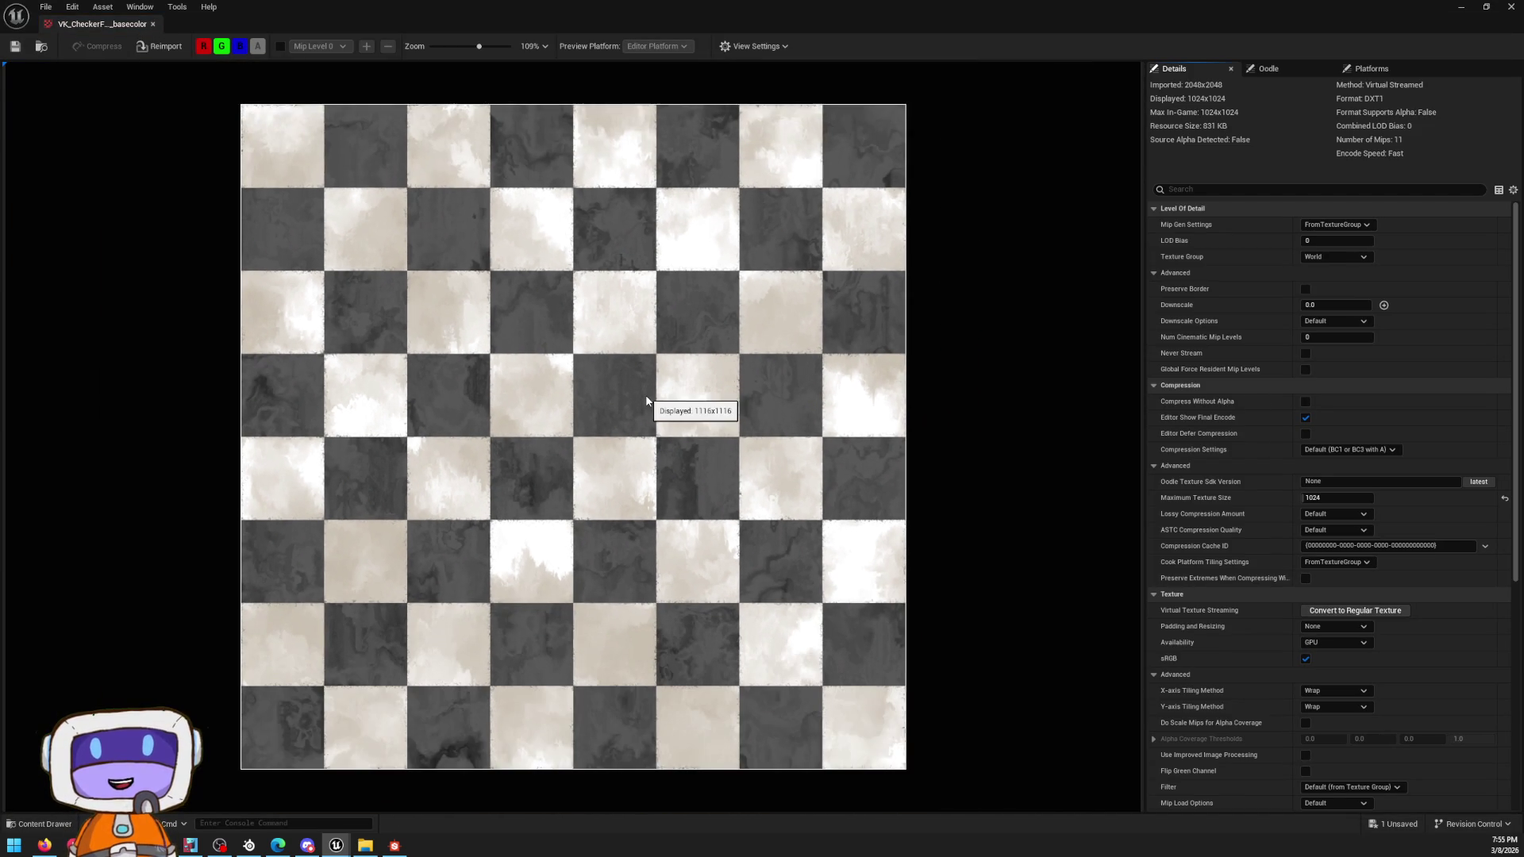
scroll(653, 408, "up", 2)
scroll(376, 434, "up", 3)
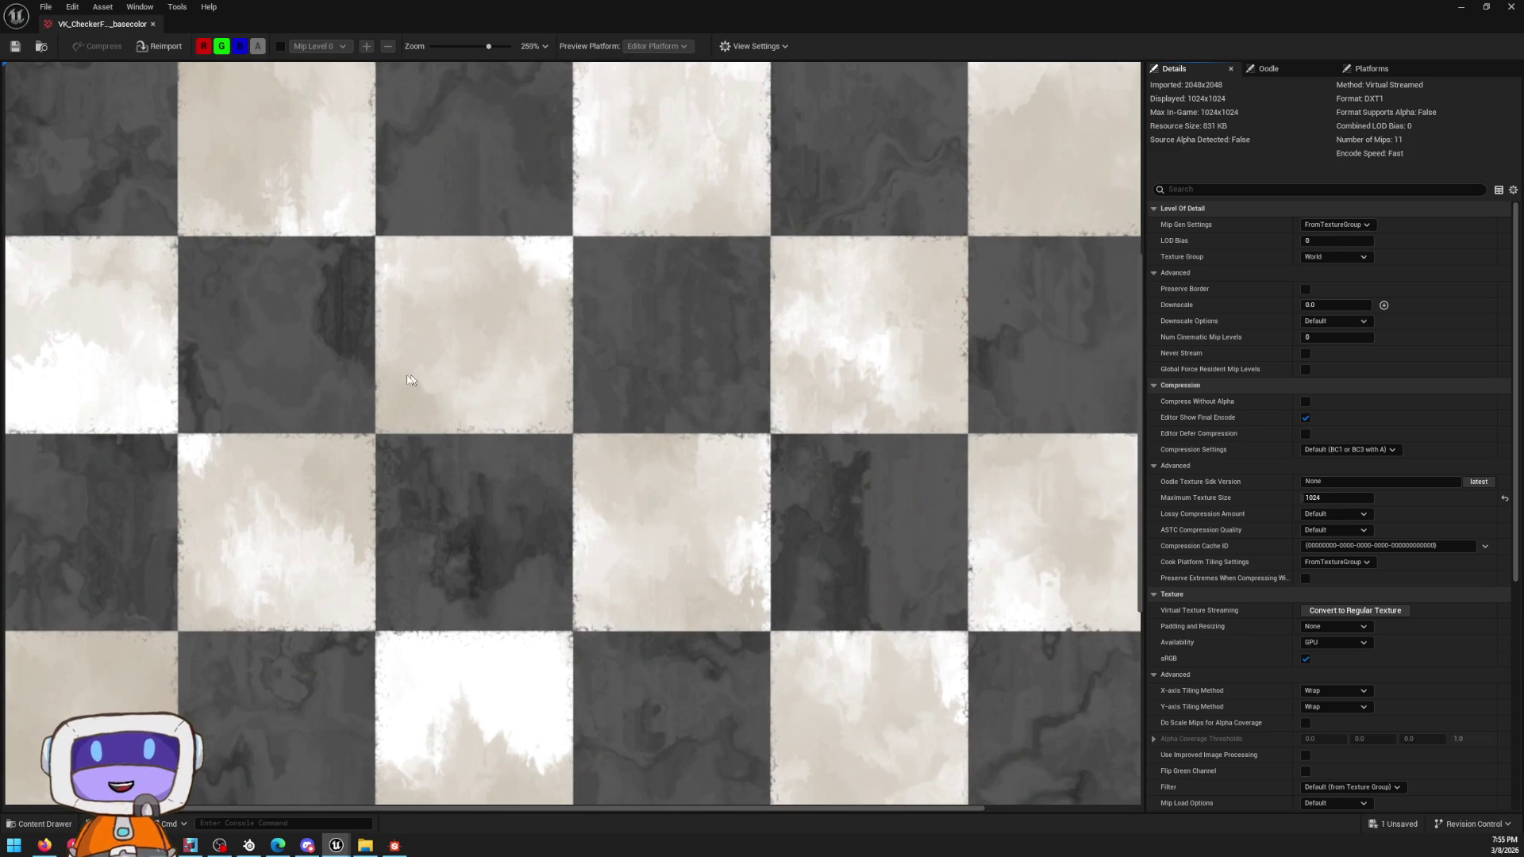
Step: Review the dirty checker floor MRAO texture's R, G and B channels, then return to Substance Designer
left_click(36, 822)
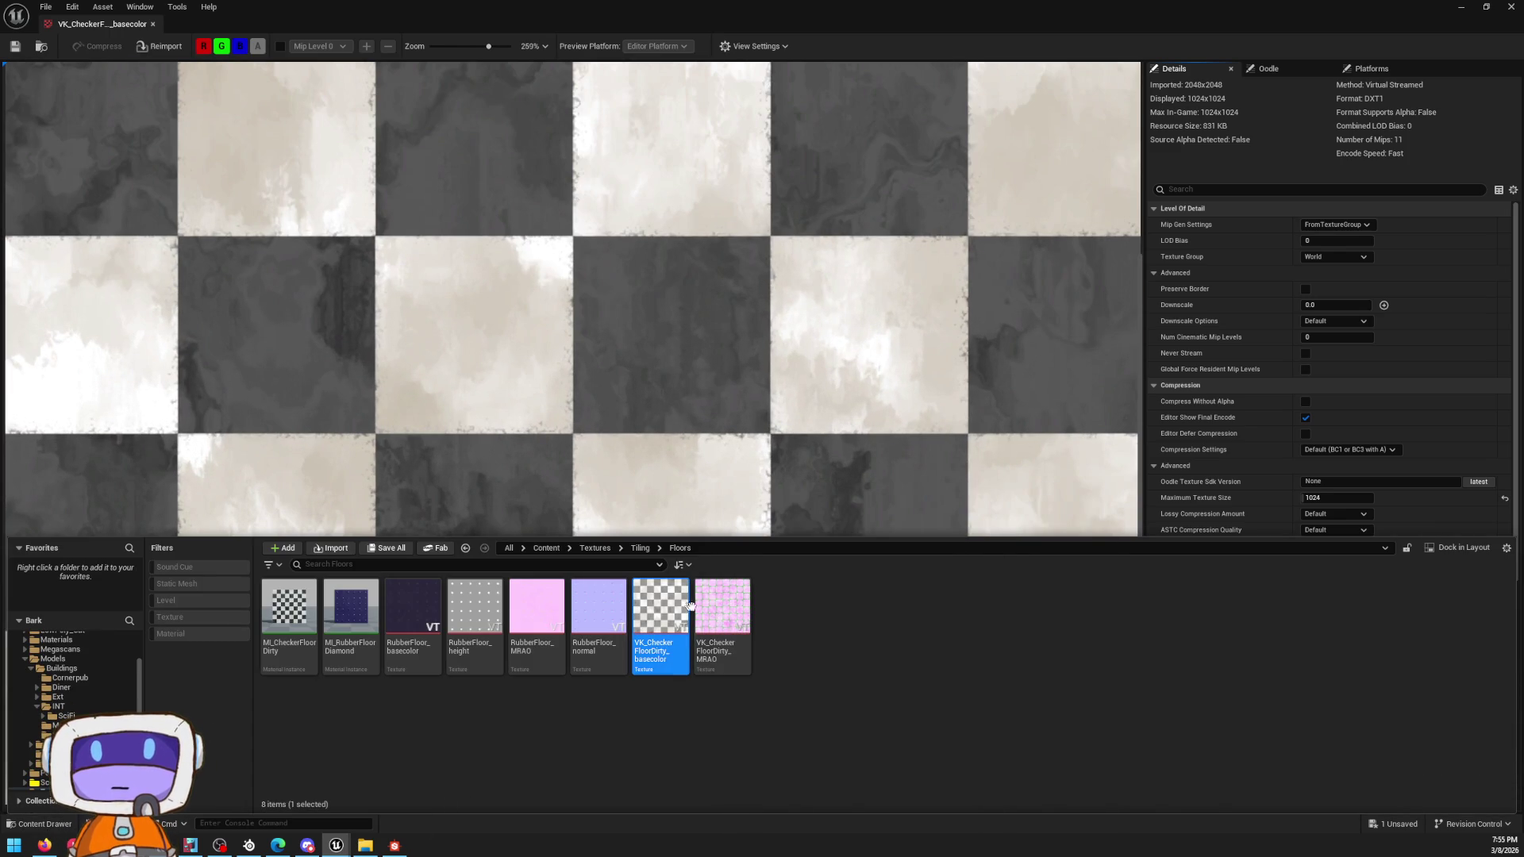
left_click(728, 612)
double_click(727, 612)
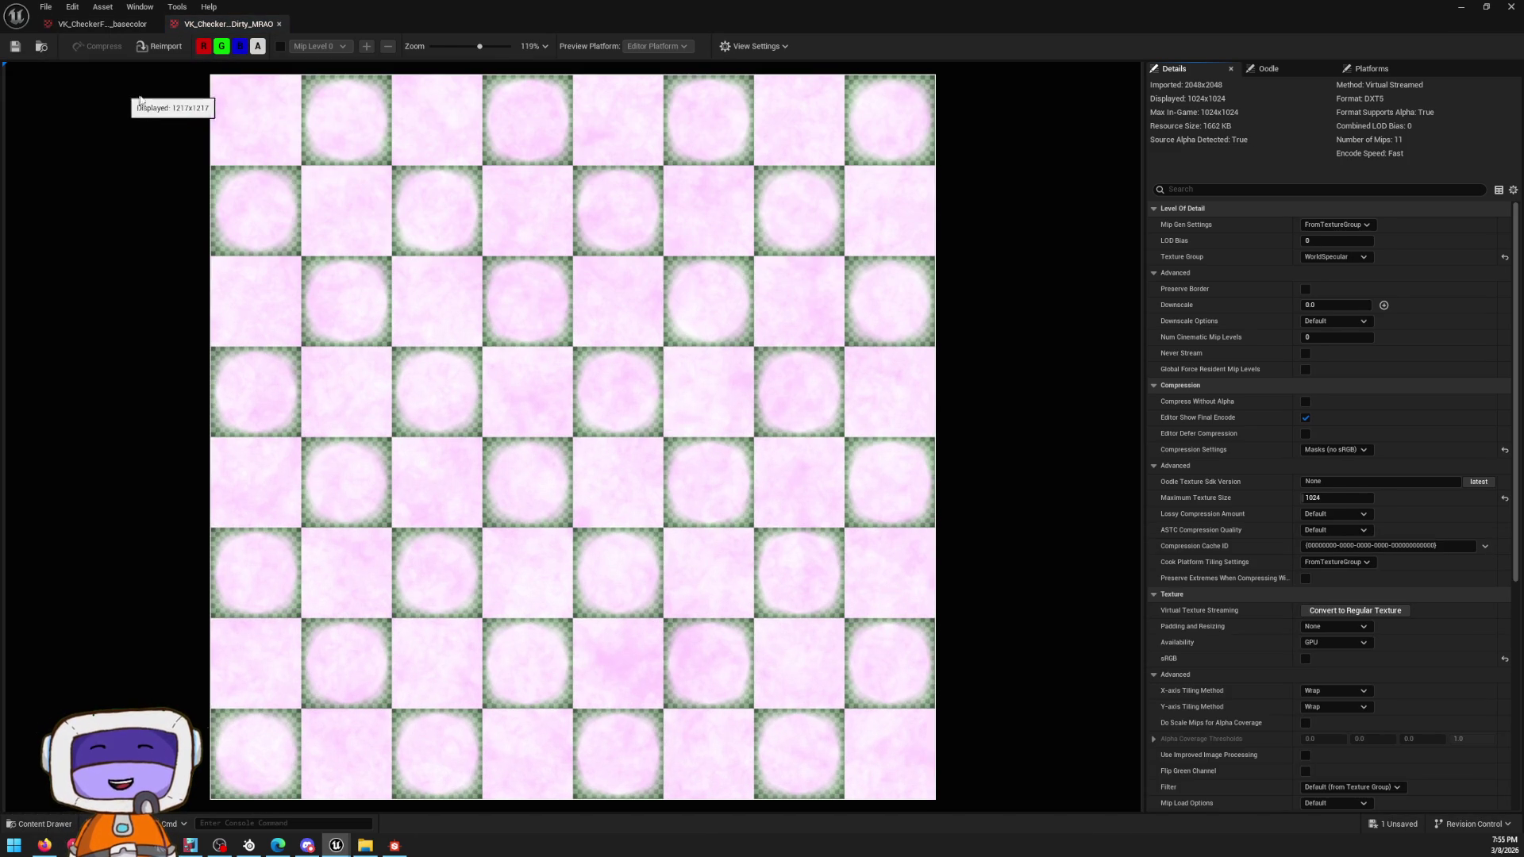
left_click(240, 47)
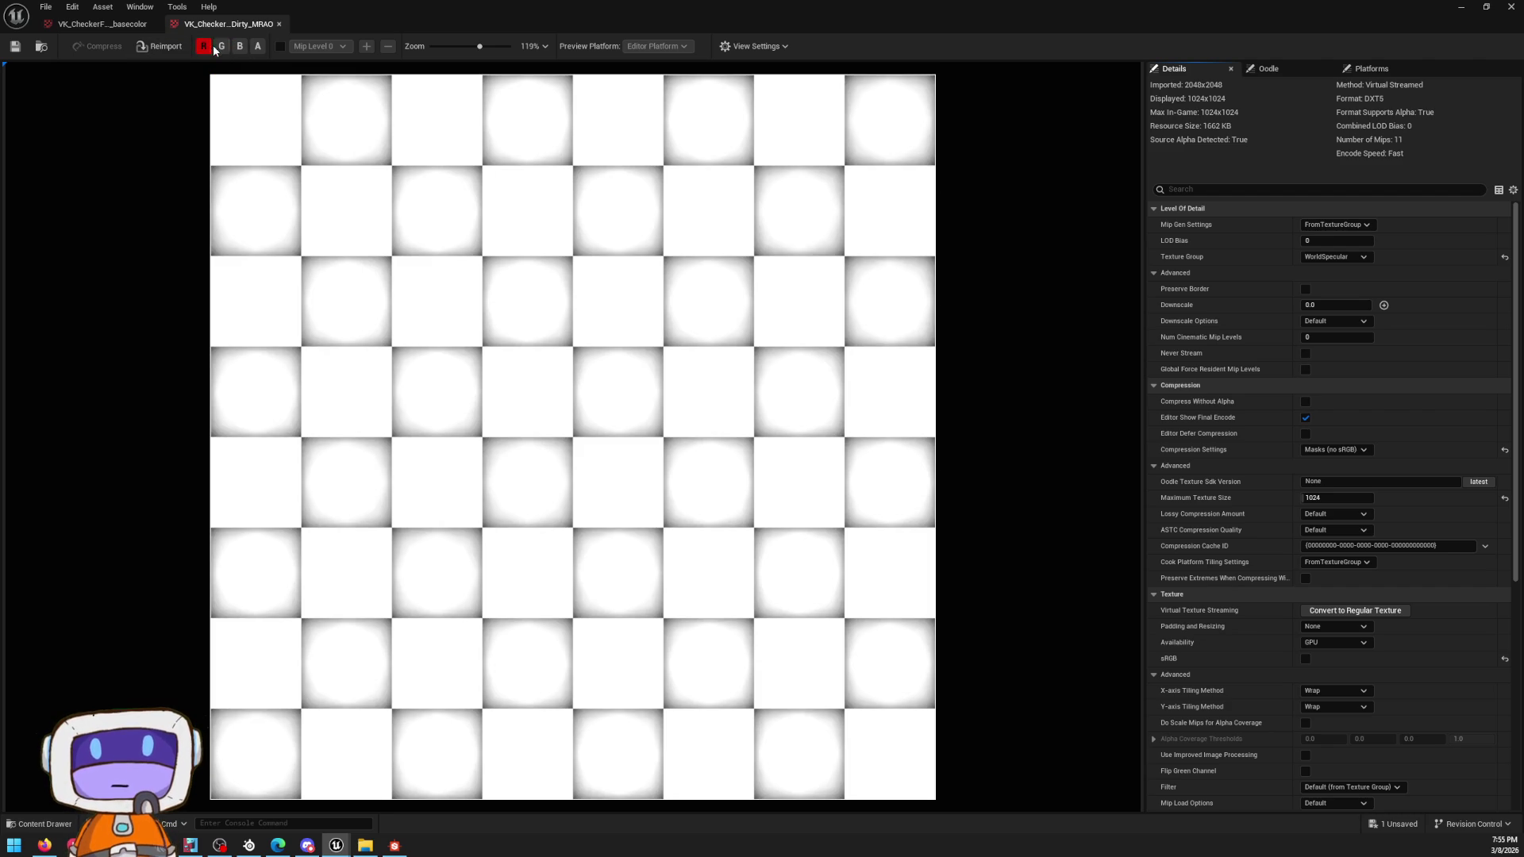
left_click(222, 46)
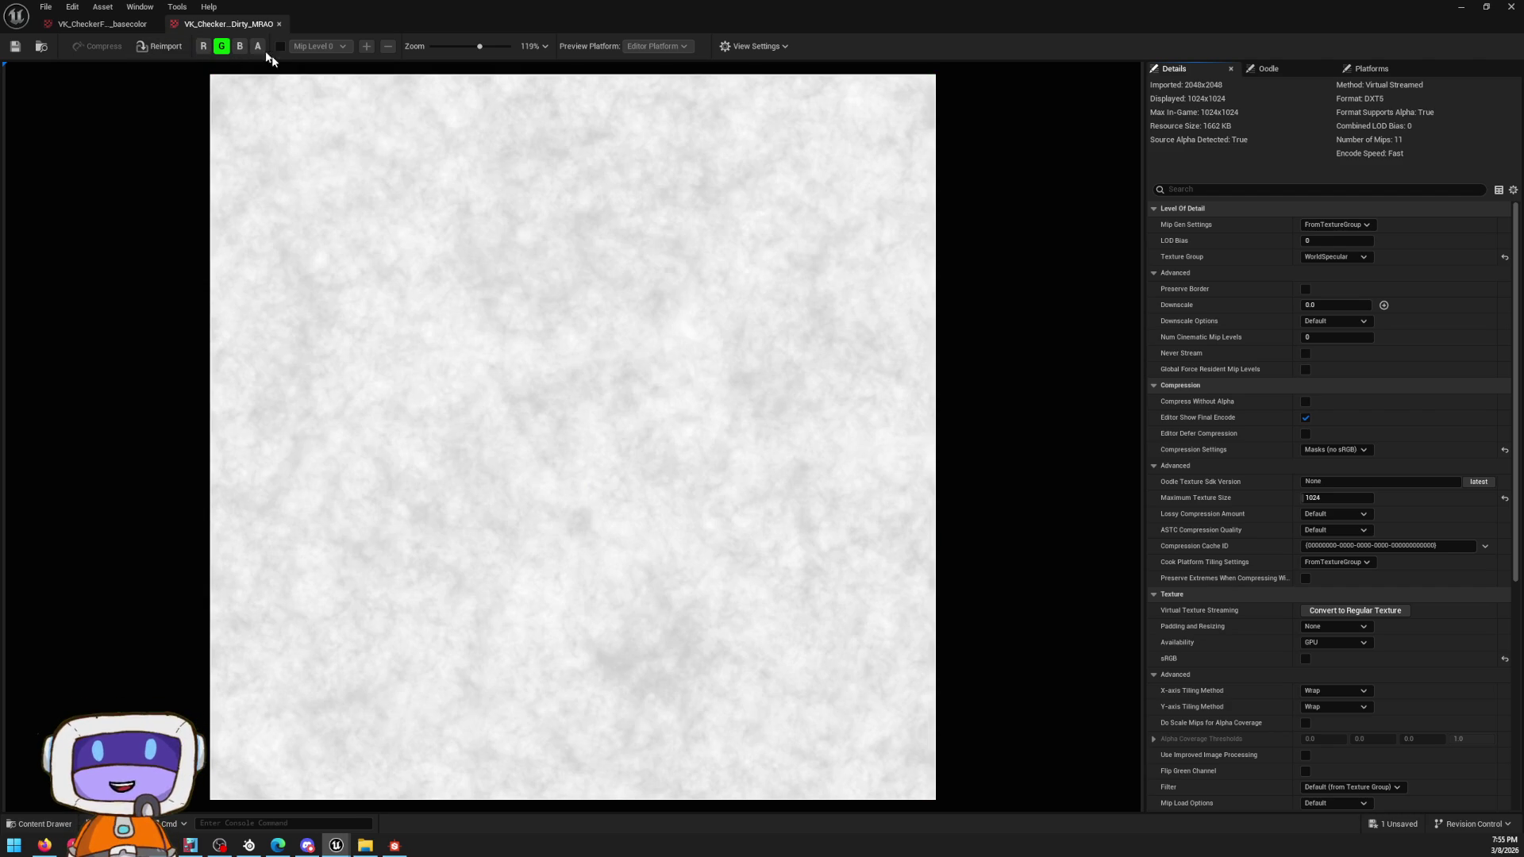
left_click(221, 46)
left_click(239, 47)
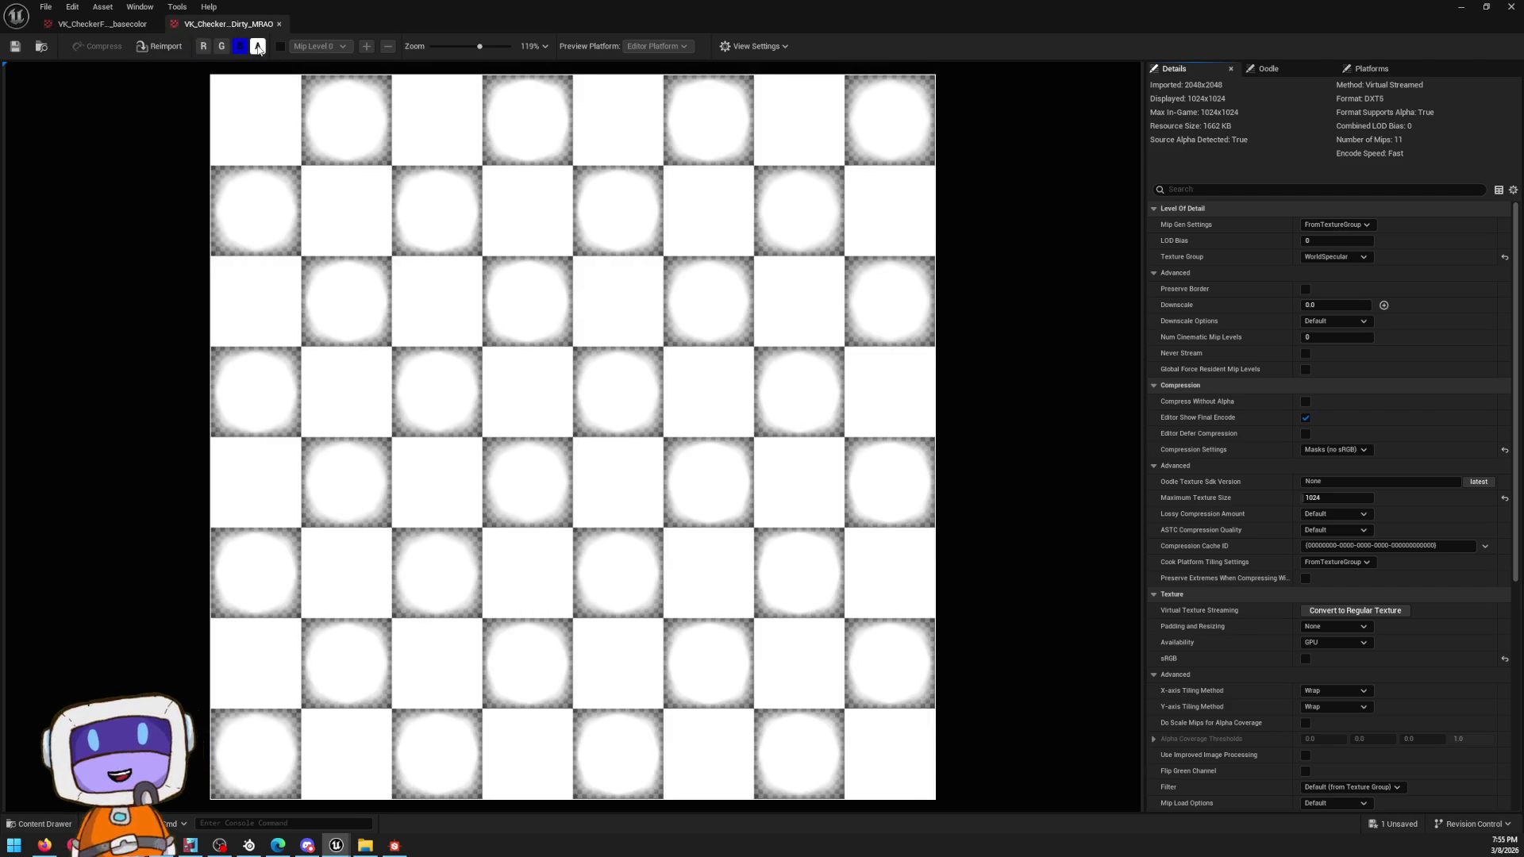
scroll(707, 338, "up", 2)
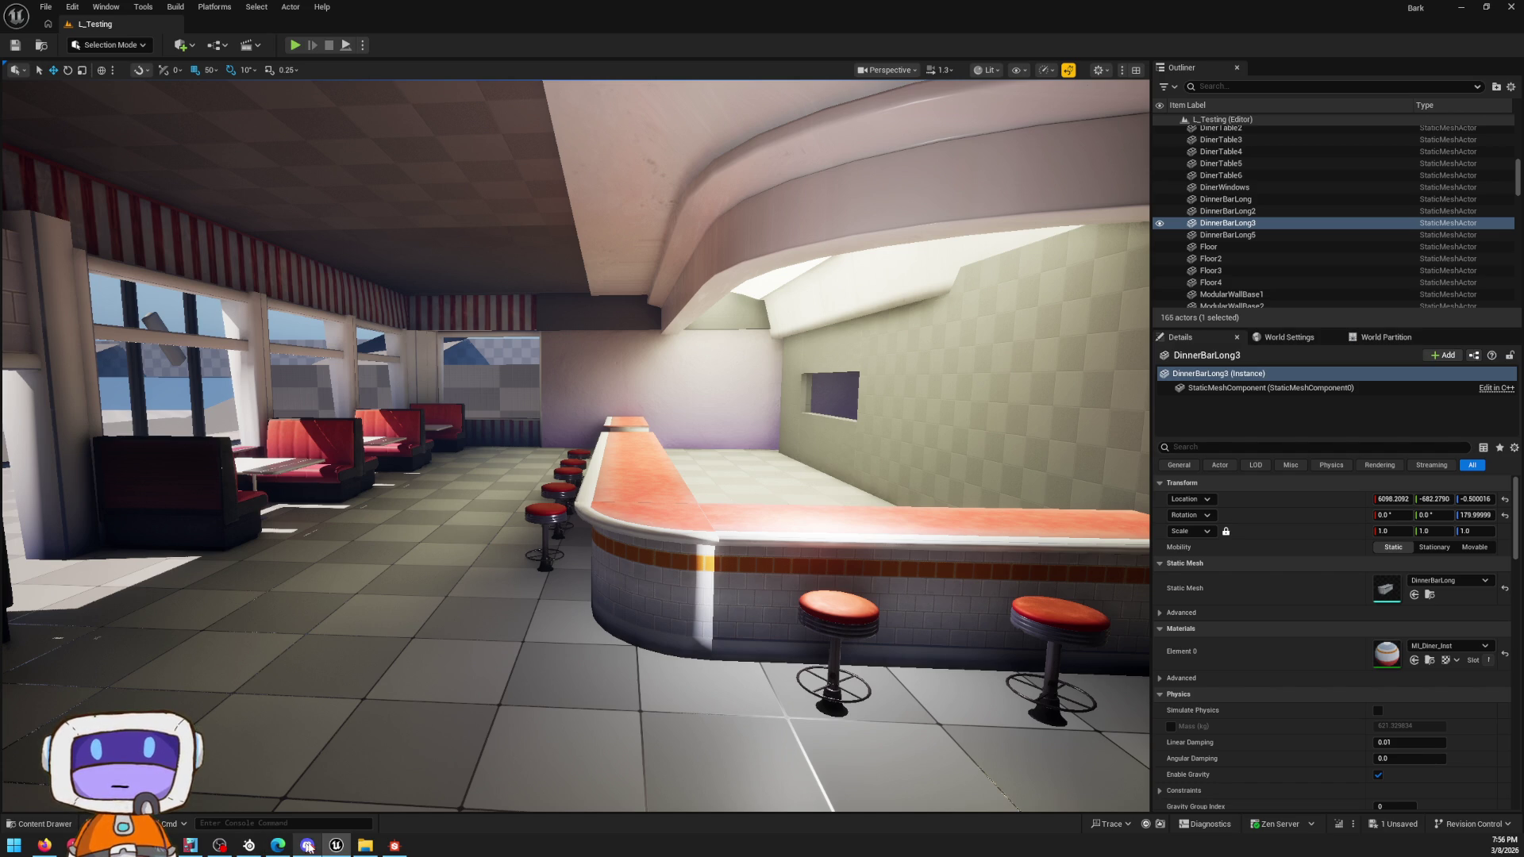
left_click(393, 846)
Step: Space the Normal nodes apart and try node searches on the normal link without adding anything
middle_click_drag(718, 436, 807, 377)
scroll(707, 217, "down", 2)
left_click_drag(733, 155, 902, 155)
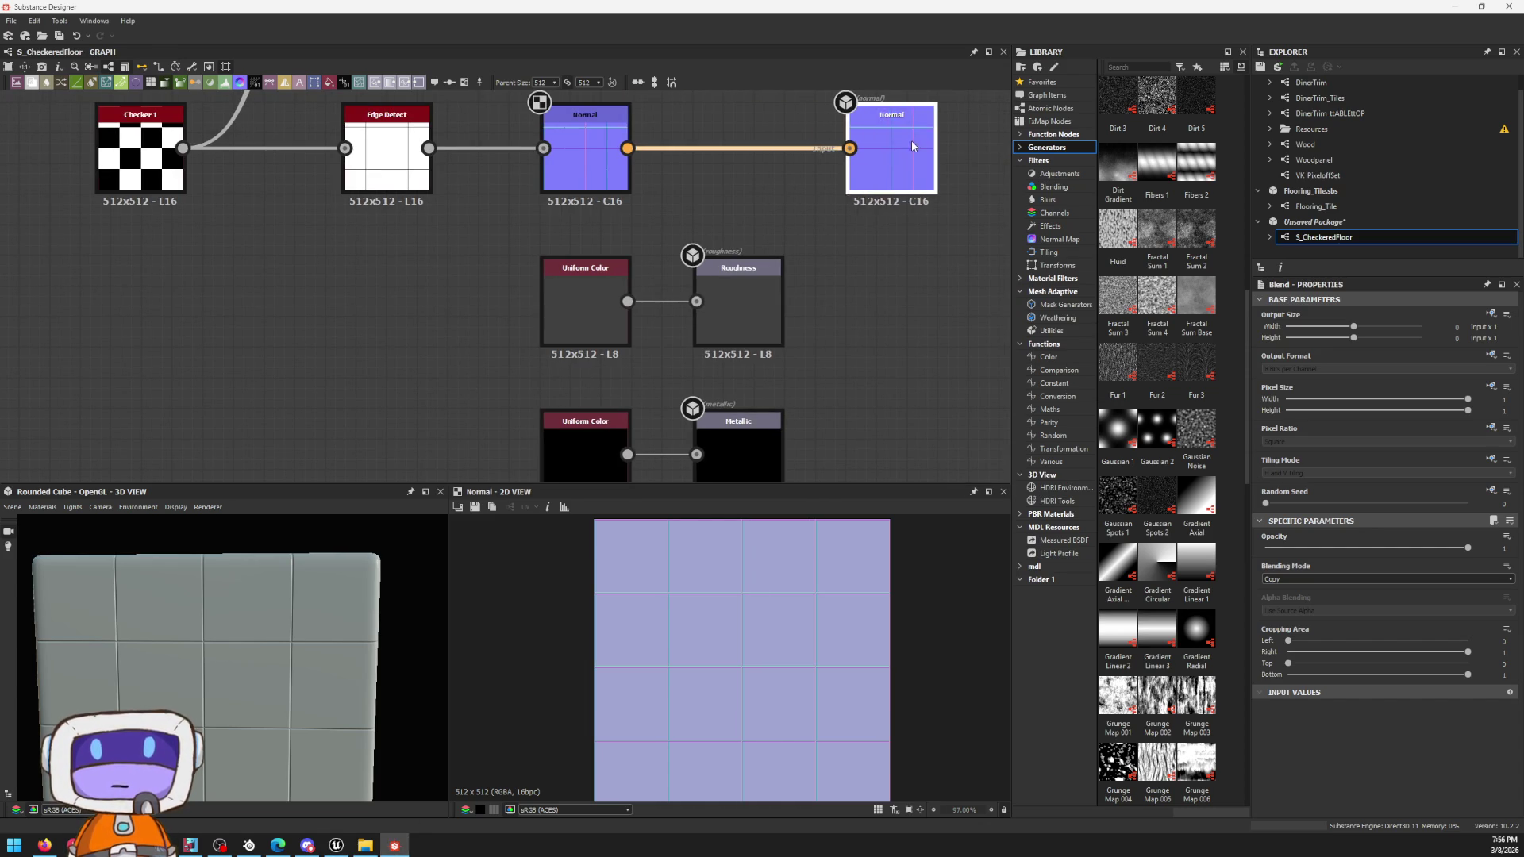
middle_click_drag(785, 150, 762, 215)
key("space")
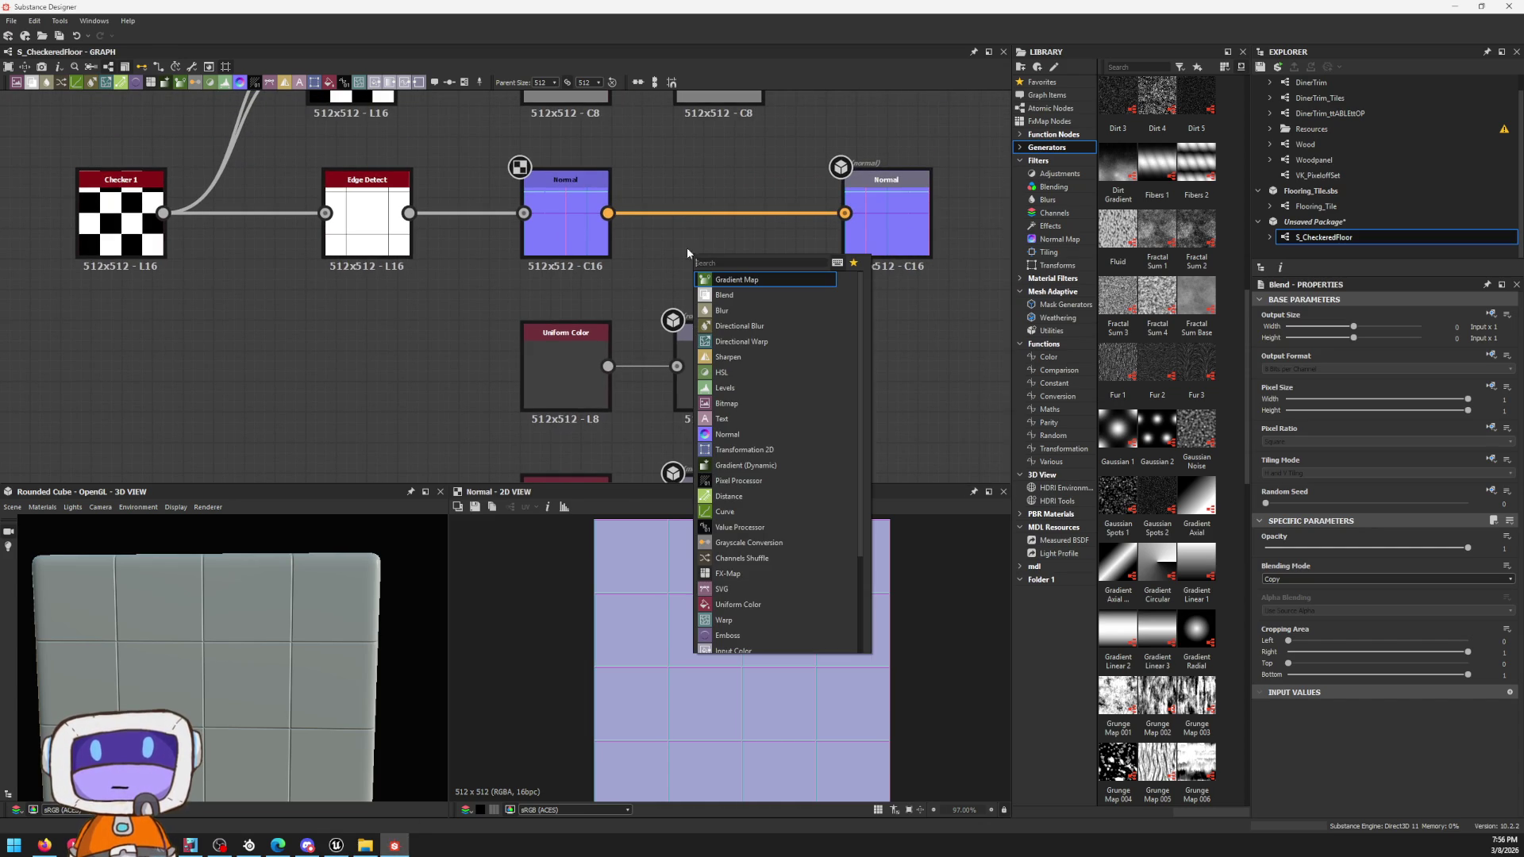
type("con")
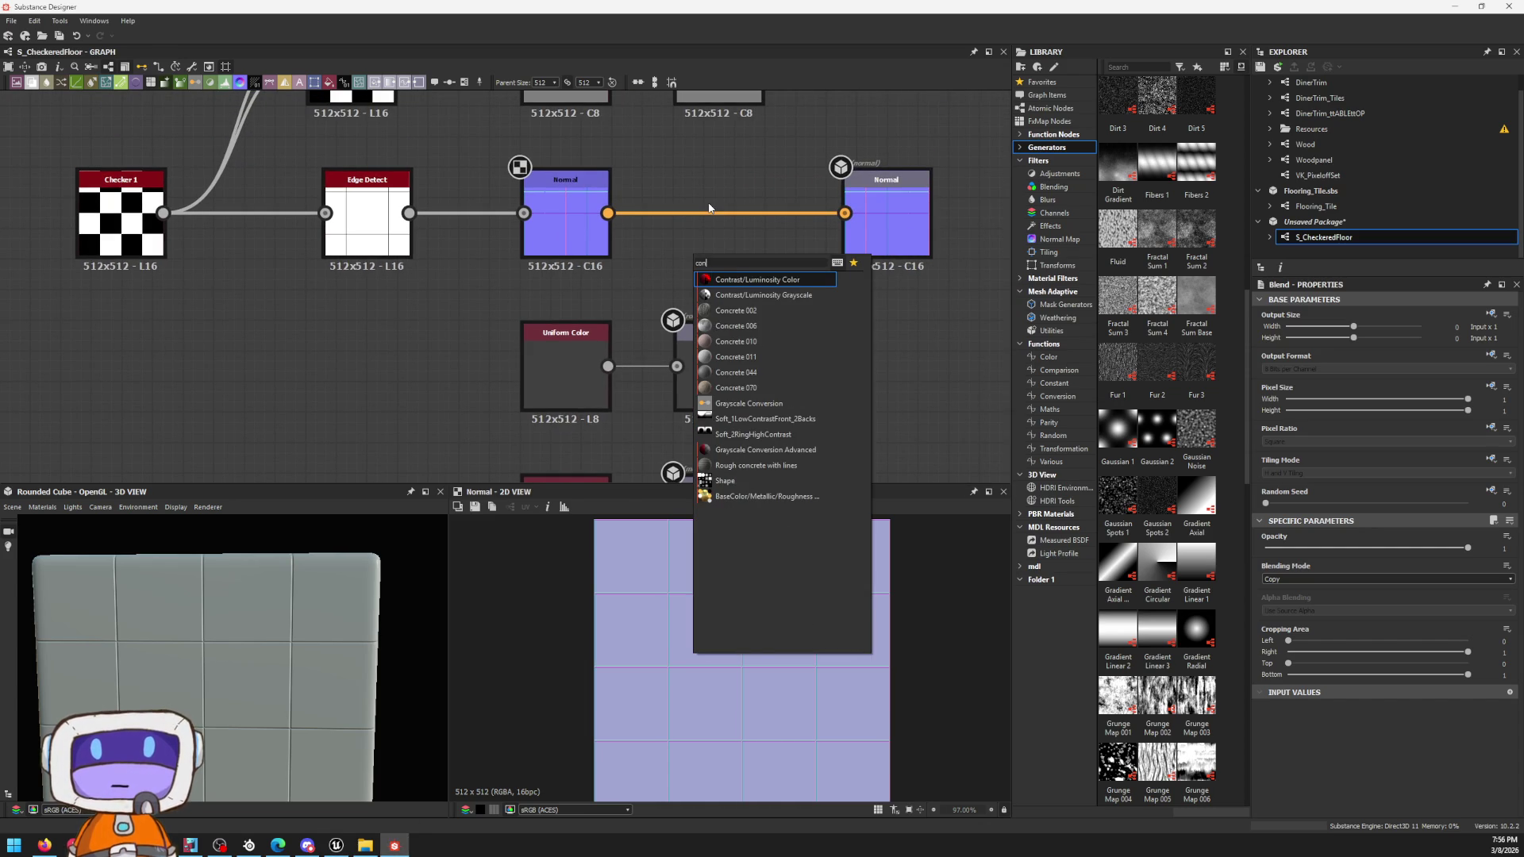
key("BackSpace")
key("BackSpace")
key("BackSpace")
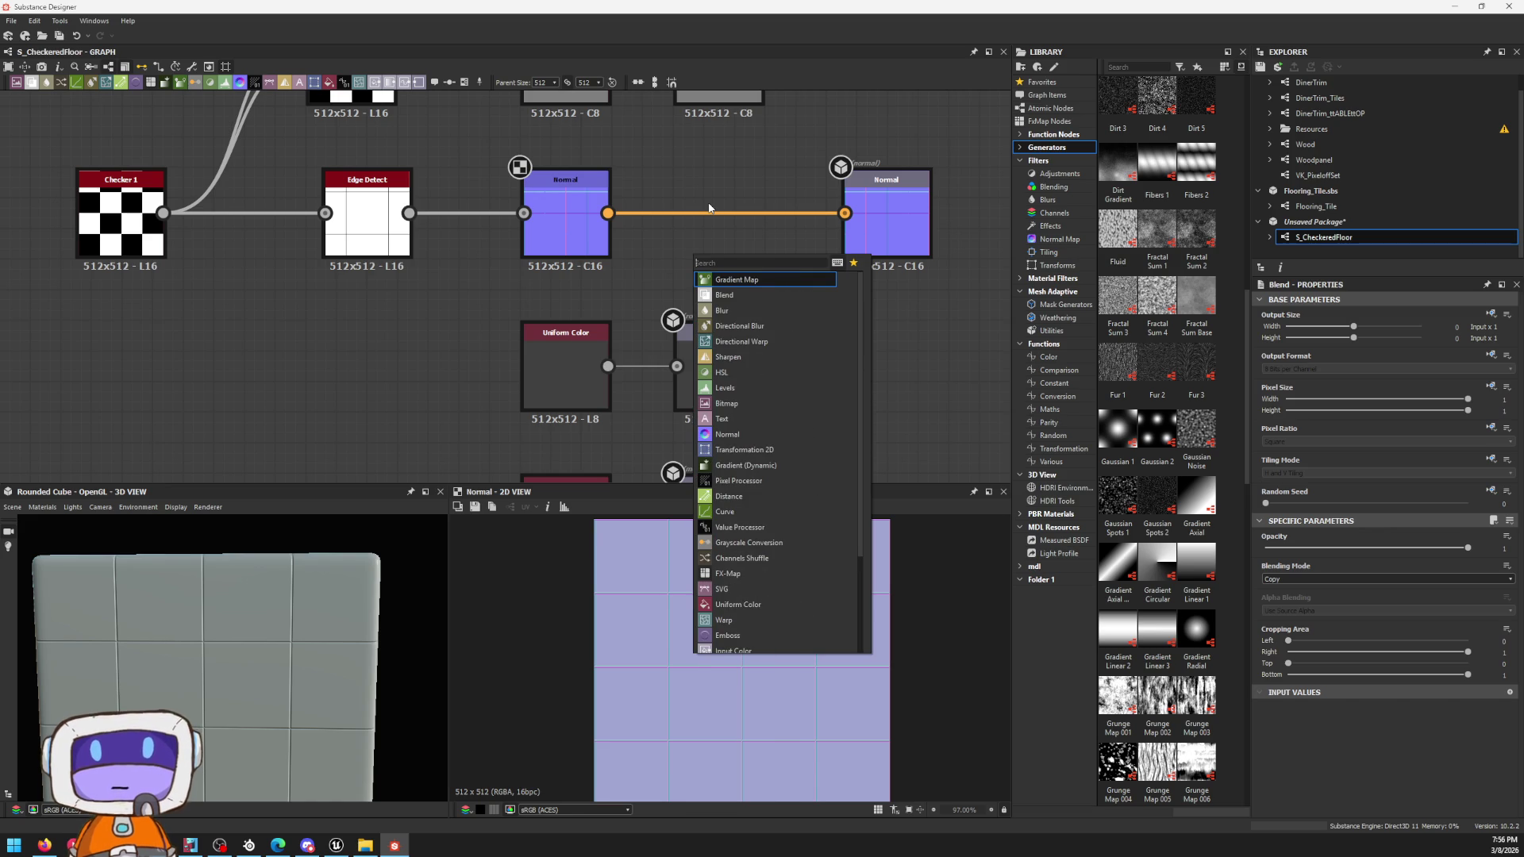
type("normal")
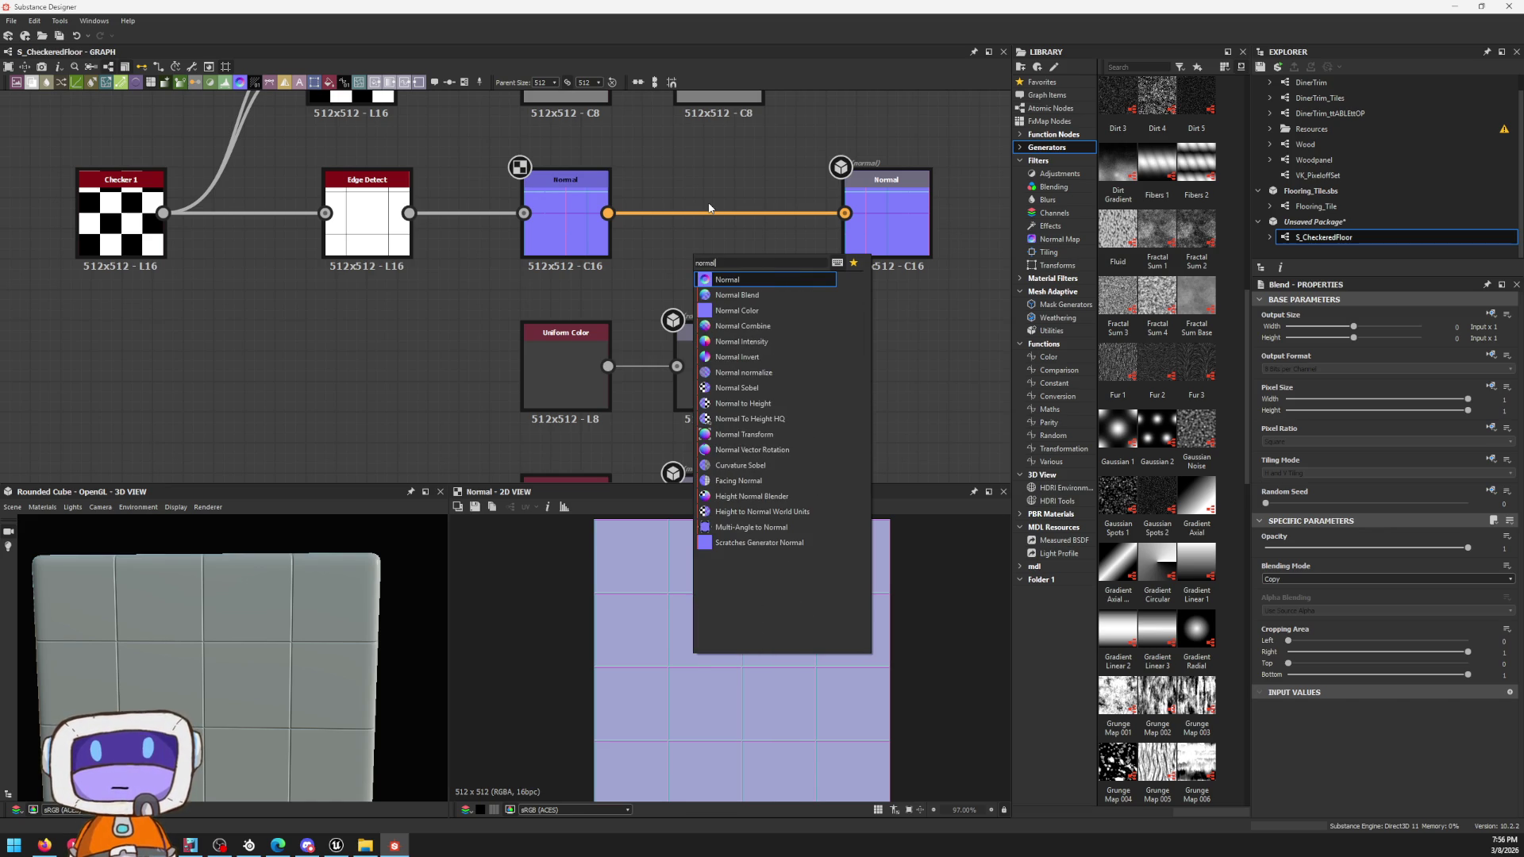
key("BackSpace")
key("BackSpace")
key("BackSpace")
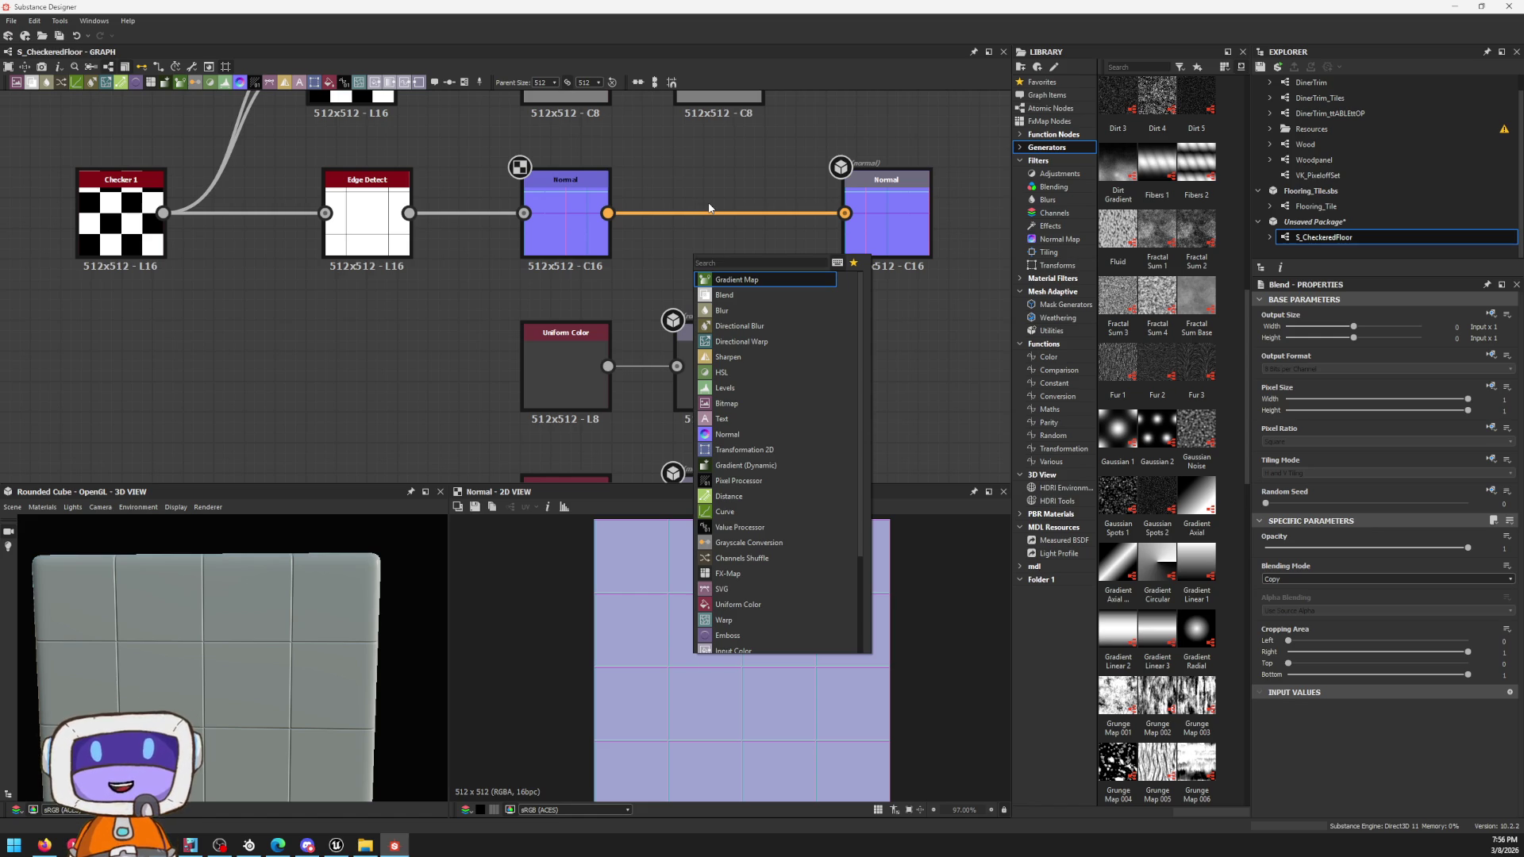
key("Escape")
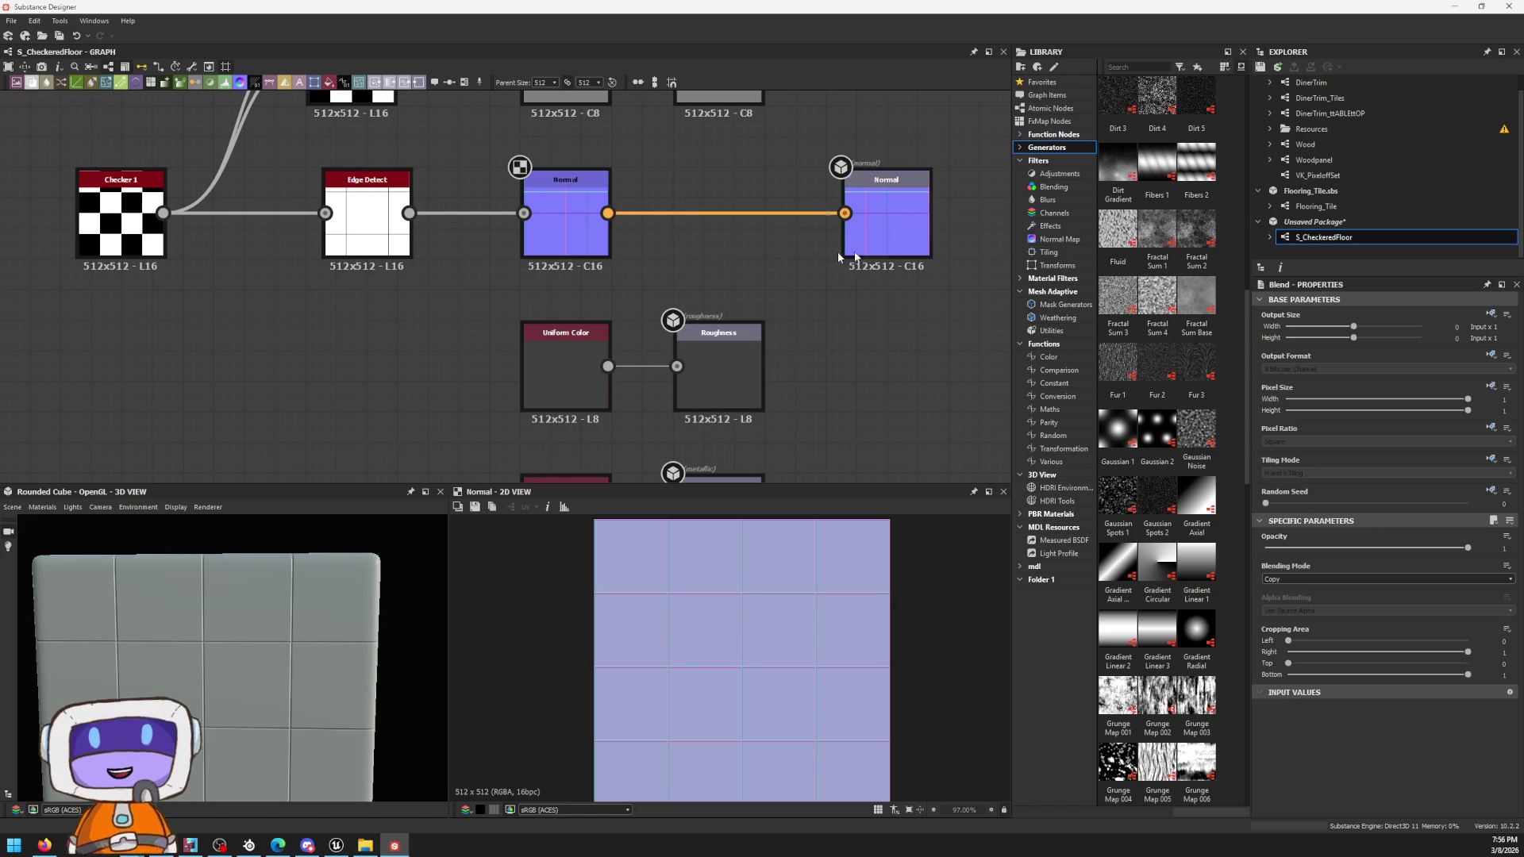
key("space")
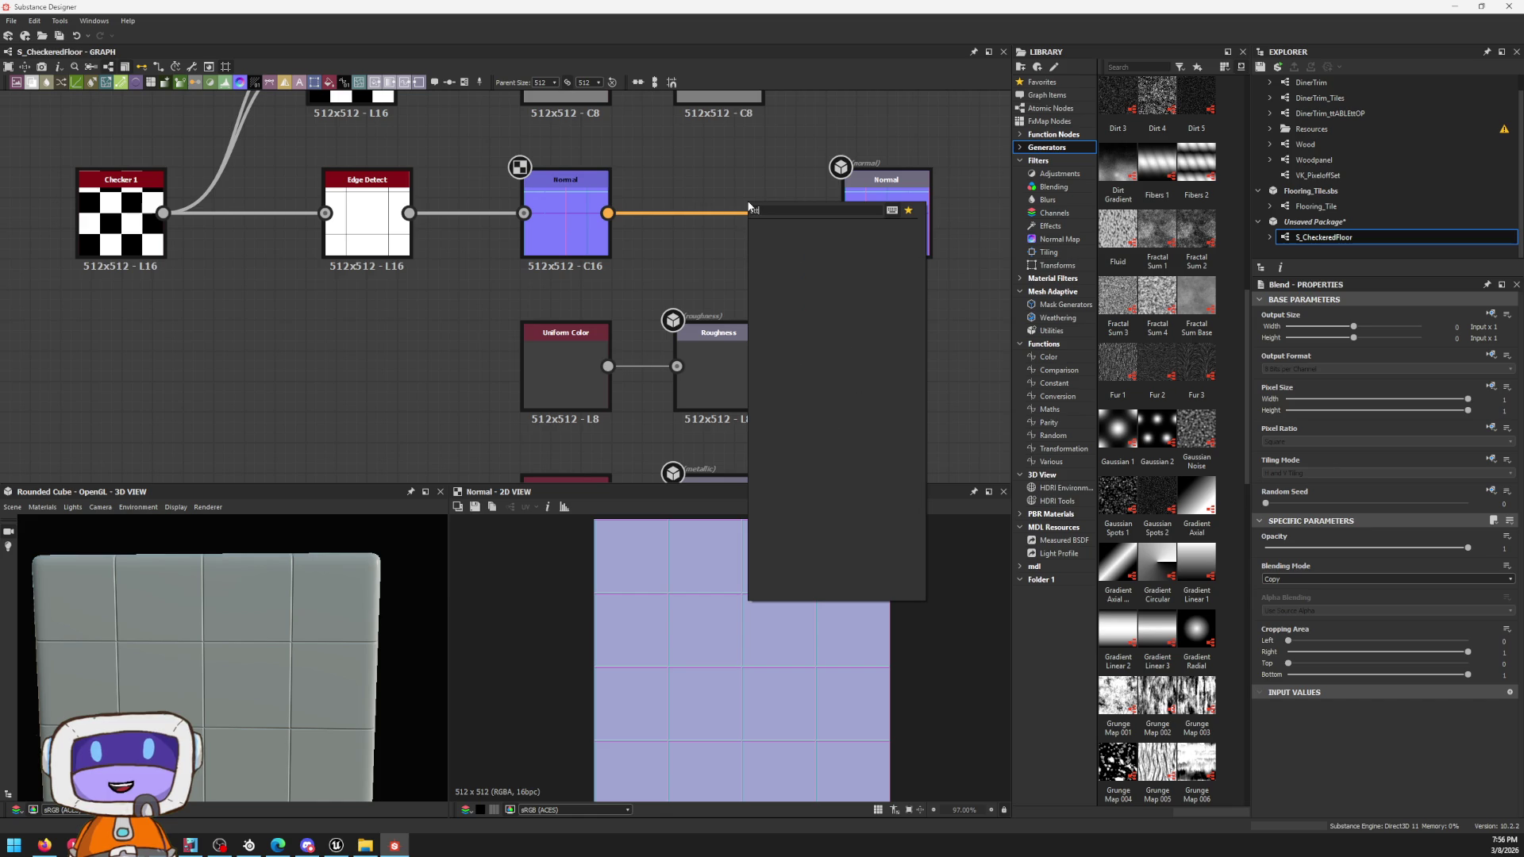
type("stra")
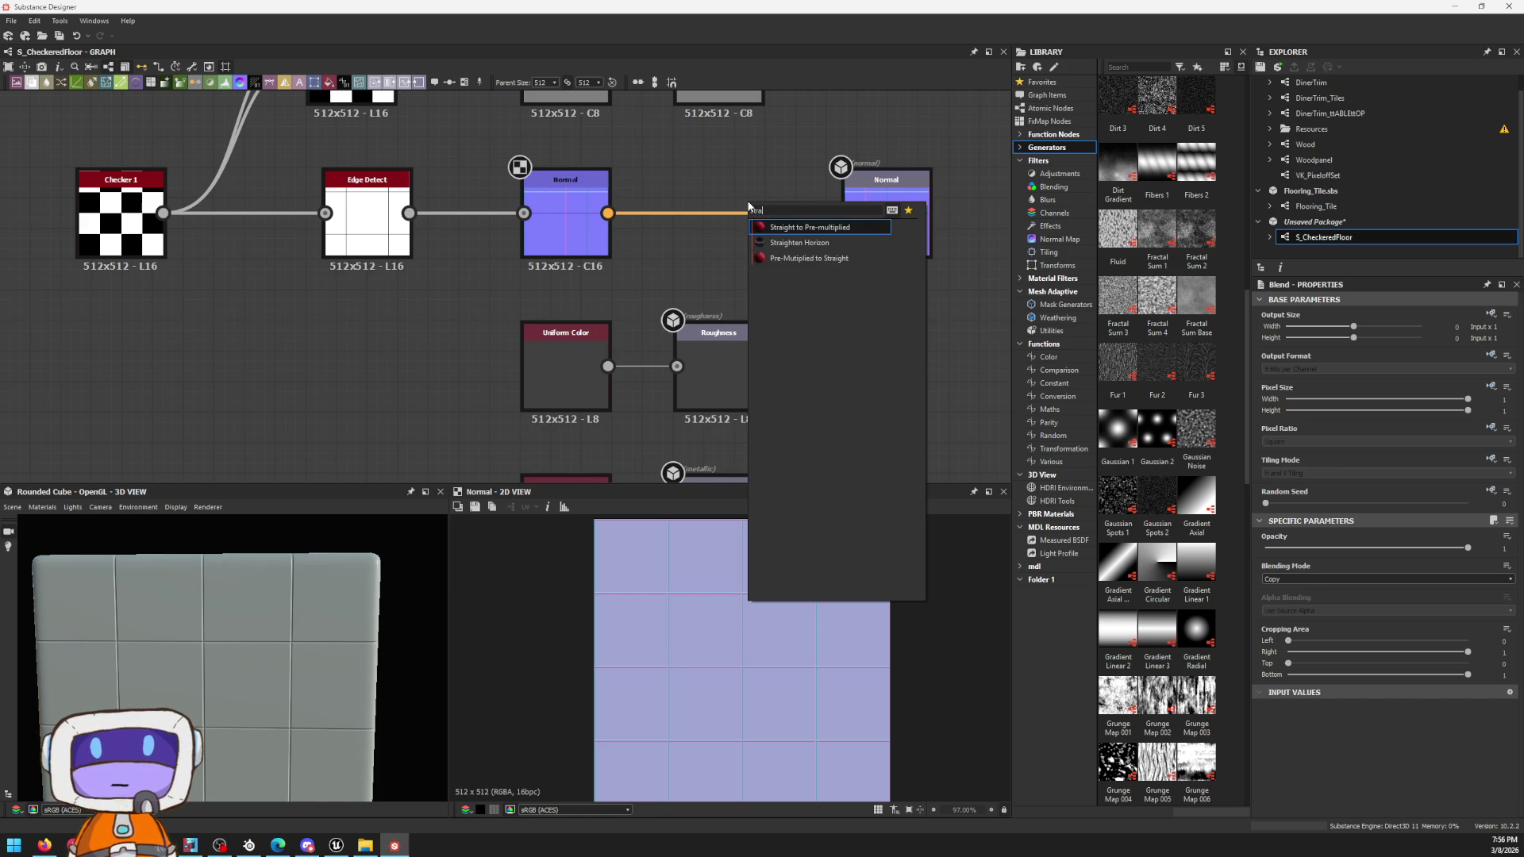
key("BackSpace")
key("BackSpace")
type("ra")
key("BackSpace")
key("BackSpace")
key("BackSpace")
key("BackSpace")
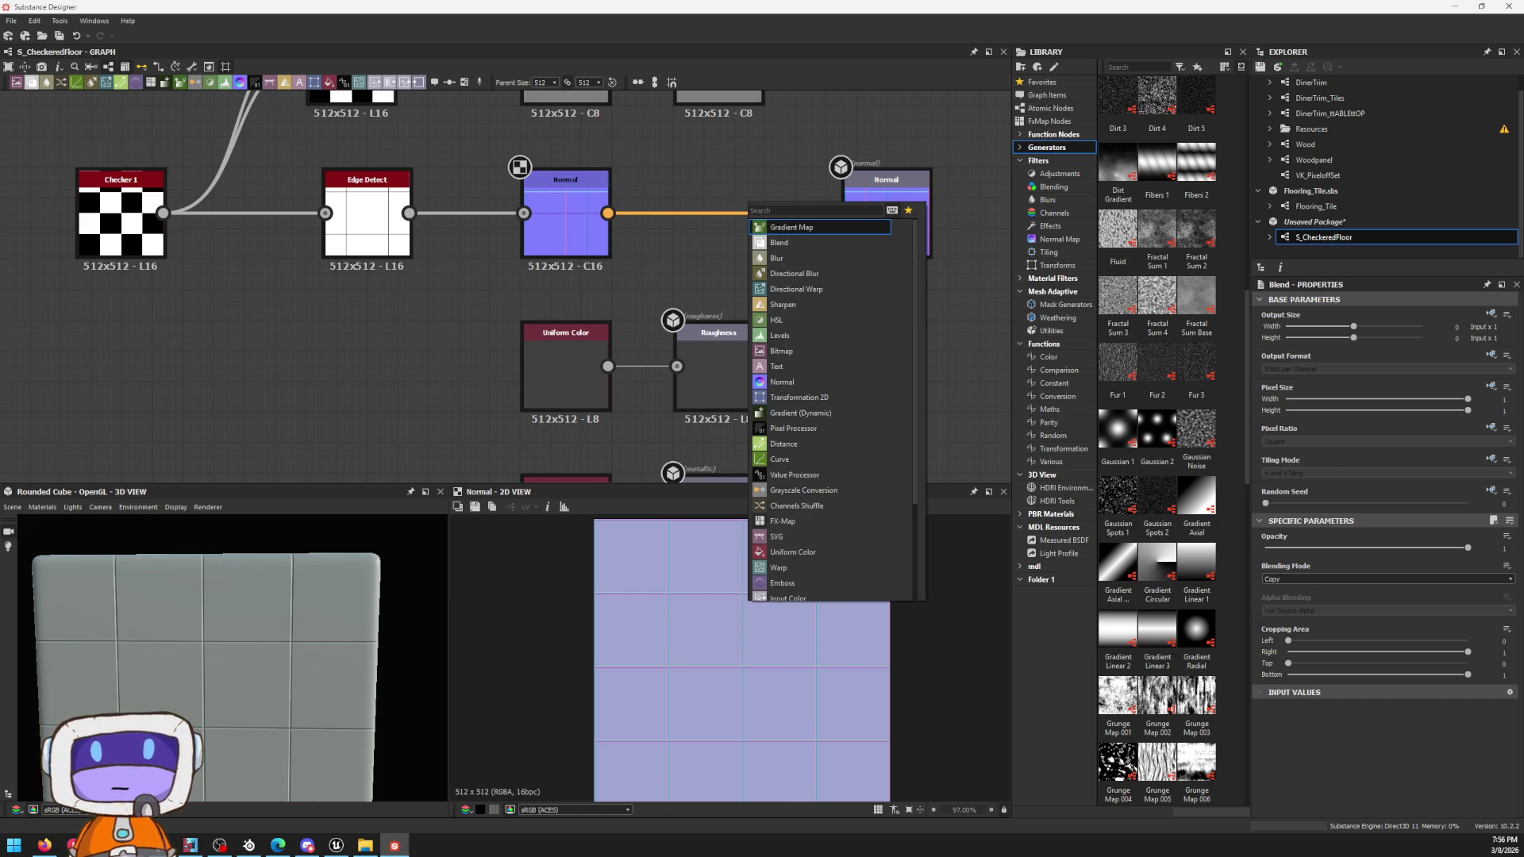
scroll(1144, 569, "down", 10)
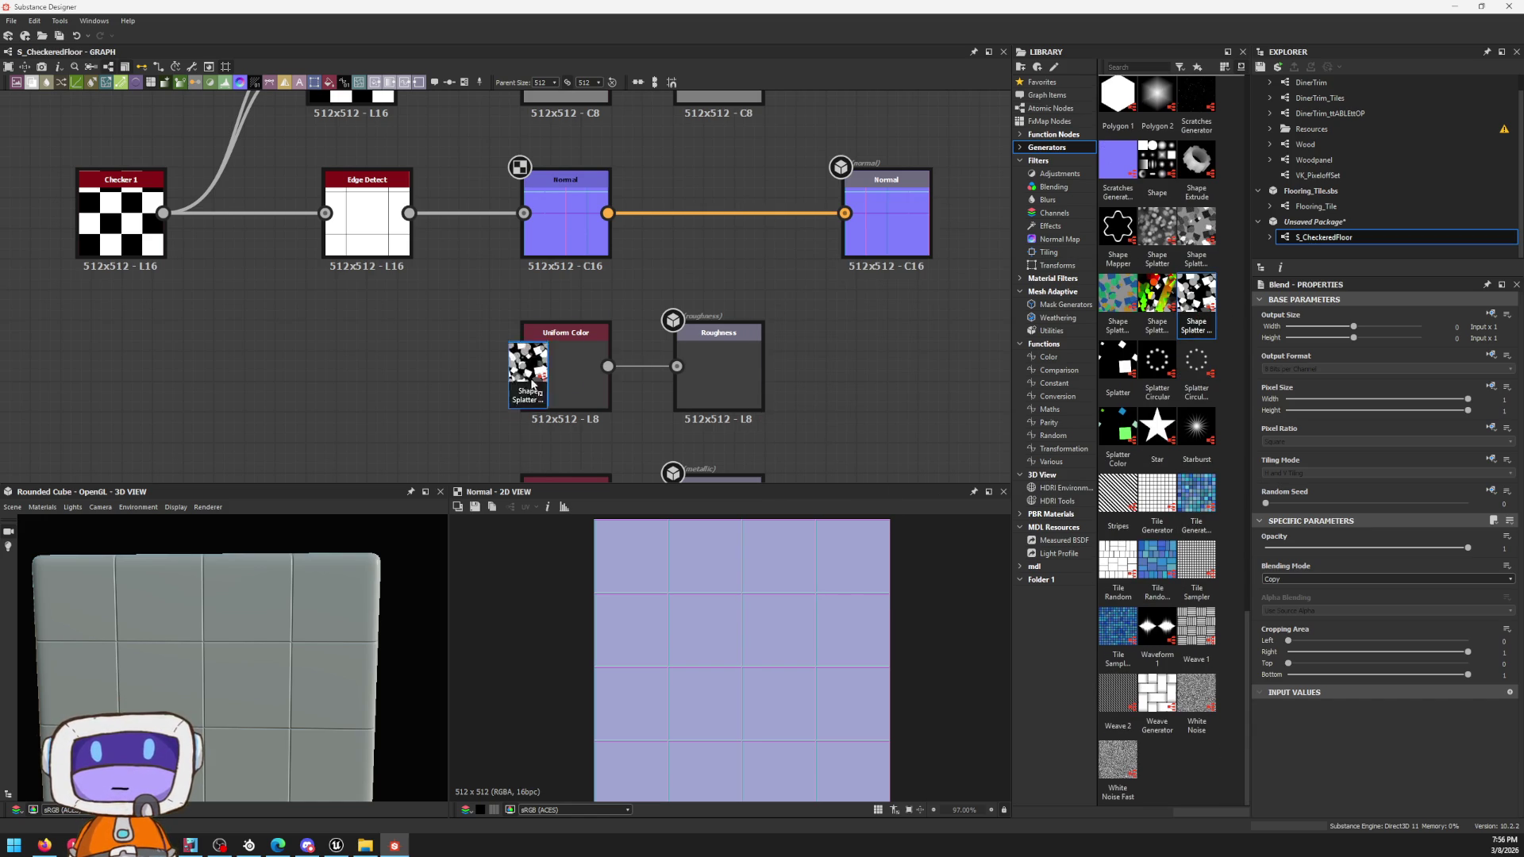
Step: Add a Shape Splatter to Mask node and a linked scratched_metal bitmap to the graph
left_click_drag(1195, 321, 362, 383)
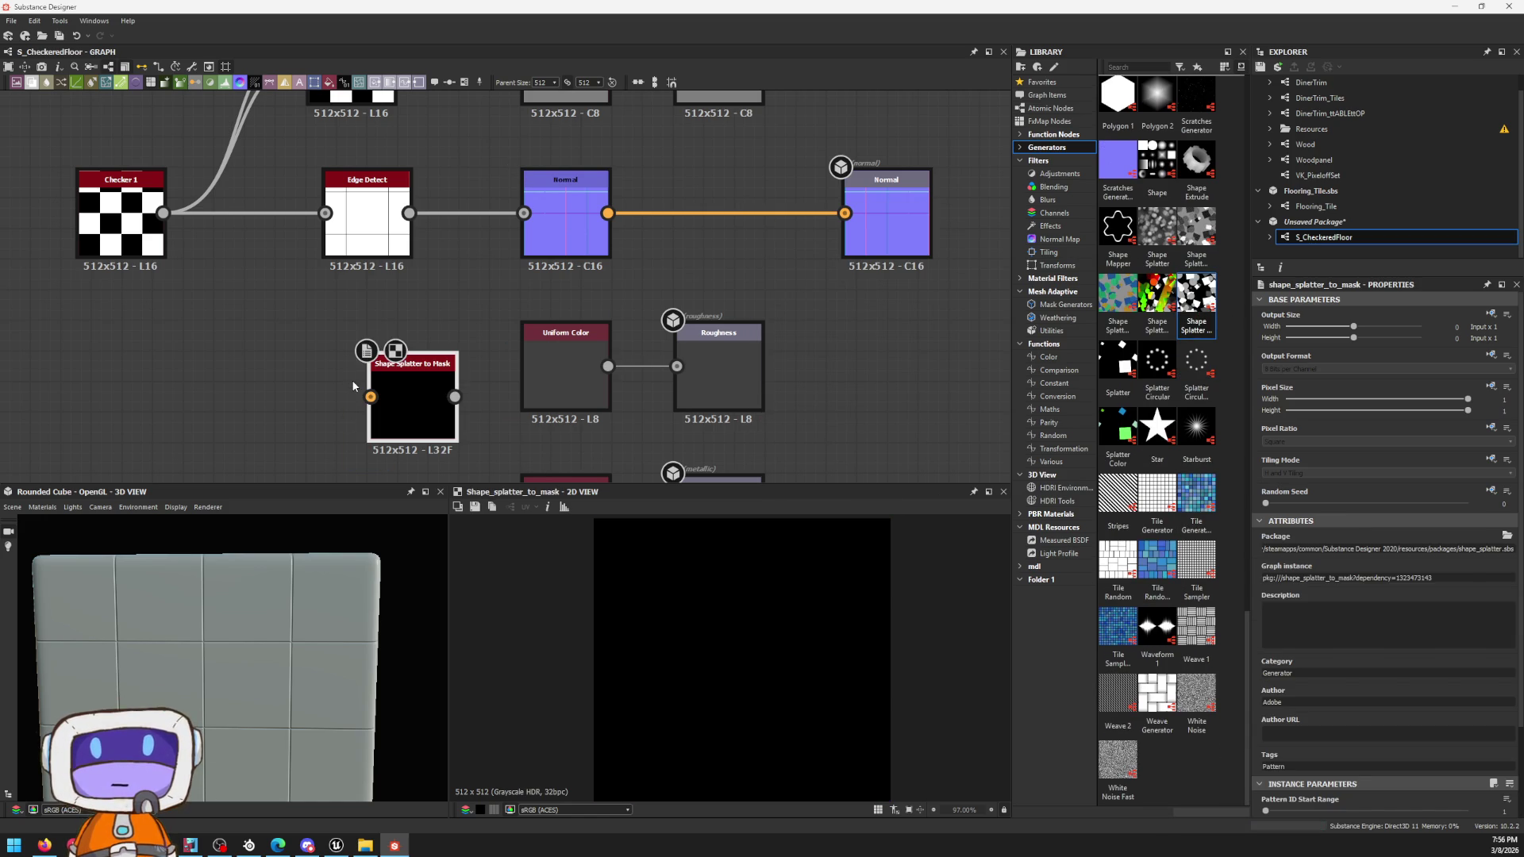
key("space")
key("Escape")
key("space")
type("metral")
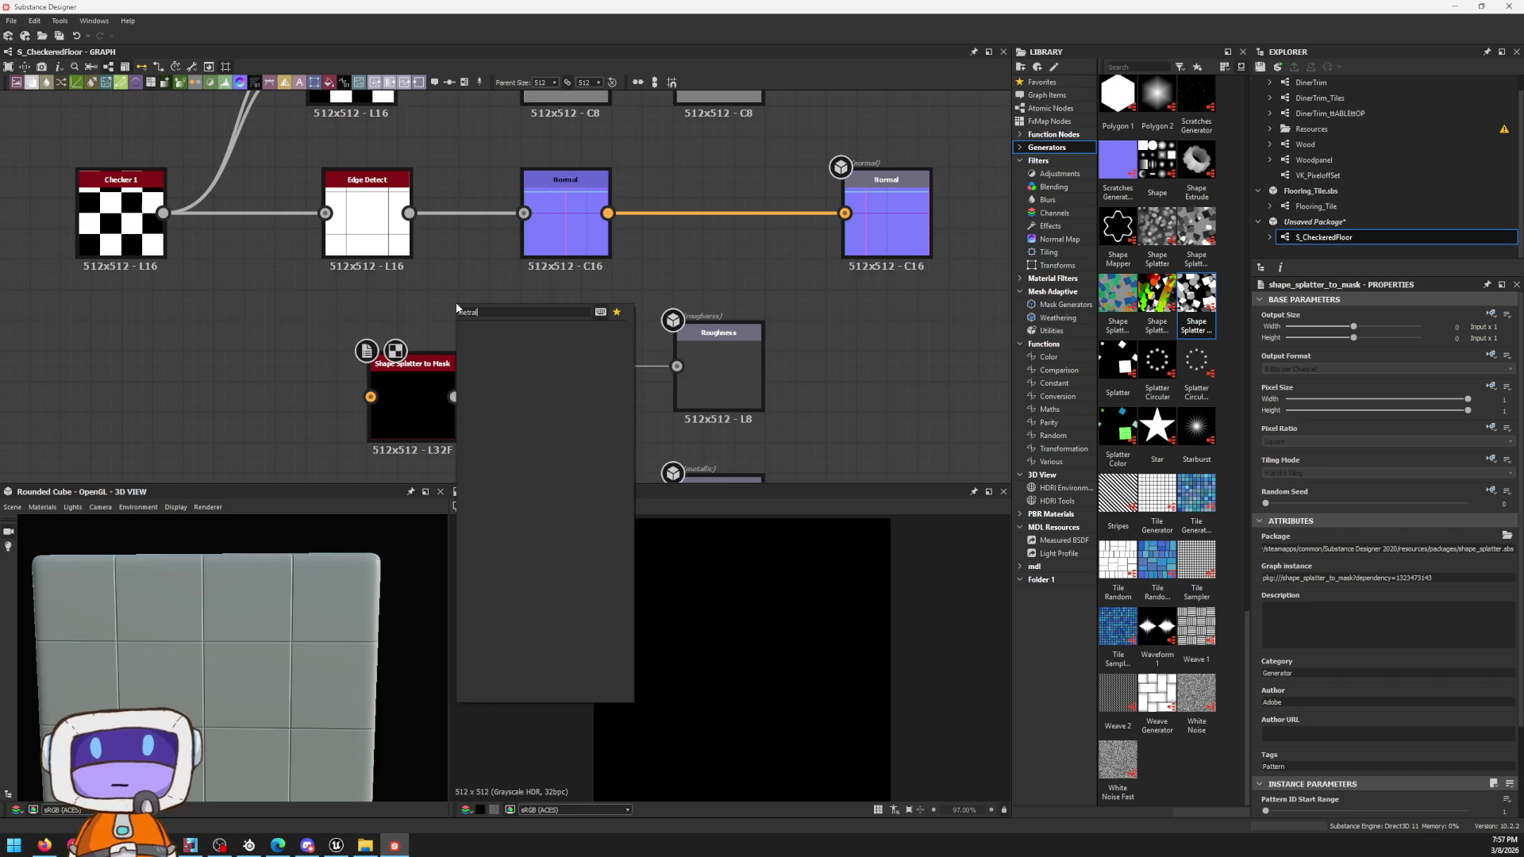
key("BackSpace")
key("BackSpace")
key("BackSpace")
type("al")
key("Down")
key("Down")
key("Down")
key("Down")
key("Down")
key("Down")
key("Down")
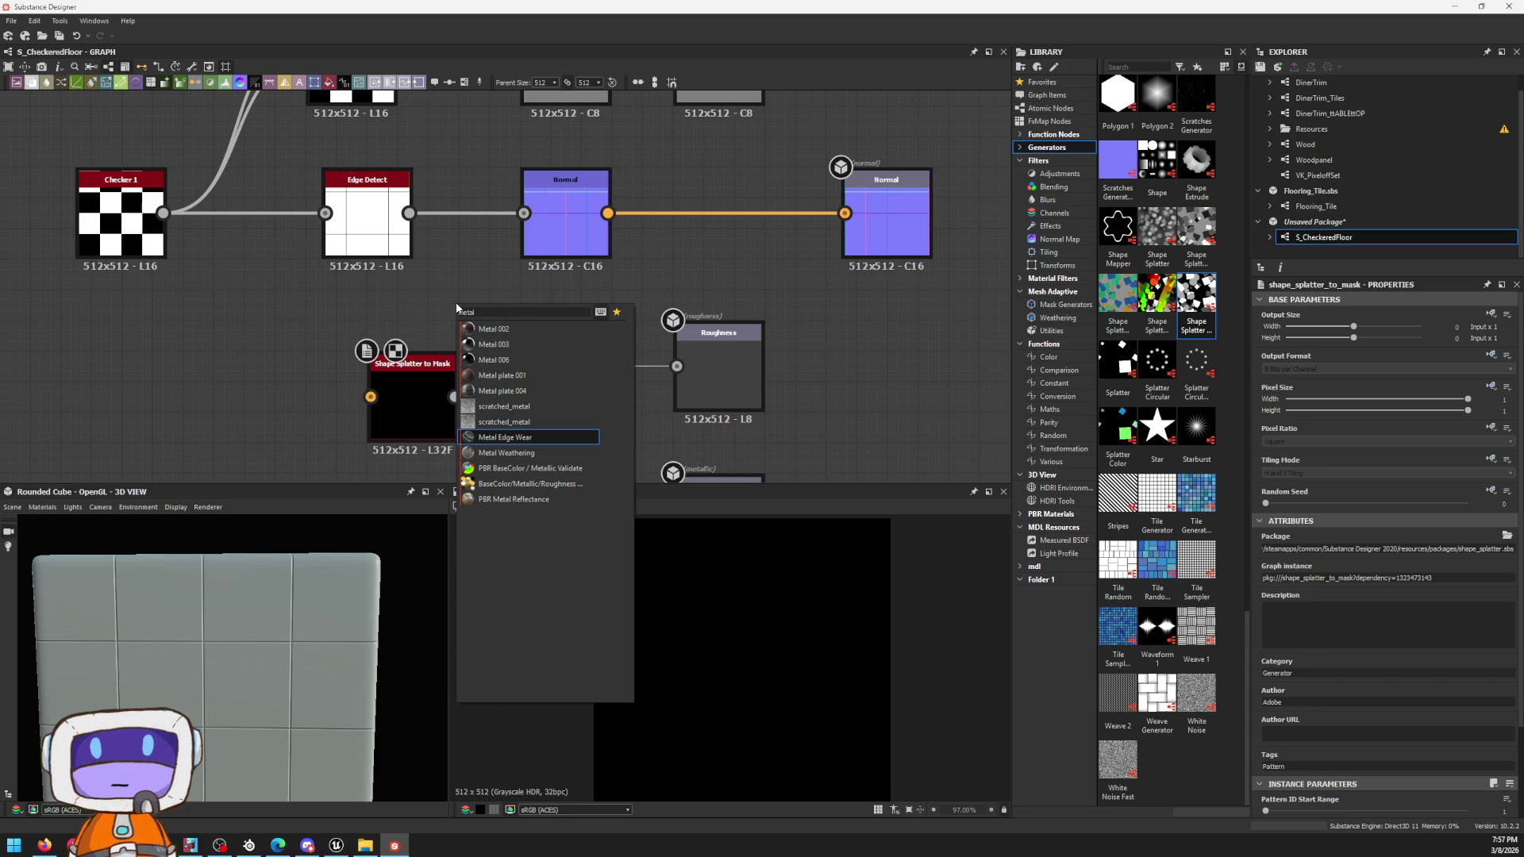
key("Up")
key("Up")
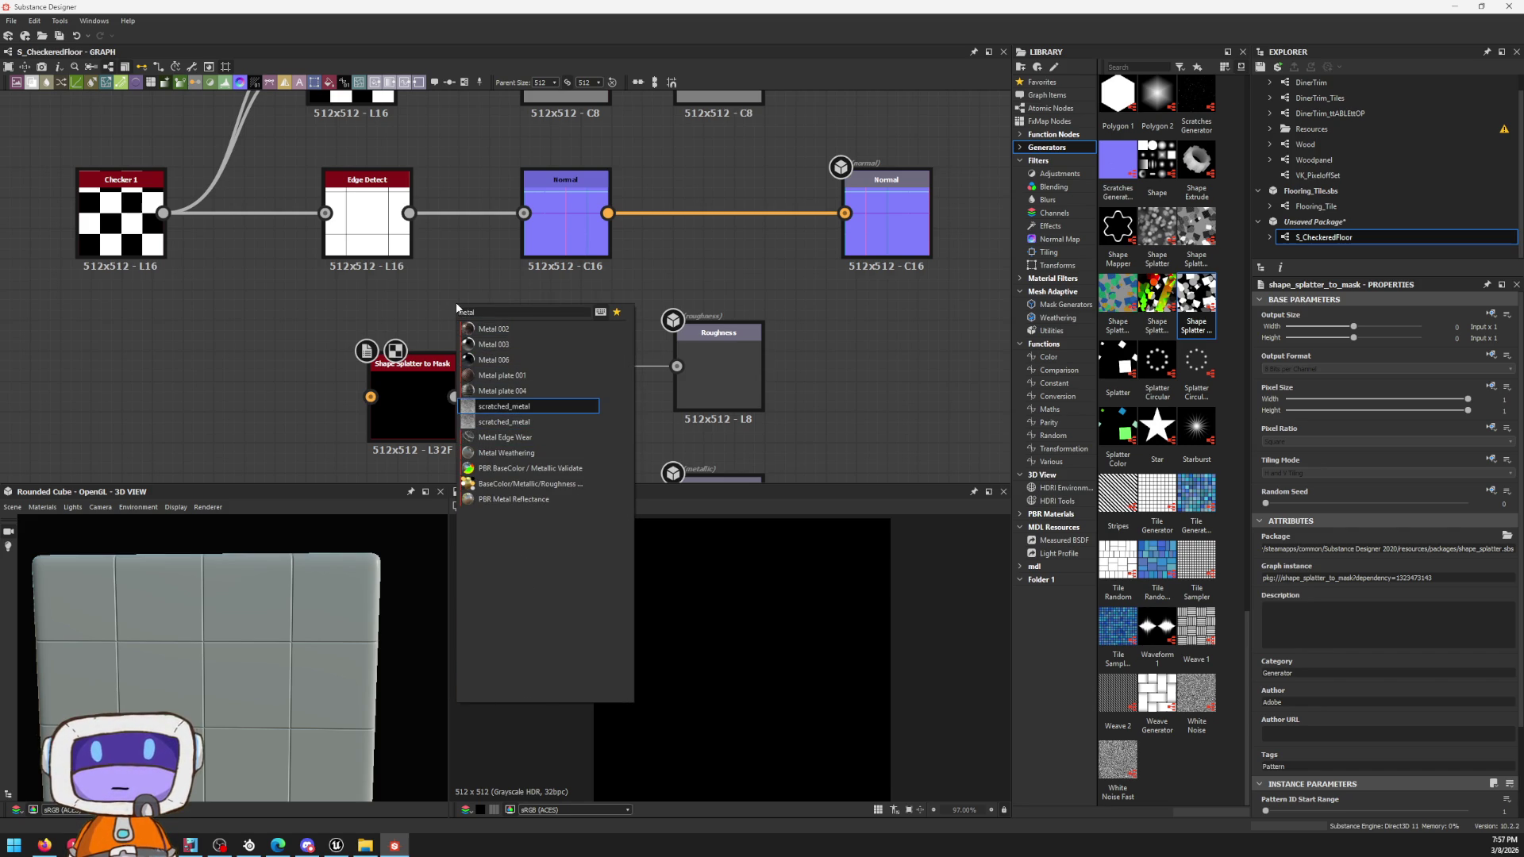
key("Return")
left_click(455, 311)
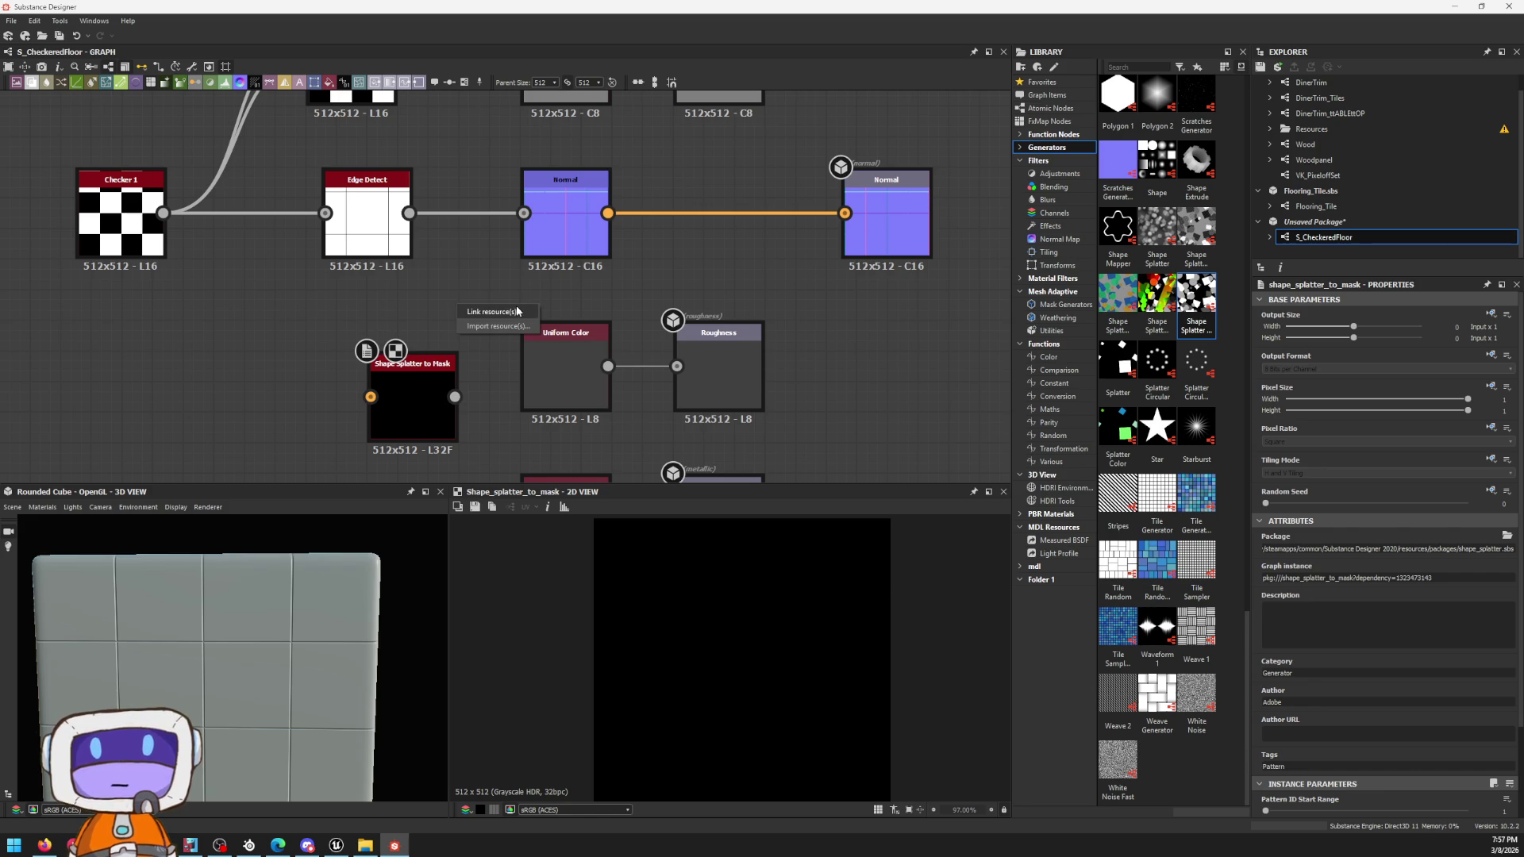
scroll(703, 623, "up", 2)
scroll(707, 617, "down", 1)
scroll(707, 617, "up", 1)
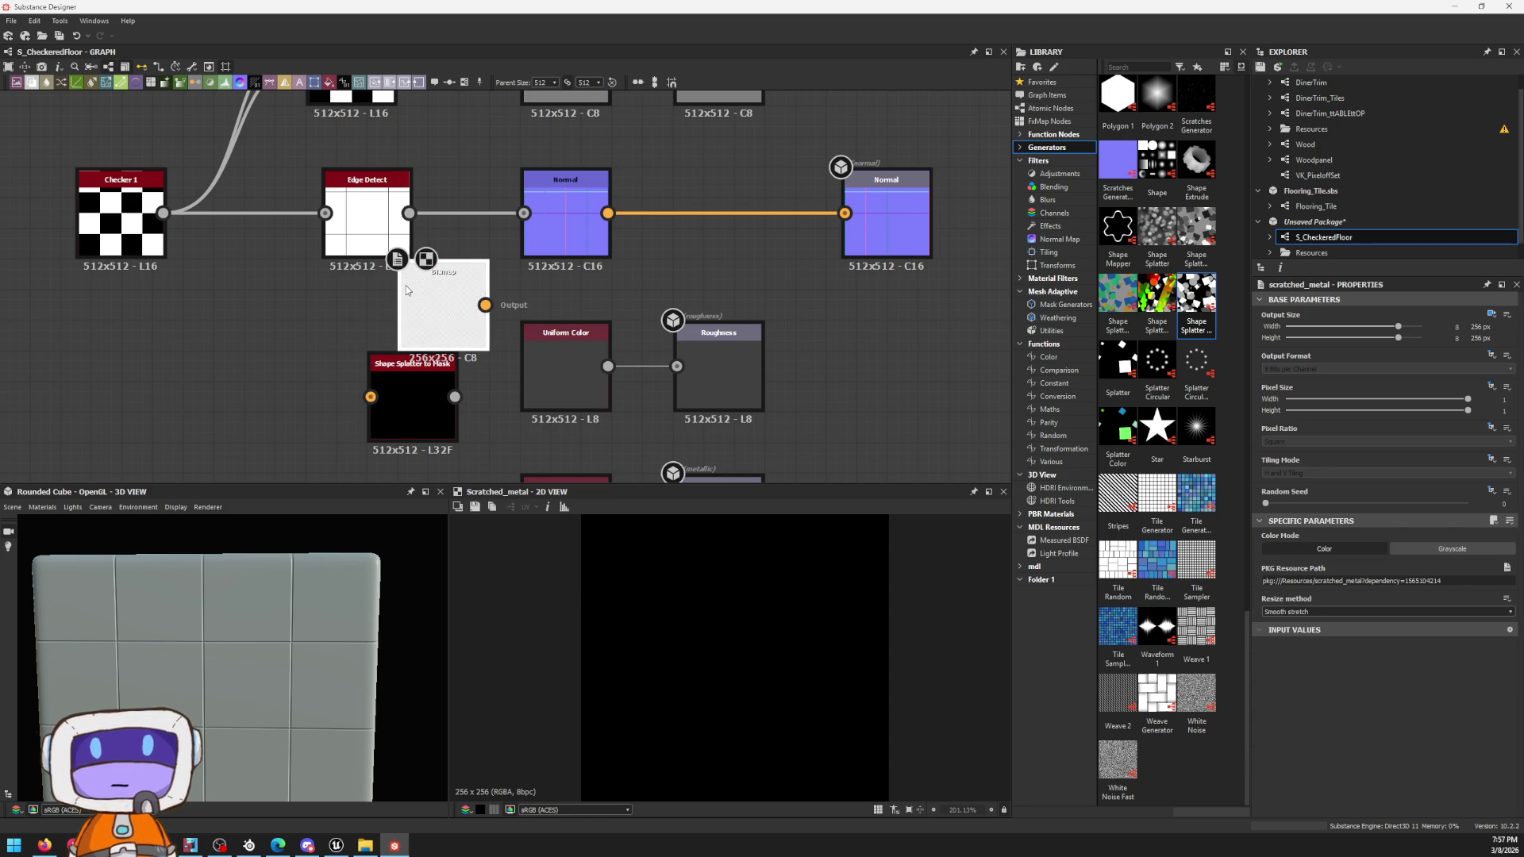
Step: Delete the bitmap and Shape Splatter to Mask nodes and move the Uniform Color/Roughness pair right
left_click(405, 286)
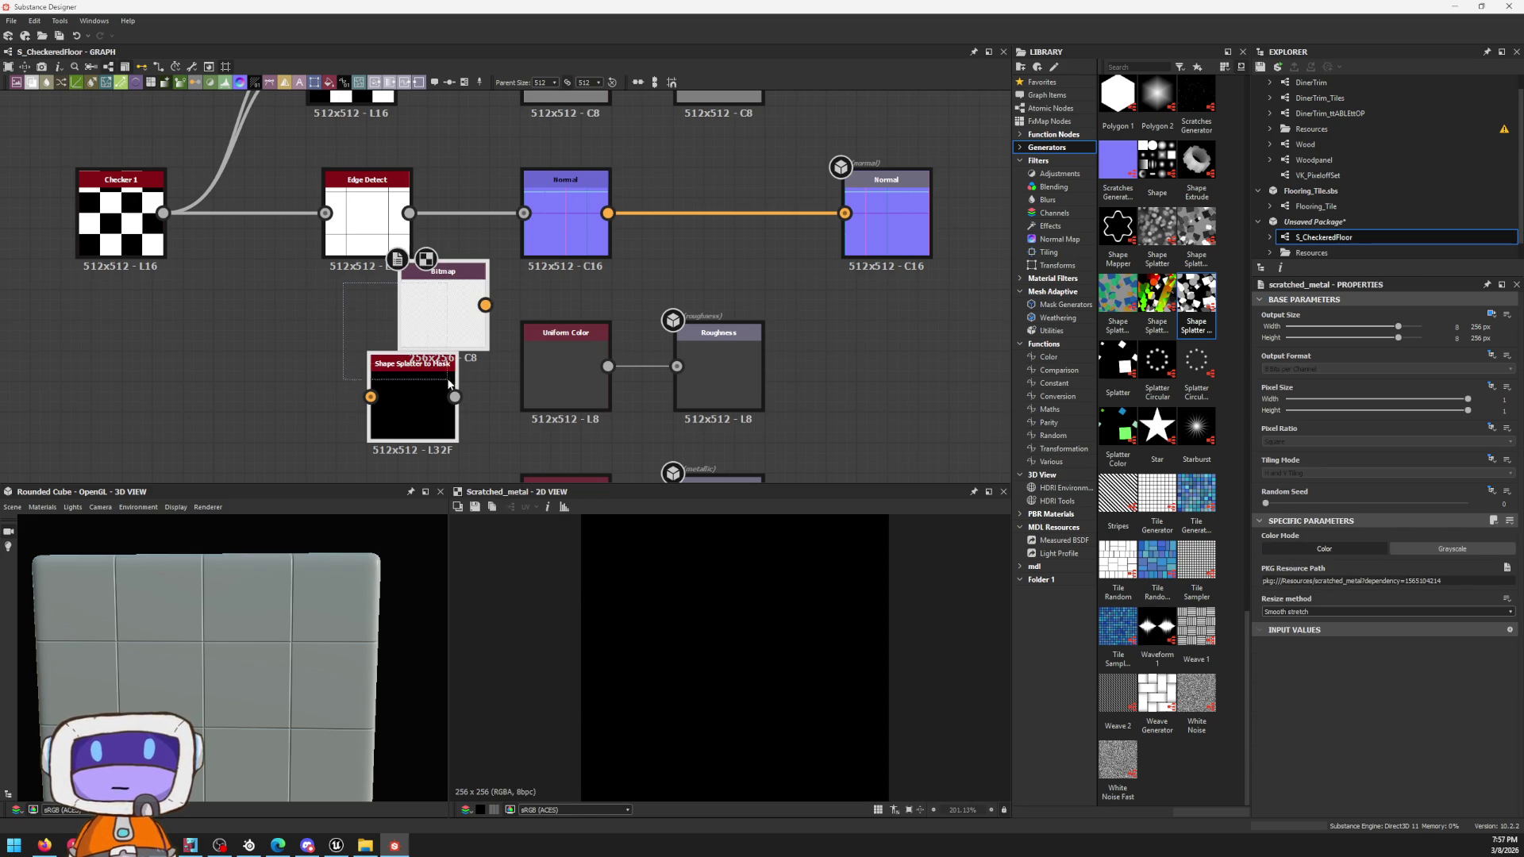
left_click_drag(314, 319, 401, 399)
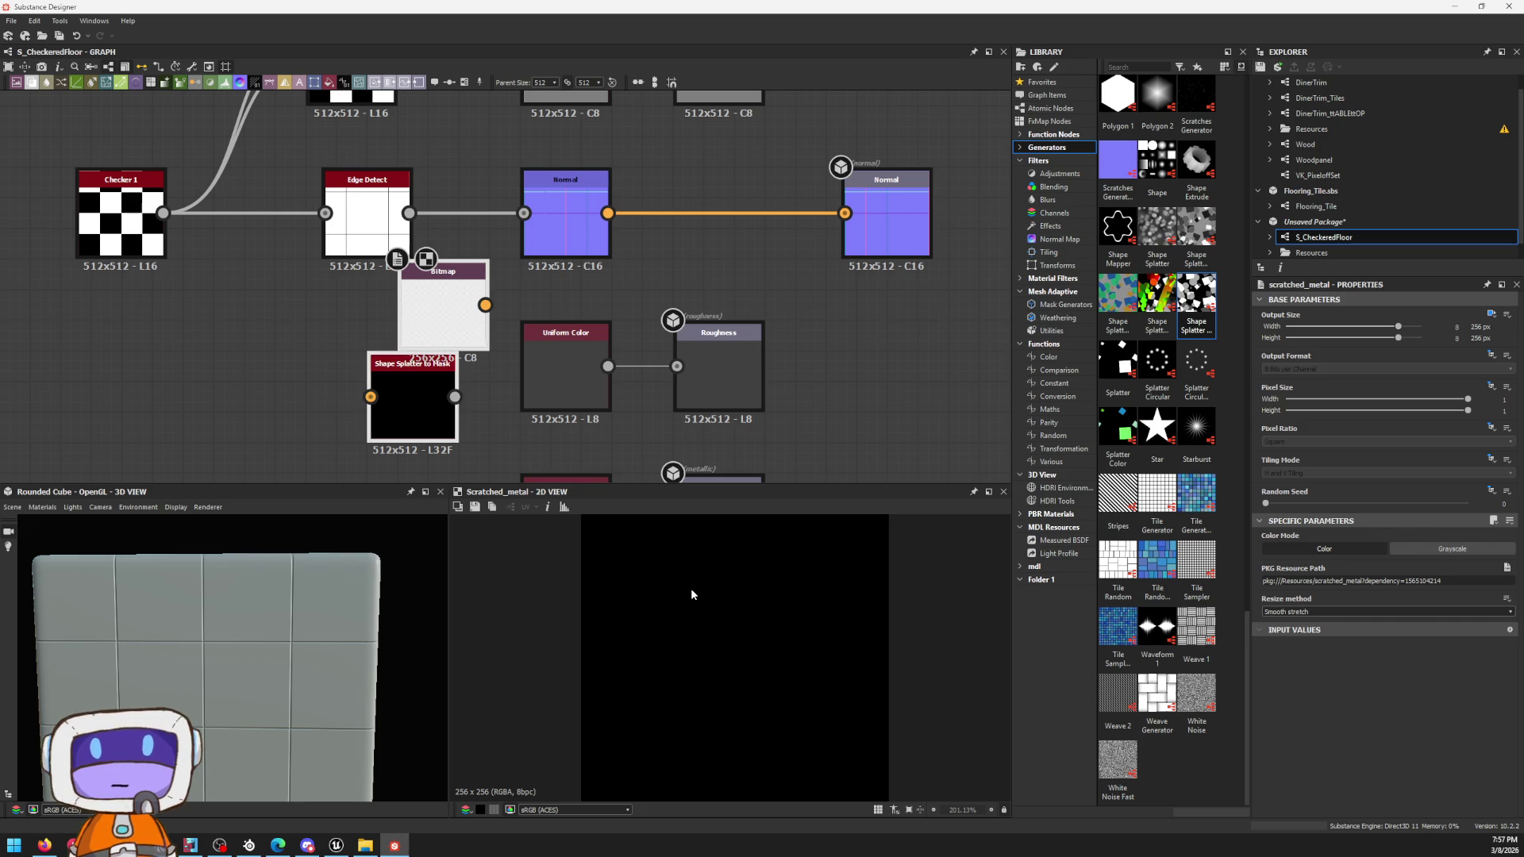
key("Delete")
left_click_drag(484, 344, 909, 392)
scroll(699, 220, "down", 3)
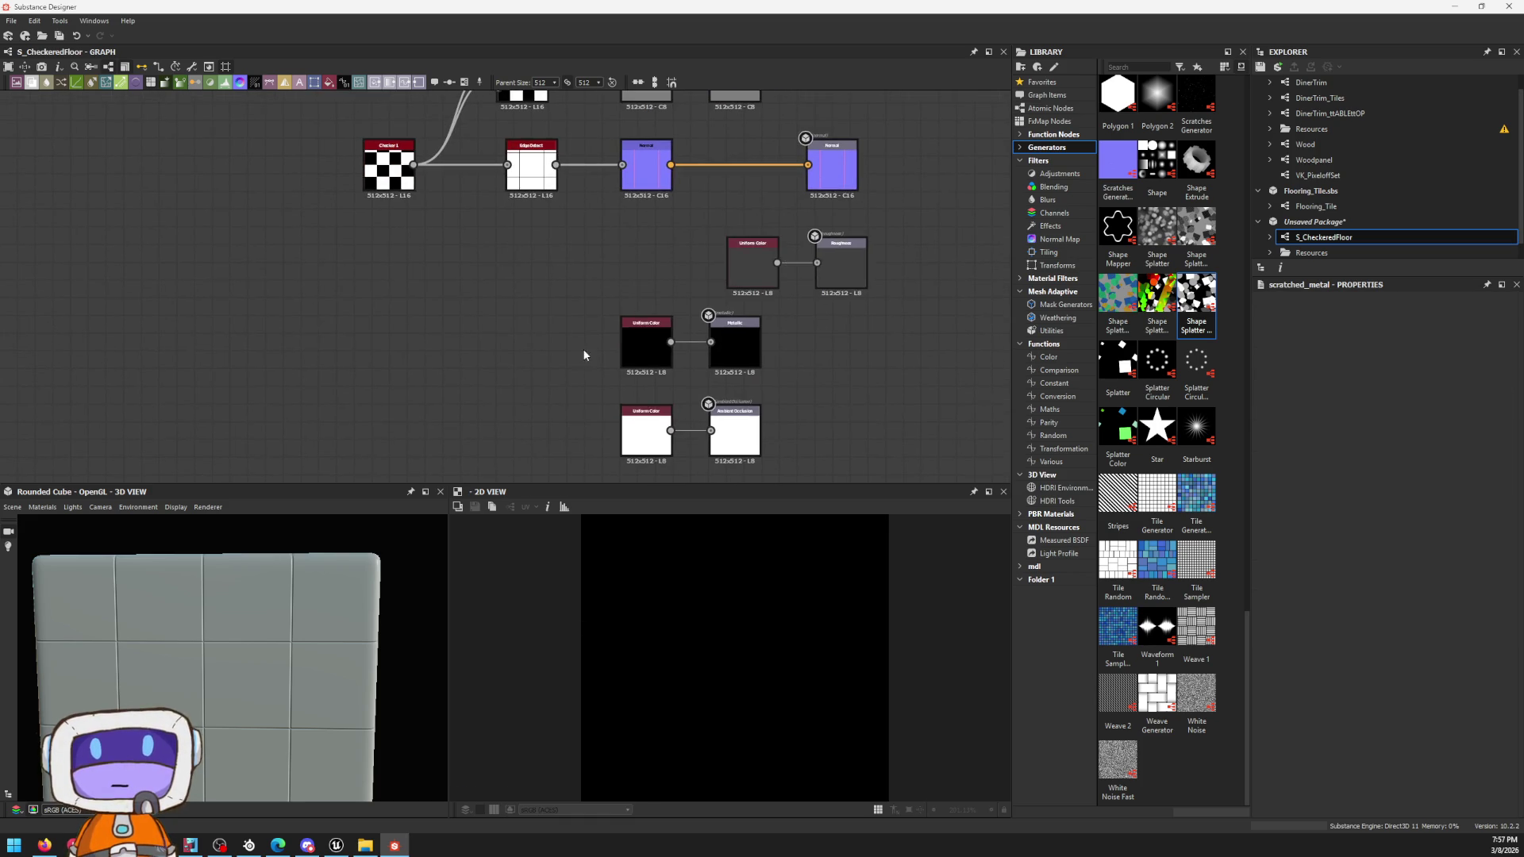
Step: Rearrange the Metallic, AO and Height node pairs and connect the white Uniform Color to Ambient Occlusion
middle_click_drag(571, 333, 564, 144)
left_click_drag(564, 144, 841, 382)
middle_click_drag(703, 218, 784, 265)
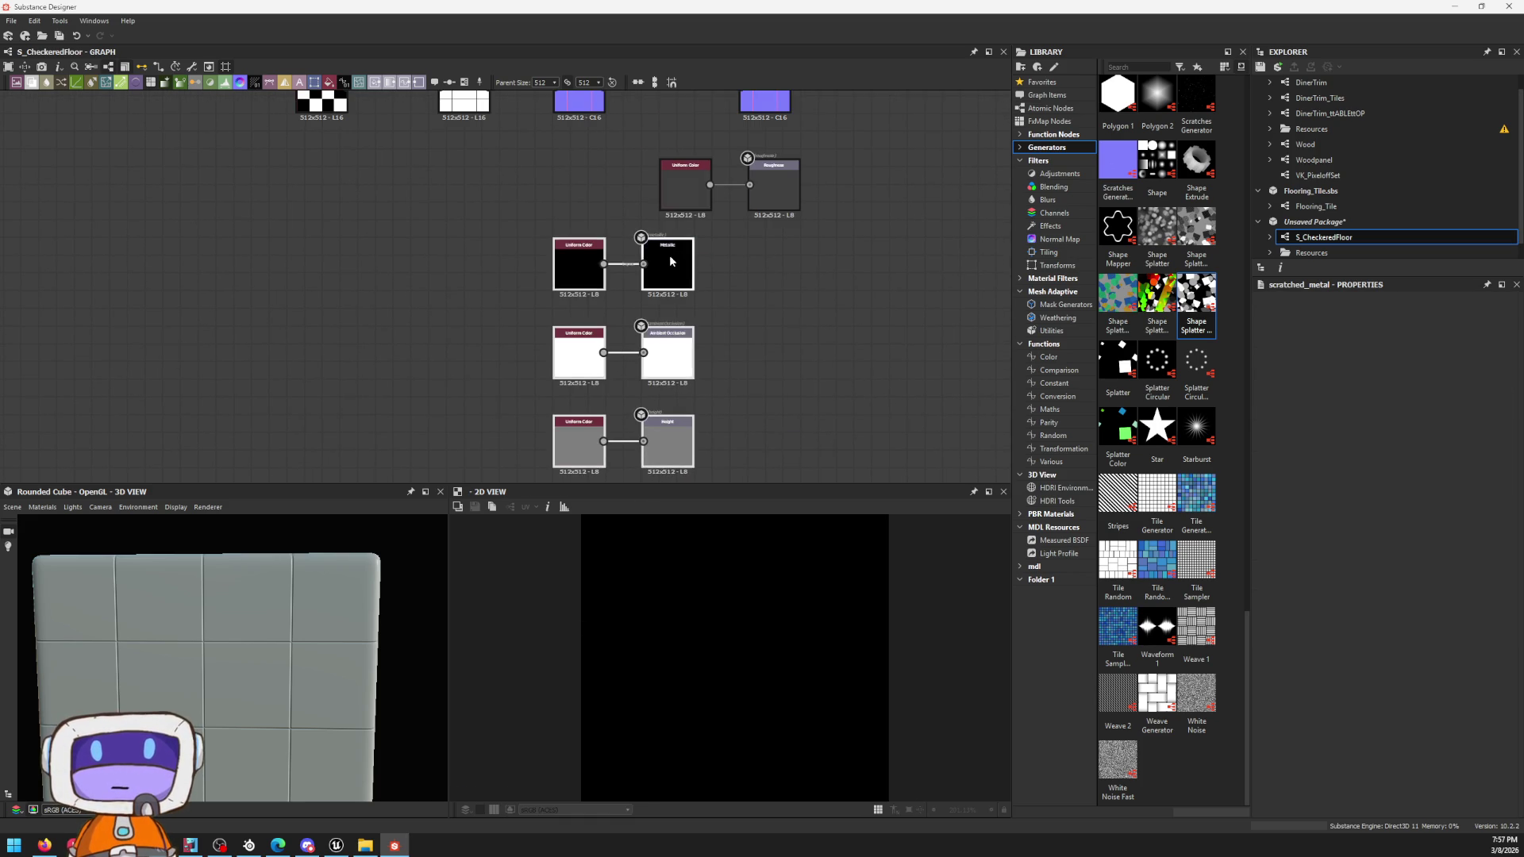
left_click(519, 204)
scroll(520, 204, "down", 2)
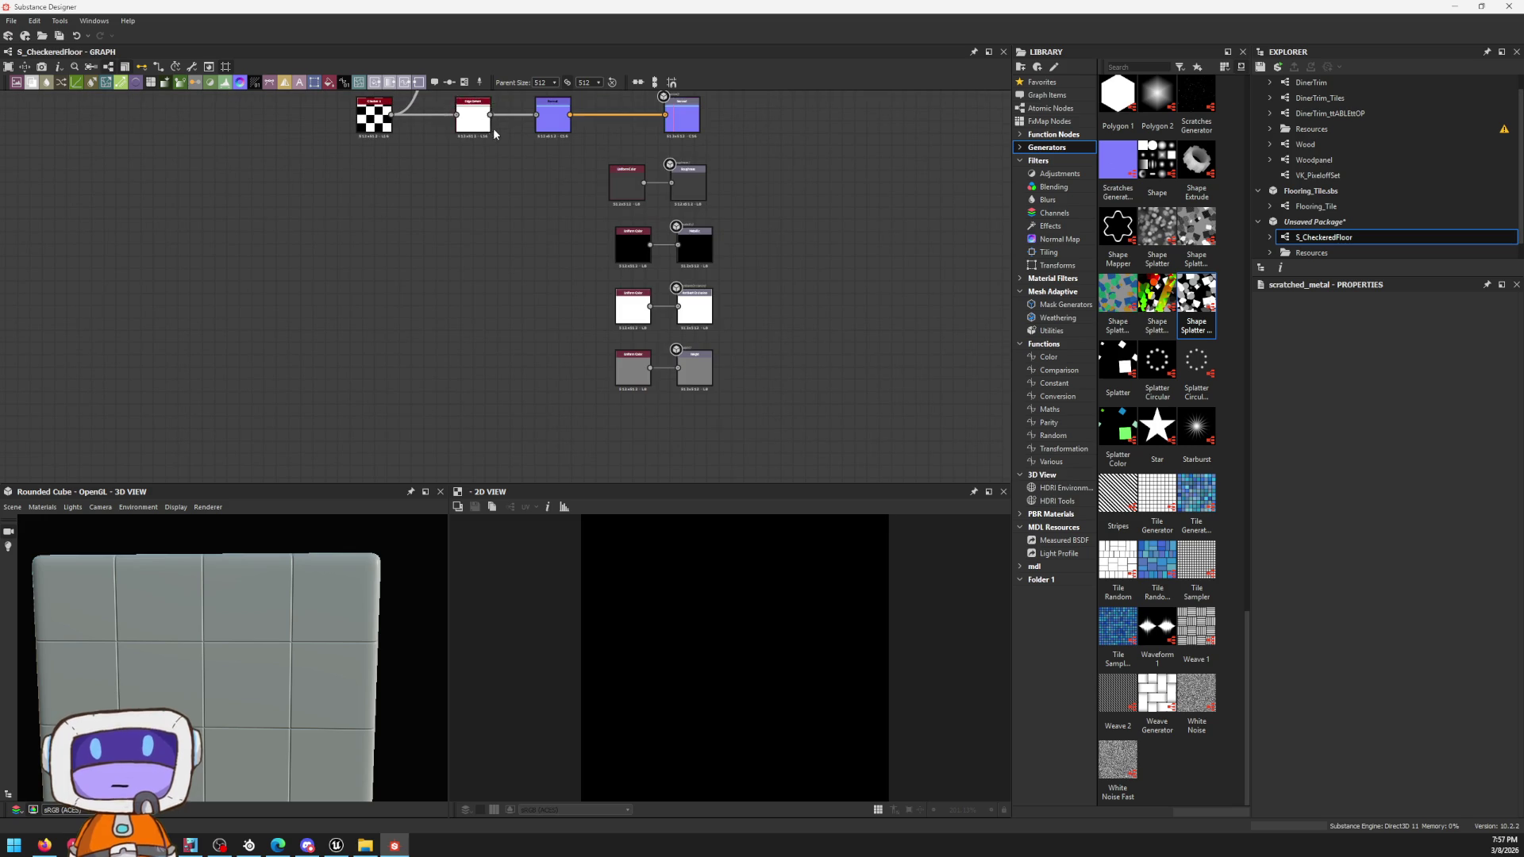
left_click_drag(491, 116, 680, 308)
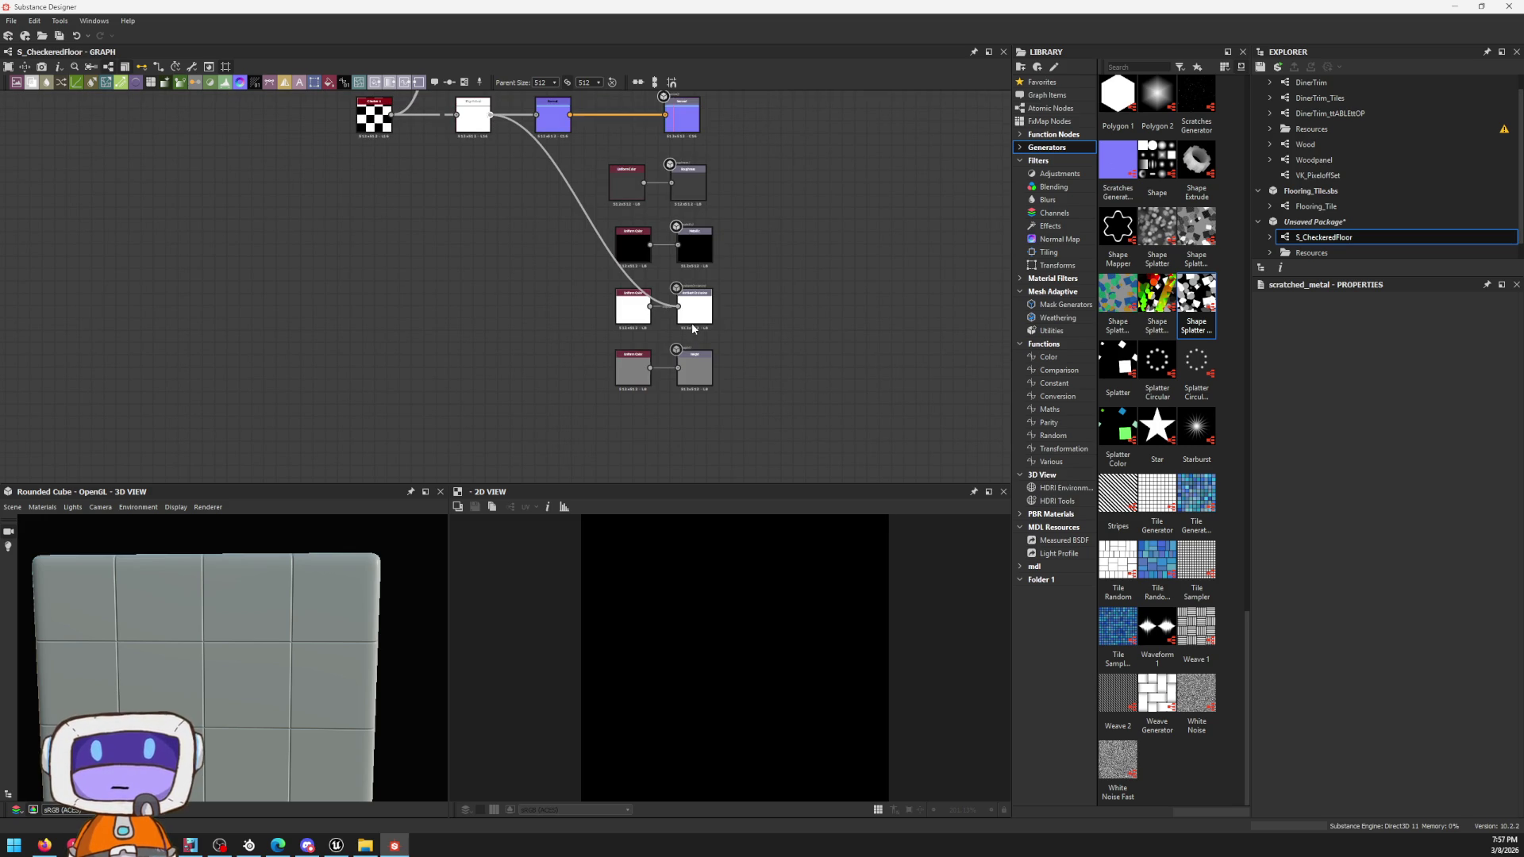
scroll(290, 604, "up", 3)
scroll(608, 244, "up", 3)
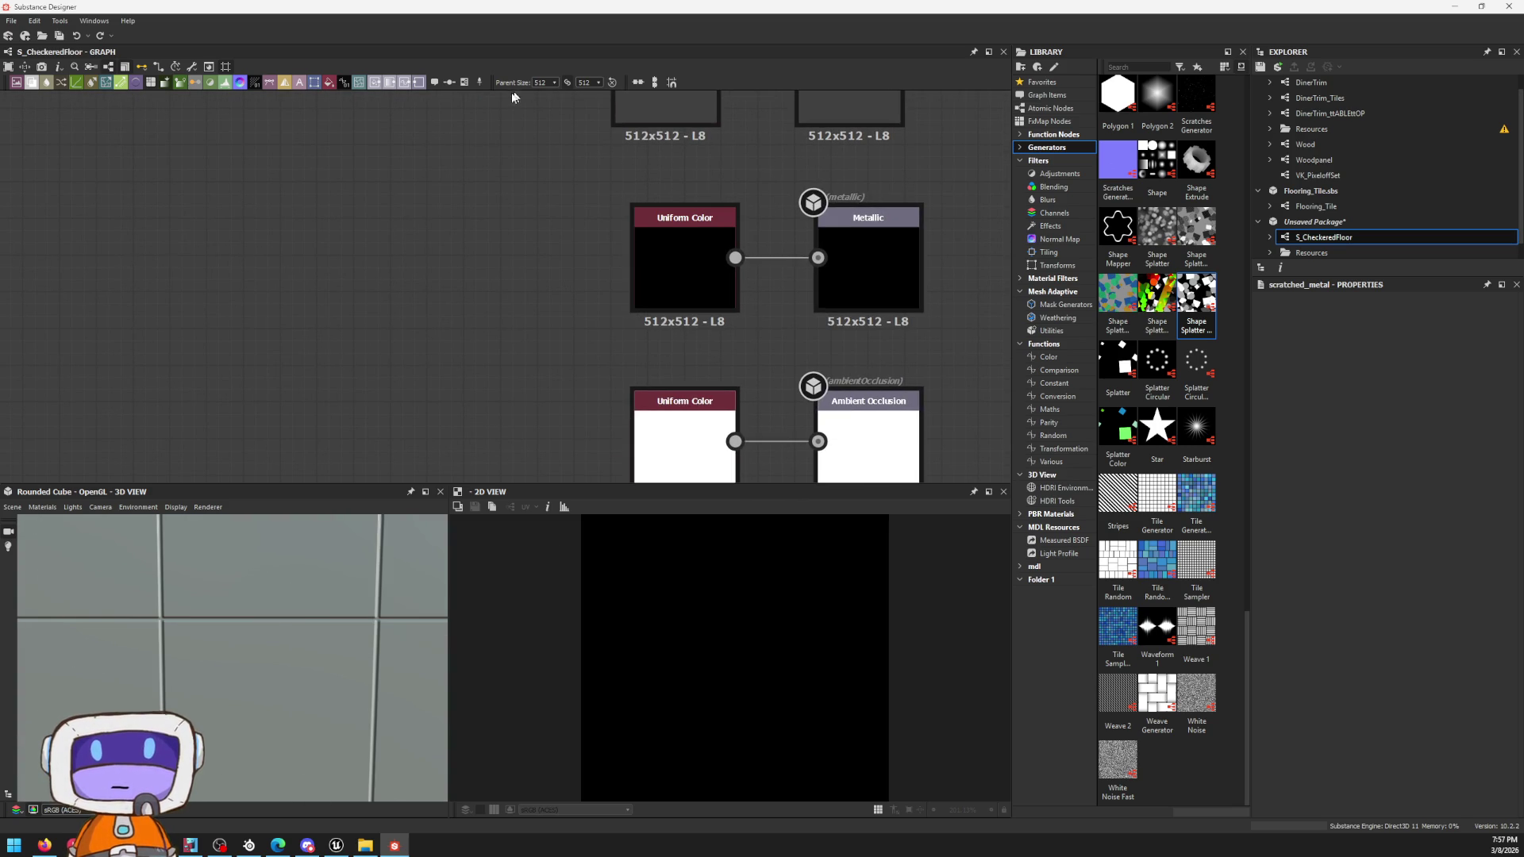
scroll(687, 286, "down", 3)
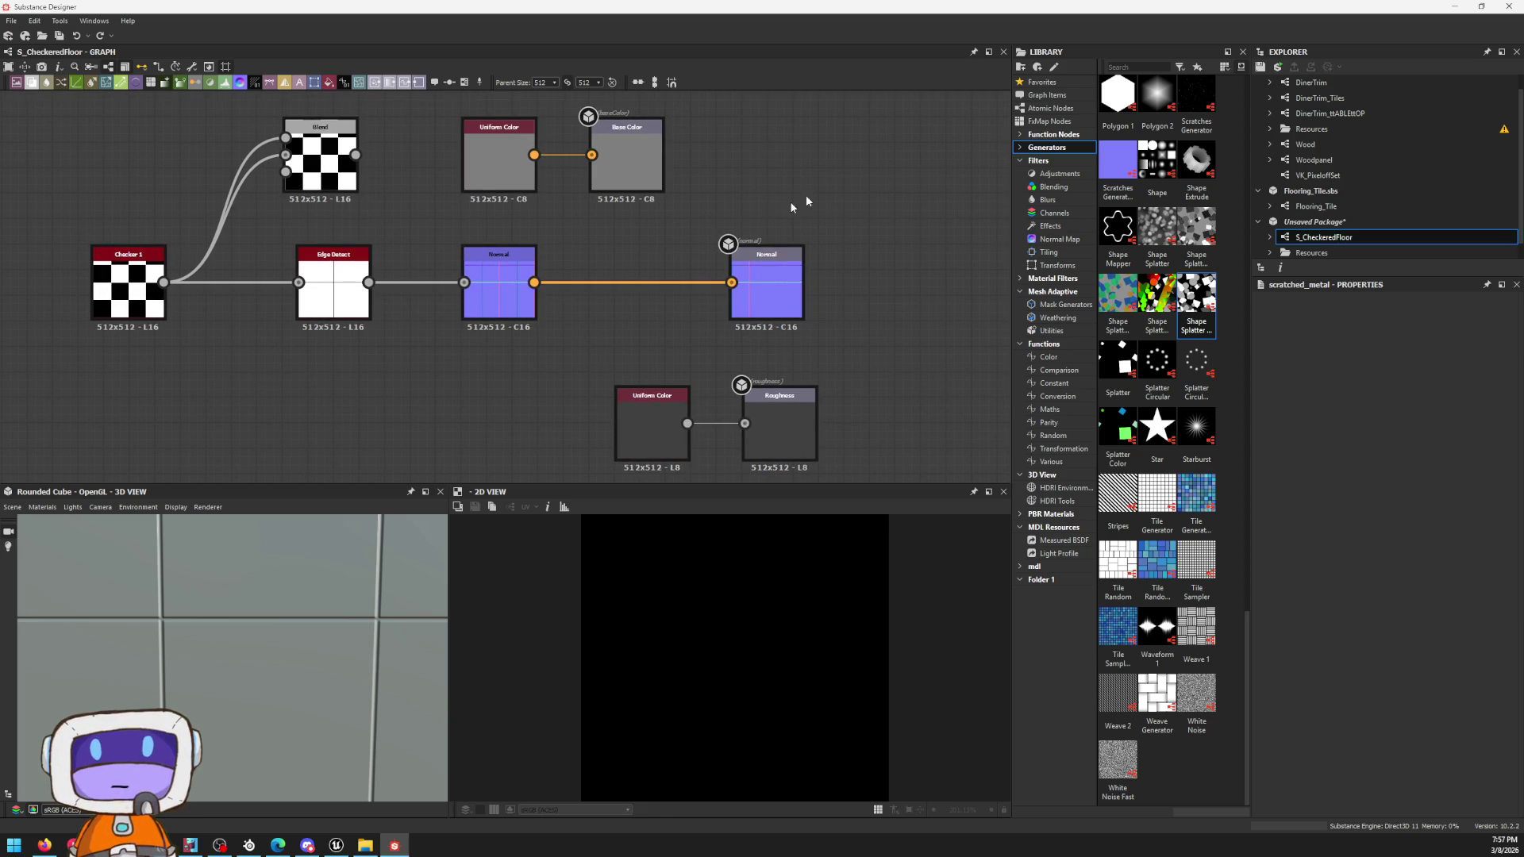
Step: Browse the Library's Generators and drag a BnW Spots 3 noise into the graph
left_click(1040, 160)
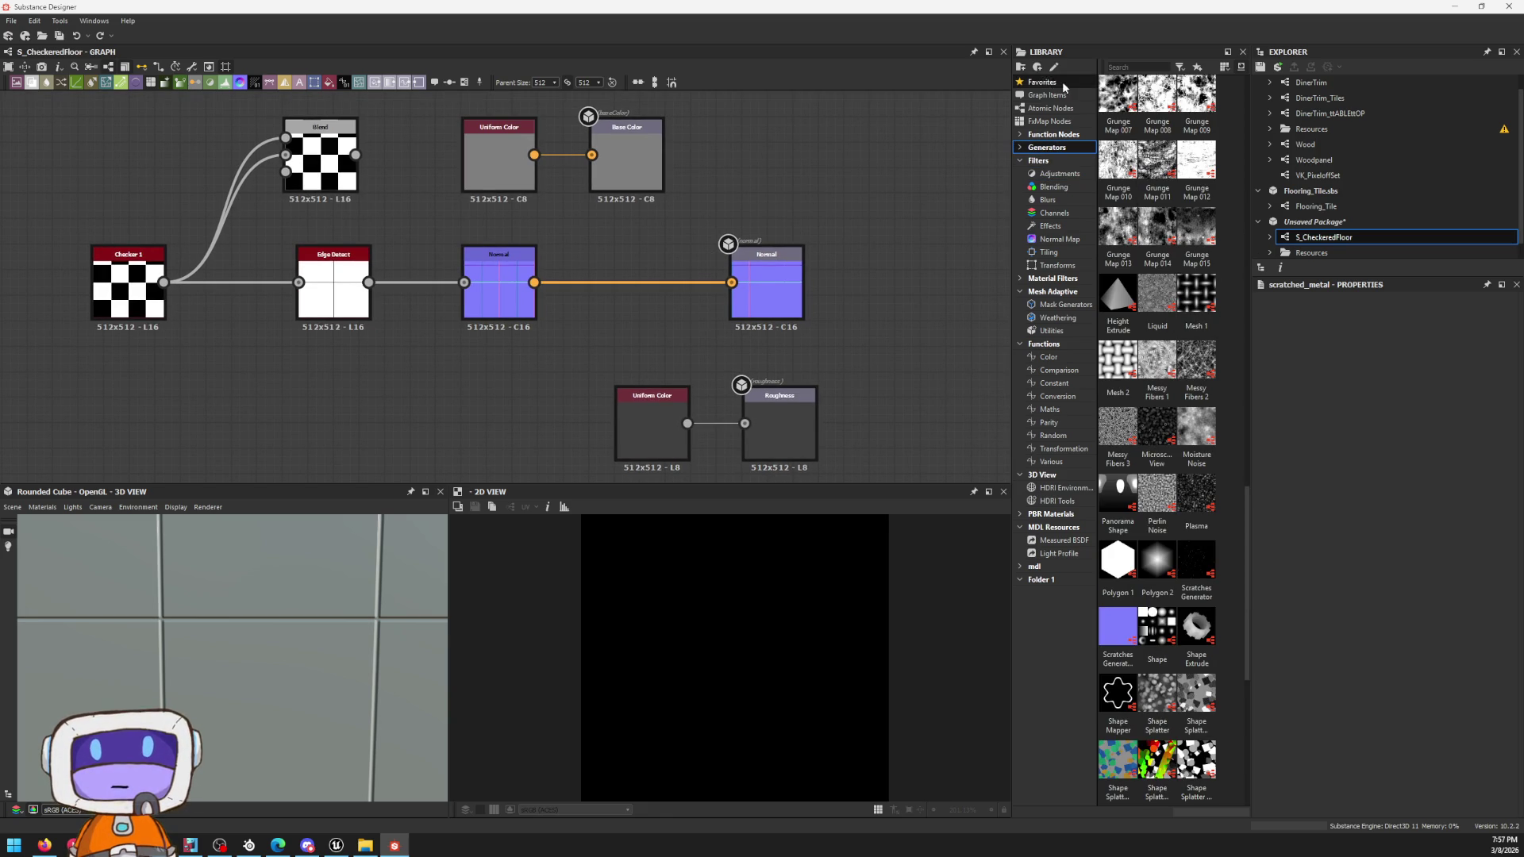
left_click(1063, 139)
left_click(1063, 148)
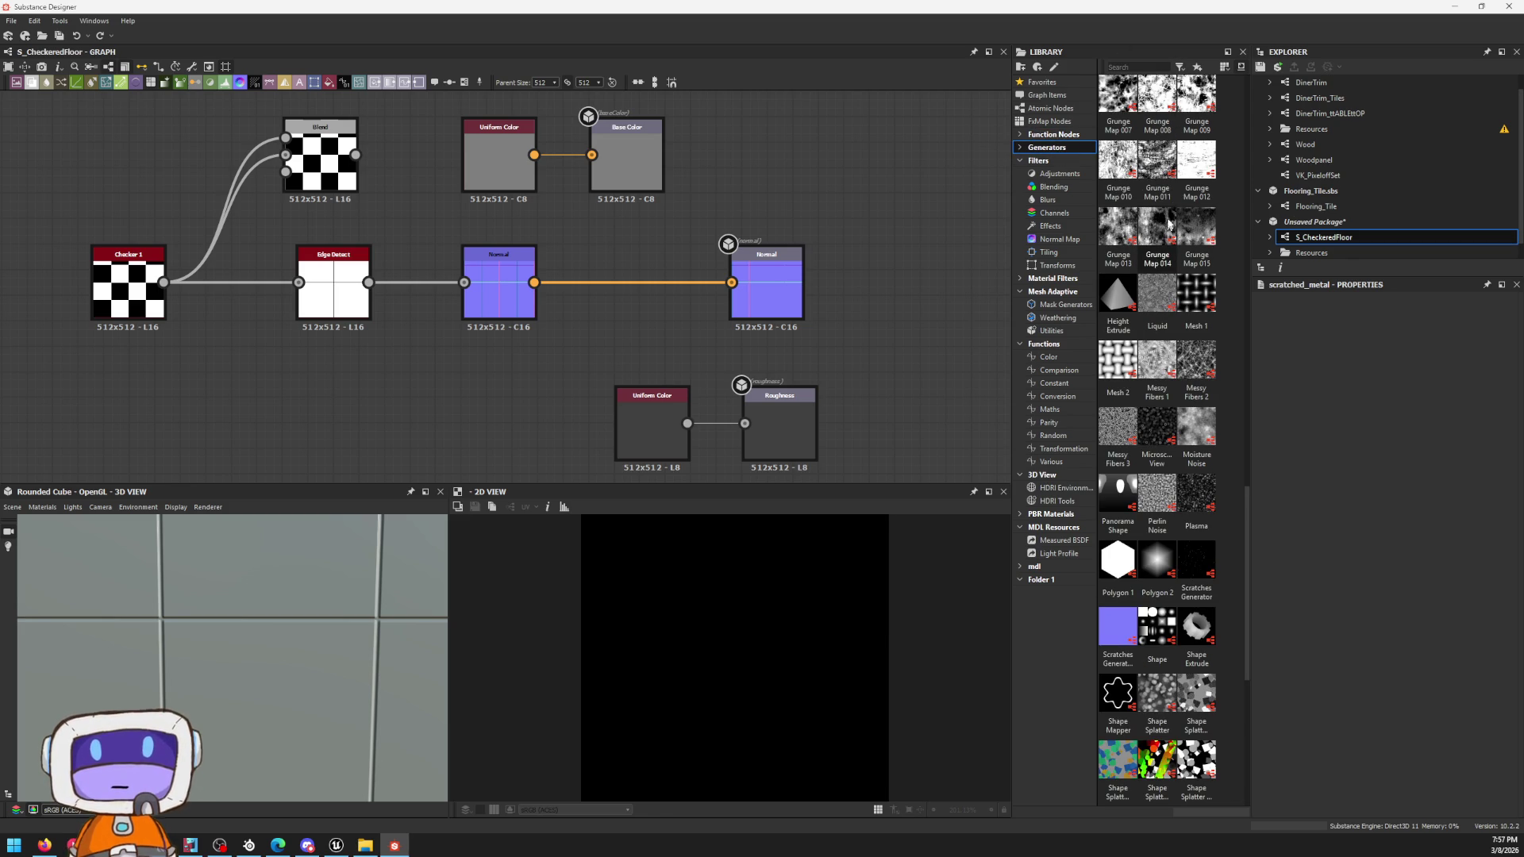
scroll(1190, 258, "down", 5)
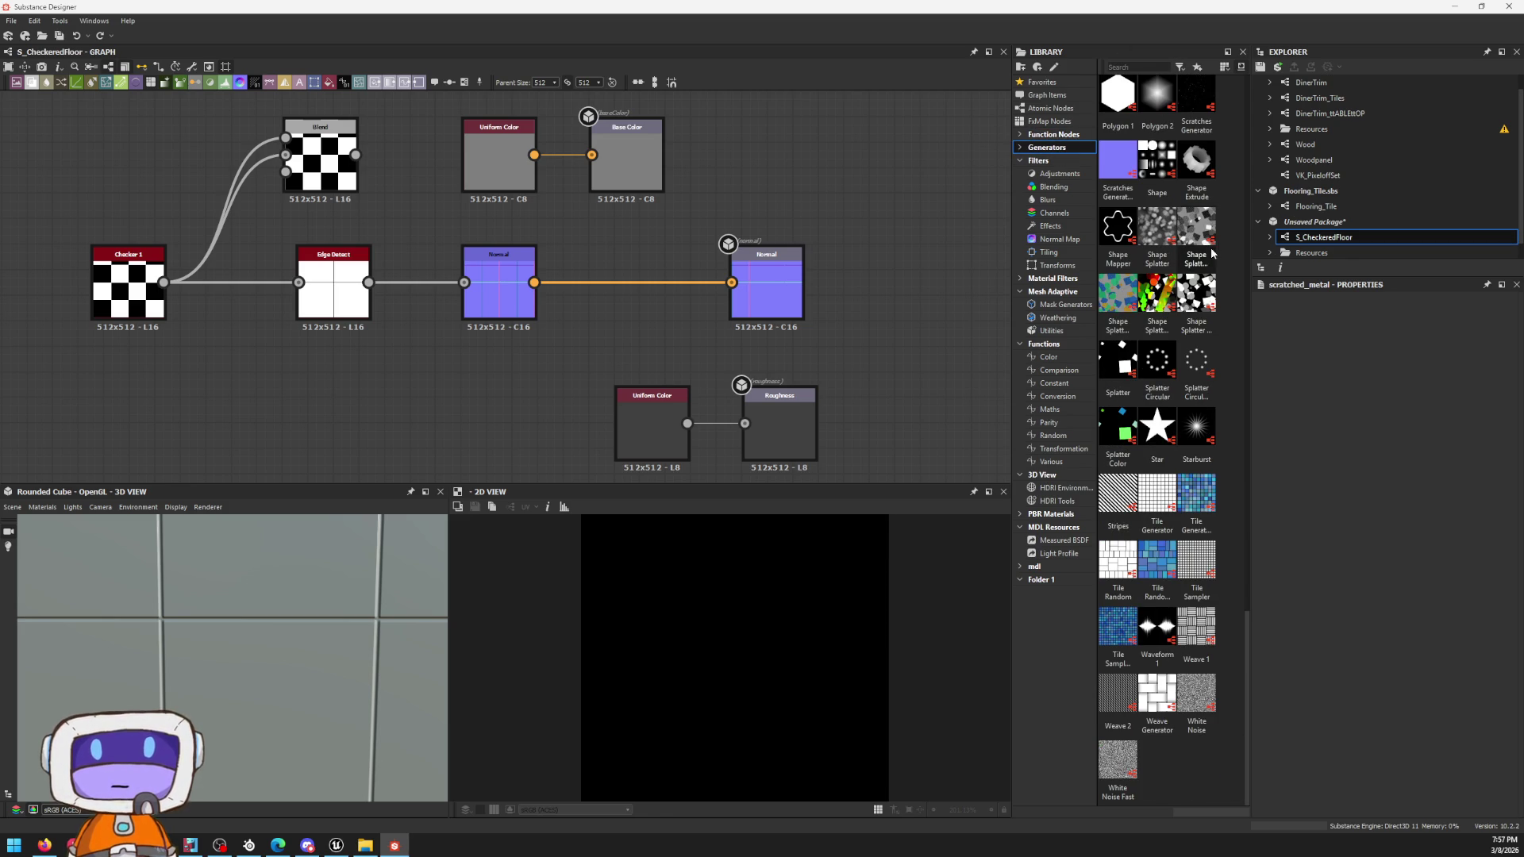
scroll(1142, 249, "up", 10)
scroll(1155, 239, "up", 5)
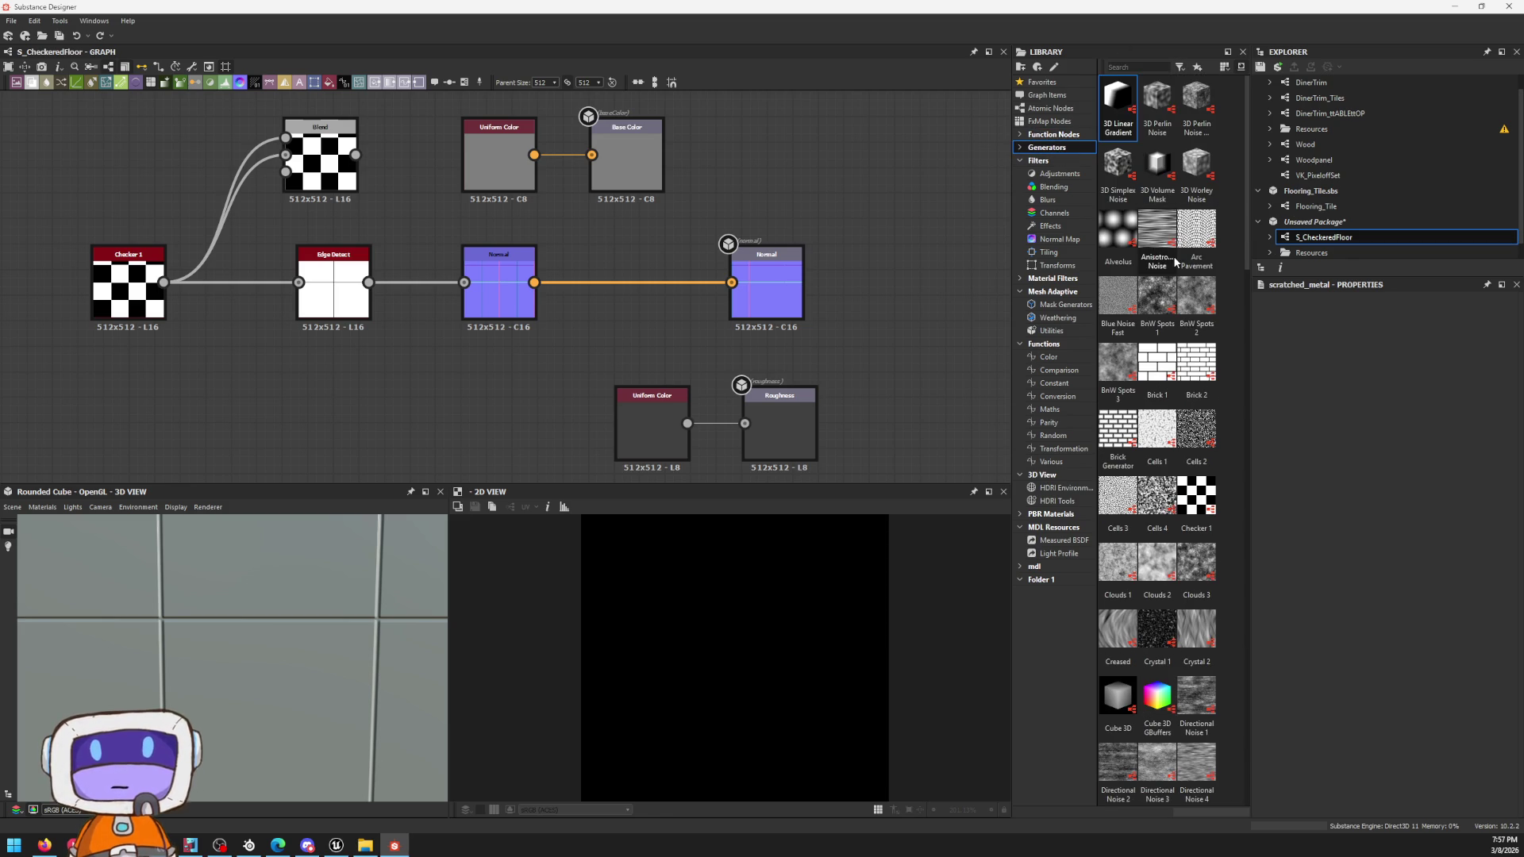
mouse_move(1117, 359)
left_mouse_down()
mouse_move(477, 369)
mouse_move(542, 360)
left_mouse_up()
scroll(492, 378, "up", 2)
scroll(491, 379, "up", 1)
Step: Add a Clouds 2 noise and park it beside BnW Spots 3, shifting the original Normal node aside
left_click(735, 286)
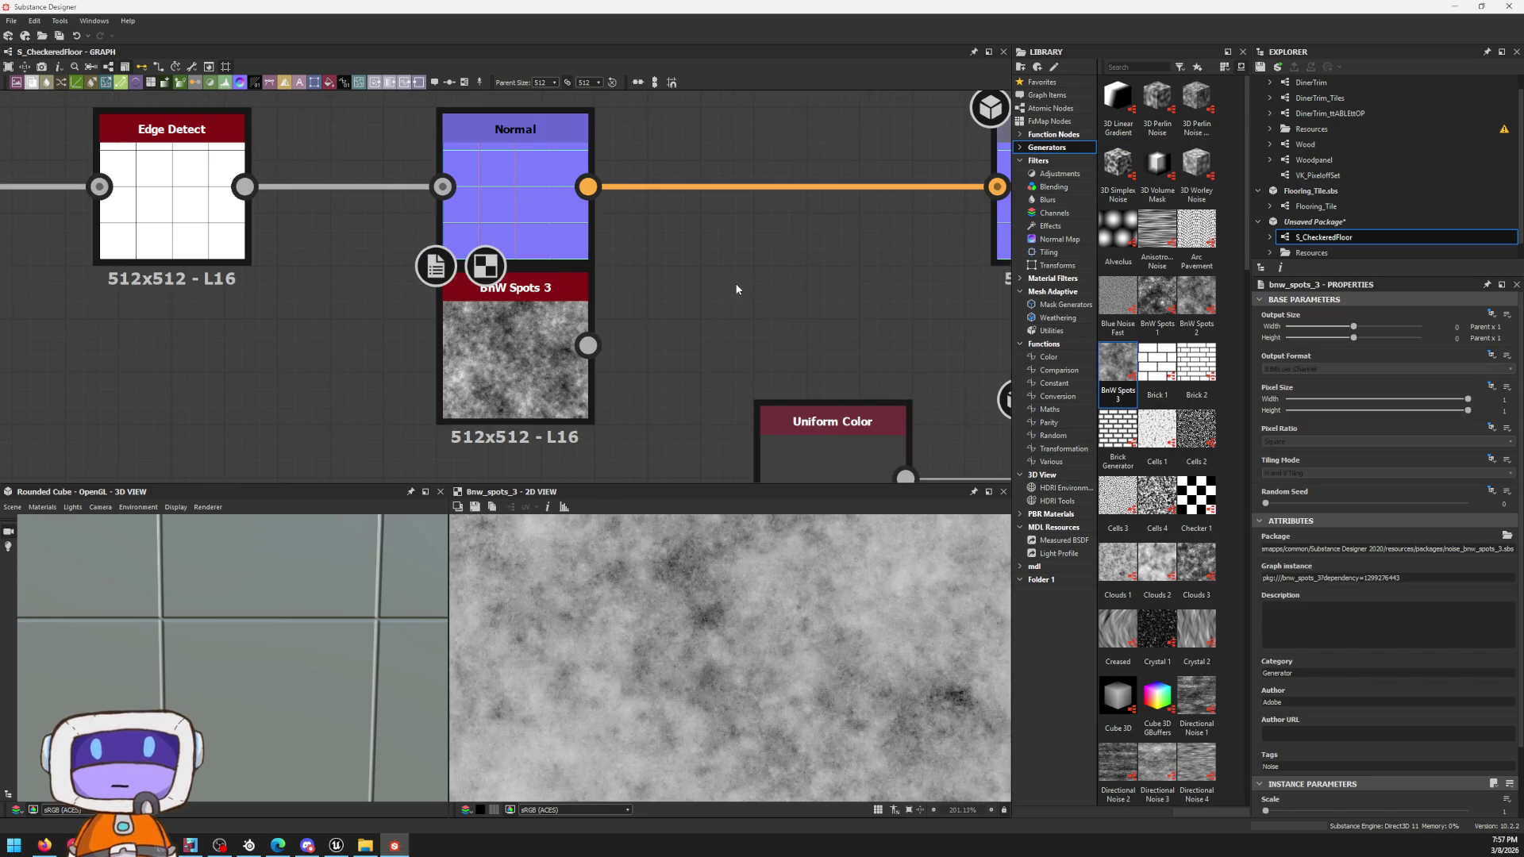
key("space")
type("cloud")
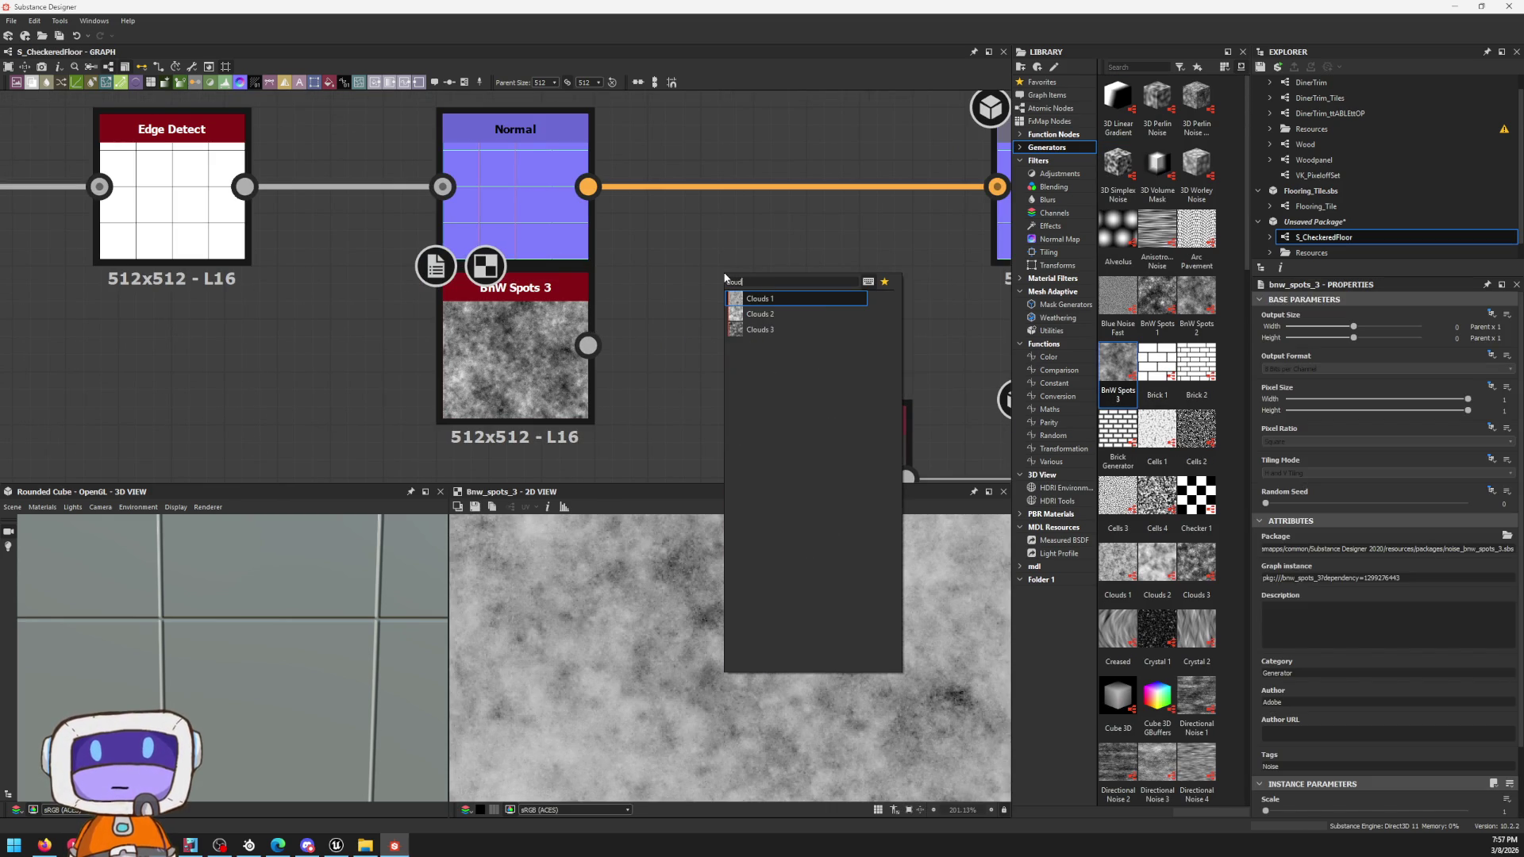
key("Down")
key("Return")
left_click_drag(583, 371, 215, 420)
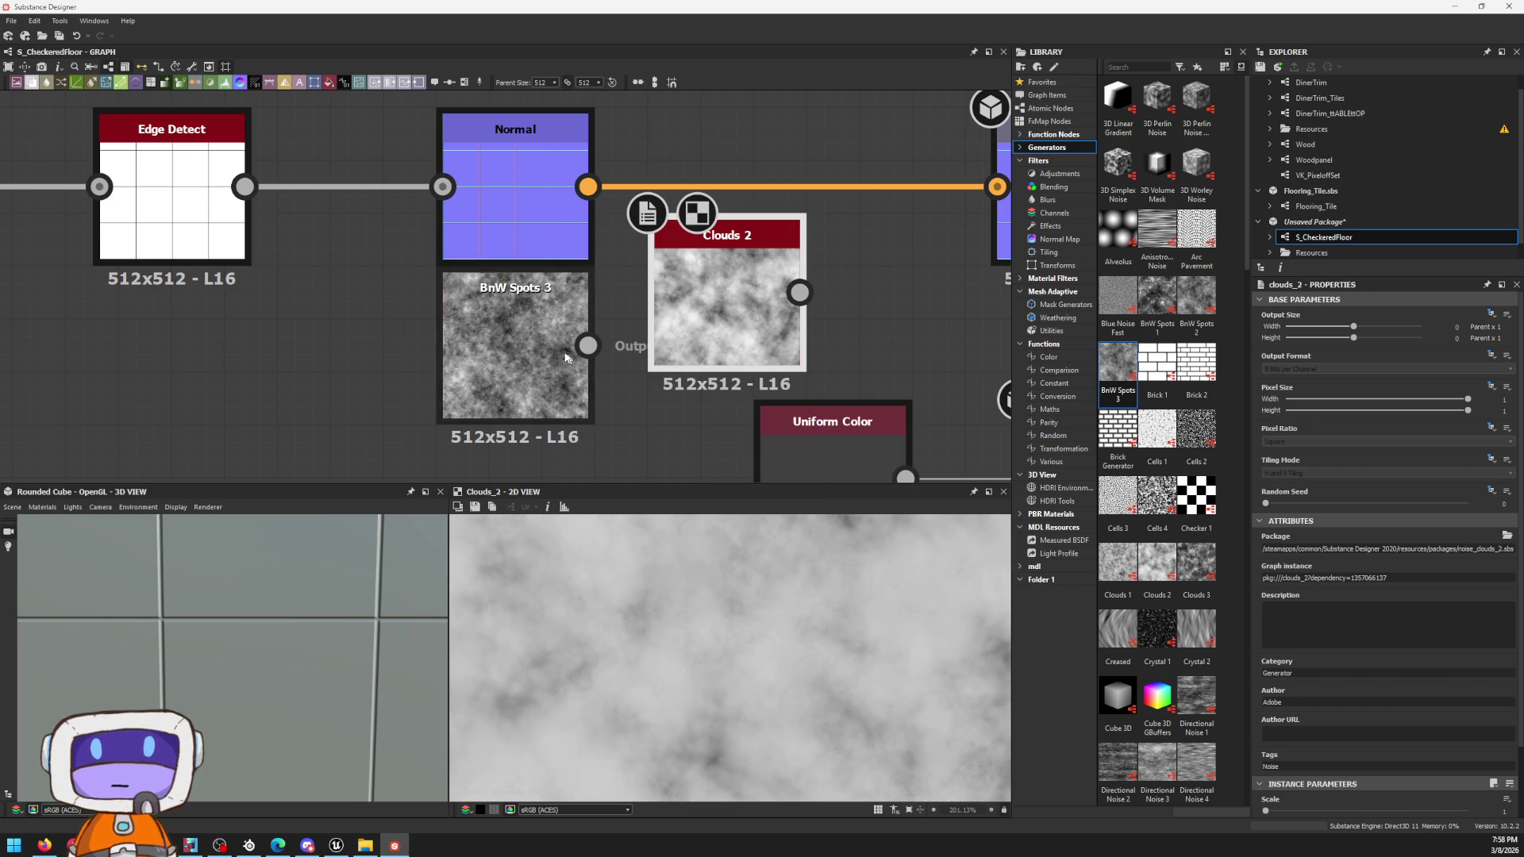
left_click_drag(731, 313, 309, 364)
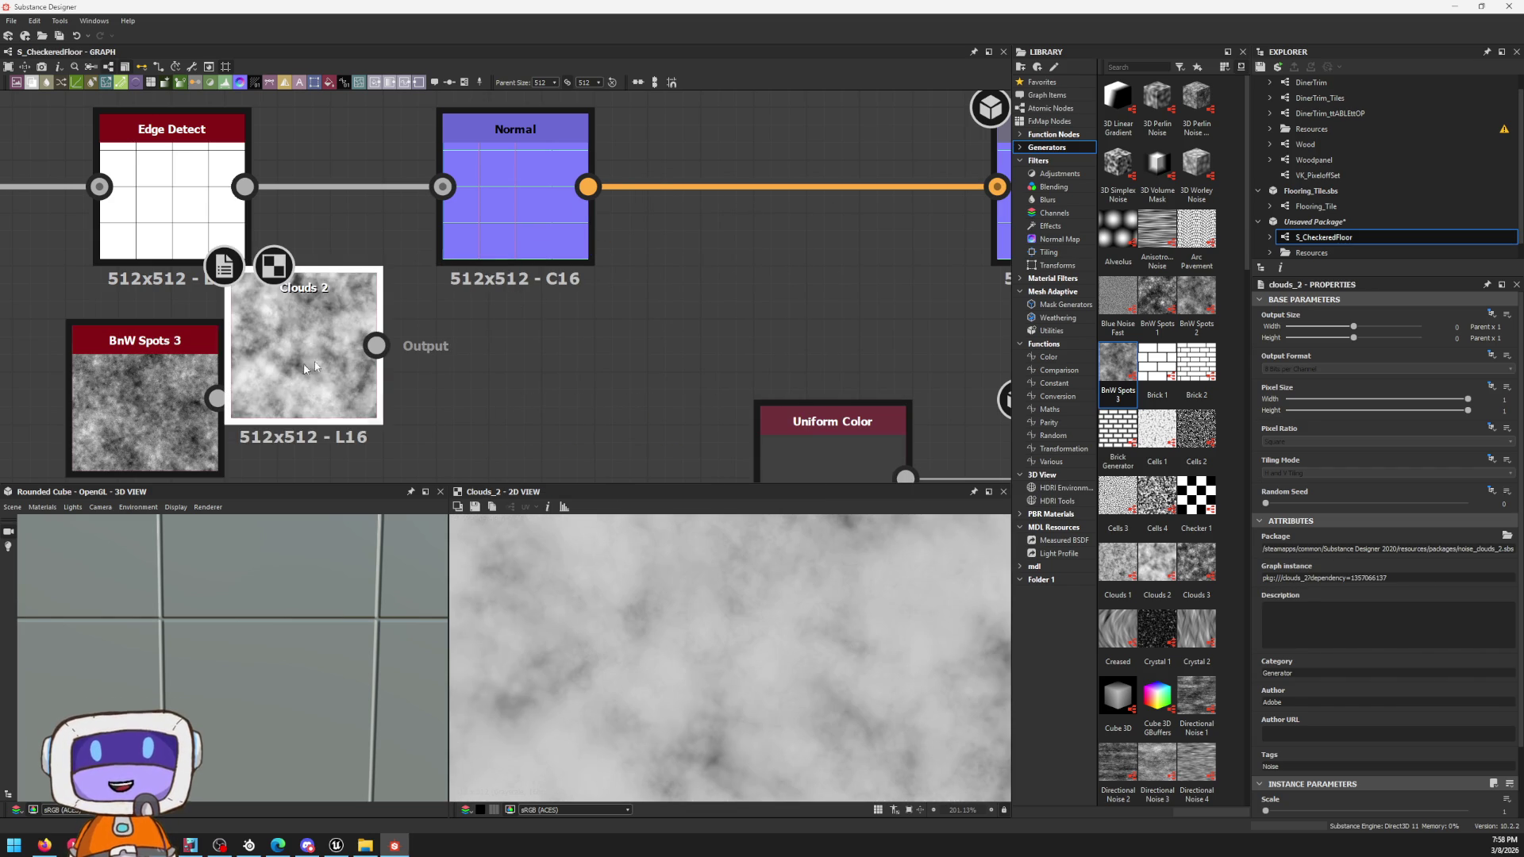
mouse_move(496, 222)
left_mouse_down()
mouse_move(600, 221)
mouse_move(581, 360)
mouse_move(453, 350)
mouse_move(496, 346)
left_mouse_up()
Step: Add a second Normal node fed by Clouds 2 and raise its Intensity to 3
key("space")
type("normal")
key("Return")
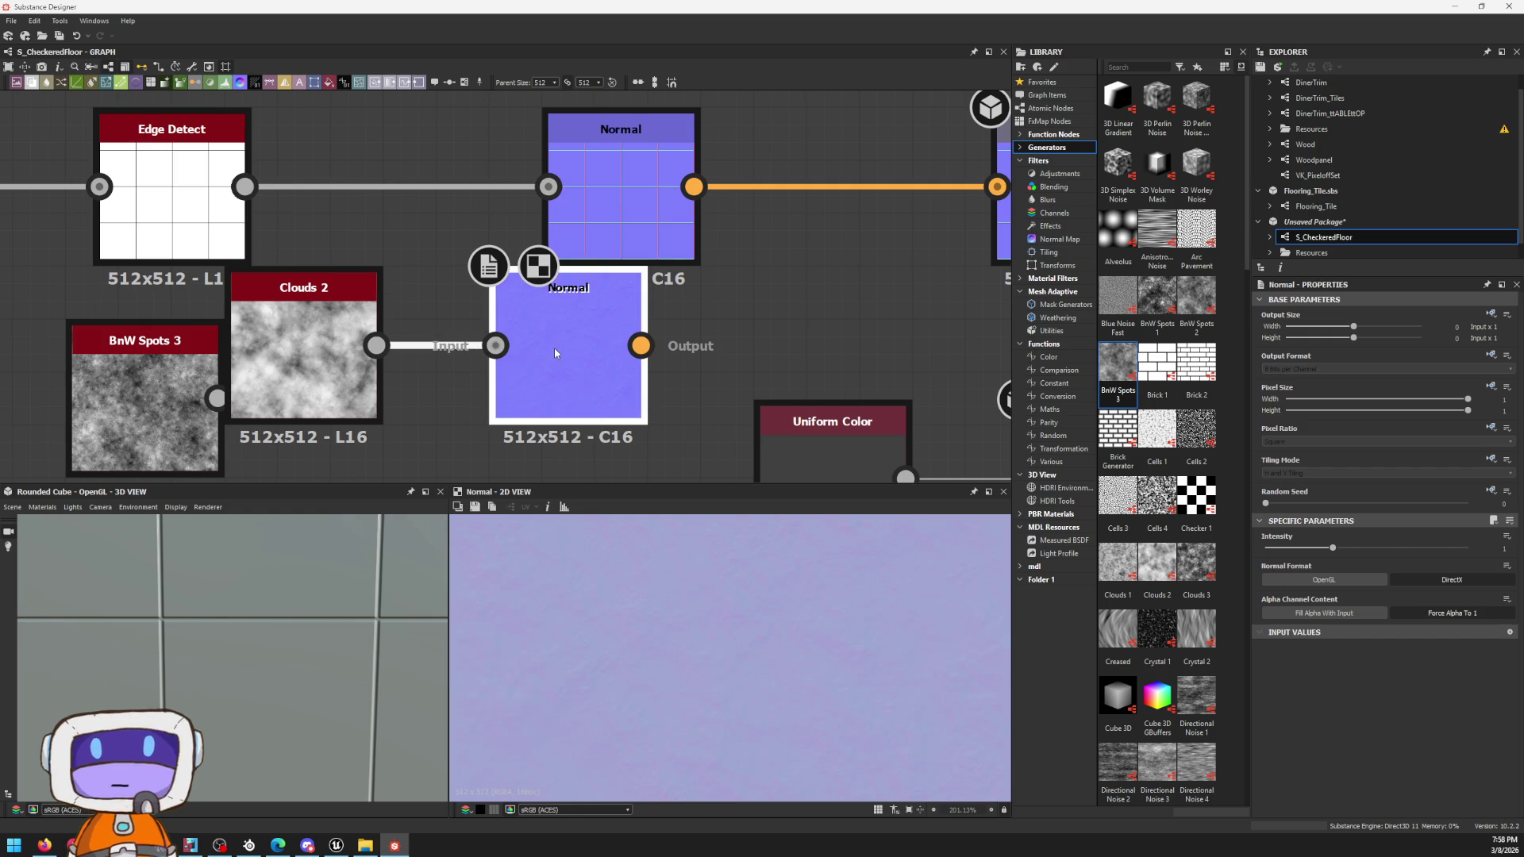
scroll(662, 595, "down", 3)
scroll(738, 656, "up", 2)
scroll(738, 635, "down", 1)
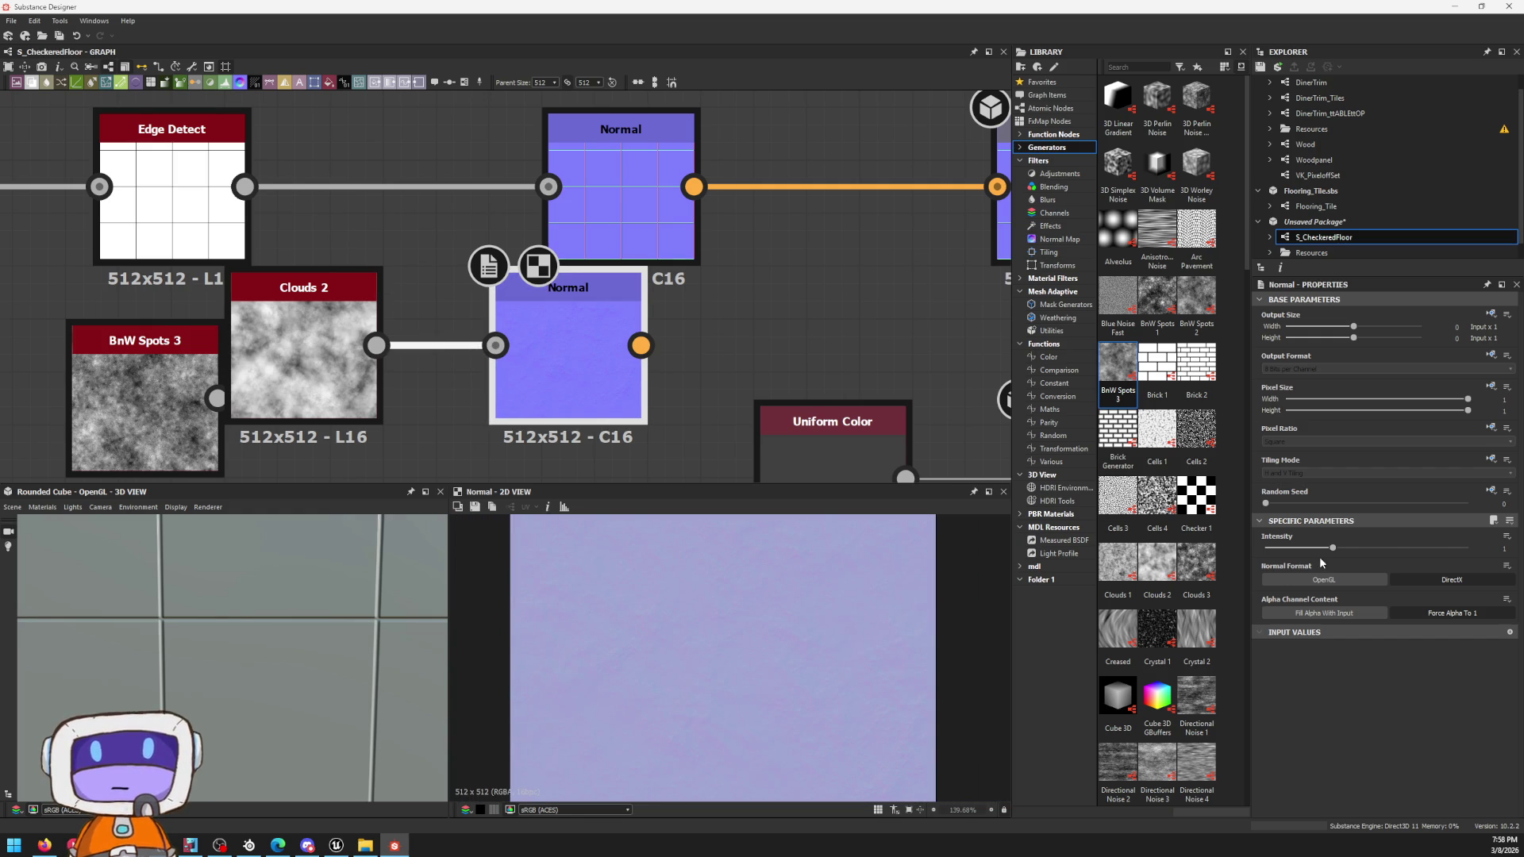
left_click_drag(1333, 547, 1467, 547)
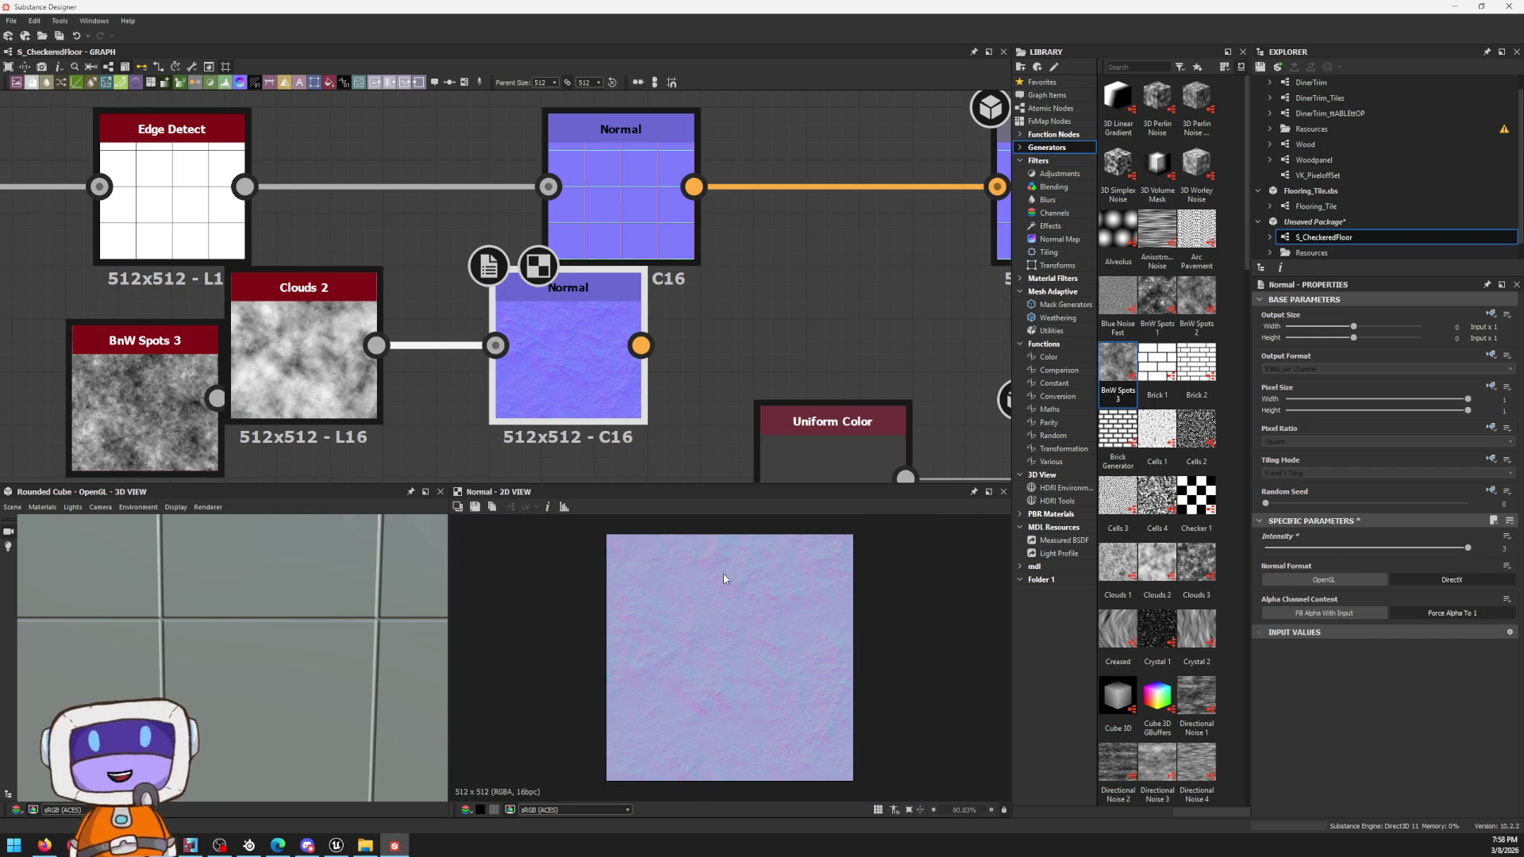
scroll(728, 579, "up", 2)
scroll(793, 600, "up", 1)
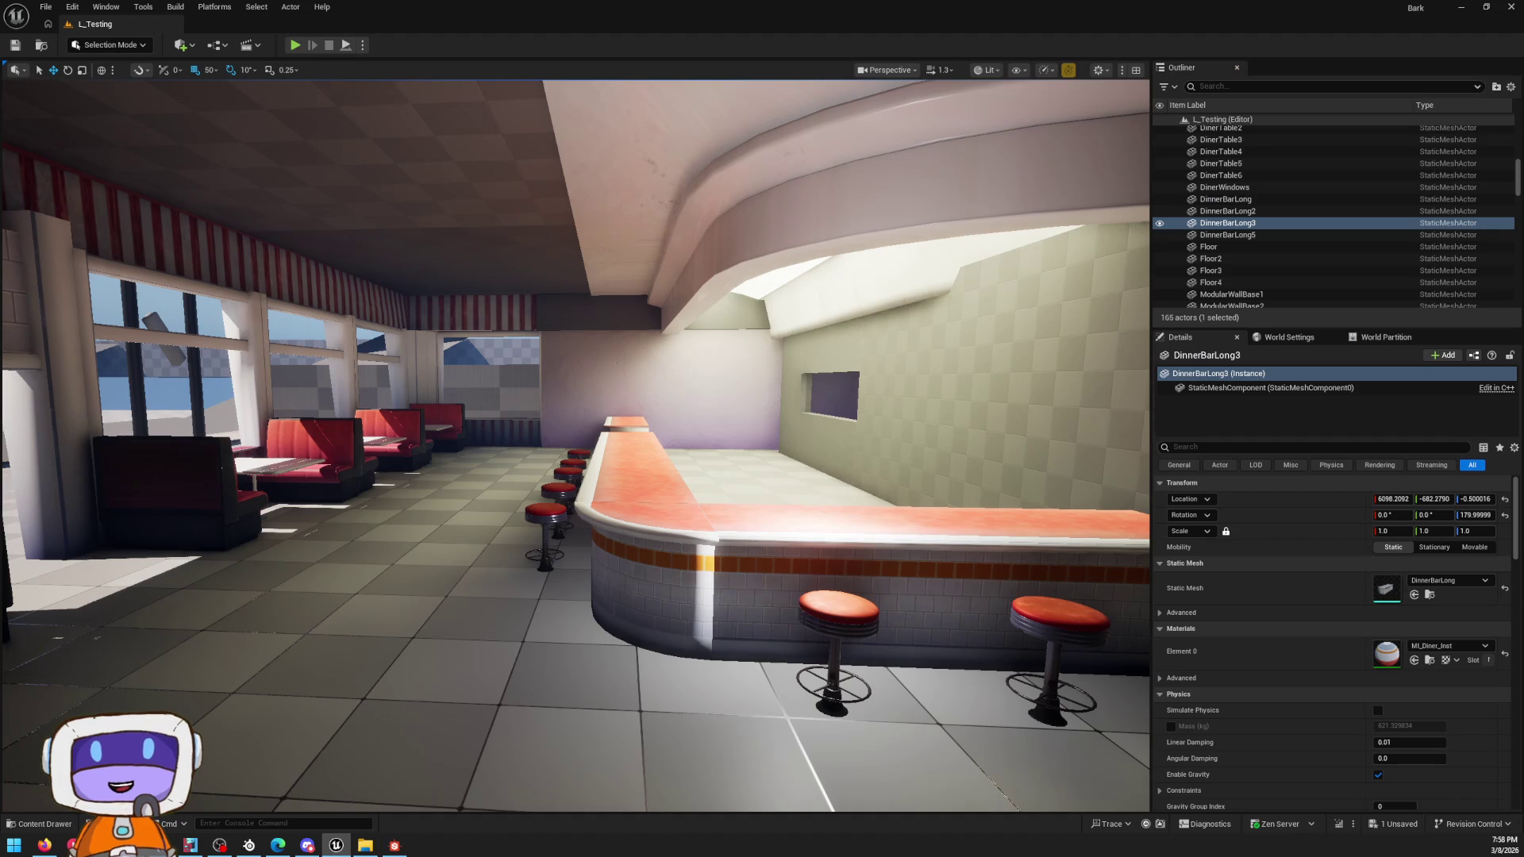
scroll(749, 592, "up", 3)
scroll(1027, 582, "up", 3)
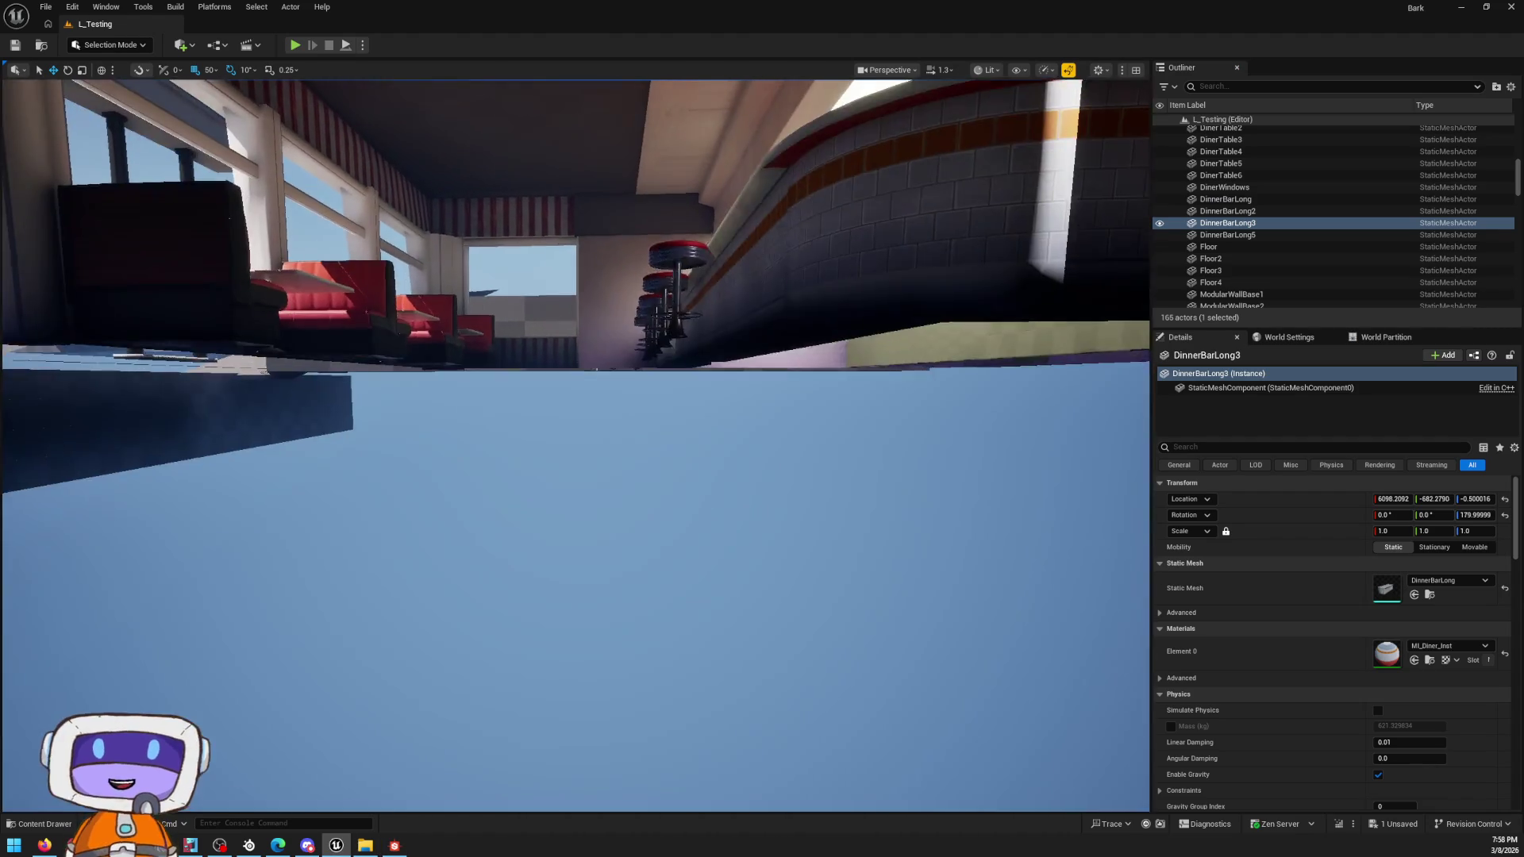
scroll(1027, 582, "up", 2)
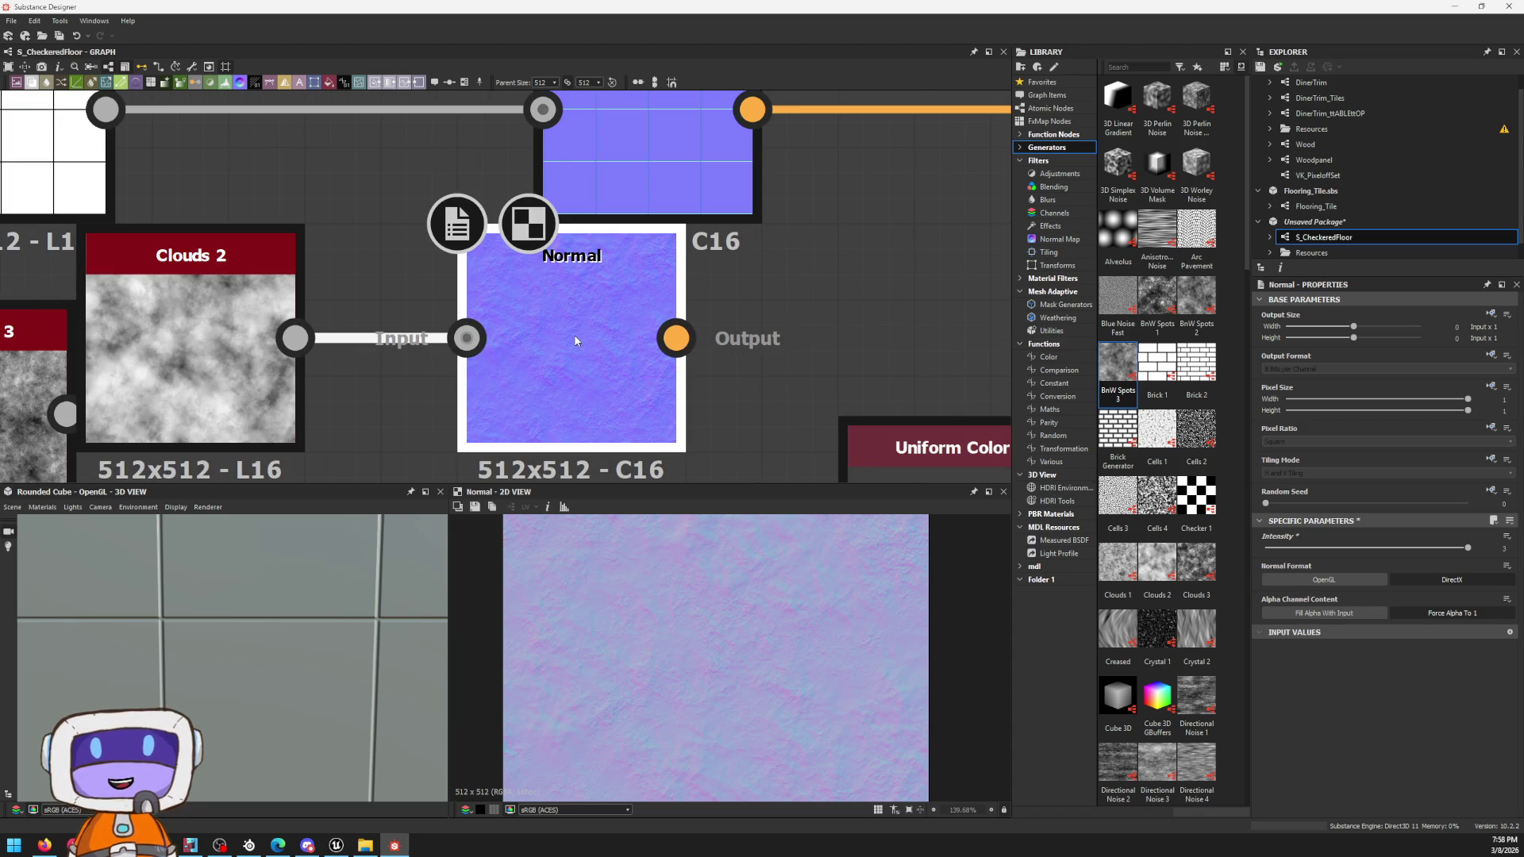
scroll(669, 611, "up", 5)
scroll(737, 624, "down", 3)
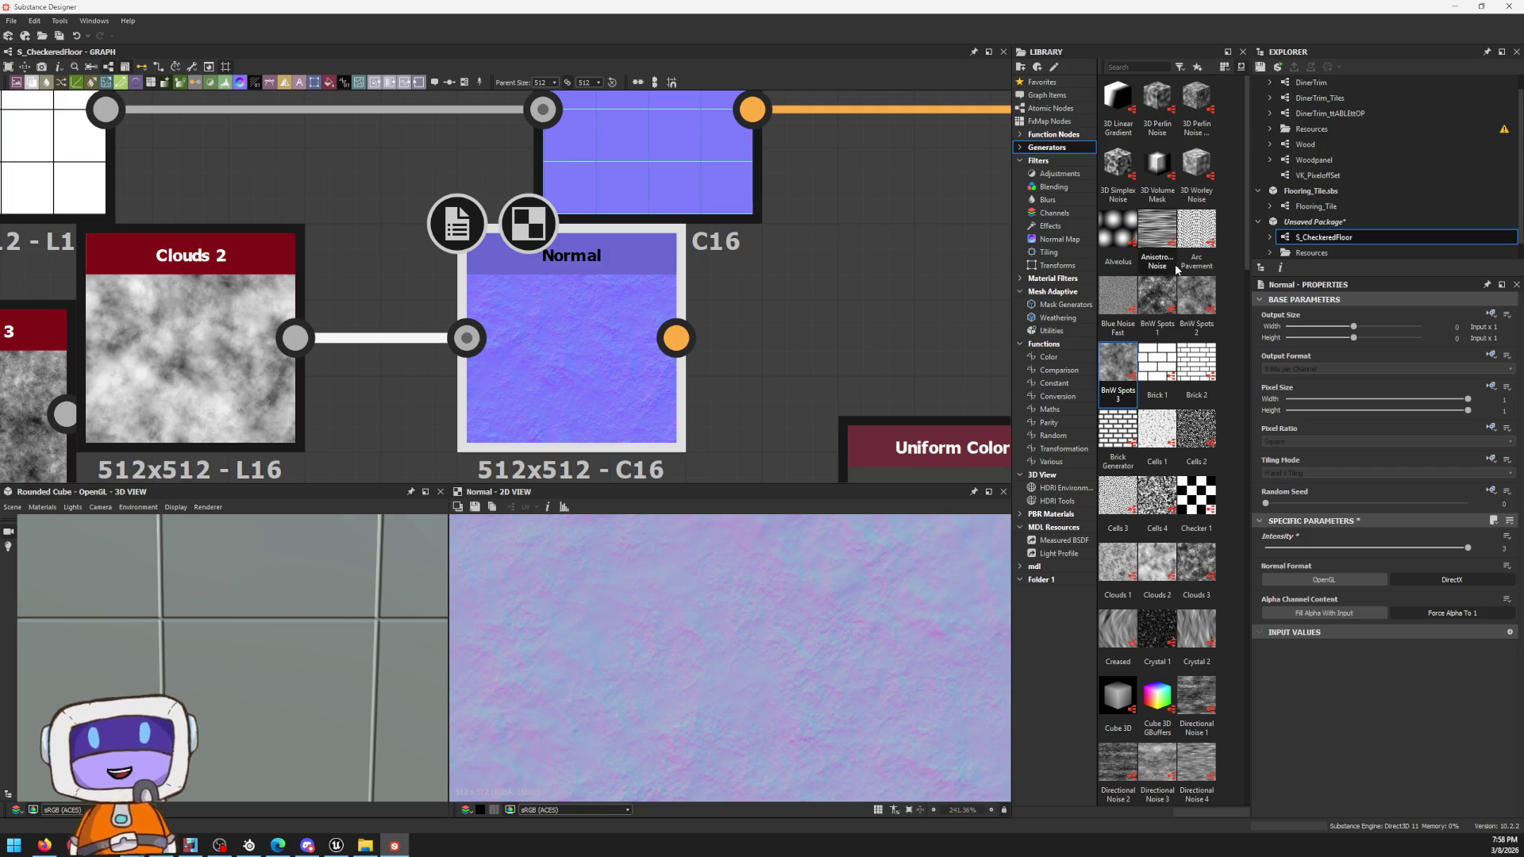
scroll(839, 387, "down", 2)
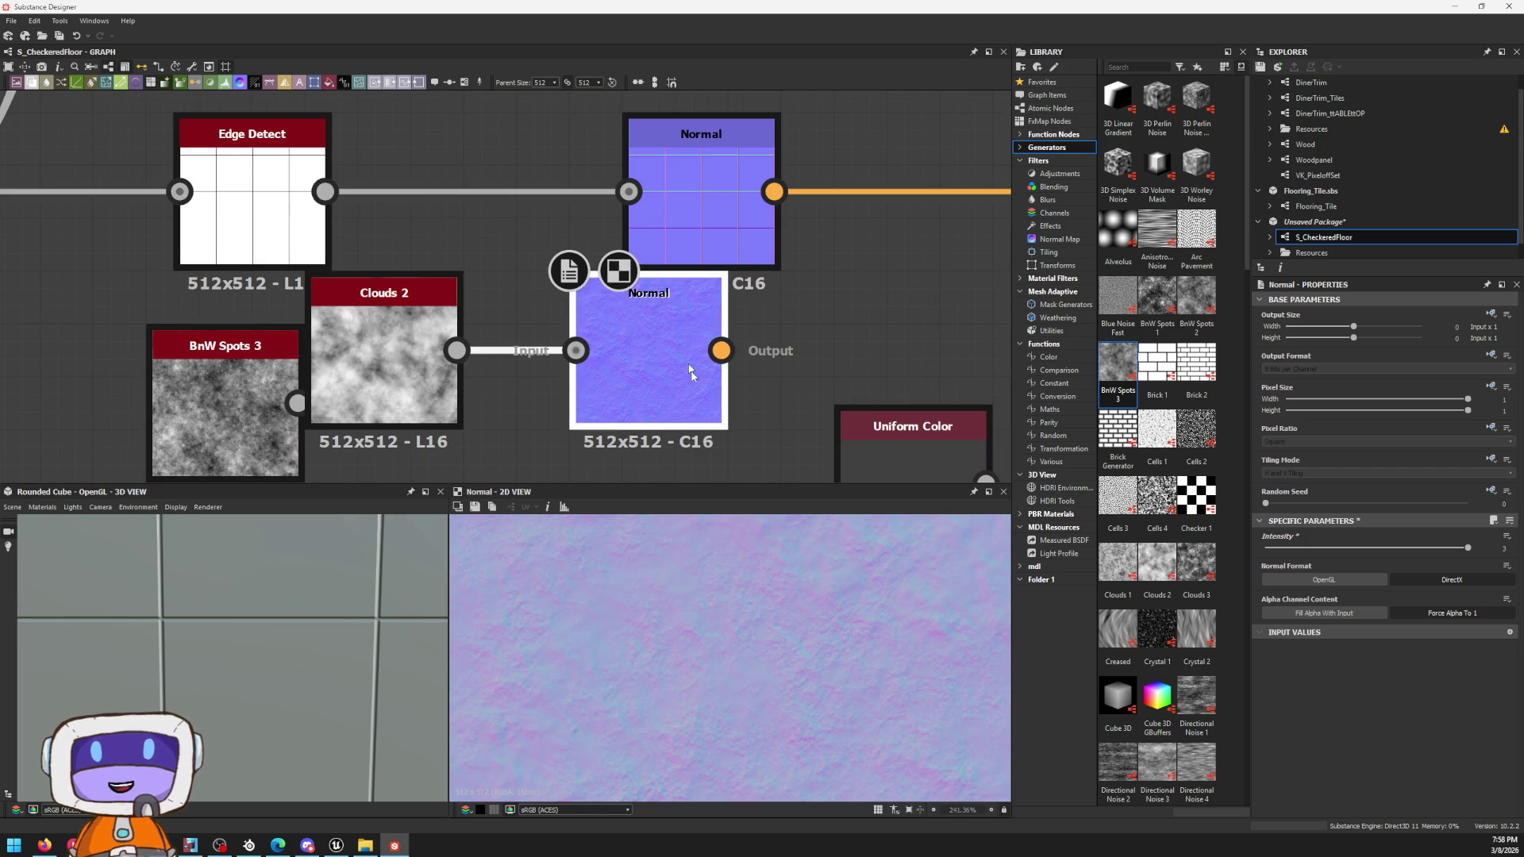
Step: Pan the graph left to view the clouds-based Normal node
middle_click_drag(638, 325, 552, 334)
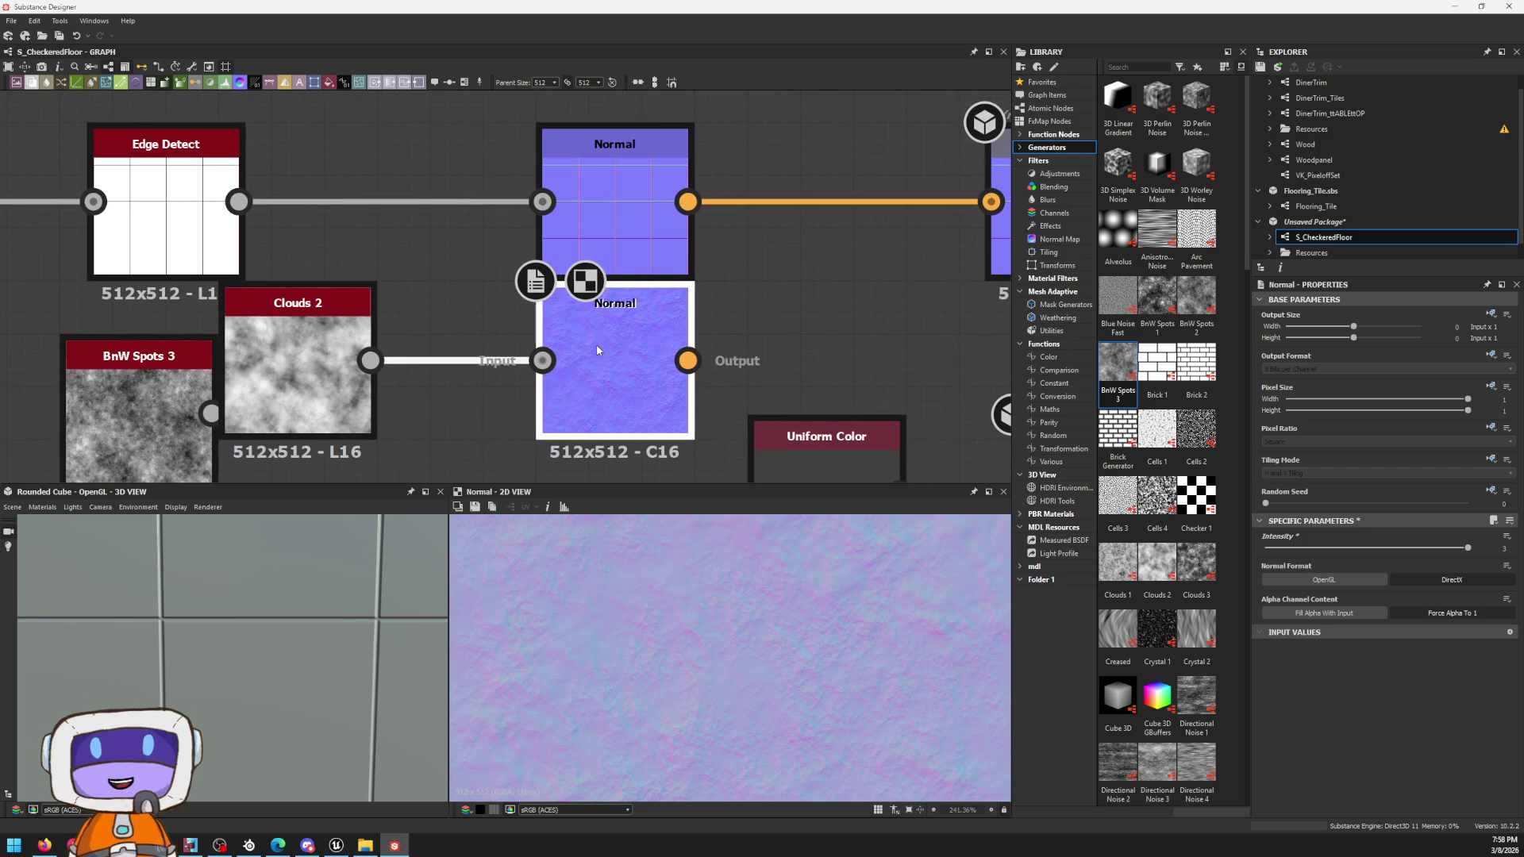
middle_click_drag(810, 298, 717, 267)
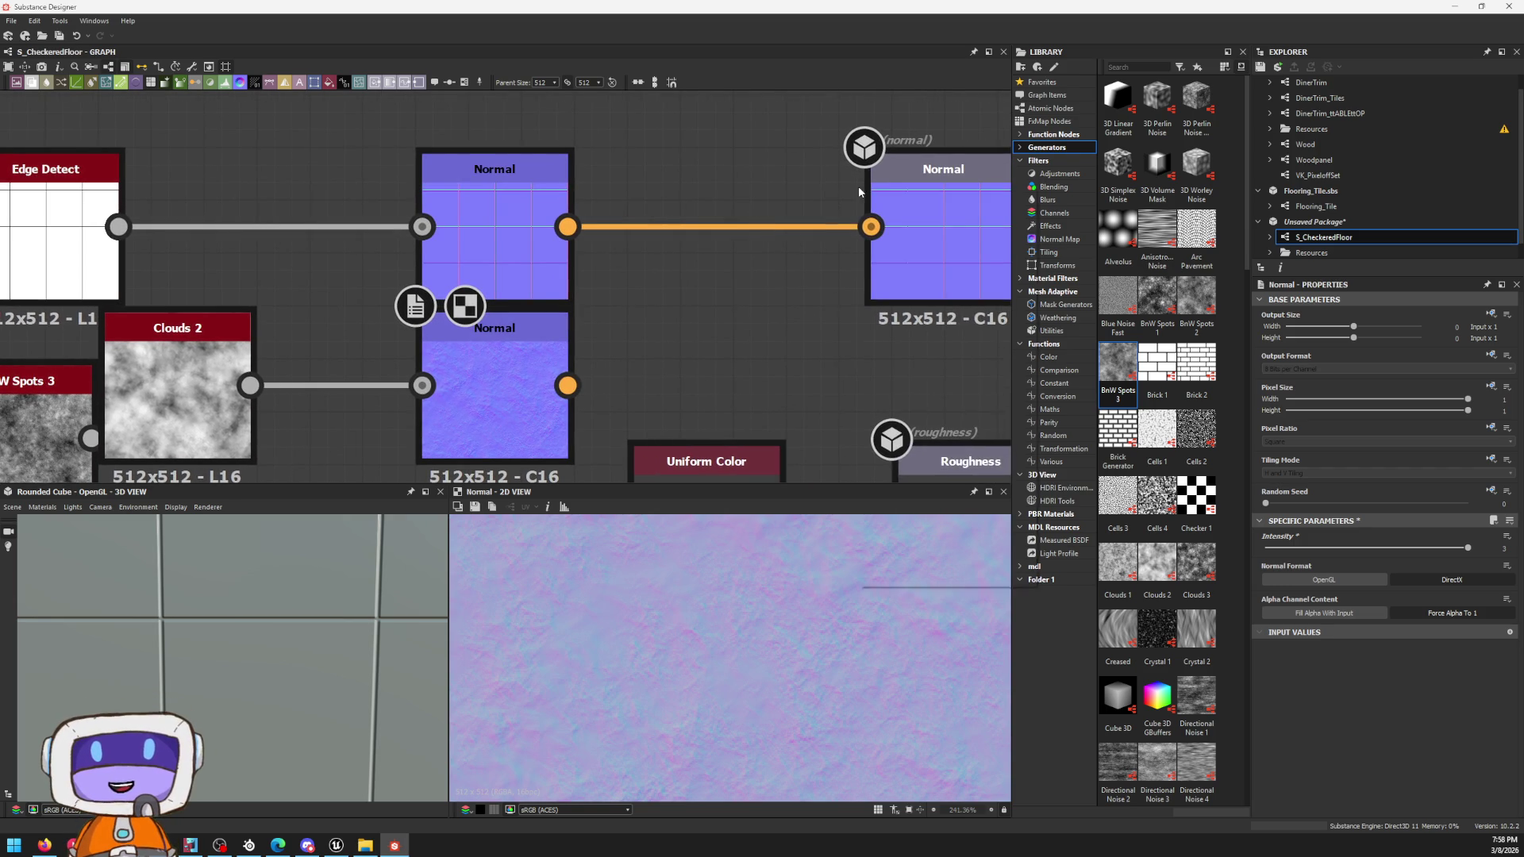
Step: Insert a Blend node on the Edge Detect–Normal link and move Checker 1 and Edge Detect left
key("space")
type("con")
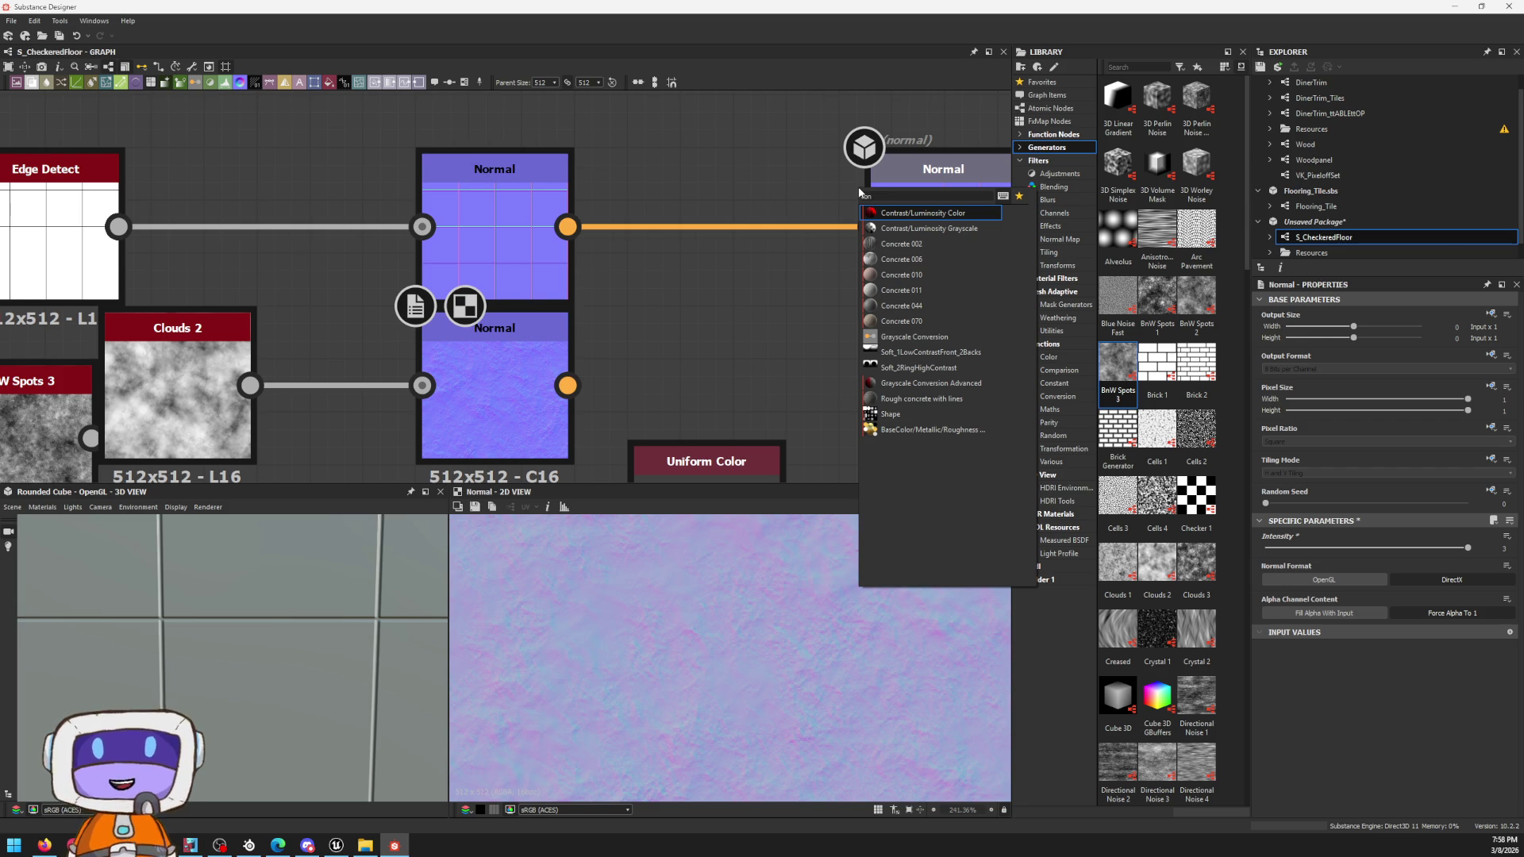
key("BackSpace")
key("BackSpace")
key("BackSpace")
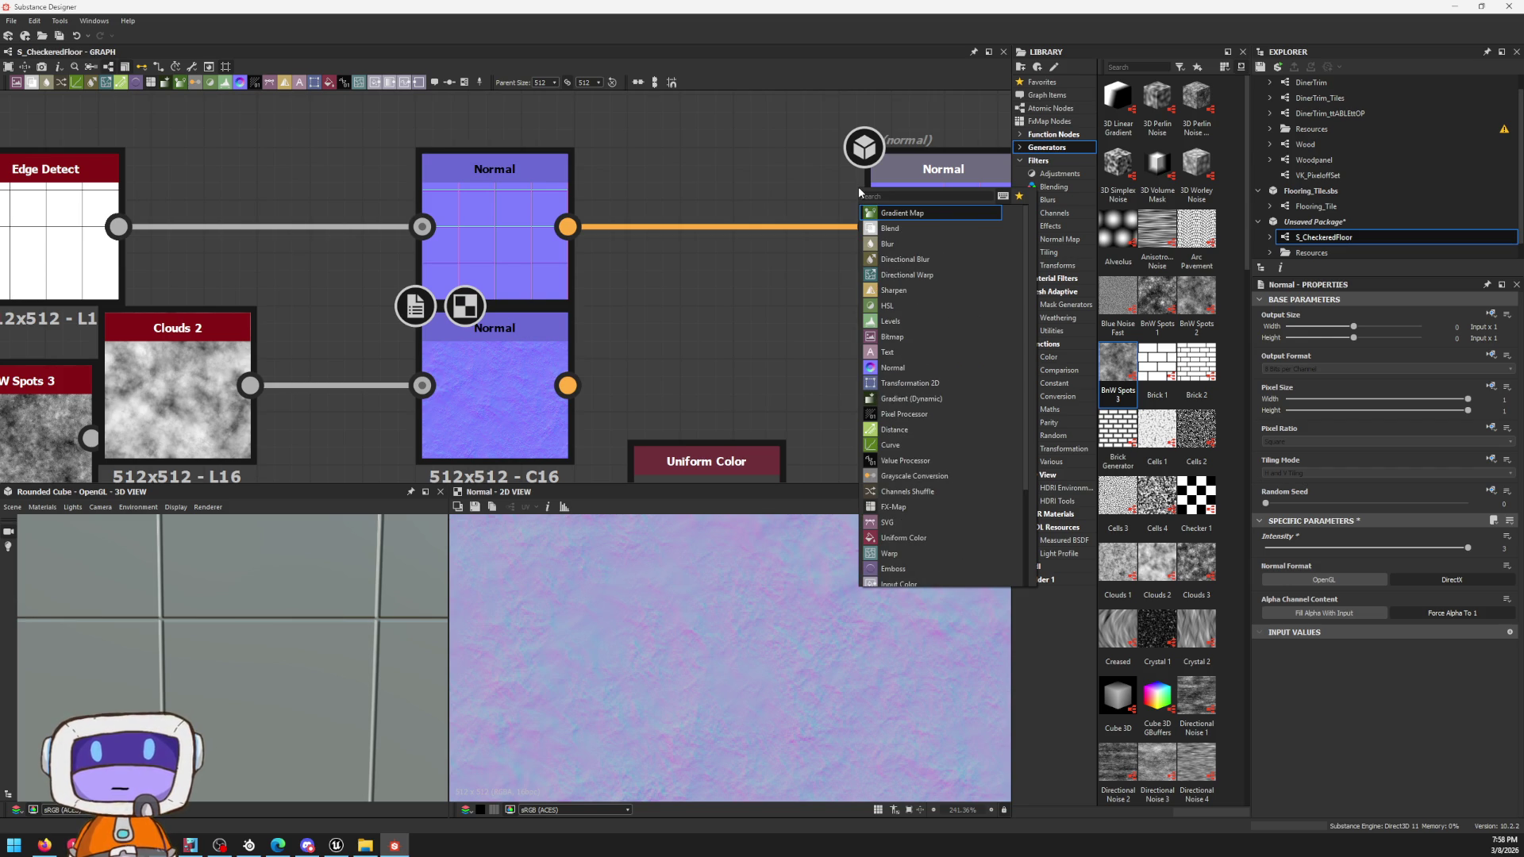
key("Escape")
key("space")
type("blend")
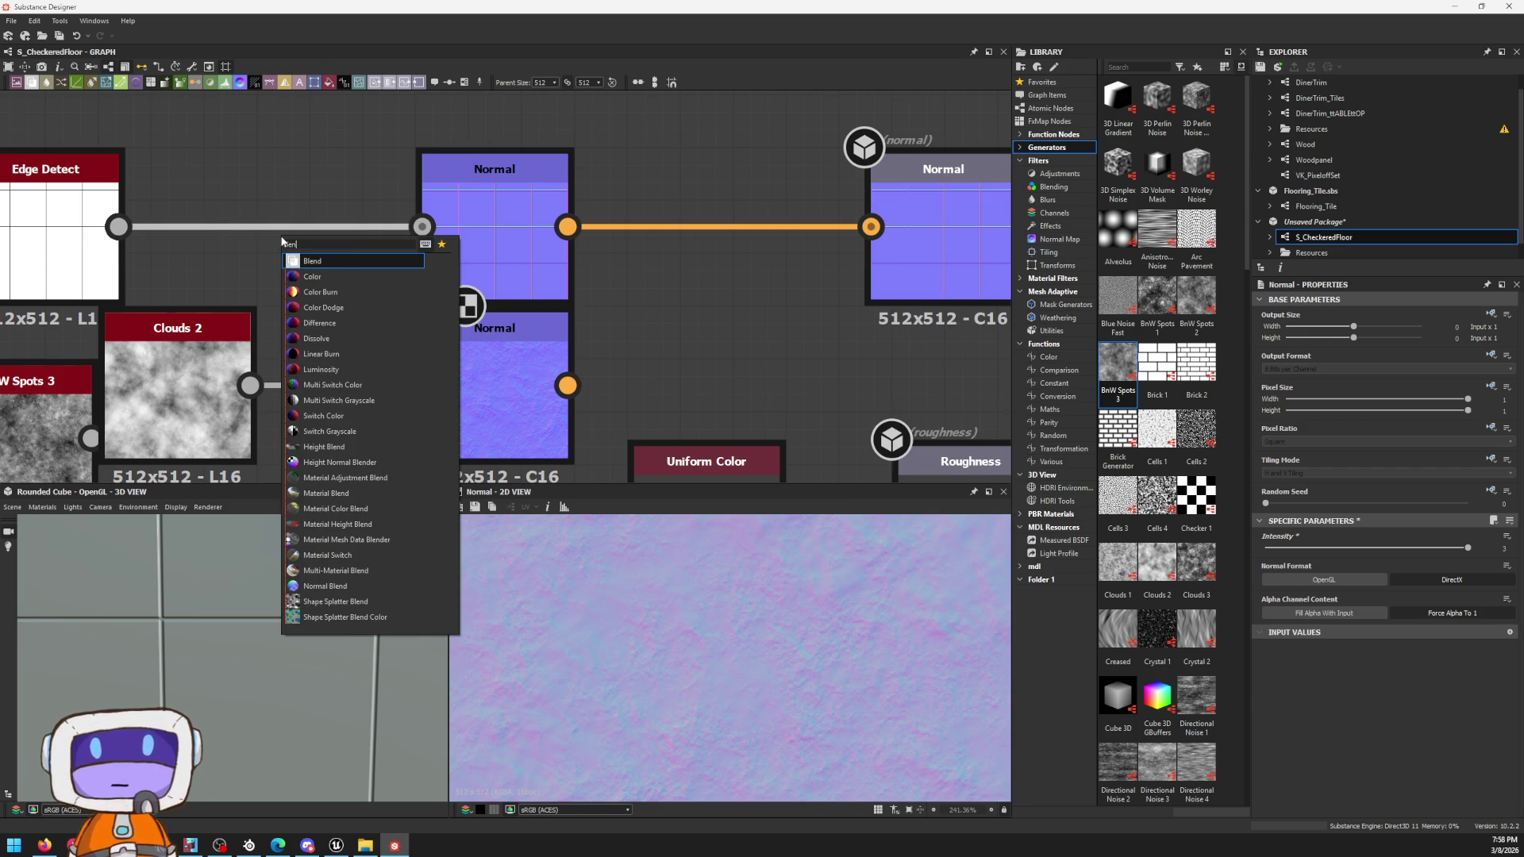
key("Return")
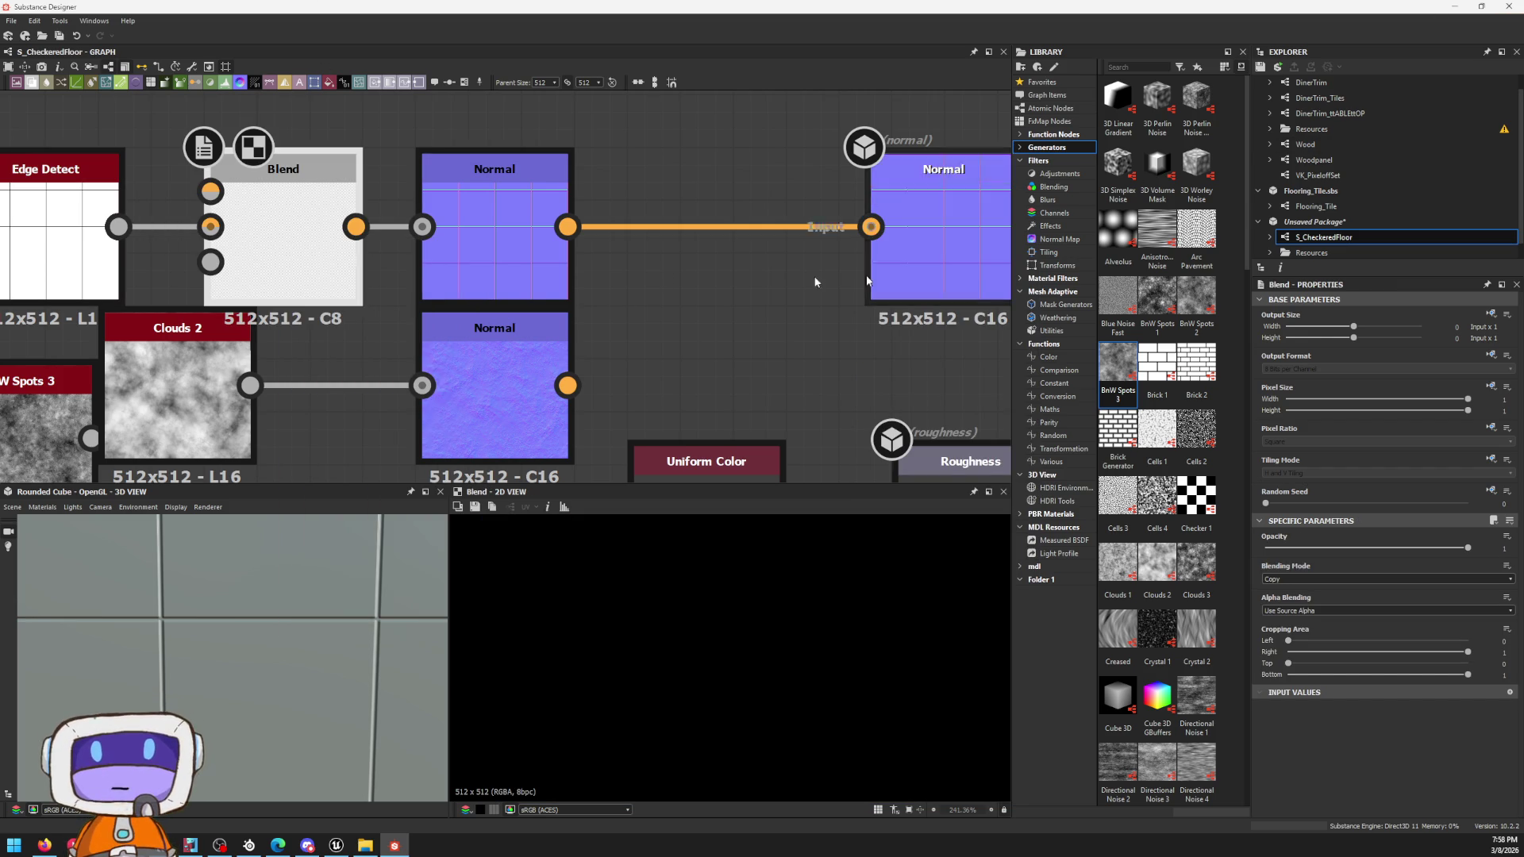
middle_click_drag(399, 251, 810, 274)
scroll(809, 273, "down", 2)
left_click_drag(220, 202, 672, 340)
mouse_move(625, 274)
left_mouse_down()
mouse_move(493, 282)
mouse_move(809, 319)
left_mouse_up()
scroll(494, 309, "up", 2)
Step: Feed Edge Detect into the Blend's Background and Clouds 2 into its Foreground, then start a new link from Edge Detect
middle_click_drag(821, 354, 734, 261)
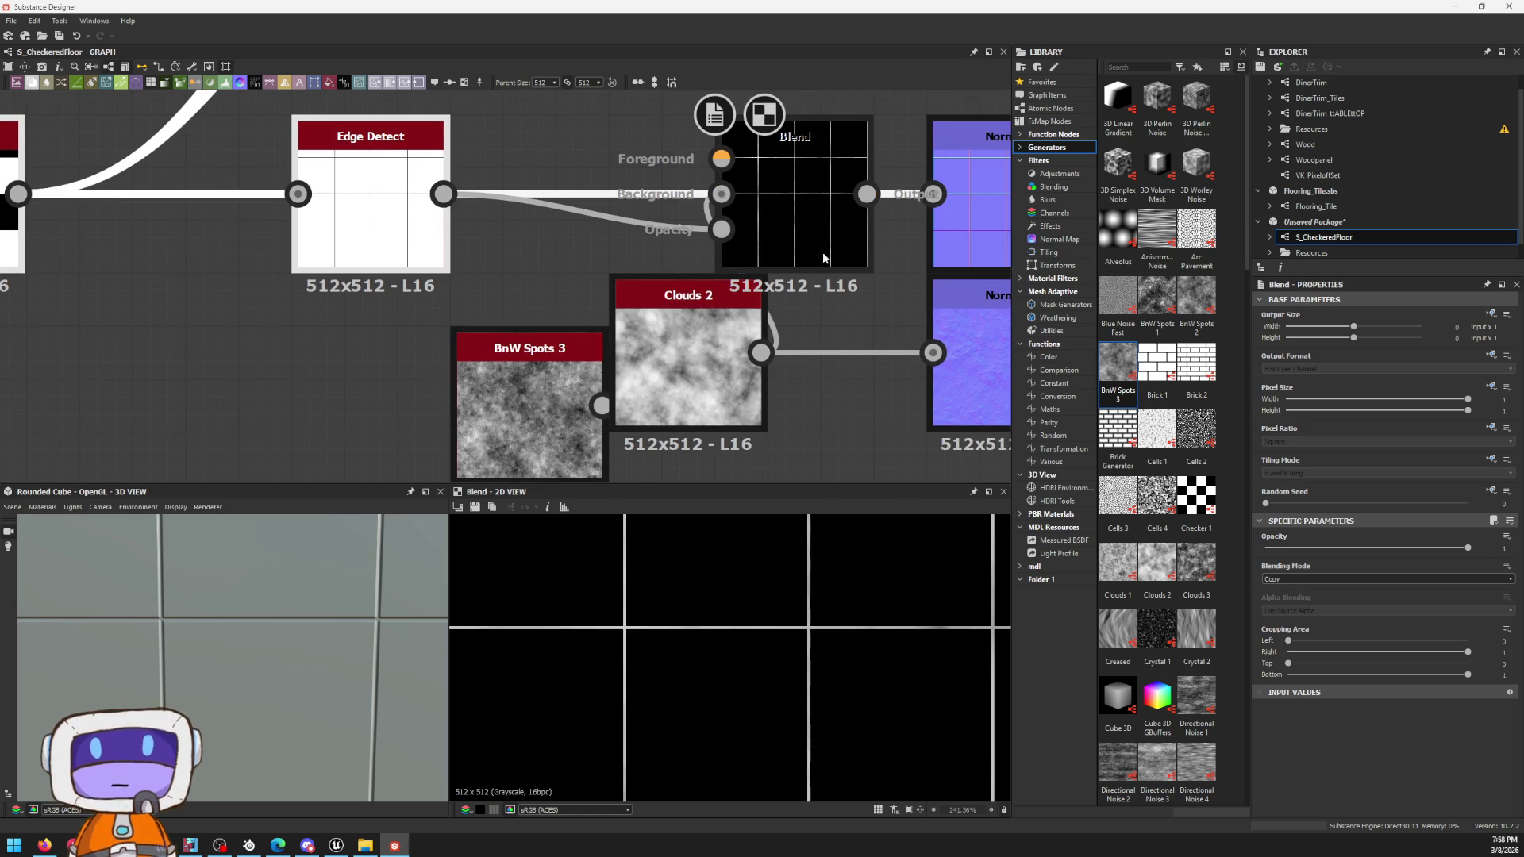
scroll(820, 238, "up", 1)
scroll(821, 238, "up", 1)
left_click_drag(739, 416, 681, 136)
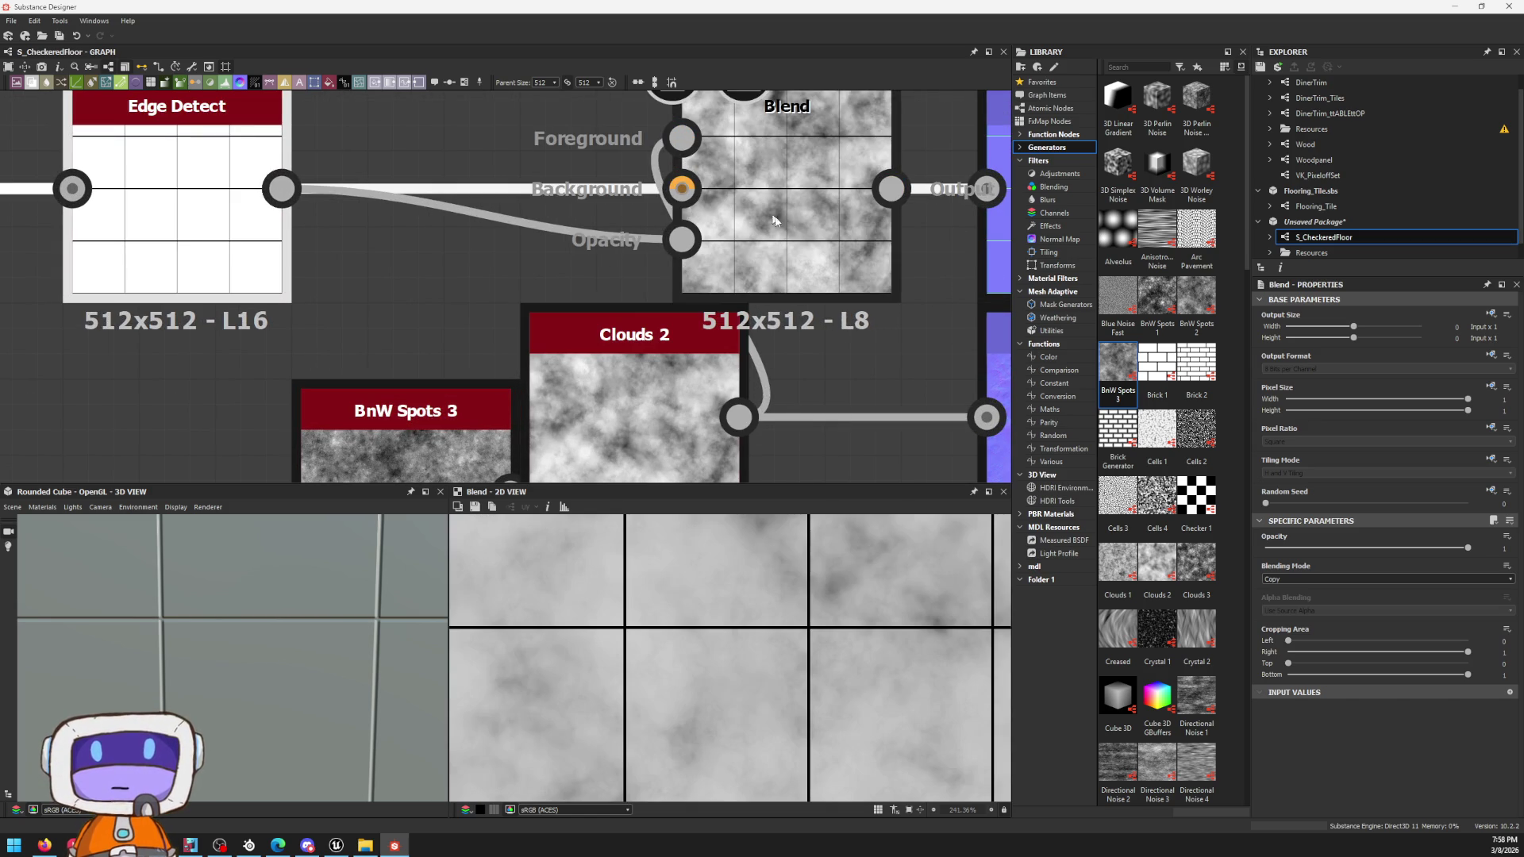
middle_click_drag(817, 358, 561, 380)
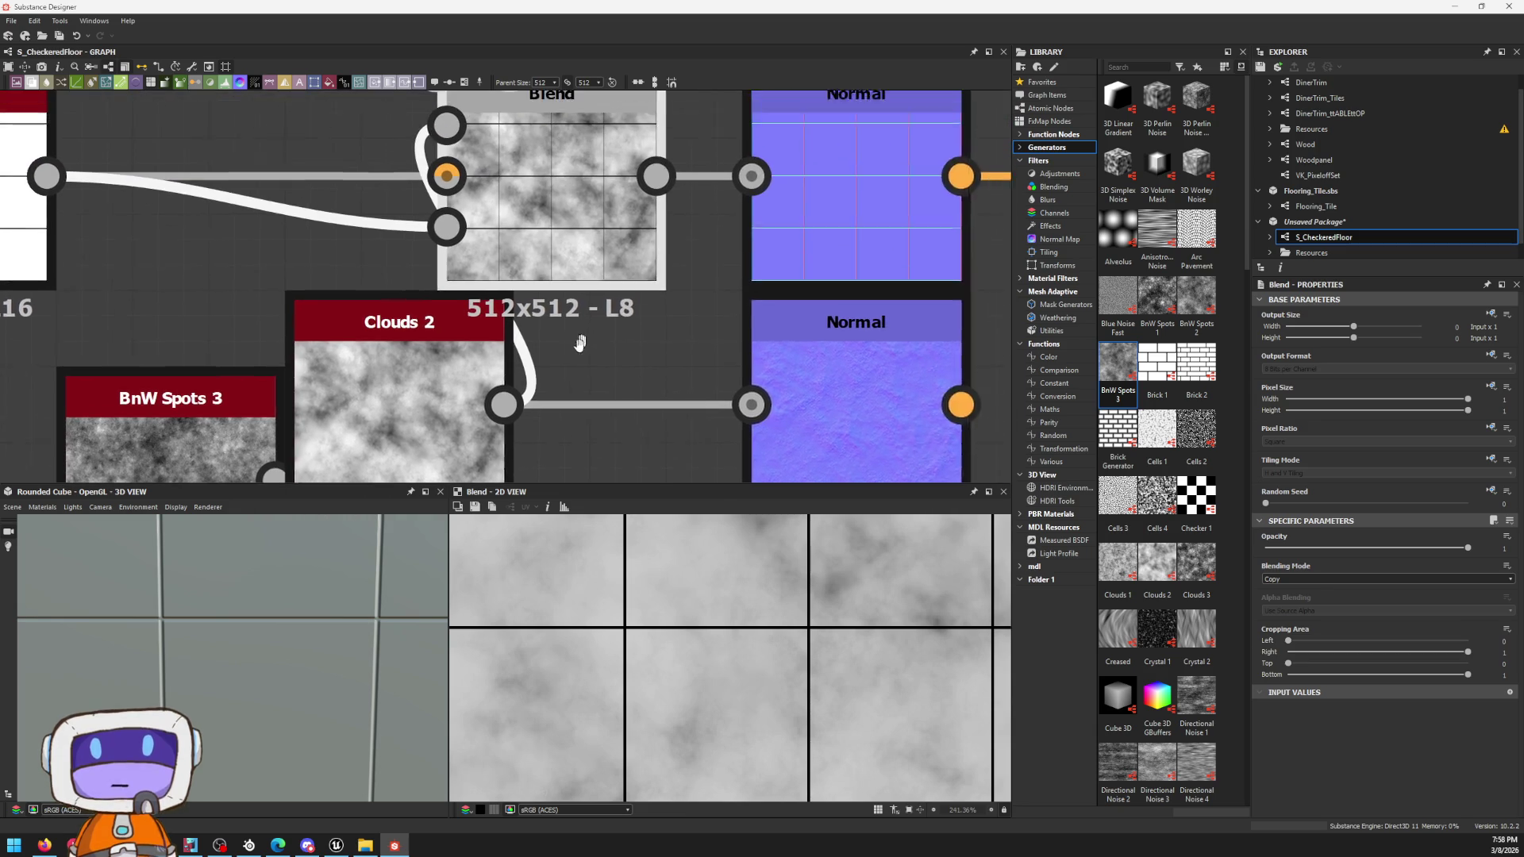
left_click(873, 240)
scroll(873, 241, "down", 3)
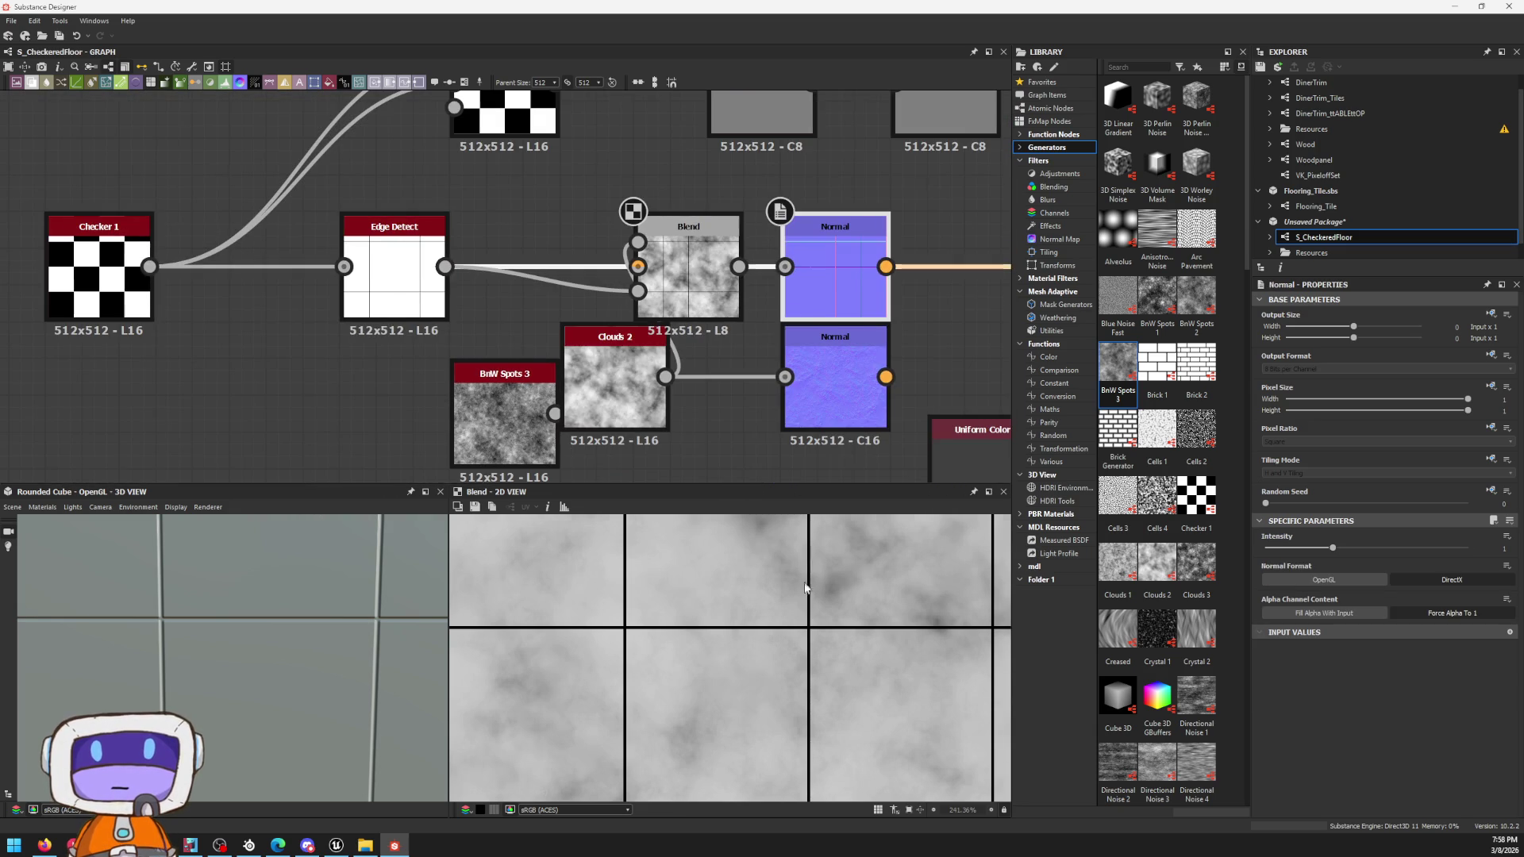
scroll(810, 580, "down", 5)
middle_click_drag(632, 450, 653, 375)
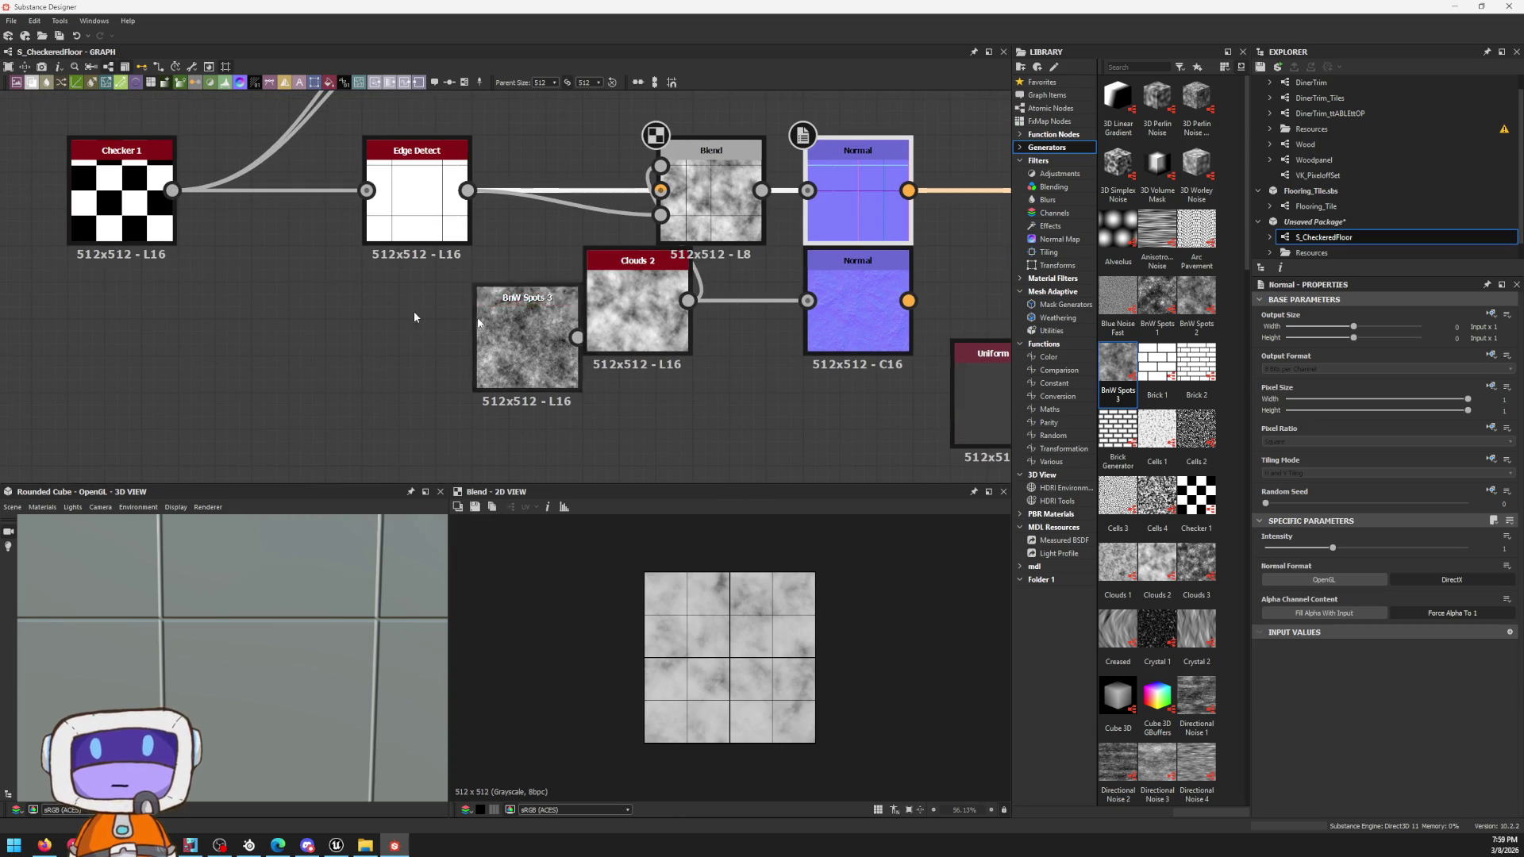
left_click_drag(649, 345, 351, 389)
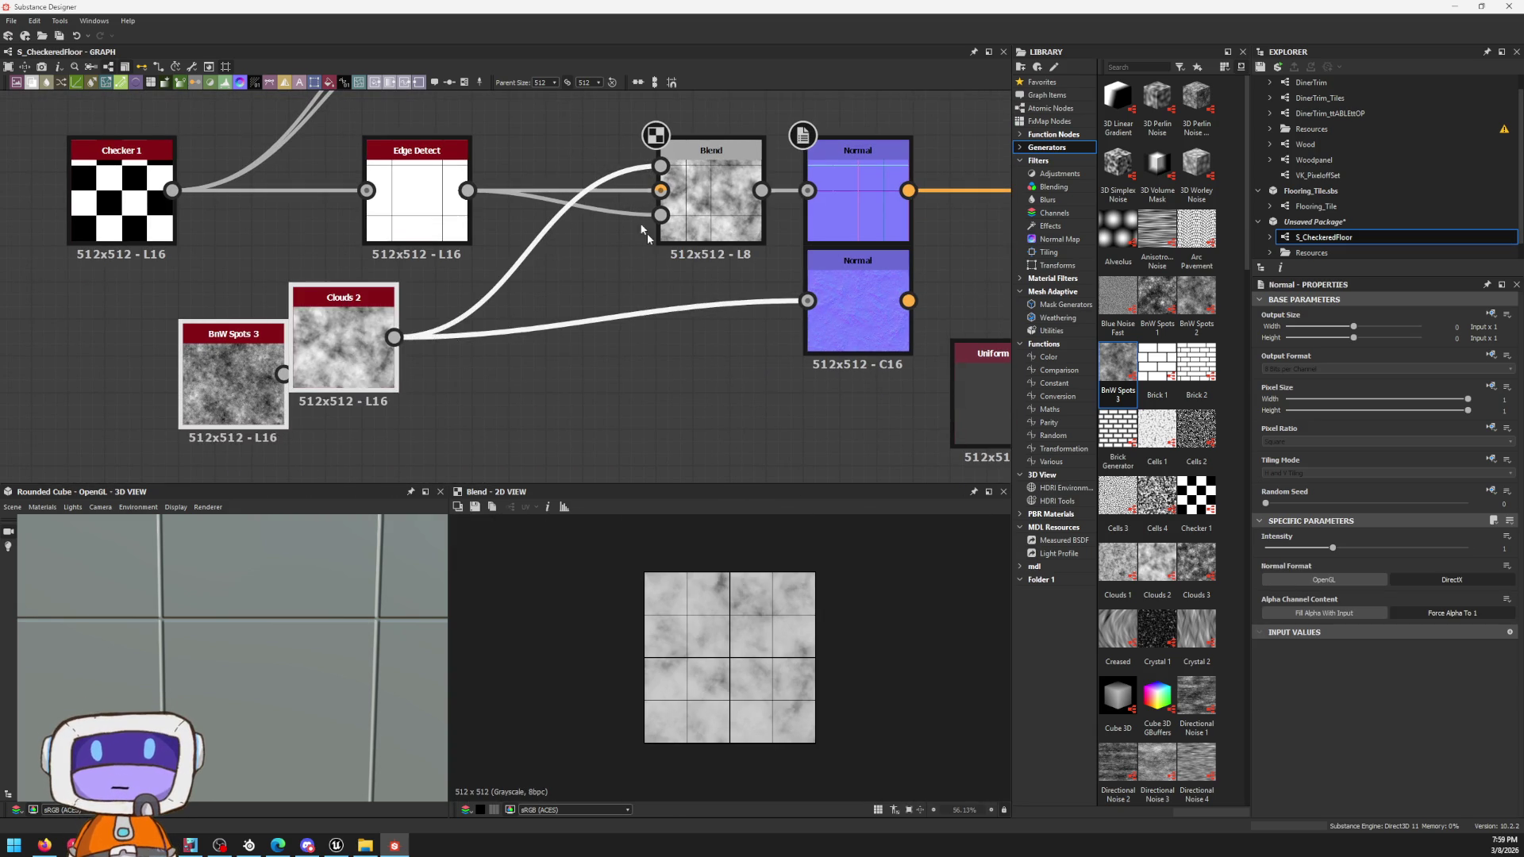
scroll(502, 273, "up", 2)
left_click_drag(453, 159, 663, 445)
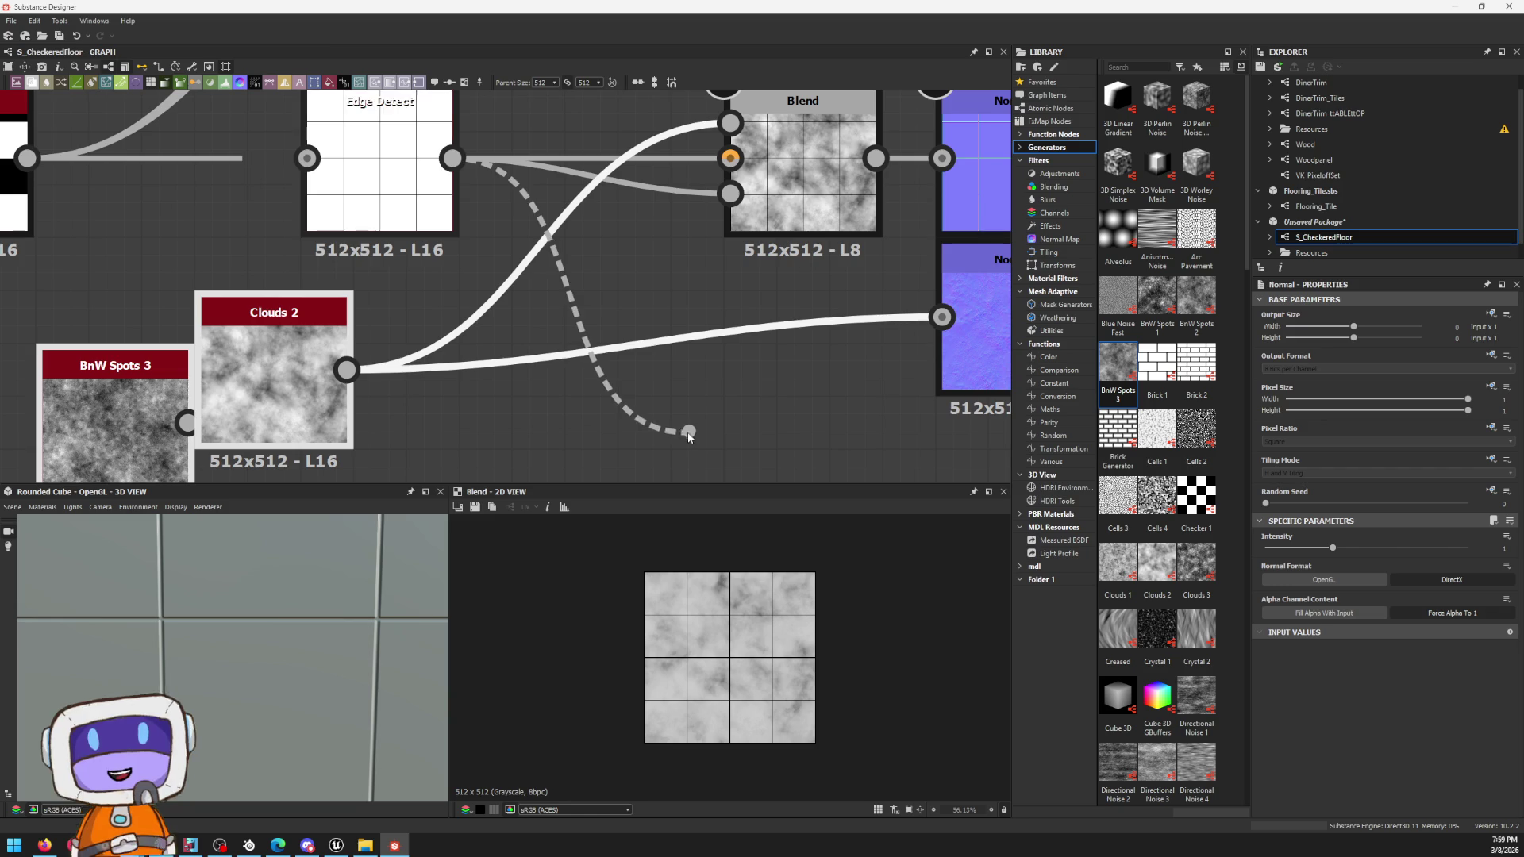
type("flood")
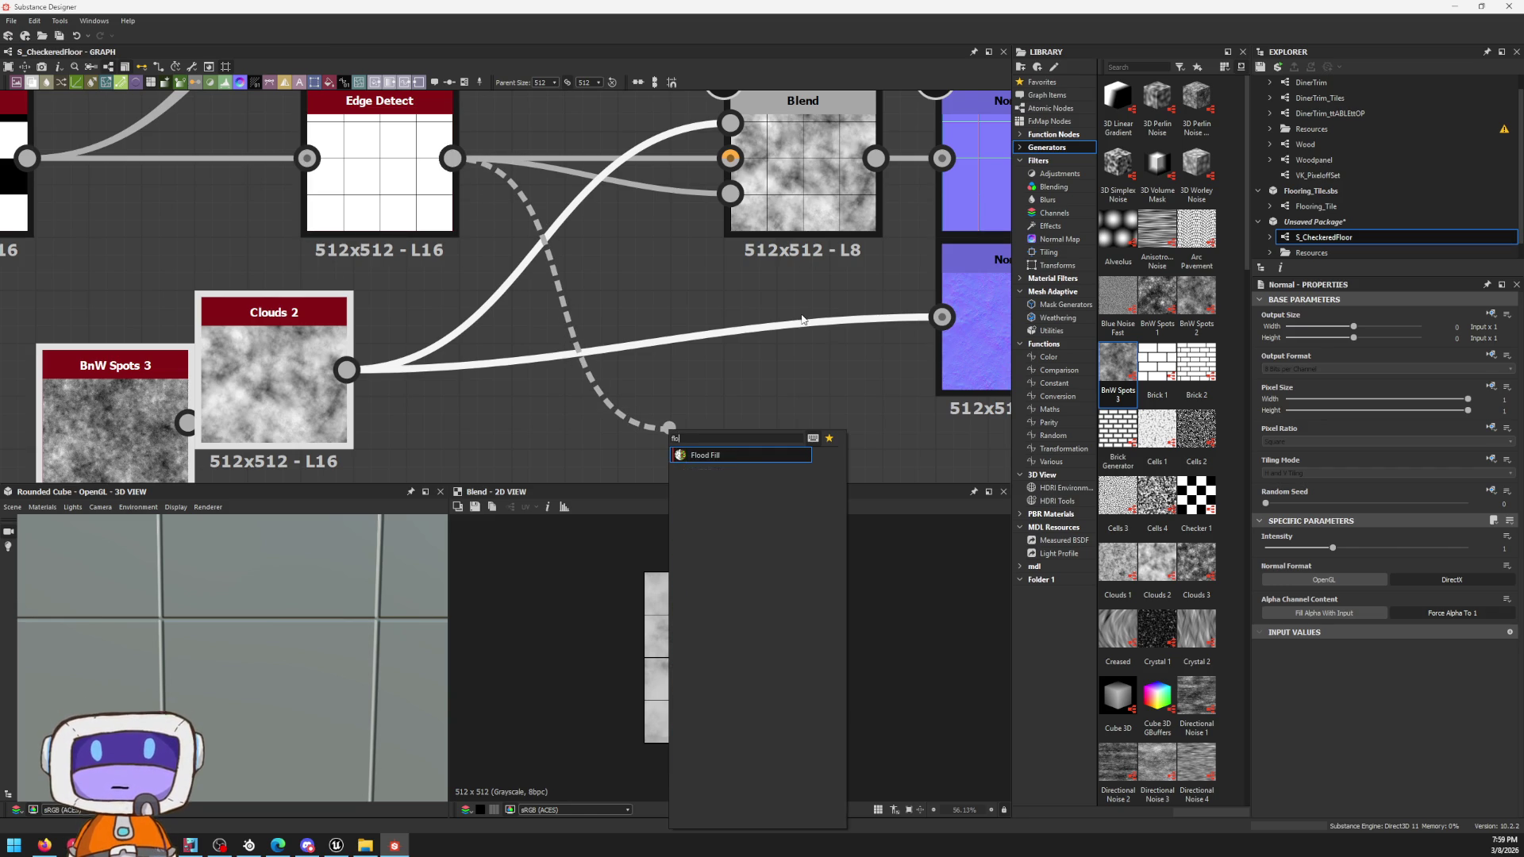
Step: Chain Flood Fill and Flood Fill to Random Grayscale off Edge Detect and wire the grayscale into Blend's Opacity
key("Return")
middle_click_drag(787, 333, 578, 231)
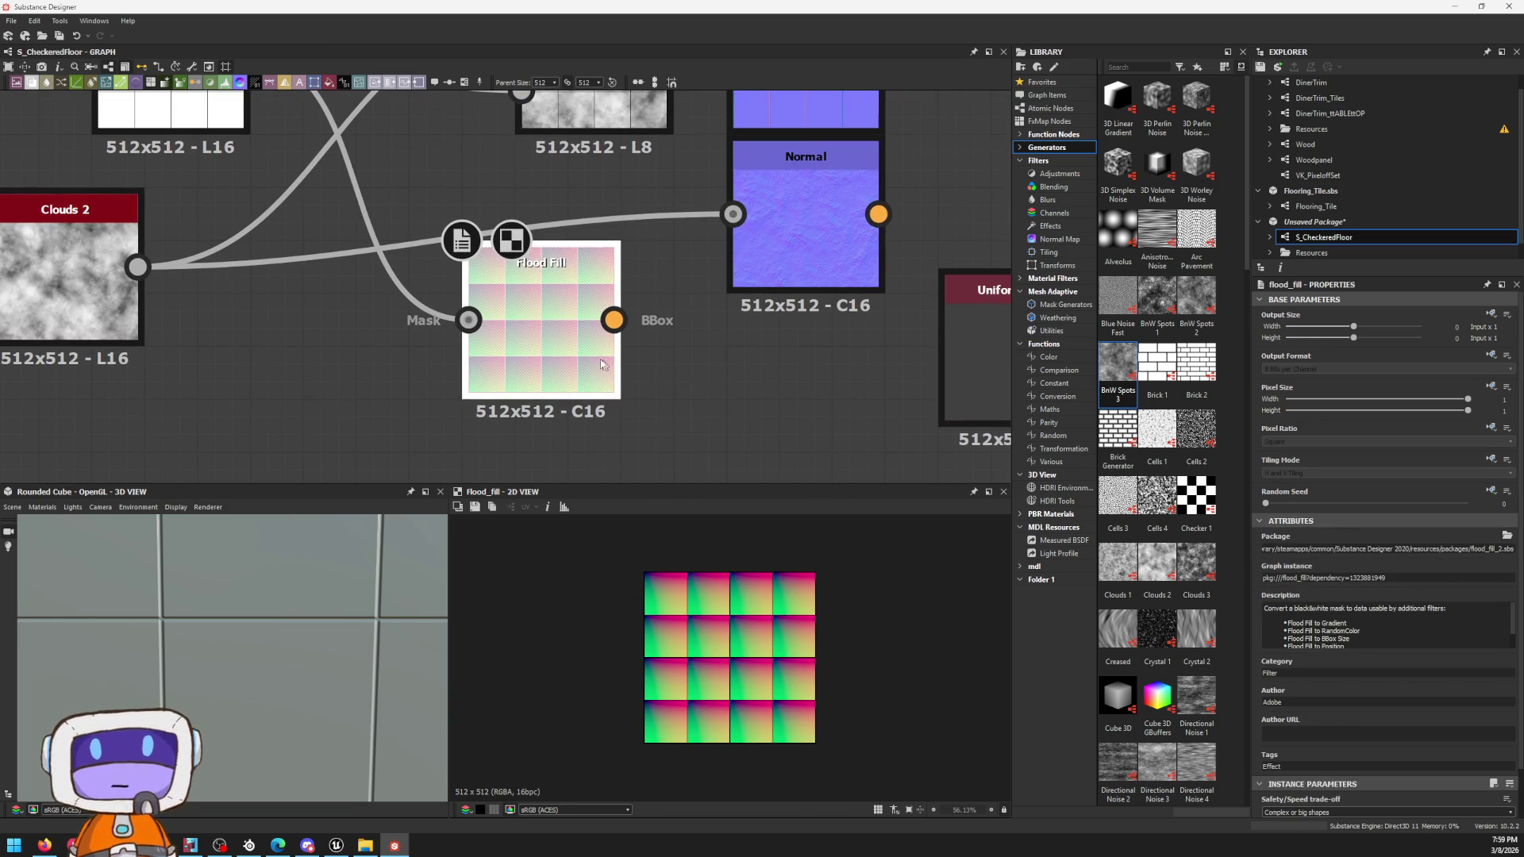
key("space")
type("random")
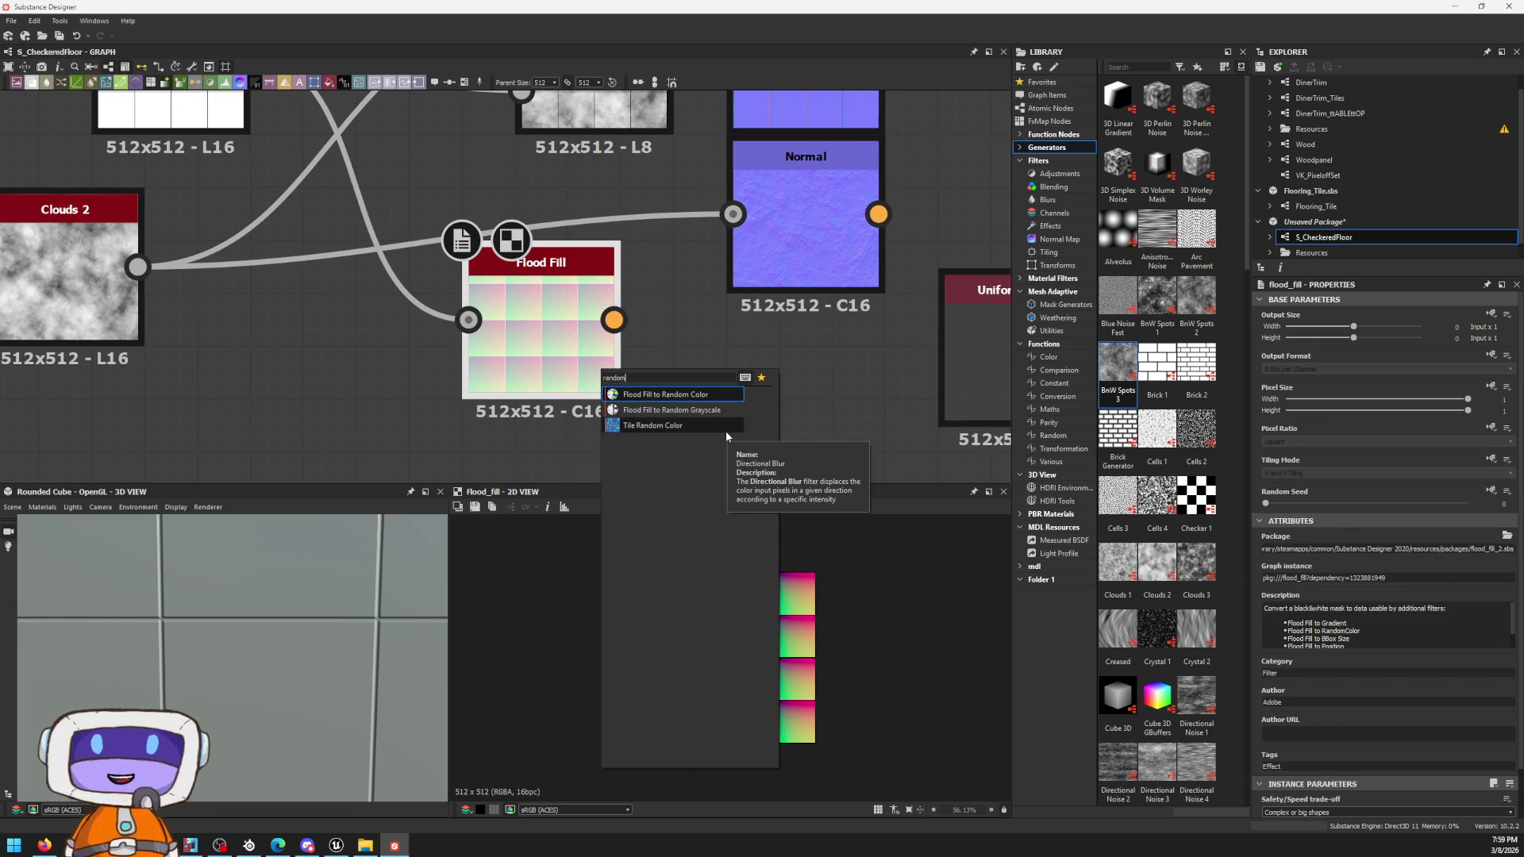
key("Down")
key("Return")
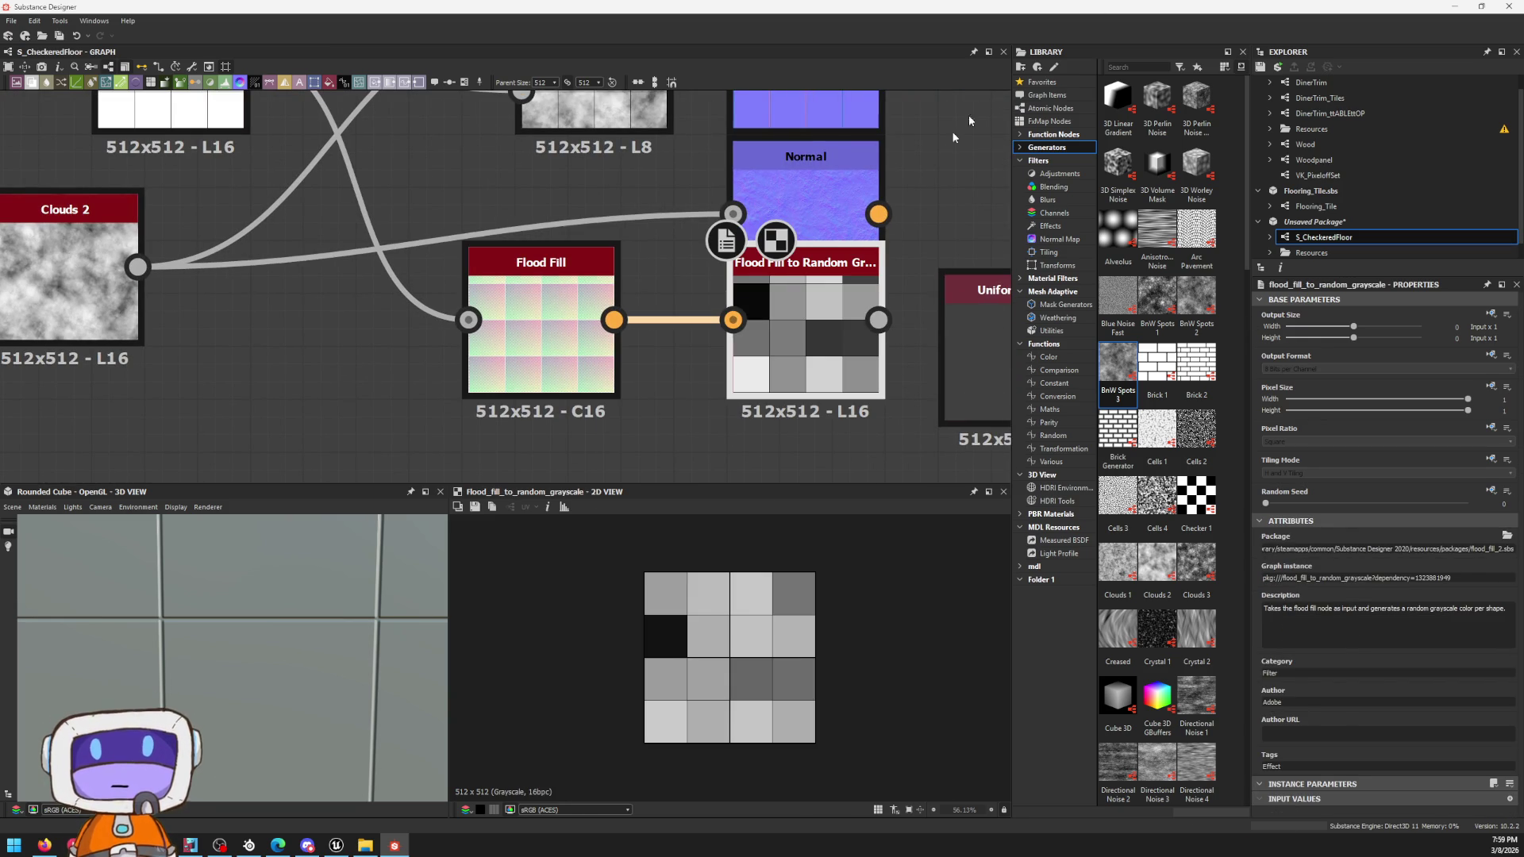
scroll(764, 306, "down", 2)
middle_click_drag(768, 244, 659, 342)
left_click_drag(659, 343, 382, 416)
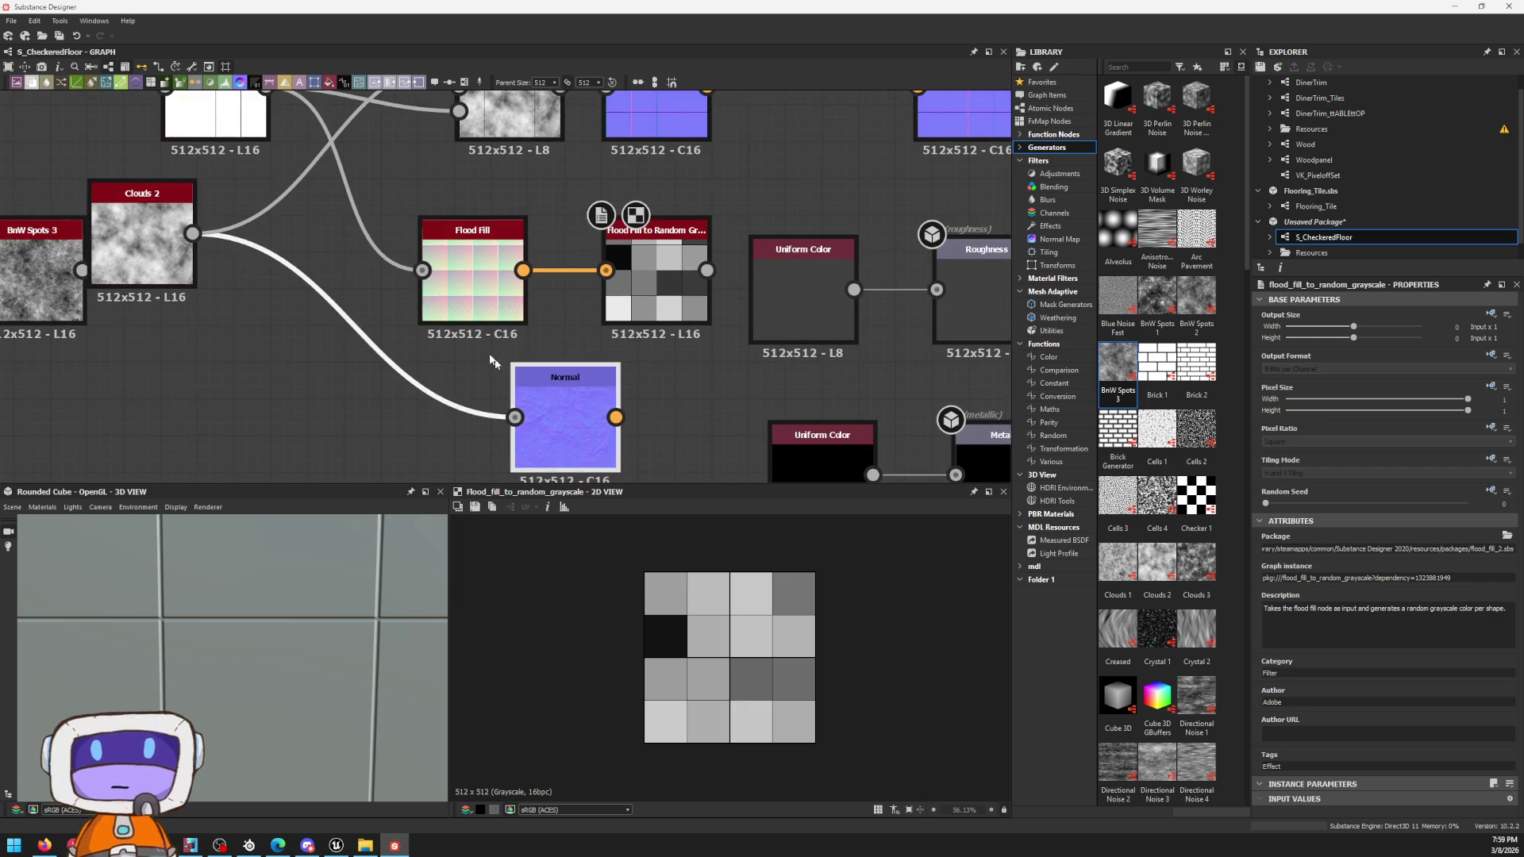
middle_click_drag(669, 325, 826, 384)
left_click_drag(825, 383, 657, 347)
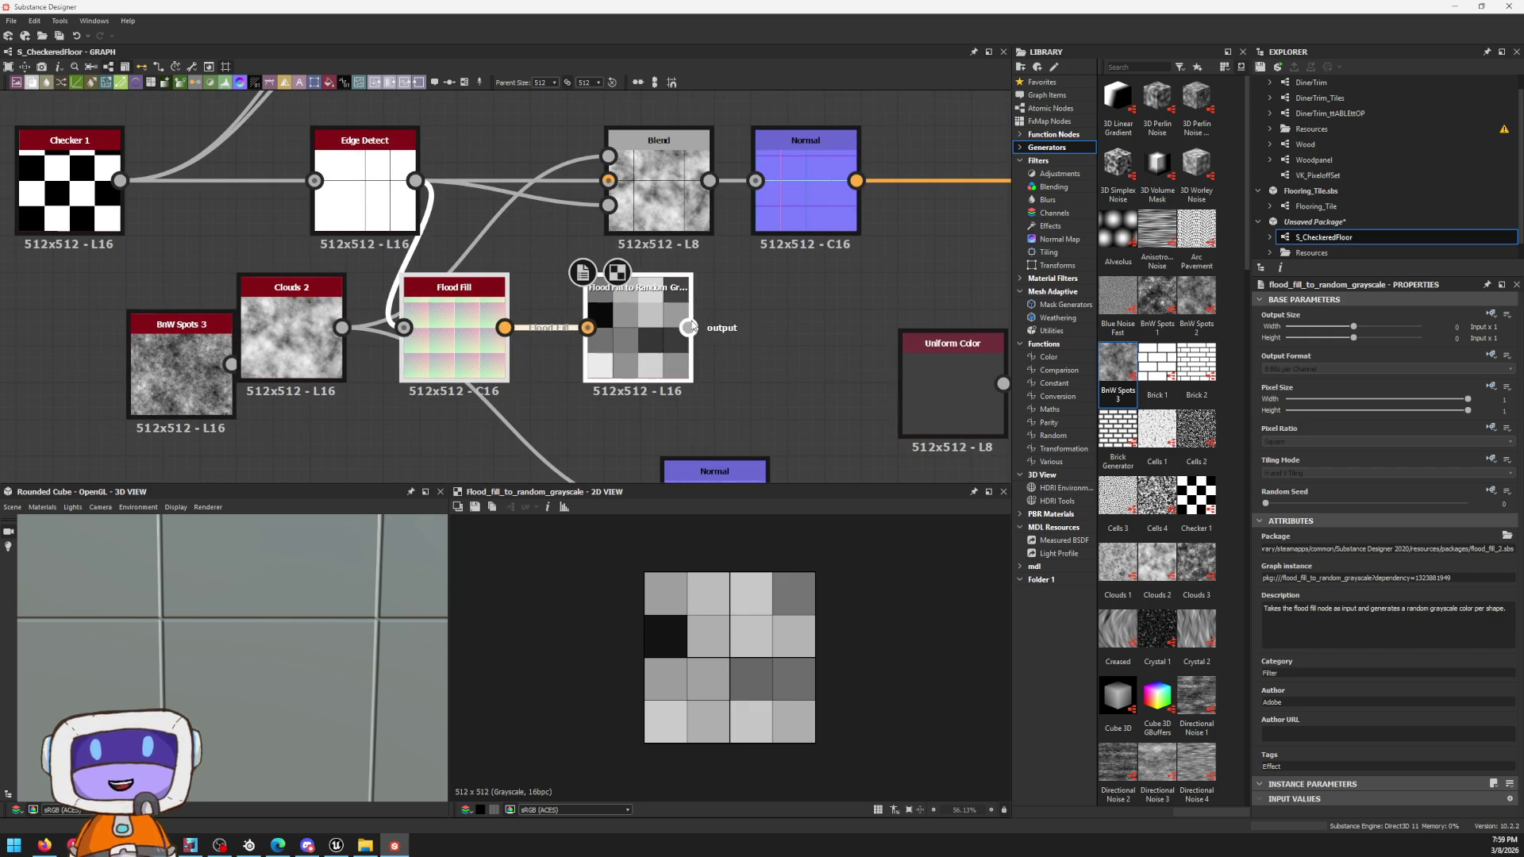
left_click_drag(624, 214, 608, 206)
double_click(660, 178)
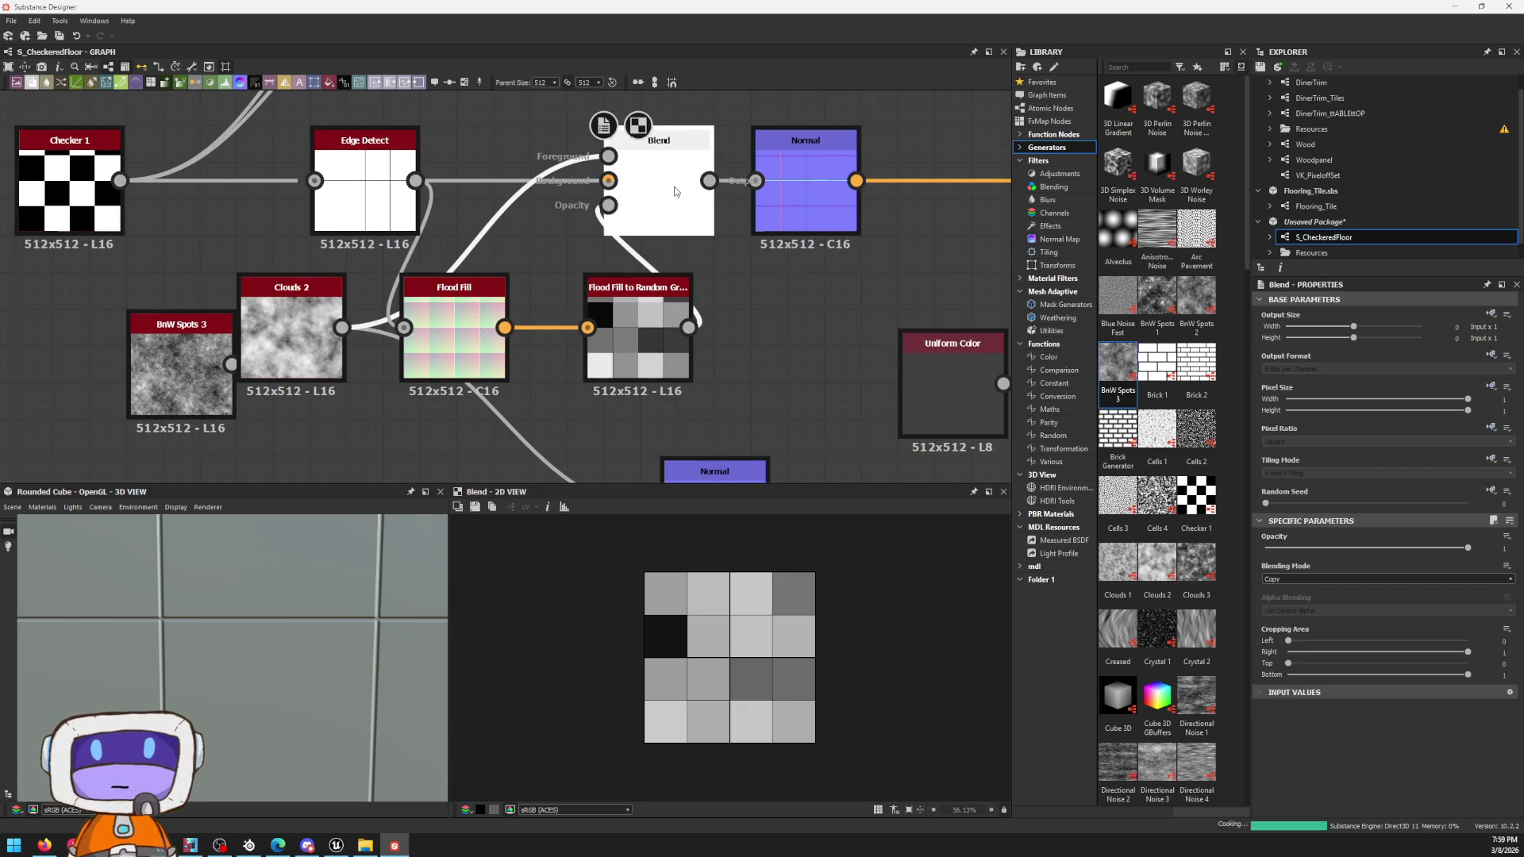
scroll(727, 631, "up", 3)
scroll(726, 637, "down", 1)
scroll(727, 642, "up", 1)
scroll(724, 646, "up", 1)
scroll(727, 647, "down", 2)
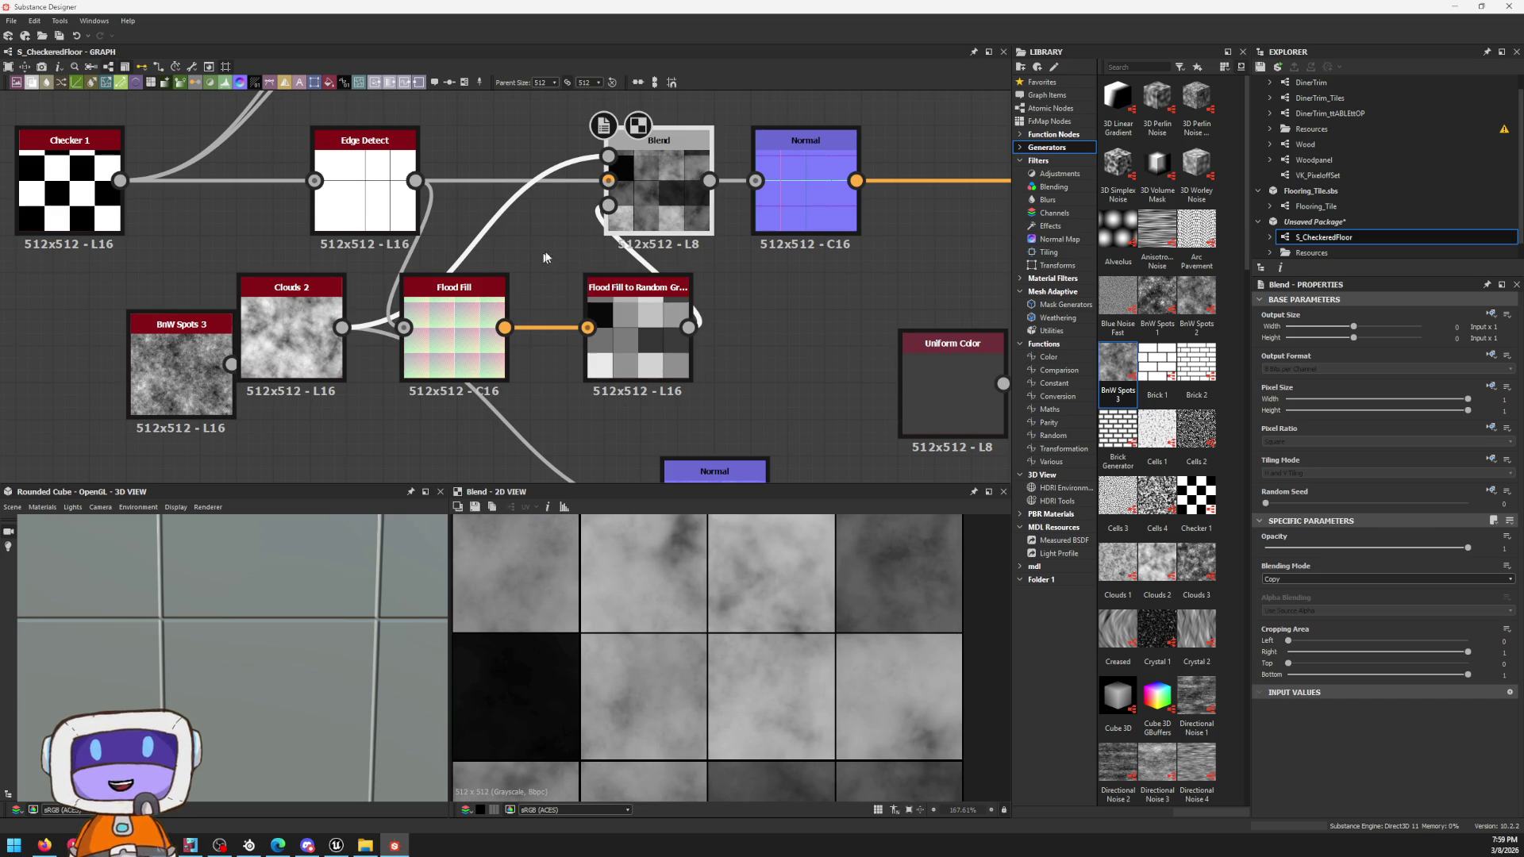
Step: Preview the Blend and Normal results, test Edge Detect in the foreground, and restore random grayscale as the opacity
double_click(823, 194)
scroll(836, 763, "up", 1)
scroll(792, 639, "up", 1)
left_click_drag(772, 211, 883, 210)
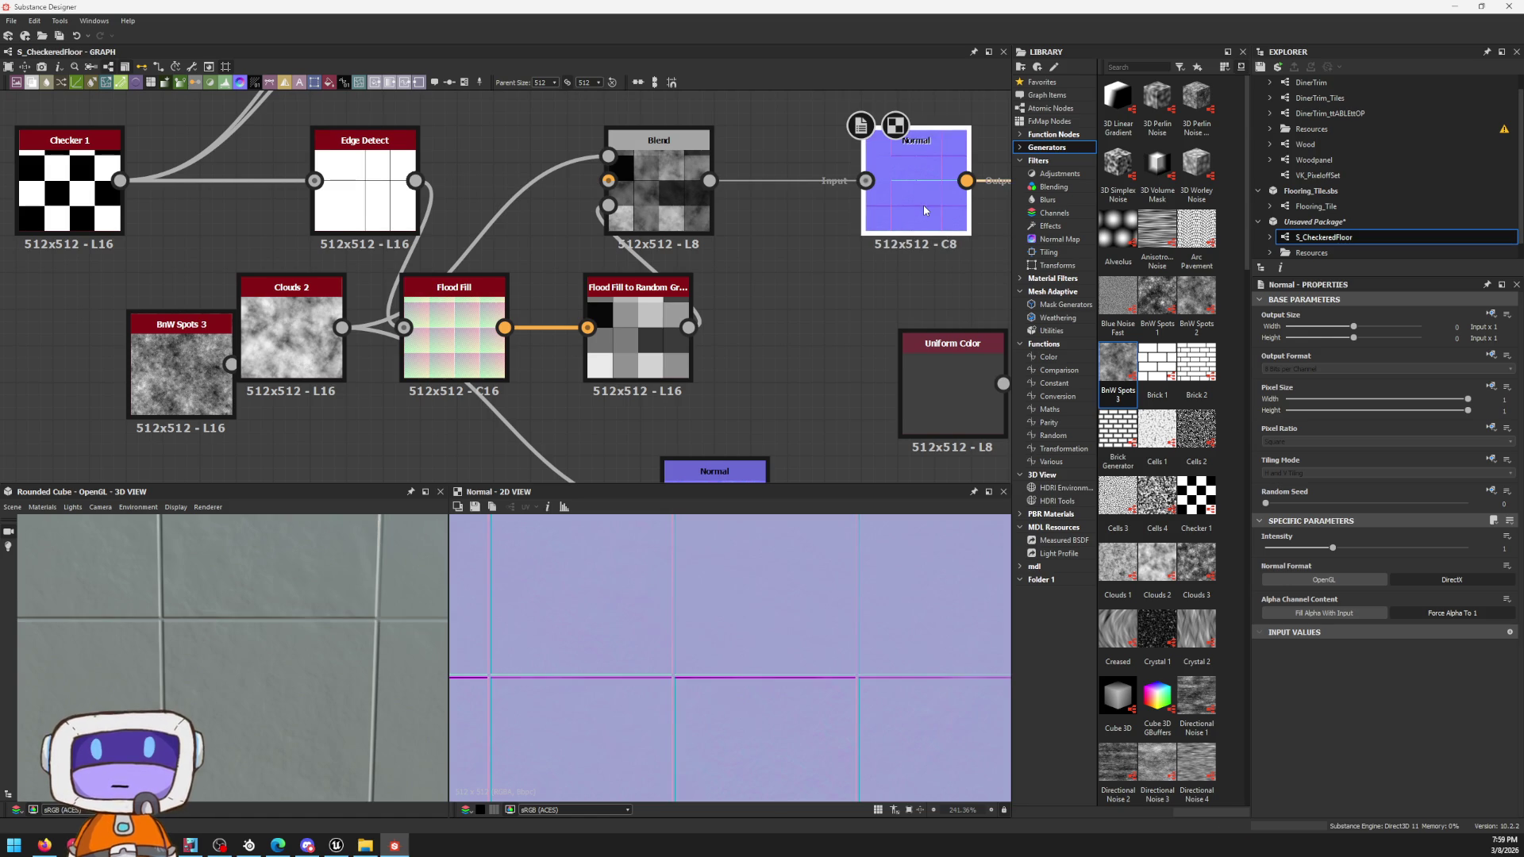
scroll(648, 602, "down", 2)
scroll(647, 601, "up", 2)
scroll(680, 611, "down", 1)
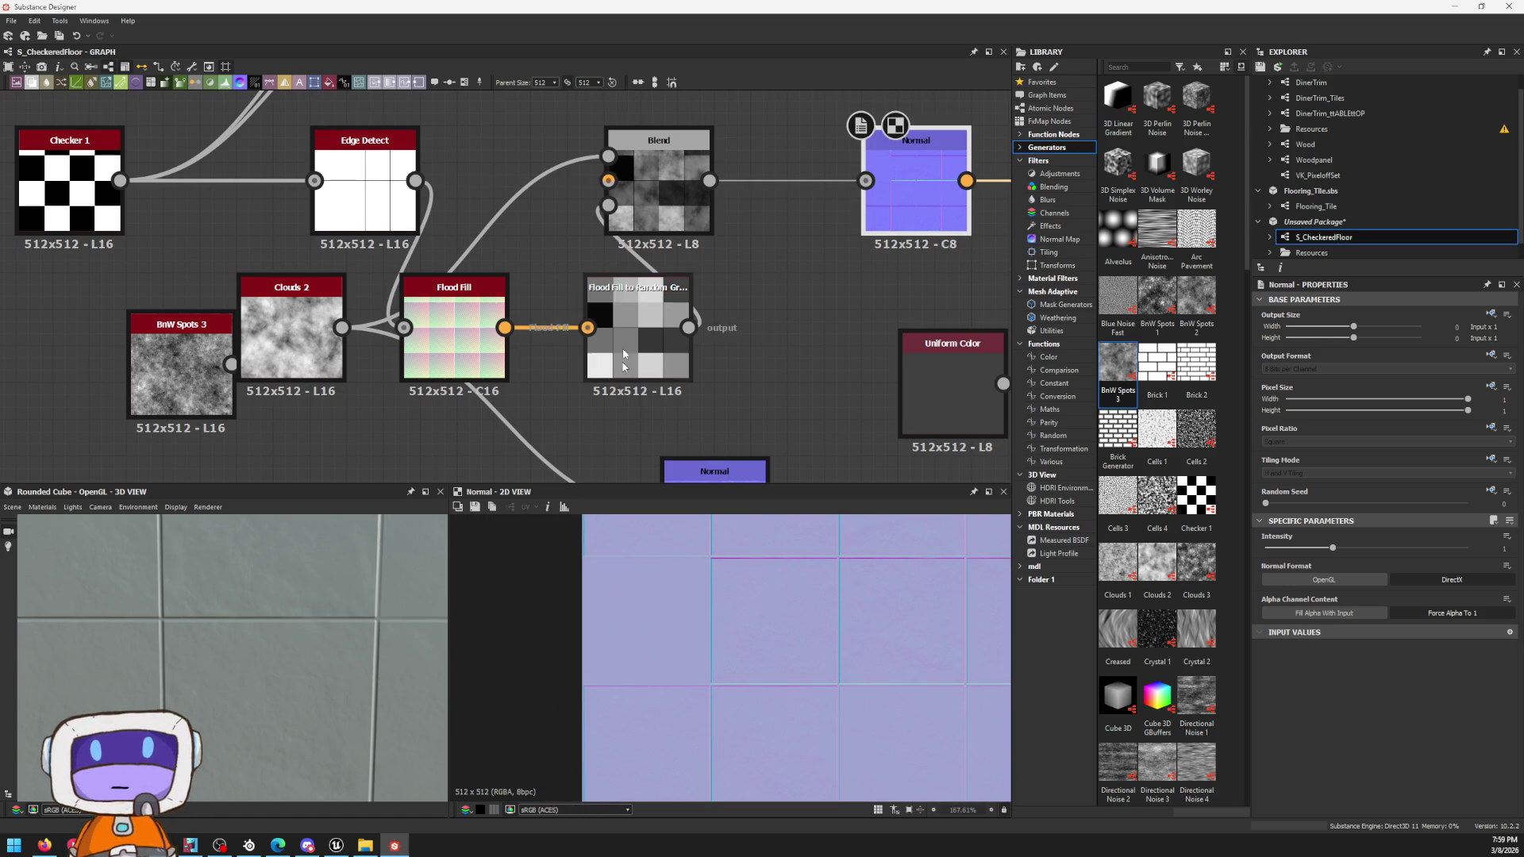
double_click(672, 173)
scroll(867, 605, "down", 1)
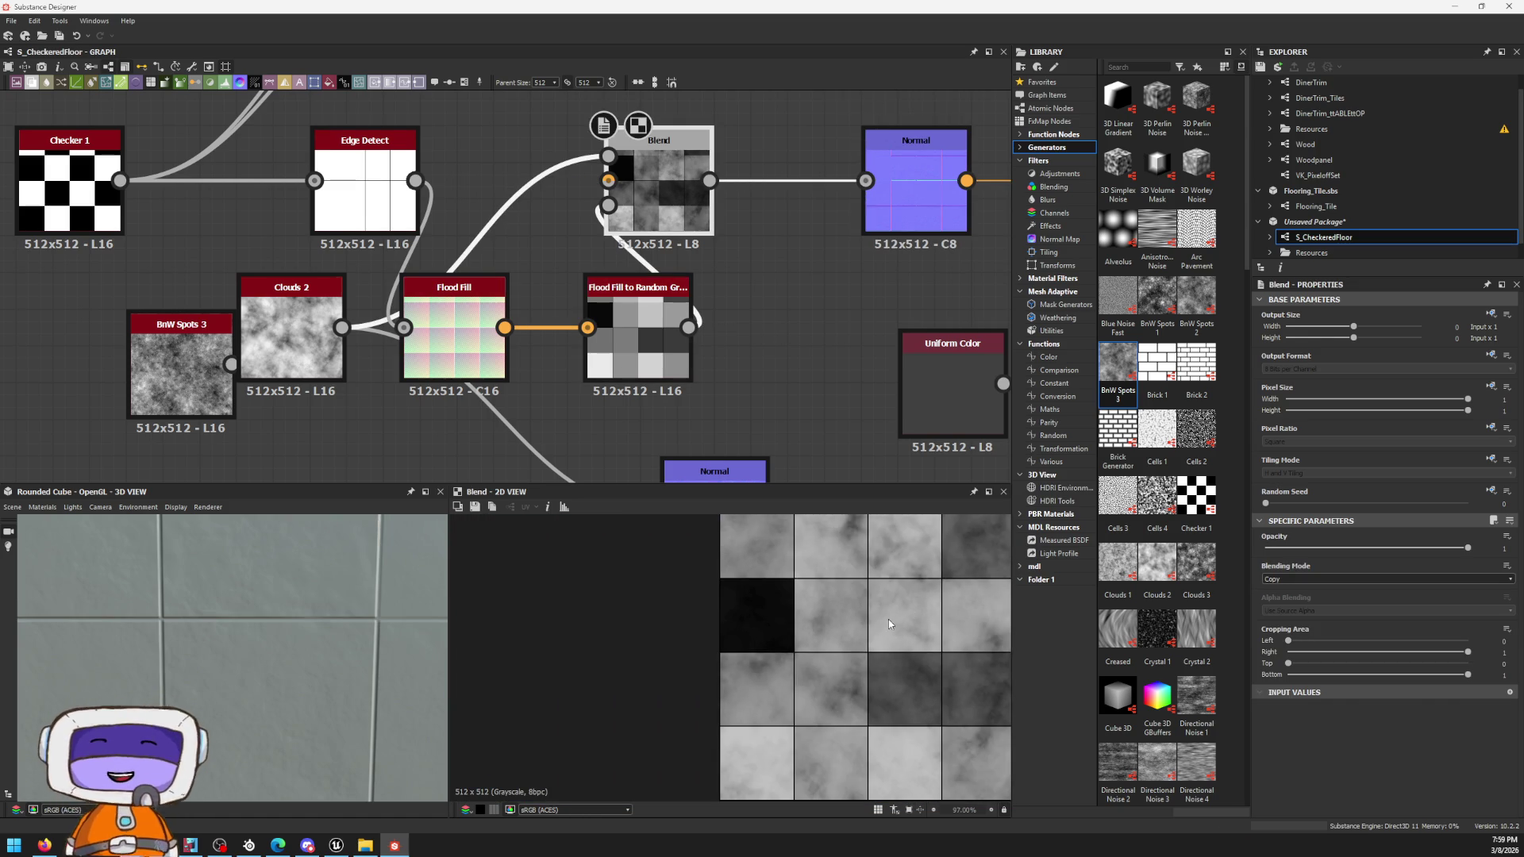
scroll(868, 604, "down", 1)
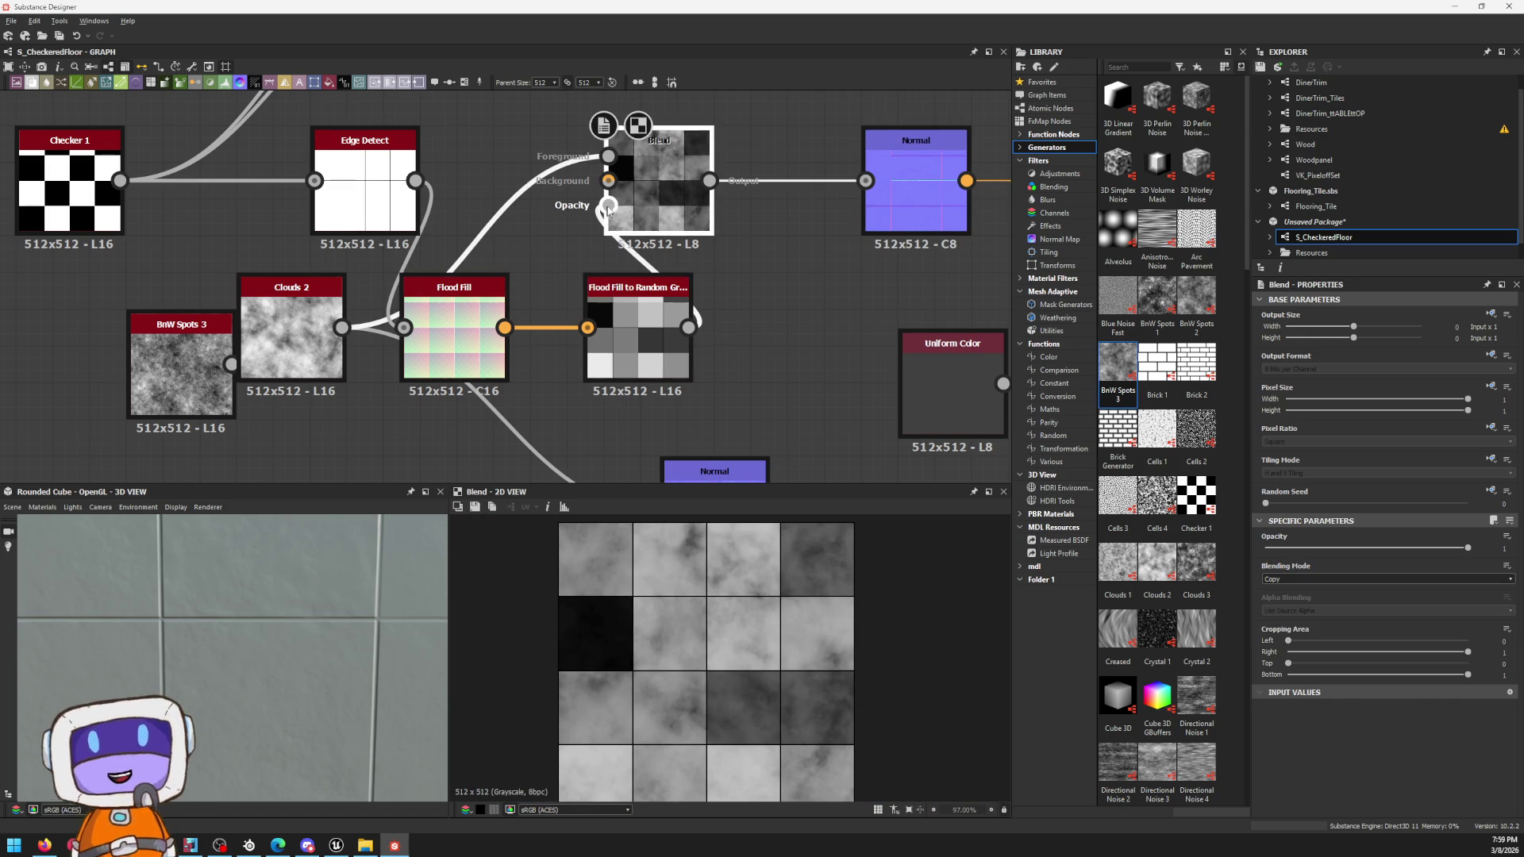
double_click(631, 313)
left_click_drag(608, 205, 572, 229)
left_click_drag(476, 176, 415, 180)
double_click(690, 208)
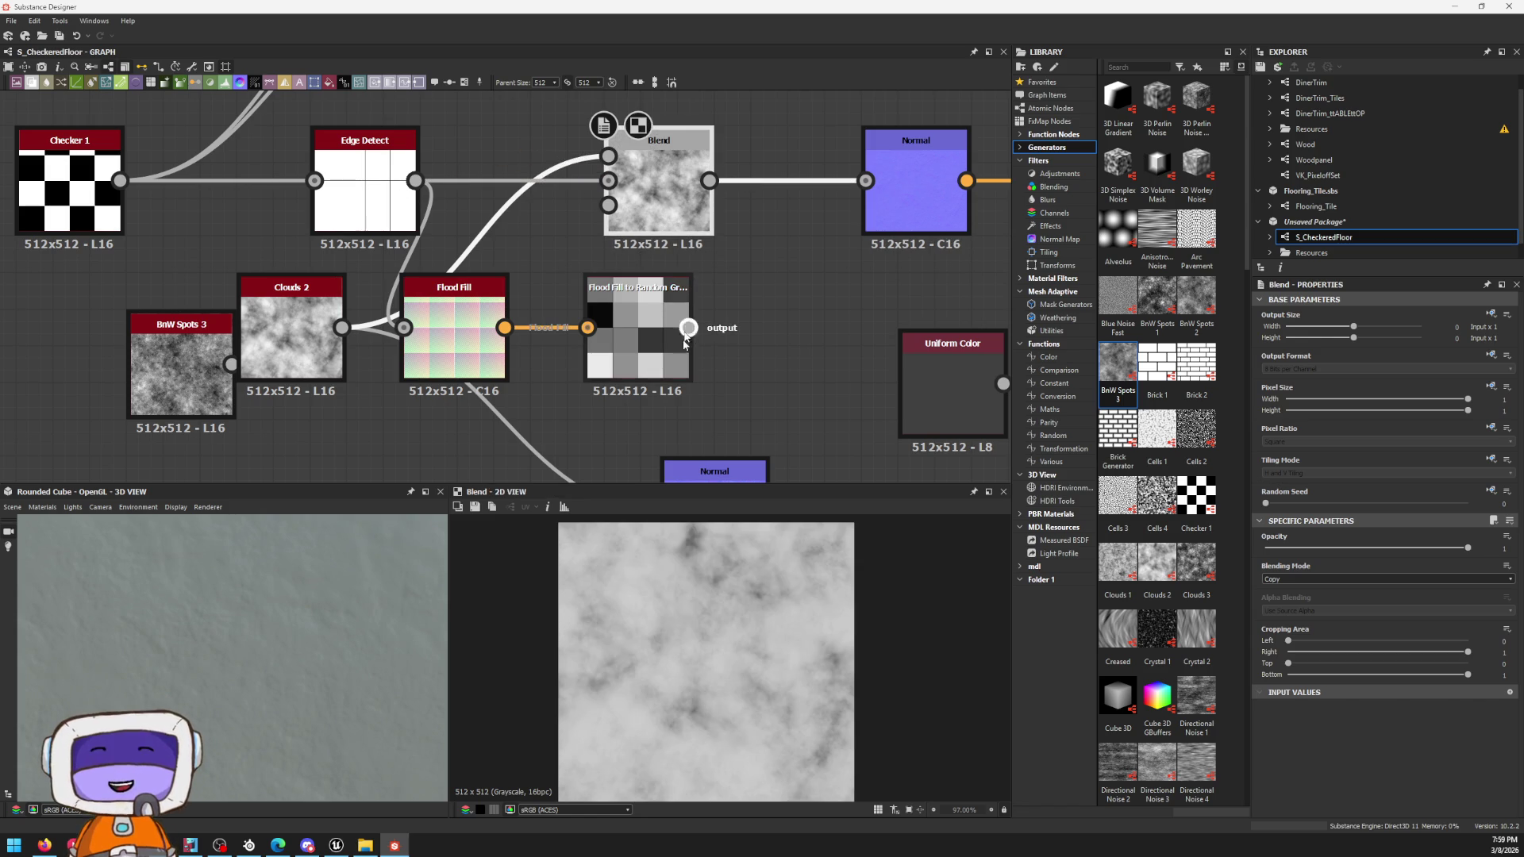
left_click_drag(569, 219, 608, 204)
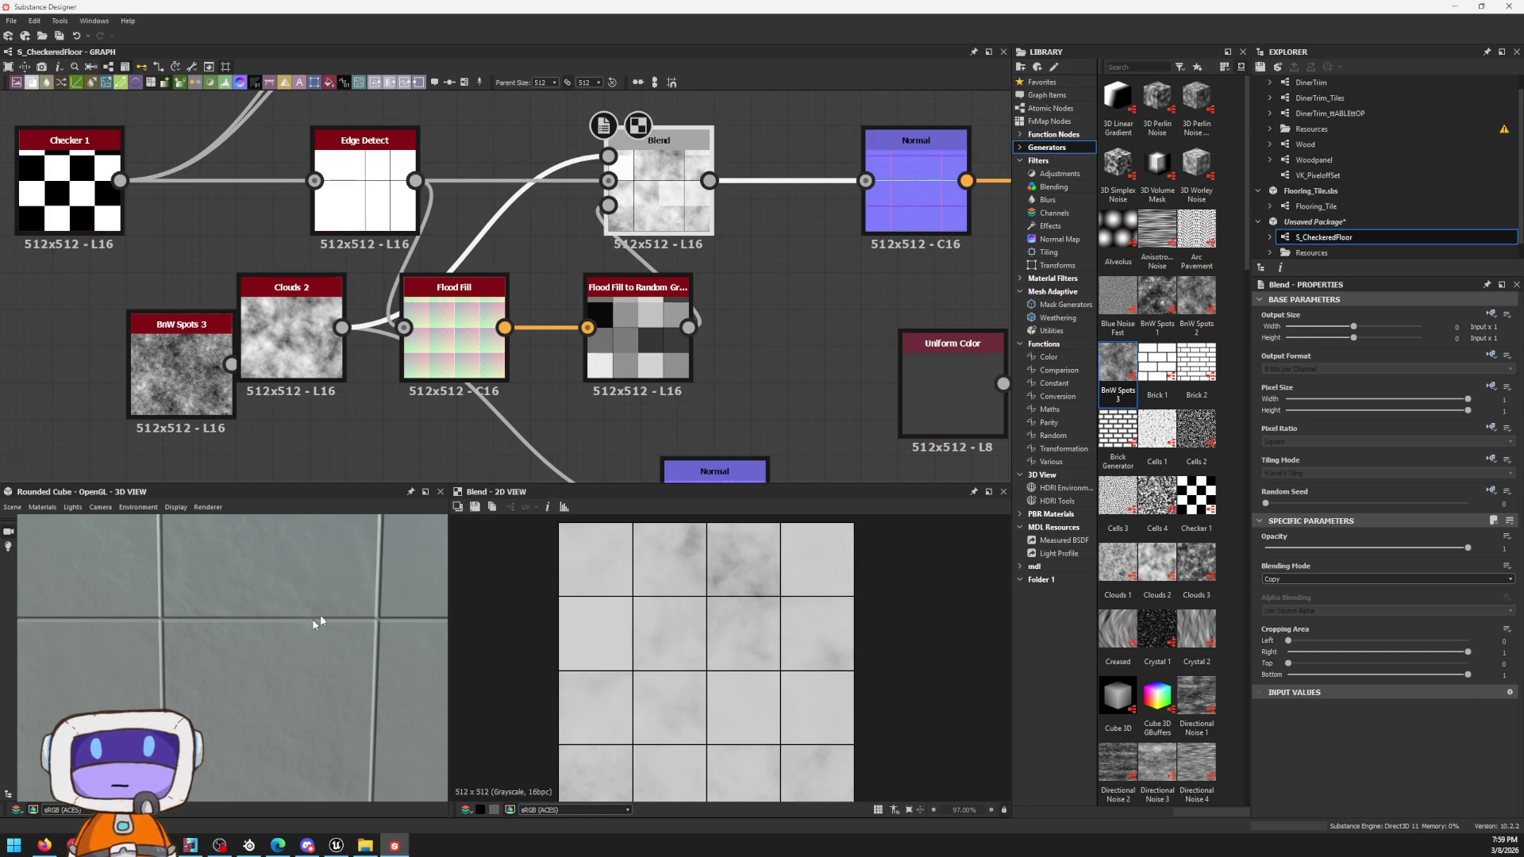
scroll(745, 577, "up", 1)
scroll(750, 586, "up", 5)
mouse_move(257, 633)
left_mouse_down()
mouse_move(312, 566)
mouse_move(308, 620)
mouse_move(342, 666)
left_mouse_up()
scroll(308, 631, "up", 3)
scroll(306, 639, "up", 2)
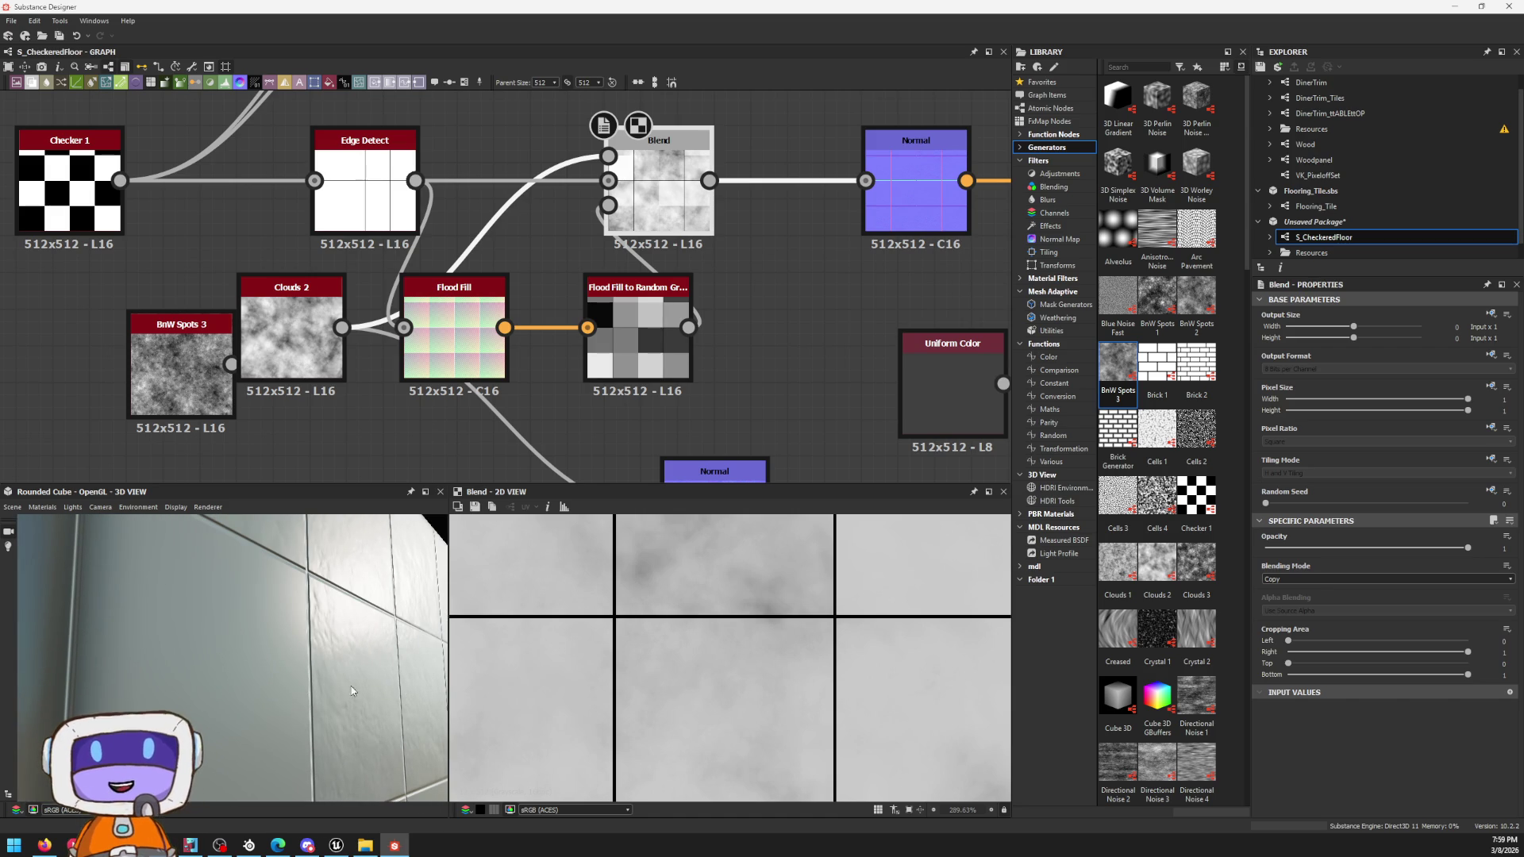
middle_click_drag(834, 393, 792, 355)
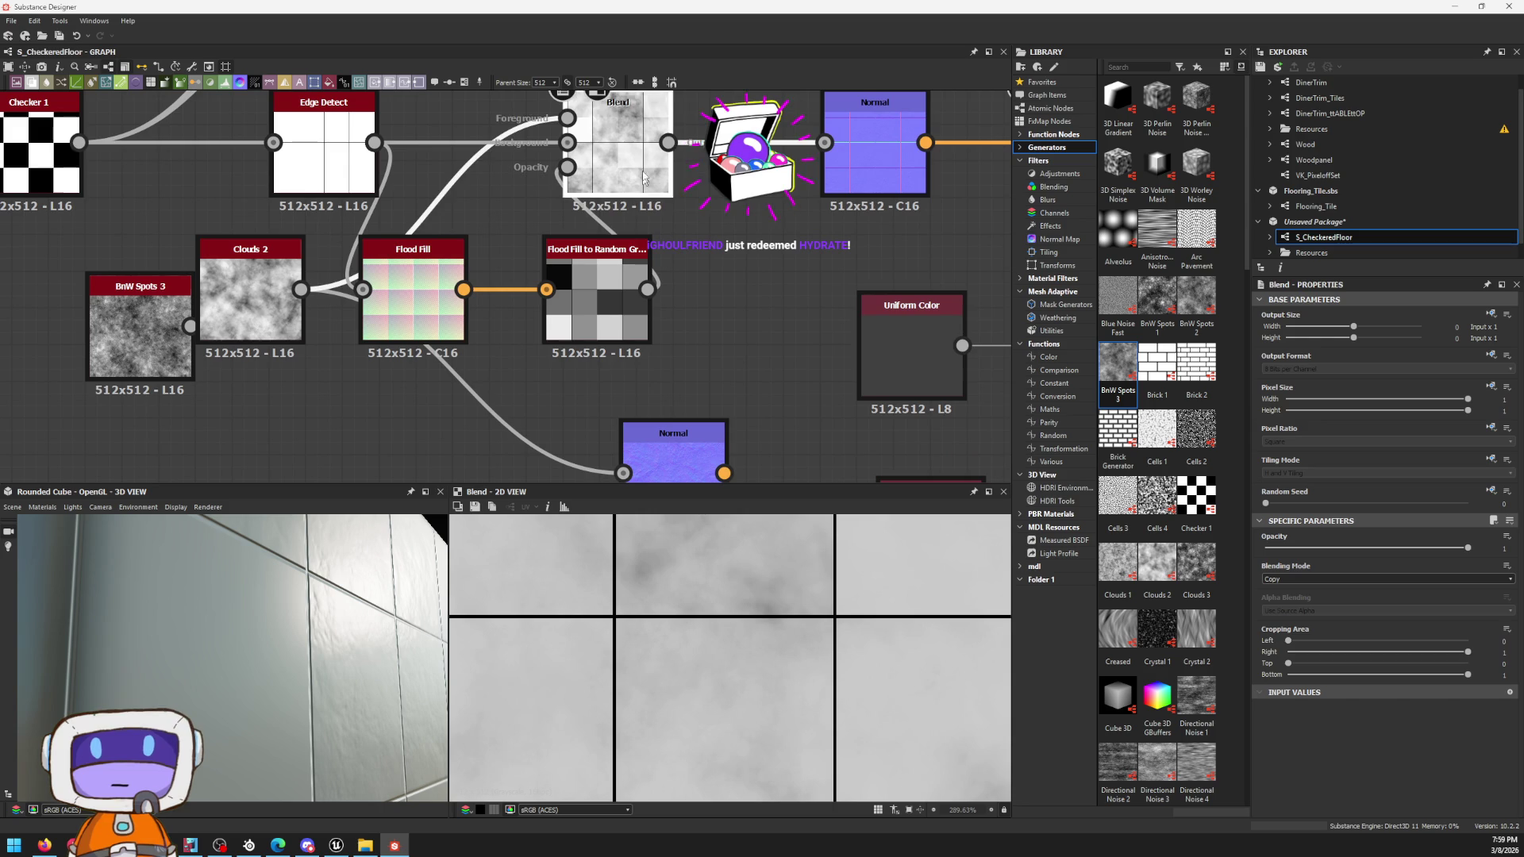
Step: Rearrange BnW Spots 3 and Clouds 2 near the Blend and delete the unused lower Normal node
middle_click_drag(994, 315, 899, 318)
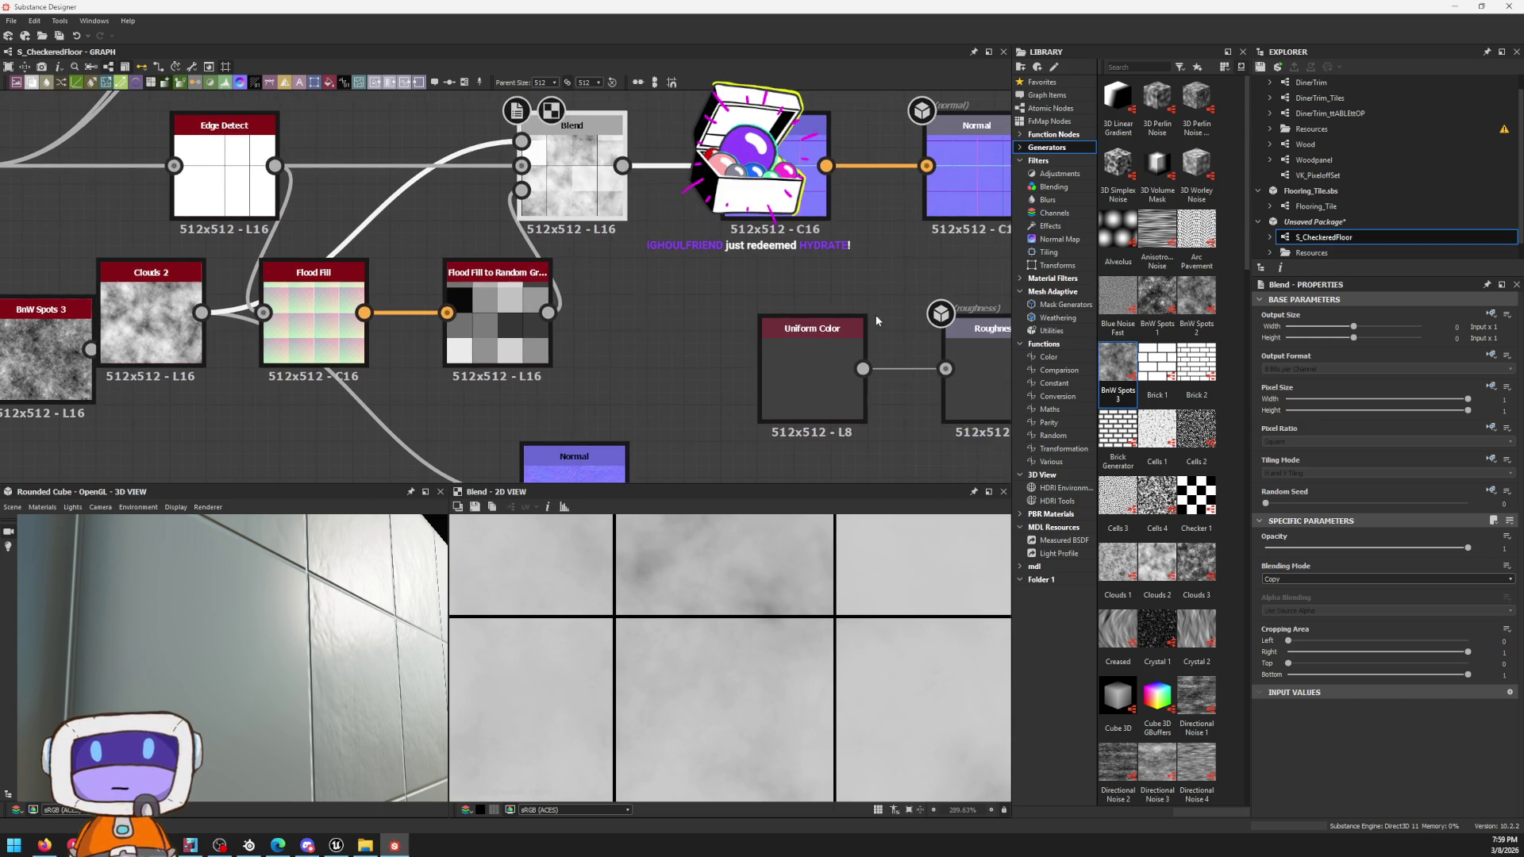
scroll(897, 319, "down", 1)
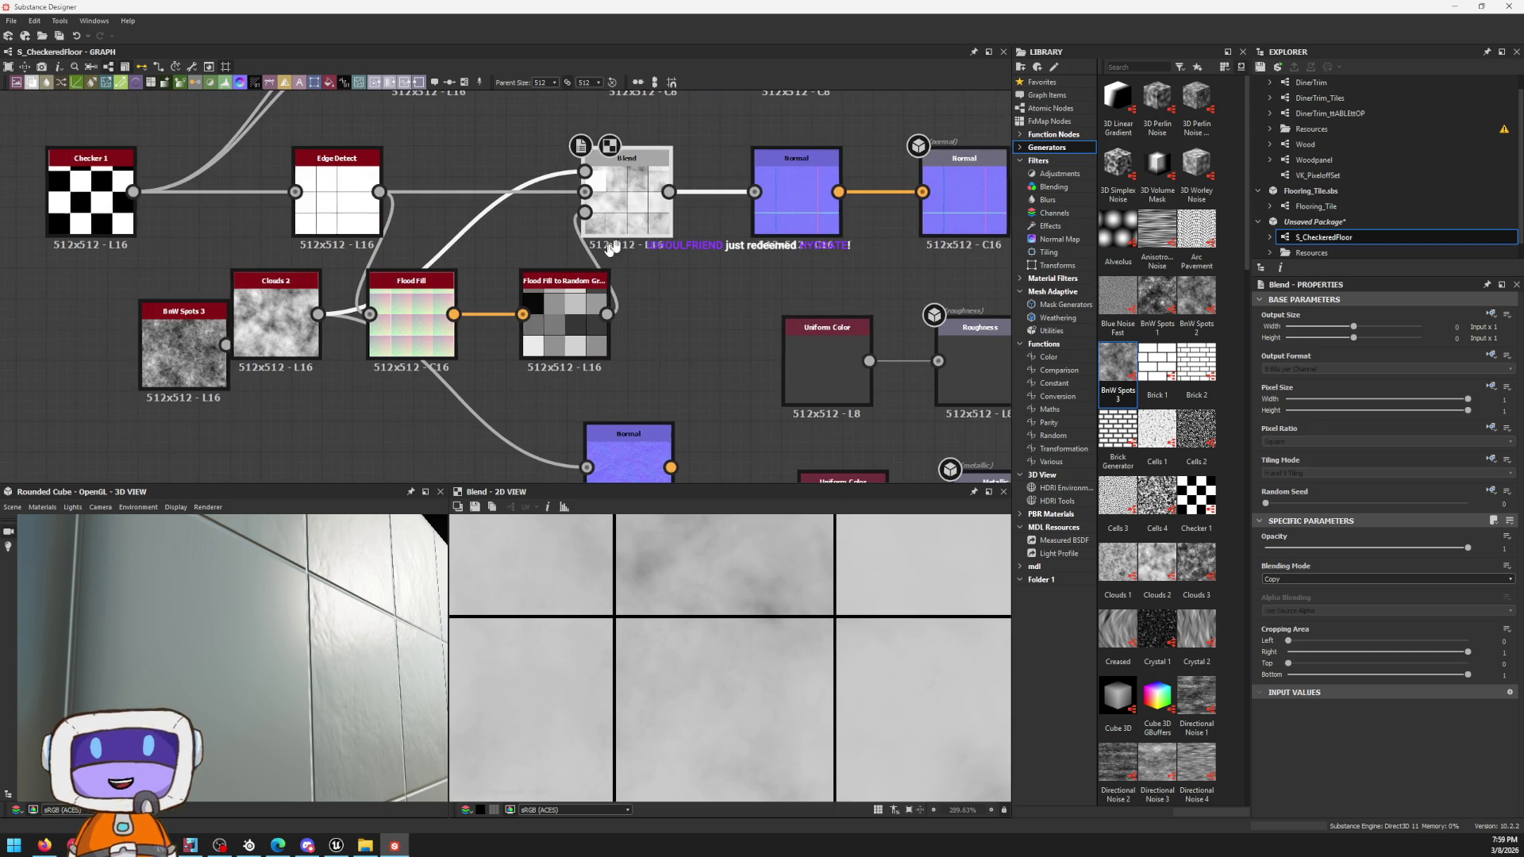
middle_click_drag(369, 341, 518, 341)
middle_click_drag(302, 310, 482, 284)
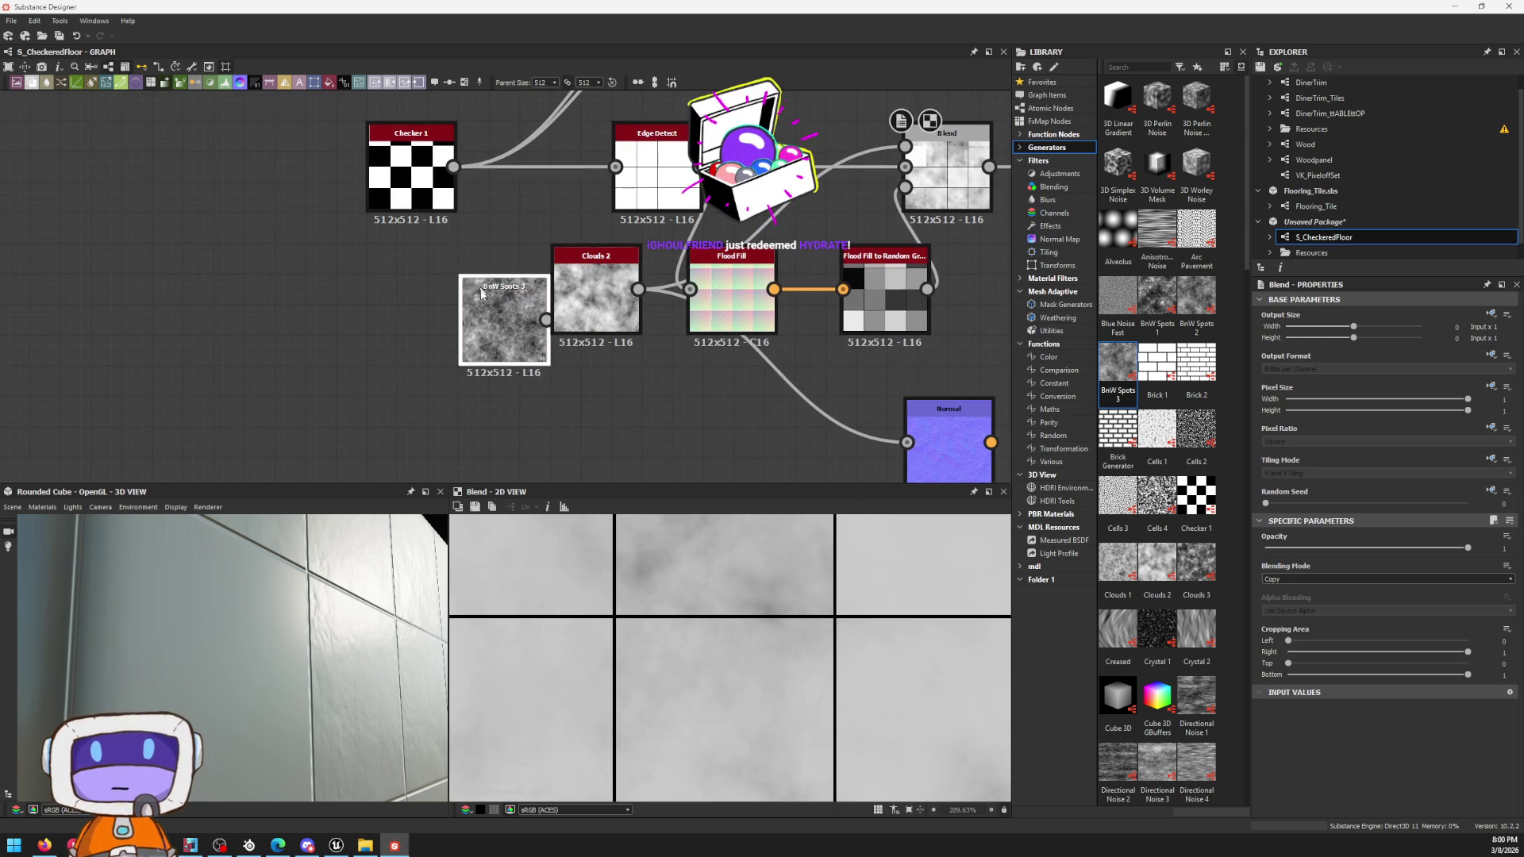
left_click_drag(481, 284, 572, 377)
left_click_drag(595, 287, 793, 134)
middle_click_drag(792, 135, 721, 72)
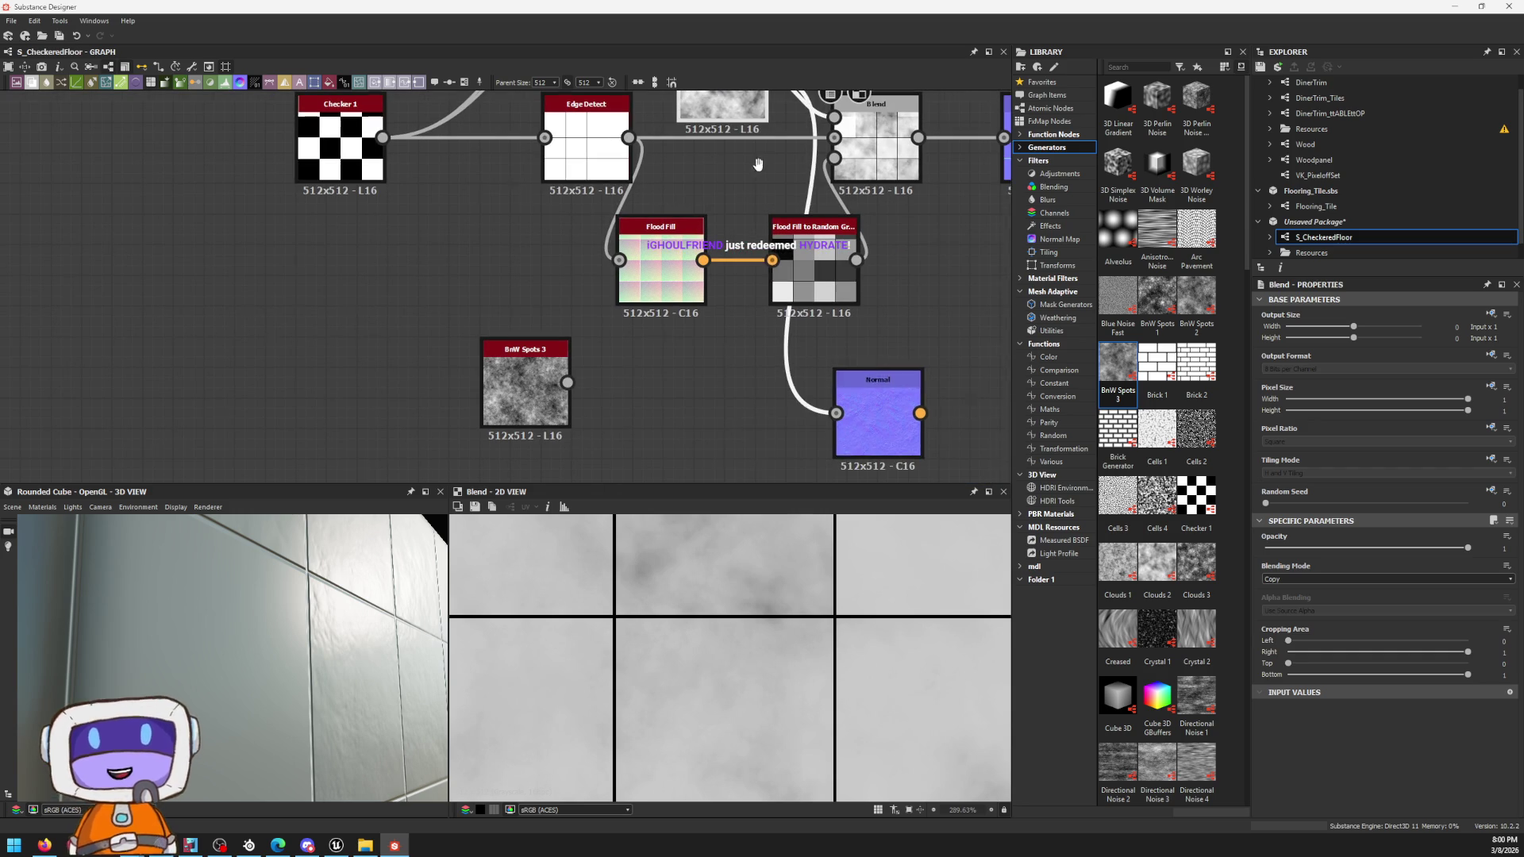
left_click(895, 434)
key("Delete")
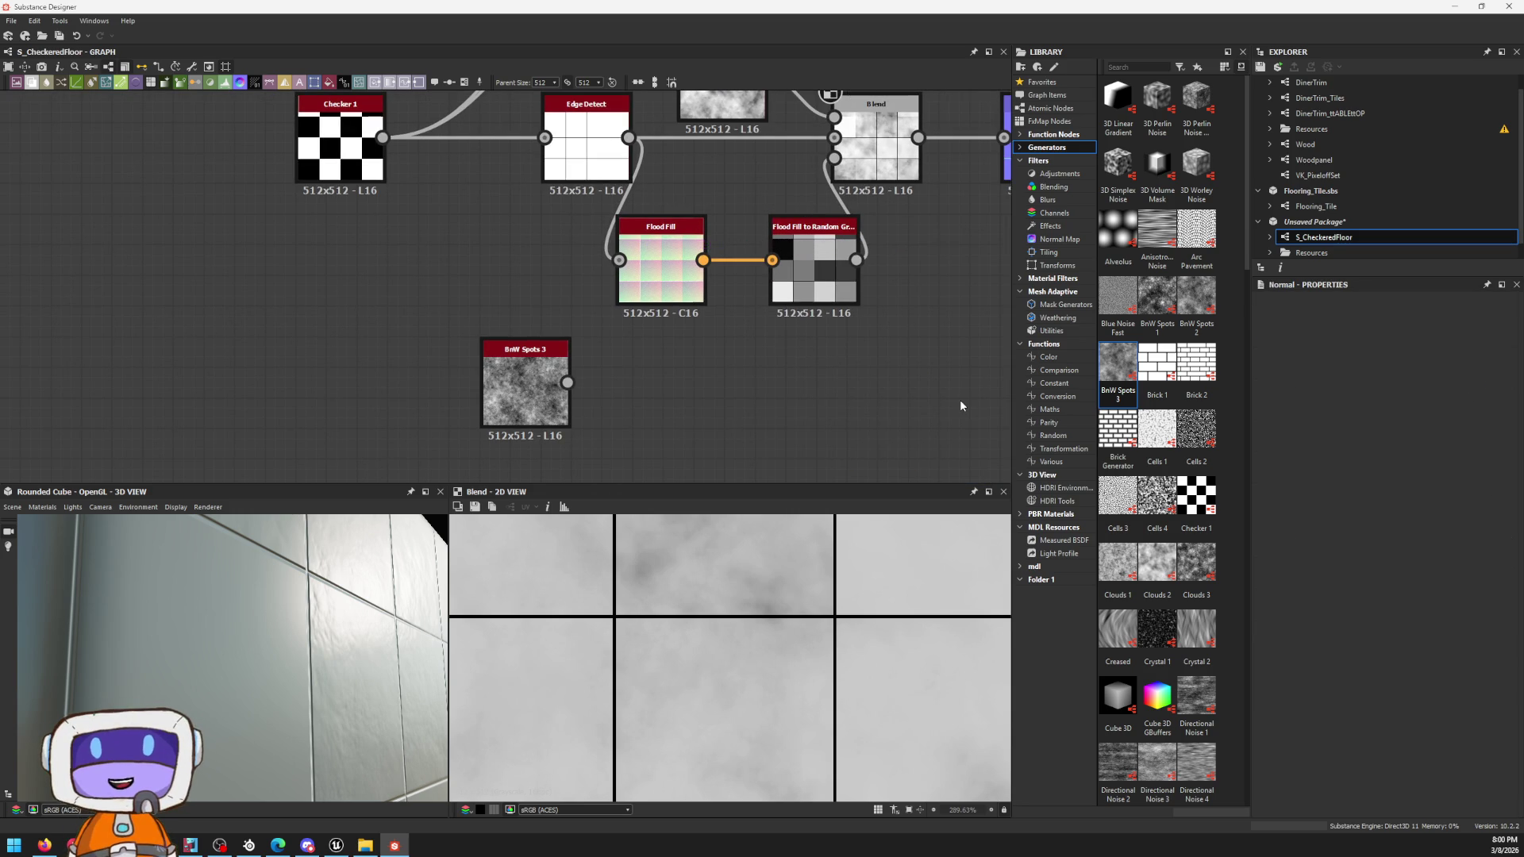
Step: Shift Edge Detect left and tuck the Flood Fill and Flood Fill to Random Grayscale nodes beneath it
middle_click_drag(670, 204, 603, 299)
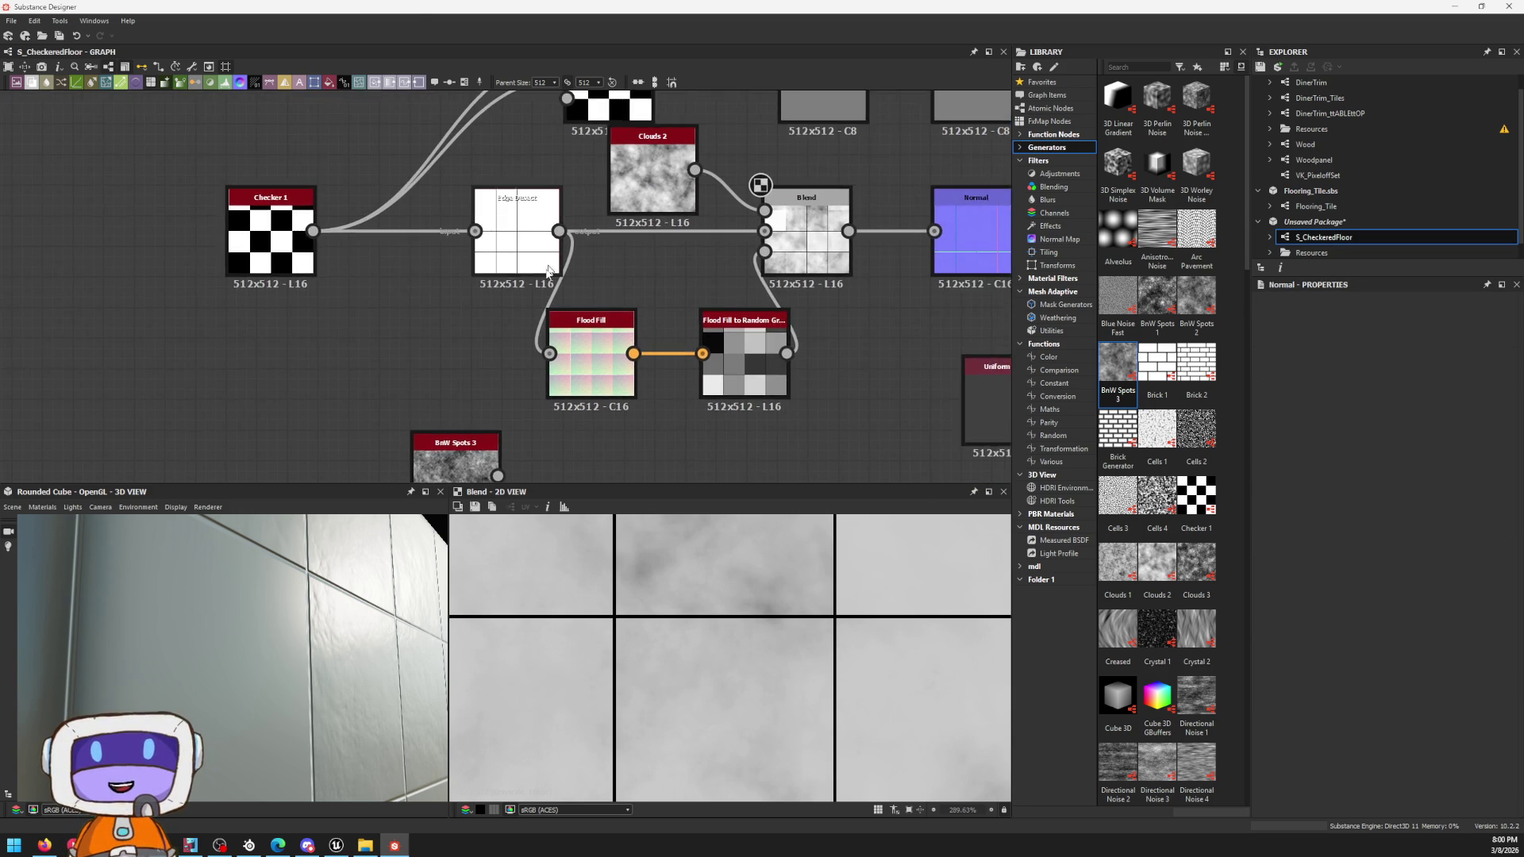
scroll(604, 299, "up", 2)
left_click_drag(500, 191, 437, 191)
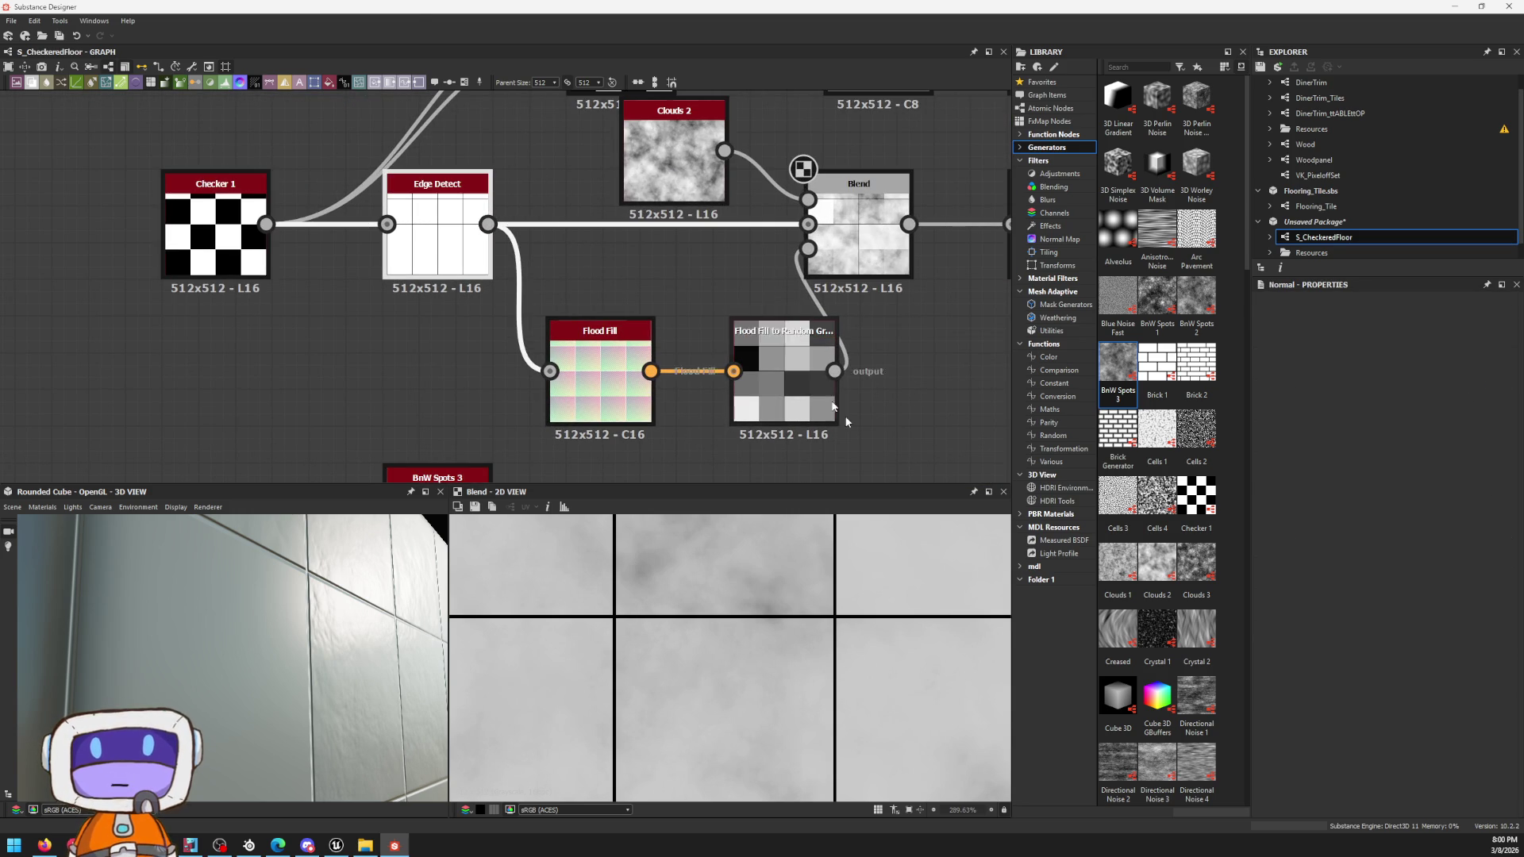
mouse_move(646, 385)
left_mouse_down()
mouse_move(596, 348)
mouse_move(616, 348)
left_mouse_up()
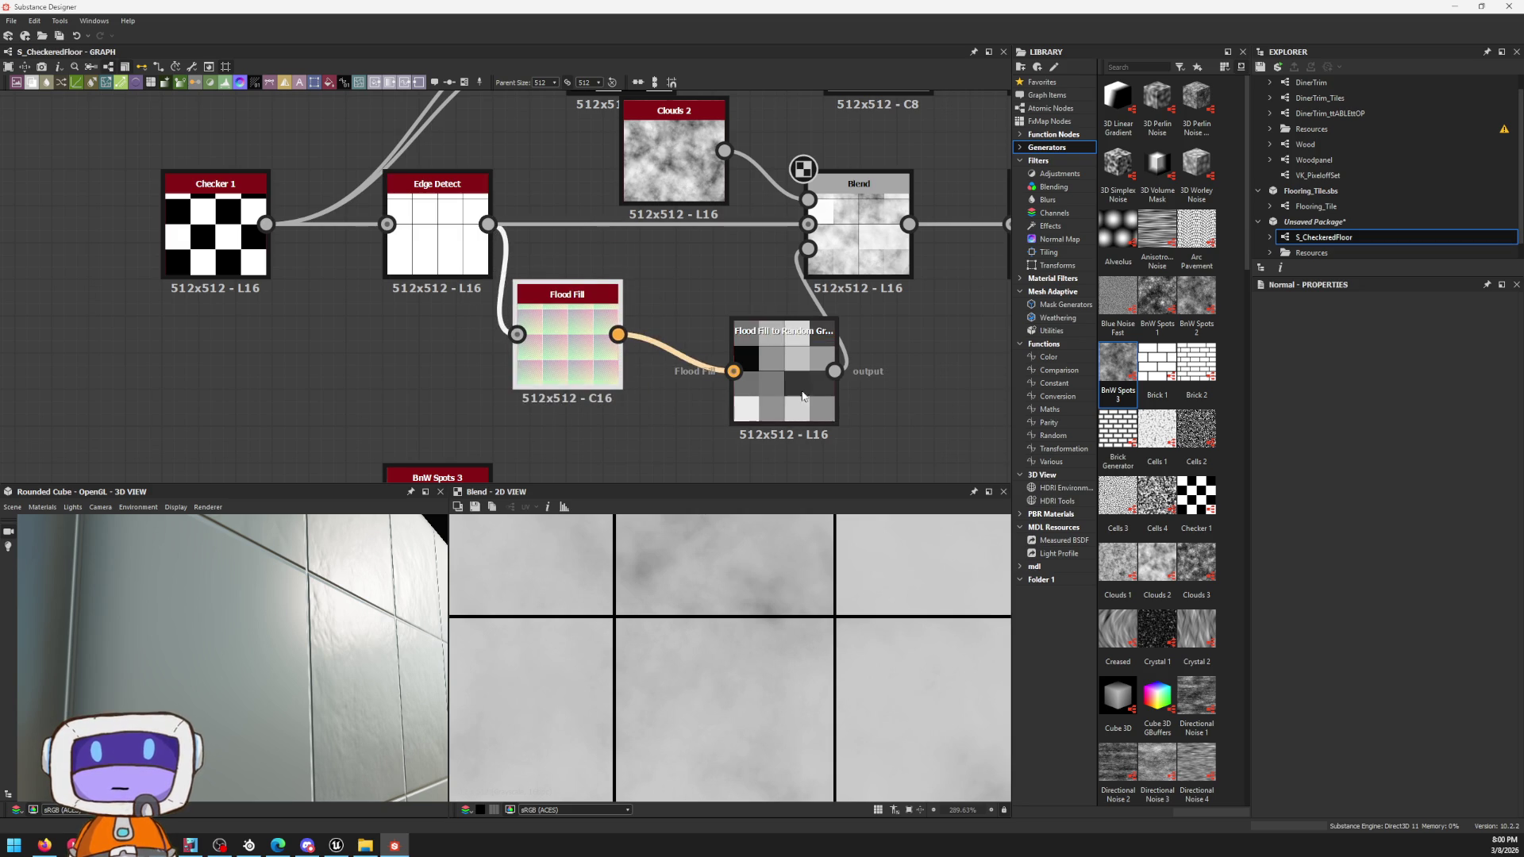
left_click_drag(773, 358, 705, 321)
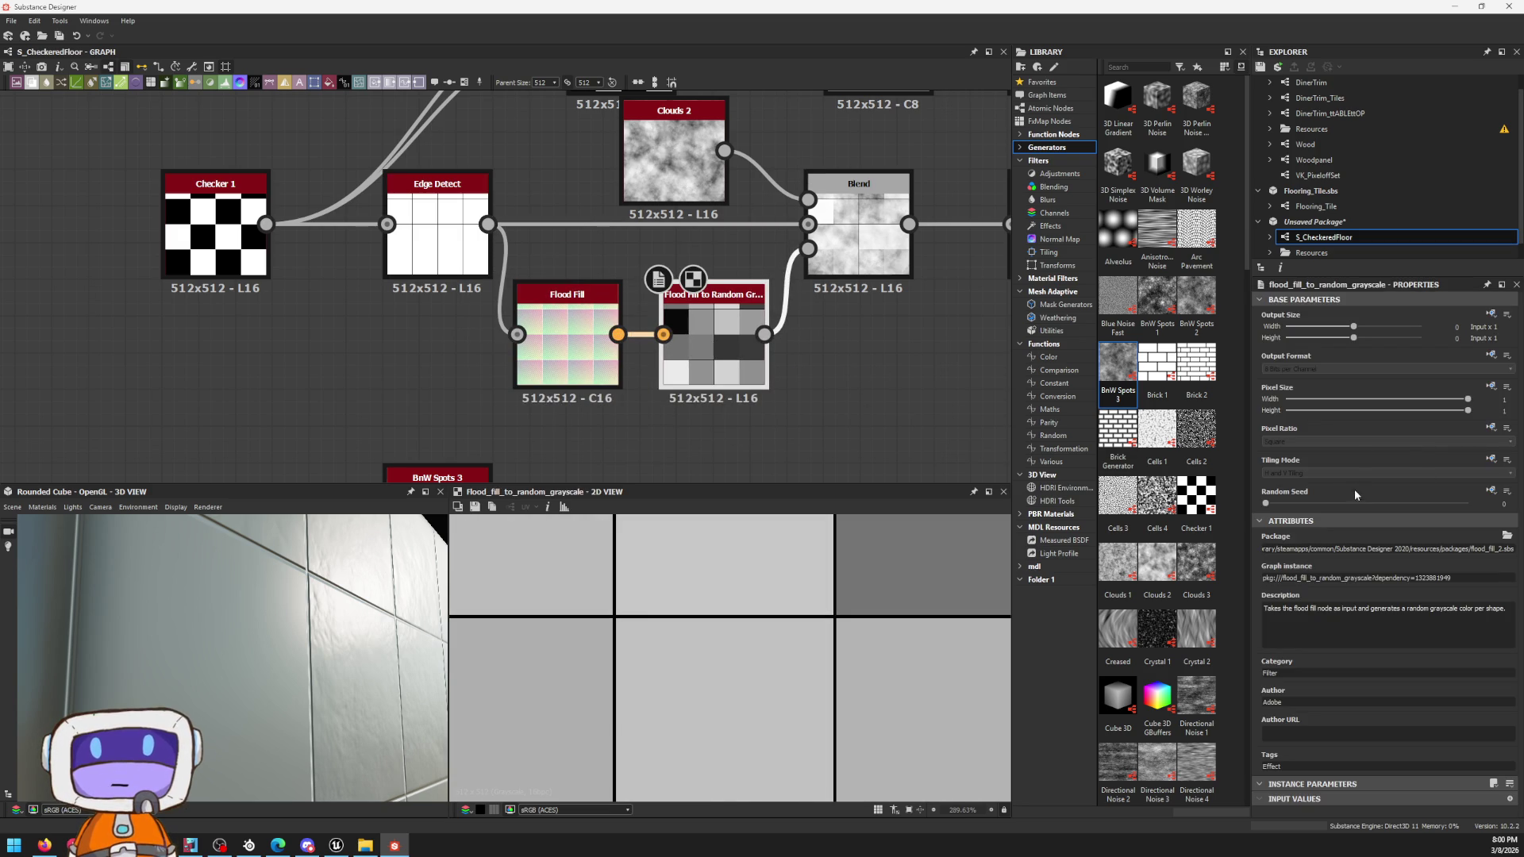
left_click_drag(294, 631, 227, 626)
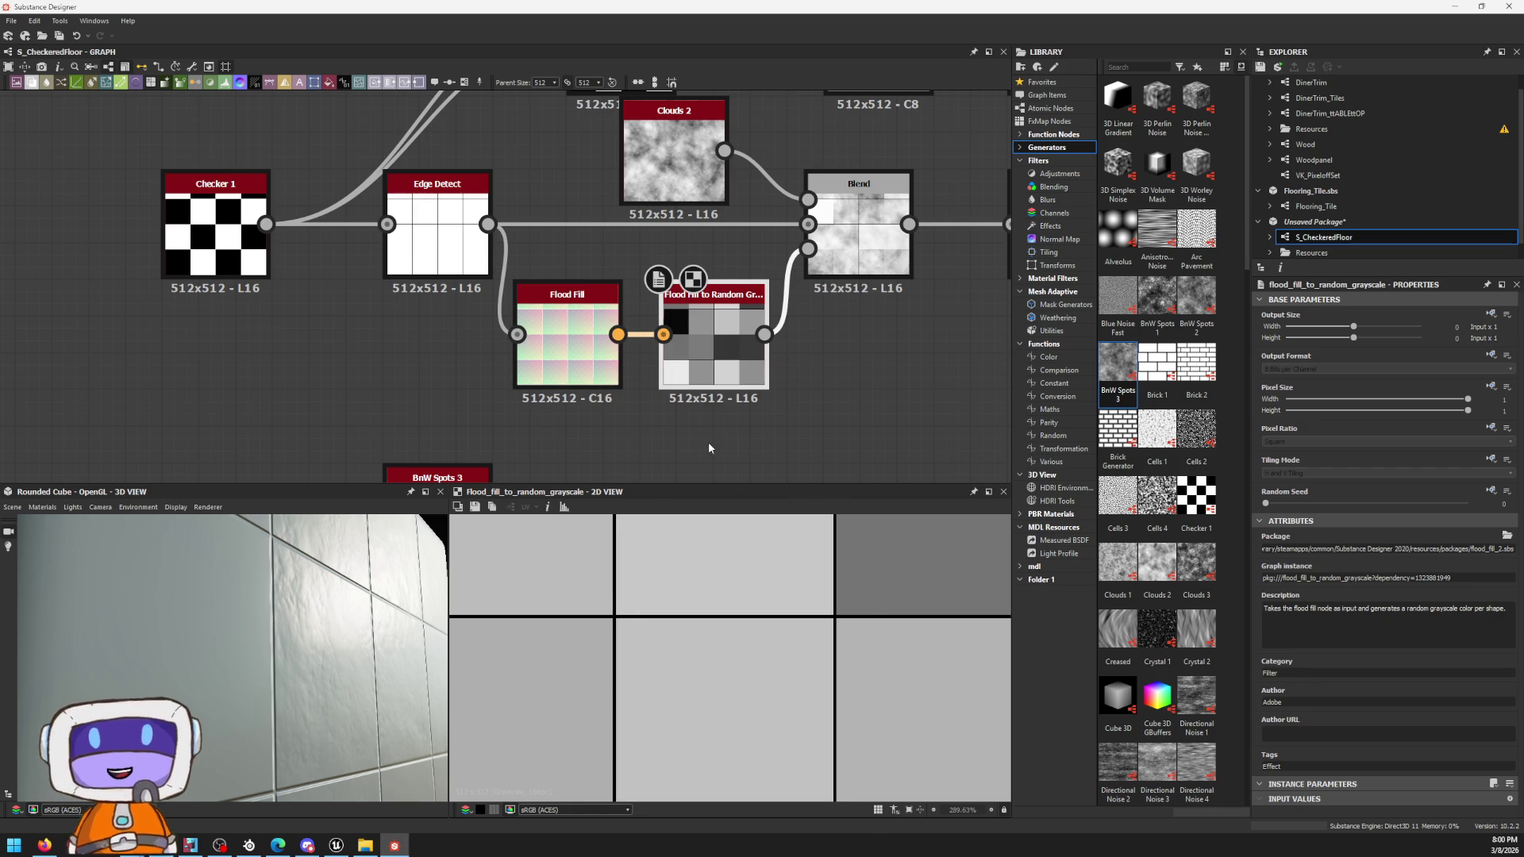
Step: Add a Flood Fill to Gradient node branching off Flood Fill's output and wire Flood Fill into it
left_click_drag(681, 504, 693, 442)
type("flood")
key("Down")
key("Down")
key("Down")
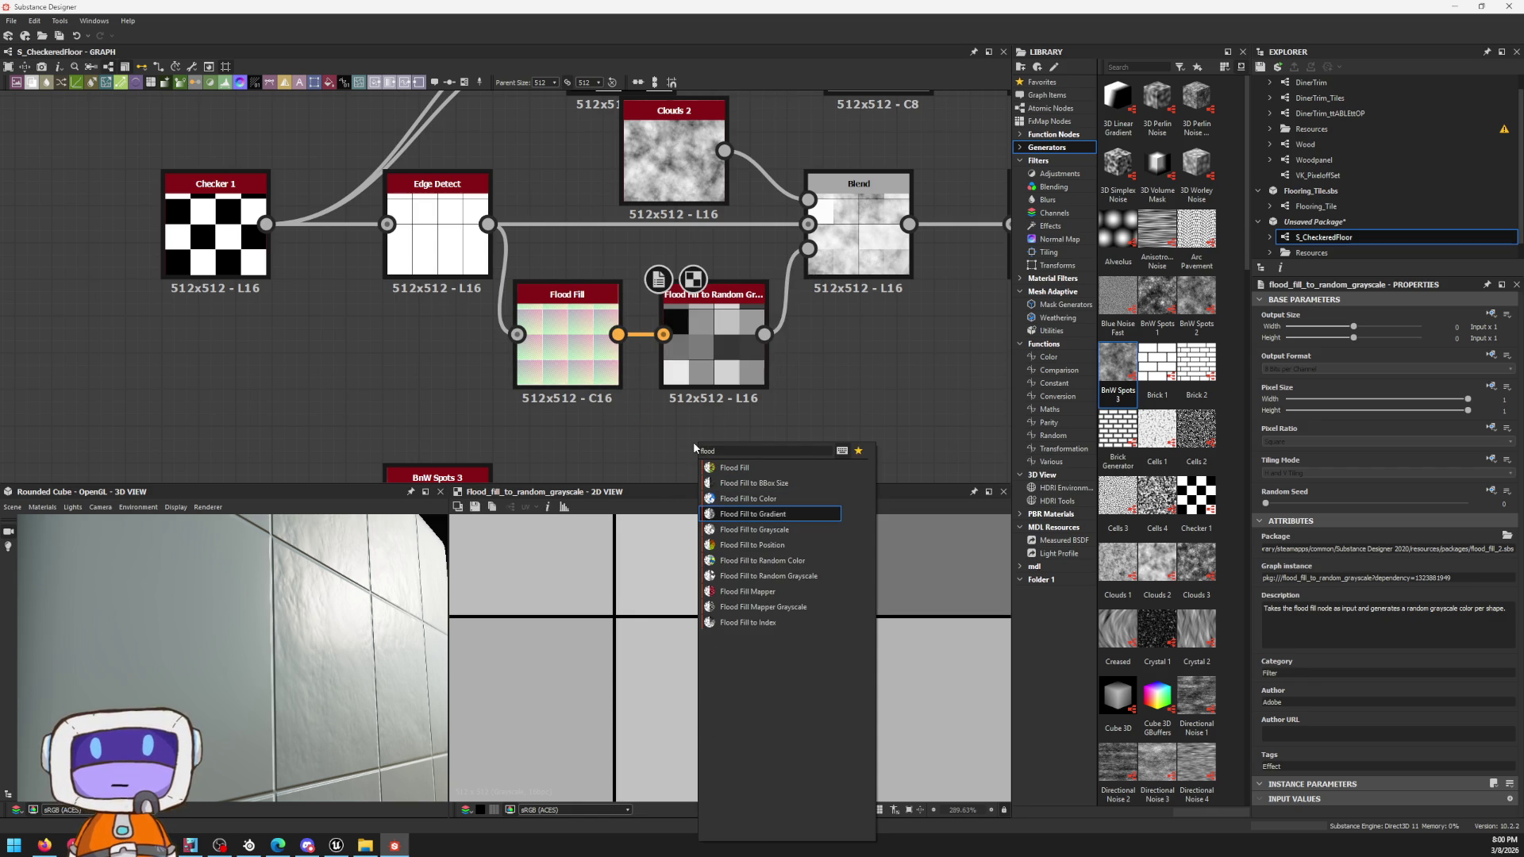
key("Down")
key("Up")
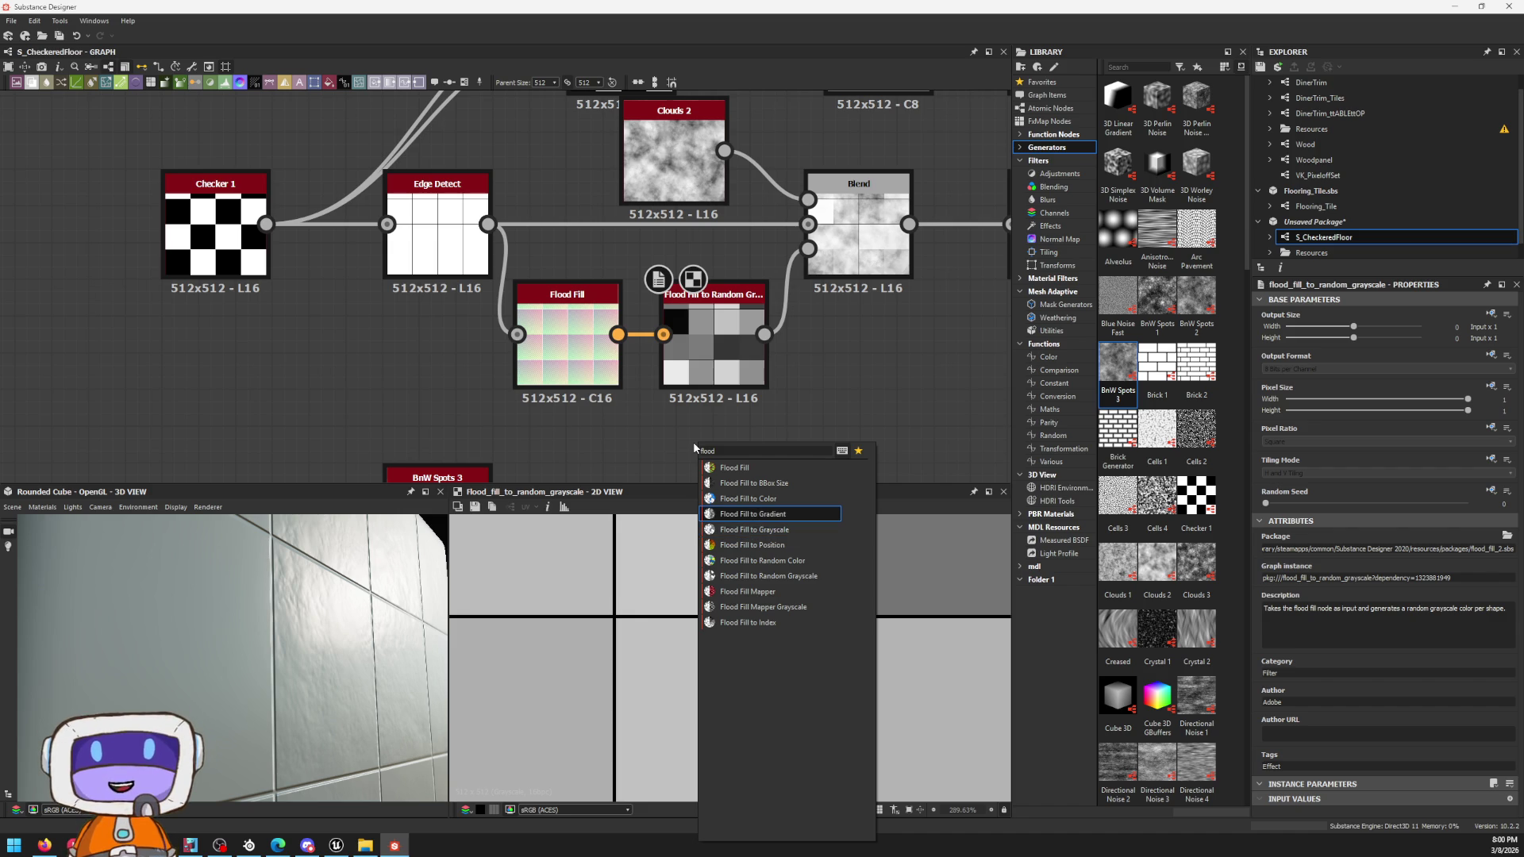
key("Return")
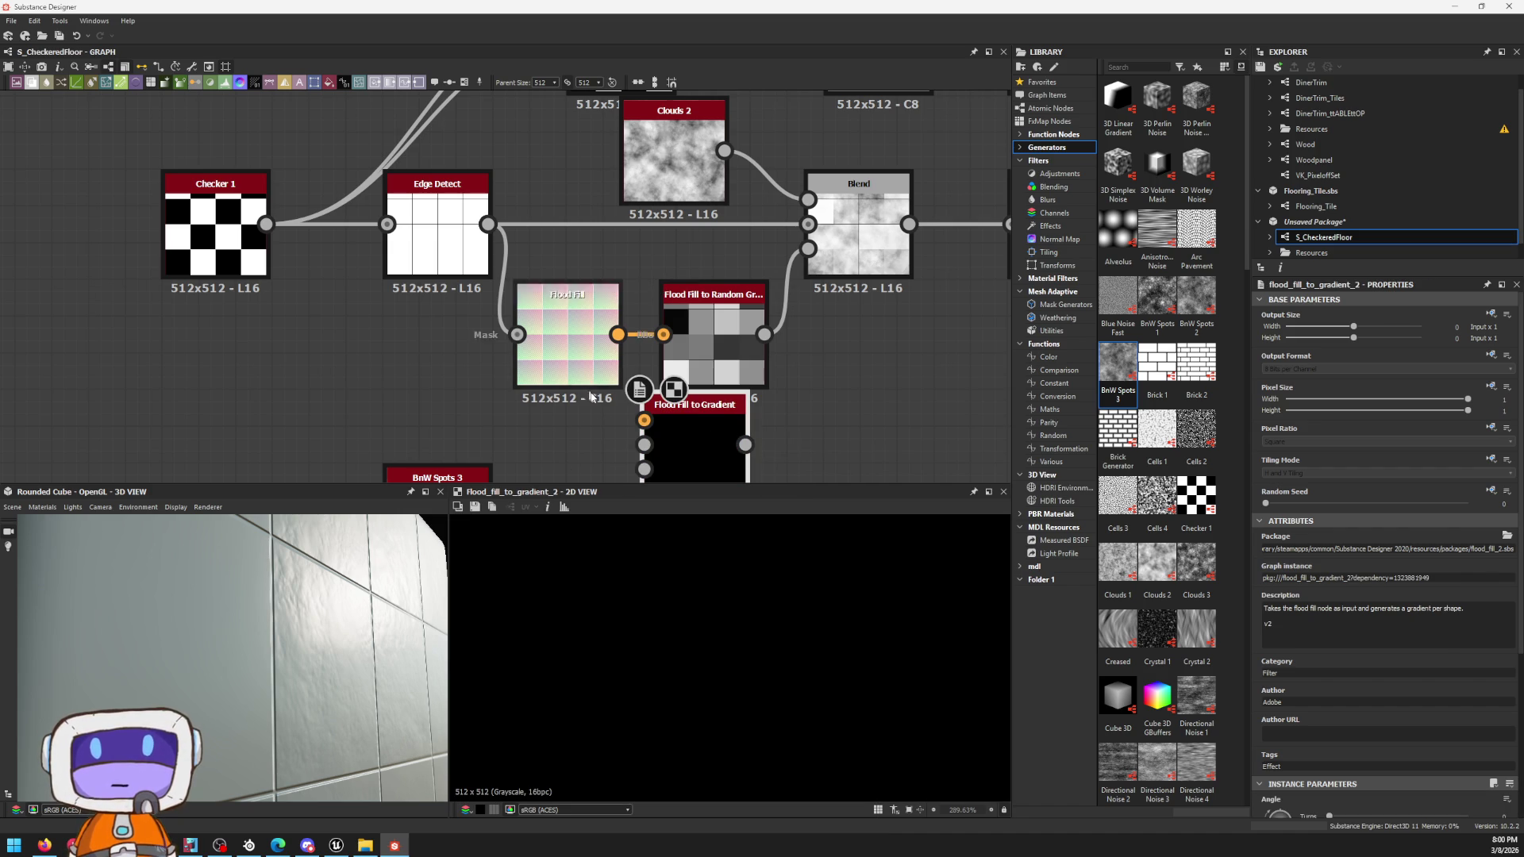
left_click_drag(645, 420, 616, 333)
scroll(617, 333, "down", 1)
middle_click_drag(617, 333, 628, 235)
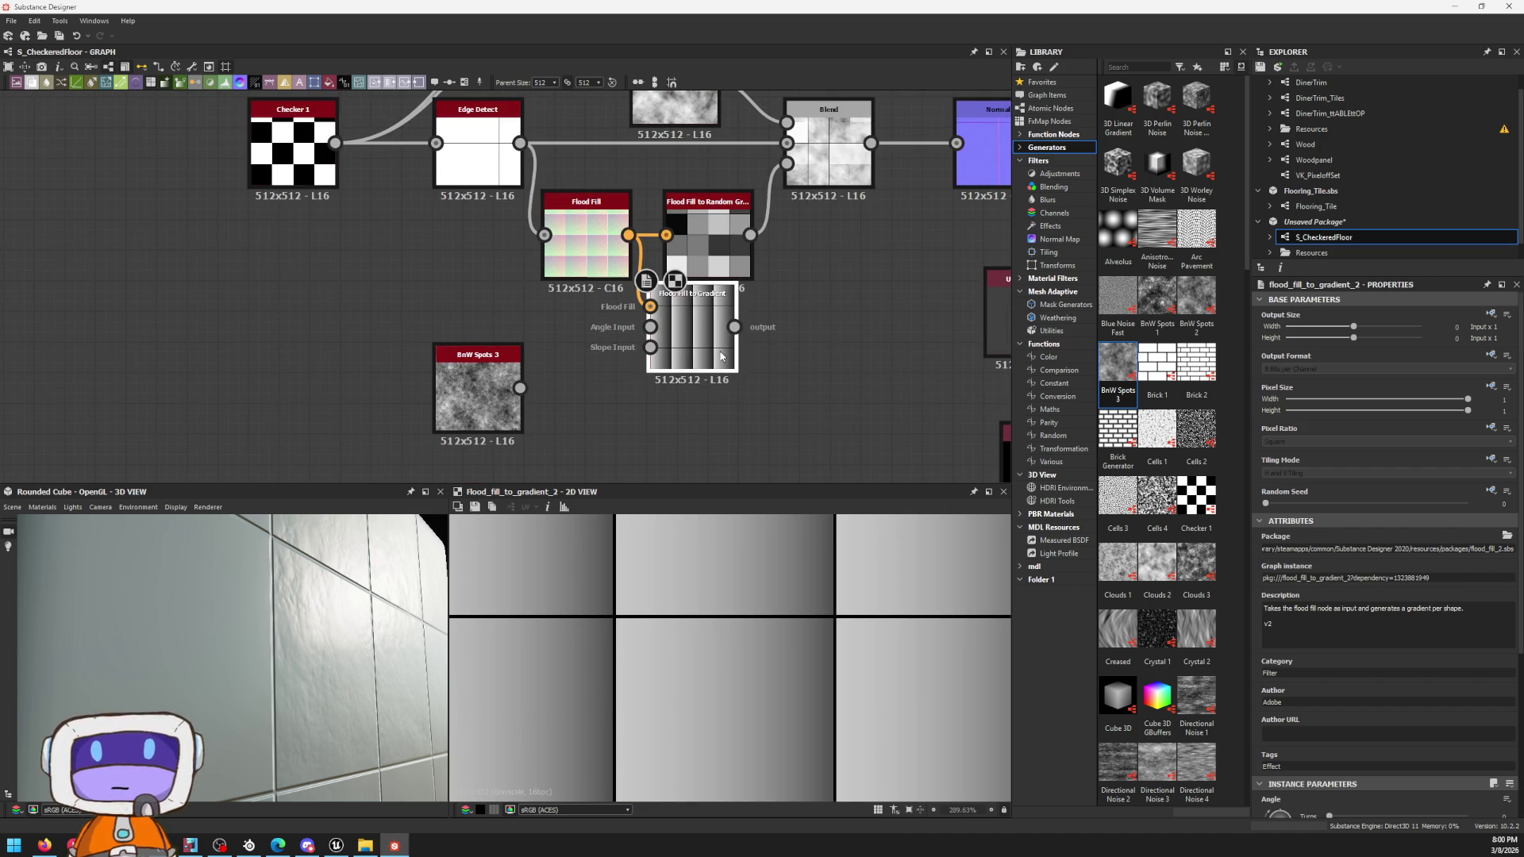
scroll(1289, 512, "down", 3)
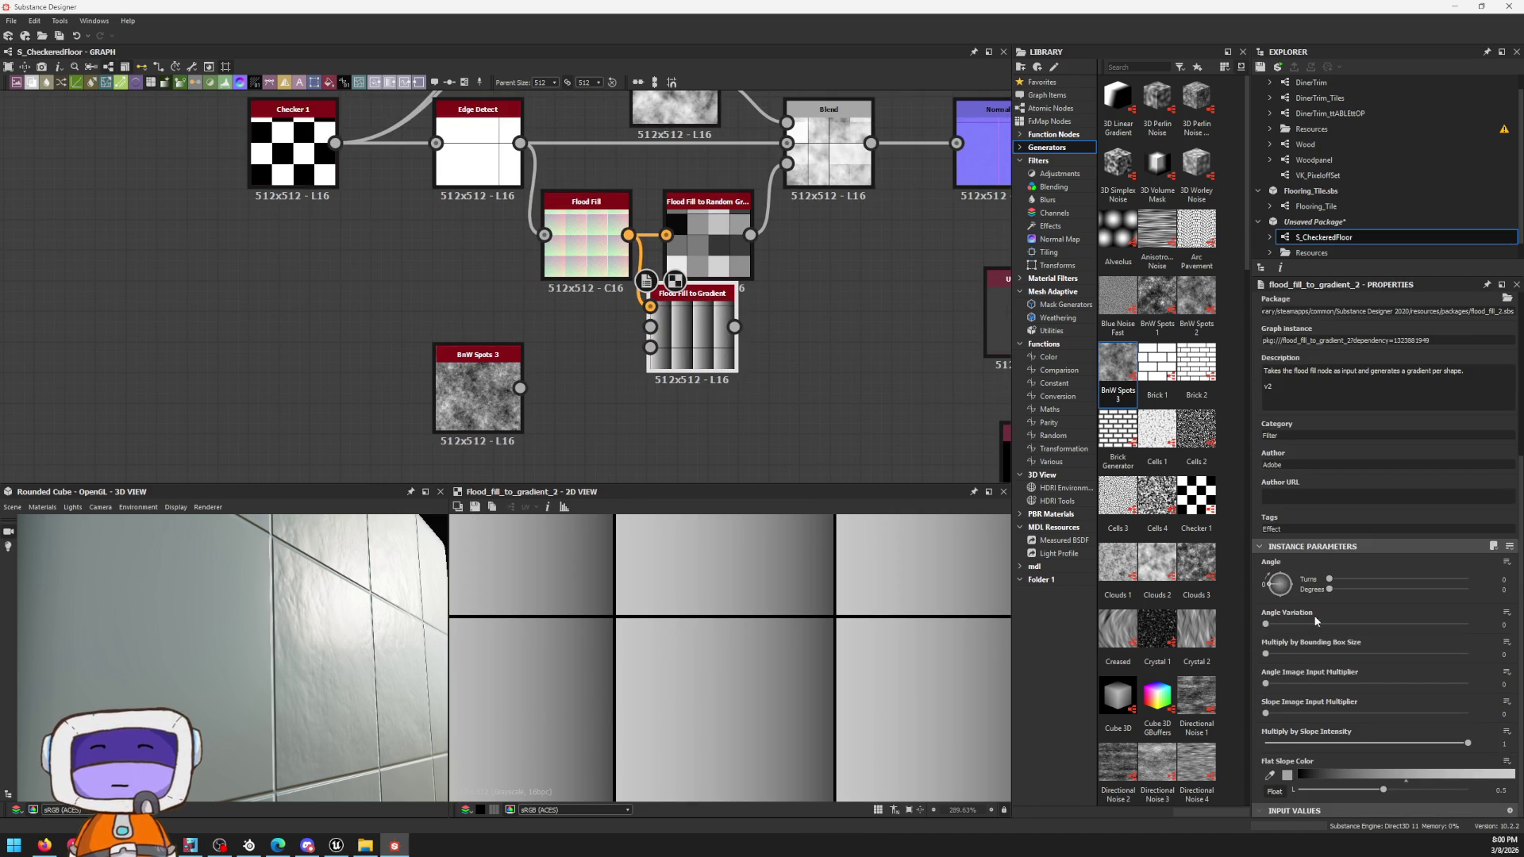
Step: Set Angle Variation 1, max Bounding Box Size, Slope multiplier about 0.55 and Angle 56 degrees
left_click_drag(1322, 622, 1469, 623)
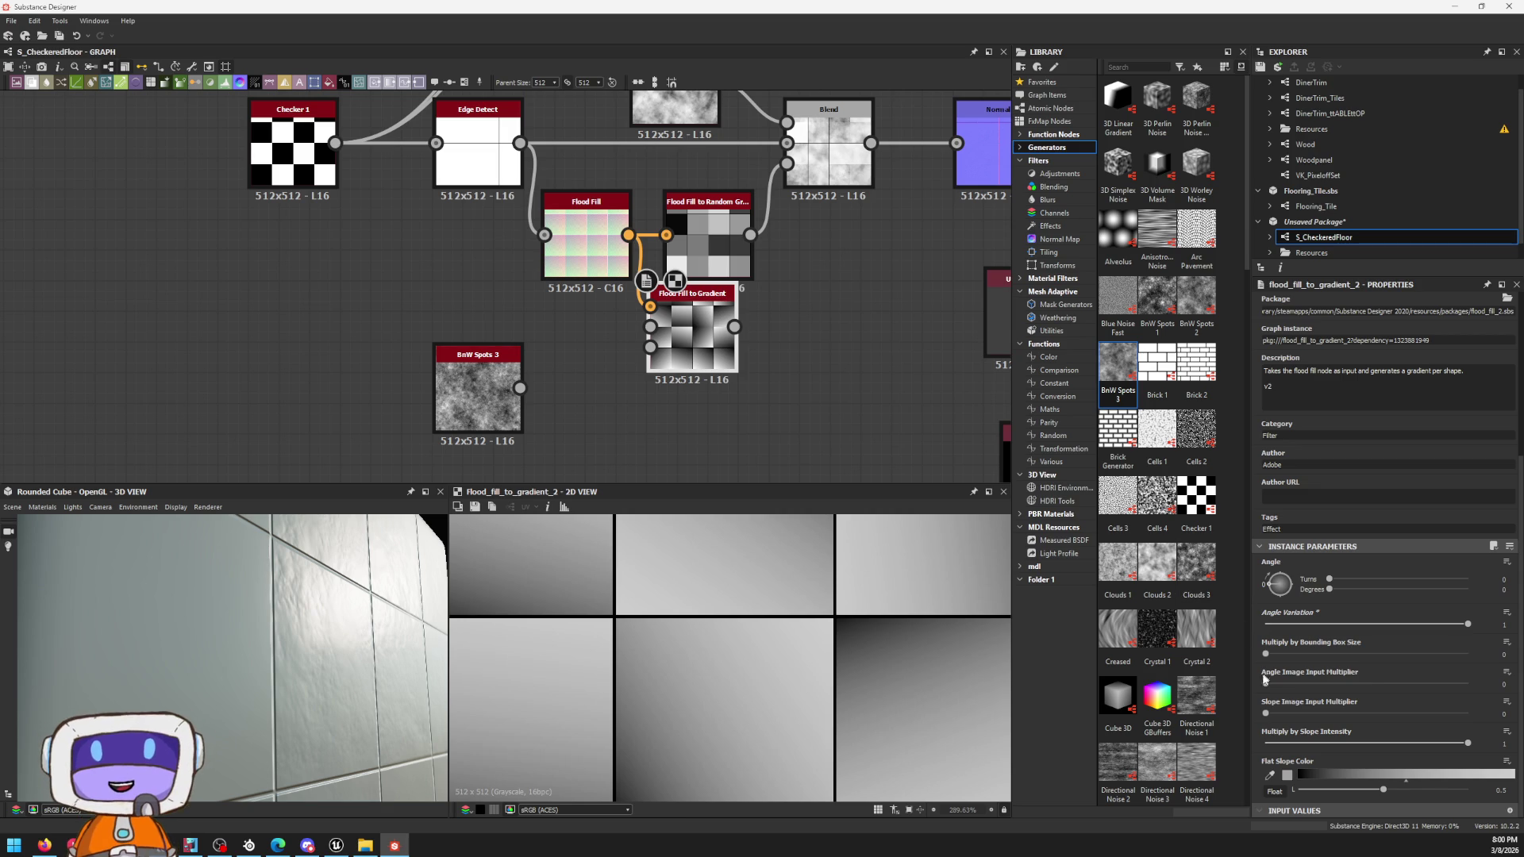
left_click_drag(1266, 653, 1497, 640)
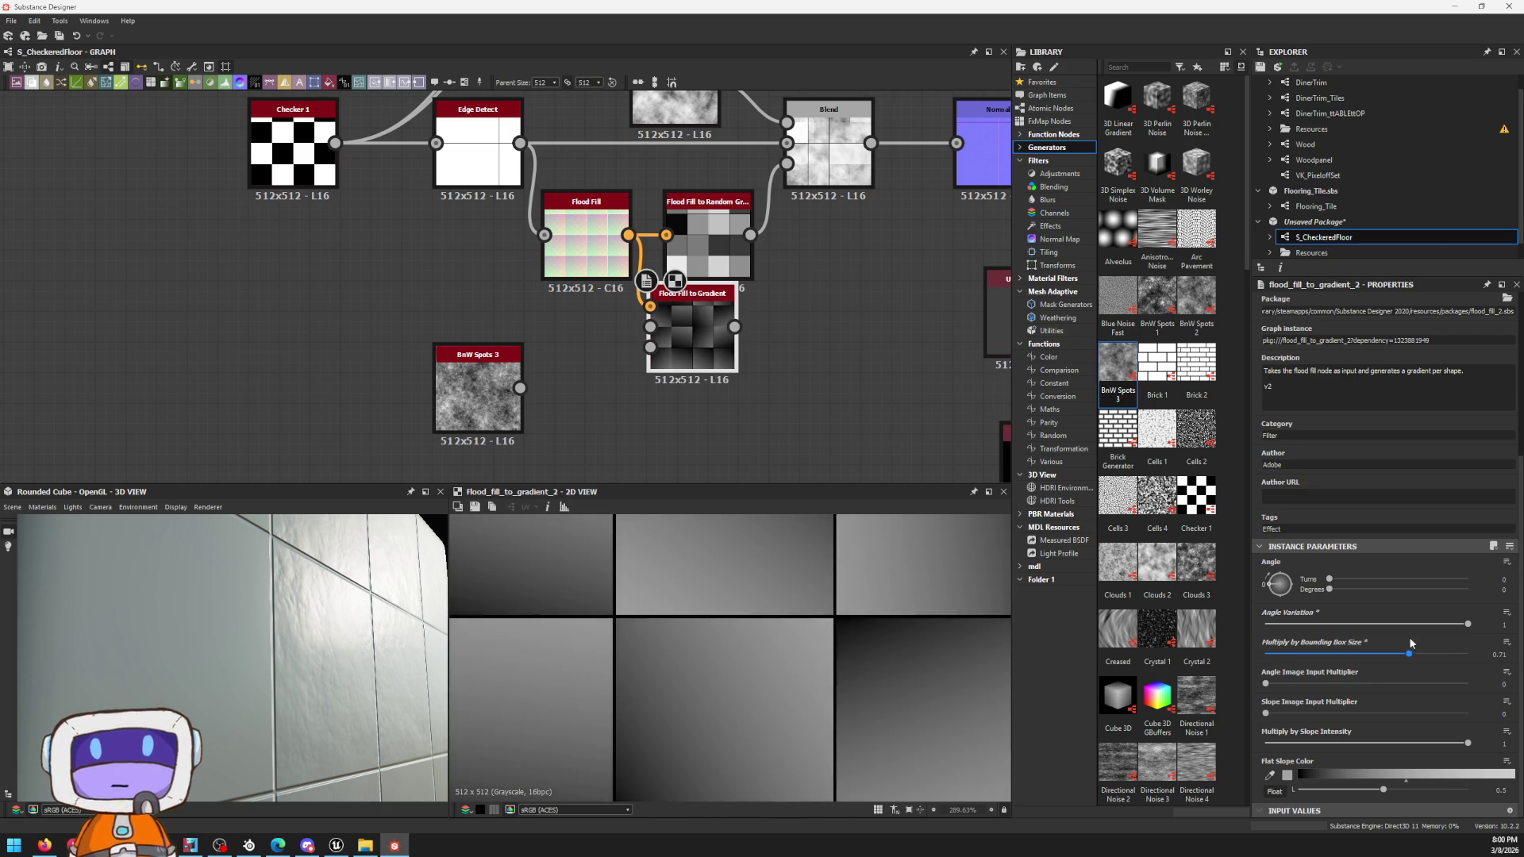
left_click_drag(1354, 690, 1470, 694)
left_click_drag(1275, 712, 1381, 711)
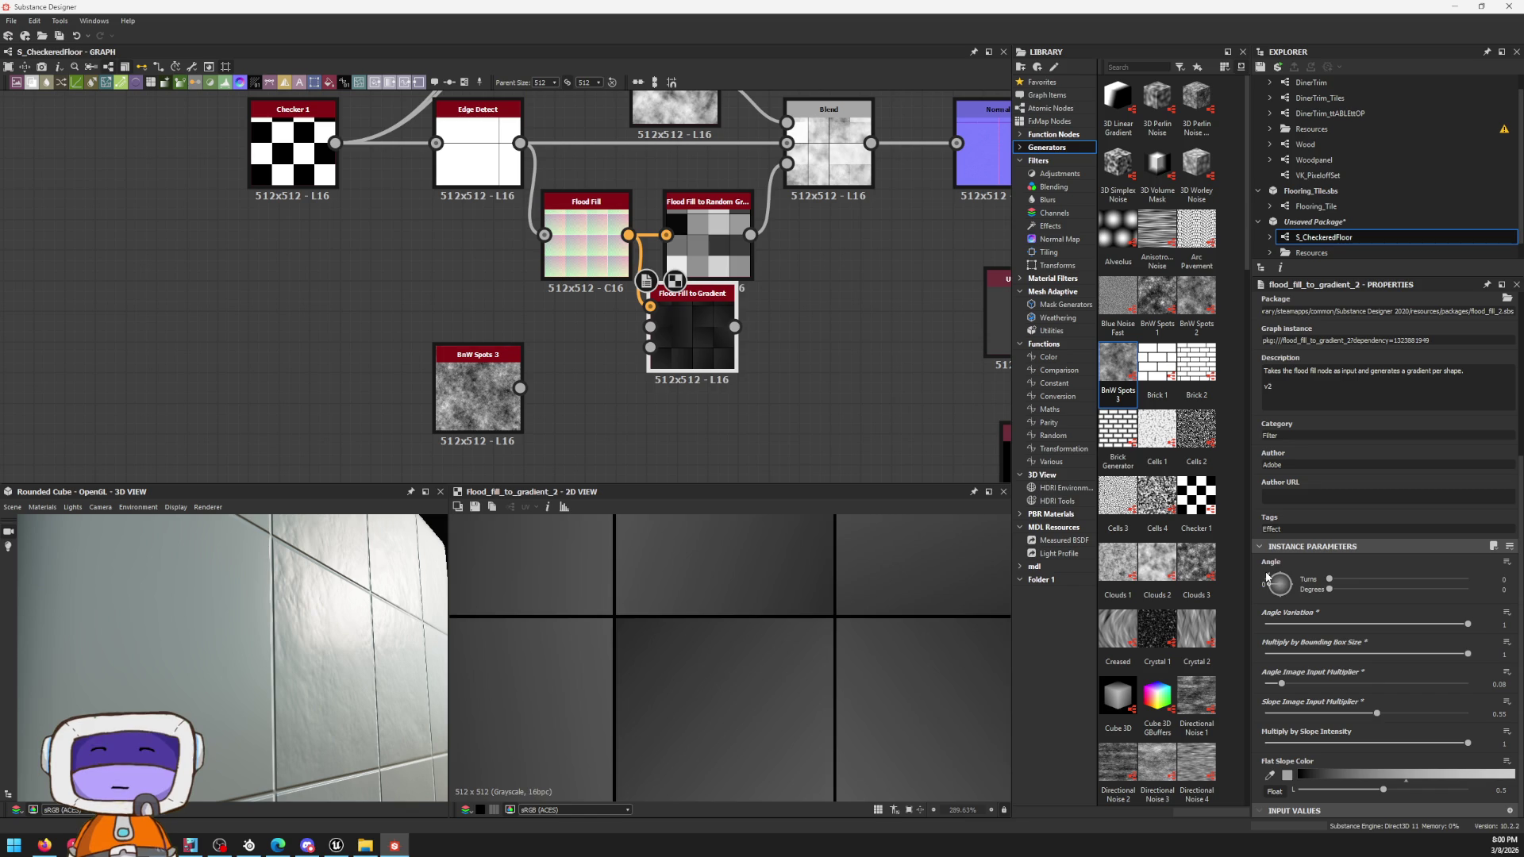
left_click_drag(1268, 576, 1284, 571)
scroll(838, 624, "down", 2)
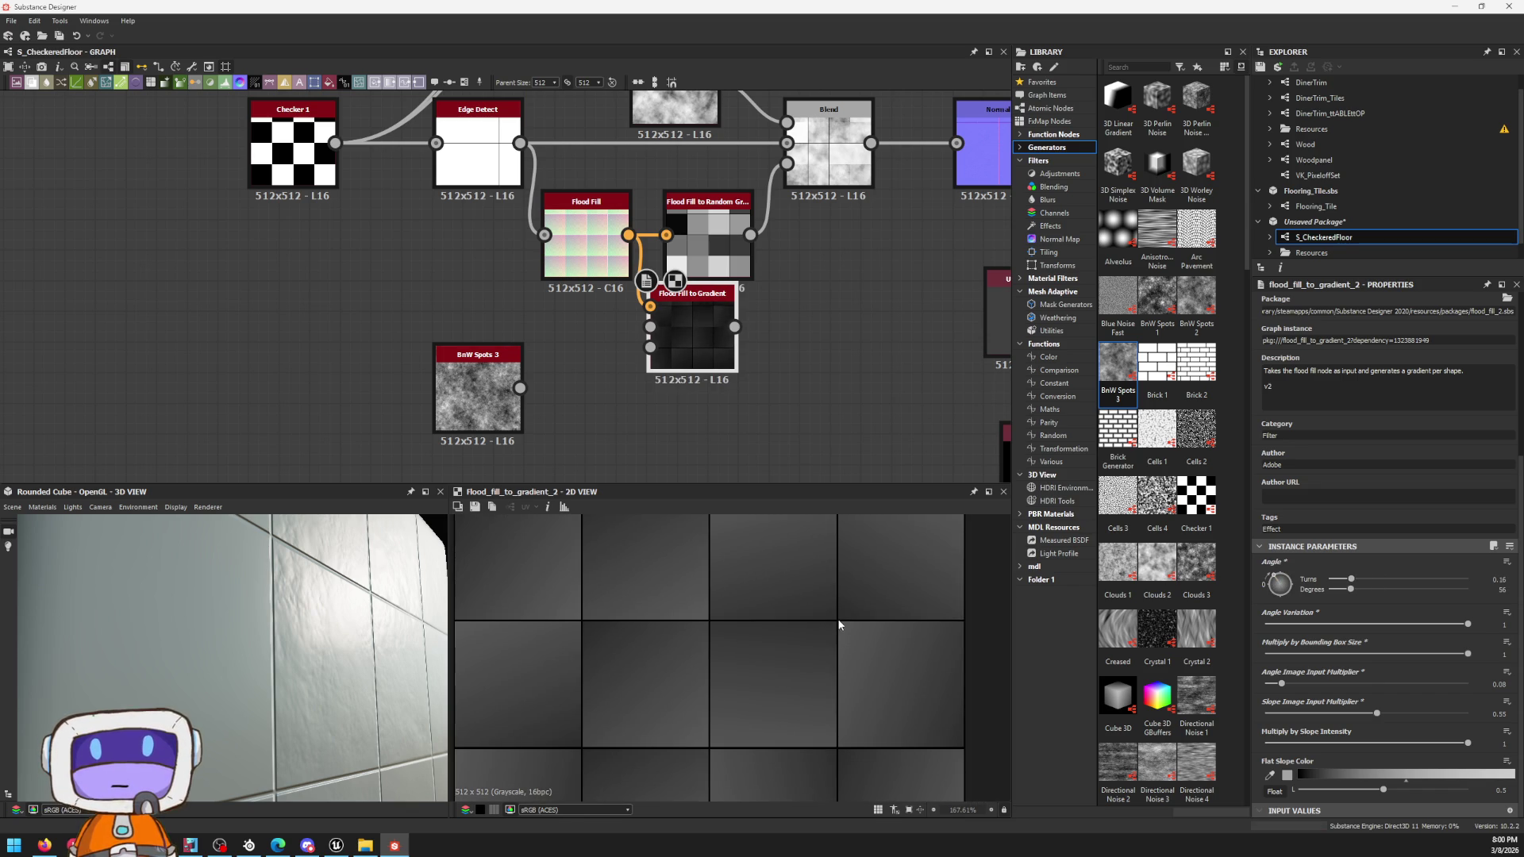
mouse_move(1373, 718)
left_mouse_down()
mouse_move(1408, 714)
mouse_move(1371, 714)
left_mouse_up()
scroll(775, 647, "down", 4)
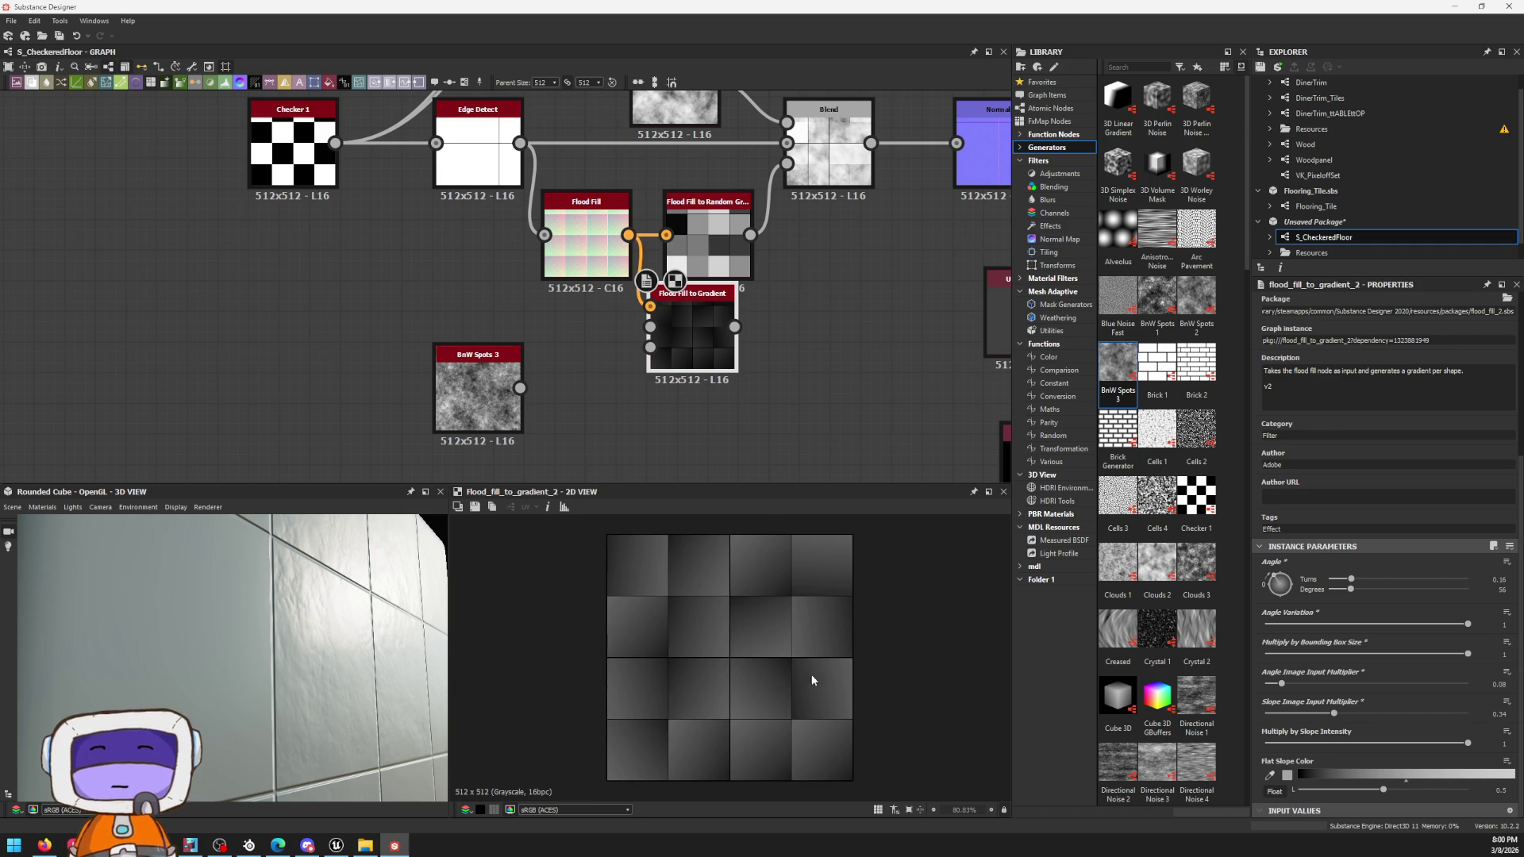
middle_click_drag(763, 315, 740, 351)
left_click(807, 197)
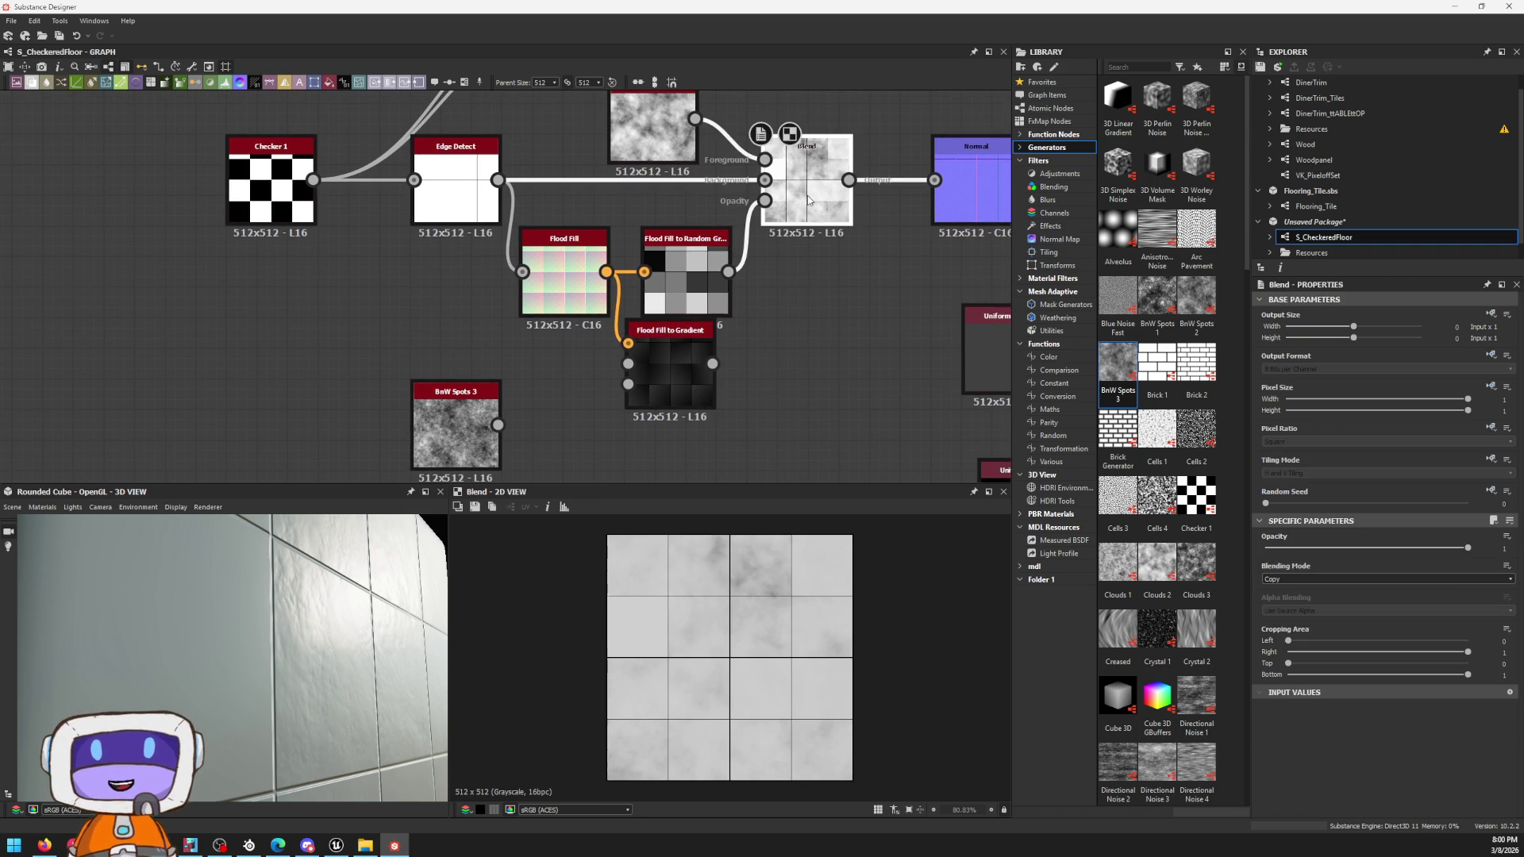
scroll(738, 435, "up", 2)
scroll(745, 587, "up", 3)
scroll(786, 572, "up", 2)
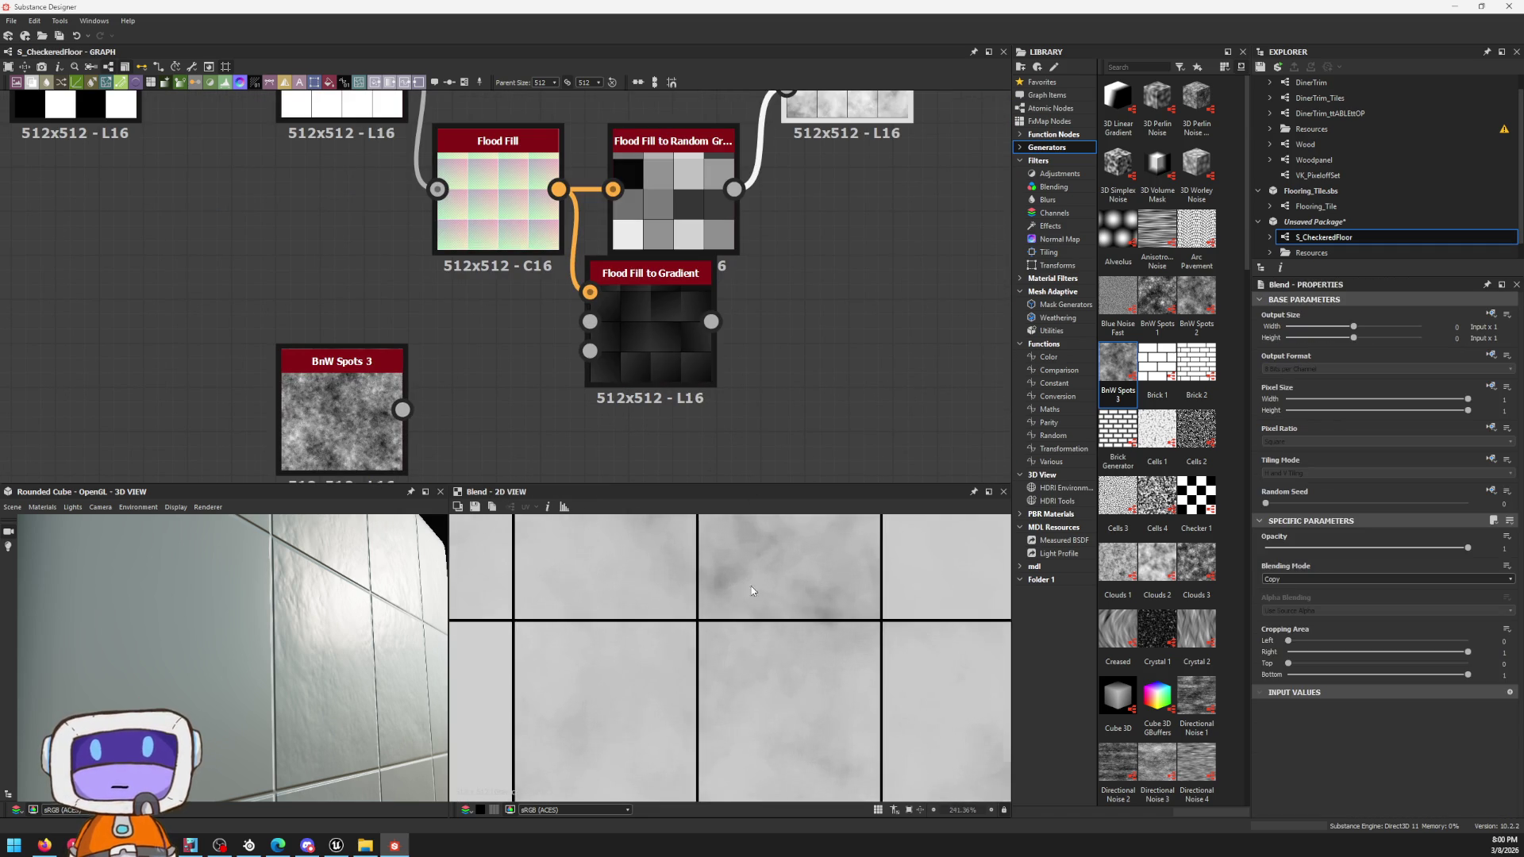
scroll(821, 563, "up", 2)
Step: Inspect the Clouds 2, Edge Detect and Checker 1 outputs in turn
middle_click_drag(822, 563, 774, 697)
middle_click_drag(620, 114, 643, 355)
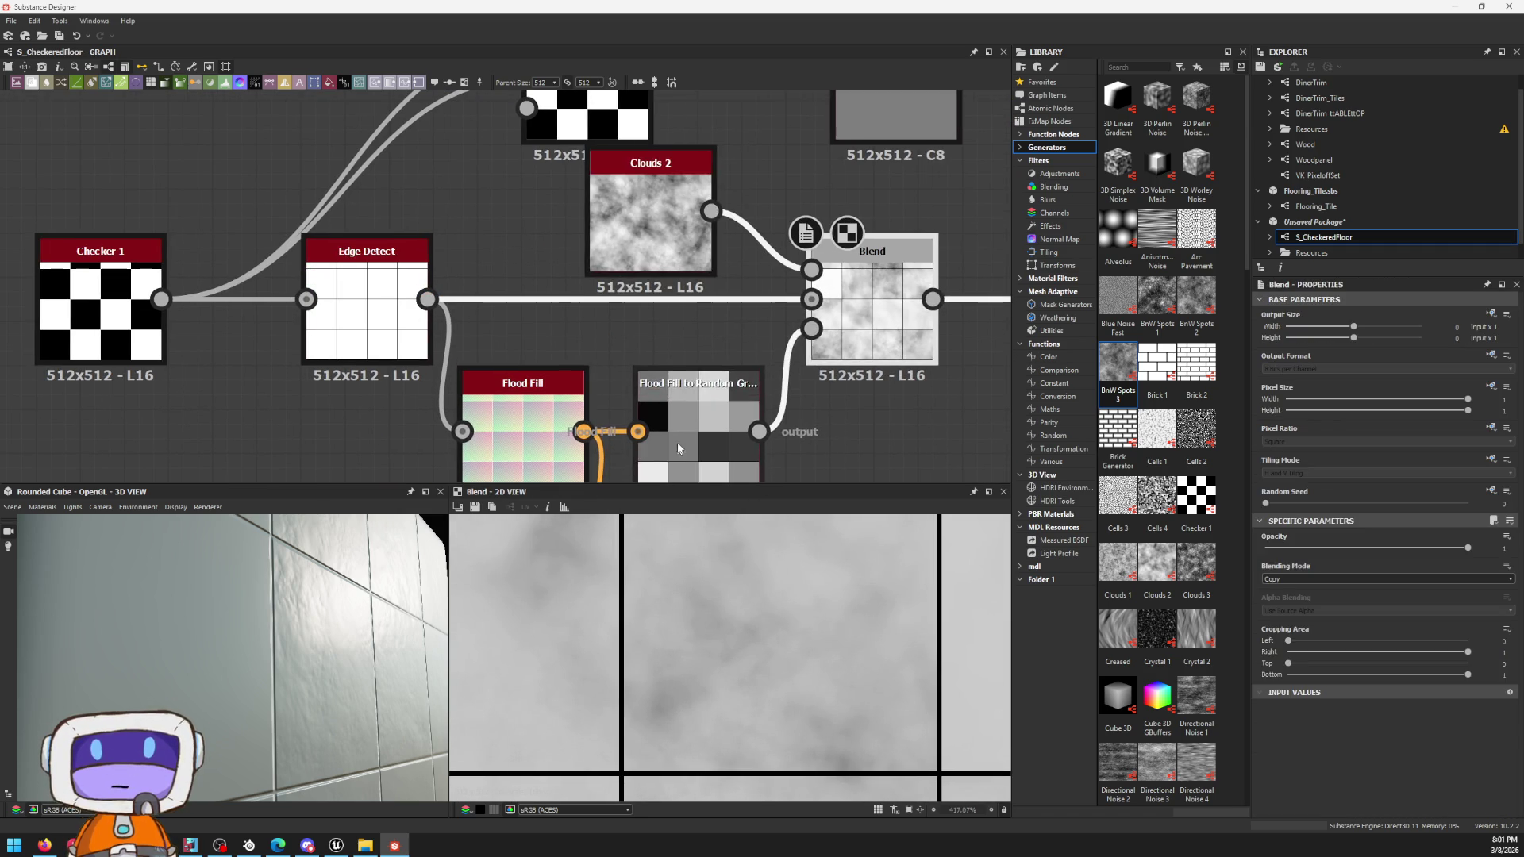
left_click(636, 229)
left_click(357, 316)
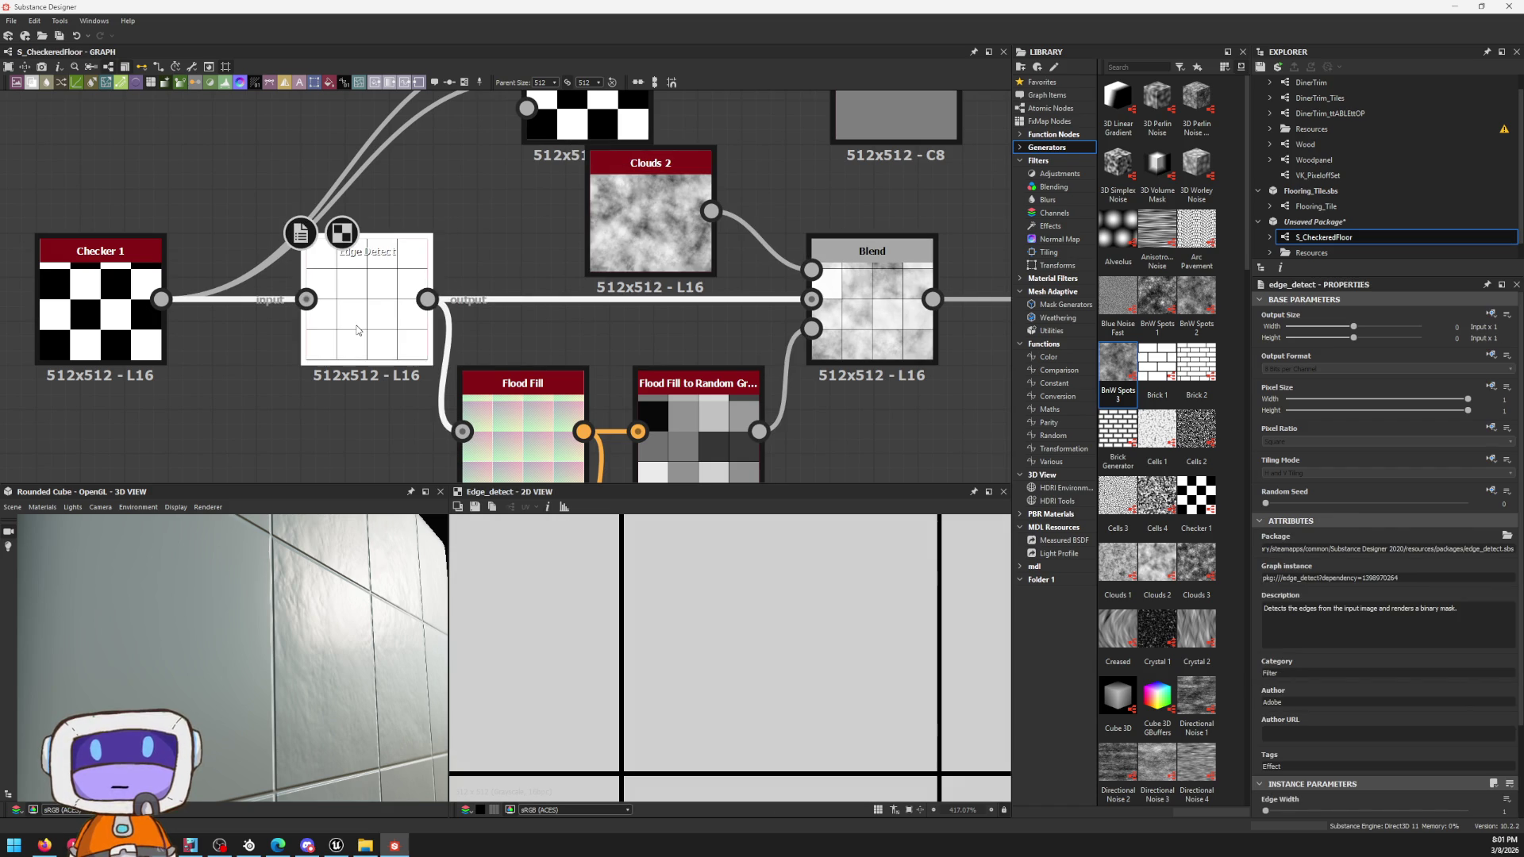
left_click(117, 322)
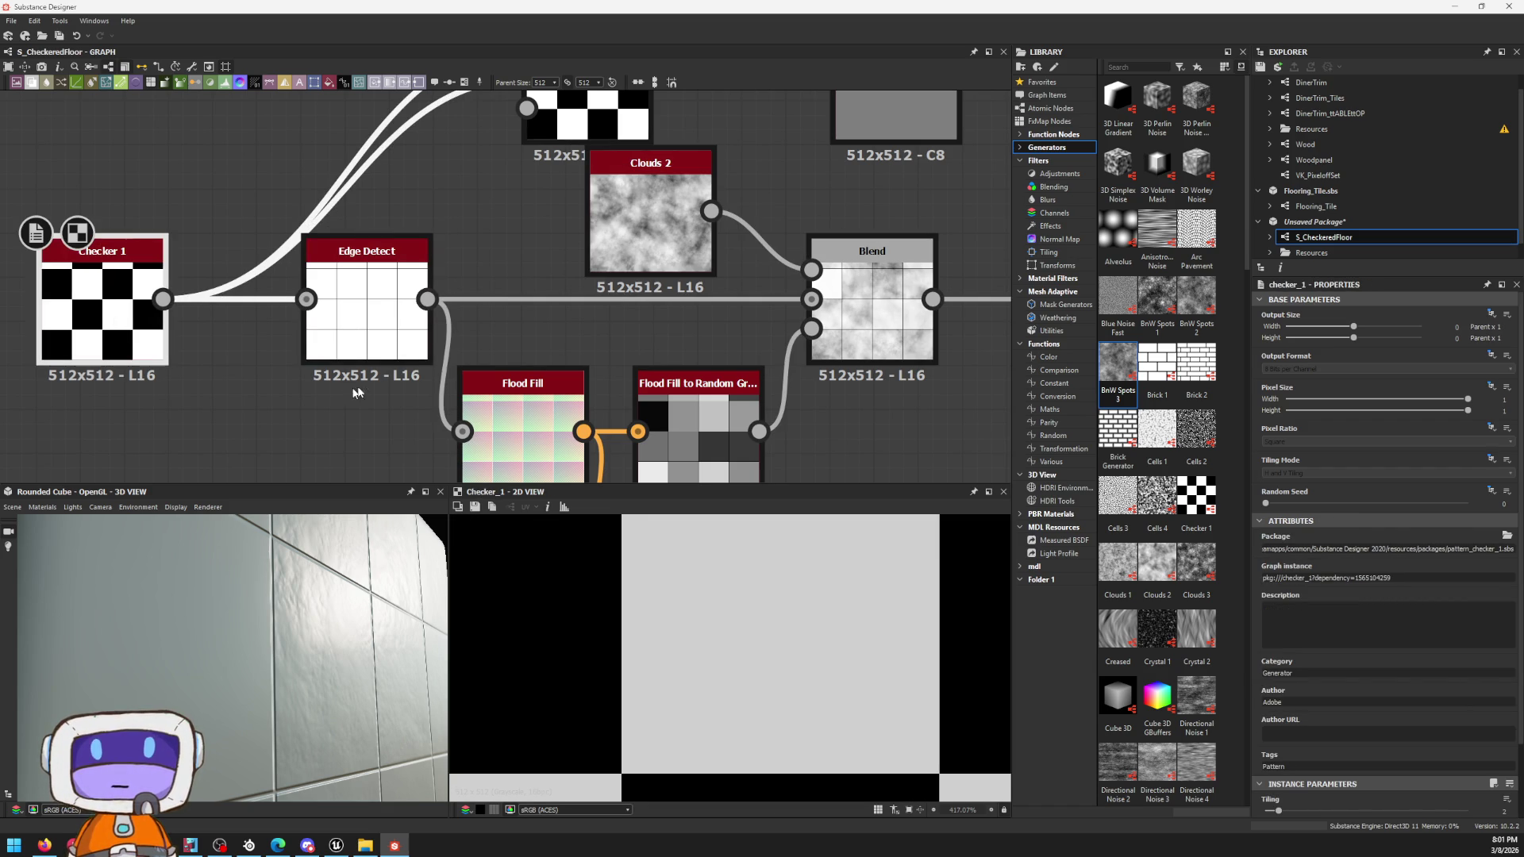
left_click(399, 354)
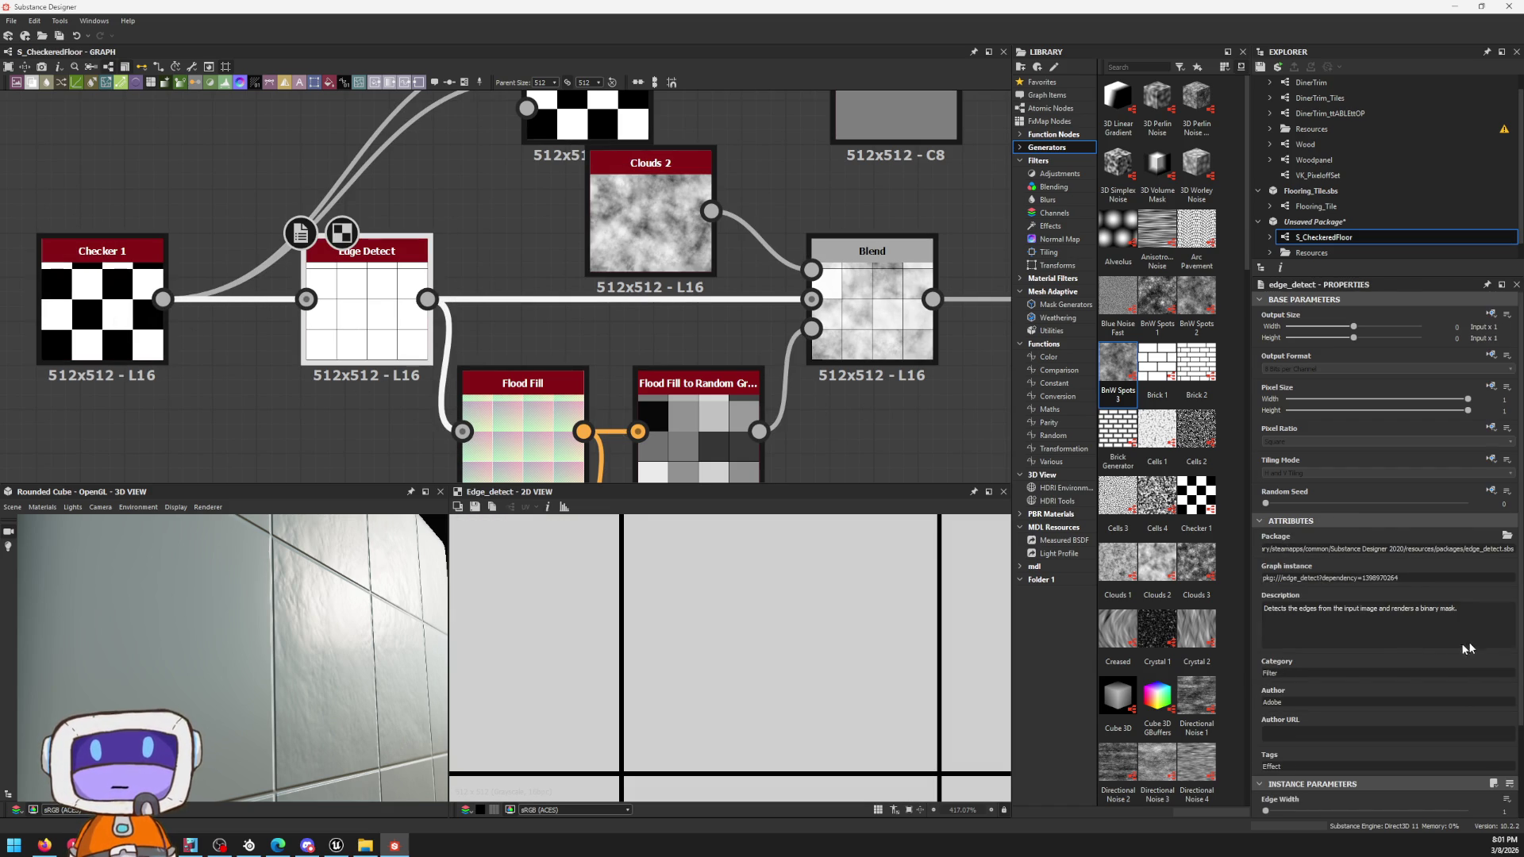
scroll(1476, 646, "down", 3)
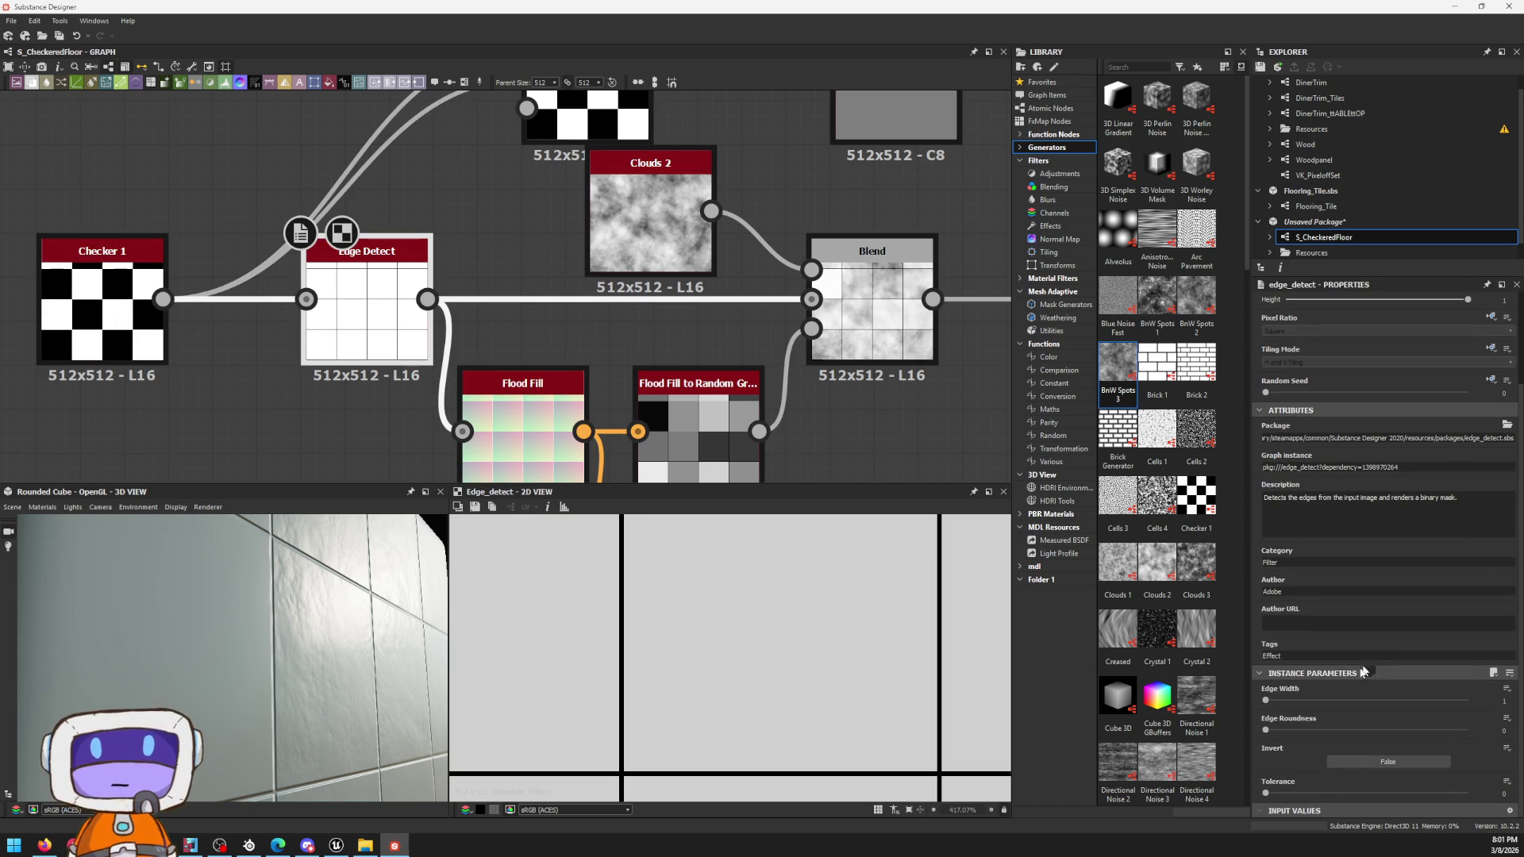
Step: Toggle Edge Detect's Invert on and back off, then preview Blend and Flood Fill to Random Grayscale
left_click(1264, 702)
left_click(1369, 762)
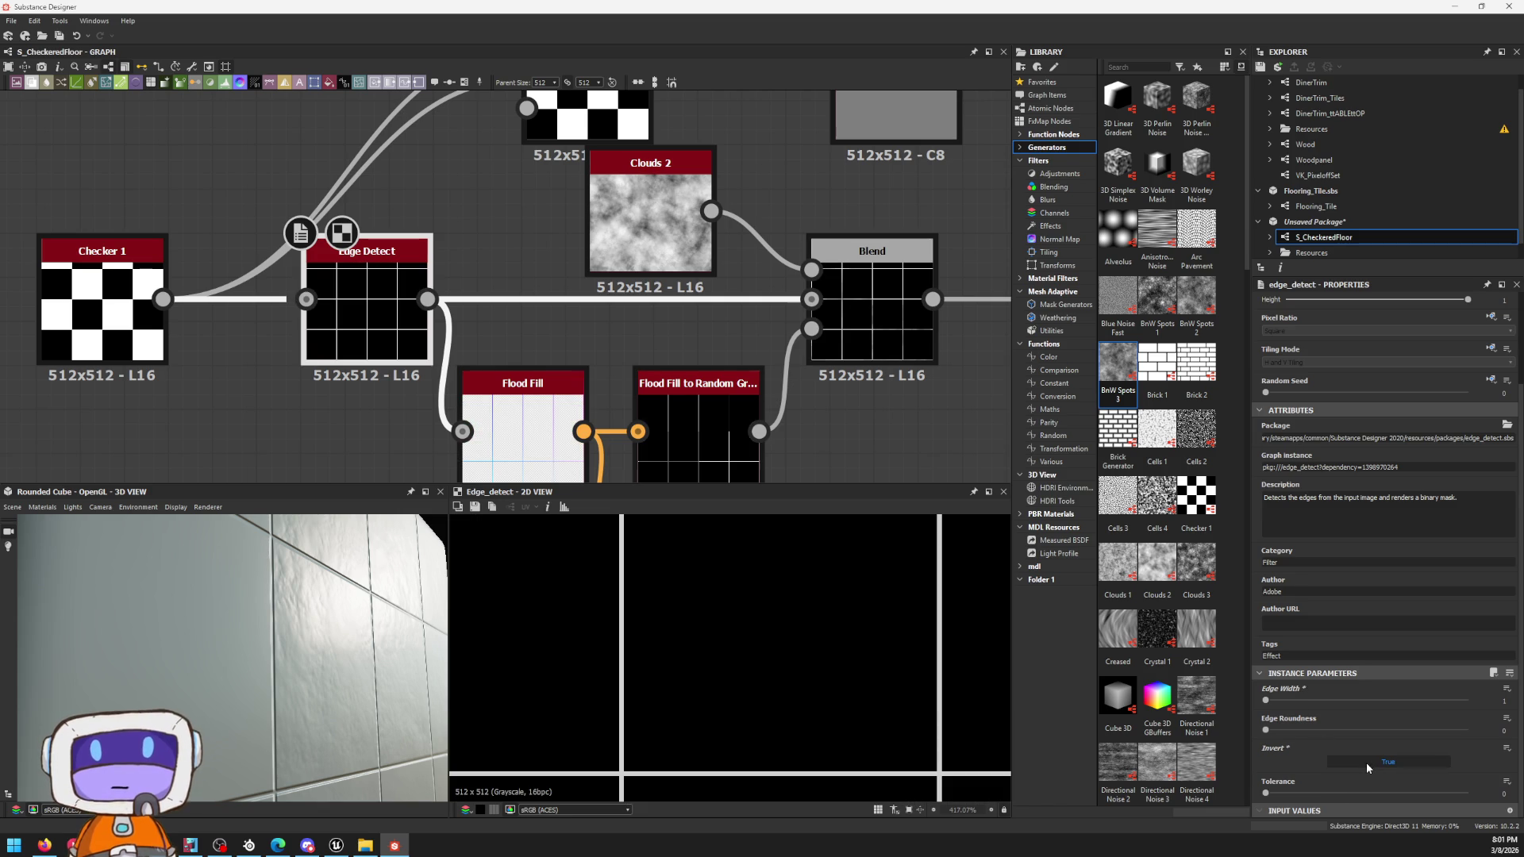
left_click(1366, 765)
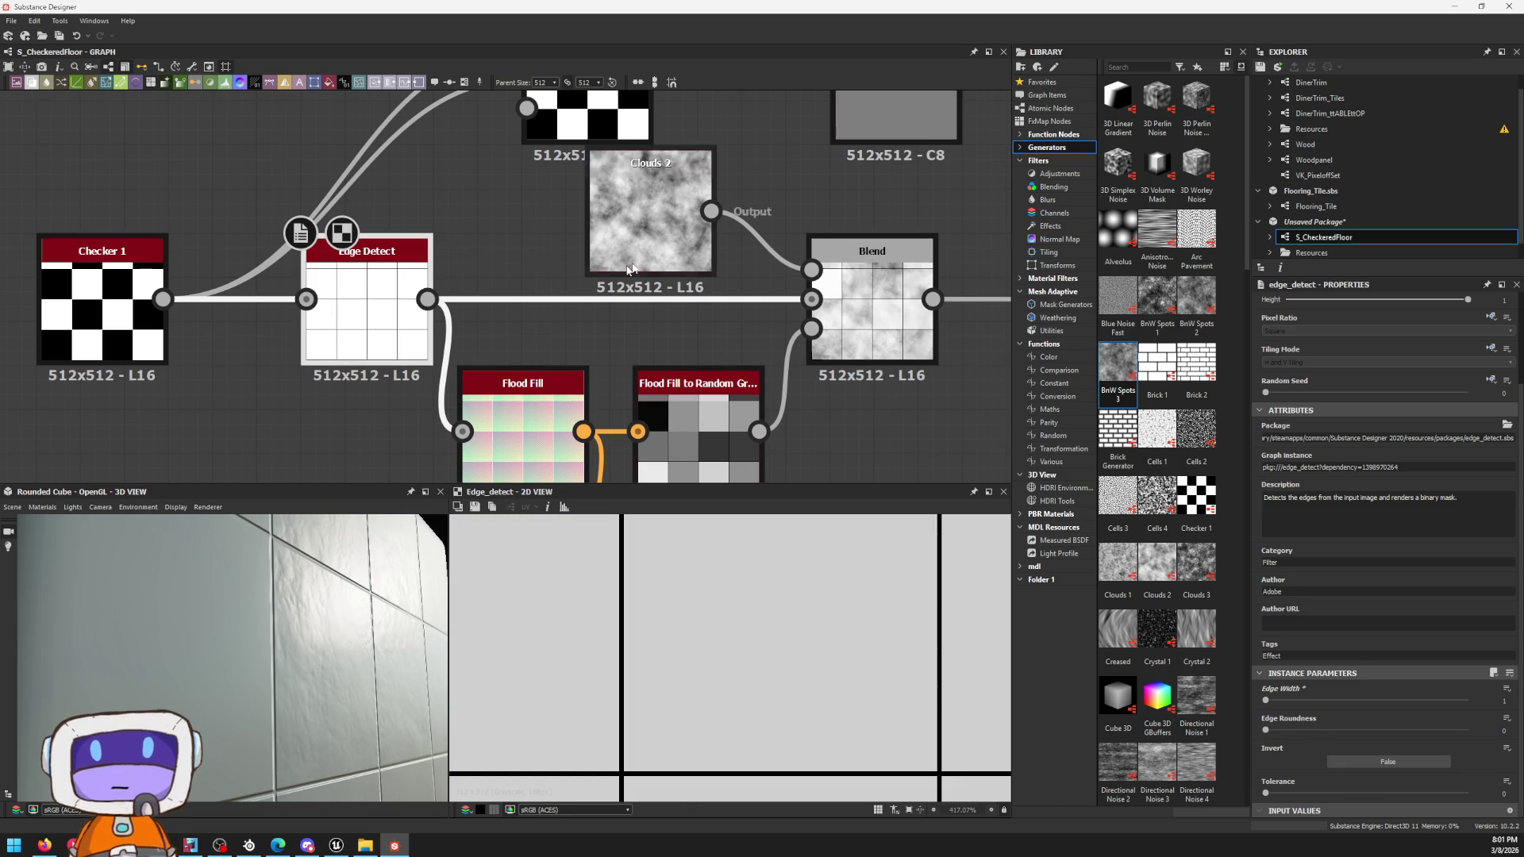
double_click(871, 252)
scroll(791, 568, "down", 2)
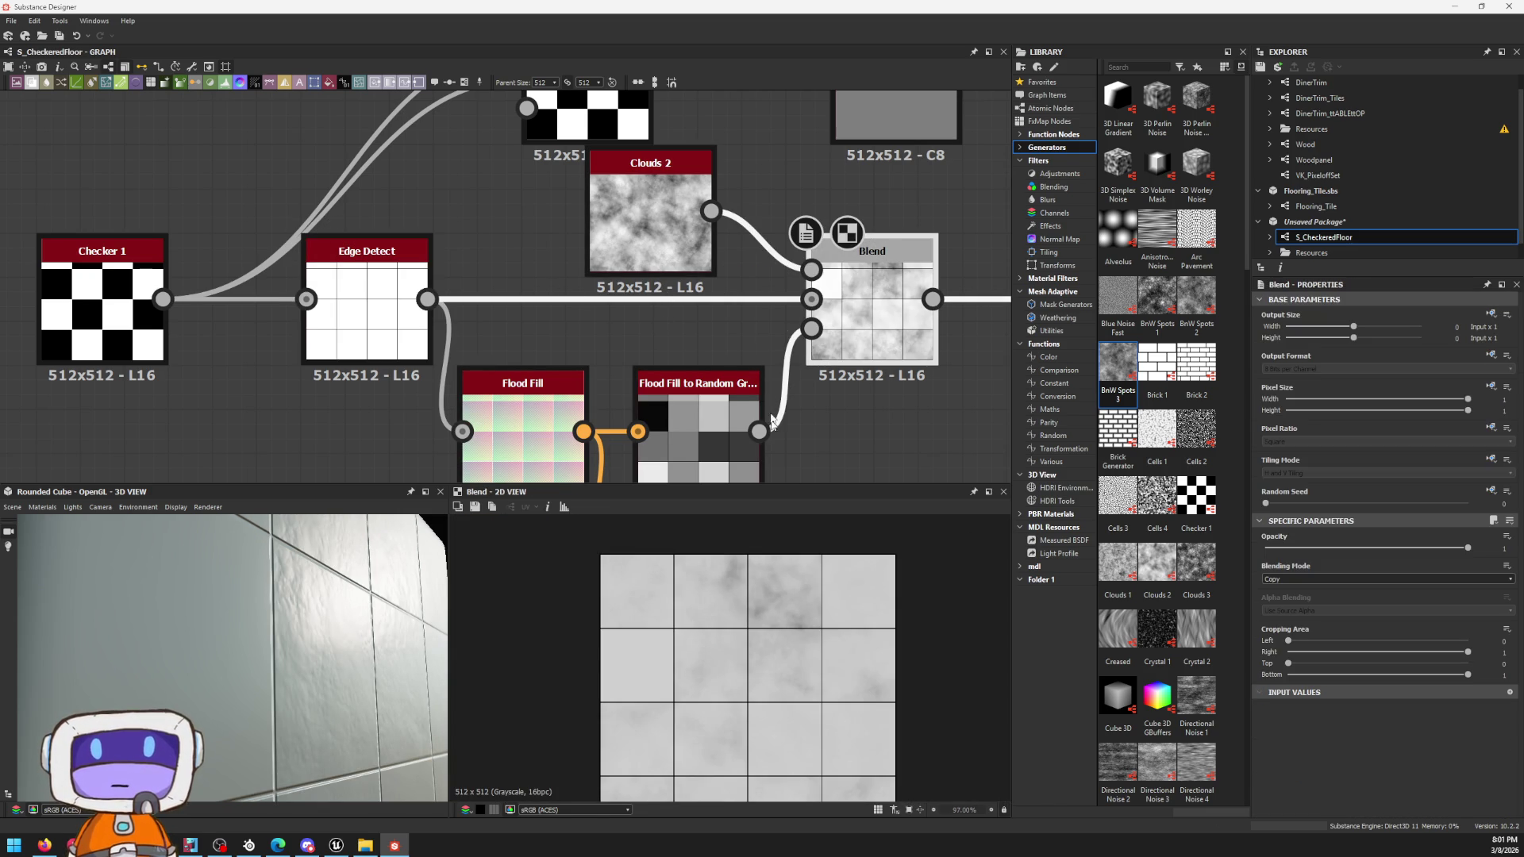
scroll(740, 259, "down", 3)
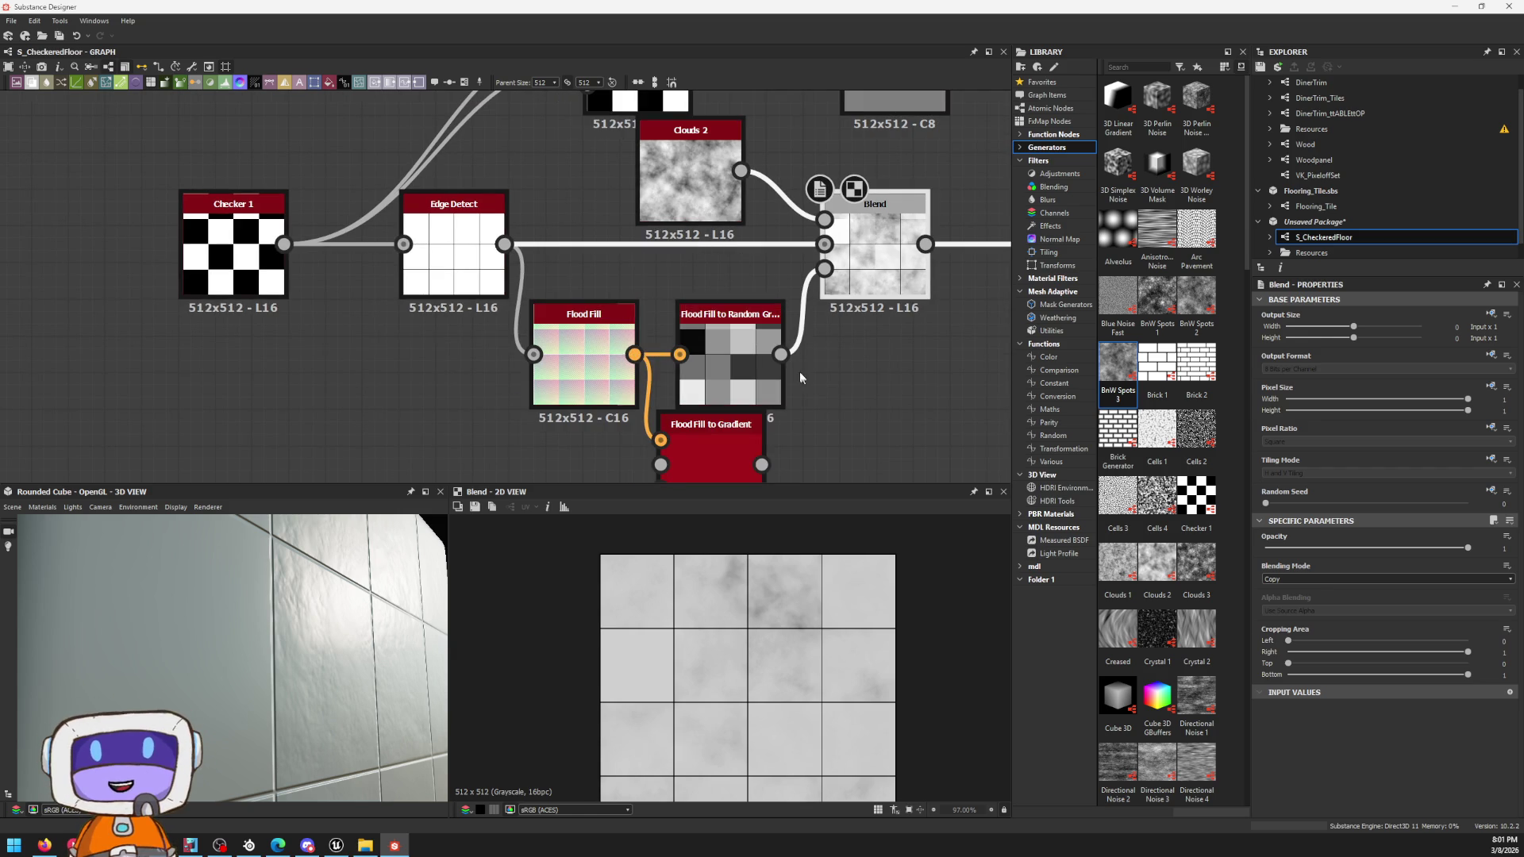
double_click(734, 384)
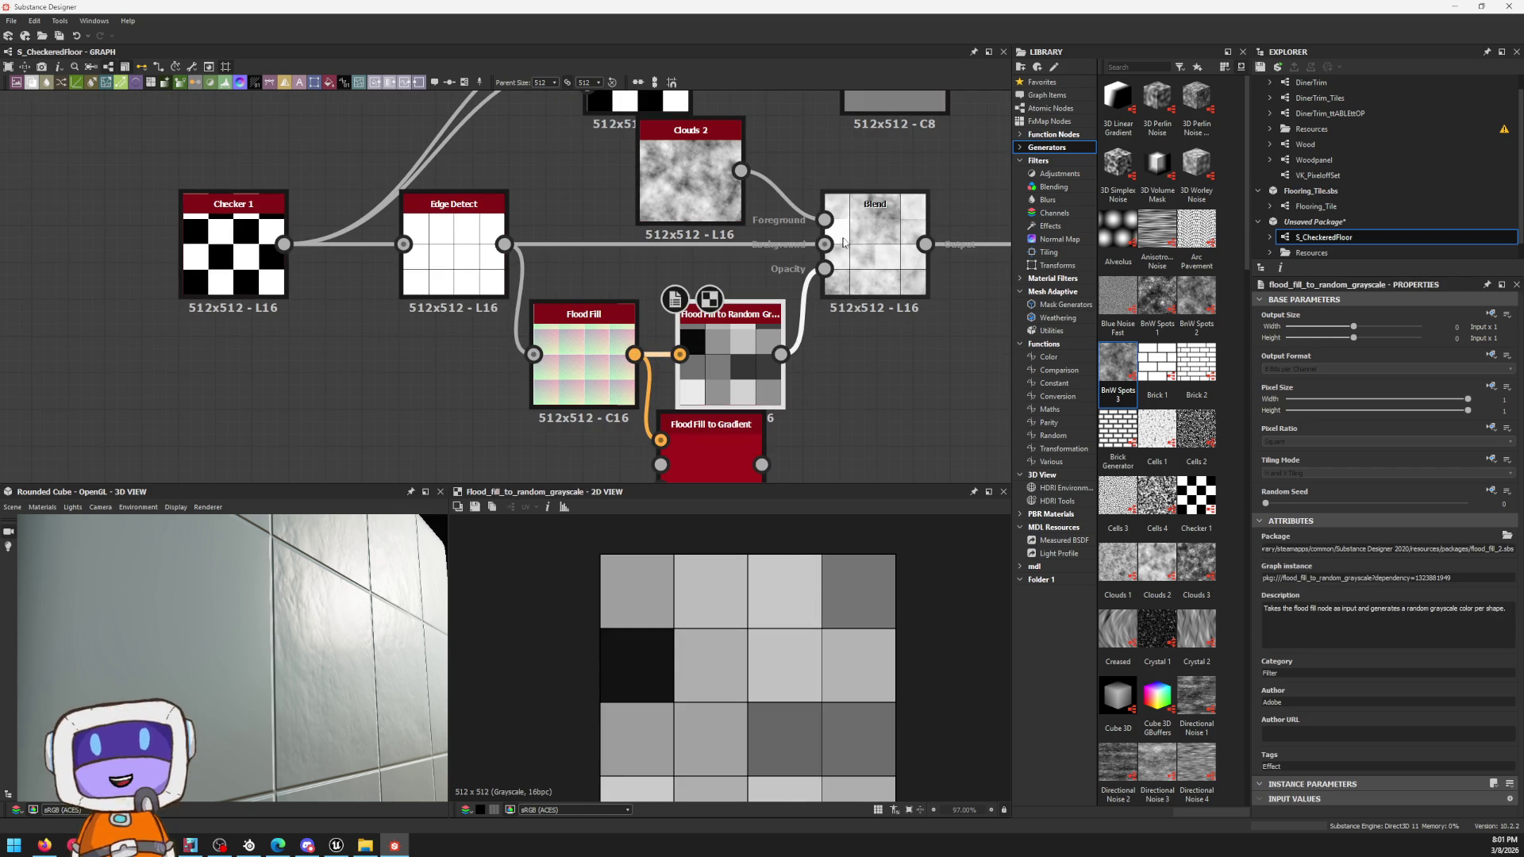
Step: Move Clouds 2 aside, add a Flood Fill Mapper Grayscale node by mistake and delete it
left_click_drag(690, 173, 602, 173)
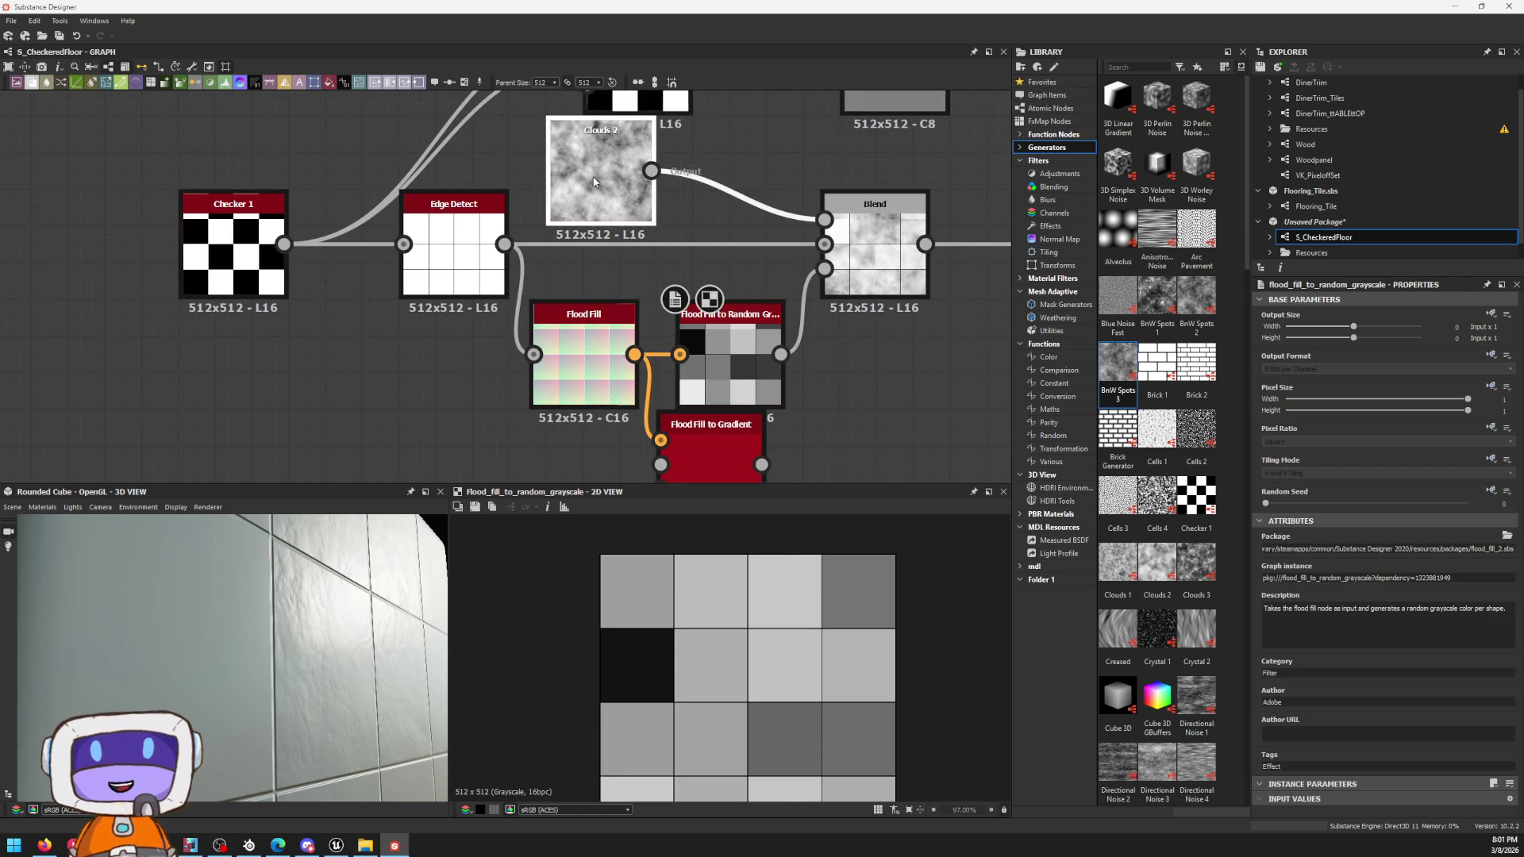
key("space")
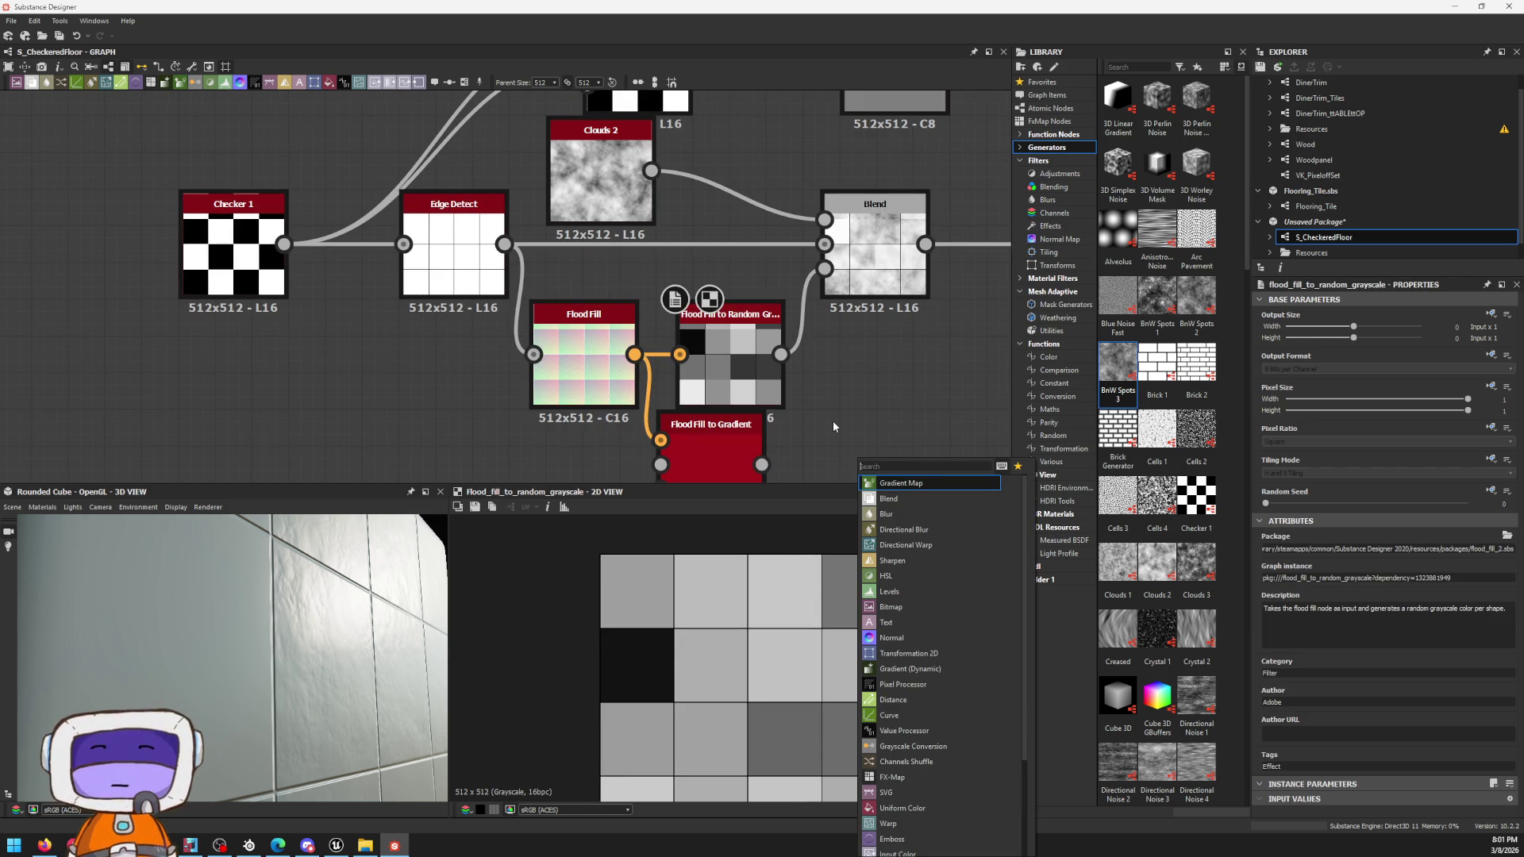
type("floo")
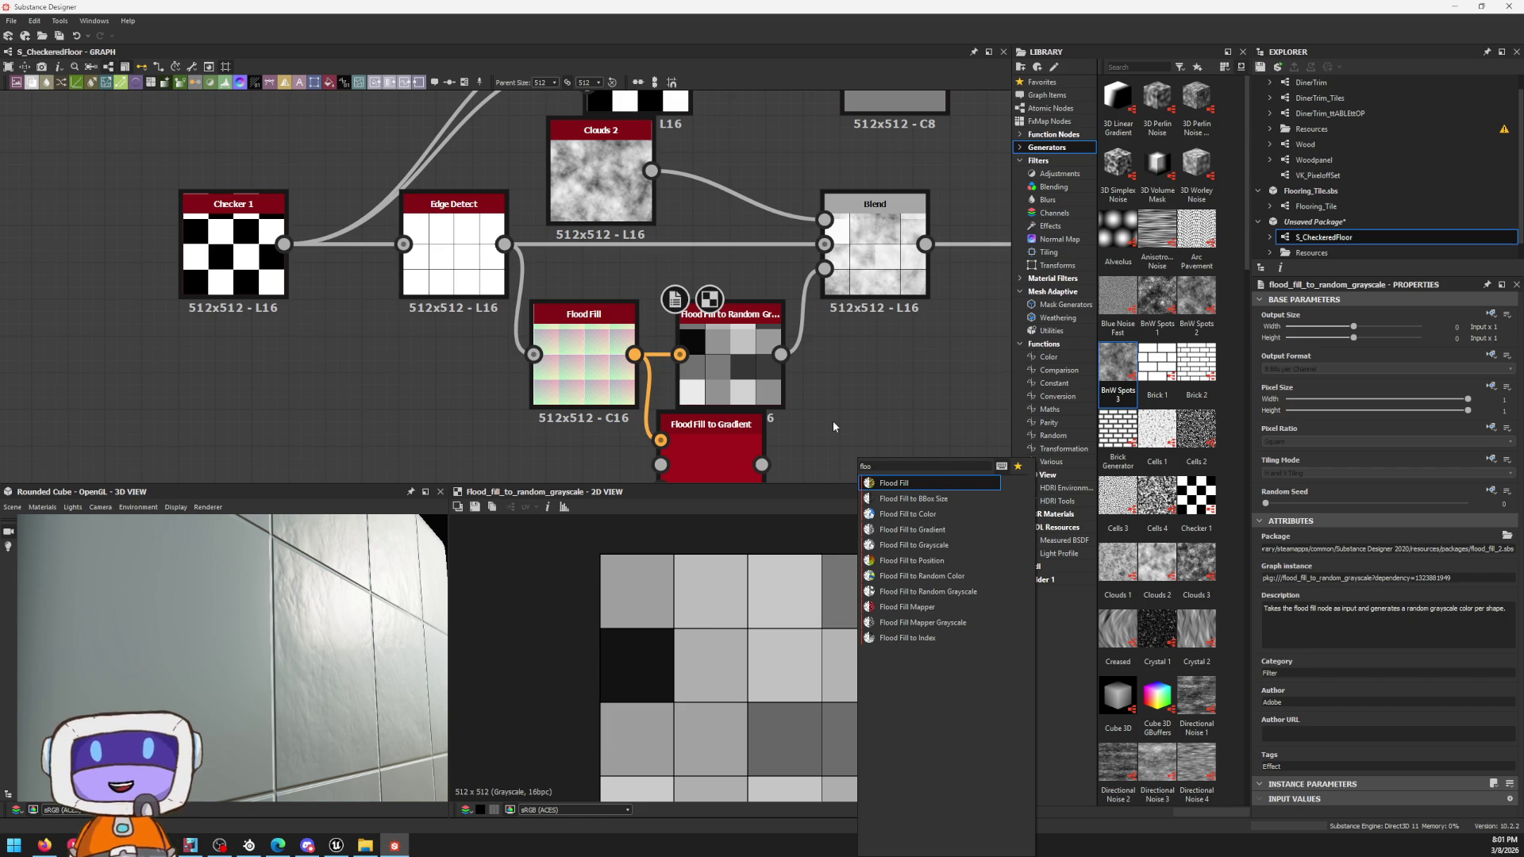
key("Down")
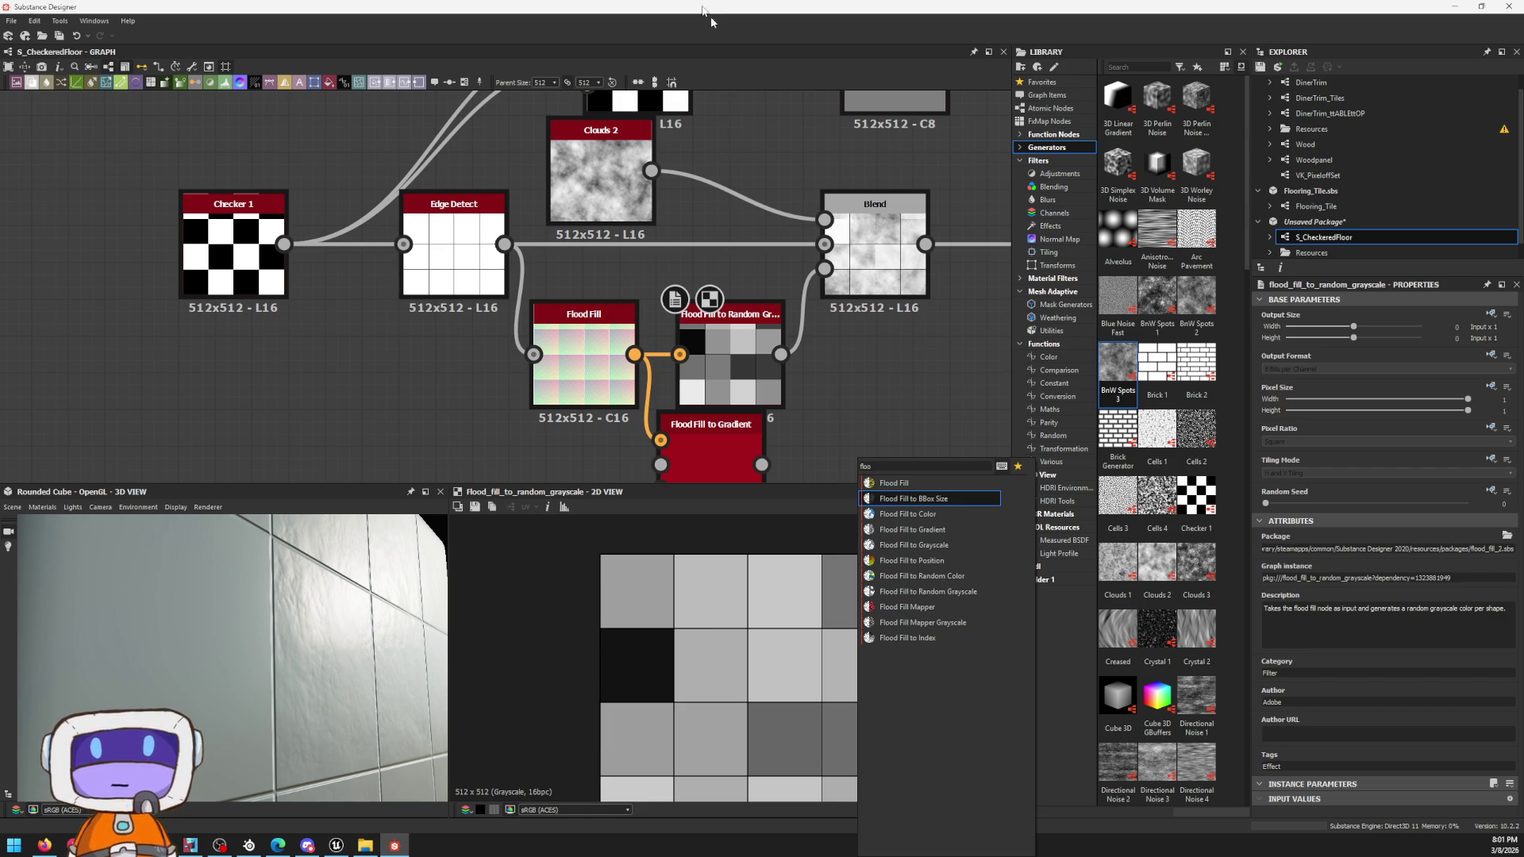
left_click(935, 622)
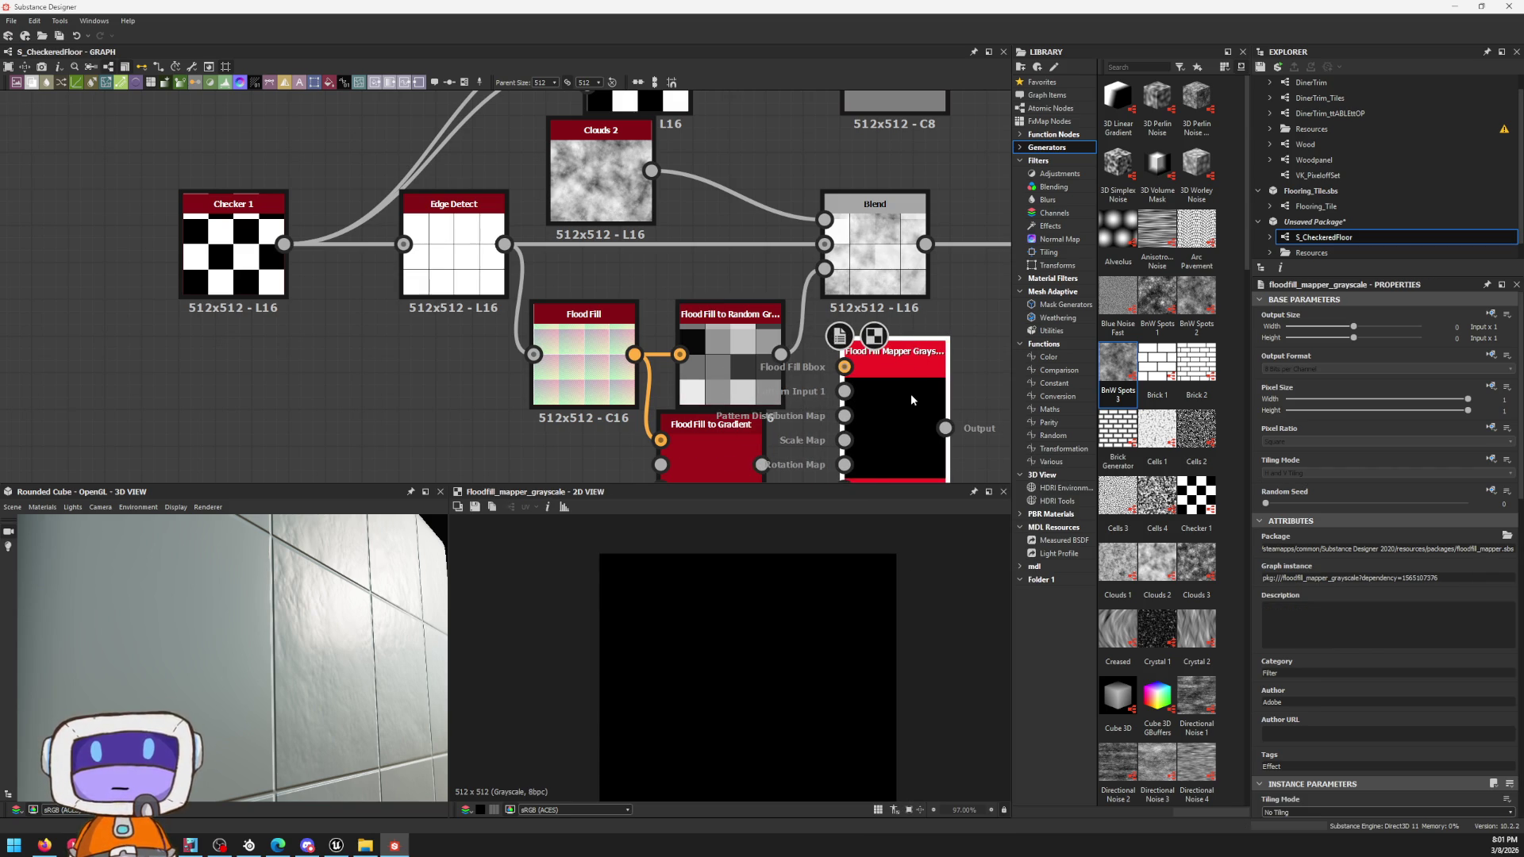
key("Delete")
Step: Add nodes from the search: a VK Warp and then the Slope Blur Grayscale node
key("space")
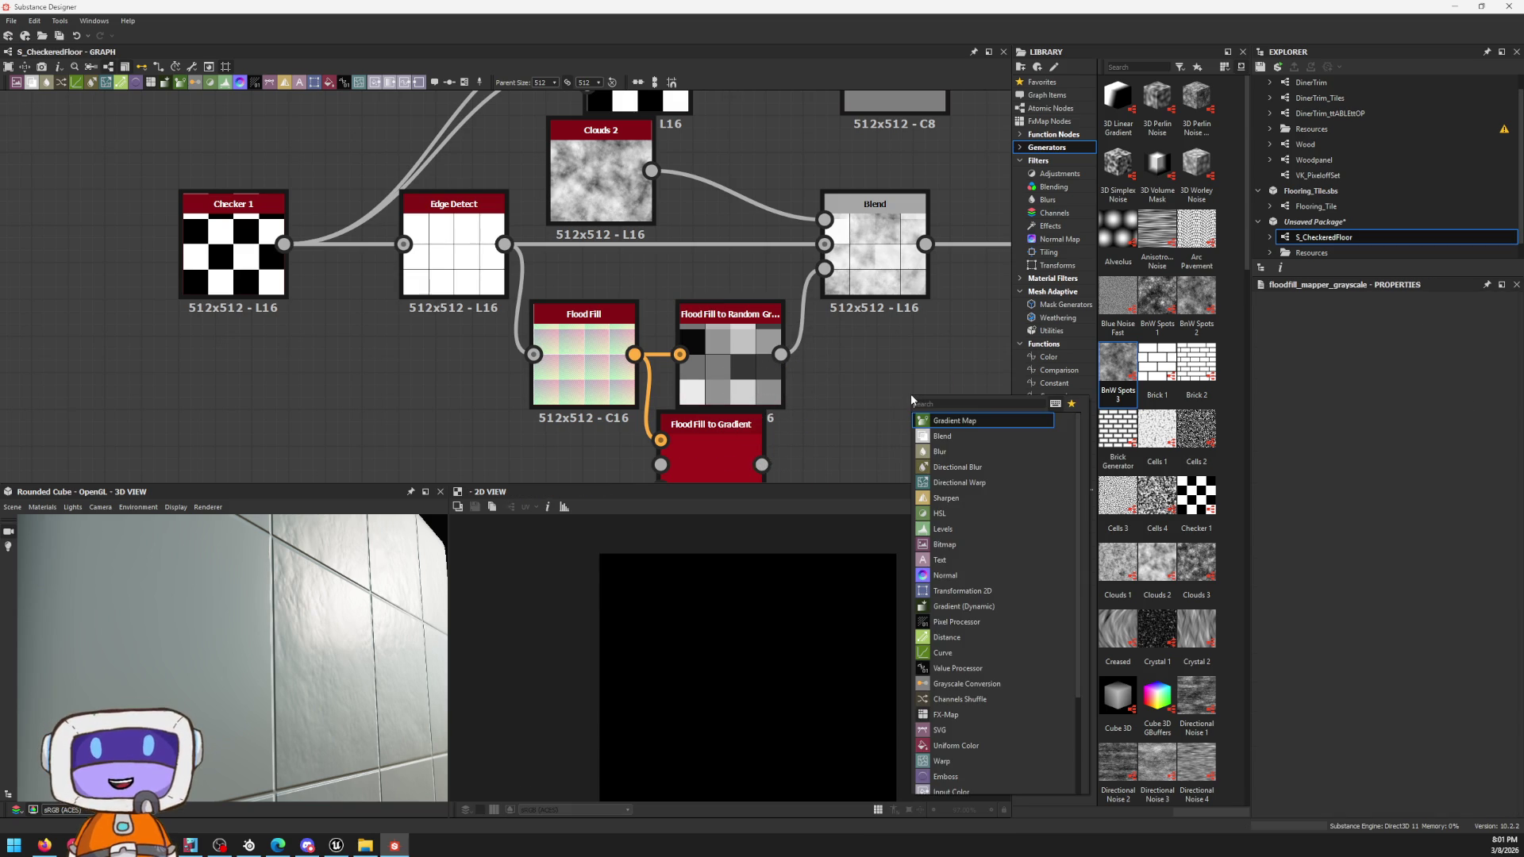
type("slope")
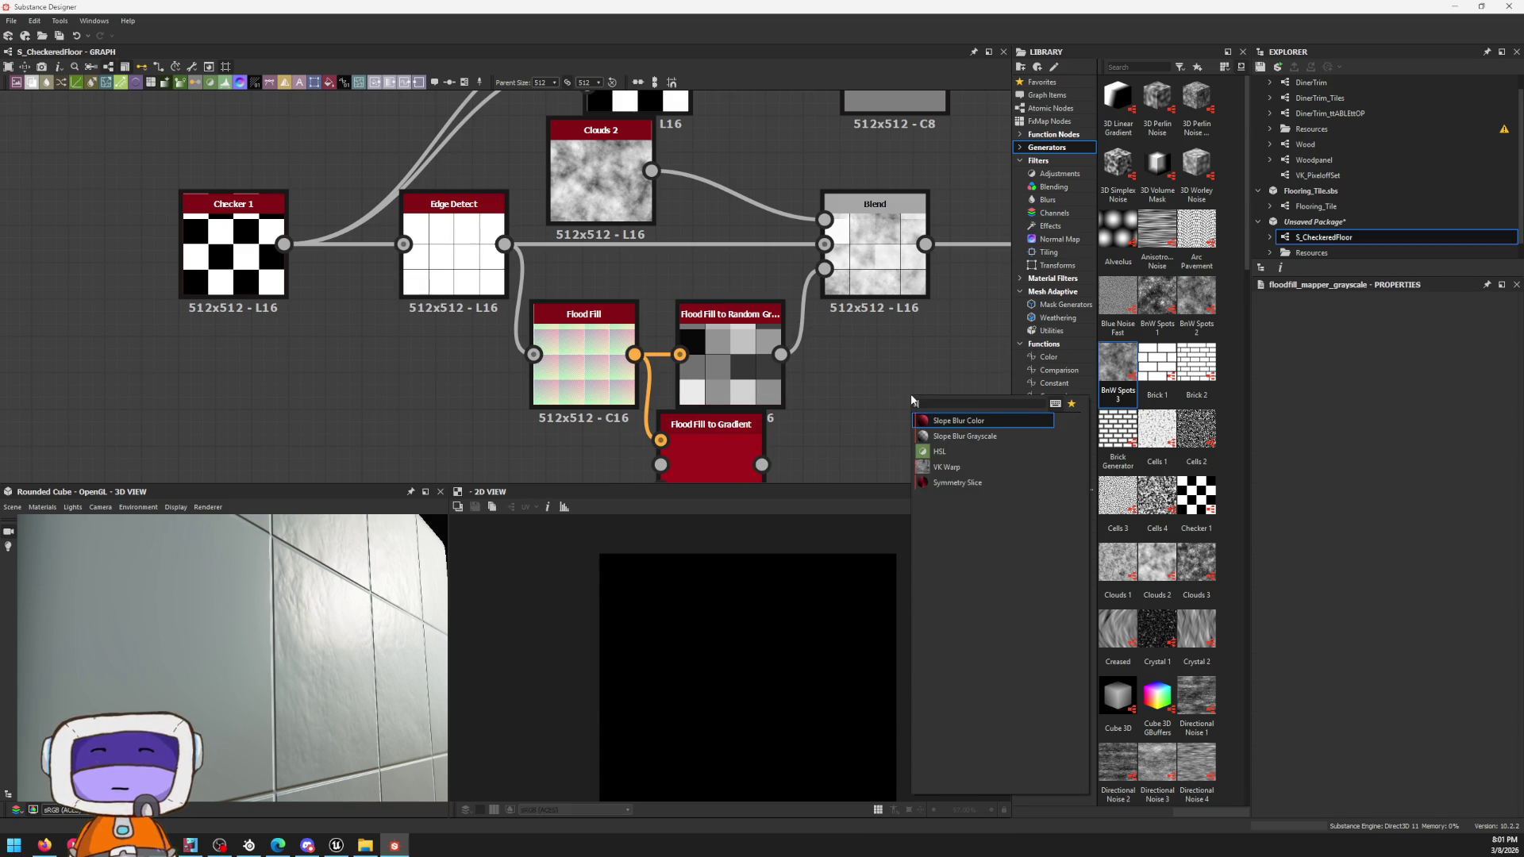
key("Down")
key("Down")
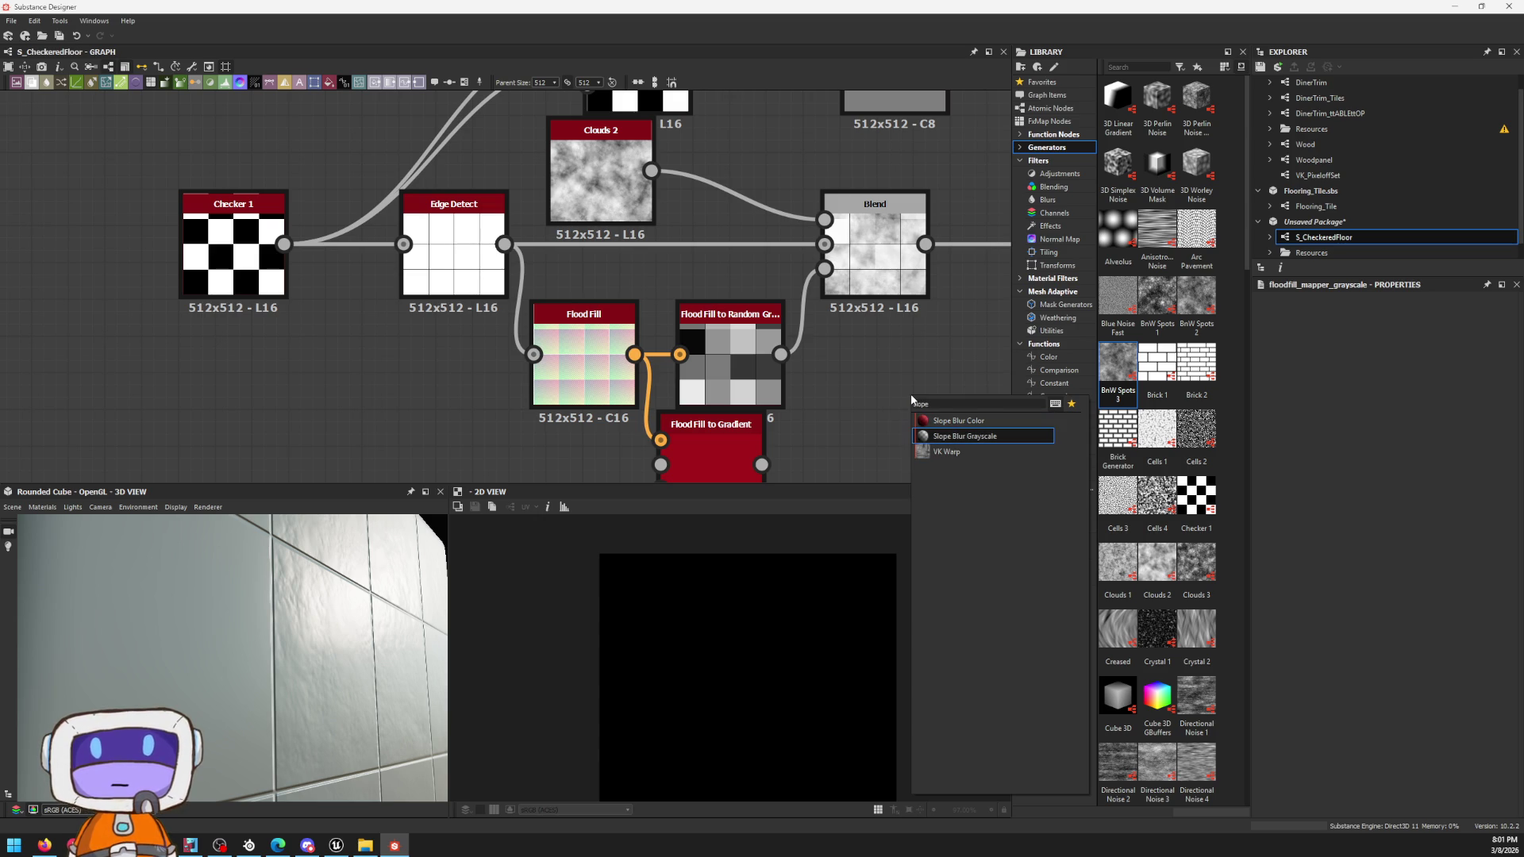
key("Return")
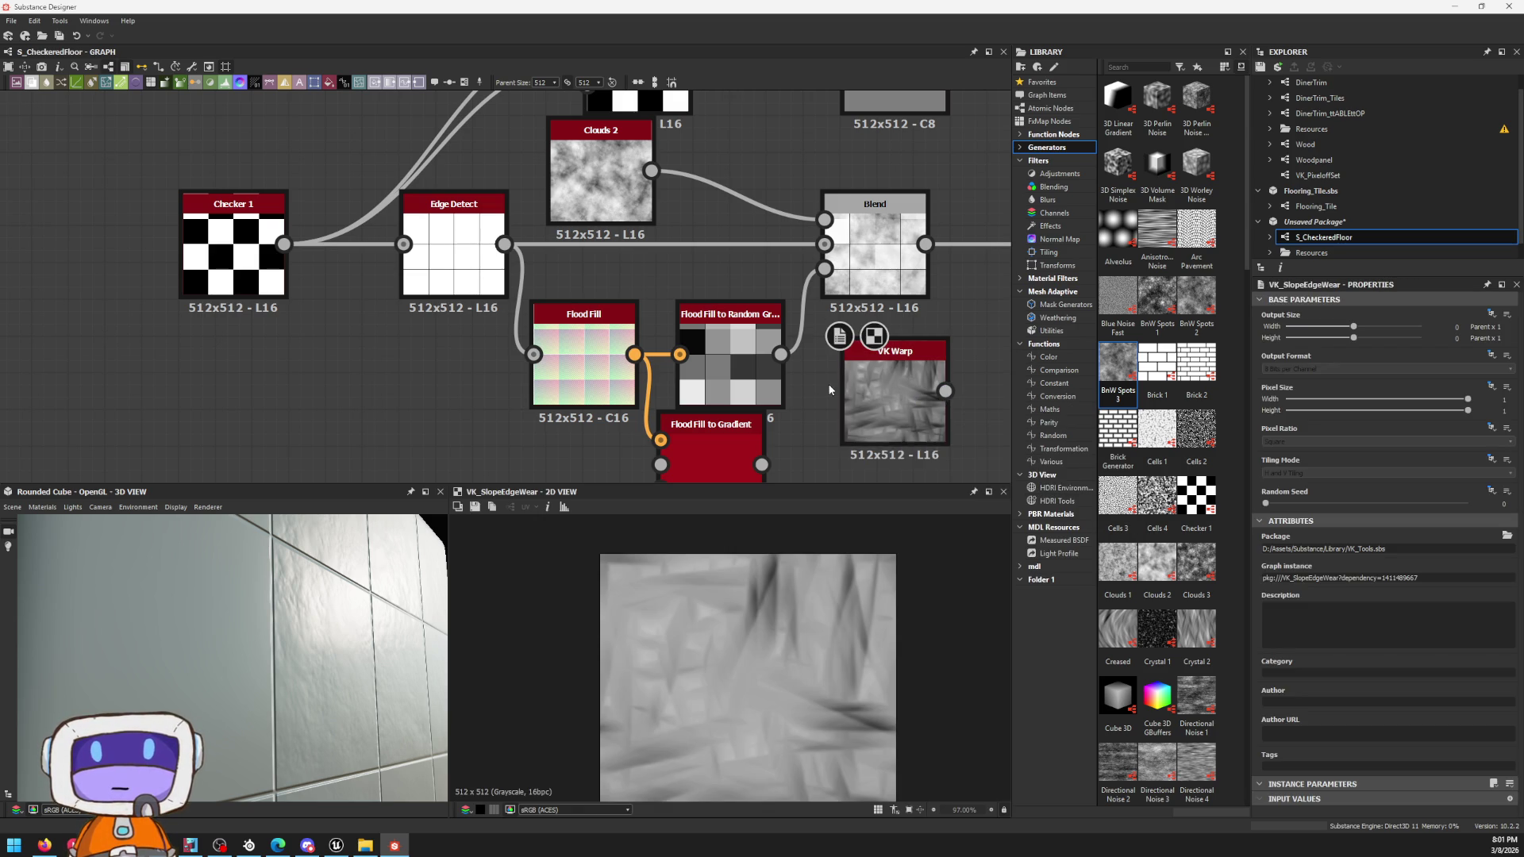
key("space")
type("slope")
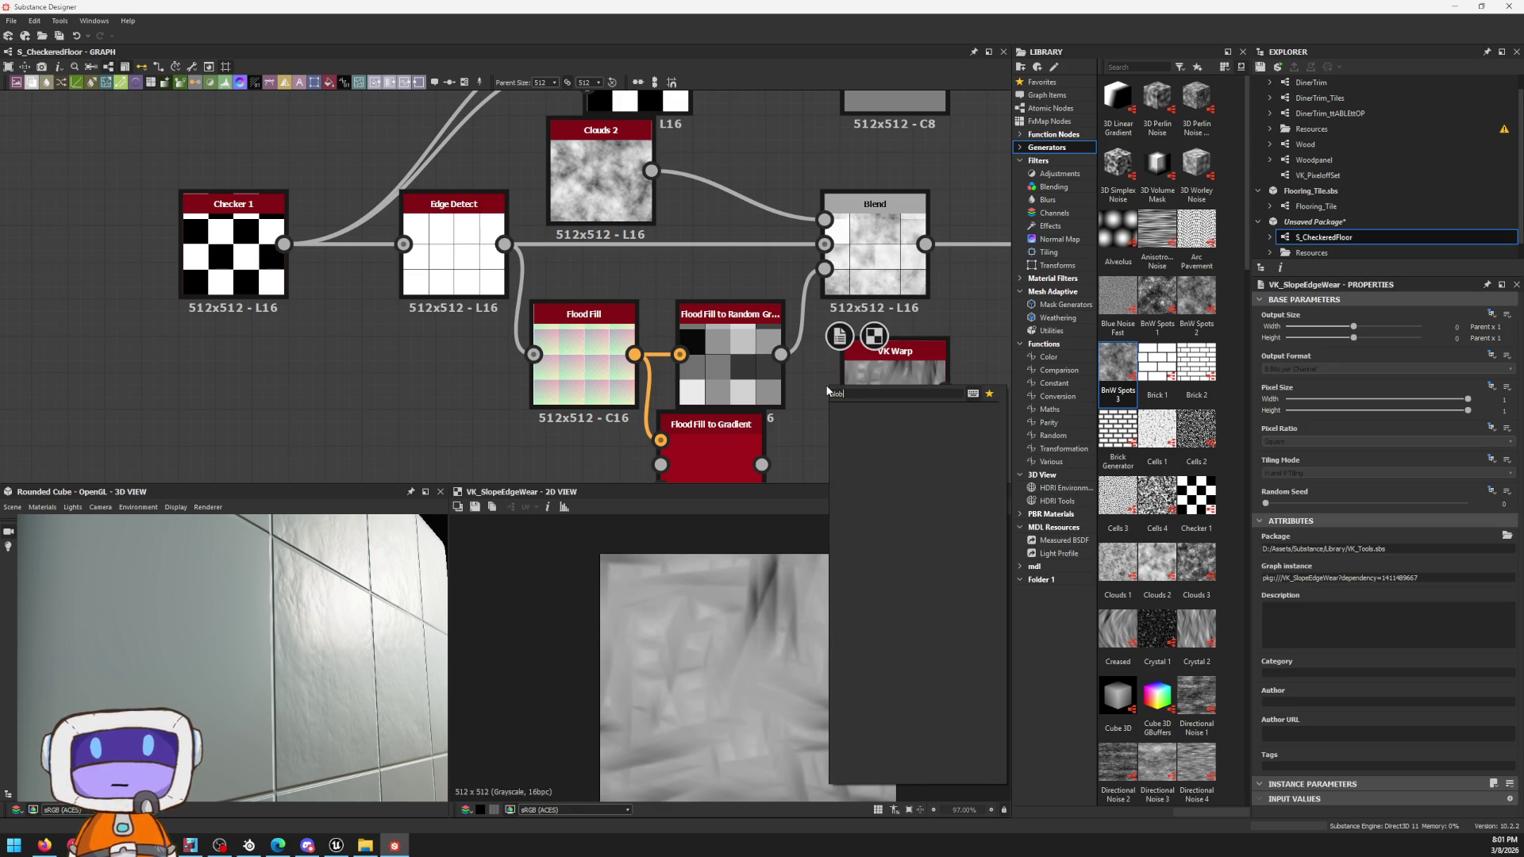
key("Down")
key("Return")
Step: Place Slope Blur Grayscale above Blend, feed the random grayscale tiles into its slope and raise intensity to about 165
mouse_move(842, 381)
left_mouse_down()
mouse_move(765, 165)
mouse_move(714, 158)
left_mouse_up()
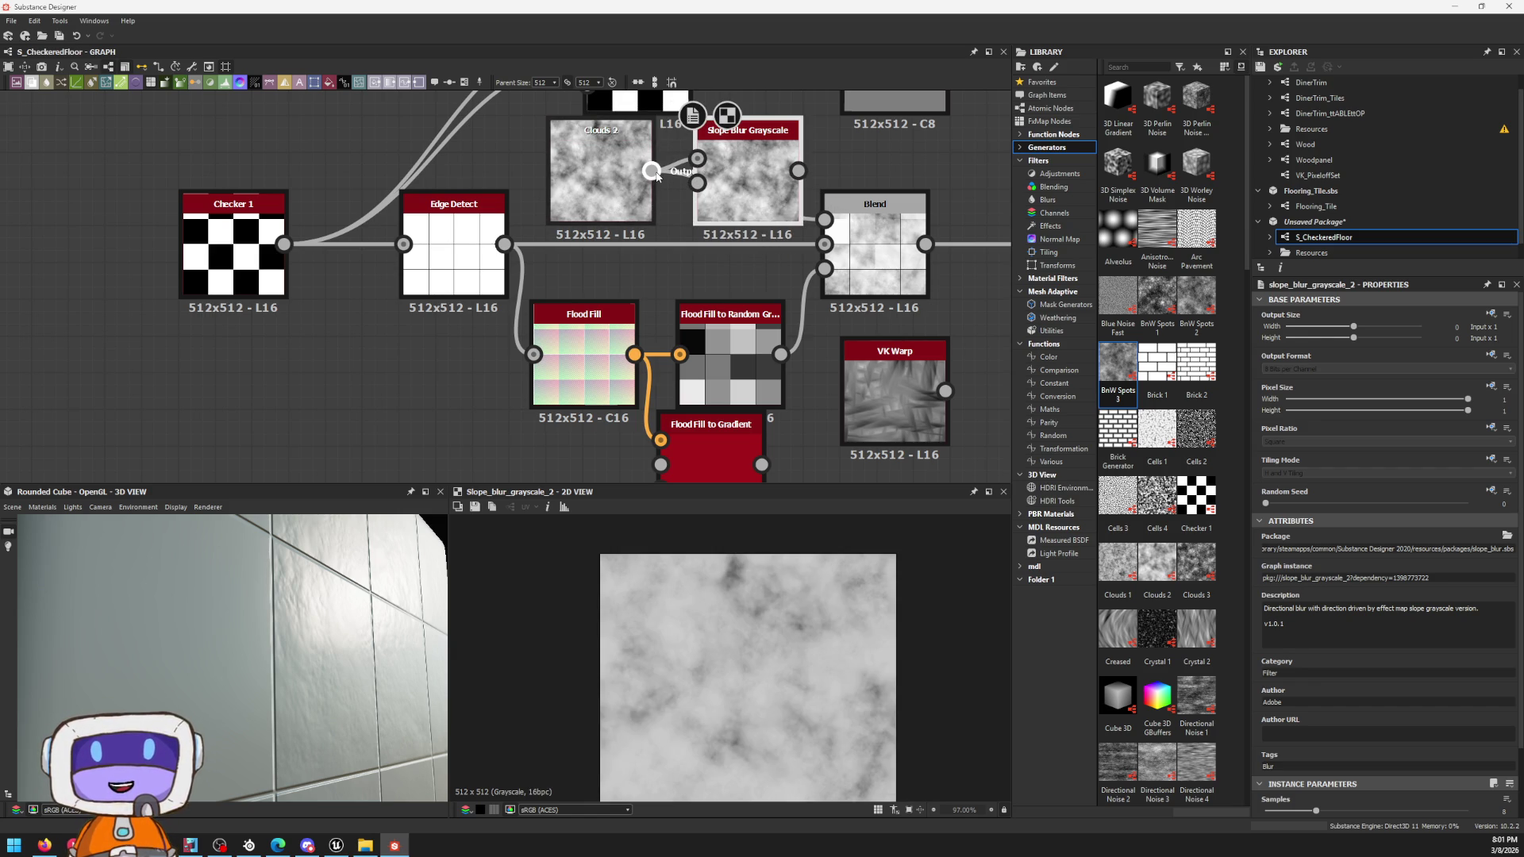
left_click_drag(780, 353, 697, 182)
scroll(1391, 626, "down", 1)
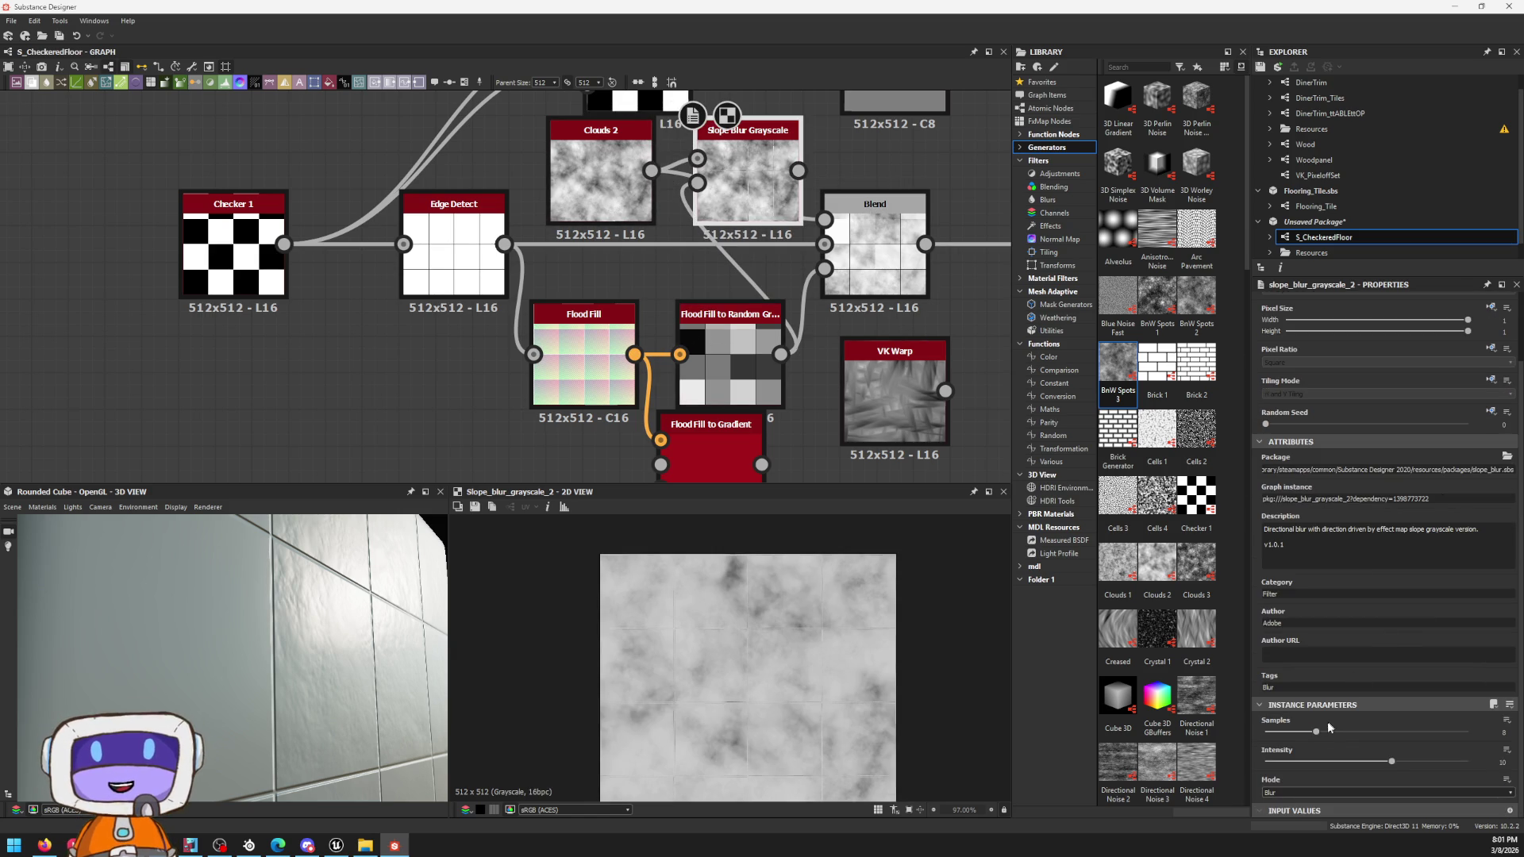
scroll(726, 195, "up", 3)
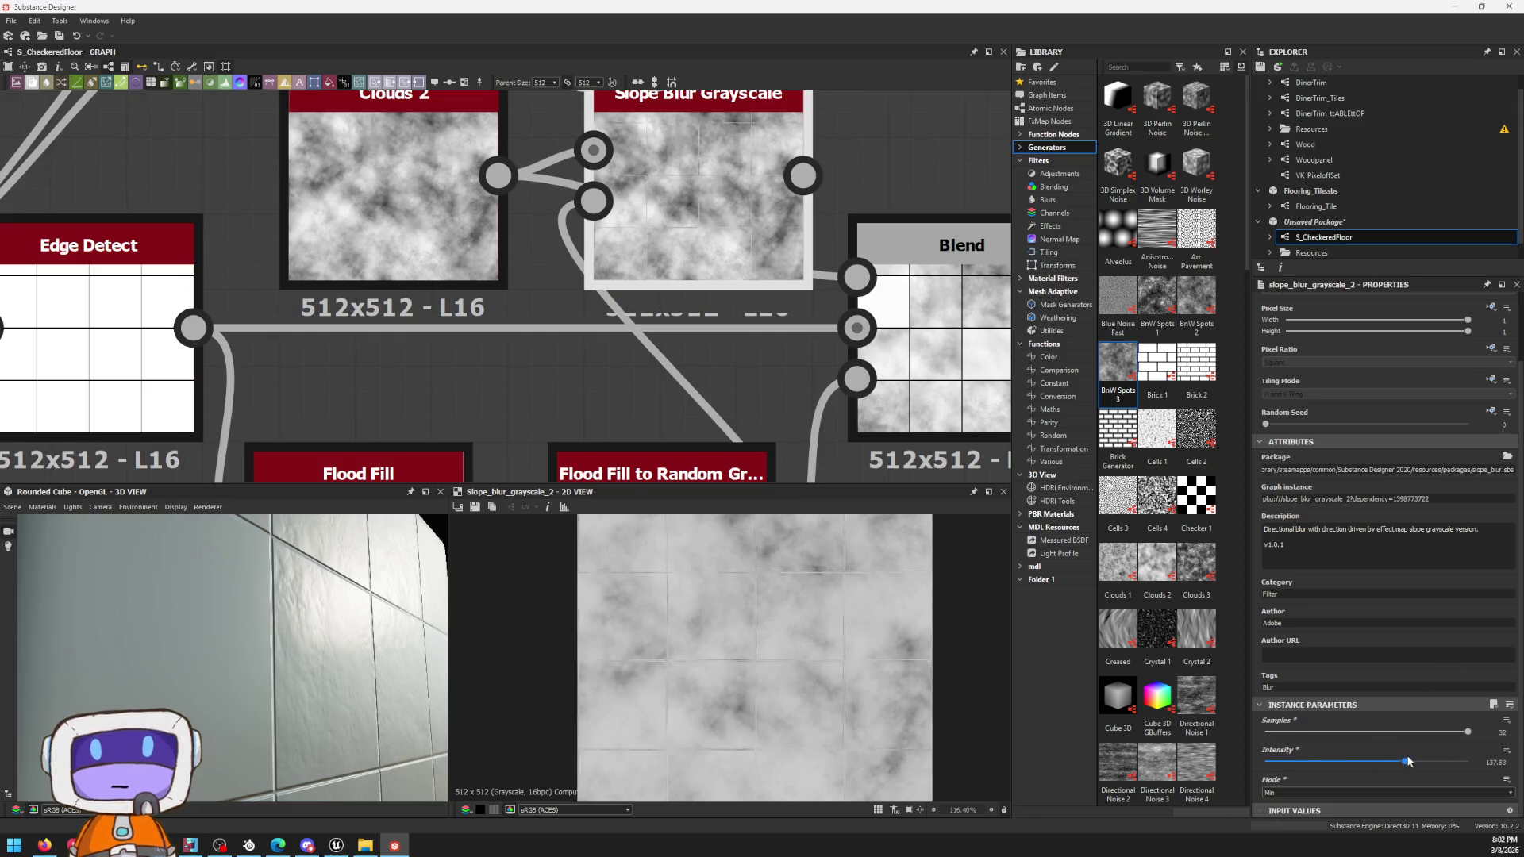
scroll(535, 358, "down", 1)
middle_click_drag(535, 358, 663, 281)
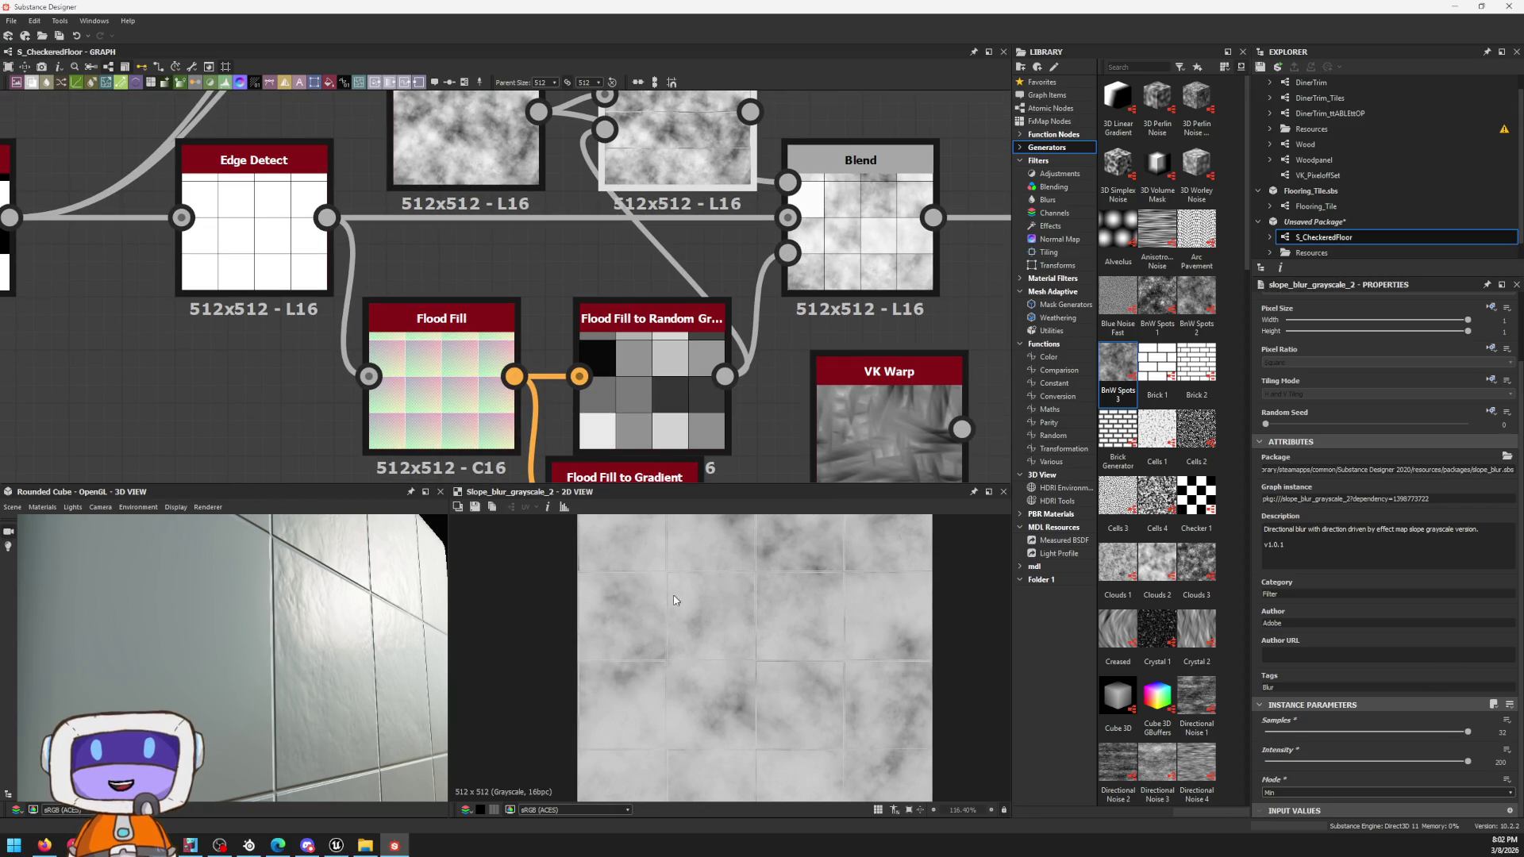
scroll(668, 619, "up", 1)
scroll(668, 620, "down", 1)
left_click_drag(1467, 760, 1353, 761)
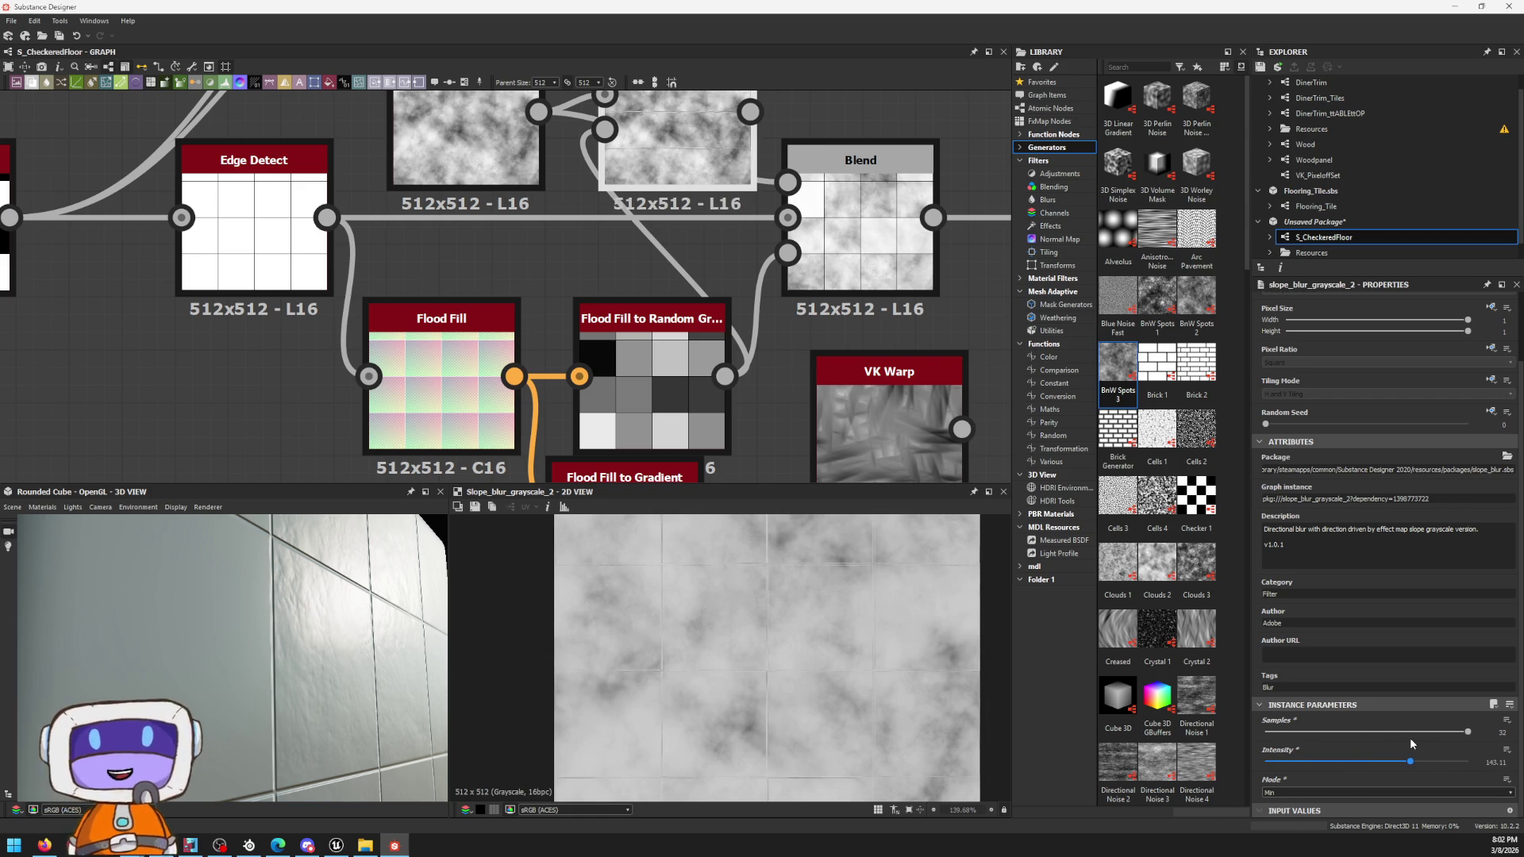
scroll(724, 360, "down", 3)
scroll(731, 384, "up", 1)
scroll(733, 383, "up", 2)
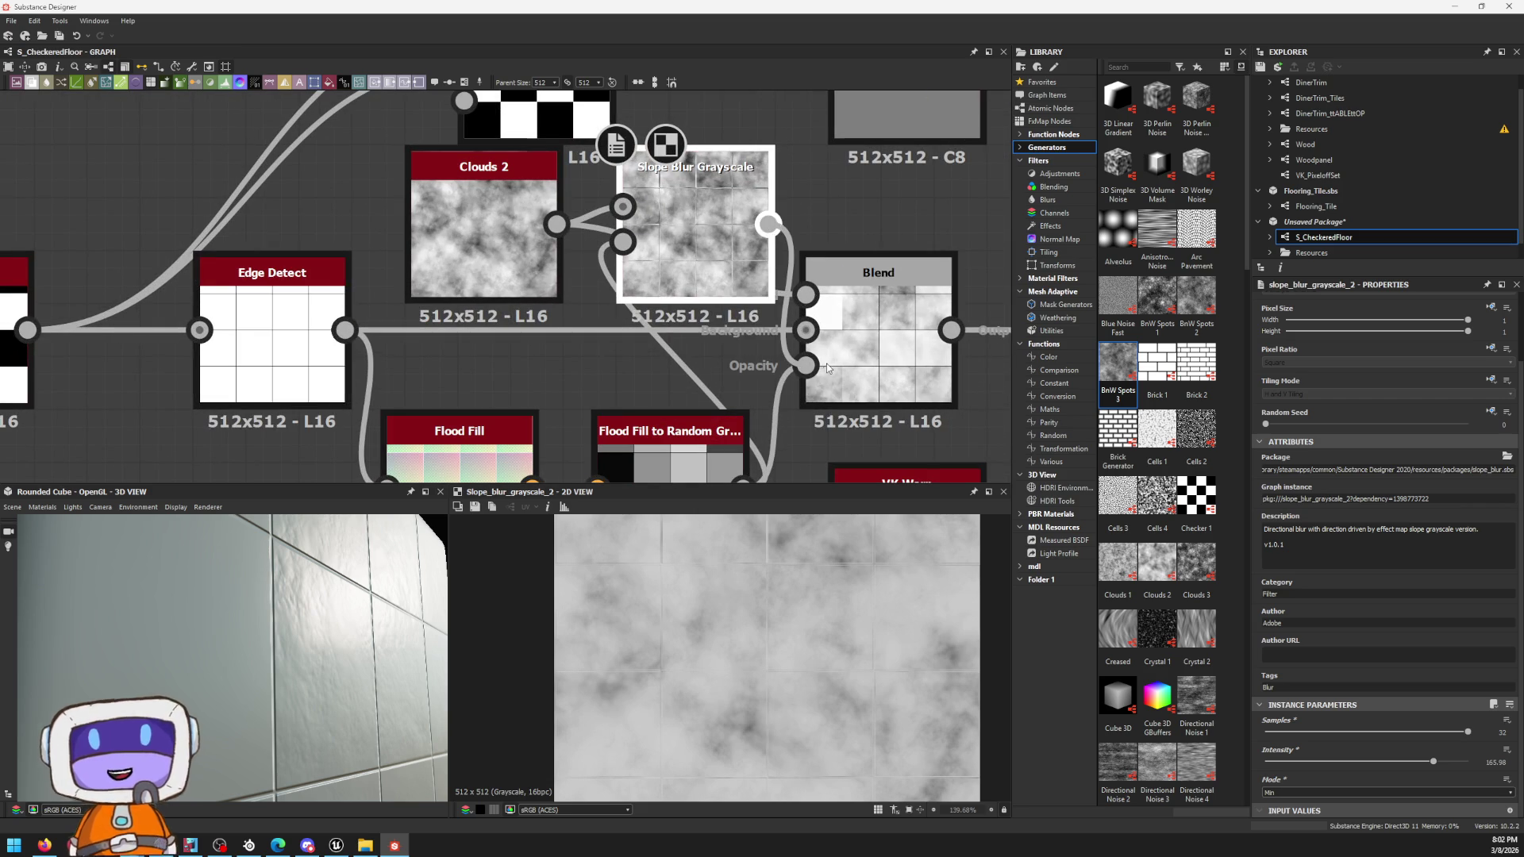
Step: Compare the Blend and Normal node outputs in the 2D view, returning to Blend
left_click(893, 363)
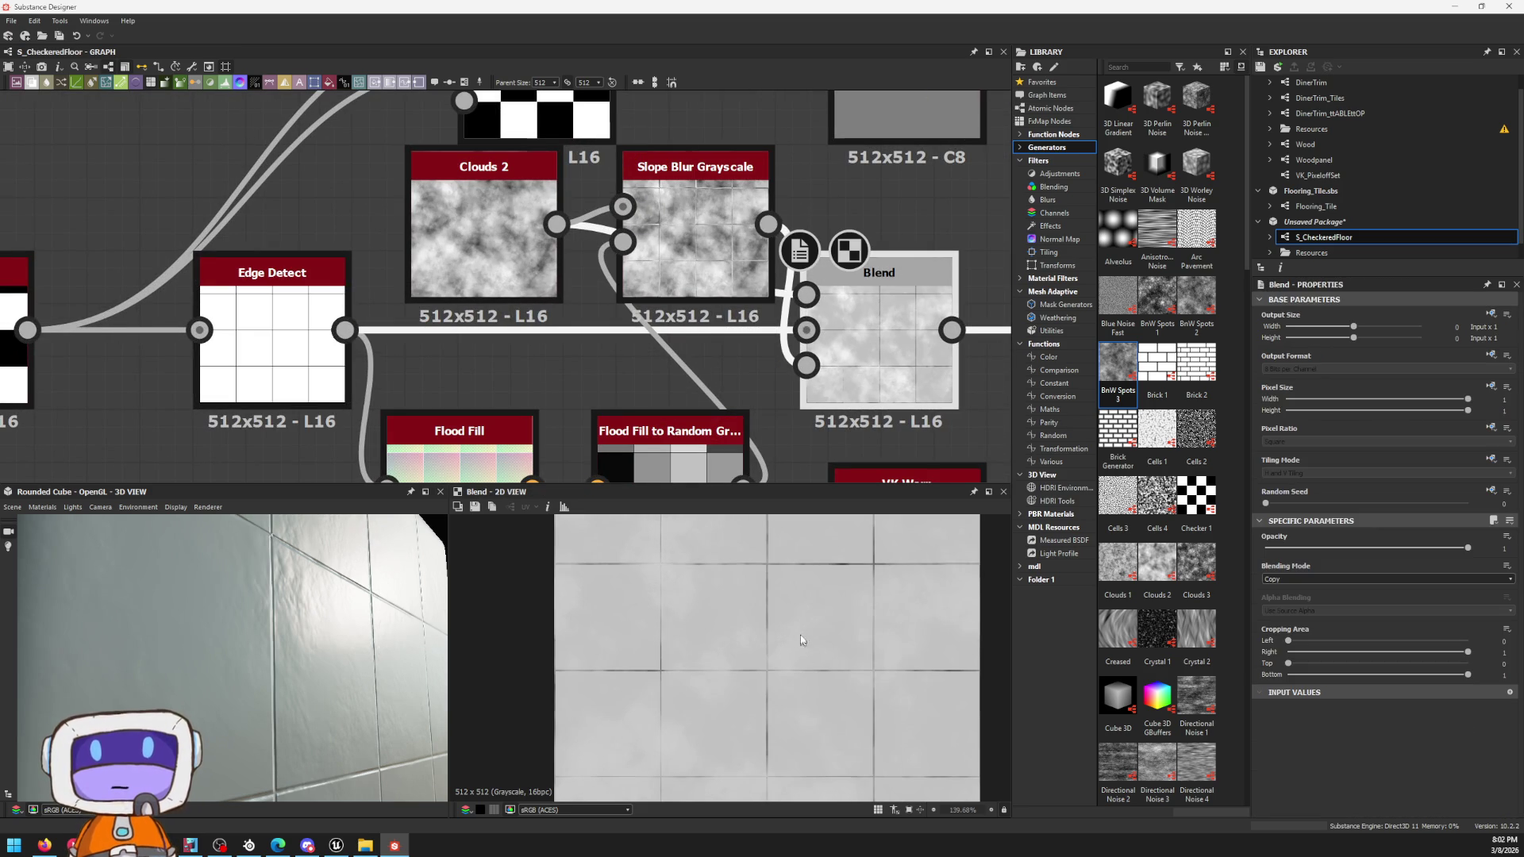
scroll(799, 640, "up", 3)
middle_click_drag(940, 360, 499, 384)
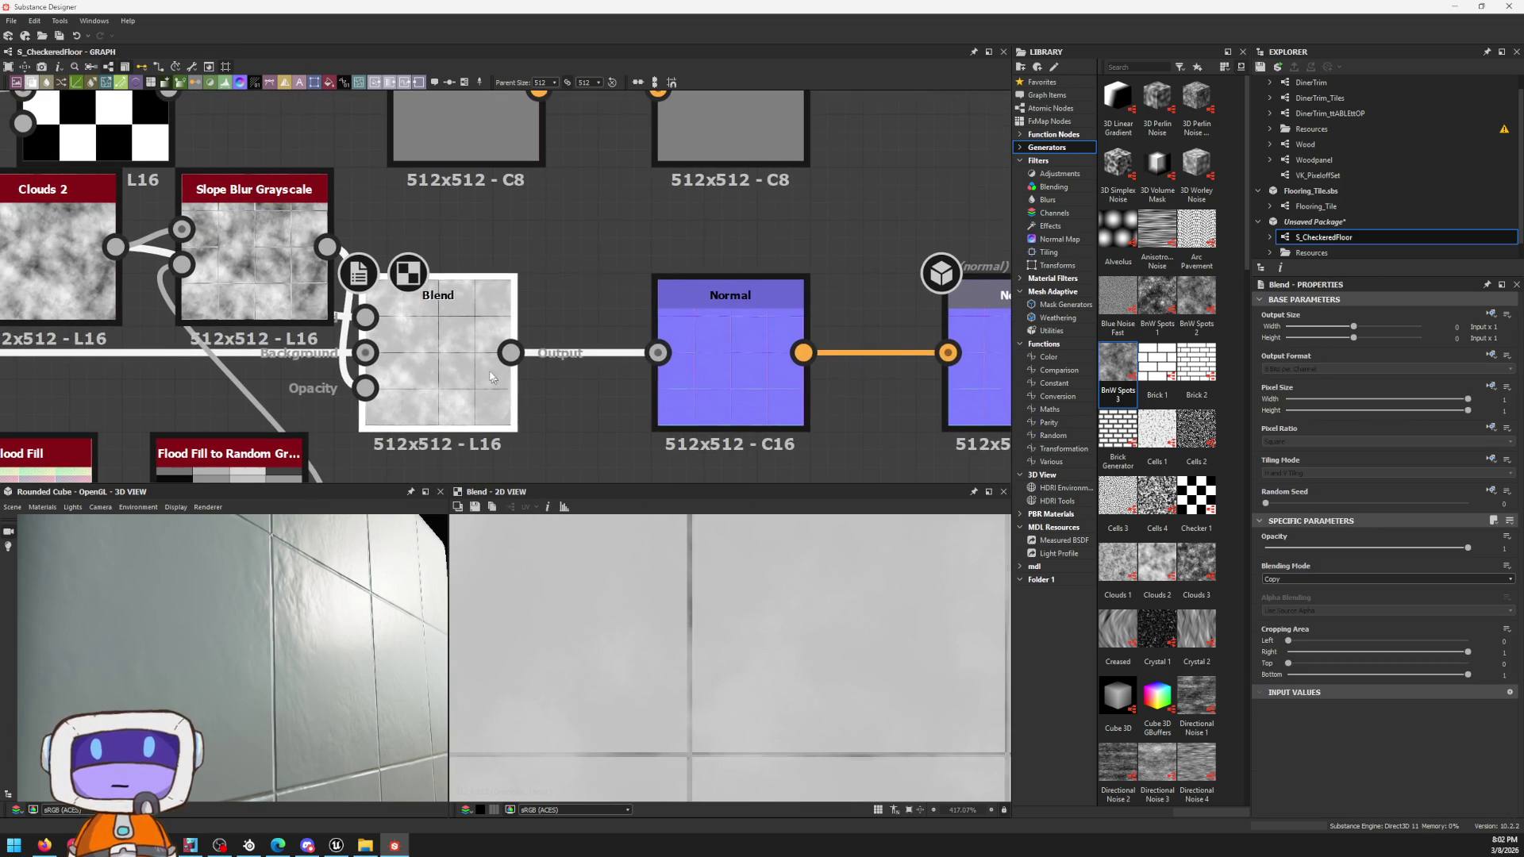
left_click(697, 343)
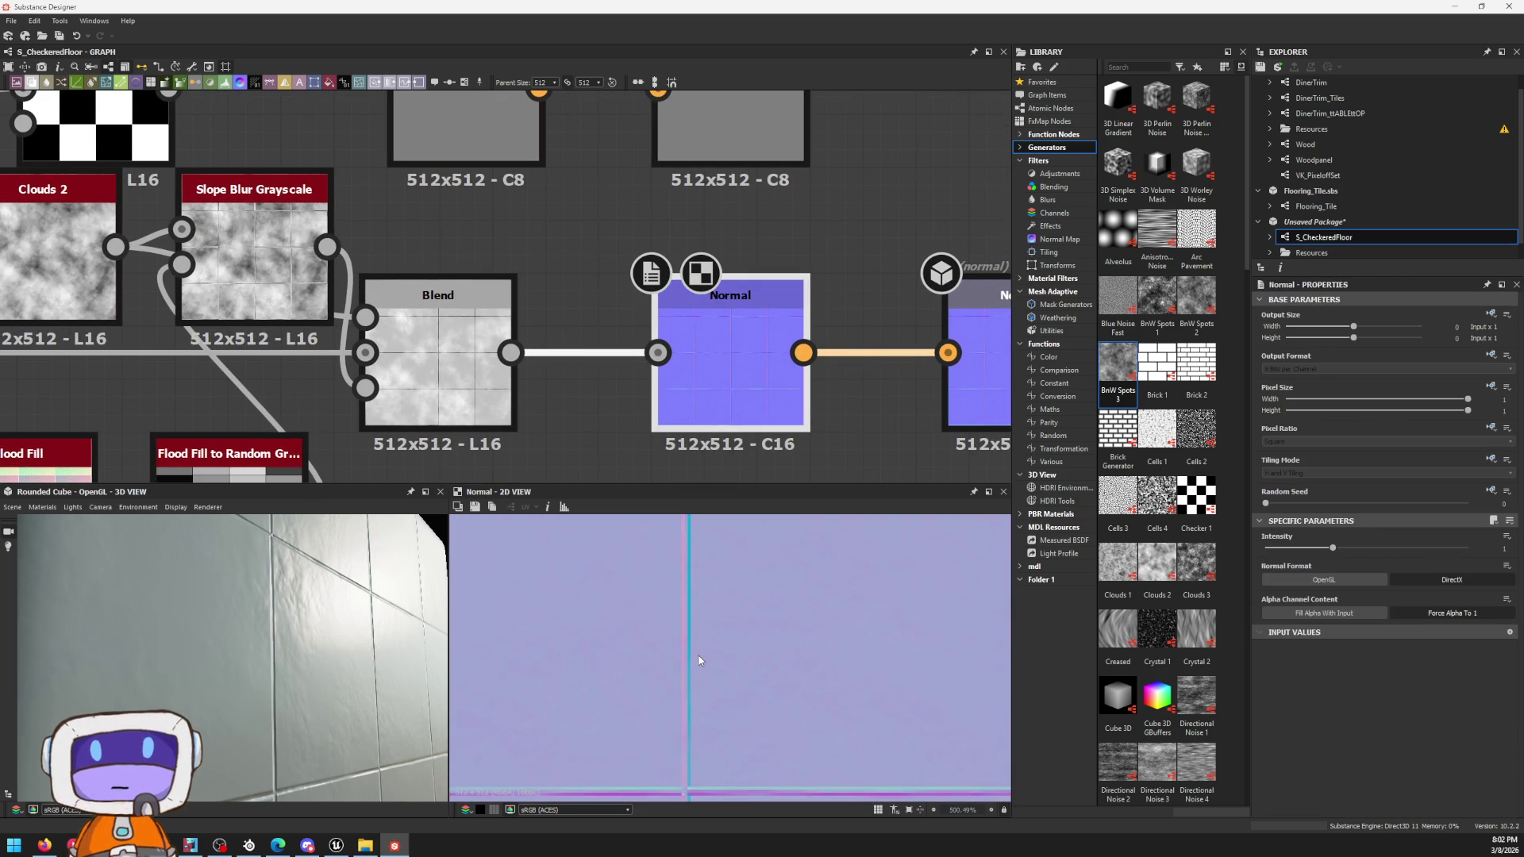
mouse_move(512, 465)
middle_mouse_down()
mouse_move(713, 314)
mouse_move(829, 314)
middle_mouse_up()
scroll(712, 315, "down", 2)
left_click(734, 256)
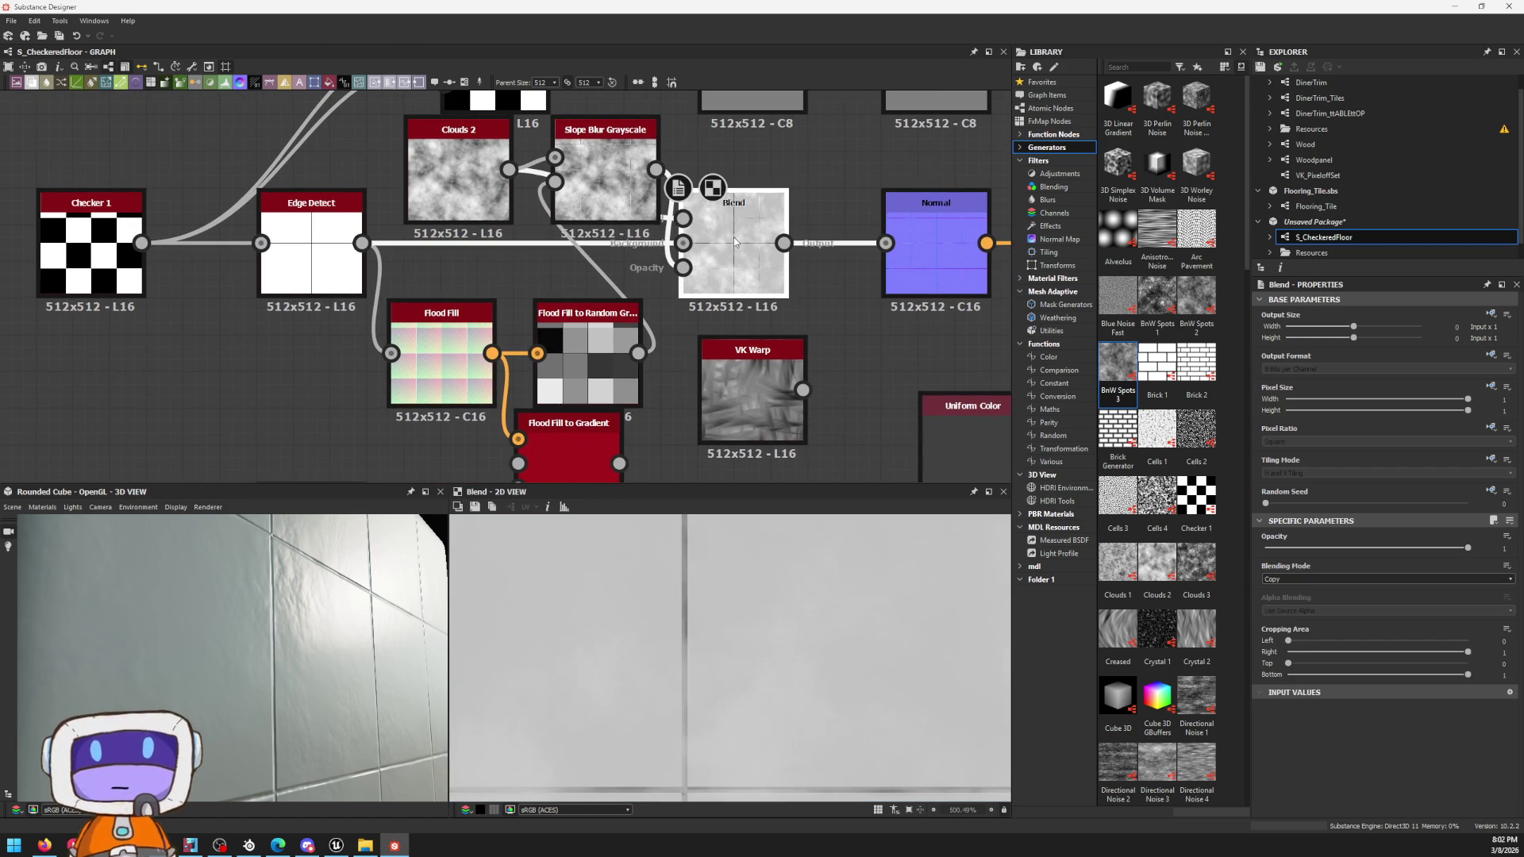
scroll(617, 654, "up", 2)
Step: Move the Slope Blur Grayscale node up beside Clouds 2 above Blend and select it
middle_click_drag(614, 174, 721, 151)
mouse_move(722, 151)
left_mouse_down()
mouse_move(722, 263)
mouse_move(729, 127)
left_mouse_up()
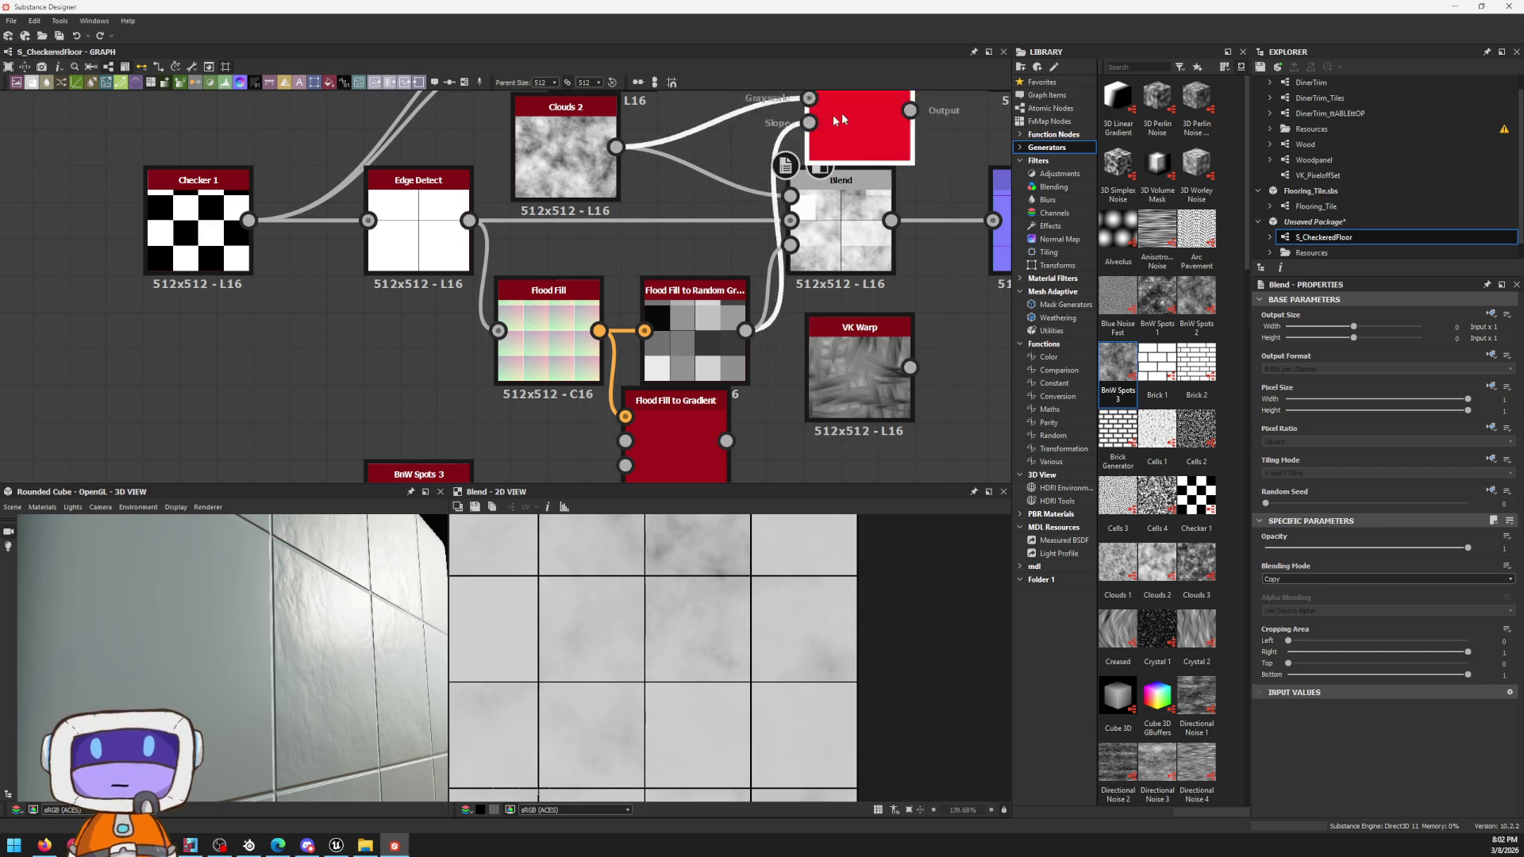
left_click(764, 150)
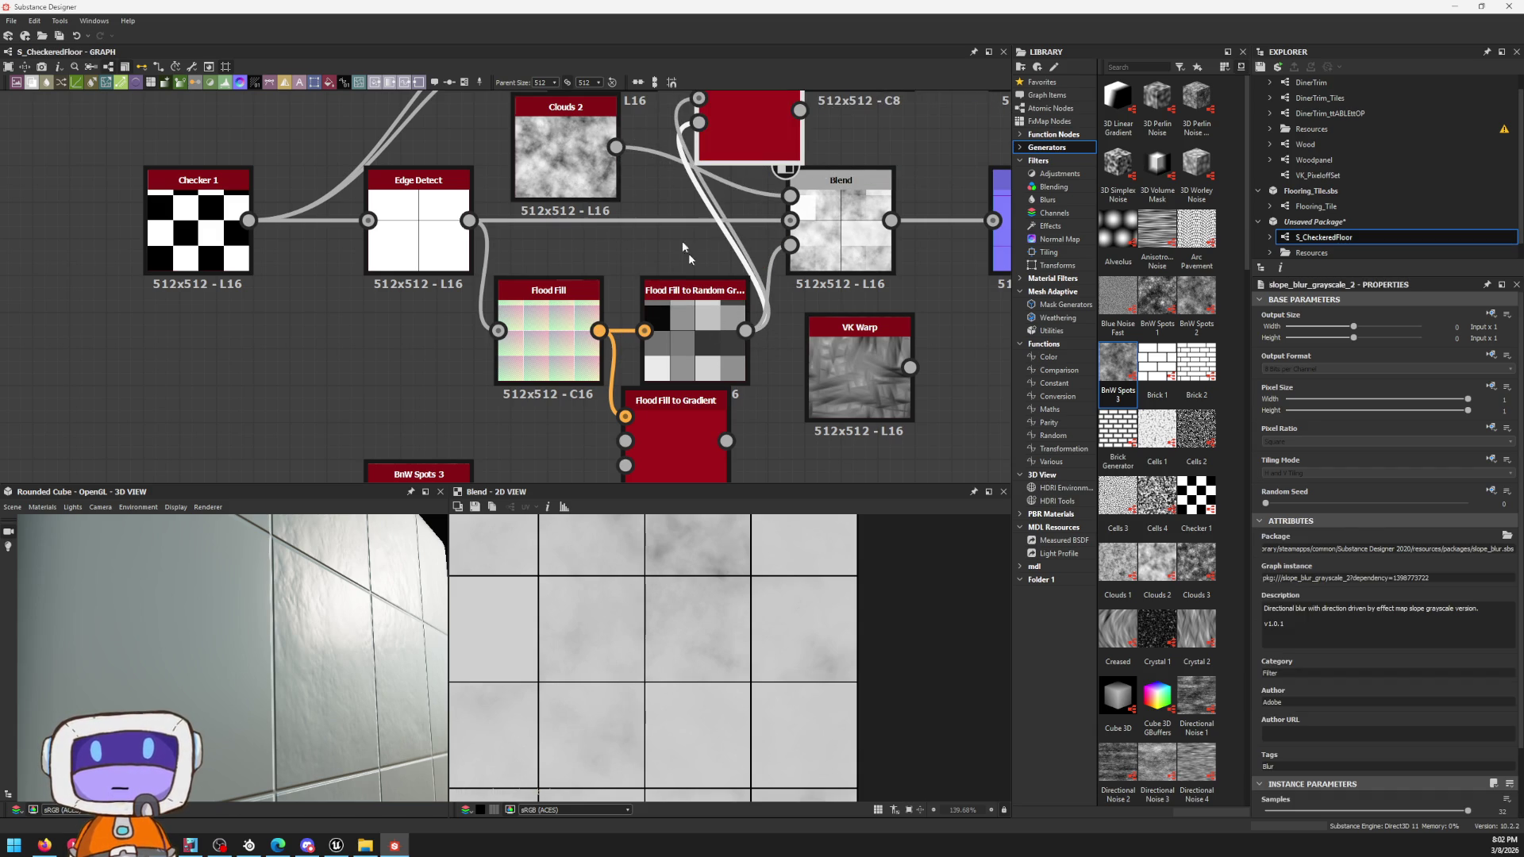
Step: Preview Slope Blur Grayscale, drop its intensity back to 0, then delete the node
double_click(767, 145)
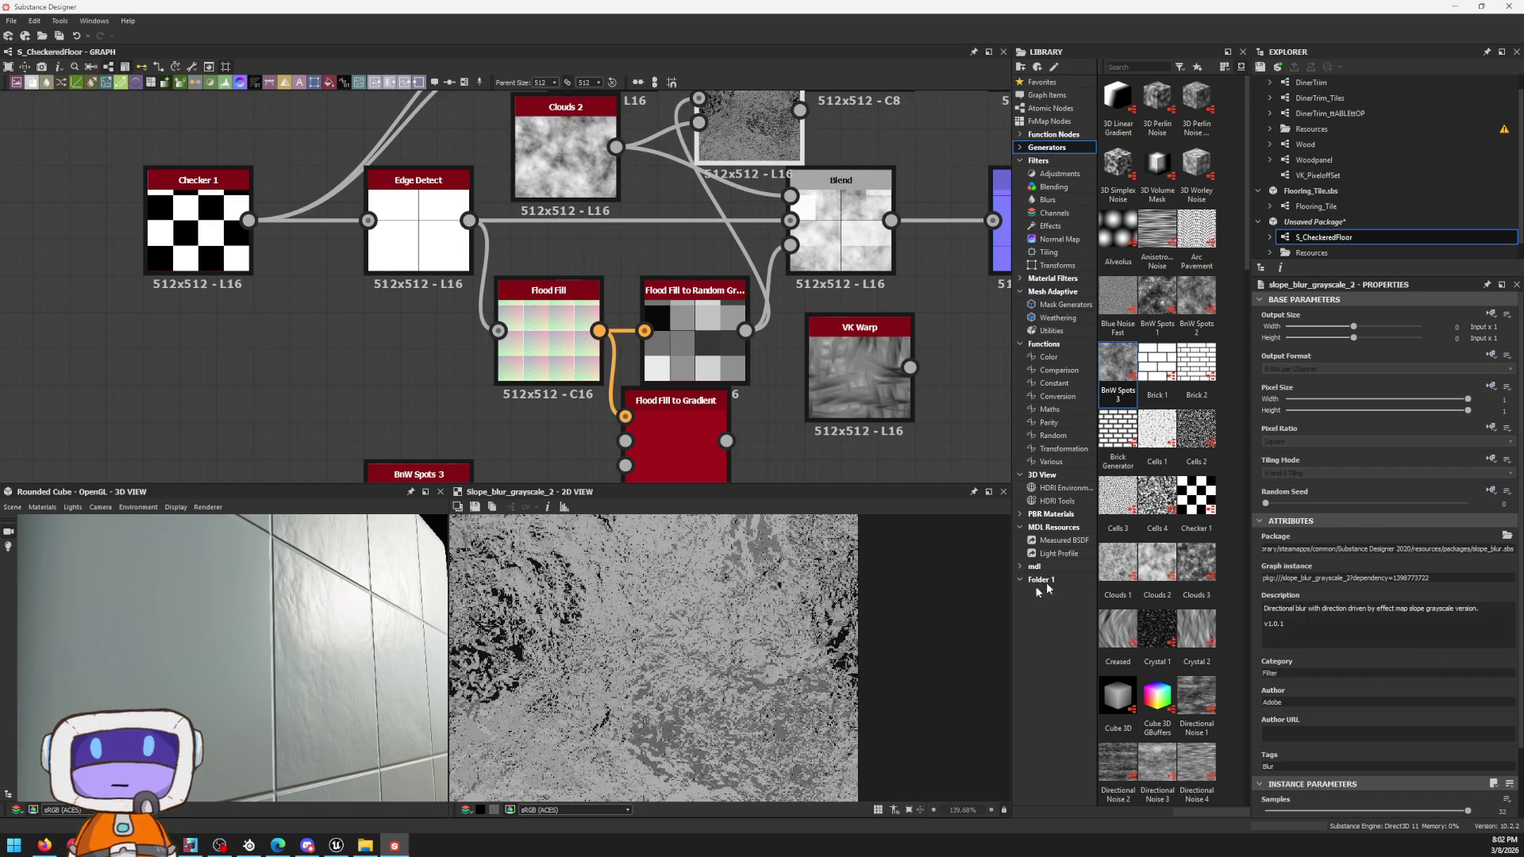
scroll(1358, 737, "down", 2)
left_click_drag(1365, 760, 1264, 751)
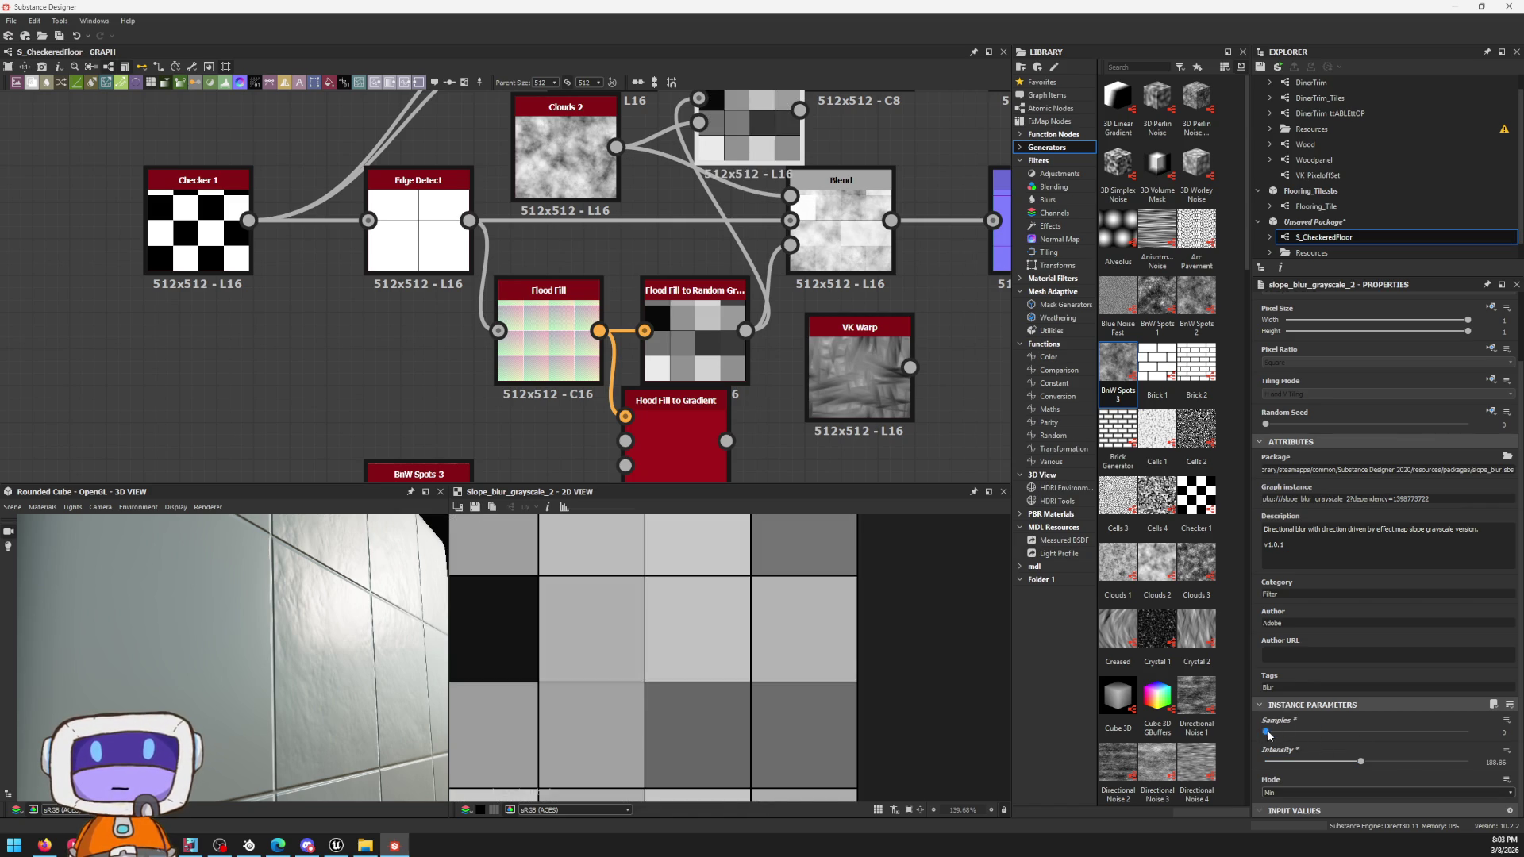
left_click(1269, 760)
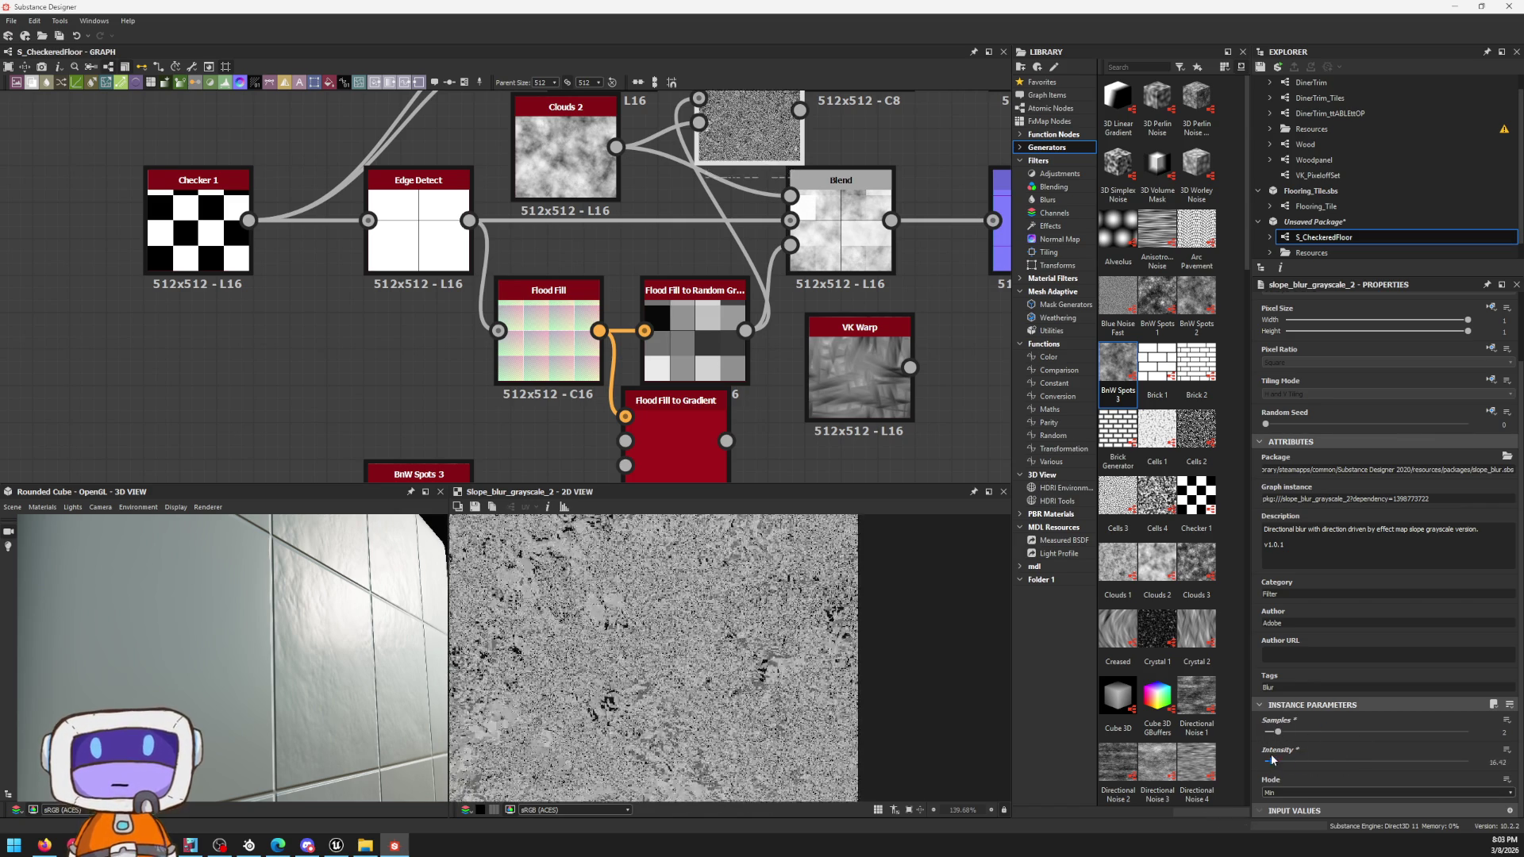
left_click_drag(1269, 757, 1265, 755)
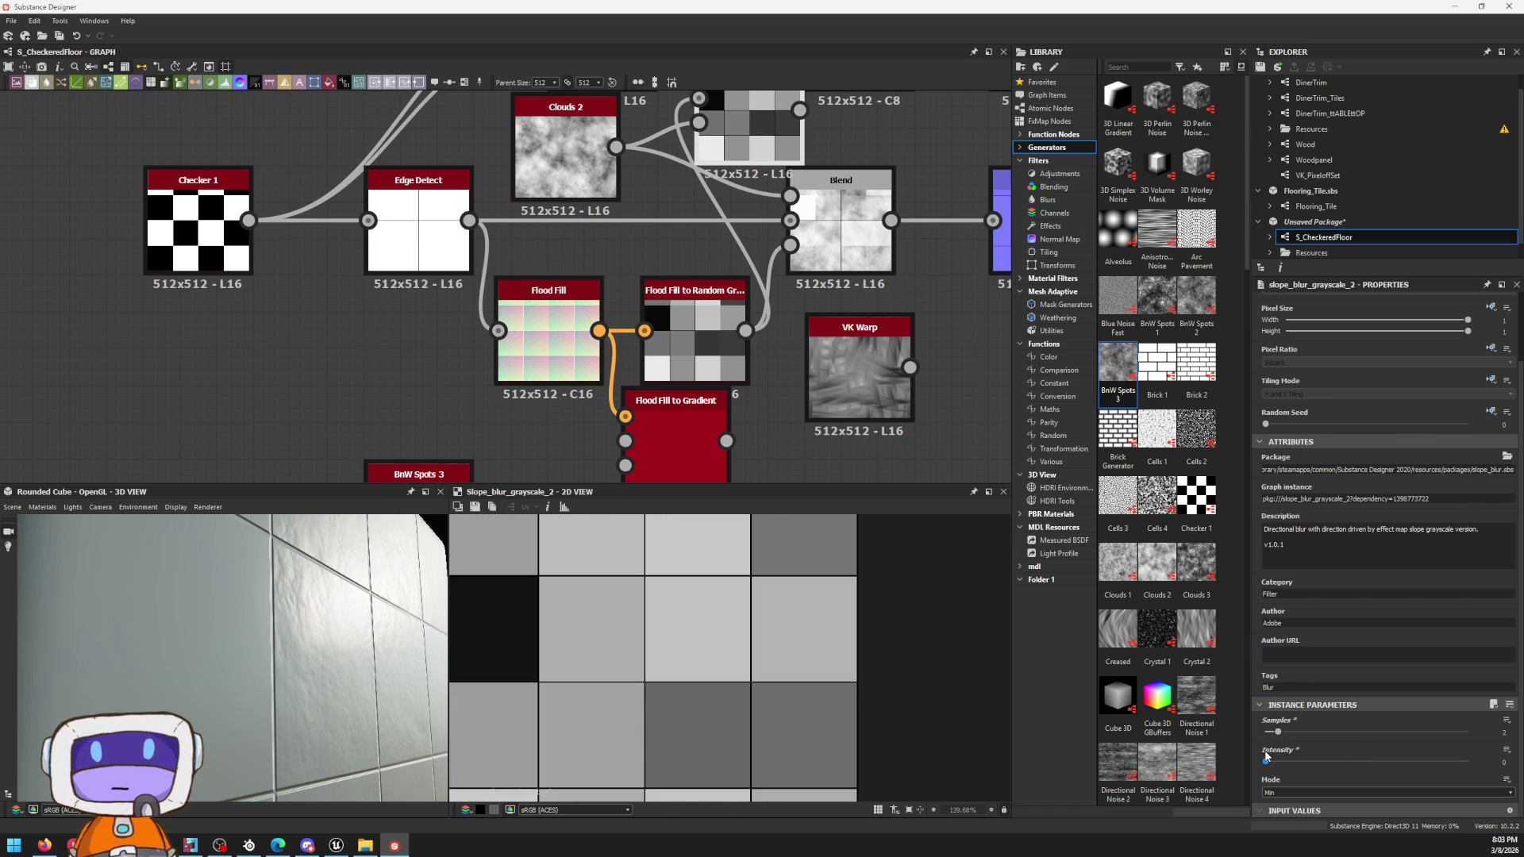
middle_click_drag(646, 163, 659, 232)
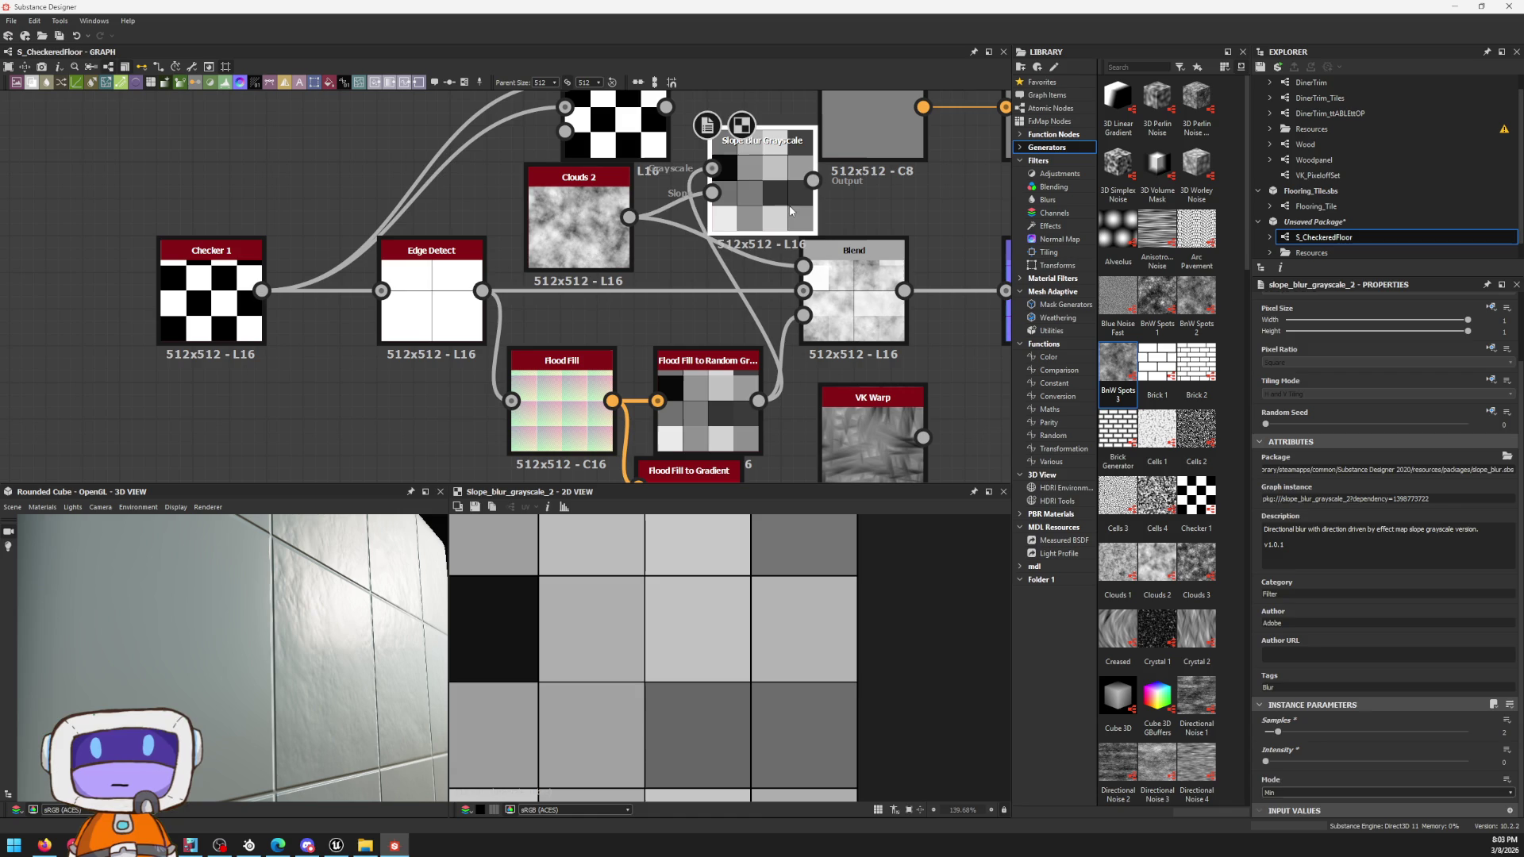
key("Delete")
Step: Duplicate Clouds 2 with Ctrl+D, place the copy near the top and wire it into Blend's top input
double_click(580, 227)
middle_click_drag(777, 189, 809, 220)
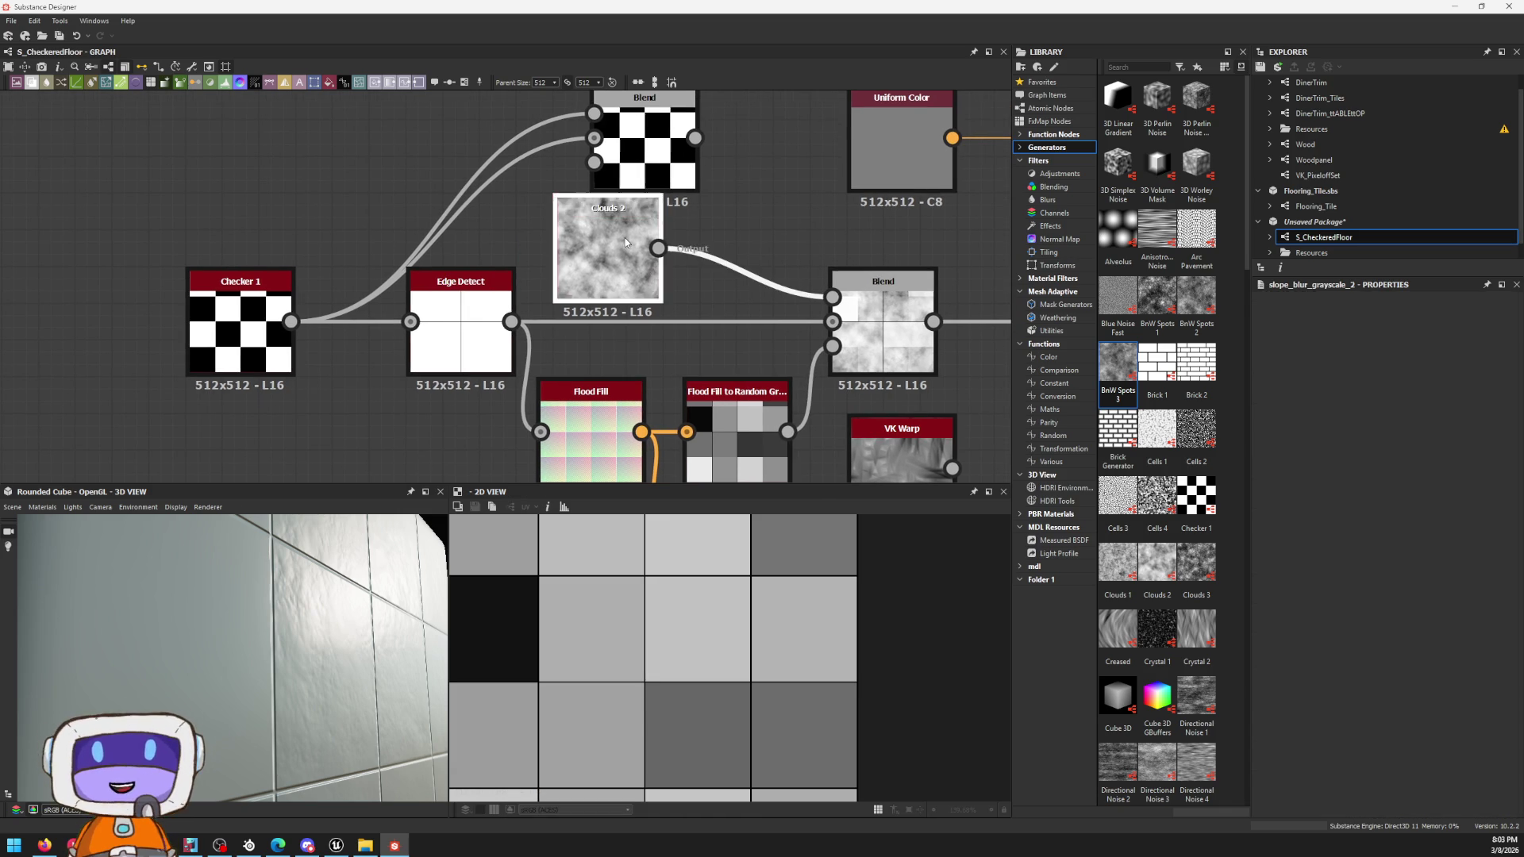
key("ctrl+d")
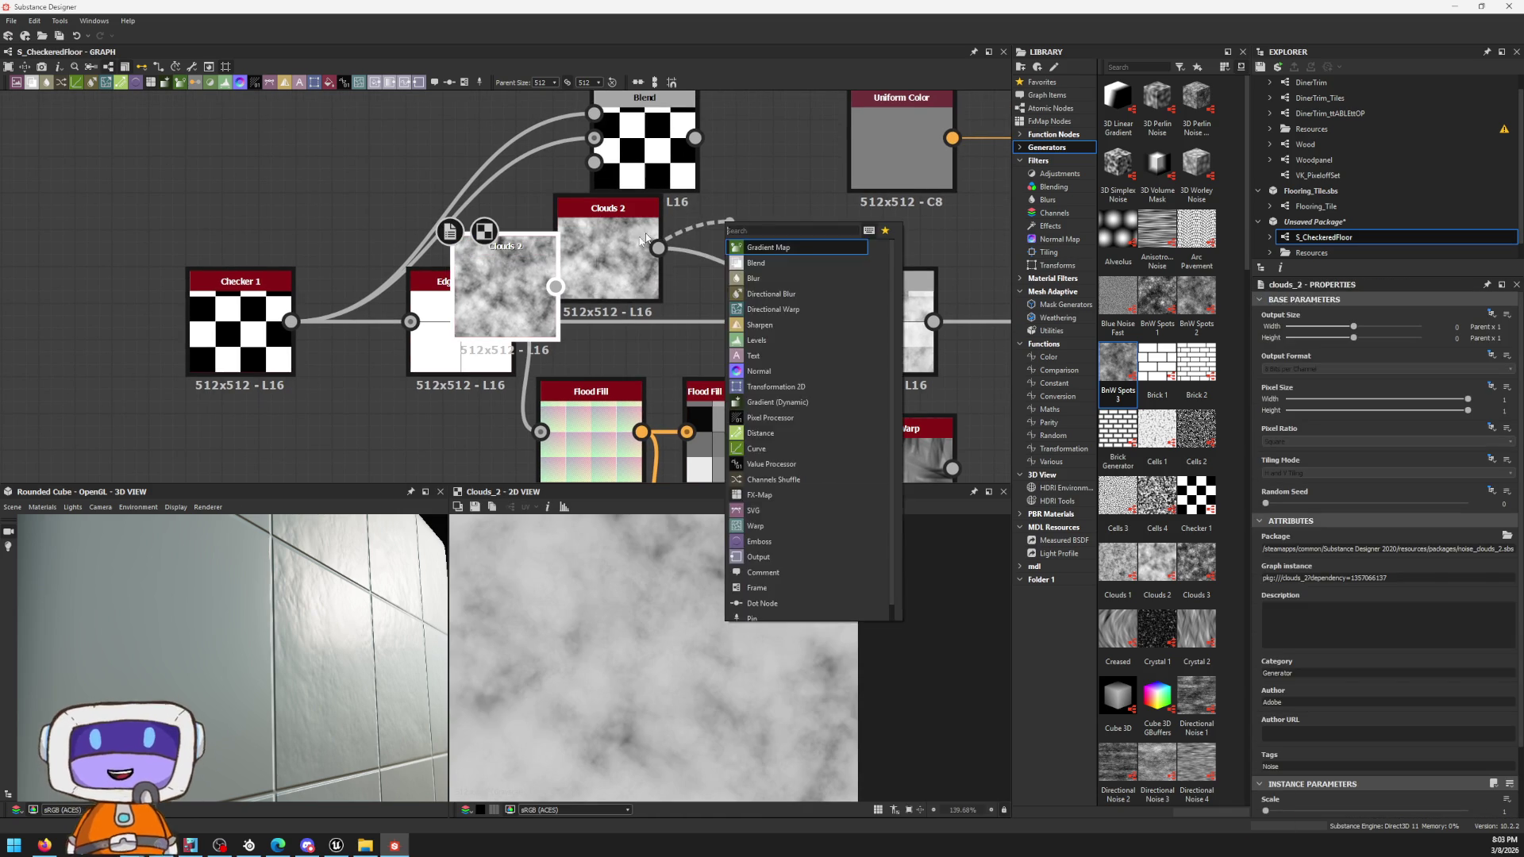
left_click(798, 220)
middle_click_drag(798, 220, 753, 174)
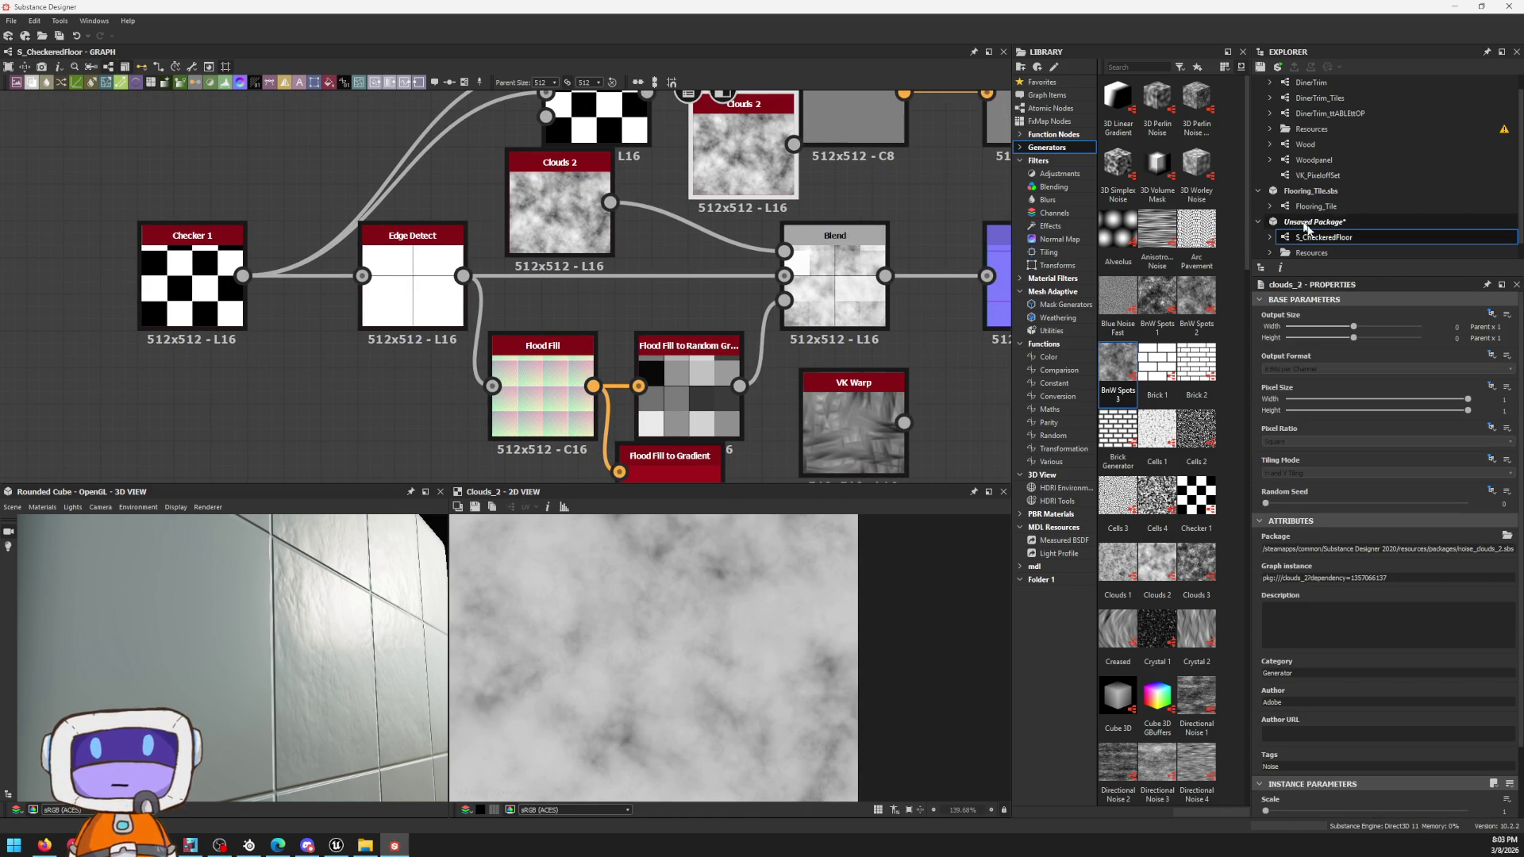
middle_click_drag(744, 337, 804, 277)
left_click(750, 303)
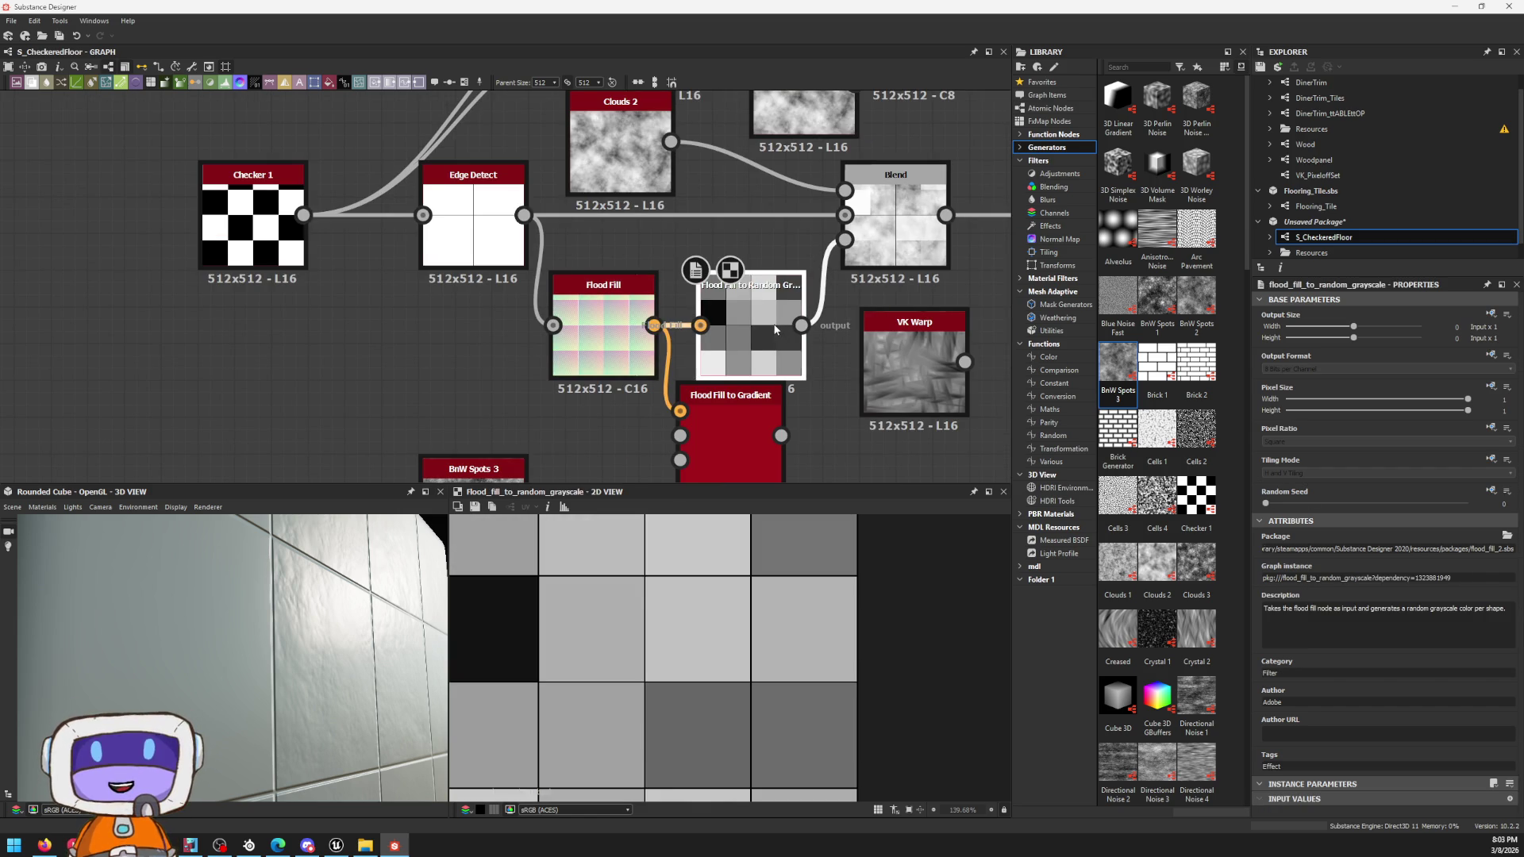
middle_click_drag(802, 220, 767, 318)
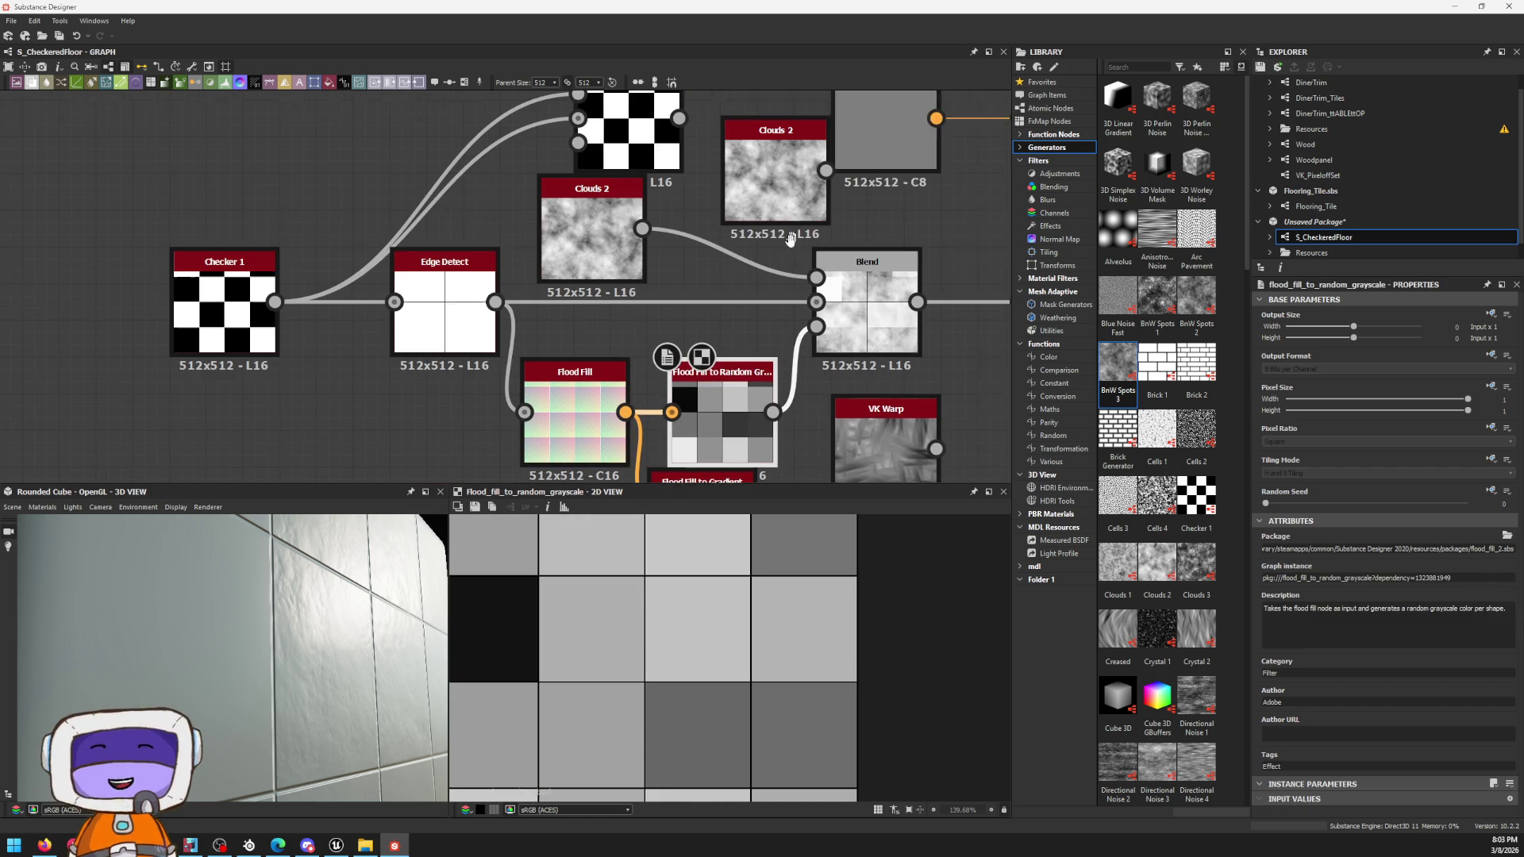
left_click_drag(780, 274, 811, 289)
Step: Reseed the Clouds 2 copy and set Flood Fill to Random Grayscale's random seed to 10, previewing Blend
left_click(767, 179)
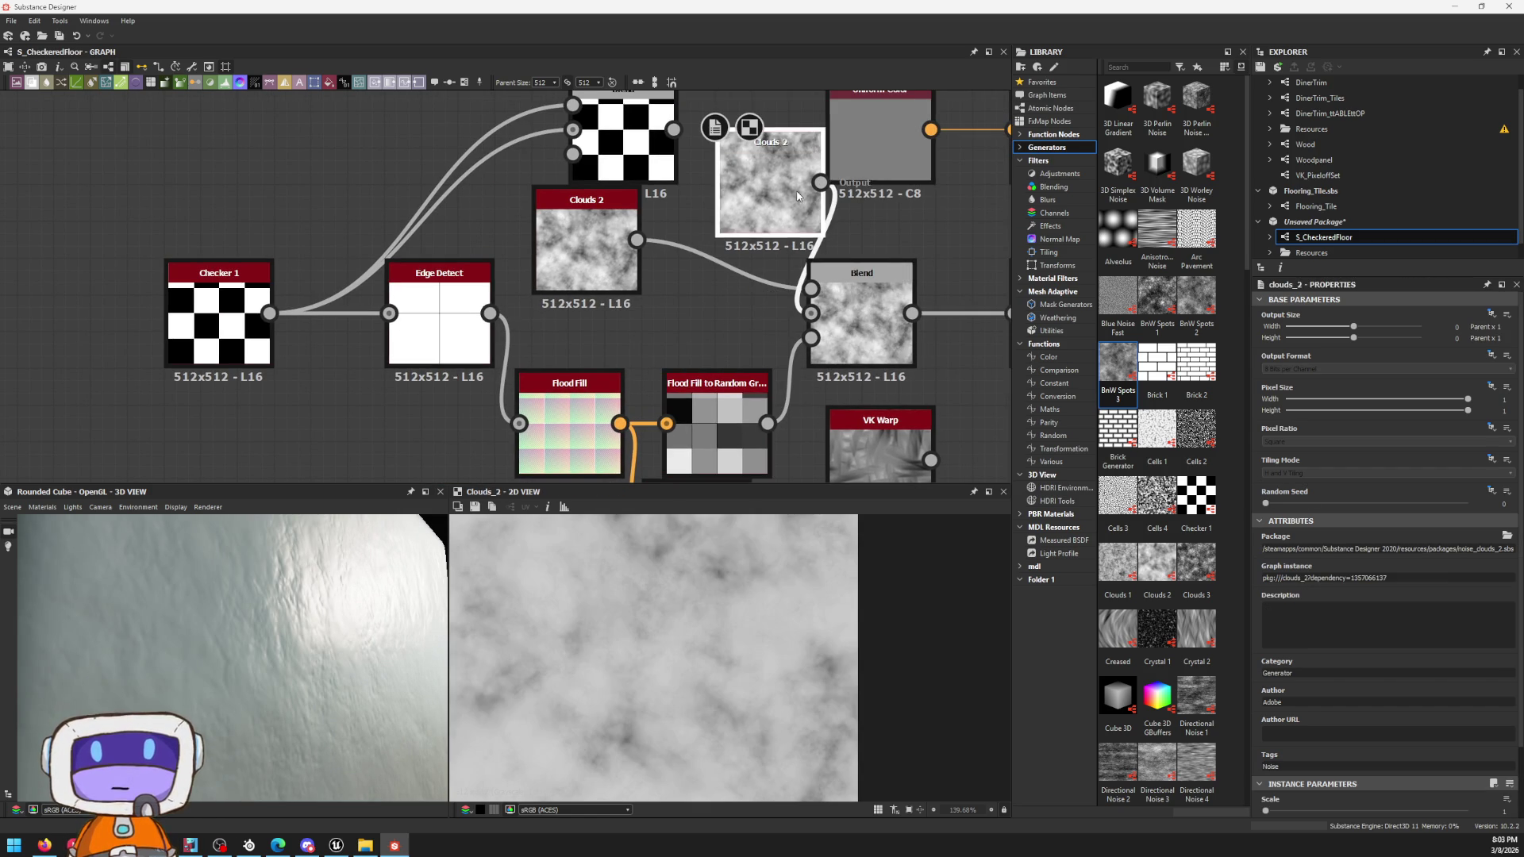
left_click_drag(1281, 505, 1446, 504)
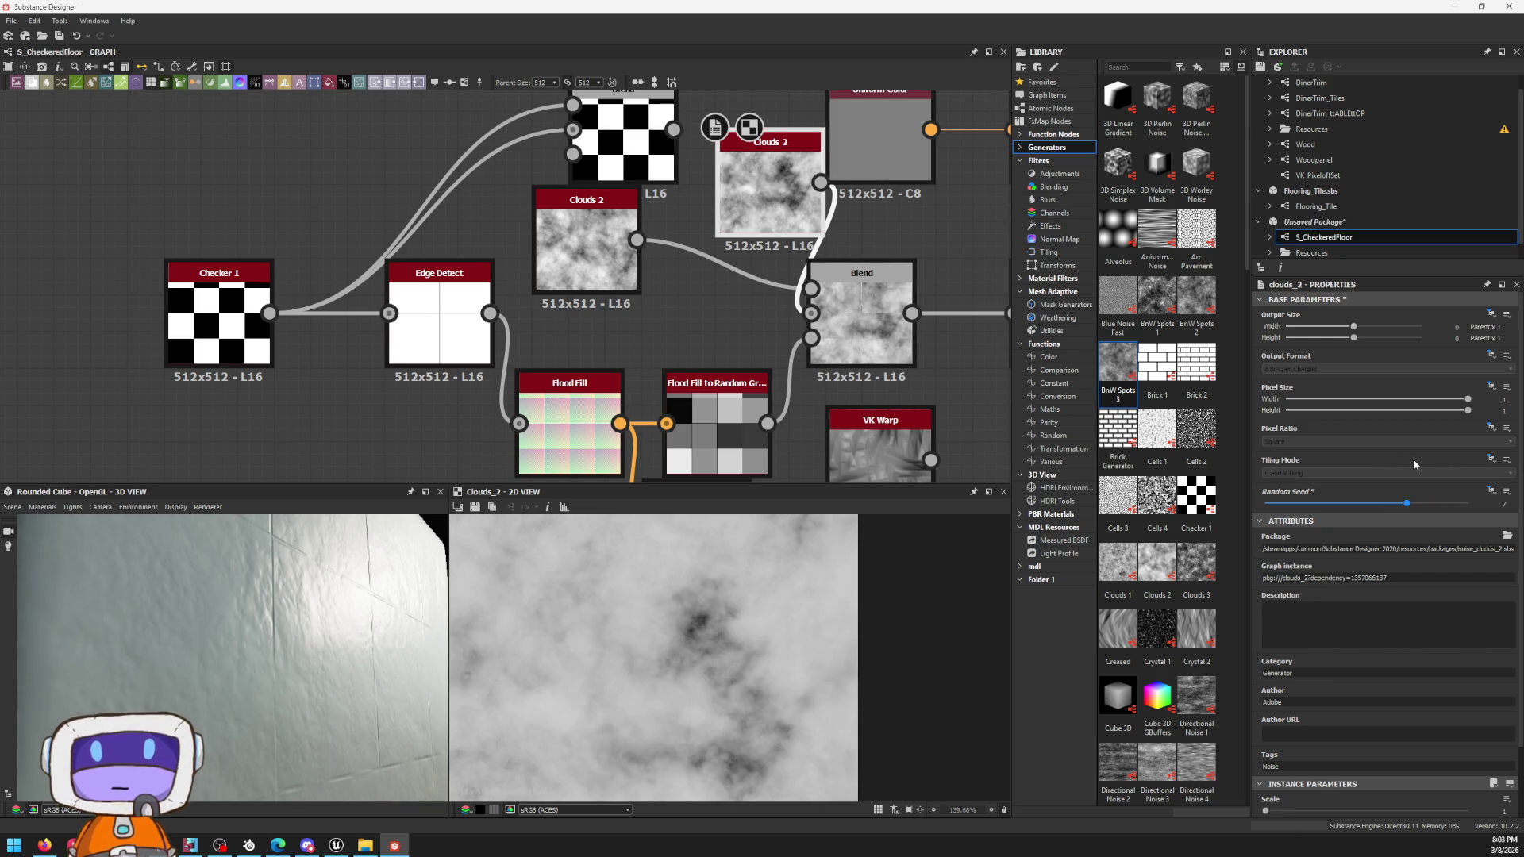
left_click_drag(1454, 461, 1379, 453)
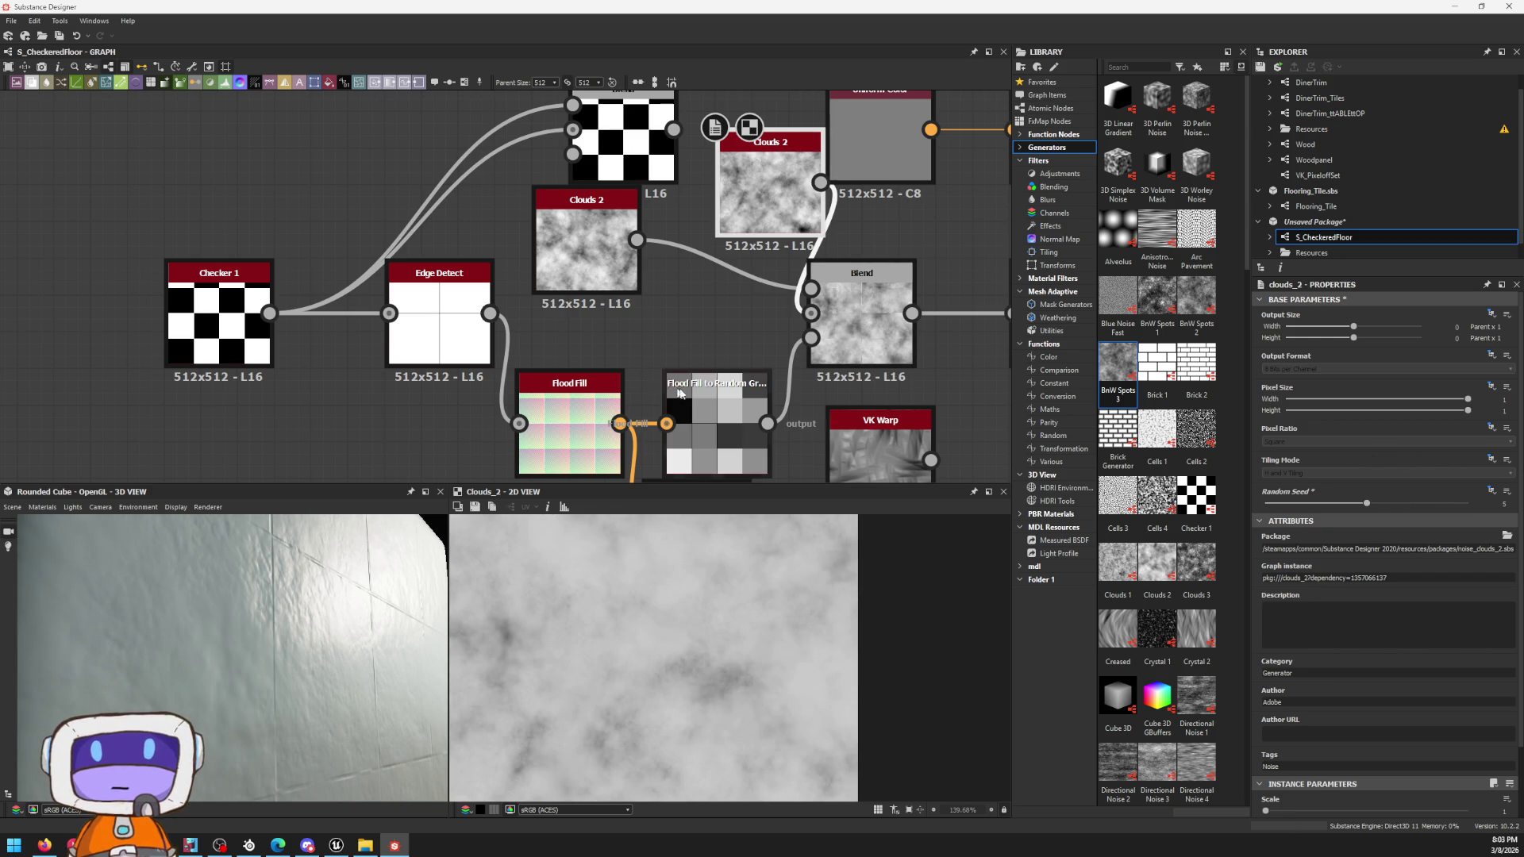
left_click(714, 406)
left_click_drag(1310, 504, 1471, 526)
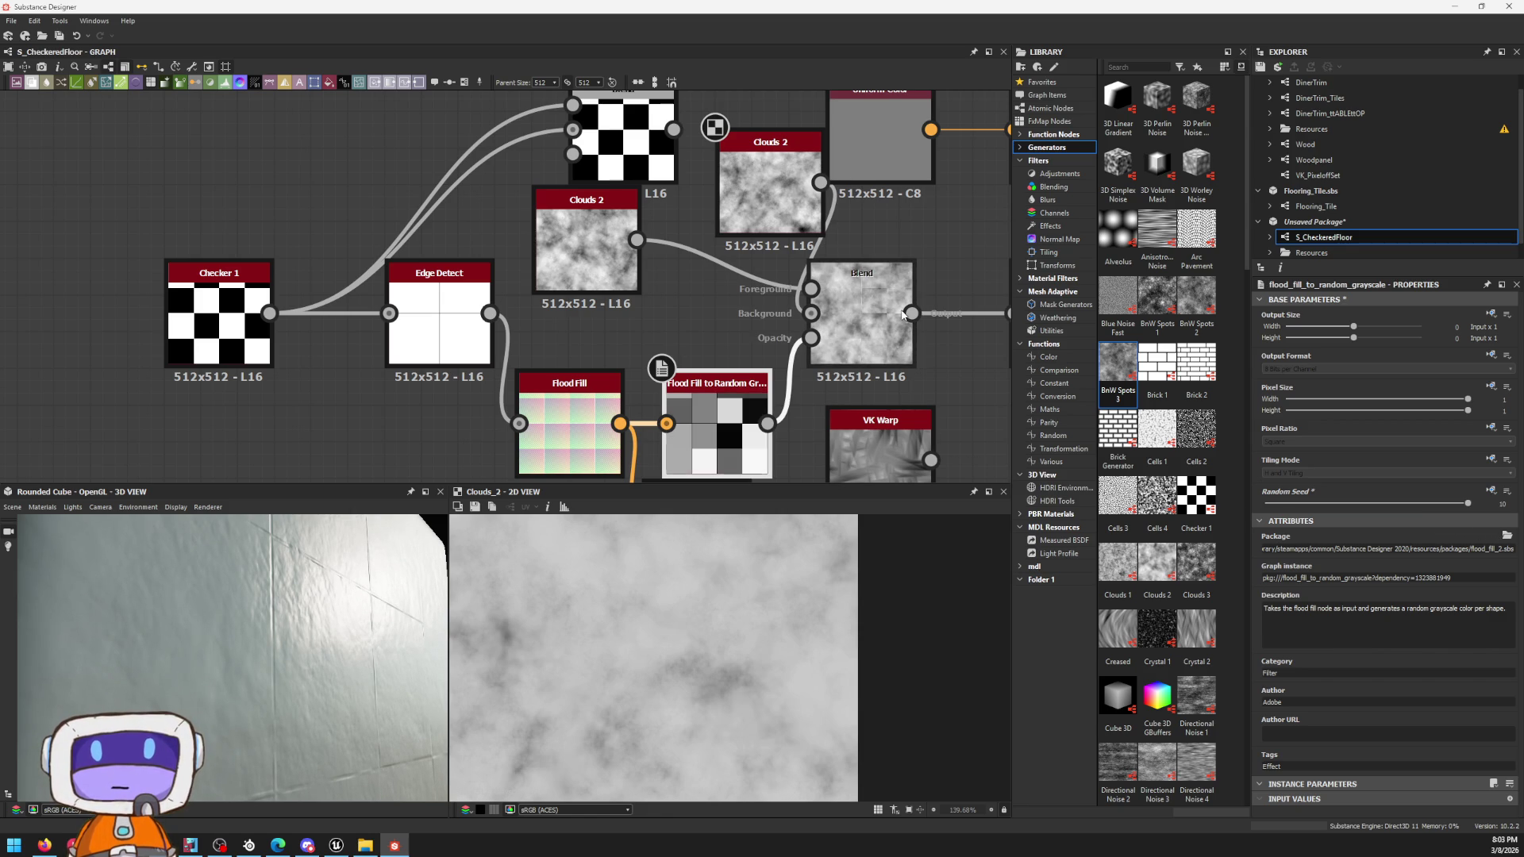
double_click(841, 323)
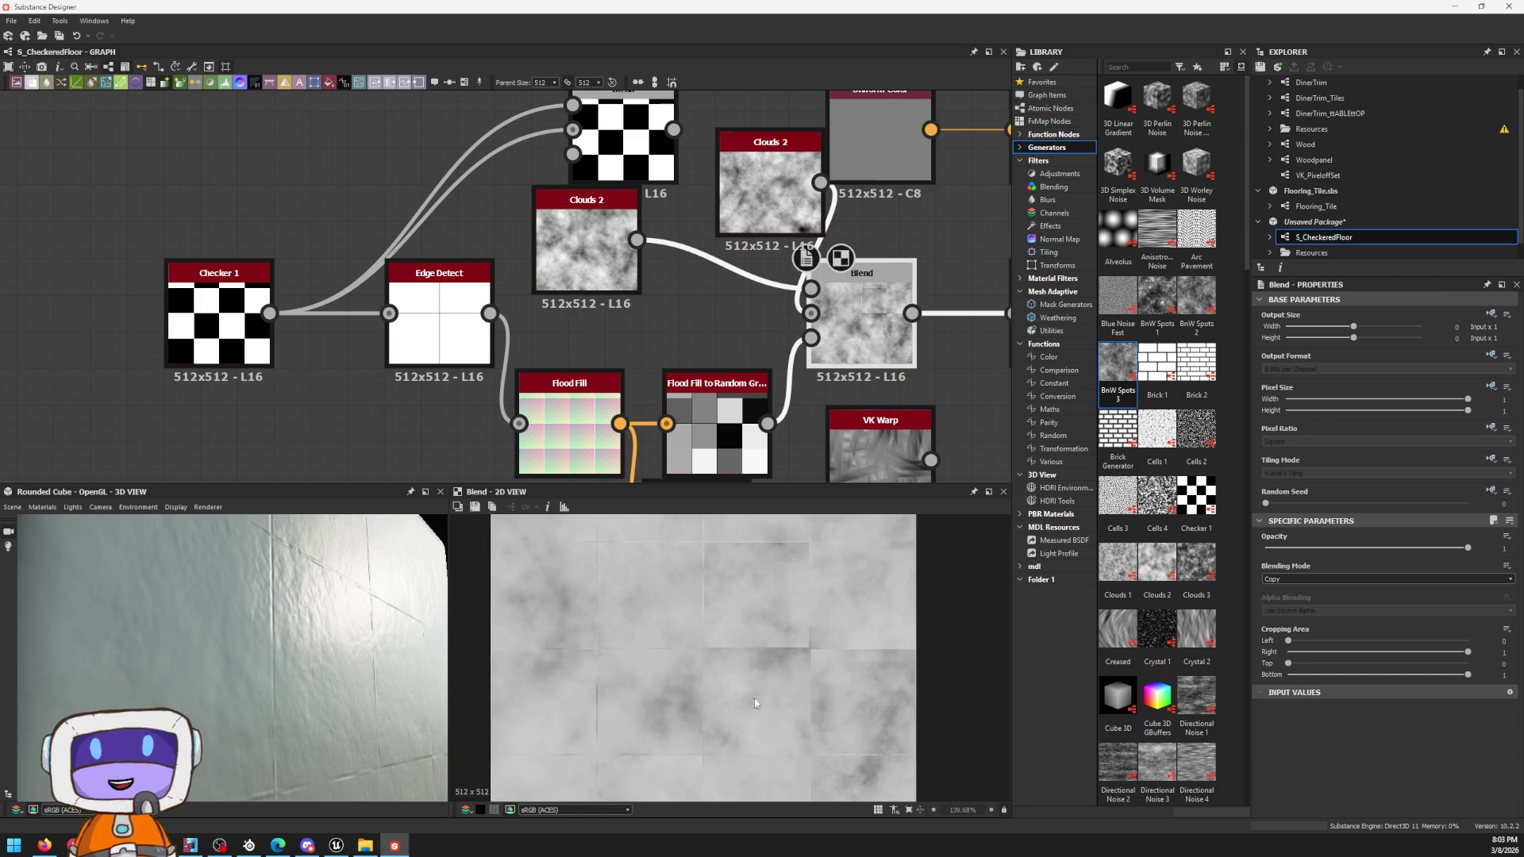
Step: Inspect the cube preview, then move the Normal nodes right to lengthen the Blend-to-Normal wire
left_click_drag(228, 641, 350, 572)
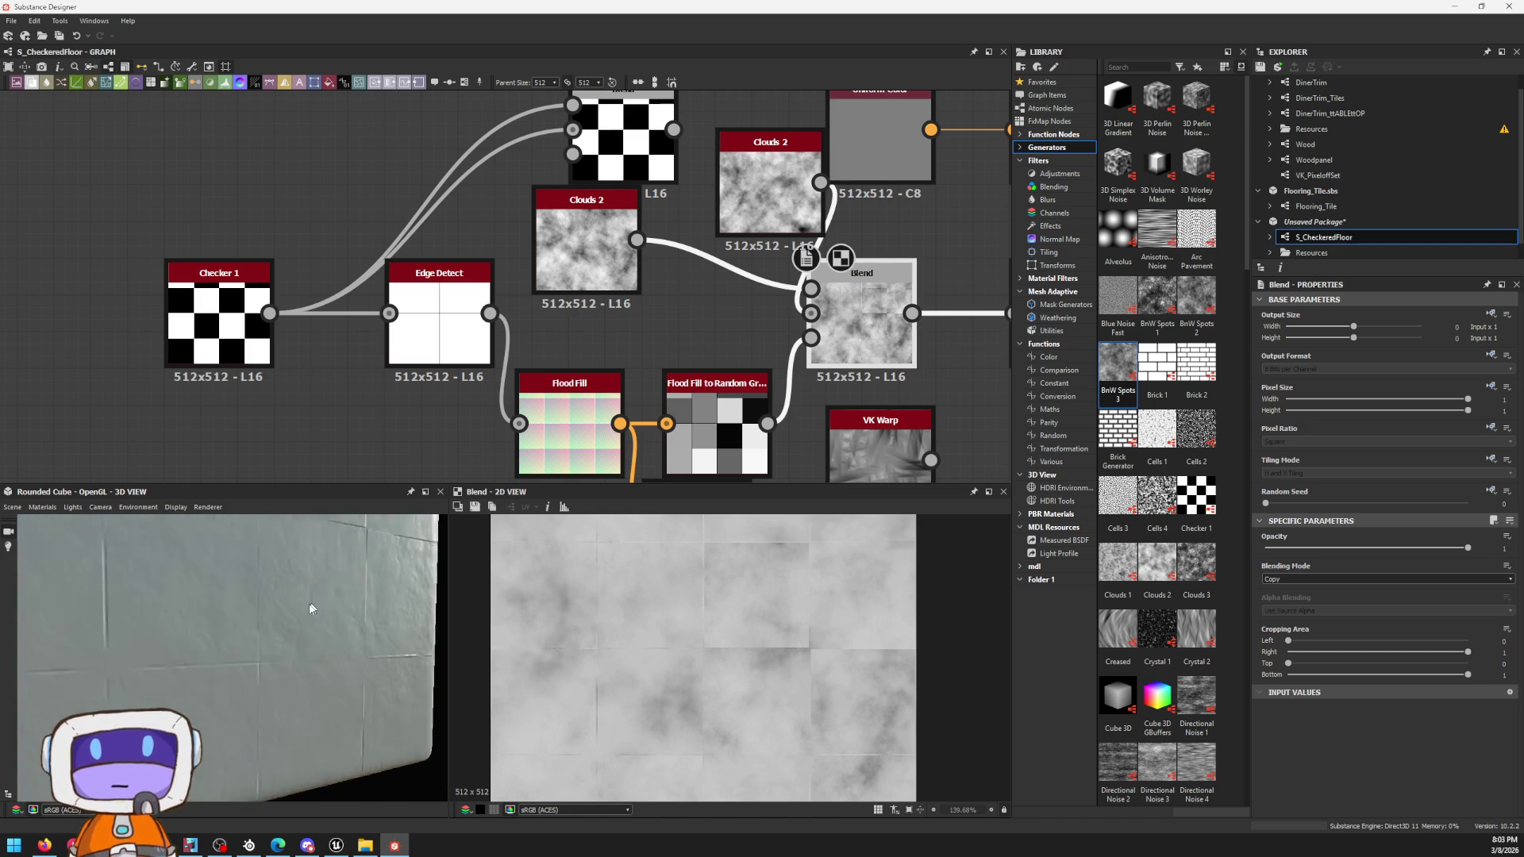
left_click_drag(349, 573, 312, 632)
scroll(506, 251, "down", 3)
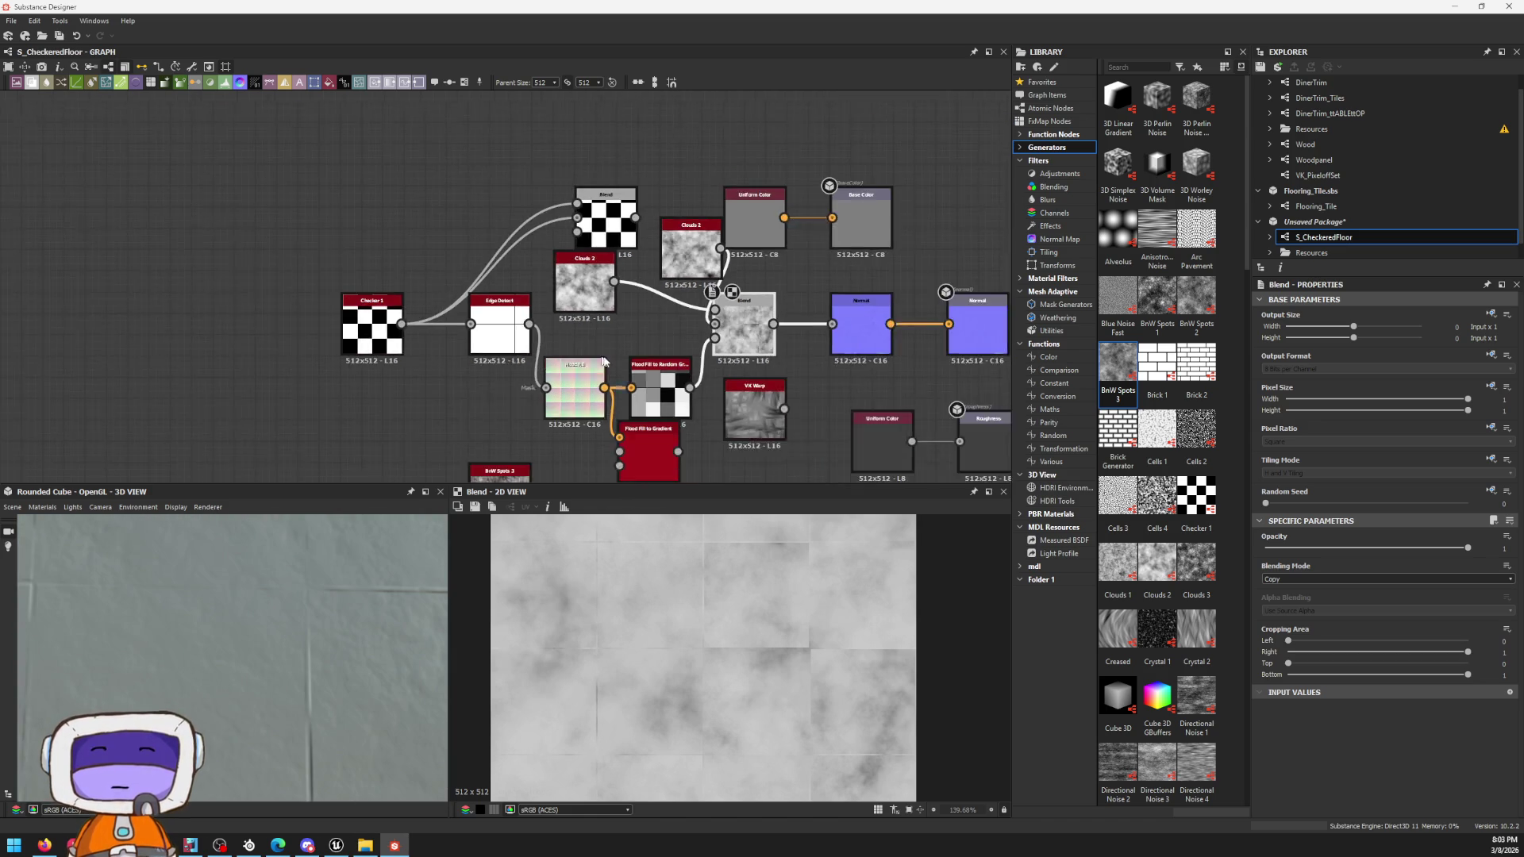
scroll(505, 251, "up", 3)
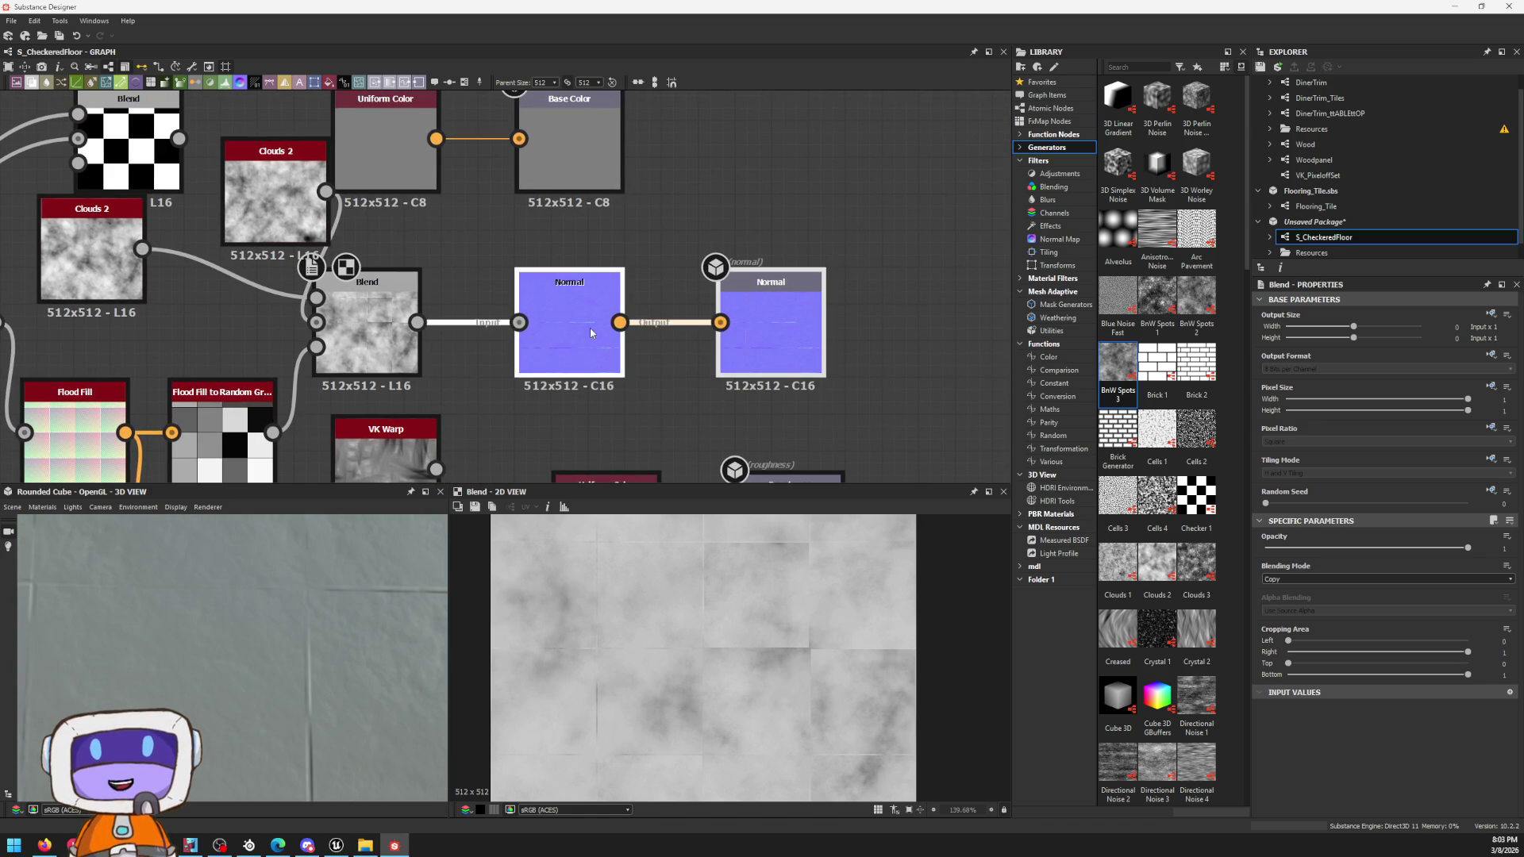
left_click_drag(589, 328, 810, 327)
scroll(577, 366, "down", 3)
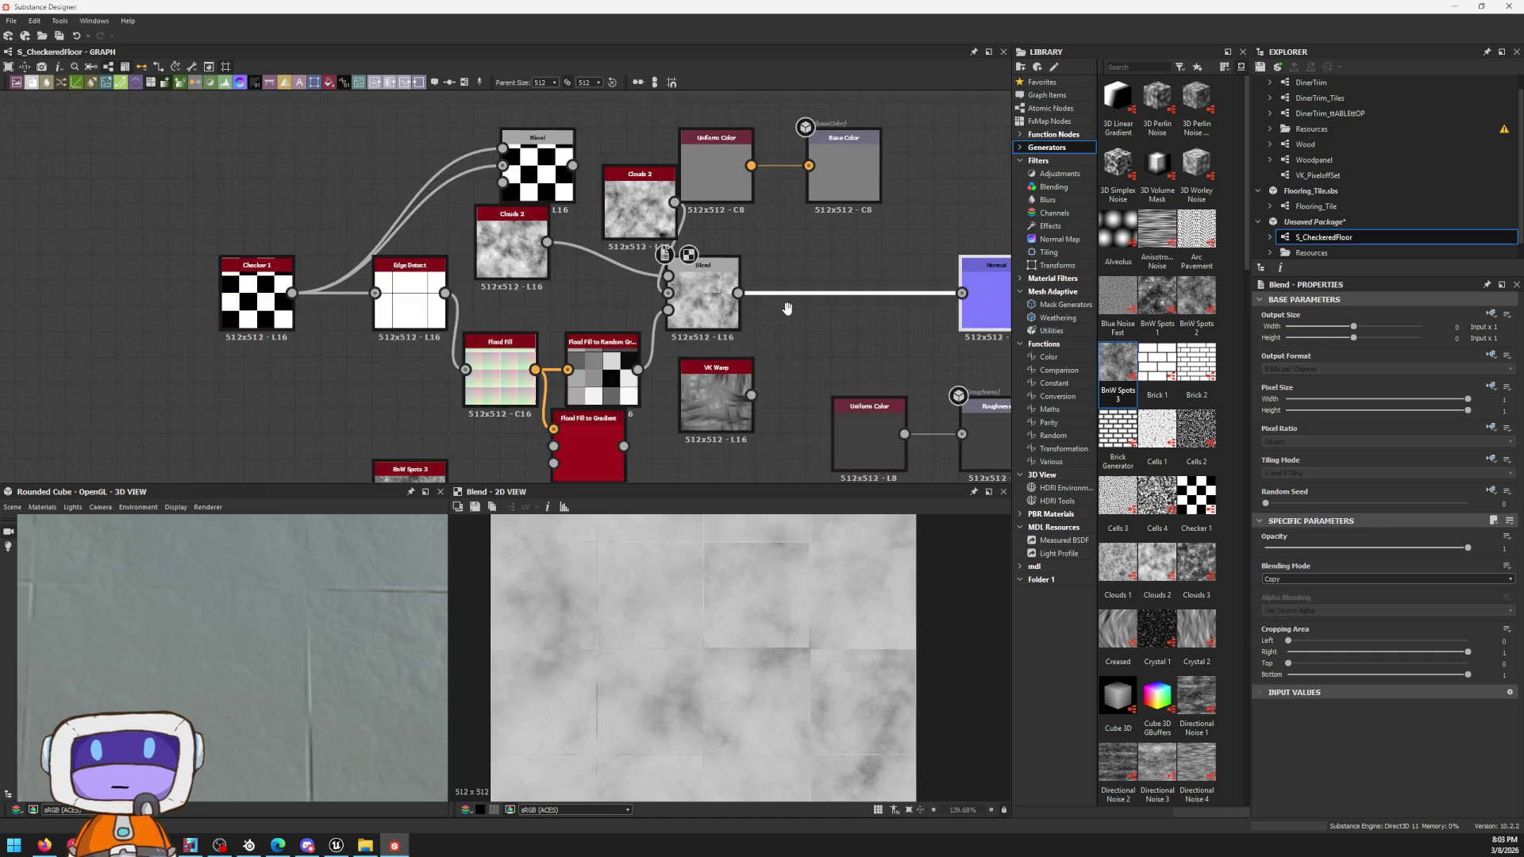
scroll(852, 318, "up", 3)
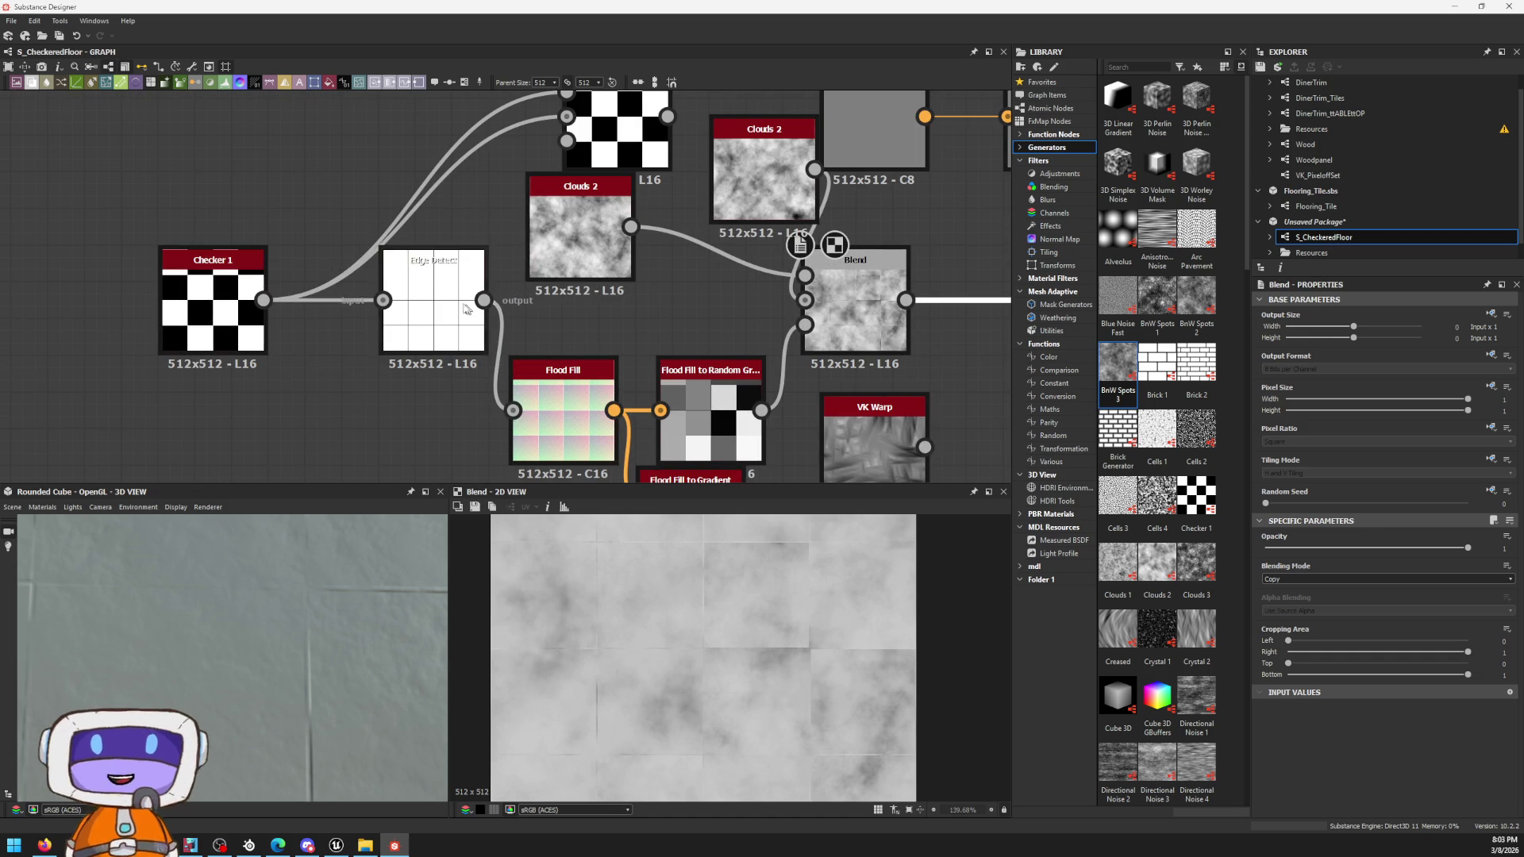
scroll(866, 318, "up", 3)
scroll(661, 343, "down", 3)
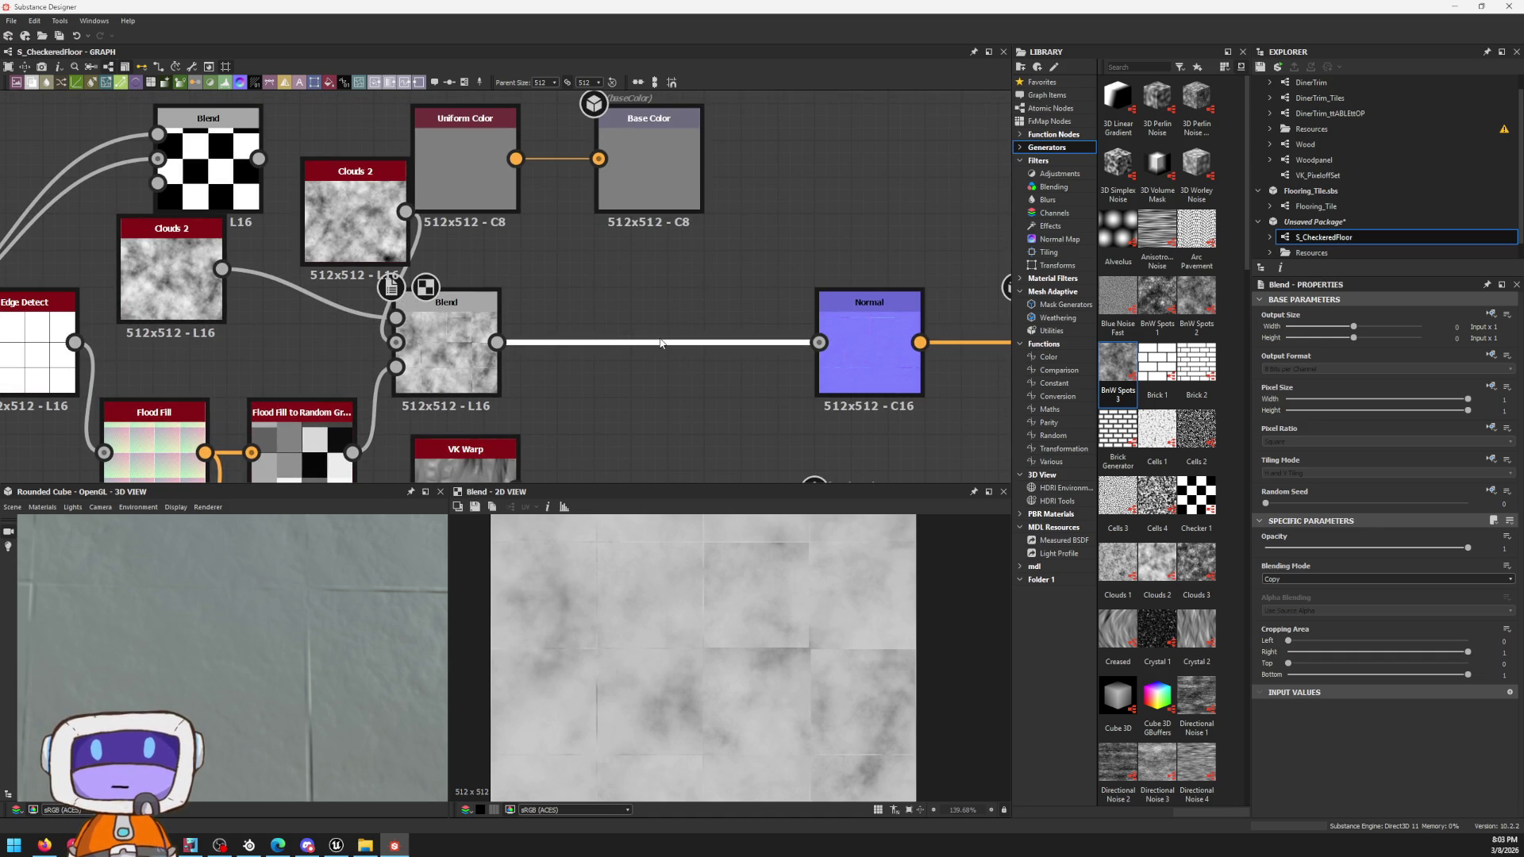
right_click(664, 310)
Step: Insert a second Blend node on the link before Normal and feed the clouds result into it
key("Escape")
key("space")
type("bl")
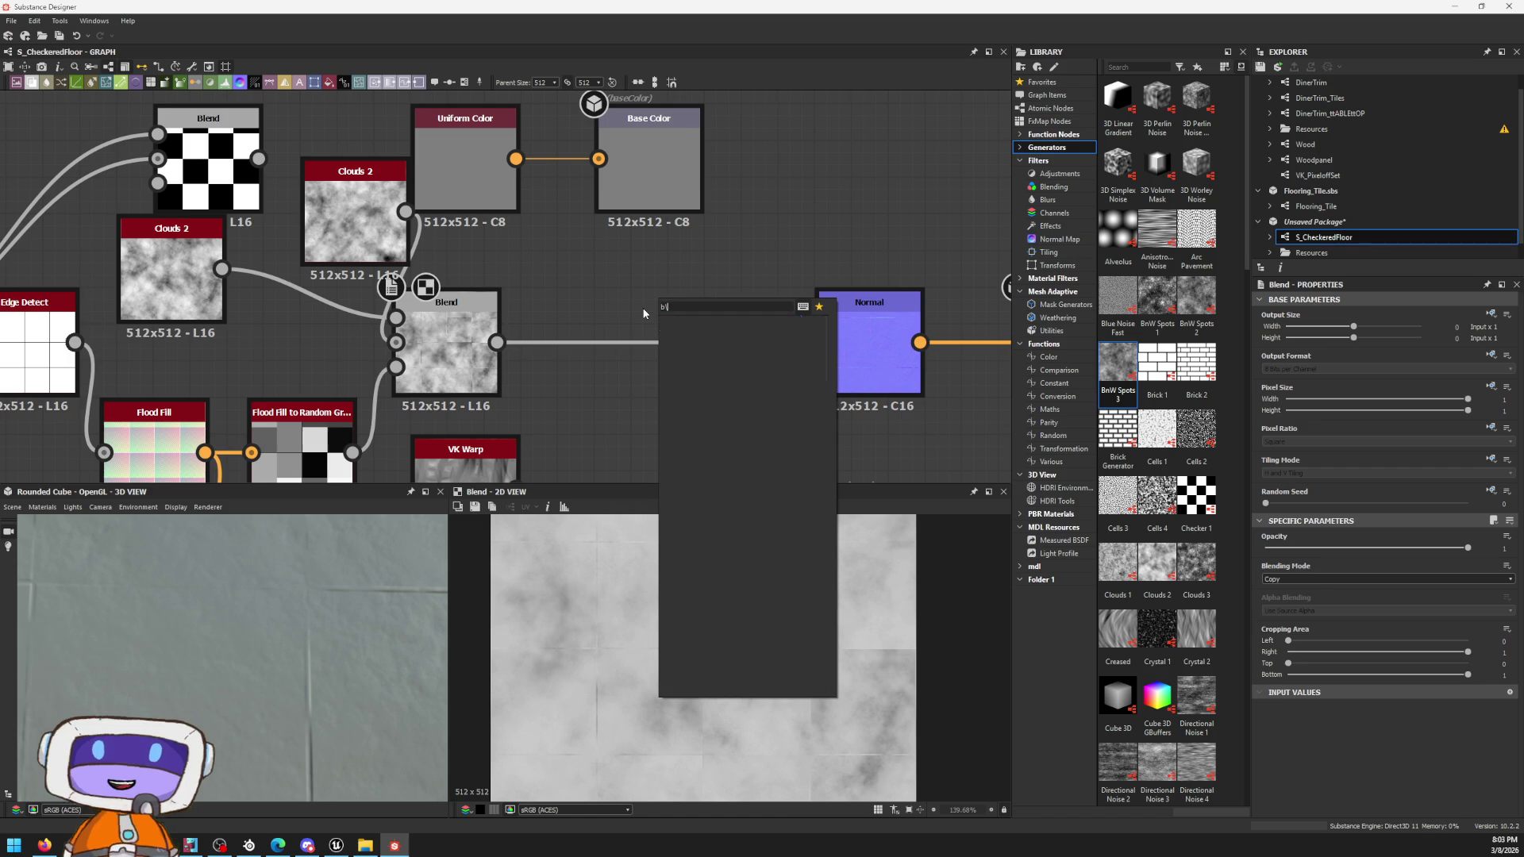
key("Return")
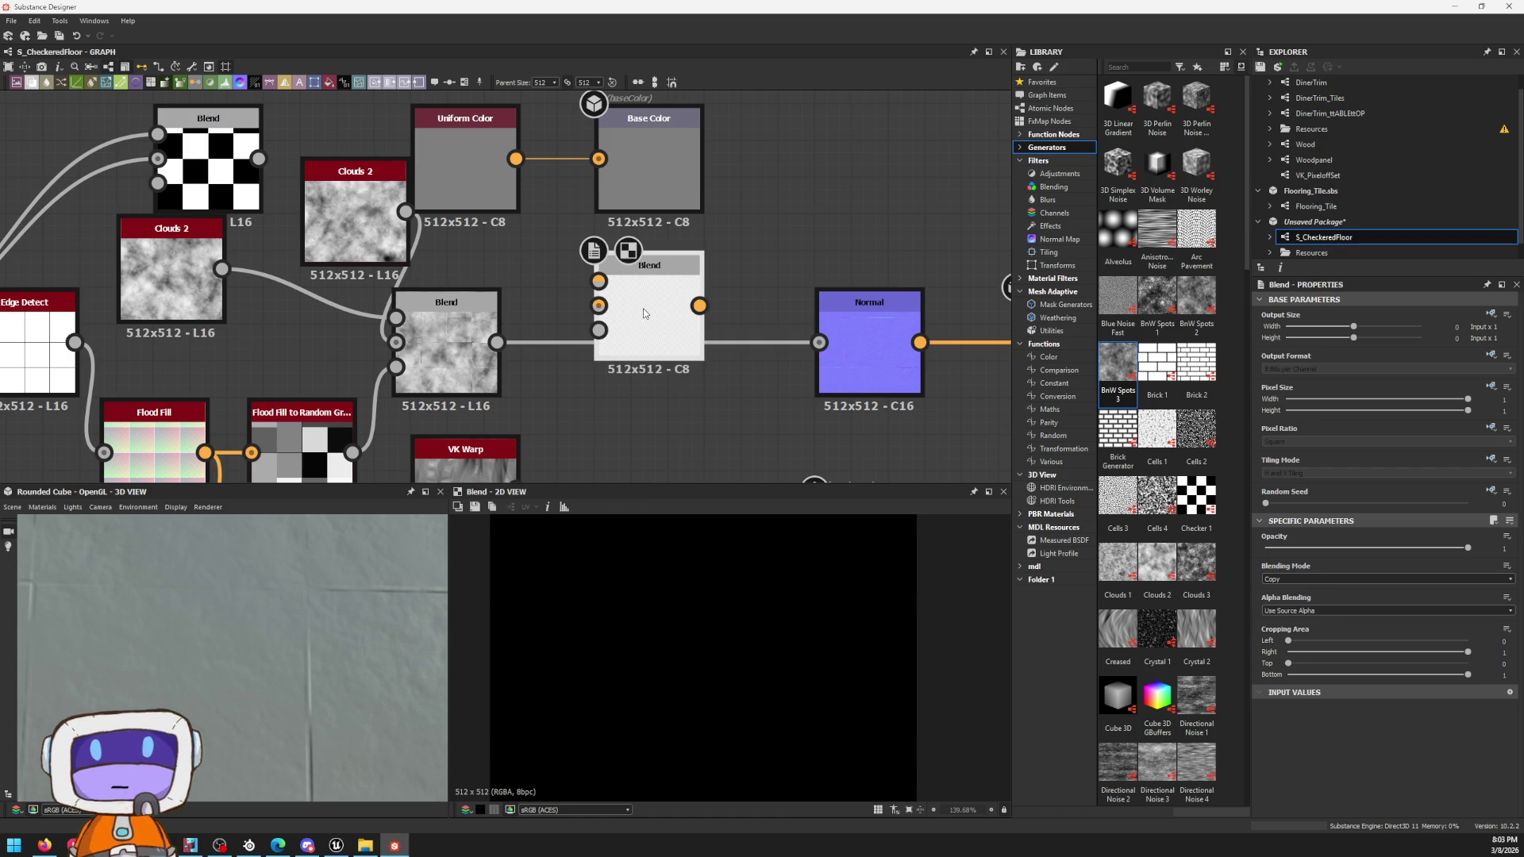
mouse_move(599, 282)
left_mouse_down()
mouse_move(496, 342)
mouse_move(643, 342)
left_mouse_up()
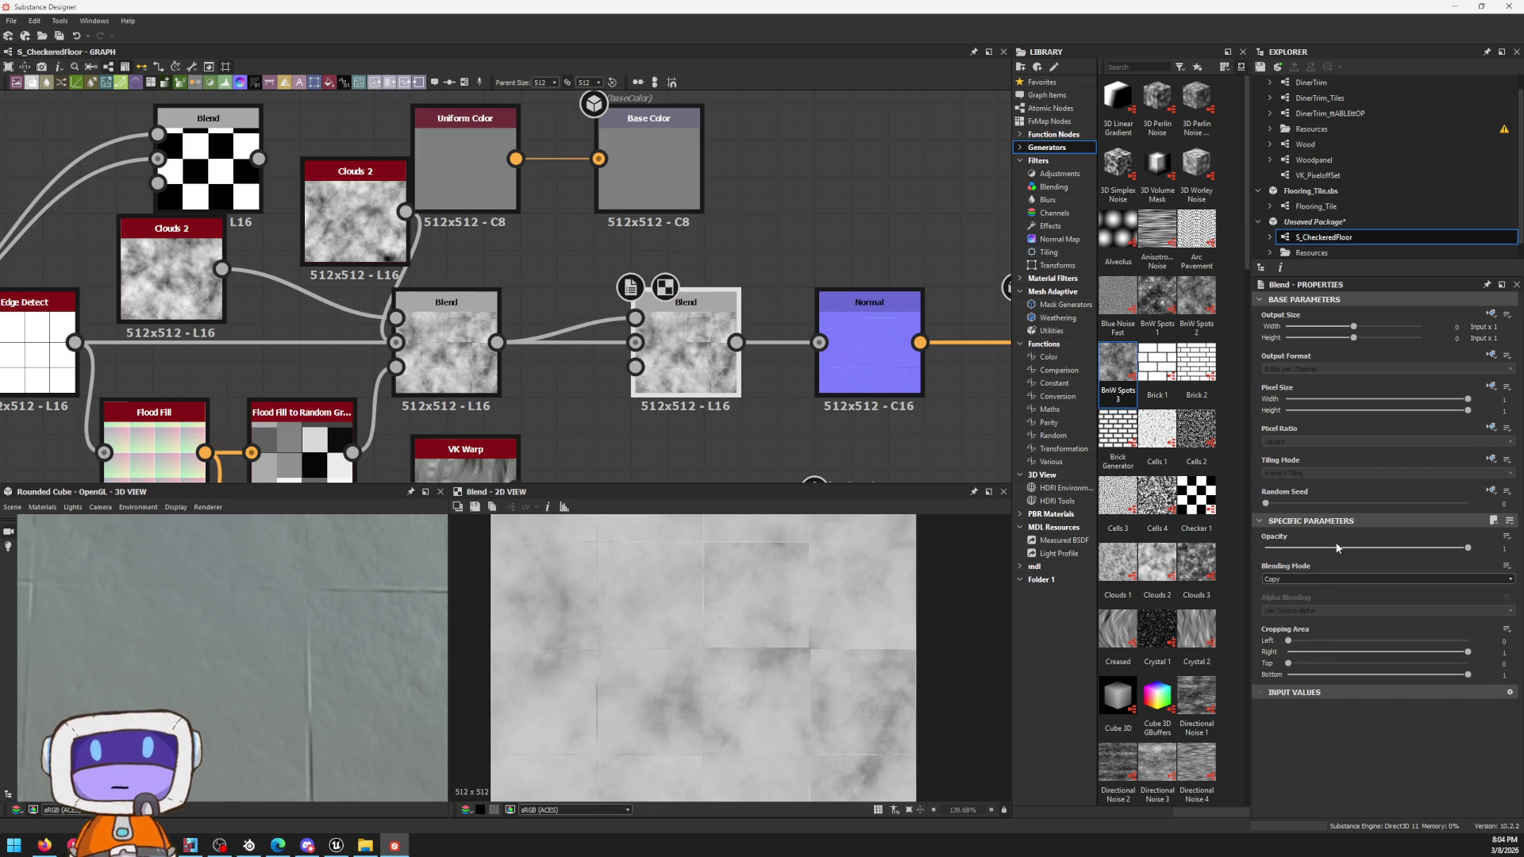
Step: Settle the new Blend's opacity at about 0.67 and preview the Normal output
mouse_move(1296, 549)
left_mouse_down()
mouse_move(1444, 549)
mouse_move(1368, 562)
left_mouse_up()
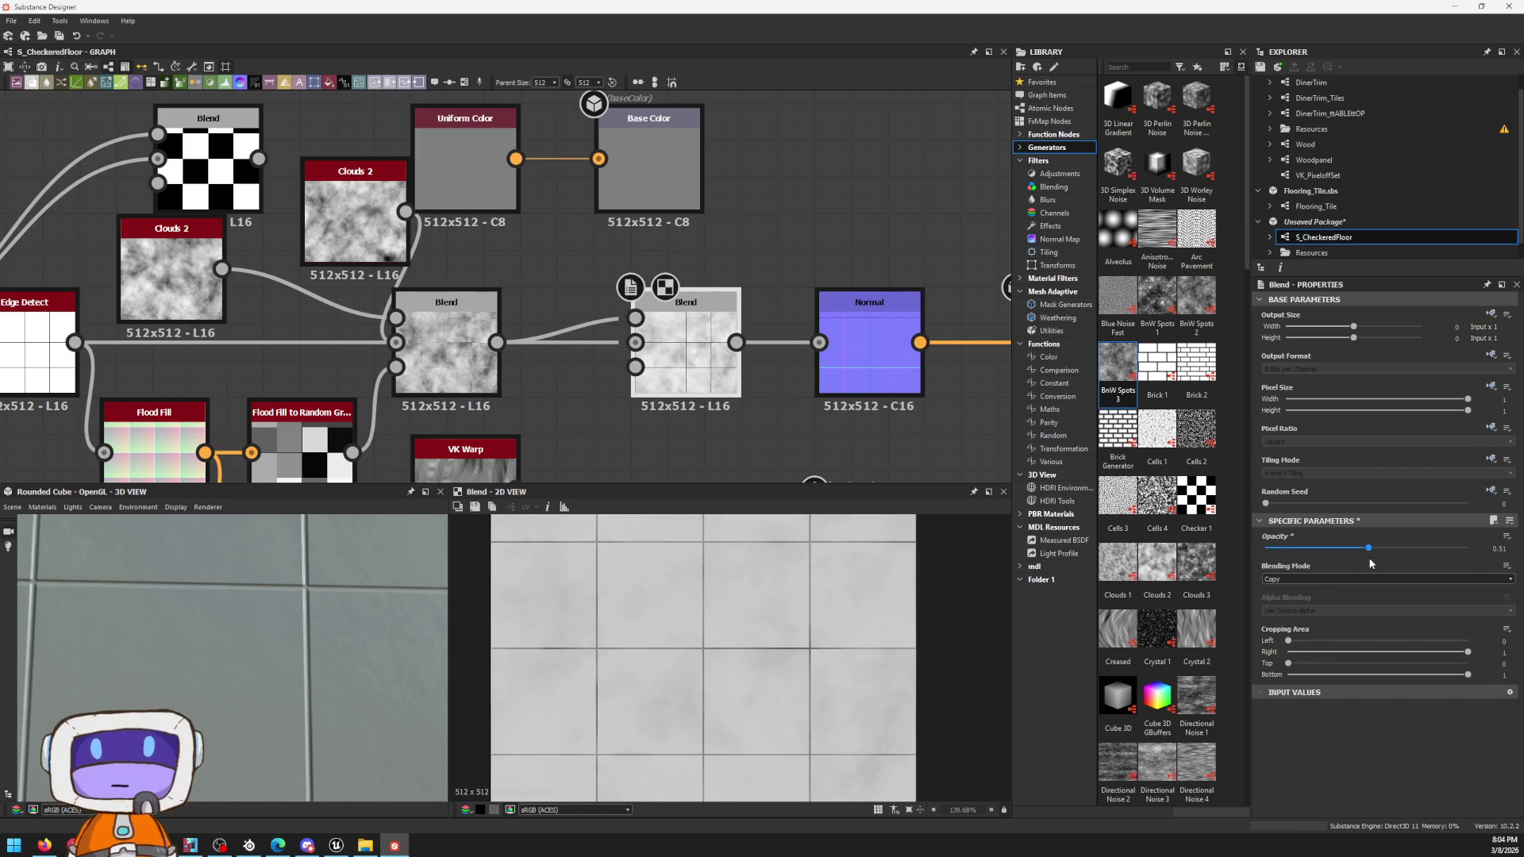
left_click_drag(1369, 562, 1326, 566)
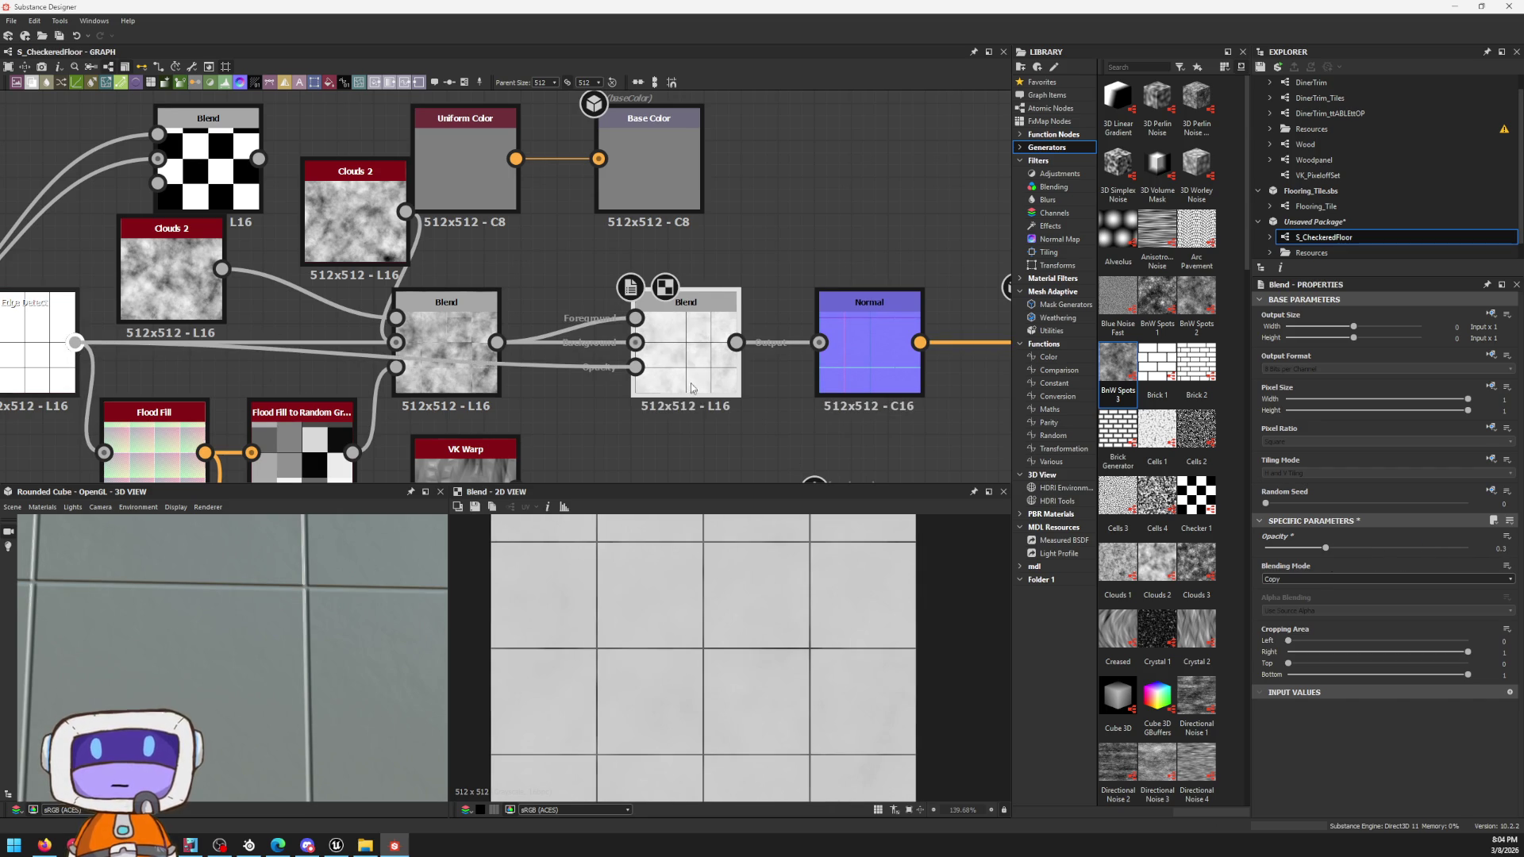
scroll(834, 596, "up", 2)
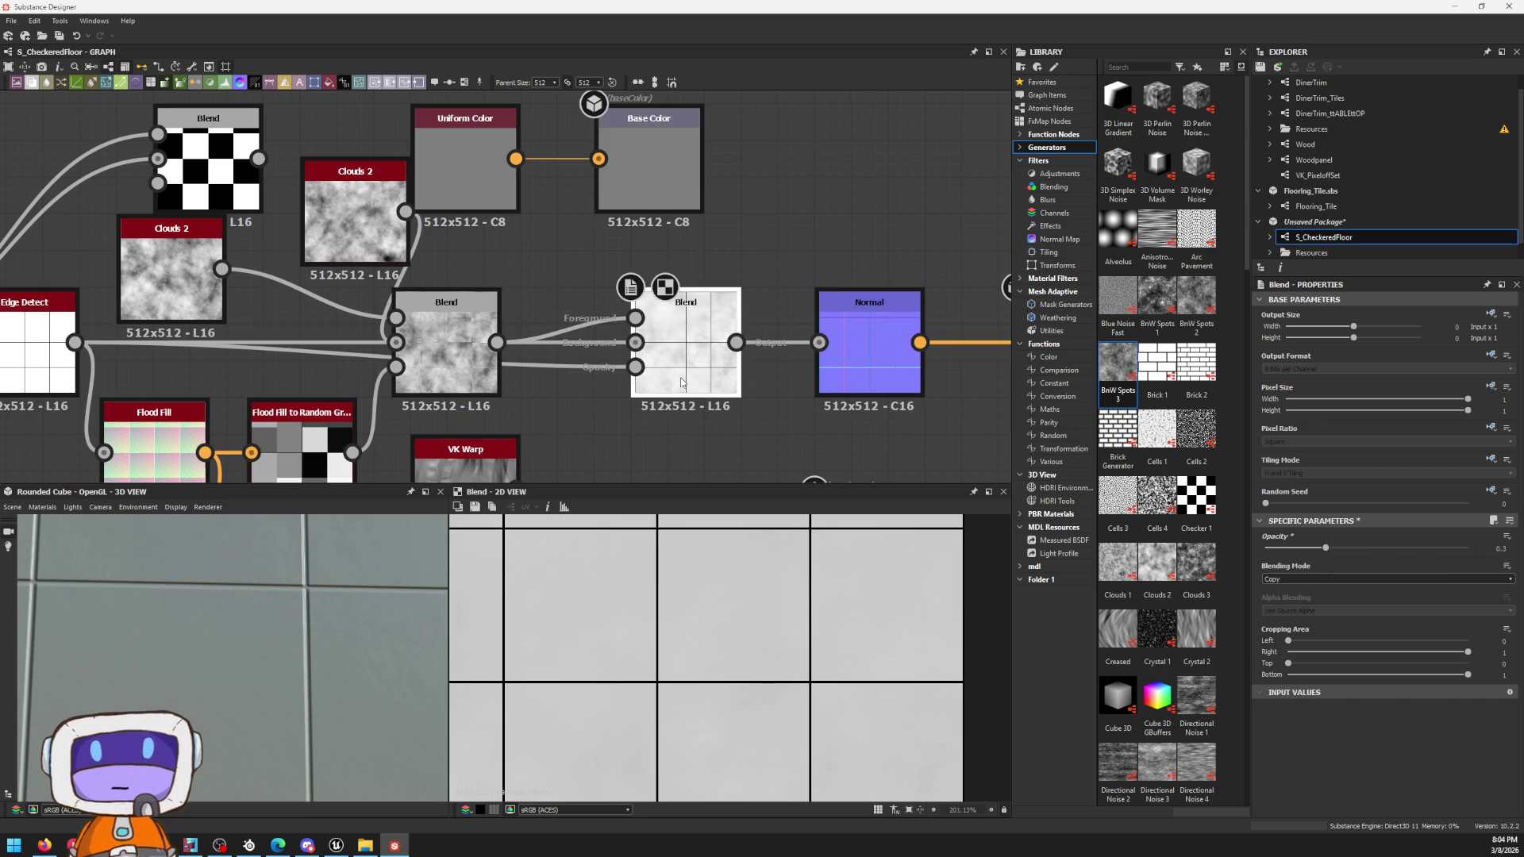
mouse_move(1324, 547)
left_mouse_down()
mouse_move(1441, 561)
mouse_move(1427, 564)
left_mouse_up()
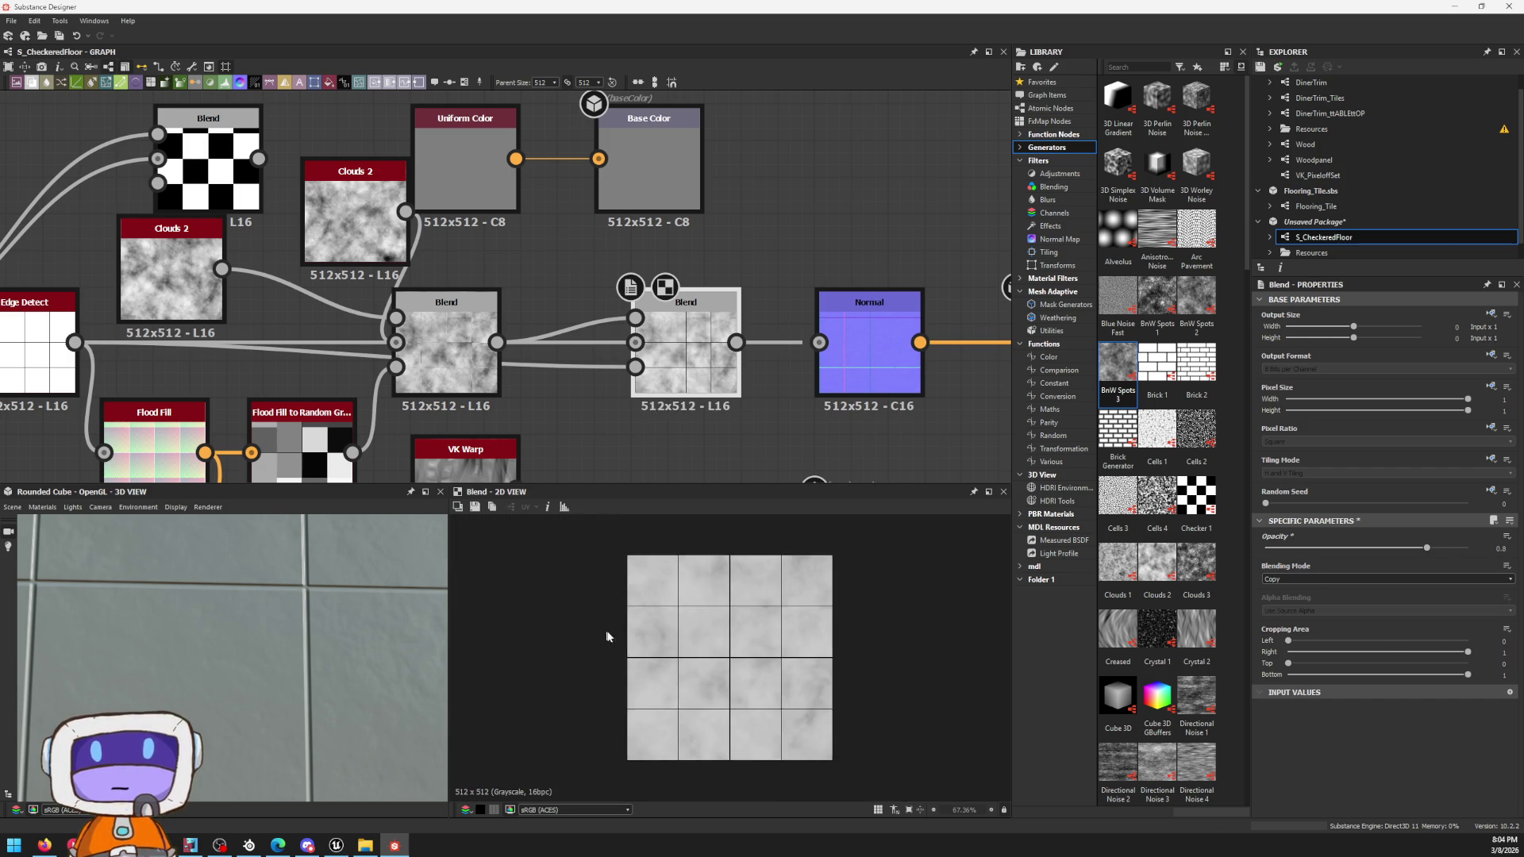
left_click_drag(1391, 546, 1400, 546)
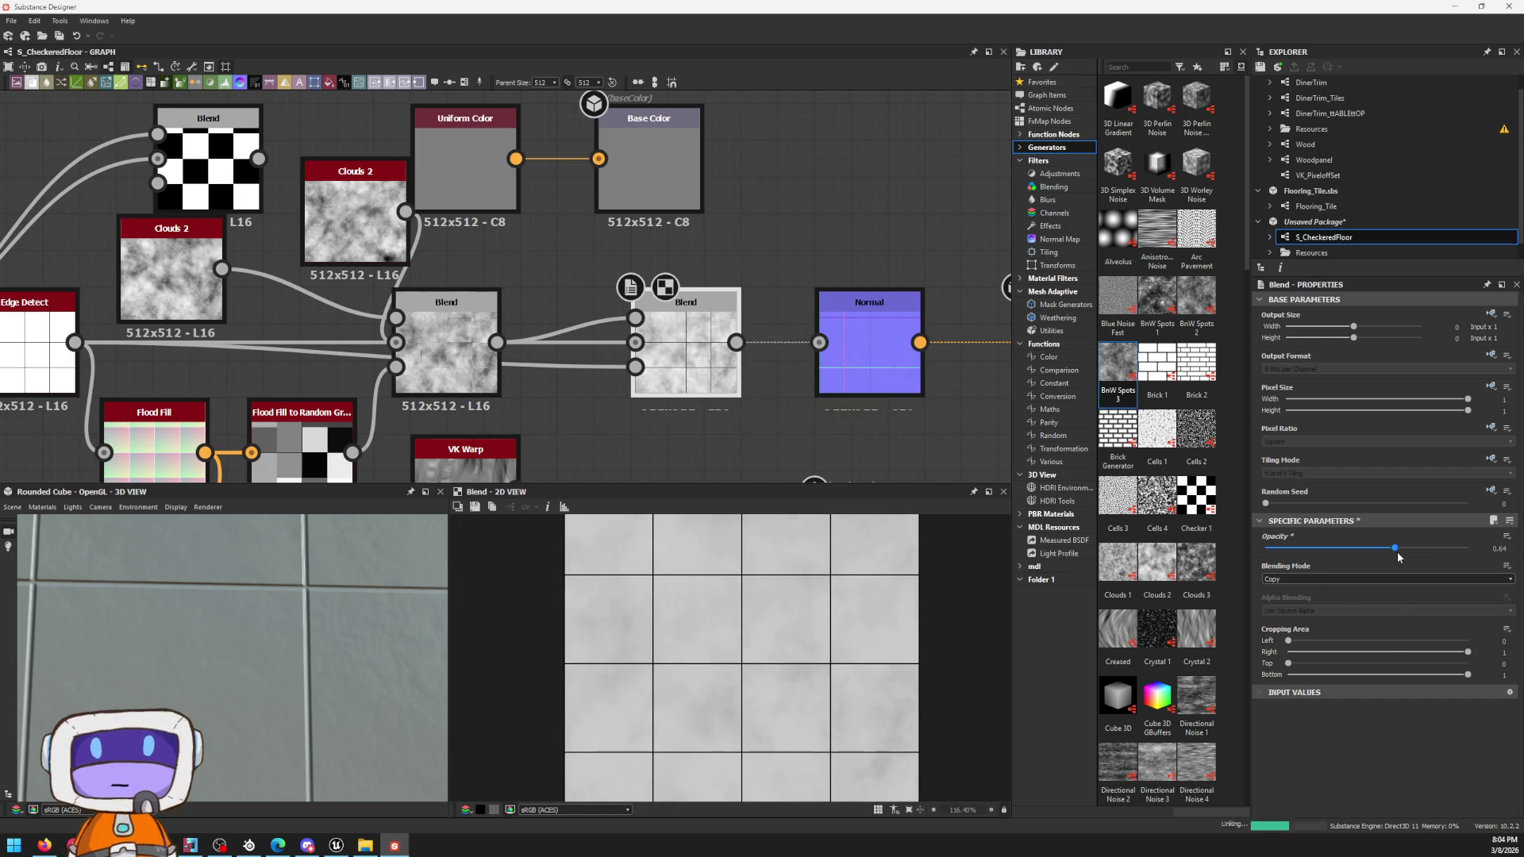
mouse_move(357, 631)
left_mouse_down()
mouse_move(312, 582)
mouse_move(435, 630)
mouse_move(337, 605)
mouse_move(549, 517)
mouse_move(314, 678)
mouse_move(393, 620)
left_mouse_up()
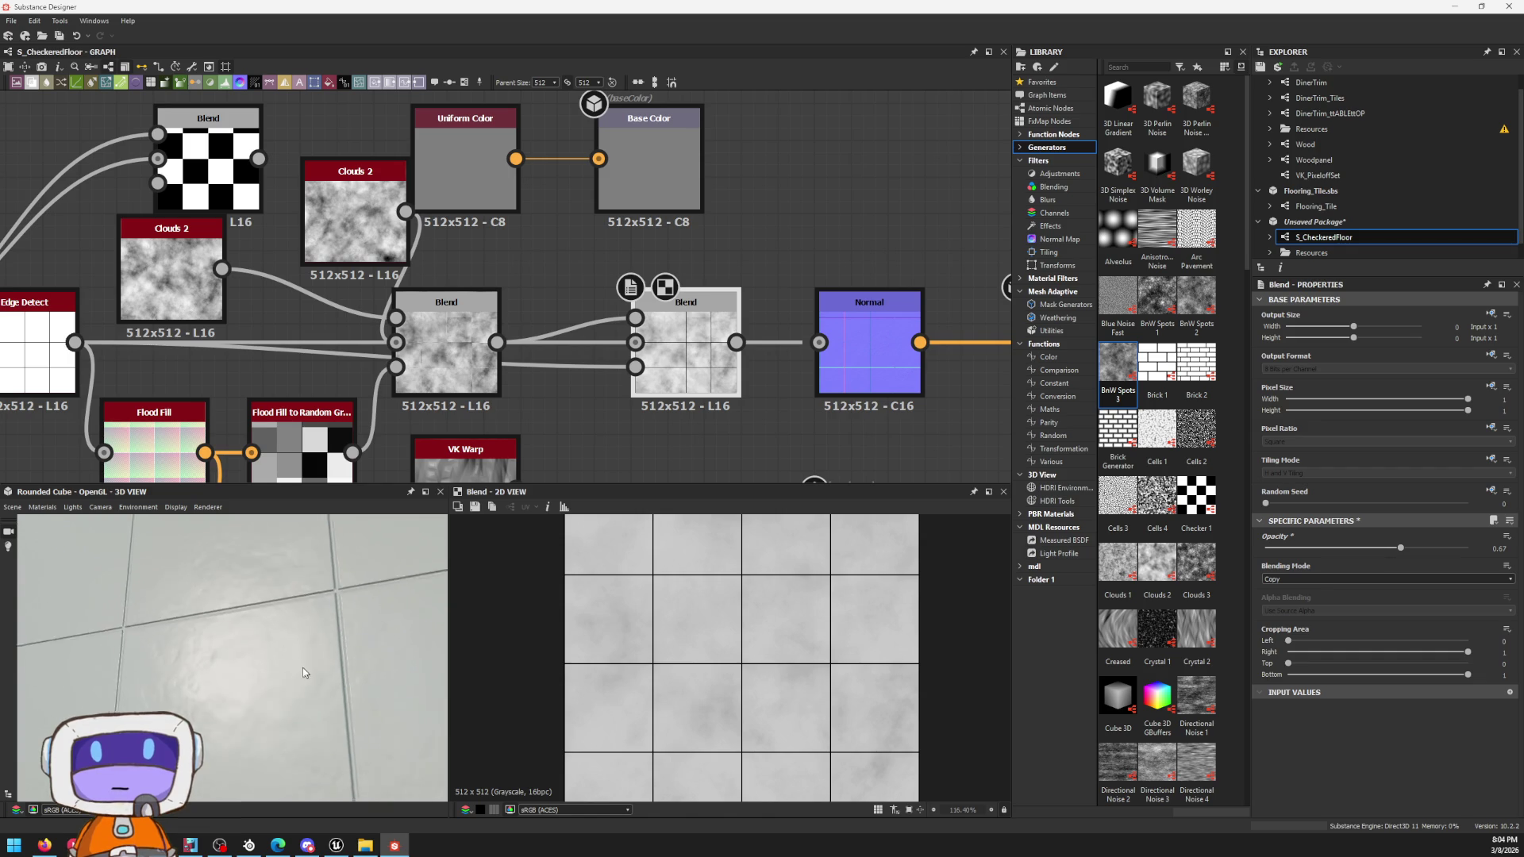
left_click(848, 373)
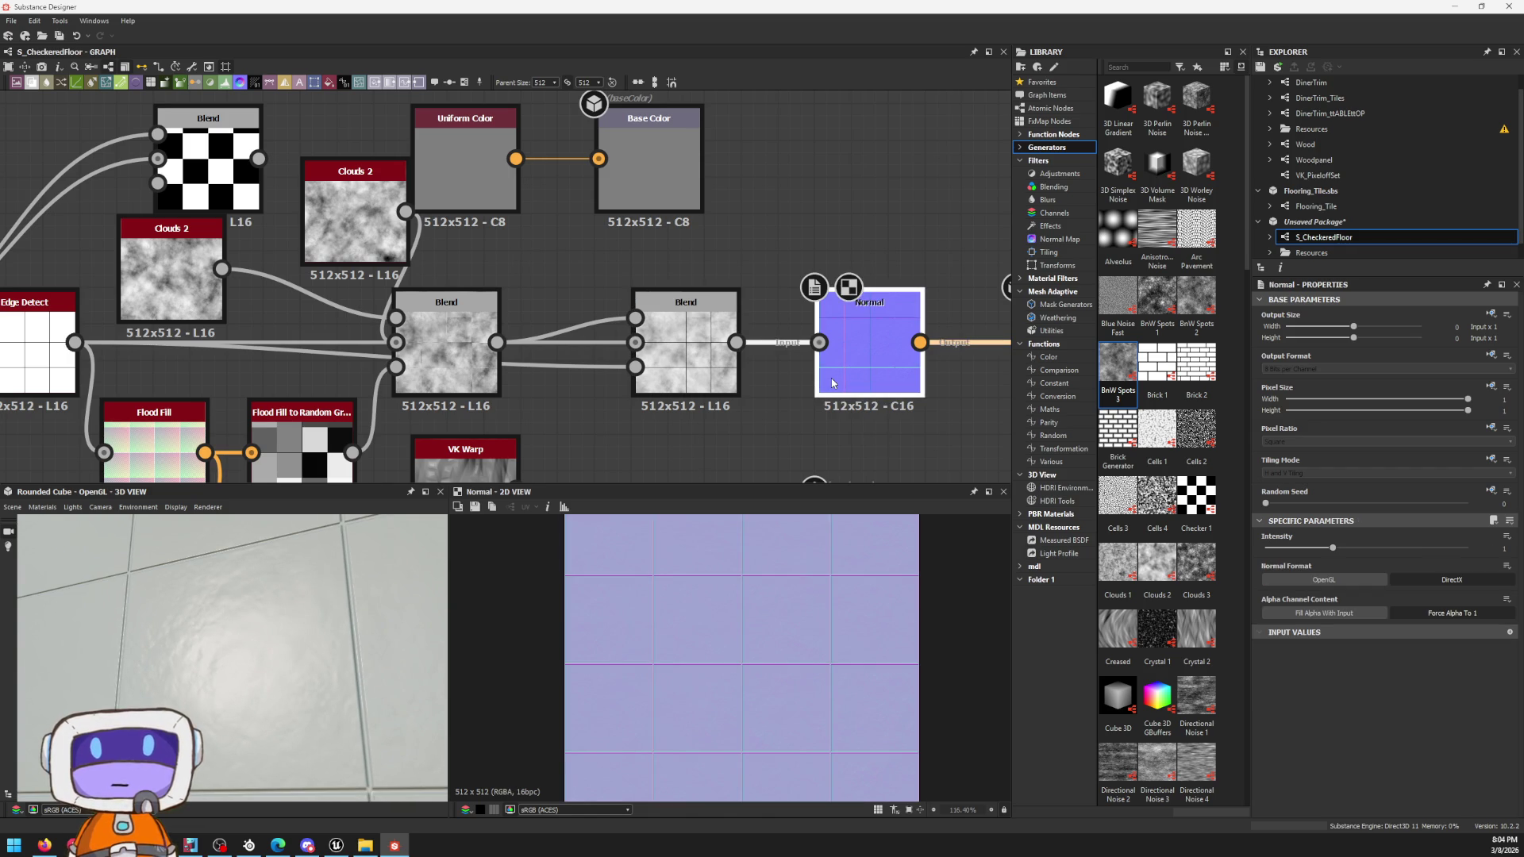
Step: Drop a BnW Spots 2 generator into the graph and wire its output into the clouds Blend
mouse_move(595, 382)
middle_mouse_down()
mouse_move(795, 336)
mouse_move(677, 304)
middle_mouse_up()
scroll(796, 336, "down", 2)
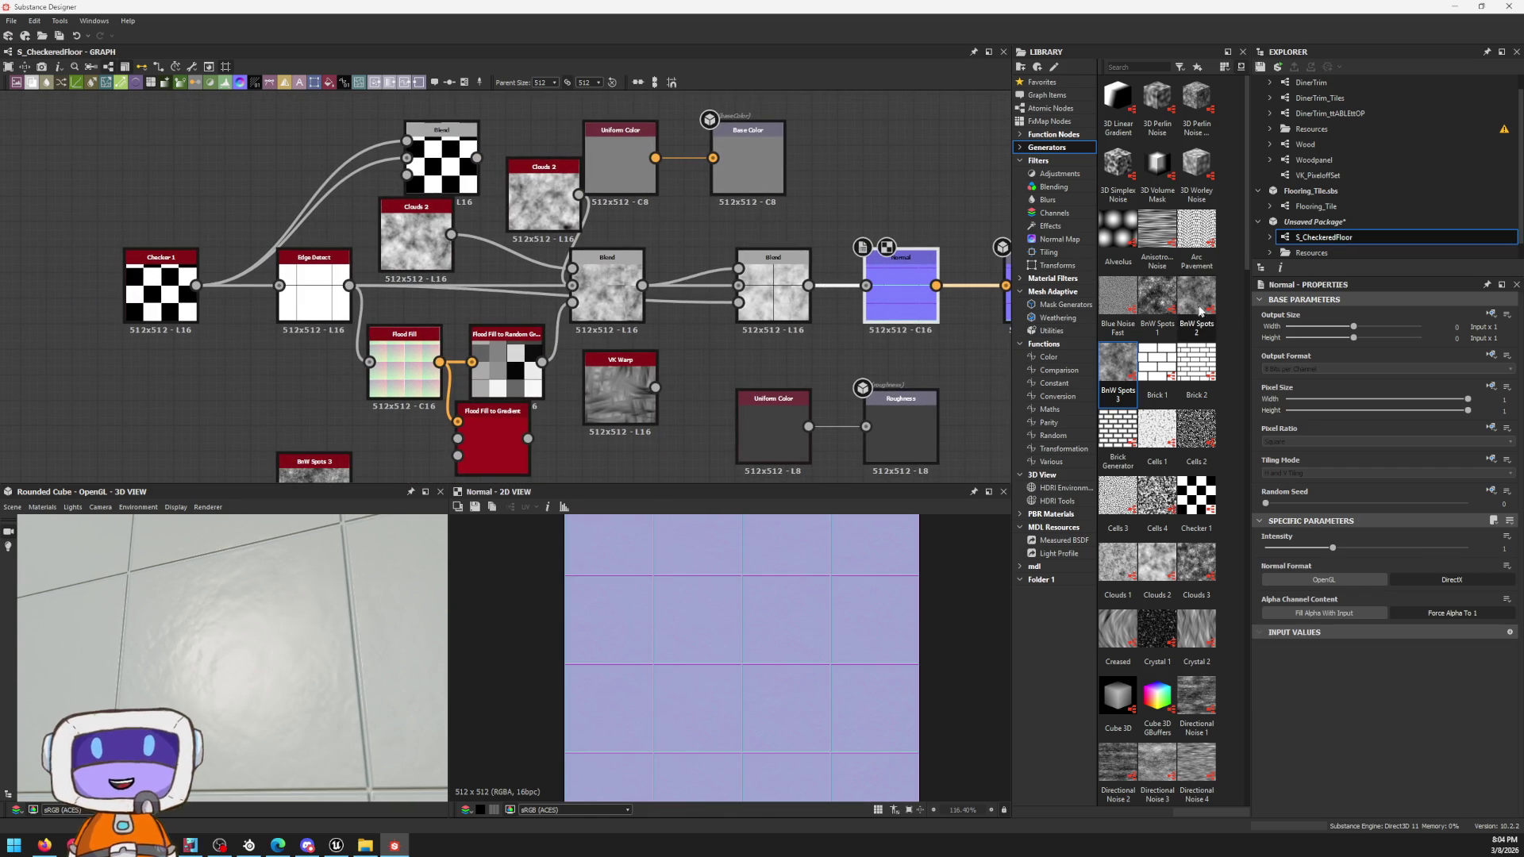
left_click_drag(1195, 297, 543, 126)
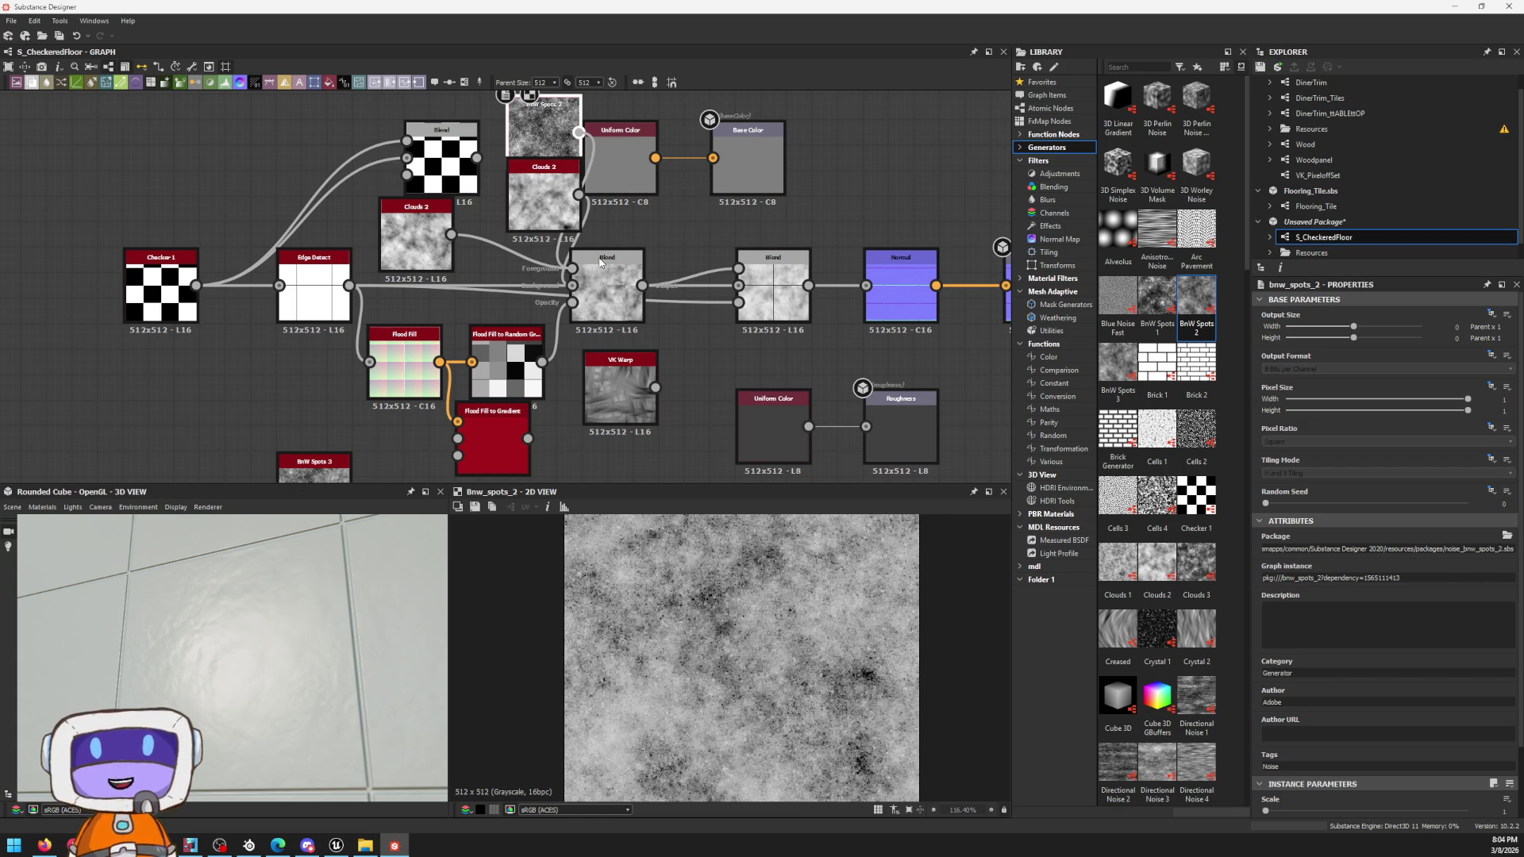
left_click_drag(601, 265, 603, 260)
mouse_move(238, 619)
left_mouse_down()
mouse_move(339, 624)
mouse_move(295, 639)
mouse_move(342, 663)
left_mouse_up()
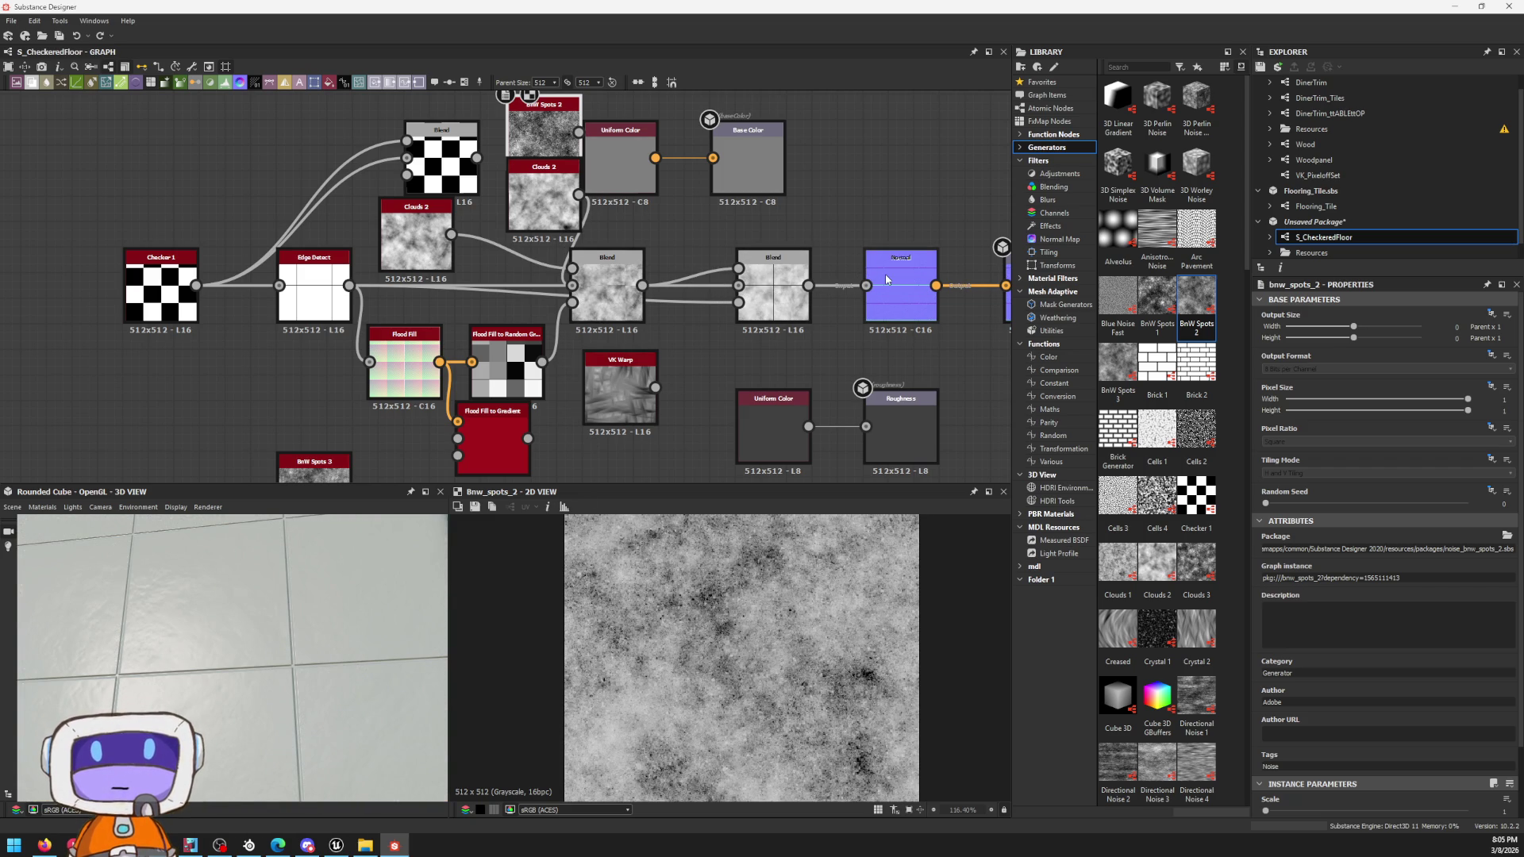
mouse_move(900, 287)
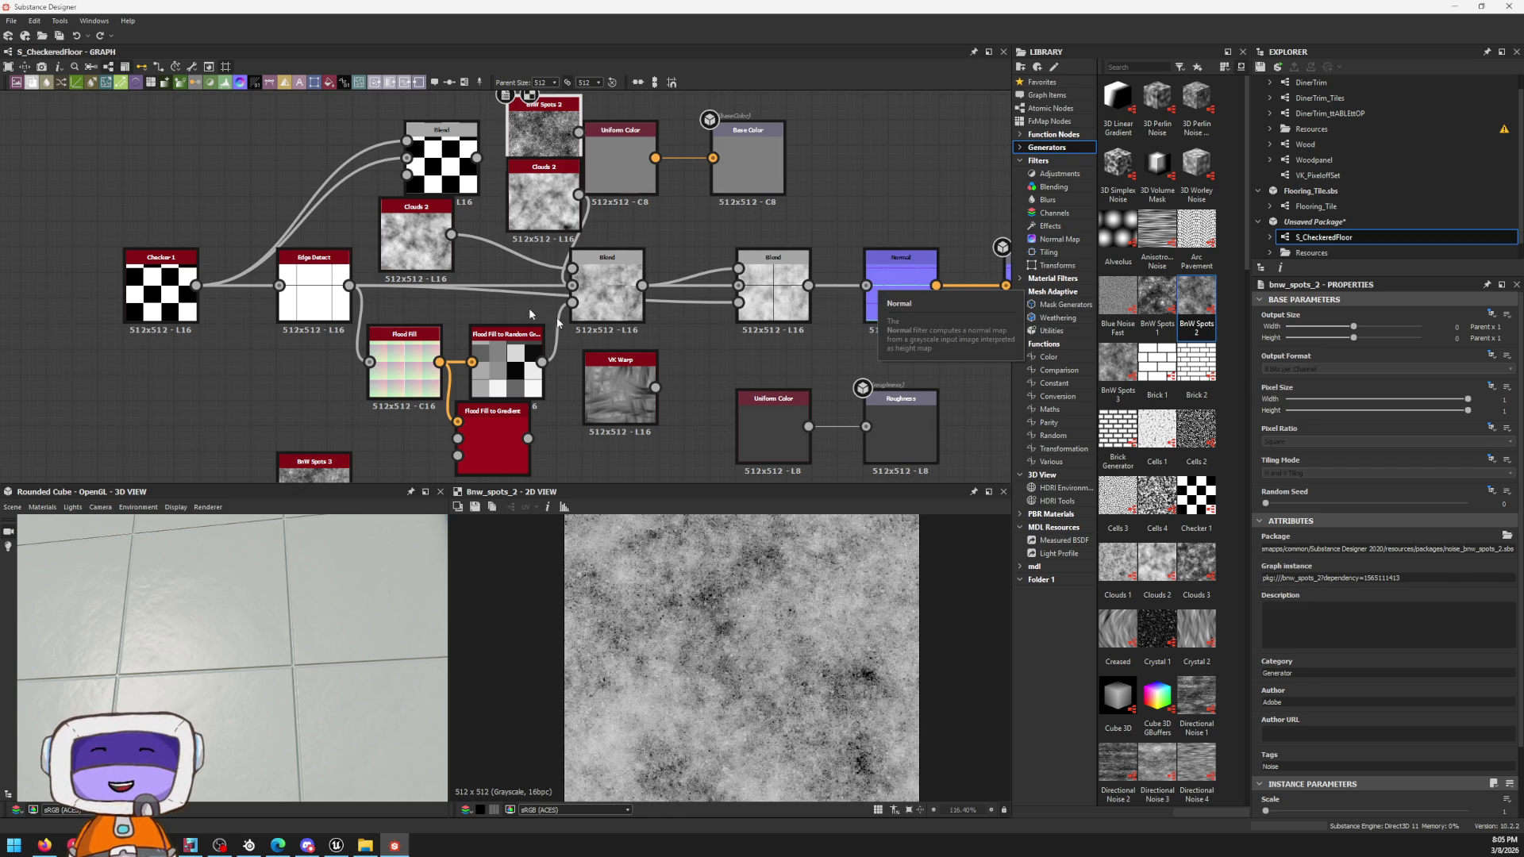
middle_click_drag(365, 256, 179, 353)
Step: Paste a copy of Checker 1 beside Base Color and connect it so the cube shows black-and-white tiles
left_click(830, 265)
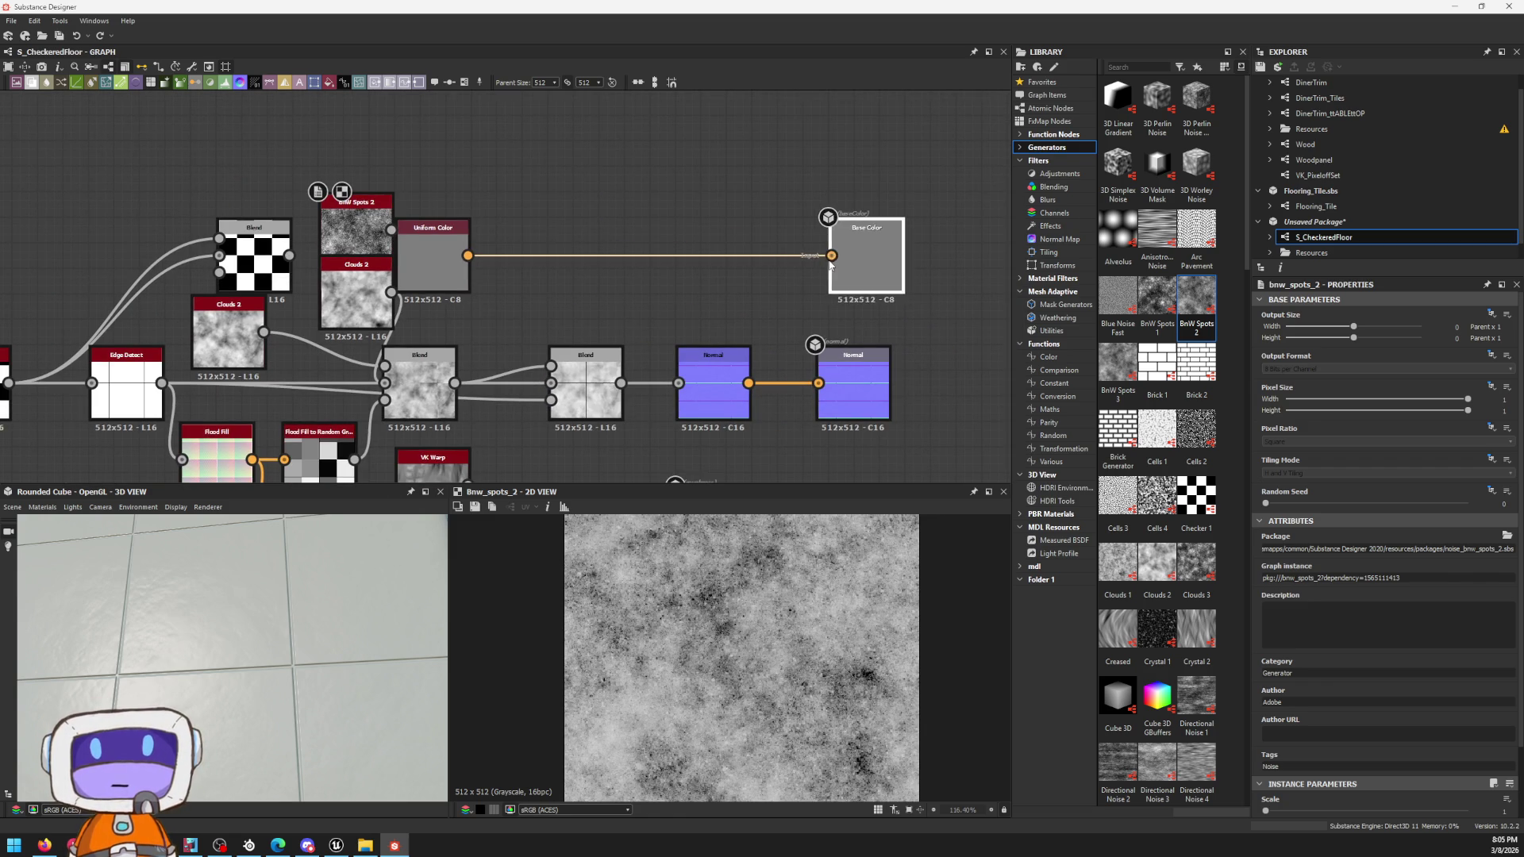
scroll(830, 265, "down", 3)
left_click(187, 340)
scroll(895, 235, "up", 4)
middle_click_drag(895, 235, 516, 288)
key("ctrl+v")
left_click_drag(545, 286, 797, 340)
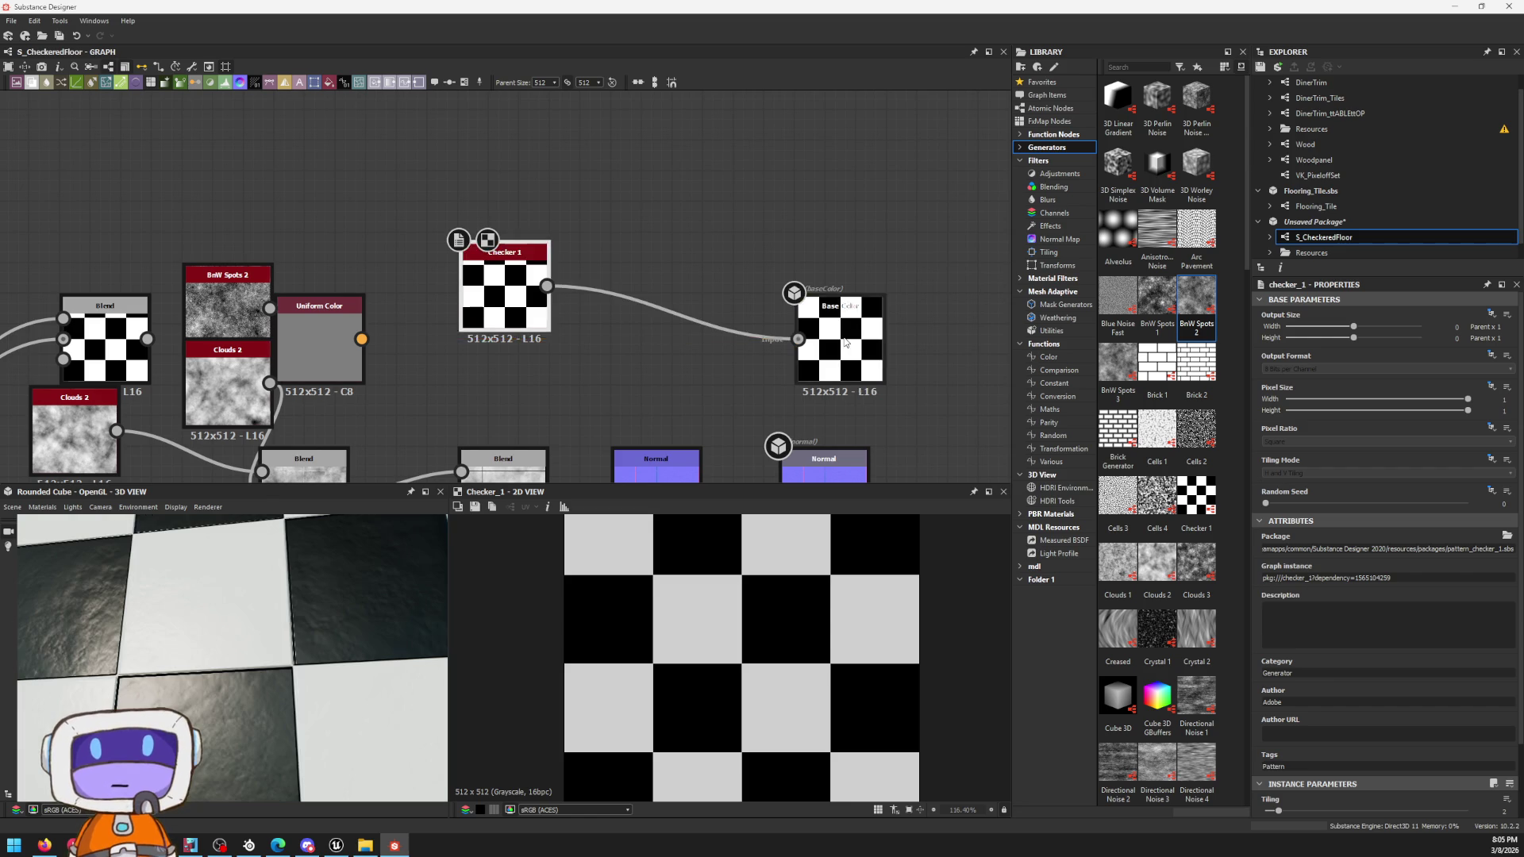
left_click(846, 343)
mouse_move(358, 571)
left_mouse_down()
mouse_move(306, 682)
mouse_move(175, 642)
mouse_move(341, 670)
left_mouse_up()
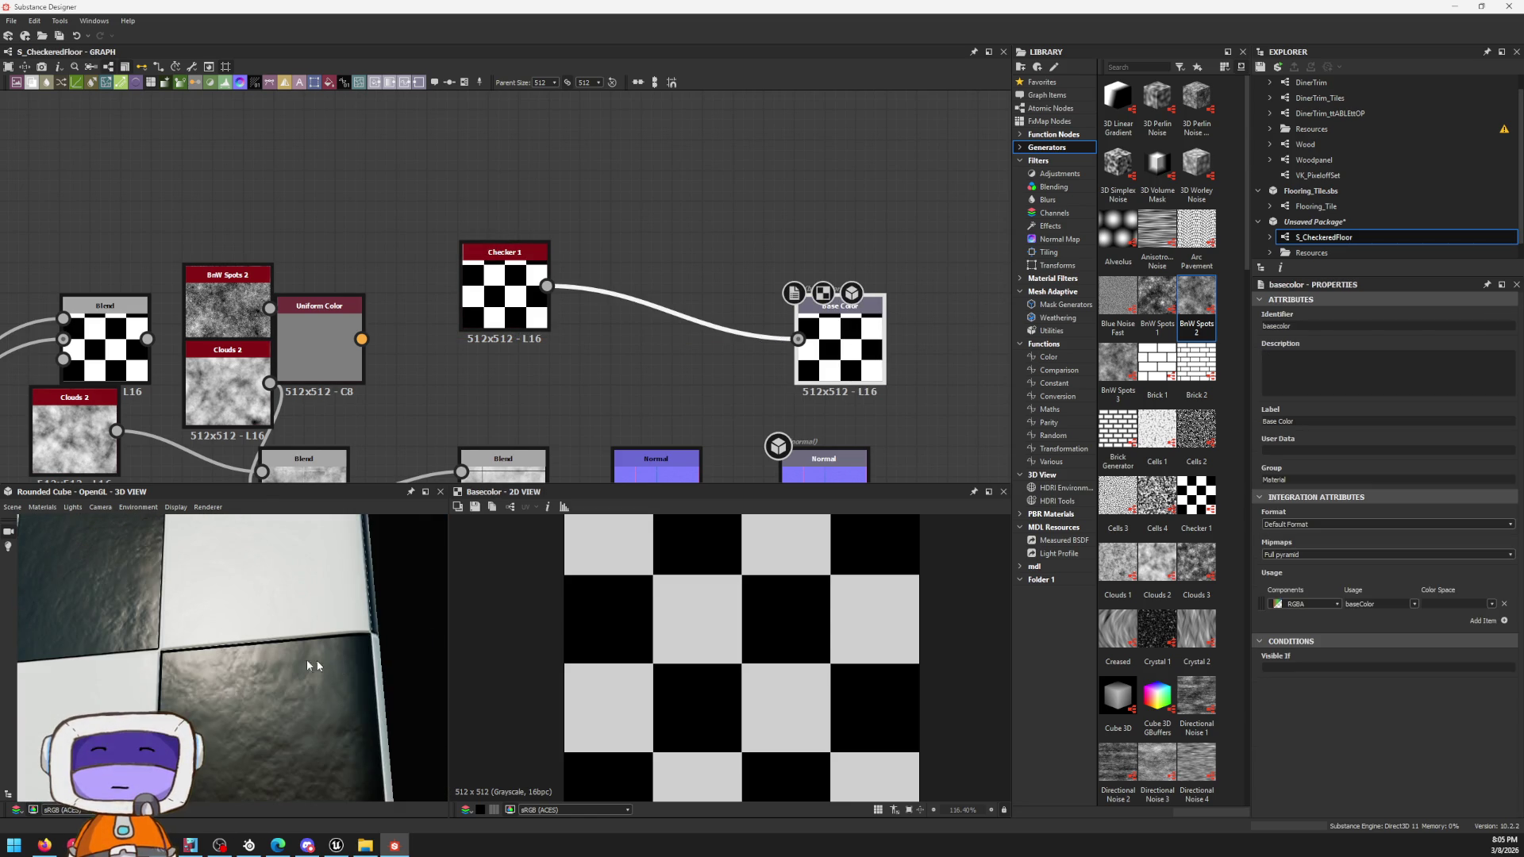
mouse_move(341, 671)
left_mouse_down()
mouse_move(247, 636)
mouse_move(272, 607)
mouse_move(474, 630)
mouse_move(375, 585)
mouse_move(355, 640)
mouse_move(141, 617)
mouse_move(281, 613)
mouse_move(254, 647)
left_mouse_up()
scroll(644, 368, "down", 3)
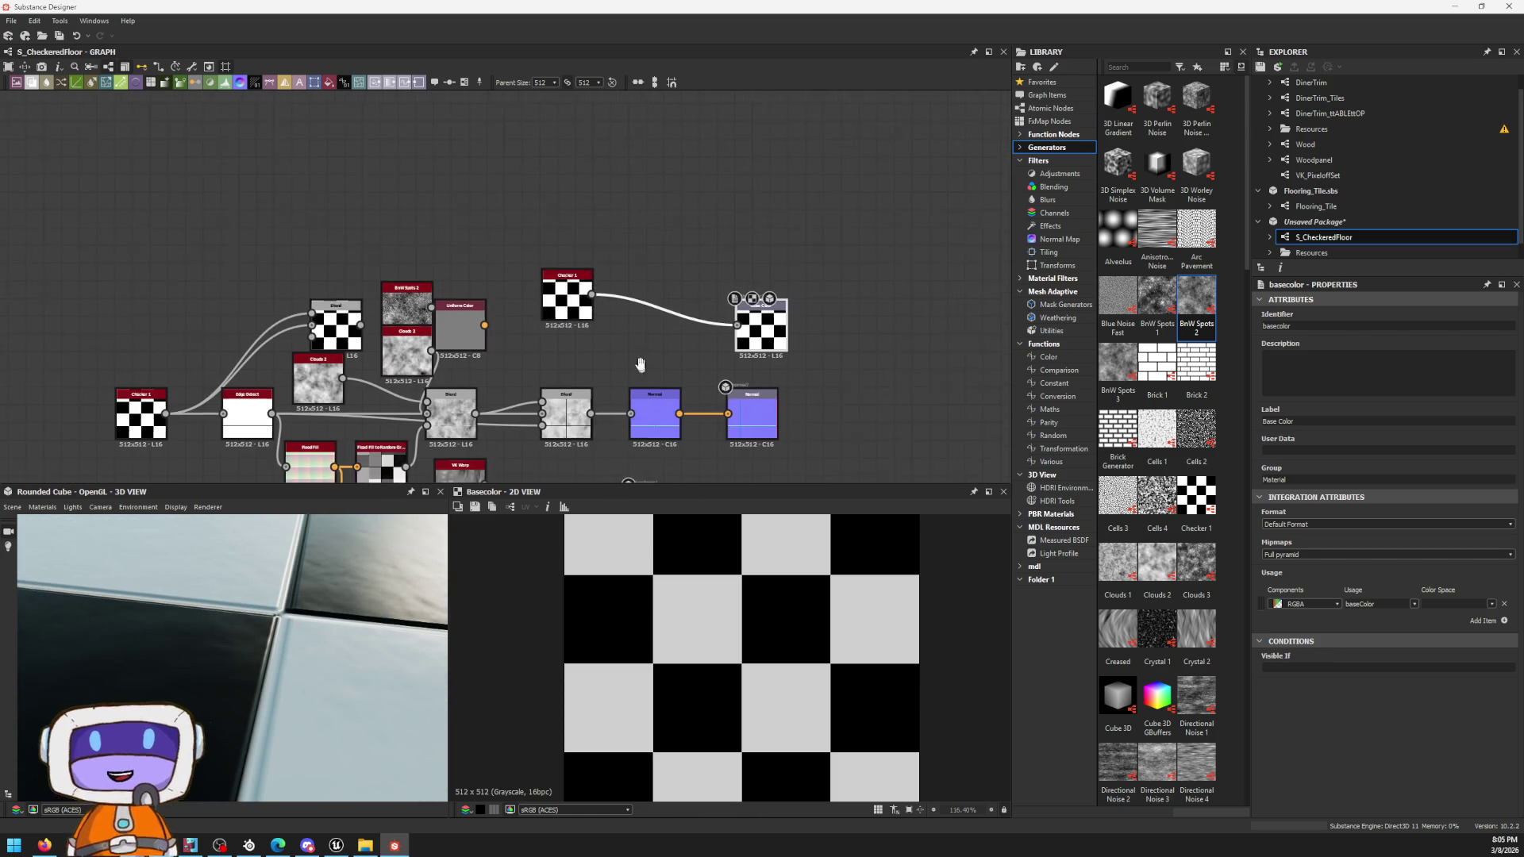
scroll(635, 308, "up", 2)
scroll(634, 307, "up", 3)
Step: Pull a new link from Edge Detect and drop it onto the second Blend, moving that Blend upward
mouse_move(579, 334)
middle_mouse_down()
mouse_move(892, 306)
mouse_move(529, 392)
middle_mouse_up()
scroll(698, 341, "down", 3)
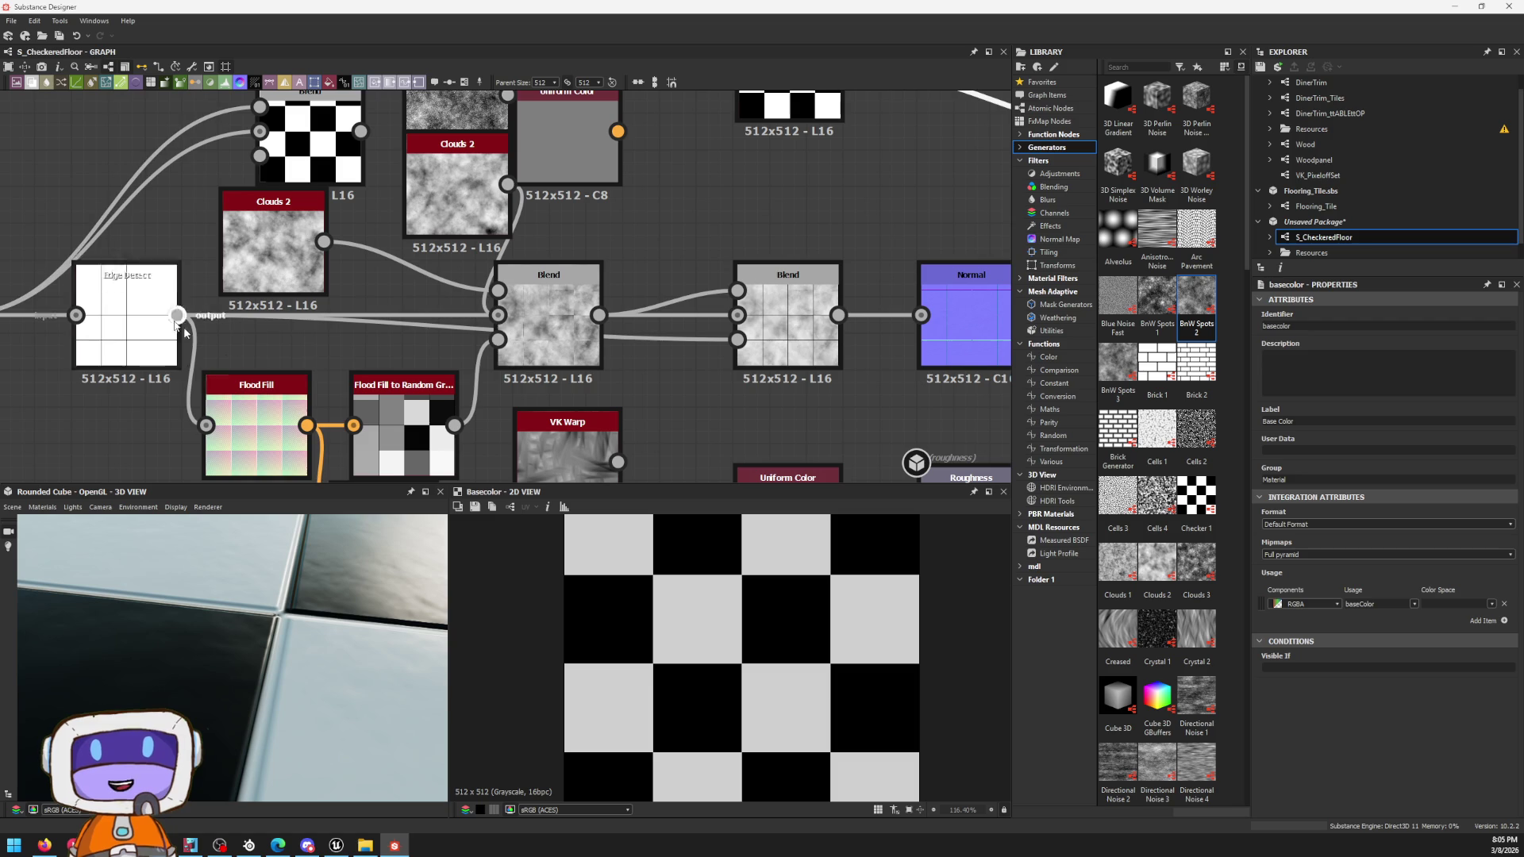
mouse_move(153, 338)
left_mouse_down()
mouse_move(115, 338)
mouse_move(637, 329)
left_mouse_up()
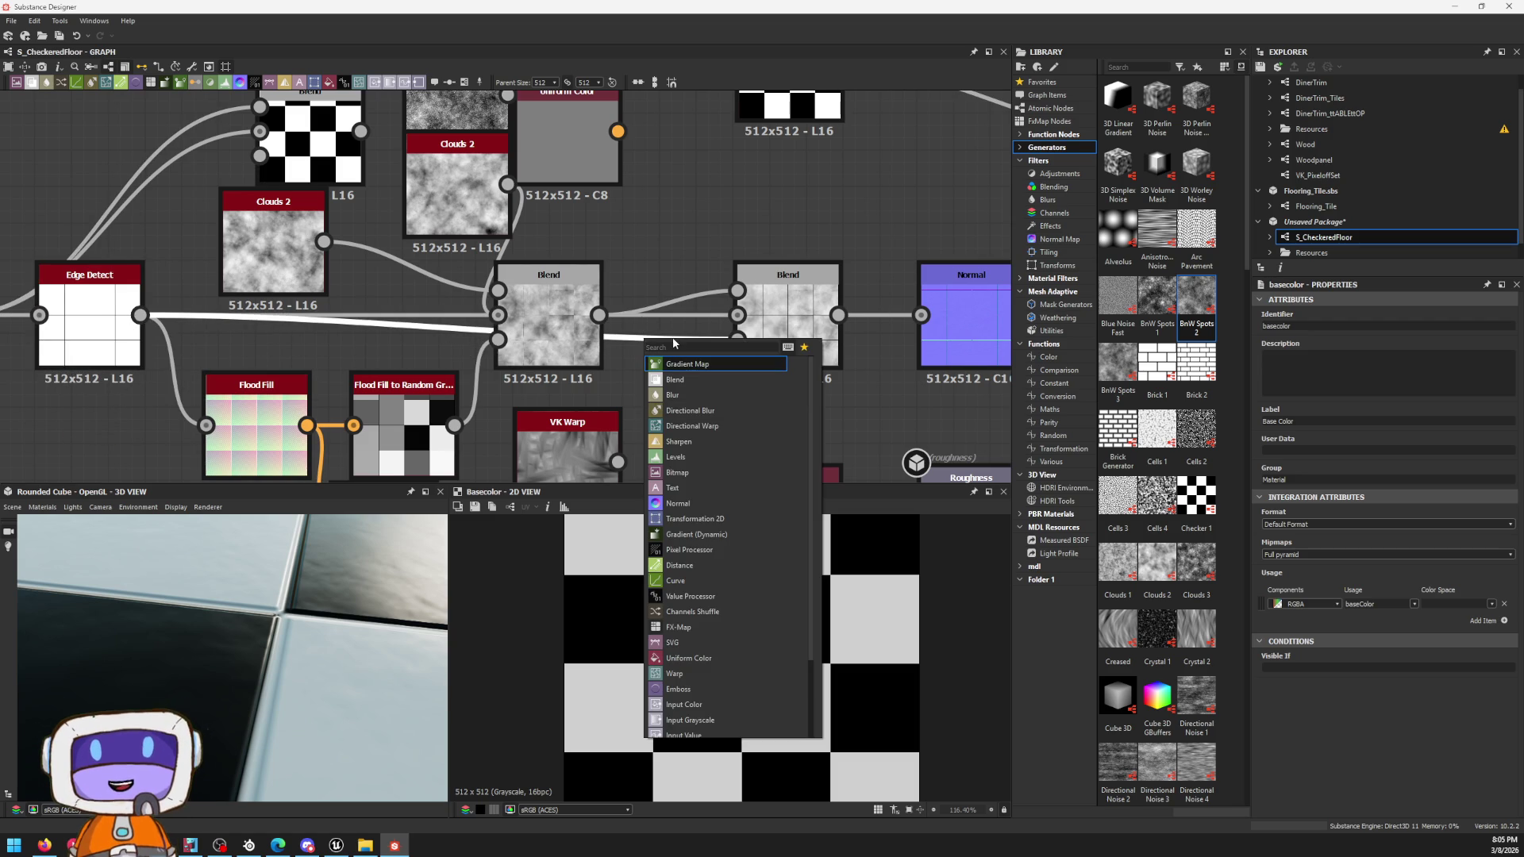
key("Escape")
mouse_move(803, 322)
left_mouse_down()
mouse_move(802, 247)
mouse_move(811, 319)
left_mouse_up()
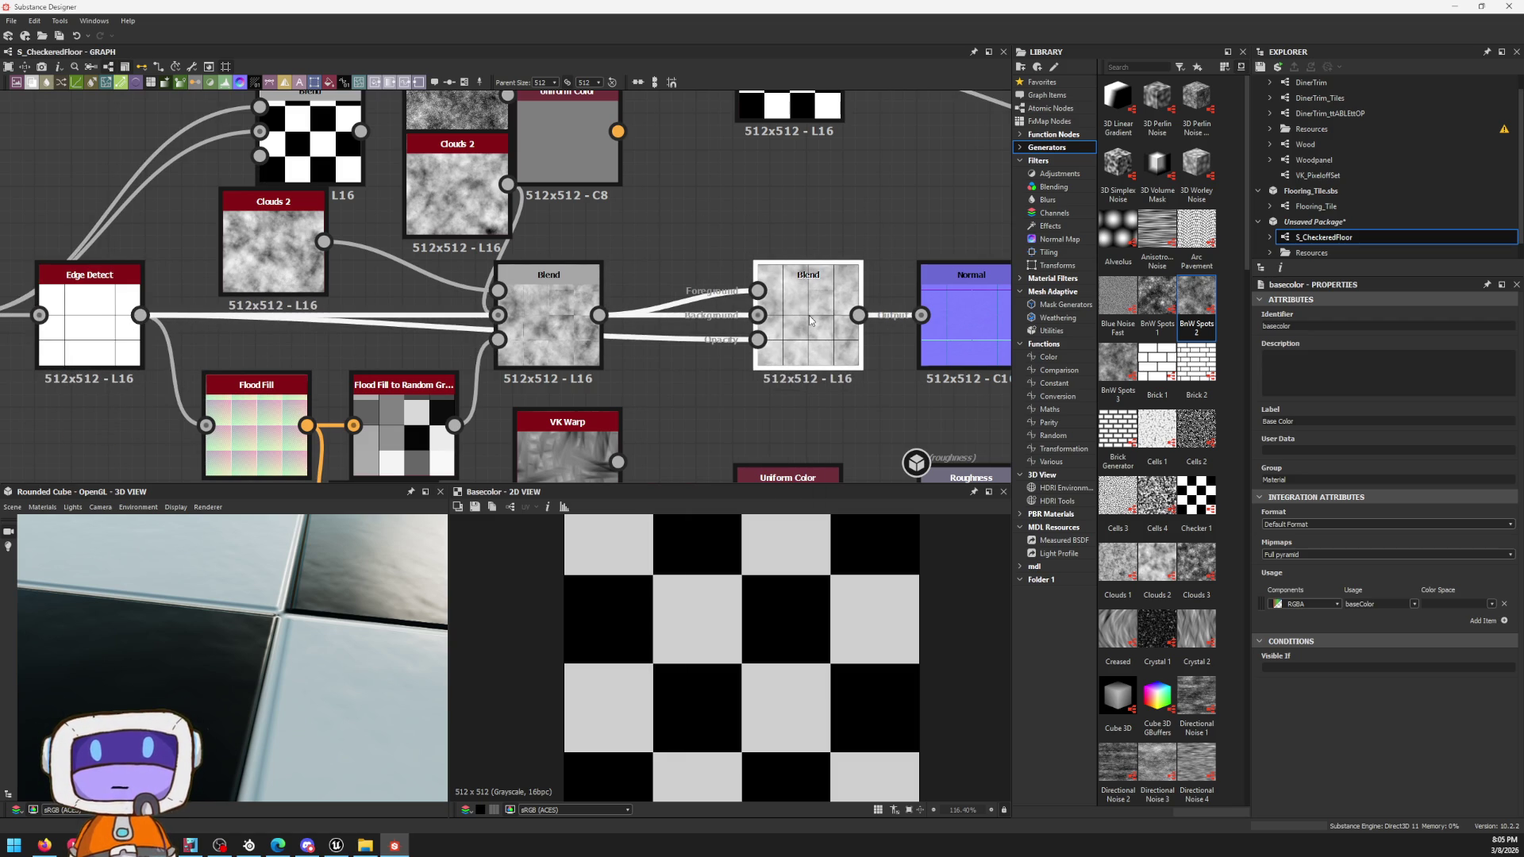
left_click(743, 337)
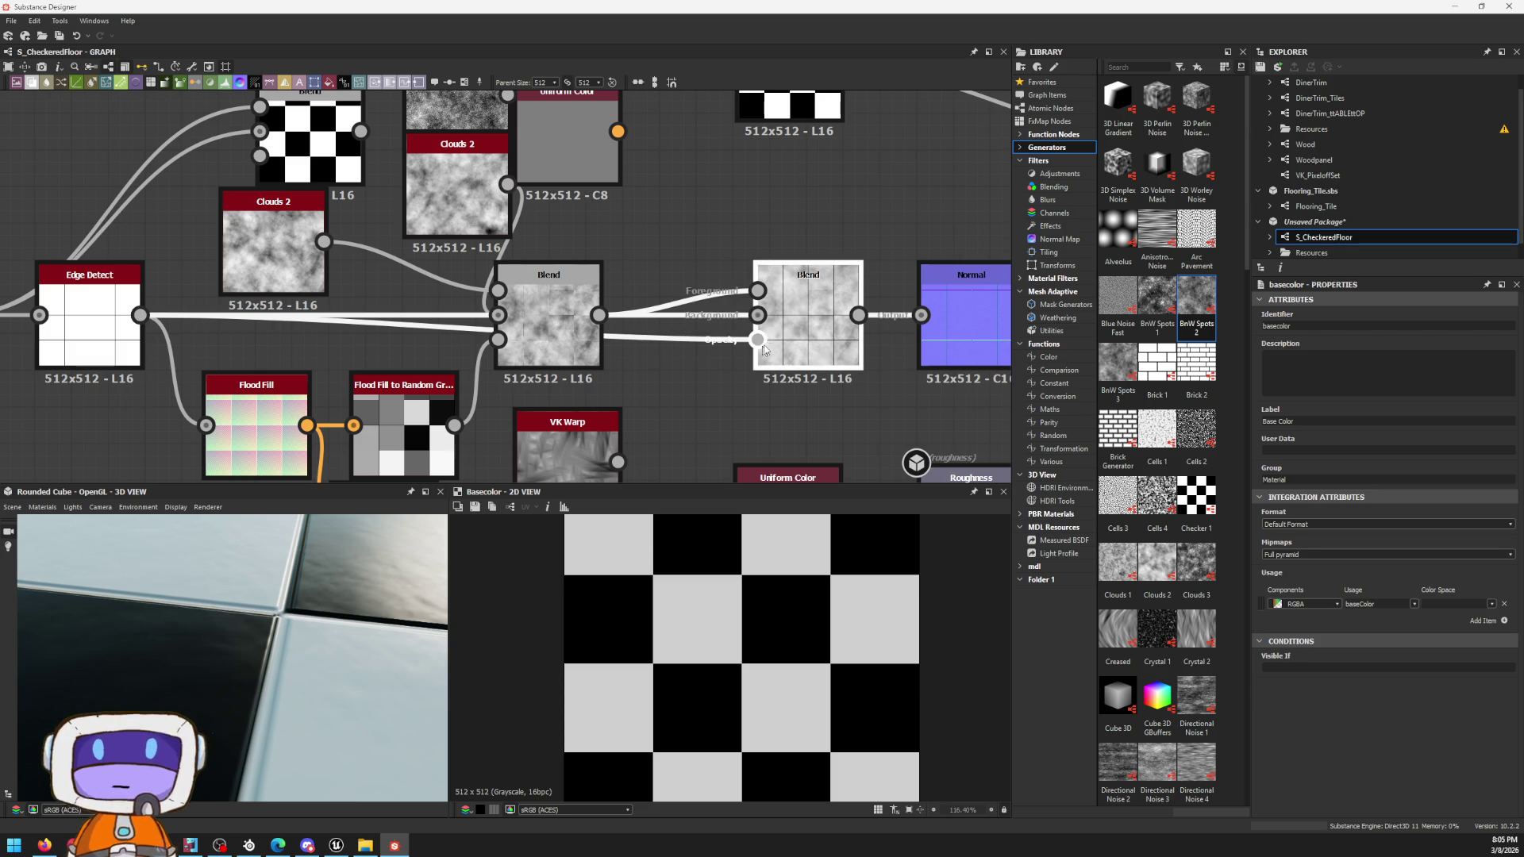
left_click_drag(726, 346, 796, 325)
scroll(796, 325, "up", 2)
scroll(796, 323, "up", 2)
Step: Disconnect the second Blend's Opacity link and reposition the first Blend up and to the right
left_click(796, 323)
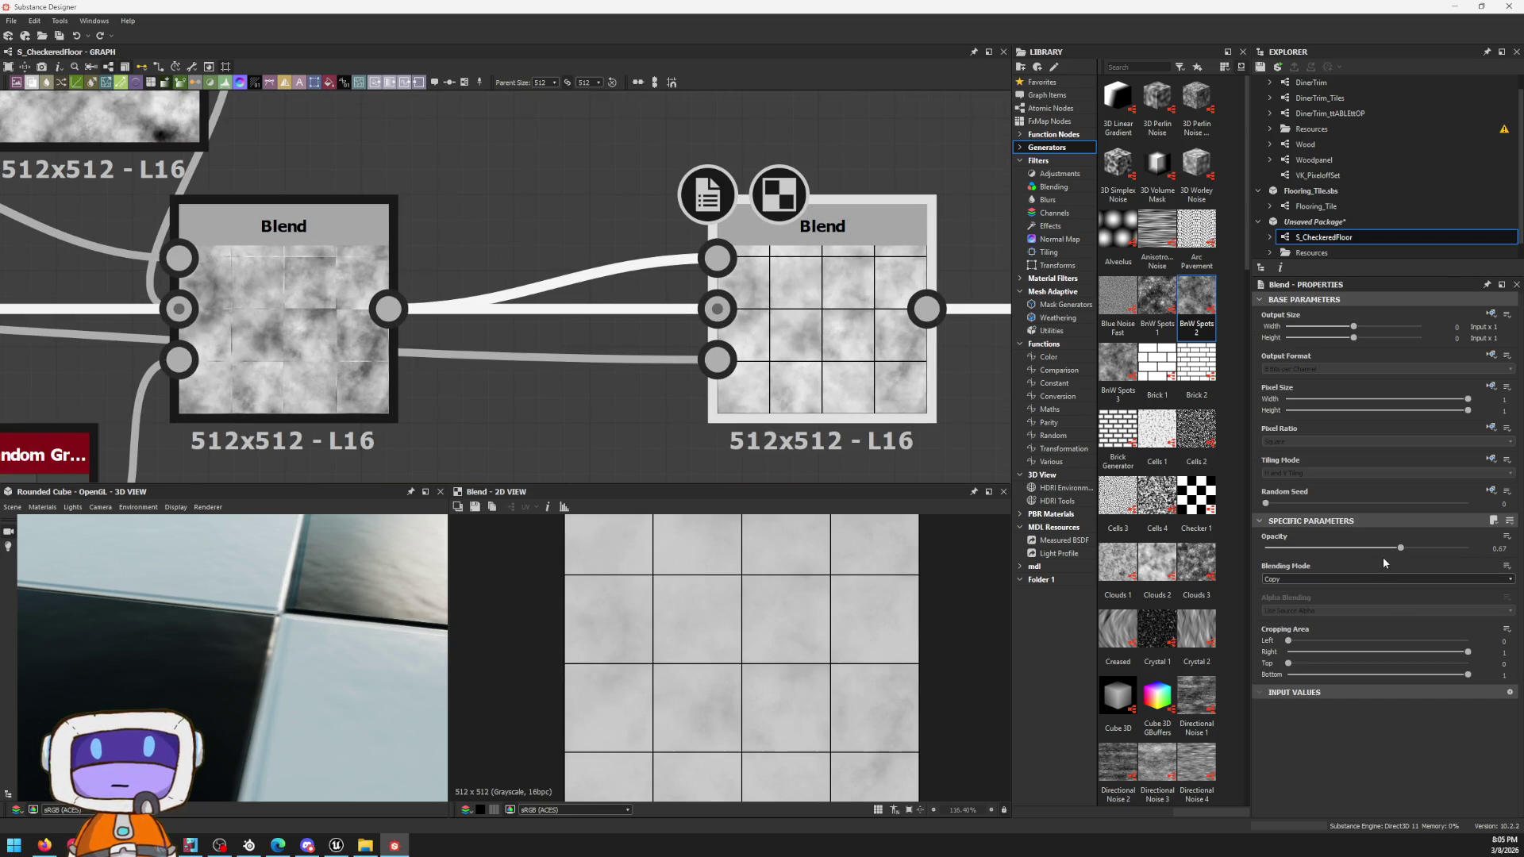
left_click_drag(716, 359, 821, 387)
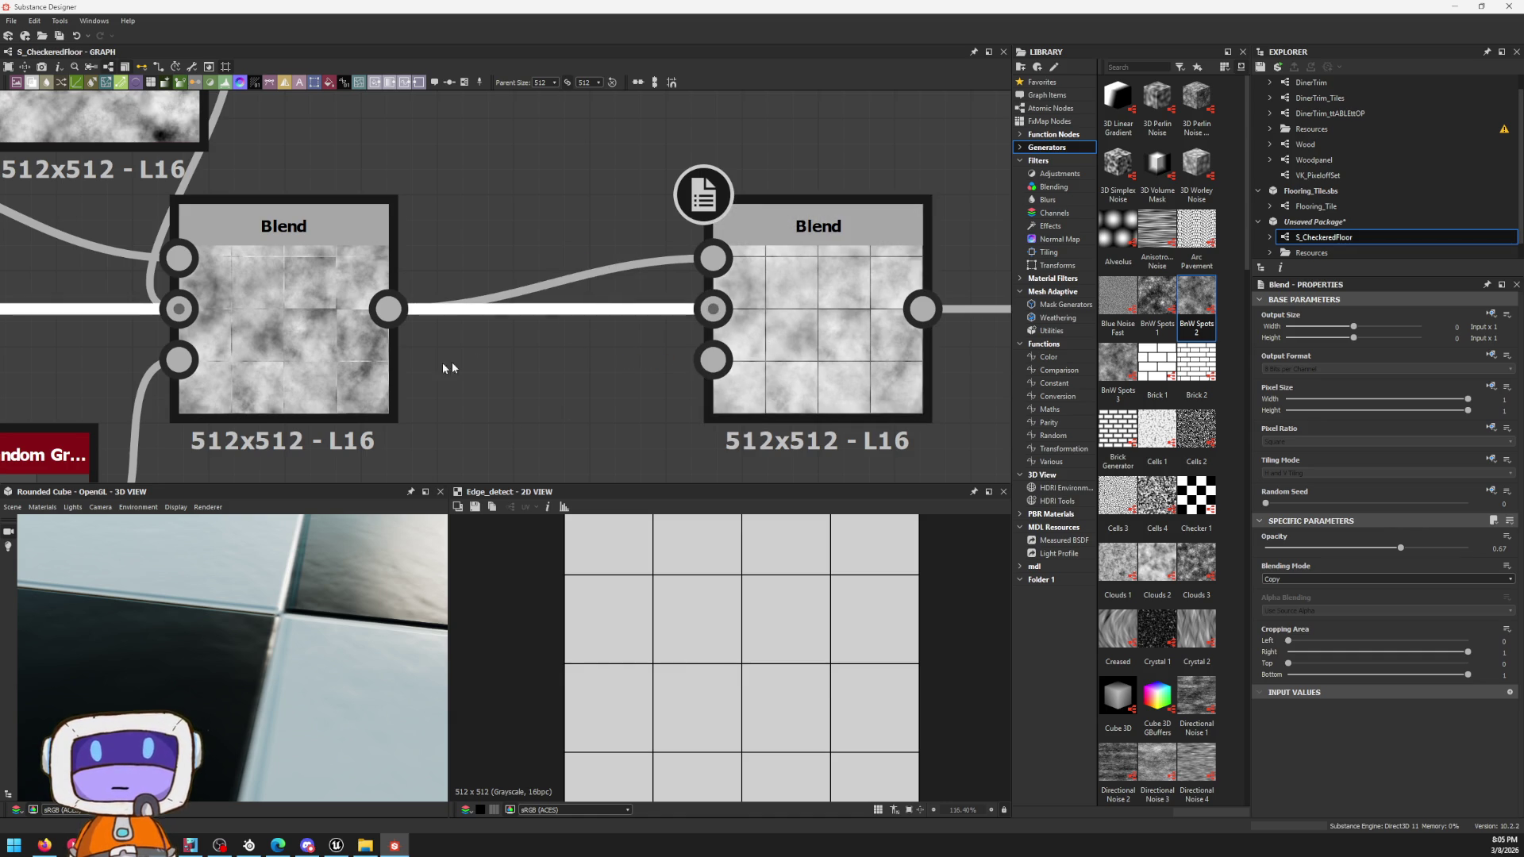
scroll(520, 350, "down", 3)
left_click_drag(471, 322, 557, 230)
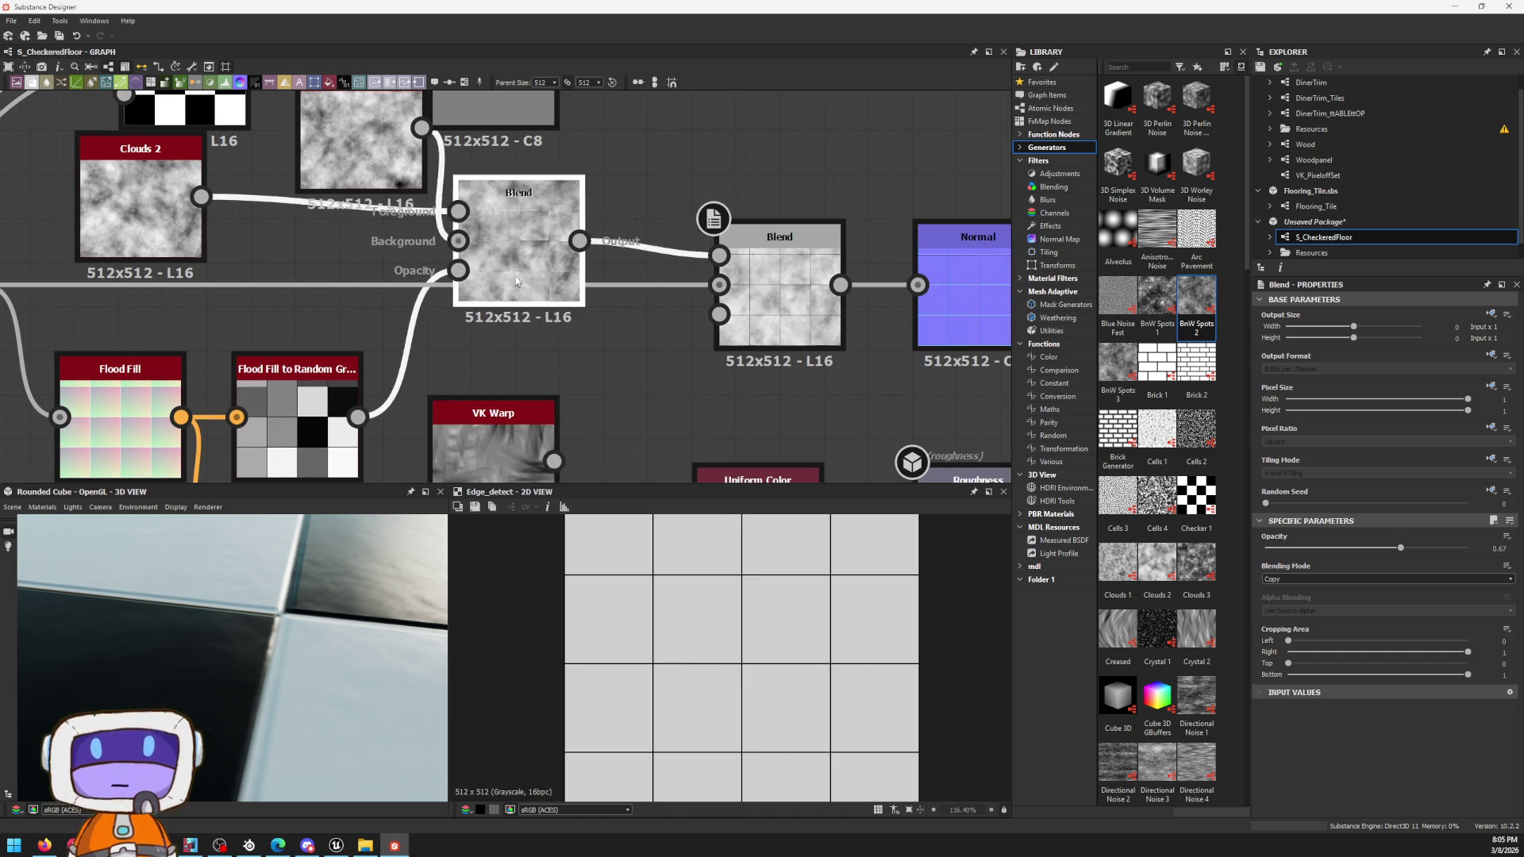
scroll(557, 230, "down", 5)
scroll(456, 257, "up", 1)
scroll(456, 257, "up", 3)
key("space")
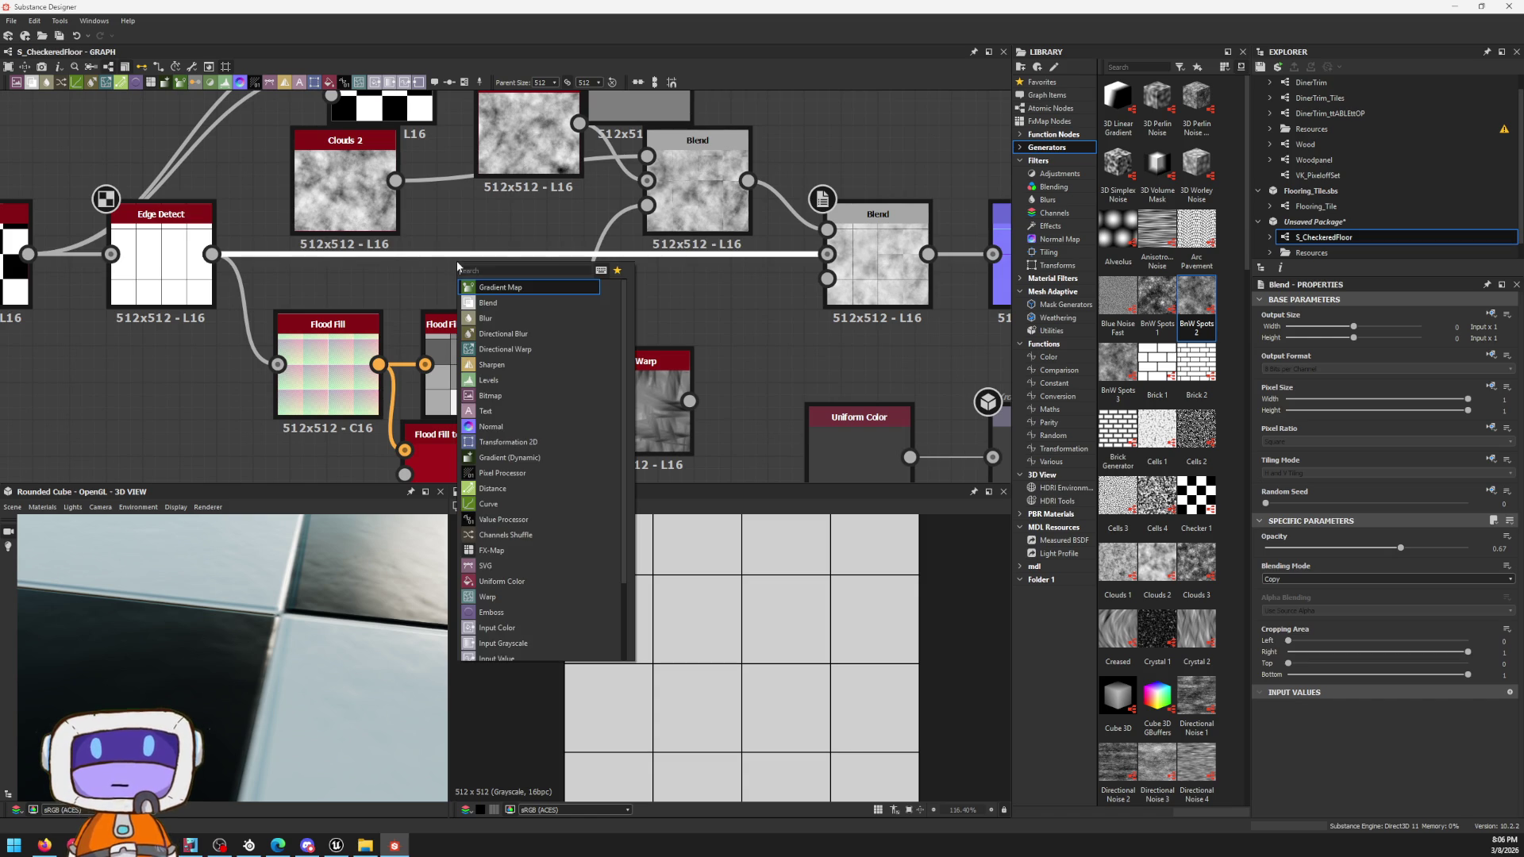
type("bevel")
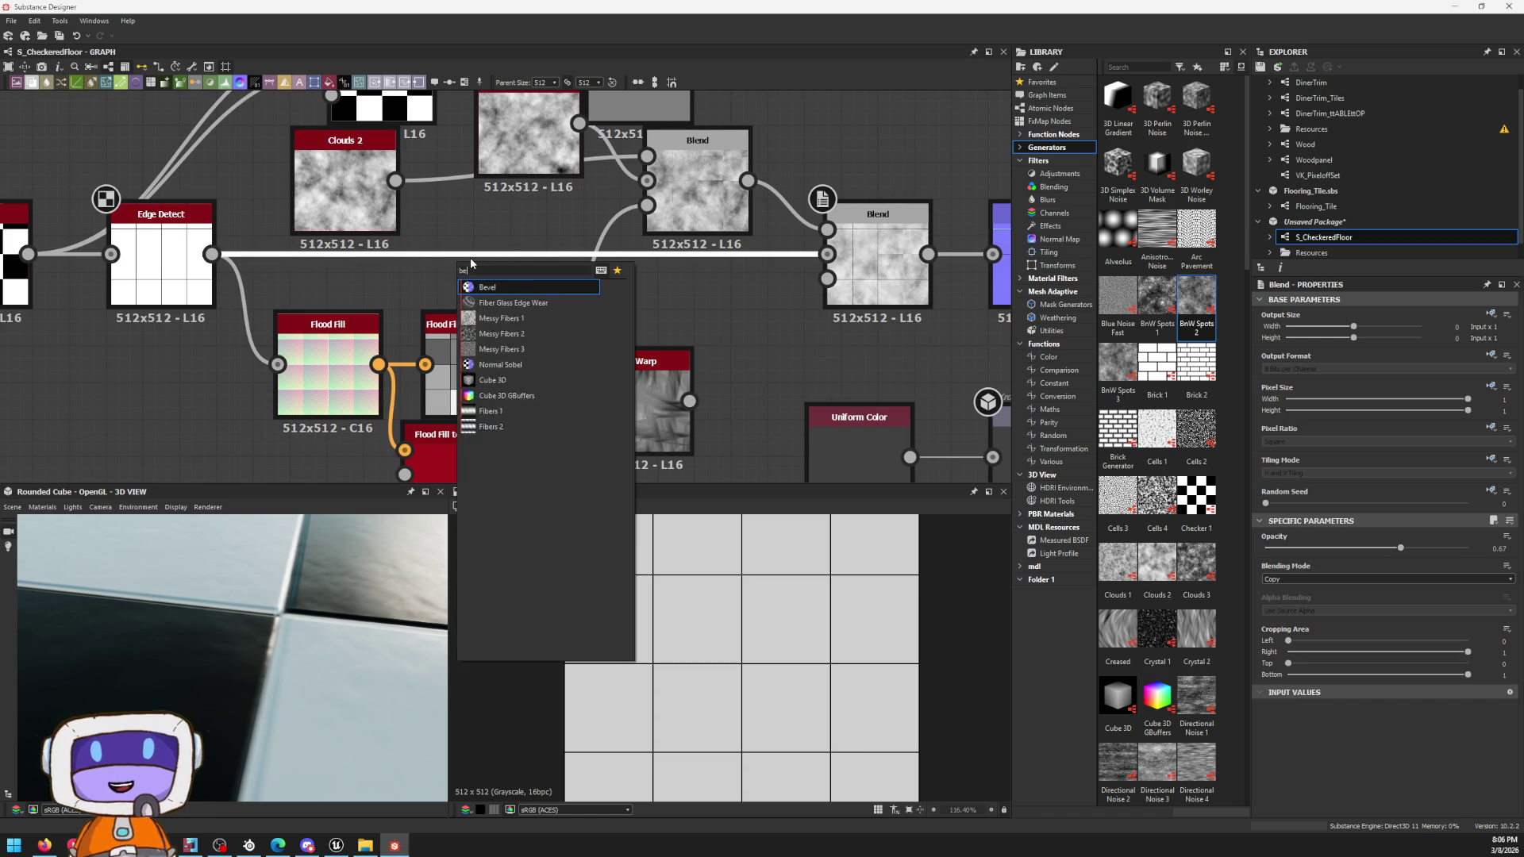
Step: Insert a Bevel node on the Edge Detect link with a negative distance and smoothing near 0.69
key("Return")
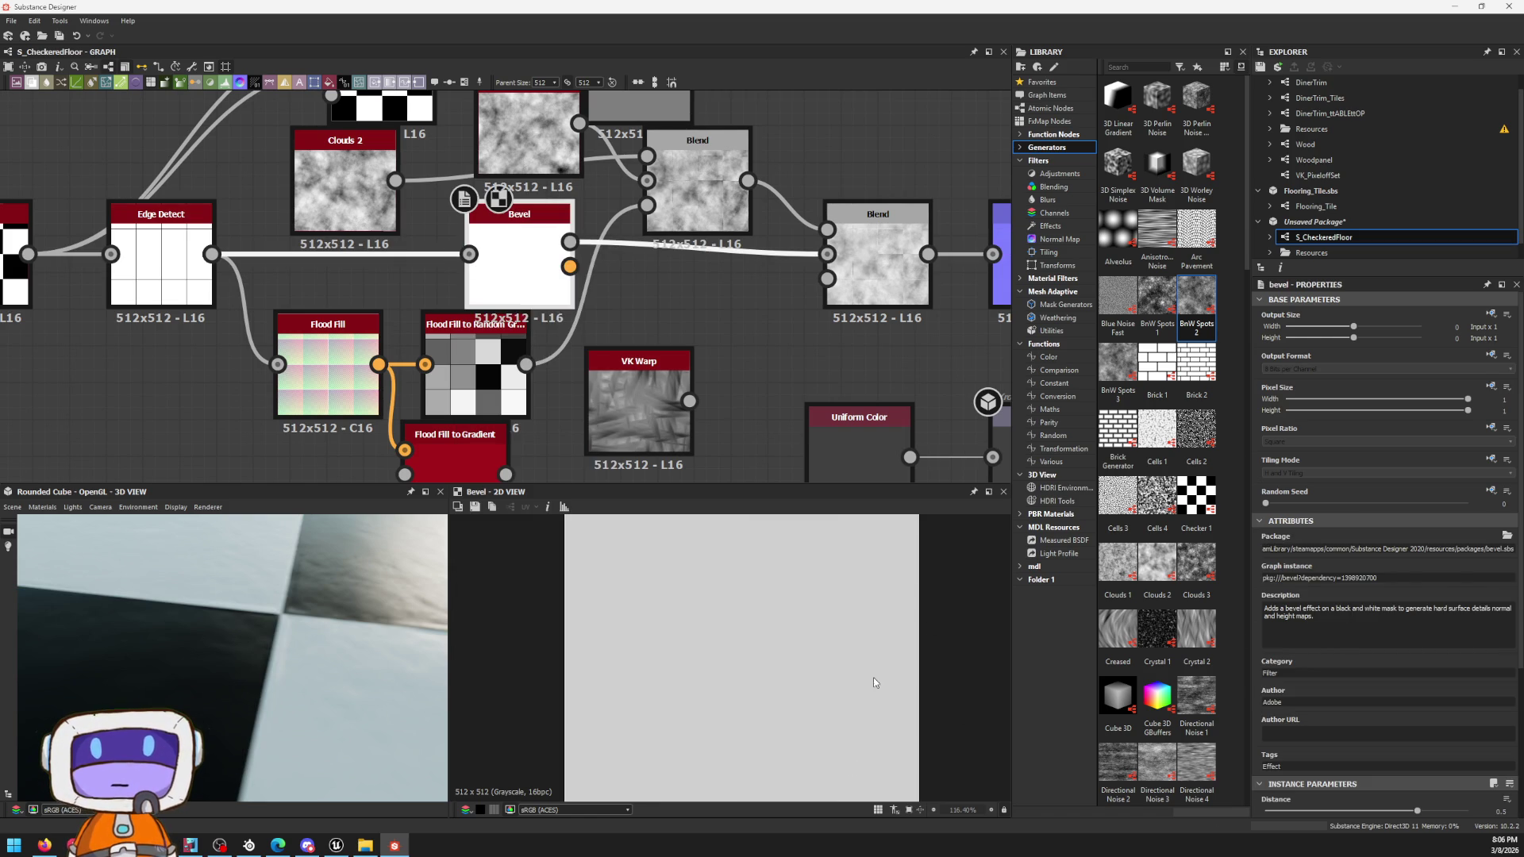
scroll(1367, 699, "down", 3)
left_click_drag(510, 285, 521, 284)
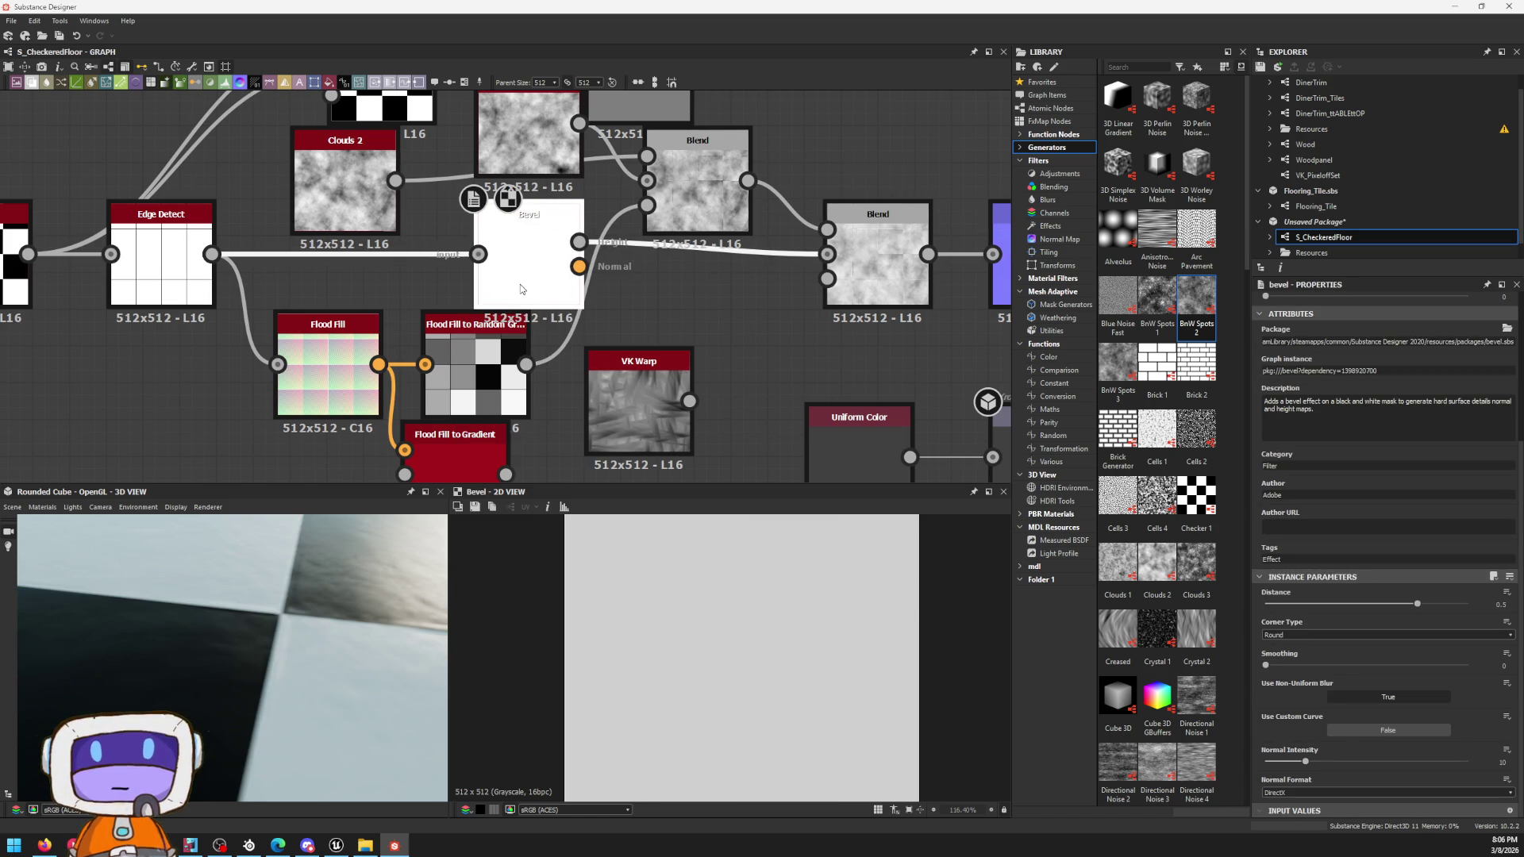
double_click(521, 285)
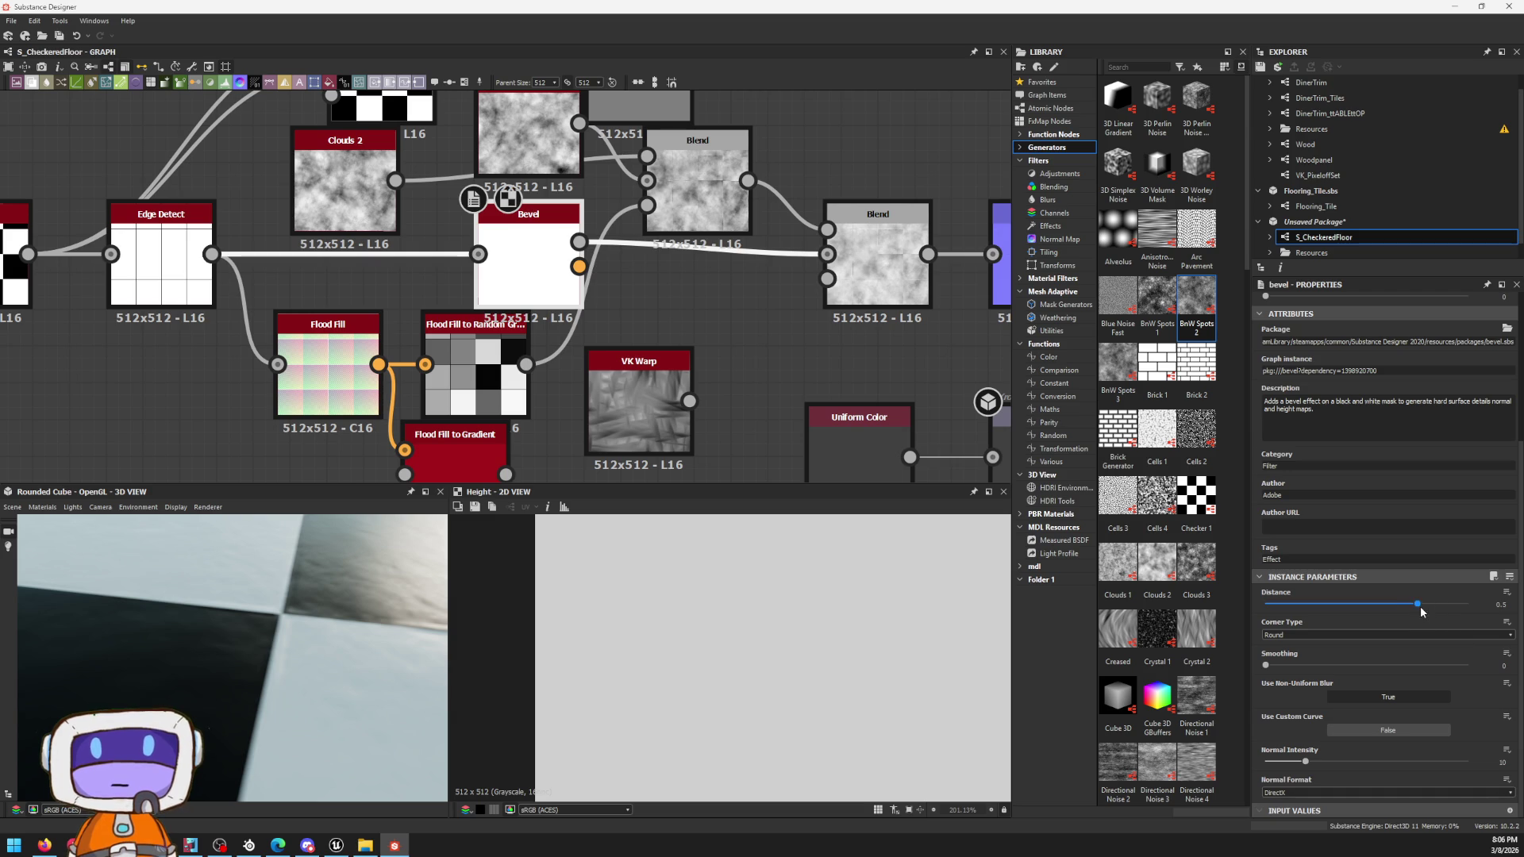
left_click_drag(1413, 606, 1364, 594)
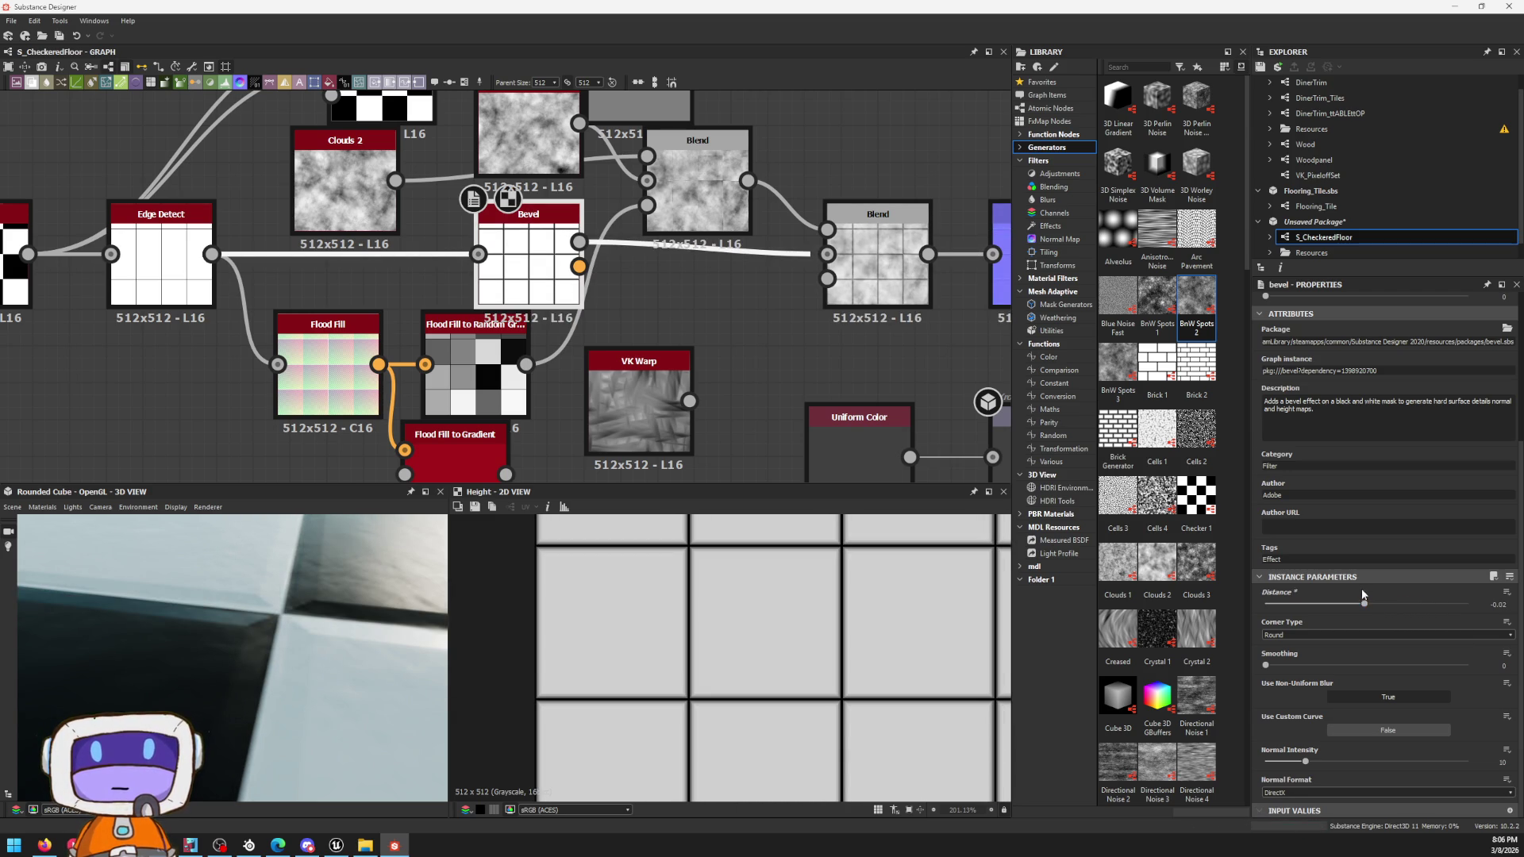
mouse_move(1268, 667)
left_mouse_down()
mouse_move(1339, 677)
mouse_move(1284, 664)
left_mouse_up()
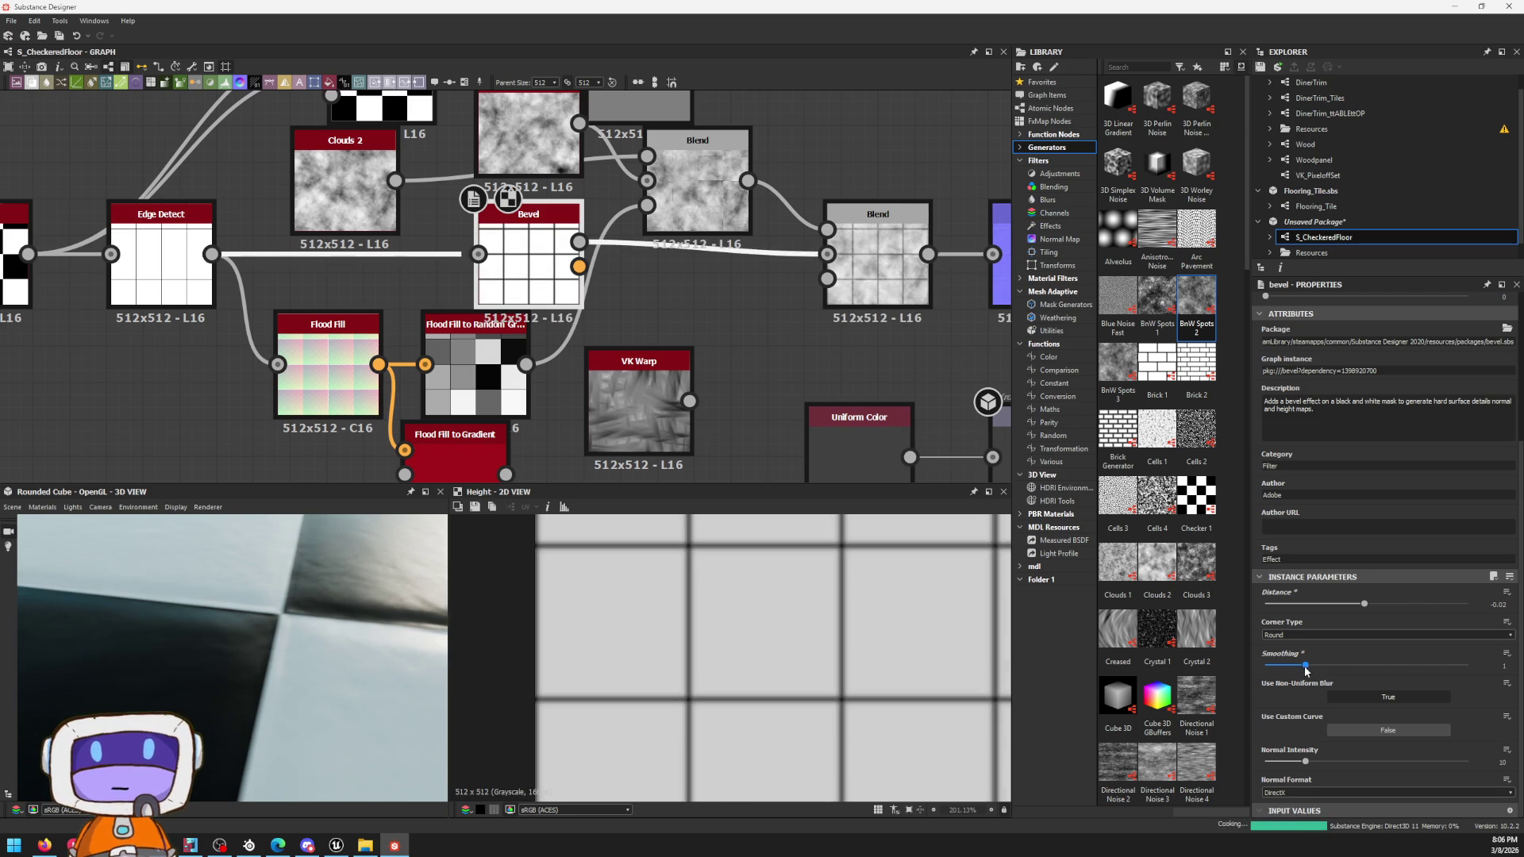
left_click_drag(1364, 604, 1304, 604)
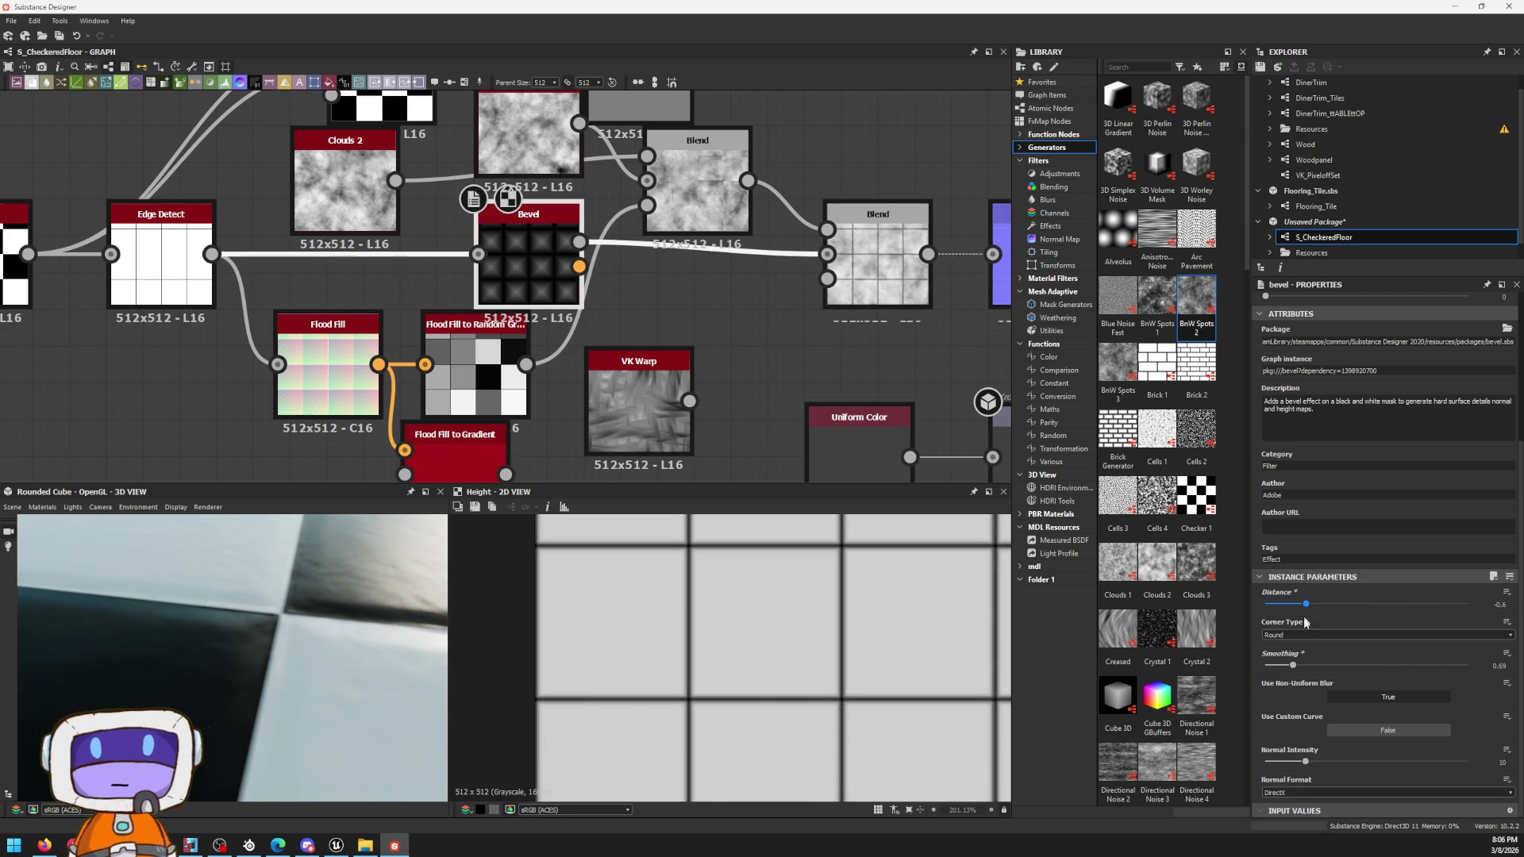
Step: Set the Bevel corner type to Angular and narrow its distance to about -0.01 for thin edge grooves
left_click(1302, 637)
left_click(1295, 654)
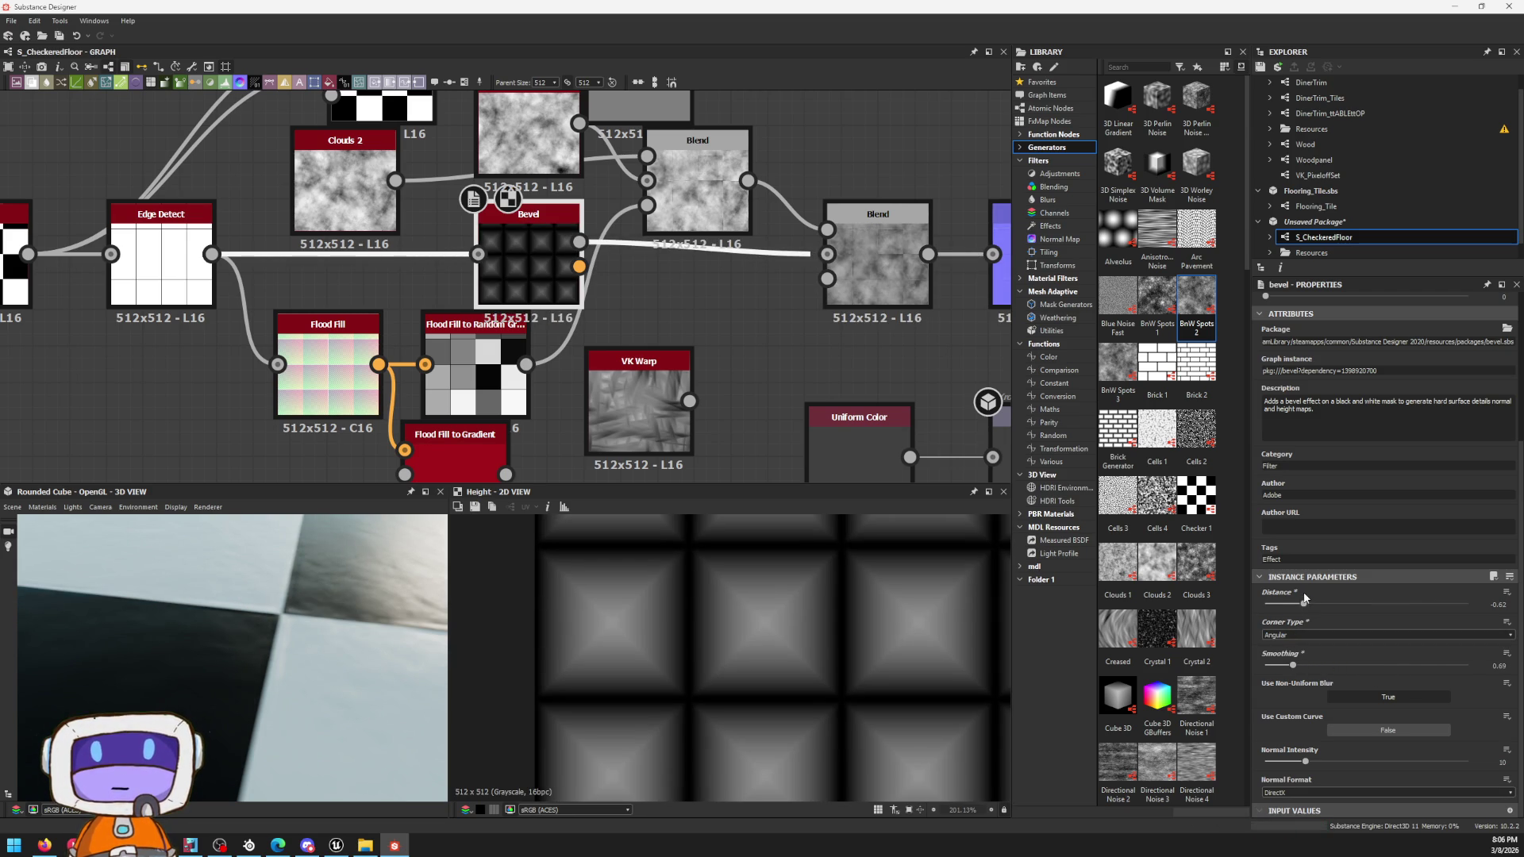
mouse_move(1441, 606)
left_mouse_down()
mouse_move(1499, 606)
mouse_move(1364, 606)
left_mouse_up()
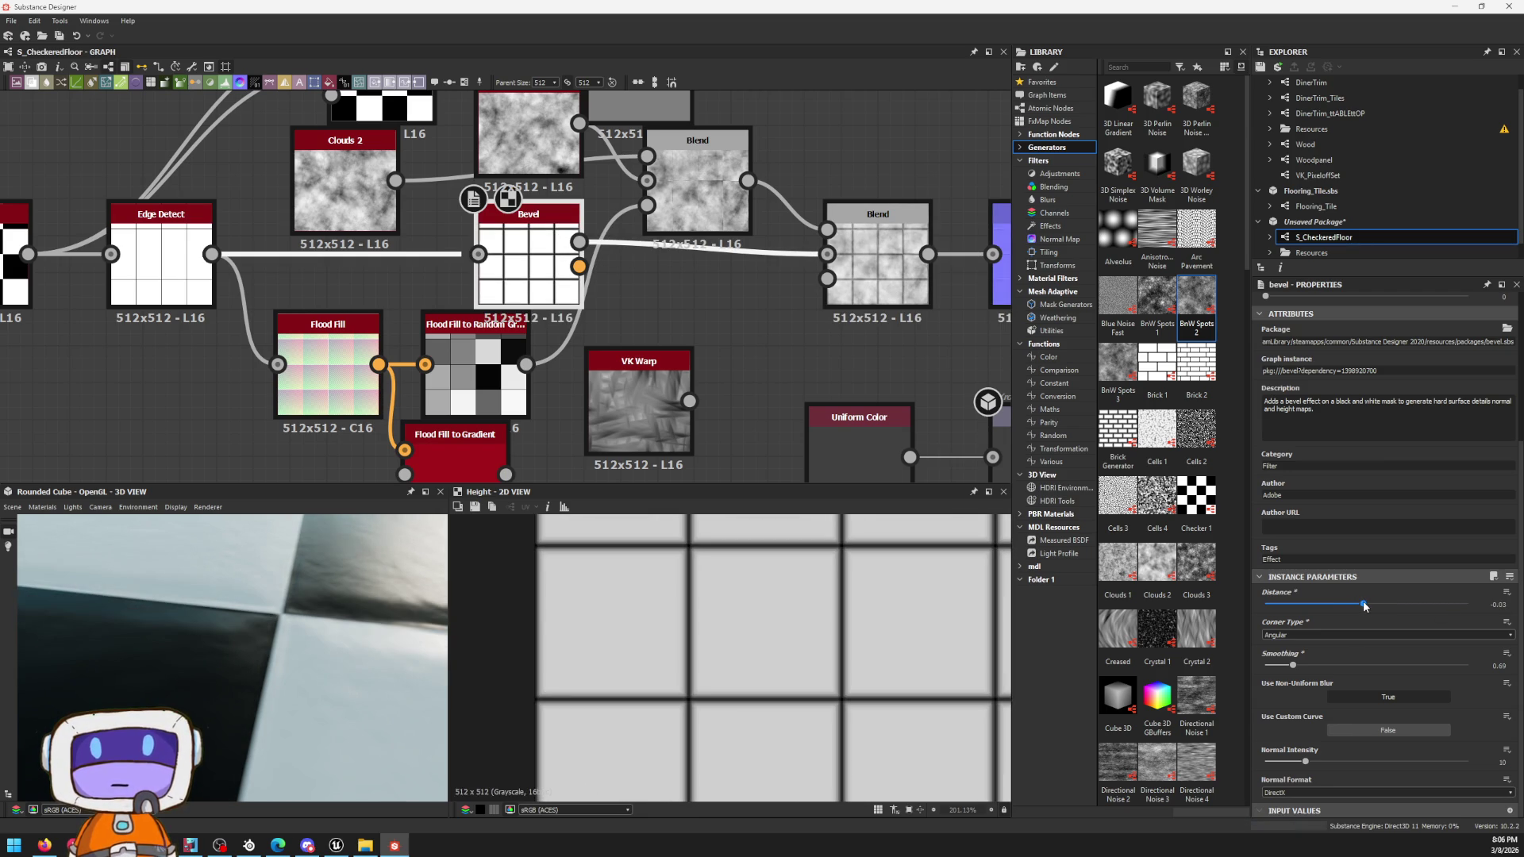
left_click_drag(1365, 605, 1365, 605)
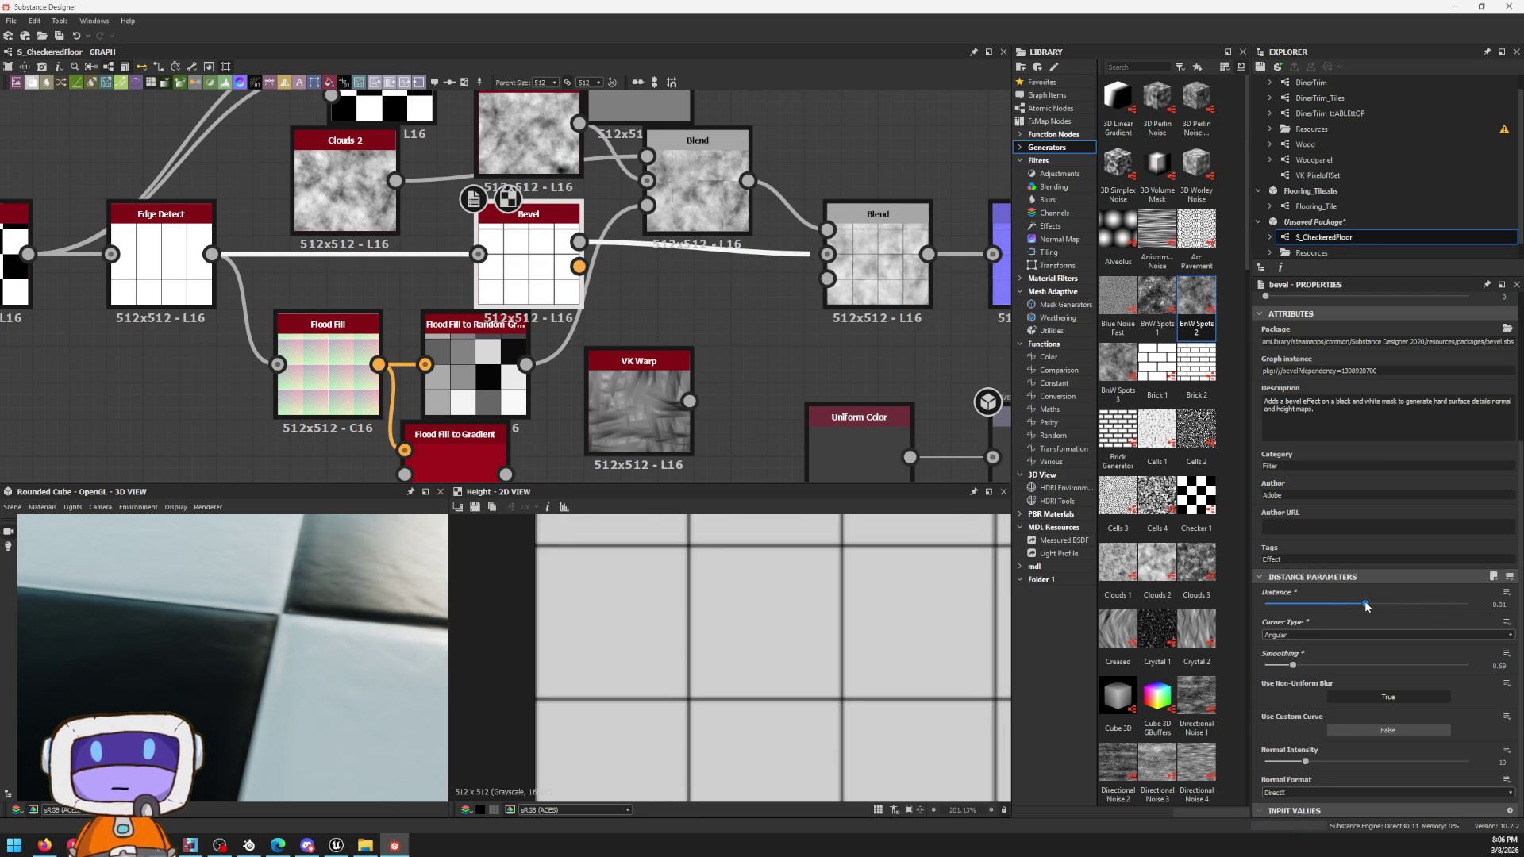
scroll(799, 537, "up", 2)
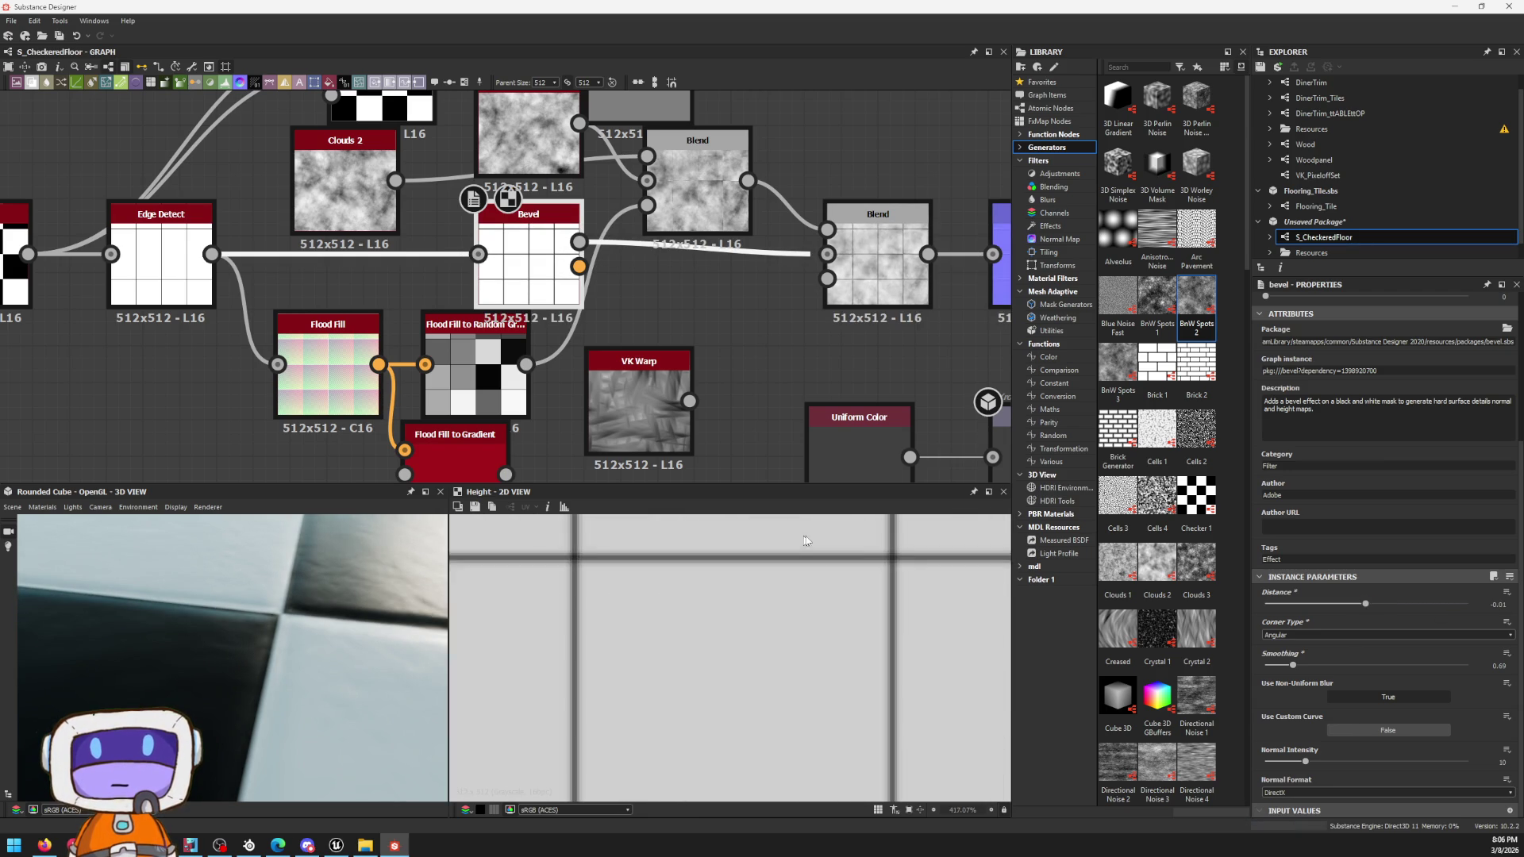
scroll(878, 382, "down", 3)
scroll(724, 354, "up", 1)
scroll(724, 354, "up", 3)
double_click(915, 286)
scroll(164, 592, "down", 3)
scroll(273, 628, "up", 3)
left_click_drag(273, 628, 289, 620)
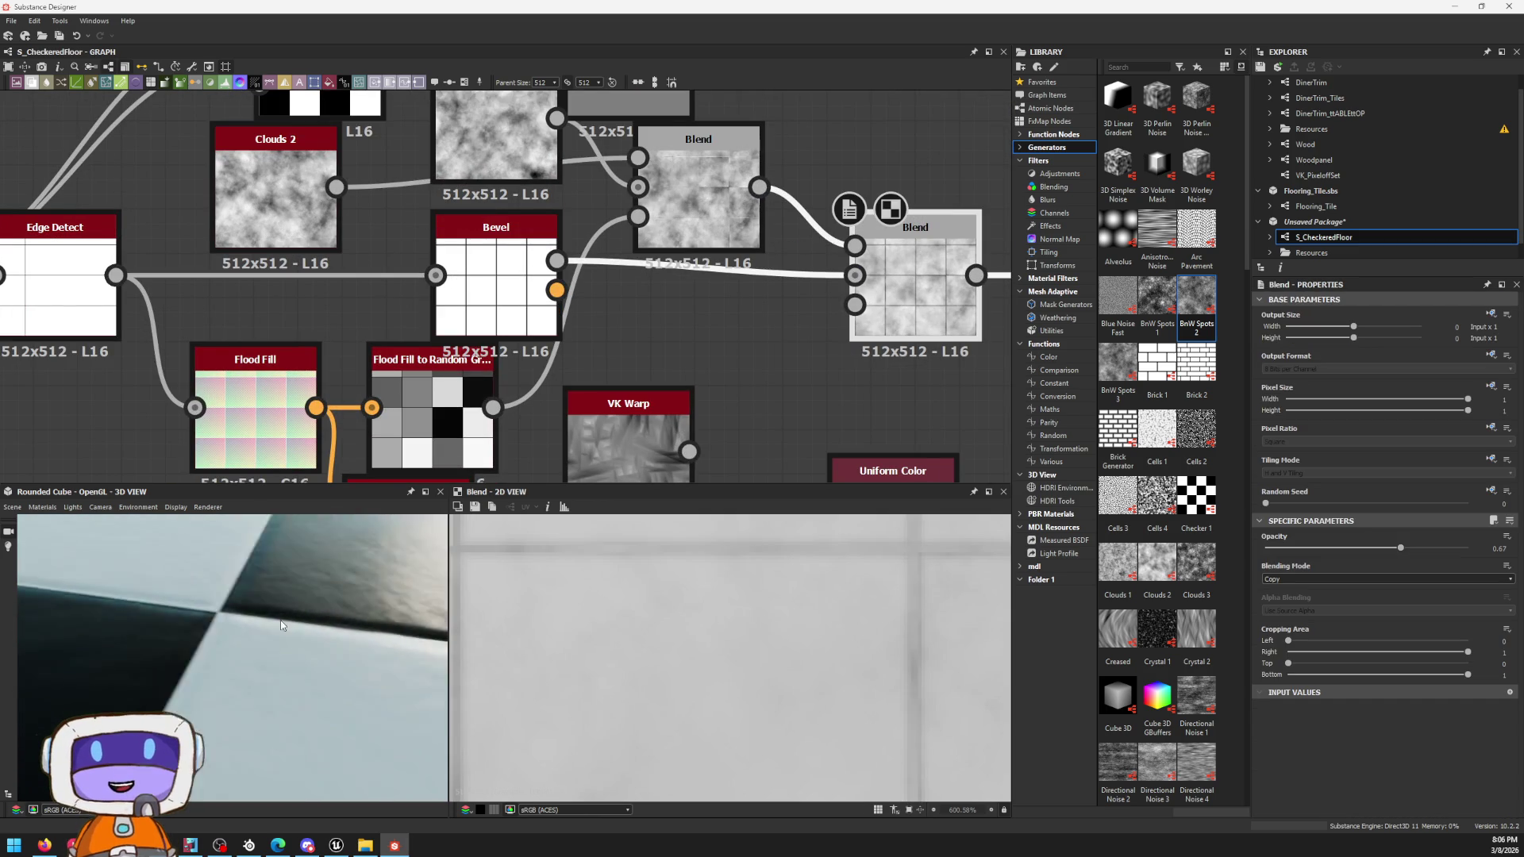
left_click(715, 269)
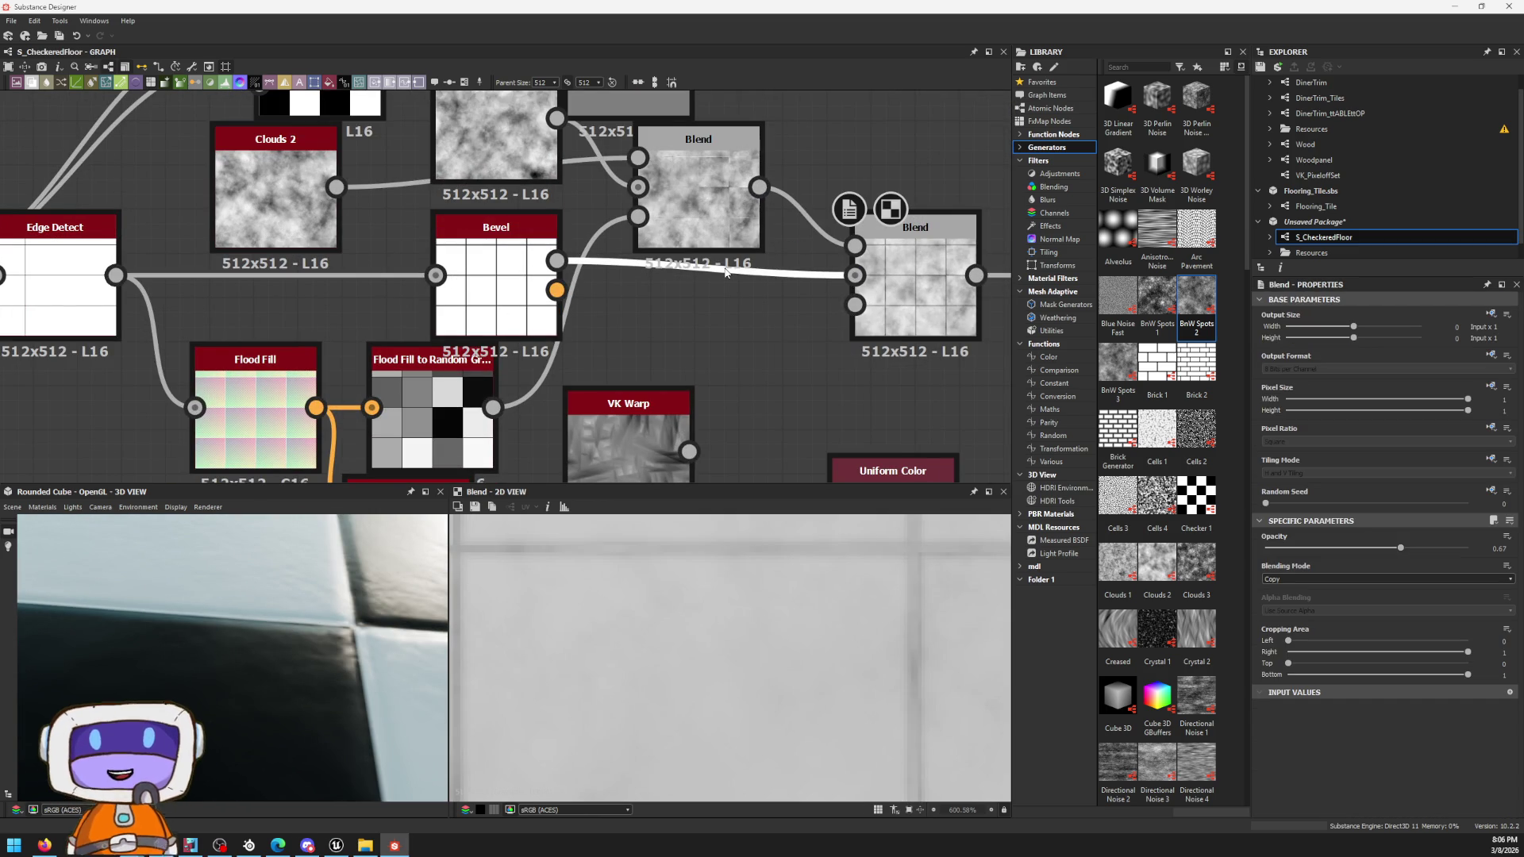
Step: Insert a Levels node on the Bevel-to-Blend wire and pull its black, white and mid points to darken the grooves
key("space")
type("levels")
key("Return")
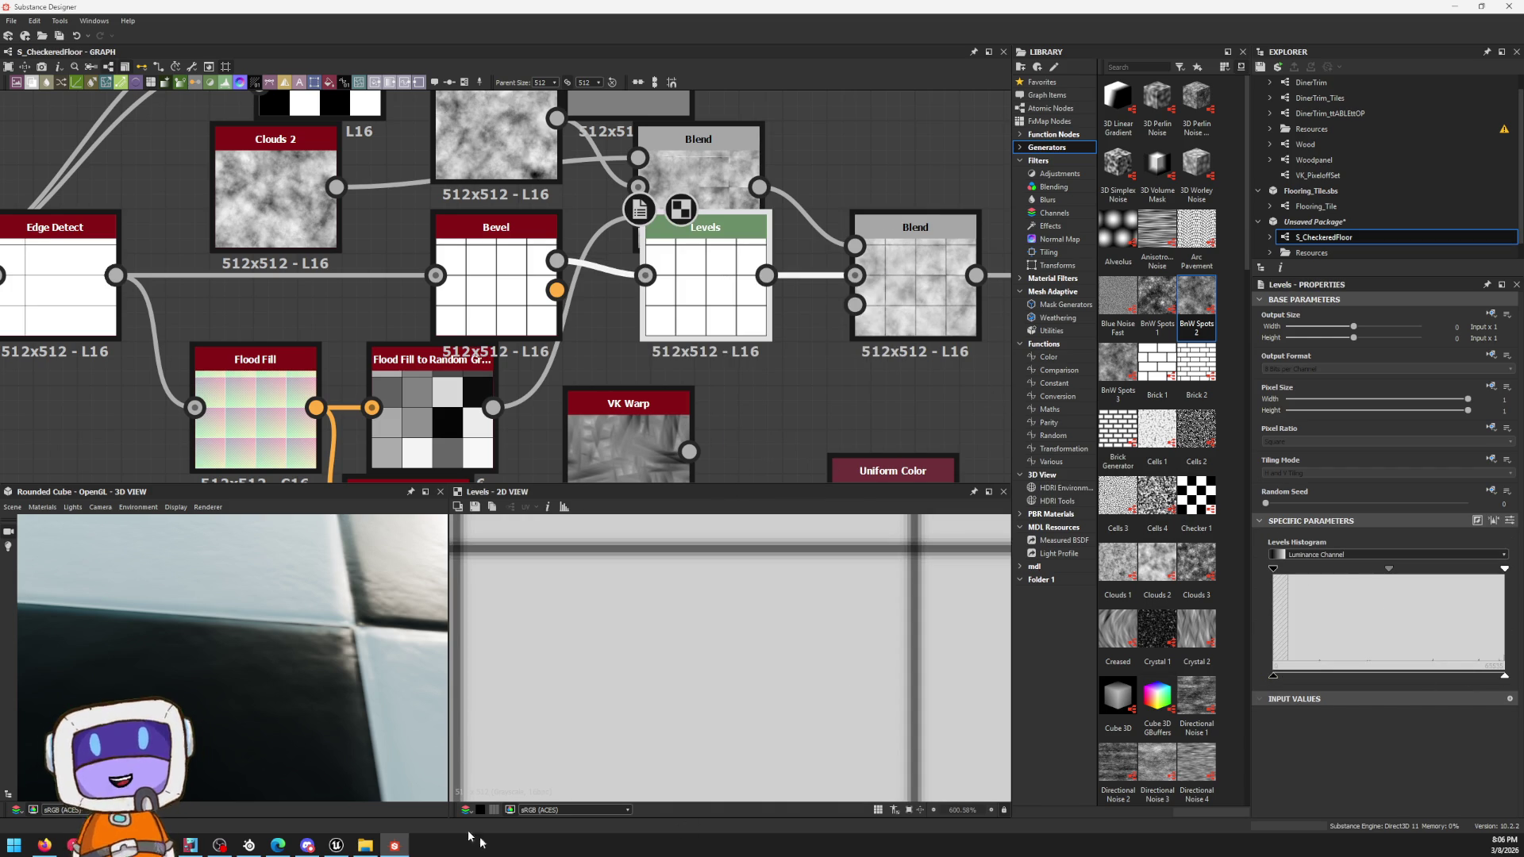
left_click_drag(364, 565, 273, 658)
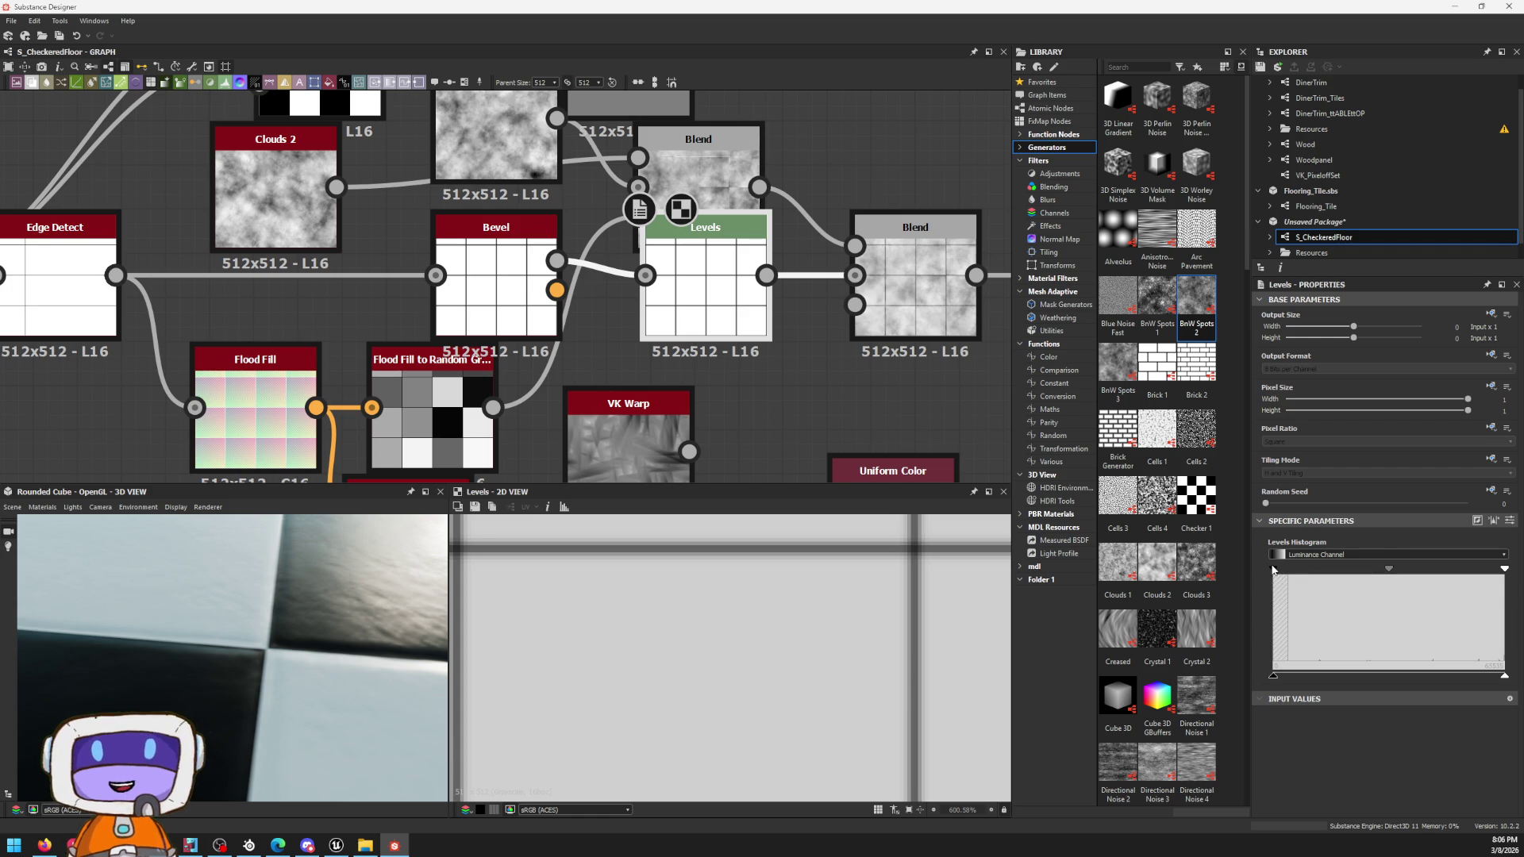
mouse_move(1273, 569)
left_mouse_down()
mouse_move(1471, 559)
mouse_move(1234, 553)
left_mouse_up()
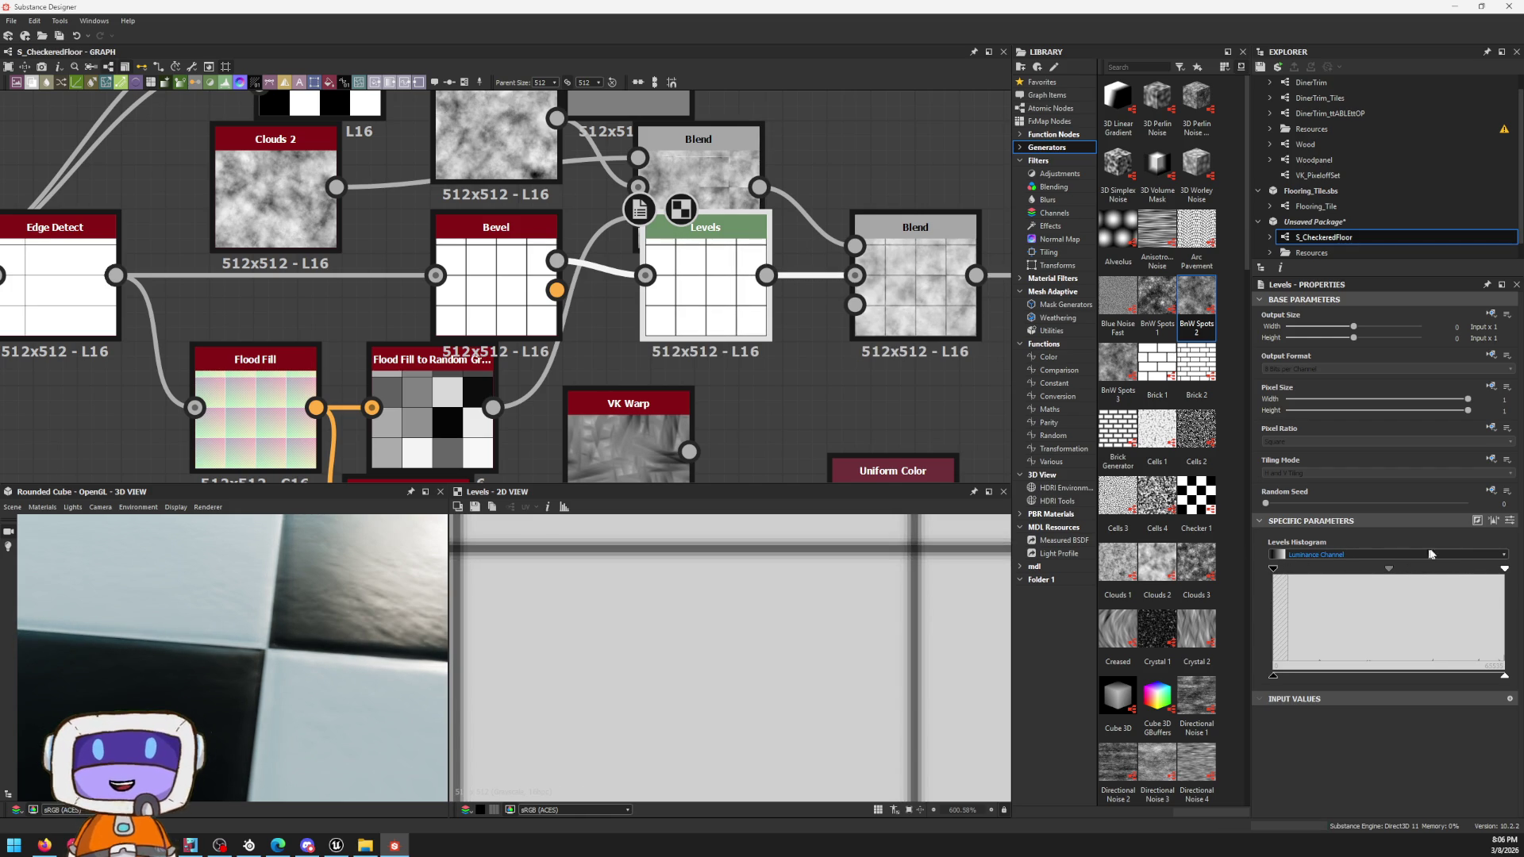
mouse_move(1503, 570)
left_mouse_down()
mouse_move(1443, 569)
mouse_move(1481, 568)
left_mouse_up()
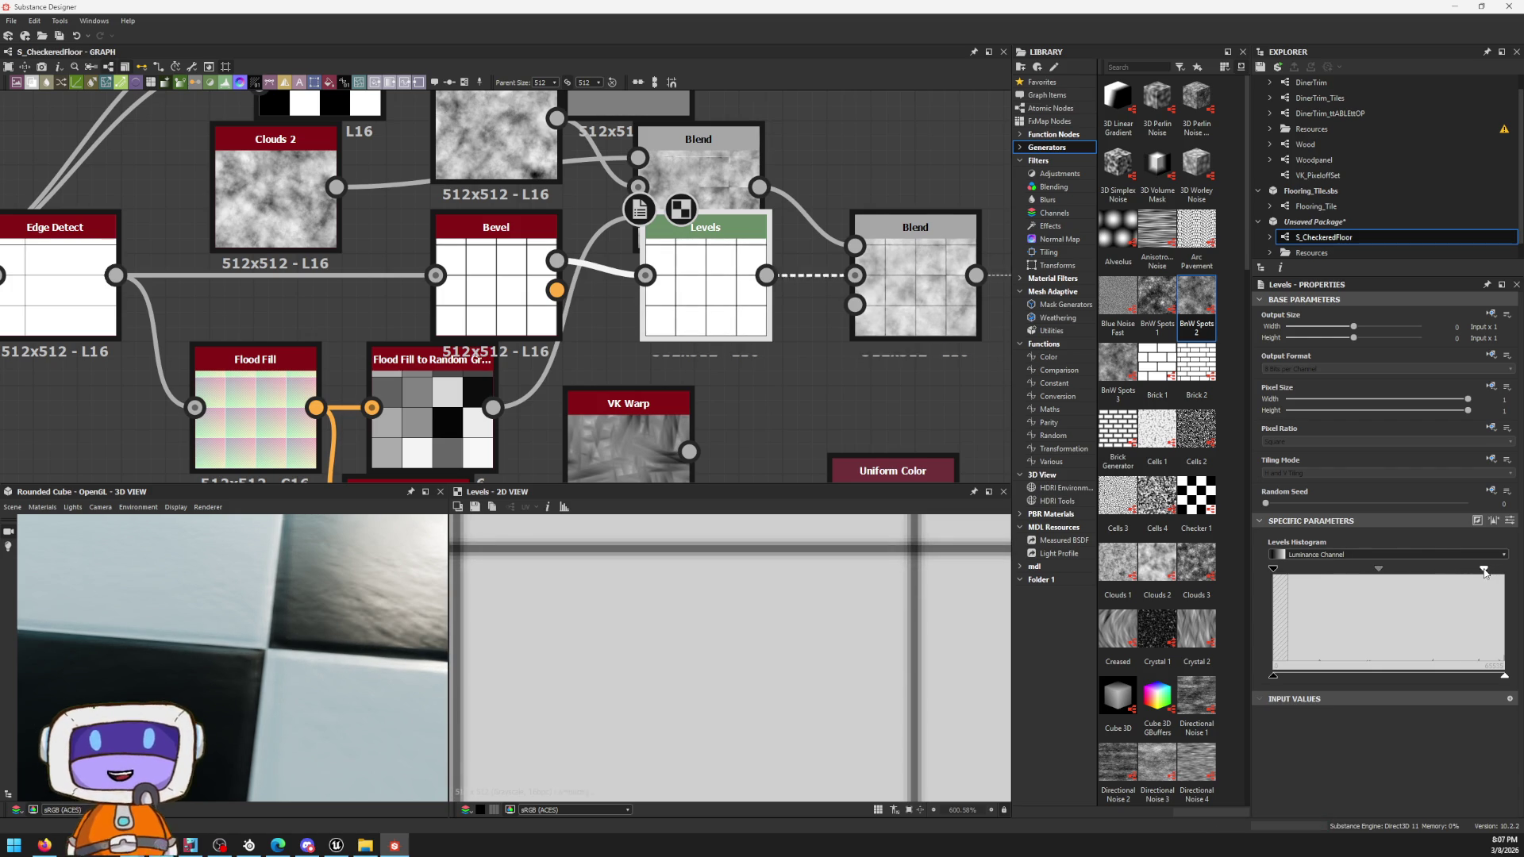
left_click_drag(1379, 570, 1368, 571)
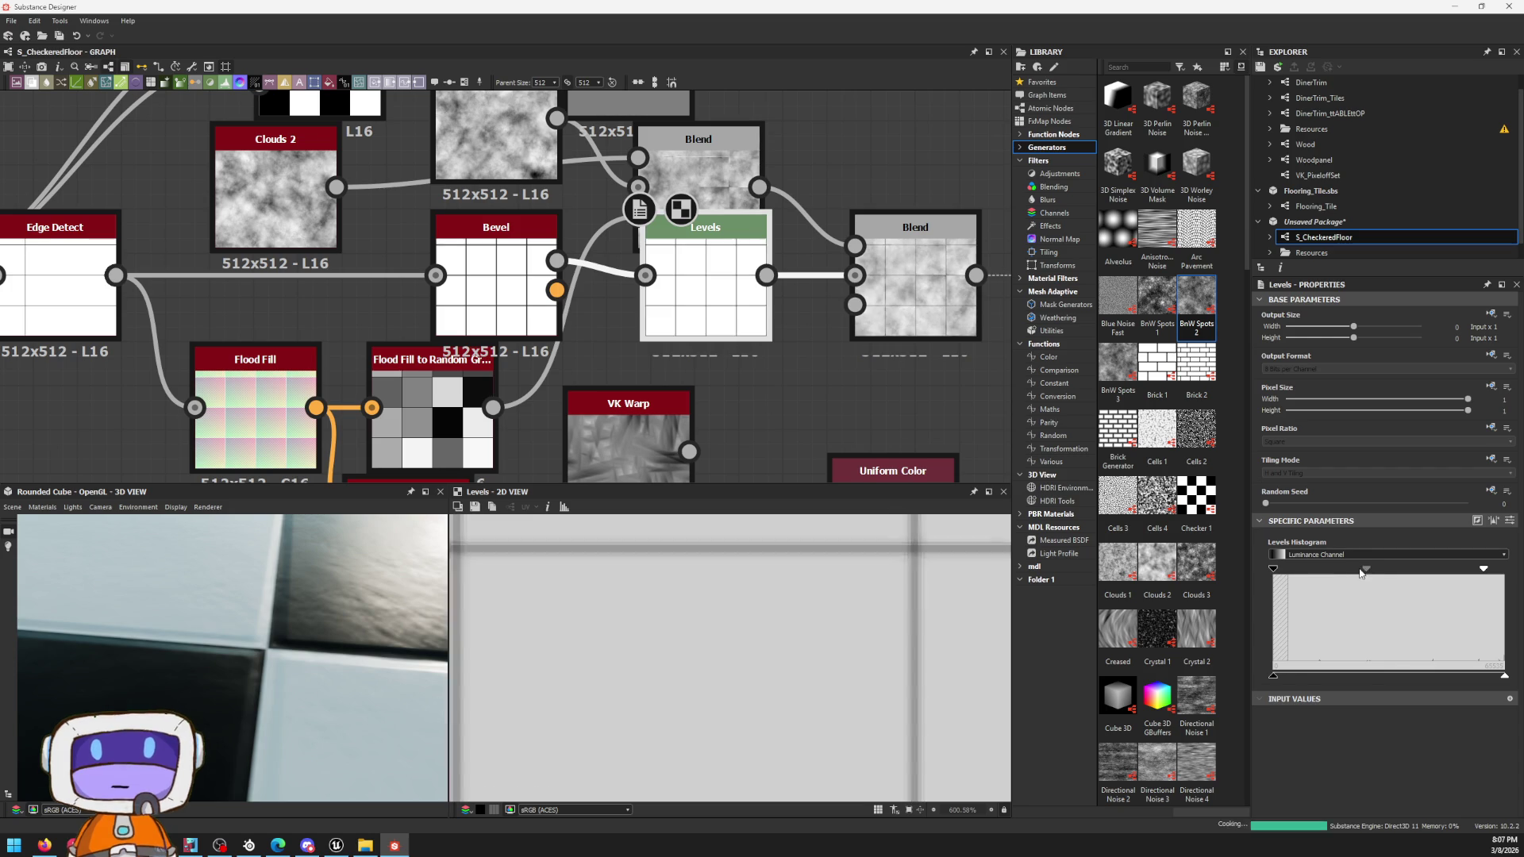
mouse_move(1369, 570)
left_mouse_down()
mouse_move(1417, 568)
mouse_move(1359, 571)
left_mouse_up()
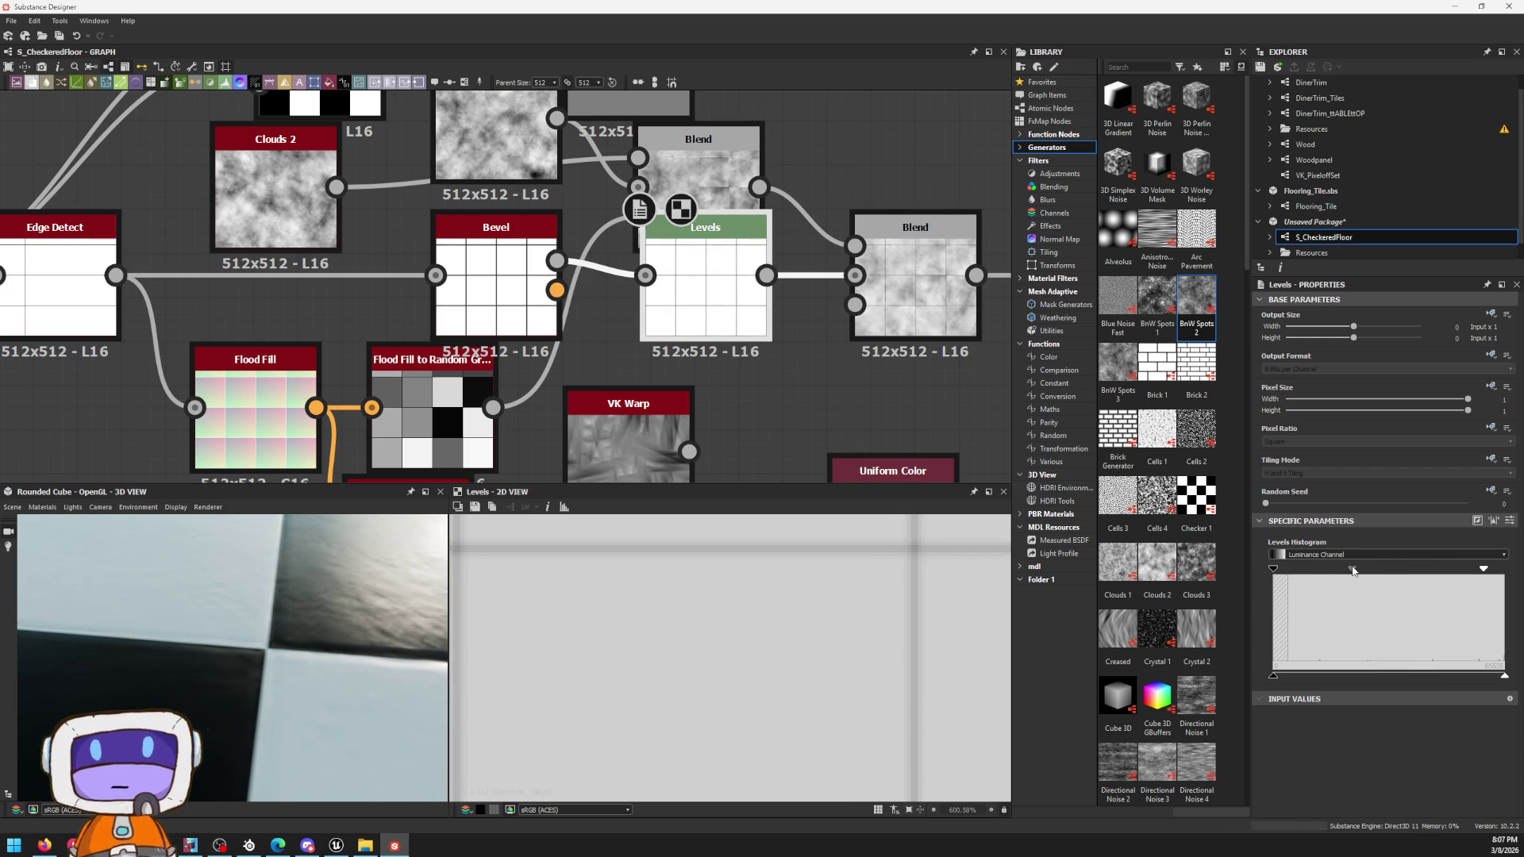
scroll(226, 634, "down", 5)
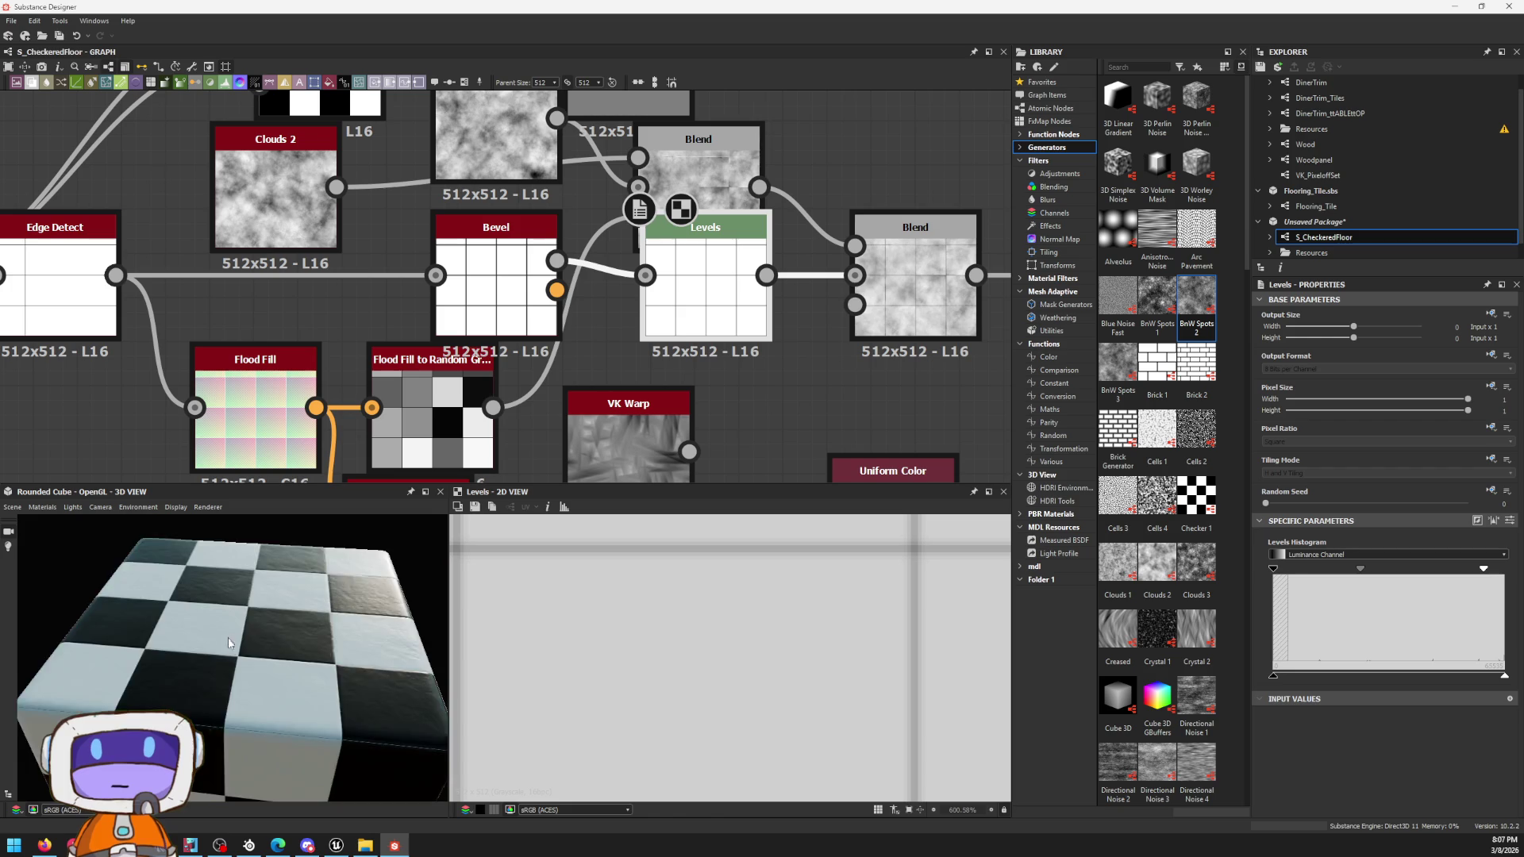
Step: Rearrange the Uniform Color output pairs, moving the Ambient Occlusion pair up and two pairs down
mouse_move(227, 634)
left_mouse_down("alt")
mouse_move(234, 596)
mouse_move(250, 607)
mouse_move(232, 692)
left_mouse_up("alt")
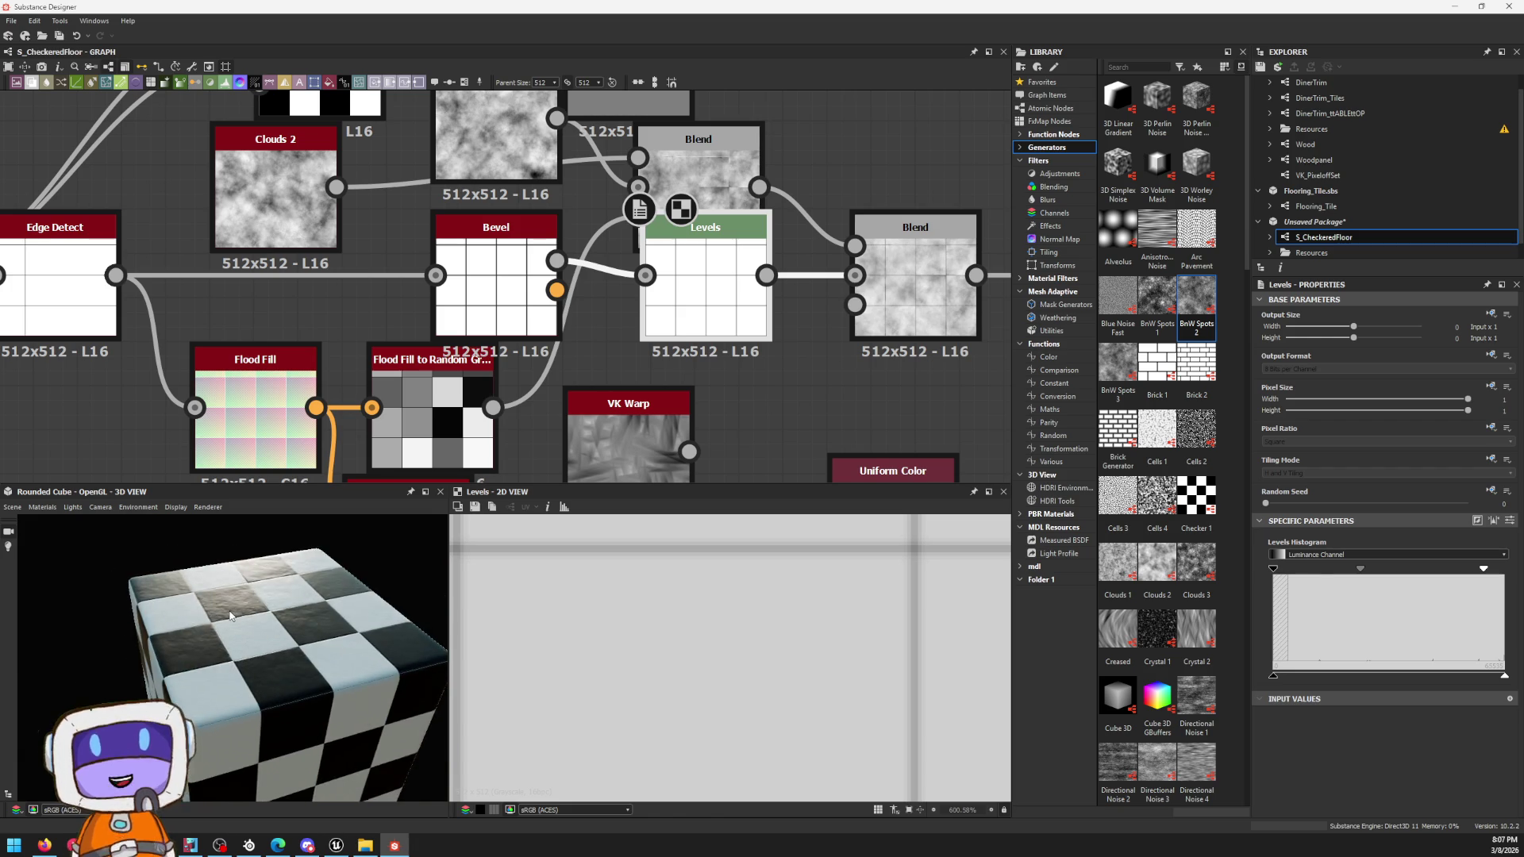
scroll(250, 607, "up", 2)
scroll(256, 613, "up", 2)
scroll(266, 620, "up", 2)
scroll(265, 619, "down", 5)
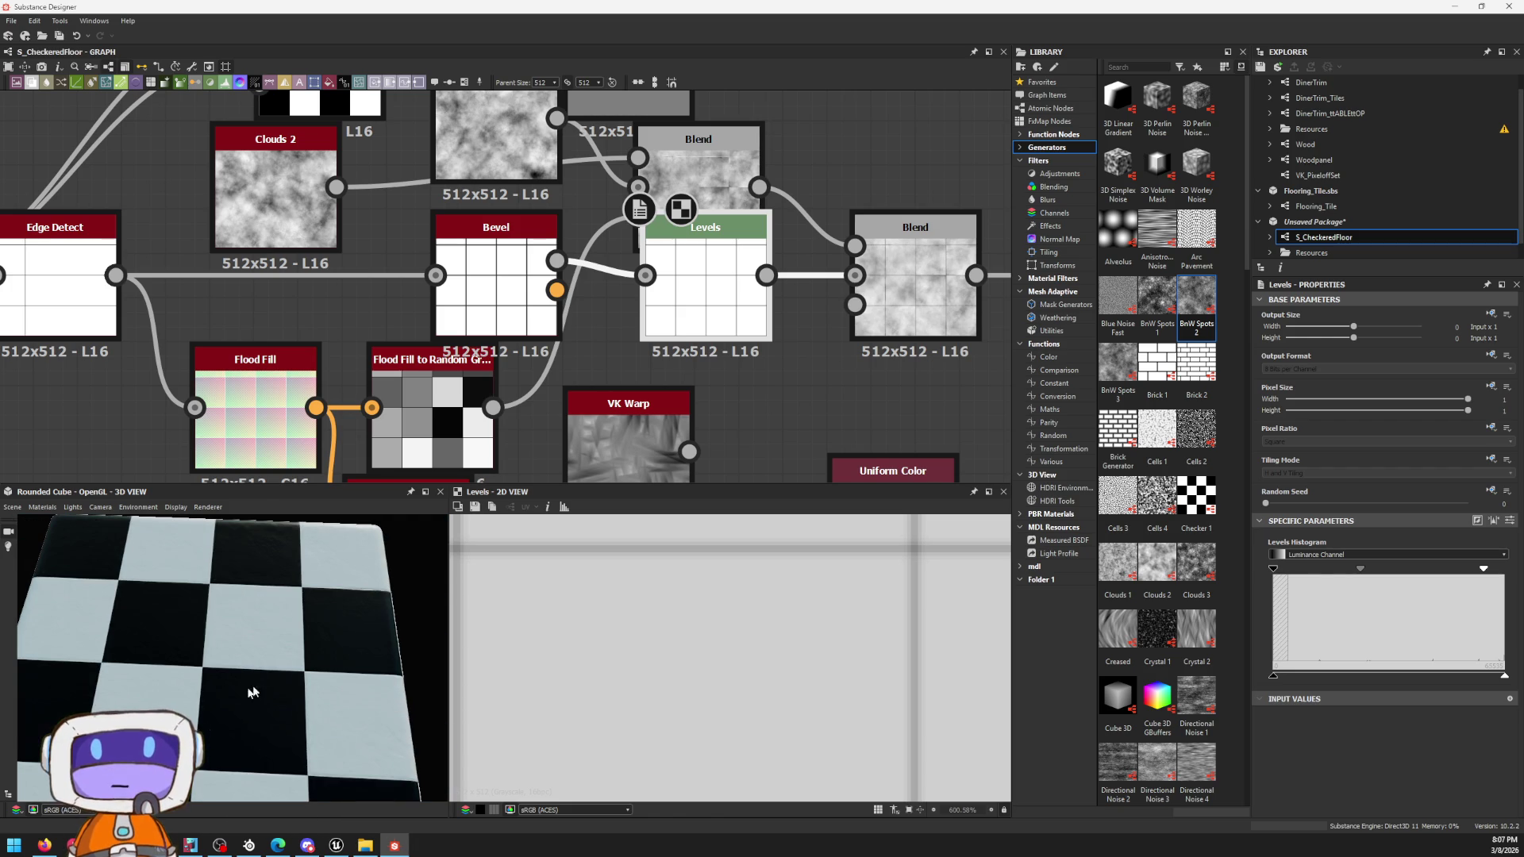
scroll(965, 351, "down", 2)
scroll(911, 365, "down", 3)
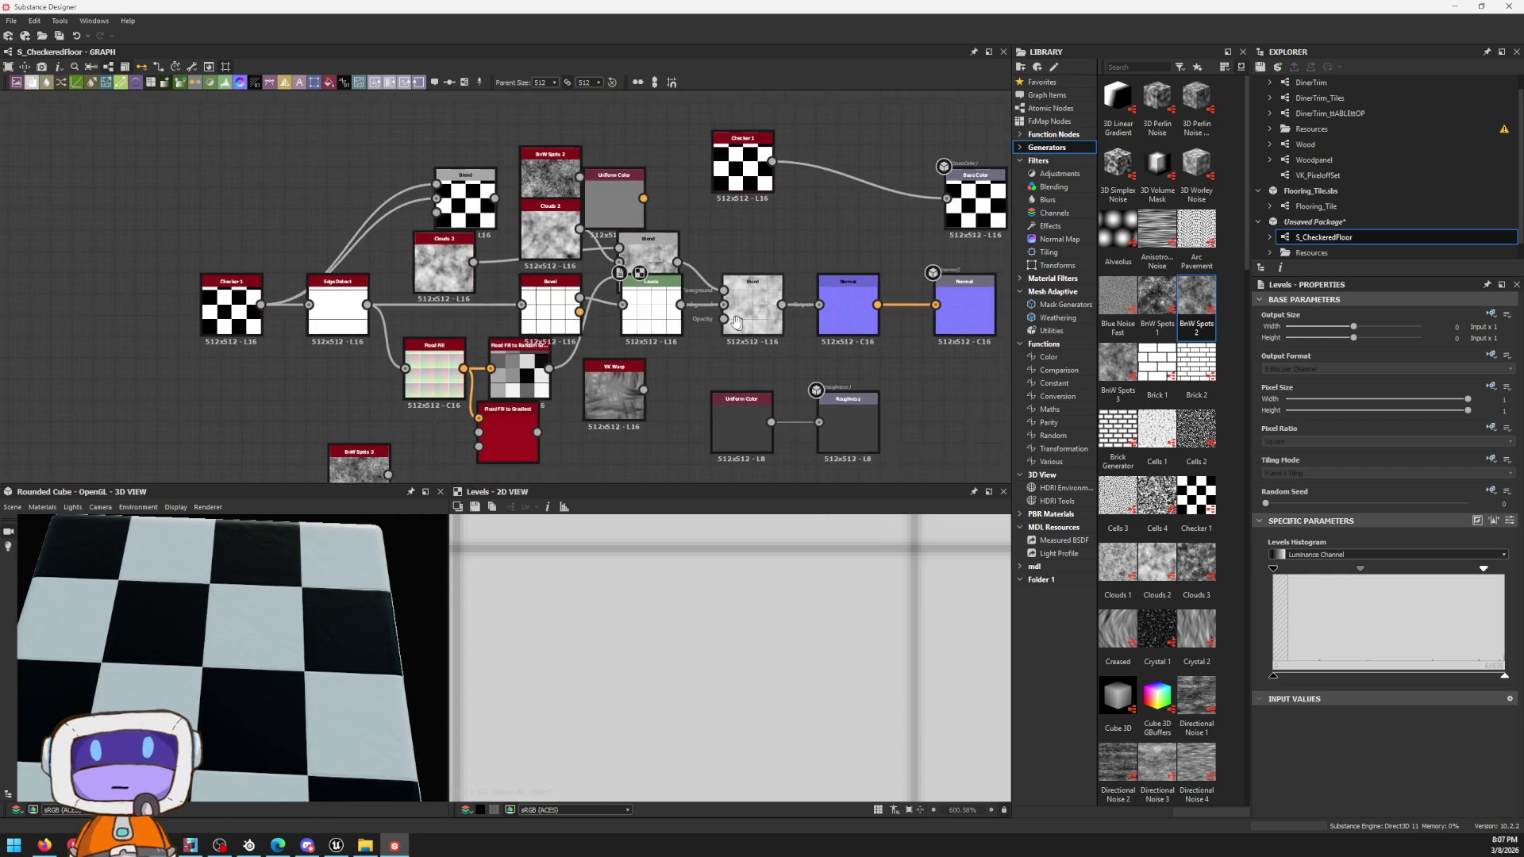
scroll(774, 297, "up", 3)
scroll(720, 256, "up", 3)
scroll(719, 256, "down", 3)
scroll(726, 274, "down", 2)
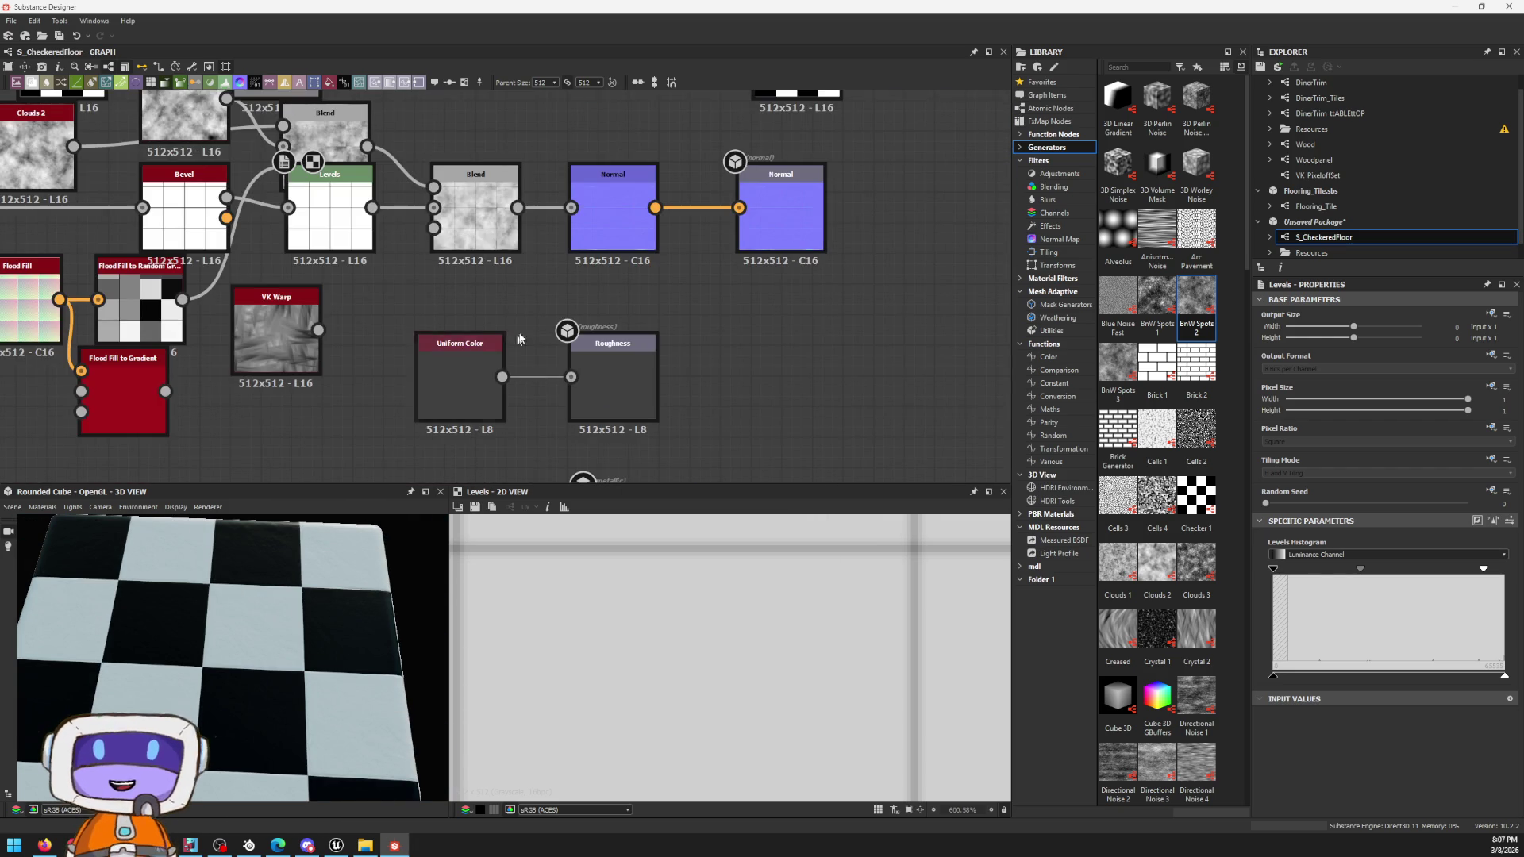
middle_click_drag(501, 465, 789, 244)
scroll(788, 245, "down", 2)
middle_click_drag(815, 392, 755, 343)
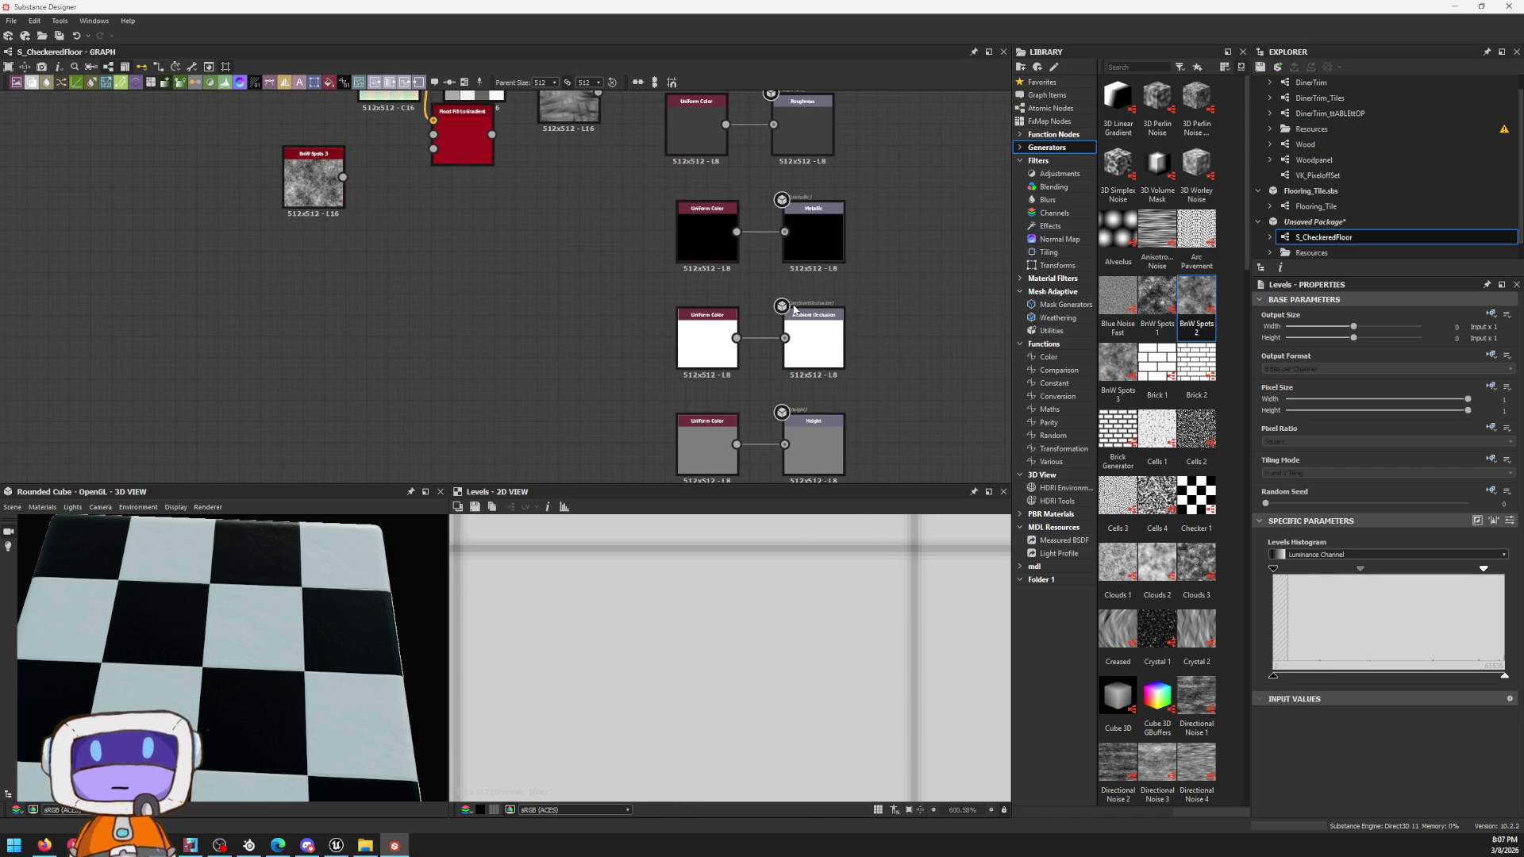
mouse_move(631, 305)
left_mouse_down()
mouse_move(836, 365)
mouse_move(997, 150)
left_mouse_up()
middle_click_drag(714, 179, 715, 399)
left_click_drag(881, 393, 924, 307)
scroll(846, 312, "down", 2)
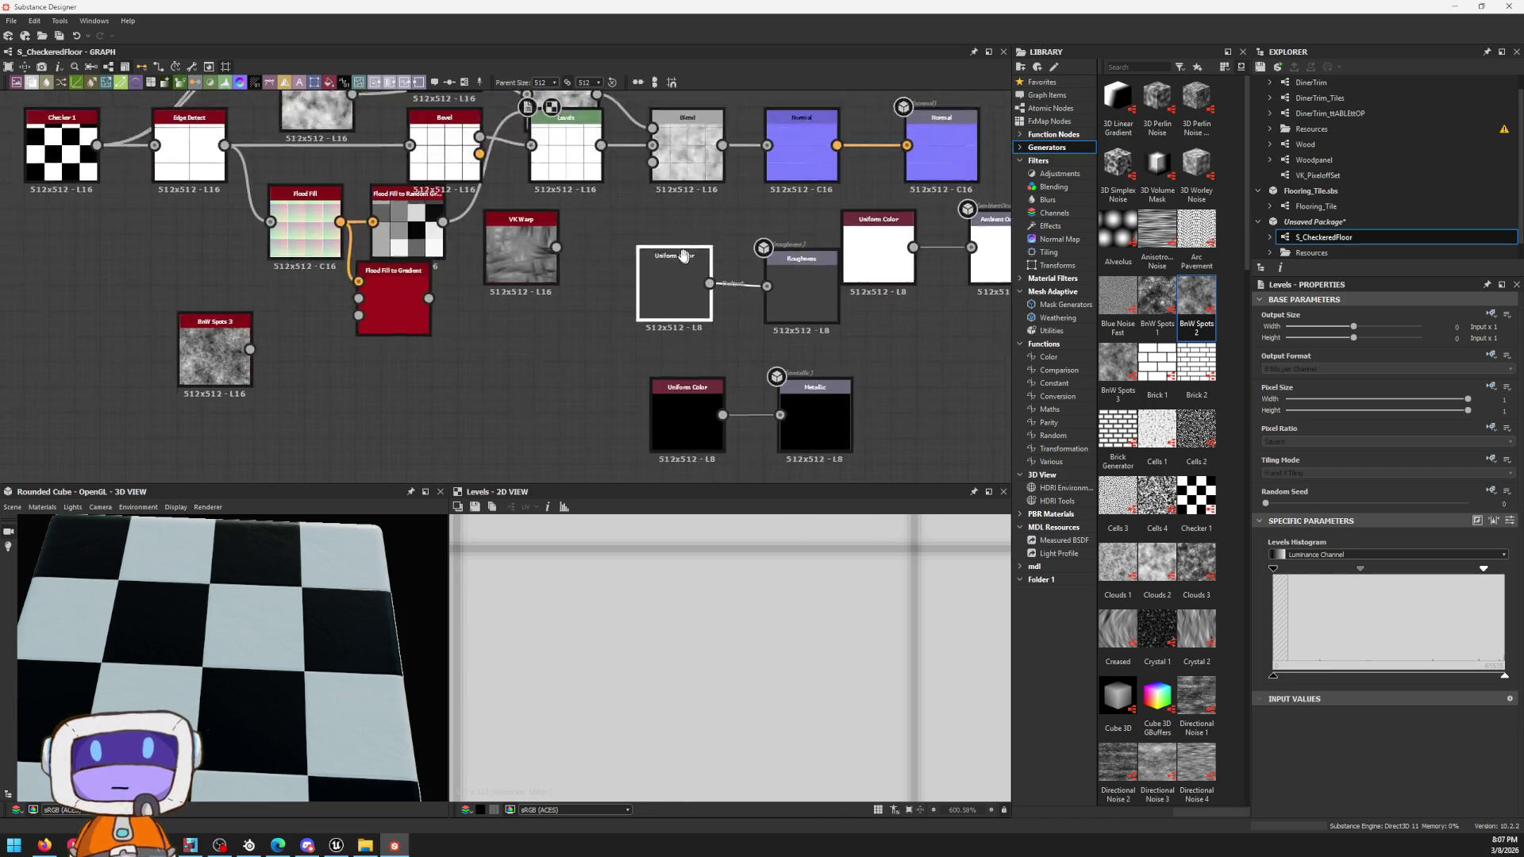
left_click_drag(607, 177, 739, 371)
left_click_drag(731, 220, 731, 317)
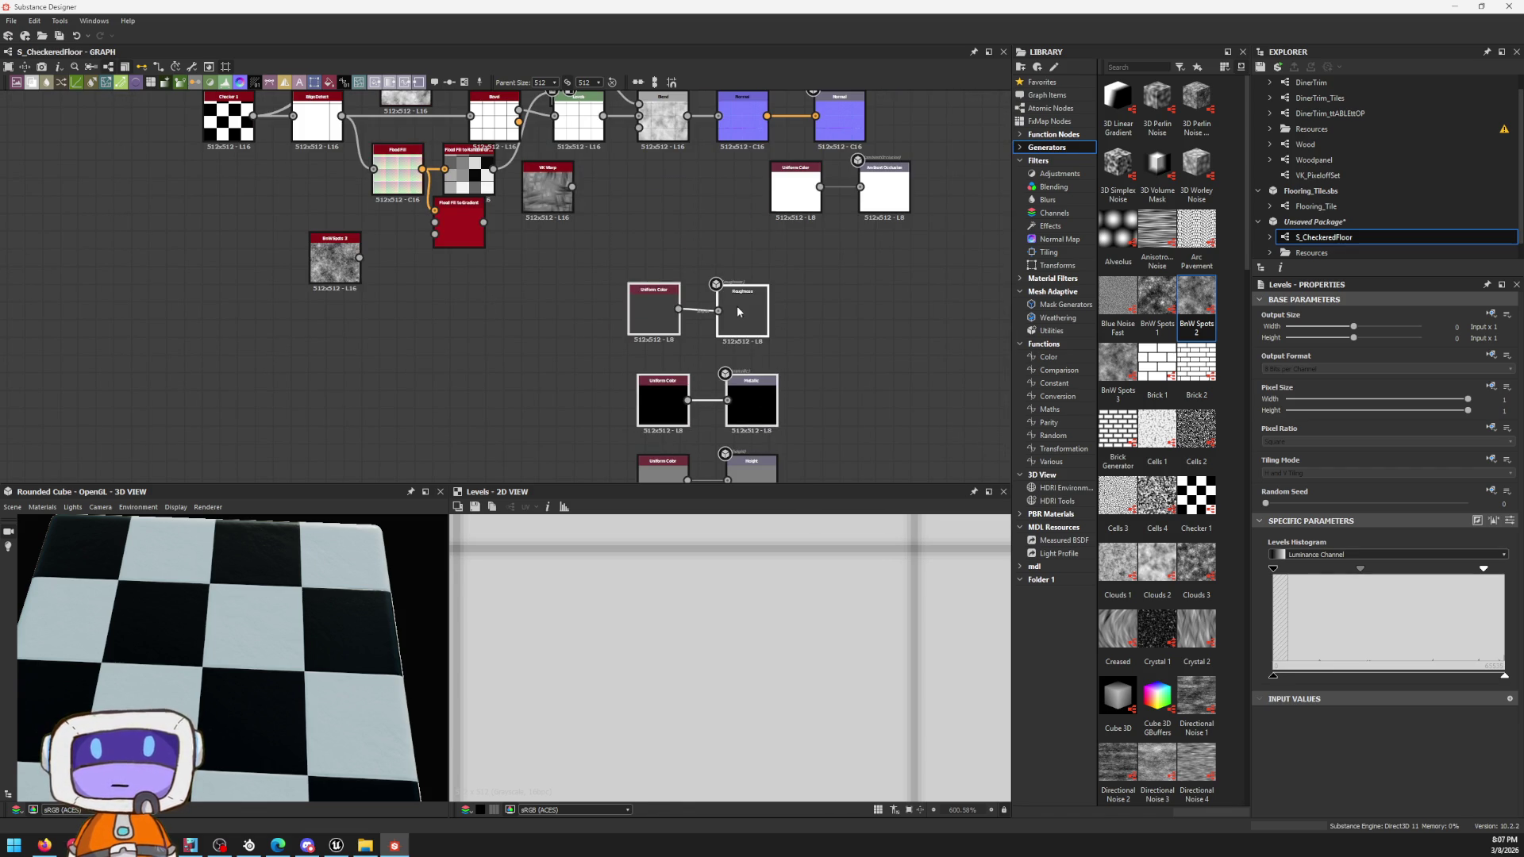
left_click(716, 237)
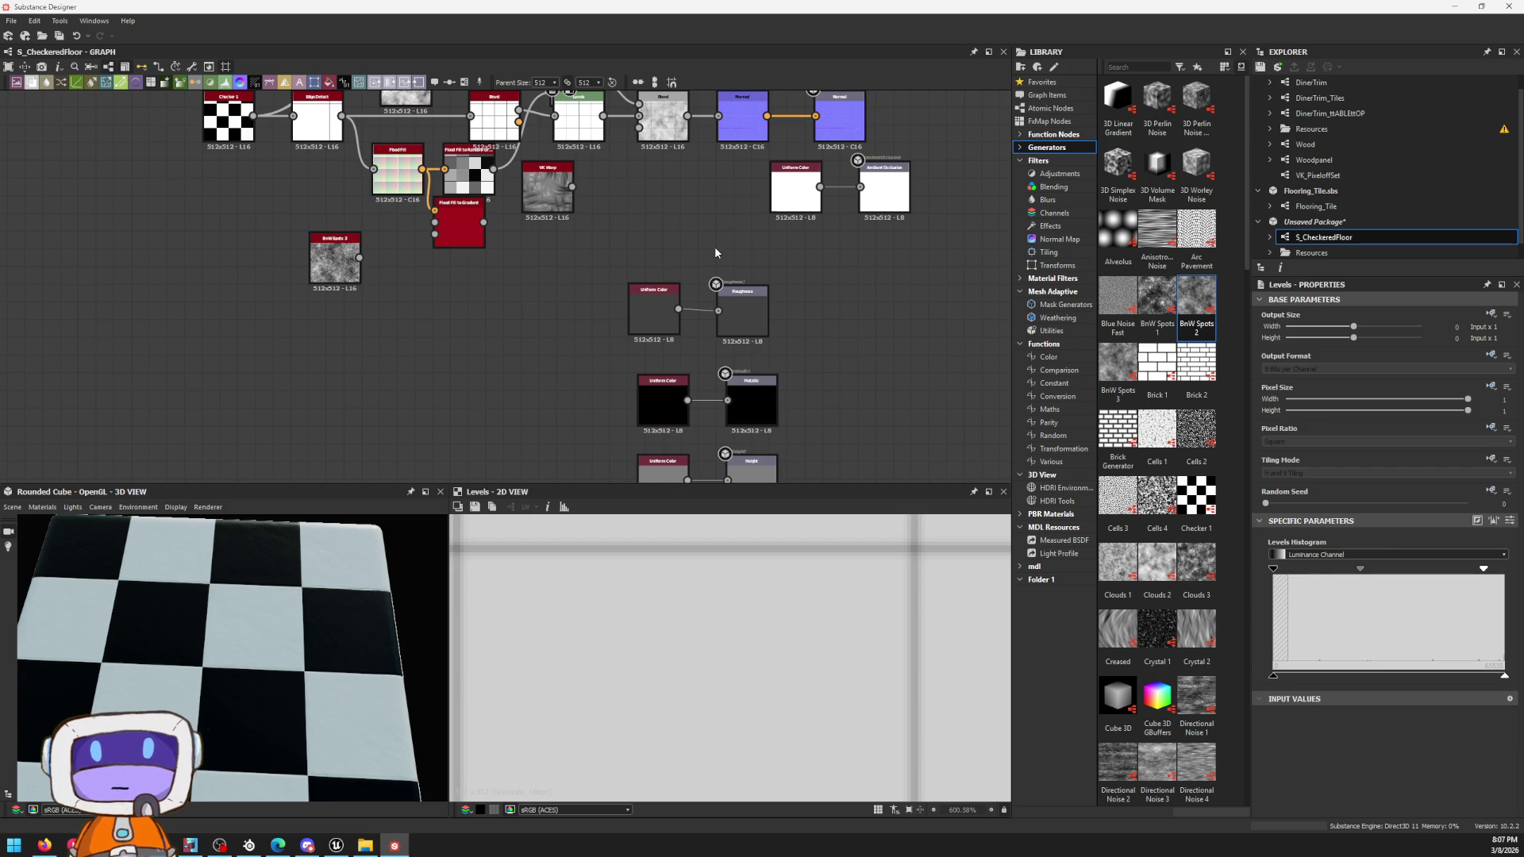
scroll(754, 258, "up", 3)
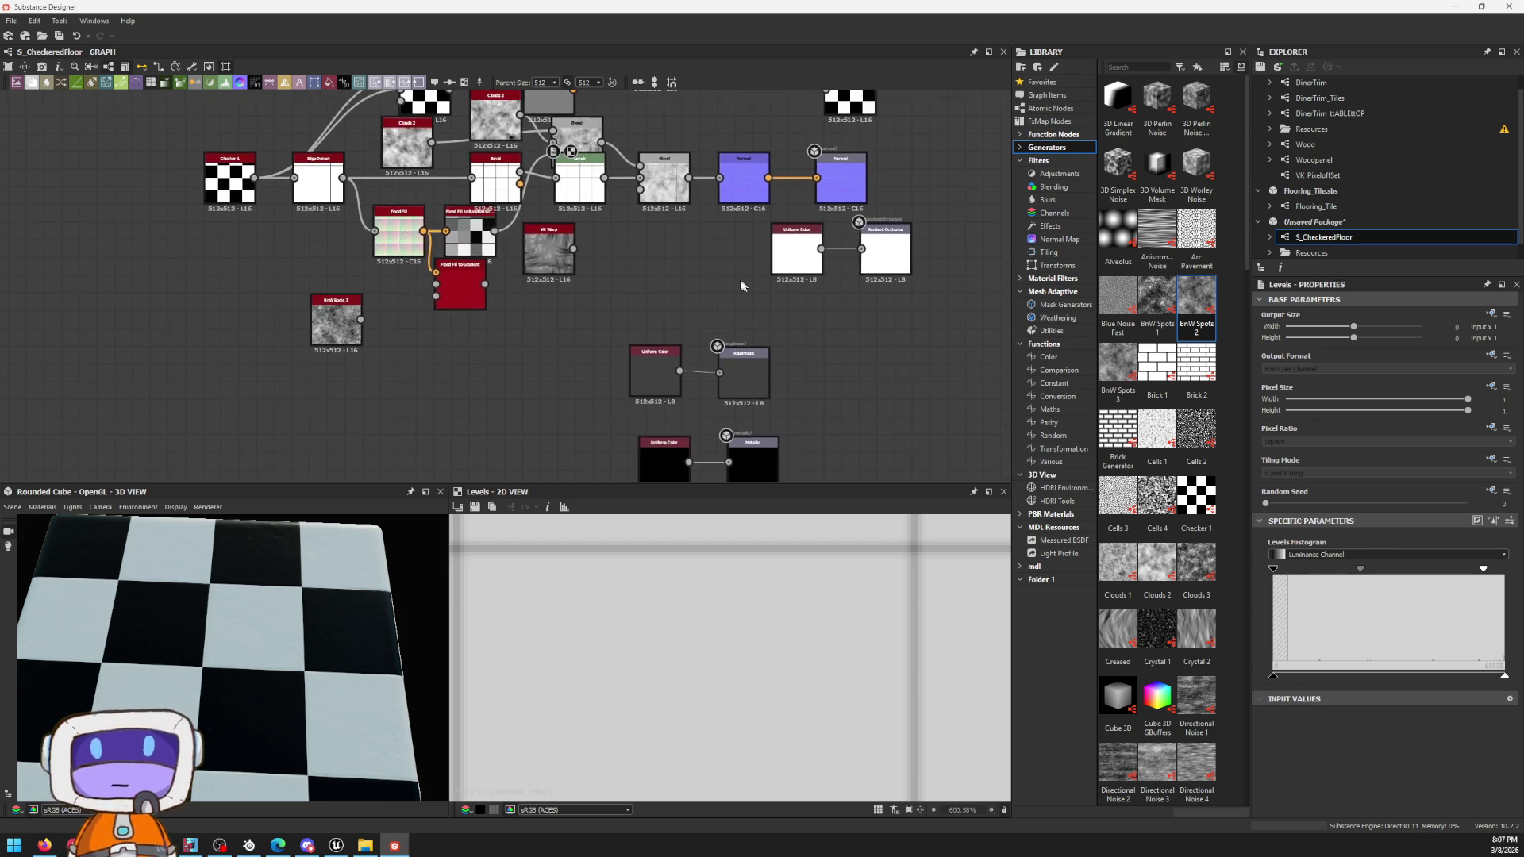
Step: Move the Roughness pair beside the top row and wire the second Blend's output into Roughness
left_click_drag(572, 357, 792, 470)
mouse_move(736, 405)
left_mouse_down()
mouse_move(737, 297)
mouse_move(735, 389)
left_mouse_up()
left_click(725, 282)
middle_click_drag(674, 170, 704, 150)
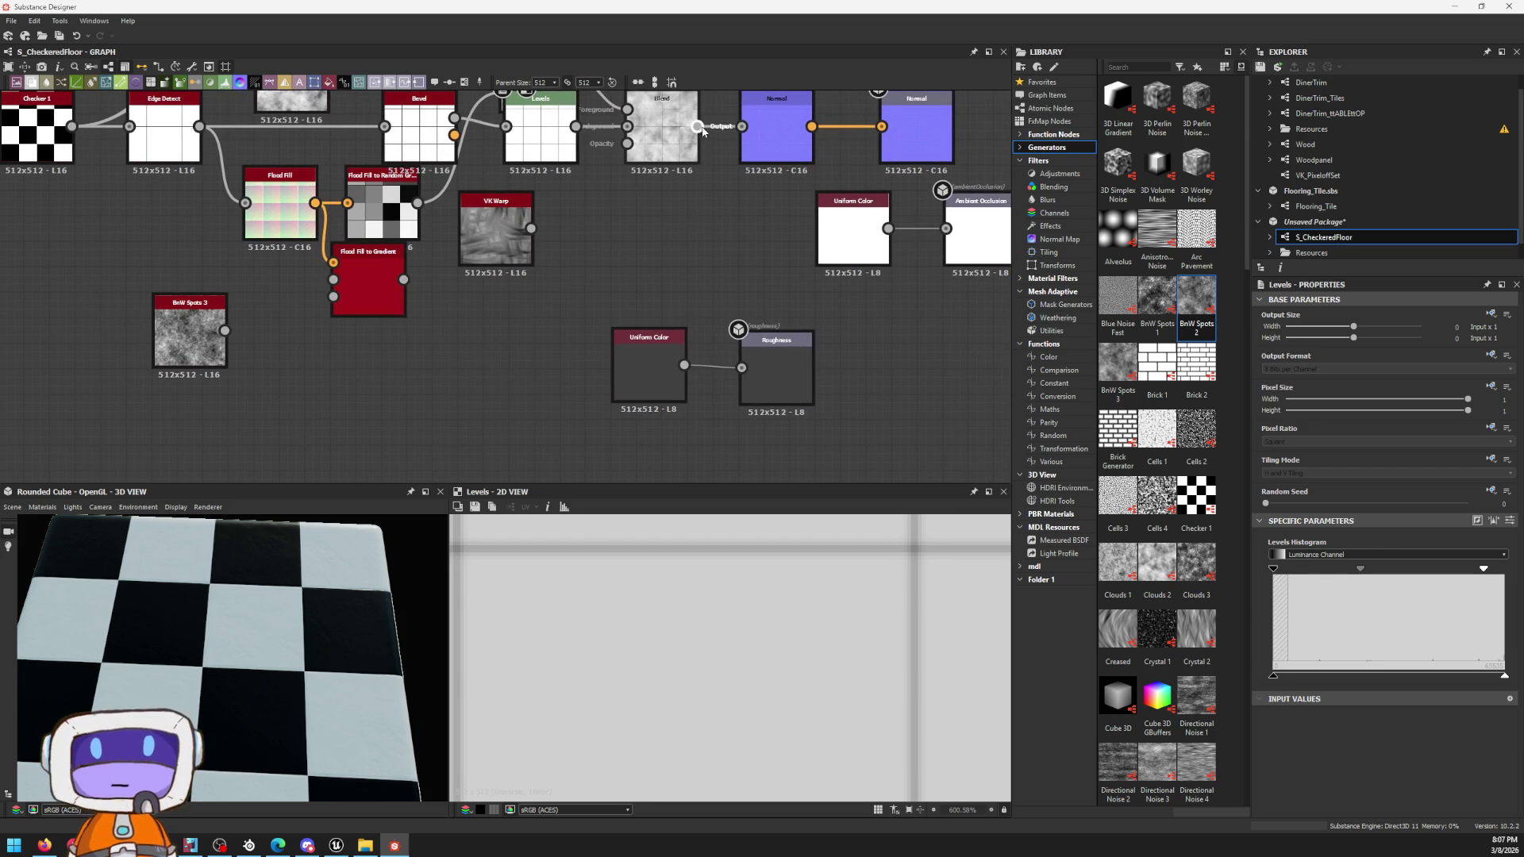
left_click_drag(745, 370, 742, 367)
mouse_move(298, 619)
left_mouse_down()
mouse_move(345, 604)
mouse_move(304, 572)
left_mouse_up()
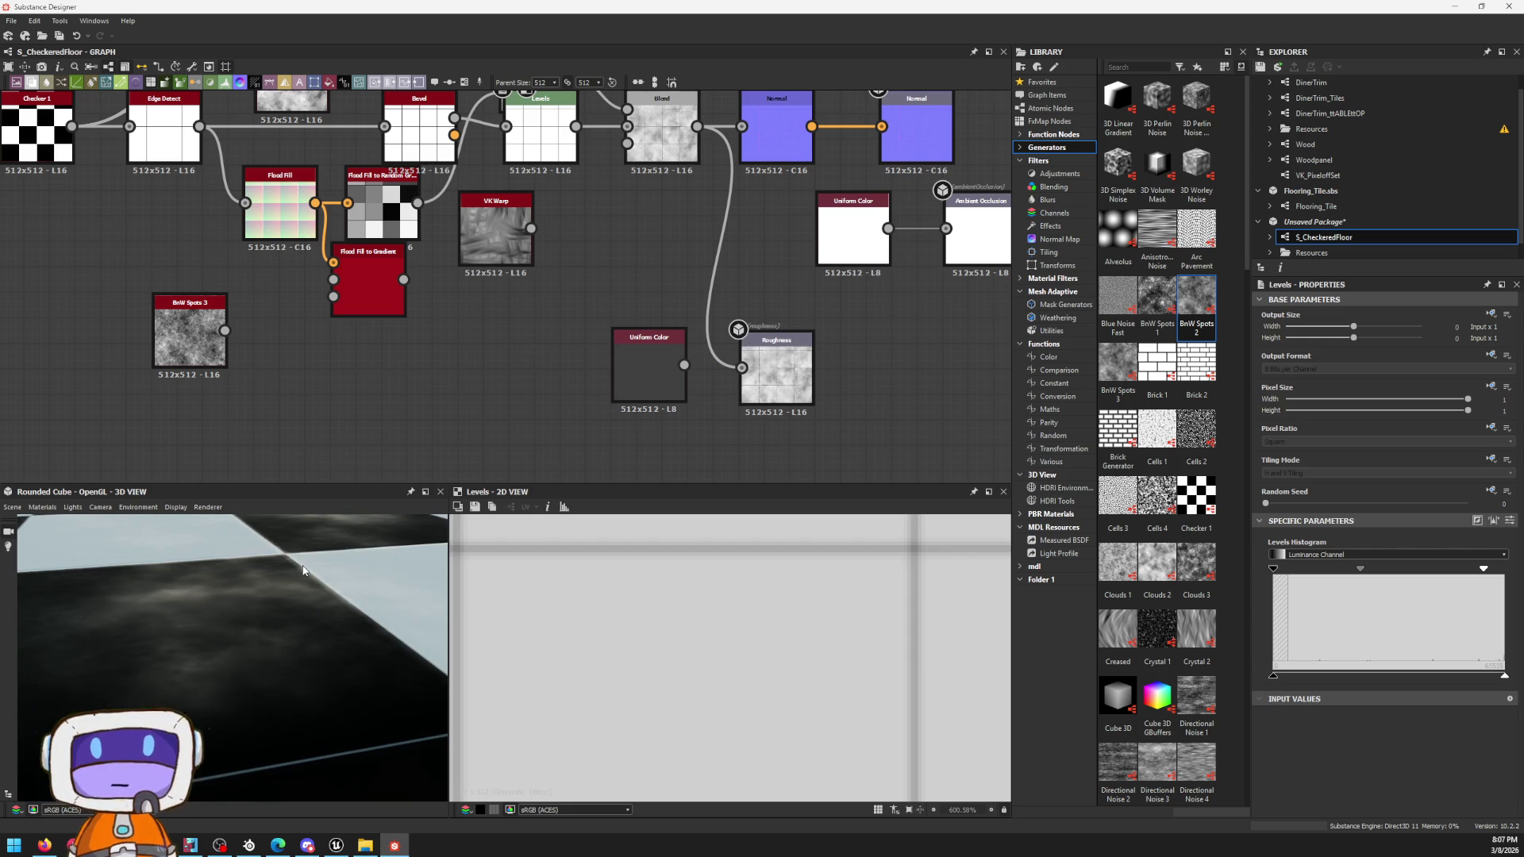
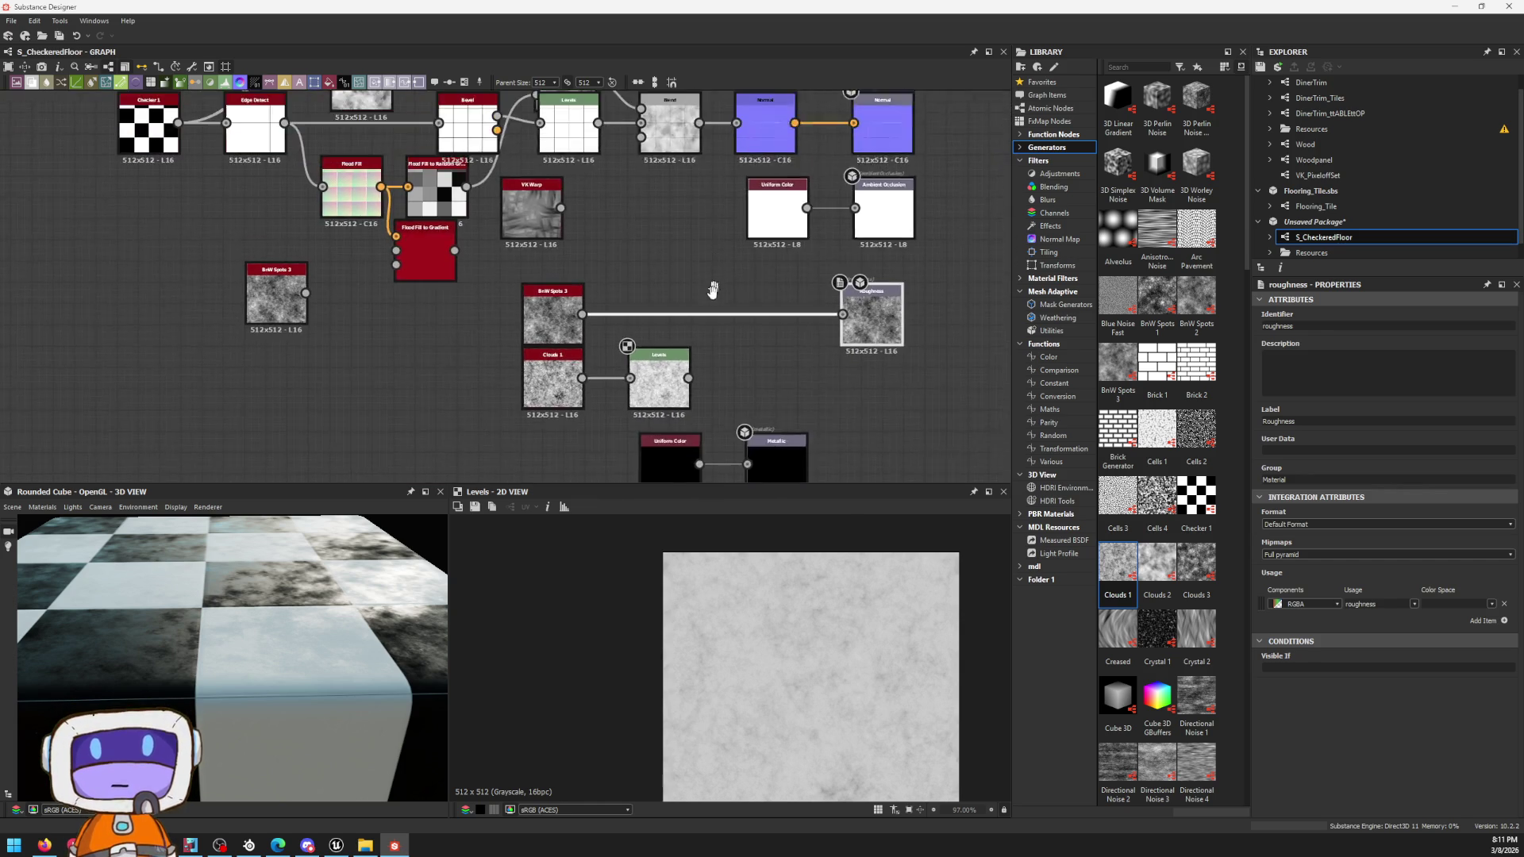
Step: Create a Blend node fed from the tile Levels output on the roughness line, then check the Metallic output
middle_click_drag(591, 81, 519, 138)
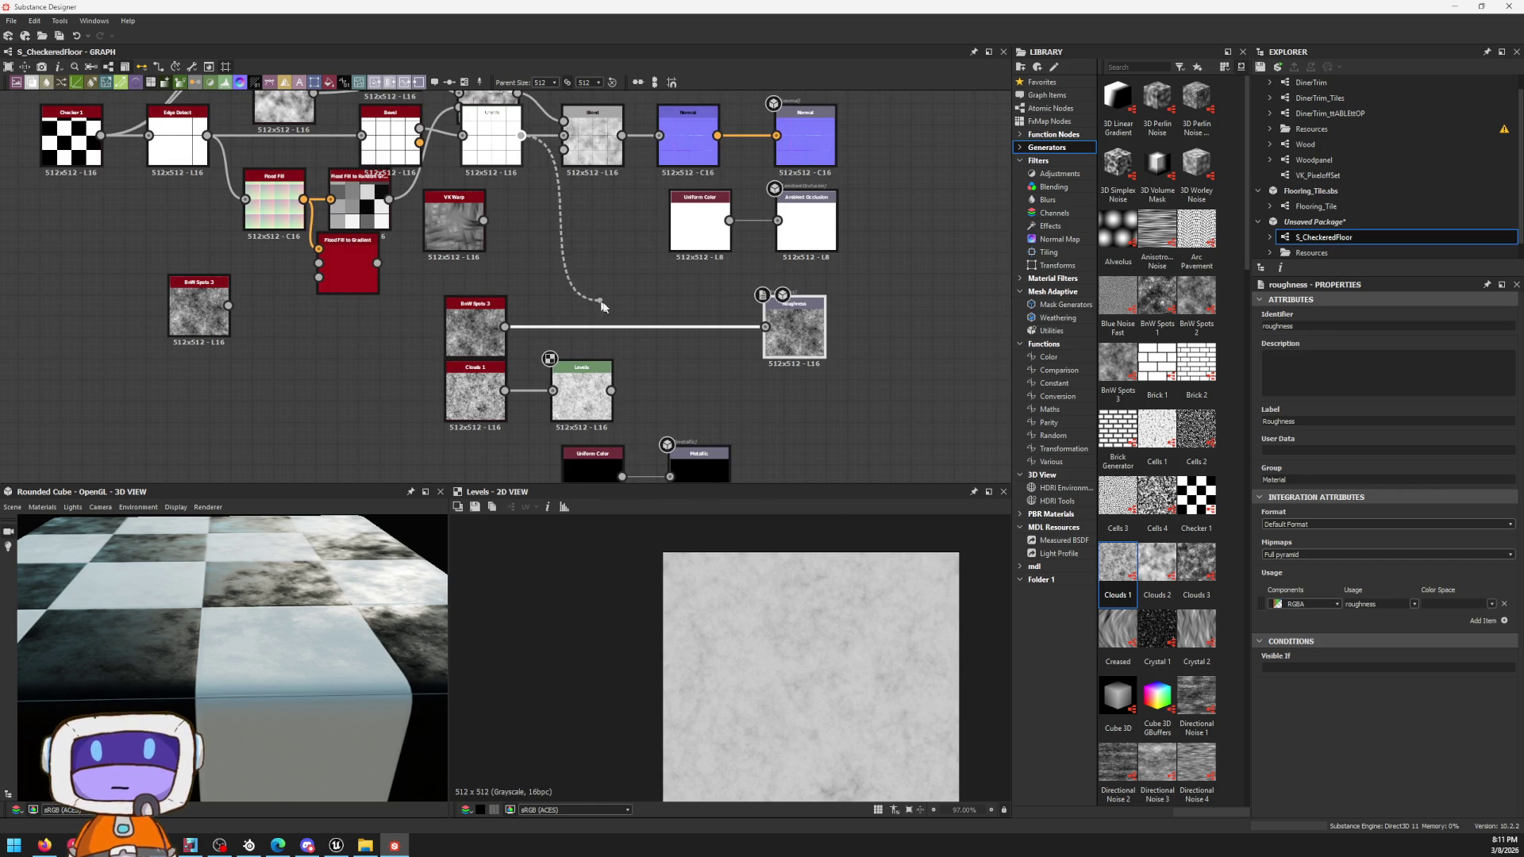
left_click_drag(524, 135, 614, 308)
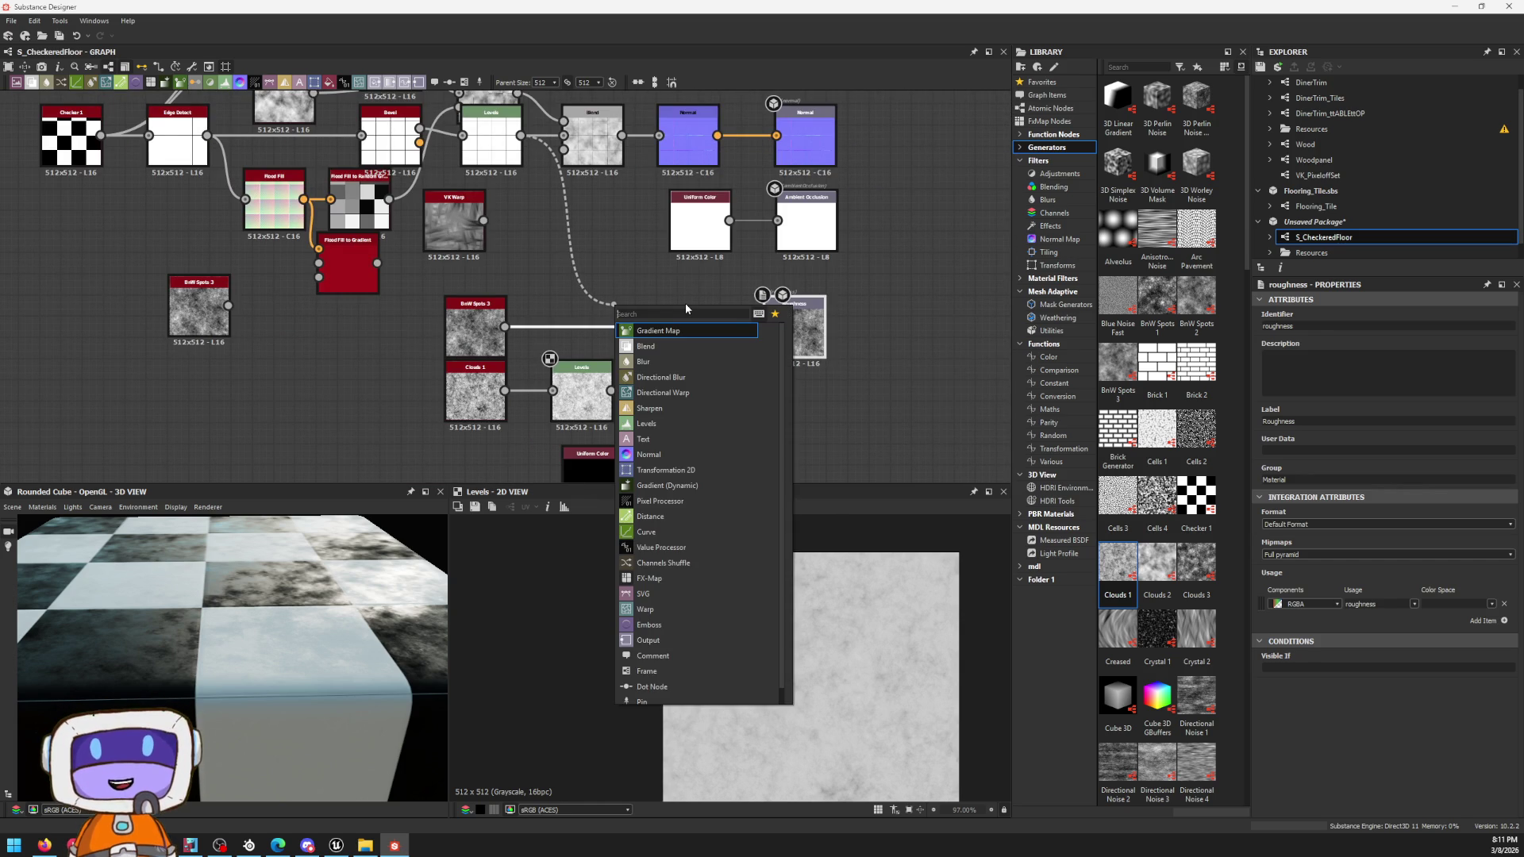
key("Down")
key("Return")
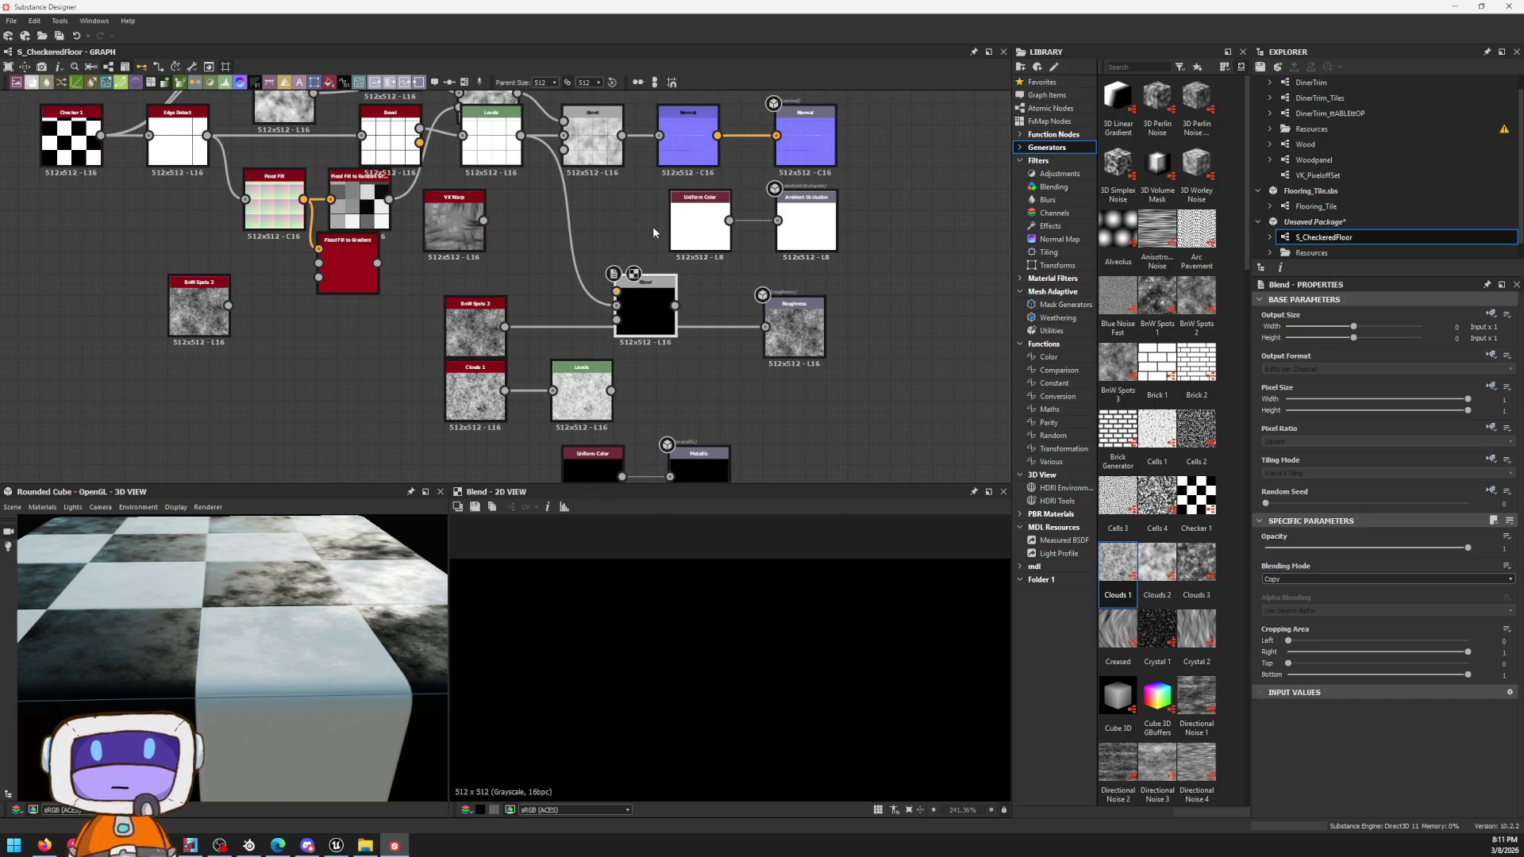
scroll(649, 247, "up", 3)
left_click_drag(655, 346, 656, 374)
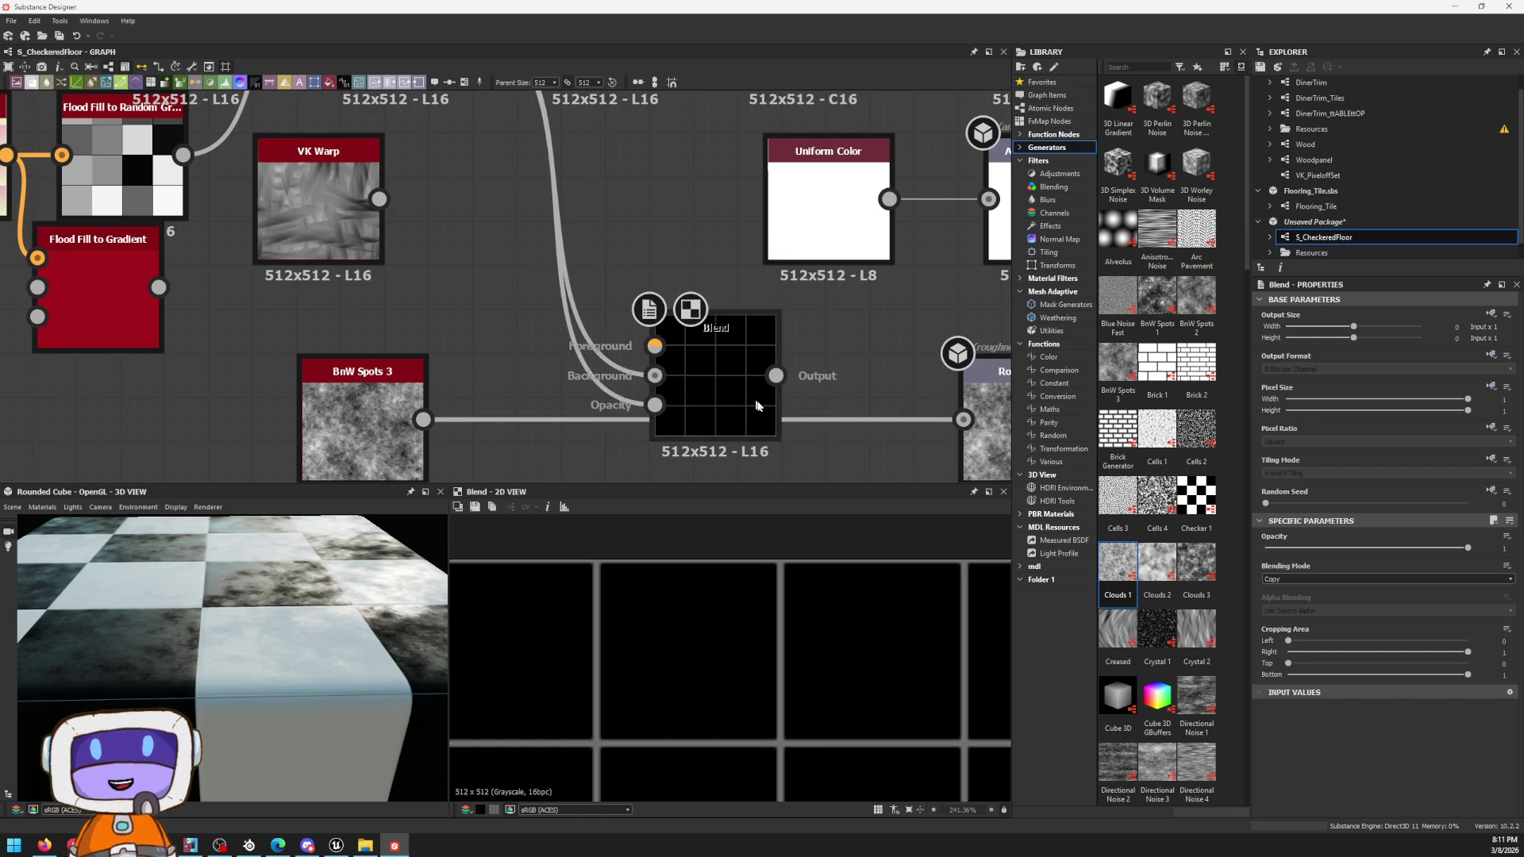
scroll(692, 394, "down", 3)
middle_click_drag(797, 366, 682, 287)
left_click(703, 281)
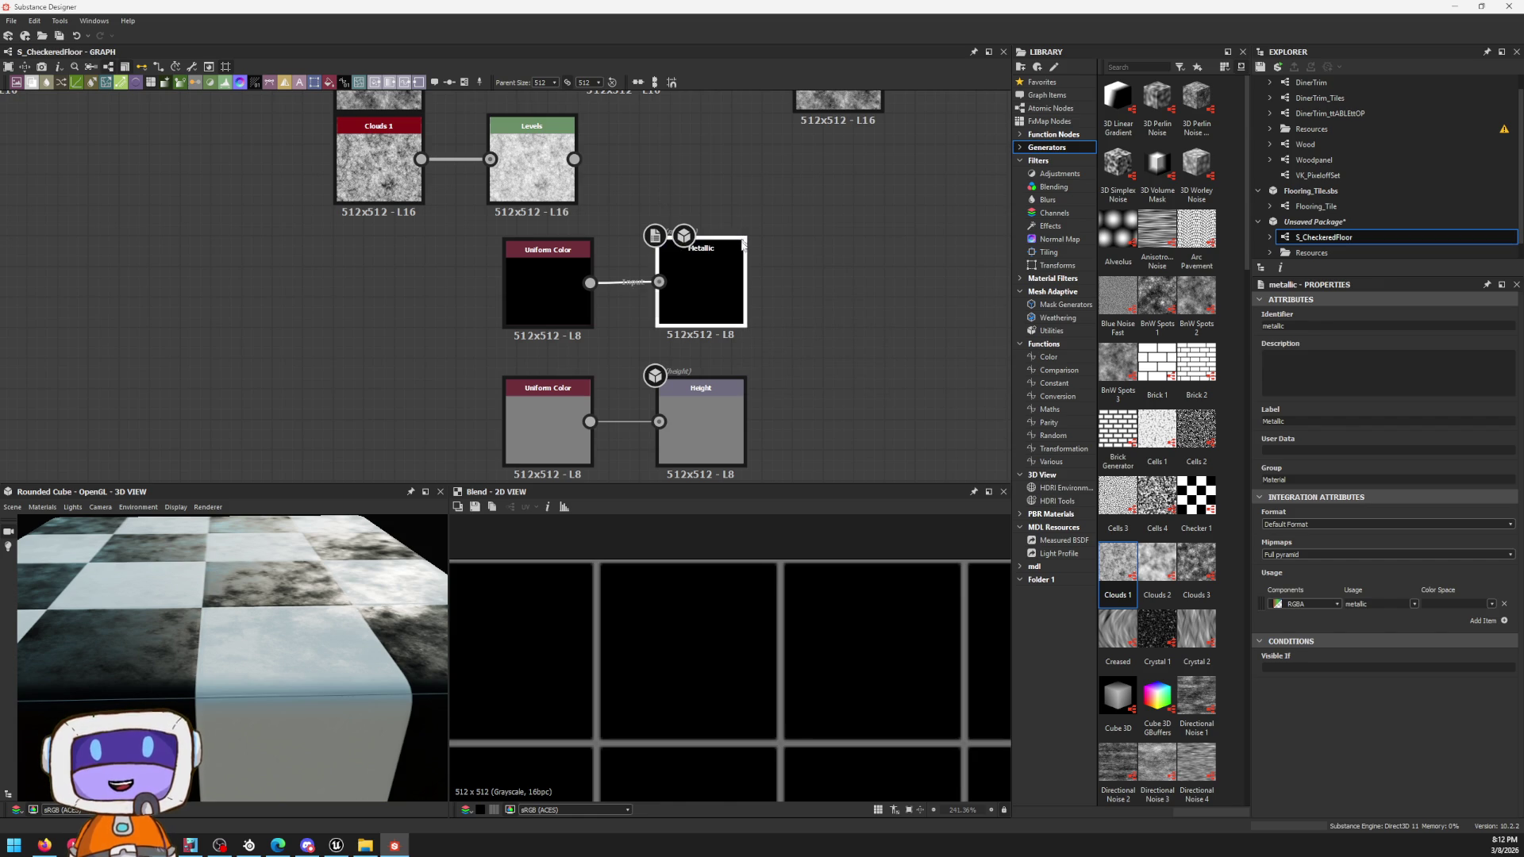
Step: Check the Height output, then wire the Clouds Levels result into the Blend's Opacity input
middle_click_drag(790, 425, 781, 361)
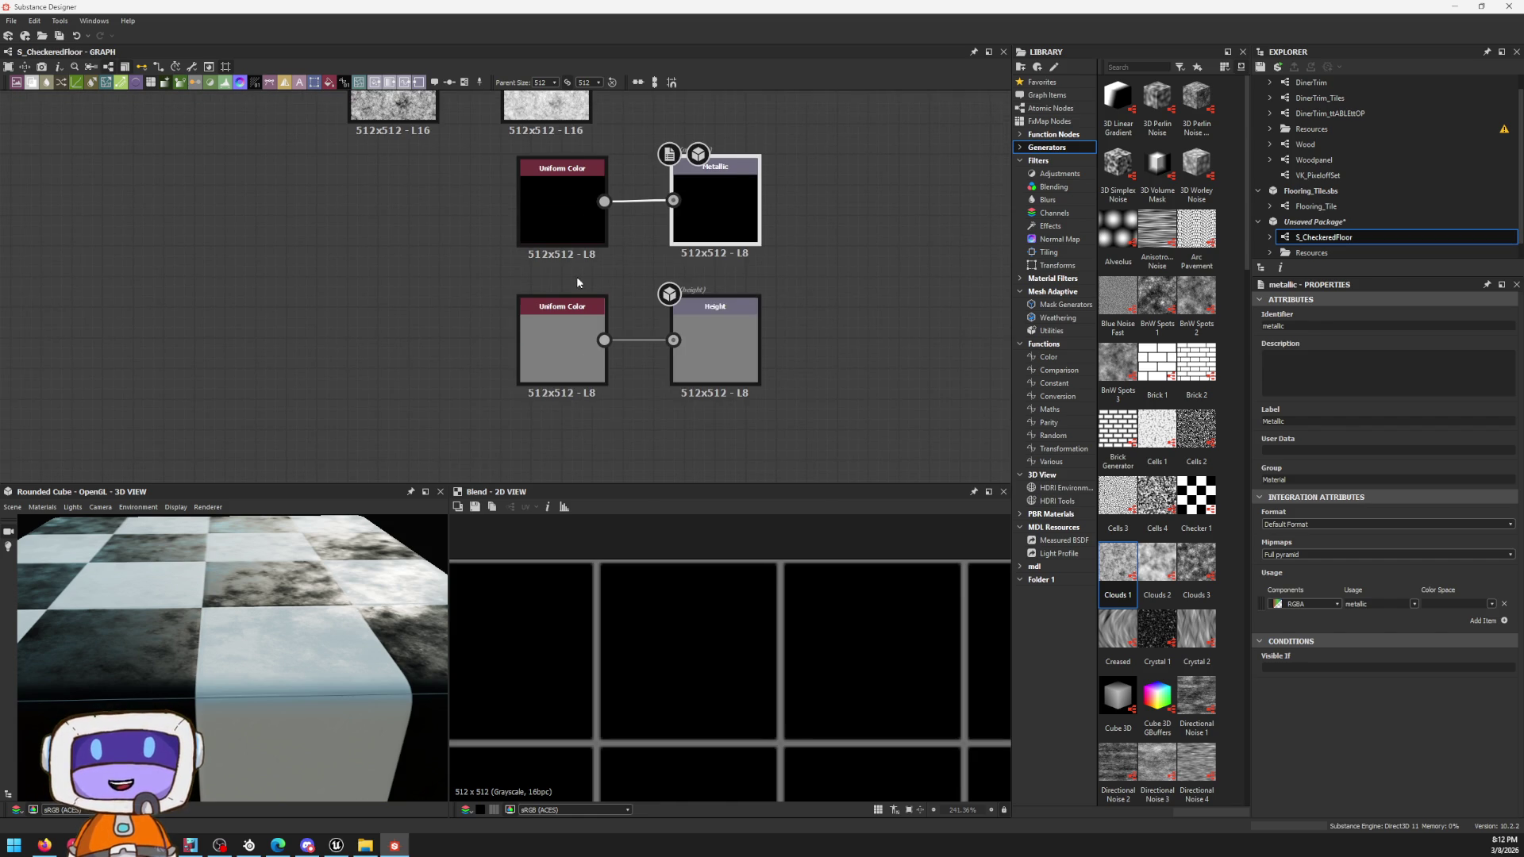
scroll(576, 282, "up", 2)
left_click(827, 339)
scroll(826, 339, "down", 2)
scroll(885, 299, "down", 2)
scroll(747, 407, "up", 1)
middle_click_drag(762, 215, 715, 357)
scroll(703, 340, "up", 1)
scroll(691, 334, "up", 2)
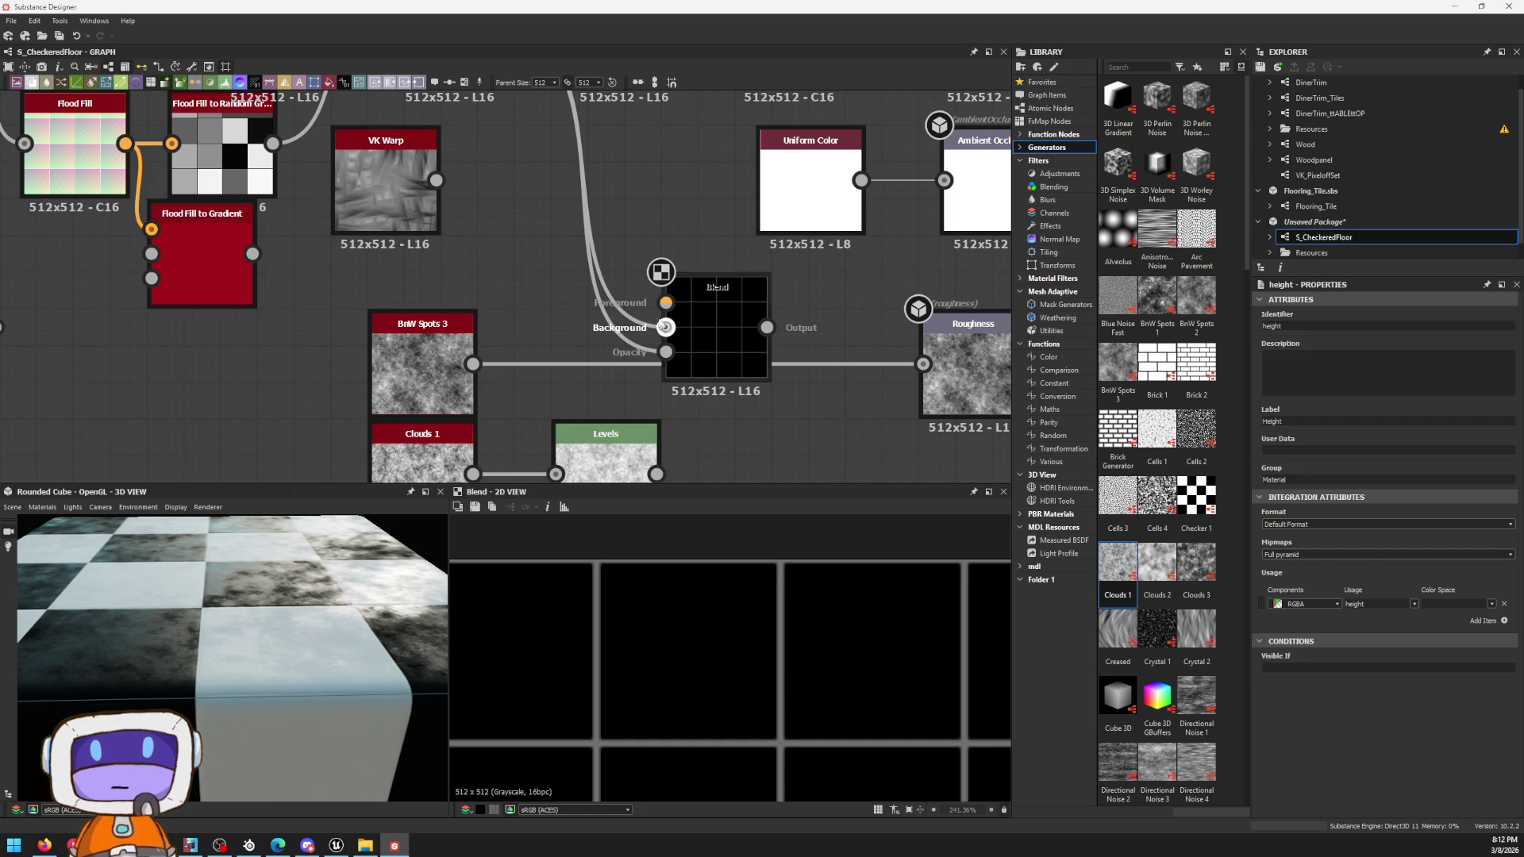
mouse_move(666, 351)
left_mouse_down()
mouse_move(640, 422)
mouse_move(656, 472)
left_mouse_up()
left_click(715, 312)
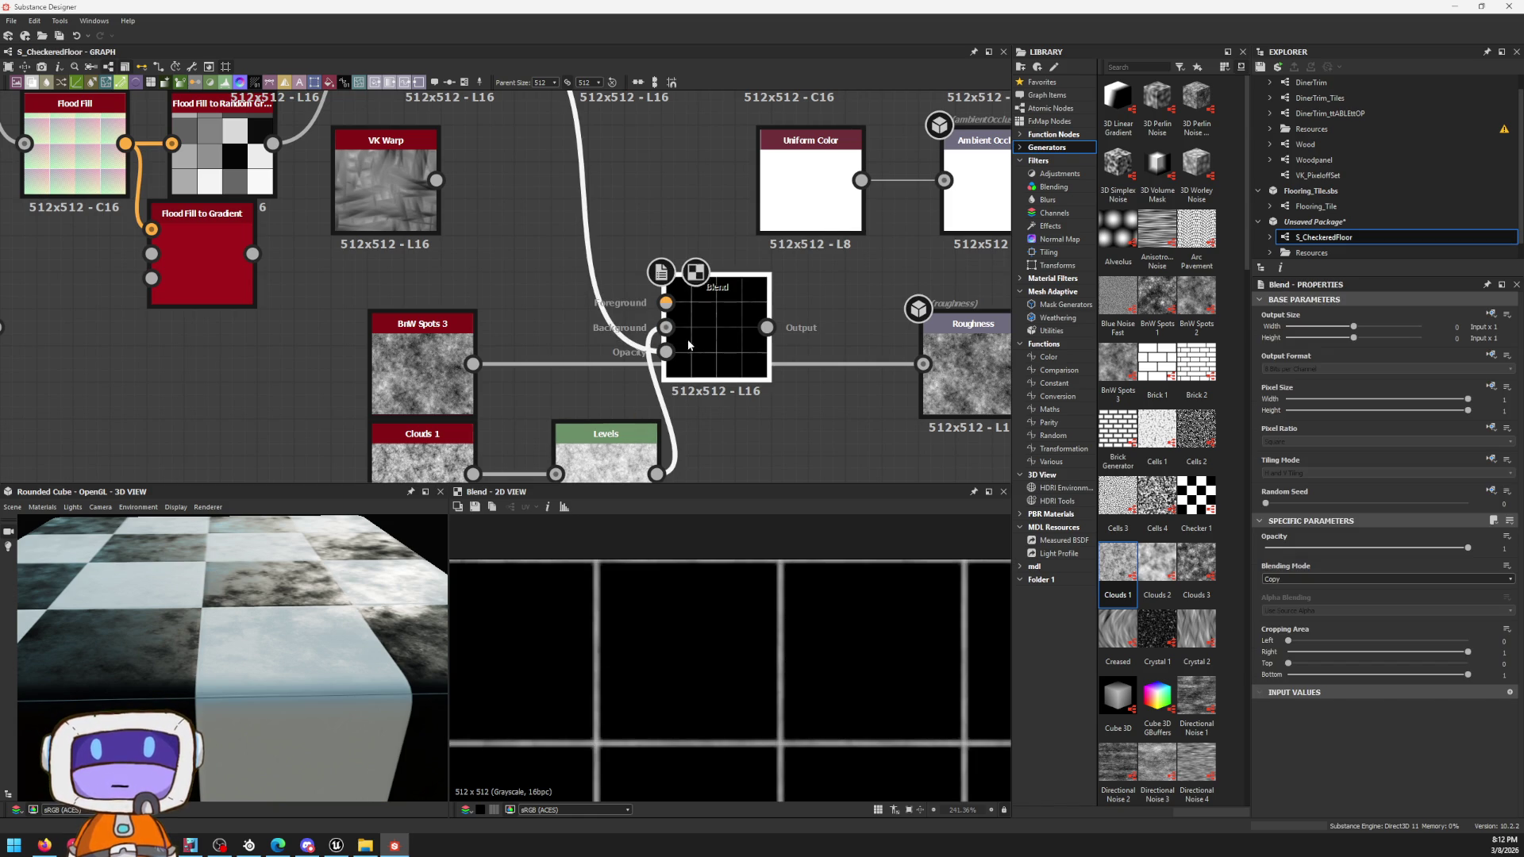
Step: Wire BnW Spots 3 into the Blend background, adjust the foreground link, and line Blend up with Roughness
mouse_move(473, 363)
left_mouse_down()
mouse_move(666, 328)
mouse_move(494, 339)
left_mouse_up()
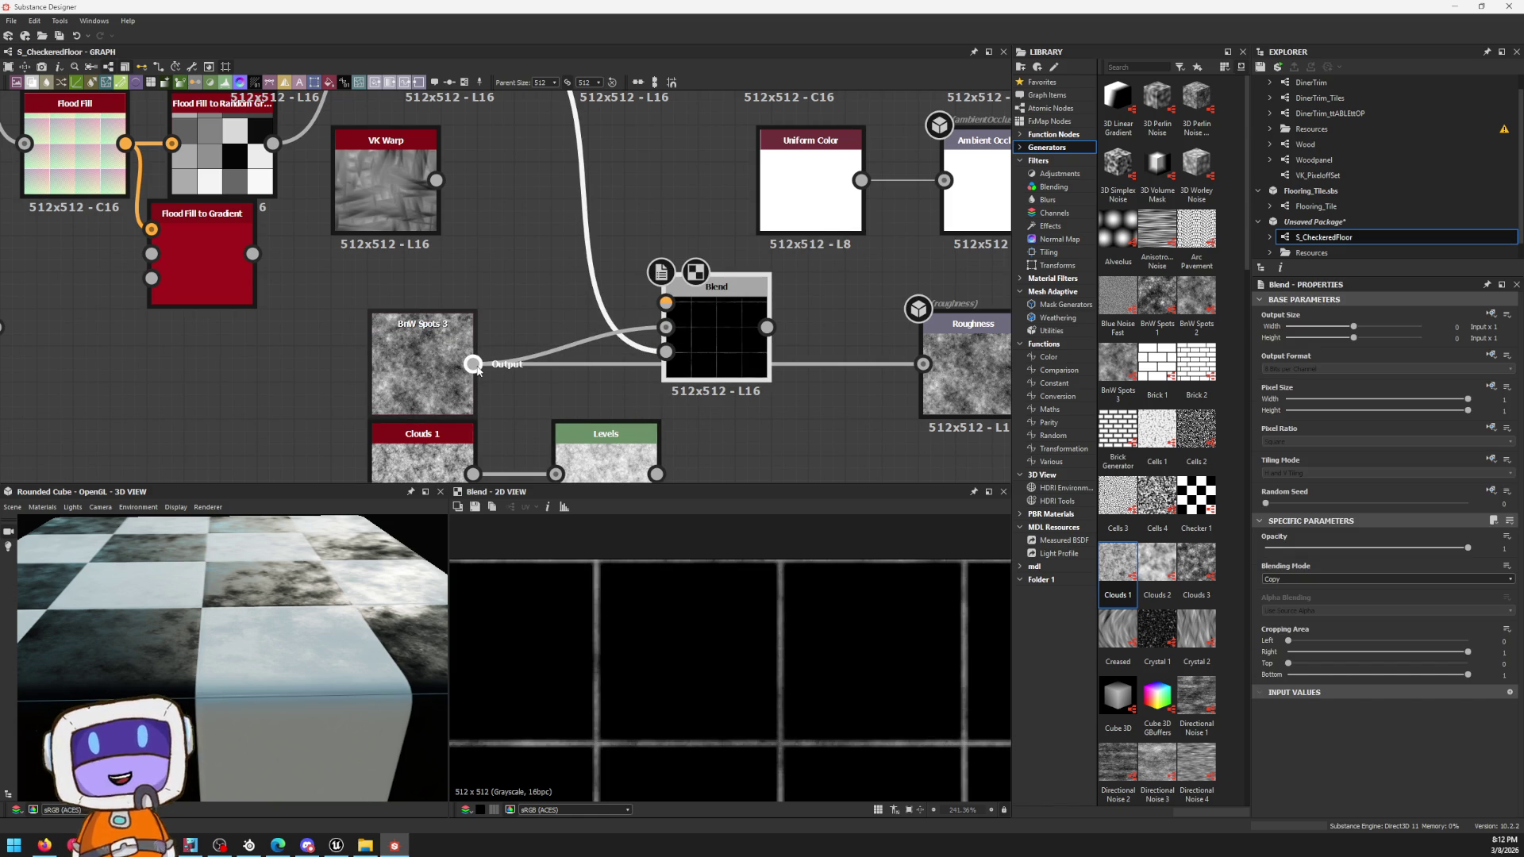
key("Escape")
mouse_move(666, 327)
left_mouse_down()
mouse_move(473, 363)
mouse_move(665, 302)
left_mouse_up()
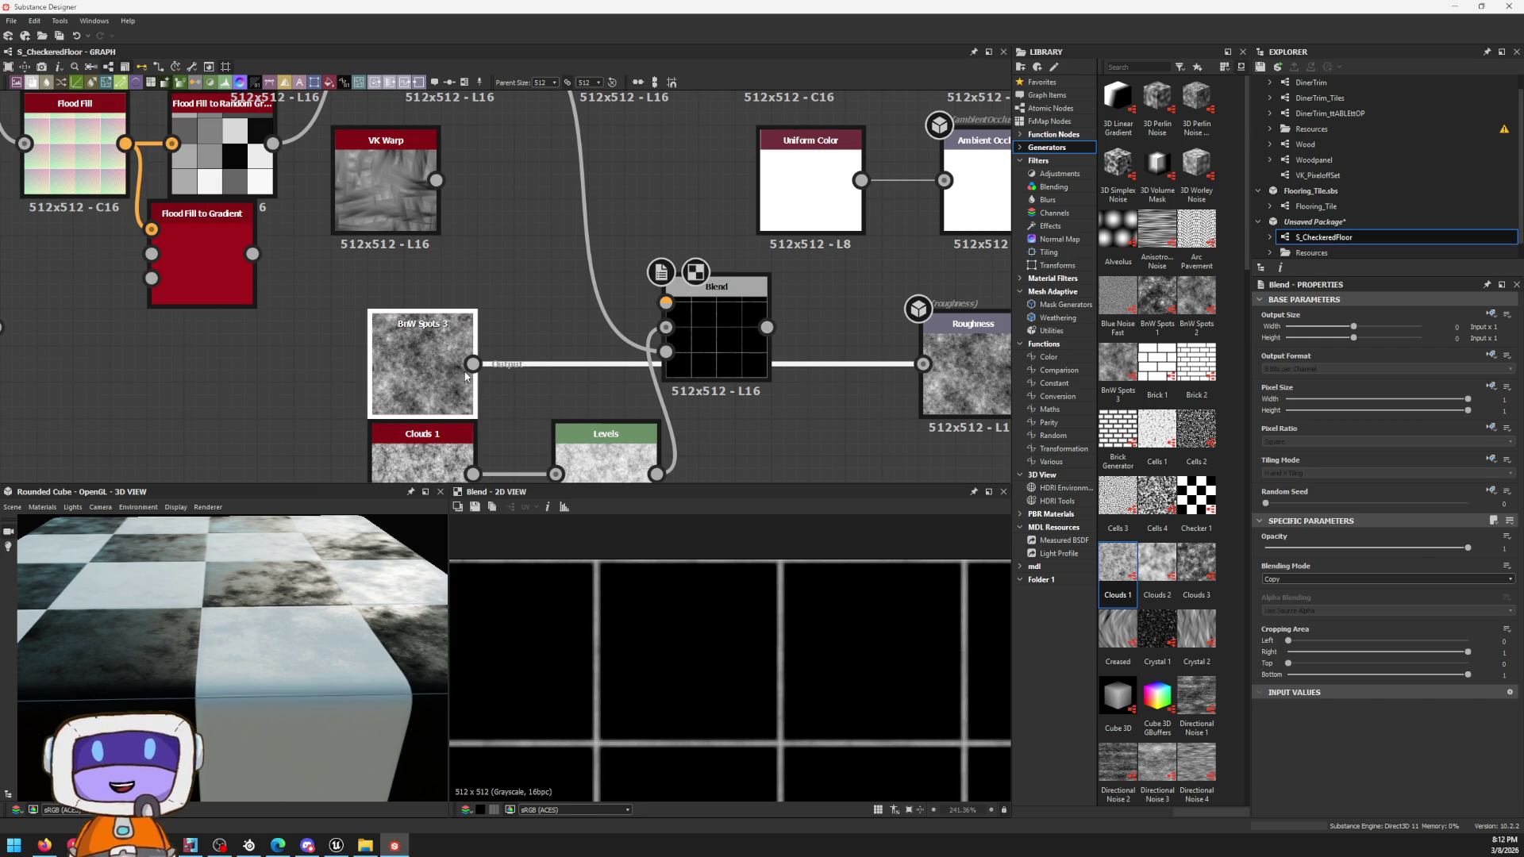
double_click(422, 357)
scroll(676, 298, "up", 1)
left_click(759, 341)
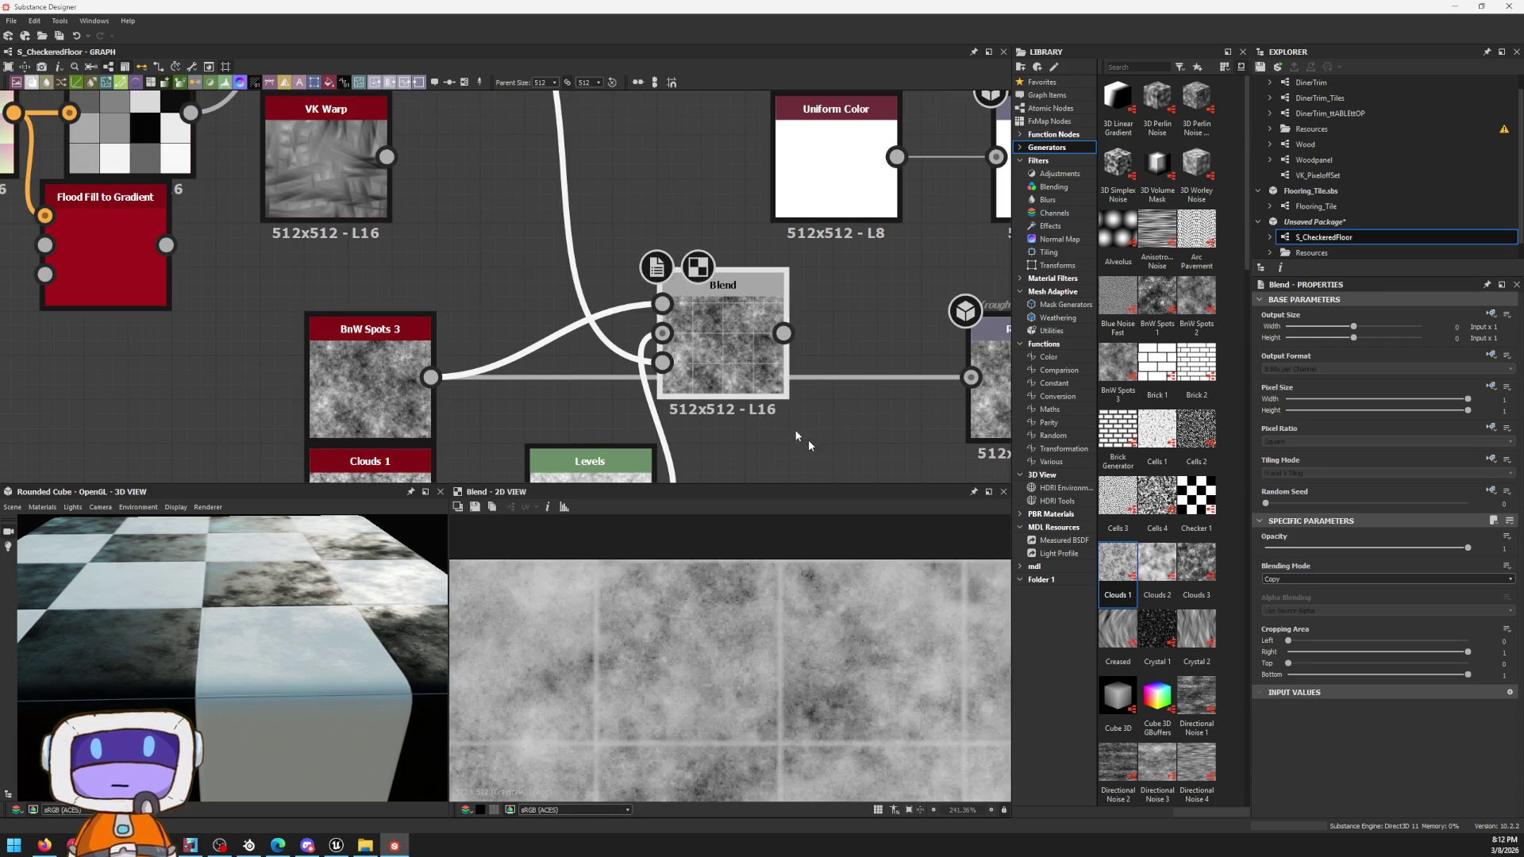
middle_click_drag(759, 341, 643, 281)
left_click_drag(546, 267, 312, 313)
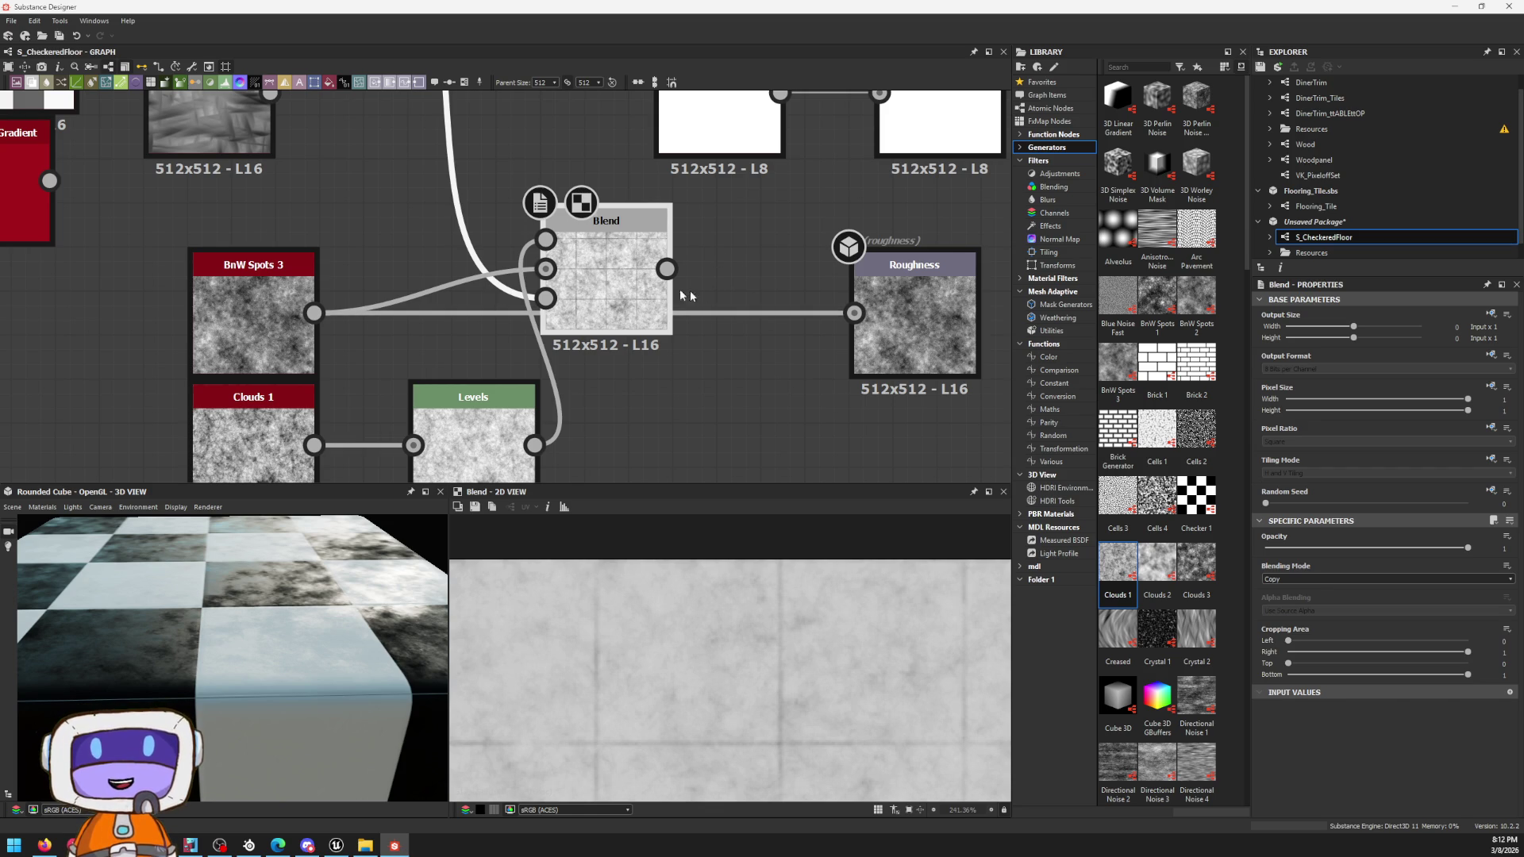
left_click_drag(644, 284, 732, 325)
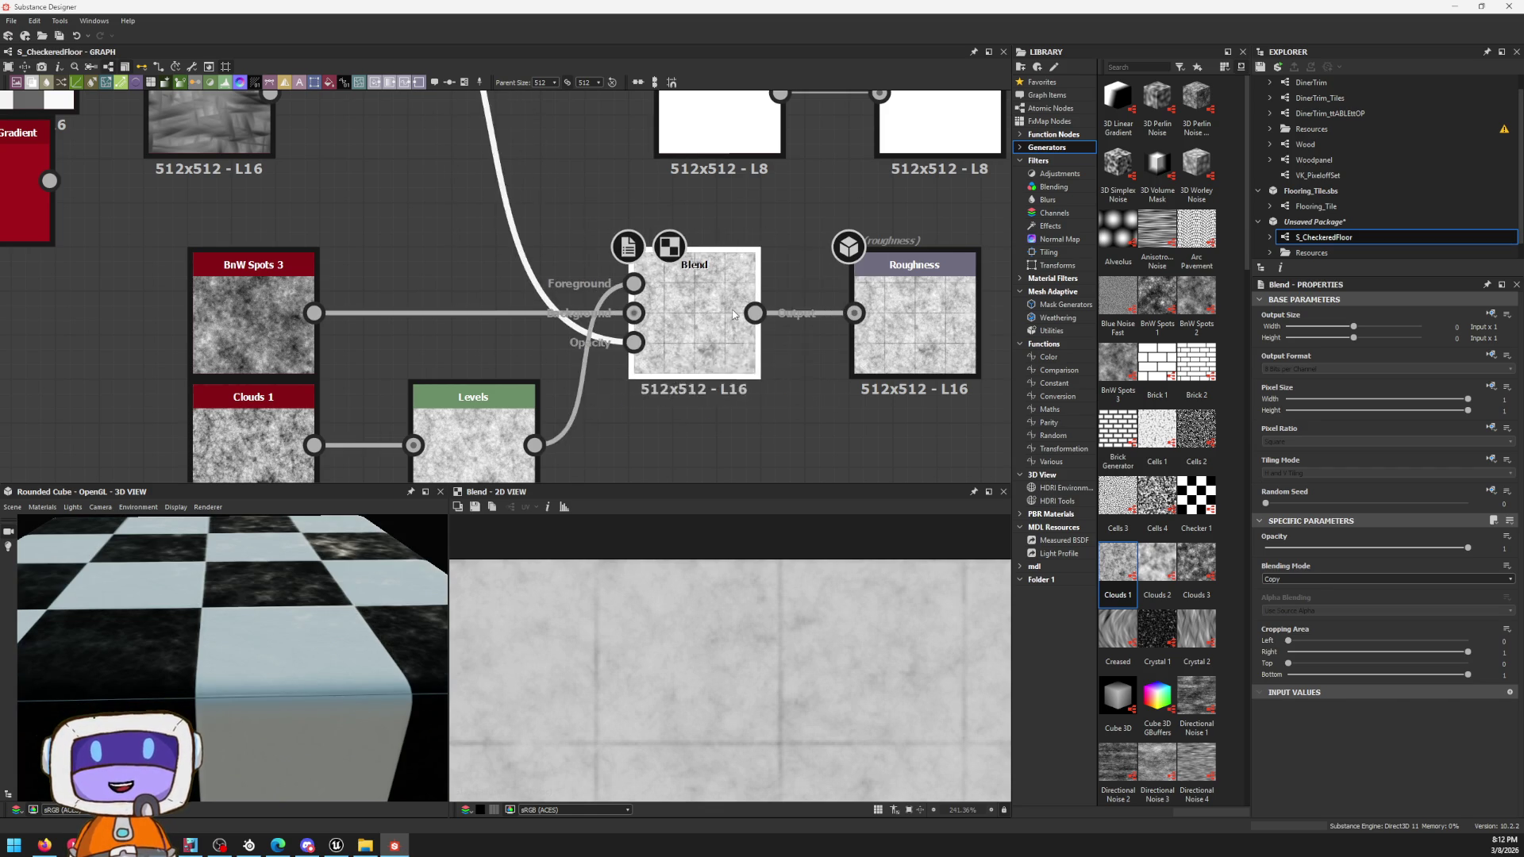
Step: Frame and orbit the preview cube to check the roughness, nudge Roughness right, and pan to the Checker nodes
key("f")
scroll(264, 572, "up", 5)
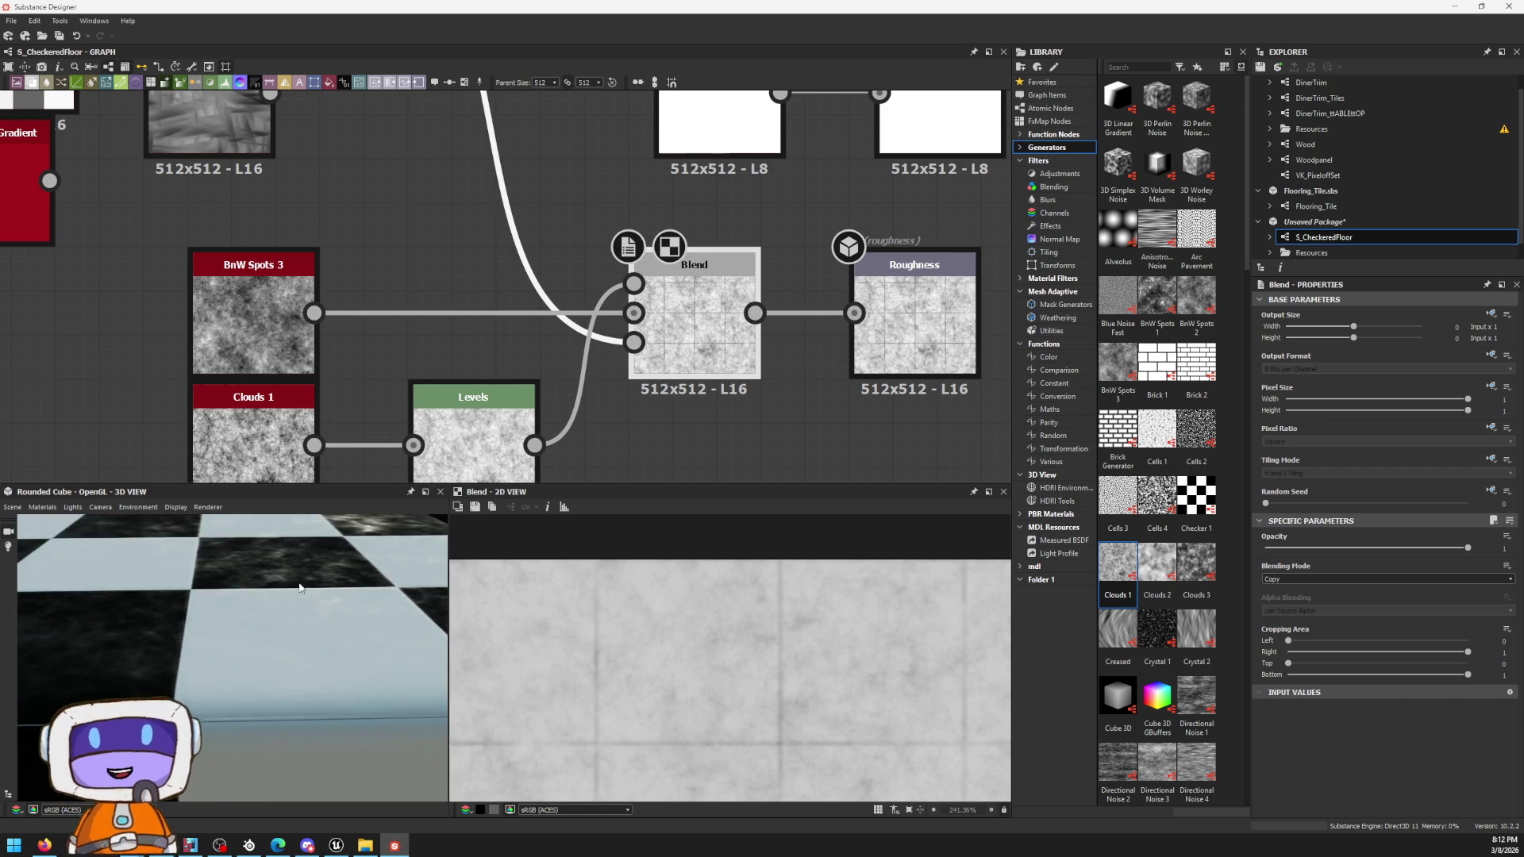
mouse_move(392, 579)
left_mouse_down("alt")
mouse_move(458, 632)
mouse_move(330, 578)
left_mouse_up("alt")
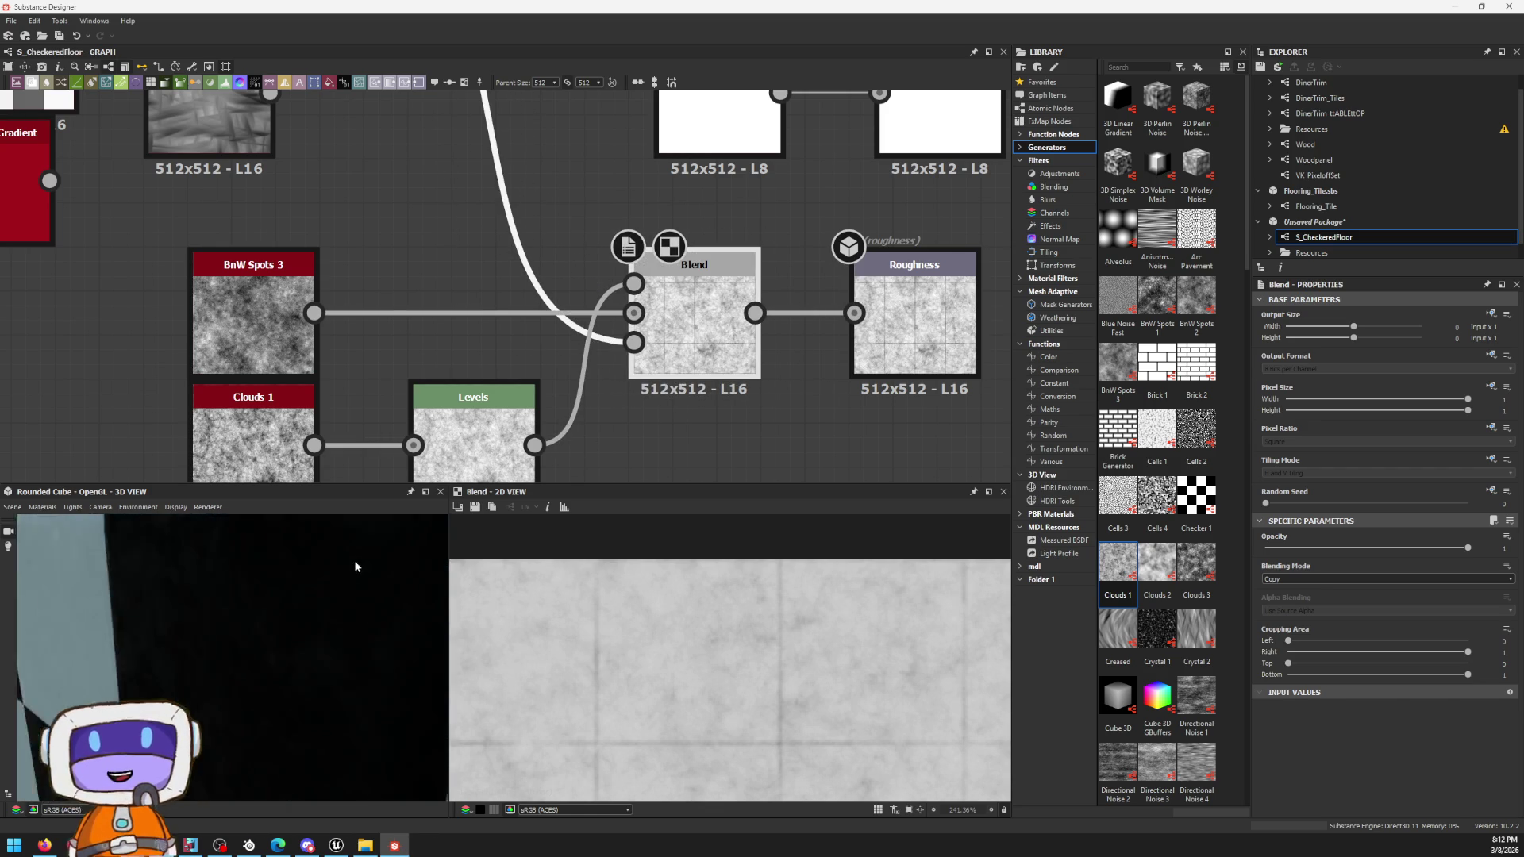
scroll(952, 381, "up", 3)
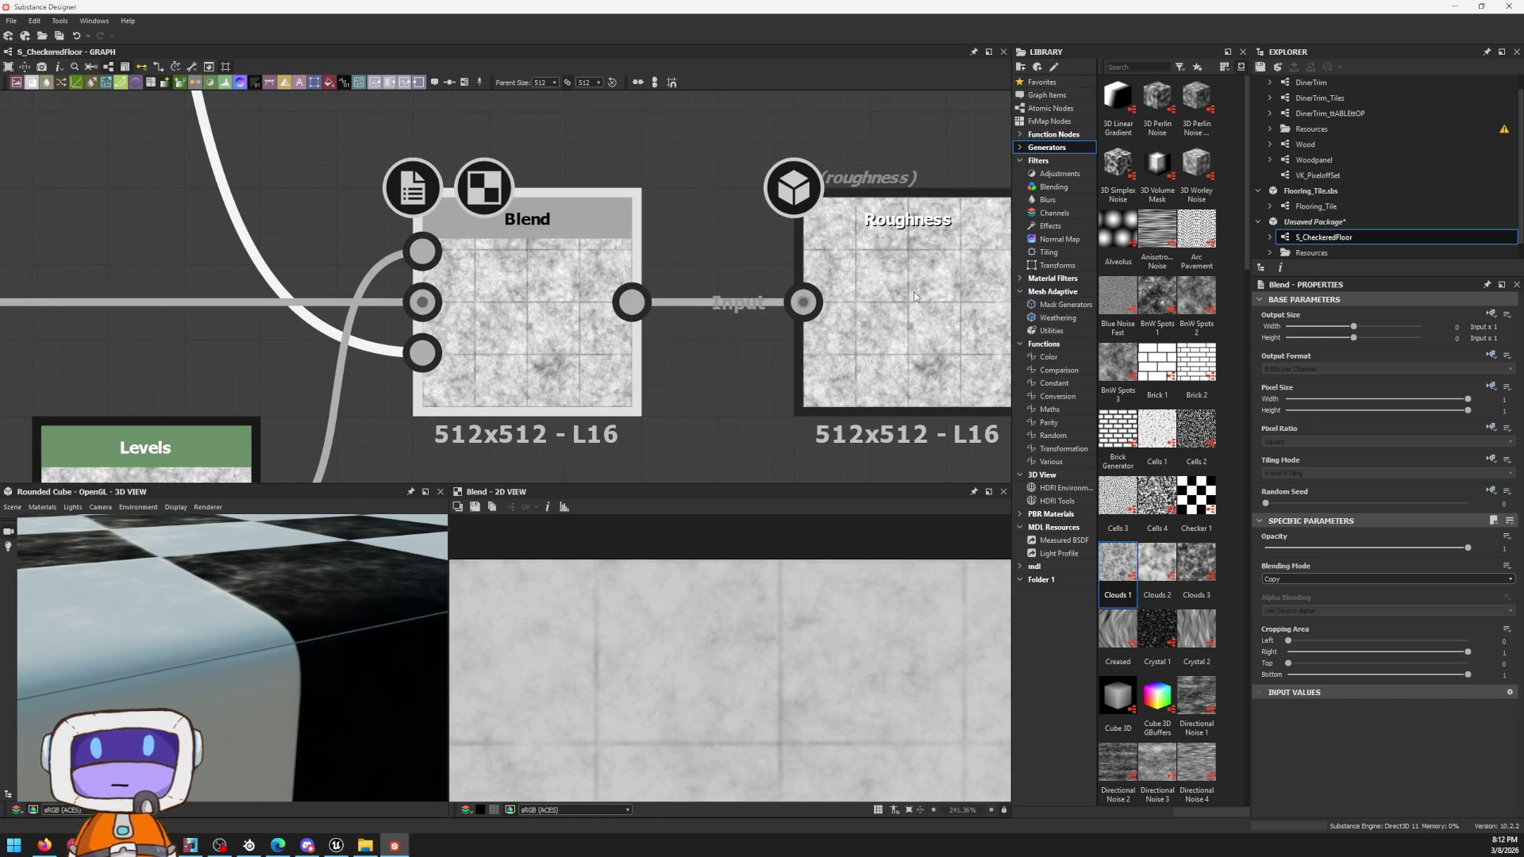
left_click_drag(907, 296, 977, 300)
middle_click_drag(952, 312, 710, 333)
scroll(711, 334, "down", 1)
scroll(710, 334, "up", 1)
scroll(720, 321, "down", 4)
scroll(737, 309, "down", 2)
scroll(724, 265, "up", 2)
mouse_move(393, 143)
middle_mouse_down()
mouse_move(643, 269)
mouse_move(442, 268)
mouse_move(528, 376)
middle_mouse_up()
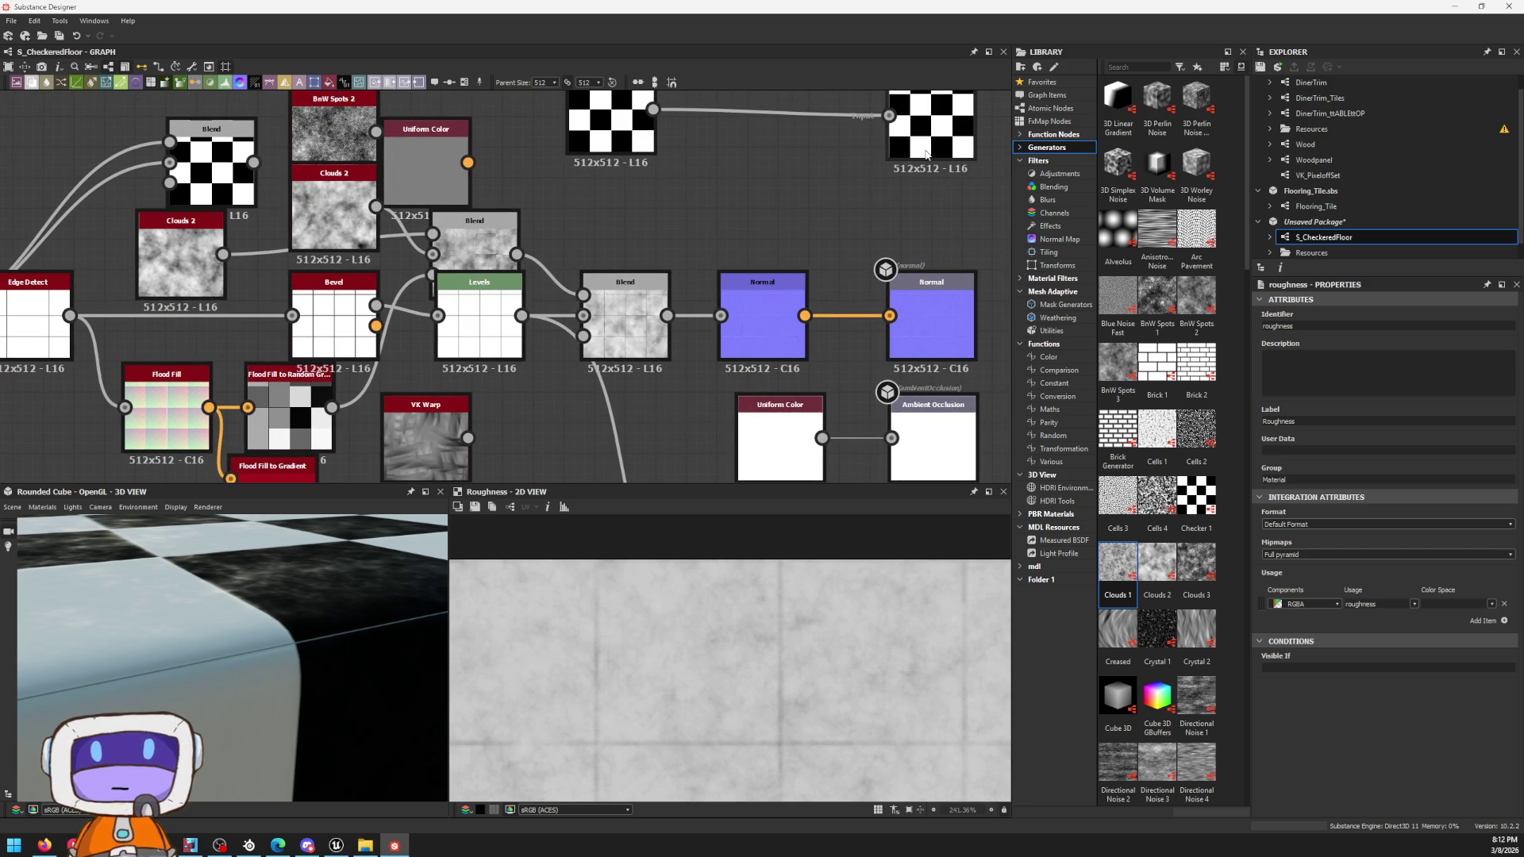
middle_click_drag(887, 208, 832, 263)
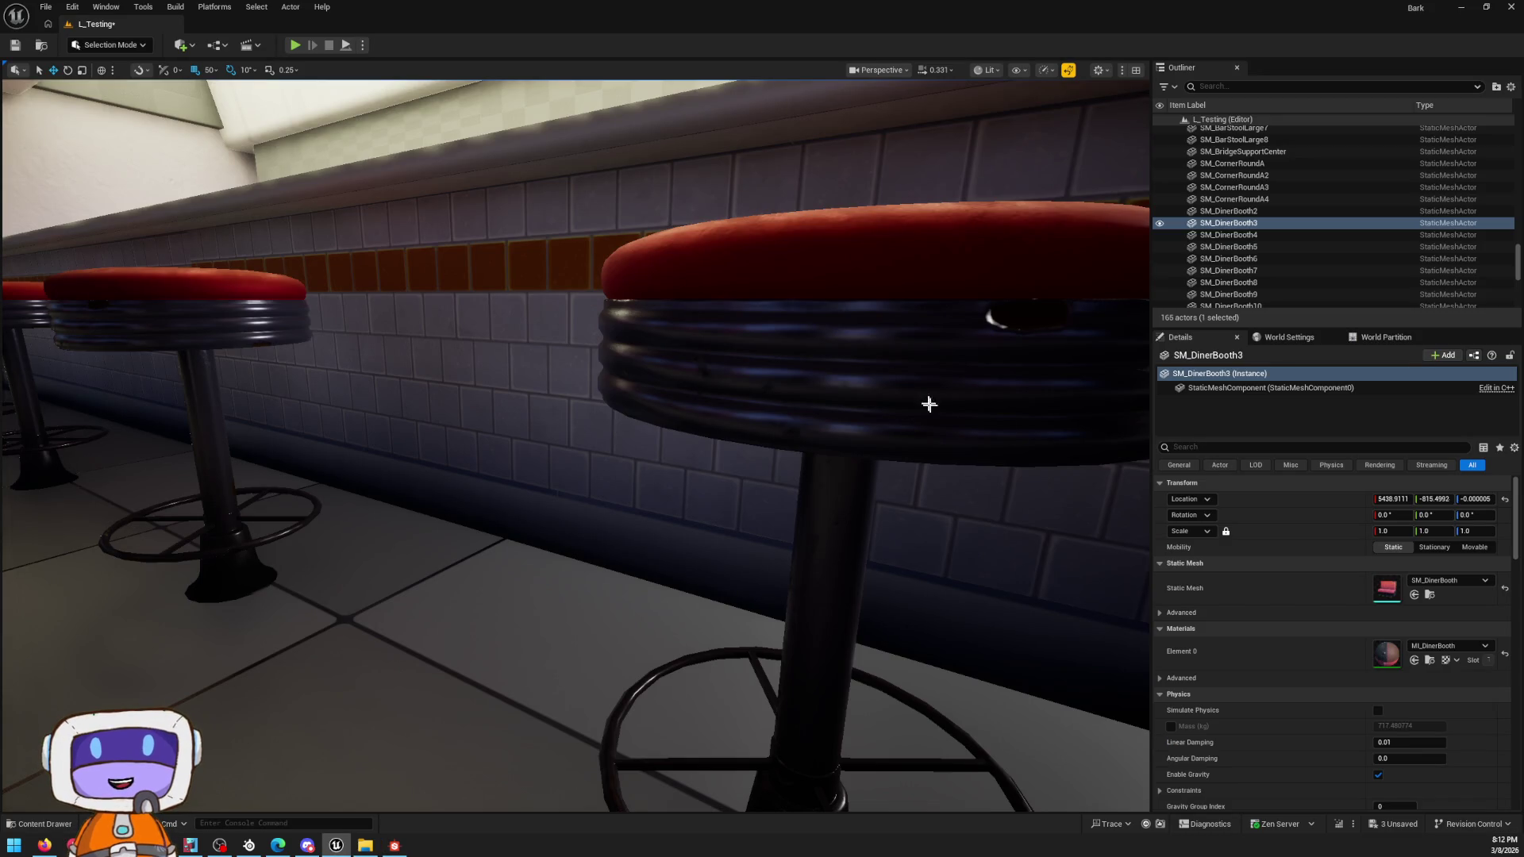
mouse_move(374, 273)
right_mouse_down()
mouse_move(417, 277)
mouse_move(404, 346)
mouse_move(404, 321)
right_mouse_up()
right_click_drag(516, 265, 516, 275)
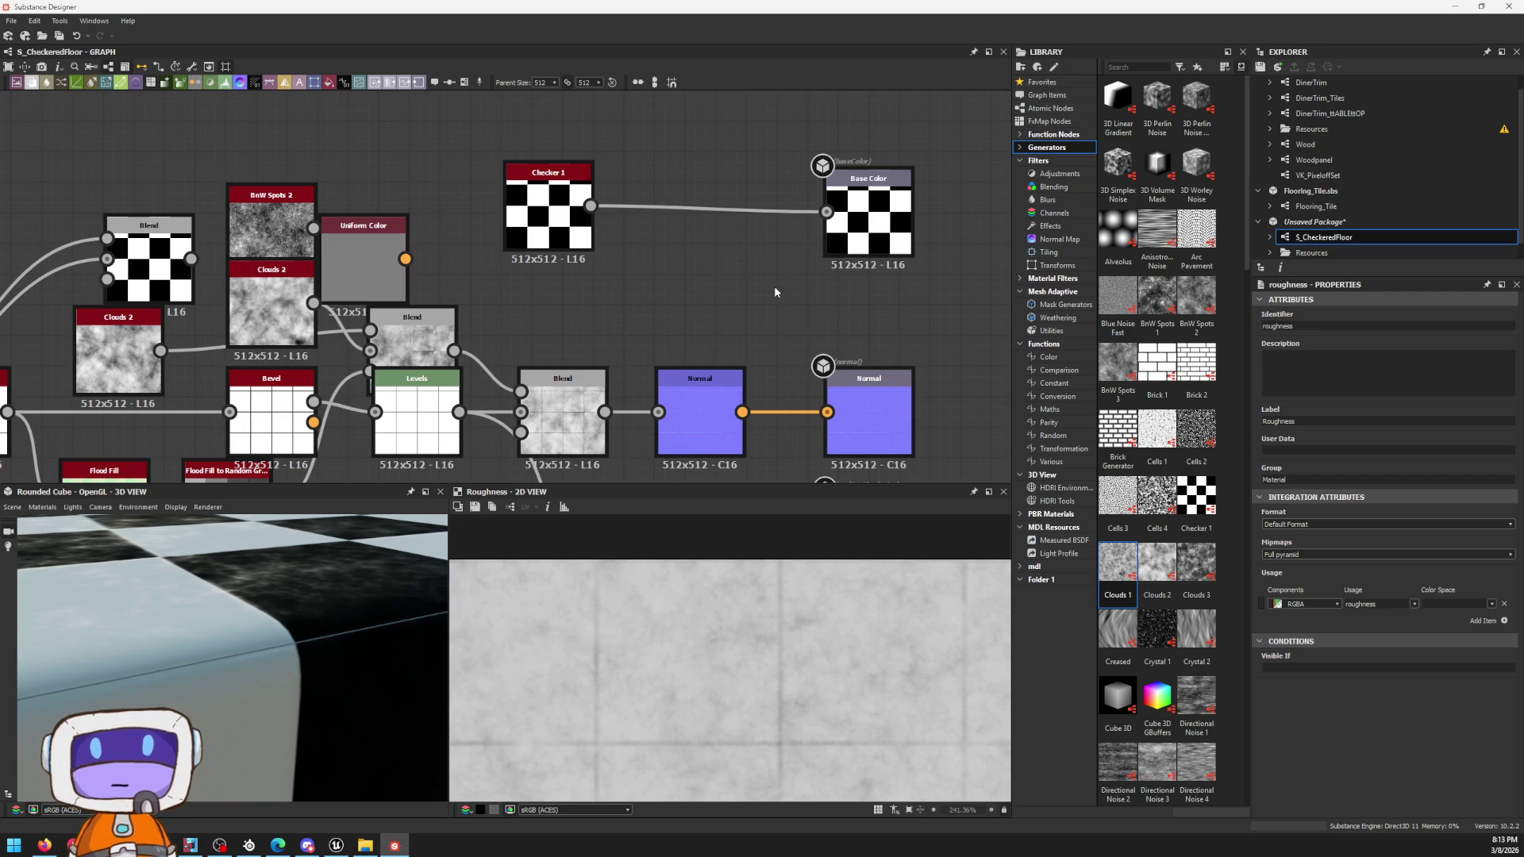
left_click_drag(890, 233, 876, 233)
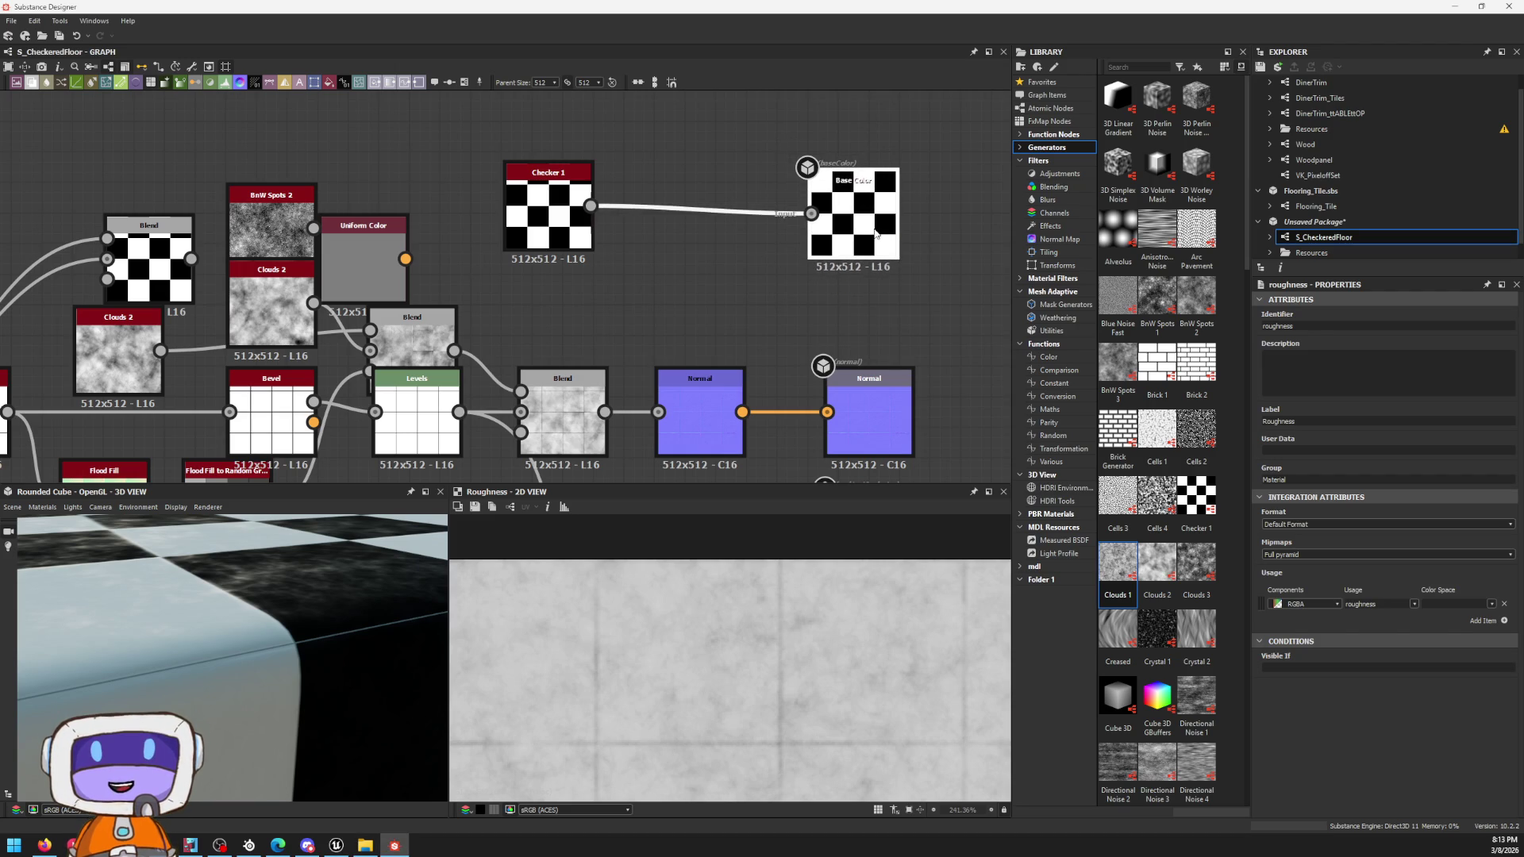
scroll(1357, 166, "up", 1)
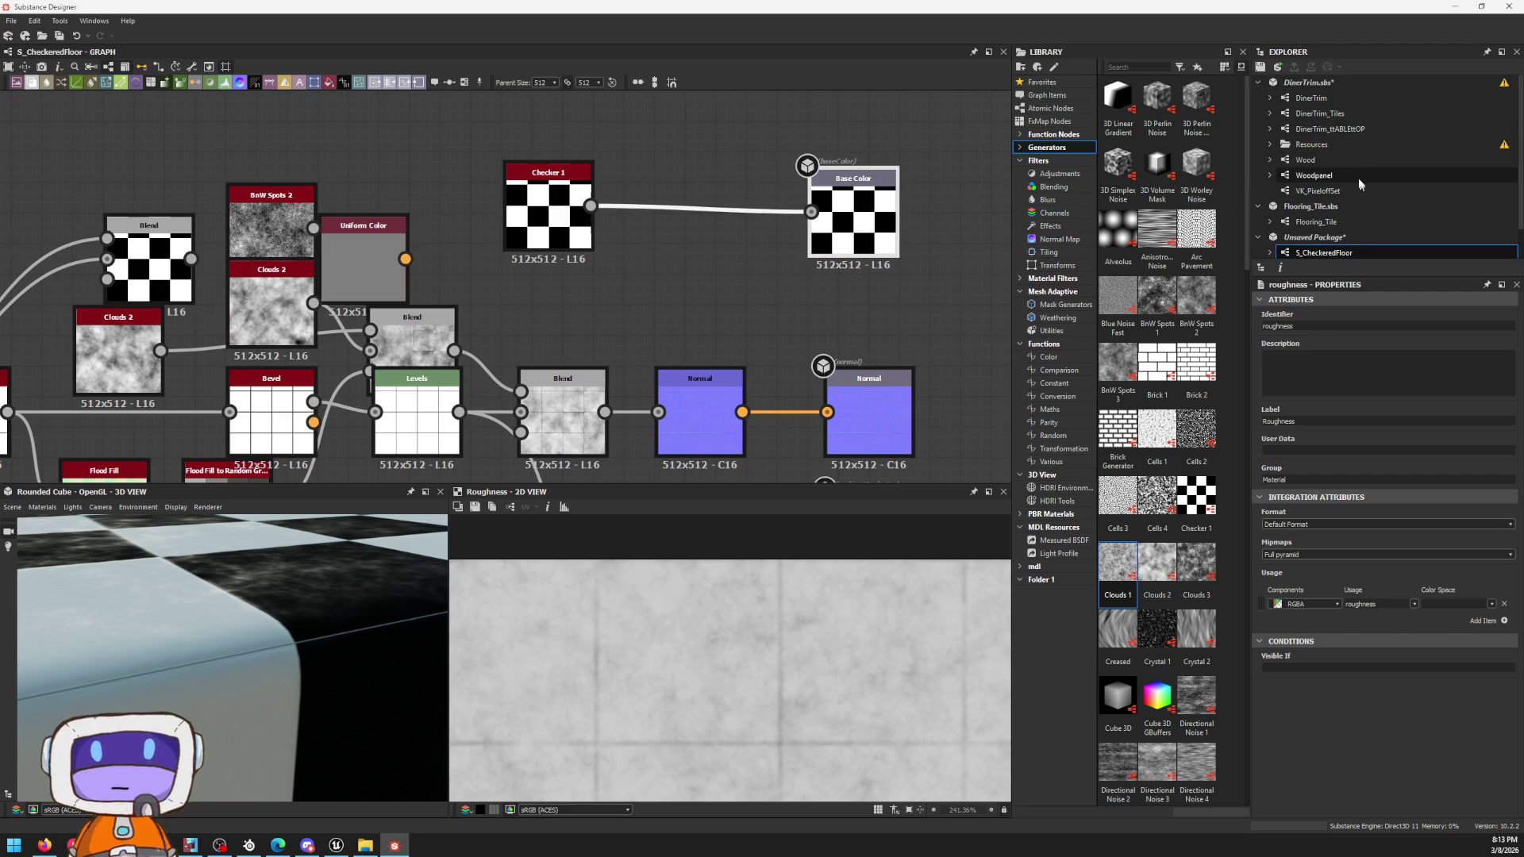
Step: Review the DinerTrim_Tiles, DinerTrim_ttABLEttOP and Wood graphs from the Explorer
double_click(1350, 116)
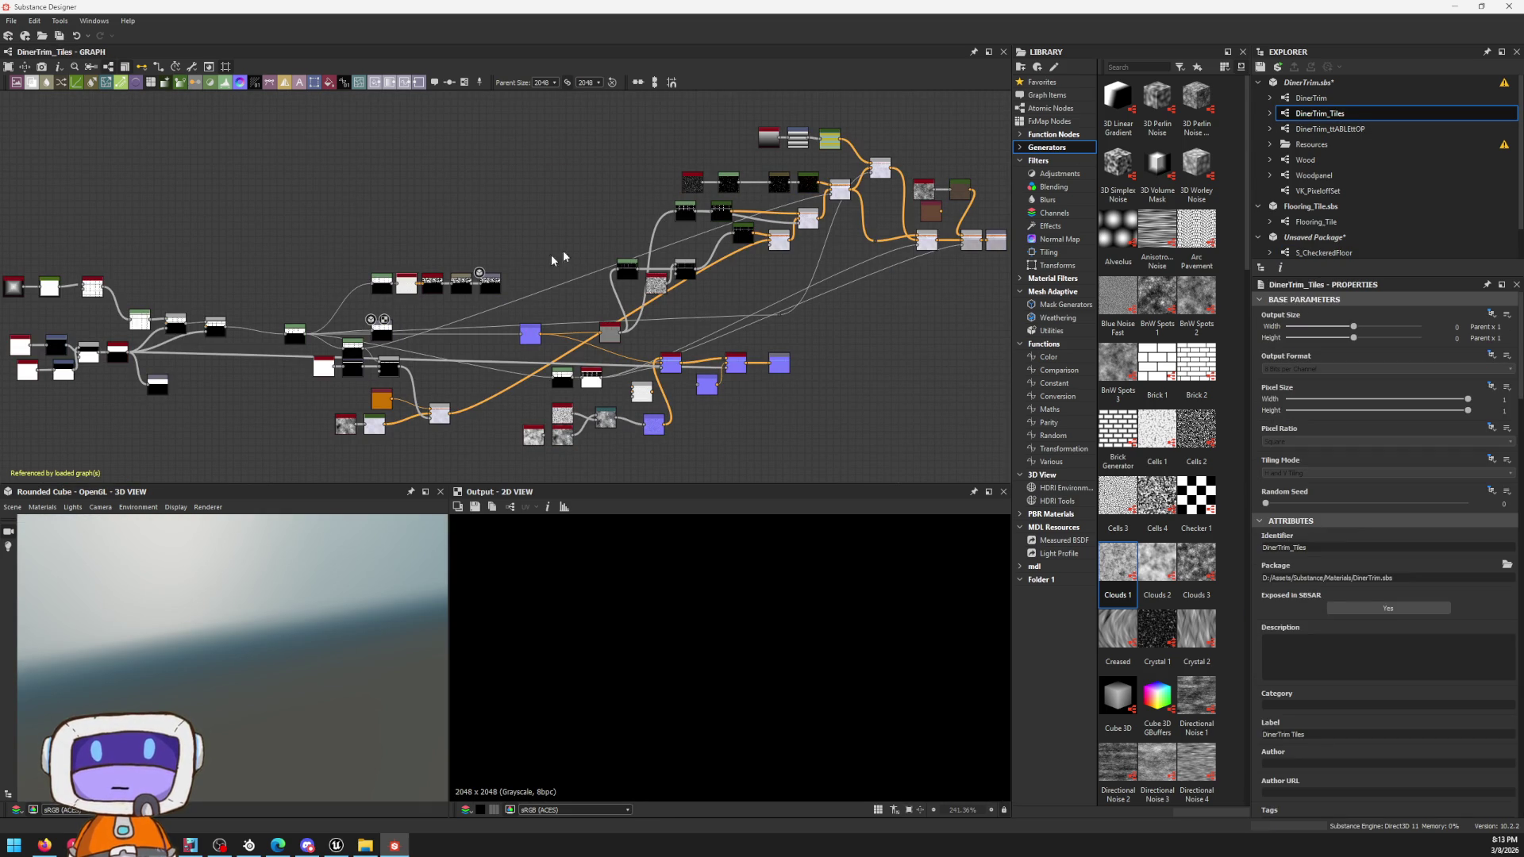
scroll(345, 592, "down", 3)
mouse_move(332, 635)
left_mouse_down()
mouse_move(306, 671)
mouse_move(361, 613)
mouse_move(445, 585)
mouse_move(385, 599)
mouse_move(394, 643)
left_mouse_up()
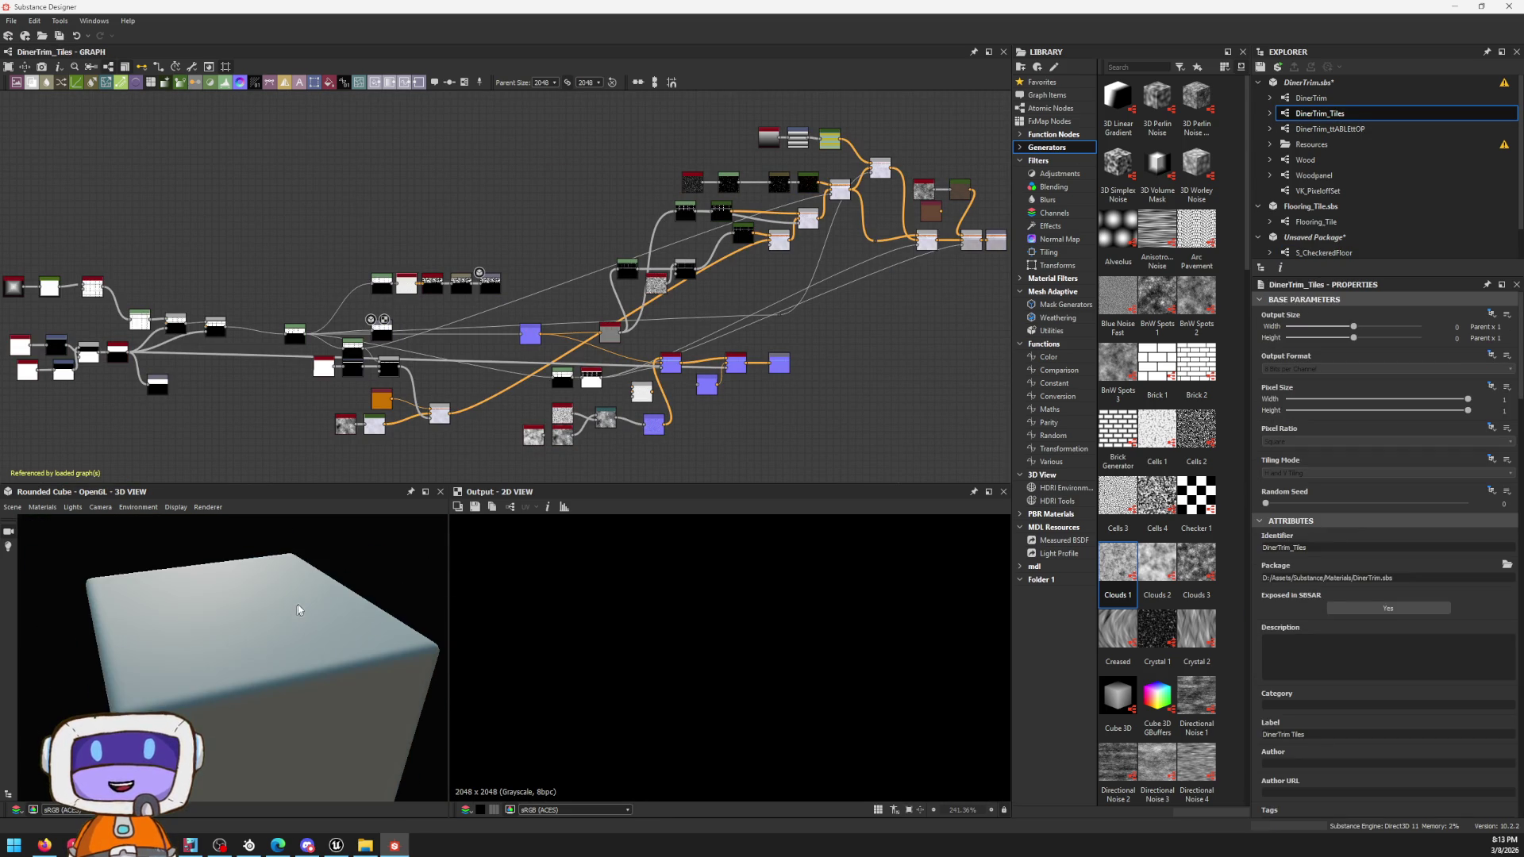
scroll(951, 246, "up", 3)
scroll(951, 245, "up", 3)
middle_click_drag(951, 240, 348, 208)
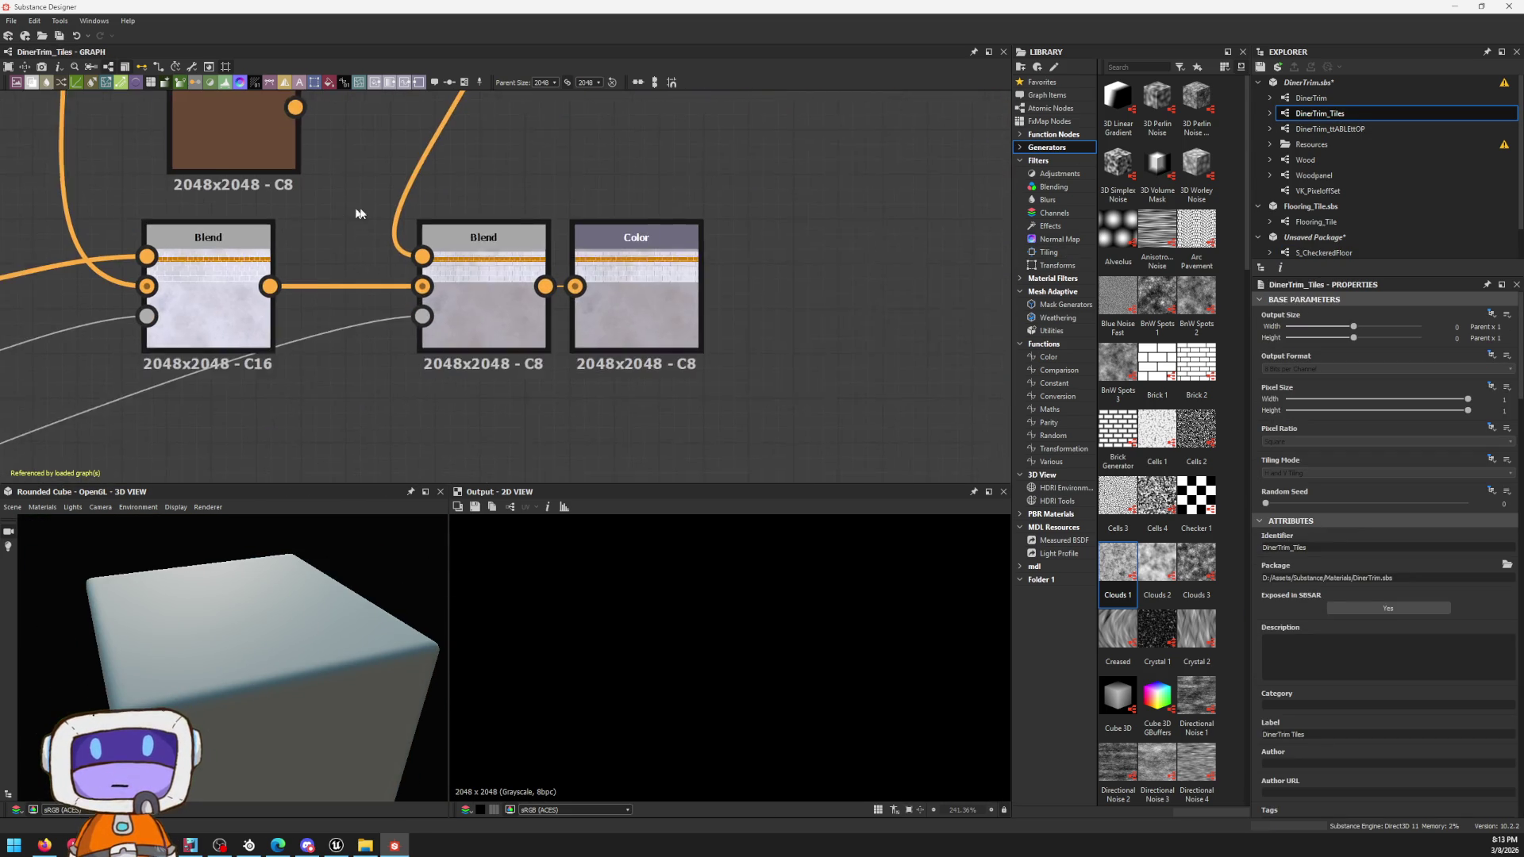
scroll(347, 207, "up", 1)
left_click(1374, 131)
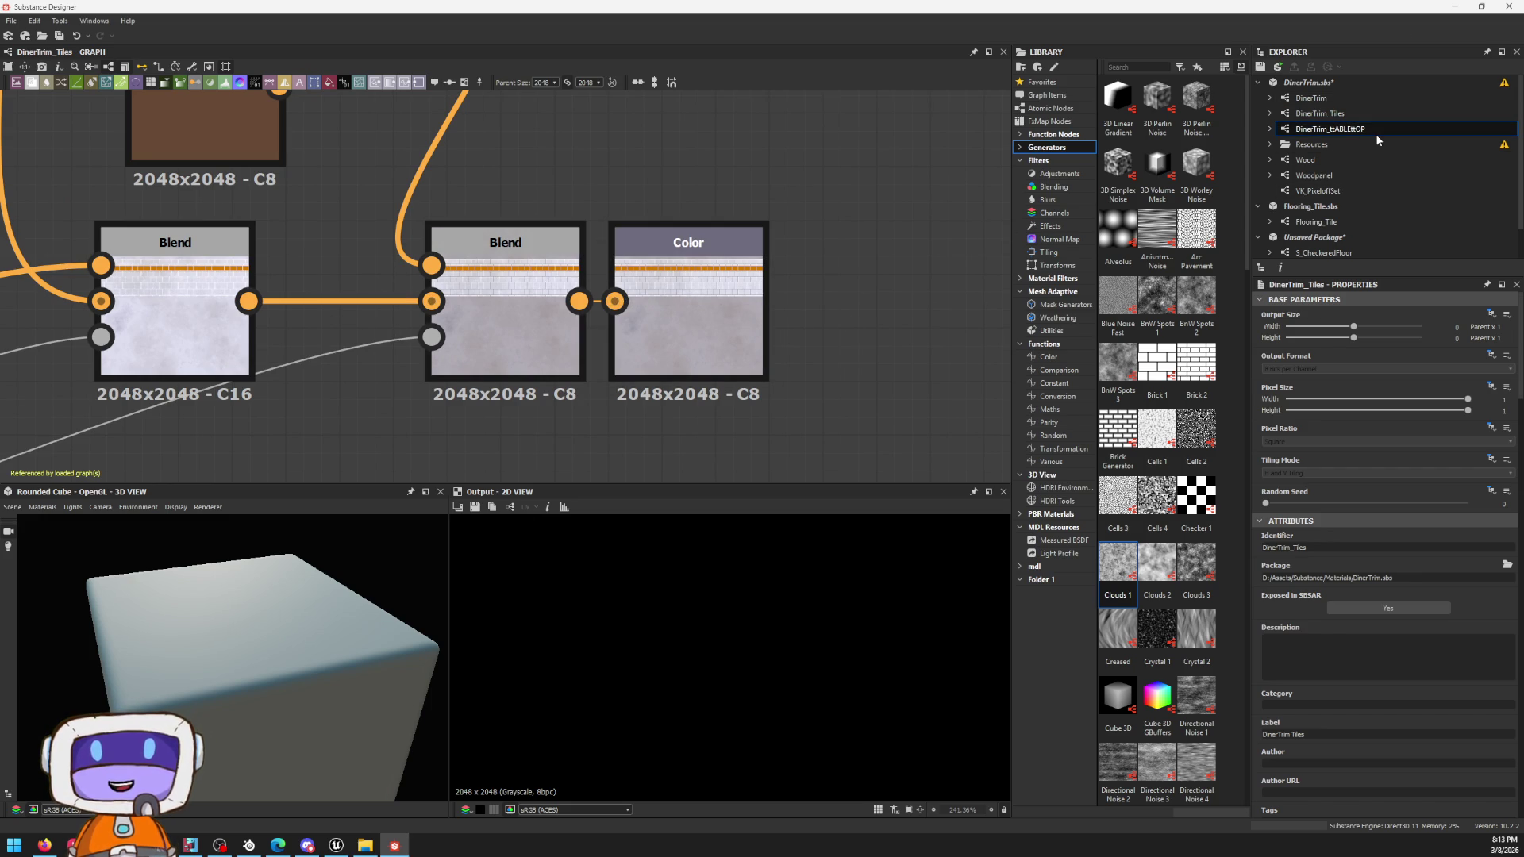
double_click(1376, 137)
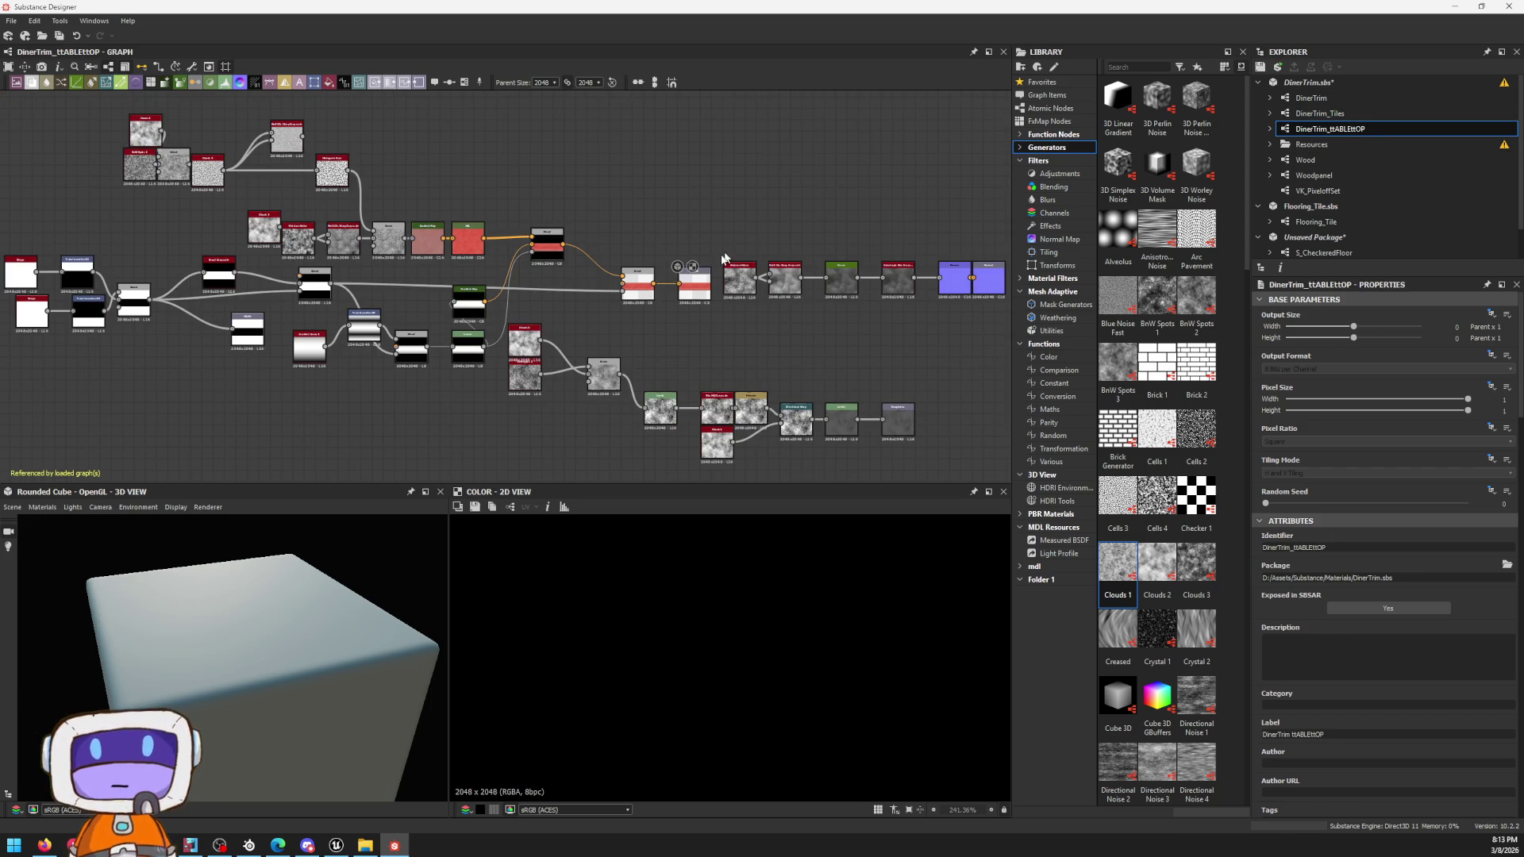
scroll(661, 272, "up", 2)
scroll(661, 272, "up", 2)
scroll(661, 272, "up", 2)
middle_click_drag(382, 283, 360, 242)
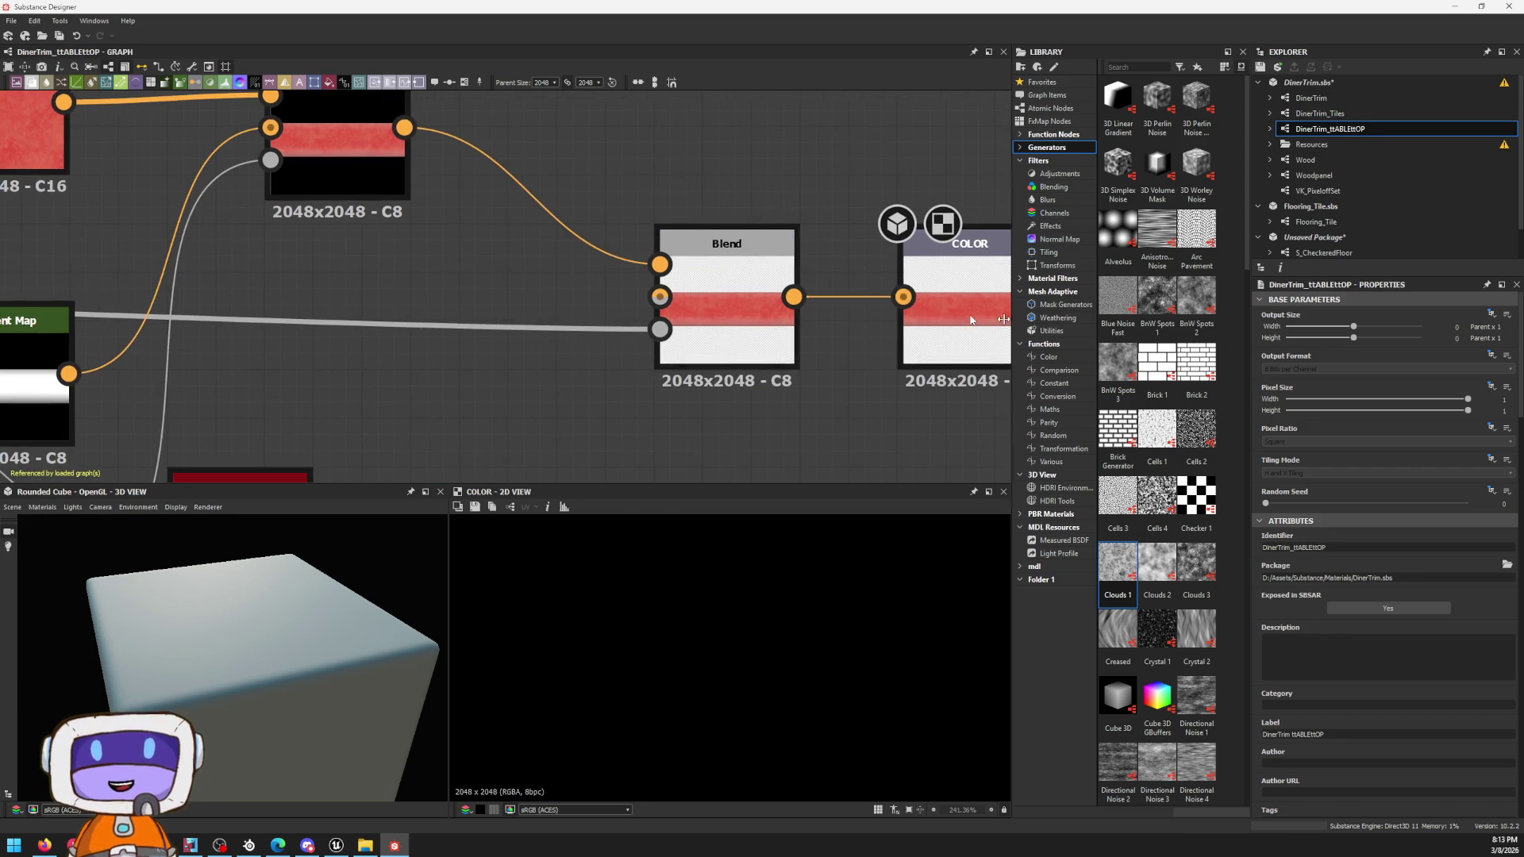
scroll(361, 241, "up", 2)
left_click(1305, 160)
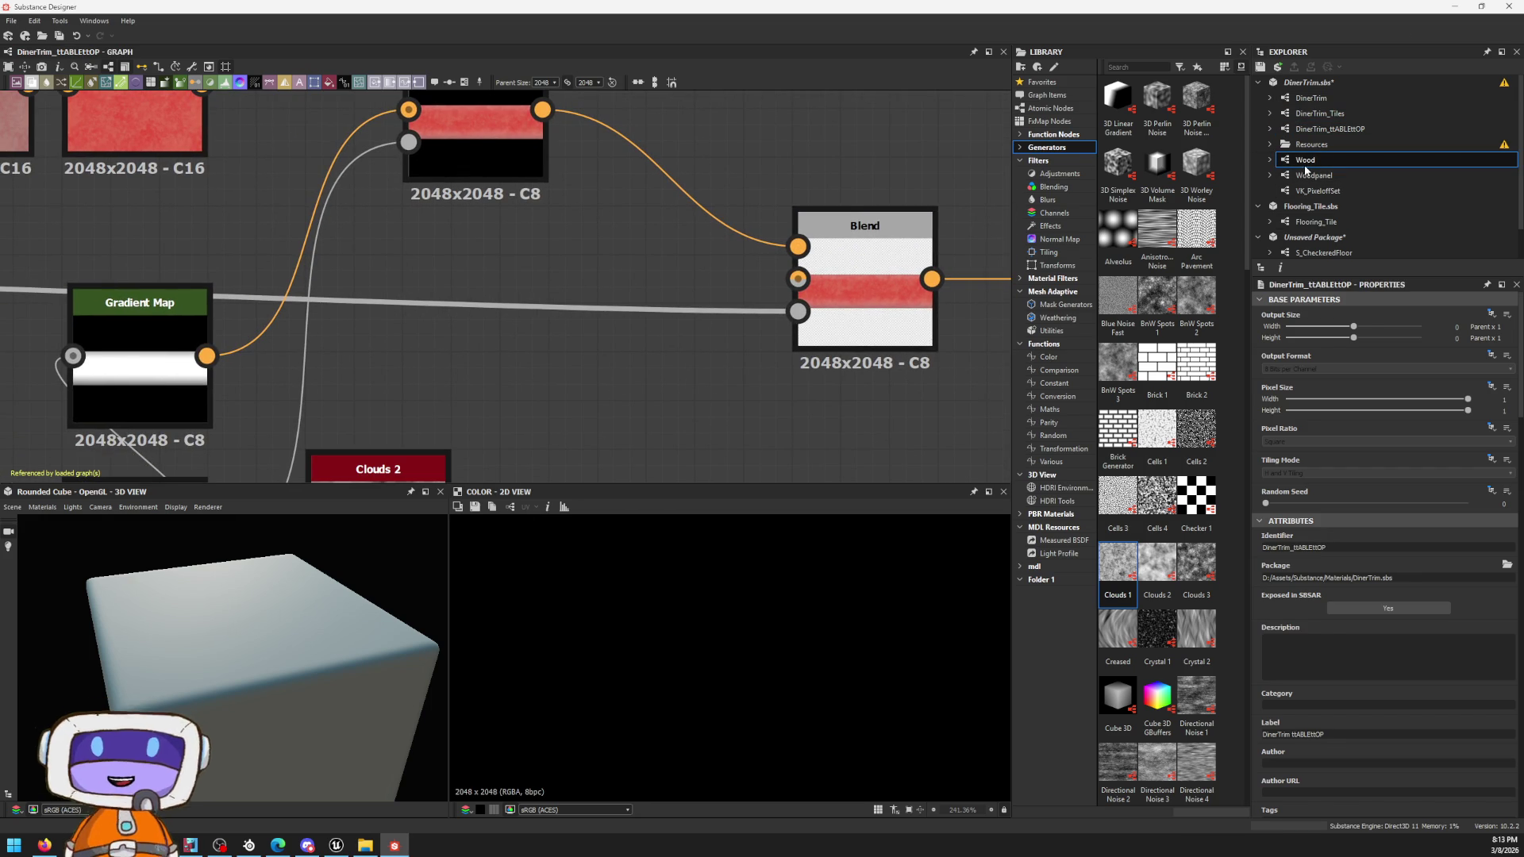
double_click(1306, 160)
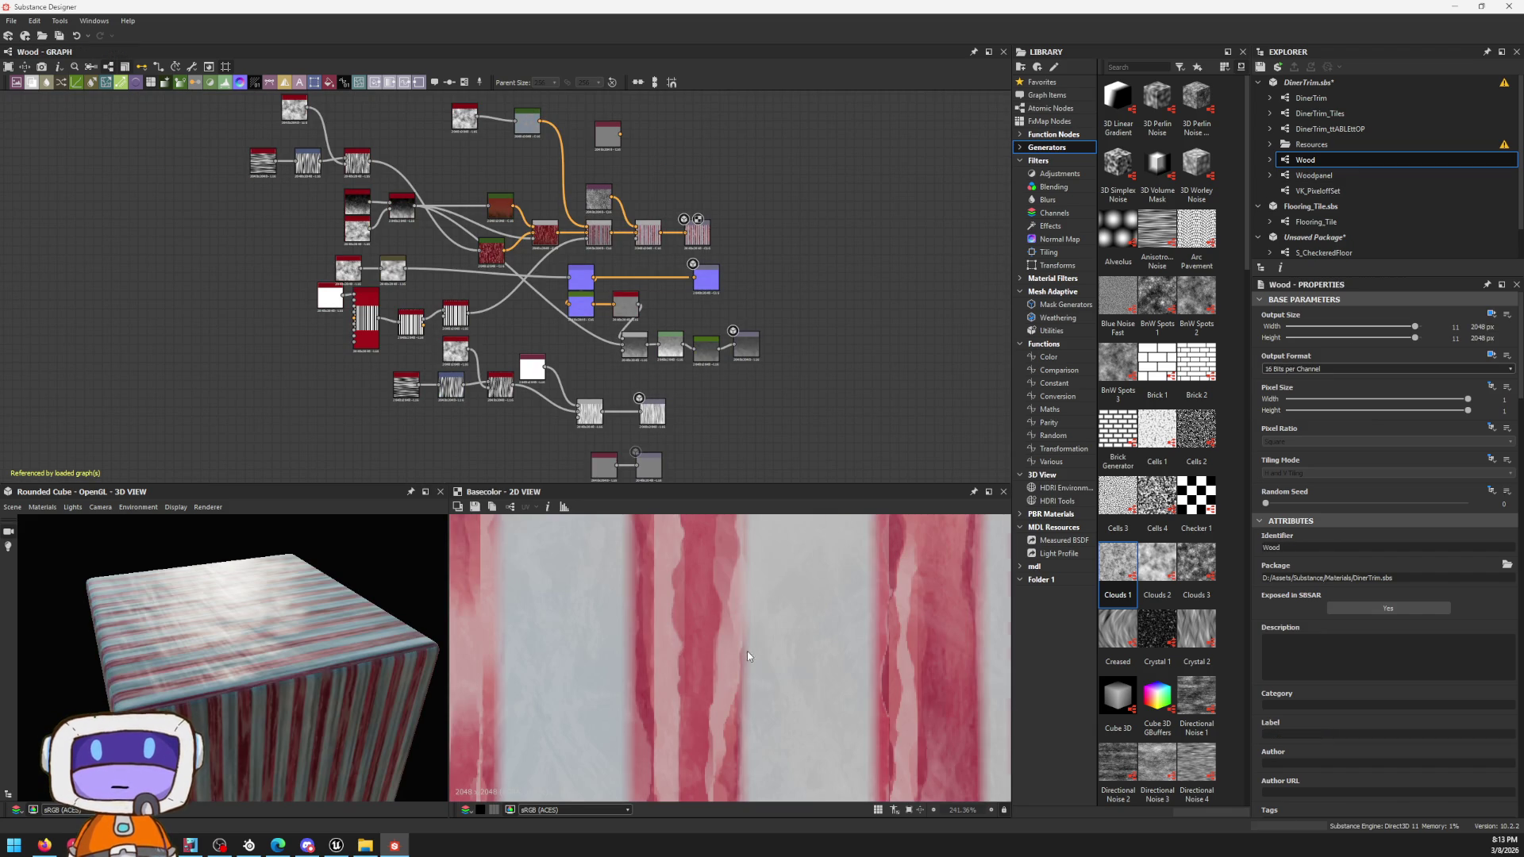
scroll(747, 652, "down", 2)
scroll(754, 615, "down", 2)
scroll(771, 631, "down", 2)
scroll(771, 632, "up", 1)
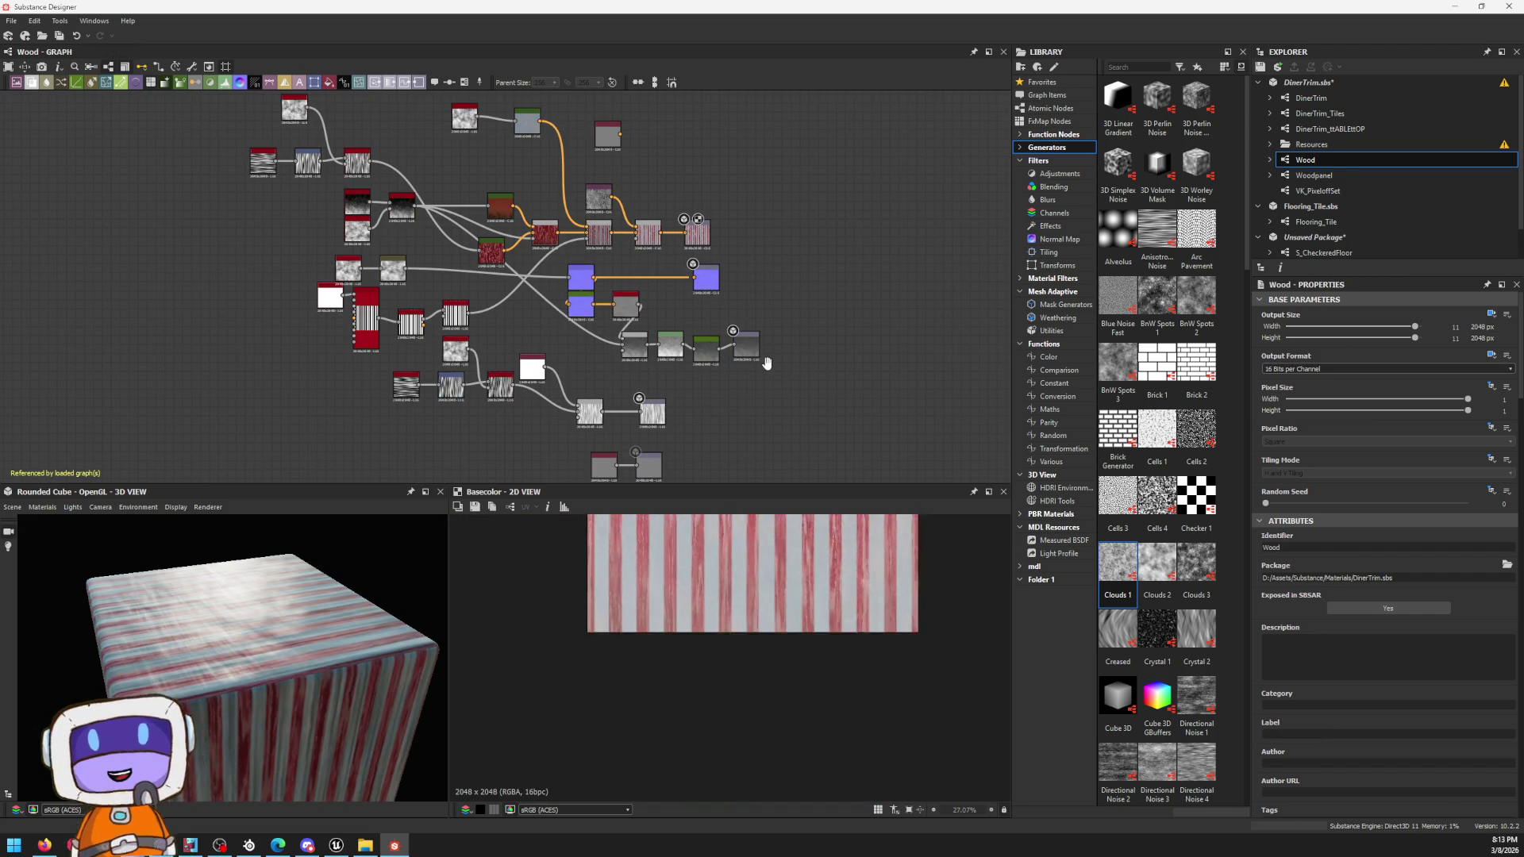
scroll(734, 572, "down", 1)
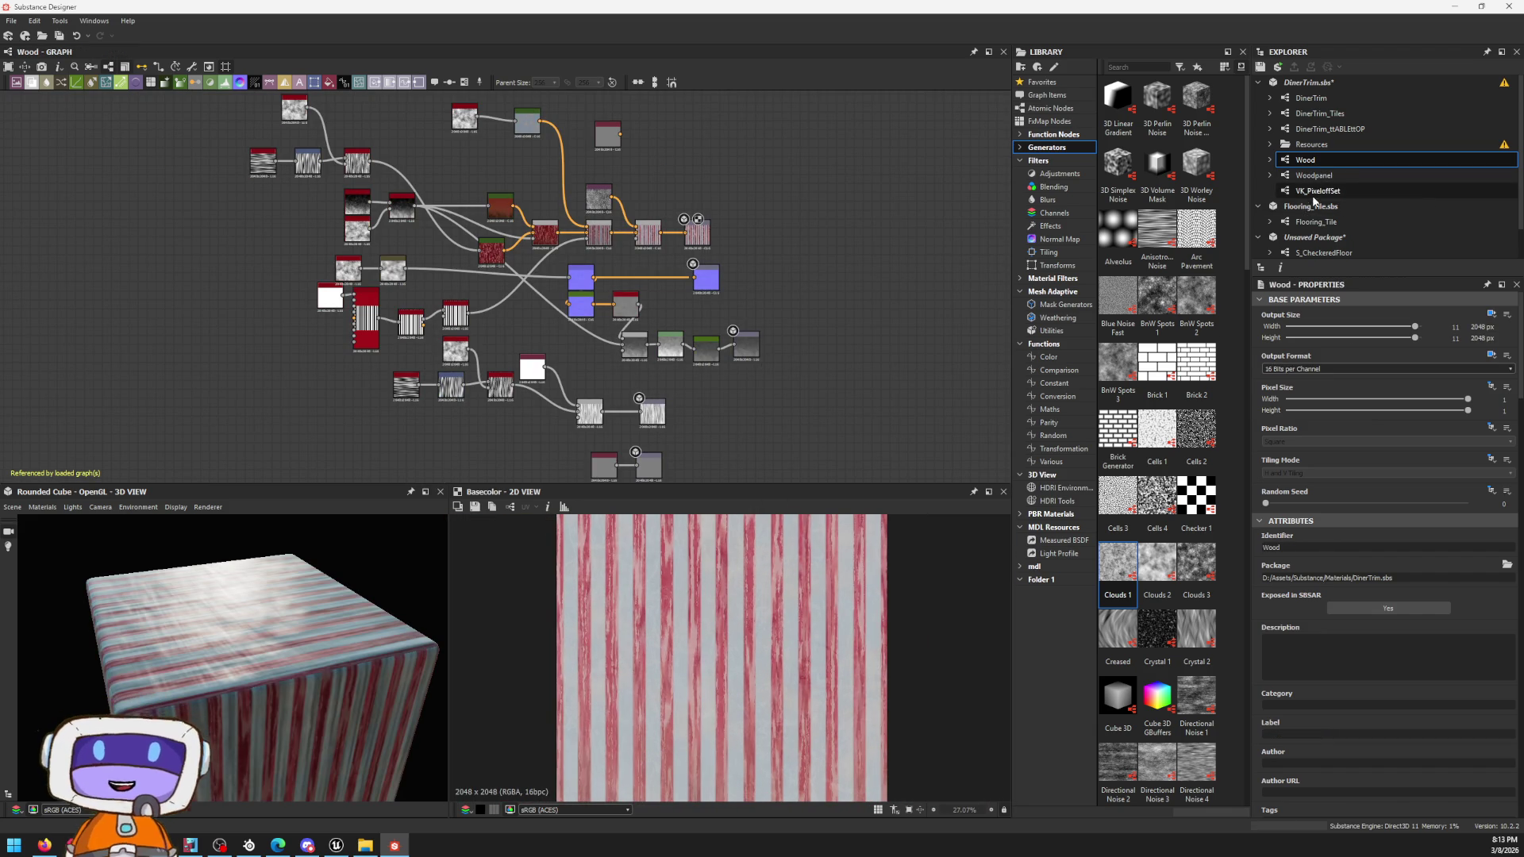
scroll(1369, 196, "down", 1)
scroll(1416, 207, "down", 1)
Step: Review the Flooring_Tile graph and its Curvature Smooth node
double_click(1415, 192)
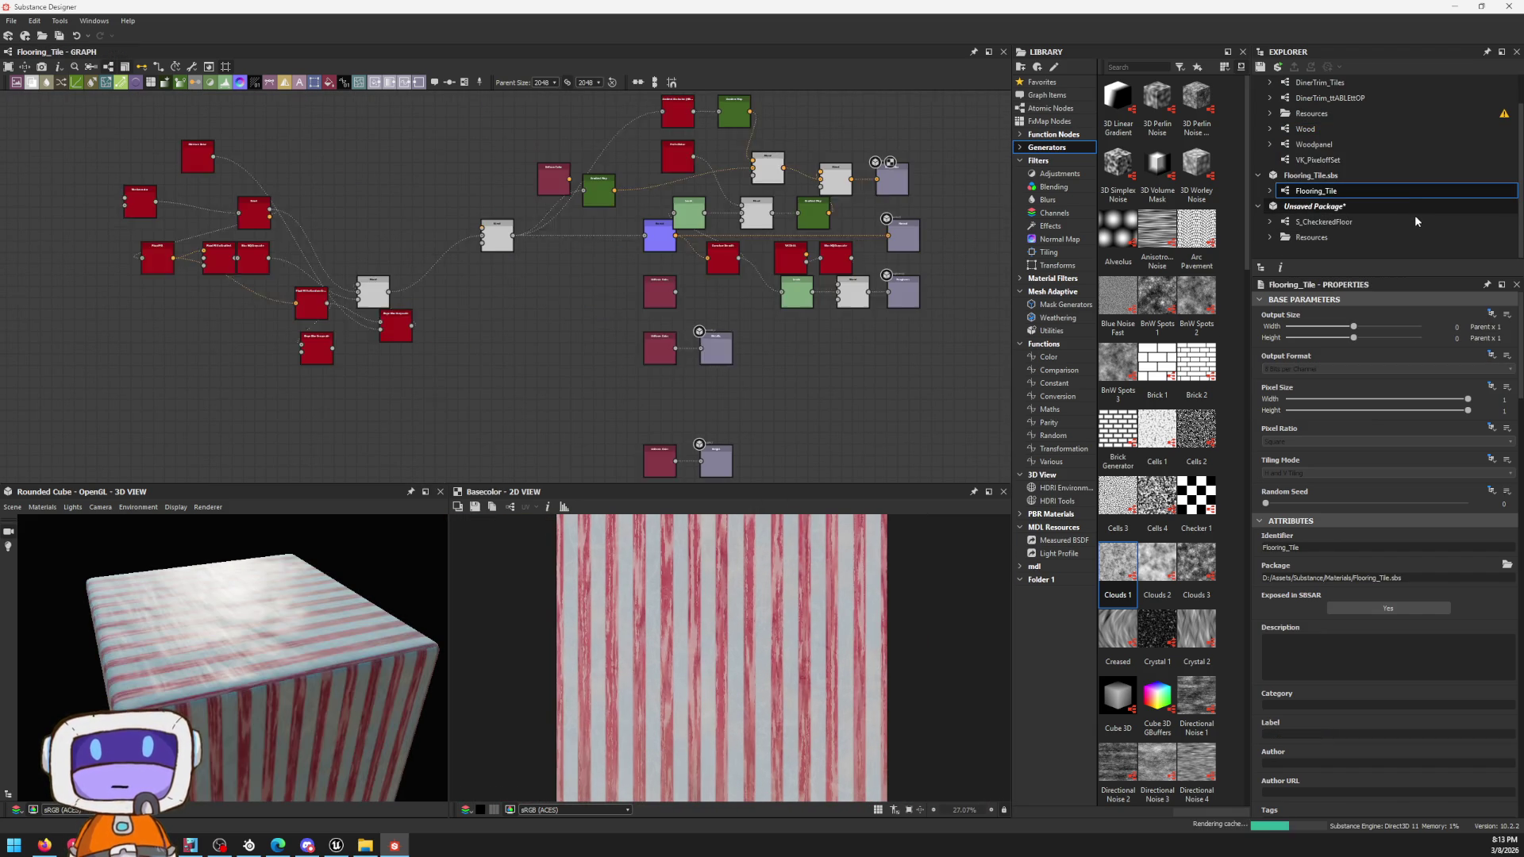
scroll(300, 282, "up", 4)
scroll(300, 281, "up", 2)
mouse_move(300, 281)
middle_mouse_down()
mouse_move(586, 257)
mouse_move(582, 289)
middle_mouse_up()
scroll(586, 257, "down", 3)
scroll(585, 257, "down", 2)
scroll(581, 289, "up", 2)
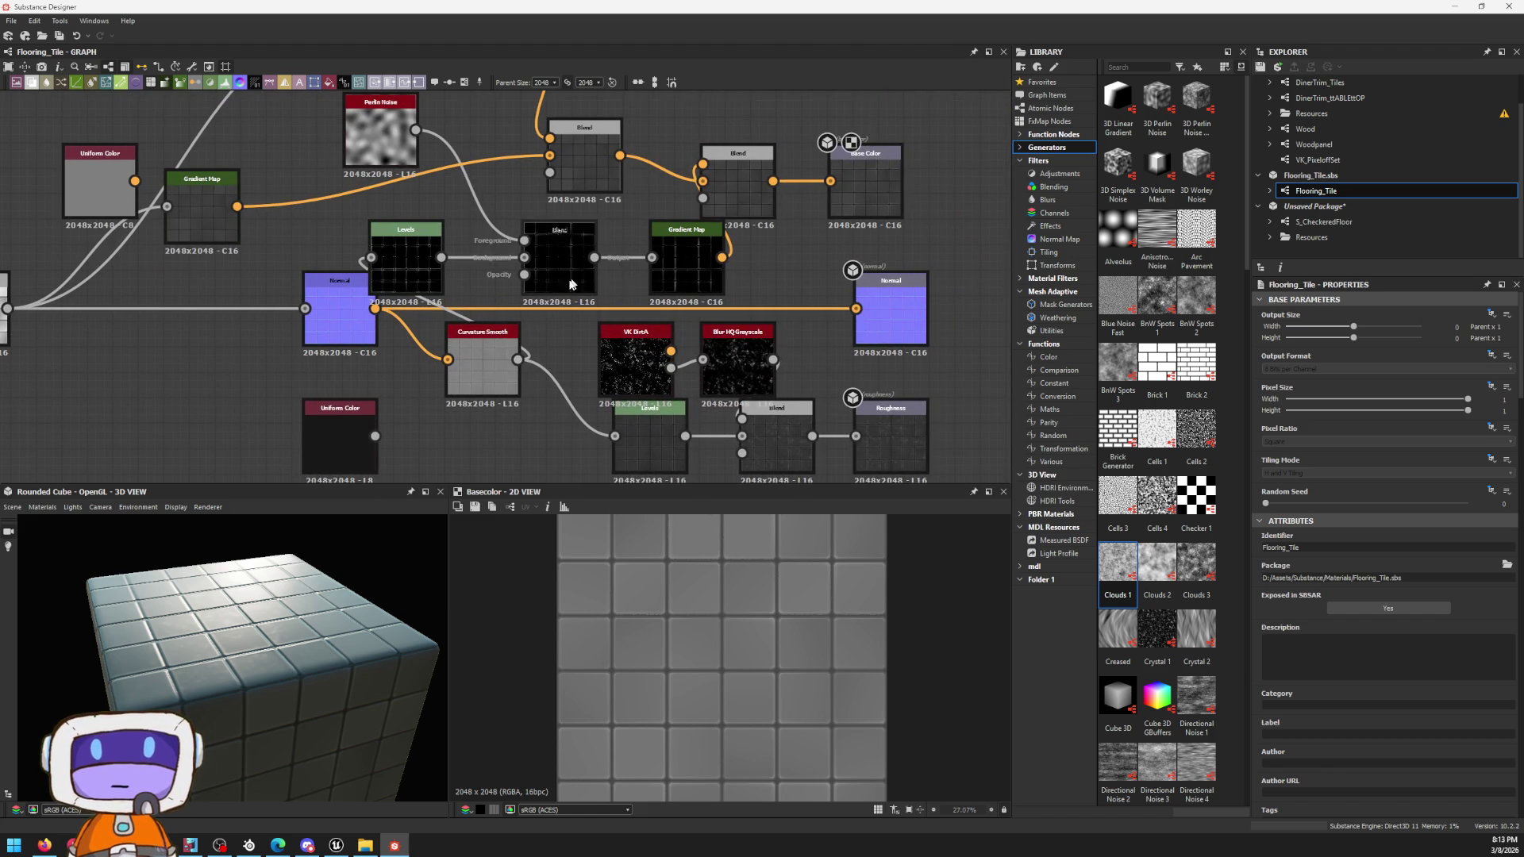
scroll(515, 346, "up", 2)
left_click(446, 363)
scroll(440, 236, "down", 2)
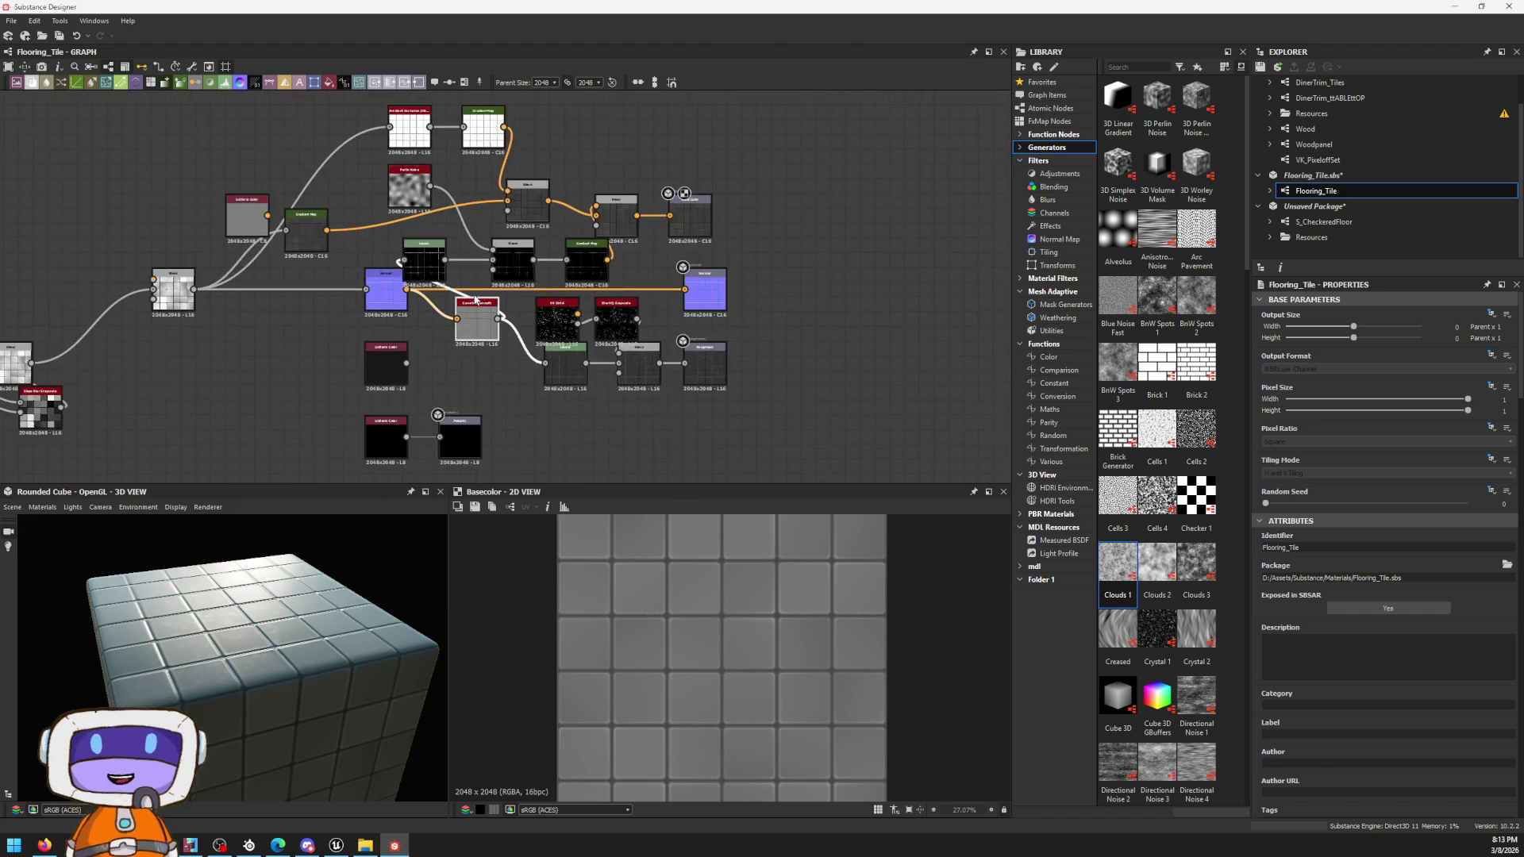
Step: Switch to S_CheckeredFloor and move its Normal and Base Color outputs further right
left_click(1340, 226)
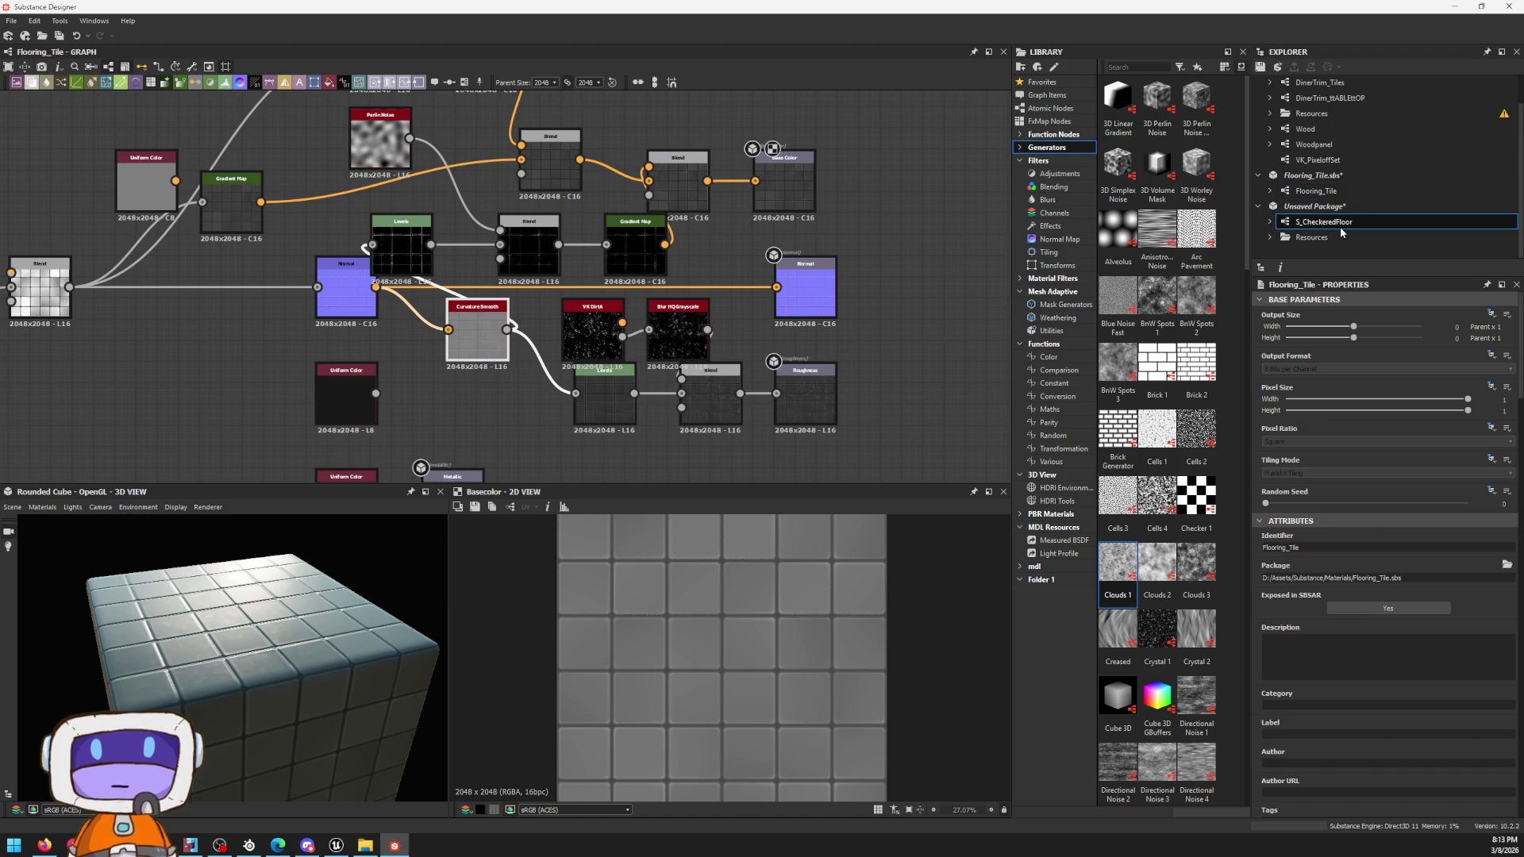
scroll(715, 273, "up", 3)
scroll(664, 357, "up", 1)
left_click_drag(665, 413, 781, 413)
left_click_drag(648, 267, 841, 252)
left_click(580, 345)
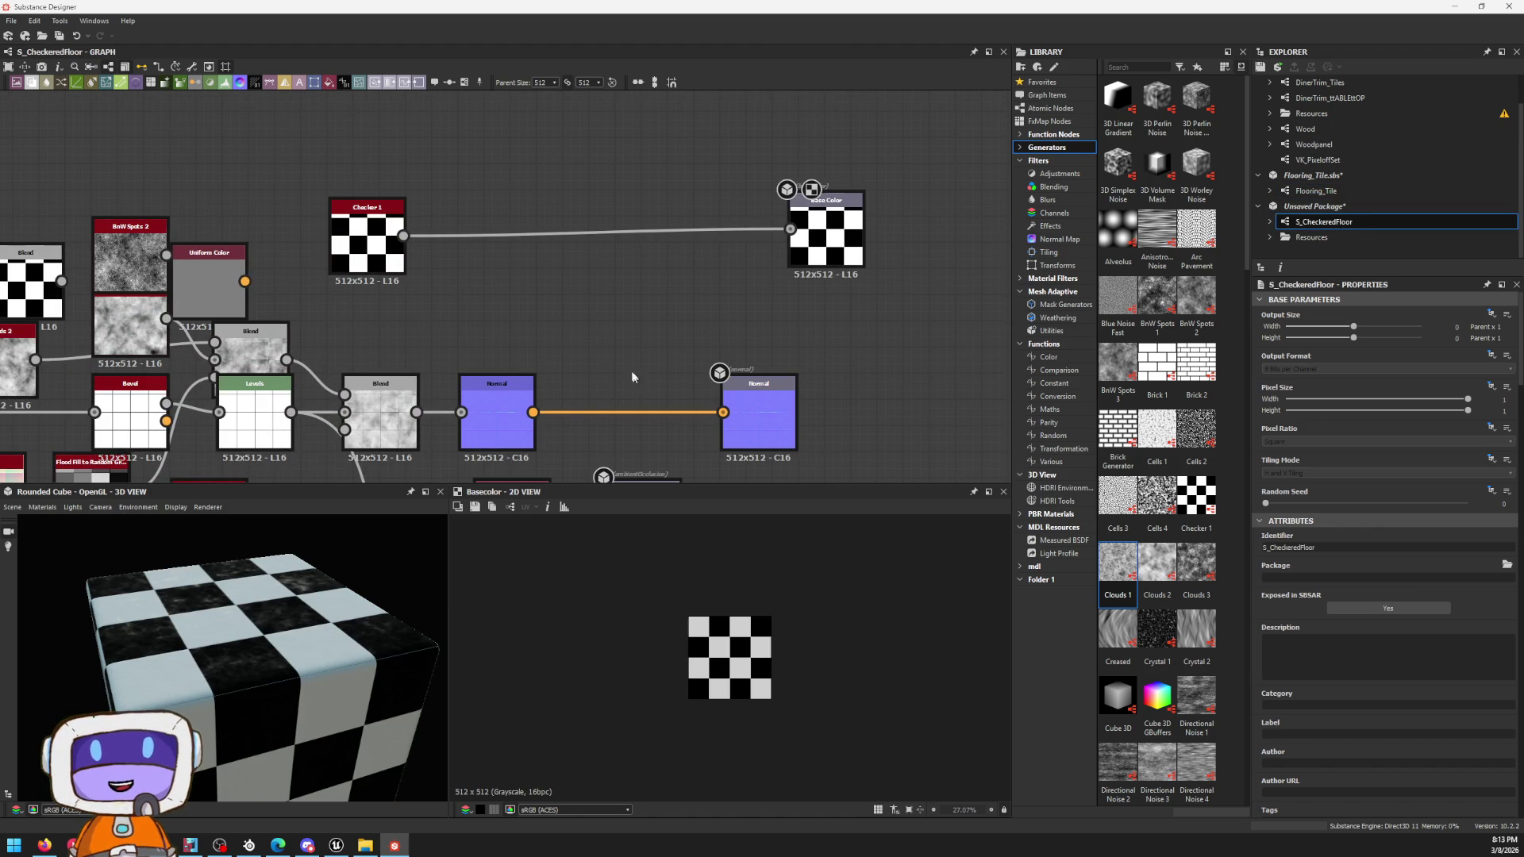
Step: Add a Curvature Smooth node wired from the Normal node's output
left_click_drag(532, 412, 553, 322)
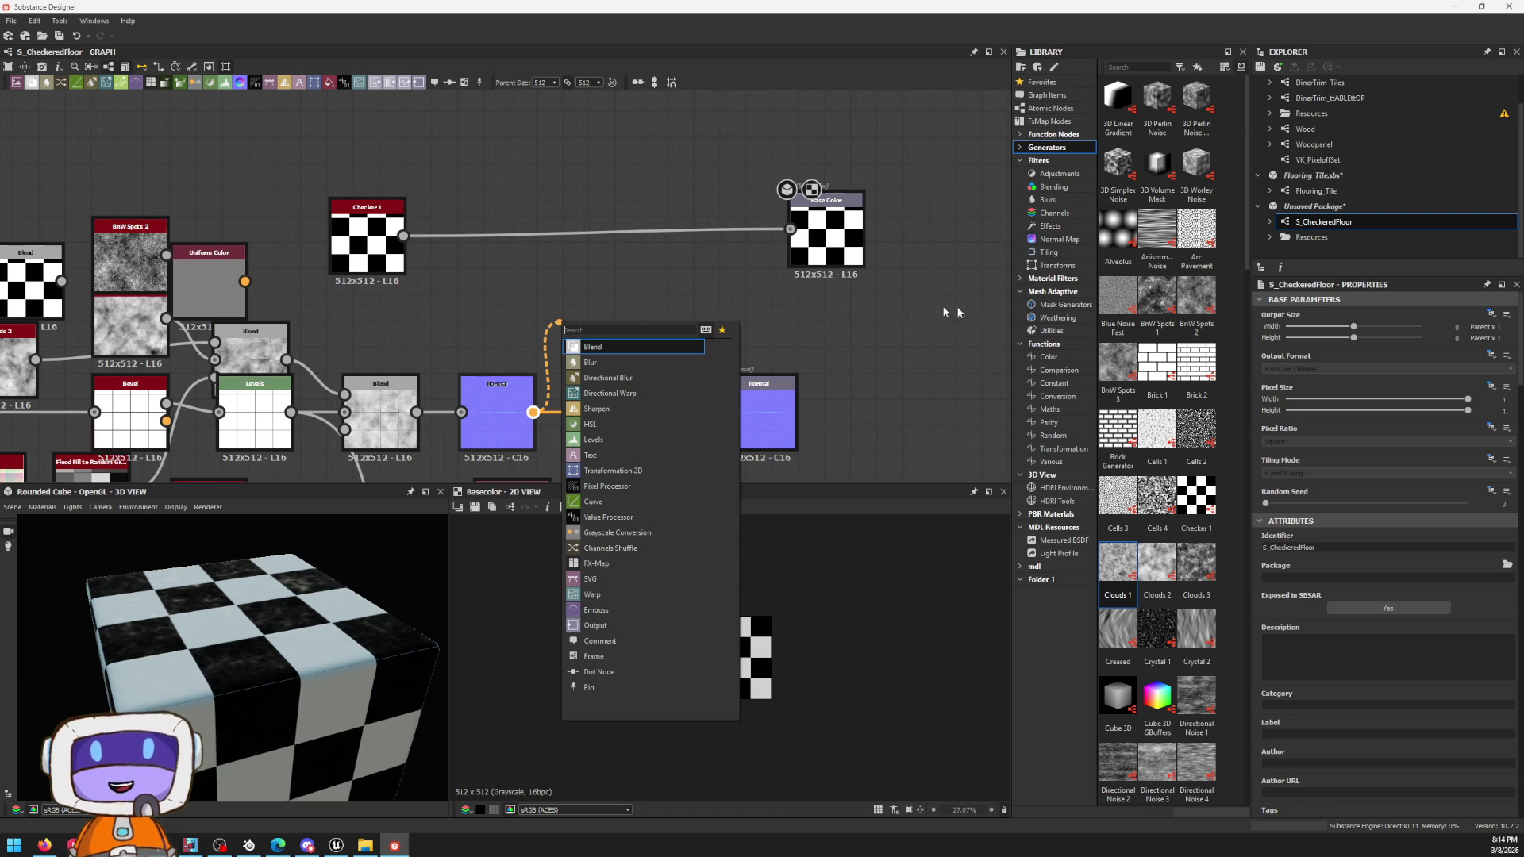
key("Escape")
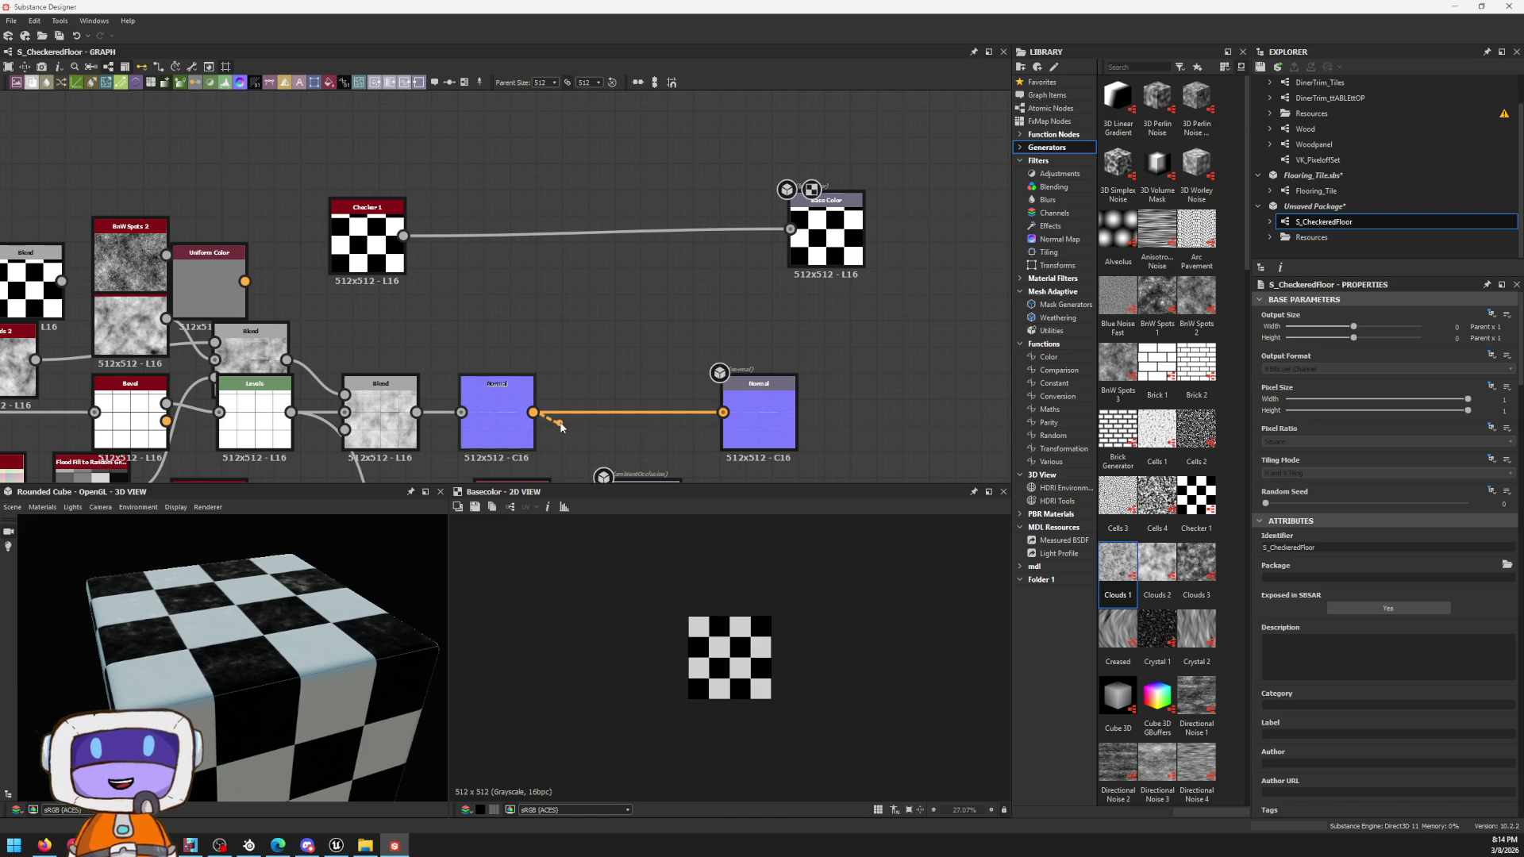
left_click_drag(560, 425, 673, 295)
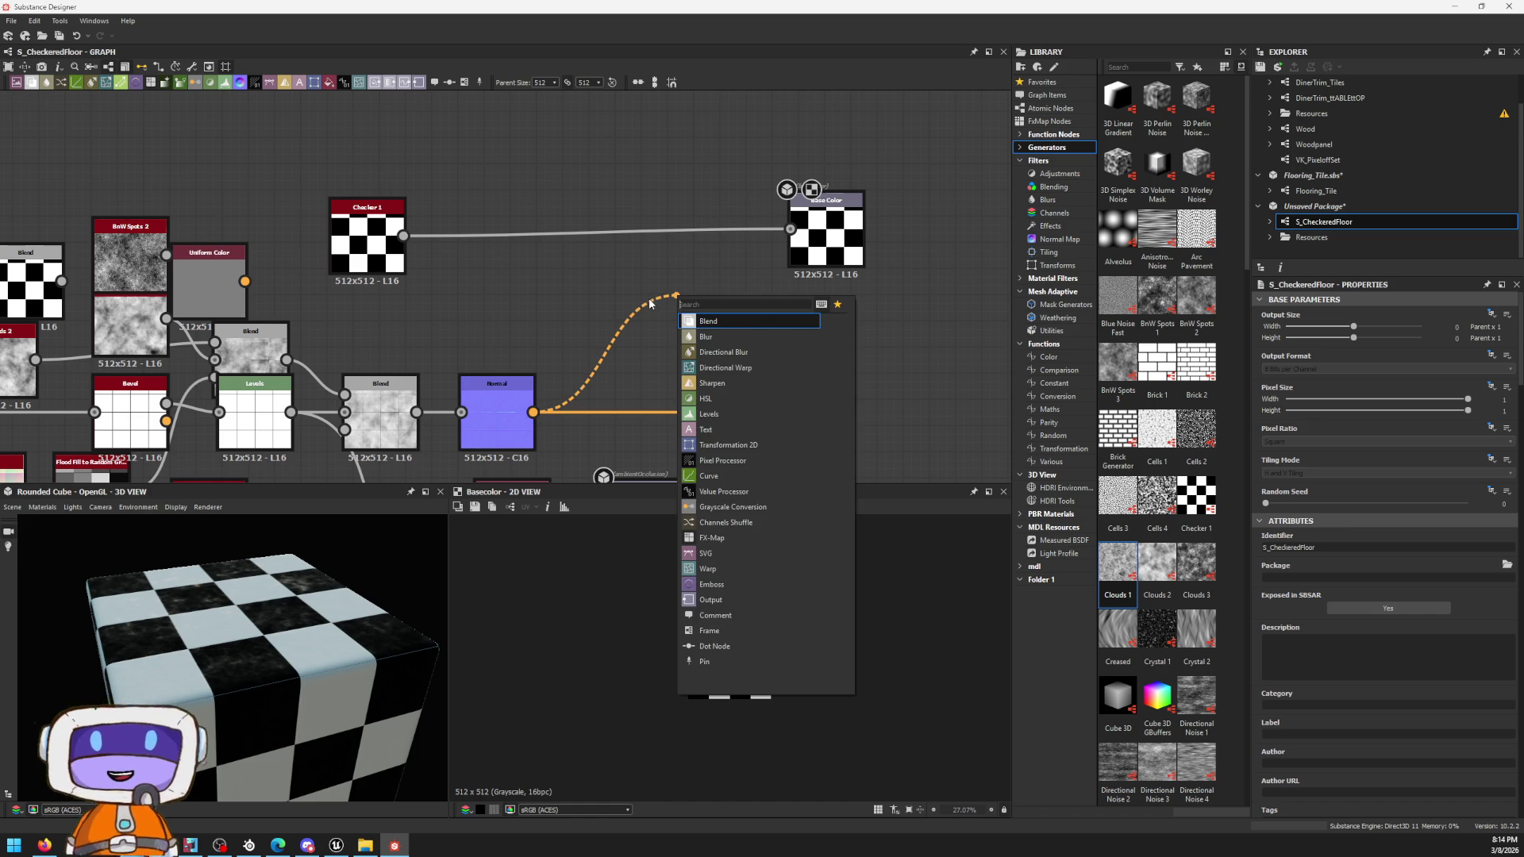
type("cu")
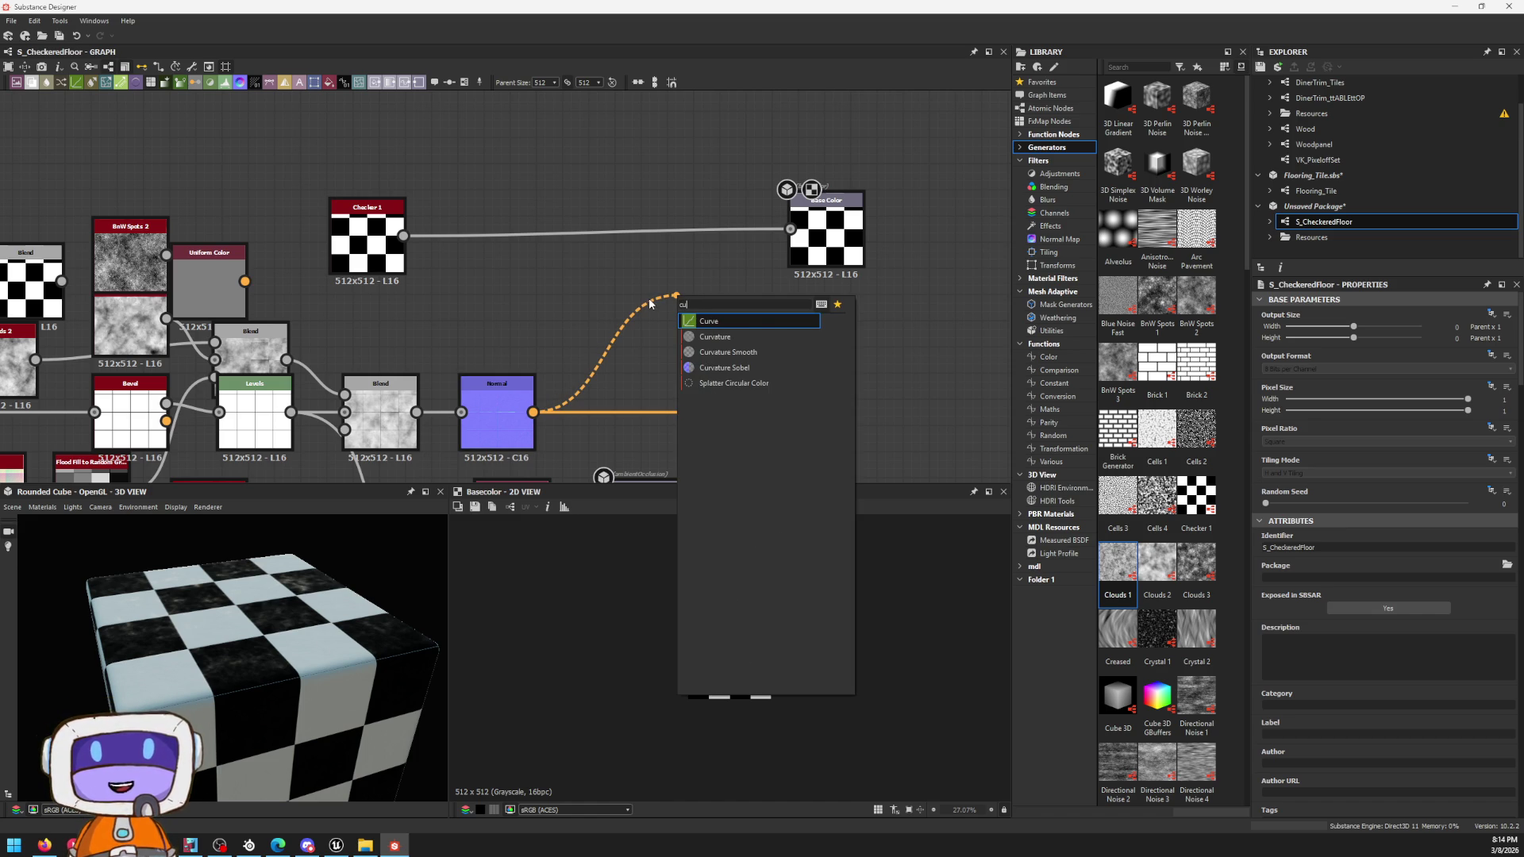
key("Down")
key("Down")
key("Return")
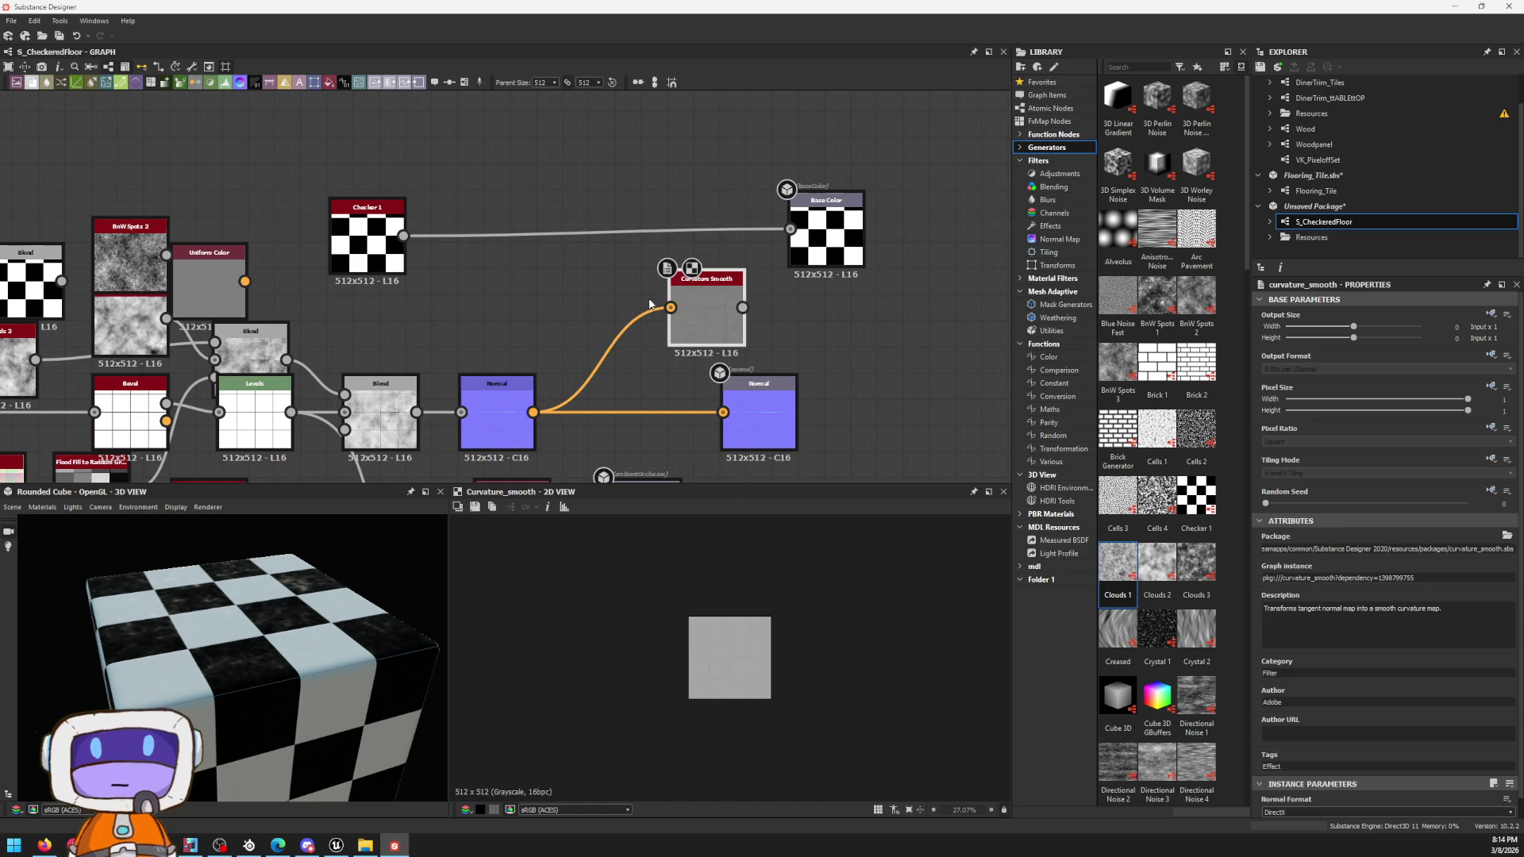
Step: Position Curvature Smooth and add a Levels node after it
left_click_drag(723, 314, 623, 313)
key("space")
type("le")
key("Return")
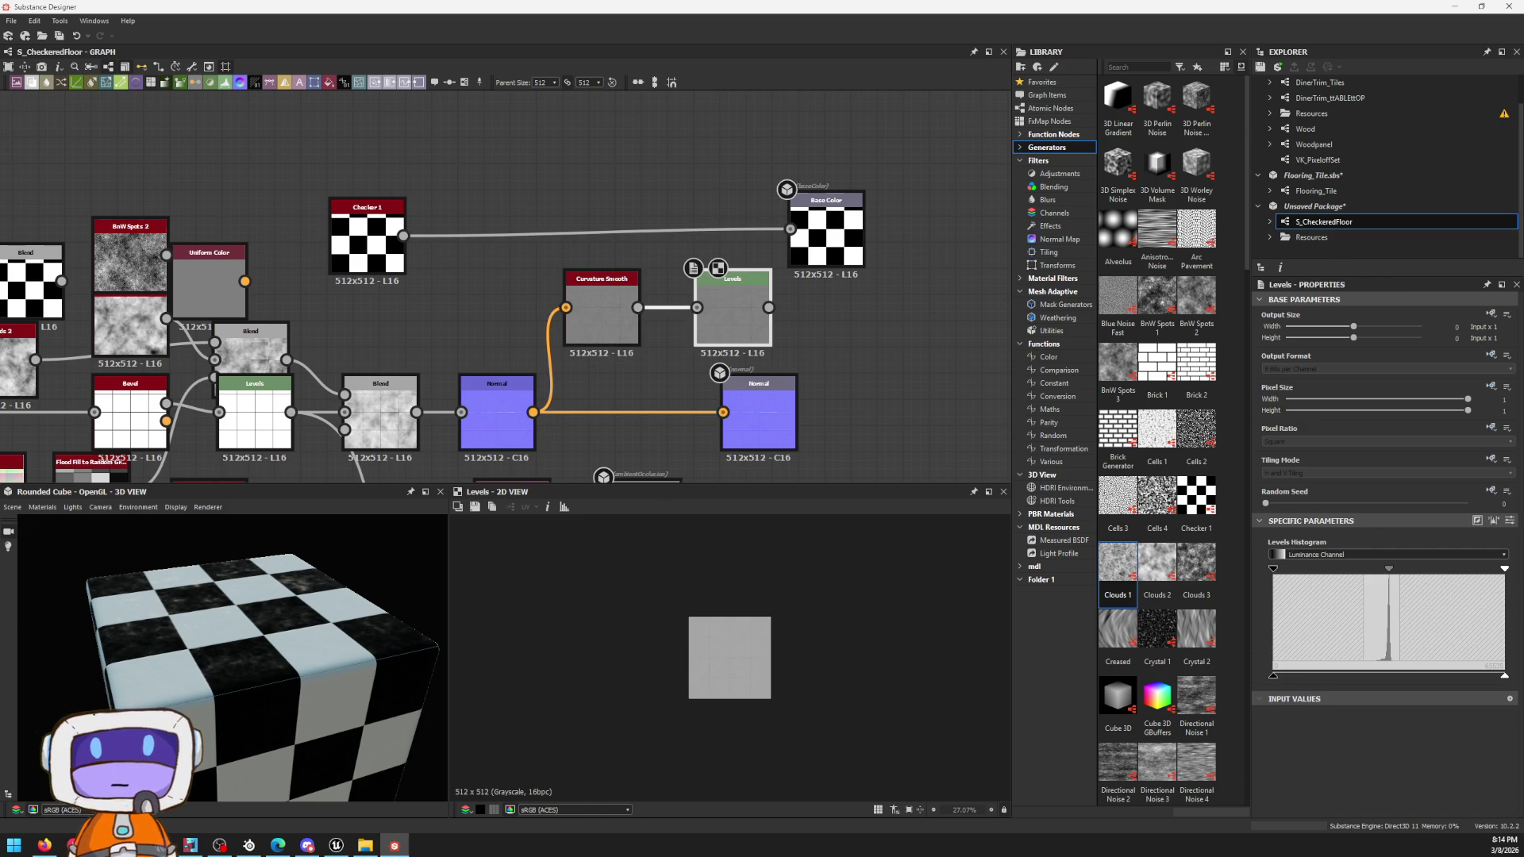
Step: Tune the Levels histogram until tile faces go black and only thin seams stay bright
left_click_drag(1505, 571, 1401, 570)
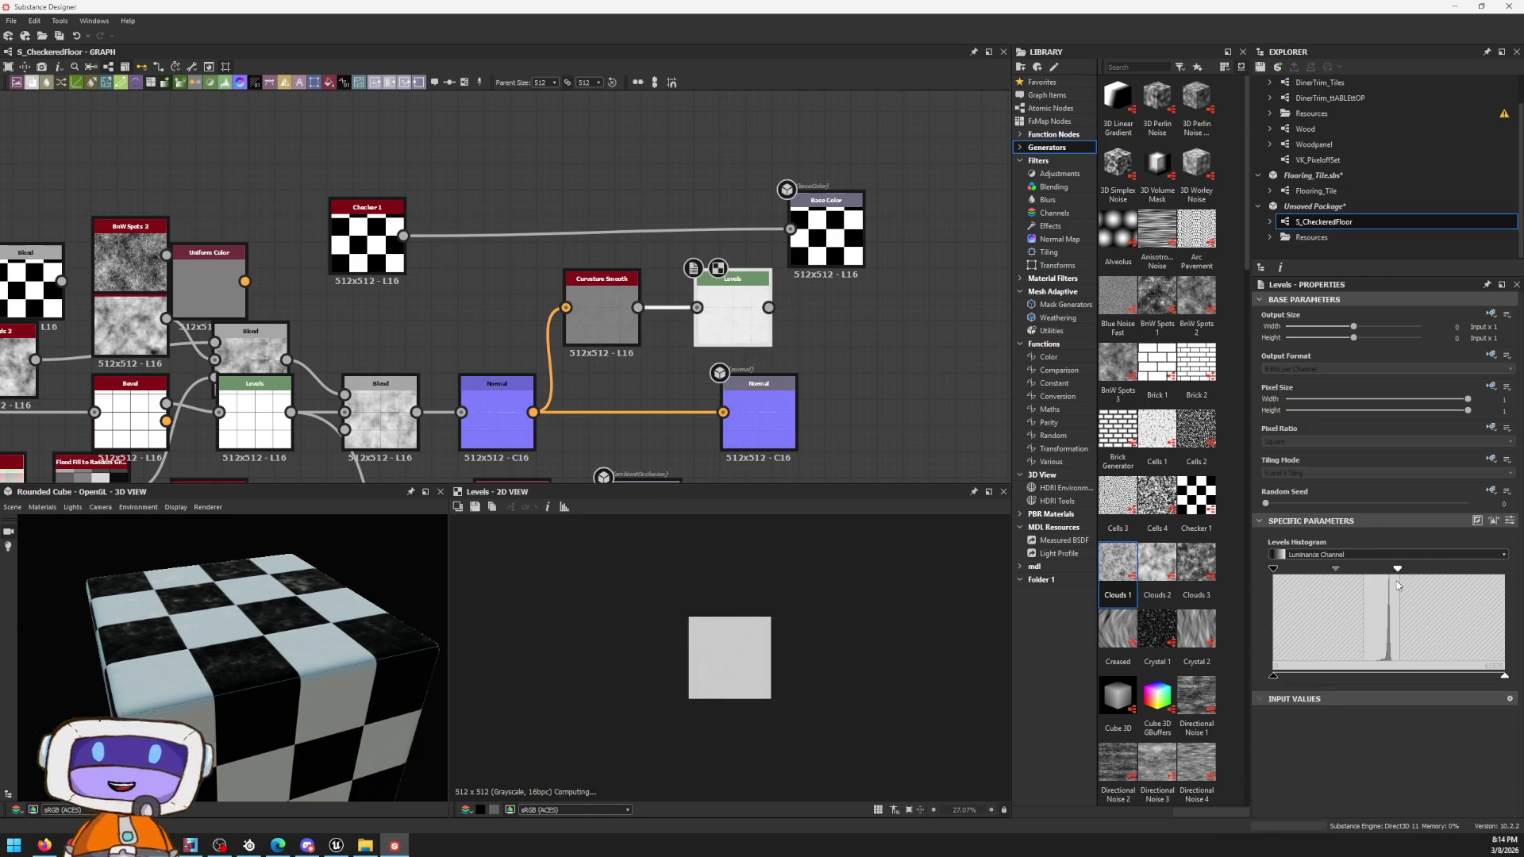
scroll(722, 386, "up", 3)
scroll(722, 387, "up", 2)
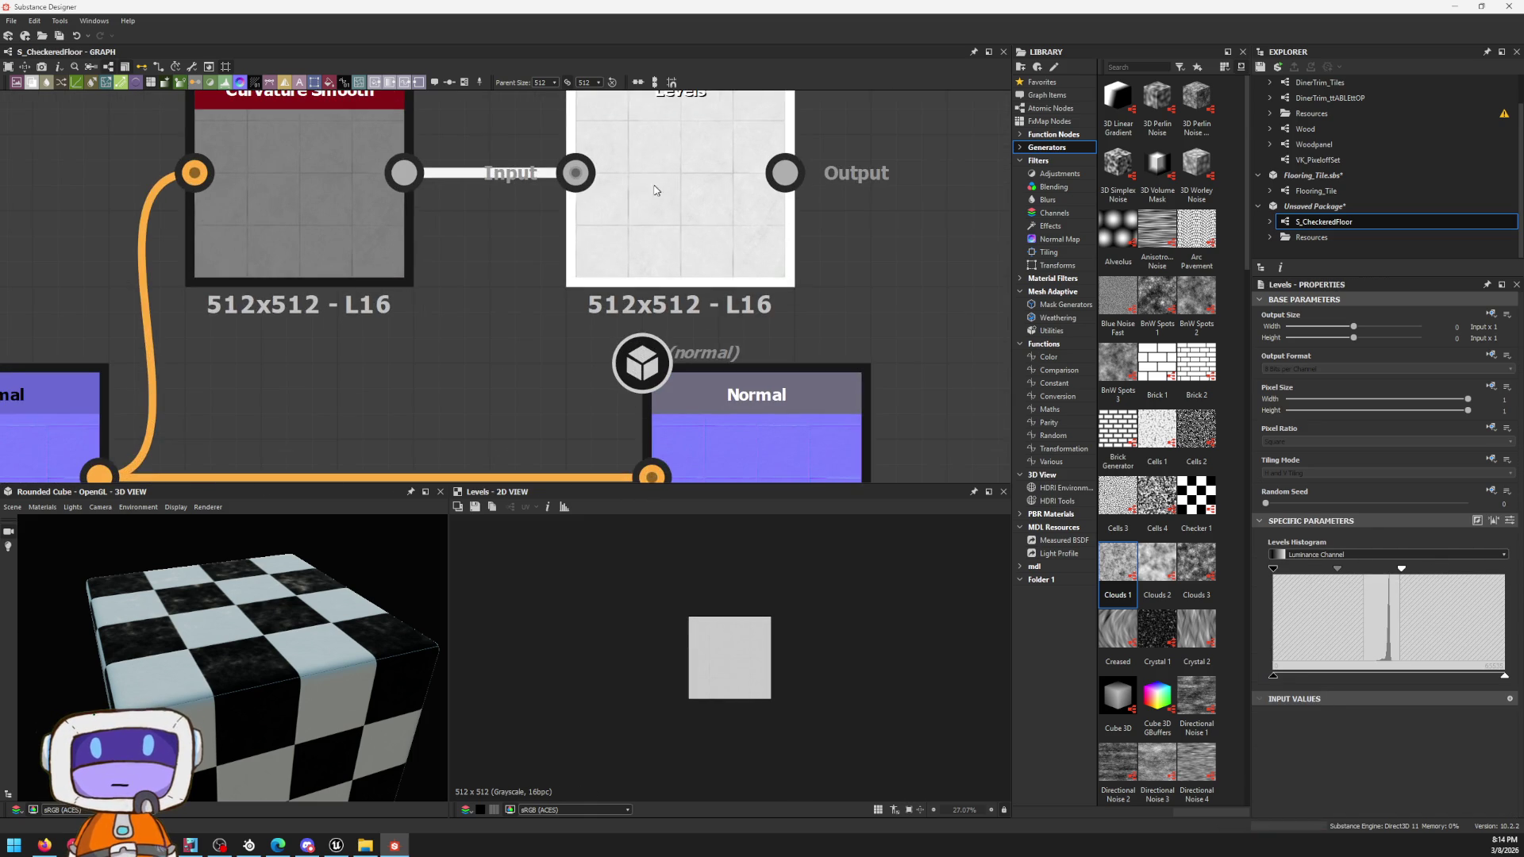
scroll(722, 387, "down", 1)
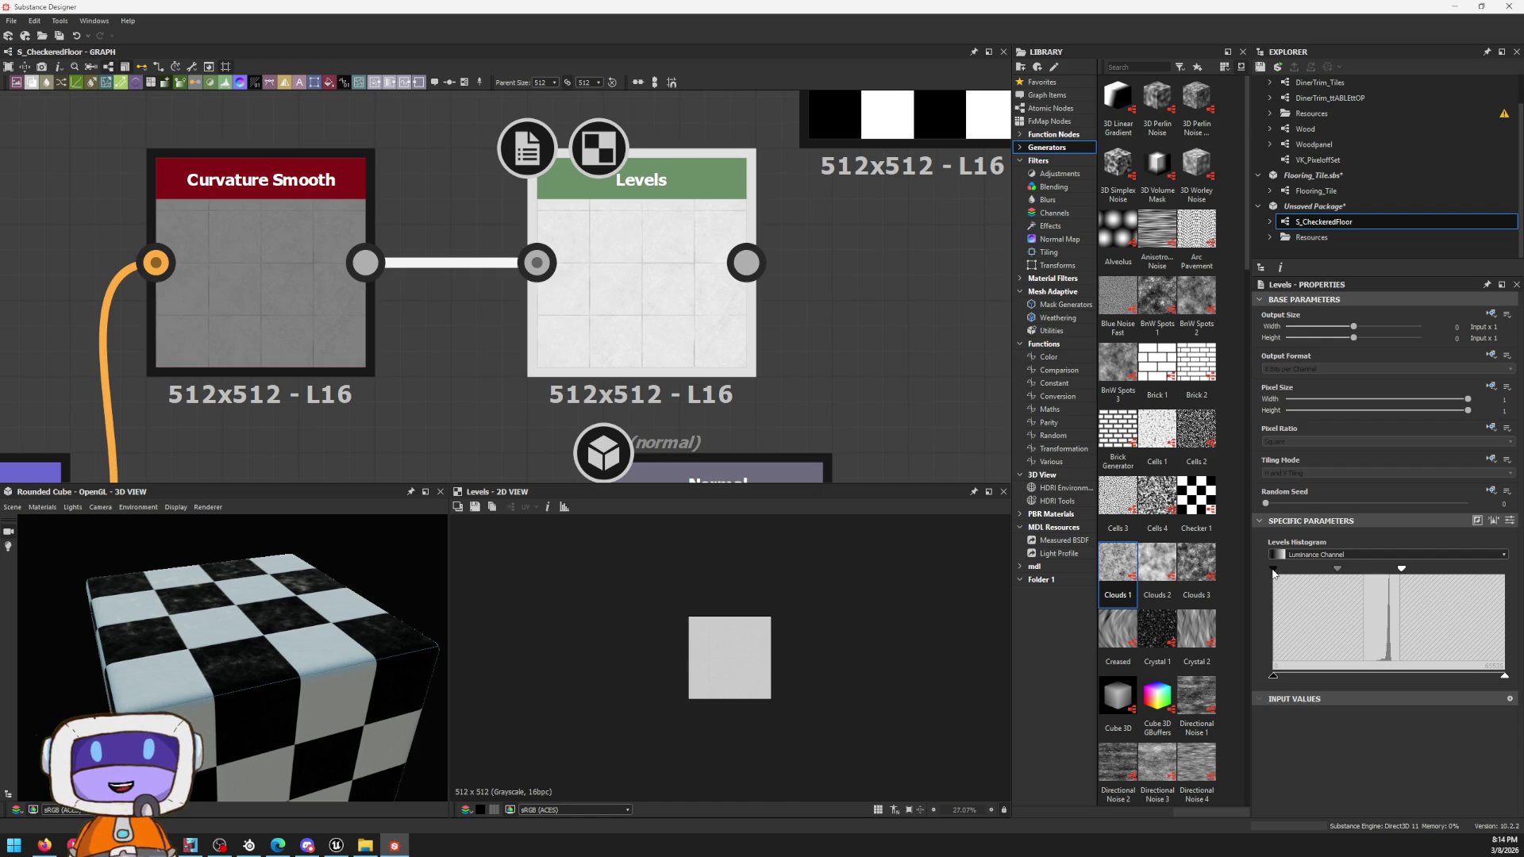
left_click_drag(1273, 570, 1381, 571)
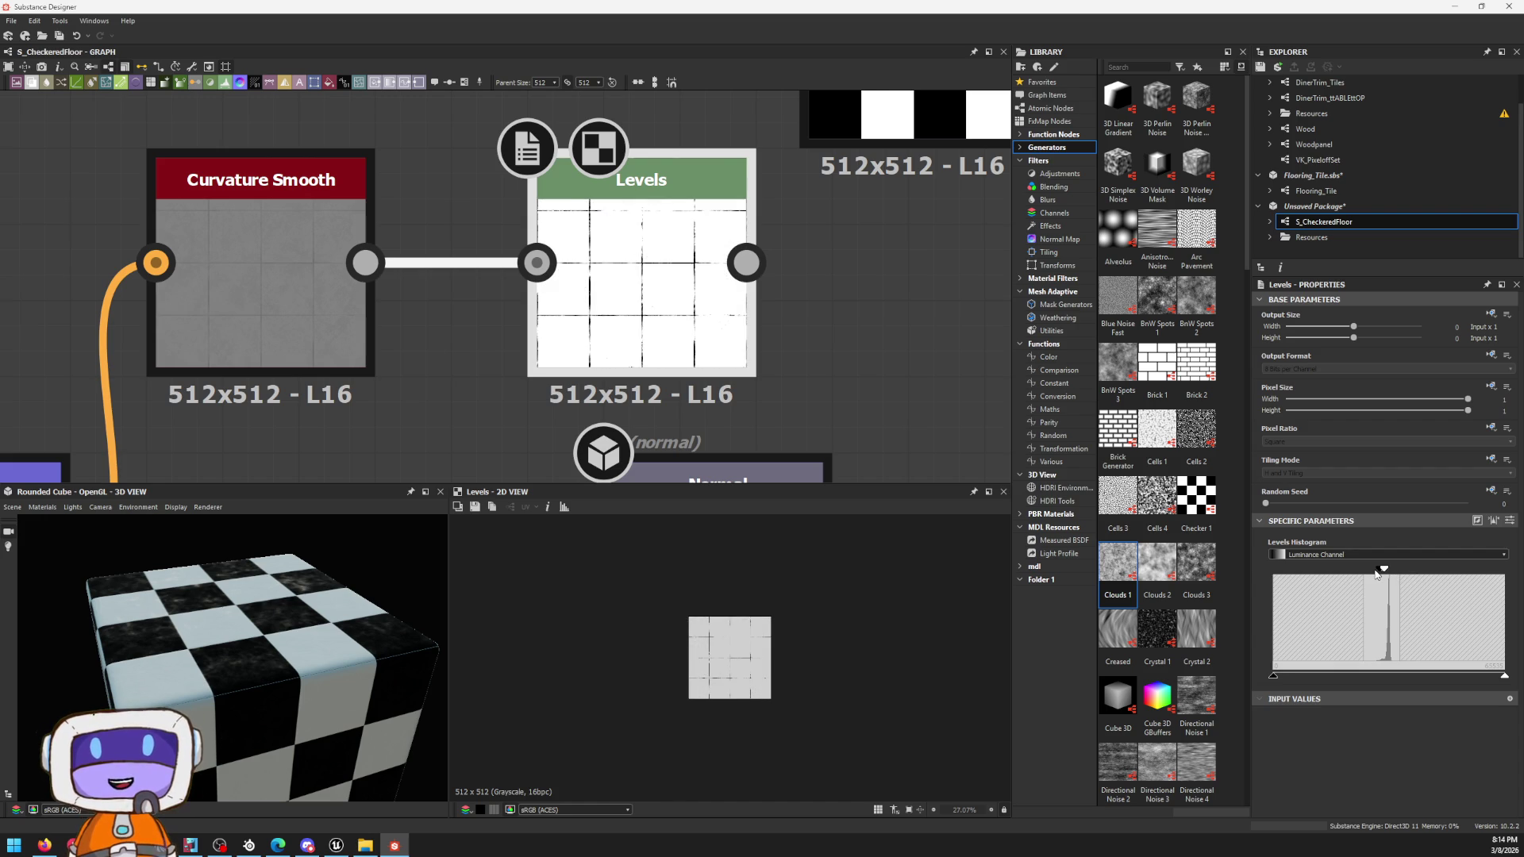
left_click_drag(1382, 571, 1369, 570)
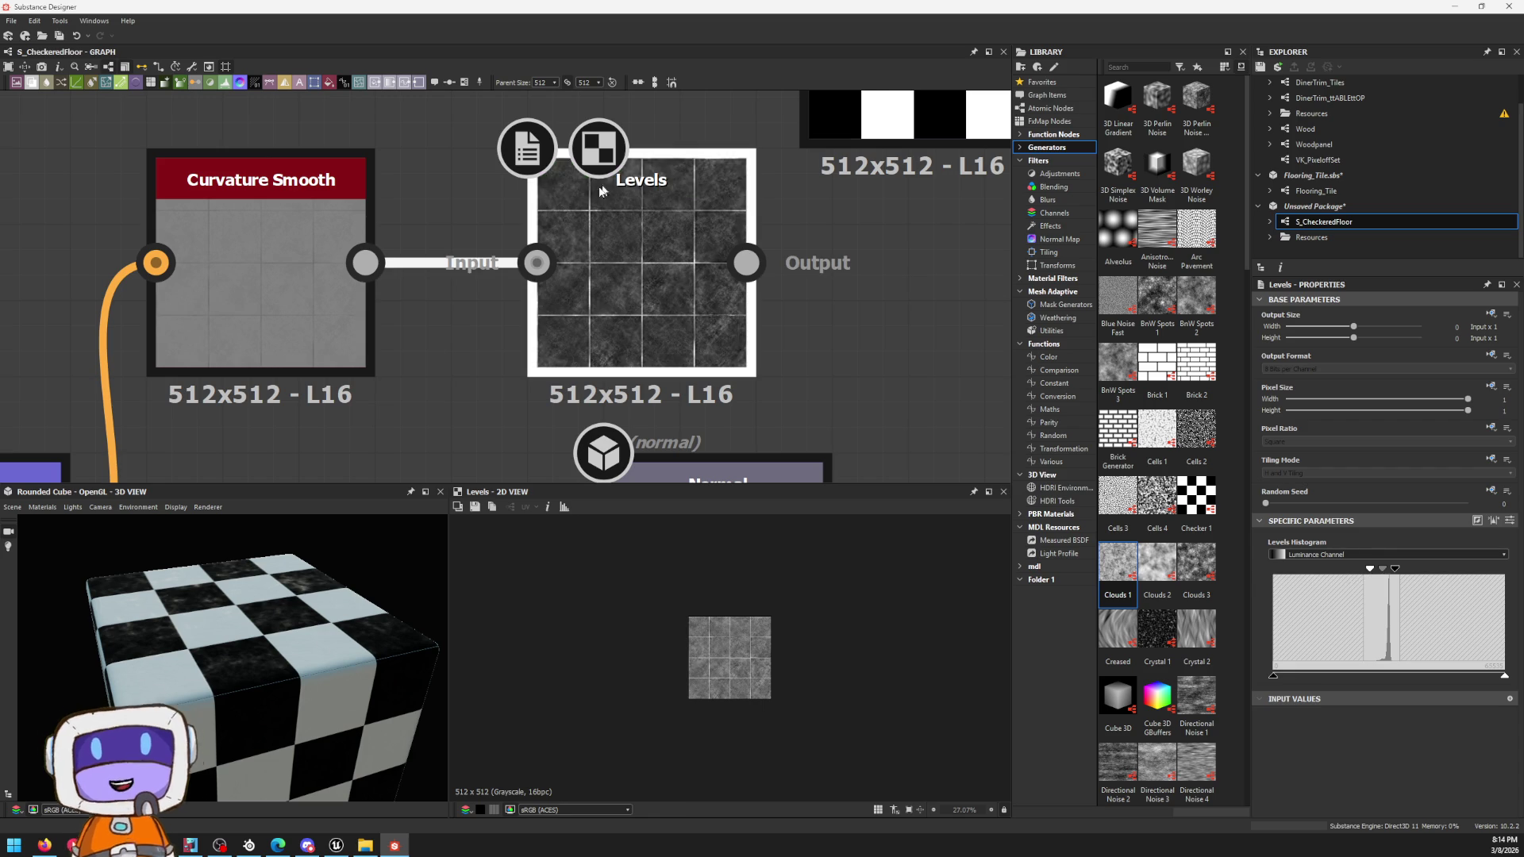
left_click_drag(1365, 573, 1393, 580)
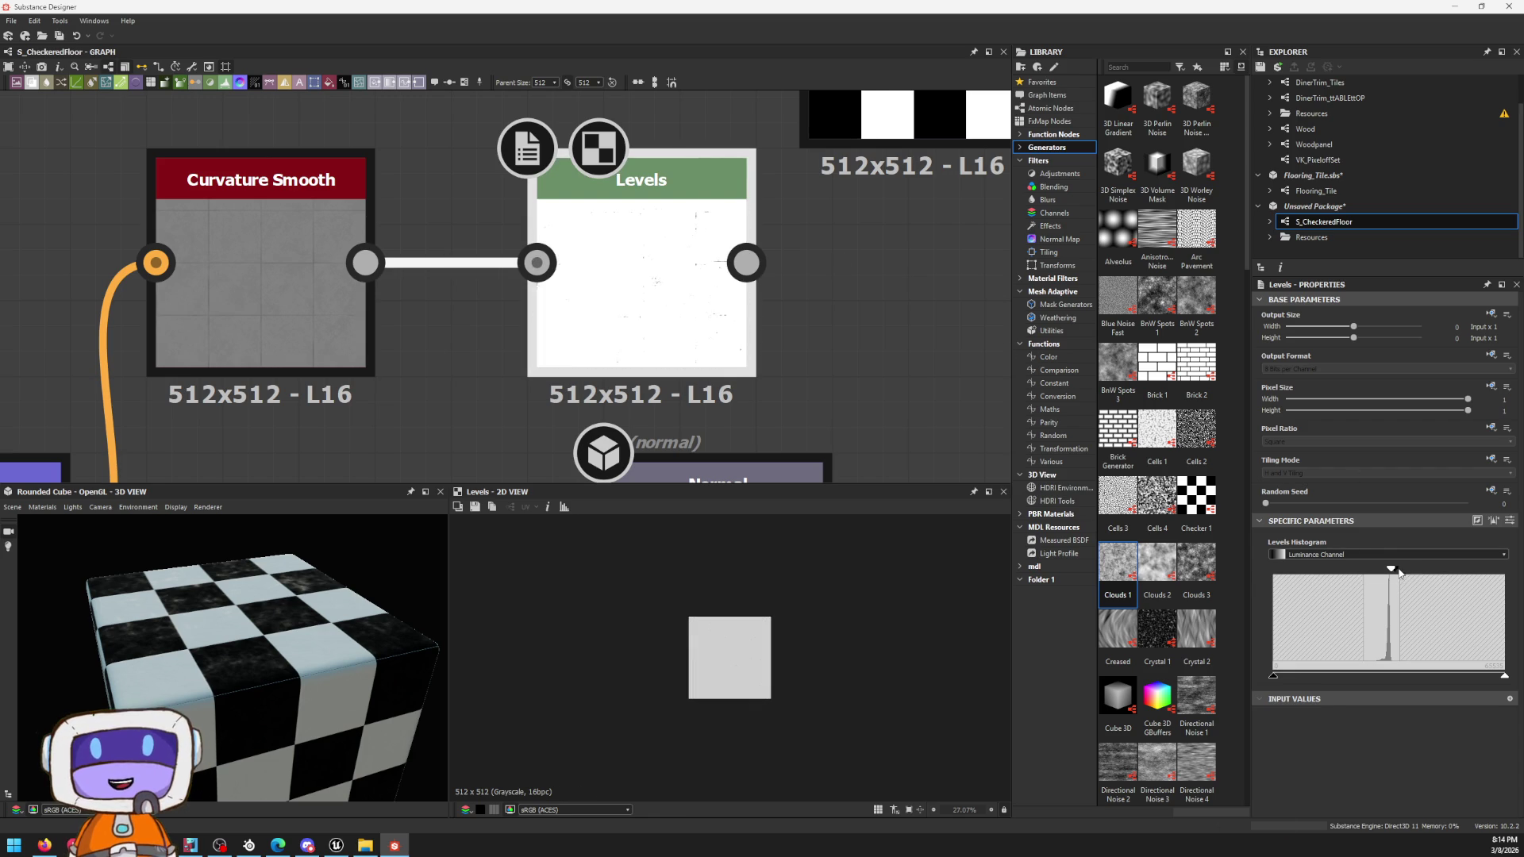
left_click_drag(1393, 573, 1353, 572)
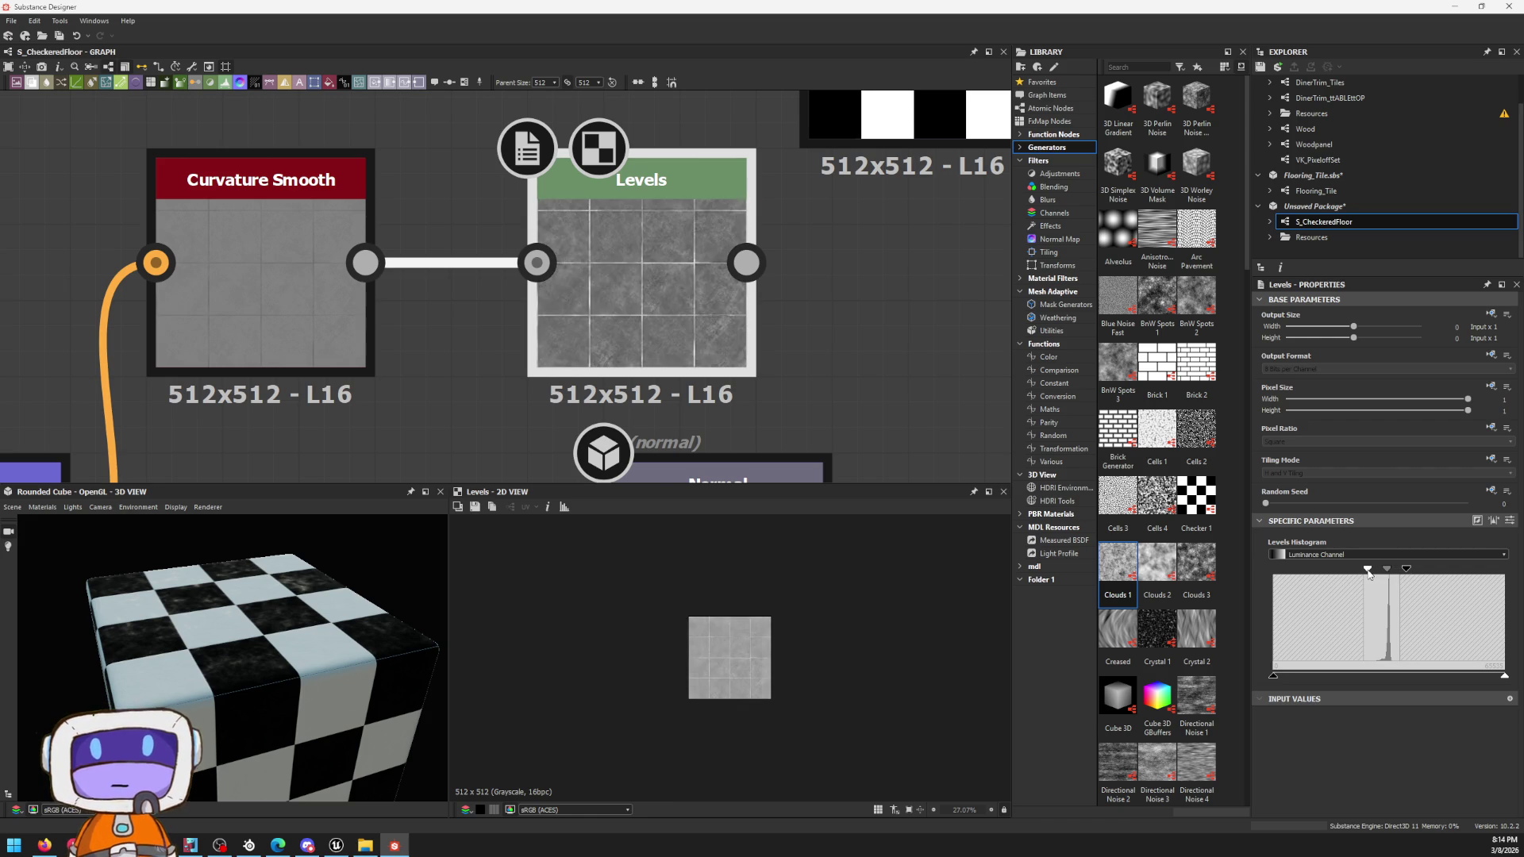
left_click_drag(1353, 572, 1364, 573)
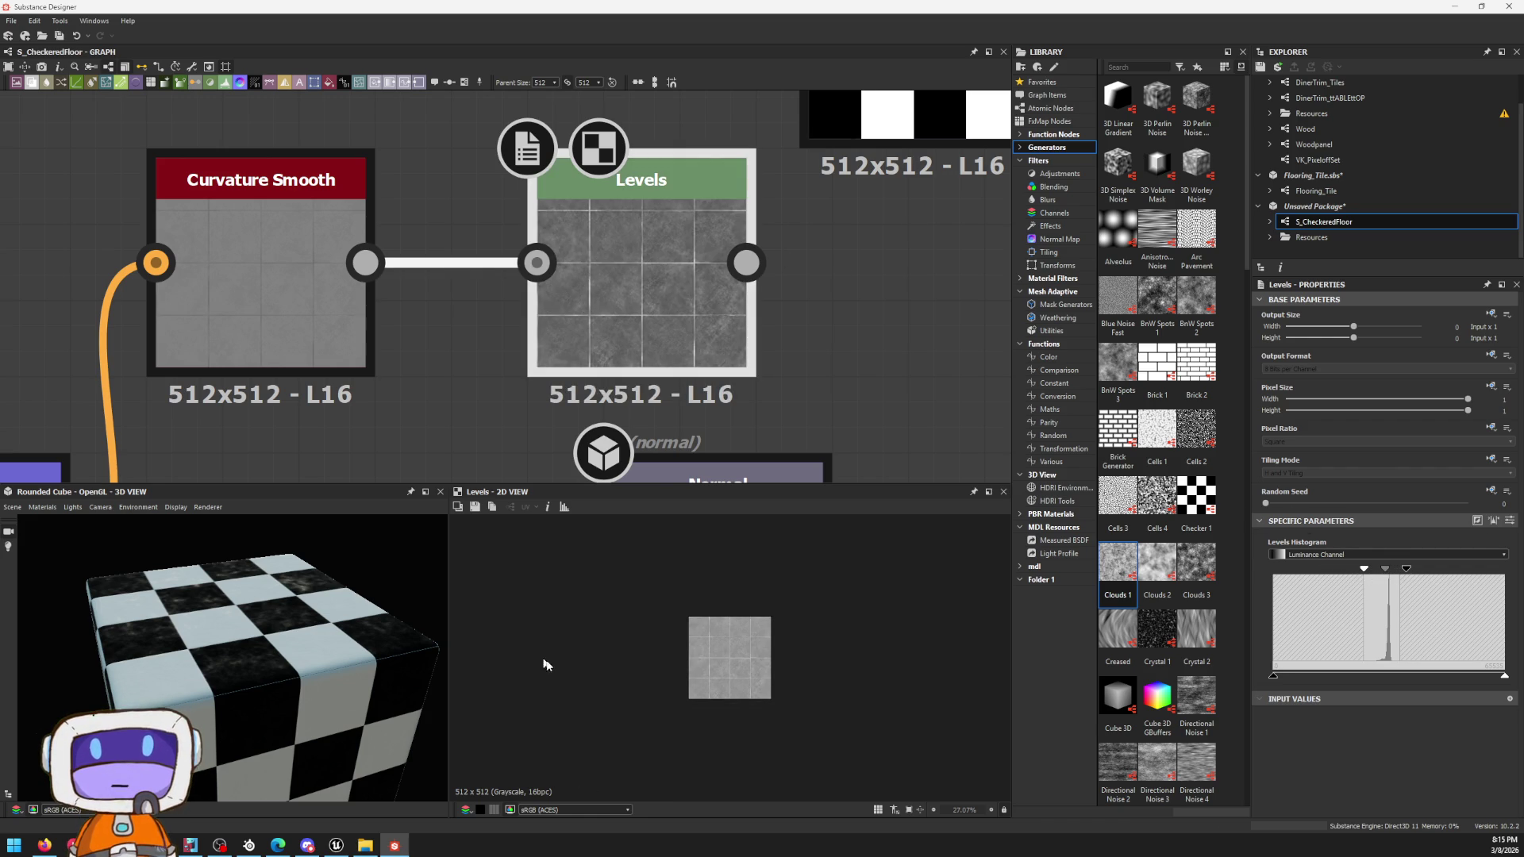
scroll(714, 648, "up", 5)
scroll(704, 654, "up", 1)
scroll(730, 673, "down", 1)
scroll(738, 619, "up", 2)
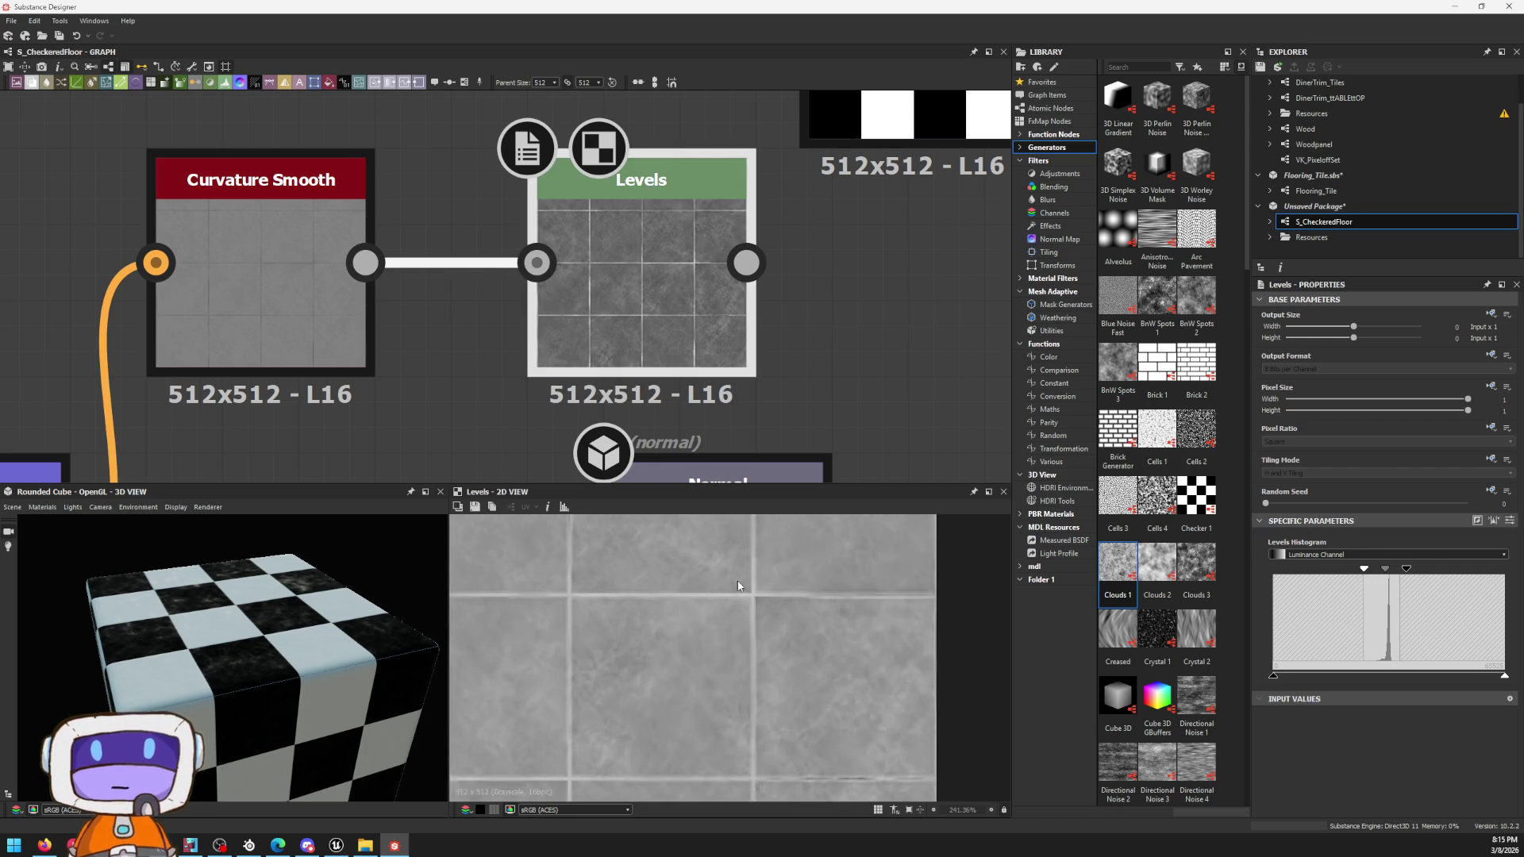
scroll(738, 607, "up", 1)
scroll(1154, 613, "down", 3)
left_click_drag(1409, 570, 1386, 573)
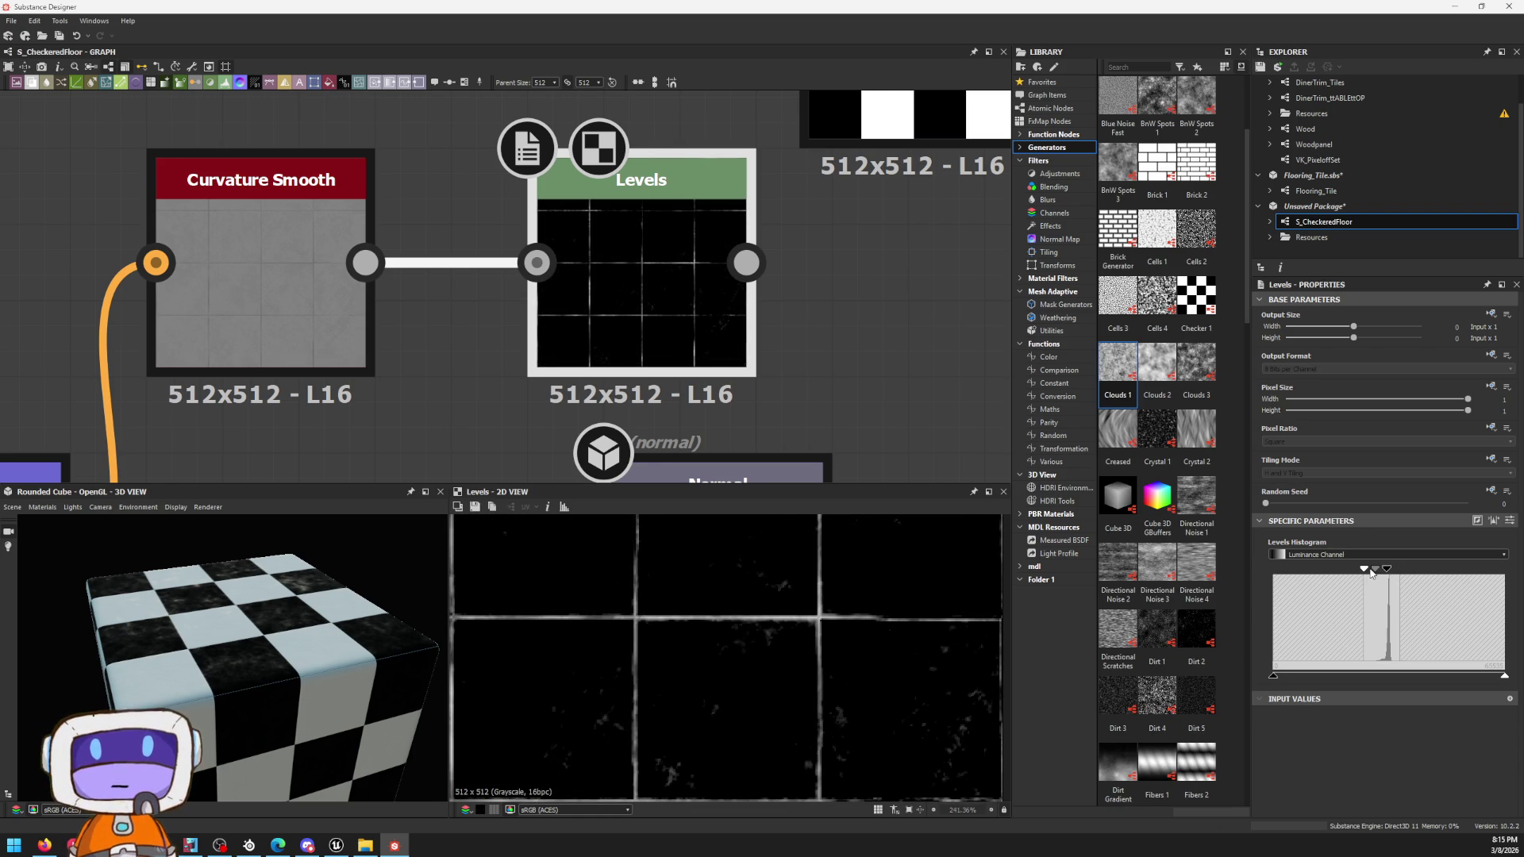
mouse_move(1365, 570)
left_mouse_down()
mouse_move(1349, 571)
mouse_move(1373, 570)
left_mouse_up()
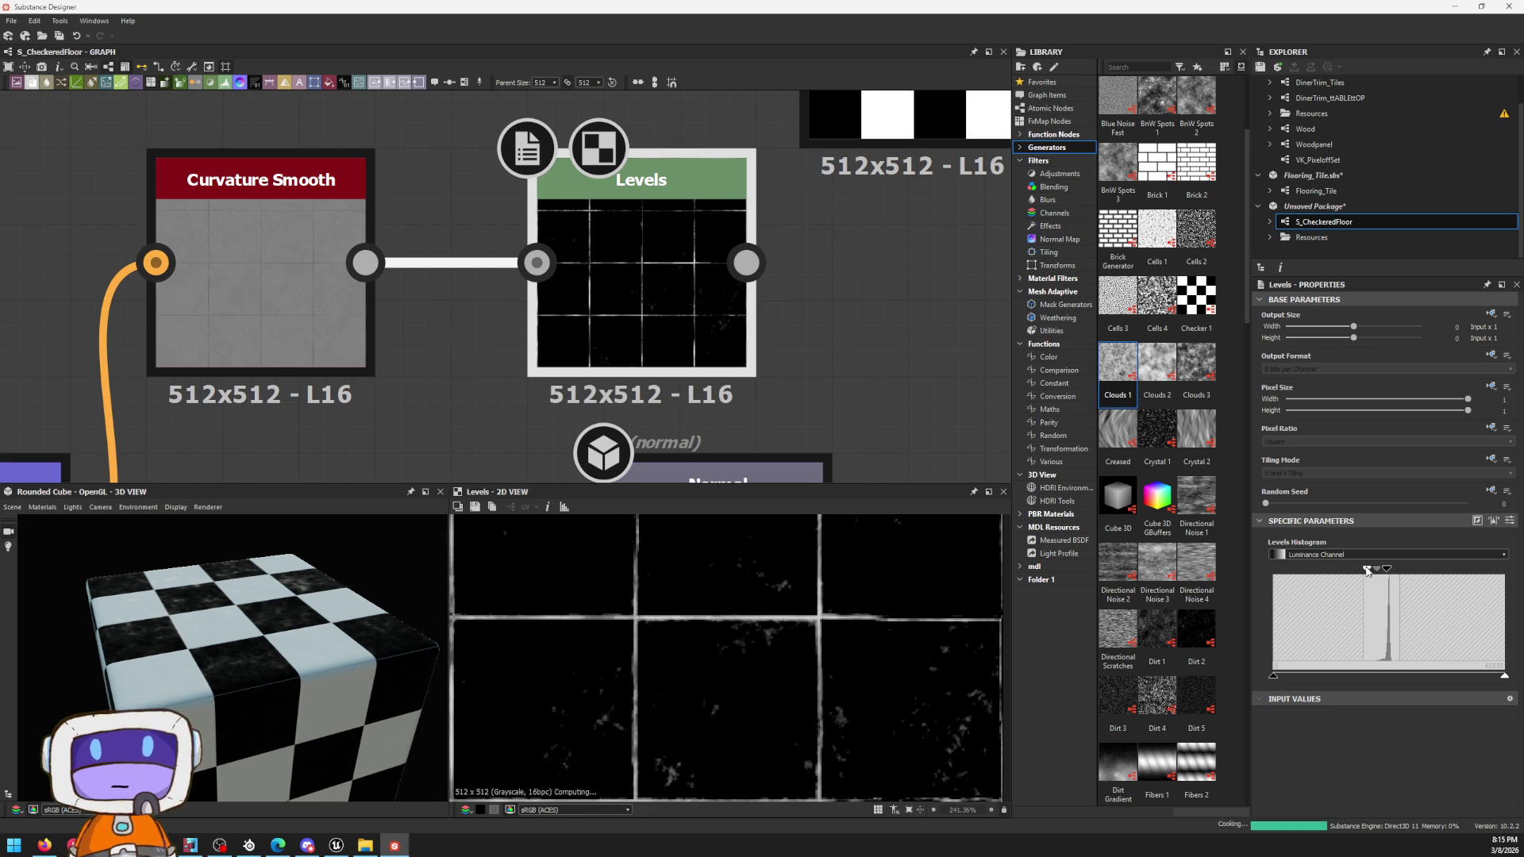
scroll(766, 612, "down", 5)
scroll(769, 622, "up", 3)
scroll(769, 622, "up", 2)
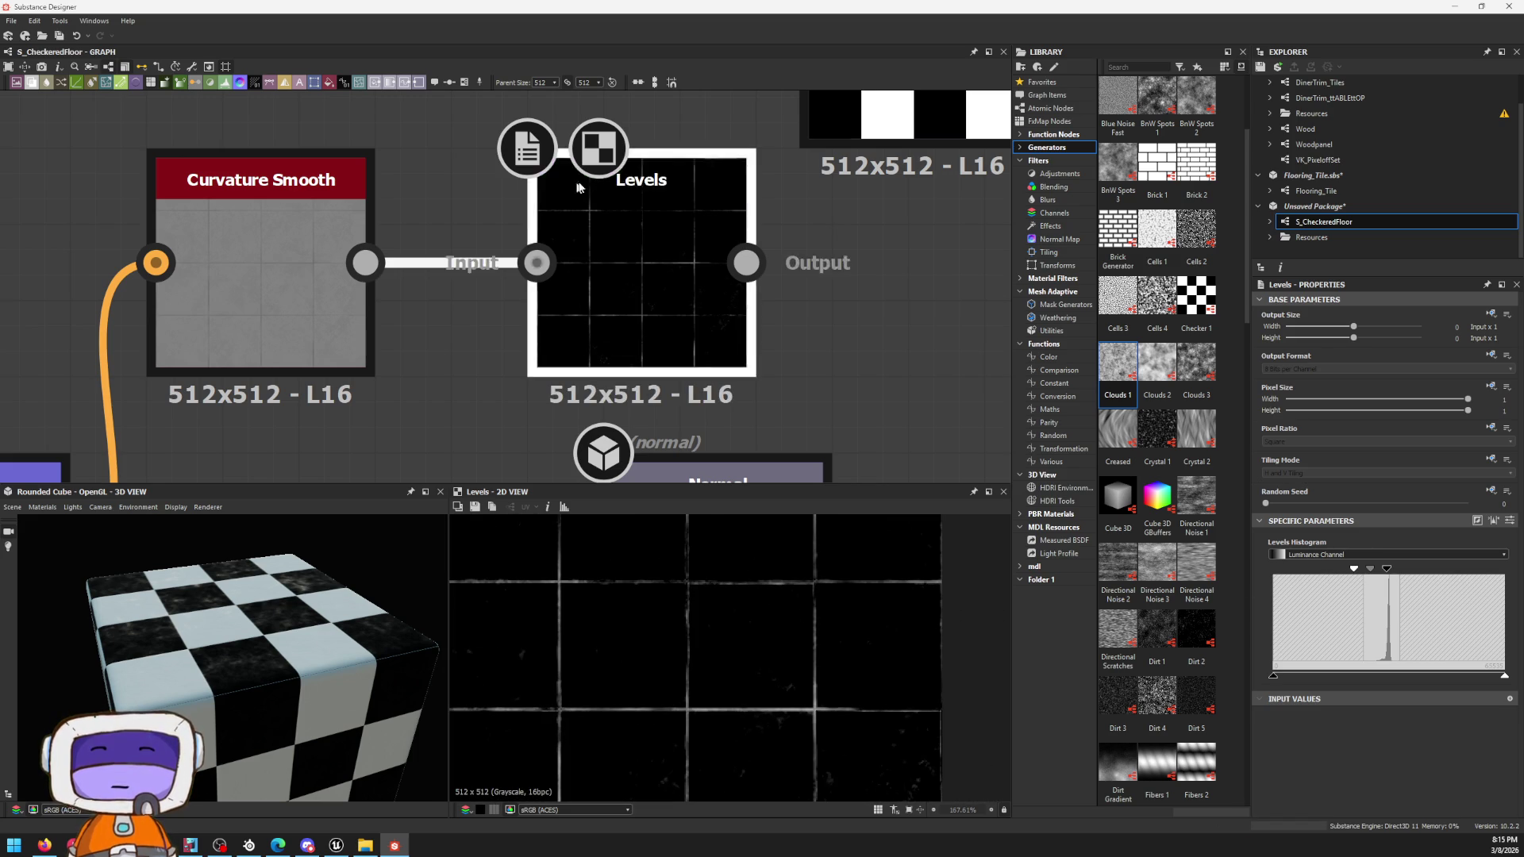
scroll(557, 193, "down", 3)
scroll(714, 309, "down", 1)
Step: Move the Curvature Smooth and Levels nodes together to the left
left_click_drag(804, 415, 450, 278)
left_click_drag(744, 382, 523, 381)
key("space")
type("b")
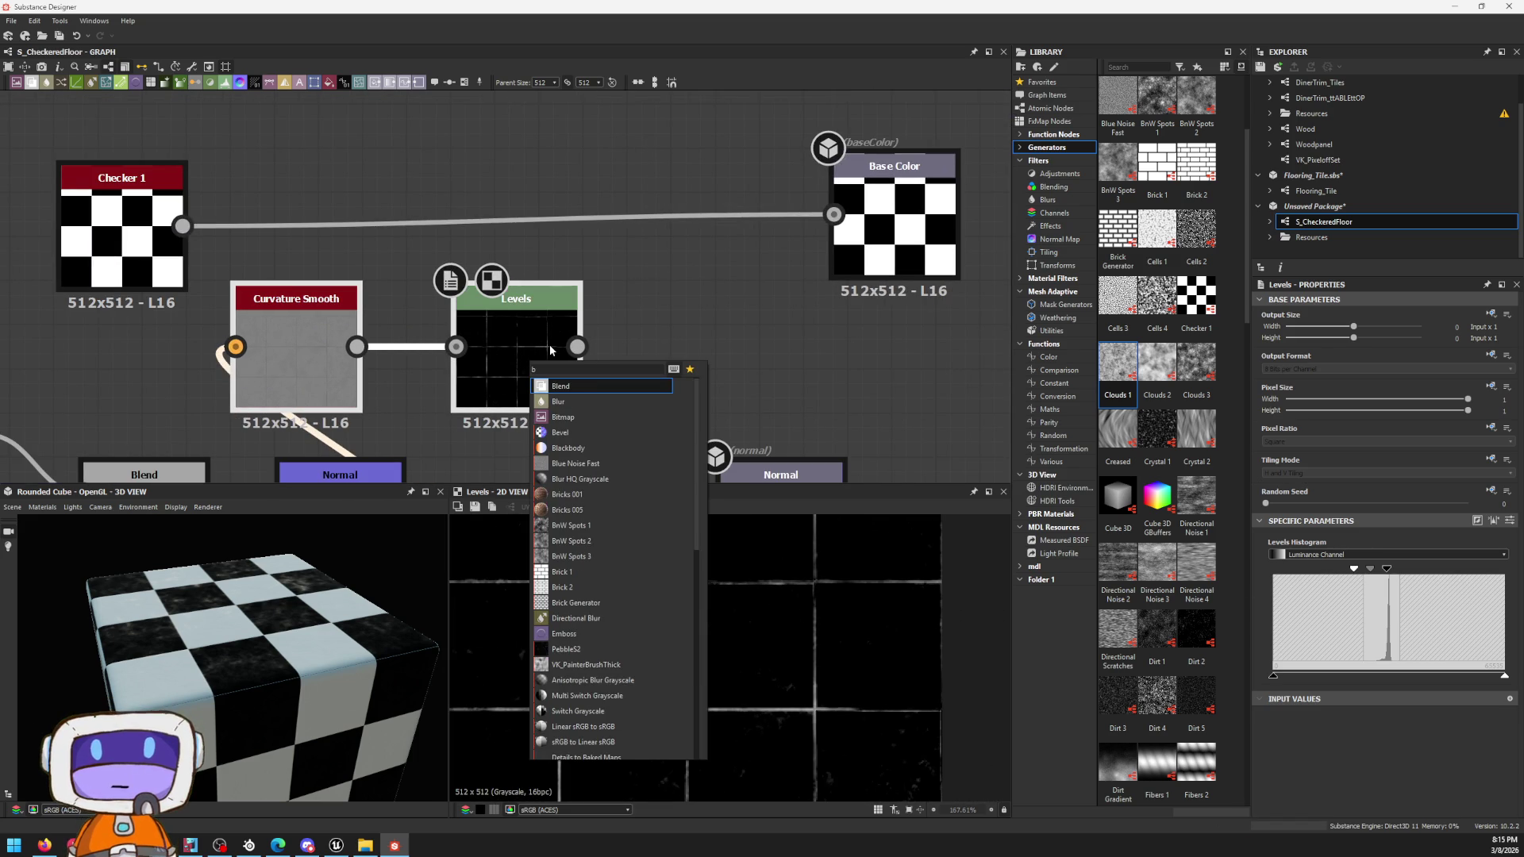
Step: Add a Blend after Levels and a Gradient Map, then detach and park the Gradient Map aside
key("Return")
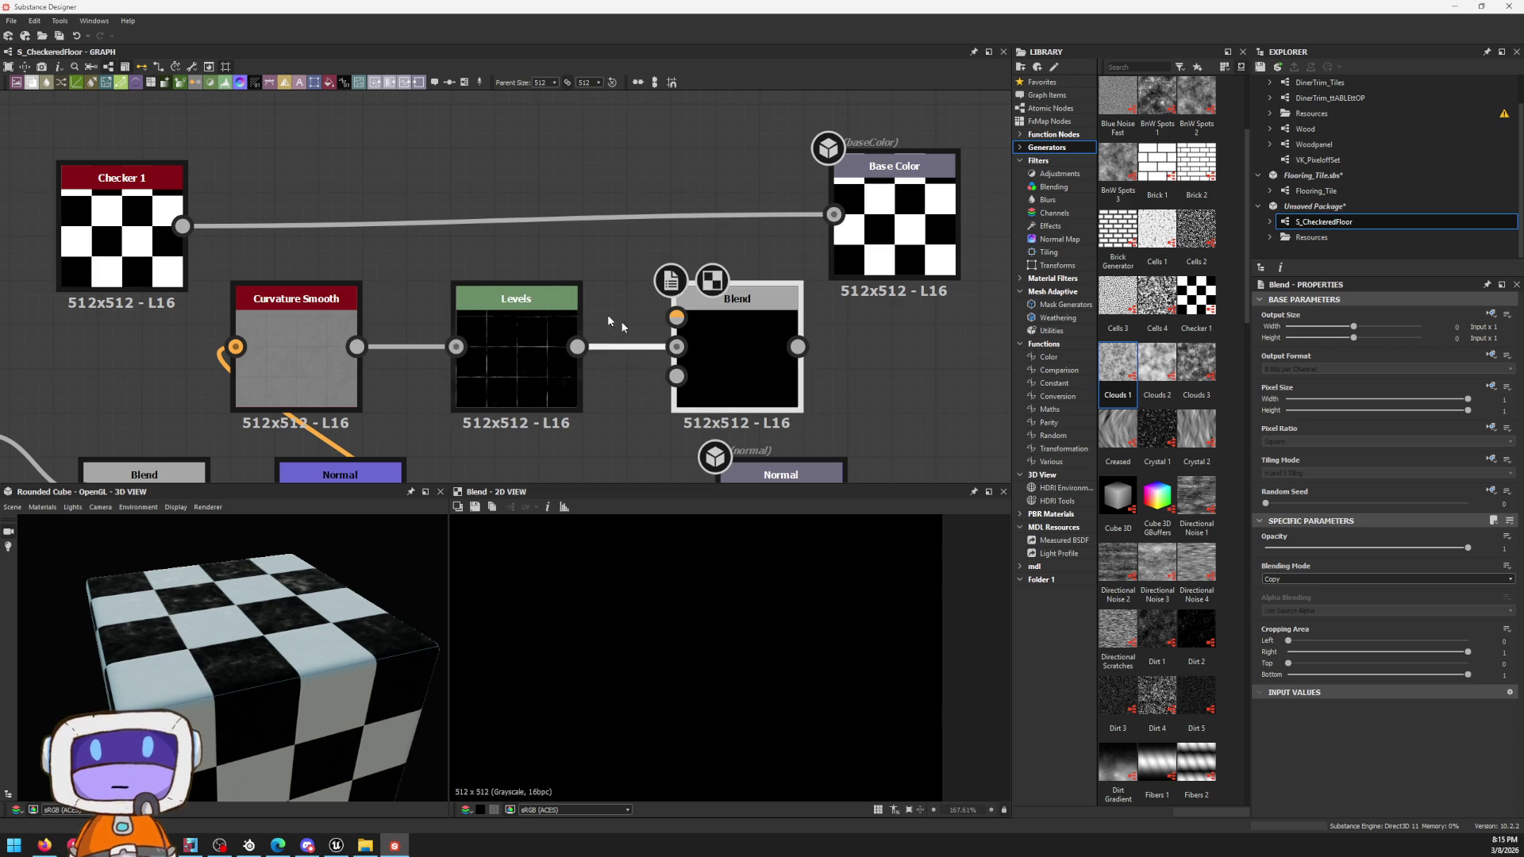
key("space")
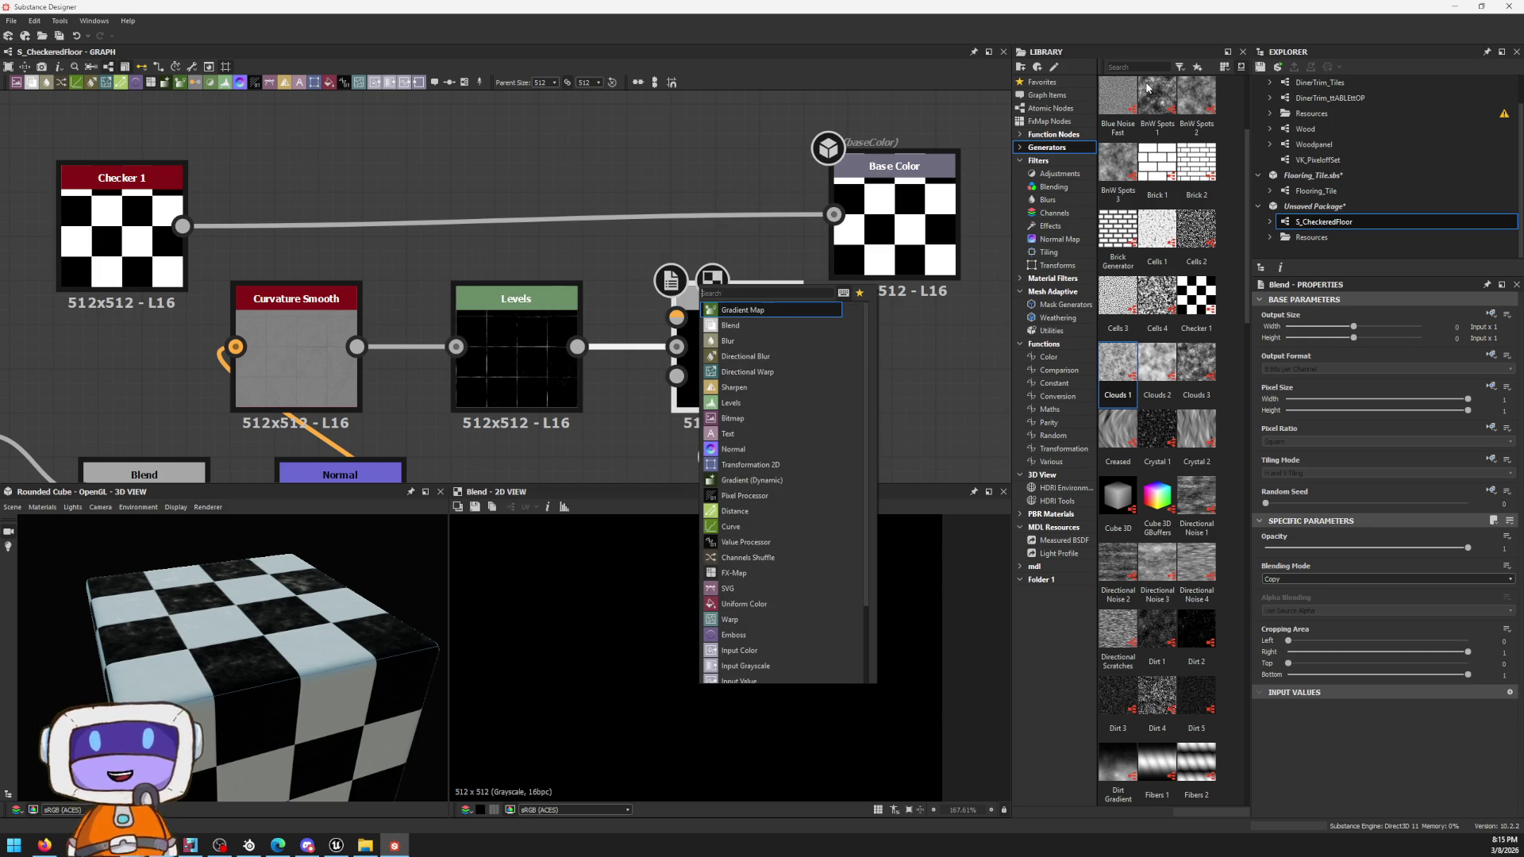
key("Return")
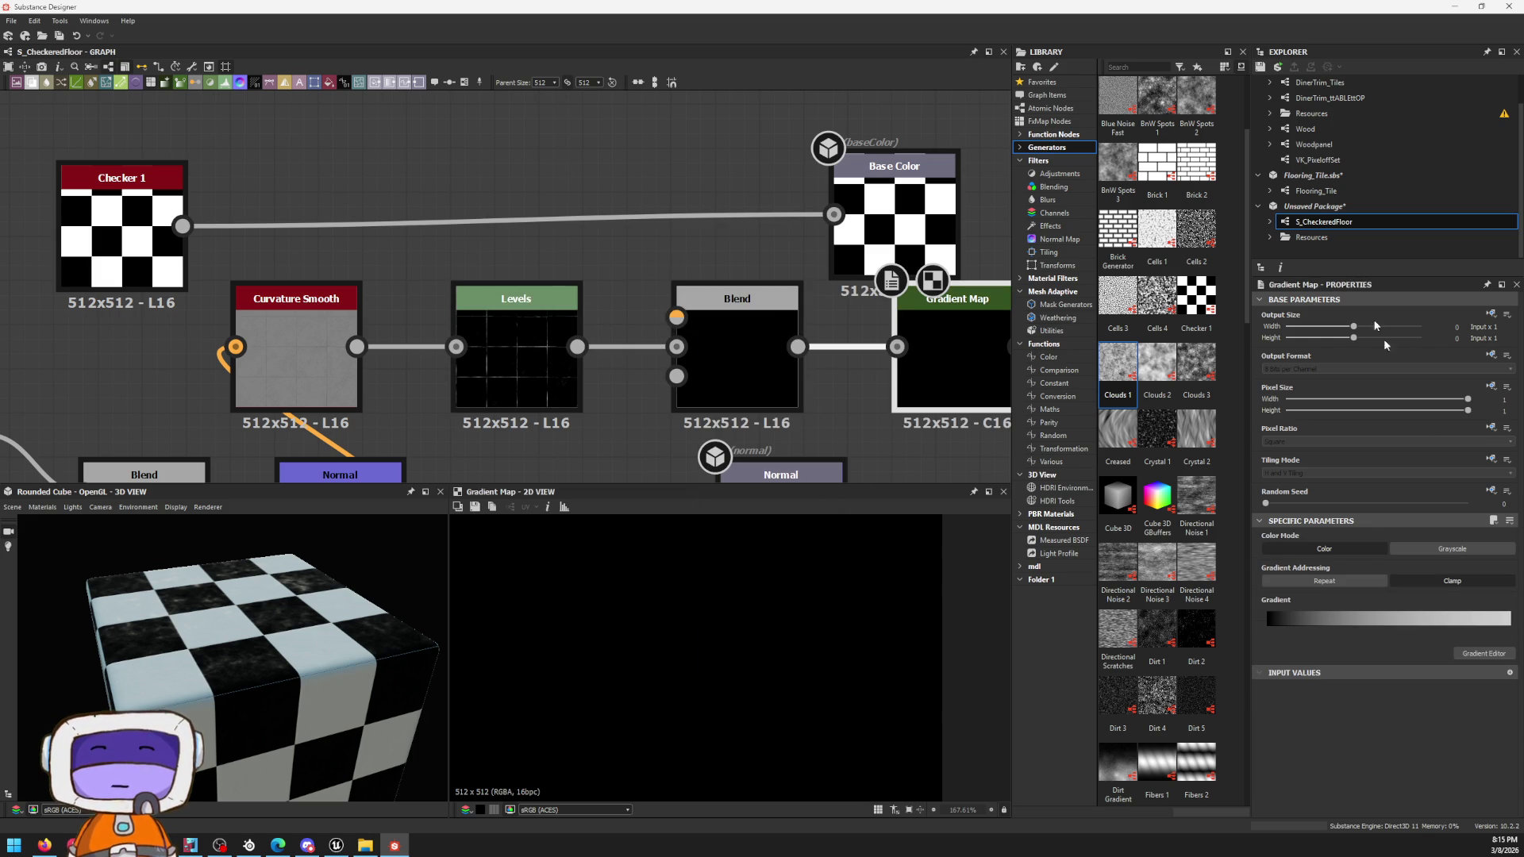
left_click_drag(1009, 342, 890, 312)
mouse_move(952, 370)
left_mouse_down()
mouse_move(457, 124)
mouse_move(670, 338)
left_mouse_up()
left_click(670, 336)
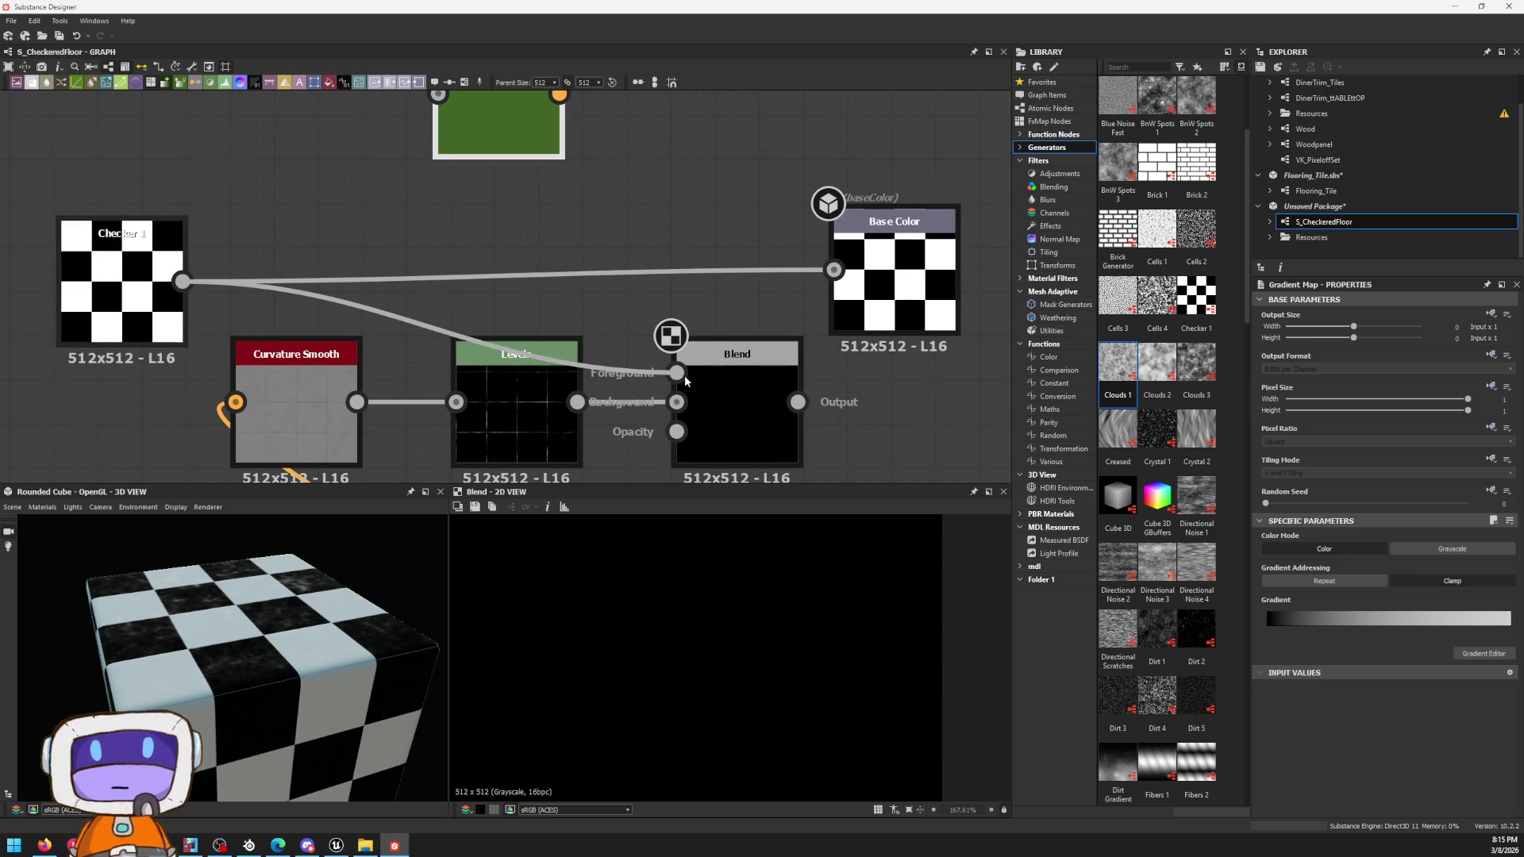
Step: Wire Checker 1 into the Blend and set its blending mode to Subtract
left_click_drag(181, 281, 676, 372)
left_click(776, 422)
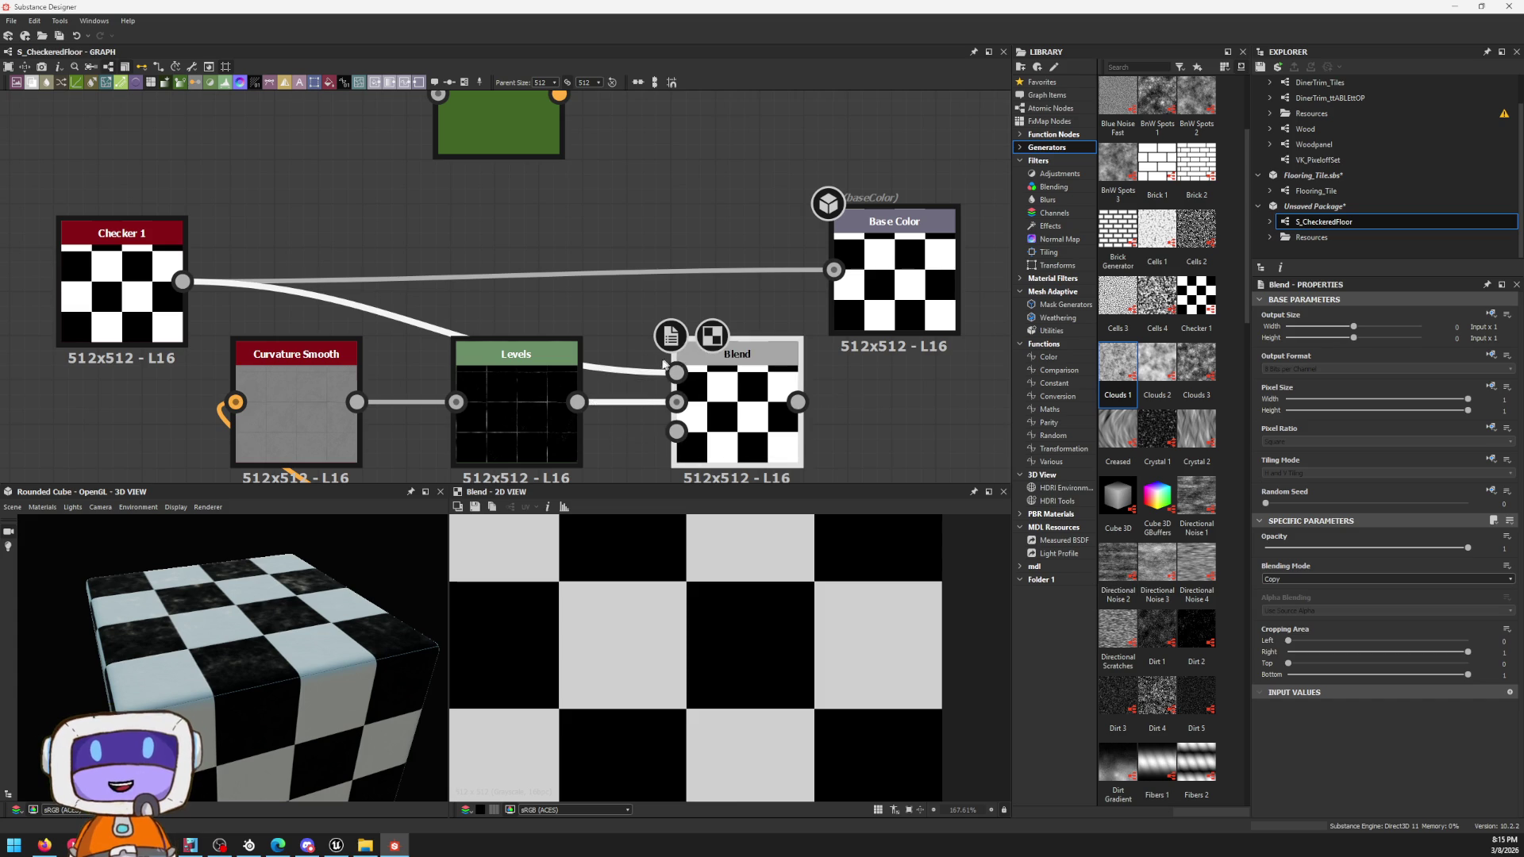
mouse_move(676, 371)
left_mouse_down()
mouse_move(584, 373)
mouse_move(676, 402)
left_mouse_up()
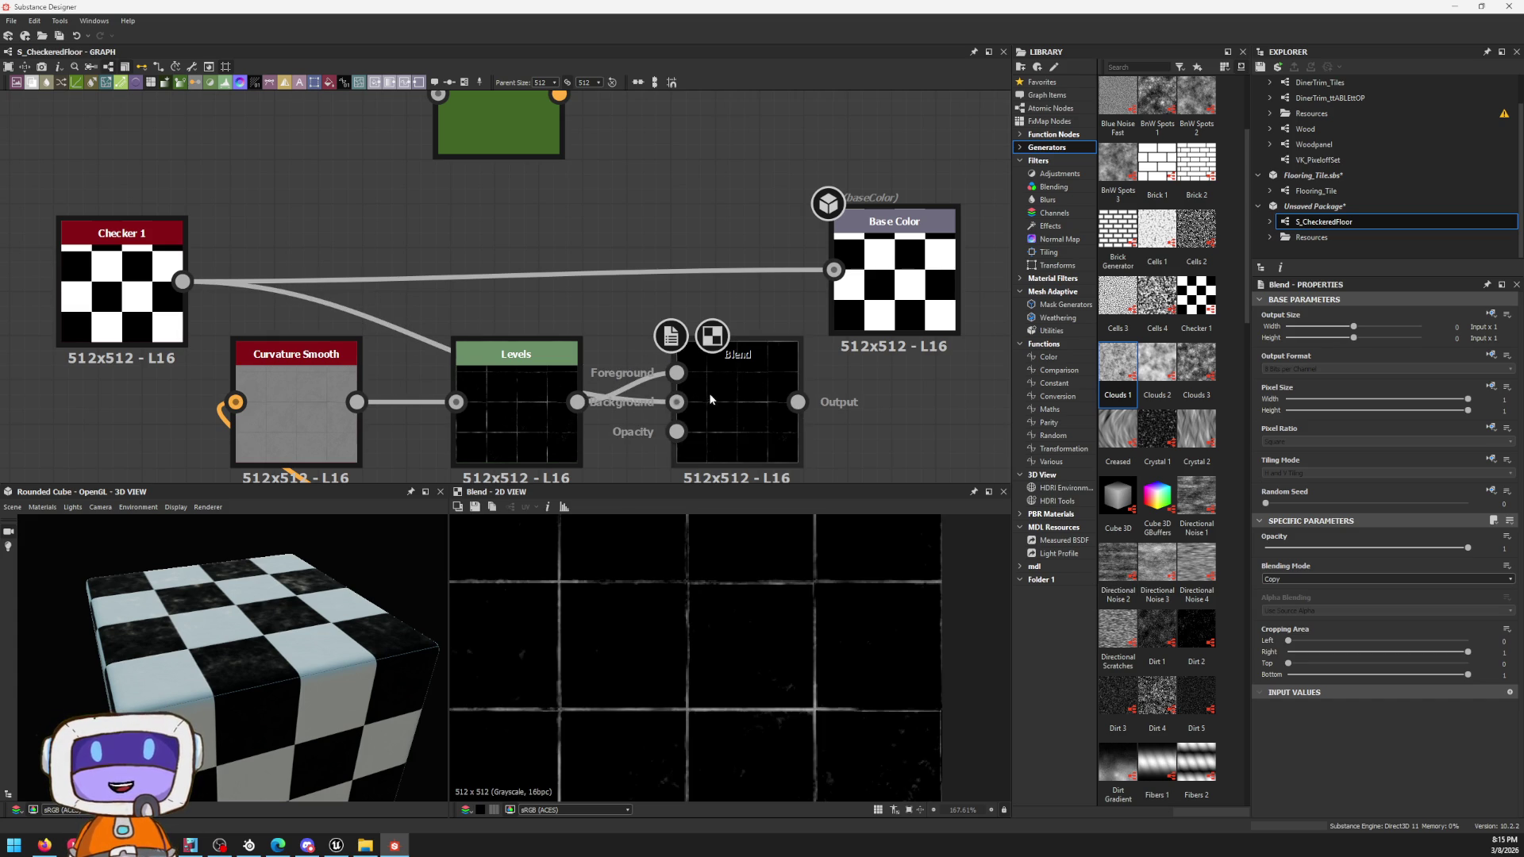
left_click(1339, 580)
left_click(1317, 606)
Step: Switch the checker blend to Add, lower its opacity to about 0.69, and place it beside Base Color
key("Up")
scroll(653, 674, "down", 3)
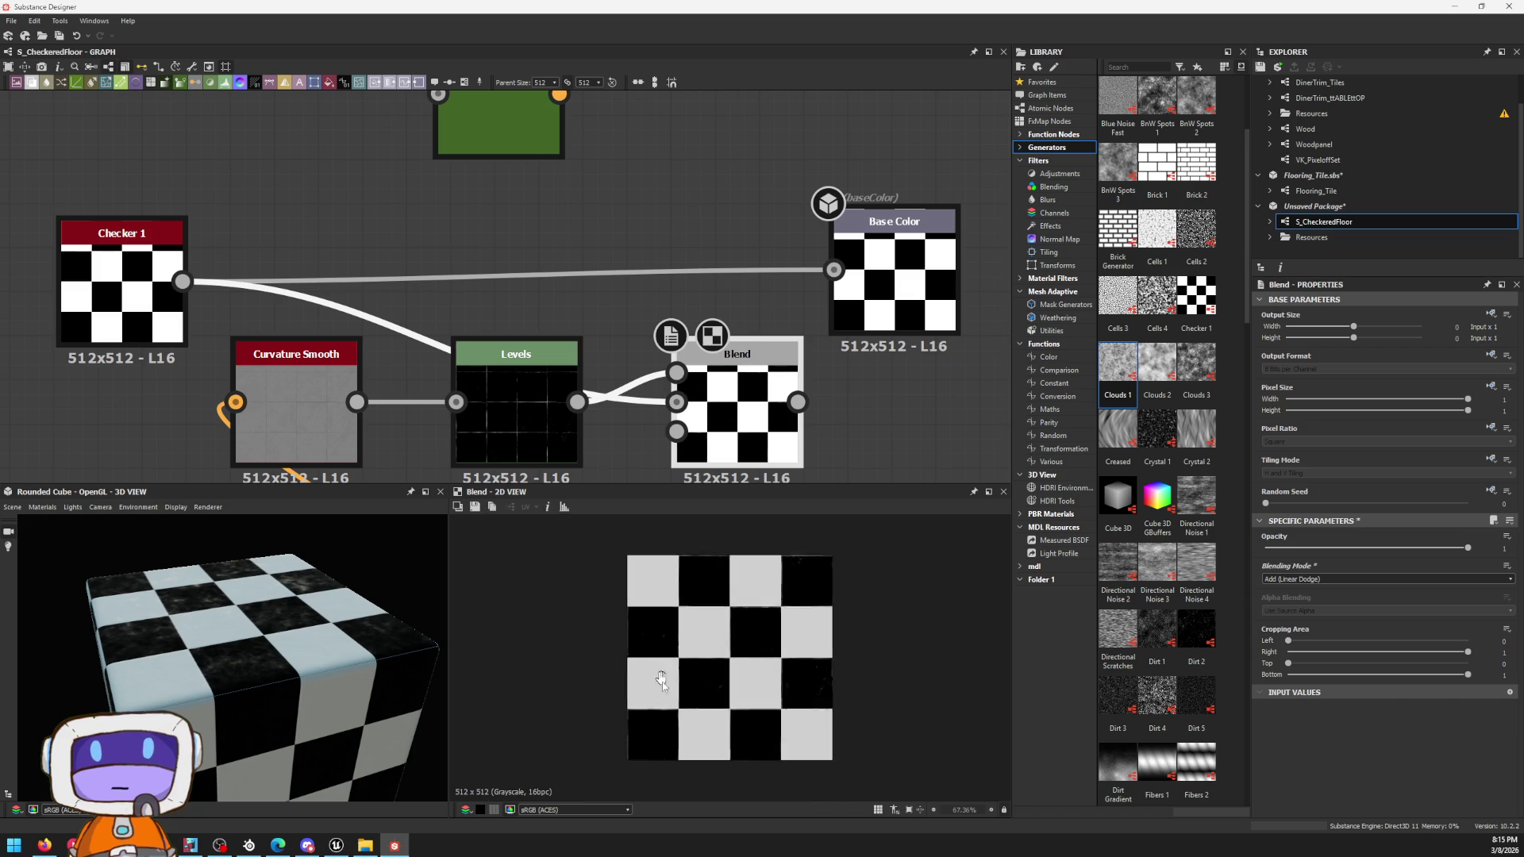
scroll(691, 595, "up", 5)
scroll(703, 585, "up", 1)
scroll(691, 593, "down", 1)
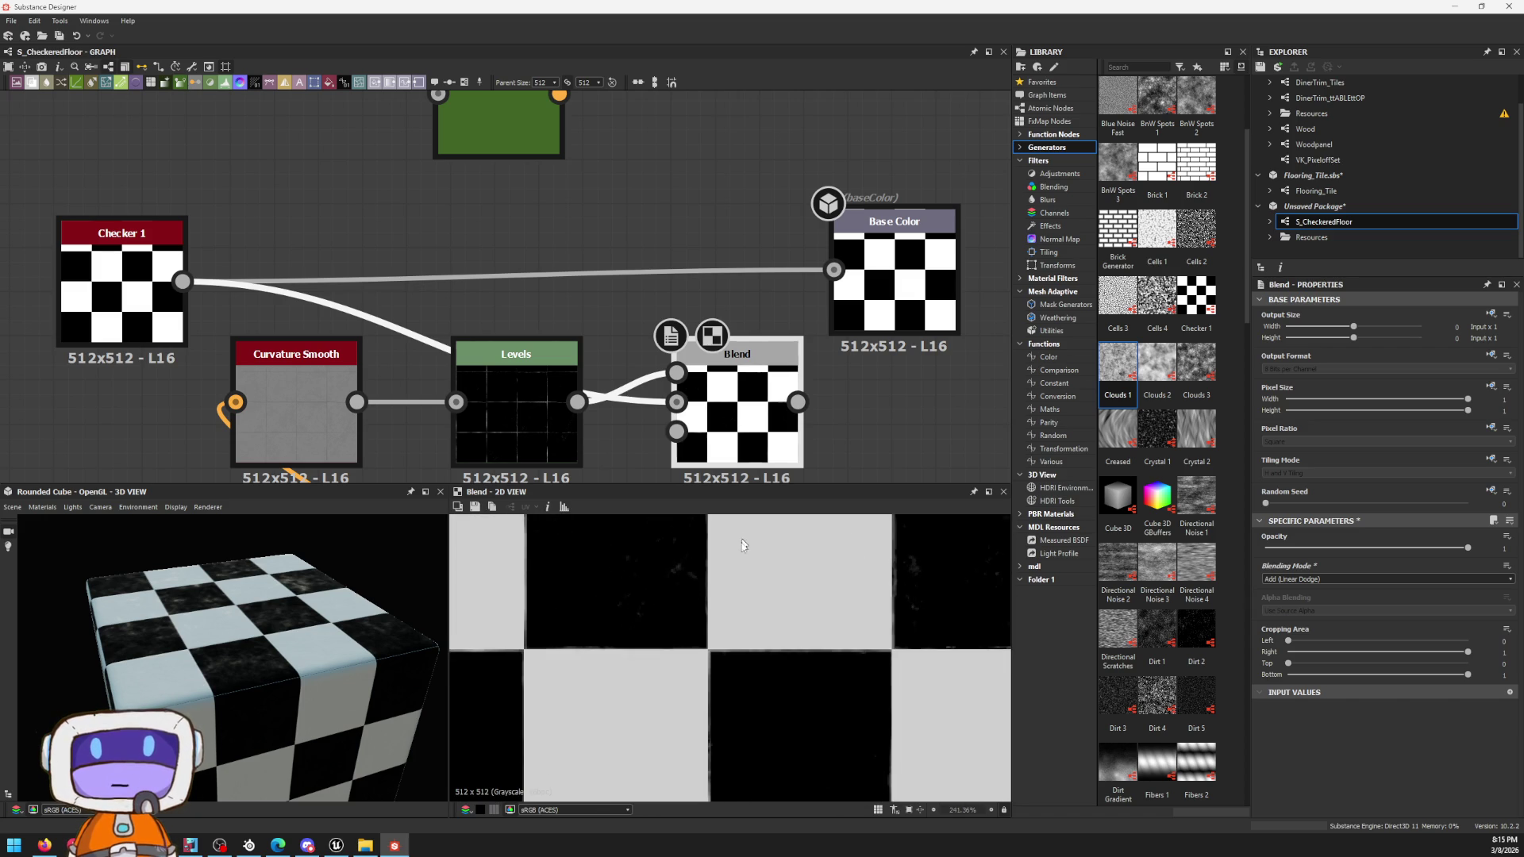
scroll(714, 595, "down", 1)
scroll(751, 605, "down", 1)
scroll(787, 566, "up", 1)
scroll(816, 584, "up", 2)
middle_click_drag(817, 584, 768, 593)
scroll(788, 614, "down", 1)
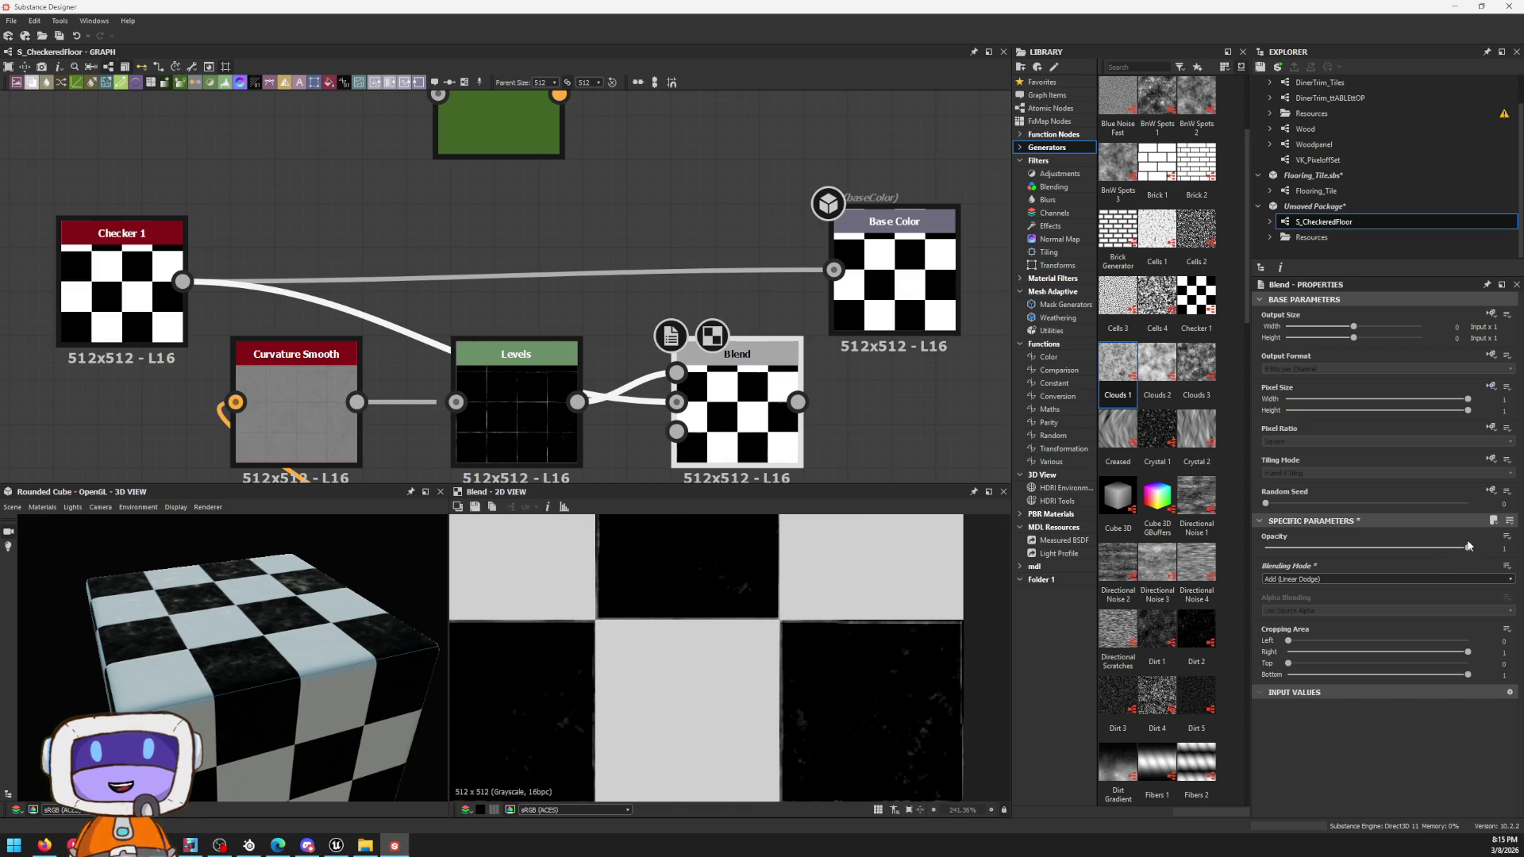
mouse_move(1411, 548)
left_mouse_down()
mouse_move(1303, 548)
mouse_move(1403, 572)
left_mouse_up()
scroll(774, 590, "down", 1)
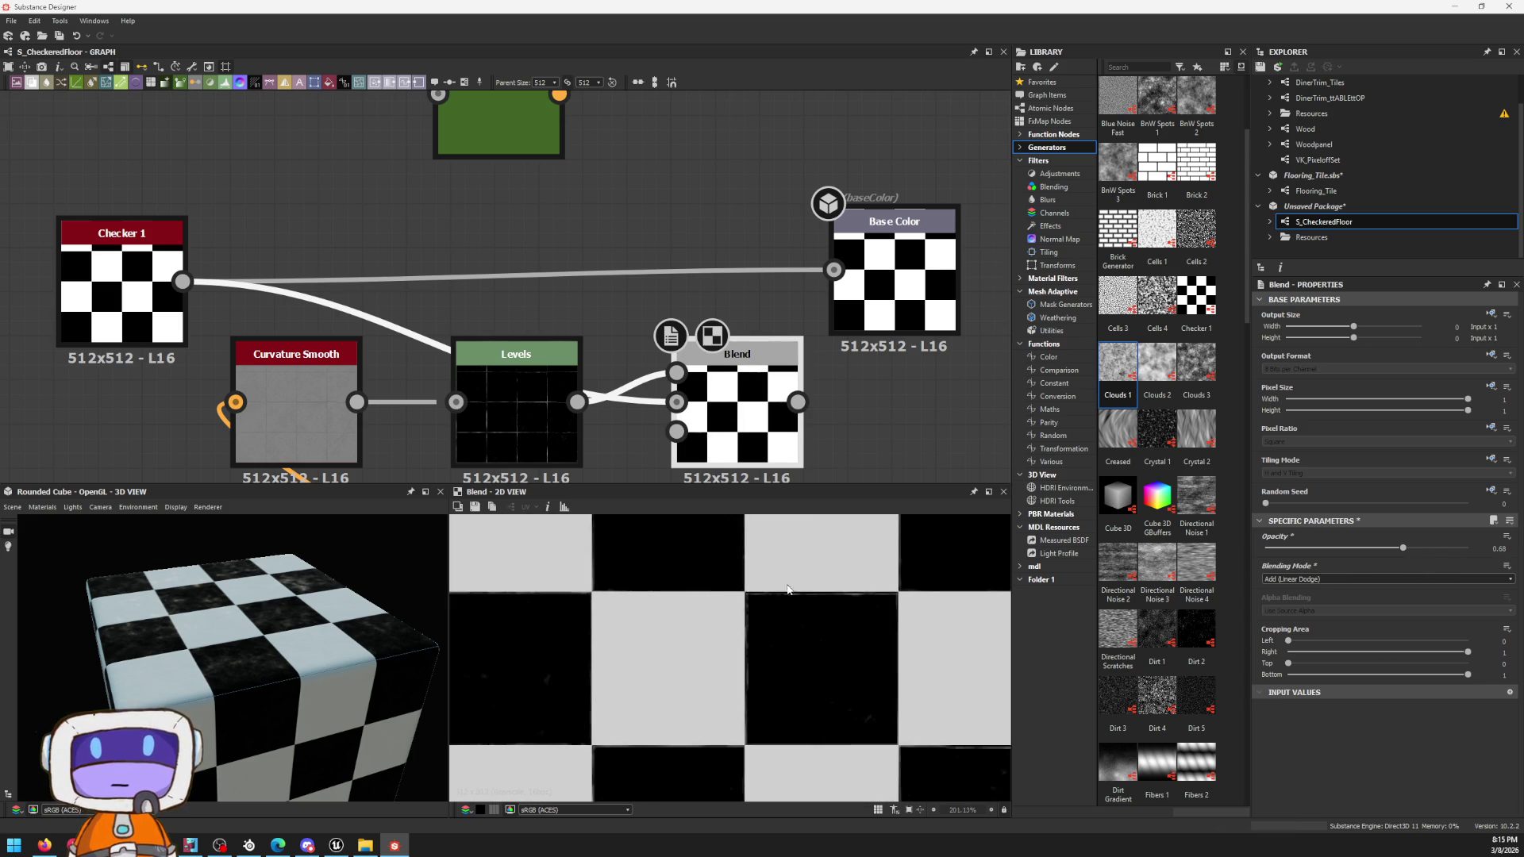
scroll(777, 592, "up", 3)
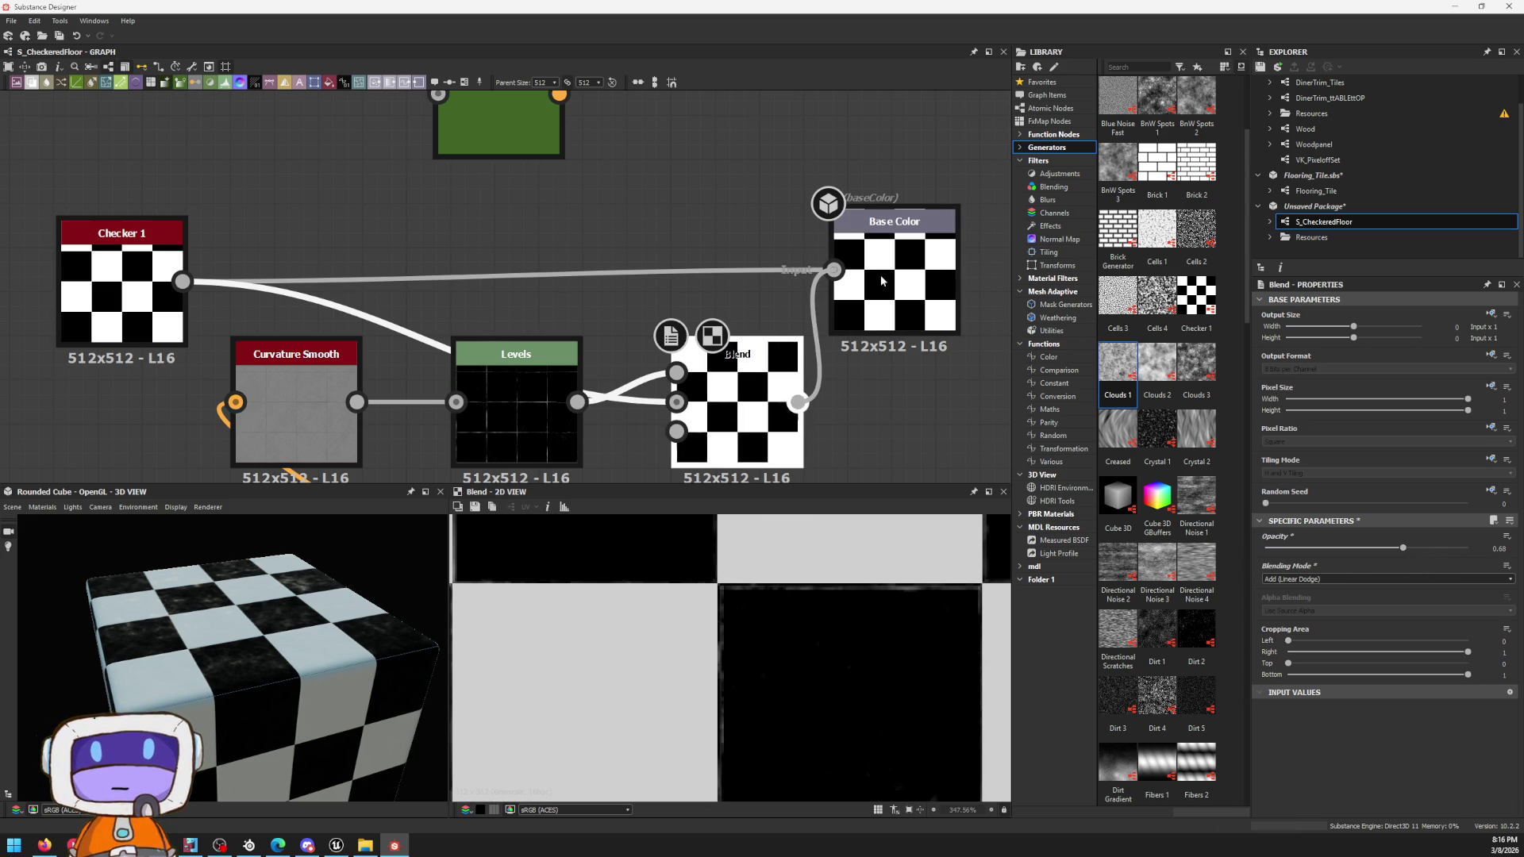
mouse_move(707, 423)
left_mouse_down()
mouse_move(688, 244)
mouse_move(707, 289)
left_mouse_up()
left_click(919, 309)
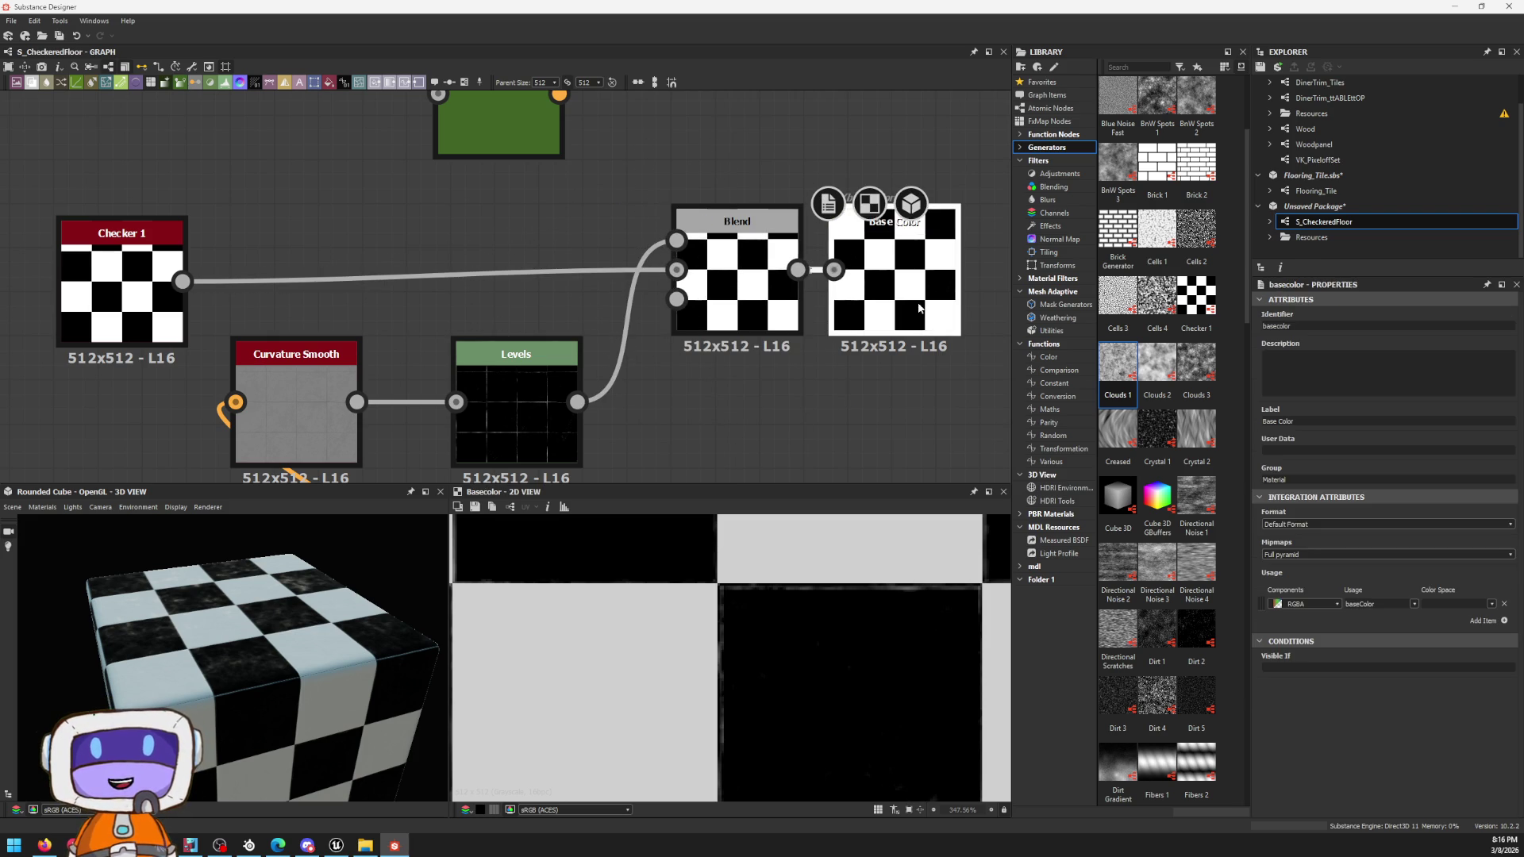
scroll(313, 618, "up", 5)
scroll(312, 618, "down", 3)
scroll(857, 731, "down", 3)
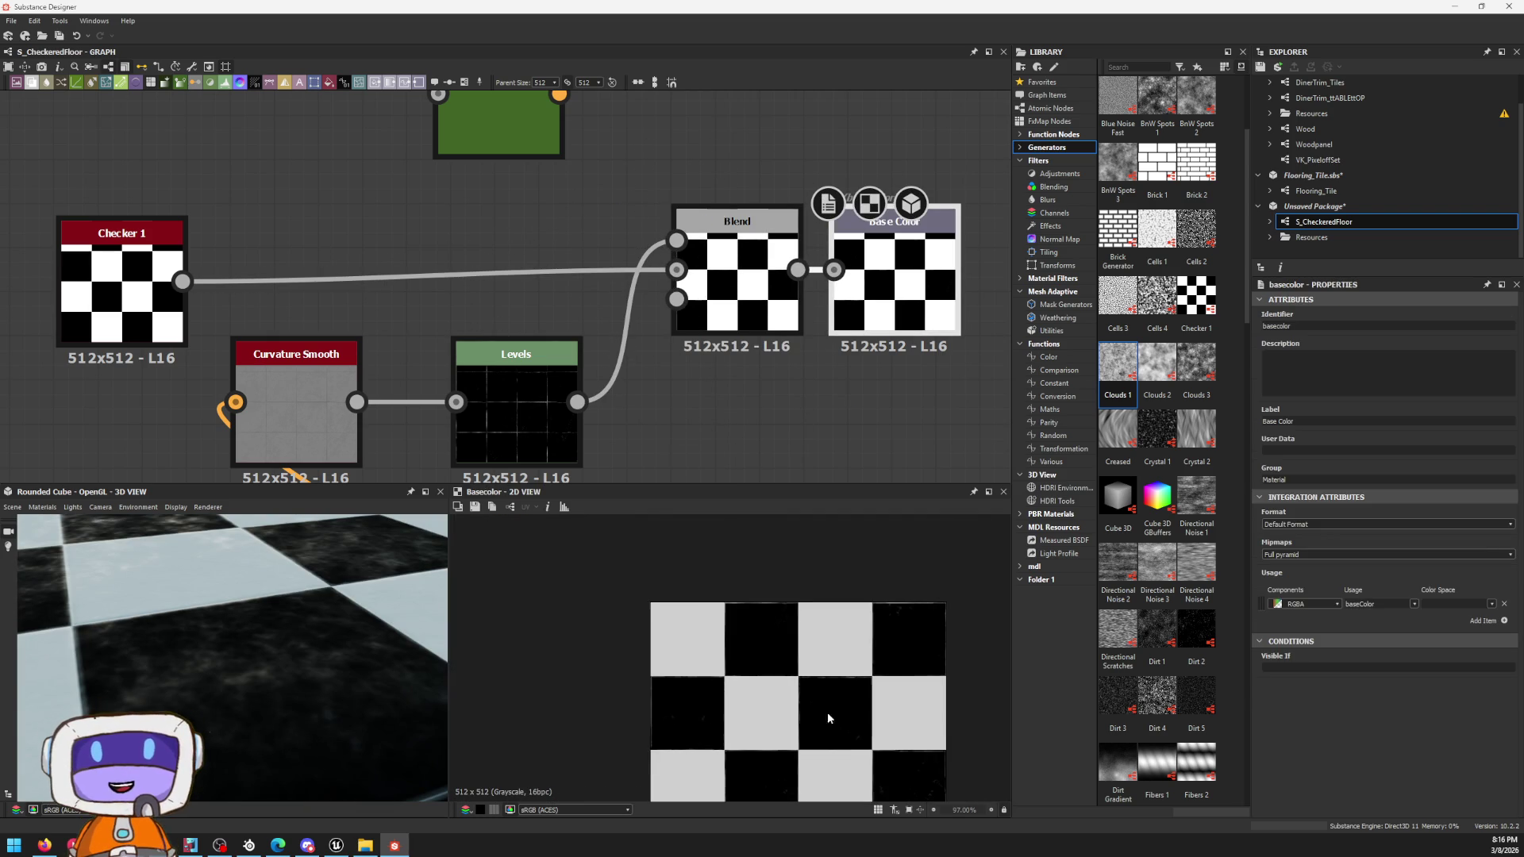
scroll(833, 600, "up", 2)
scroll(820, 657, "up", 3)
scroll(819, 657, "down", 2)
scroll(806, 655, "down", 2)
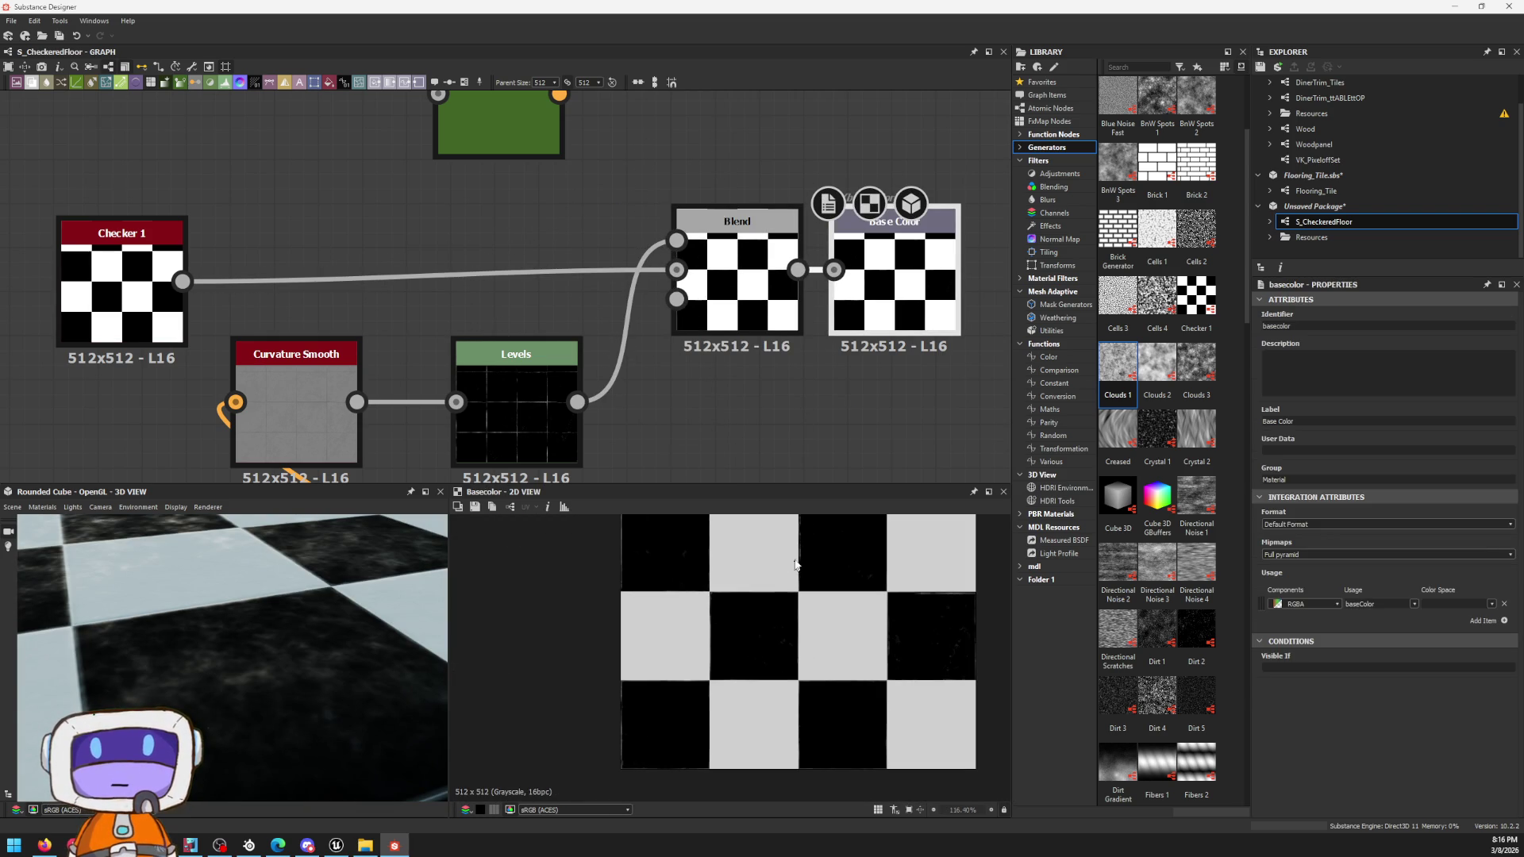
Step: Pan across the graph and preview the Normal and Ambient Occlusion output maps
middle_click_drag(754, 443, 862, 232)
scroll(827, 253, "down", 2)
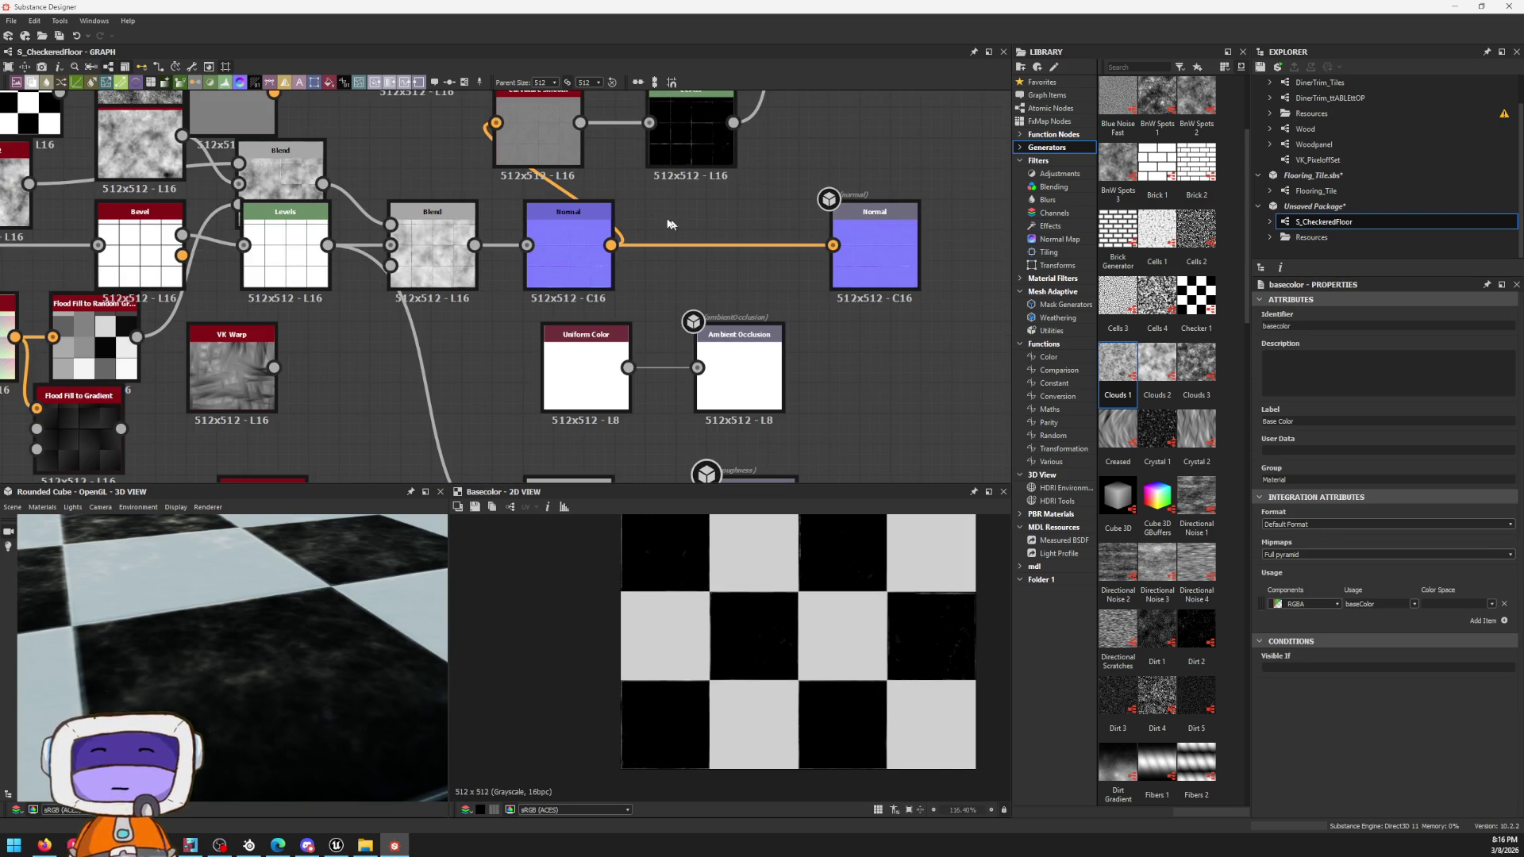
middle_click_drag(708, 149, 686, 255)
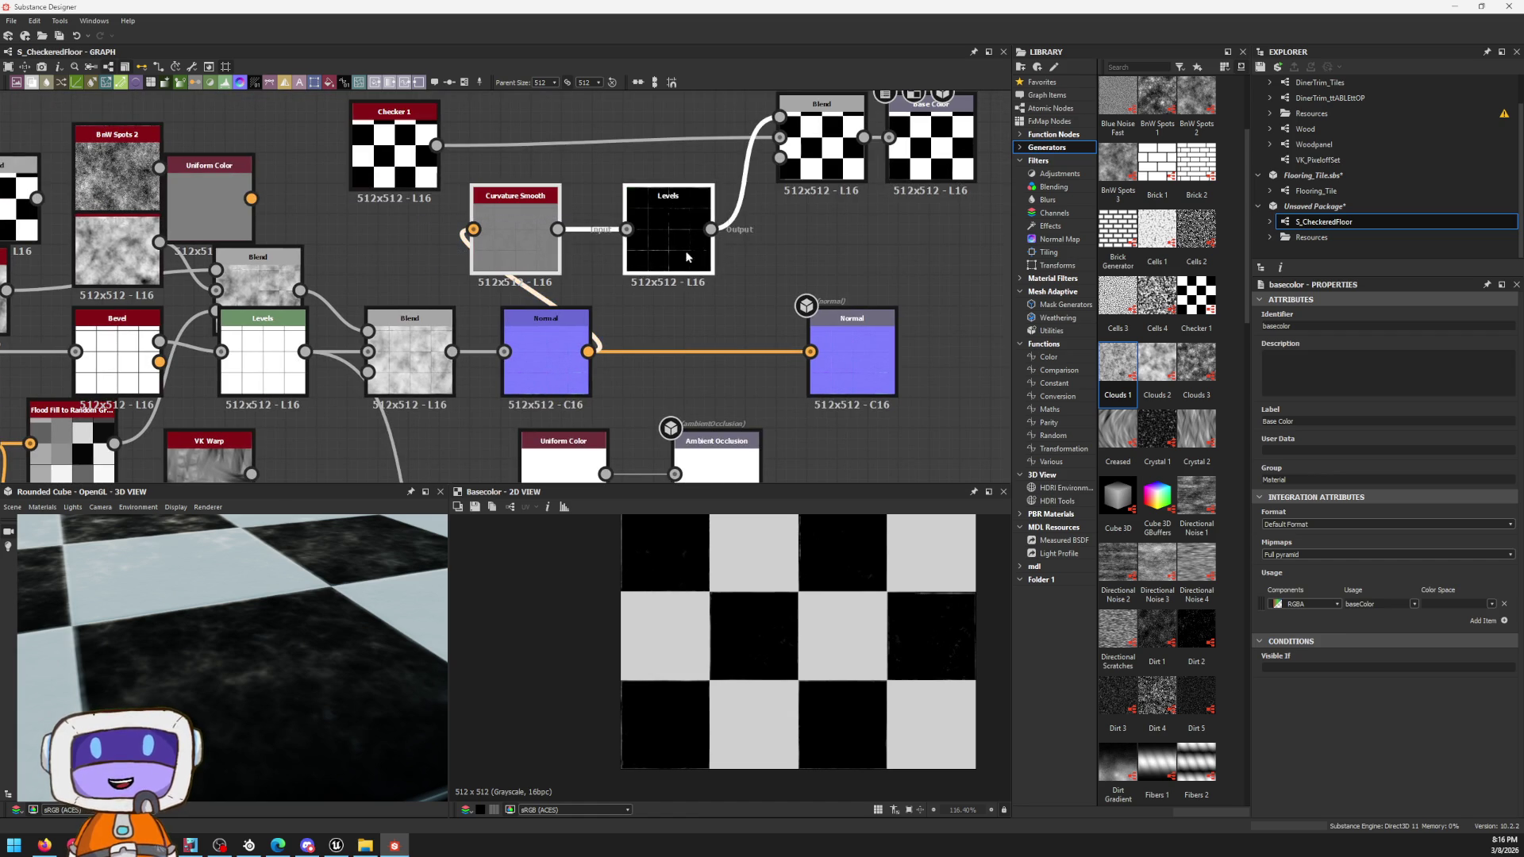
left_click_drag(685, 257, 711, 262)
middle_click_drag(710, 262, 711, 136)
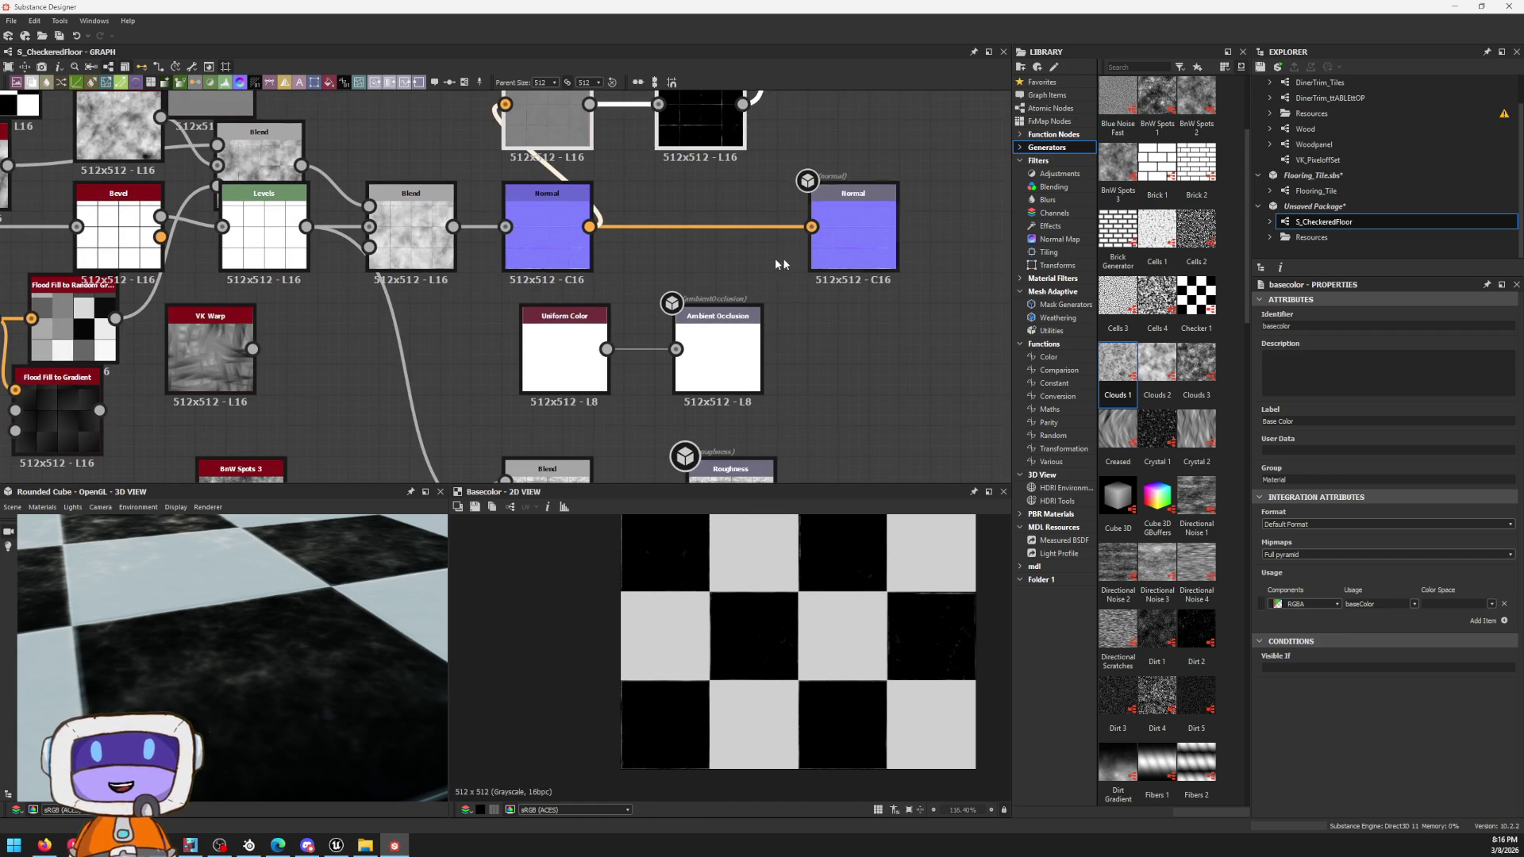
double_click(852, 232)
scroll(775, 579, "up", 5)
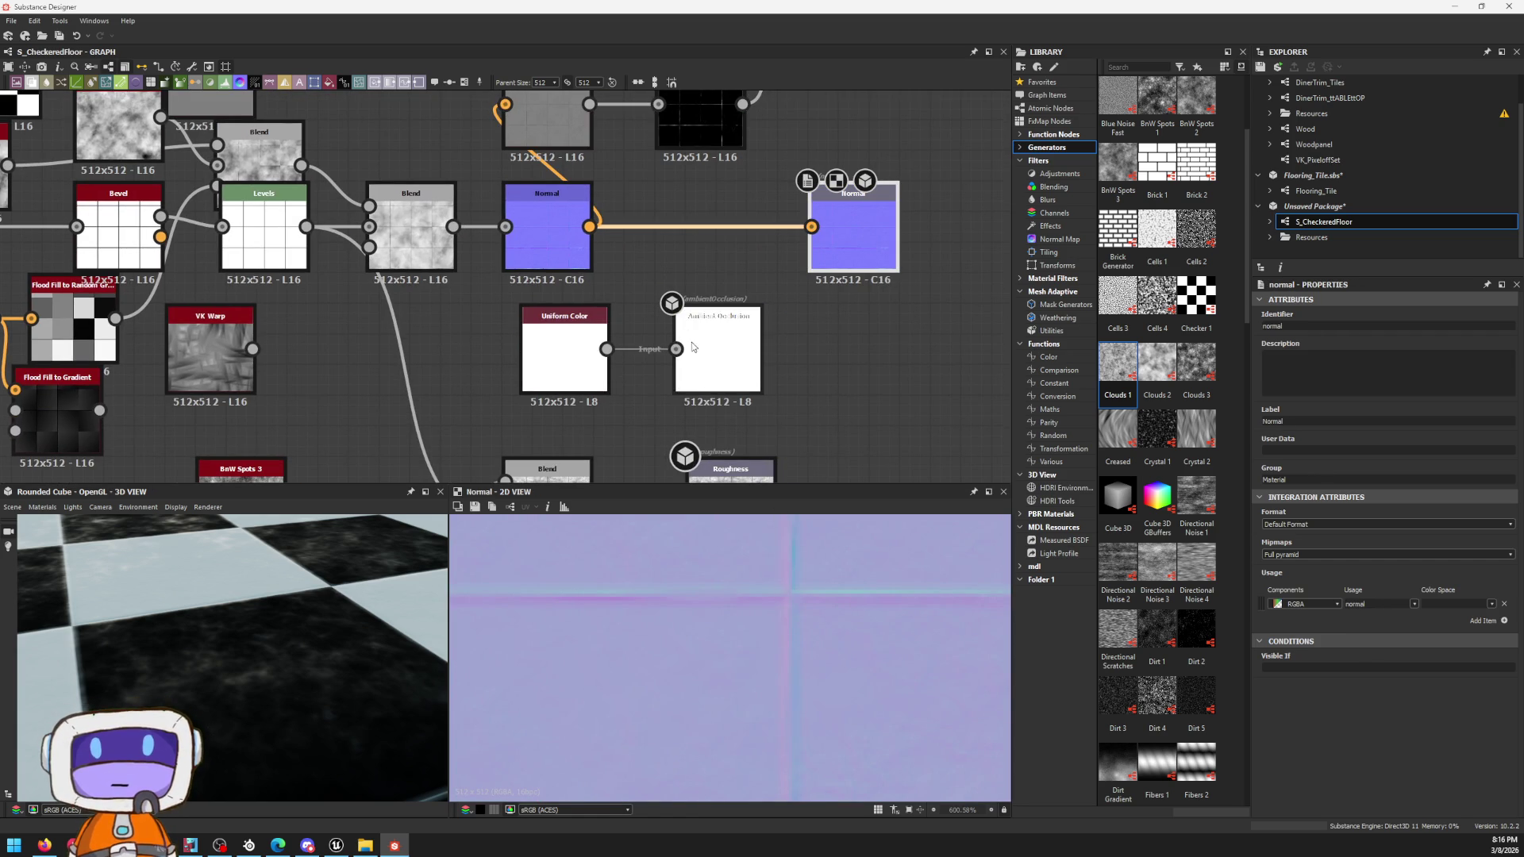
middle_click_drag(692, 346, 776, 301)
double_click(775, 302)
scroll(775, 322, "down", 2)
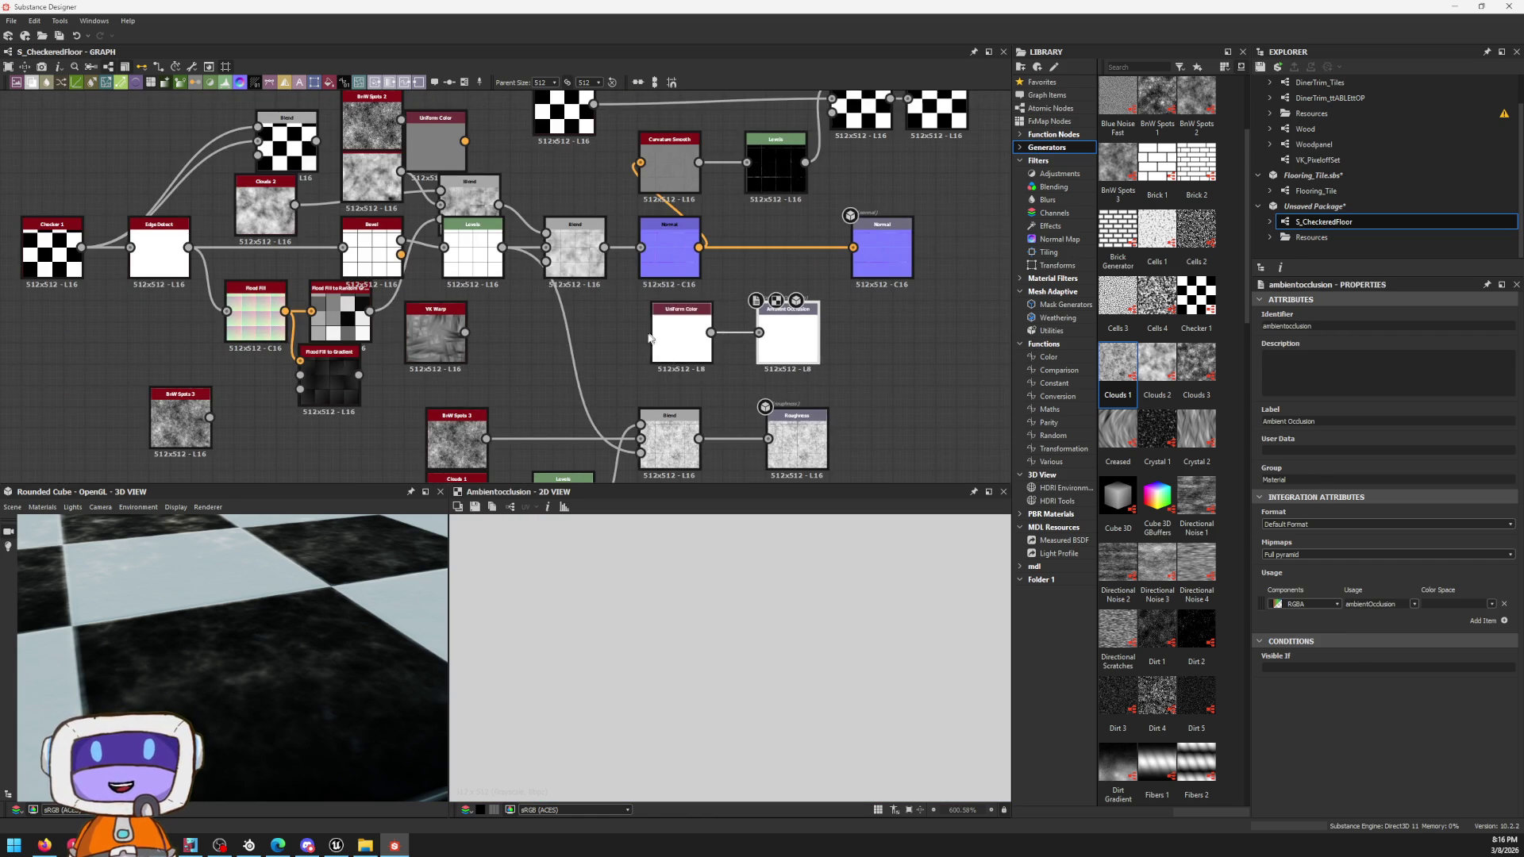
Step: Insert Auto Levels on the Blend–Roughness link, remove it again, and reopen the node search there
middle_click_drag(659, 335, 715, 335)
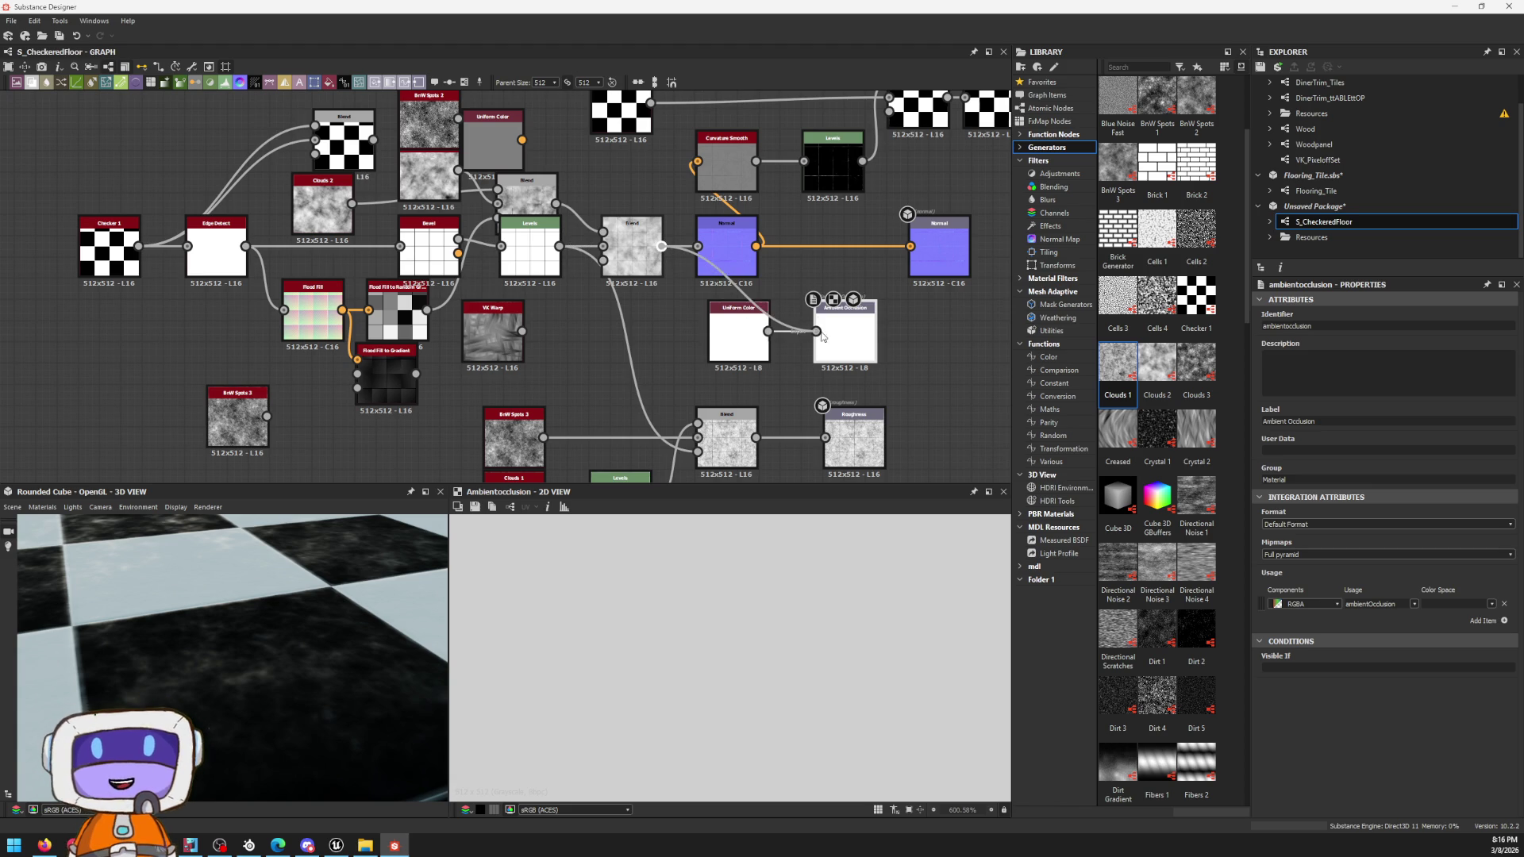
scroll(714, 655, "down", 4)
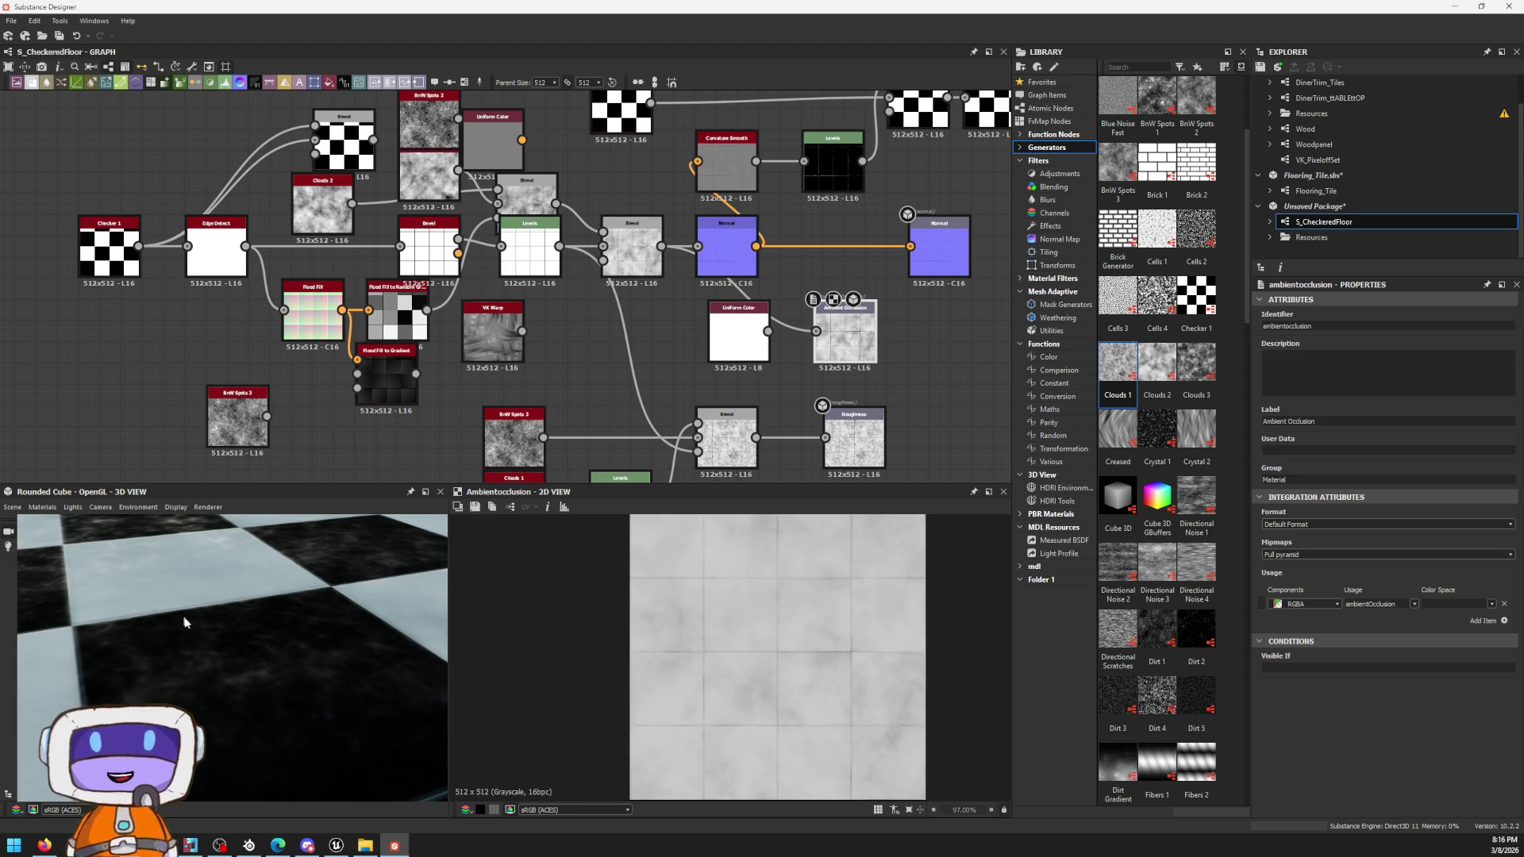
scroll(153, 604, "down", 3)
left_click_drag(167, 612, 197, 626)
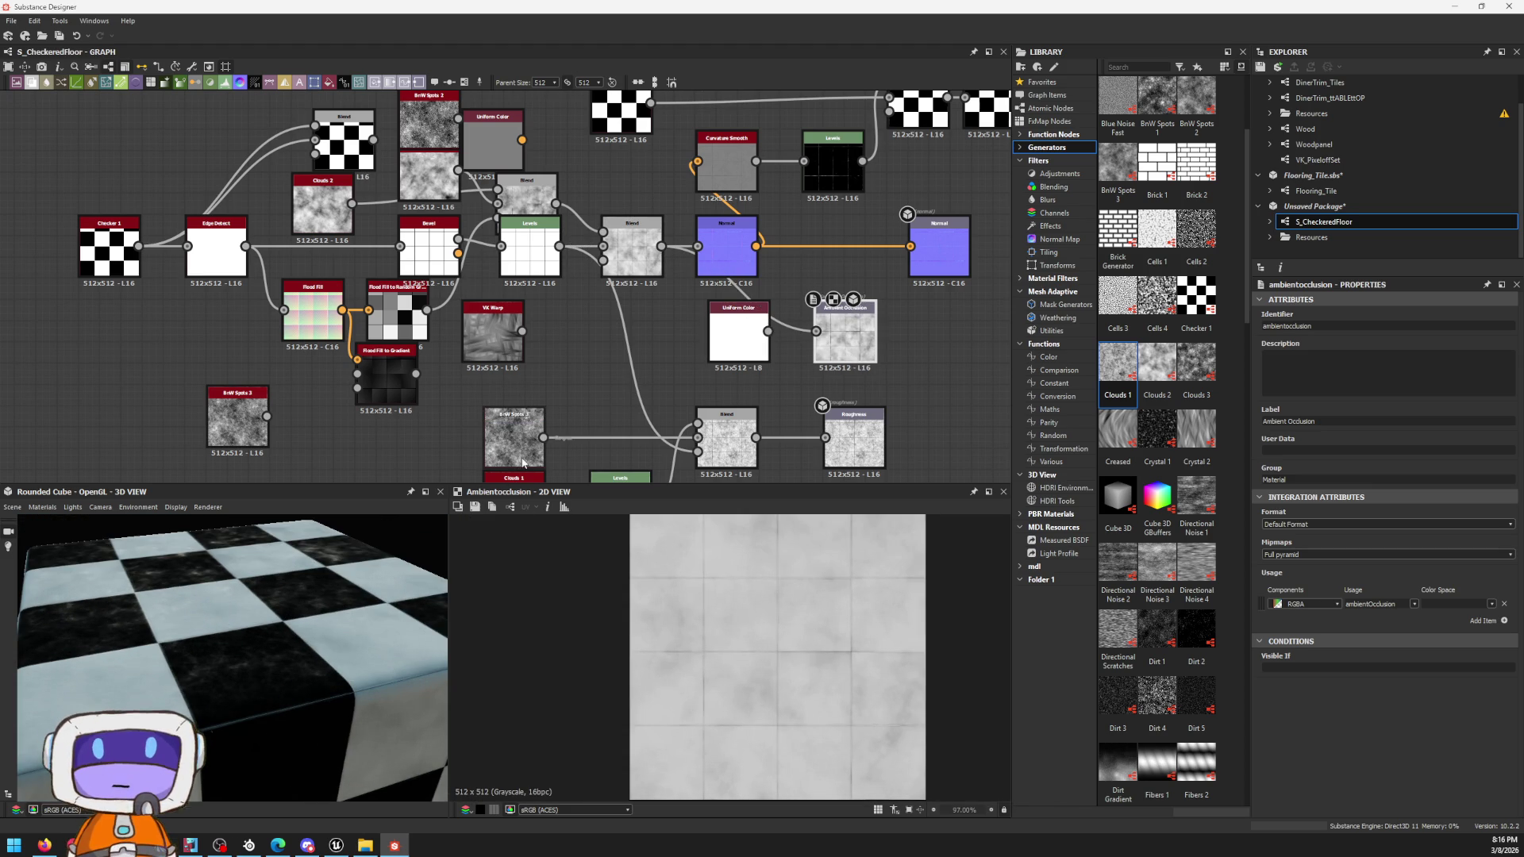
scroll(842, 317, "up", 4)
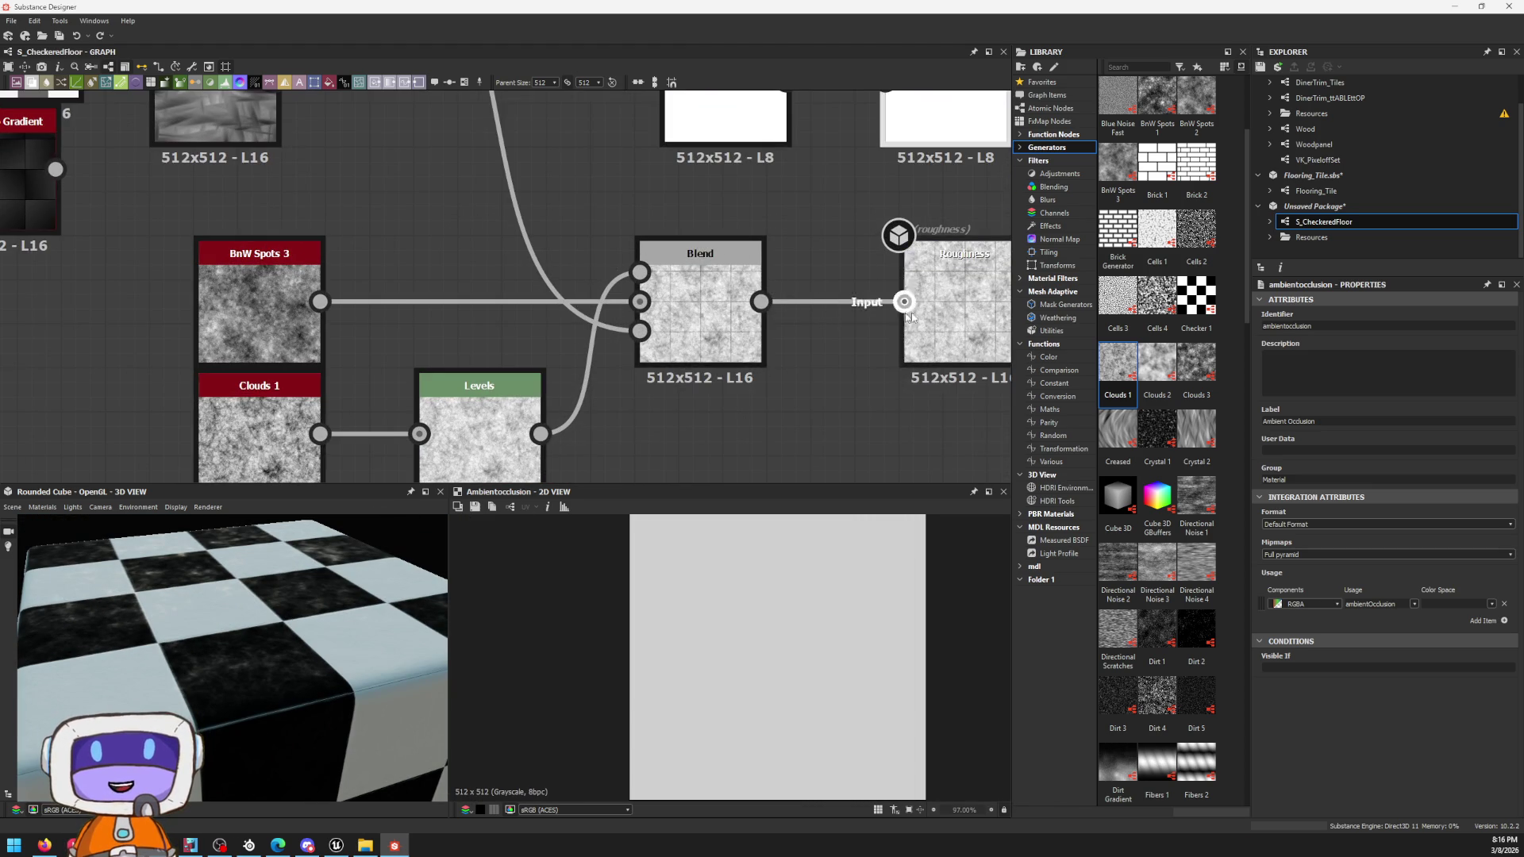
middle_click_drag(841, 318, 789, 296)
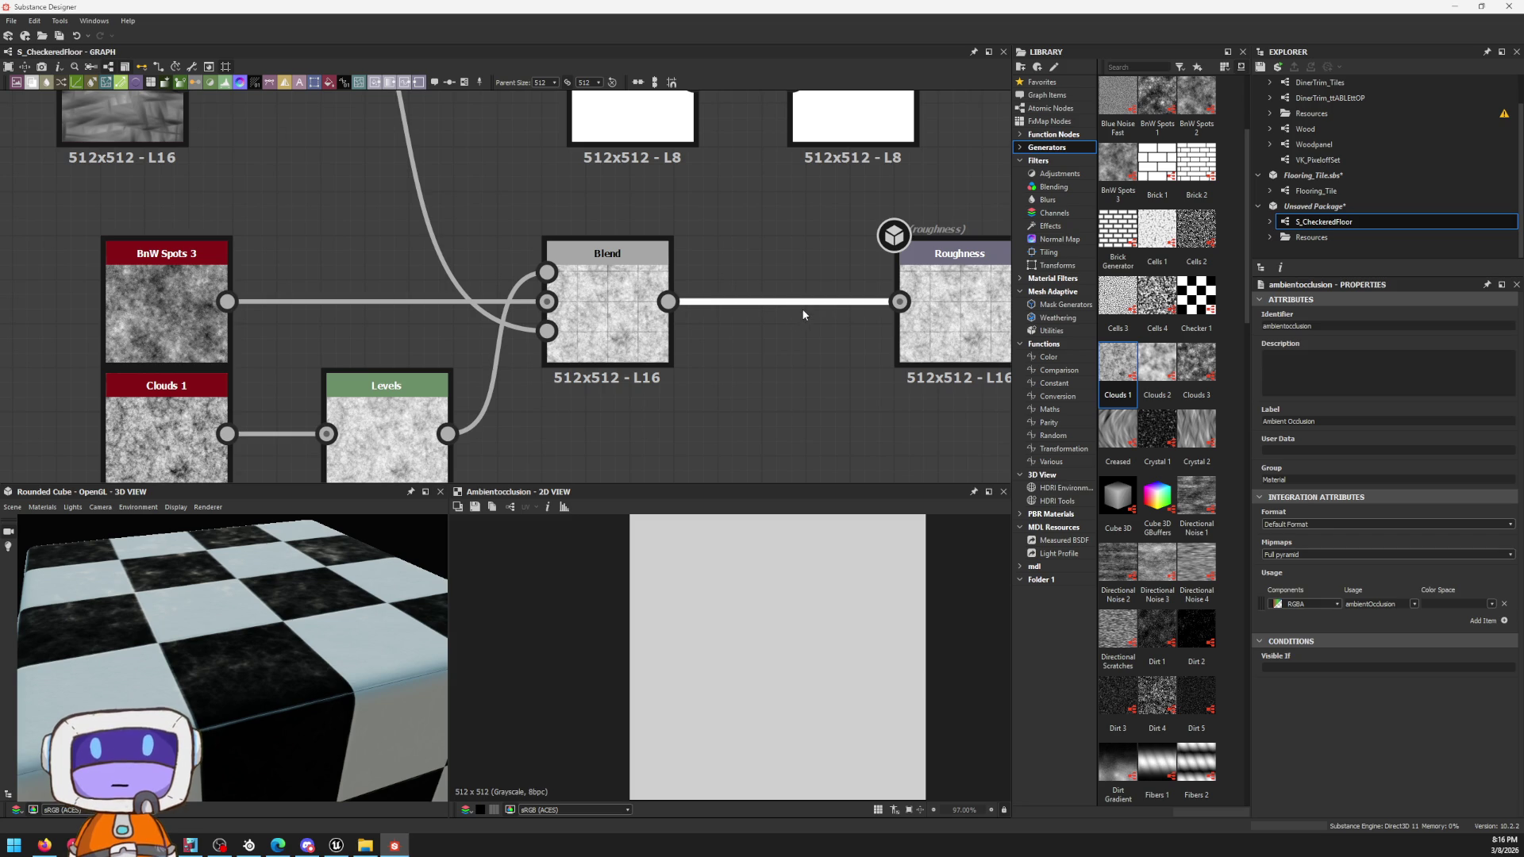
key("space")
type("level")
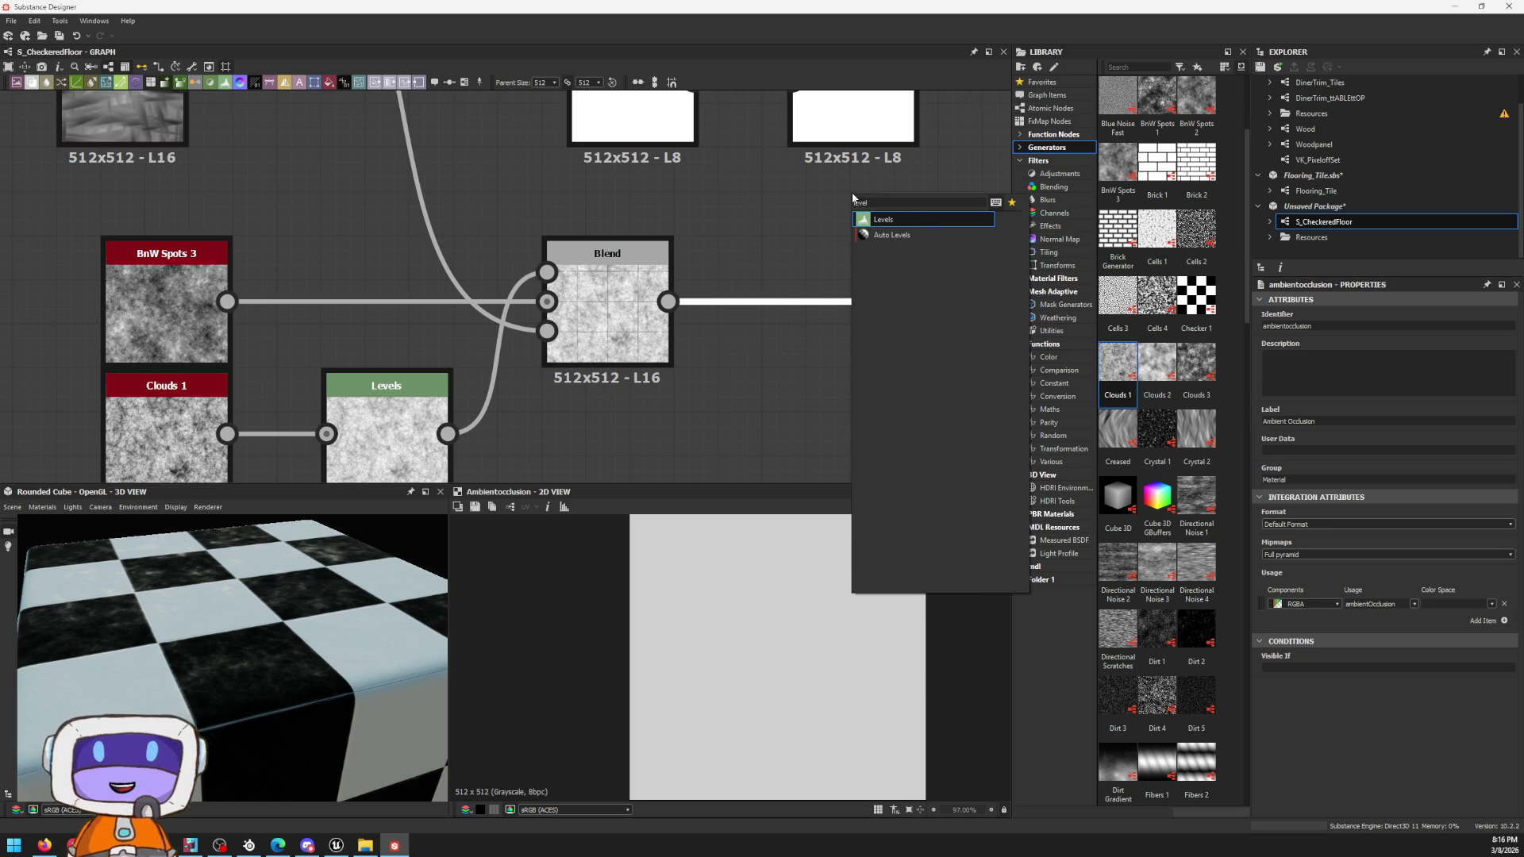
key("Down")
key("Return")
key("Delete")
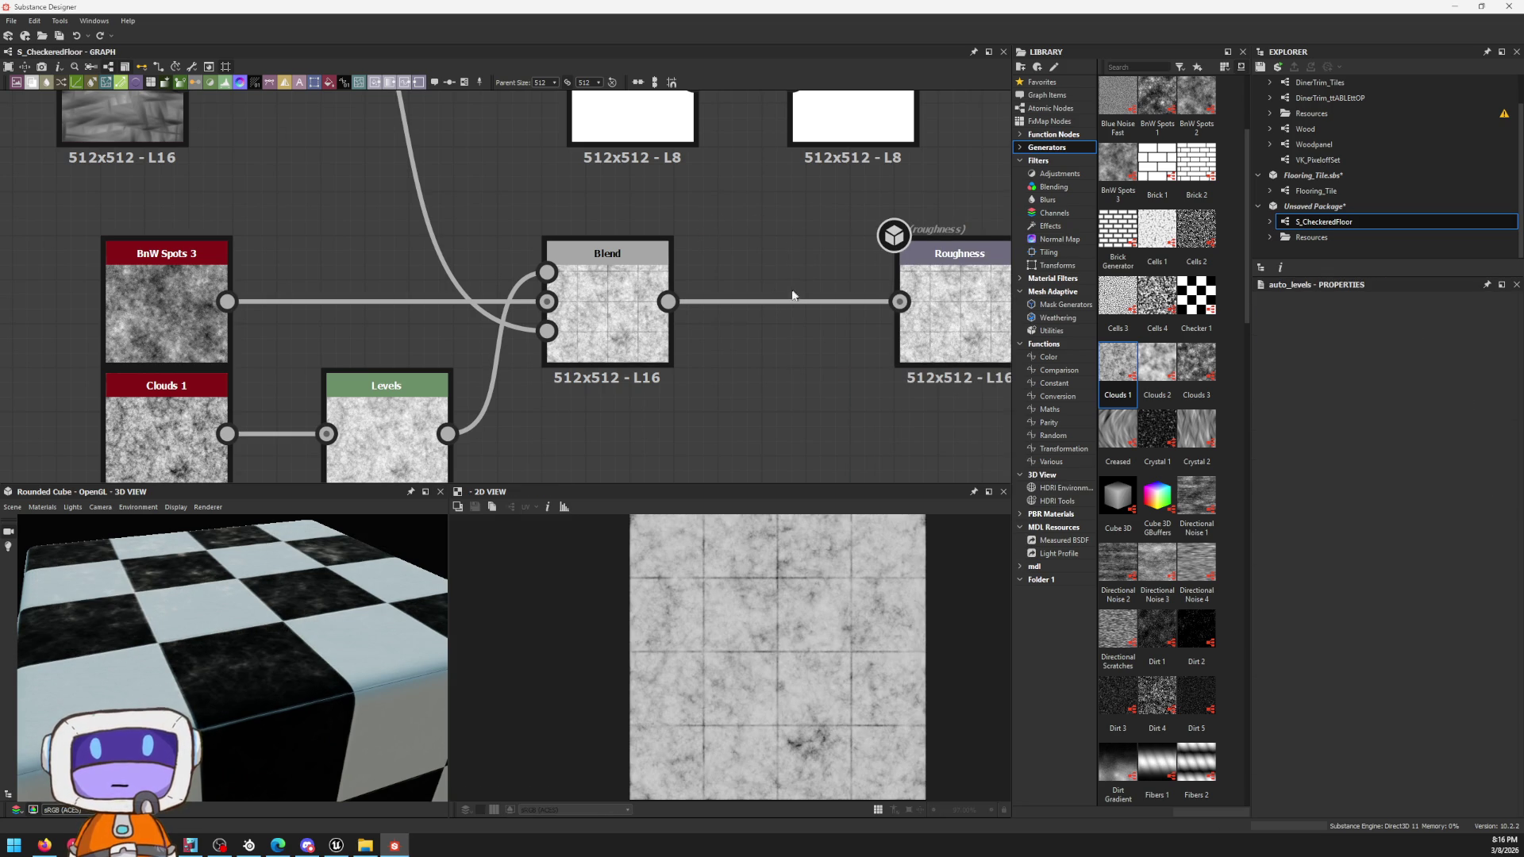
key("space")
type("leve")
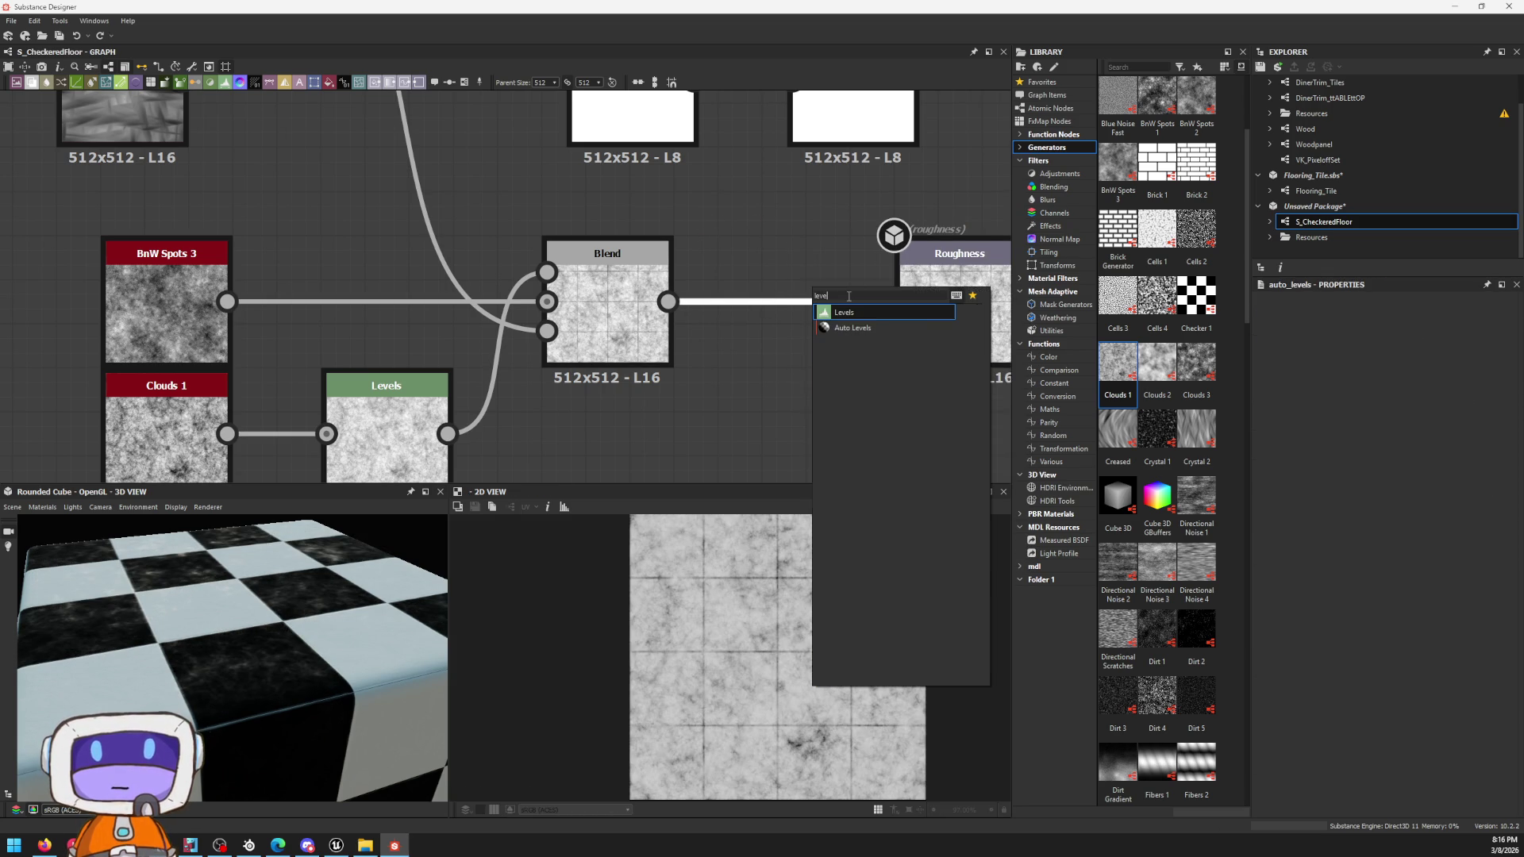
Step: Insert Levels before Roughness and adjust input/output handles for a lighter, higher-contrast roughness
key("Return")
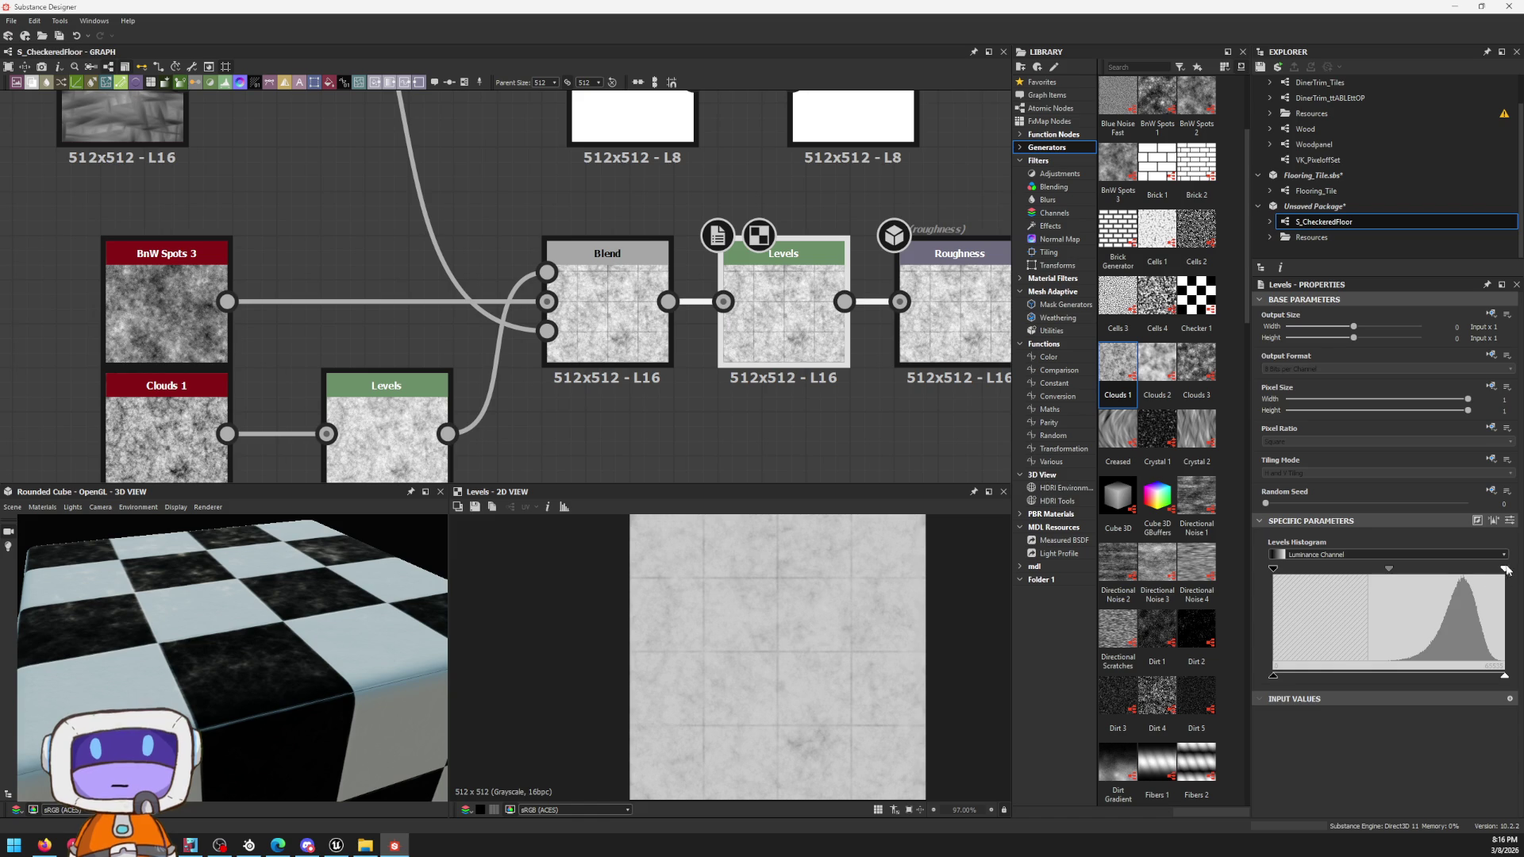
mouse_move(1506, 570)
left_mouse_down()
mouse_move(1452, 581)
mouse_move(1517, 578)
left_mouse_up()
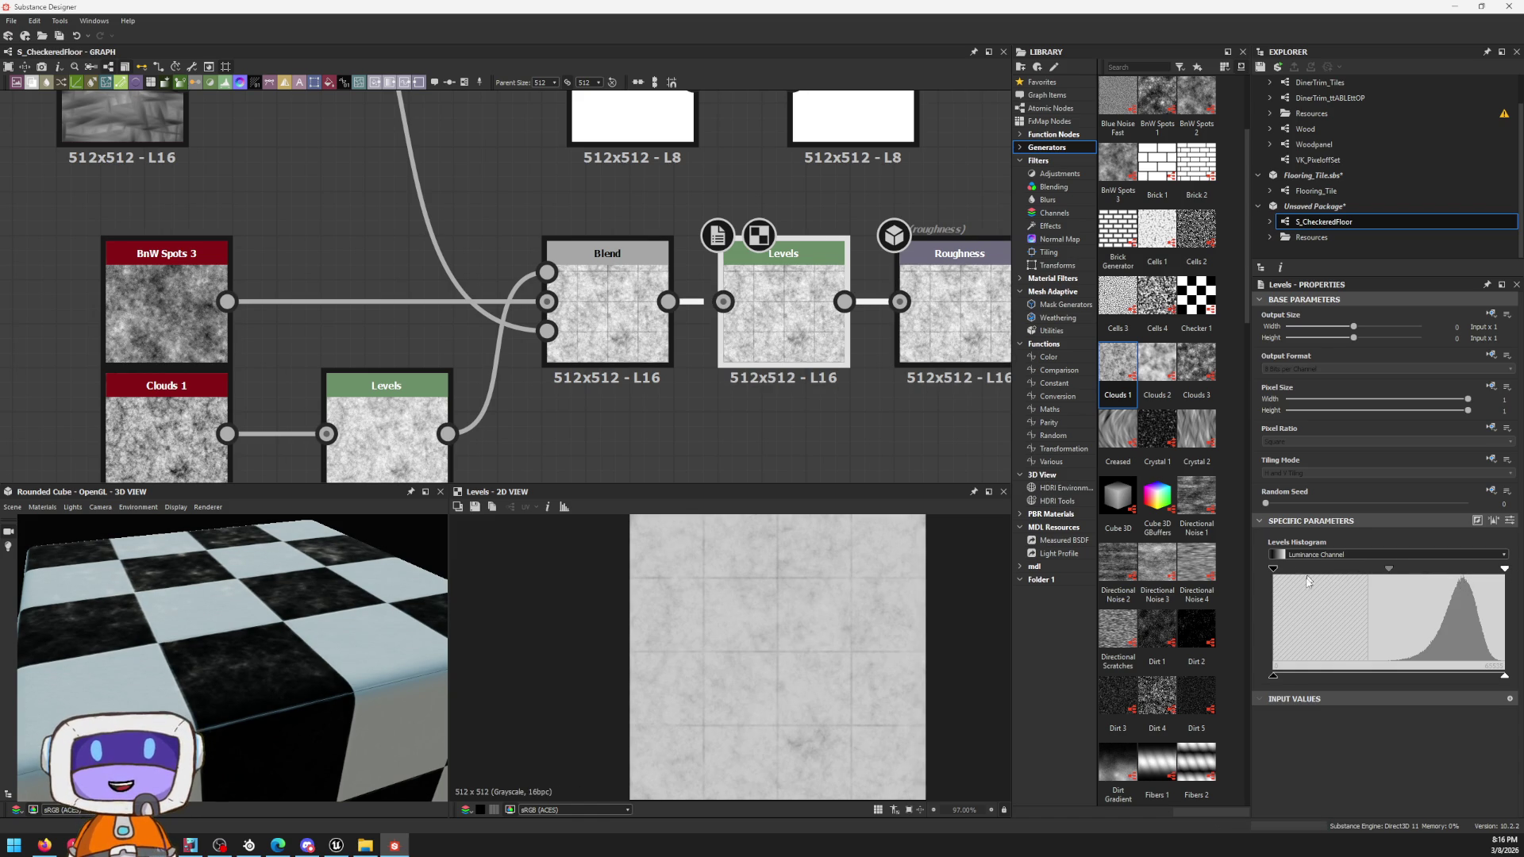
left_click_drag(1275, 677, 1366, 674)
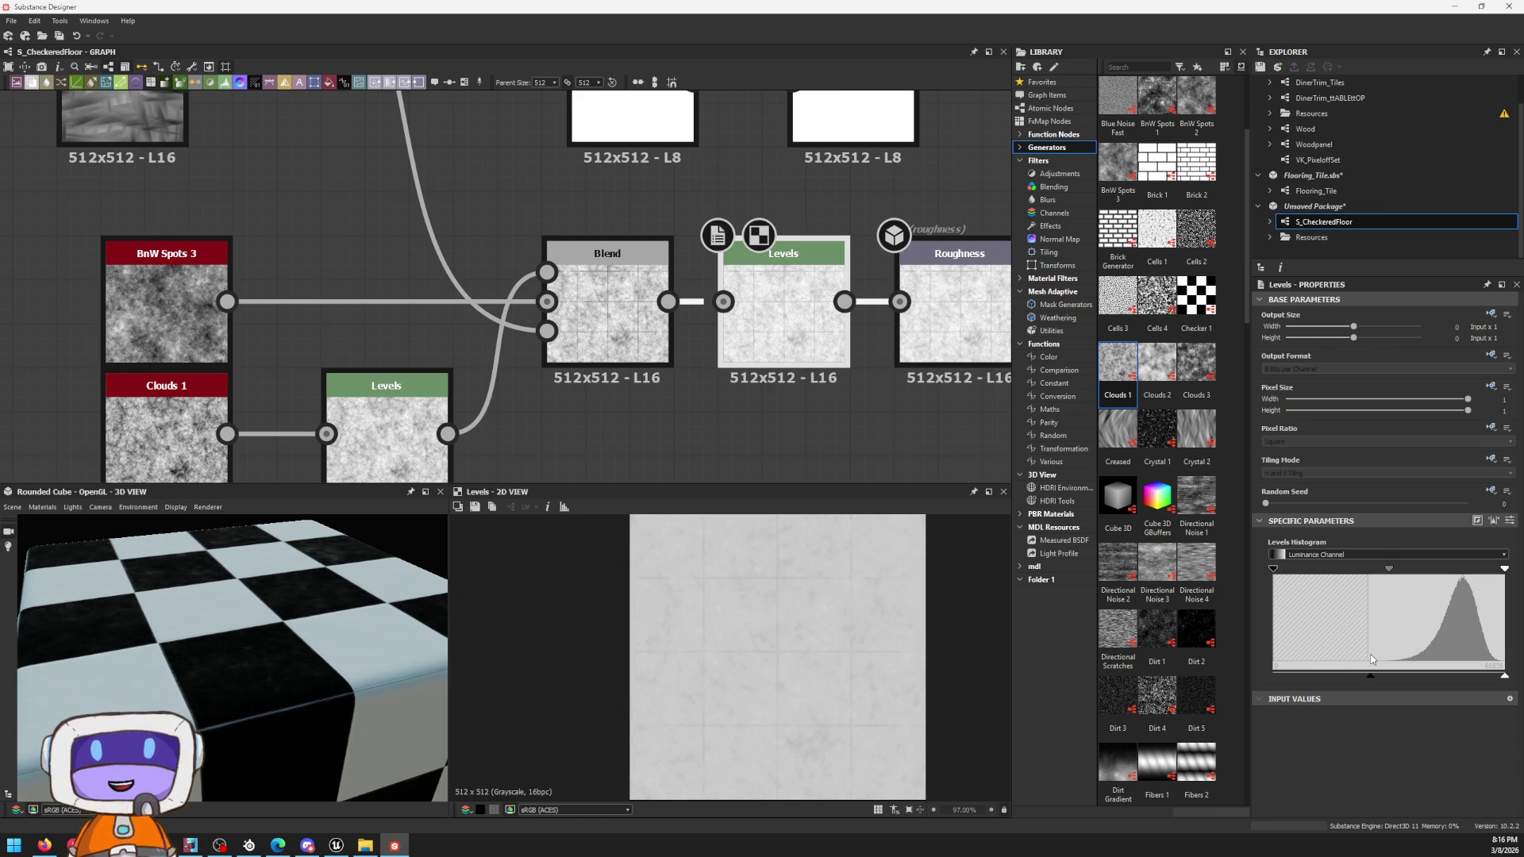
mouse_move(1500, 673)
left_mouse_down()
mouse_move(1404, 675)
mouse_move(1434, 676)
left_mouse_up()
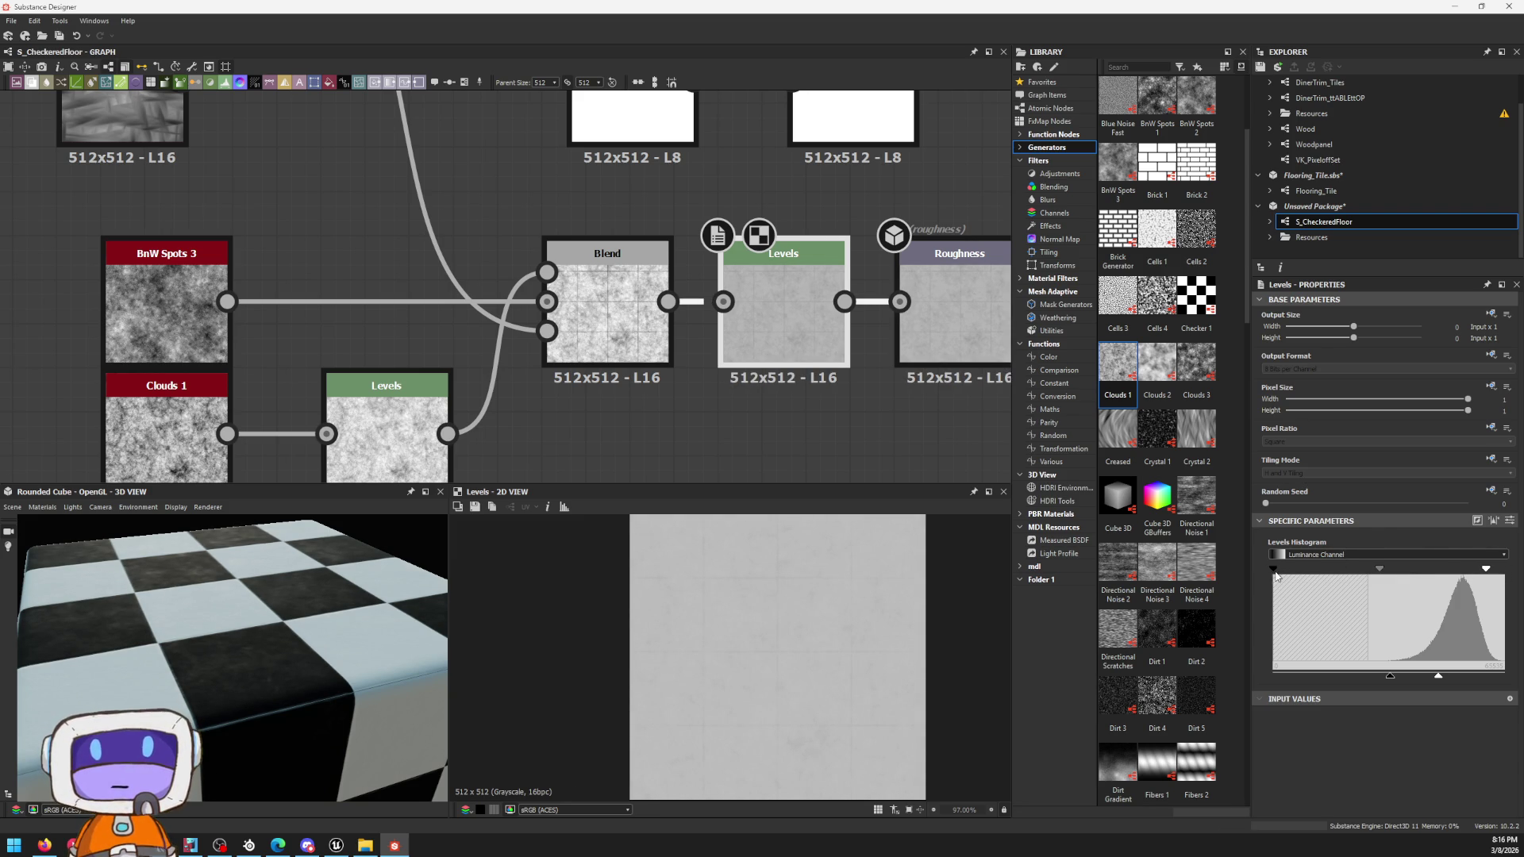
mouse_move(1275, 569)
left_mouse_down()
mouse_move(1383, 570)
mouse_move(1394, 584)
left_mouse_up()
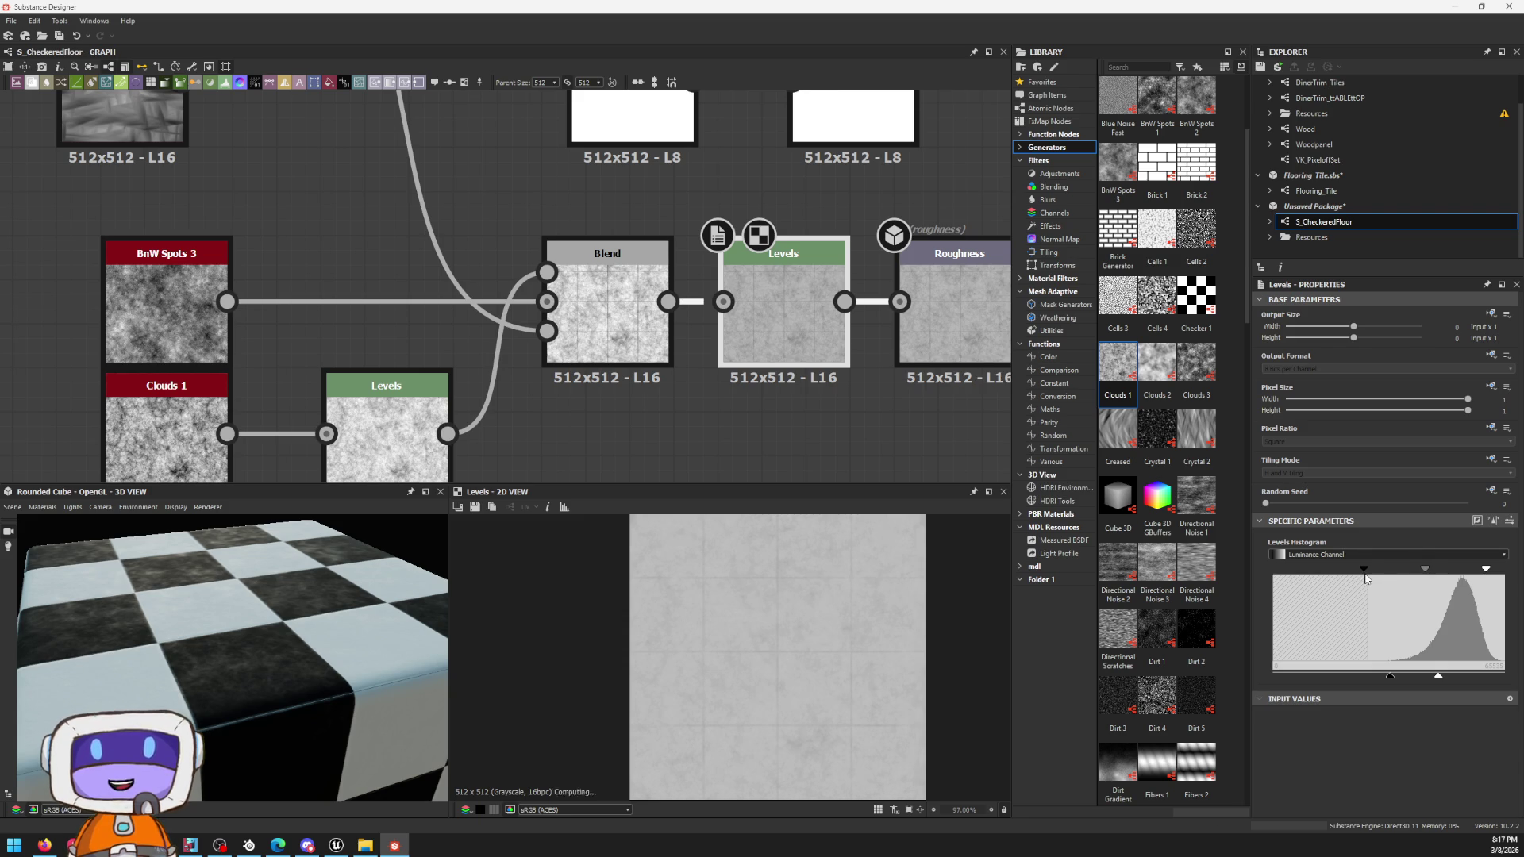
scroll(298, 607, "up", 5)
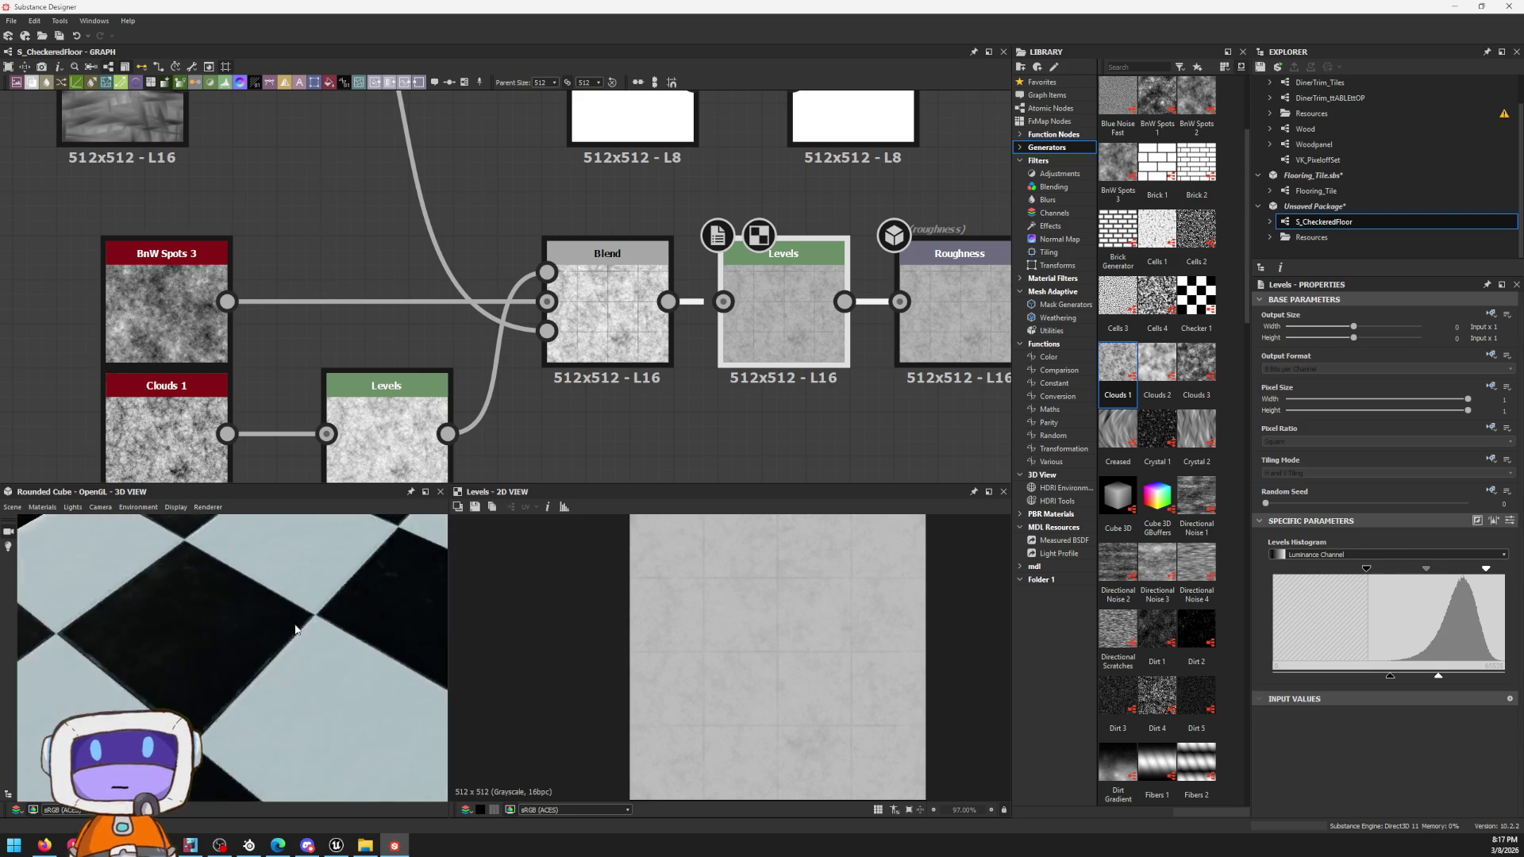
scroll(288, 580, "down", 5)
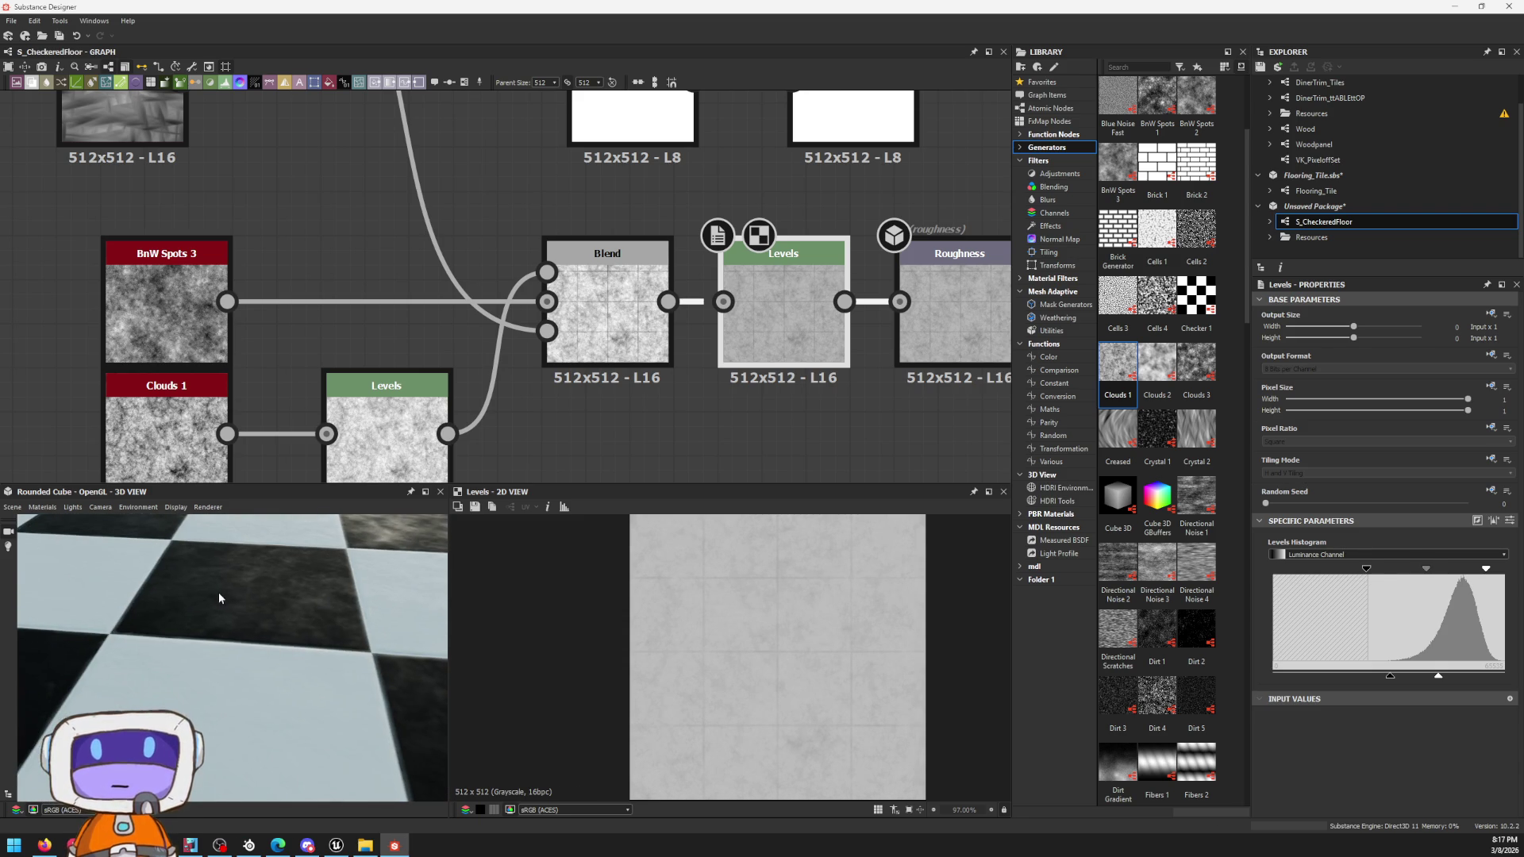
scroll(676, 270, "down", 2)
middle_click_drag(676, 270, 521, 293)
mouse_move(636, 339)
left_mouse_down()
mouse_move(748, 340)
mouse_move(672, 349)
left_mouse_up()
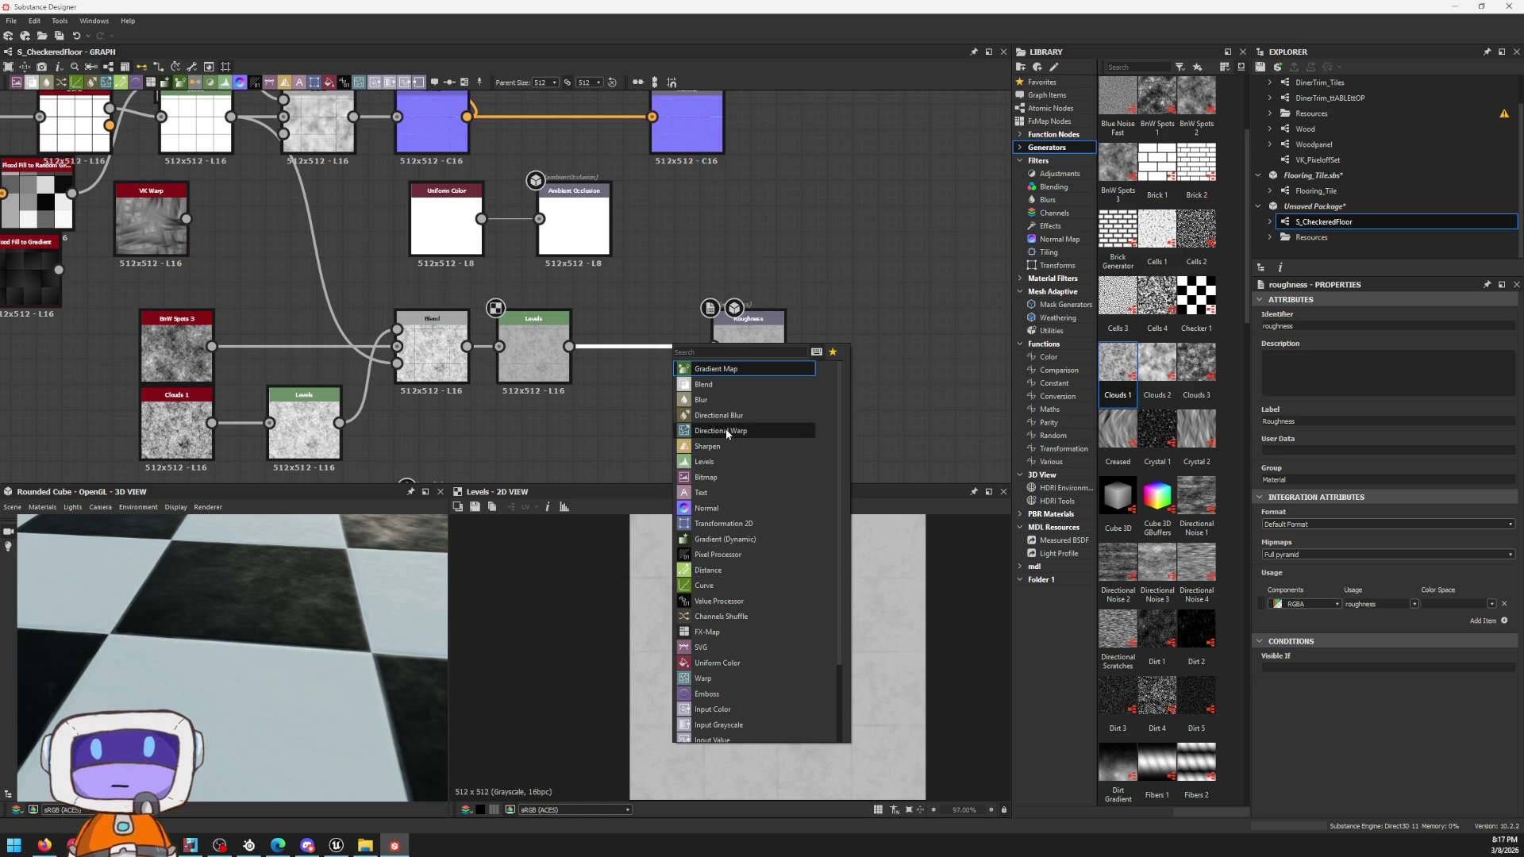
Step: Delete the old Directional Blur and create a new one on a link pulled from the Levels output
left_click(714, 414)
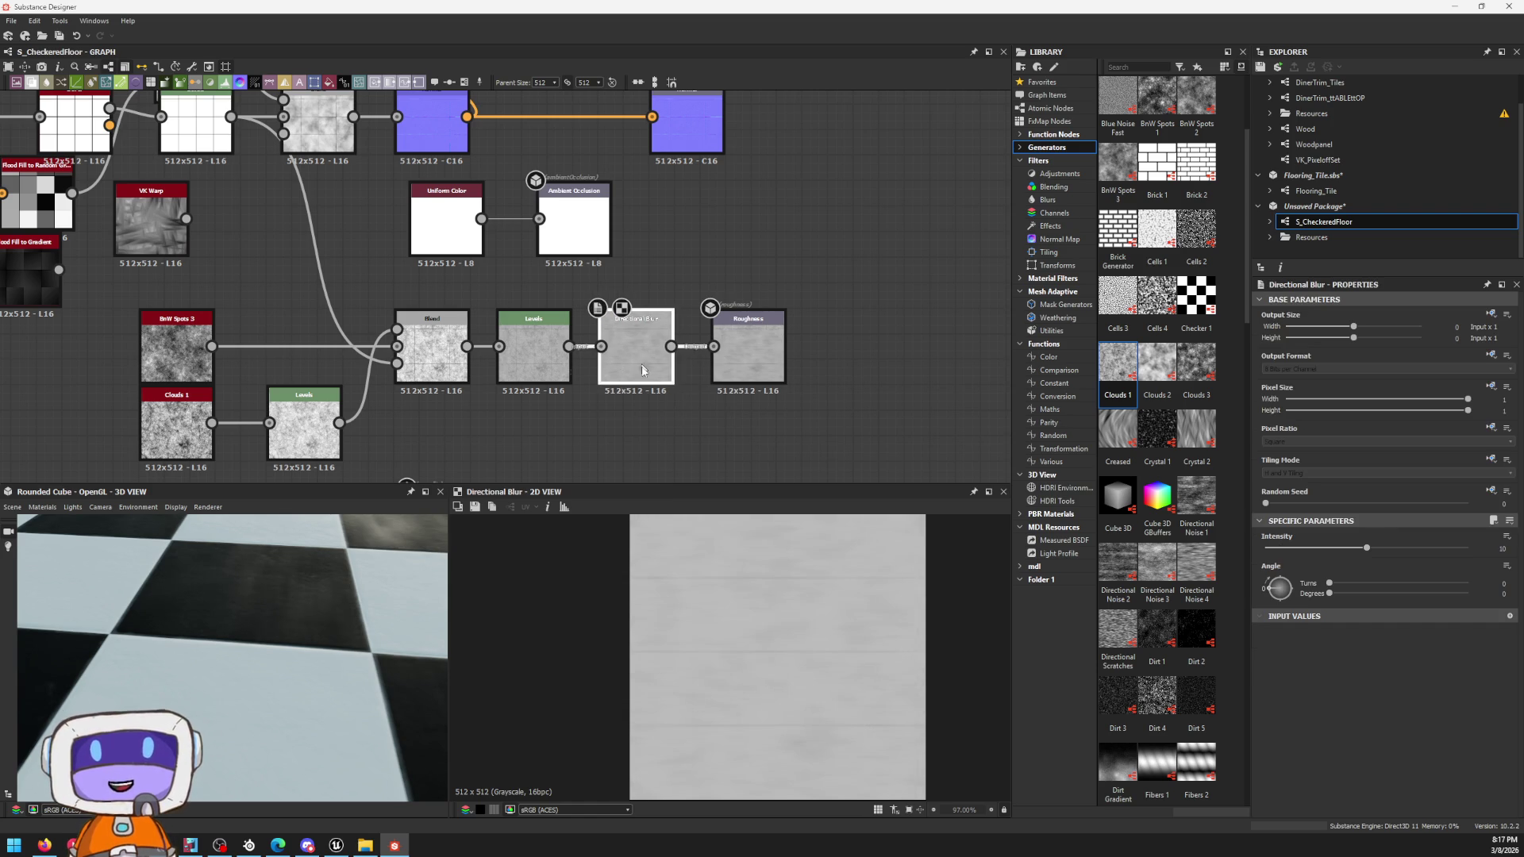
scroll(739, 568, "up", 1)
mouse_move(417, 508)
left_mouse_down()
mouse_move(272, 605)
mouse_move(327, 560)
mouse_move(285, 570)
mouse_move(401, 553)
mouse_move(302, 559)
mouse_move(292, 573)
left_mouse_up()
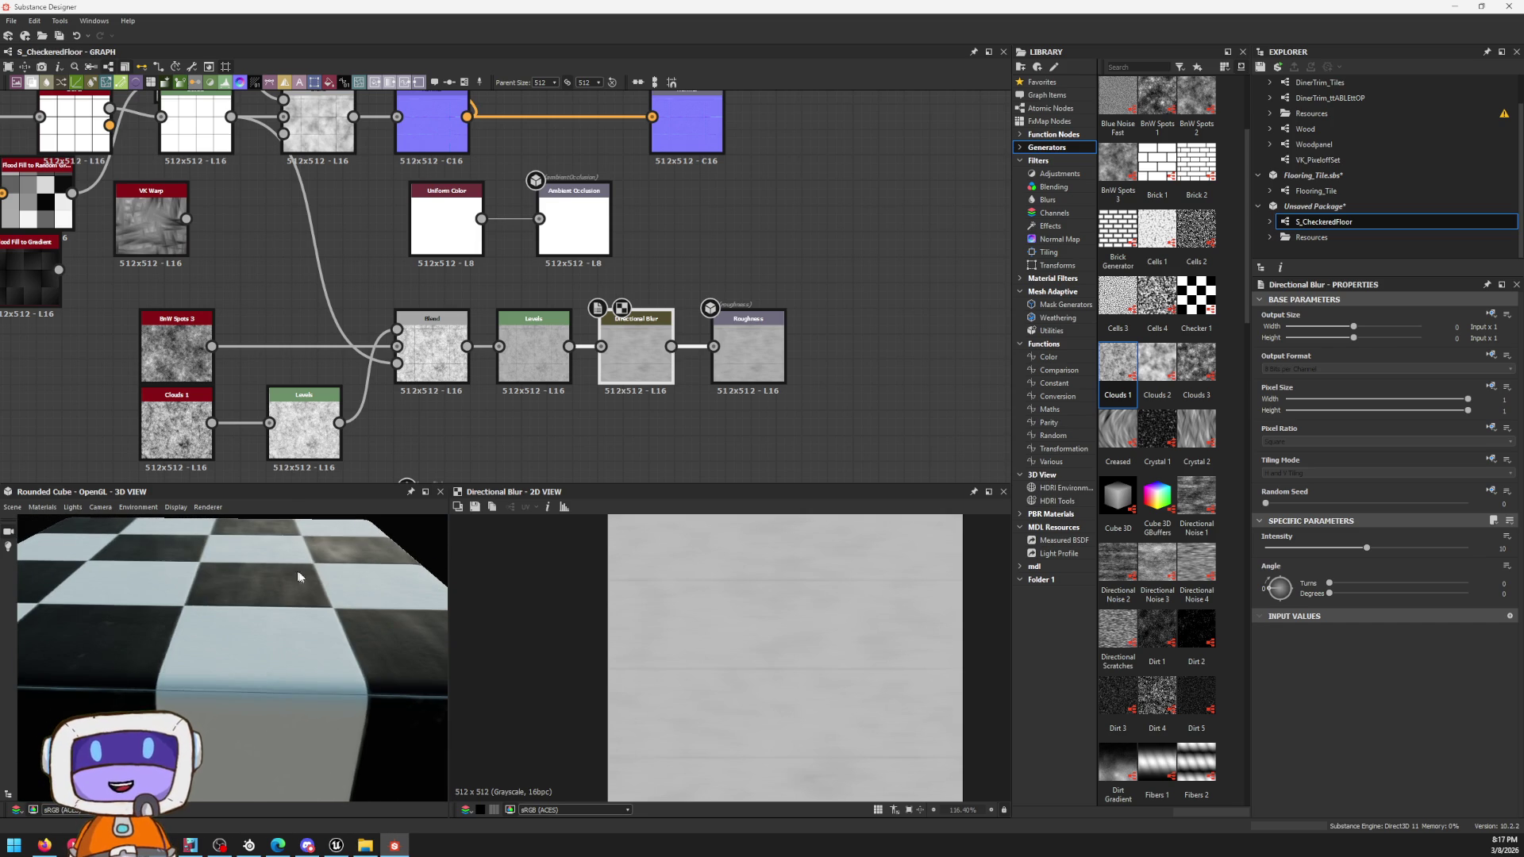
scroll(661, 325, "up", 3)
key("Delete")
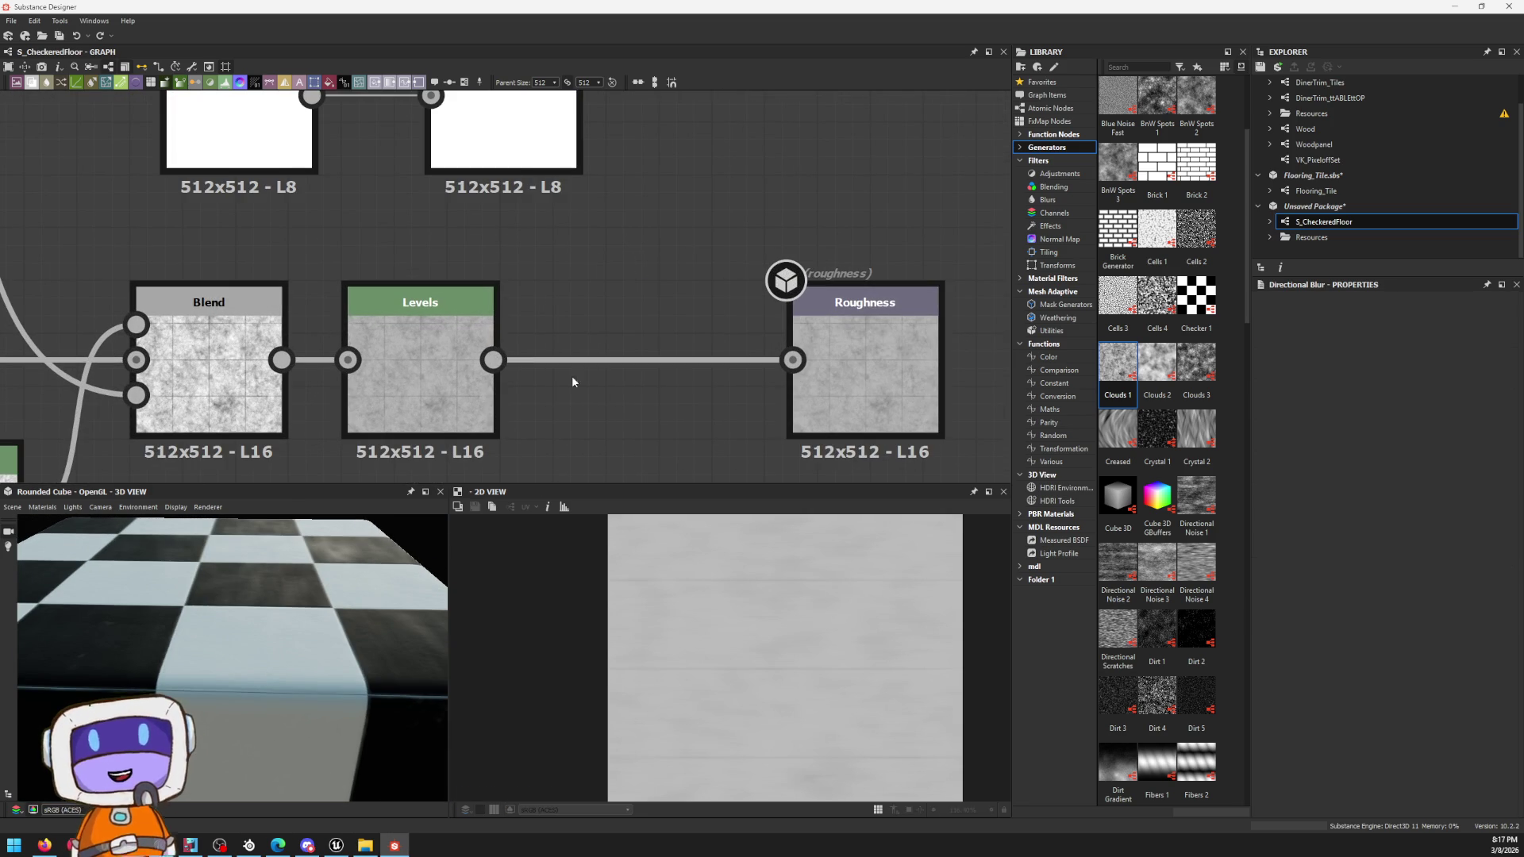
left_click_drag(492, 360, 619, 265)
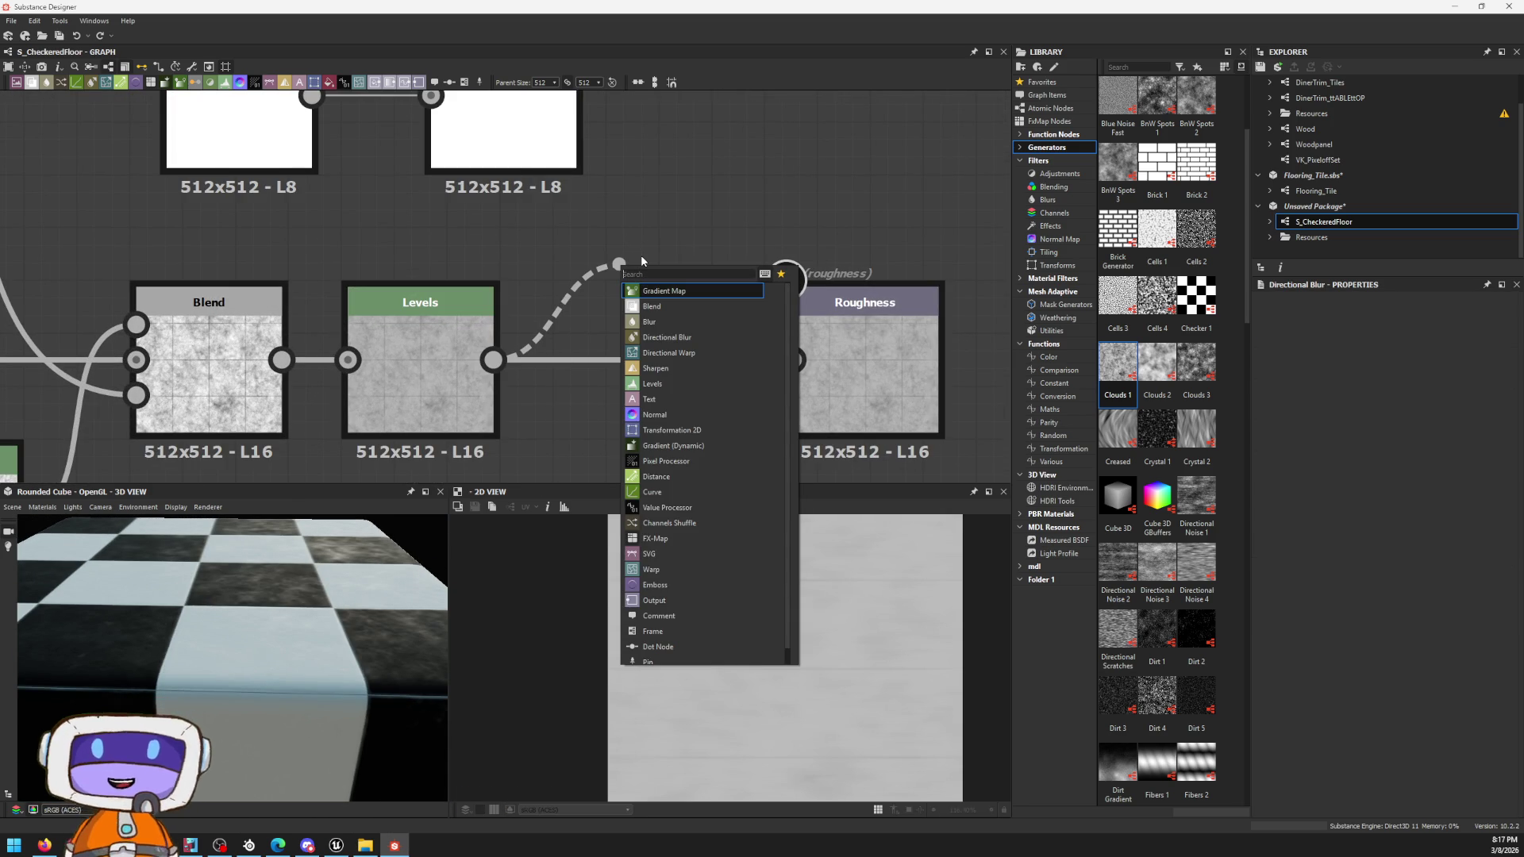
key("Down")
key("Down")
key("Down")
key("Return")
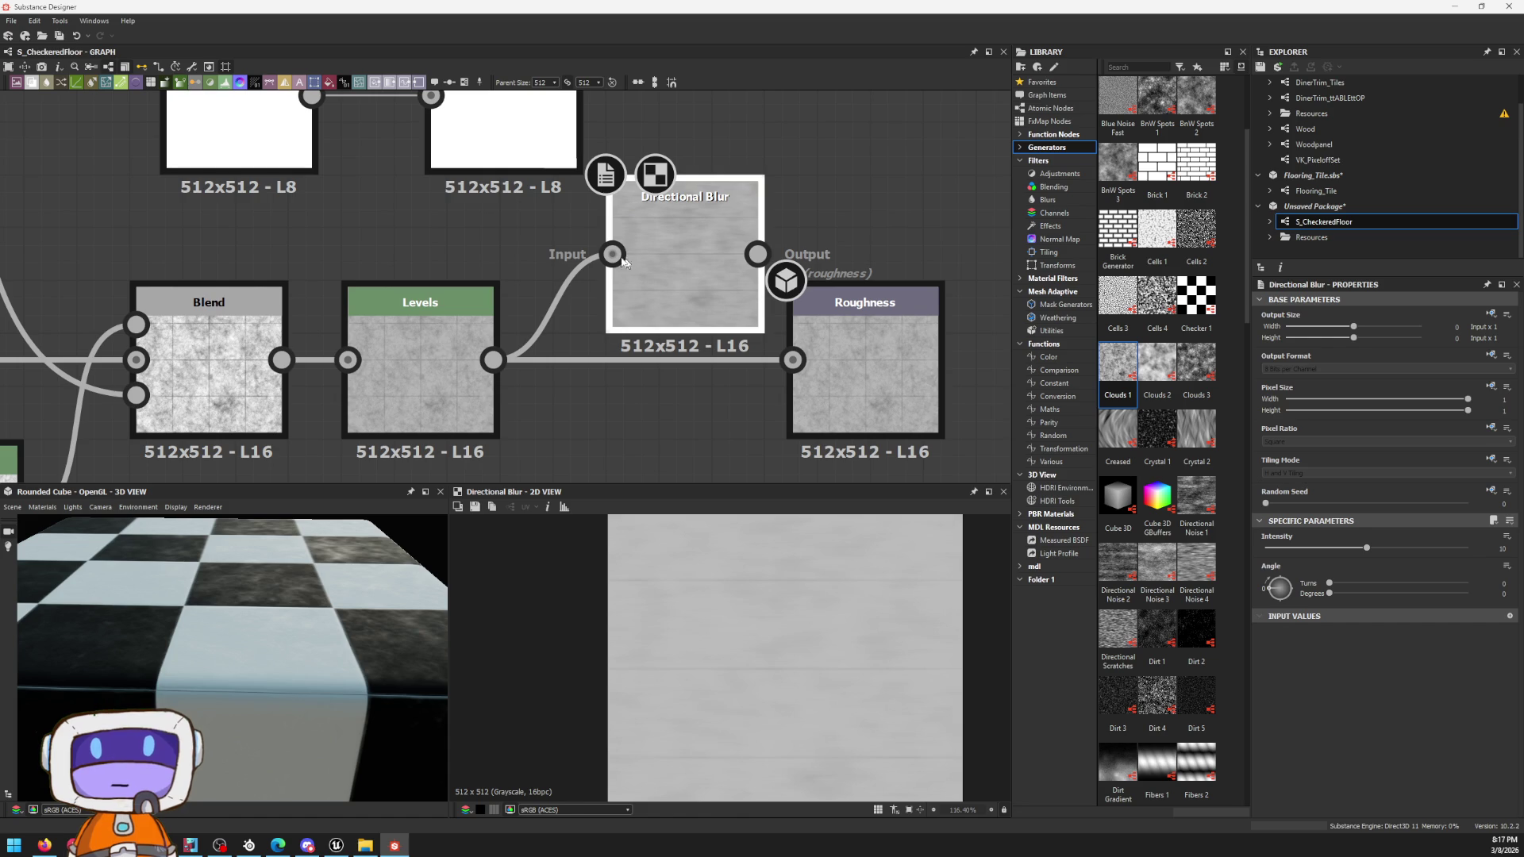
Step: Line the new Directional Blur up between Levels and the Roughness output, nudging Clouds 1 and Levels left
left_click(868, 373)
mouse_move(662, 232)
left_mouse_down()
mouse_move(634, 338)
mouse_move(609, 316)
left_mouse_up()
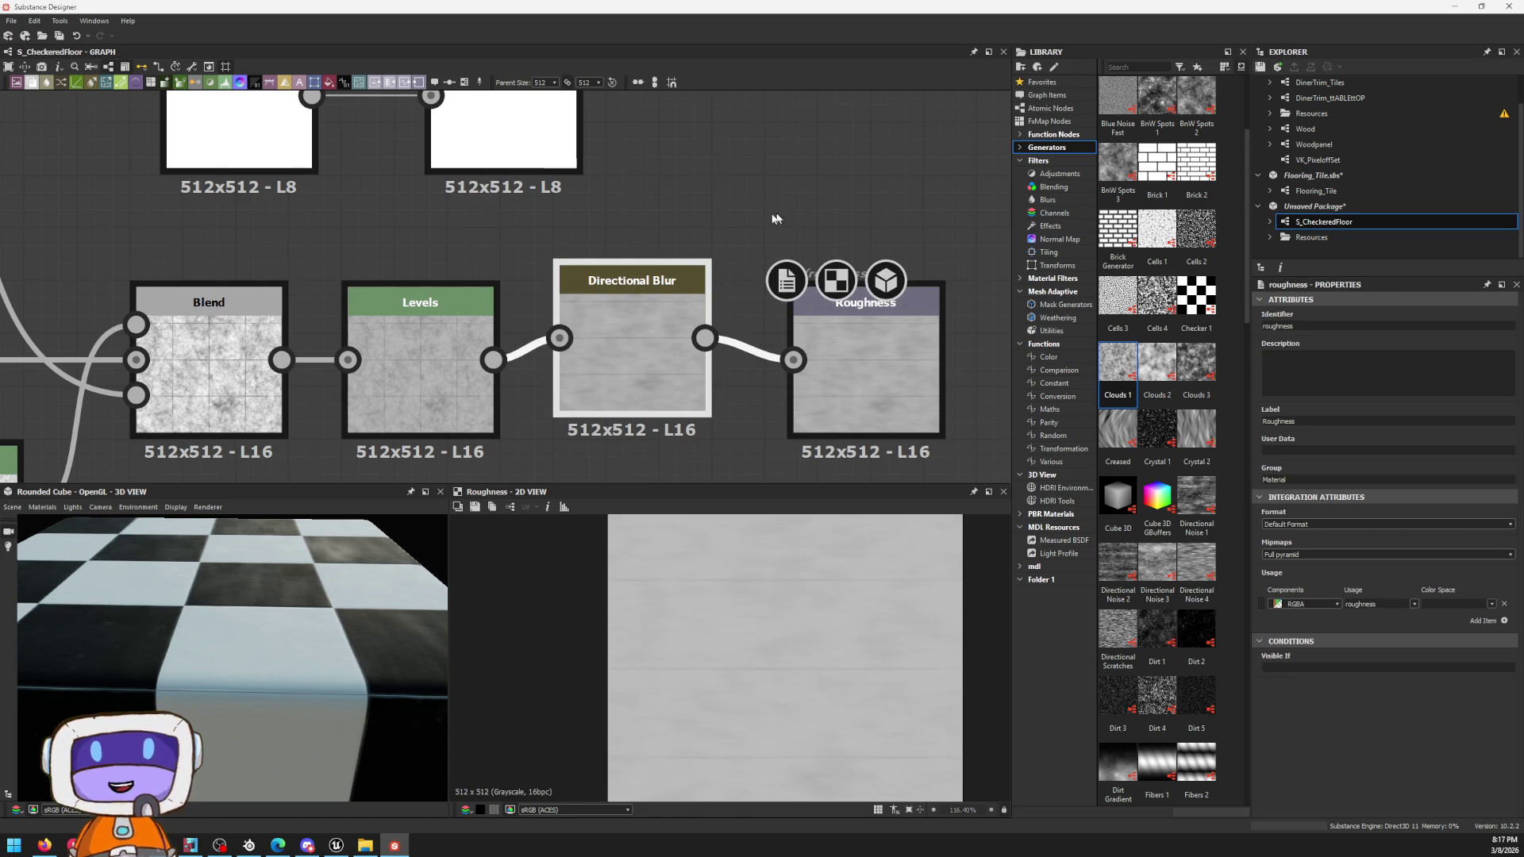
scroll(654, 226, "down", 5)
middle_click_drag(479, 279, 659, 234)
mouse_move(306, 579)
left_mouse_down()
mouse_move(226, 606)
mouse_move(292, 640)
mouse_move(272, 646)
mouse_move(306, 623)
left_mouse_up()
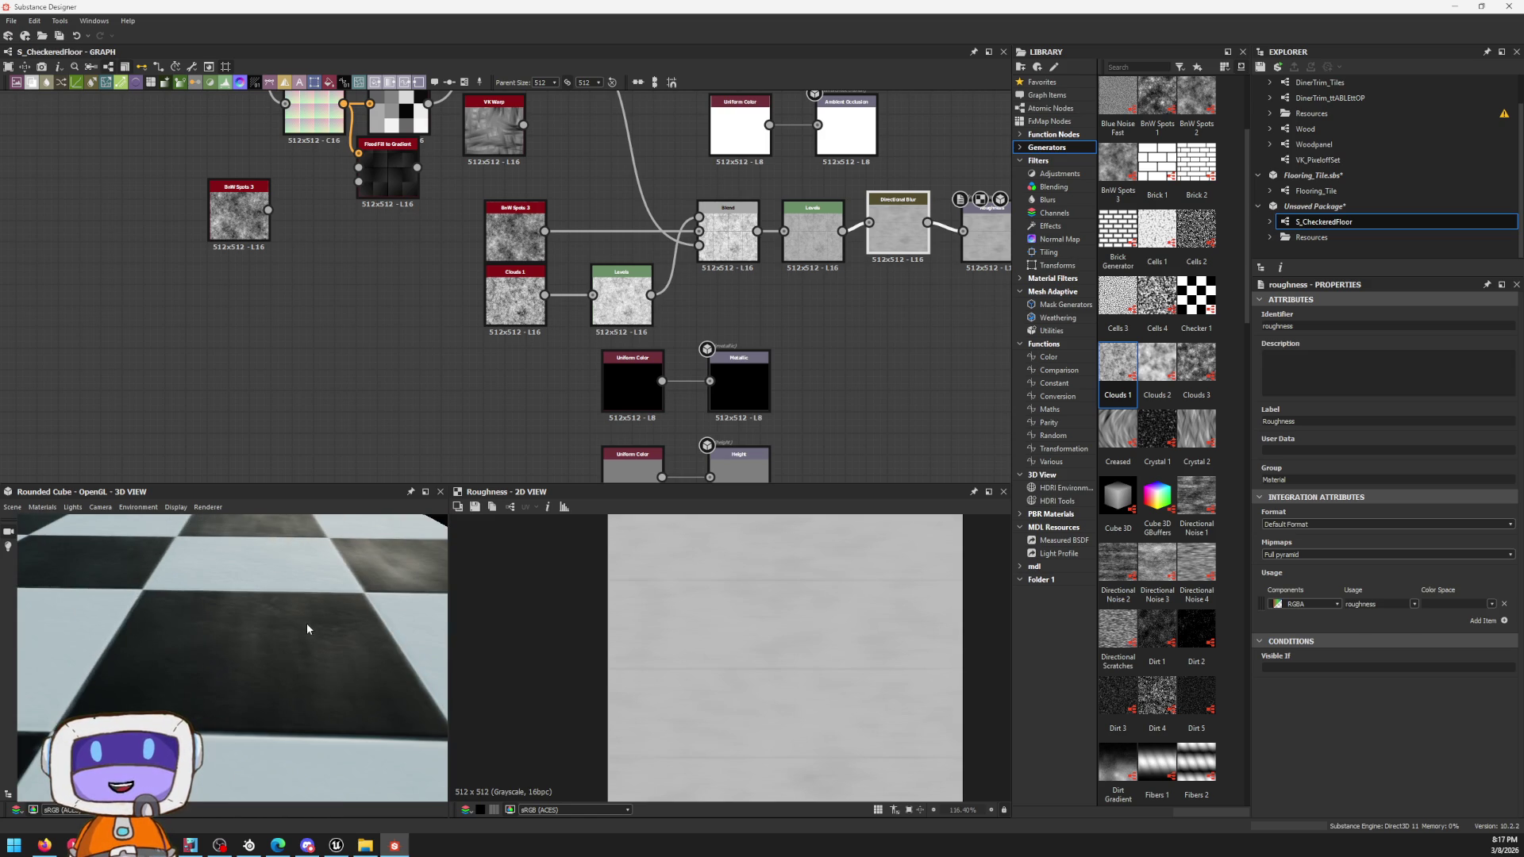
mouse_move(394, 282)
left_mouse_down()
mouse_move(667, 335)
mouse_move(607, 299)
left_mouse_up()
left_click(767, 304)
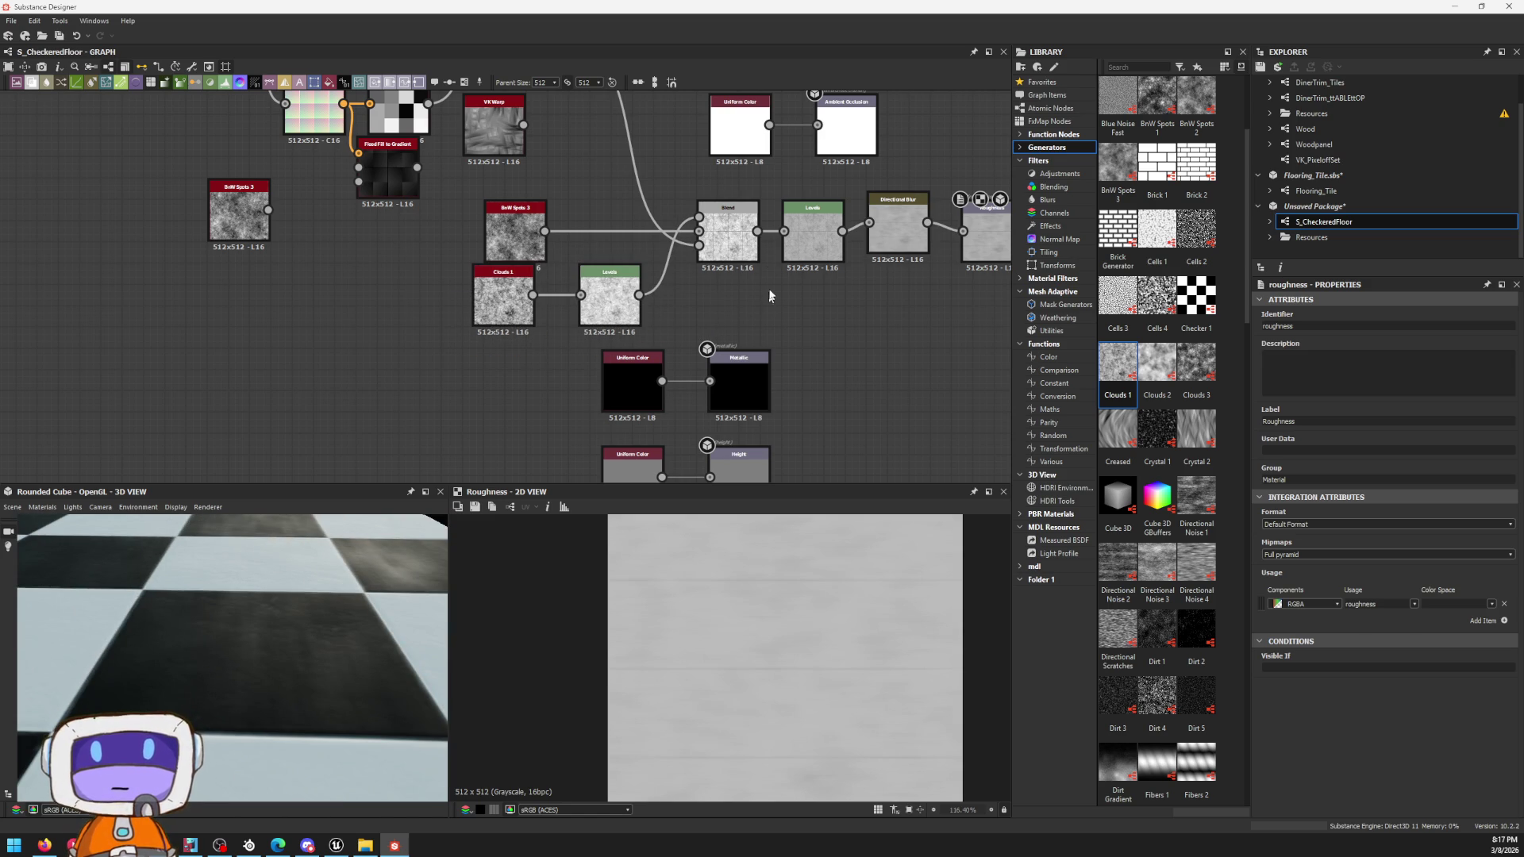
key("space")
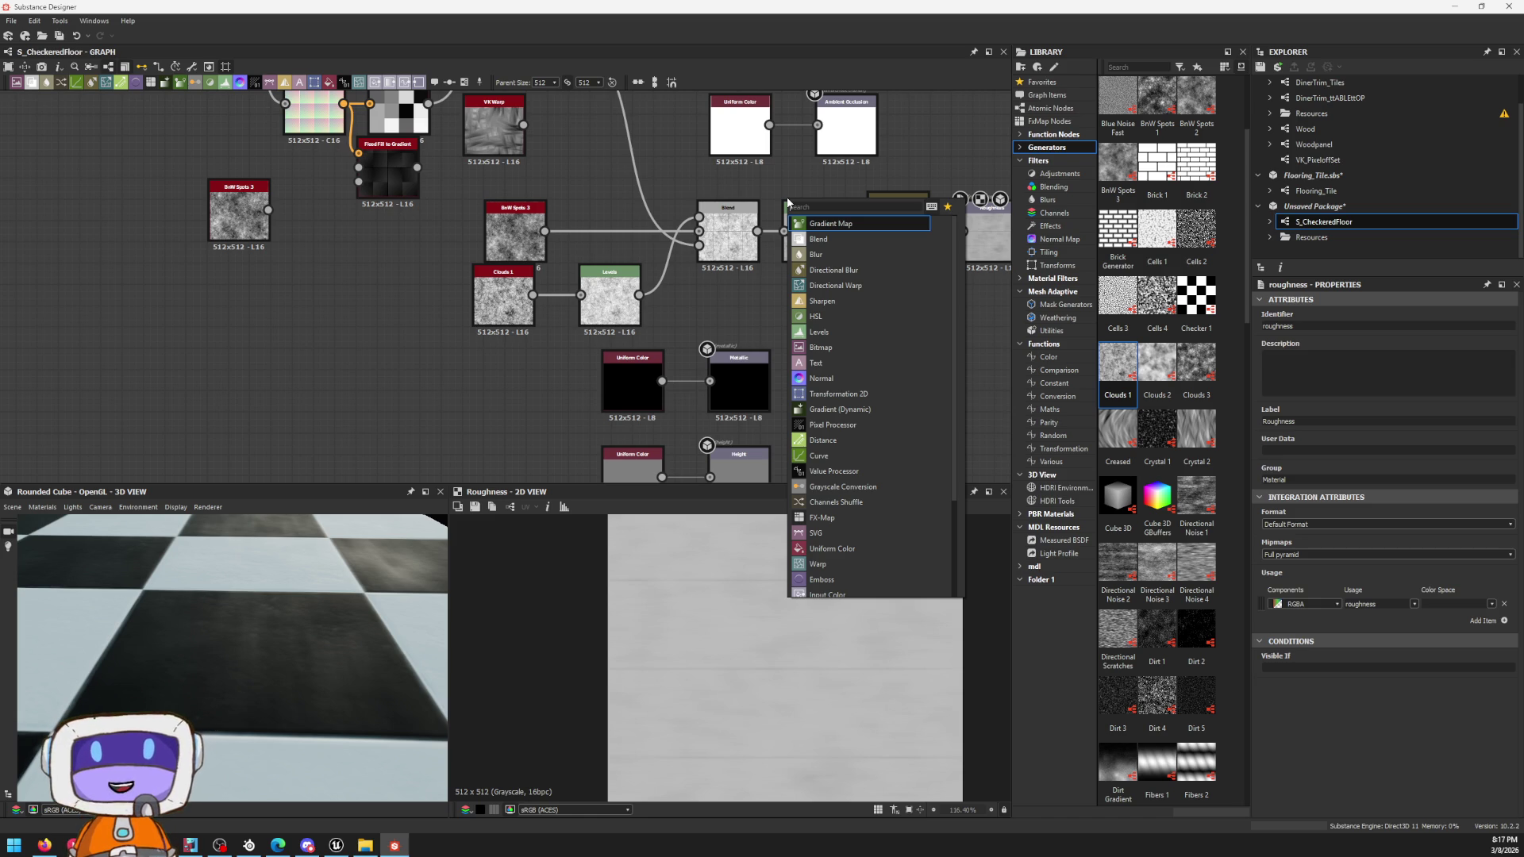
type("ru")
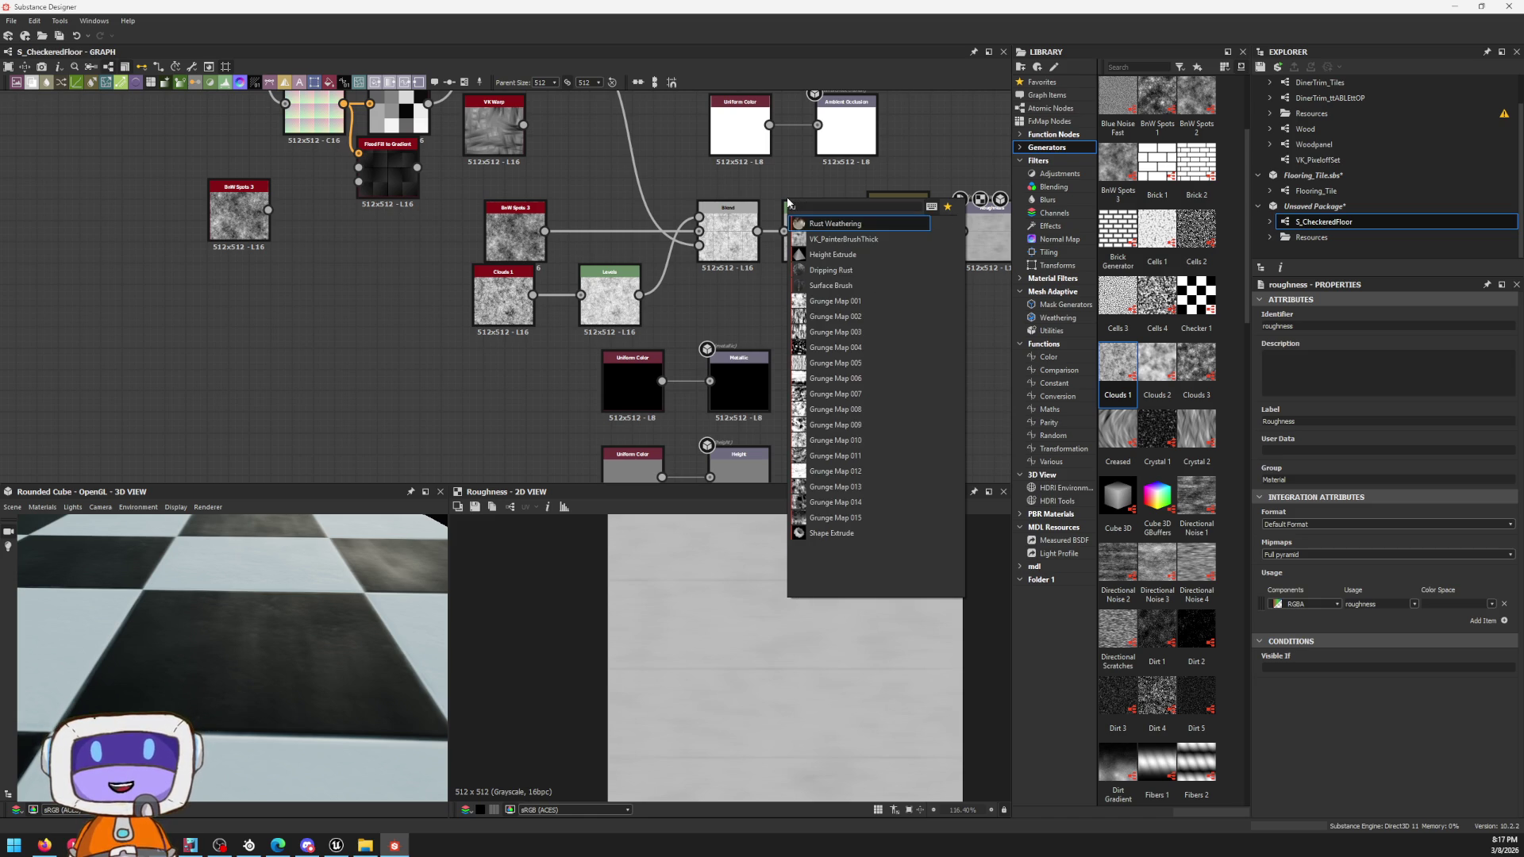
Step: Add a Grunge Map 012 from the node search and place it under Directional Blur, moving Roughness right
key("Down")
key("Down")
key("Down")
key("Down")
key("Down")
key("Down")
key("Up")
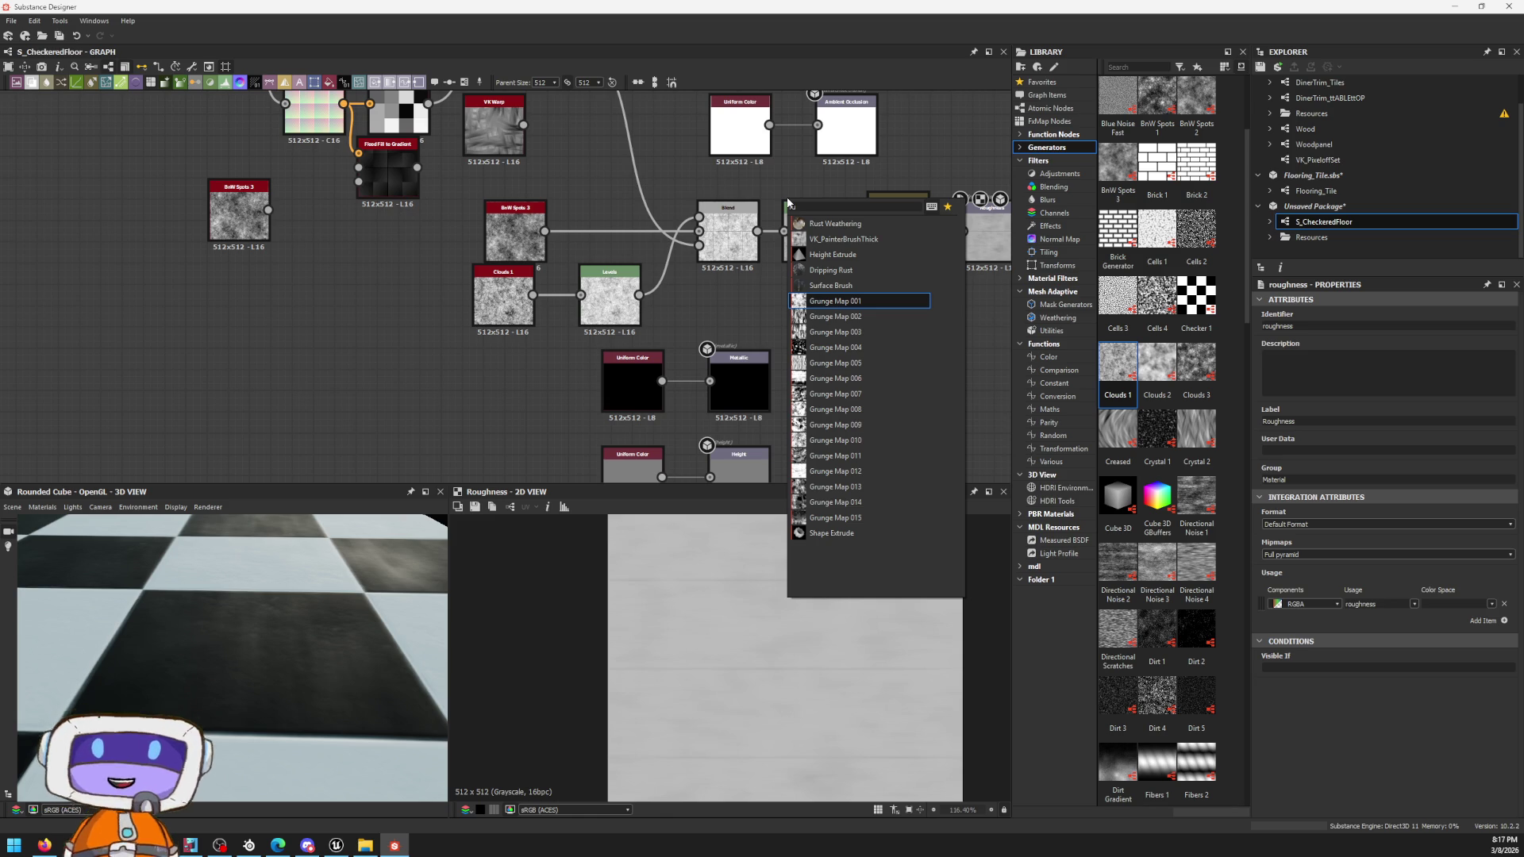
key("Down")
key("Down")
key("Down")
key("Down")
key("Down")
key("Down")
key("Down")
key("Down")
key("Down")
key("Down")
key("Down")
key("Down")
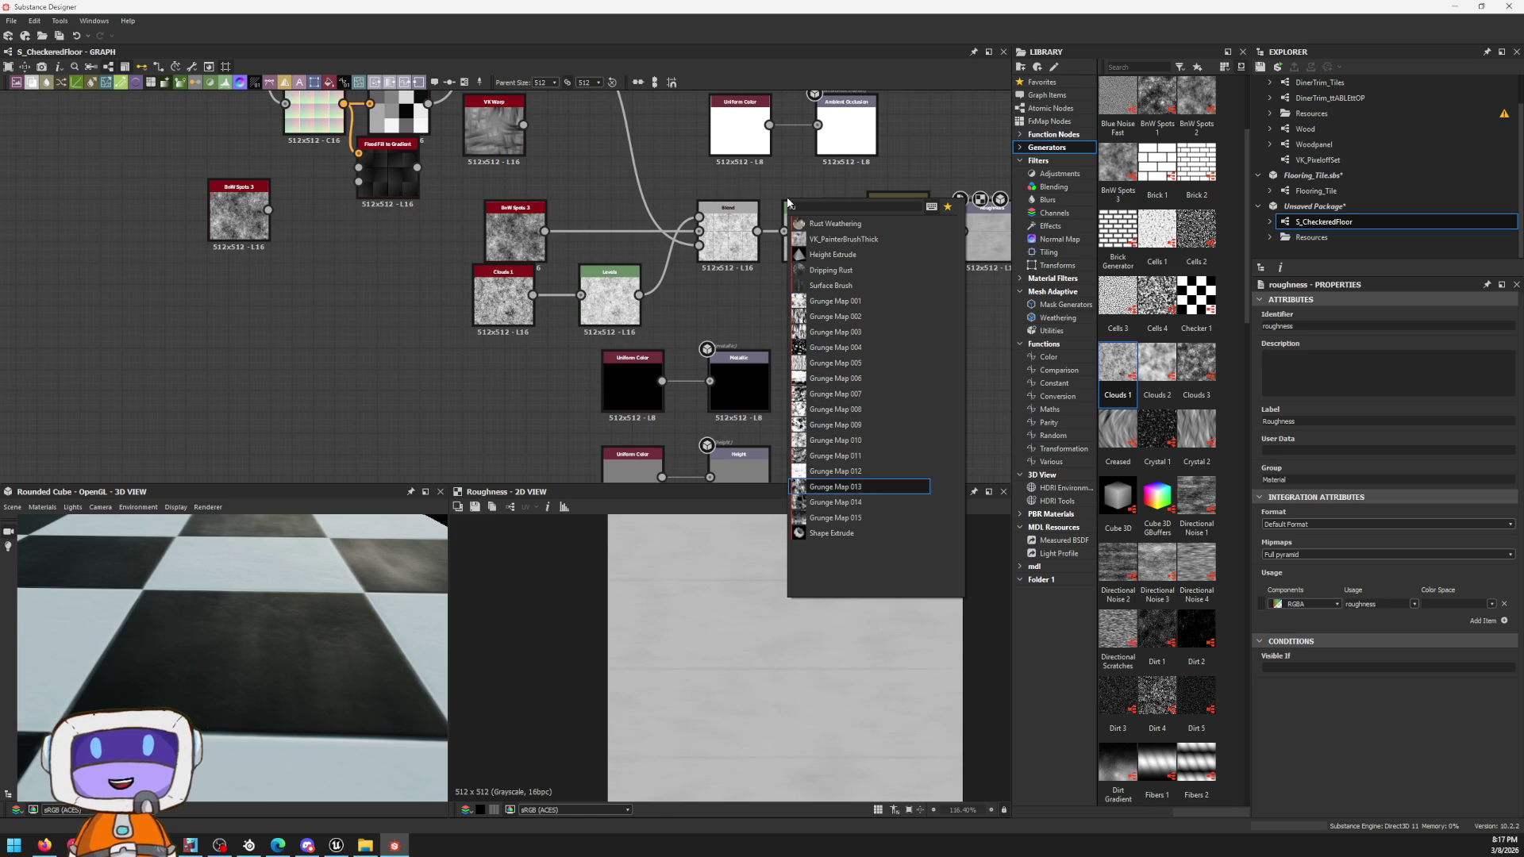
key("Up")
key("Return")
scroll(842, 181, "up", 3)
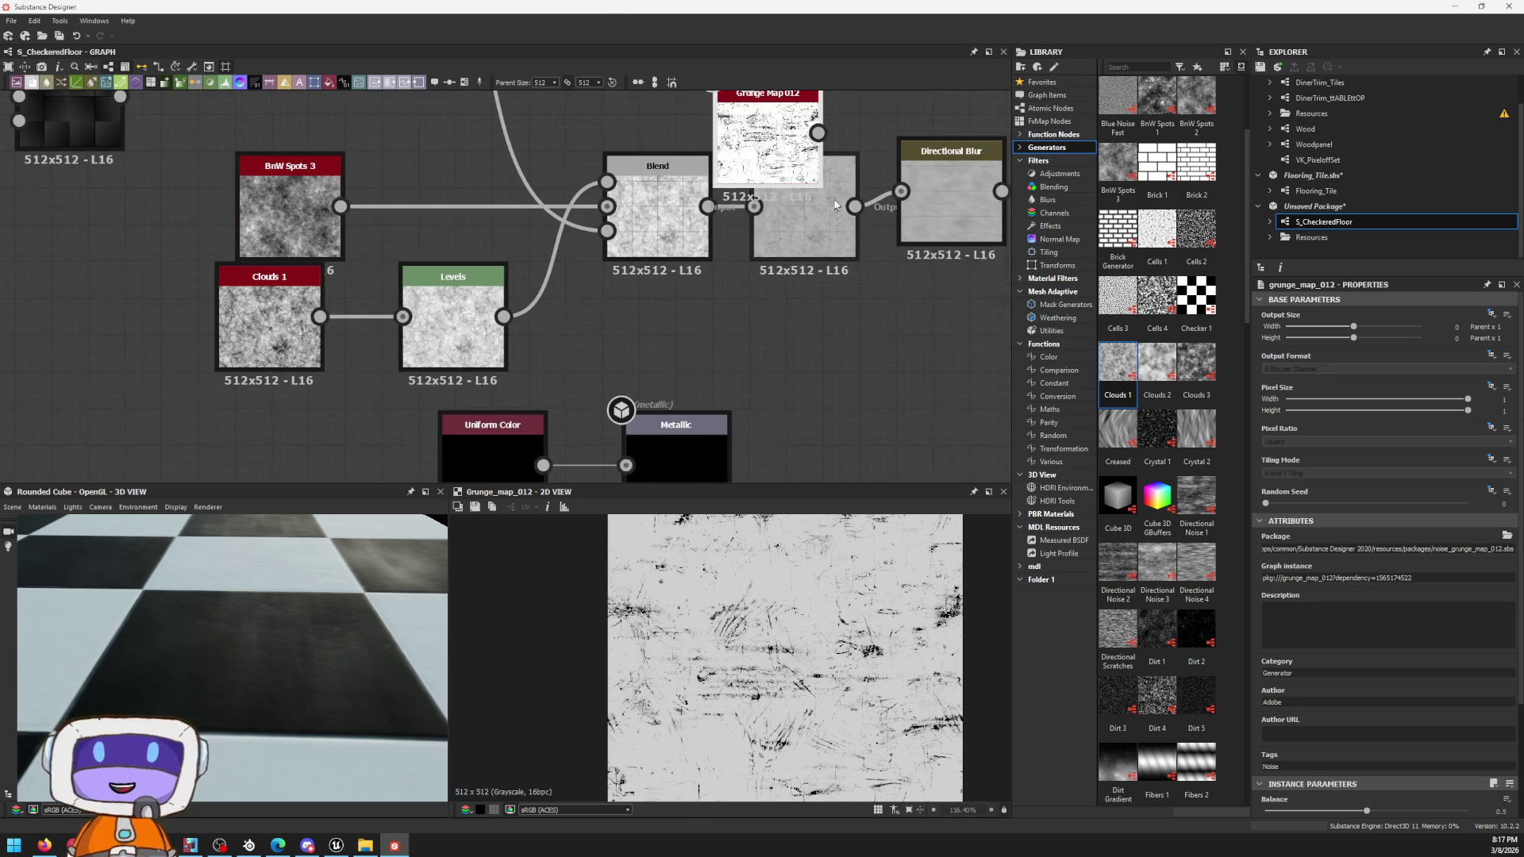
scroll(841, 181, "up", 1)
left_click_drag(595, 250, 791, 441)
scroll(935, 339, "up", 2)
mouse_move(834, 393)
middle_mouse_down()
mouse_move(667, 298)
mouse_move(595, 317)
middle_mouse_up()
scroll(670, 298, "down", 2)
left_click_drag(721, 271, 906, 254)
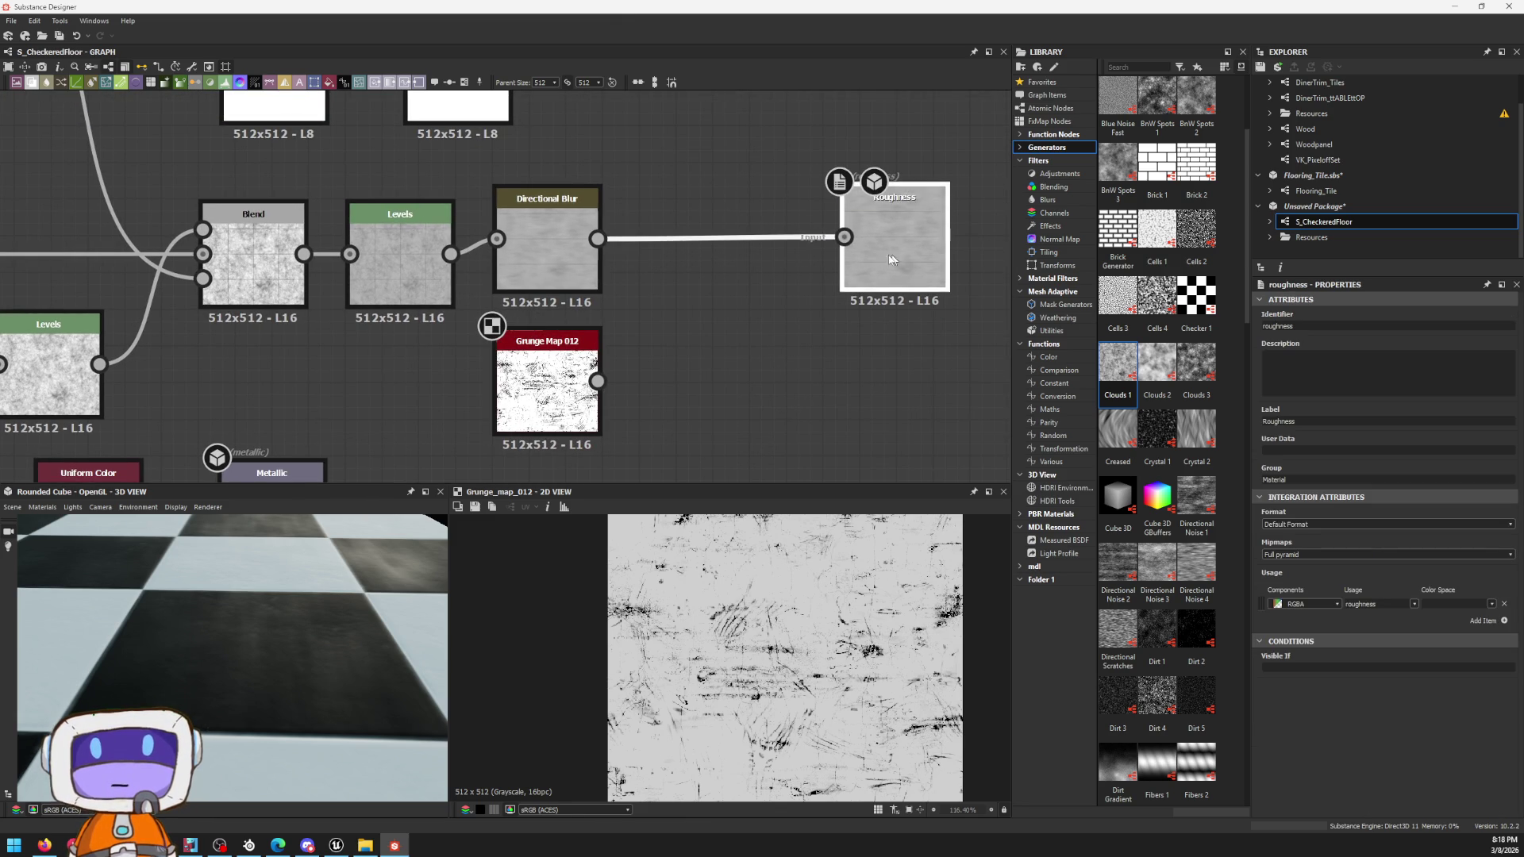
Step: Insert a Blend before Roughness with Grunge Map 012 as foreground over Directional Blur at about 0.13 opacity
key("space")
type("blend")
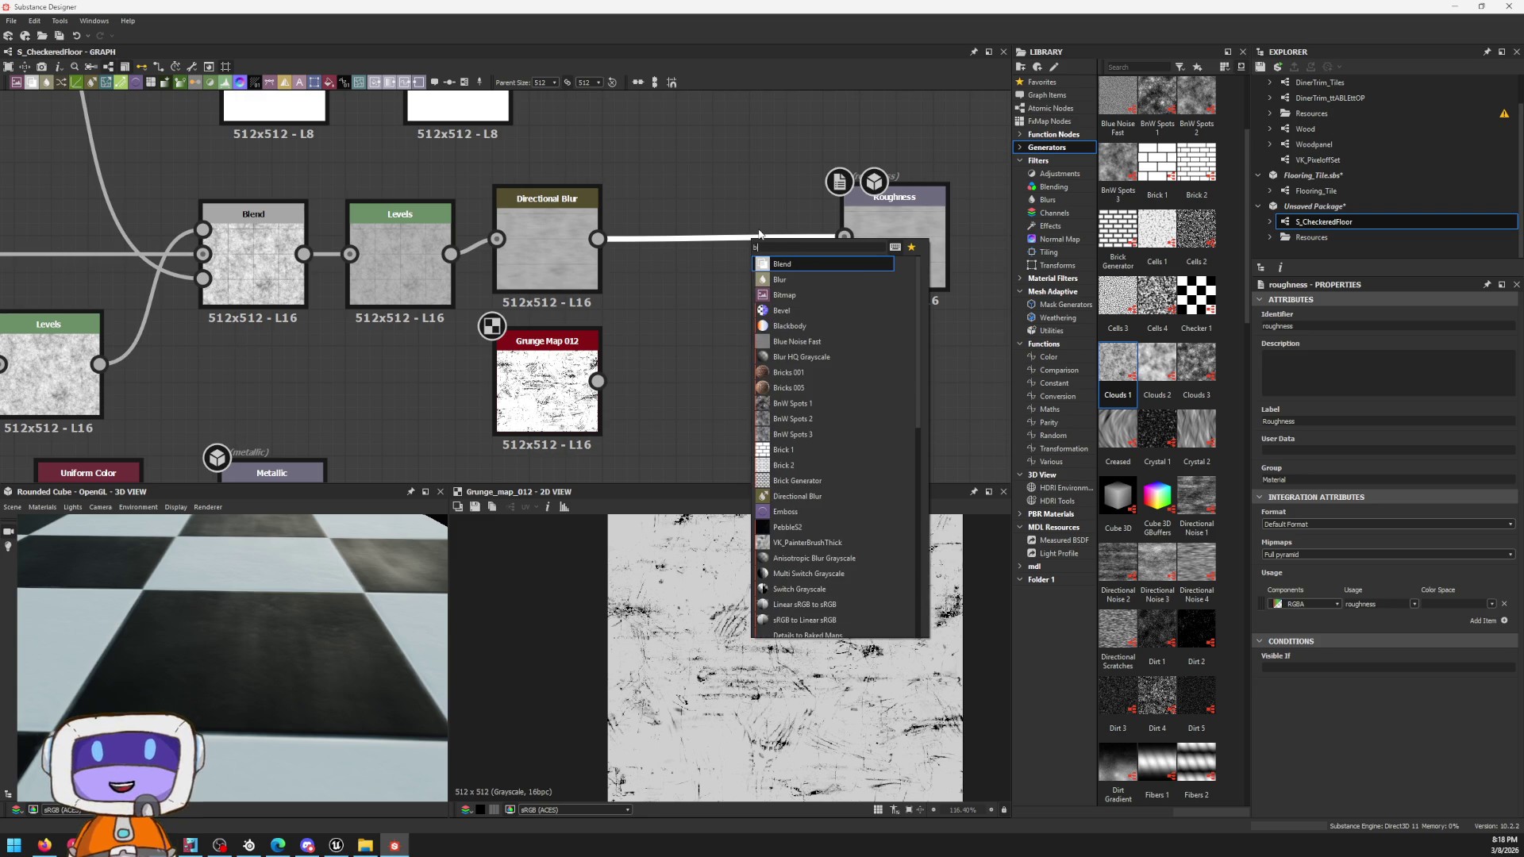
key("Return")
mouse_move(739, 235)
left_mouse_down()
mouse_move(719, 269)
mouse_move(740, 251)
left_mouse_up()
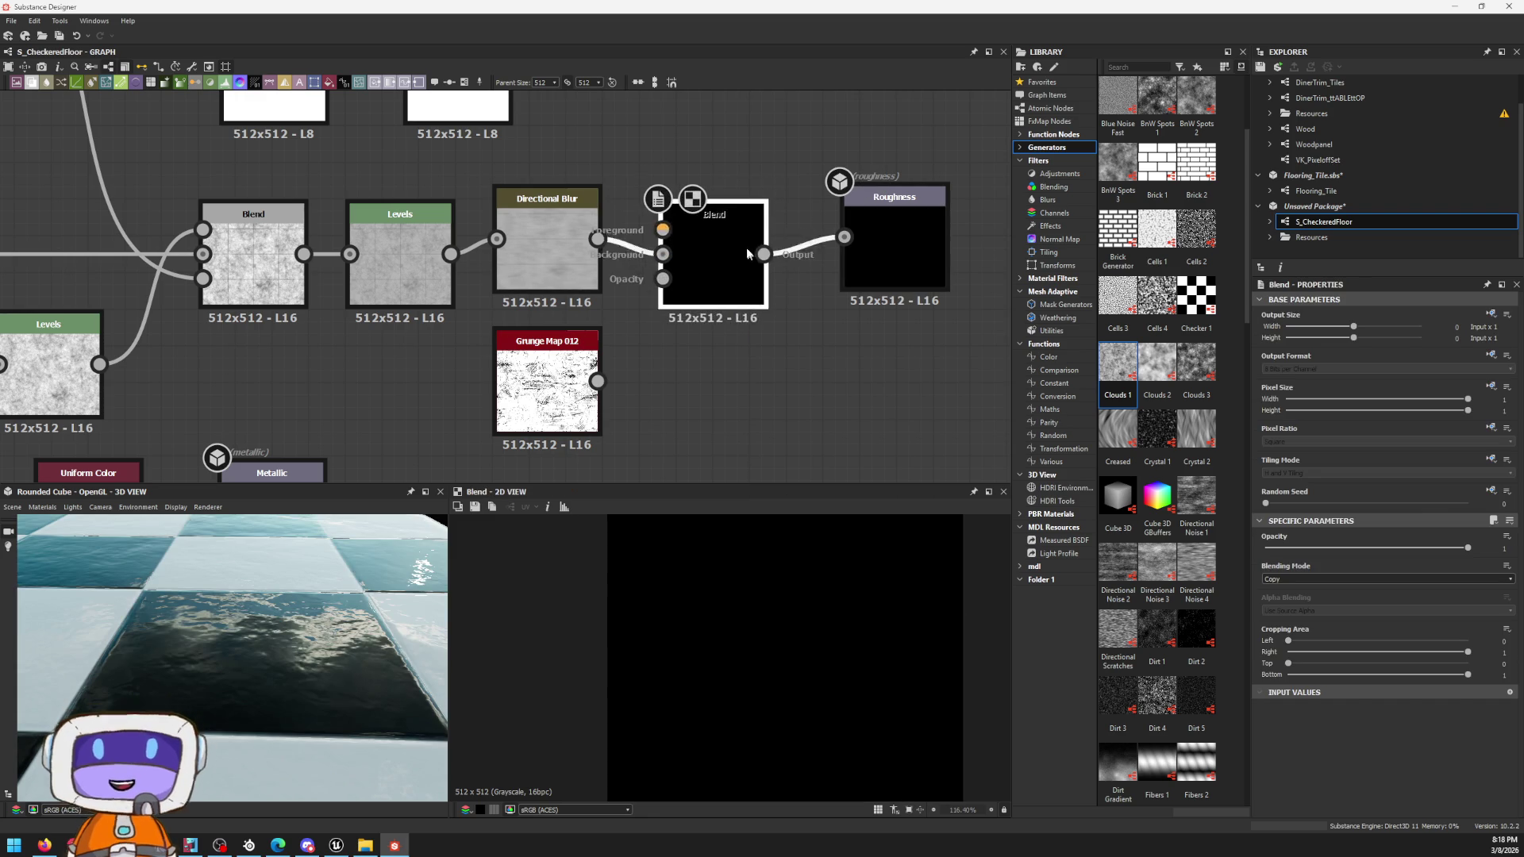
left_click_drag(664, 208, 596, 381)
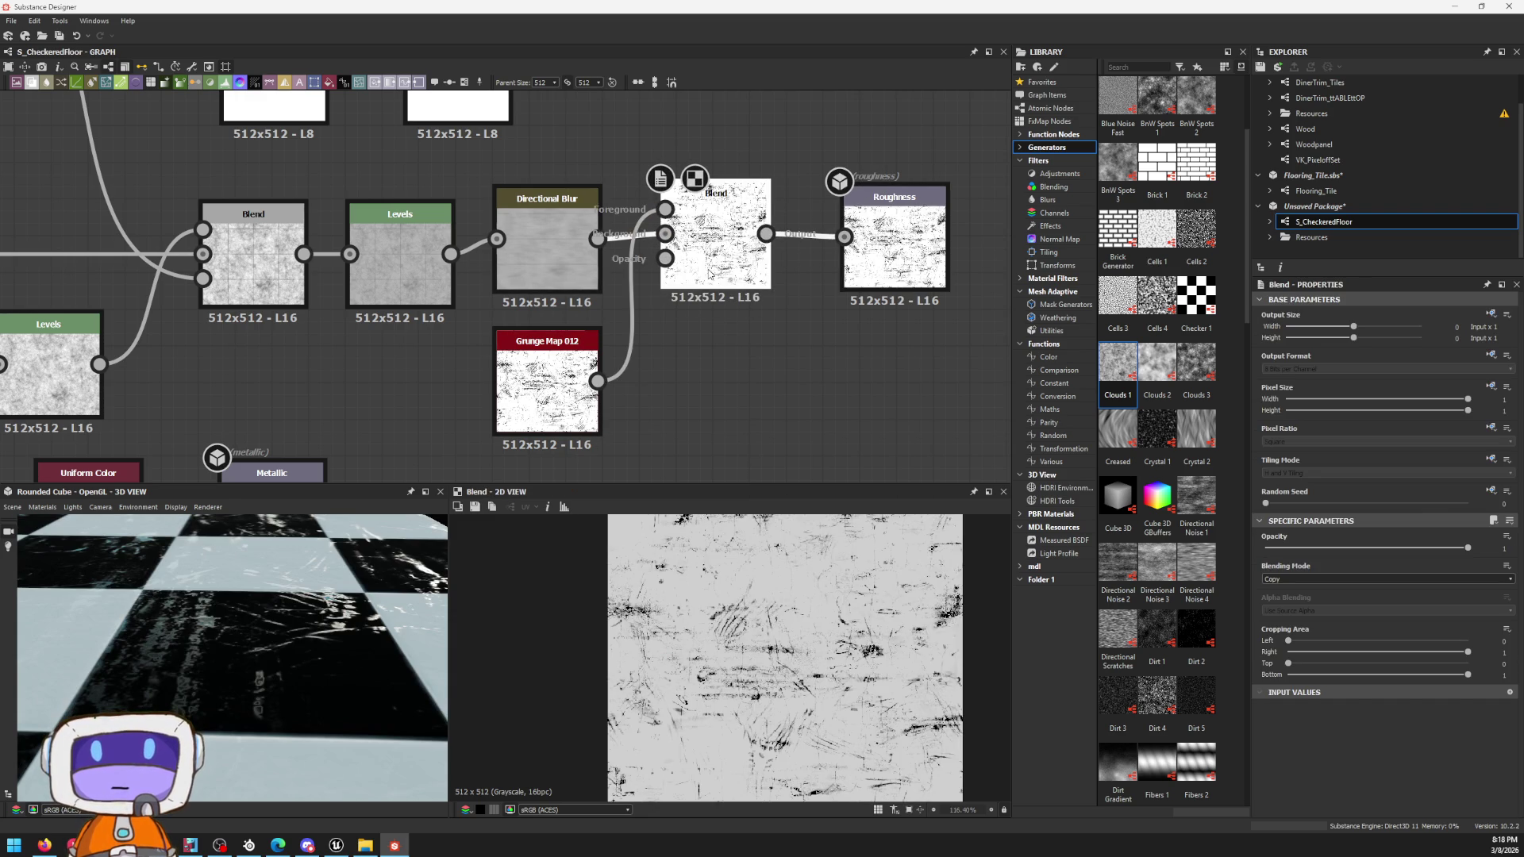
scroll(334, 459, "down", 1)
mouse_move(238, 595)
left_mouse_down()
mouse_move(369, 618)
mouse_move(300, 660)
left_mouse_up()
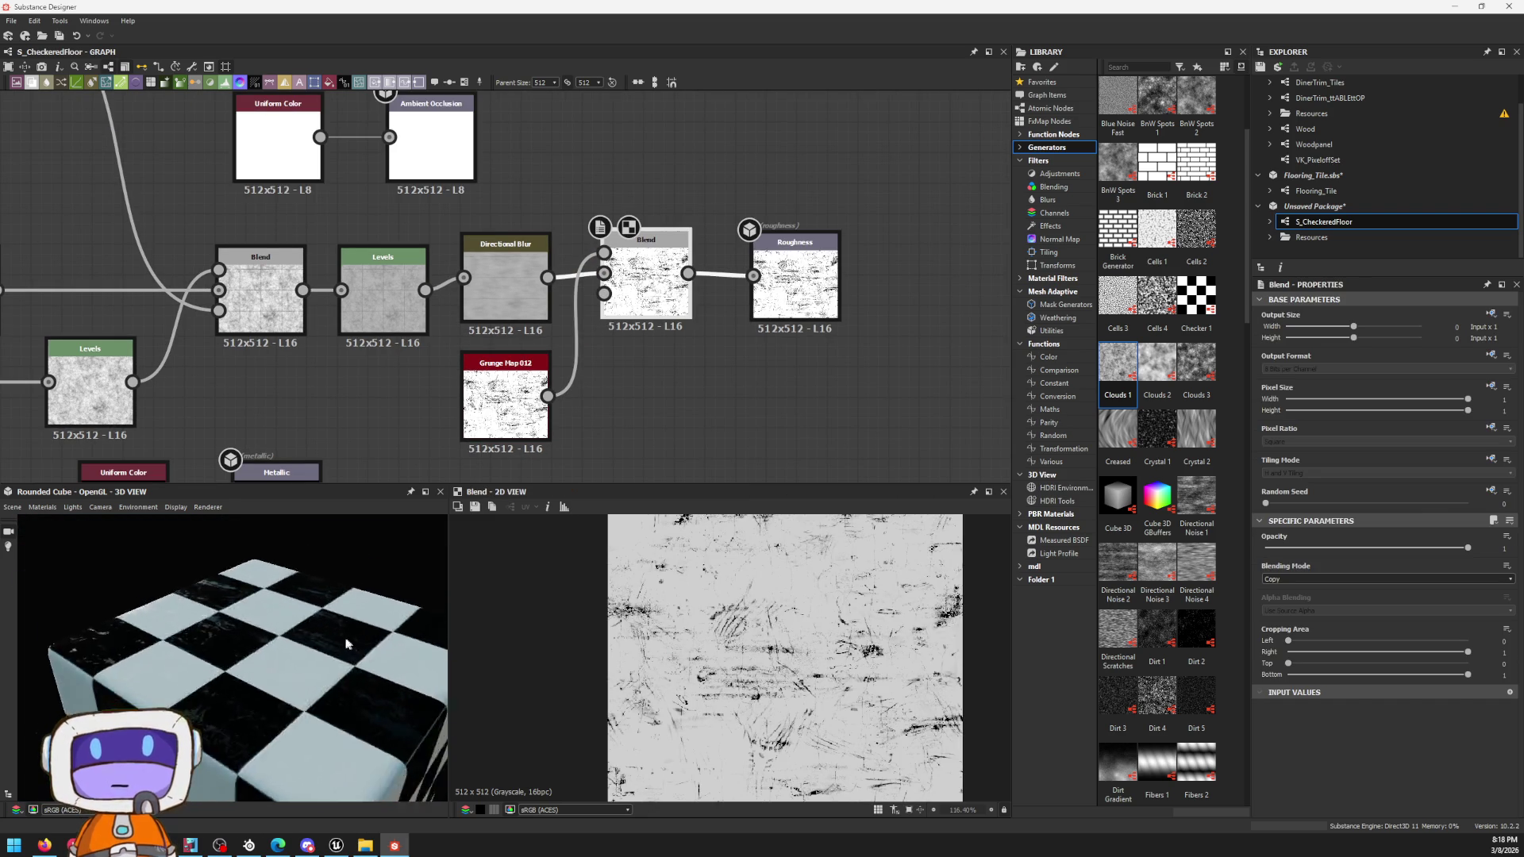
mouse_move(1373, 547)
left_mouse_down()
mouse_move(1217, 534)
mouse_move(1284, 517)
left_mouse_up()
mouse_move(298, 584)
left_mouse_down()
mouse_move(241, 670)
mouse_move(256, 661)
left_mouse_up()
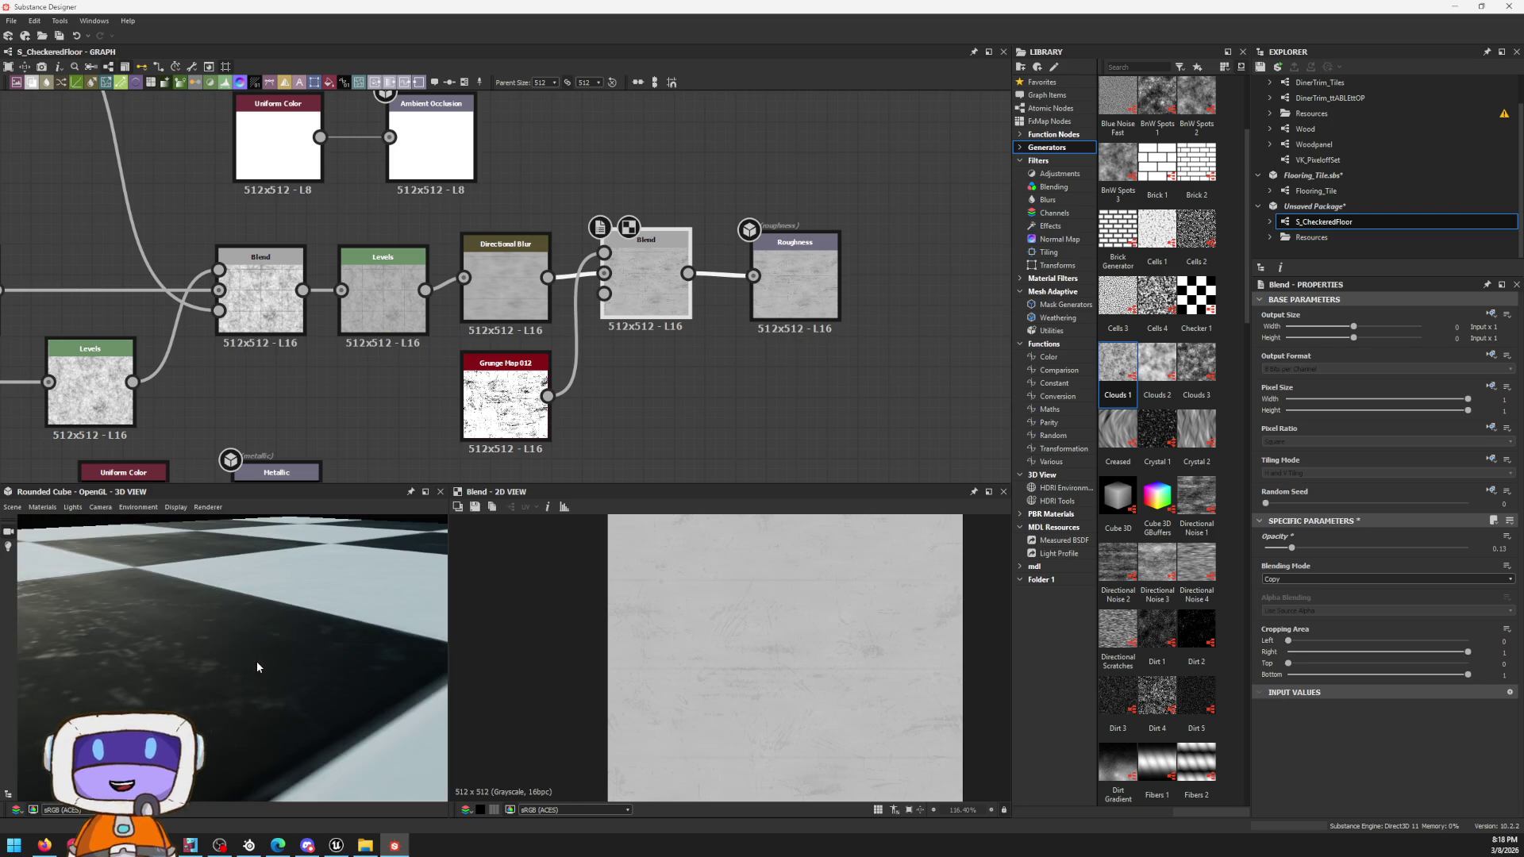
scroll(802, 279, "down", 3)
scroll(580, 292, "down", 2)
scroll(582, 292, "up", 3)
scroll(581, 293, "up", 1)
scroll(426, 271, "down", 2)
left_click_drag(283, 121, 736, 329)
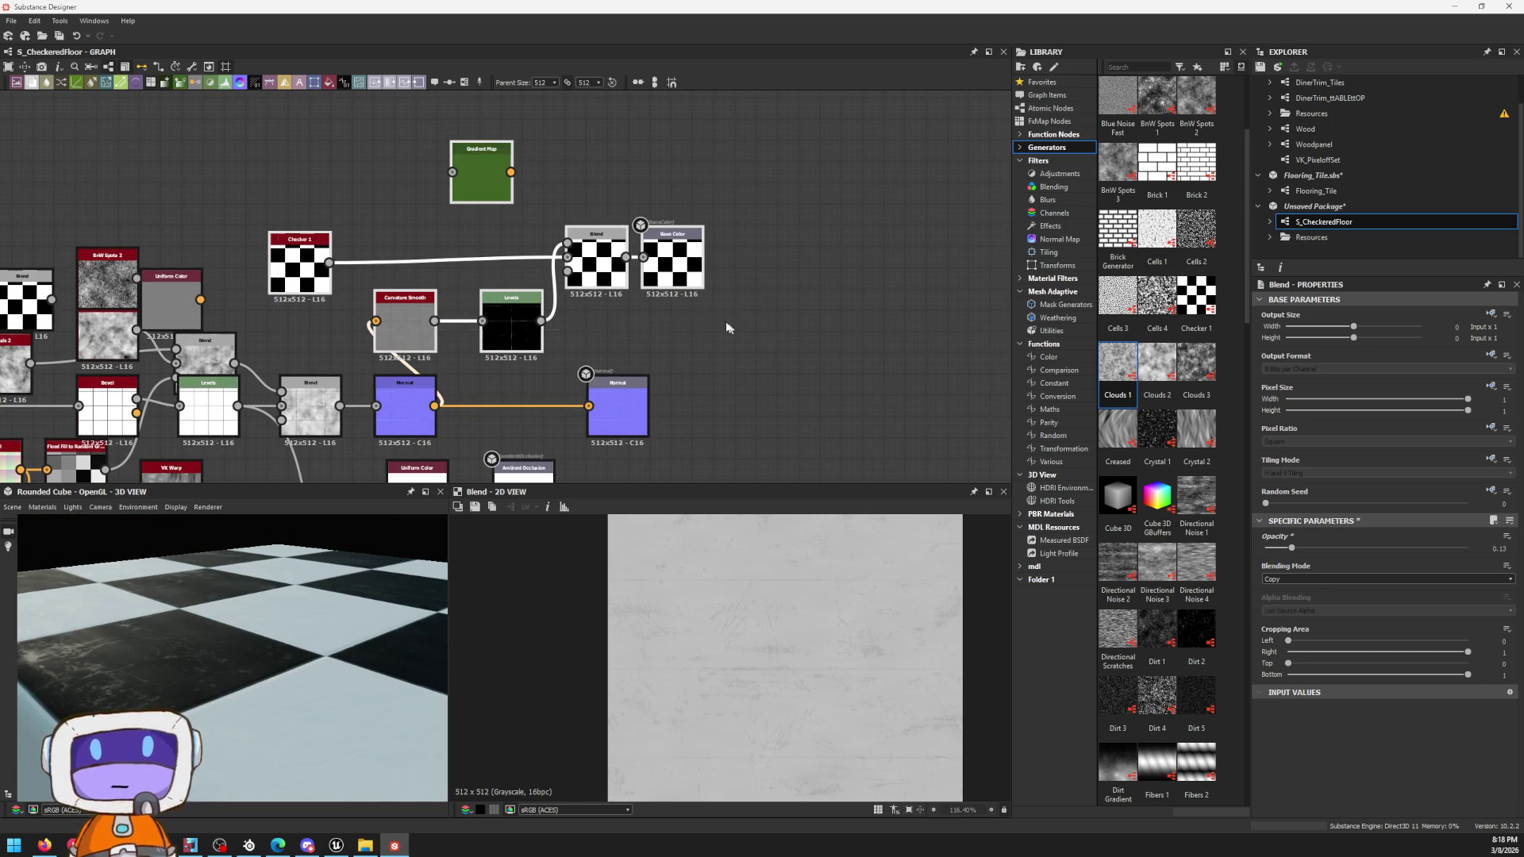
Step: Move the base color nodes up and the Normal output further right to make room
left_click_drag(595, 238, 850, 174)
left_click(631, 405)
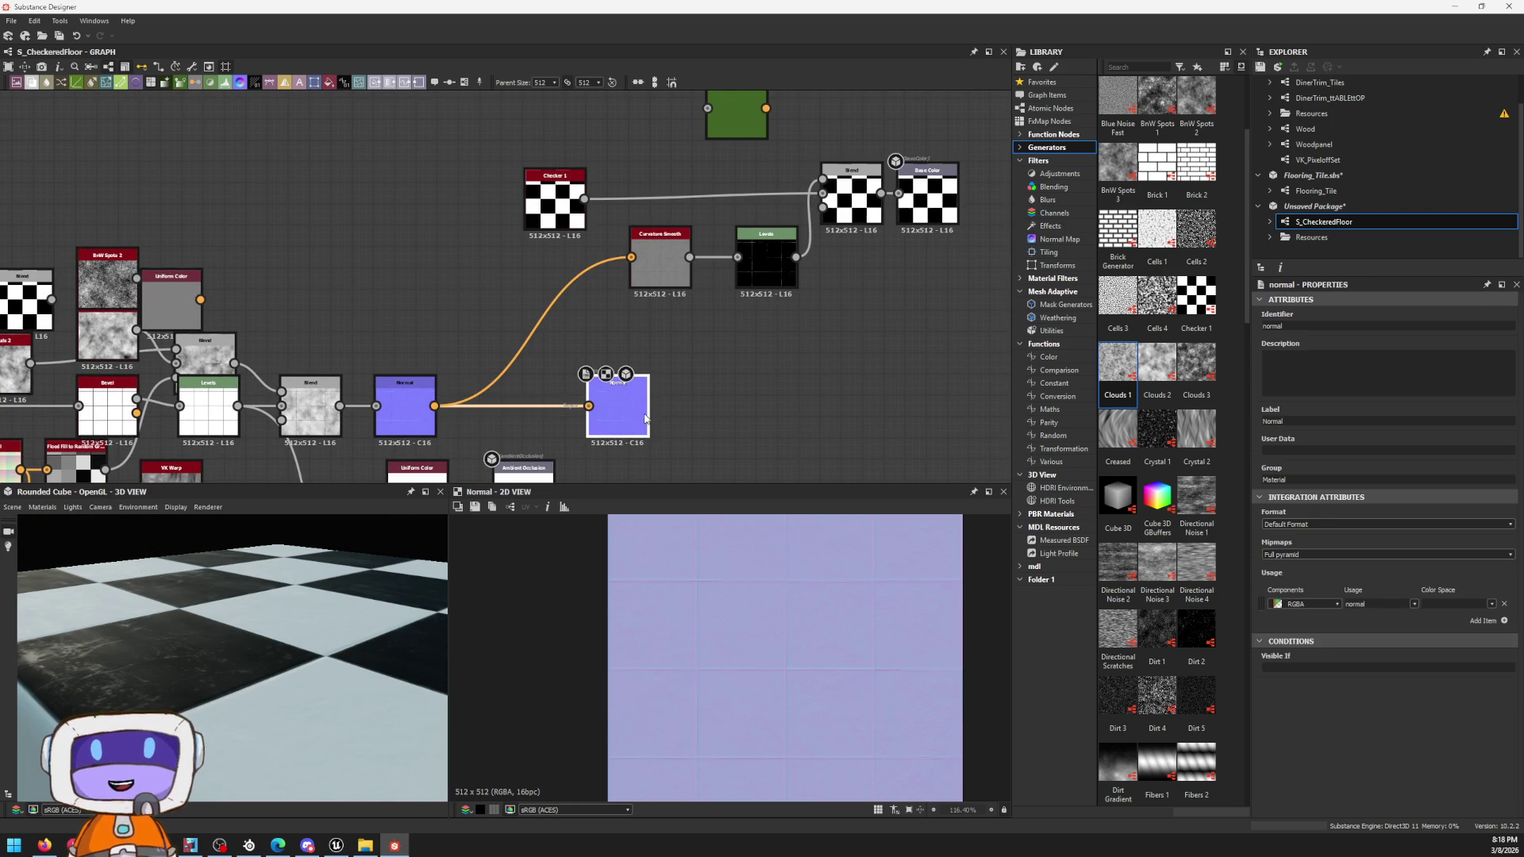
middle_click_drag(711, 475, 792, 406)
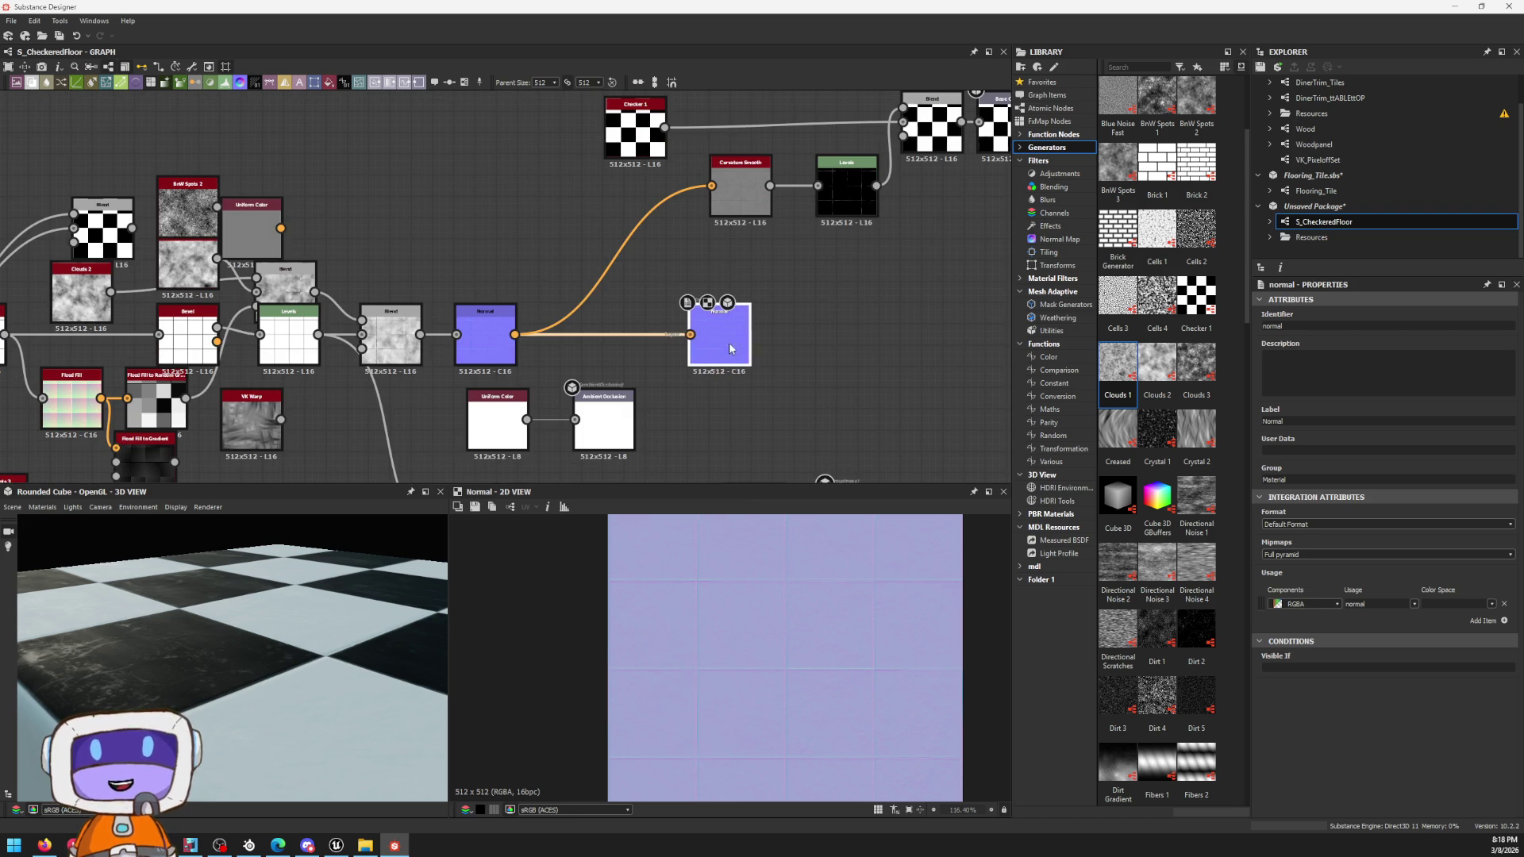
left_click_drag(703, 346, 805, 345)
Step: Bring VKPaintedLinesImage in as a linked Bitmap node and wire it into the roughness Blend
key("space")
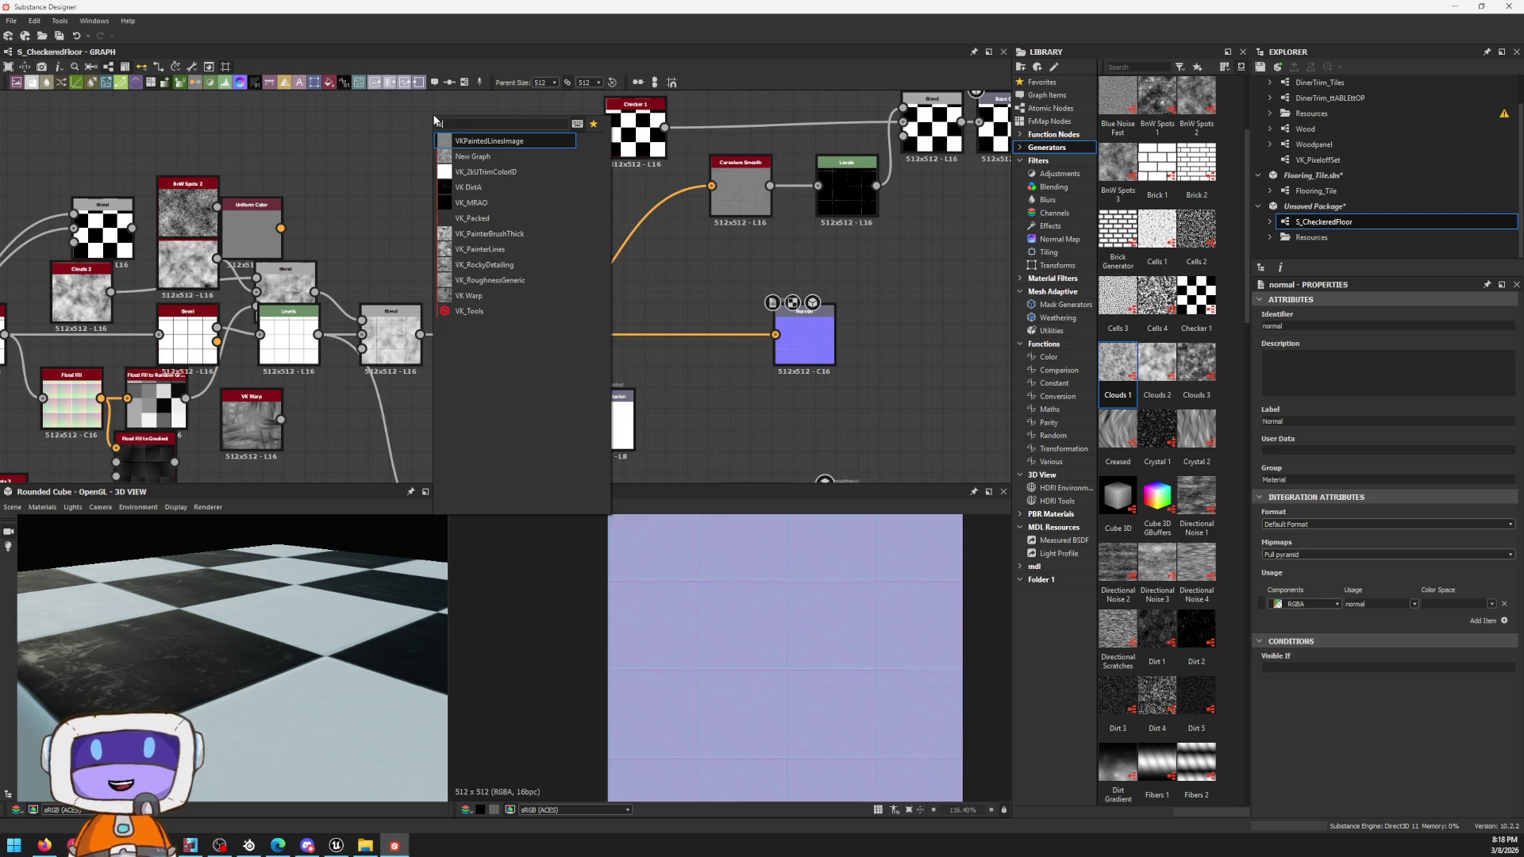
key("Down")
key("Down")
key("Down")
key("Down")
key("Down")
key("Down")
key("Down")
key("Down")
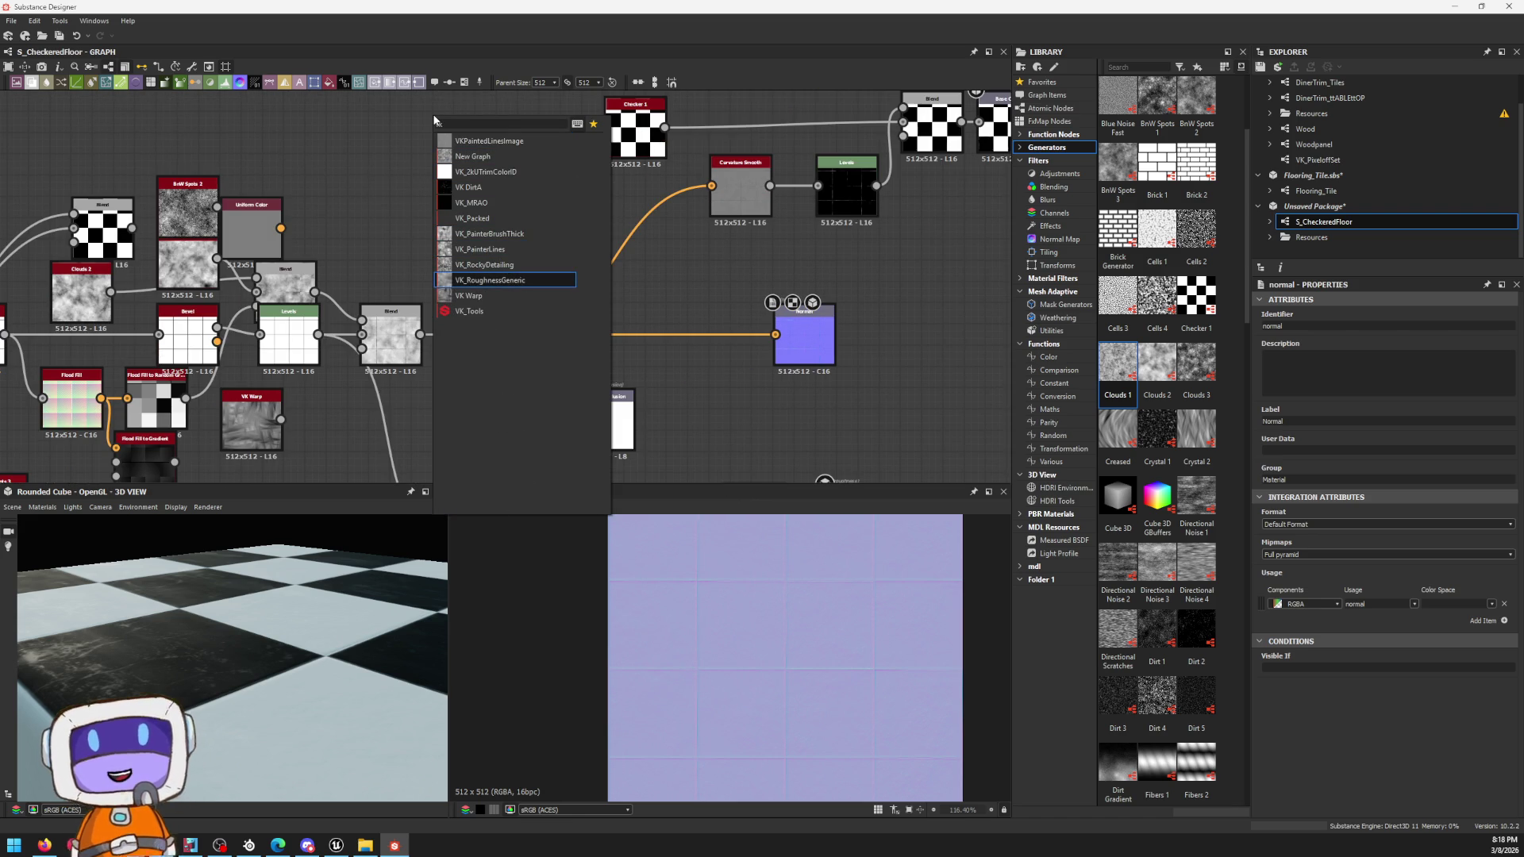
key("Up")
key("Up")
key("Up")
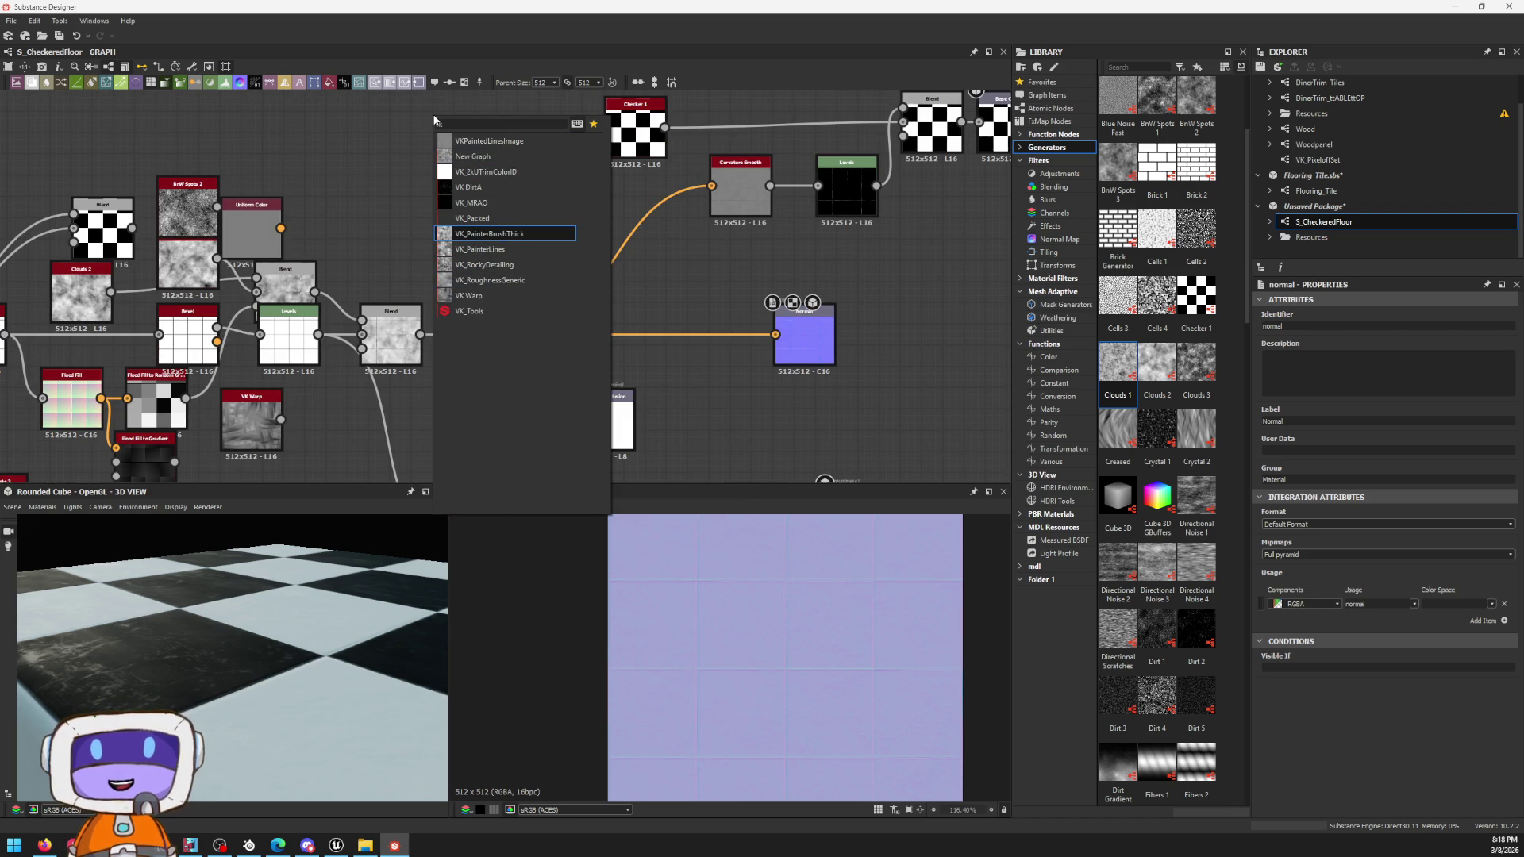
key("Up")
key("Up")
key("Up")
key("Up")
key("Up")
key("Return")
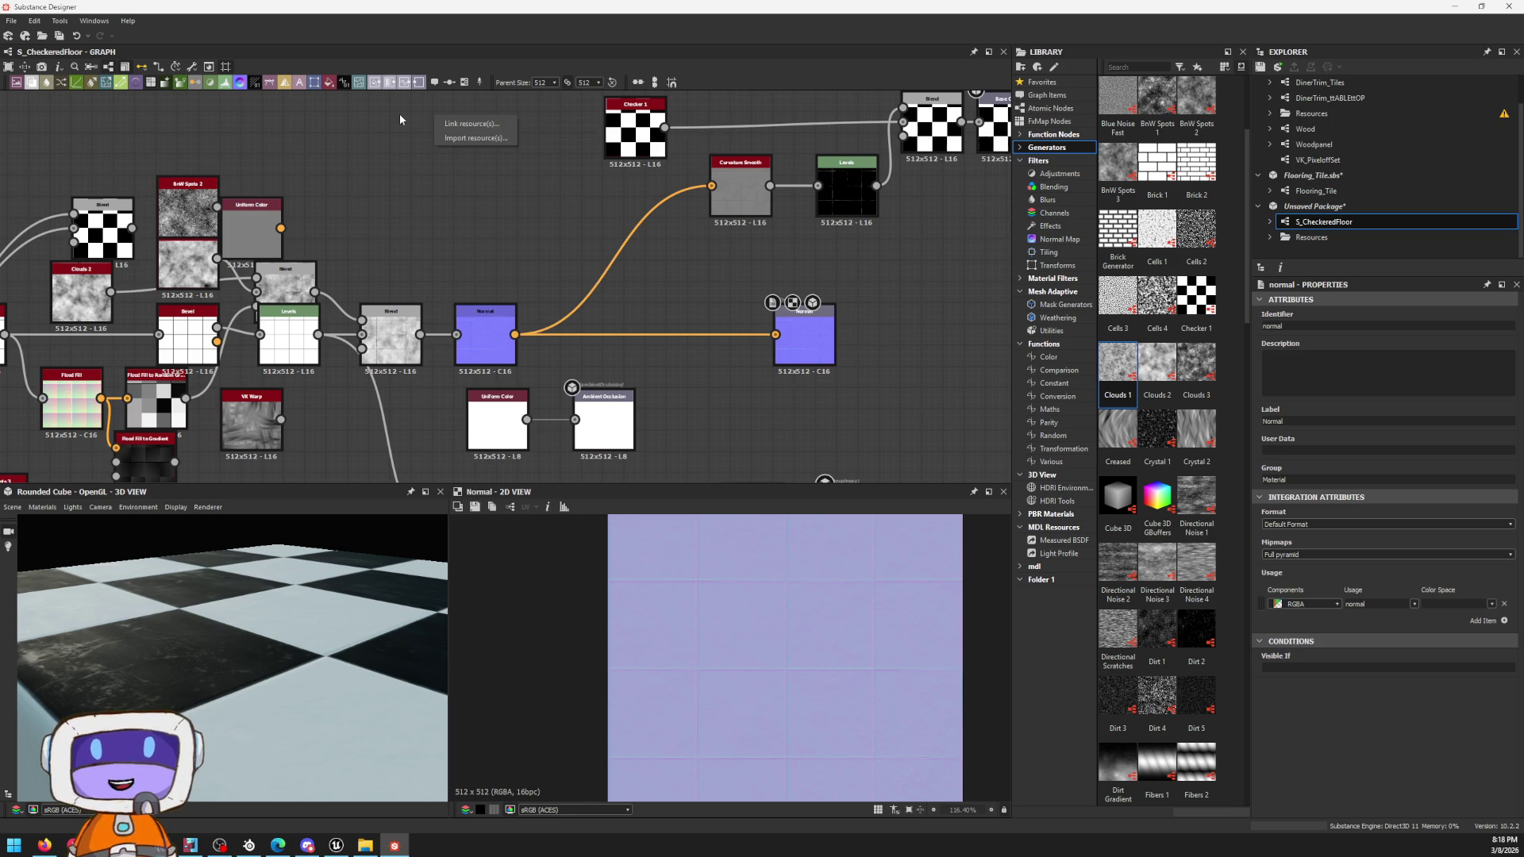
mouse_move(500, 124)
middle_mouse_down()
mouse_move(695, 220)
mouse_move(682, 258)
middle_mouse_up()
mouse_move(623, 145)
left_mouse_down()
mouse_move(582, 196)
mouse_move(691, 303)
mouse_move(664, 266)
left_mouse_up()
left_click(699, 291)
mouse_move(239, 595)
left_mouse_down()
mouse_move(214, 613)
mouse_move(475, 441)
left_mouse_up()
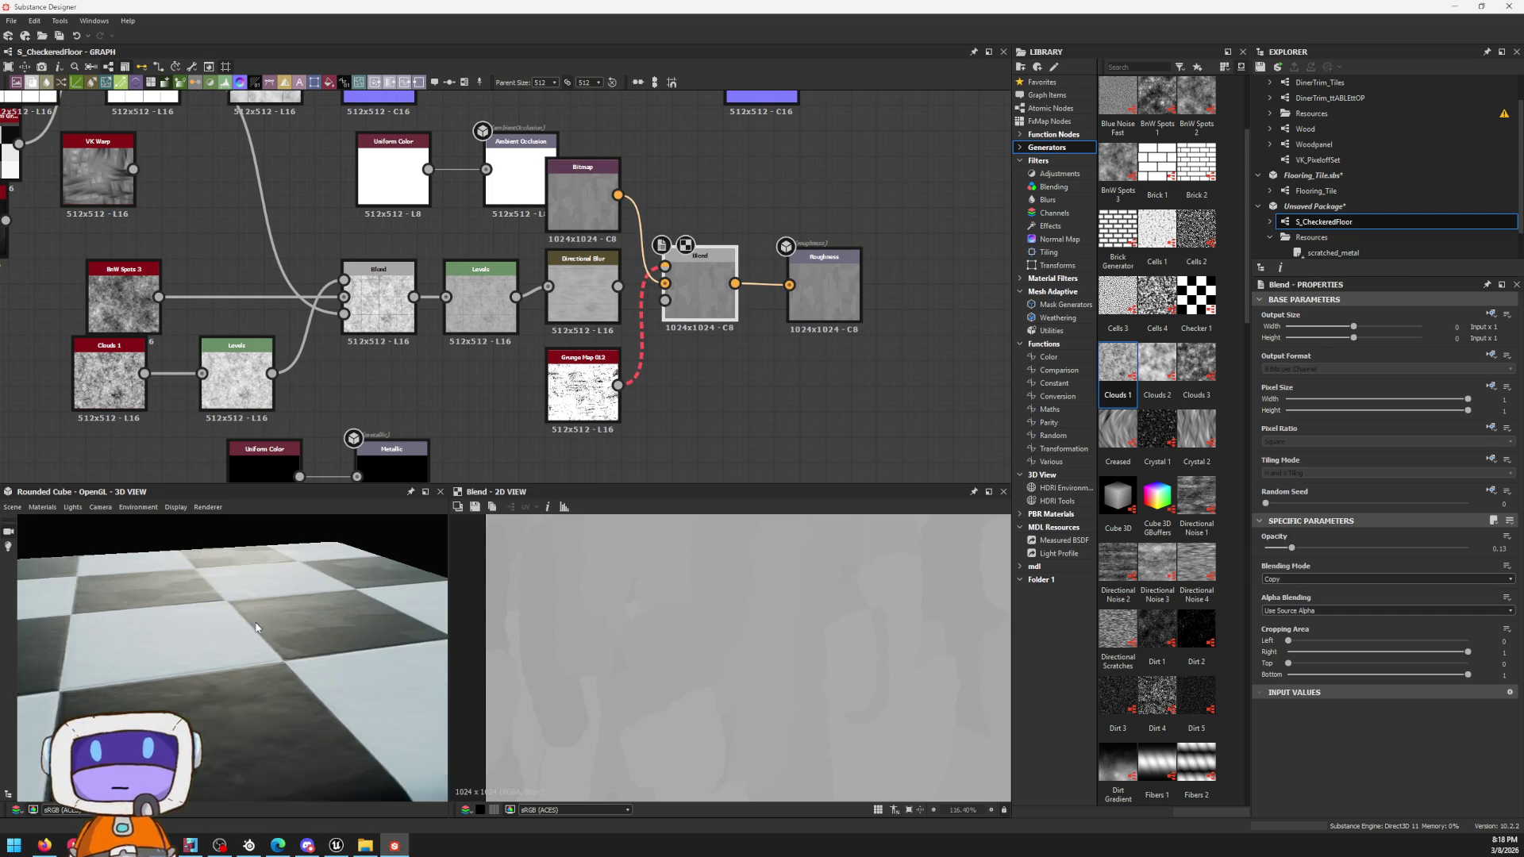
middle_click_drag(709, 189, 785, 346)
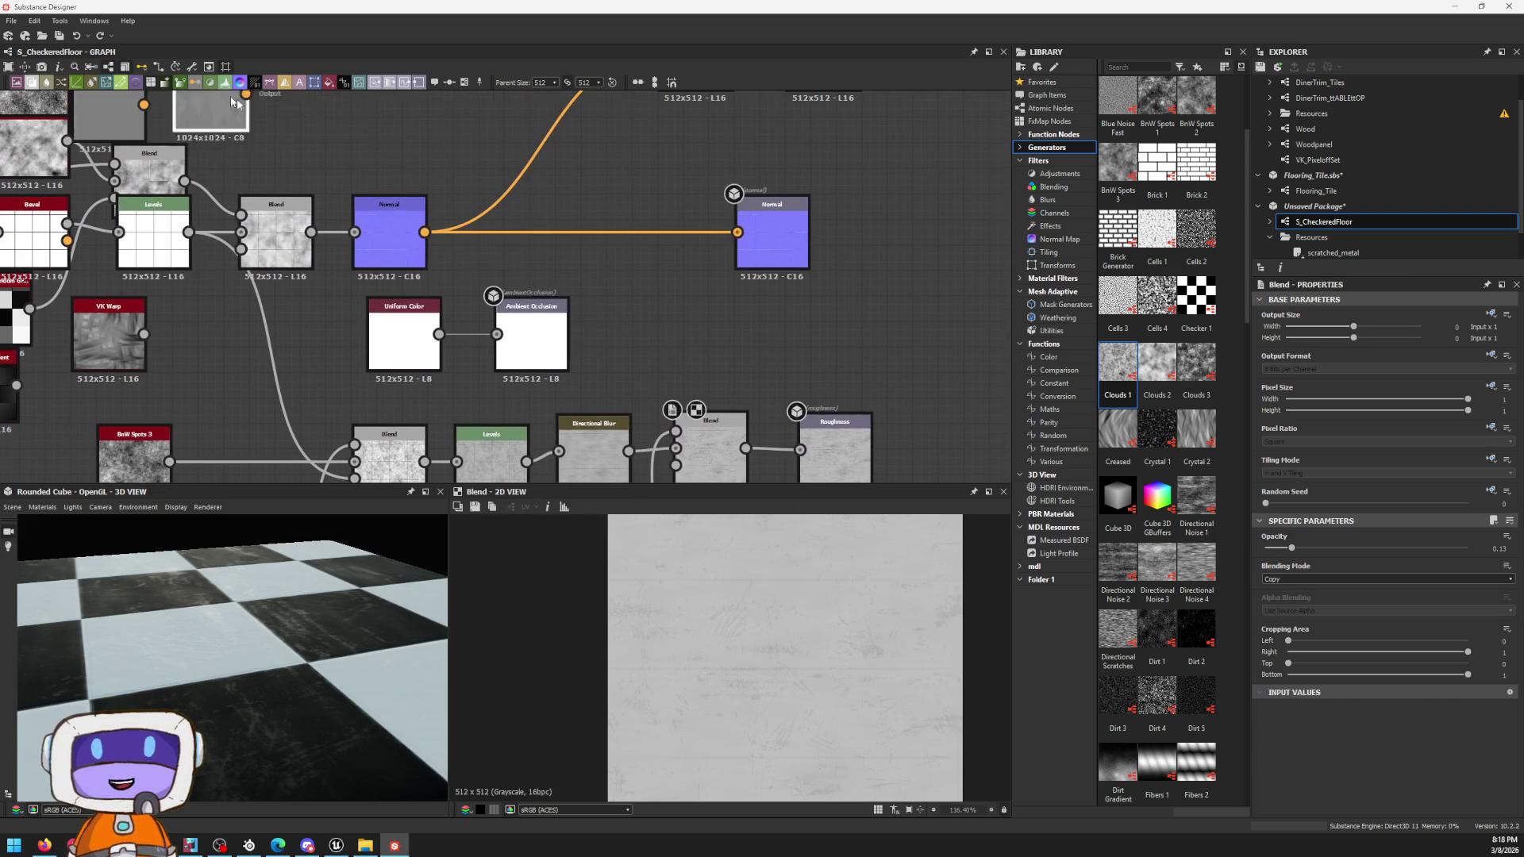
Step: Place the Bitmap beside the base color Blend, move Base Color right, and drop Gradient Map below the Blend
left_click_drag(23, 108, 672, 215)
middle_click_drag(714, 202, 280, 235)
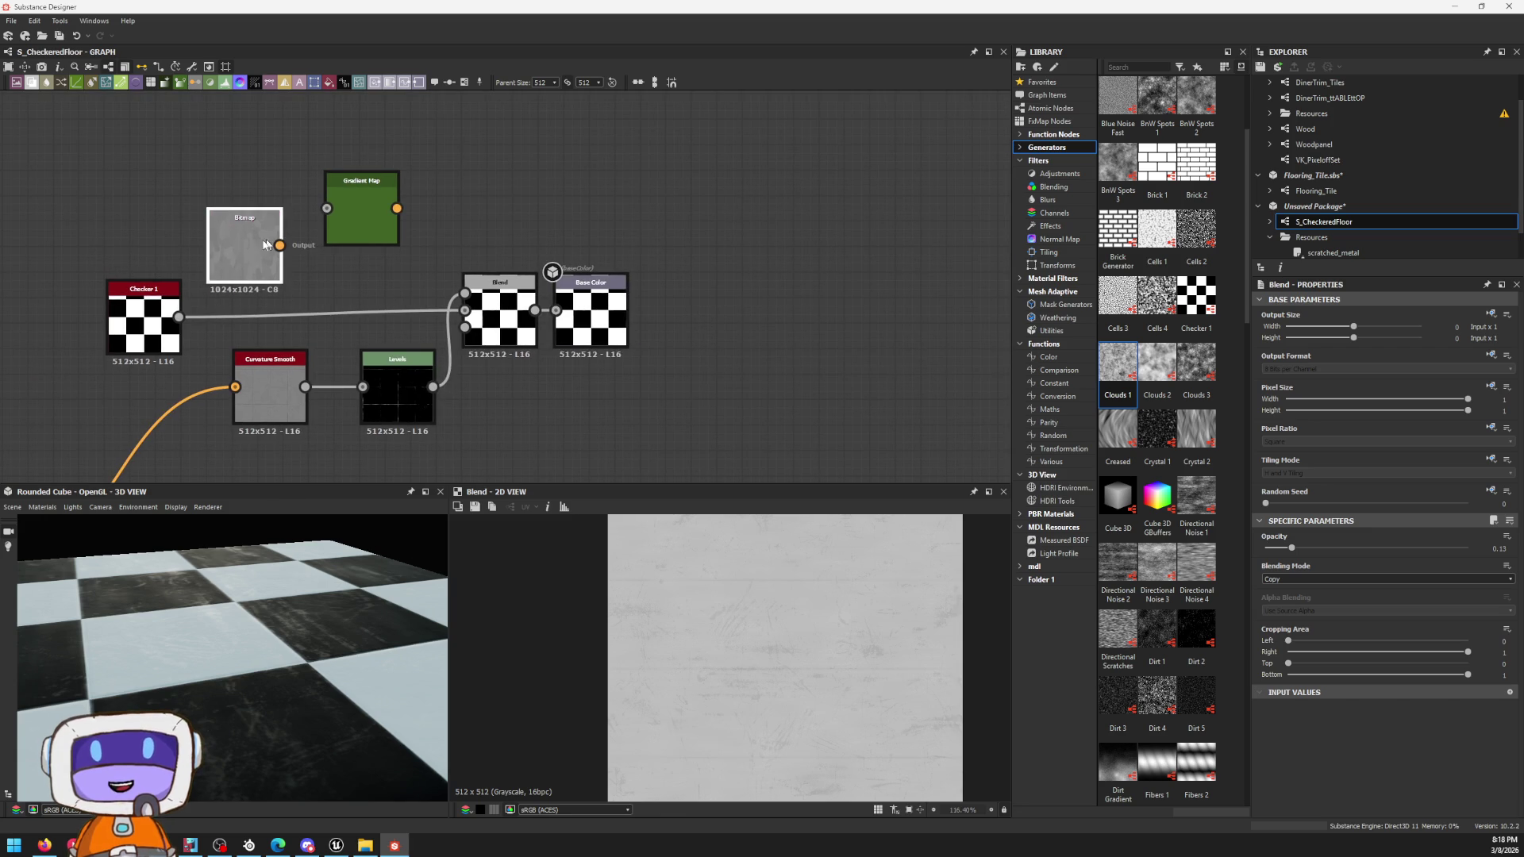
left_click_drag(217, 246, 473, 219)
left_click_drag(590, 303, 704, 303)
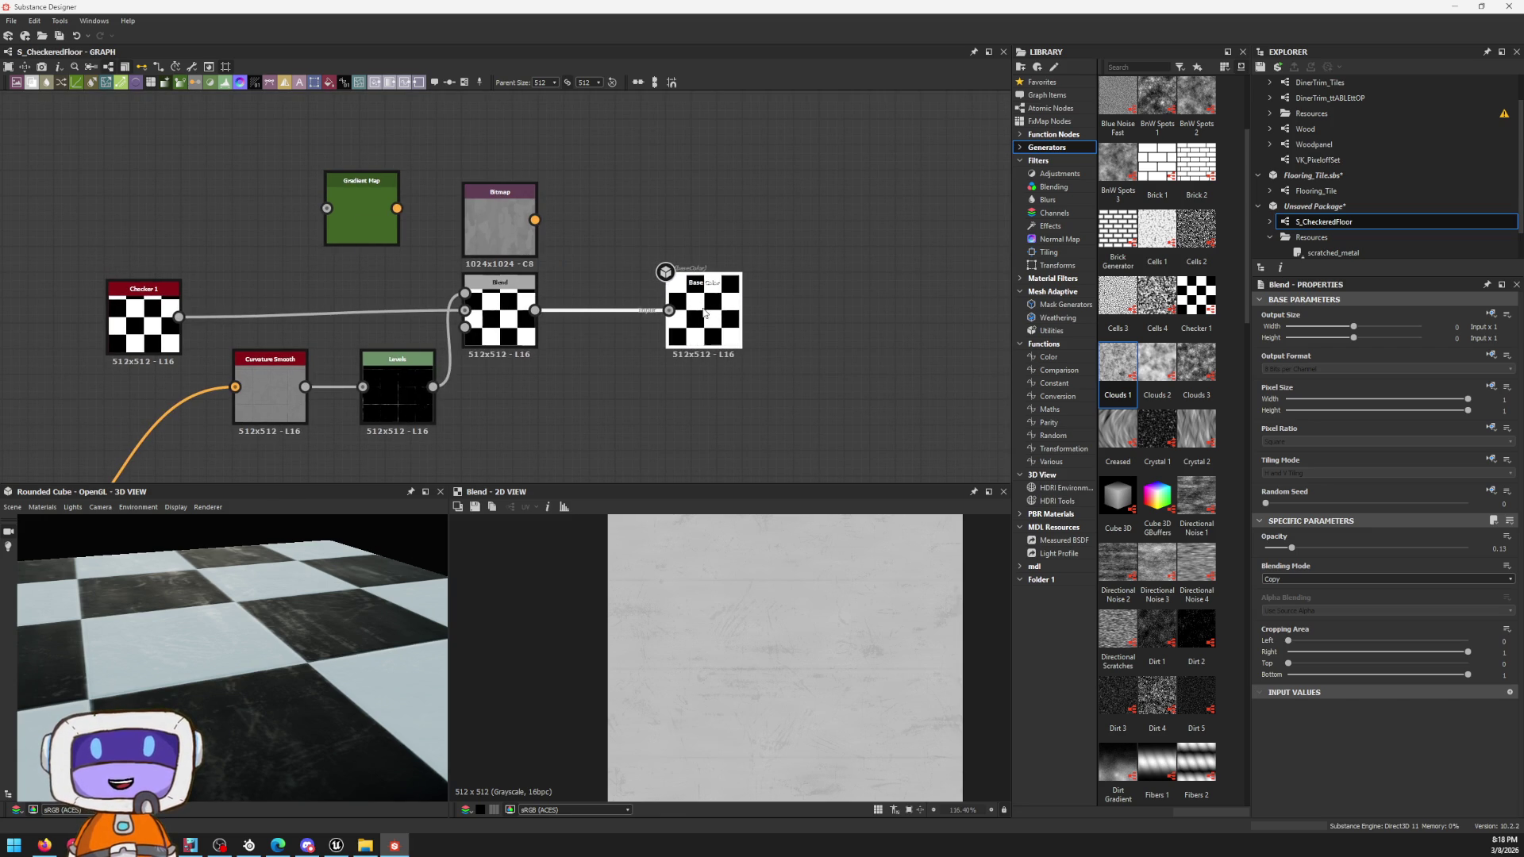
scroll(539, 306, "up", 3)
scroll(596, 226, "down", 2)
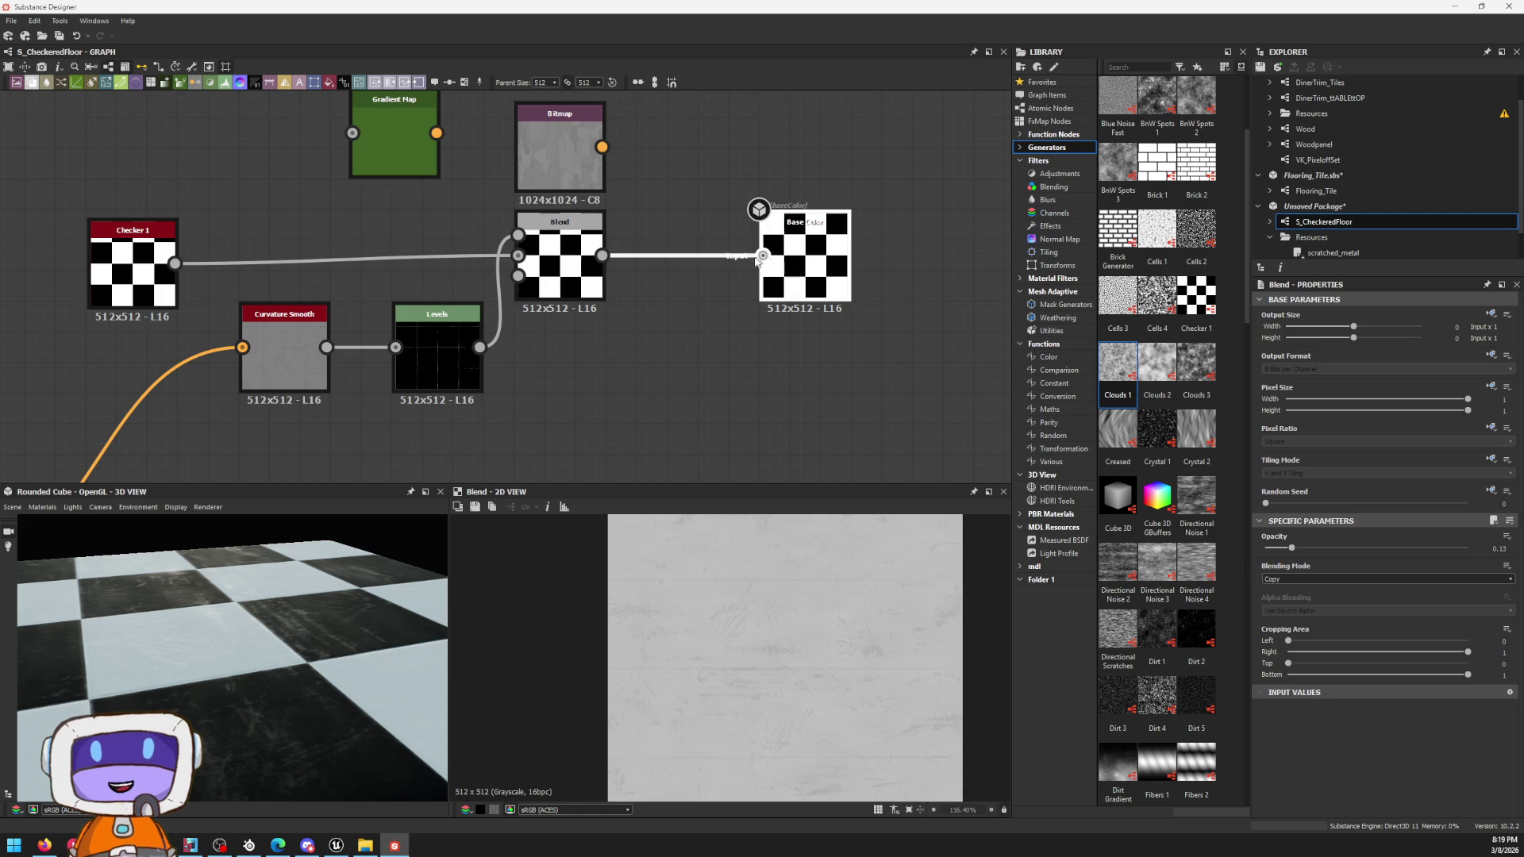
double_click(797, 251)
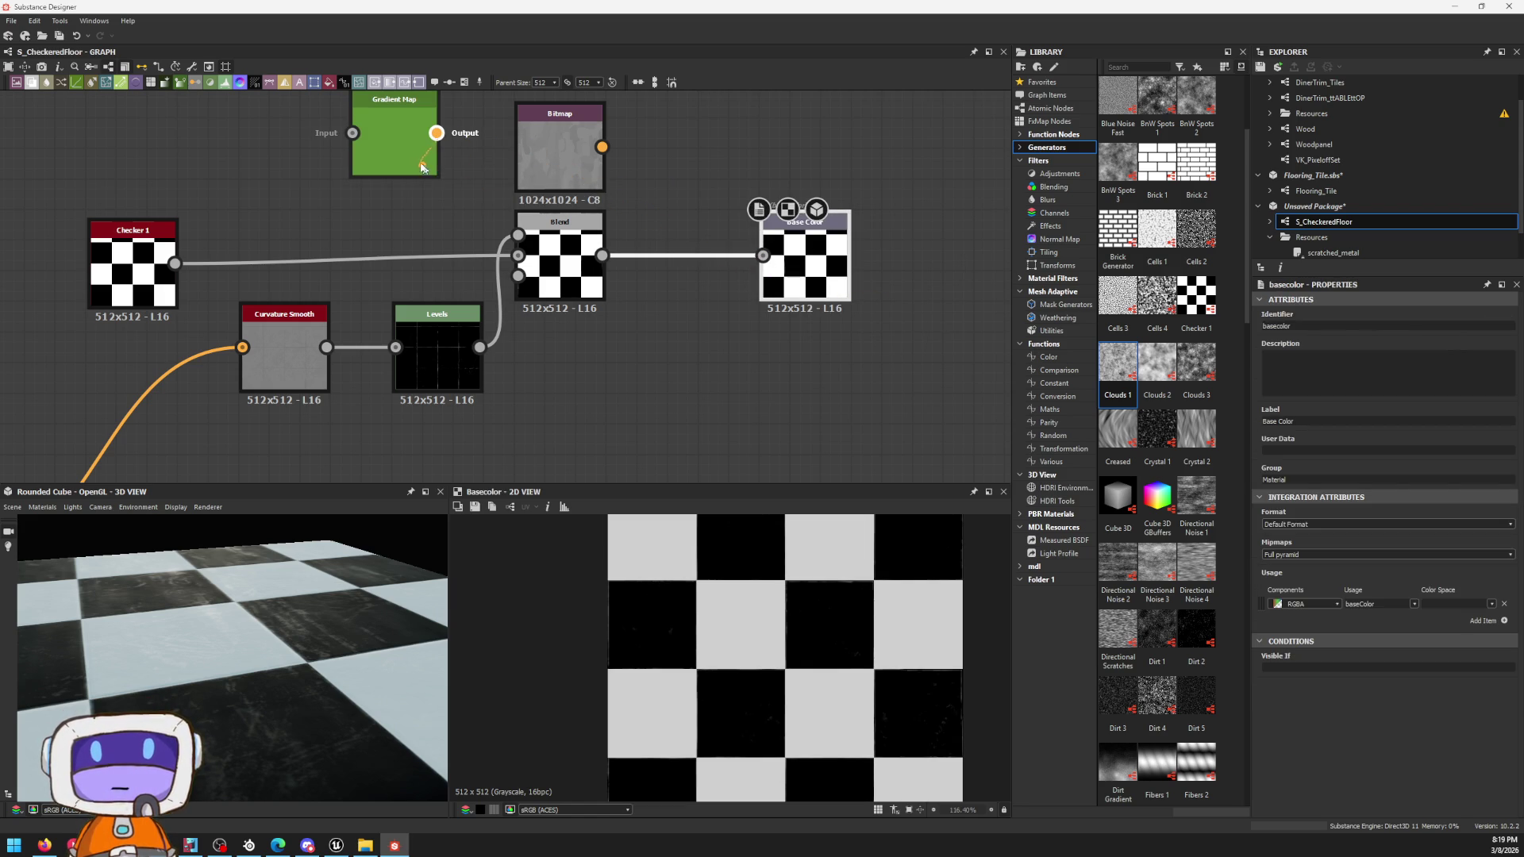
left_click_drag(354, 142, 534, 371)
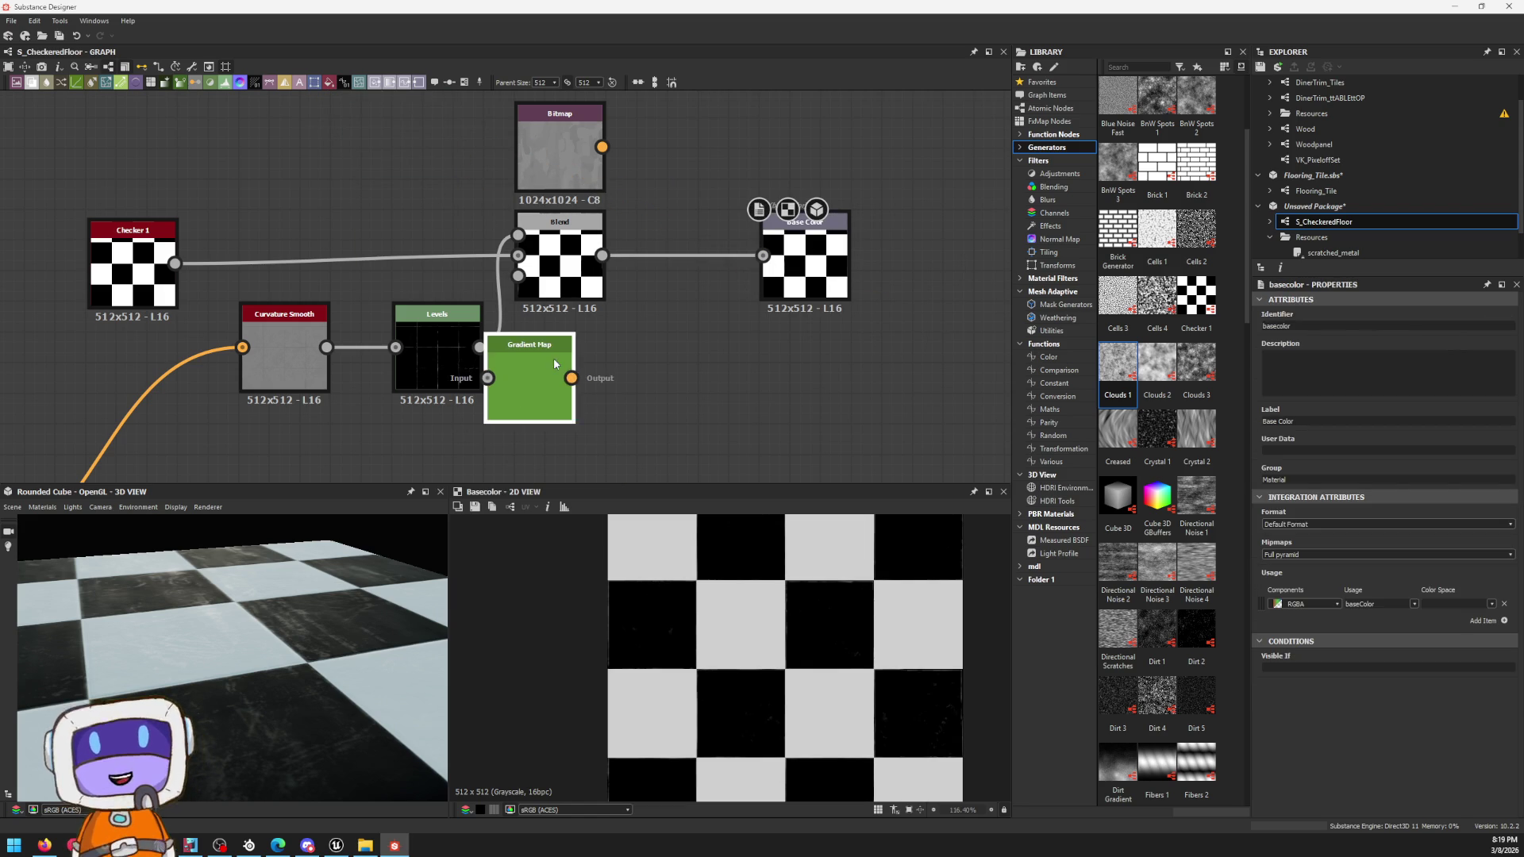
Step: Wire the Gradient Map into the base color Blend and seat it under the Blend, checking Checker 1's settings
left_click(614, 371)
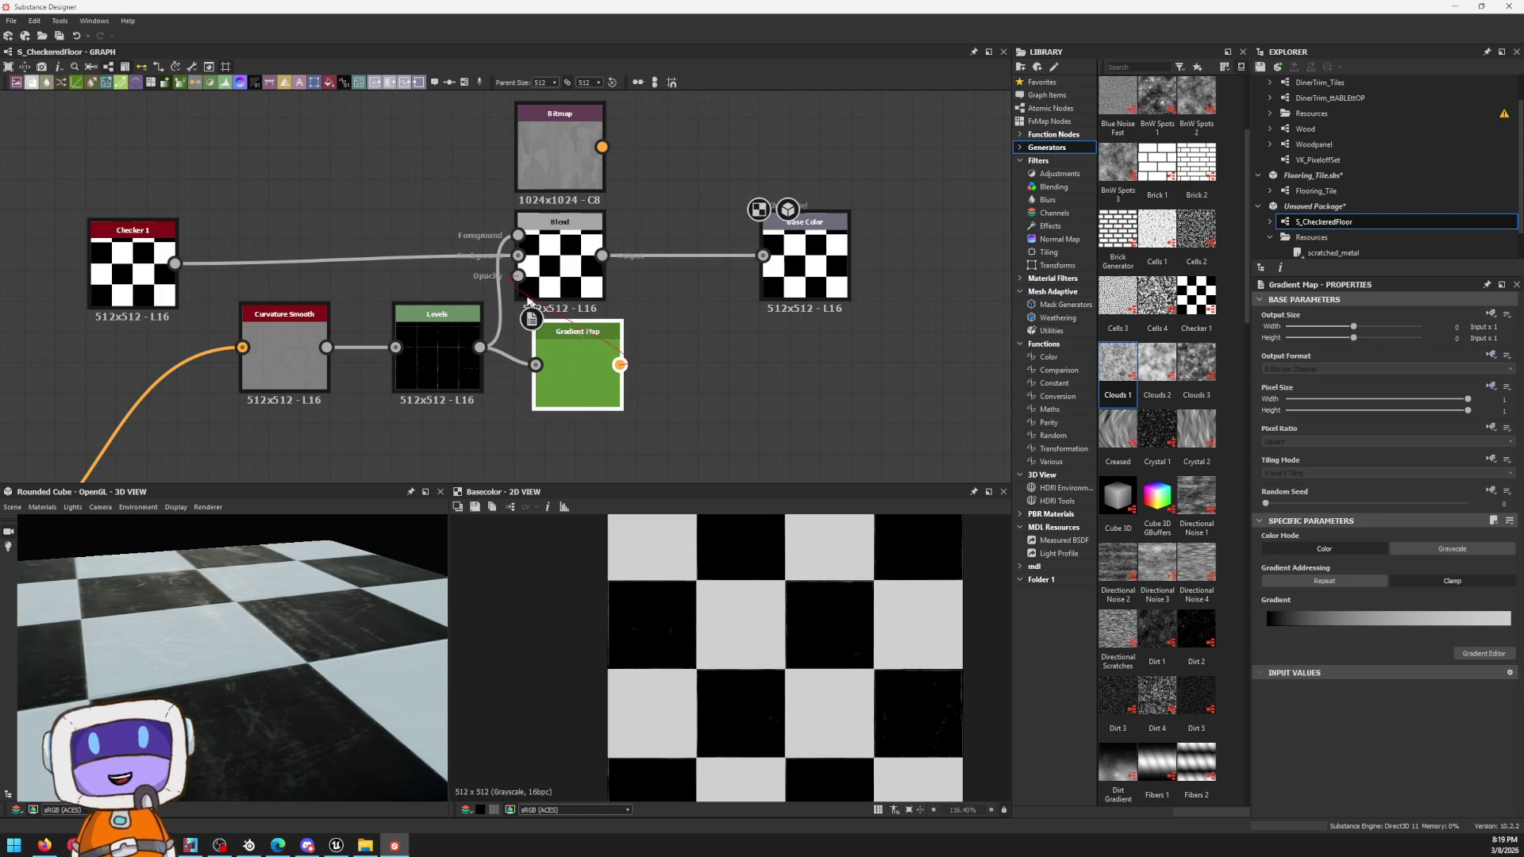
left_click_drag(520, 242, 519, 236)
left_click_drag(557, 342, 540, 356)
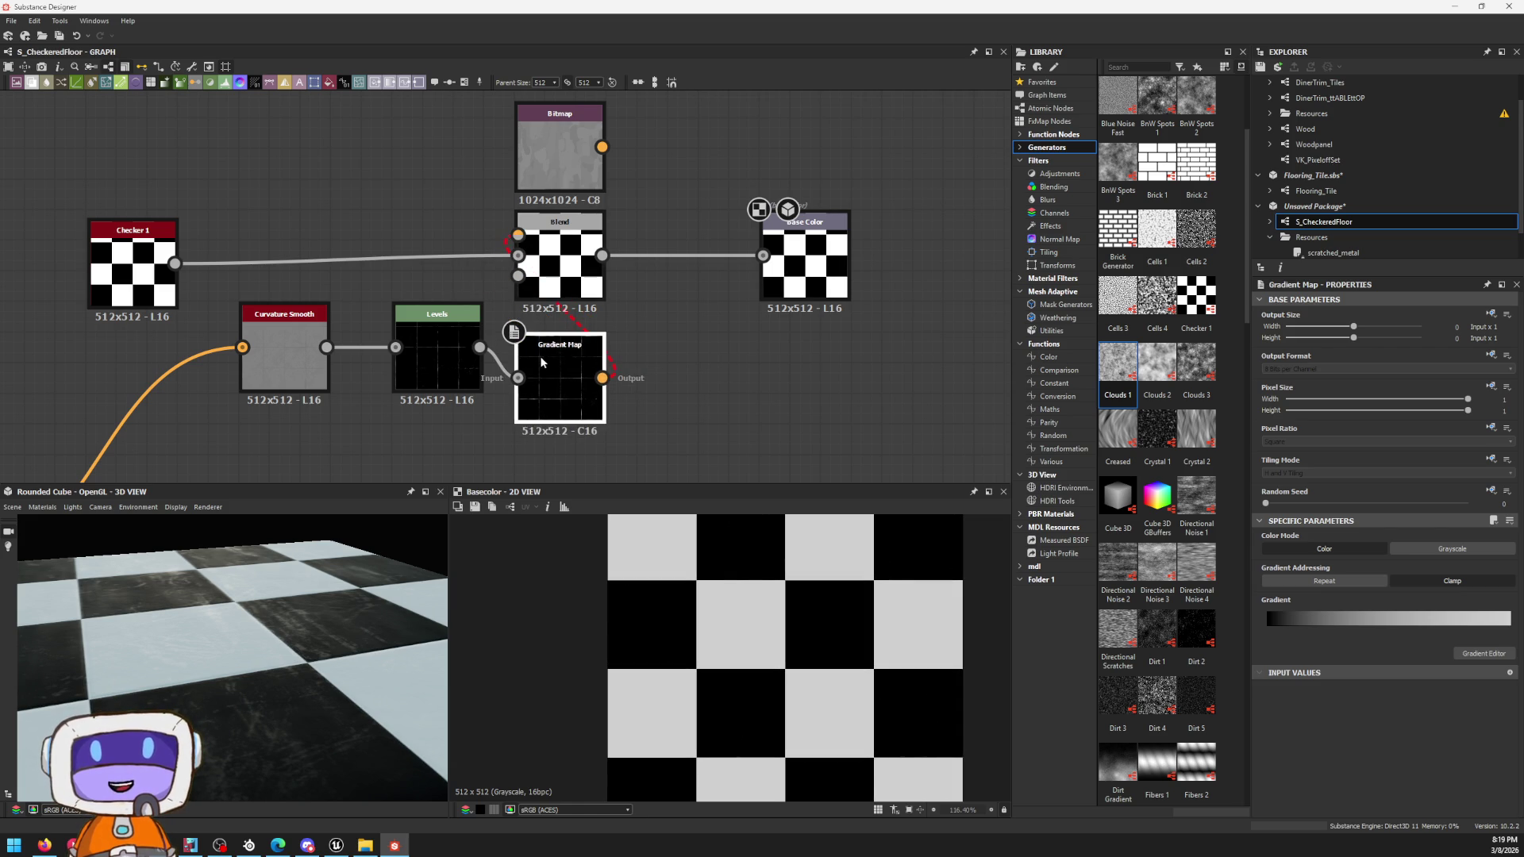
left_click(139, 235)
scroll(1370, 596, "down", 3)
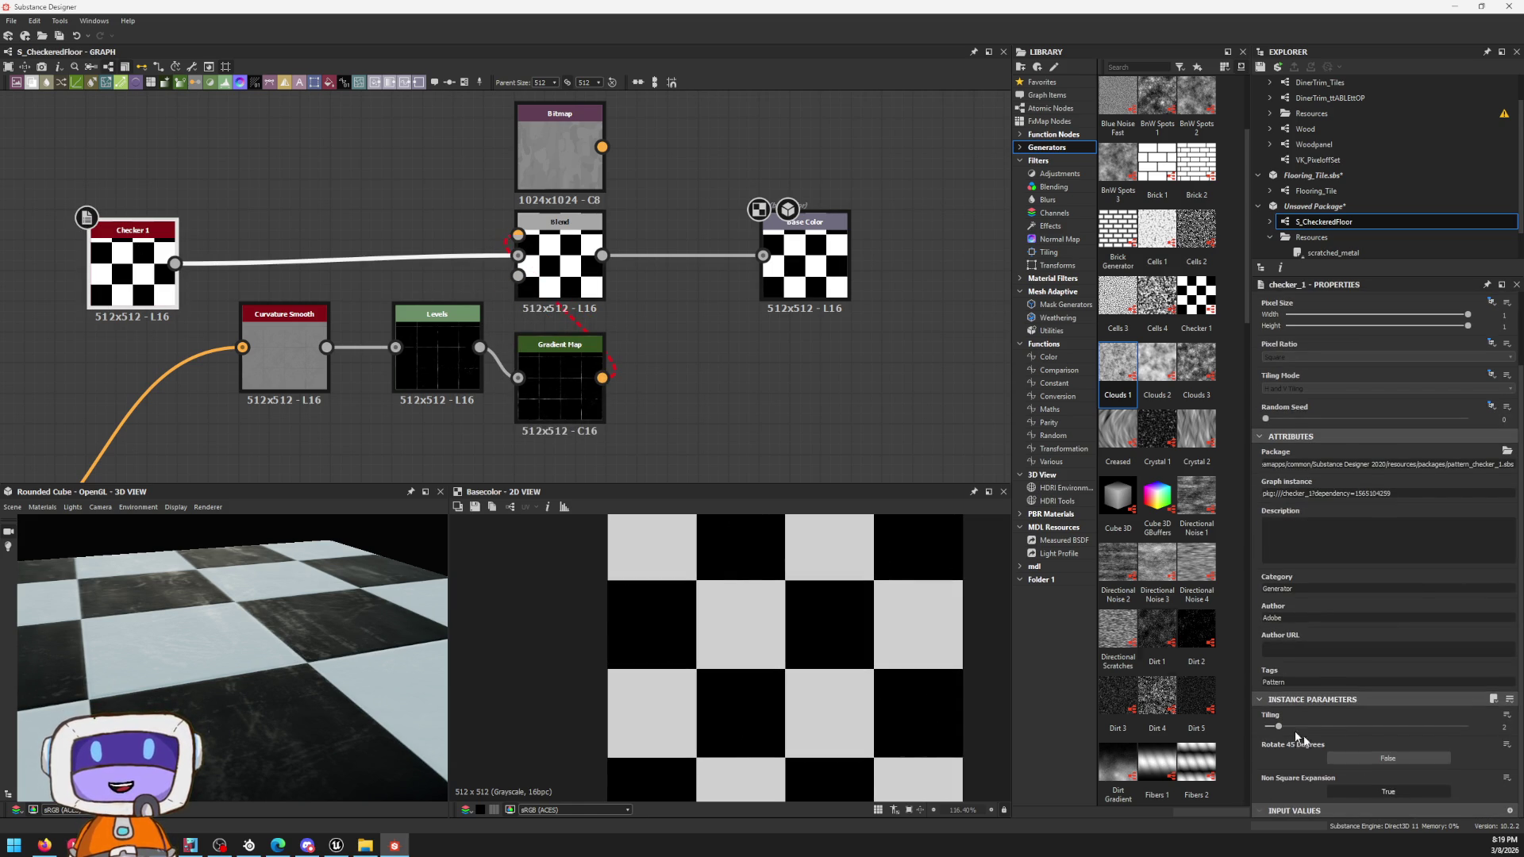
Step: Duplicate the Gradient Map, place the copy between Checker 1 and Blend, and feed it into the Blend foreground
left_click(562, 380)
key("ctrl+d")
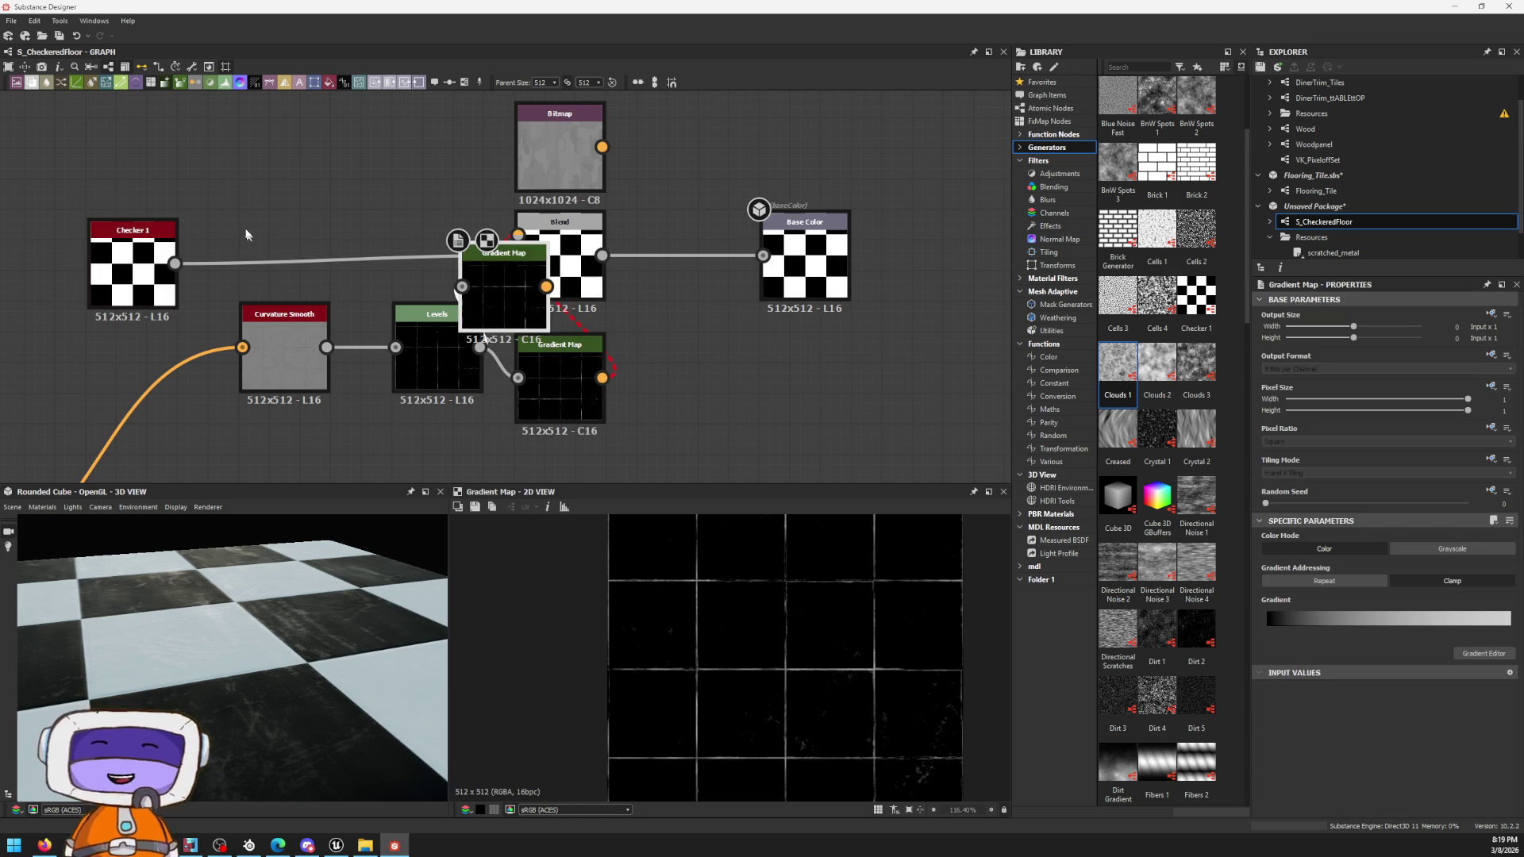
mouse_move(477, 299)
left_mouse_down()
mouse_move(267, 226)
mouse_move(290, 224)
left_mouse_up()
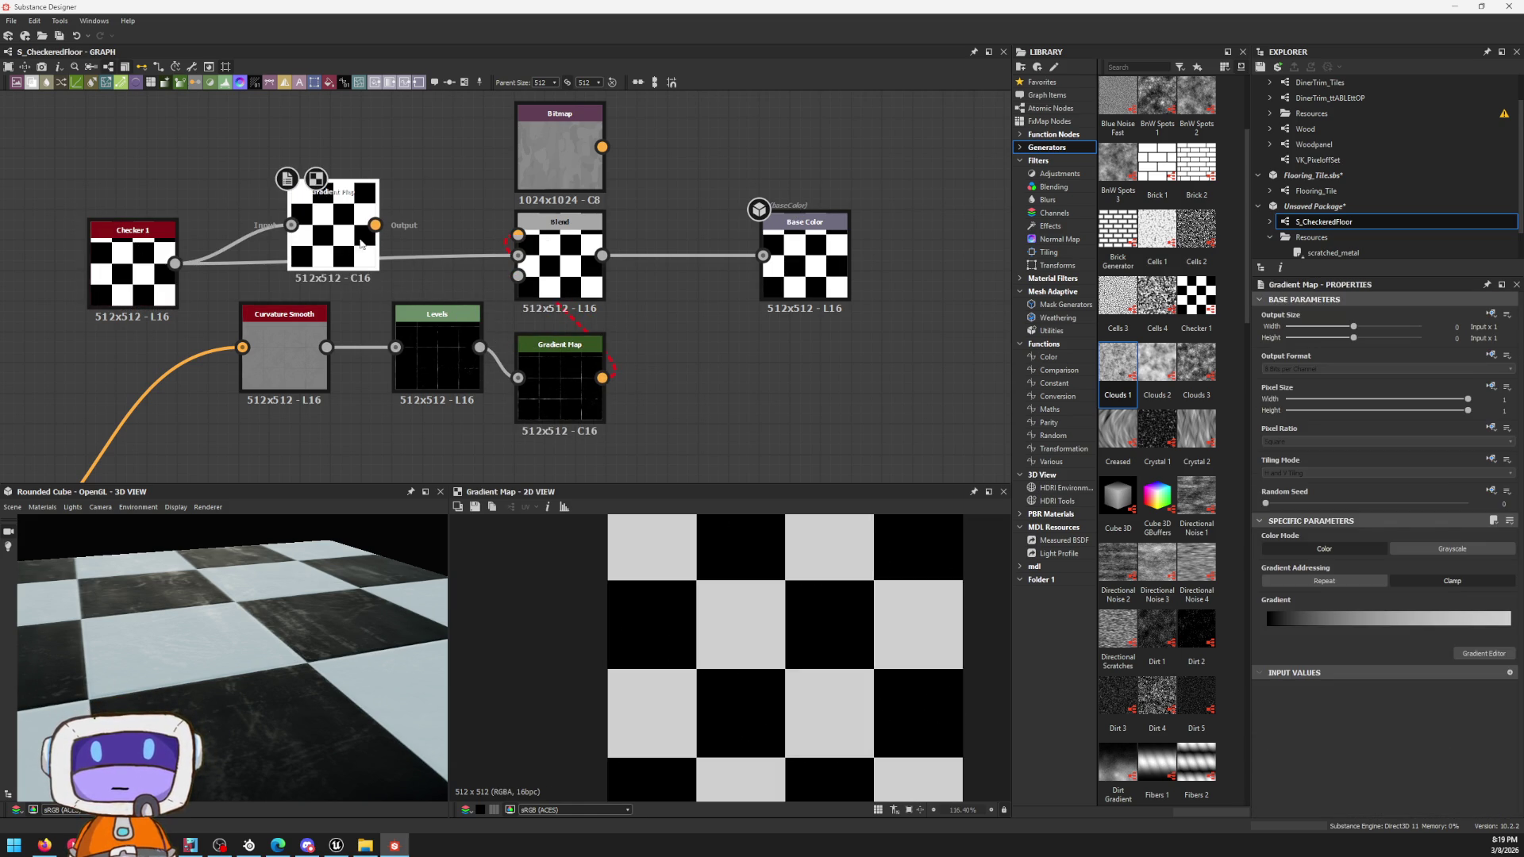
left_click_drag(470, 256, 518, 254)
left_click(572, 267)
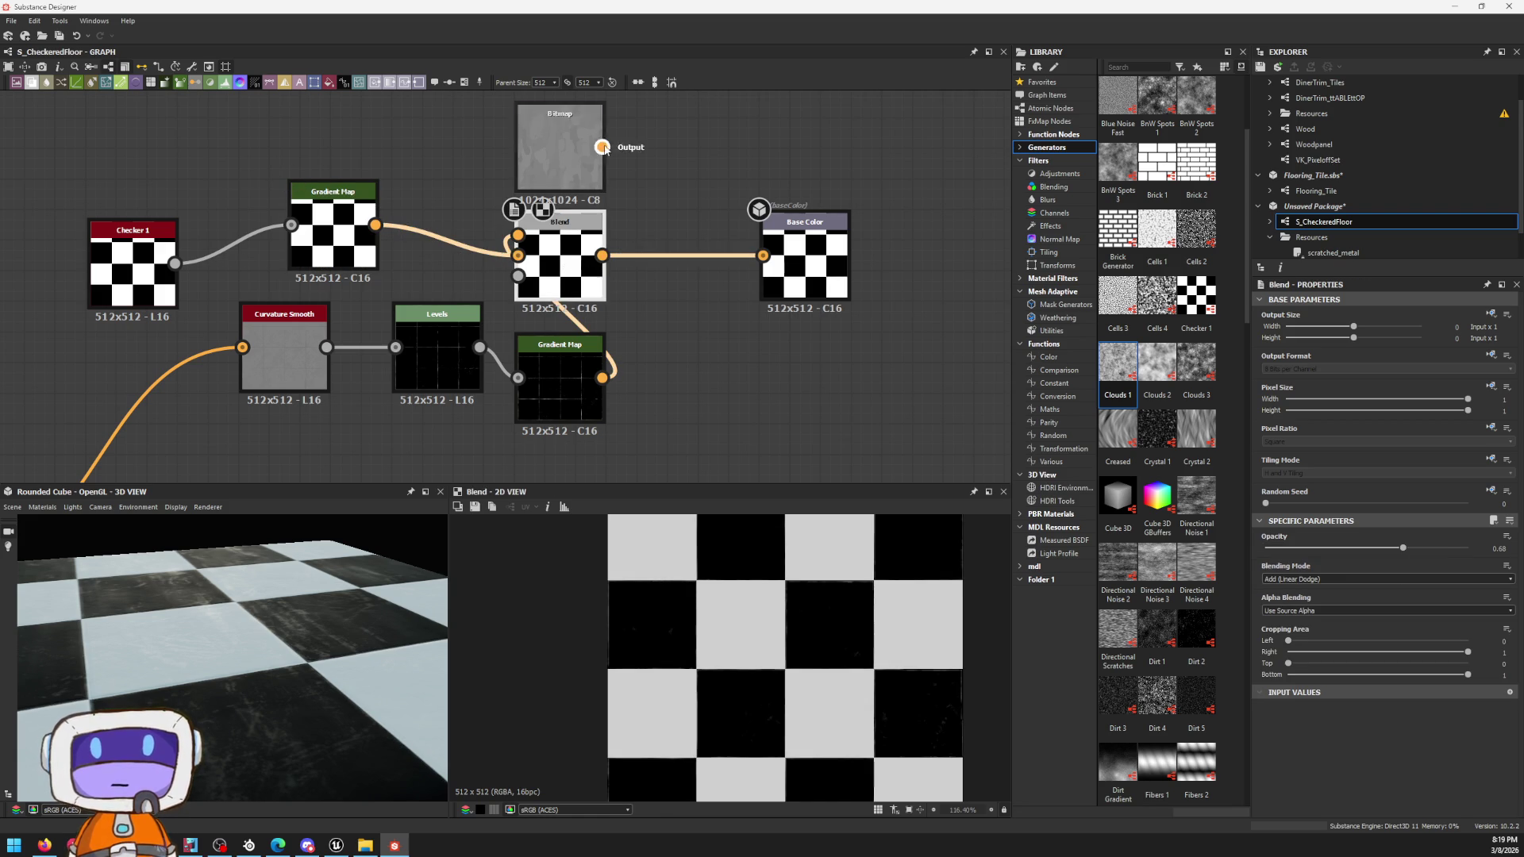
key("space")
Step: Blend the Bitmap over the base colour before Base Color, testing Add and Subtract modes at opacities around 0.39–0.81
left_click(728, 299)
left_click_drag(603, 146, 639, 234)
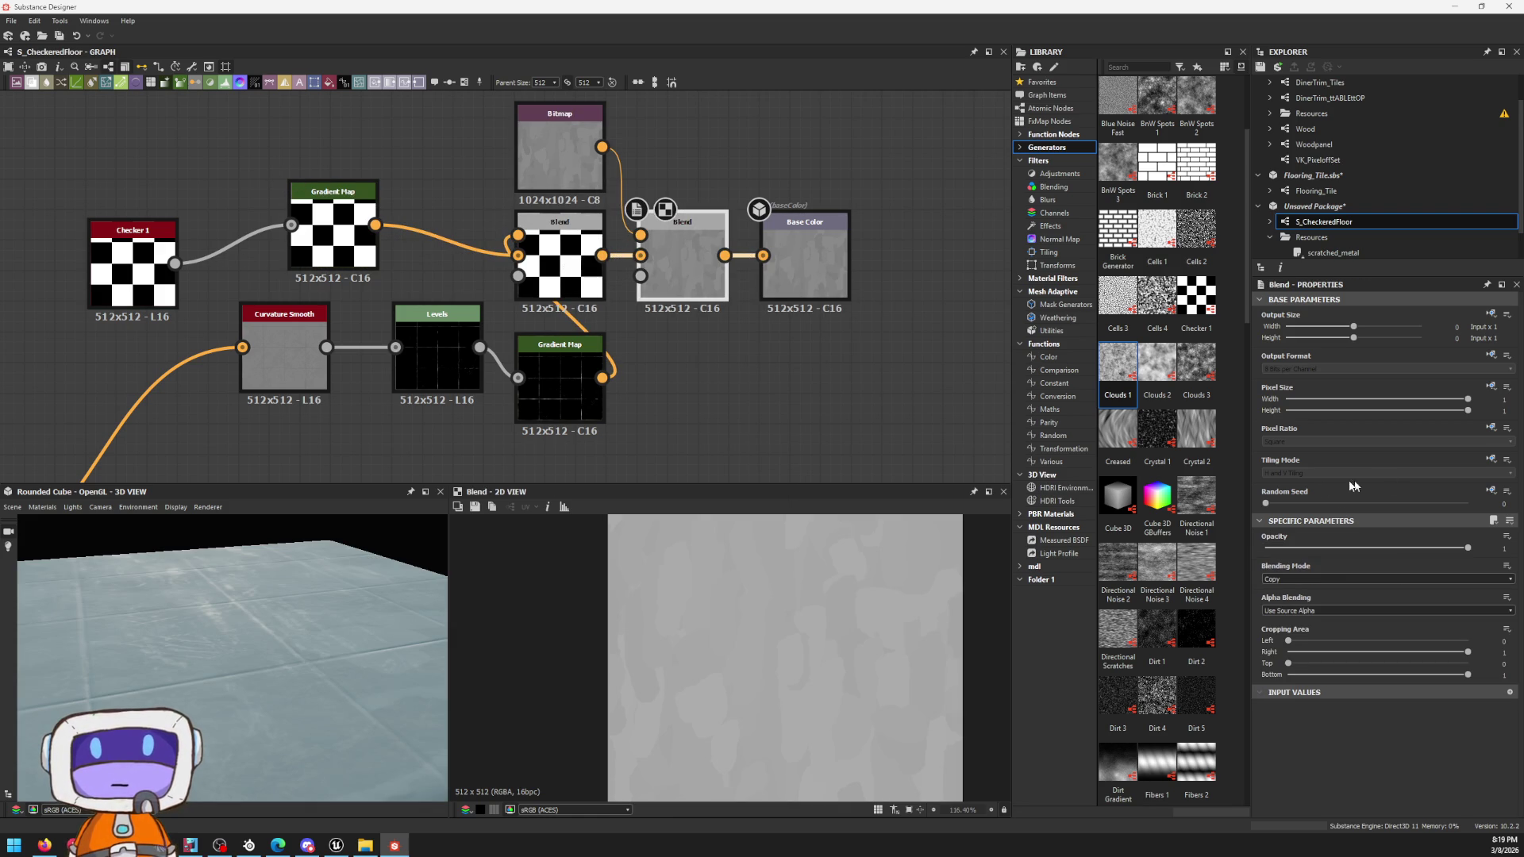
mouse_move(1343, 546)
left_mouse_down()
mouse_move(1200, 533)
mouse_move(1394, 558)
left_mouse_up()
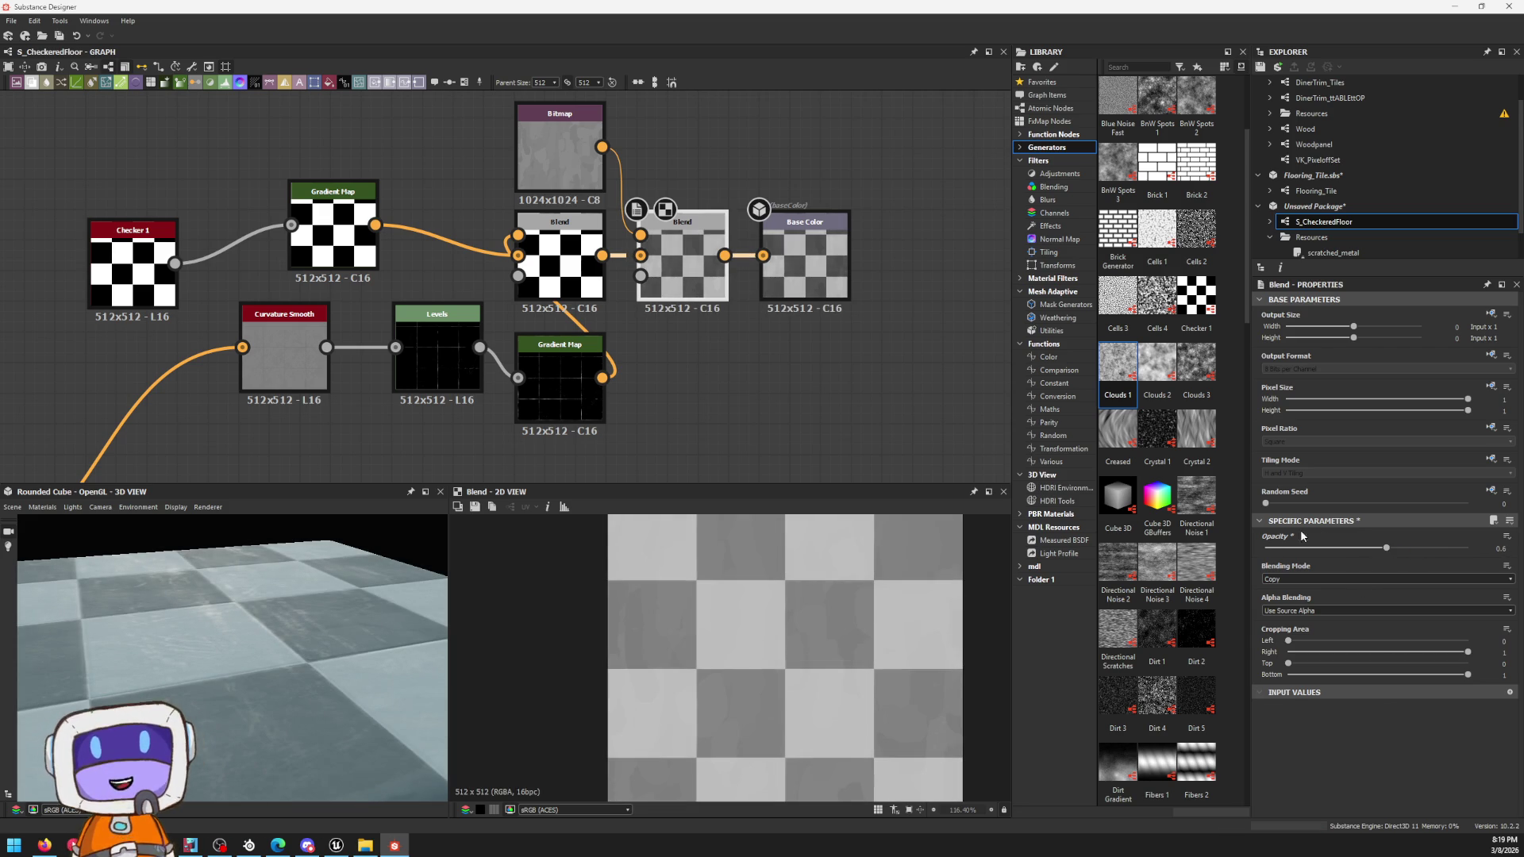
left_click(1316, 580)
left_click(1314, 604)
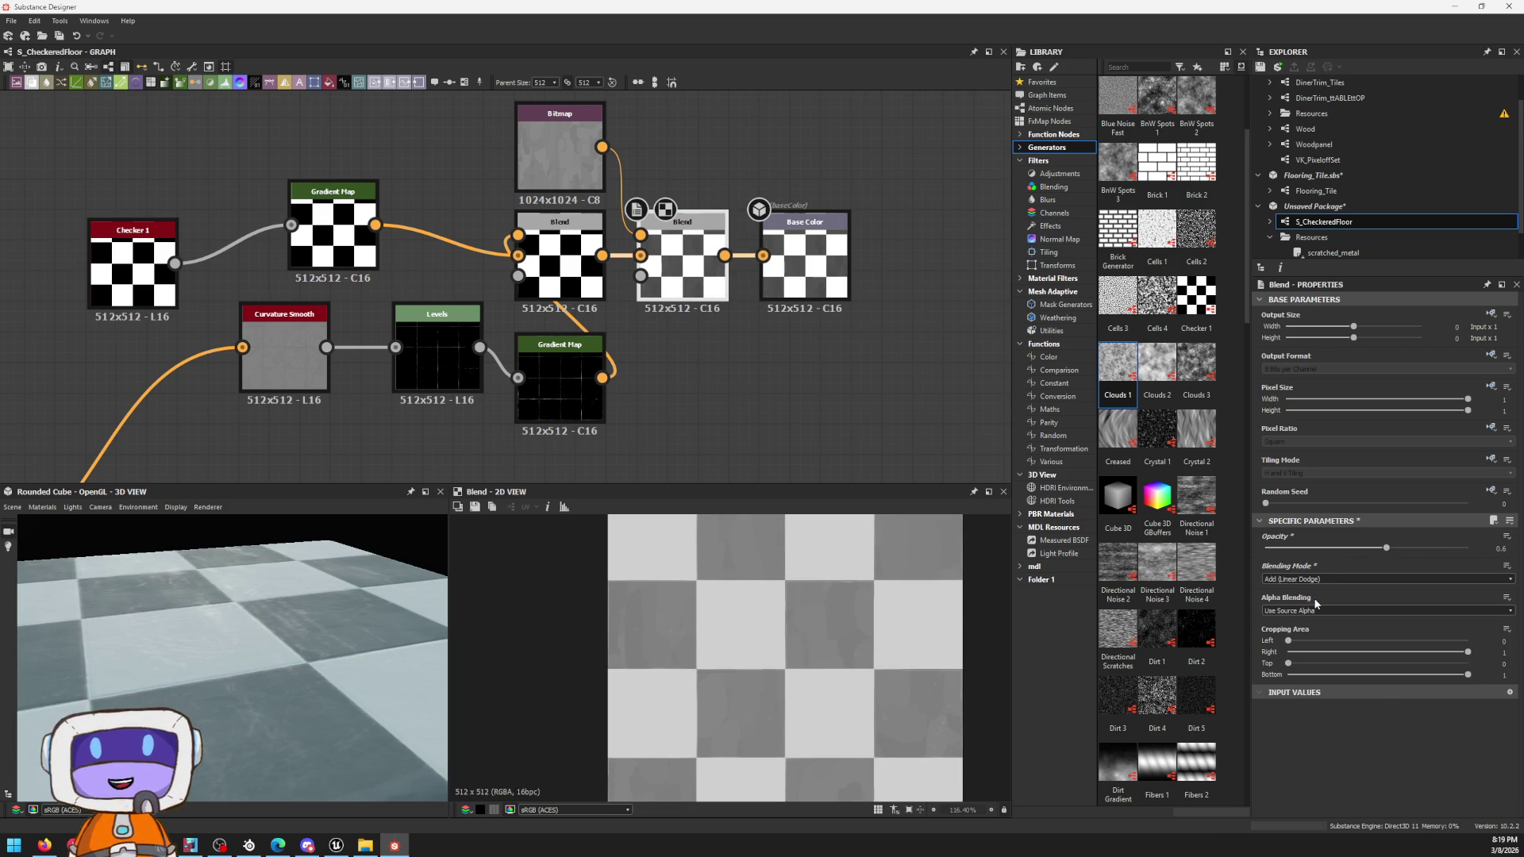
left_click(1312, 579)
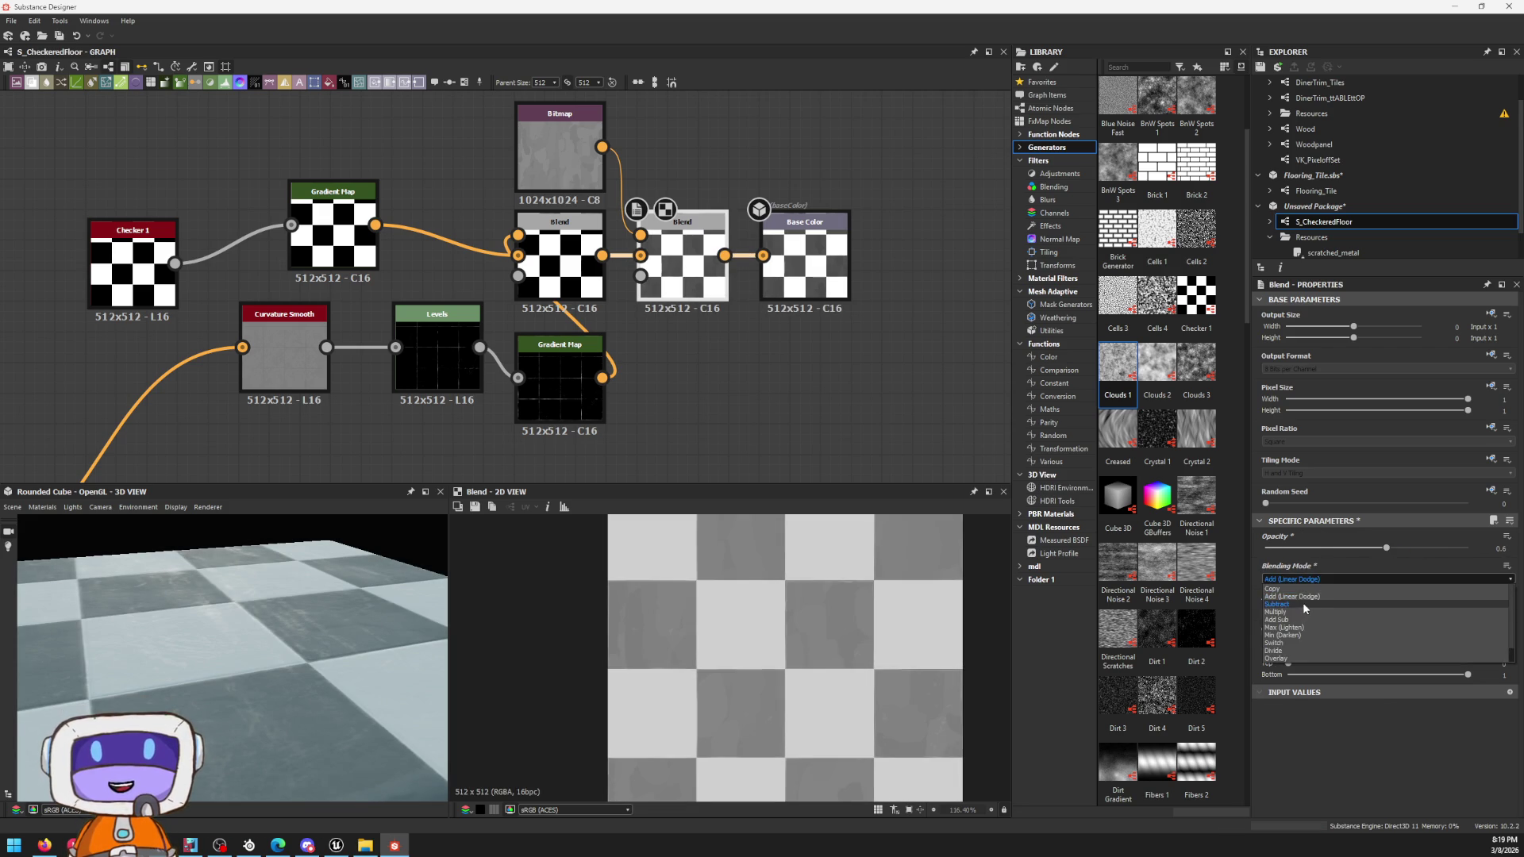
left_click(1307, 607)
left_click_drag(1395, 548, 1451, 547)
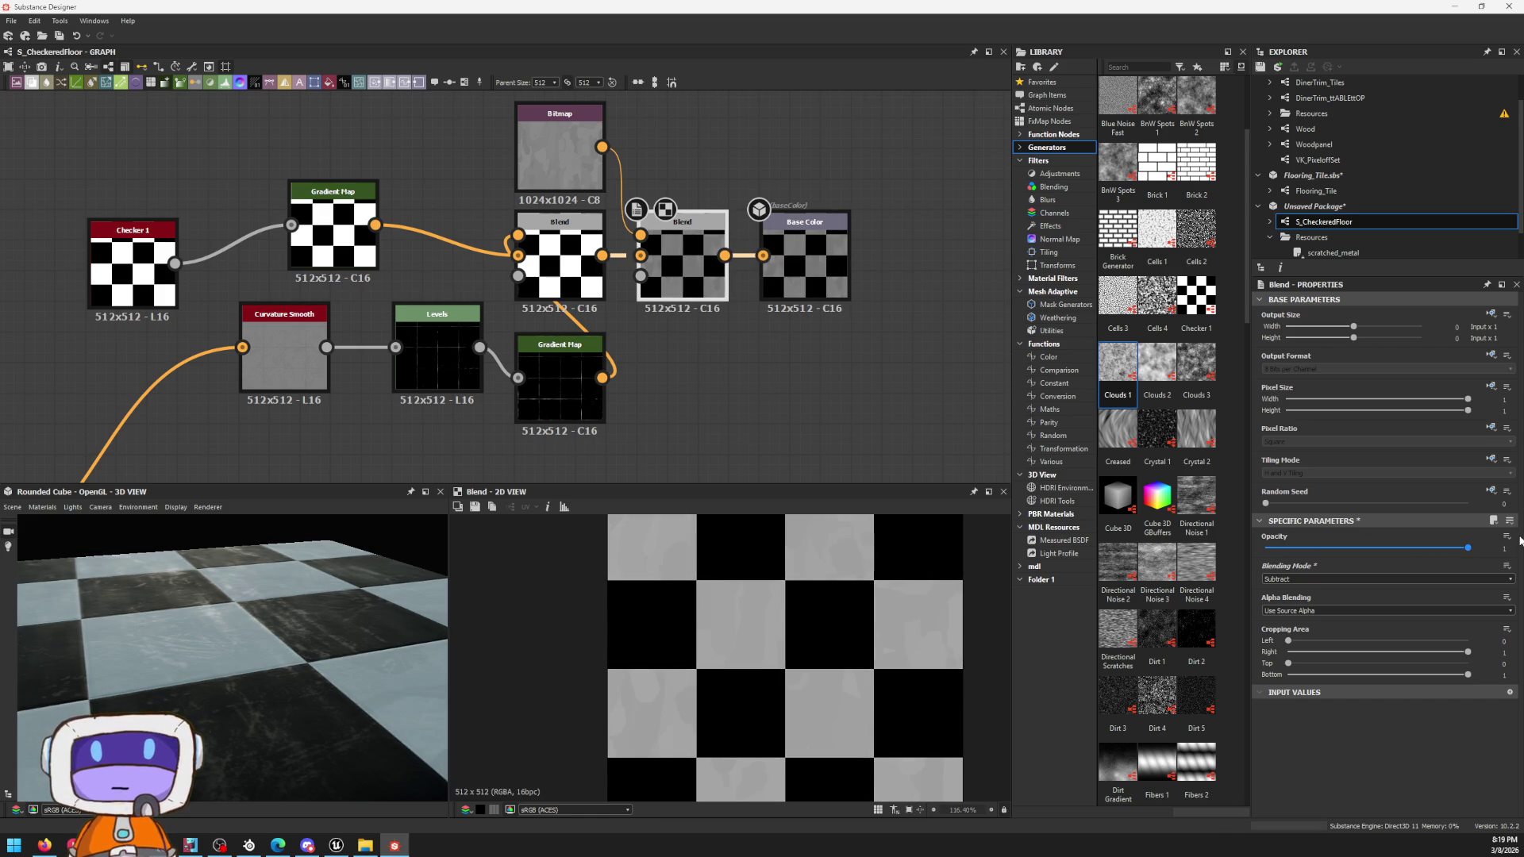
left_click_drag(1451, 548, 1343, 548)
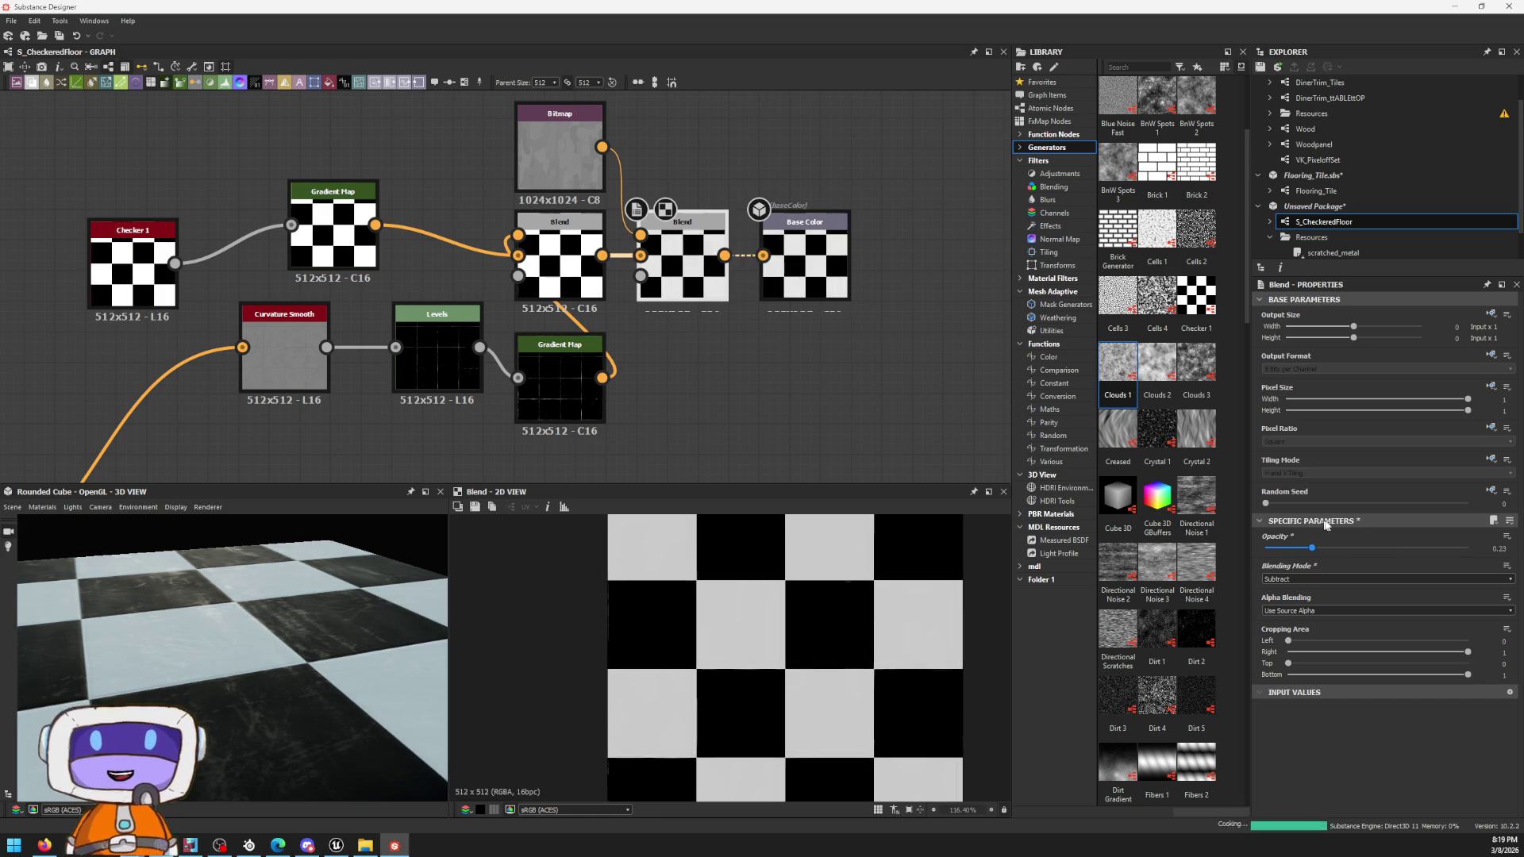
left_click(1310, 578)
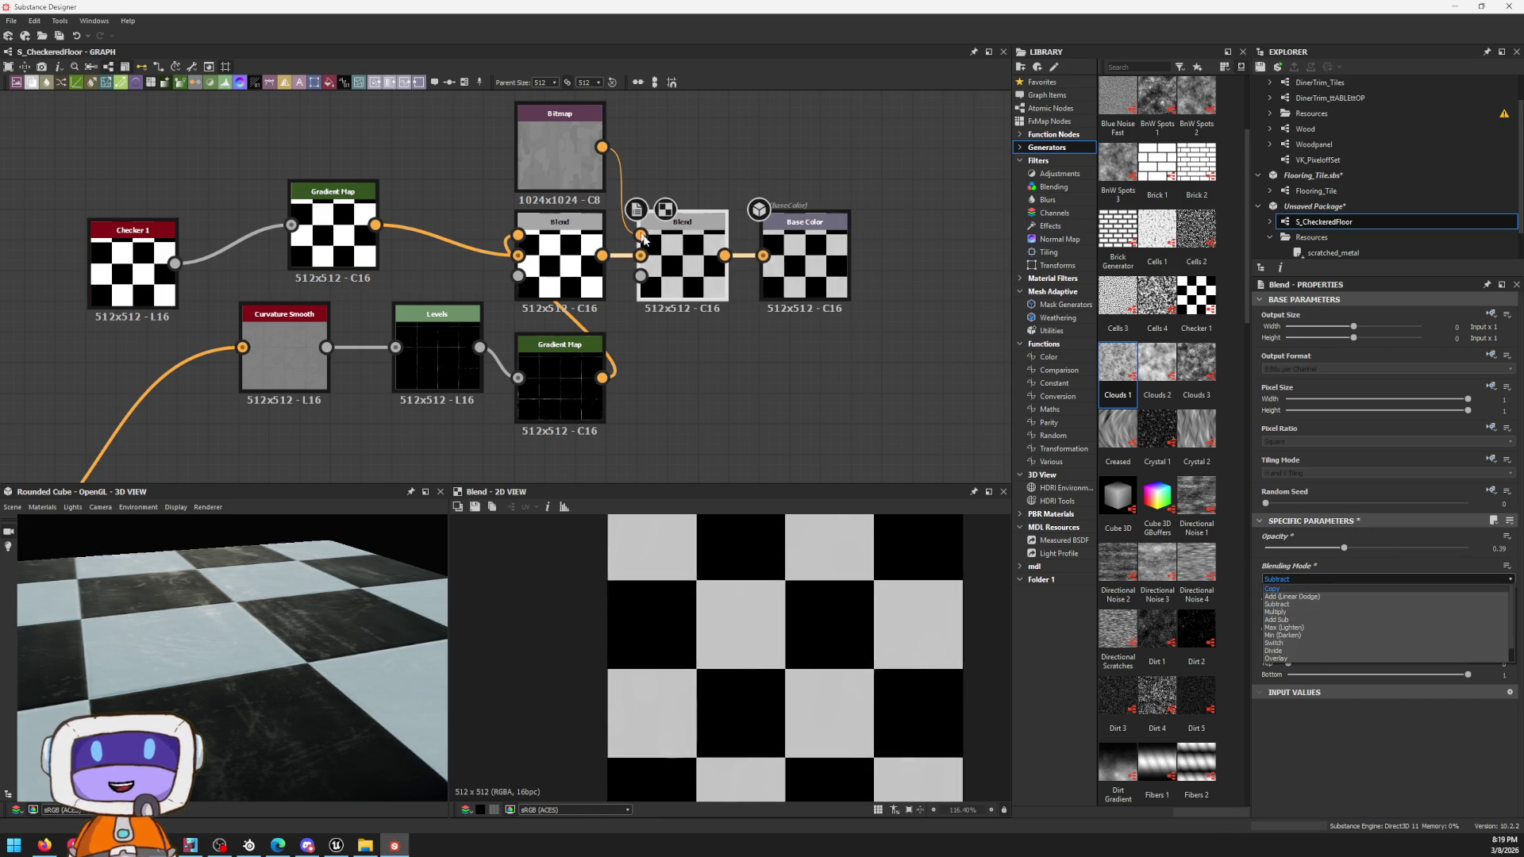
left_click(560, 149)
Step: Undo away the extra Bitmap Blend, move Checker 1 beside the Gradient Map, and select the Roughness output
left_click_drag(559, 149, 682, 411)
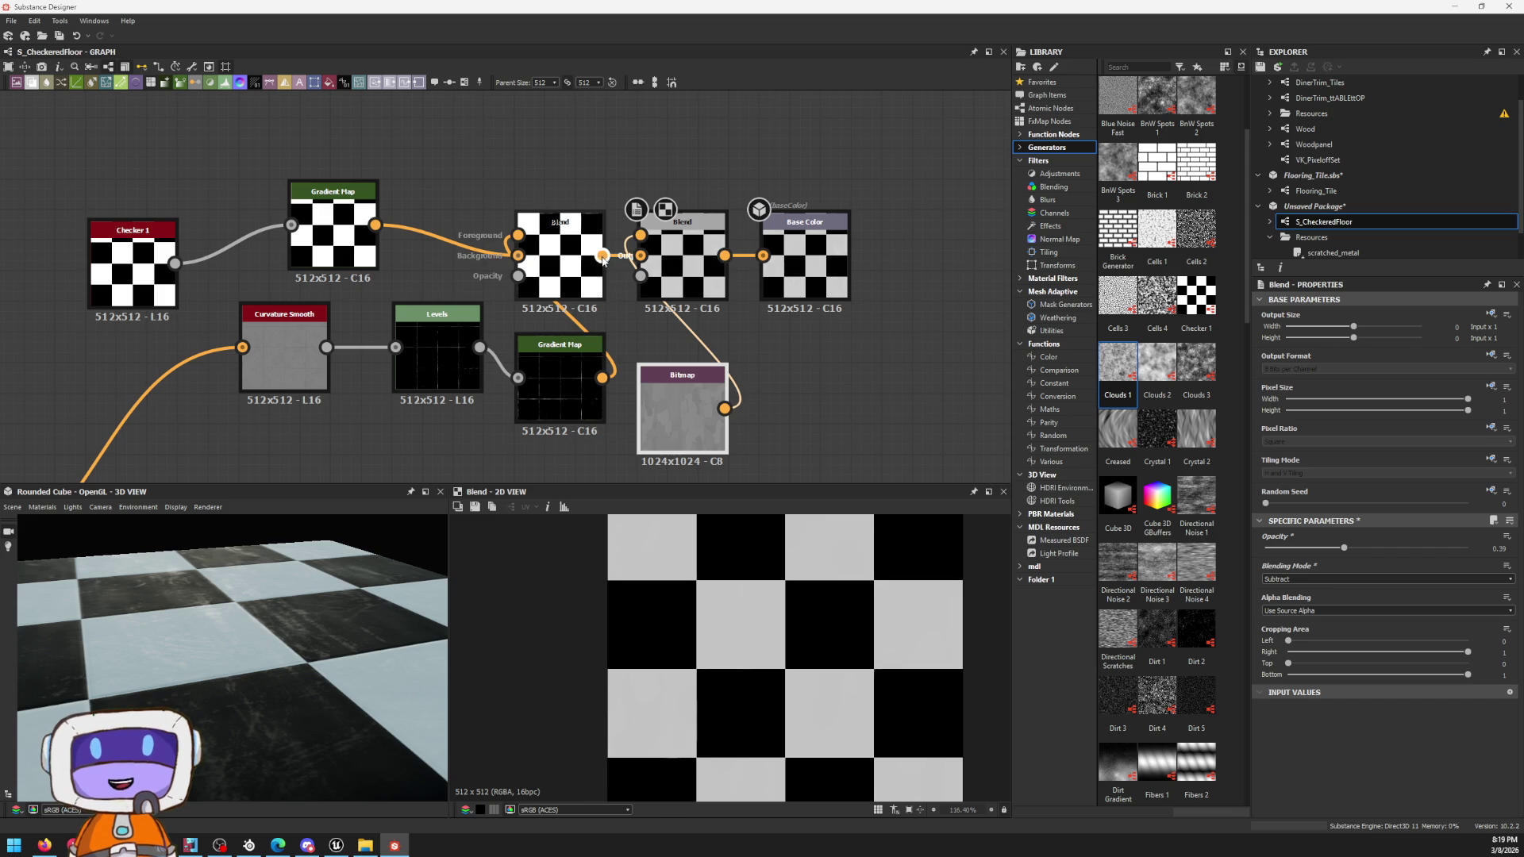
key("ctrl+z")
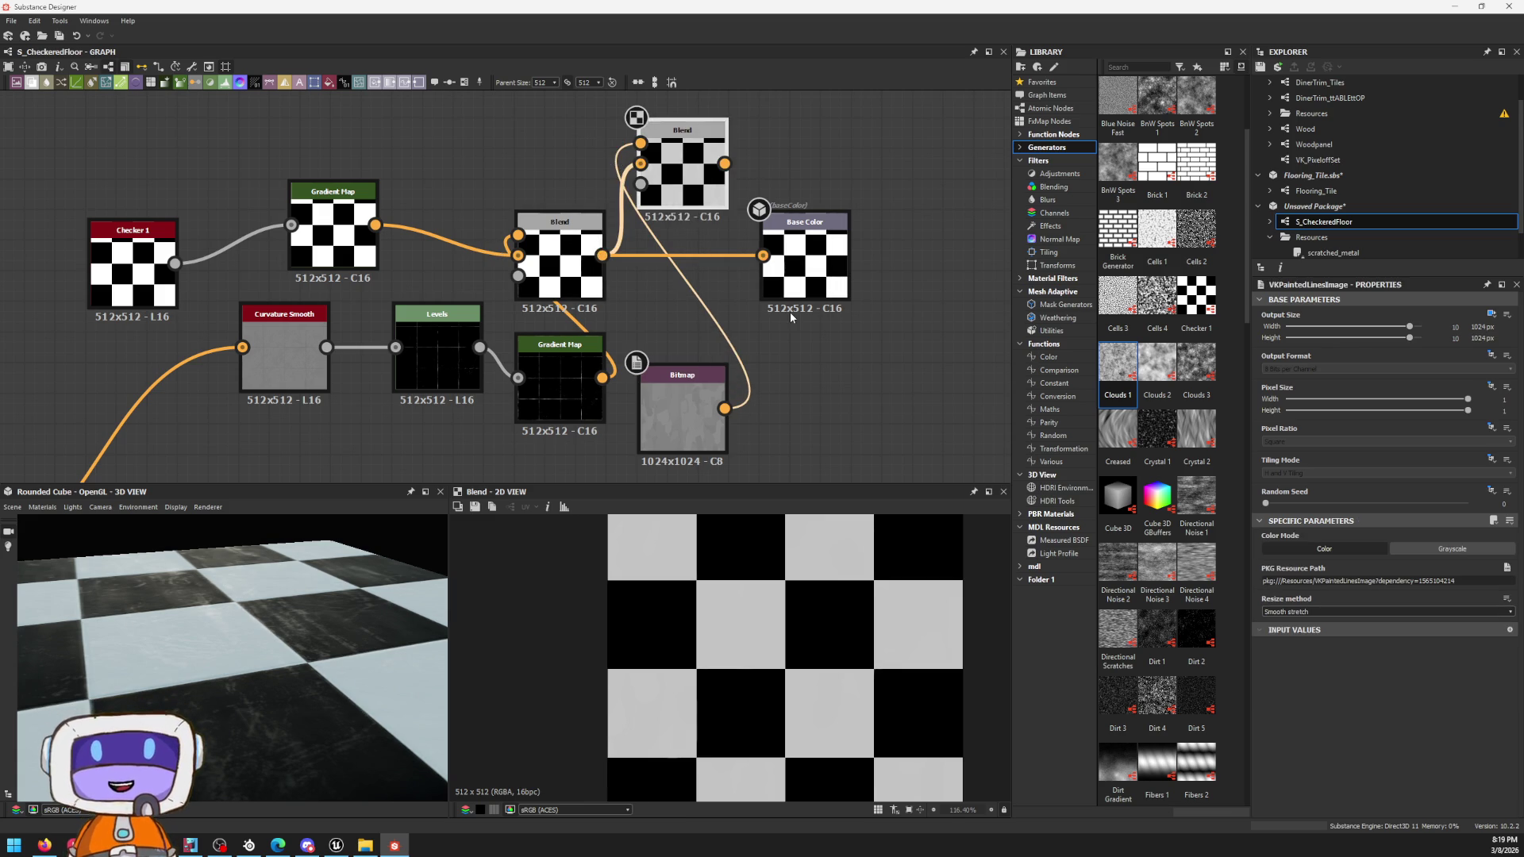
key("ctrl+z")
middle_click_drag(325, 187, 507, 182)
left_click_drag(302, 260, 362, 239)
scroll(362, 239, "down", 3)
mouse_move(362, 238)
middle_mouse_down()
mouse_move(506, 333)
mouse_move(610, 226)
middle_mouse_up()
scroll(506, 333, "up", 3)
scroll(610, 225, "down", 2)
left_click(810, 410)
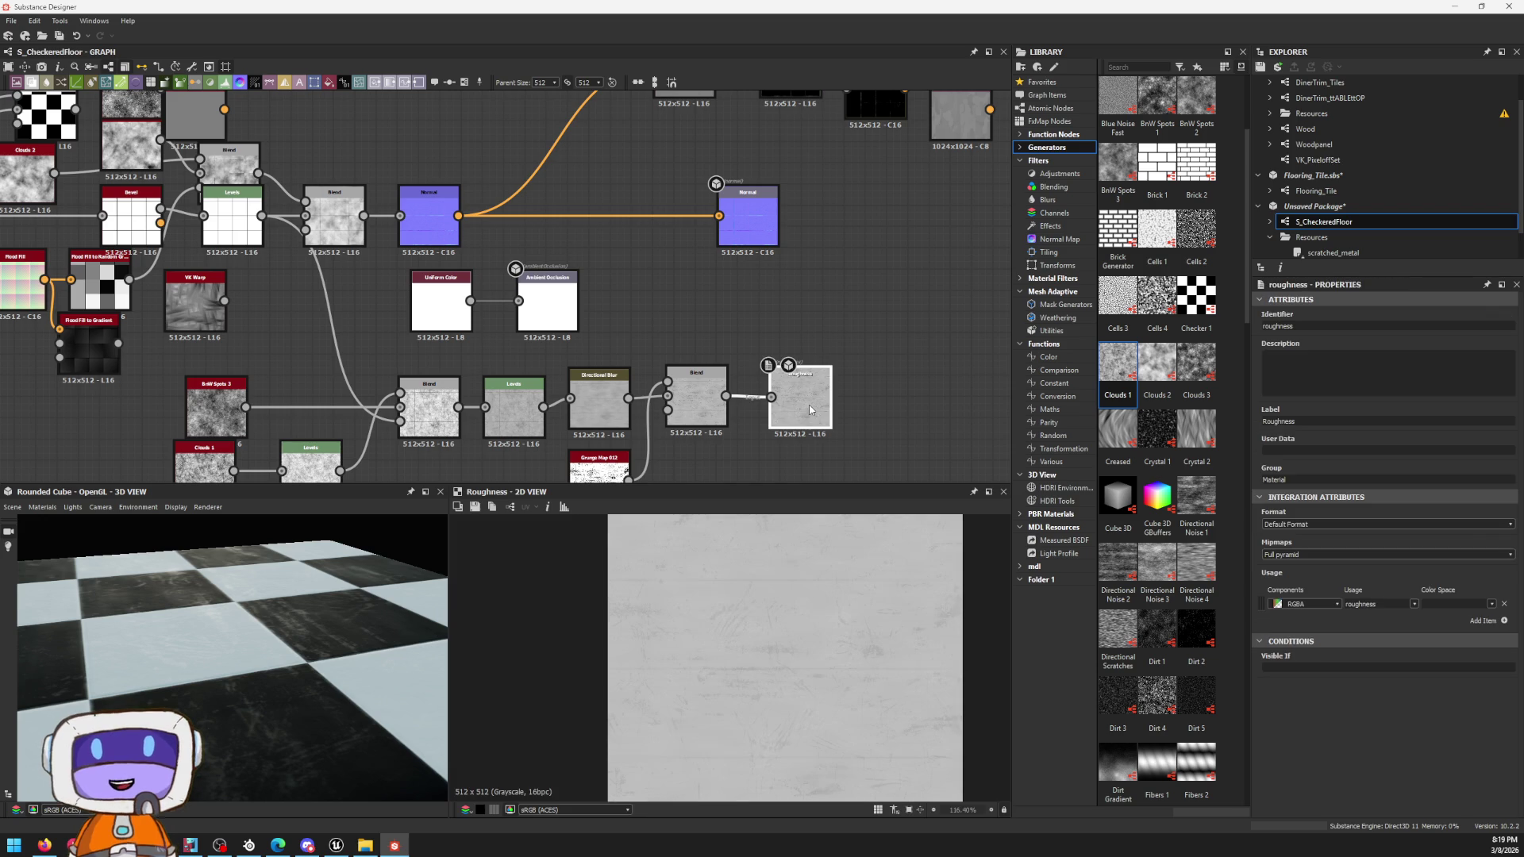
Step: Add a PebbleS2 node from the node search near Grunge Map 012
left_click_drag(224, 665, 329, 654)
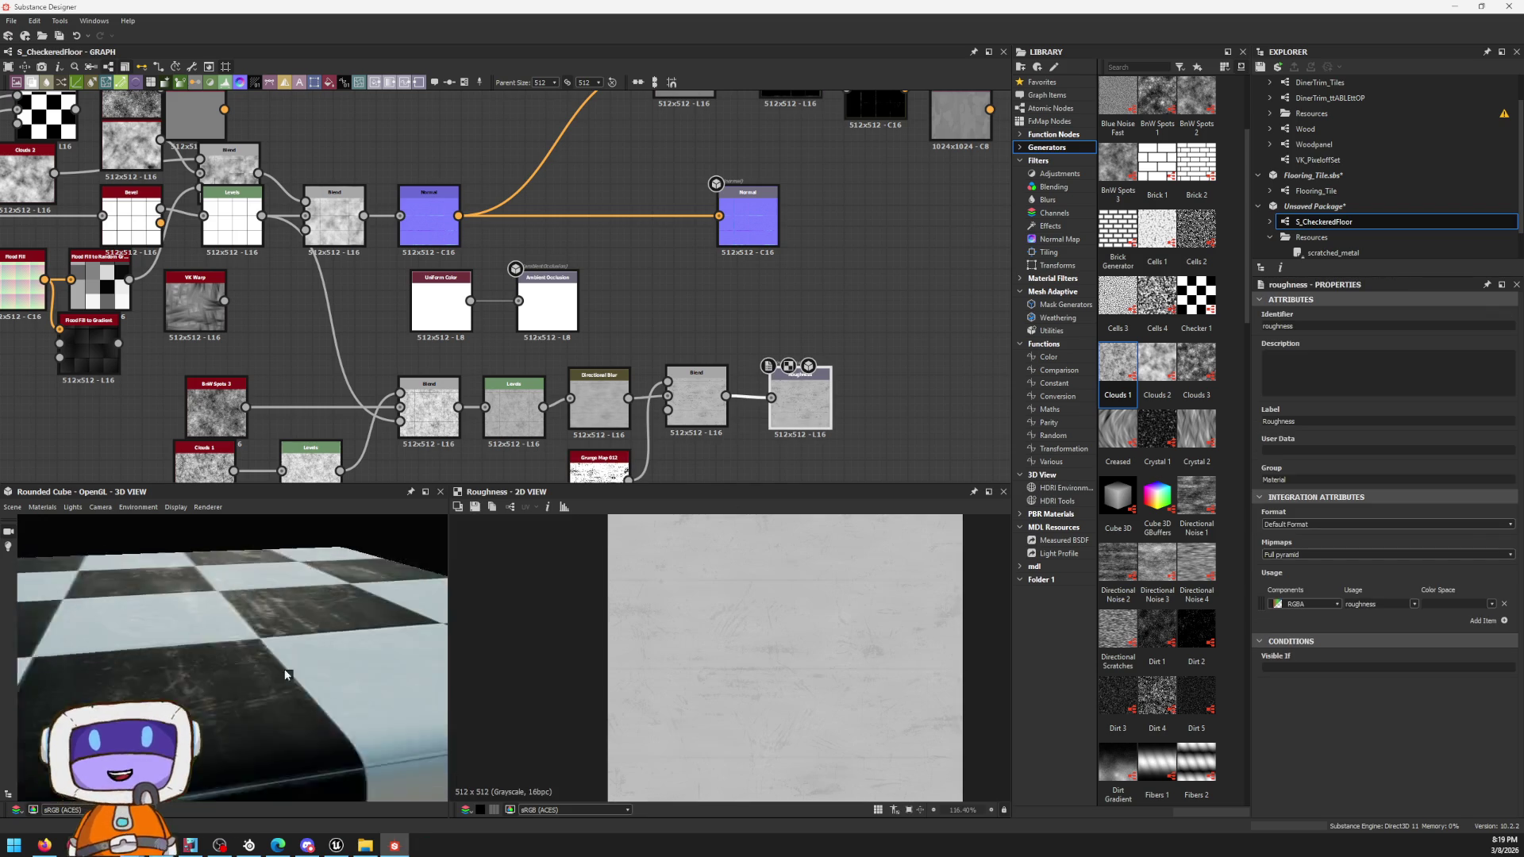
scroll(685, 434, "up", 3)
middle_click_drag(685, 434, 863, 186)
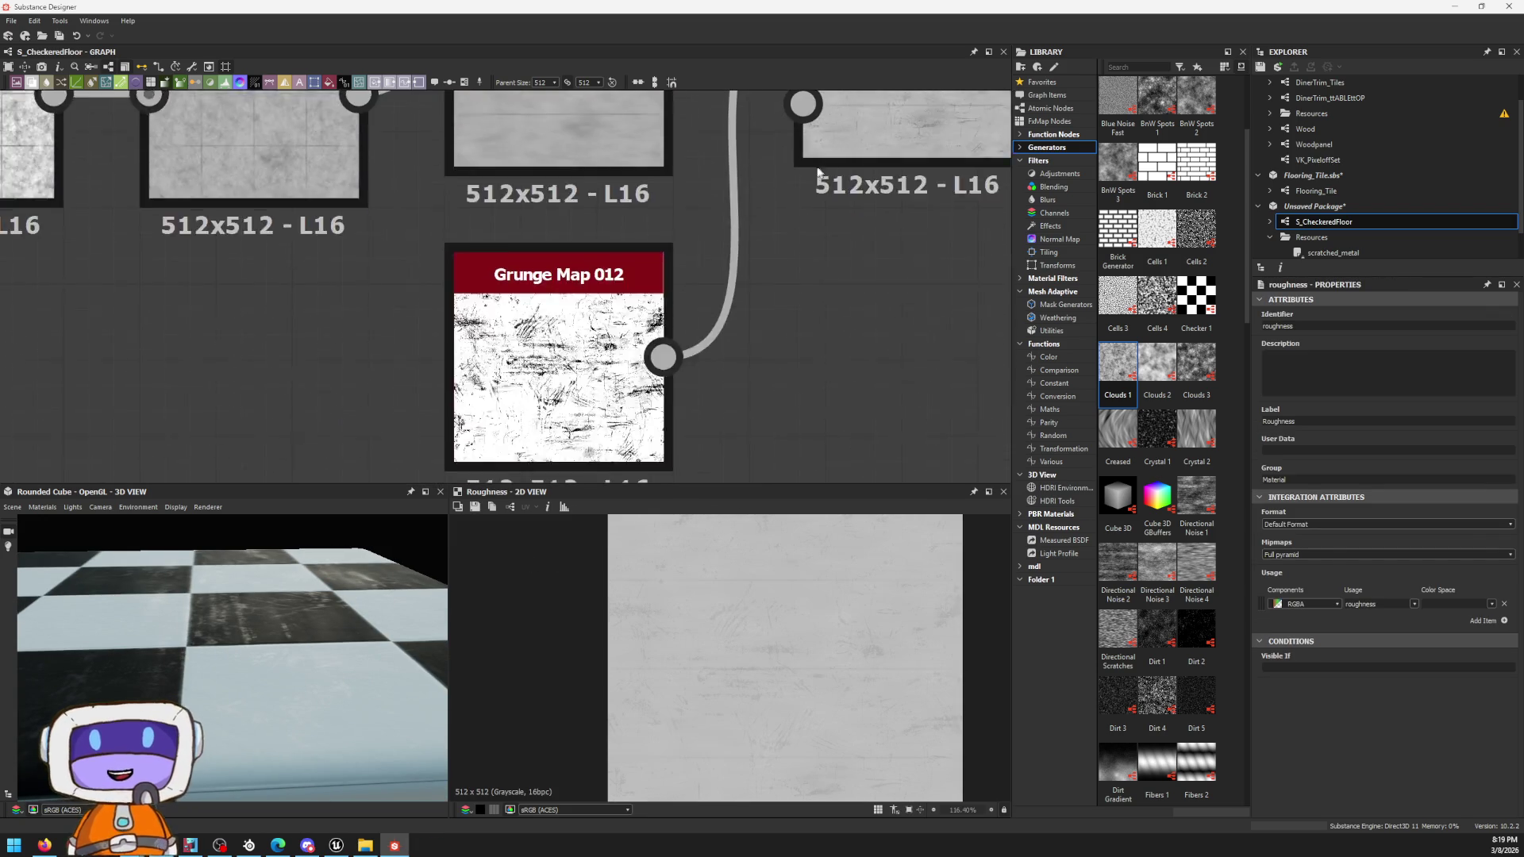
scroll(625, 316, "down", 1)
left_click(625, 316)
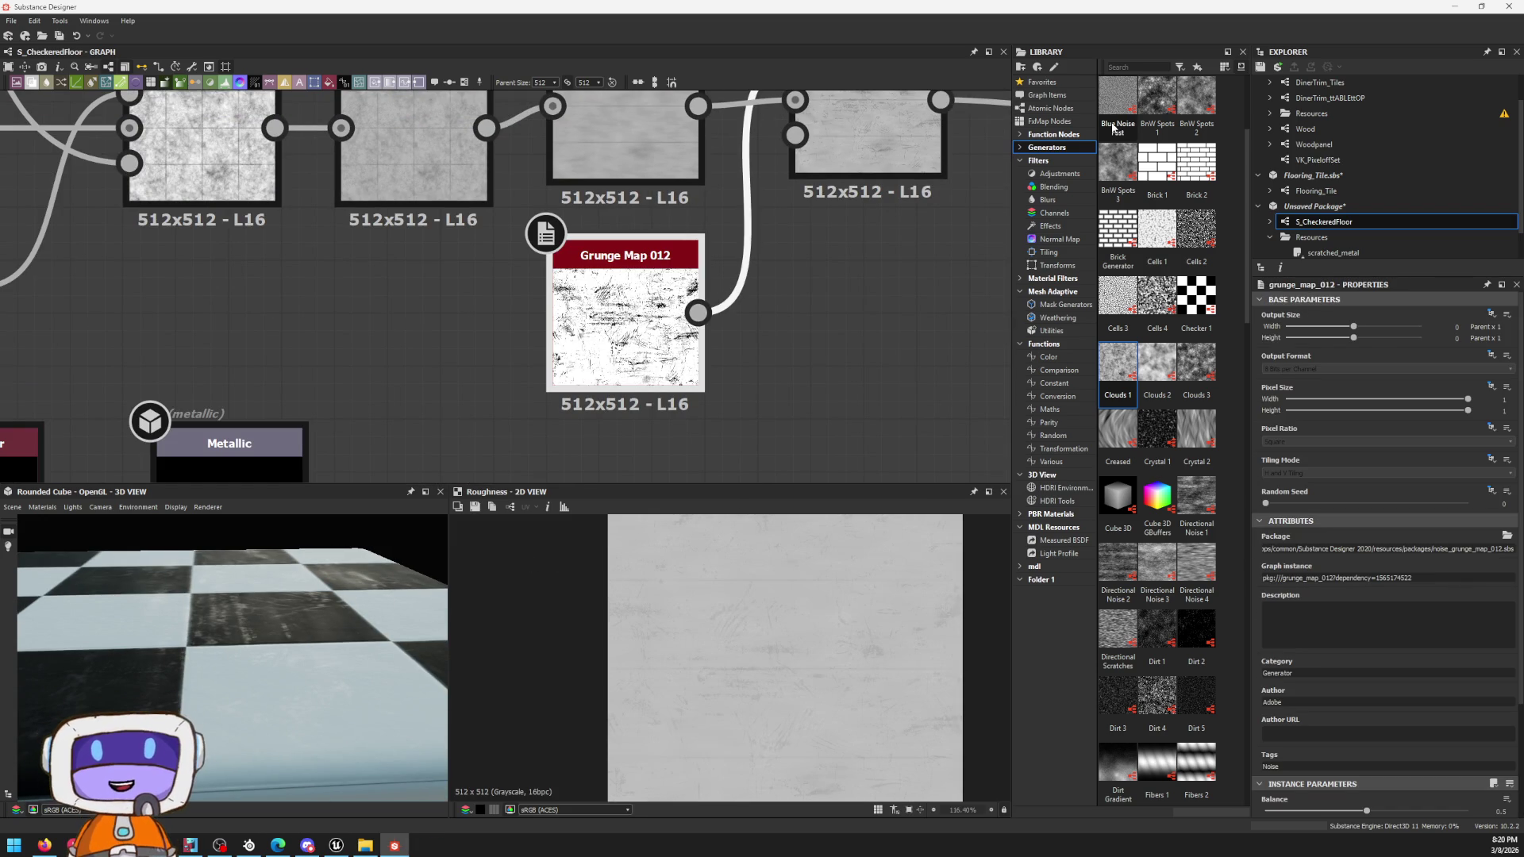
scroll(1112, 127, "up", 3)
key("space")
type("blu")
key("BackSpace")
key("BackSpace")
key("BackSpace")
type("pe")
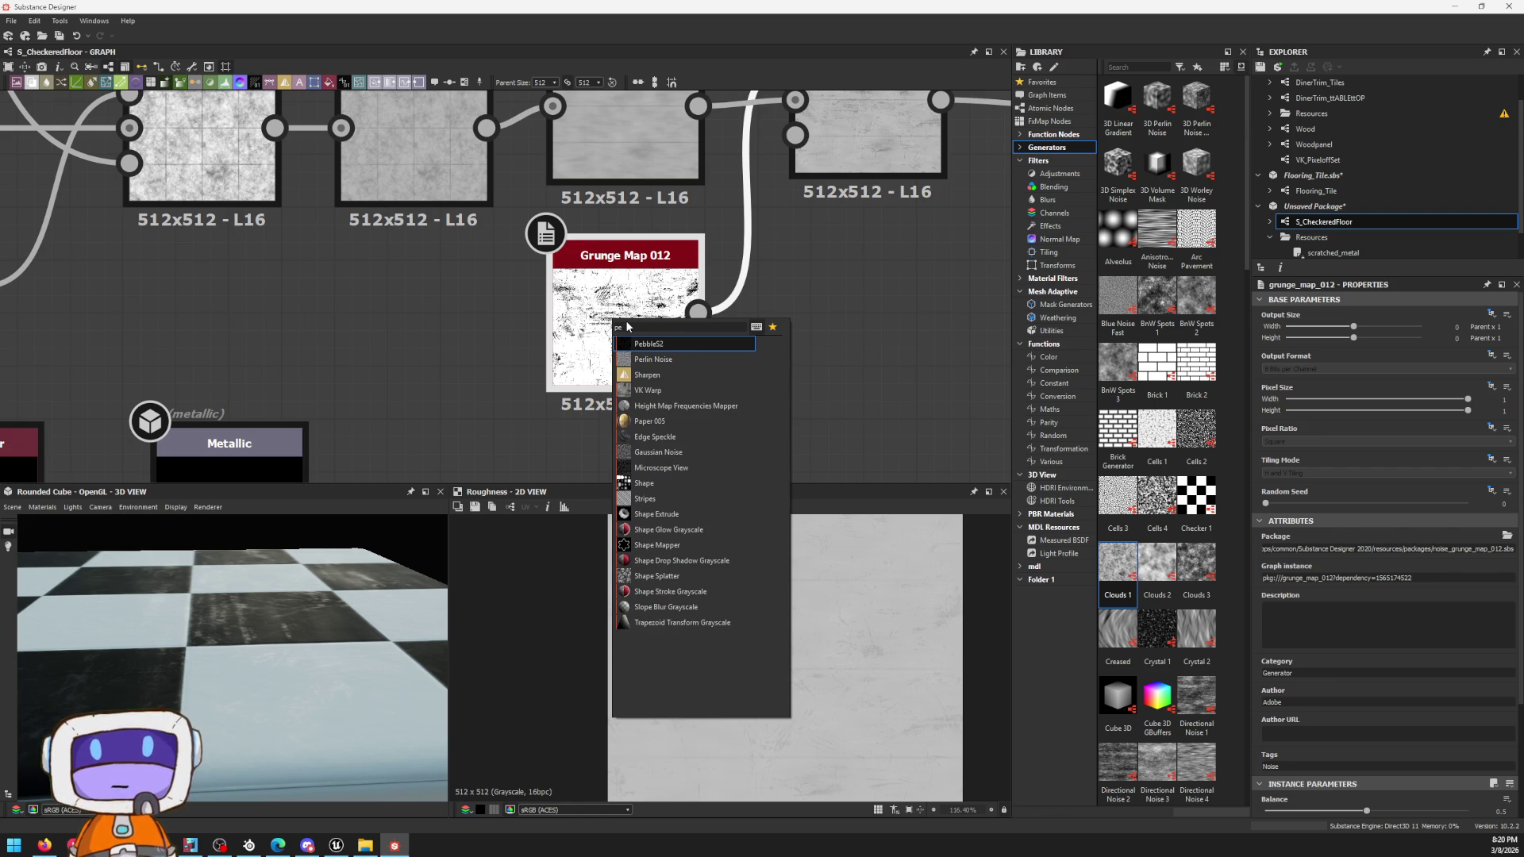
key("Return")
Step: Move PebbleS2 above the chain feeding Normal and shift the Normal node right for room
mouse_move(698, 339)
left_mouse_down()
mouse_move(831, 377)
mouse_move(795, 147)
left_mouse_up()
key("Escape")
scroll(813, 342, "down", 1)
scroll(813, 342, "down", 1)
middle_click_drag(796, 146, 911, 278)
left_click_drag(910, 277, 560, 175)
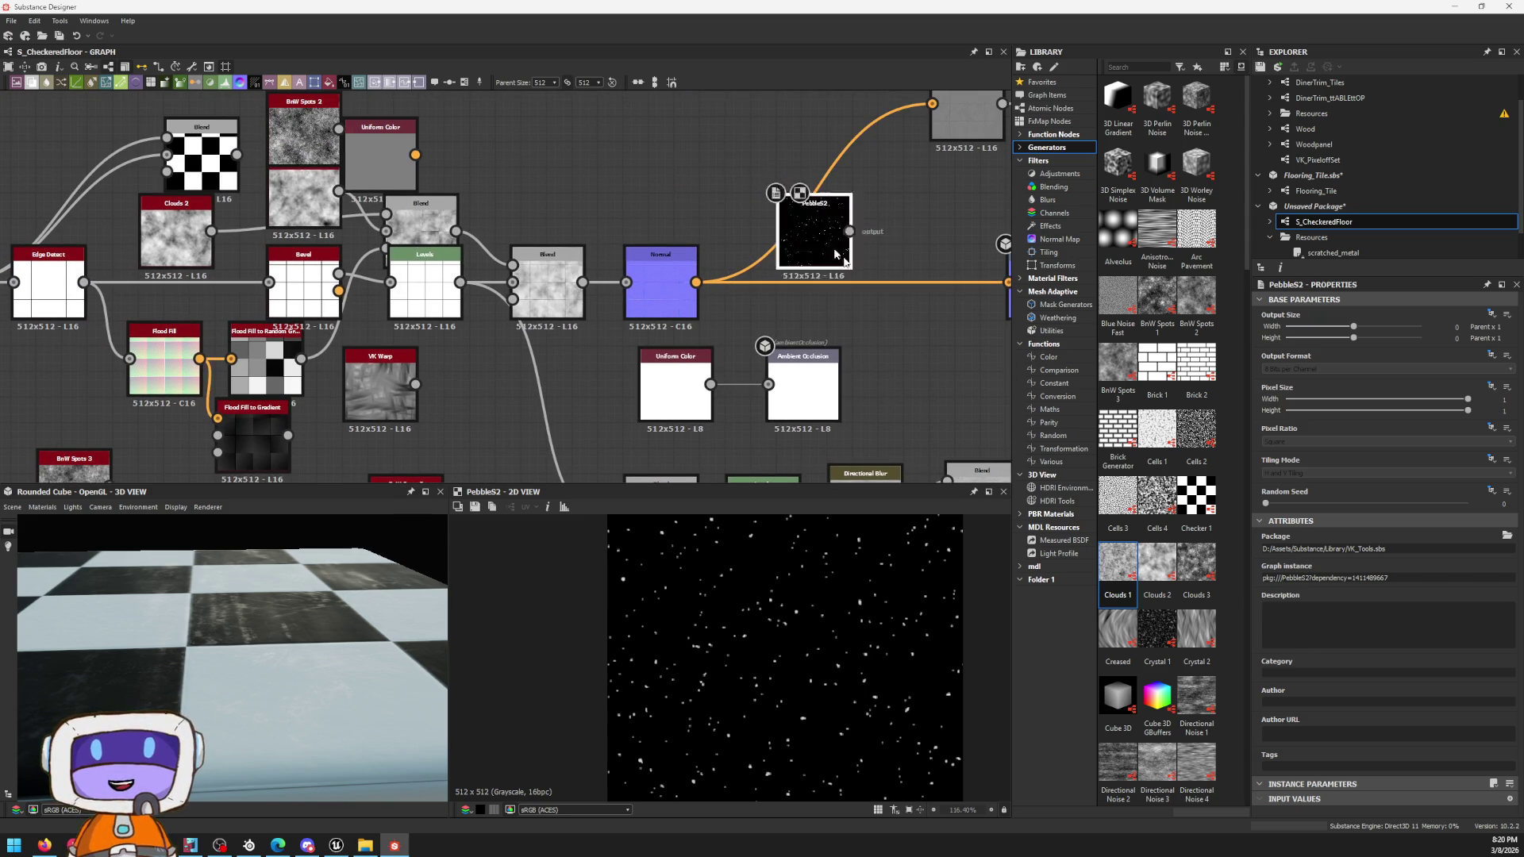
left_click_drag(653, 314, 766, 314)
Step: Insert a Subtract Blend before Normal with PebbleS2 as foreground over the previous height Blend at about 0.3 opacity
left_click(673, 284)
key("space")
type("blend")
key("Return")
scroll(667, 259, "up", 2)
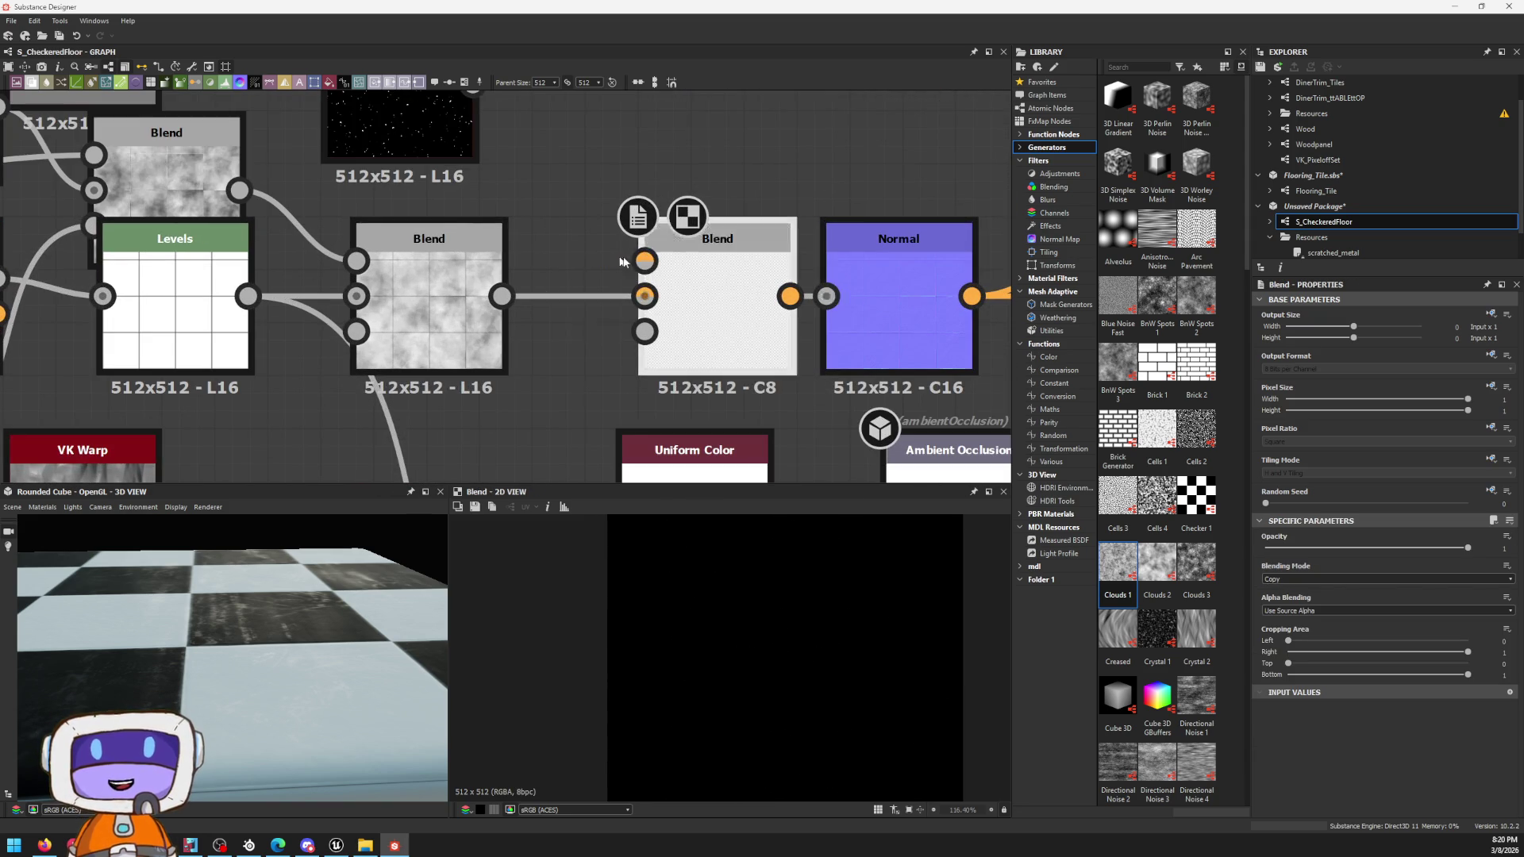
middle_click_drag(597, 251, 648, 309)
mouse_move(726, 325)
left_mouse_down()
mouse_move(553, 151)
mouse_move(553, 166)
left_mouse_up()
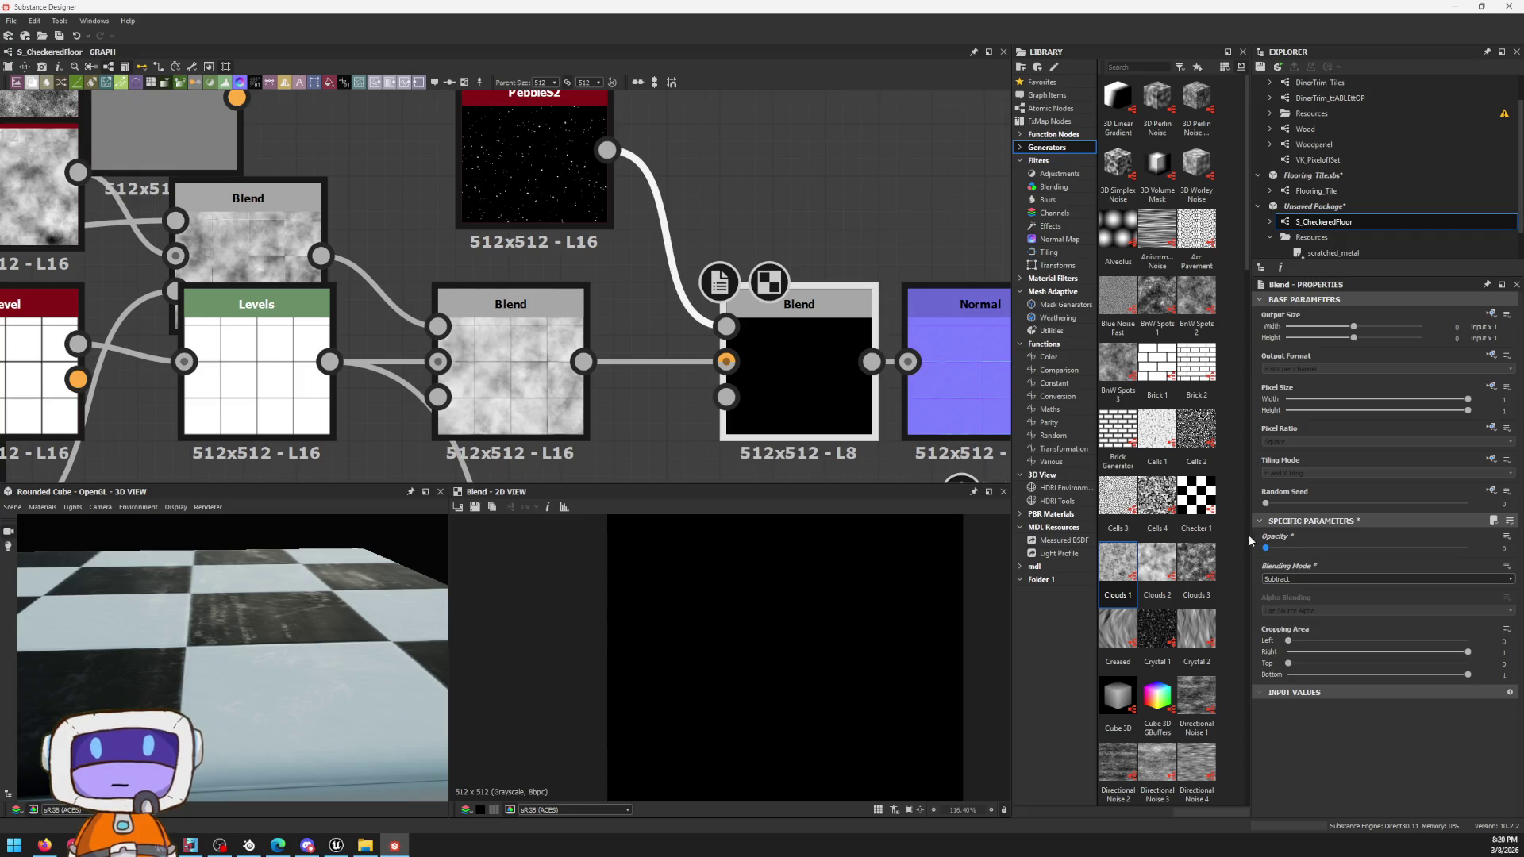
left_click_drag(818, 402, 801, 340)
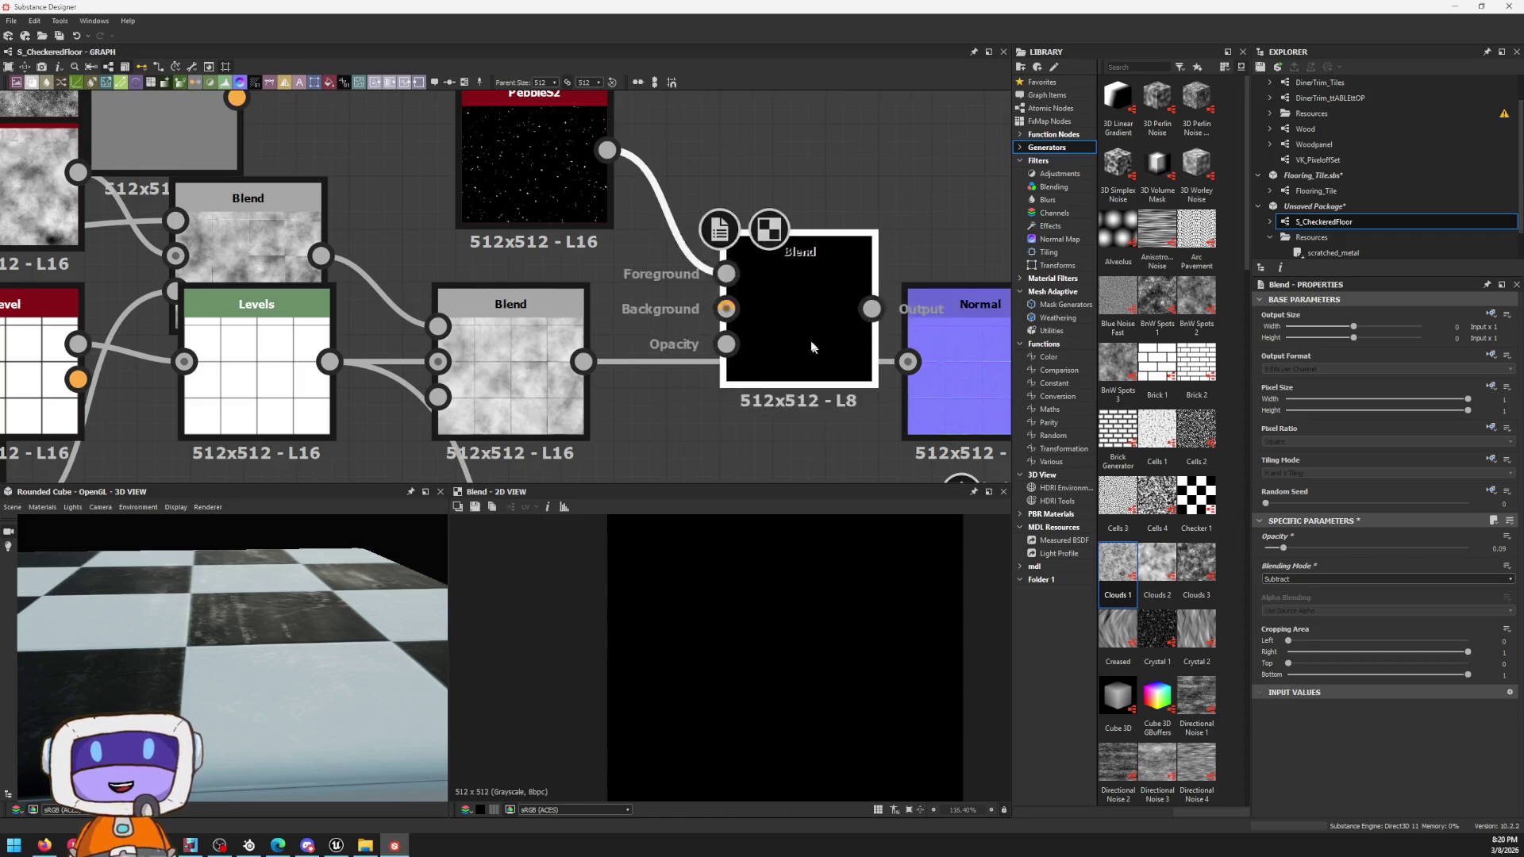
left_click_drag(726, 308, 582, 360)
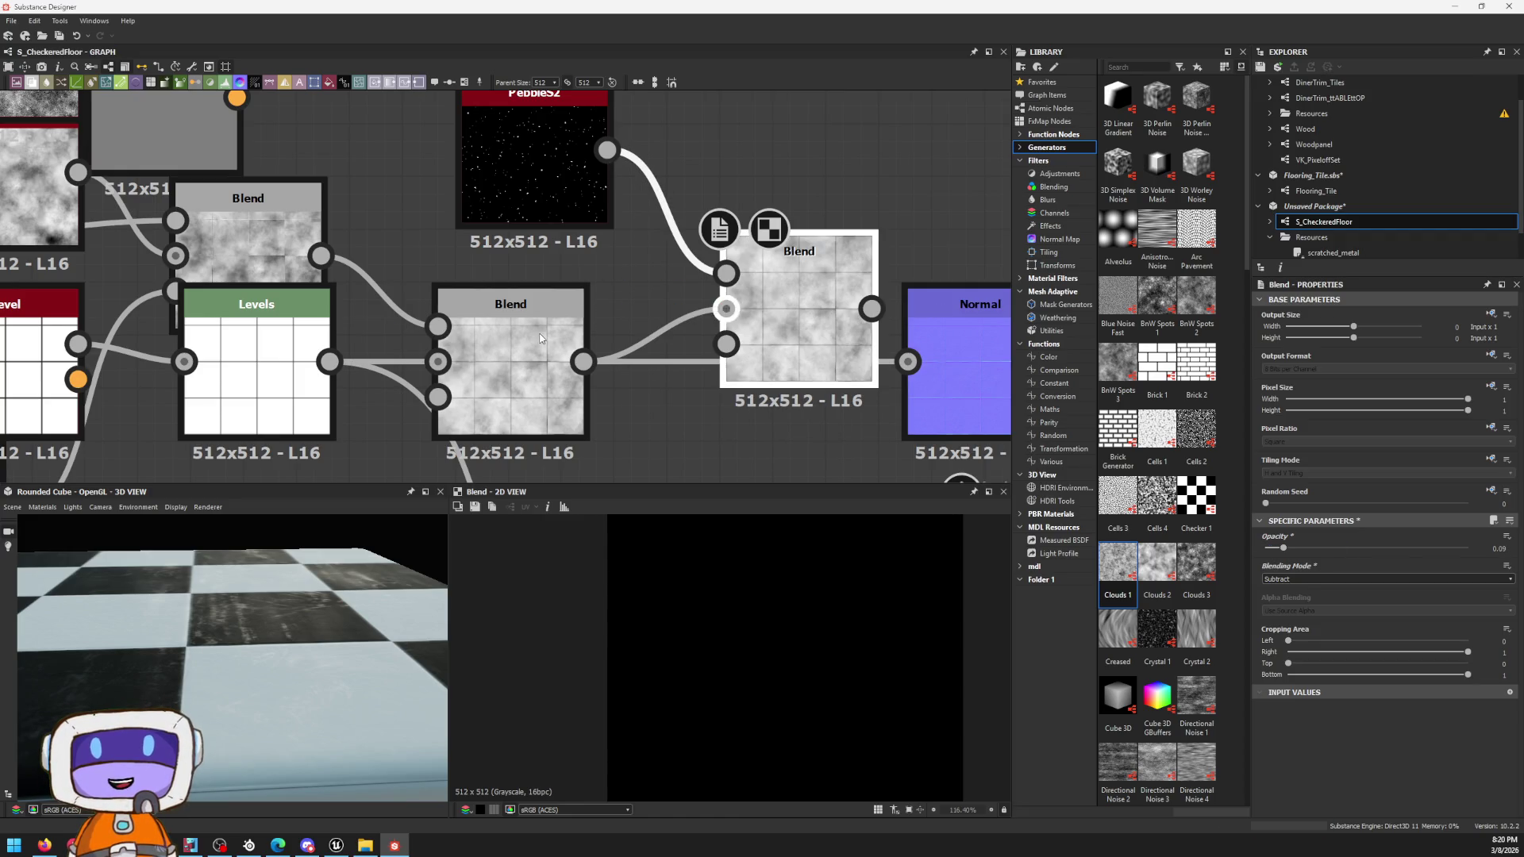
mouse_move(824, 336)
left_mouse_down()
mouse_move(795, 358)
mouse_move(908, 361)
left_mouse_up()
left_click_drag(770, 297, 799, 326)
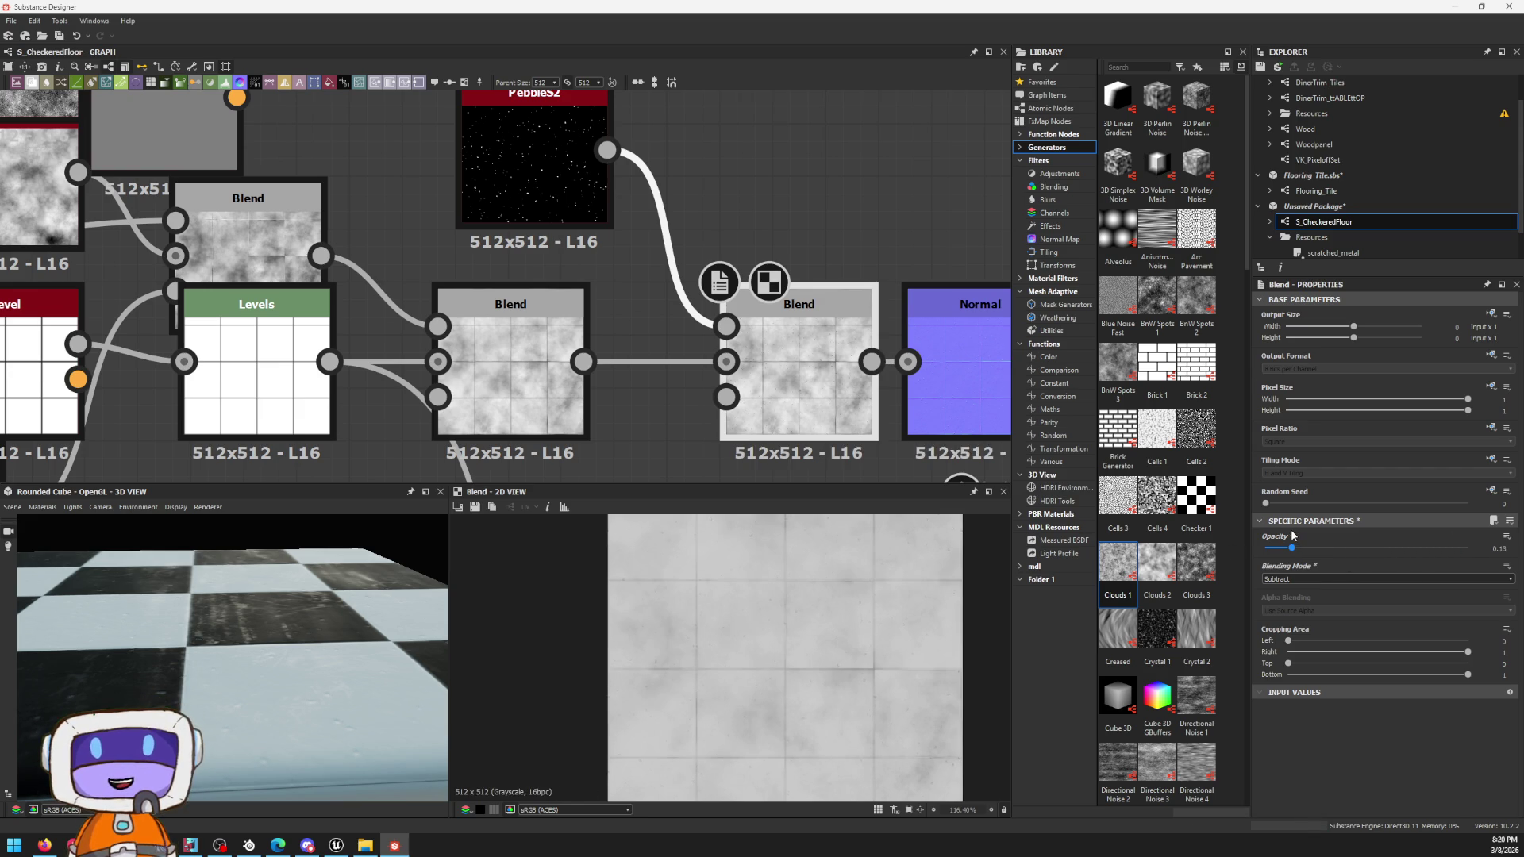
scroll(735, 587, "up", 3)
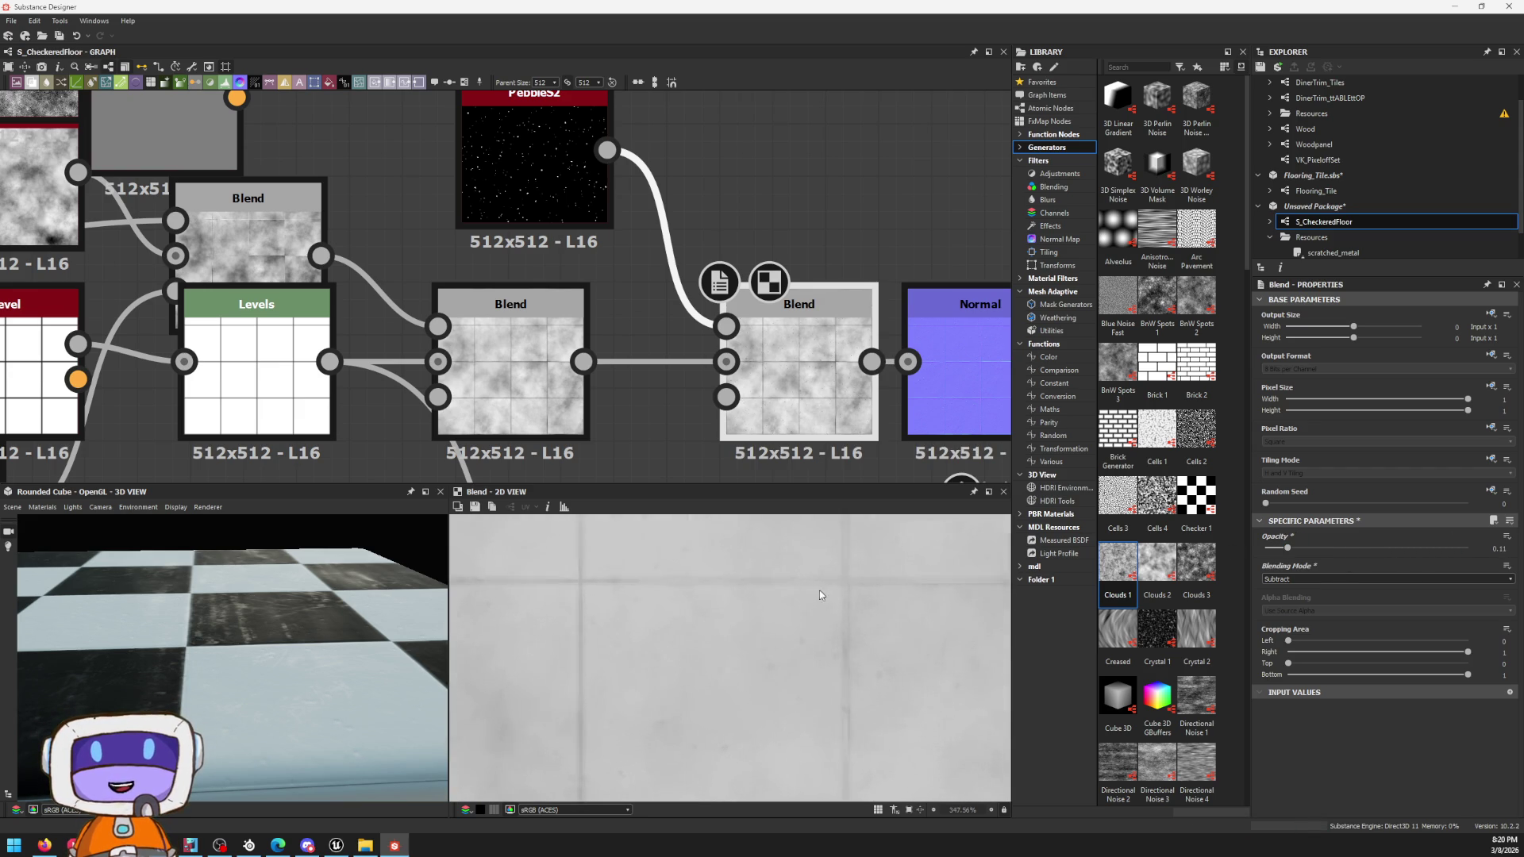
scroll(833, 630, "down", 1)
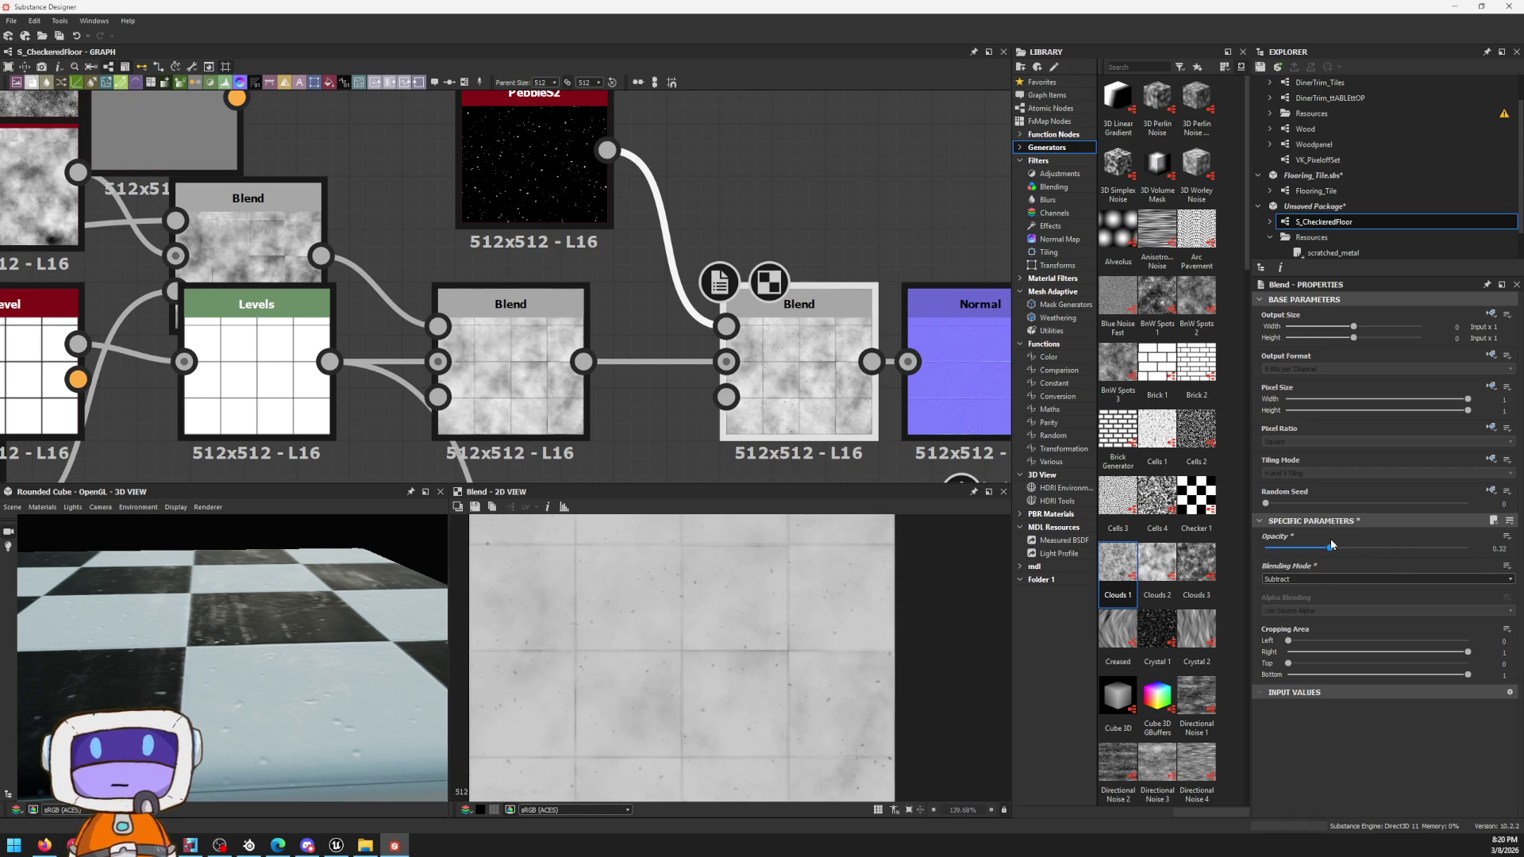
Step: Change PebbleS2's Random Seed to reseed the pebble pattern
left_click(602, 202)
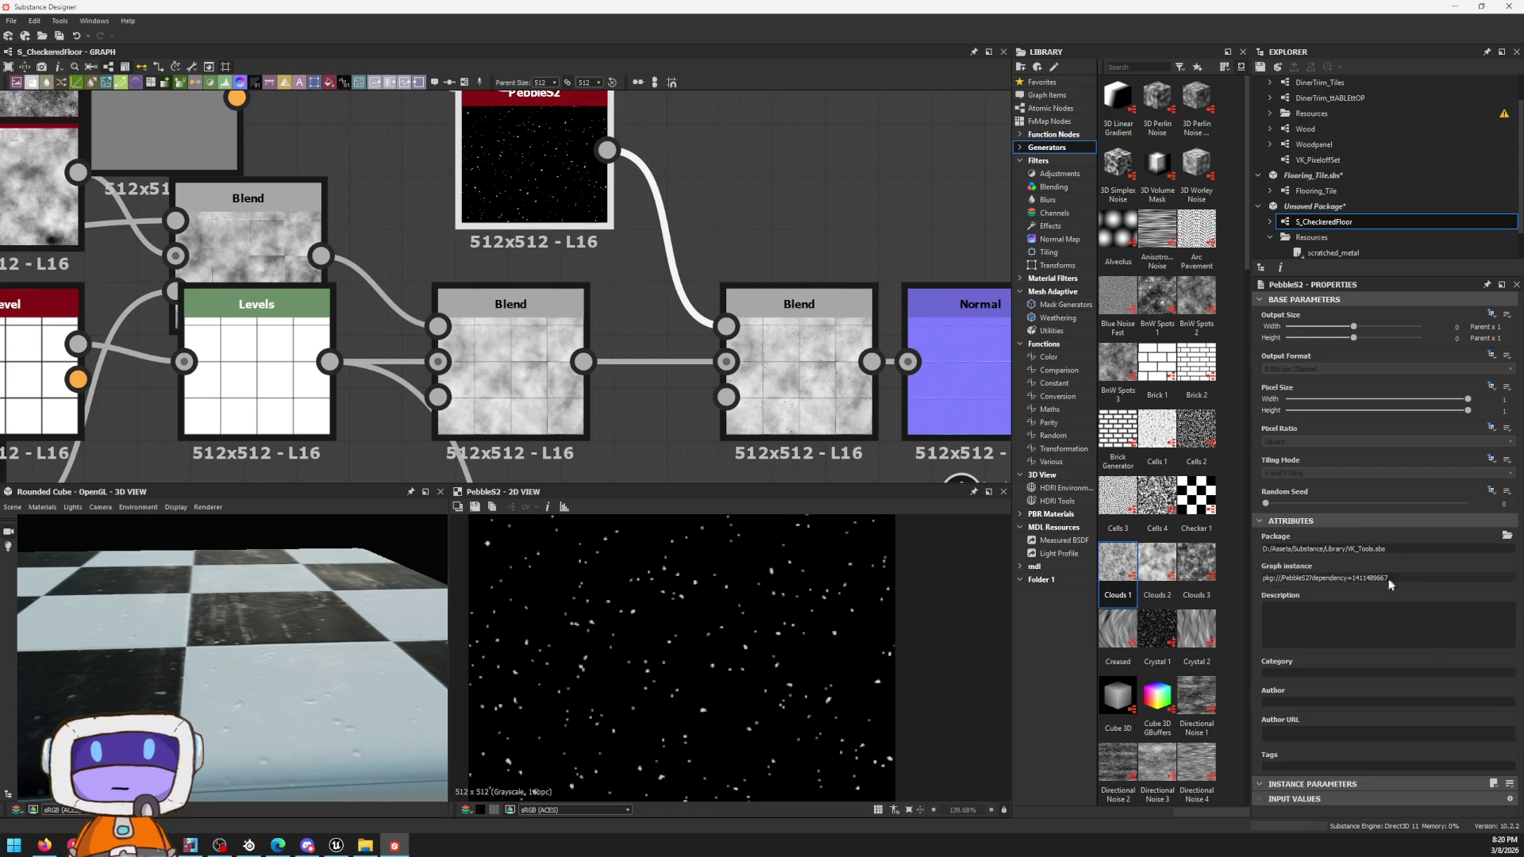
left_click(630, 205)
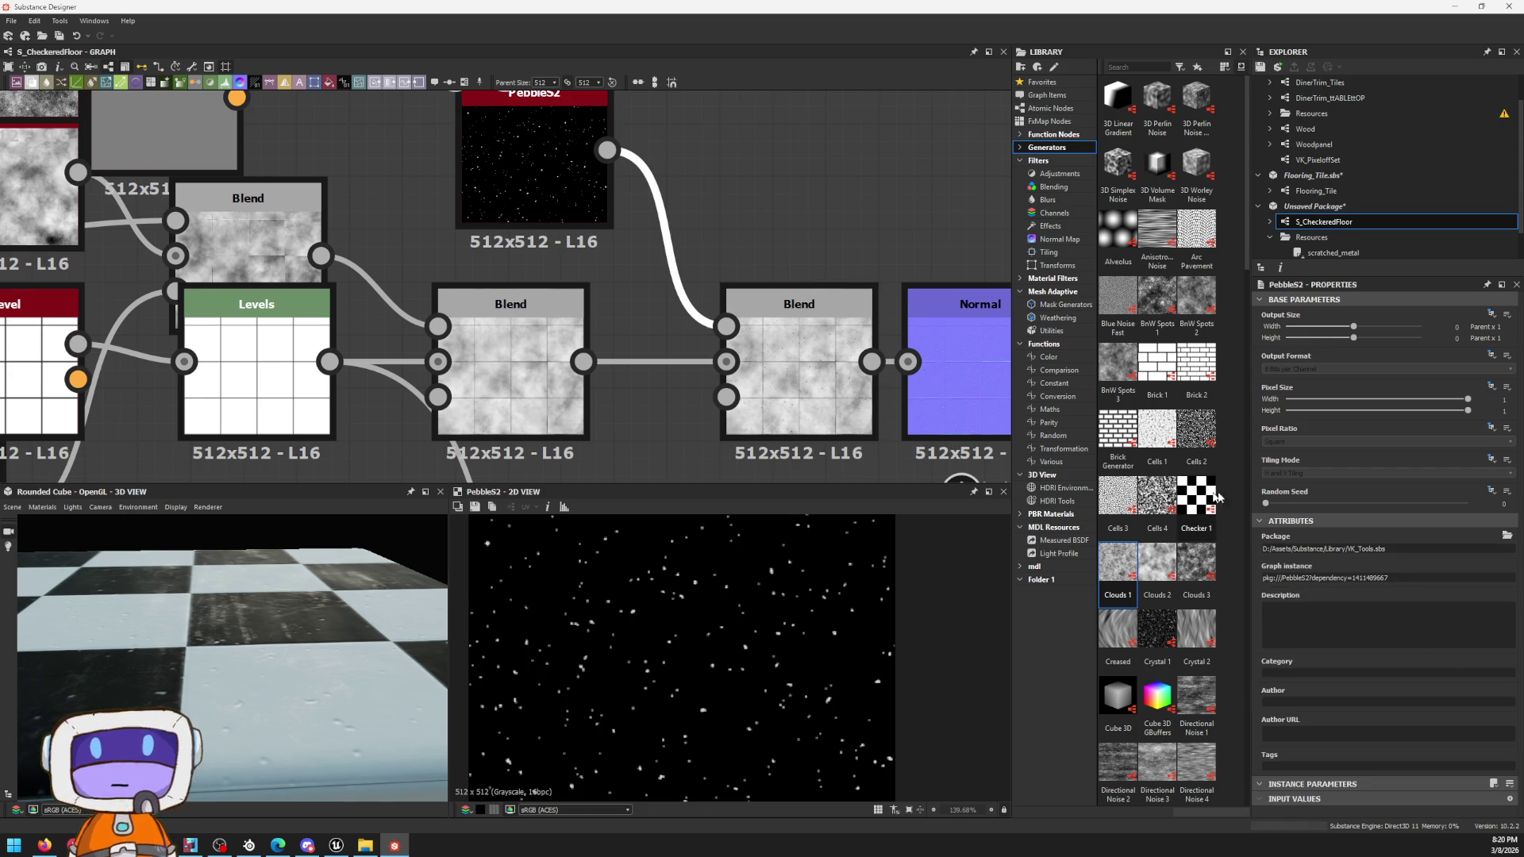
left_click_drag(1286, 516, 1346, 502)
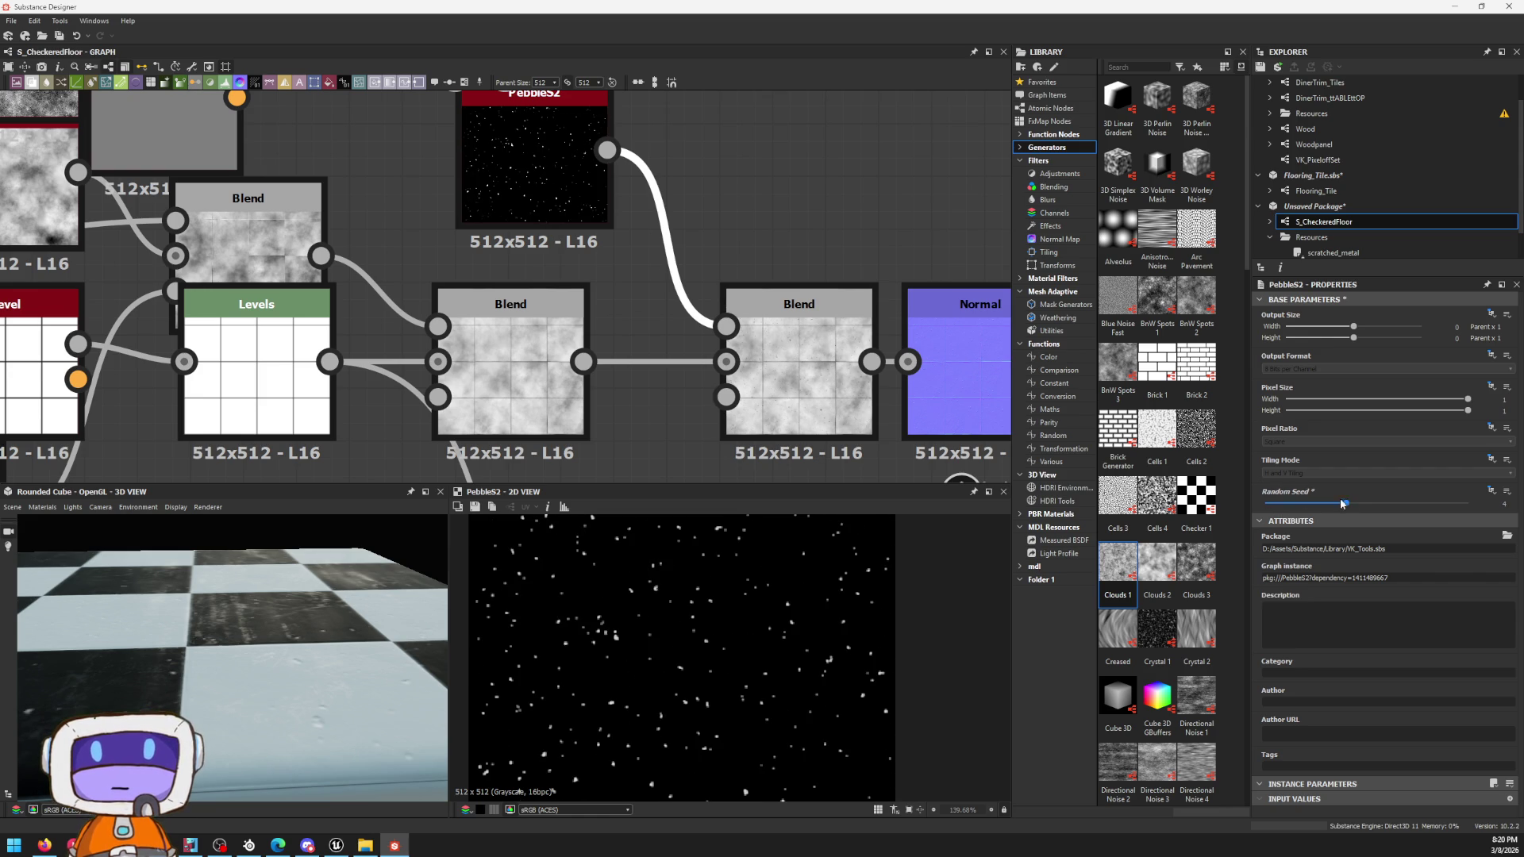
key("space")
type("b")
Step: Insert a Levels after Pebble52 and pull in its white and black points to thin out the pebble dots
key("BackSpace")
type("levels")
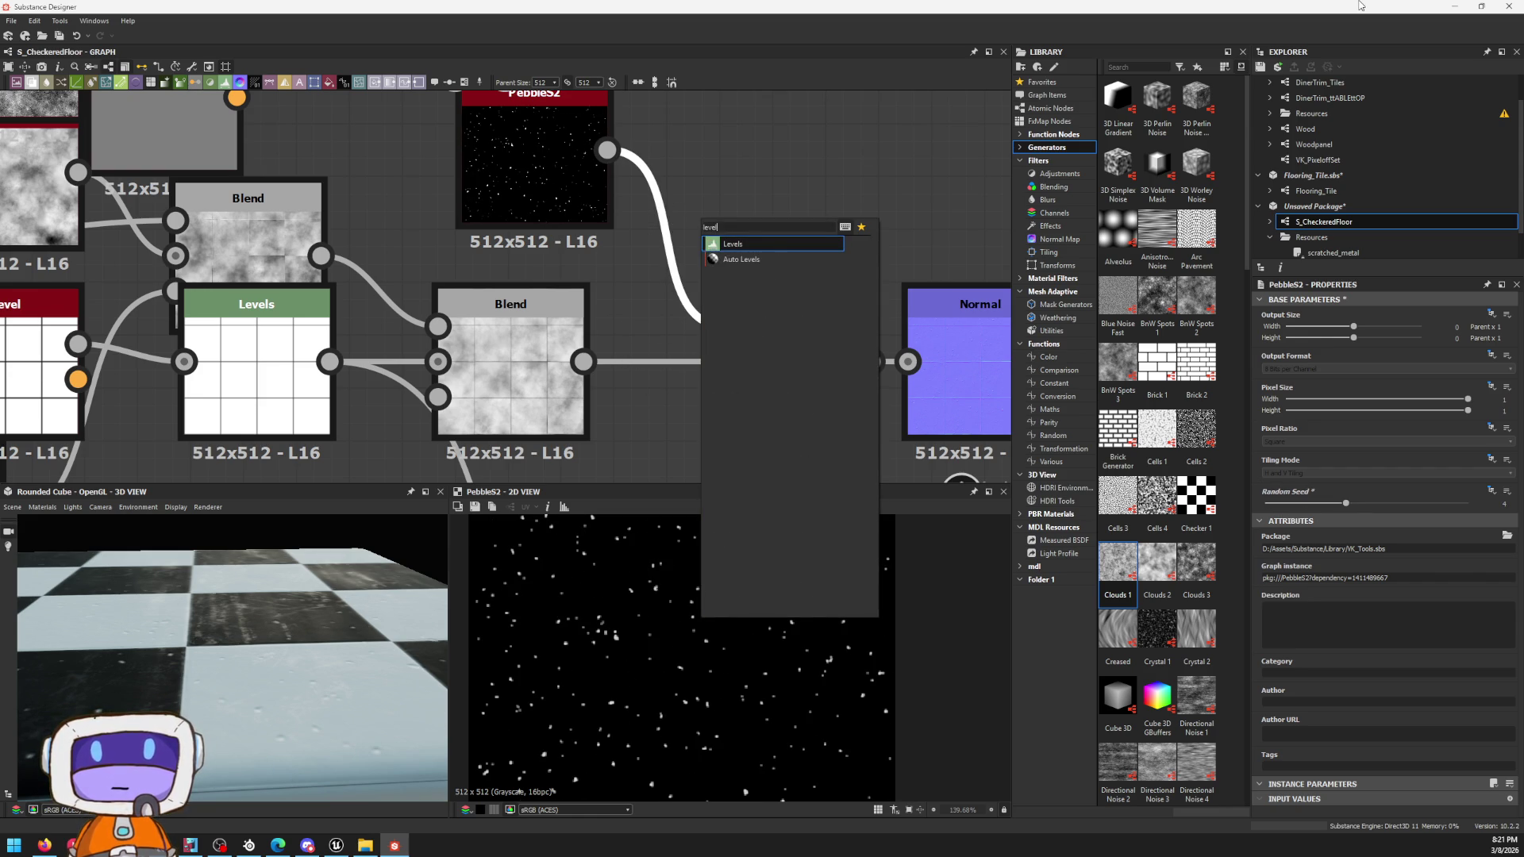
key("Return")
left_click_drag(740, 255, 773, 334)
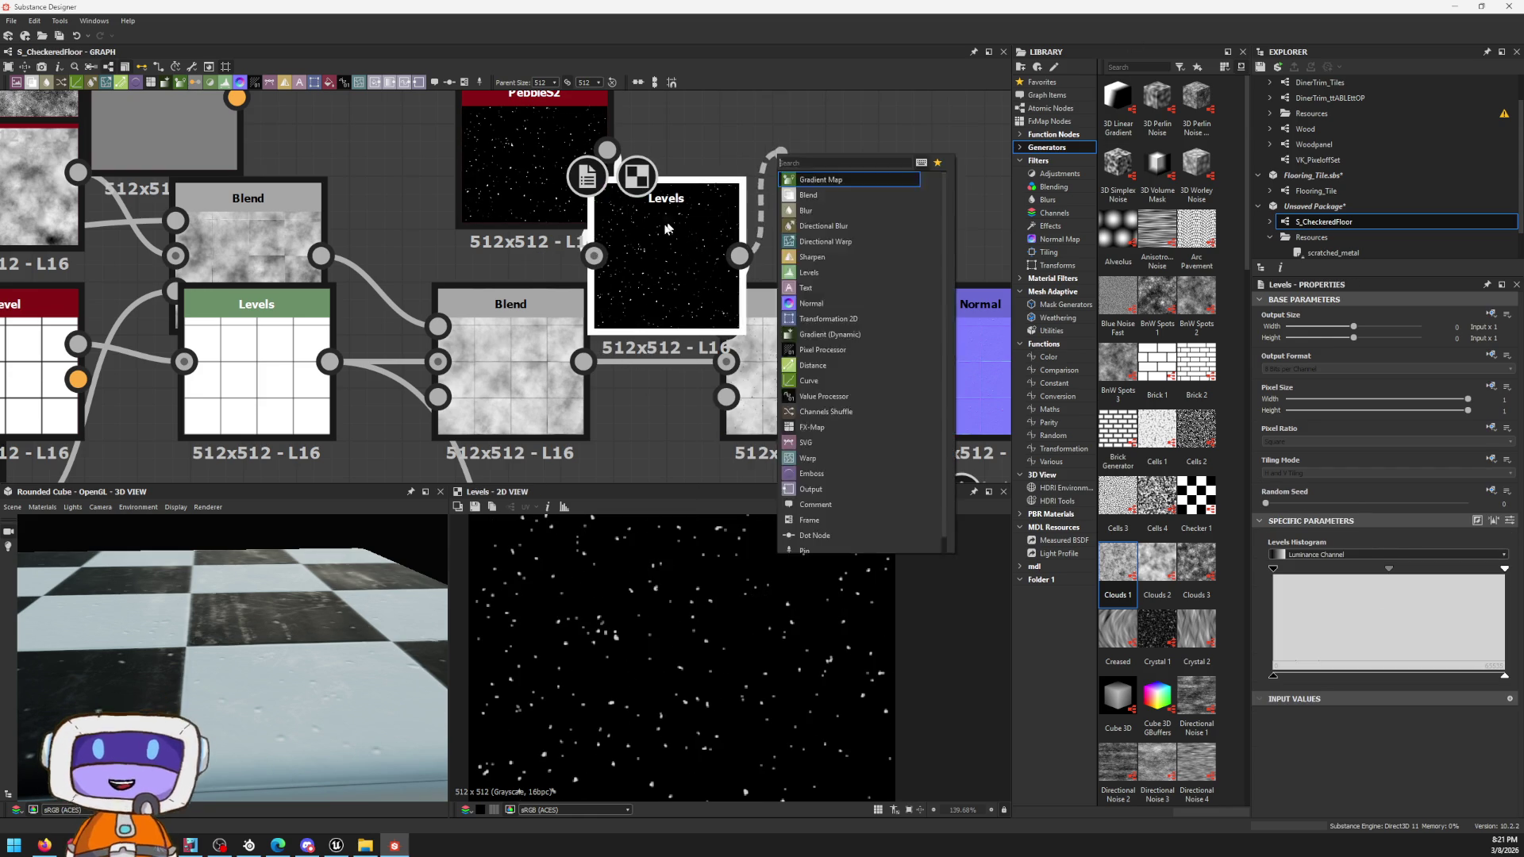
left_click(822, 178)
left_click_drag(666, 238, 692, 158)
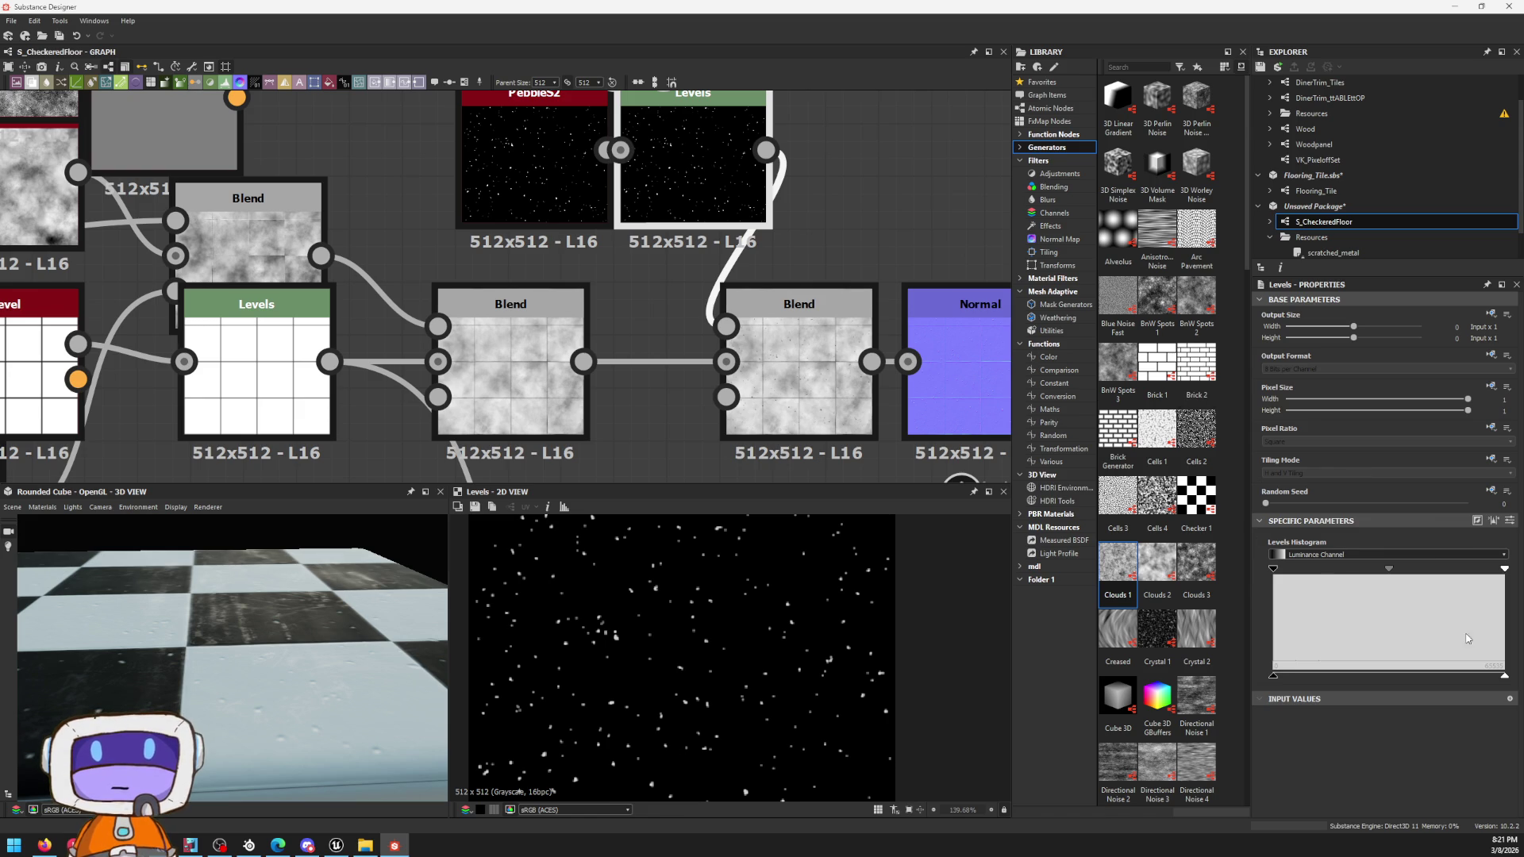
left_click_drag(1505, 571, 1375, 557)
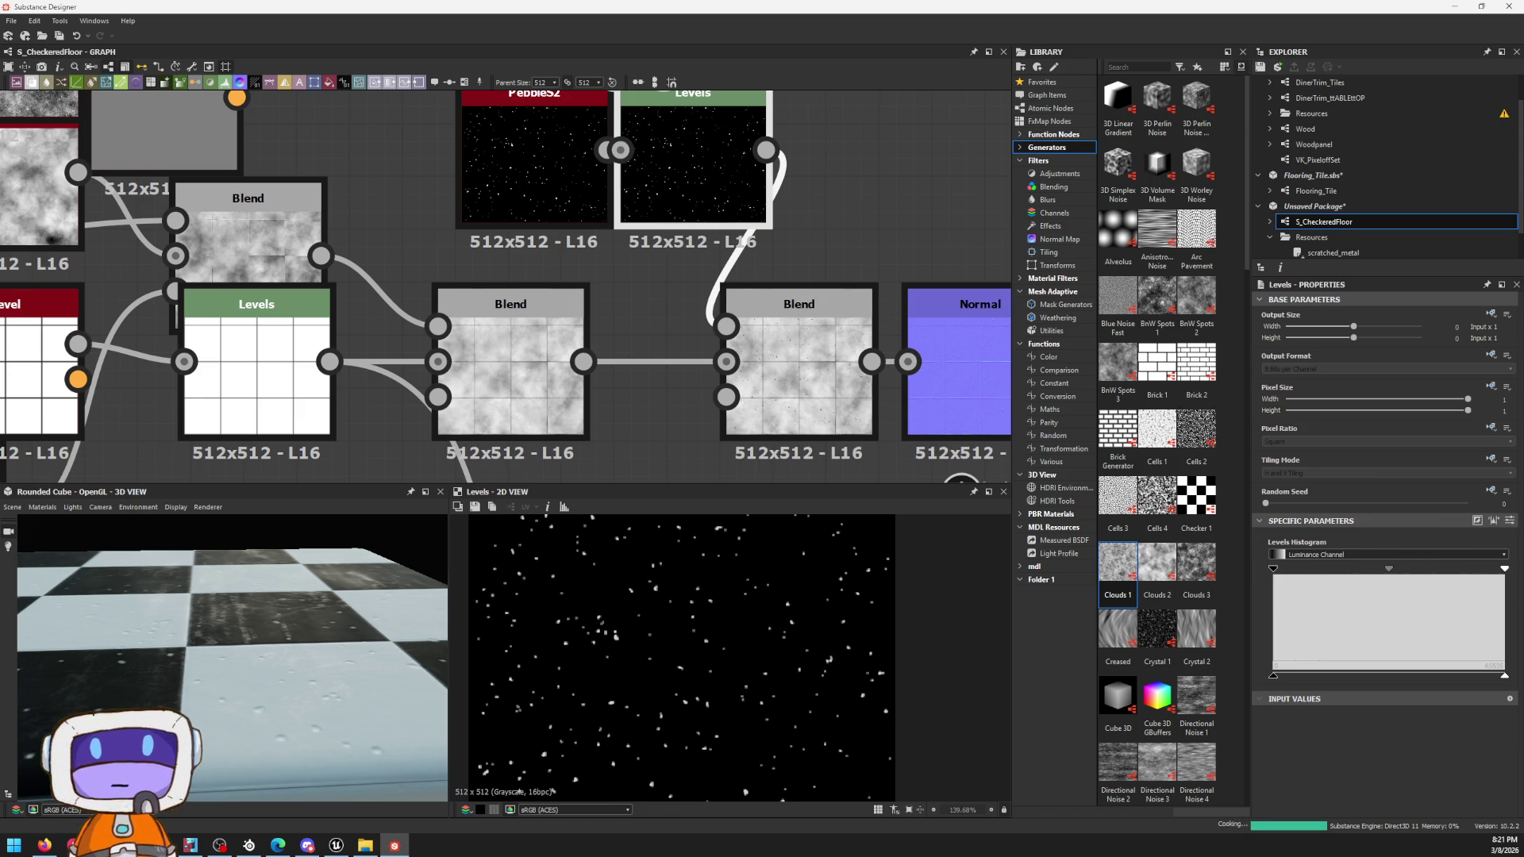
left_click_drag(1287, 573, 1309, 572)
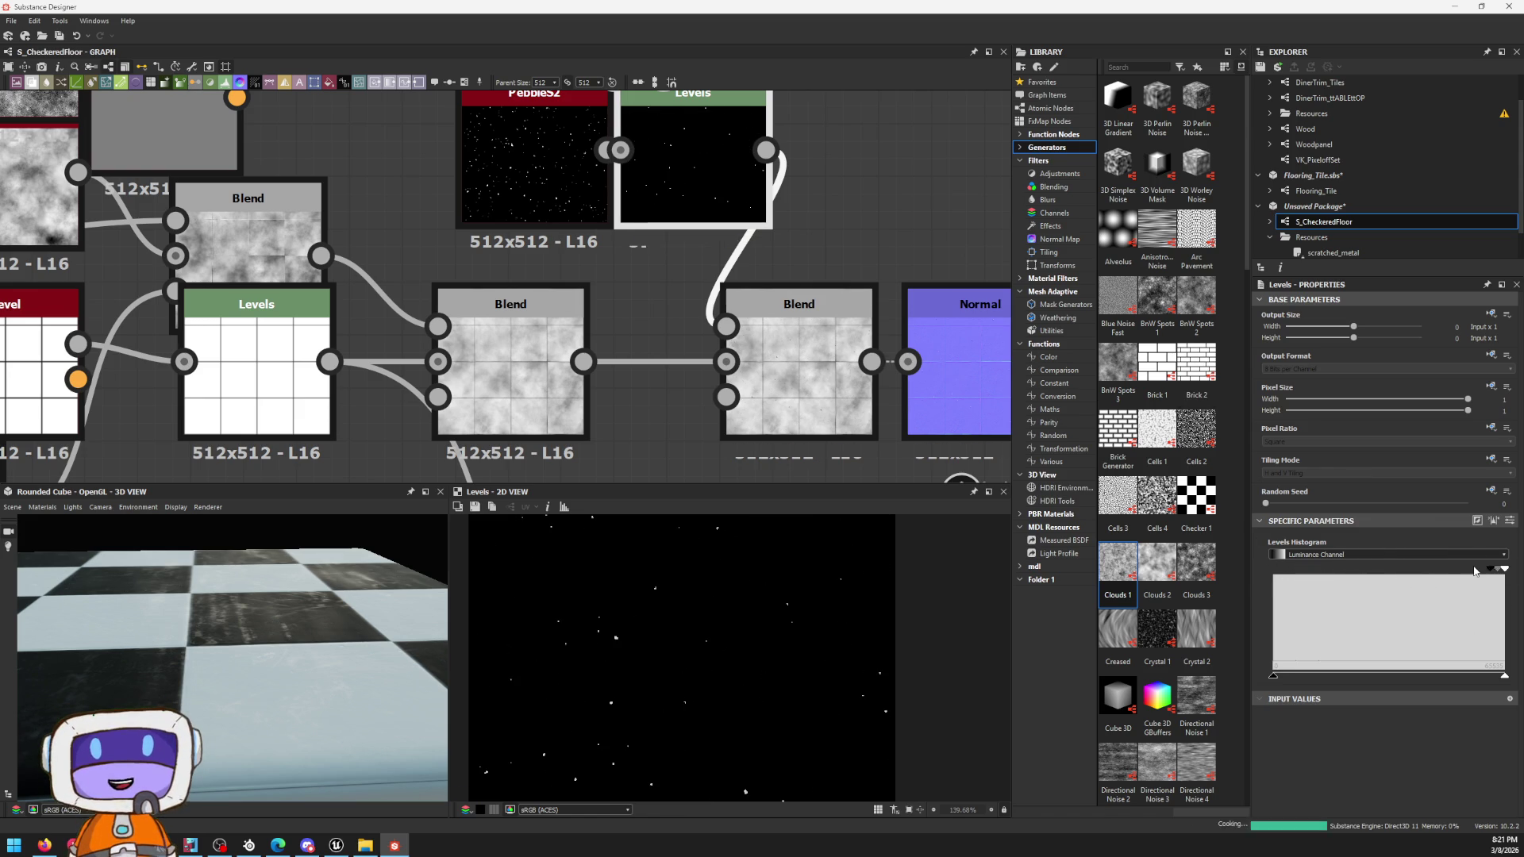
Step: Raise the dent Blend's opacity to 0.42 and review the Normal result on the floor preview
double_click(799, 357)
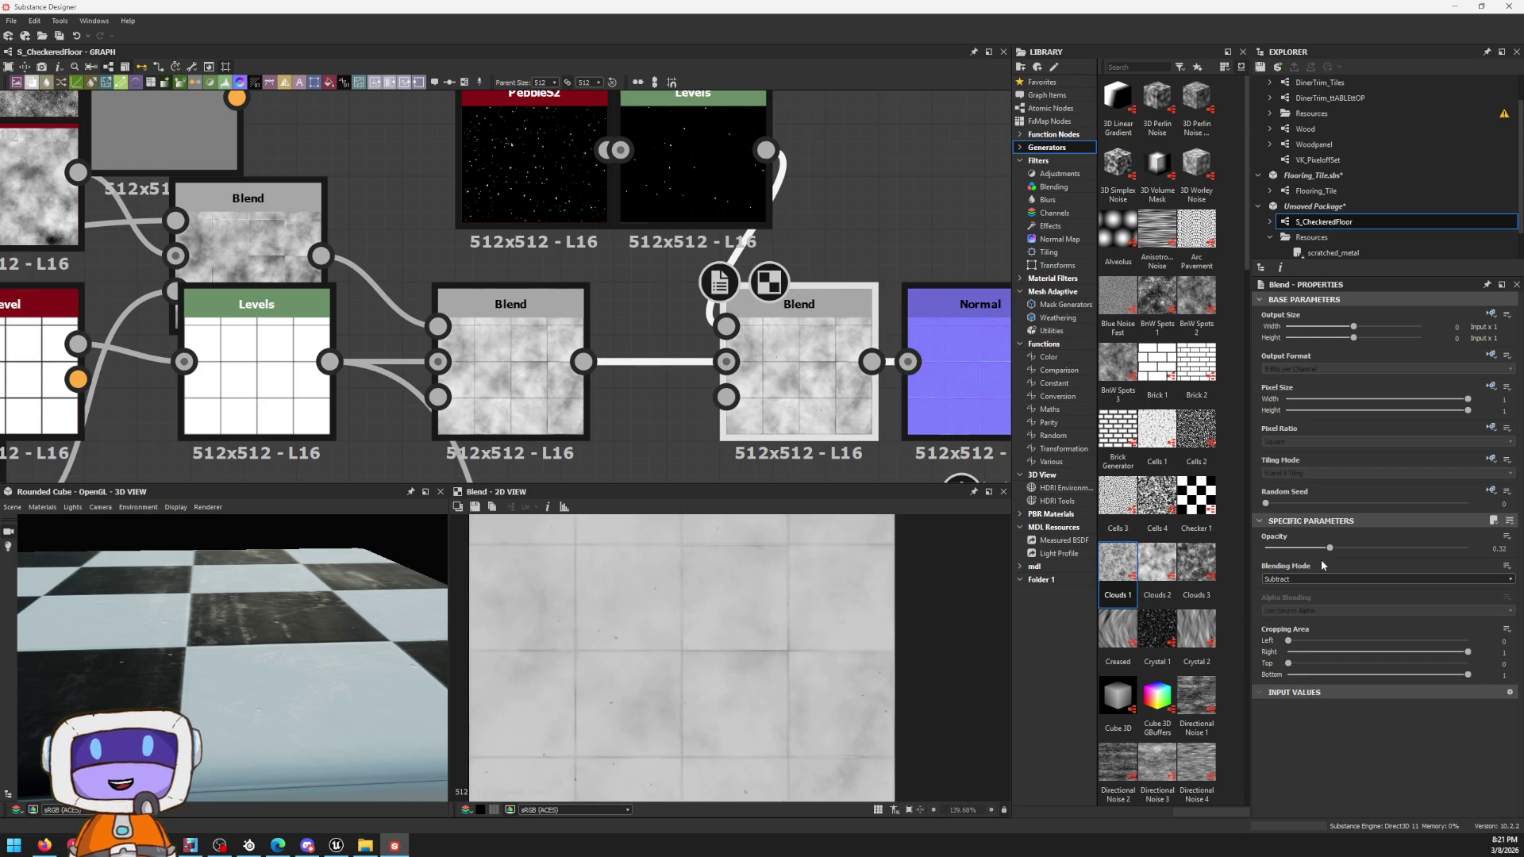
left_click_drag(1413, 546, 1434, 528)
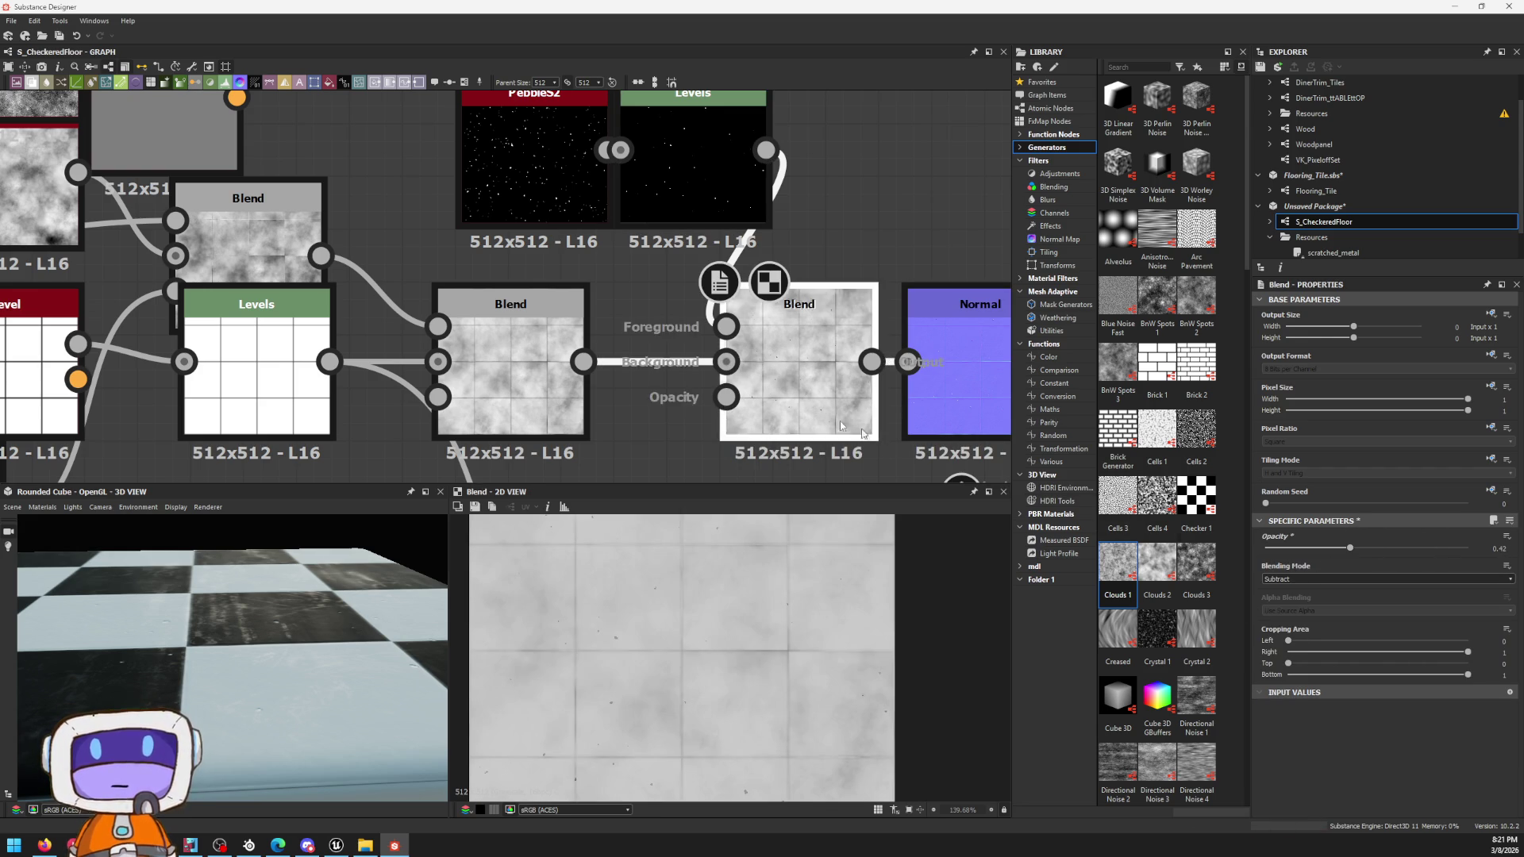
scroll(902, 334, "up", 2)
middle_click_drag(1000, 321, 769, 316)
double_click(769, 317)
mouse_move(263, 640)
left_mouse_down("alt")
mouse_move(321, 614)
mouse_move(232, 608)
mouse_move(273, 615)
mouse_move(252, 637)
mouse_move(492, 615)
mouse_move(449, 631)
left_mouse_up("alt")
left_click(509, 395)
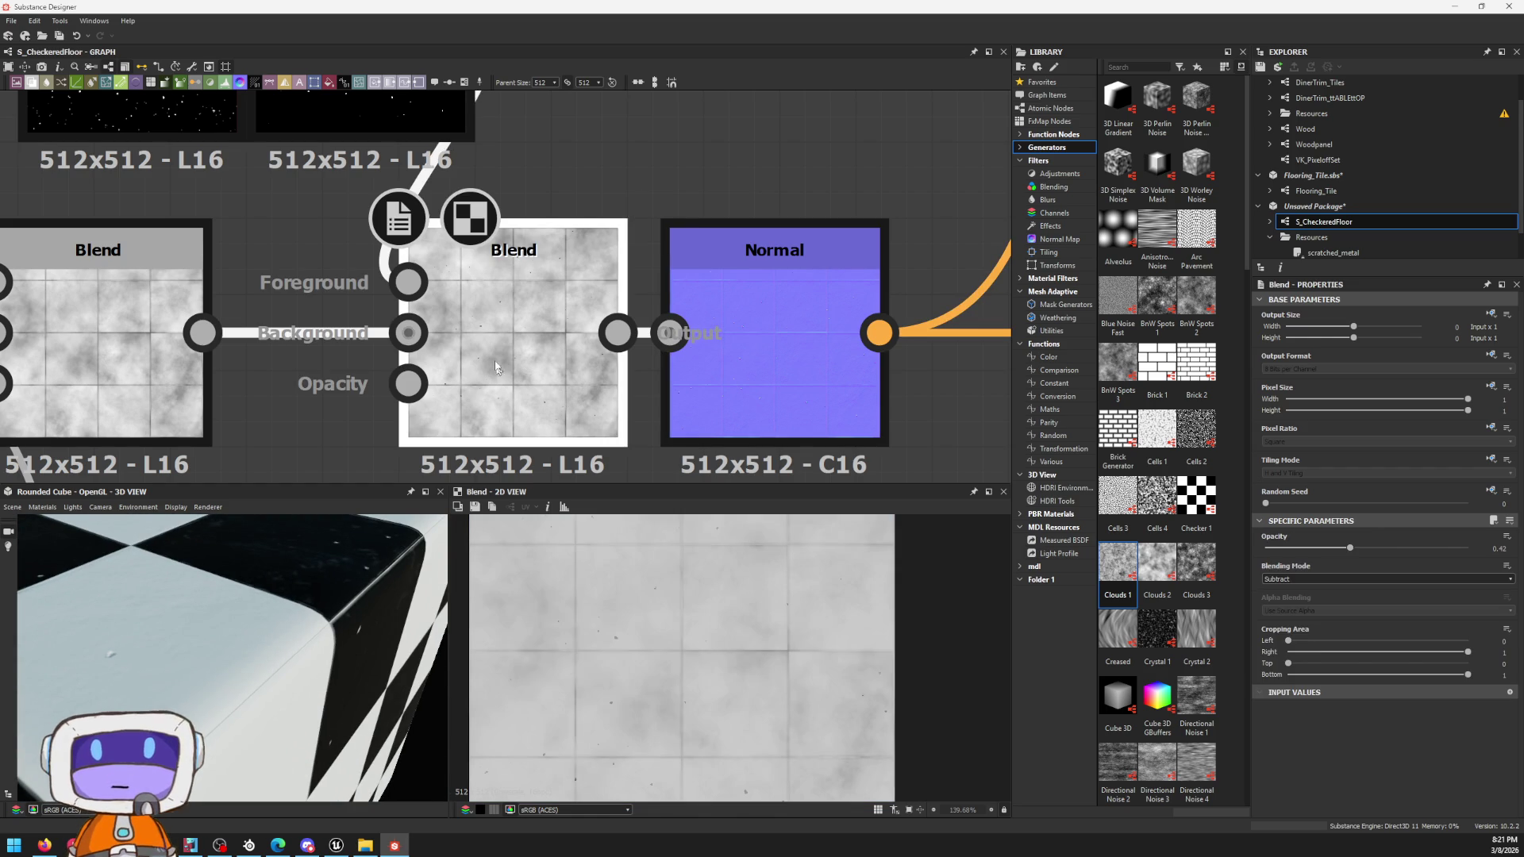
scroll(619, 631, "up", 3)
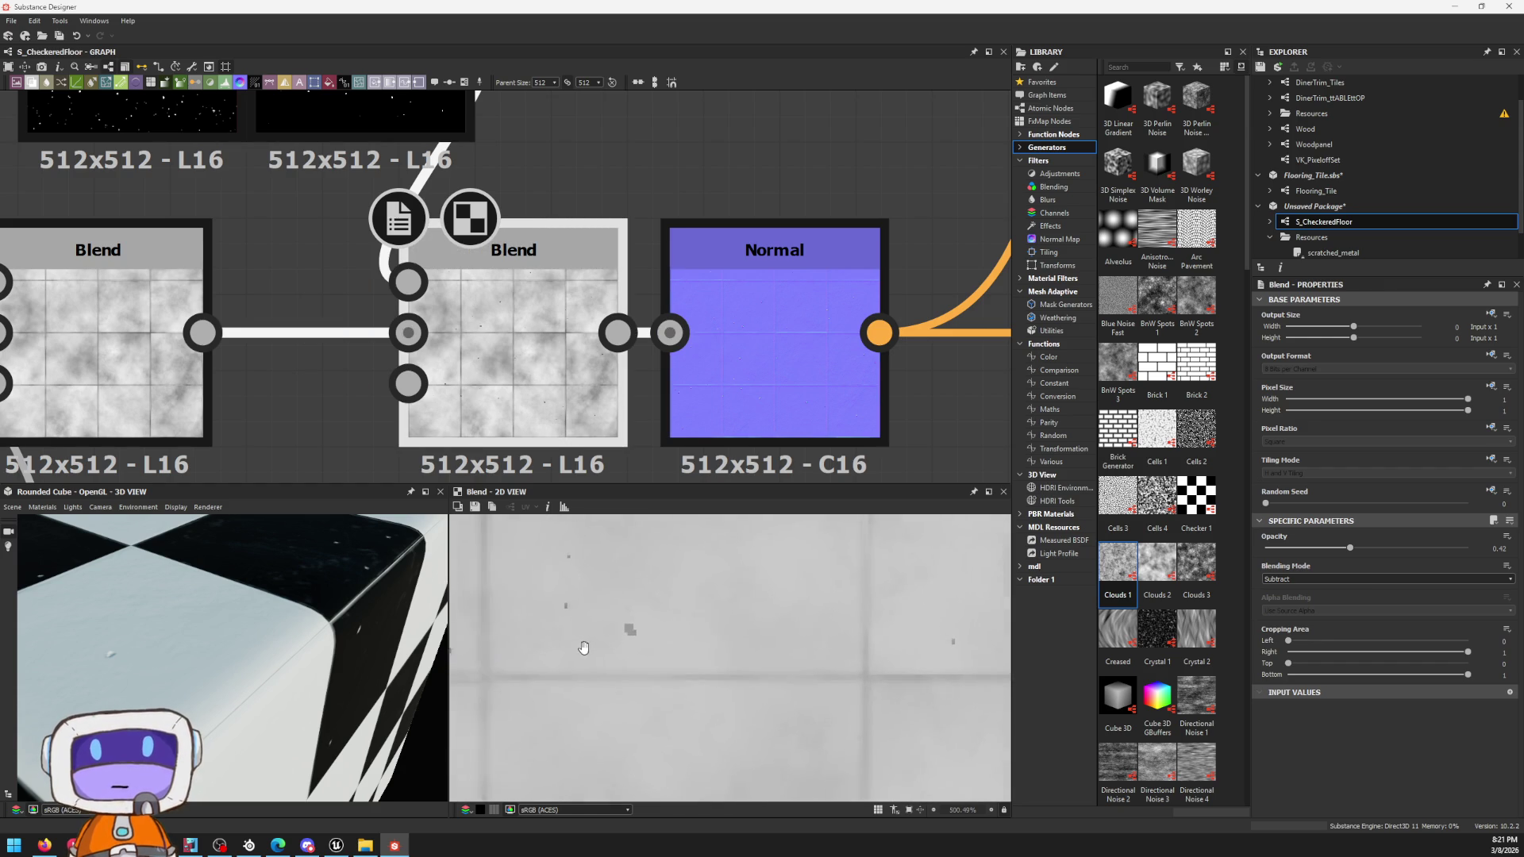
scroll(632, 644, "down", 4)
scroll(739, 649, "up", 4)
scroll(738, 648, "up", 2)
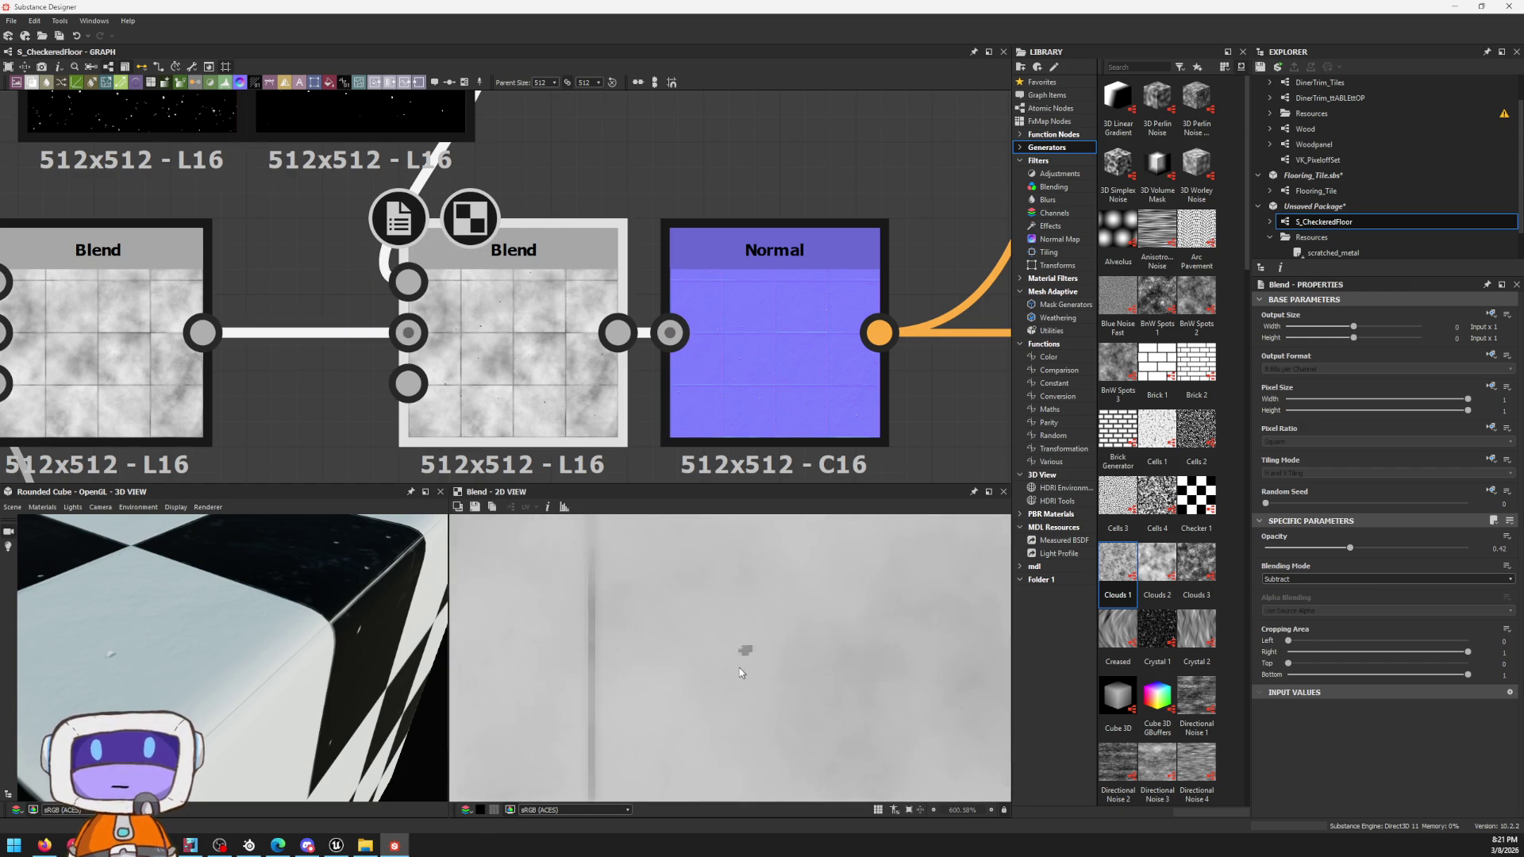
scroll(666, 586, "down", 4)
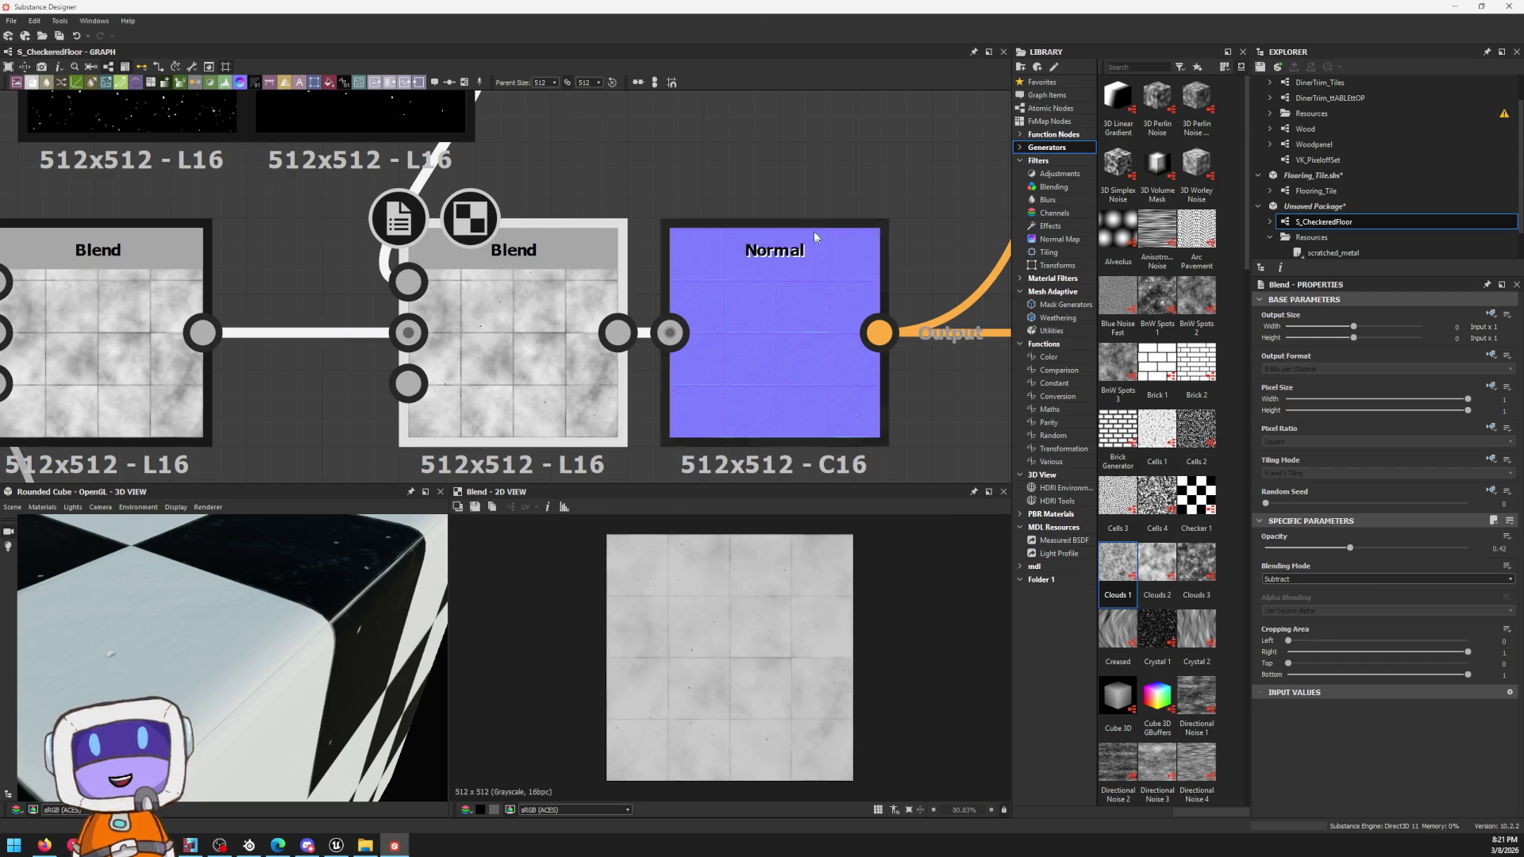
scroll(830, 222, "down", 4)
mouse_move(617, 257)
middle_mouse_down()
mouse_move(595, 393)
mouse_move(515, 223)
middle_mouse_up()
scroll(596, 392, "up", 3)
Step: Add a Transformation 2D node and wire Levels through it into the Normal-chain Blend
key("space")
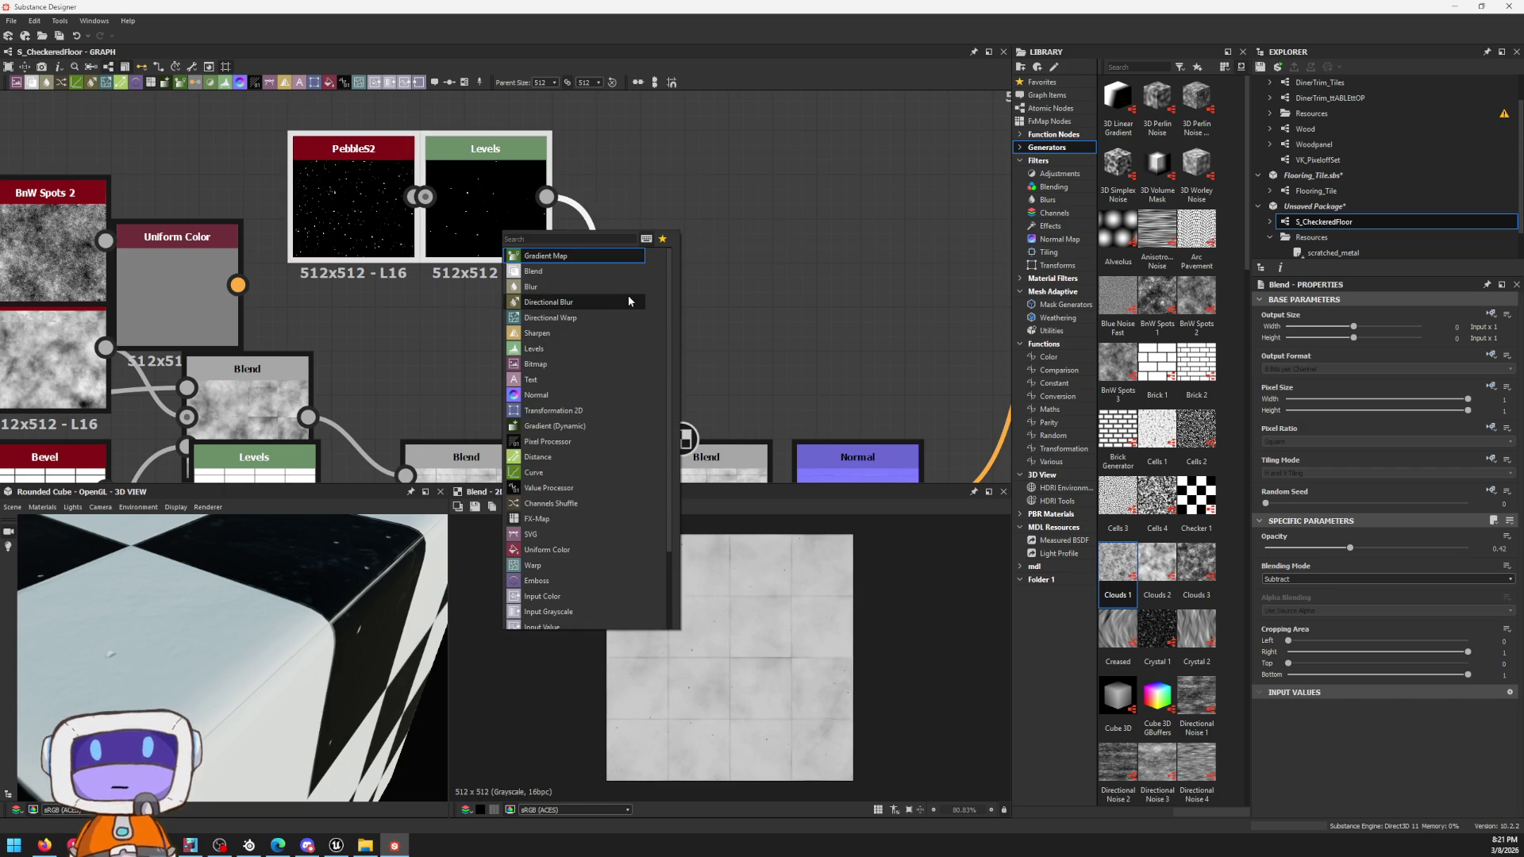
type("tra")
key("Return")
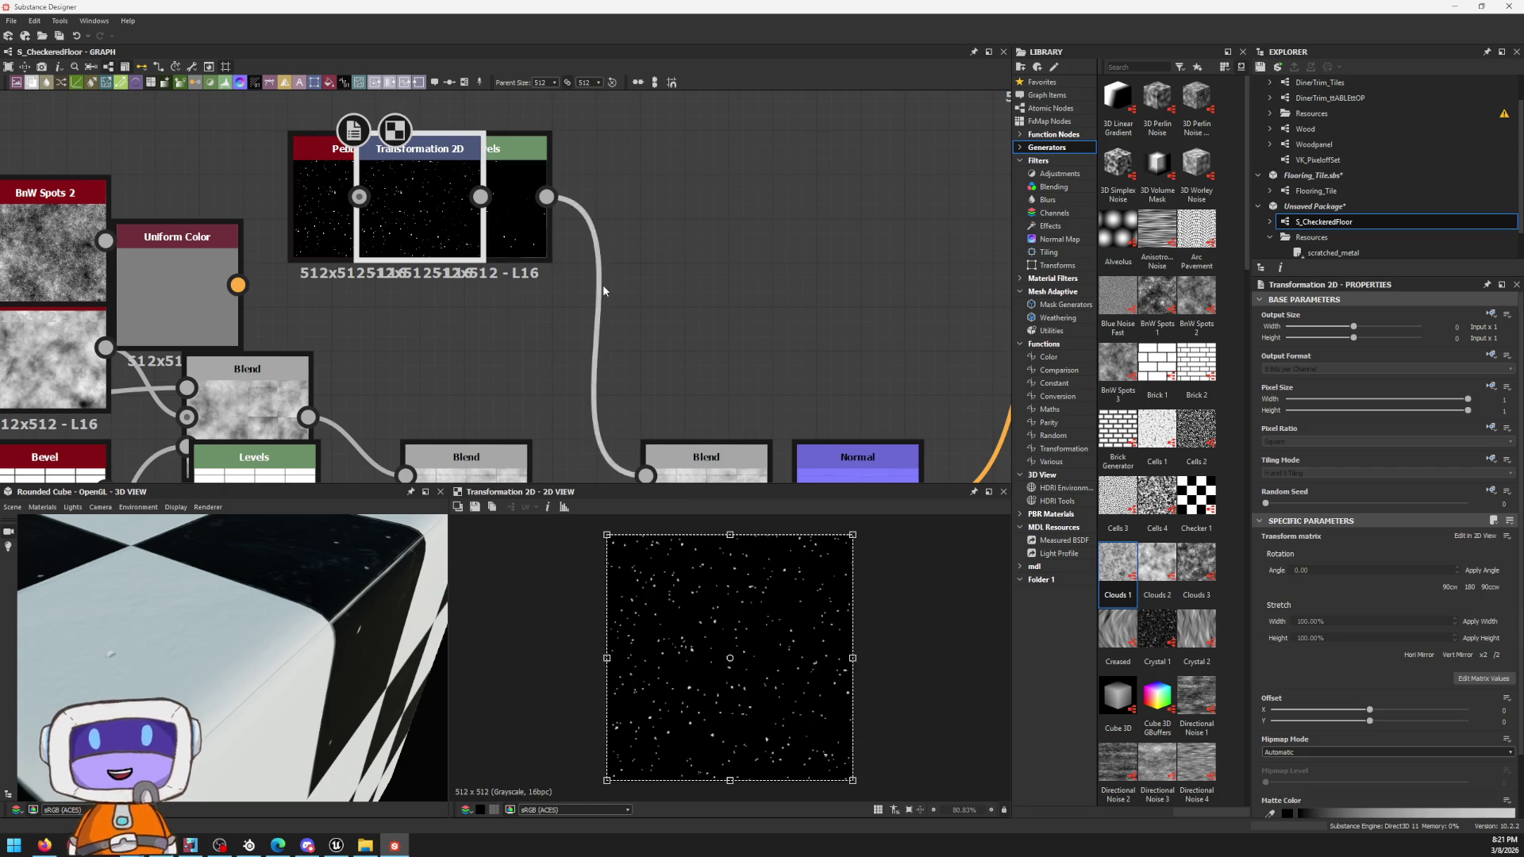
mouse_move(436, 222)
left_mouse_down()
mouse_move(721, 275)
mouse_move(703, 233)
left_mouse_up()
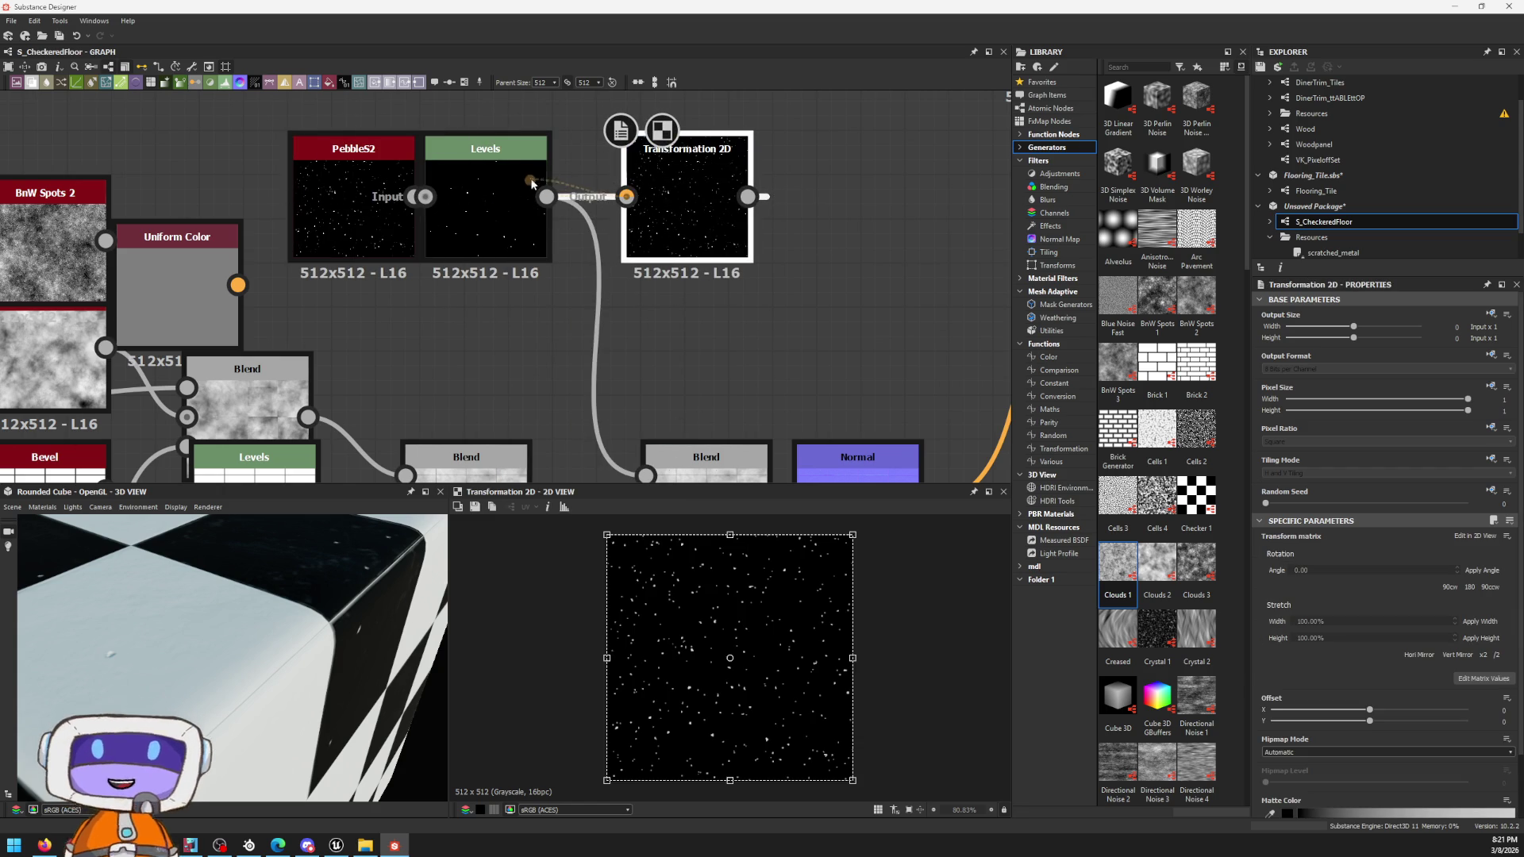
left_click_drag(628, 202, 626, 199)
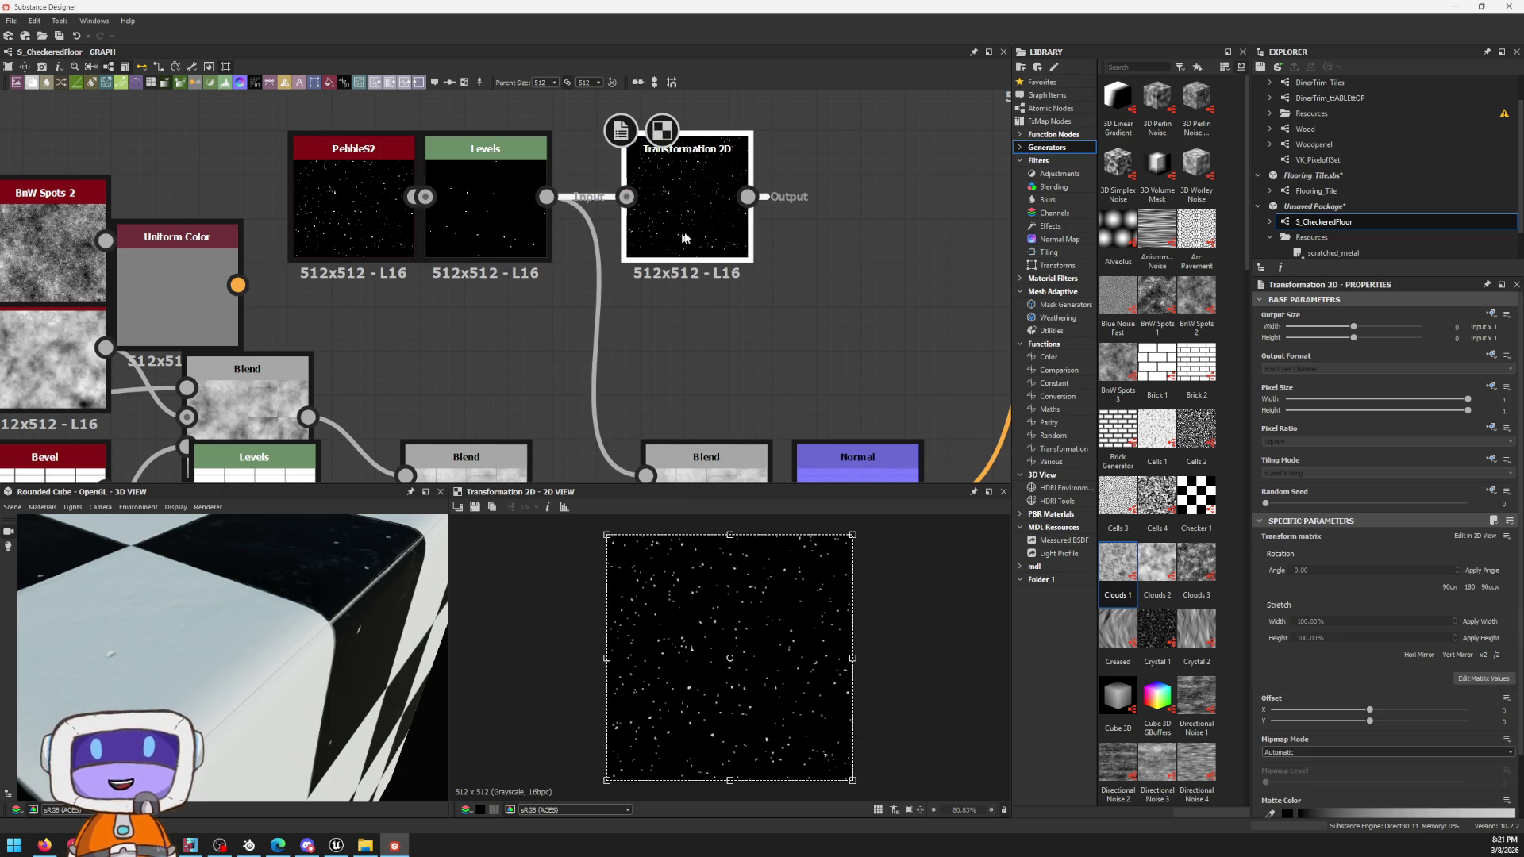
left_click_drag(570, 423, 644, 474)
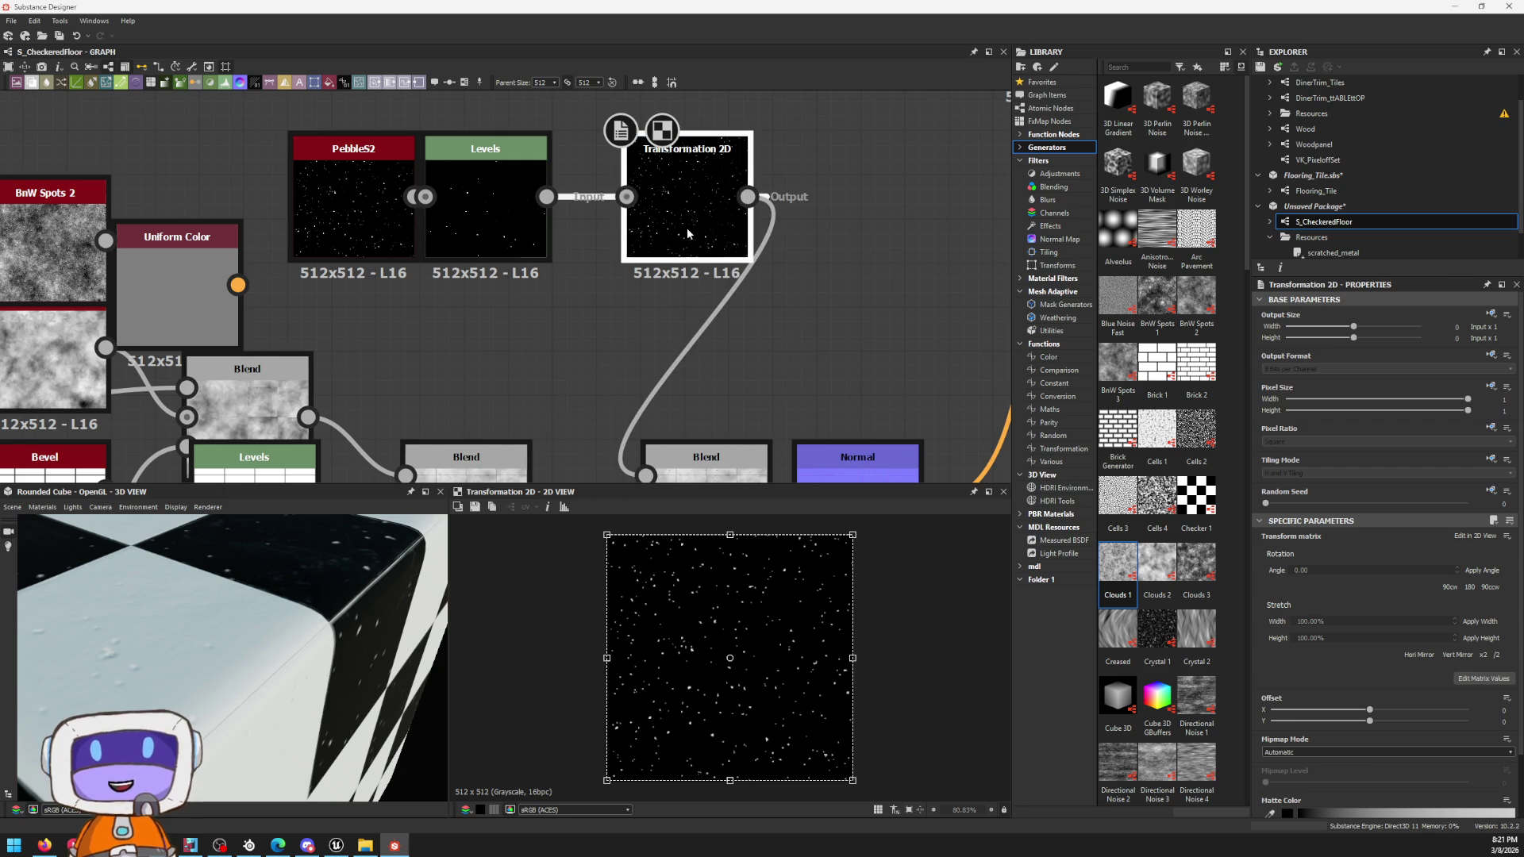
scroll(1312, 639, "down", 2)
left_click_drag(693, 185, 722, 207)
mouse_move(692, 198)
left_mouse_down()
mouse_move(648, 242)
mouse_move(545, 196)
left_mouse_up()
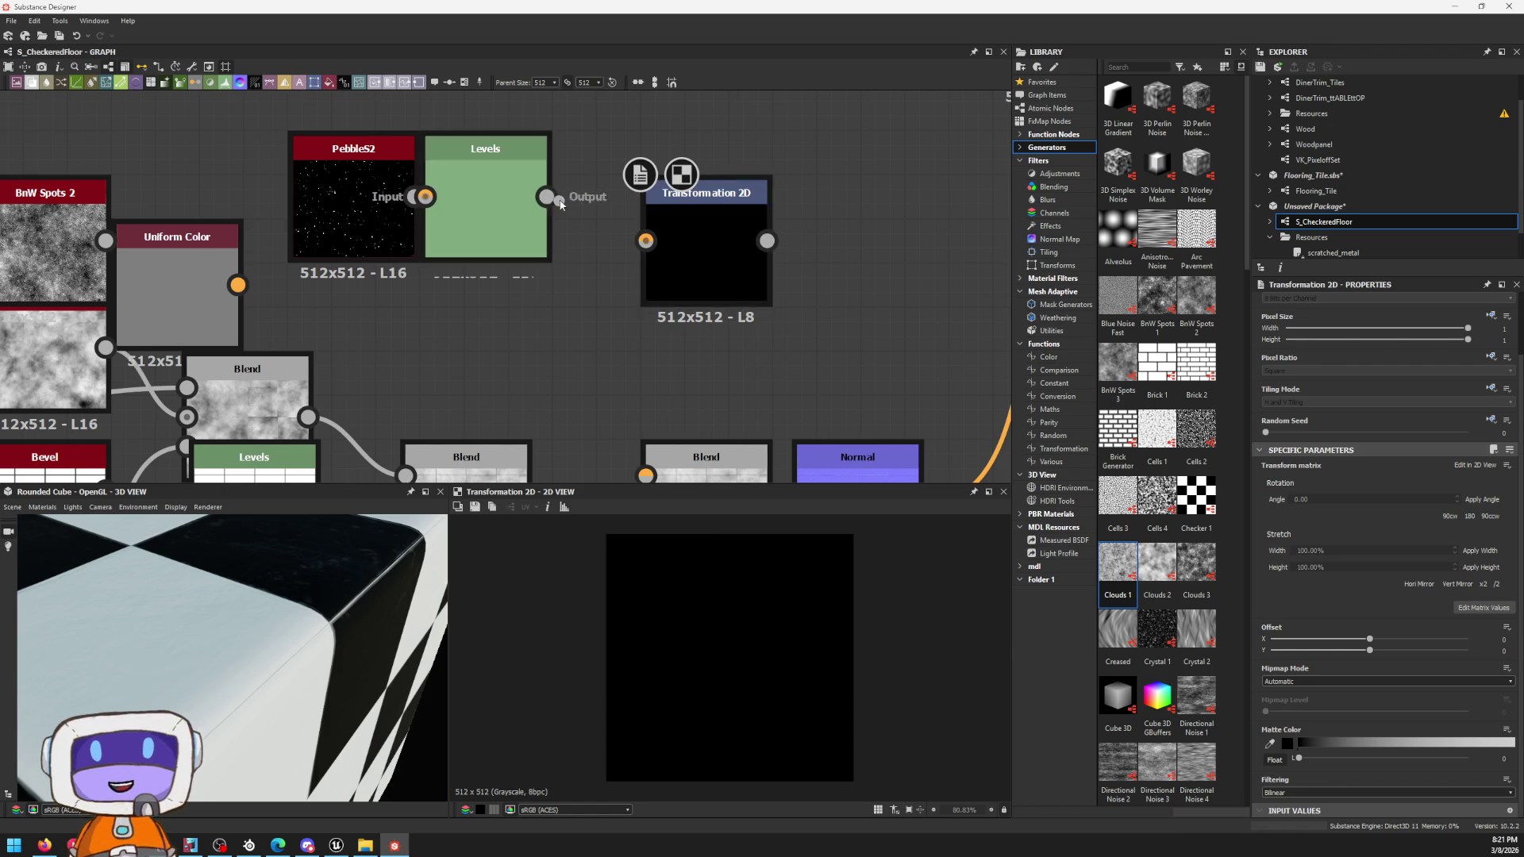
left_click_drag(767, 241, 650, 478)
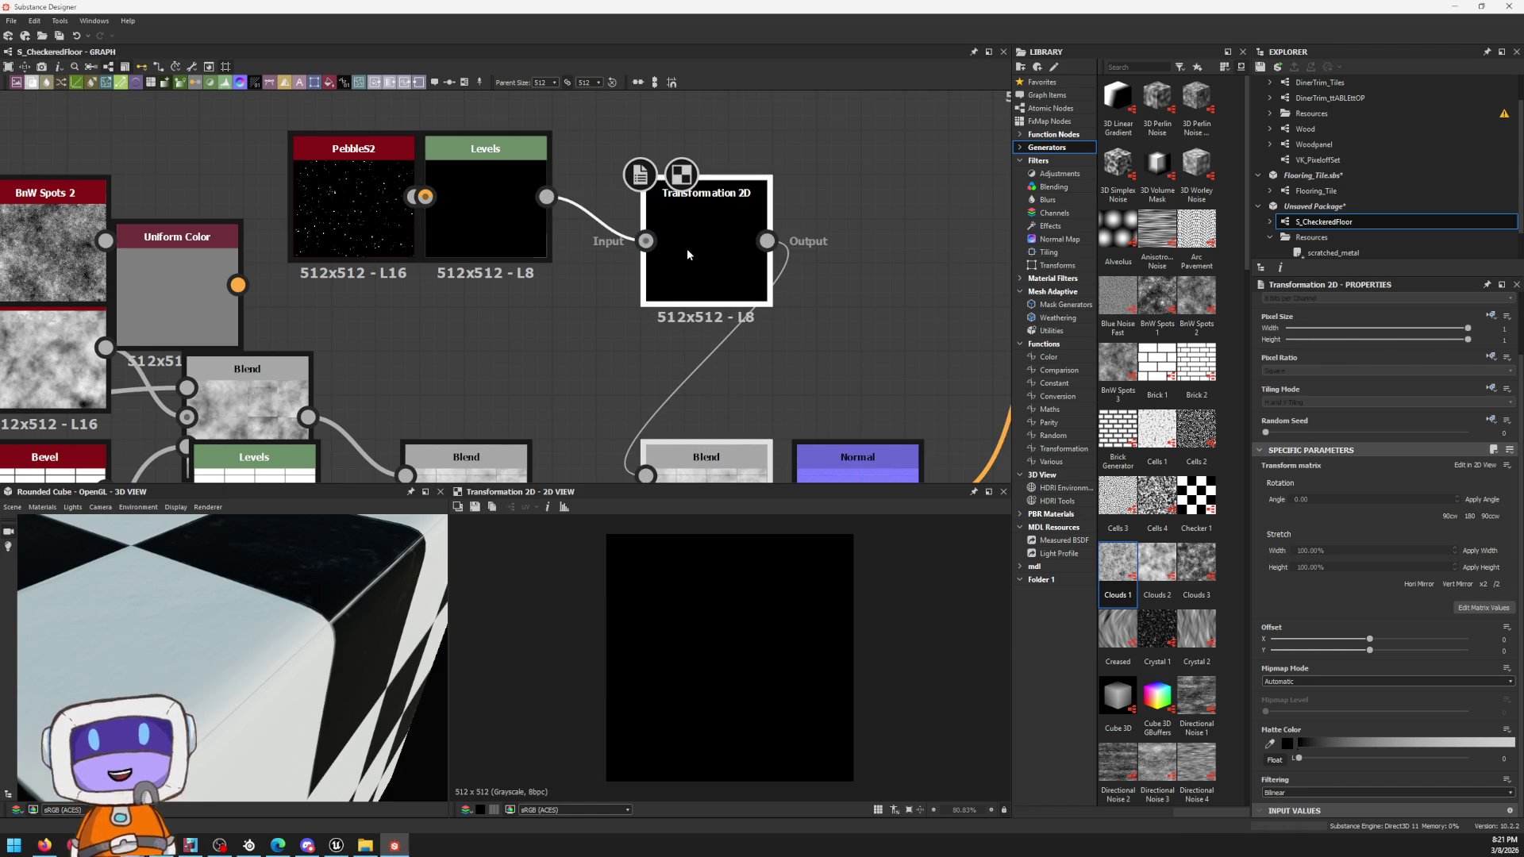
mouse_move(483, 210)
left_mouse_down()
mouse_move(573, 211)
mouse_move(474, 202)
left_mouse_up()
Step: Enlarge the pebble dots with the stretch buttons and offset the pattern sideways and up
left_click(711, 295)
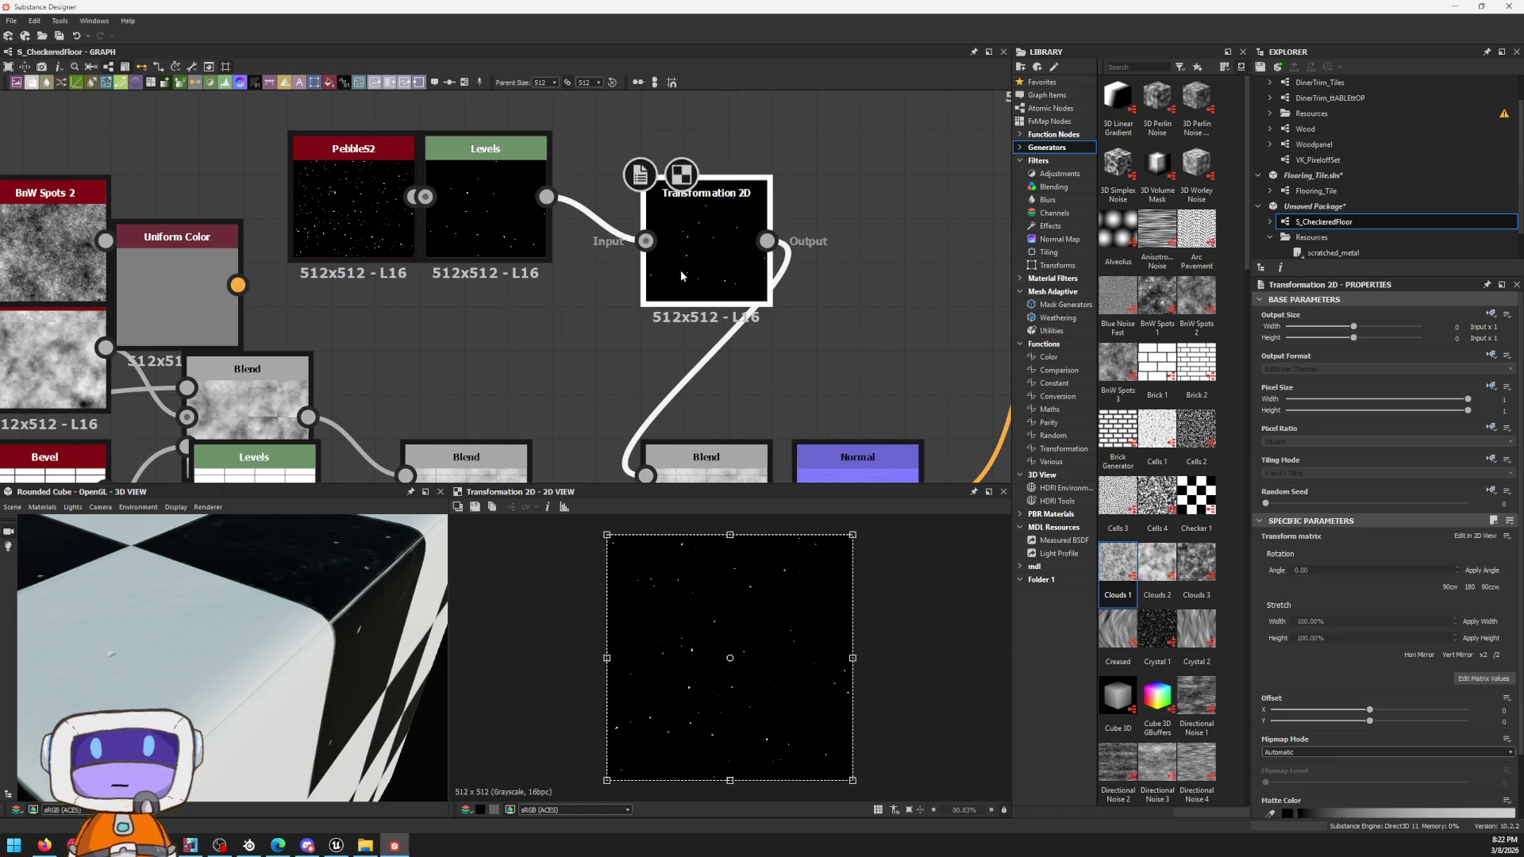
scroll(1486, 615, "down", 2)
left_click(1499, 585)
left_click(1481, 585)
middle_click_drag(706, 283, 678, 221)
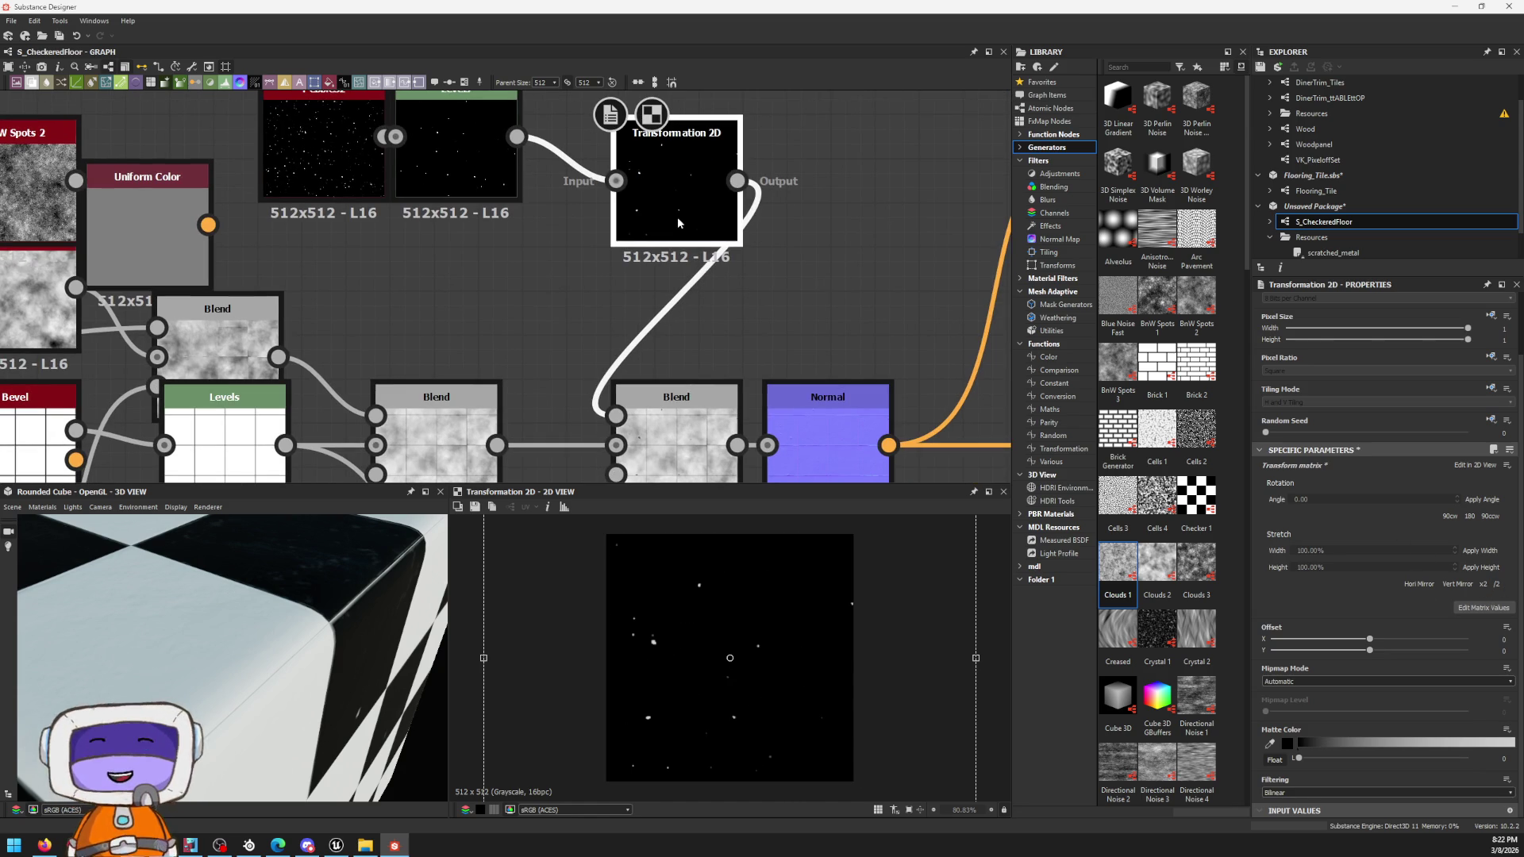
scroll(655, 663, "up", 2)
scroll(656, 662, "down", 3)
mouse_move(660, 660)
left_mouse_down()
mouse_move(774, 621)
mouse_move(768, 610)
left_mouse_up()
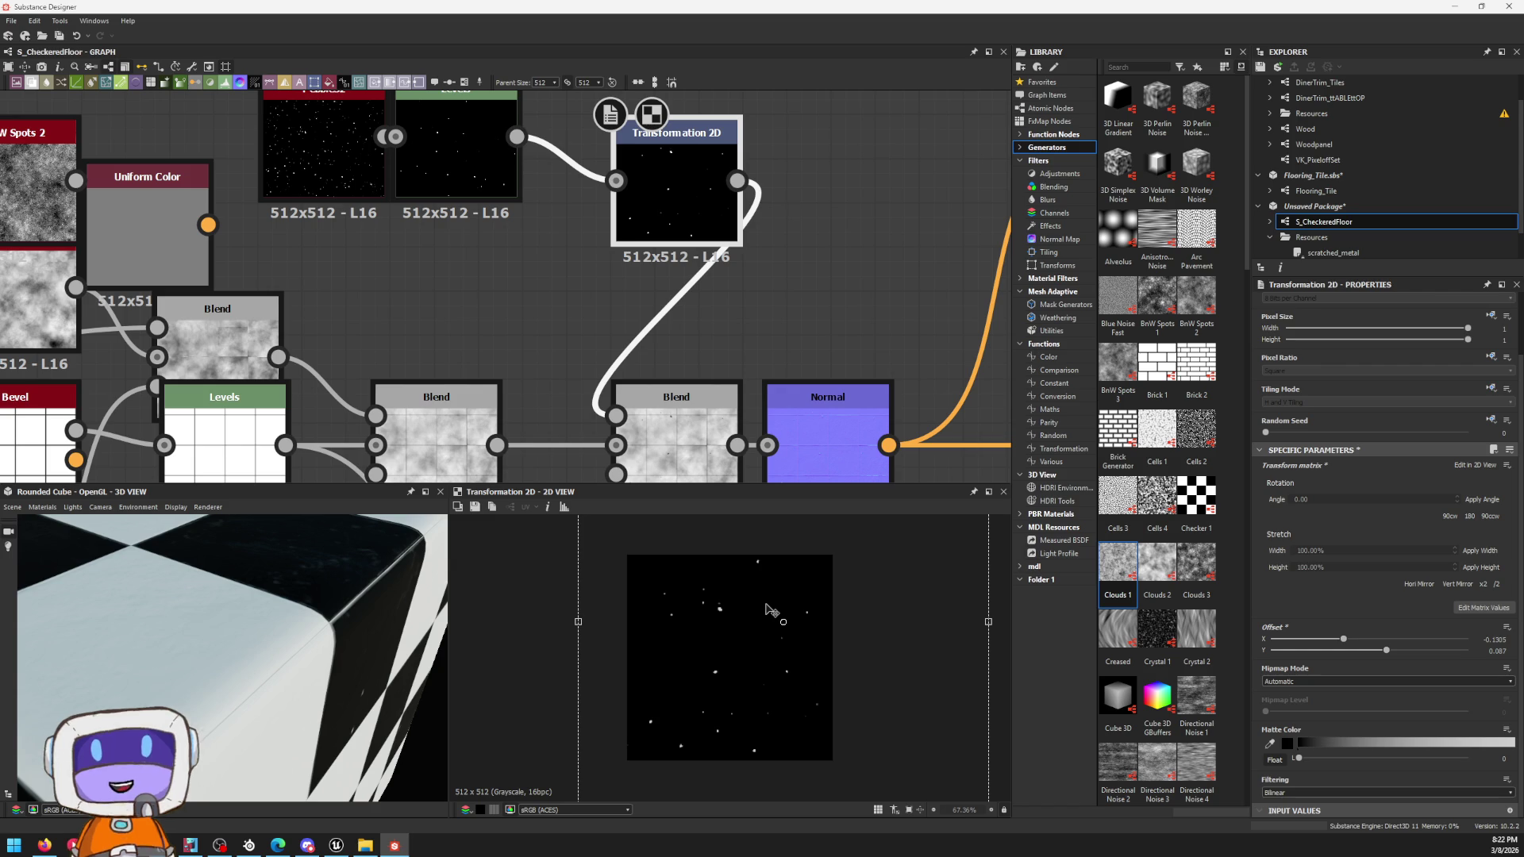
left_click(670, 324)
Step: Insert a plain Blur on the link into the Blend, then undo it
key("space")
left_click(665, 318)
key("space")
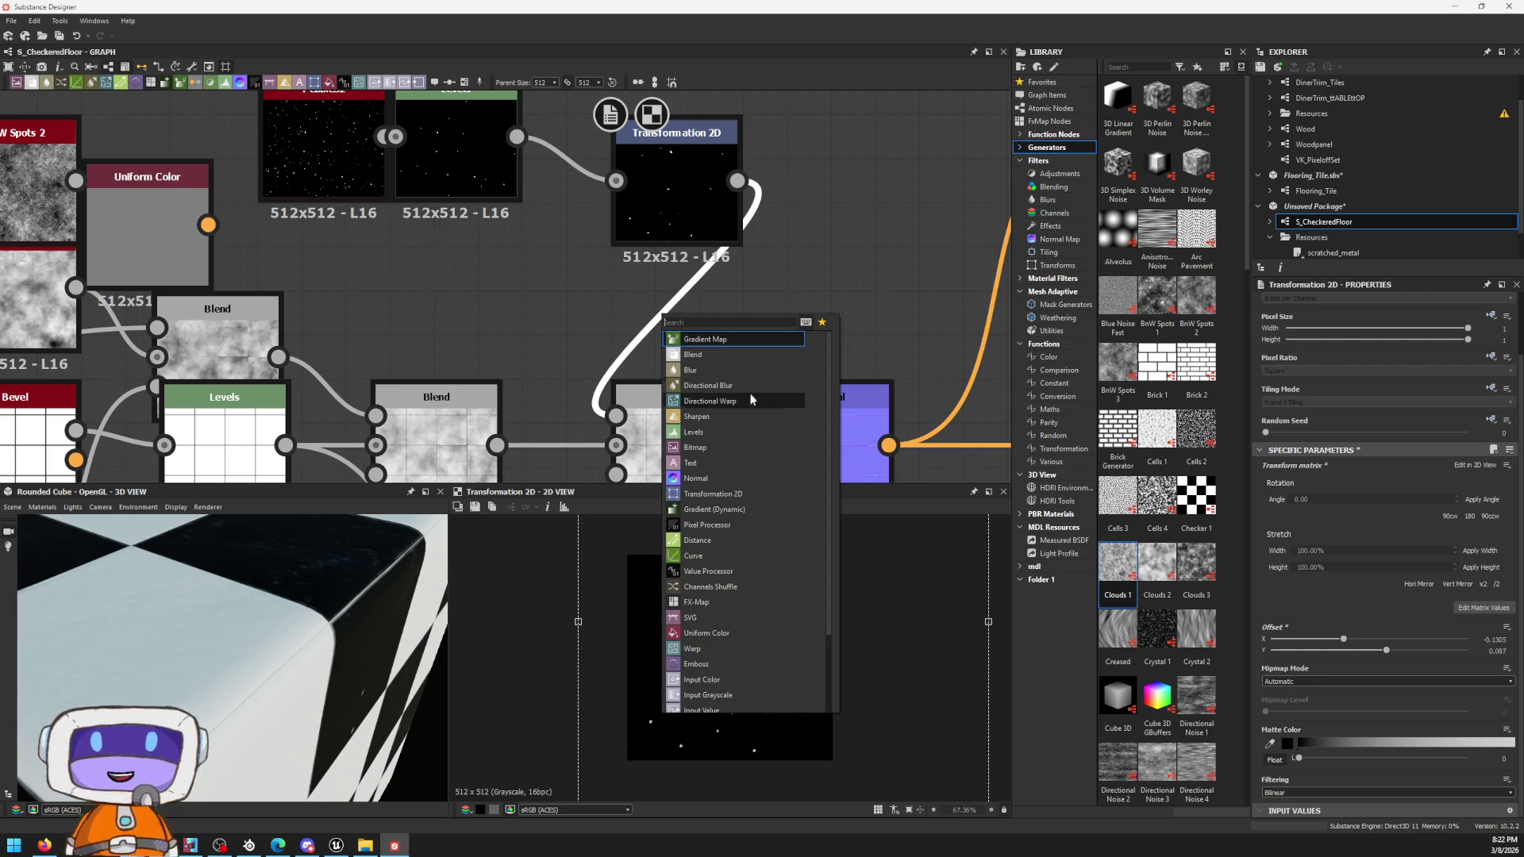
left_click(694, 376)
key("ctrl+z")
Step: Insert Blur HQ Grayscale on the Transformation 2D→Blend link at max quality and about 0.7 intensity
left_click(731, 273)
key("space")
type("blur")
key("Down")
key("Return")
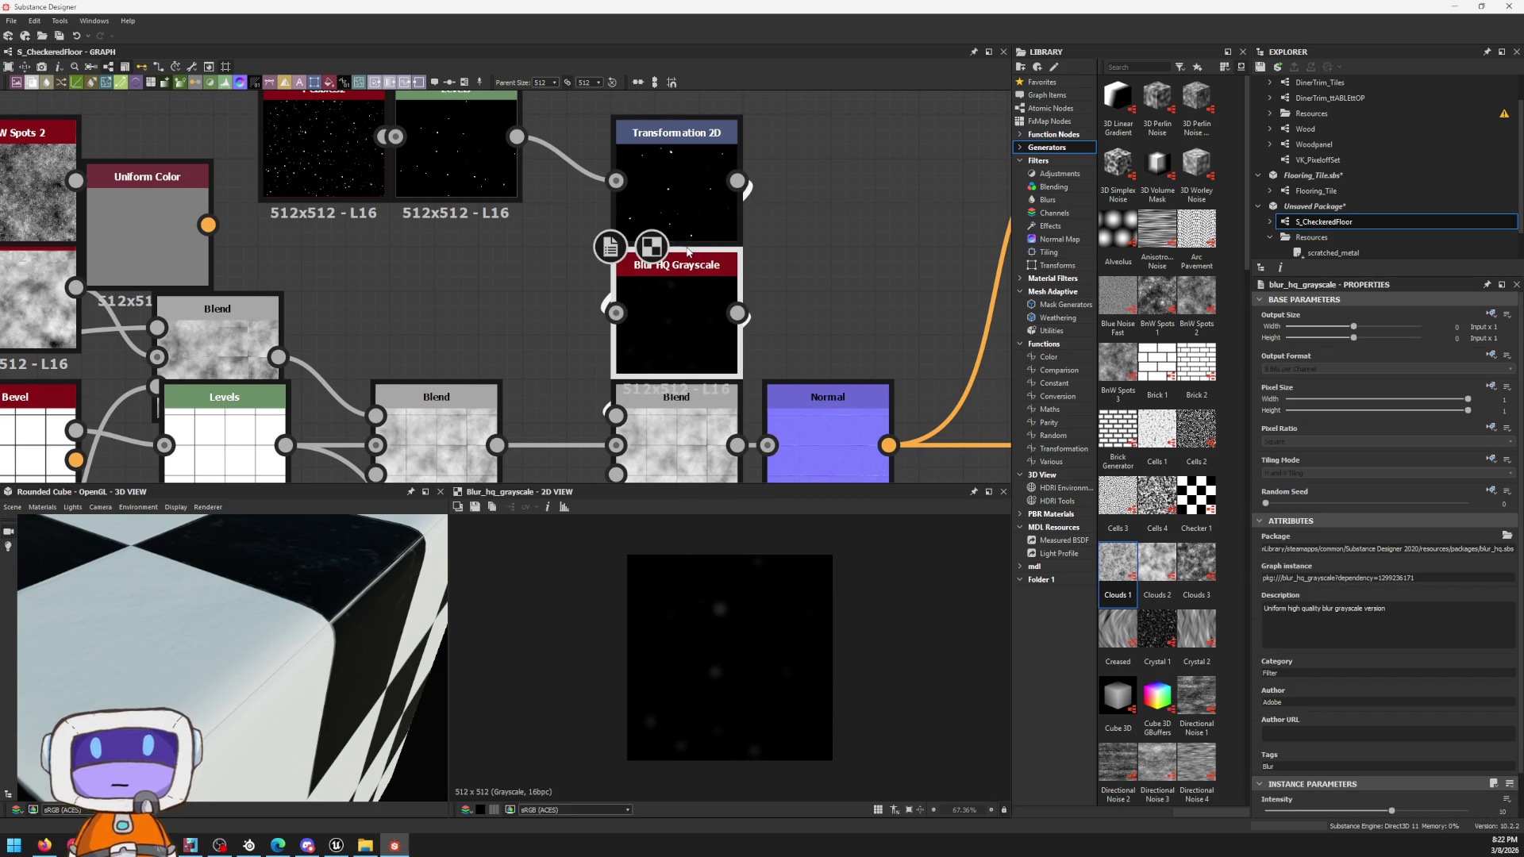
left_click(1321, 792)
mouse_move(1391, 762)
left_mouse_down()
mouse_move(1246, 757)
mouse_move(1268, 748)
left_mouse_up()
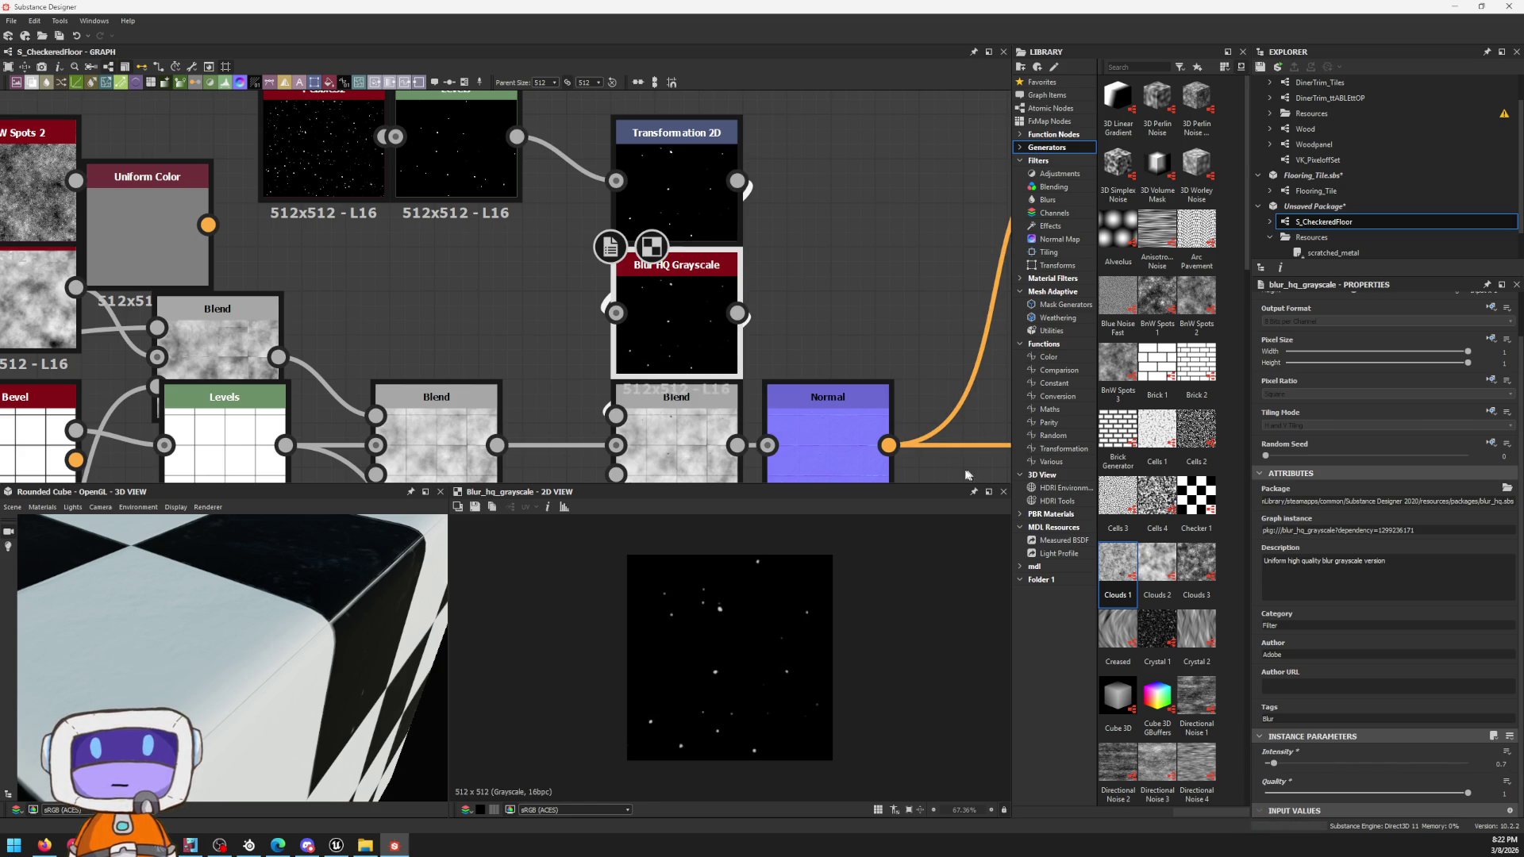
double_click(697, 435)
scroll(711, 685, "up", 5)
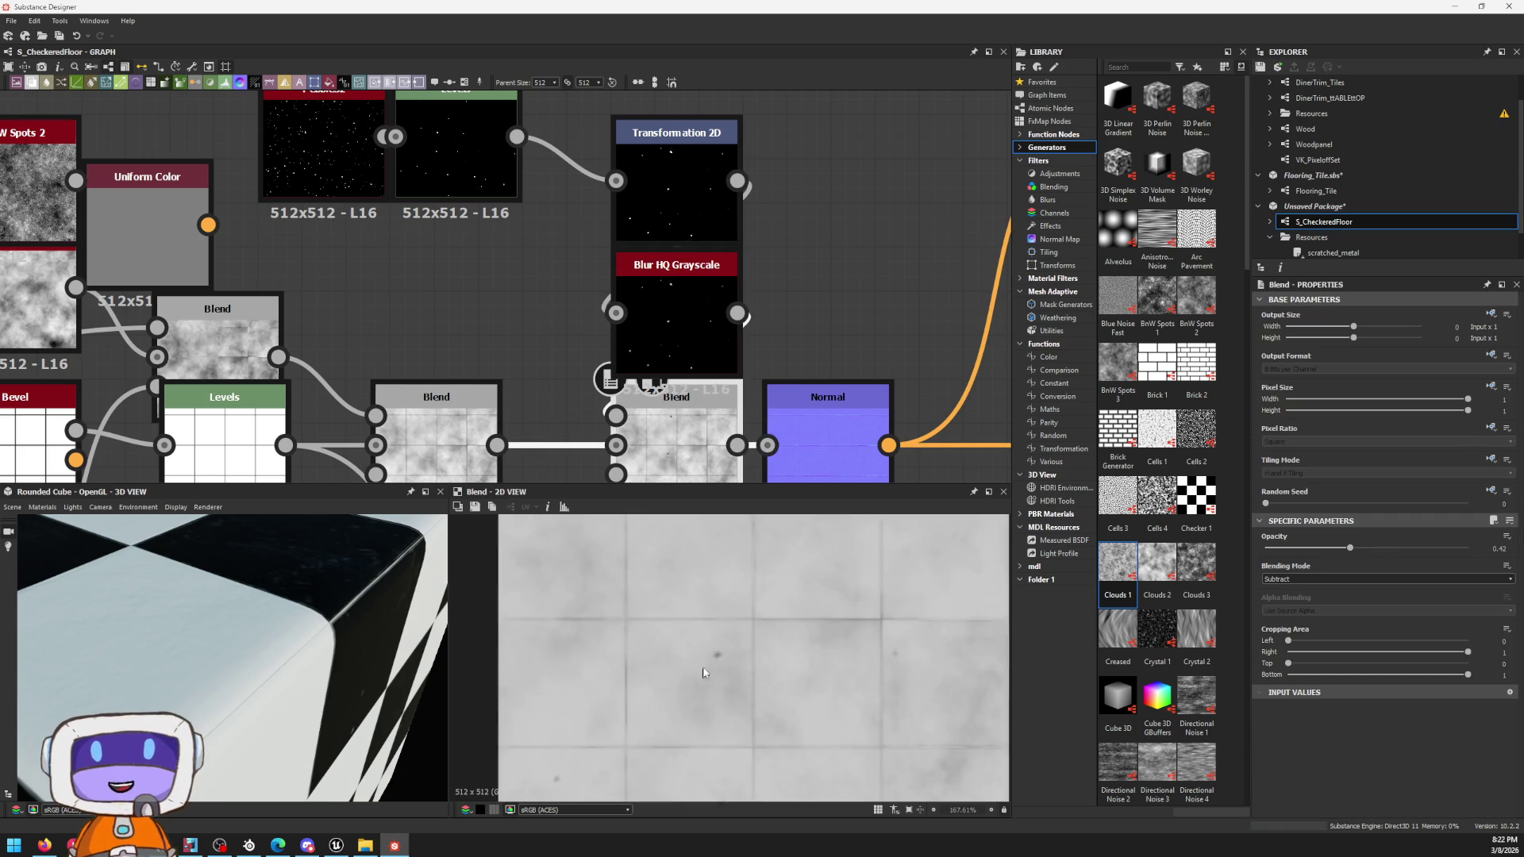
scroll(709, 684, "up", 2)
middle_click_drag(709, 685, 641, 653)
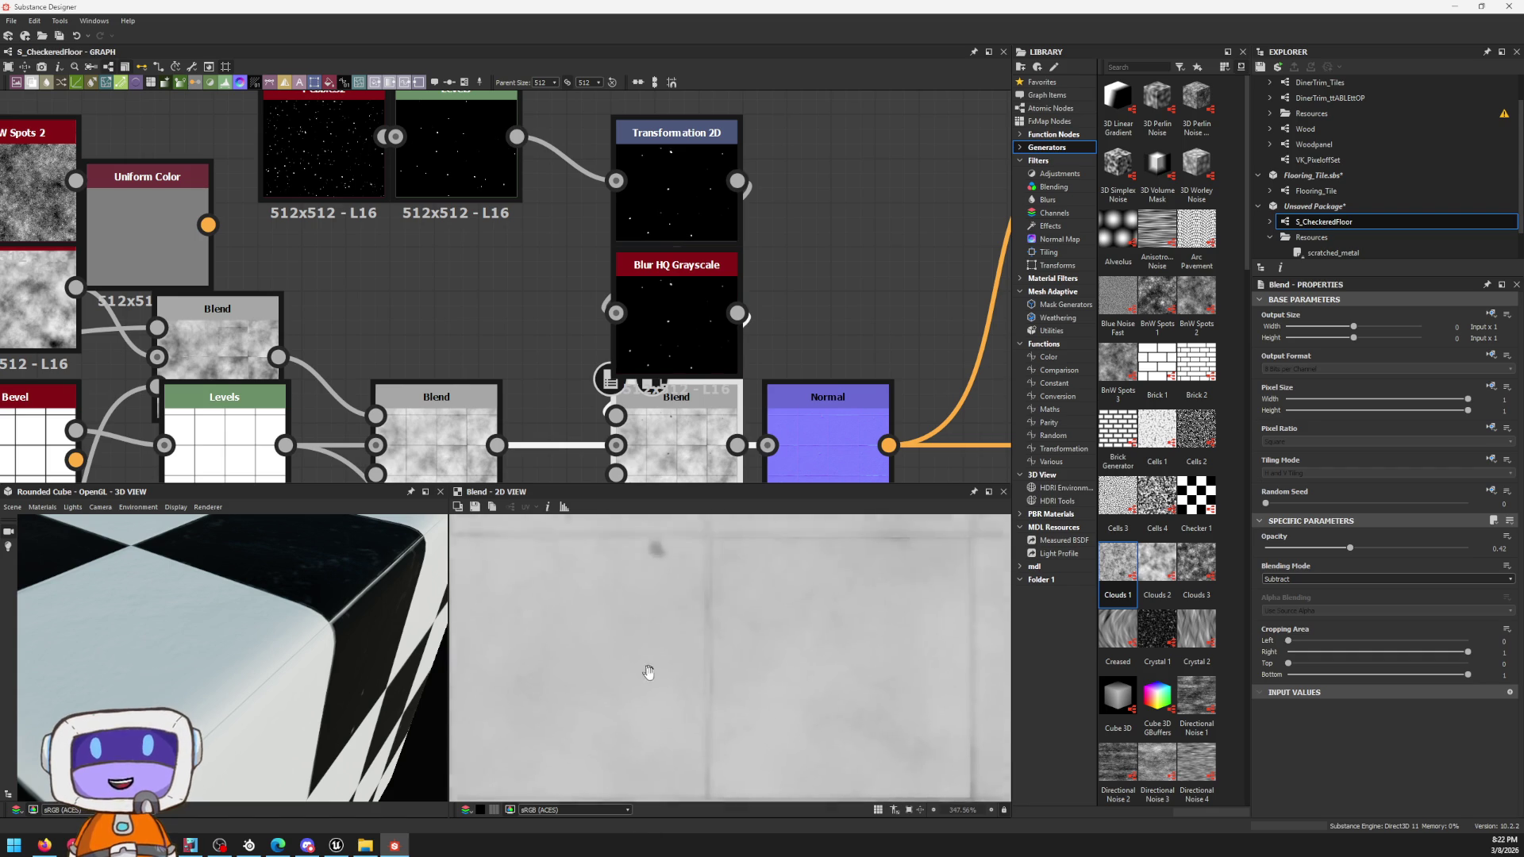
middle_click_drag(794, 313, 680, 165)
double_click(715, 299)
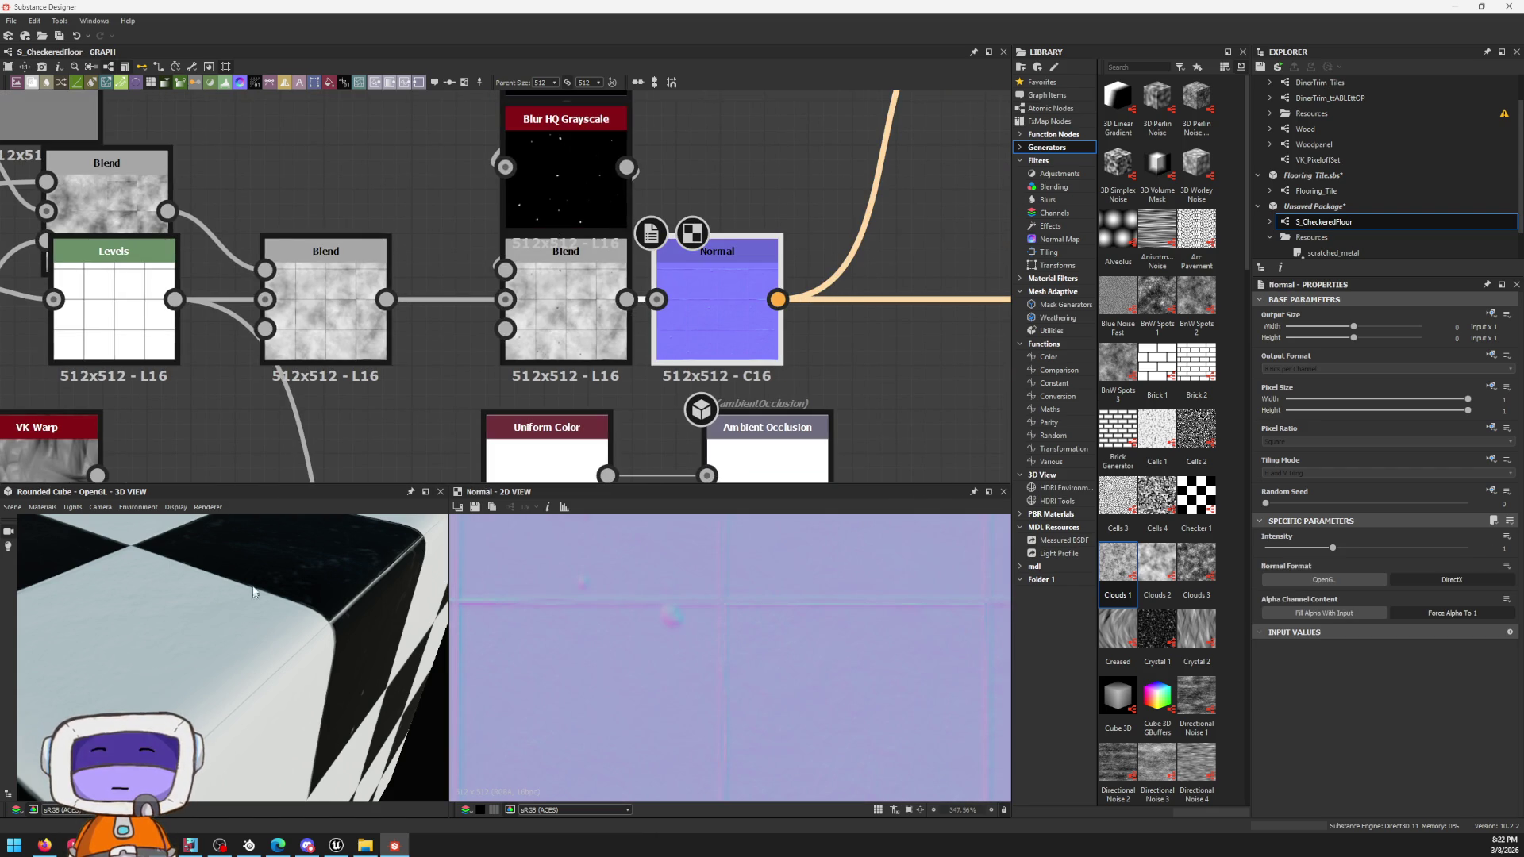
left_click_drag(250, 614, 334, 549)
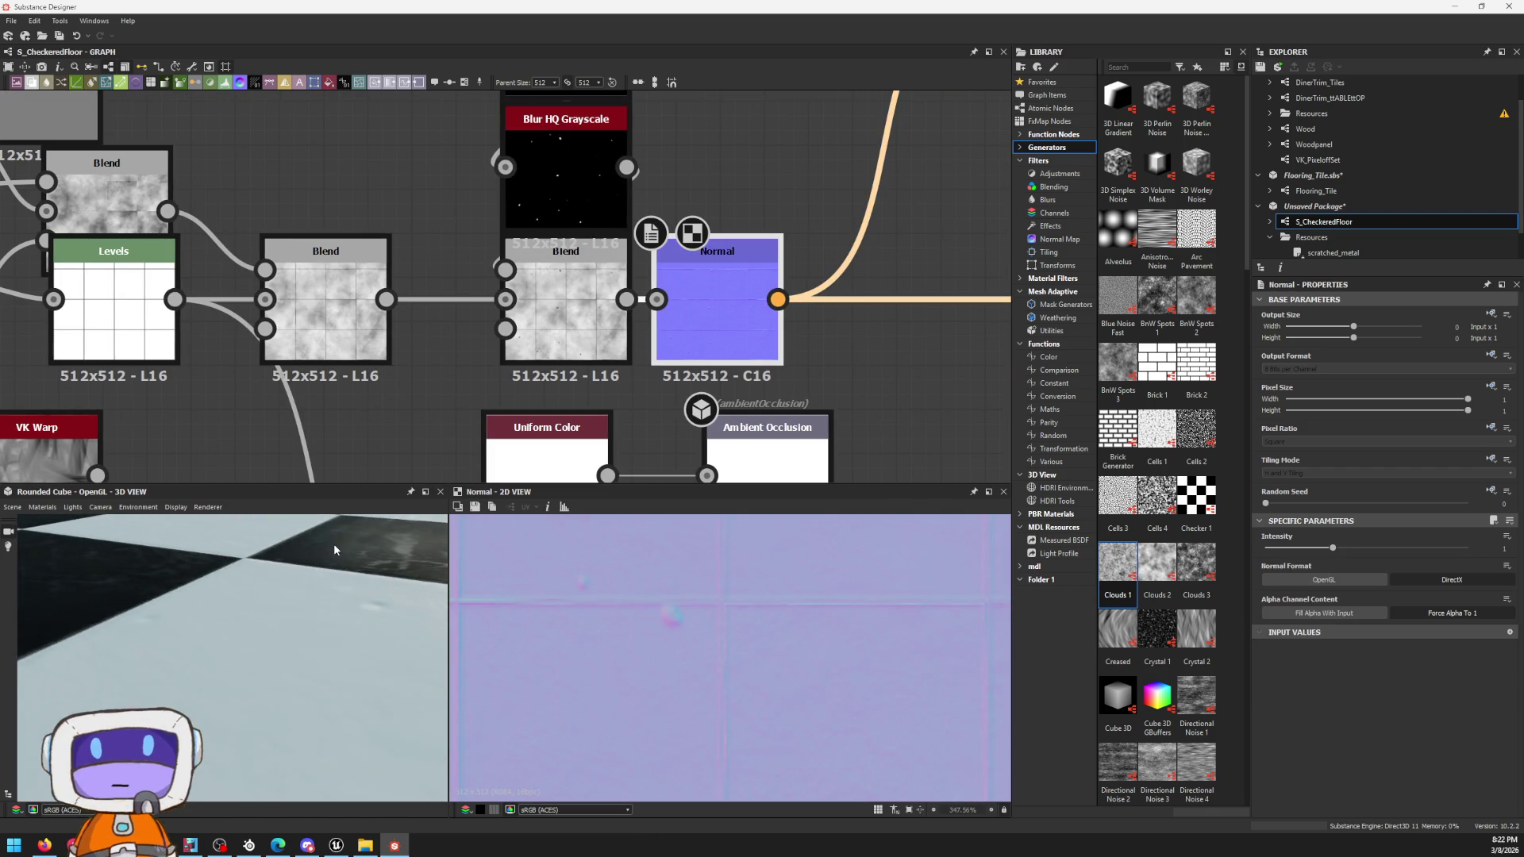
scroll(800, 350, "down", 2)
mouse_move(800, 351)
middle_mouse_down()
mouse_move(701, 231)
mouse_move(592, 304)
middle_mouse_up()
scroll(591, 303, "up", 2)
scroll(592, 304, "up", 1)
scroll(592, 304, "up", 2)
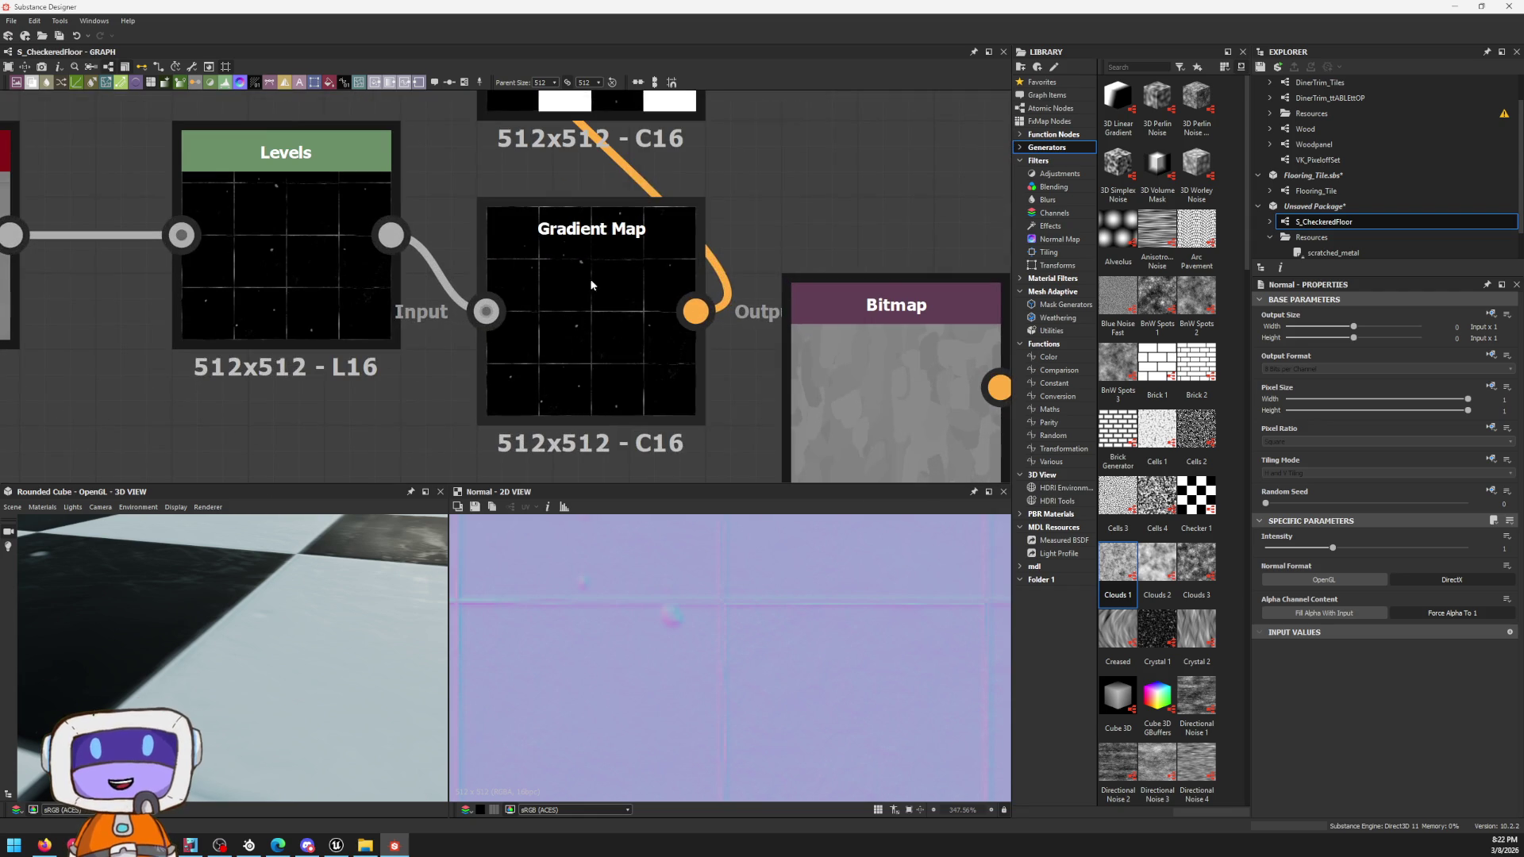
scroll(592, 303, "down", 4)
scroll(342, 421, "down", 1)
left_click_drag(112, 638, 190, 619)
scroll(242, 597, "down", 3)
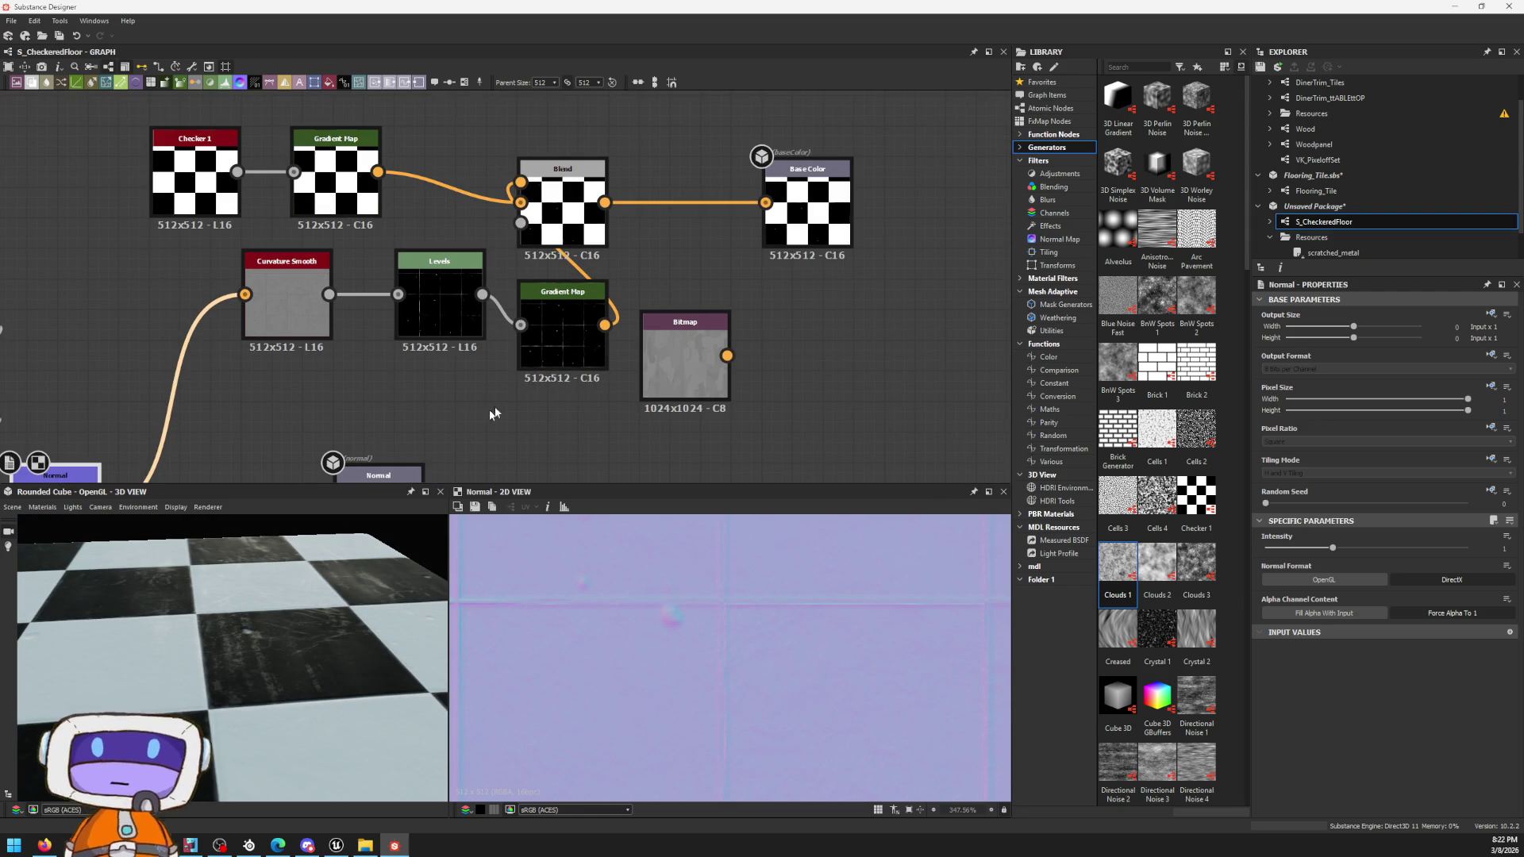
scroll(330, 626, "up", 5)
scroll(358, 643, "down", 2)
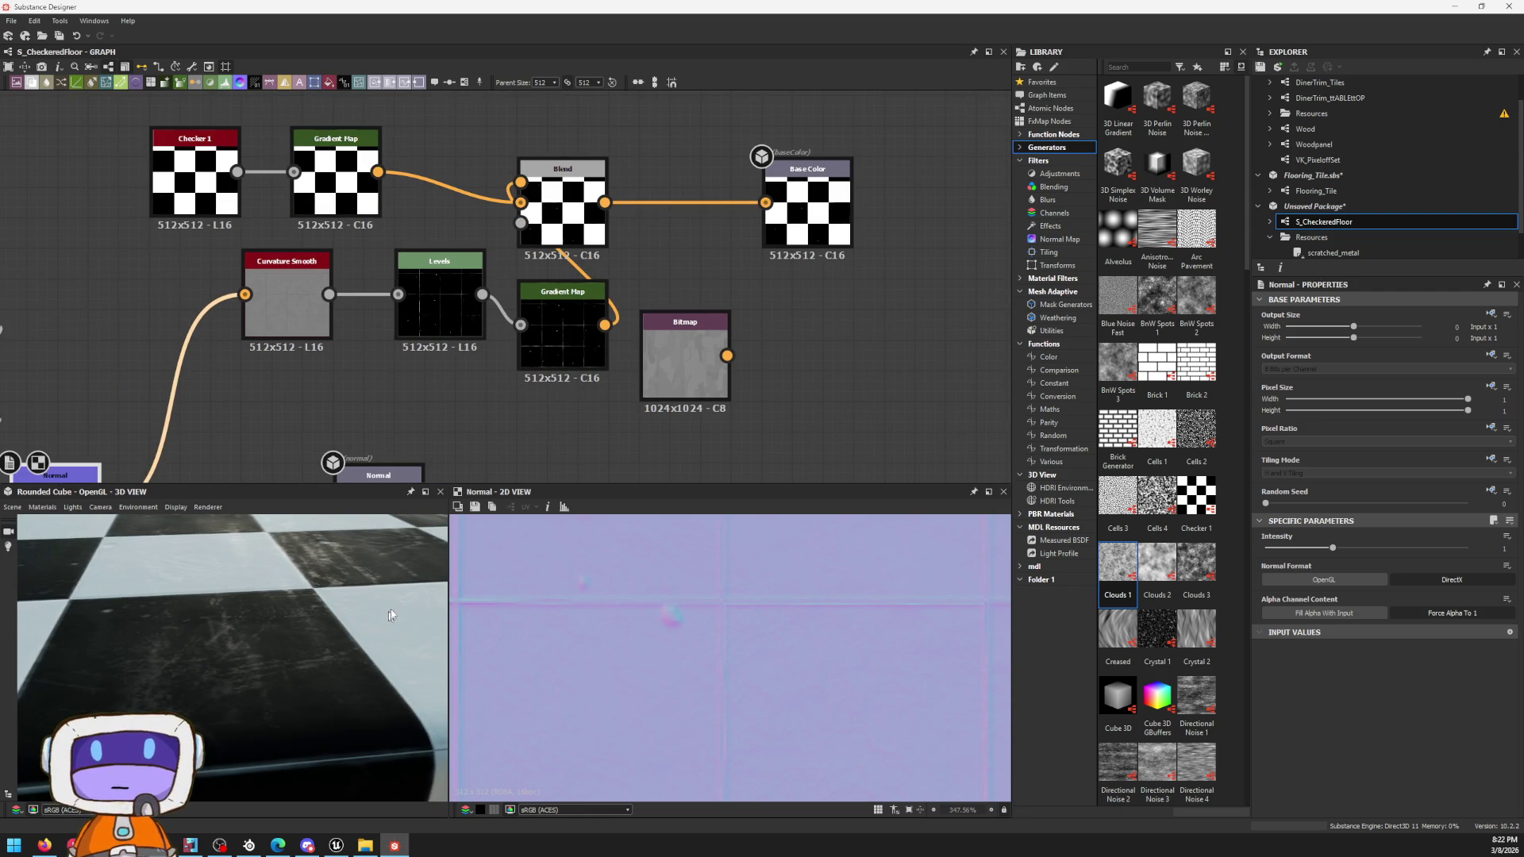
mouse_move(504, 385)
middle_mouse_down()
mouse_move(712, 215)
mouse_move(696, 257)
middle_mouse_up()
Step: Shift the Blend and Roughness nodes right and wire the upper node's output into the roughness Blend input
left_click_drag(696, 257, 905, 370)
left_click_drag(839, 316, 948, 300)
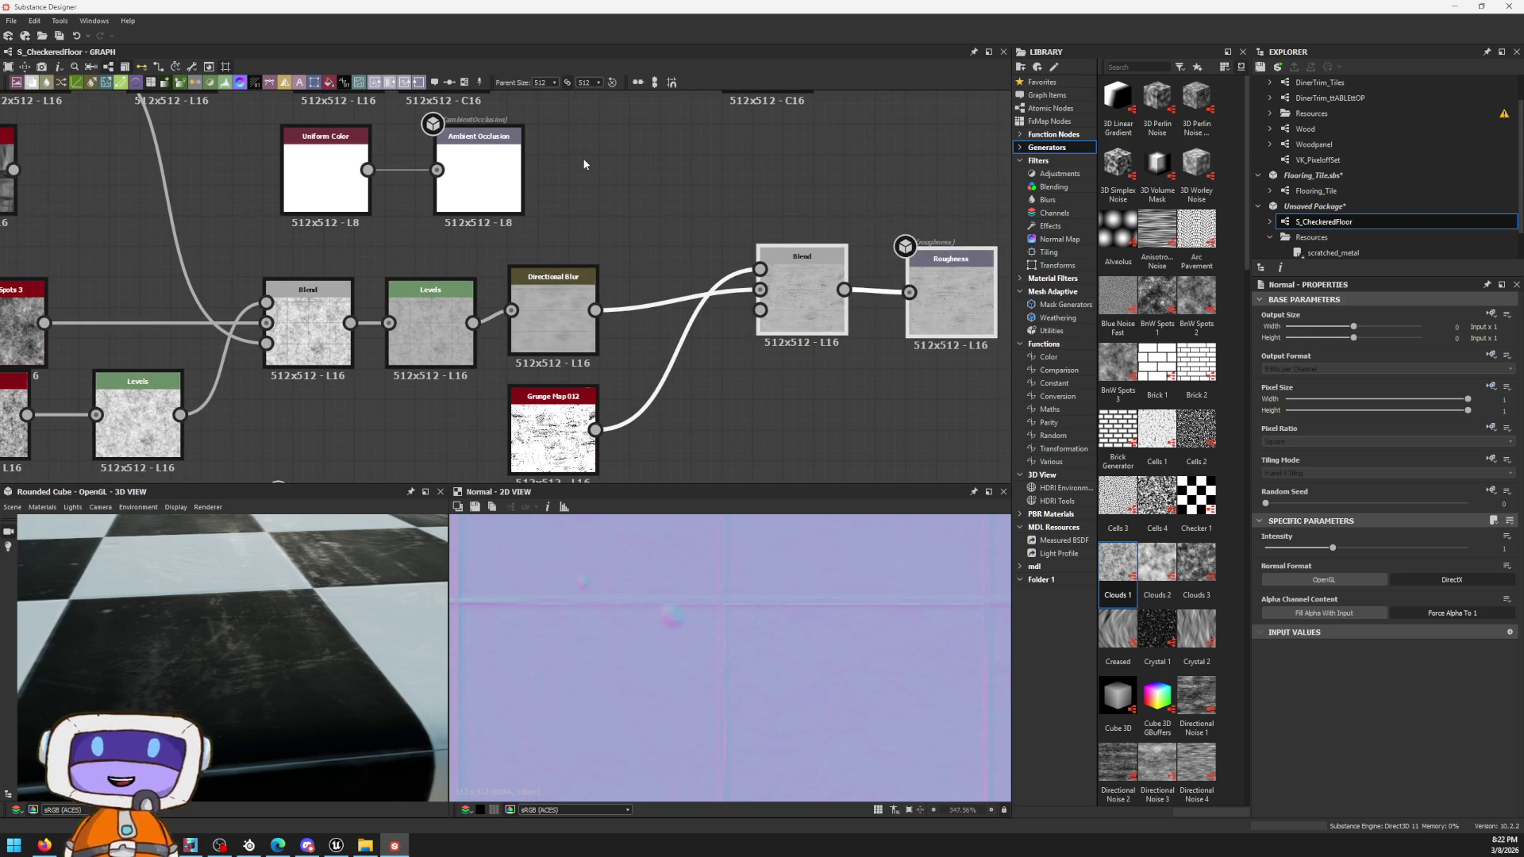
middle_click_drag(569, 158, 924, 322)
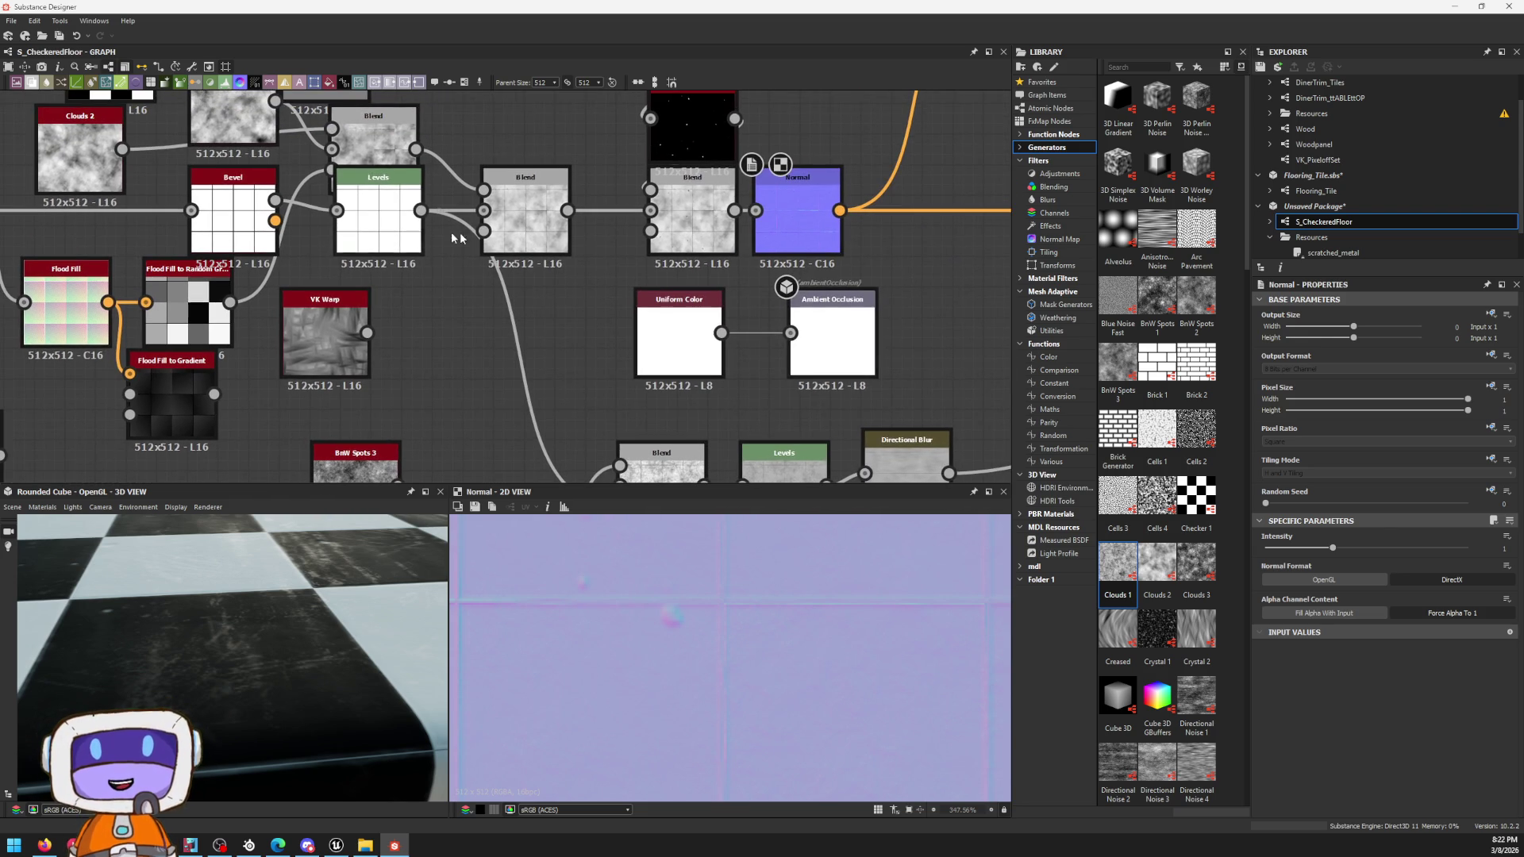
middle_click_drag(381, 232, 119, 279)
double_click(430, 262)
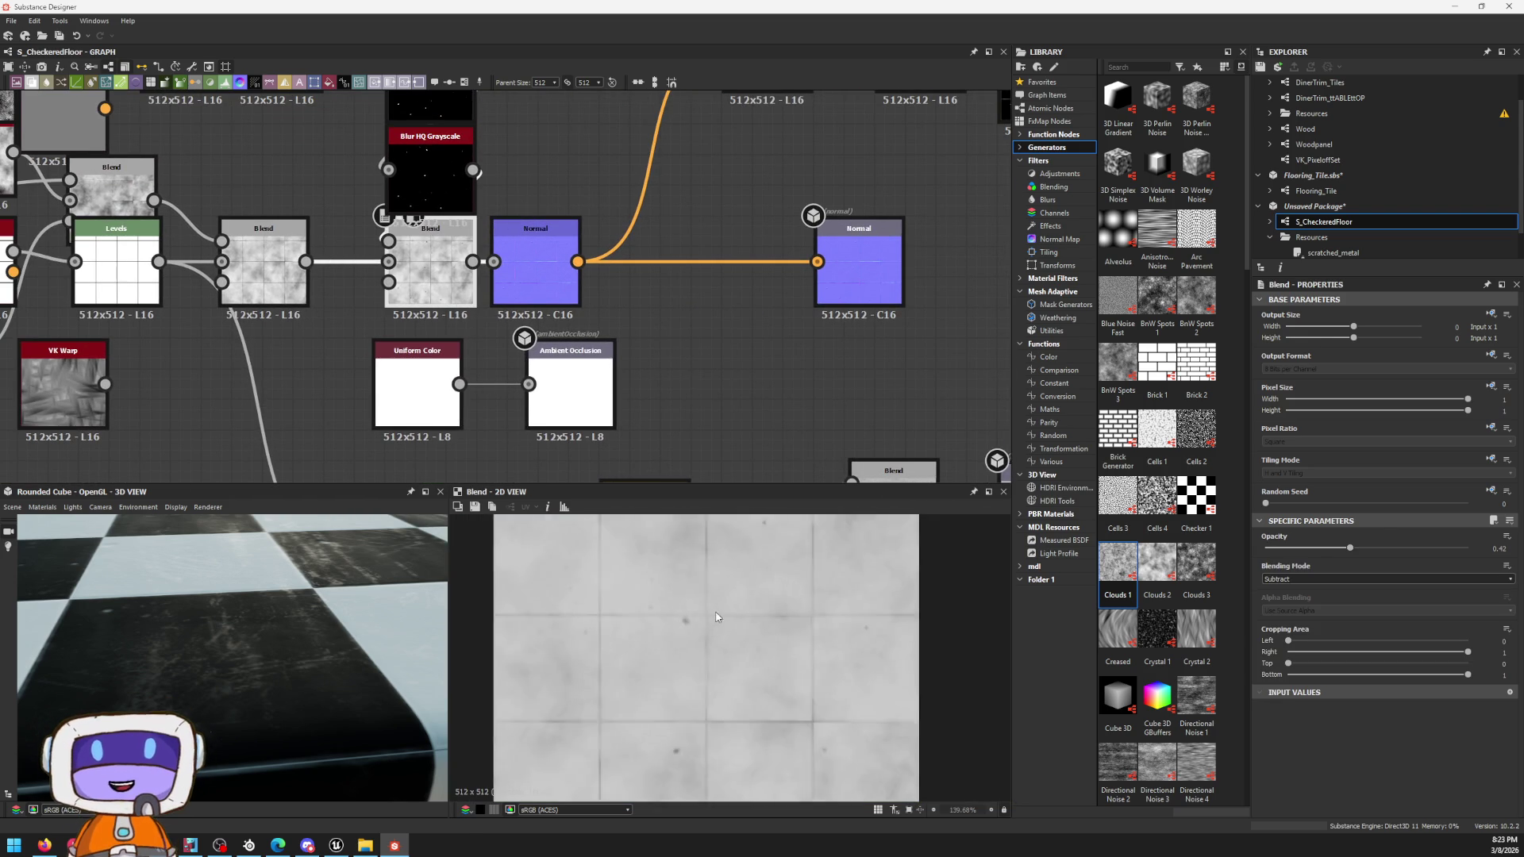
scroll(703, 615, "down", 3)
middle_click_drag(472, 271, 437, 114)
left_click_drag(439, 106, 325, 361)
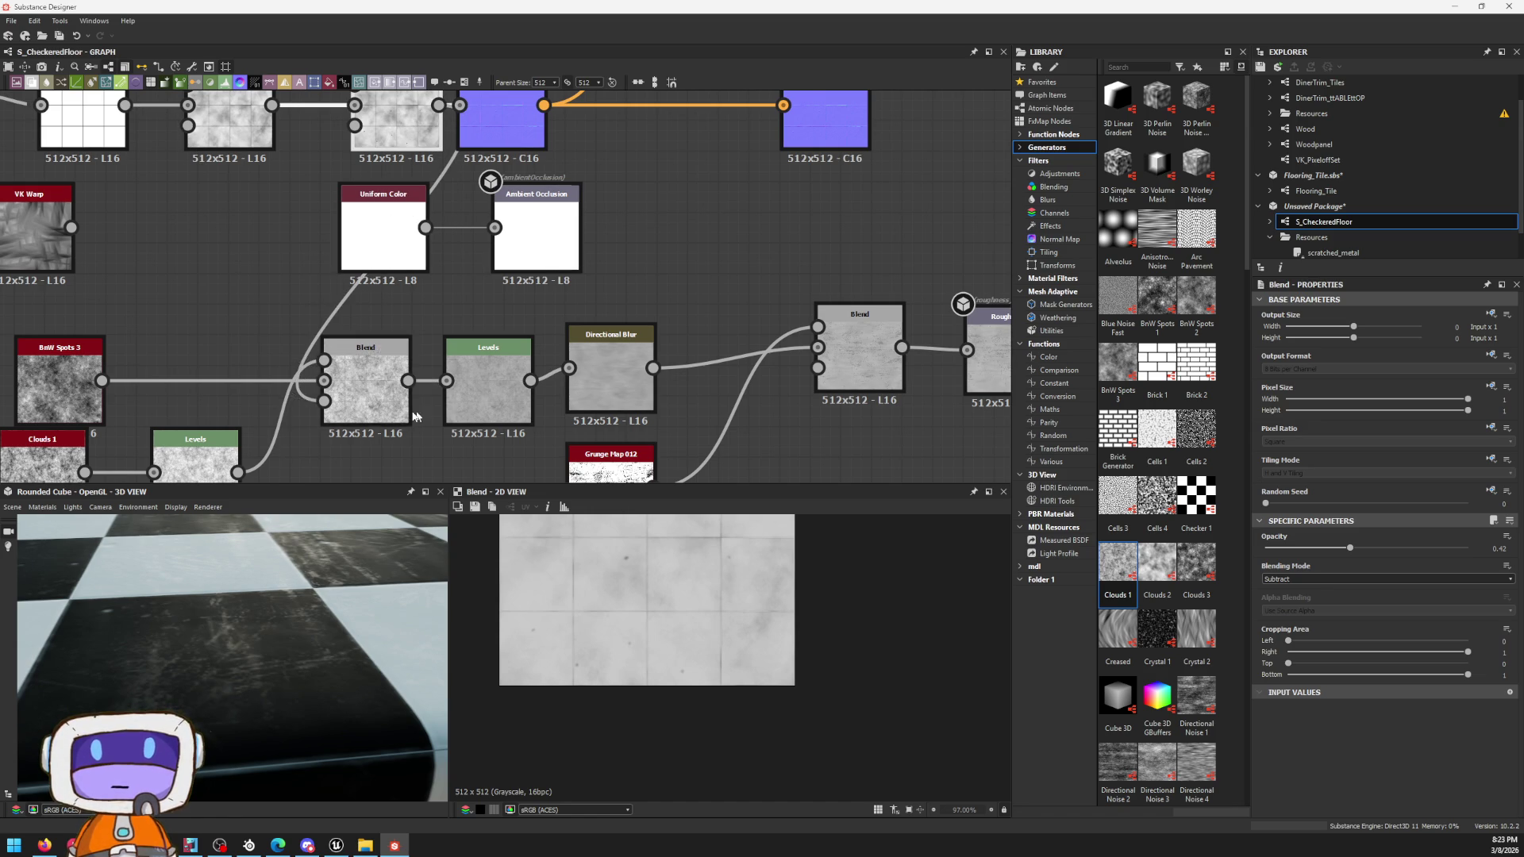
Step: Spread out the Directional Blur, Levels and Blend nodes and move the Roughness output further right
left_click_drag(614, 384, 676, 385)
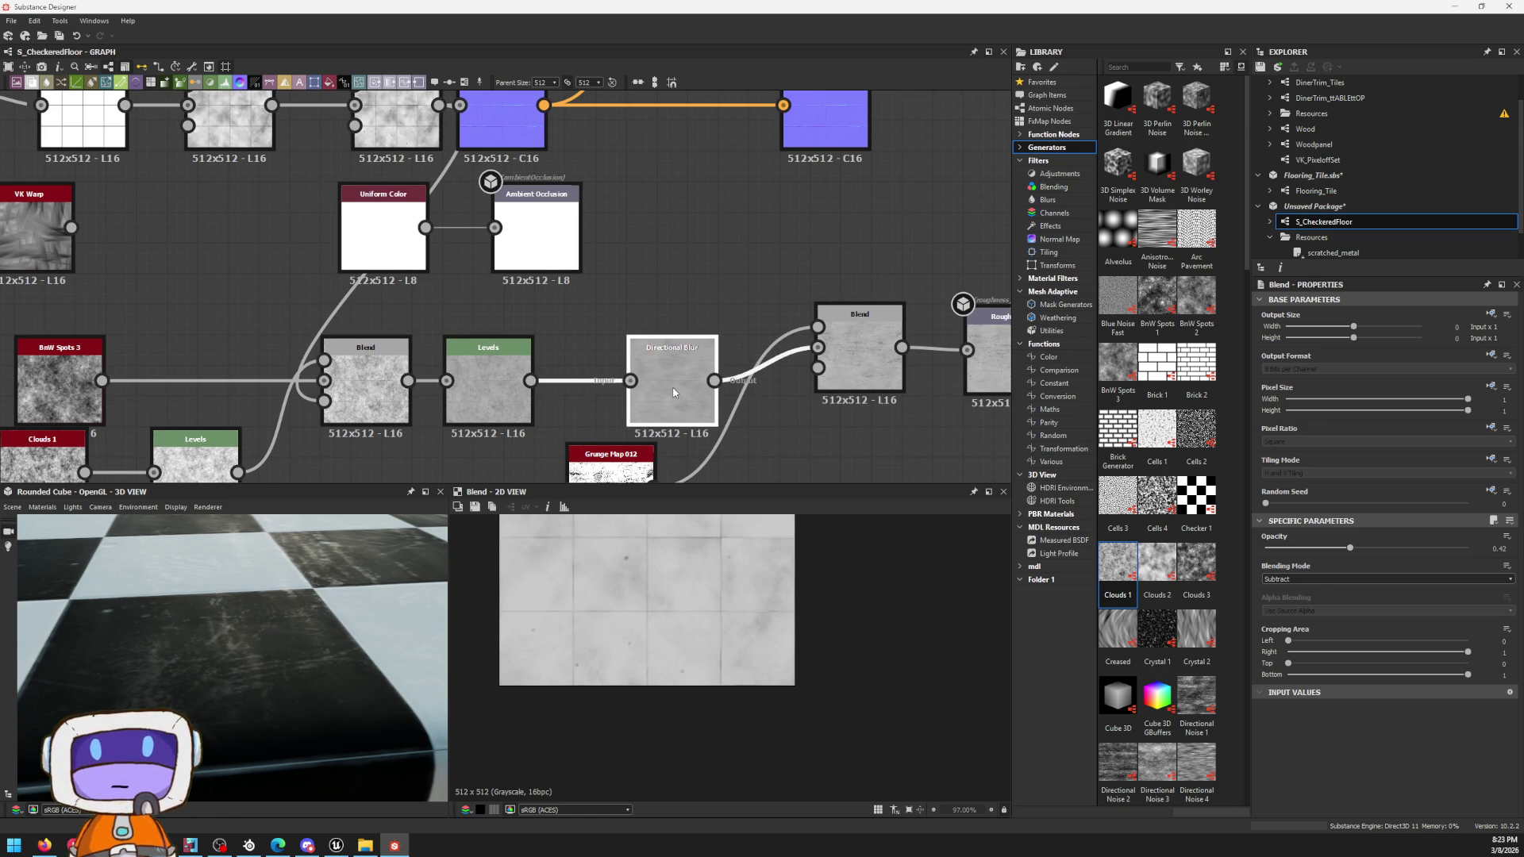
left_click_drag(473, 397, 534, 396)
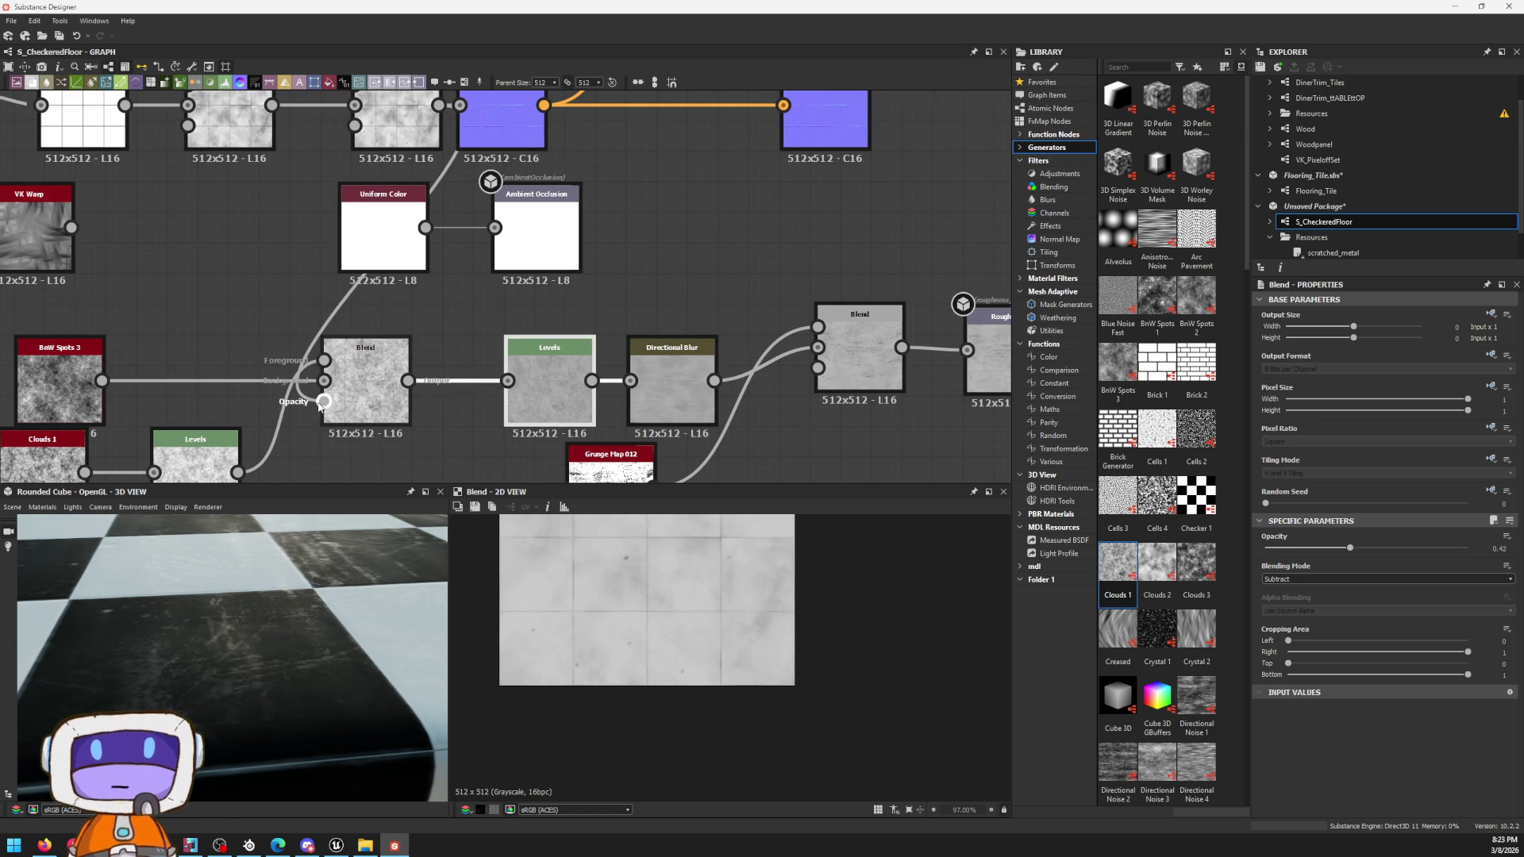
left_click_drag(381, 401, 425, 401)
left_click(215, 456)
left_click_drag(215, 456, 248, 311)
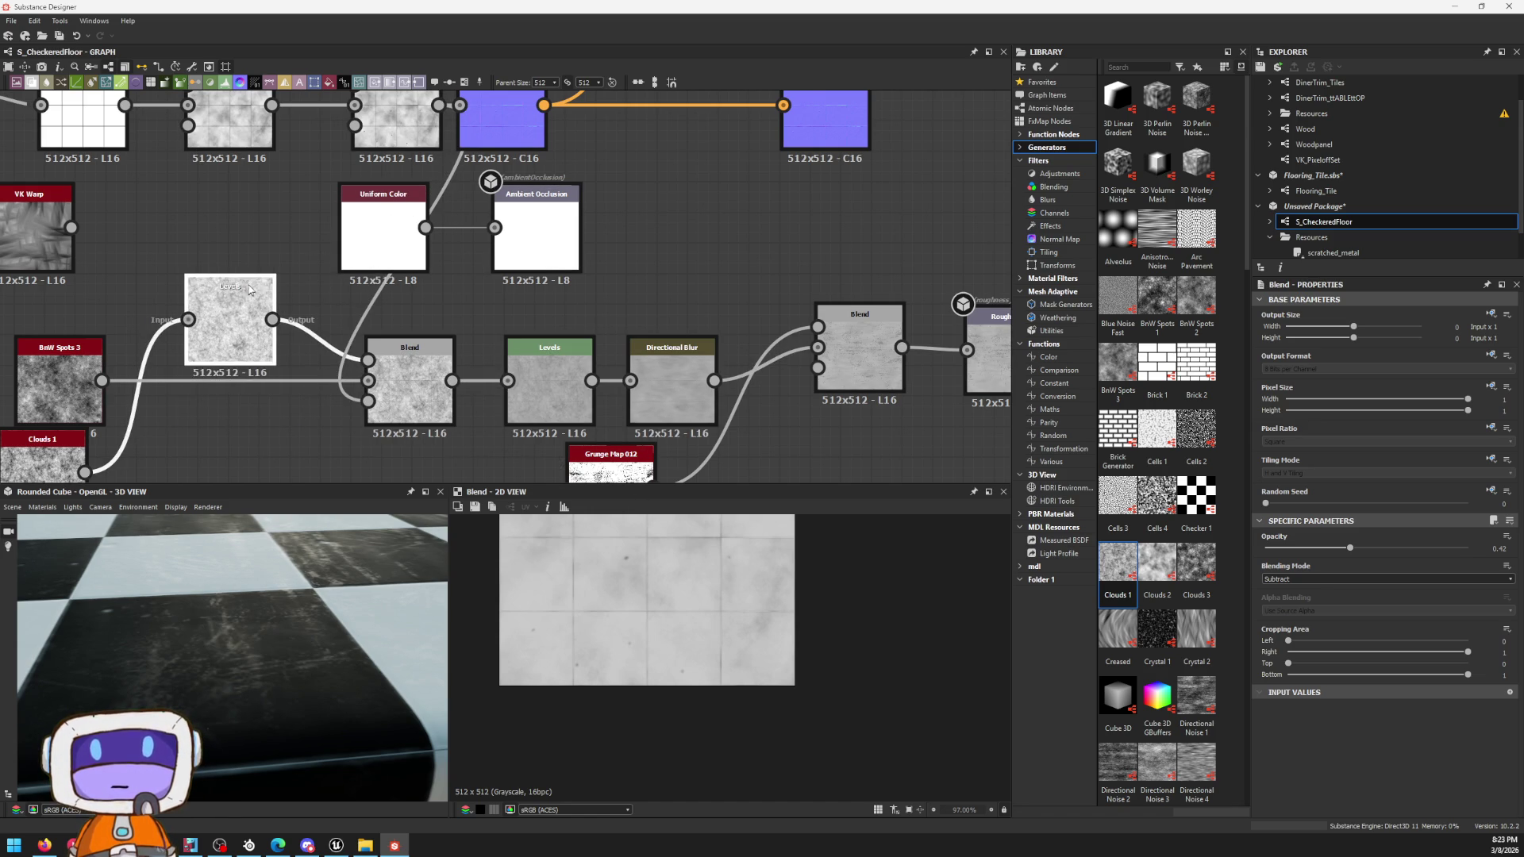
scroll(616, 557, "up", 2)
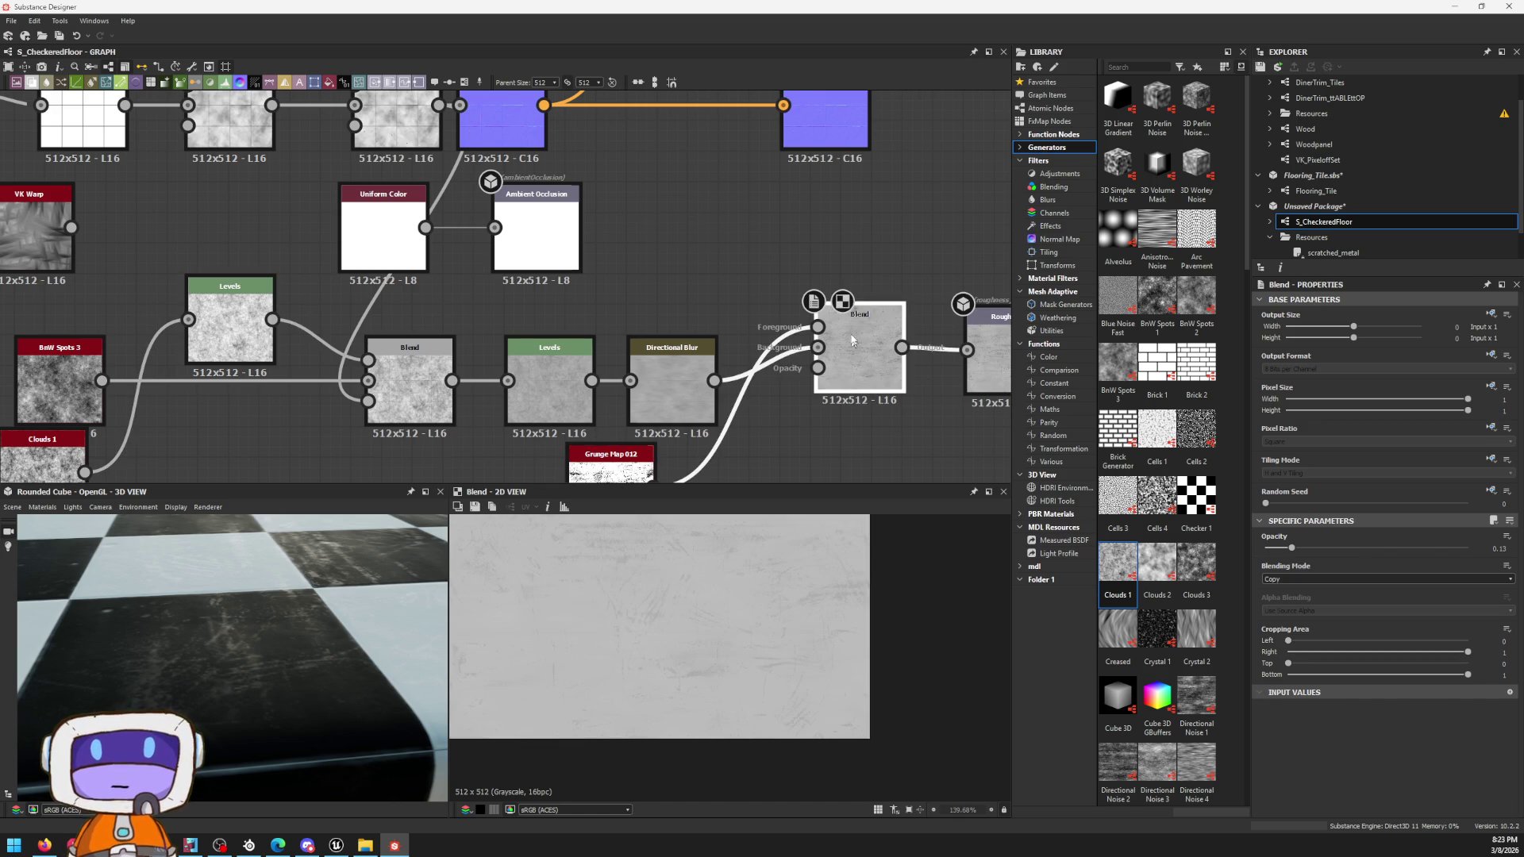
middle_click_drag(887, 402, 513, 417)
left_click(790, 366)
left_click_drag(791, 366, 806, 395)
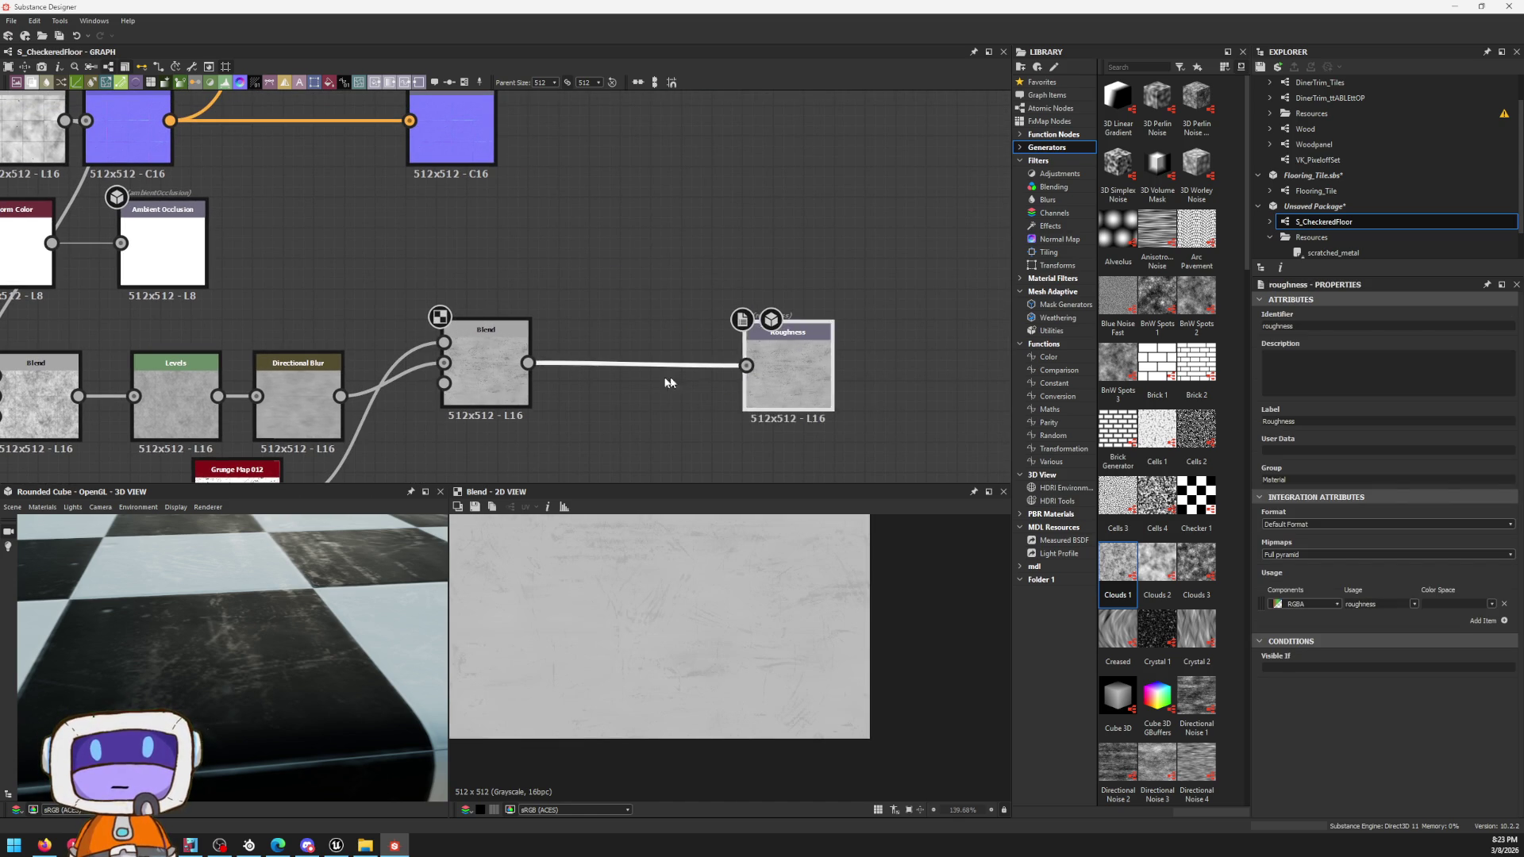
Step: Insert a Blend before Roughness with the upper texture wired into its Foreground
key("space")
type("blend")
key("Return")
left_click_drag(595, 344, 50, 117)
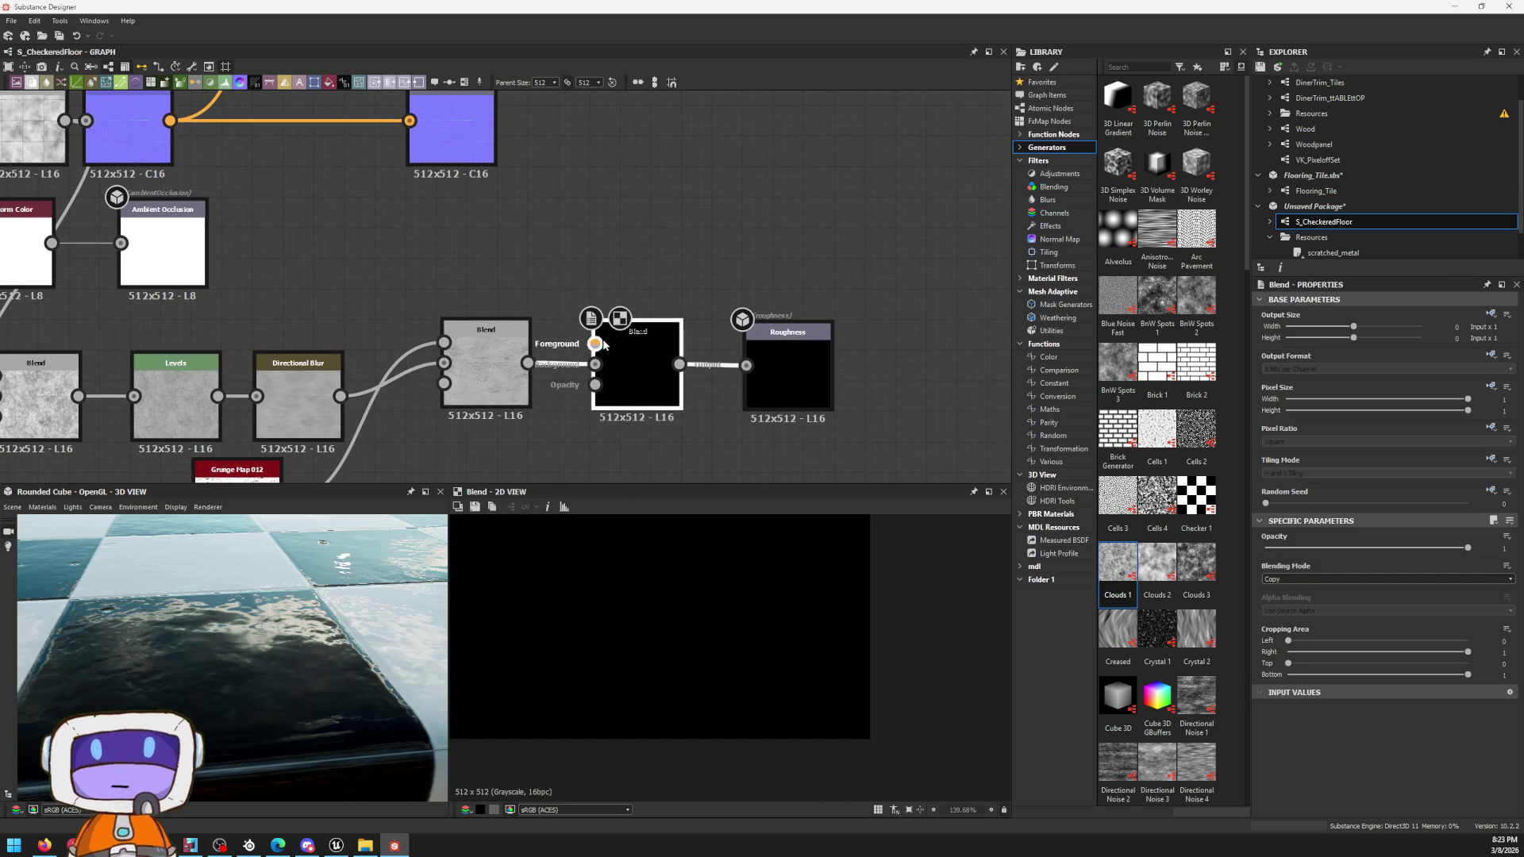
left_click_drag(667, 397, 706, 396)
Step: Set the new Blend's opacity to about 0.52 while checking the checker floor preview
left_click(1352, 548)
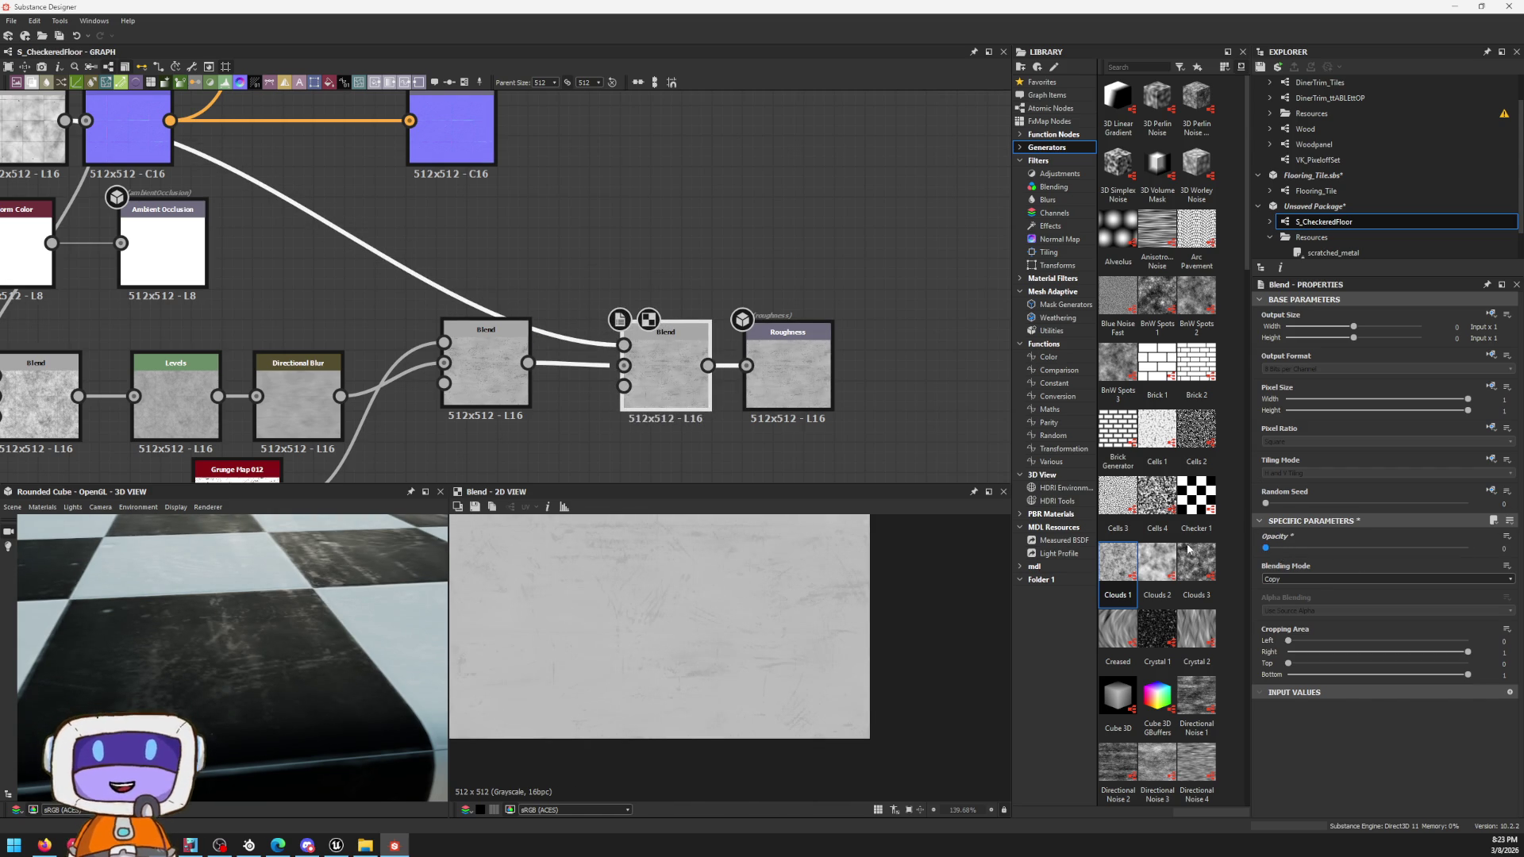
mouse_move(1353, 547)
left_mouse_down()
mouse_move(1266, 547)
mouse_move(1369, 561)
left_mouse_up()
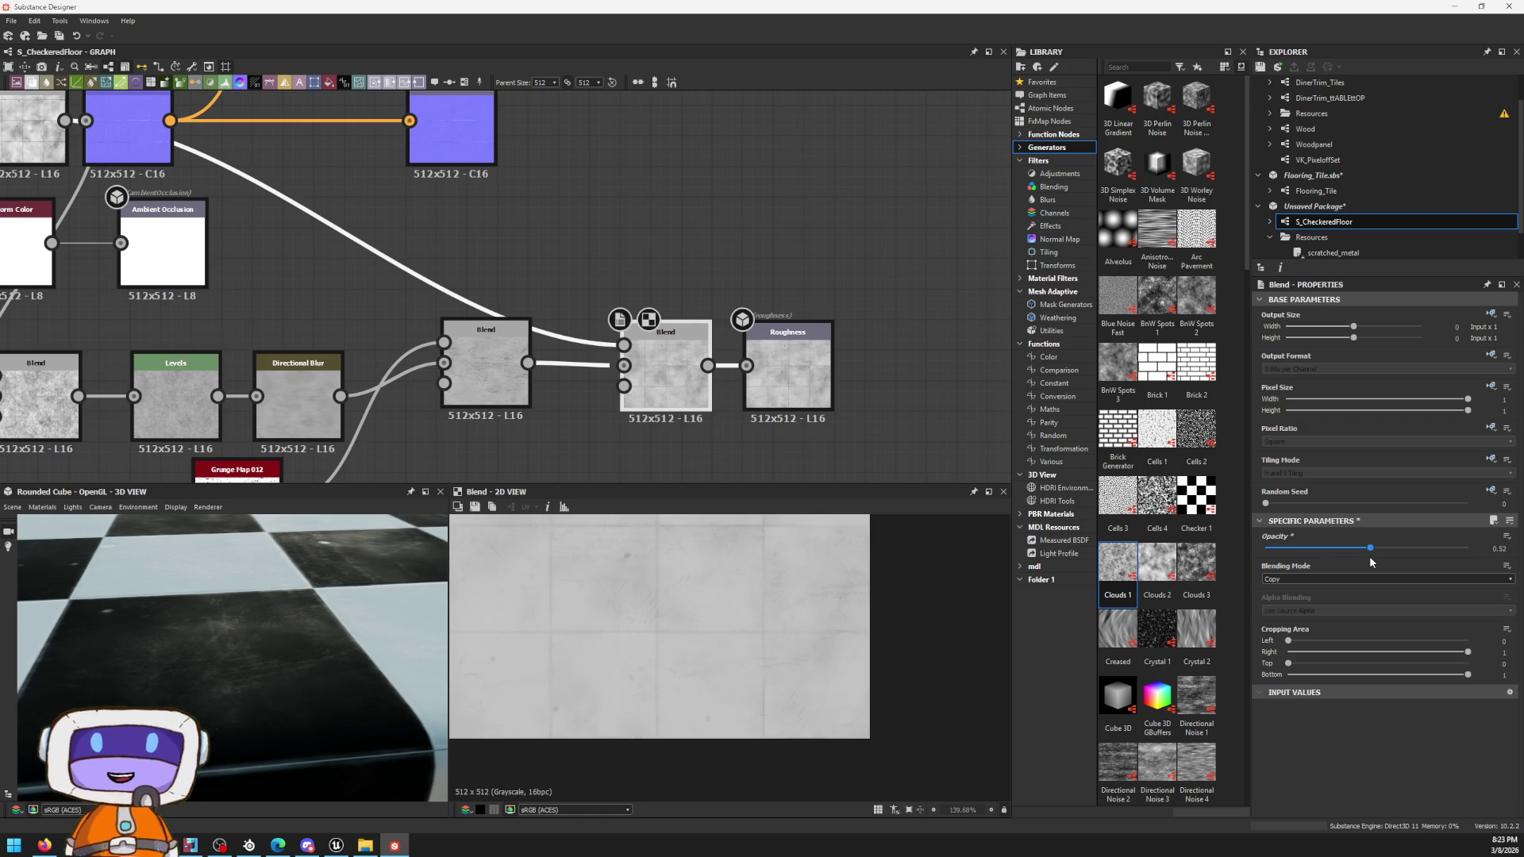
scroll(163, 623, "down", 5)
mouse_move(238, 666)
left_mouse_down("alt")
mouse_move(319, 719)
mouse_move(292, 660)
mouse_move(226, 628)
mouse_move(313, 663)
mouse_move(264, 638)
mouse_move(274, 631)
left_mouse_up("alt")
scroll(295, 617, "up", 5)
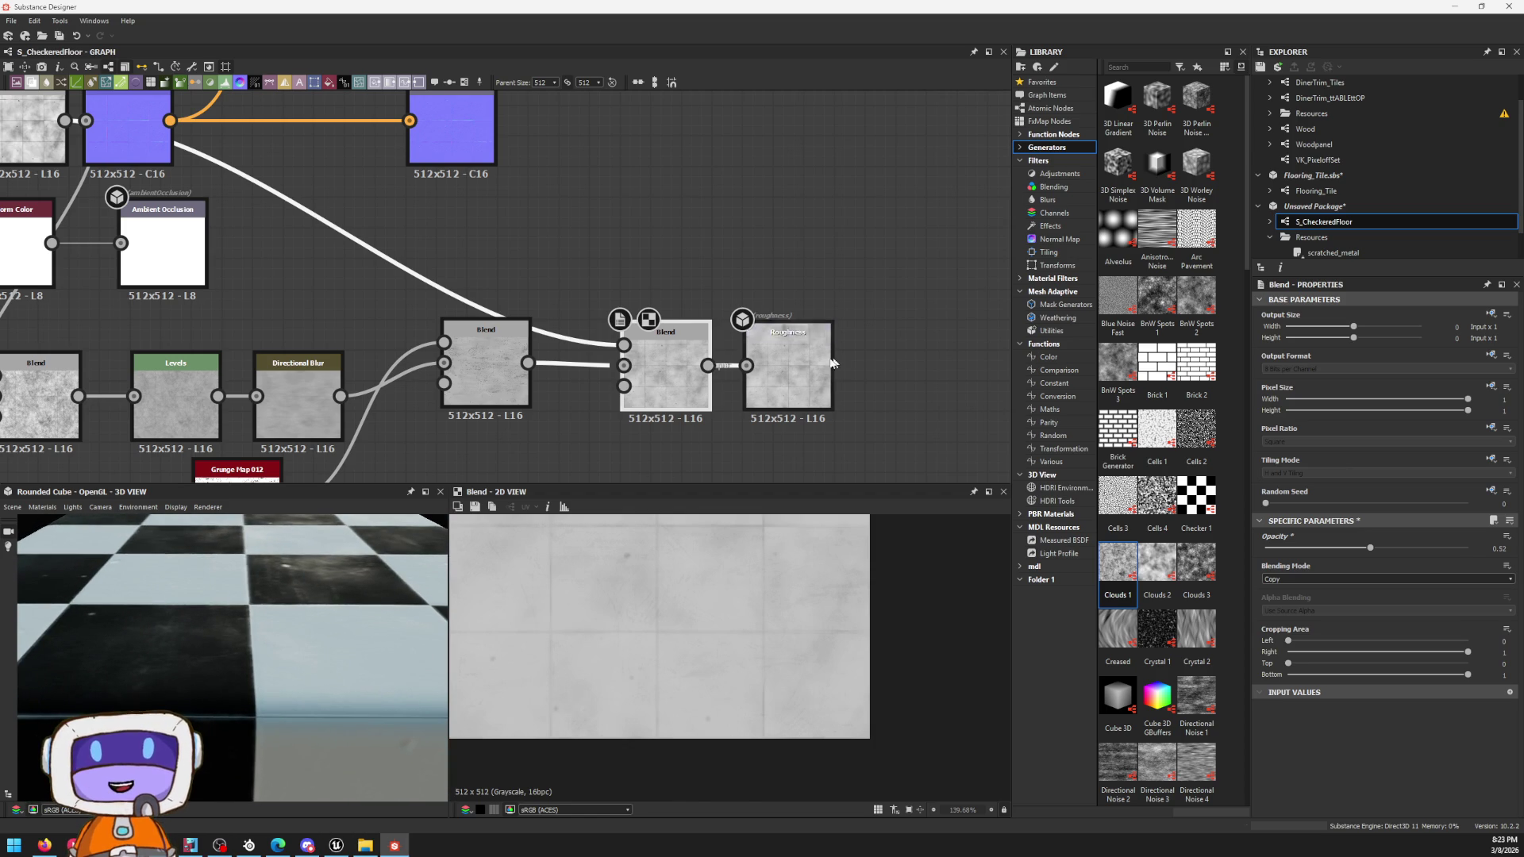
middle_click_drag(696, 275, 713, 273)
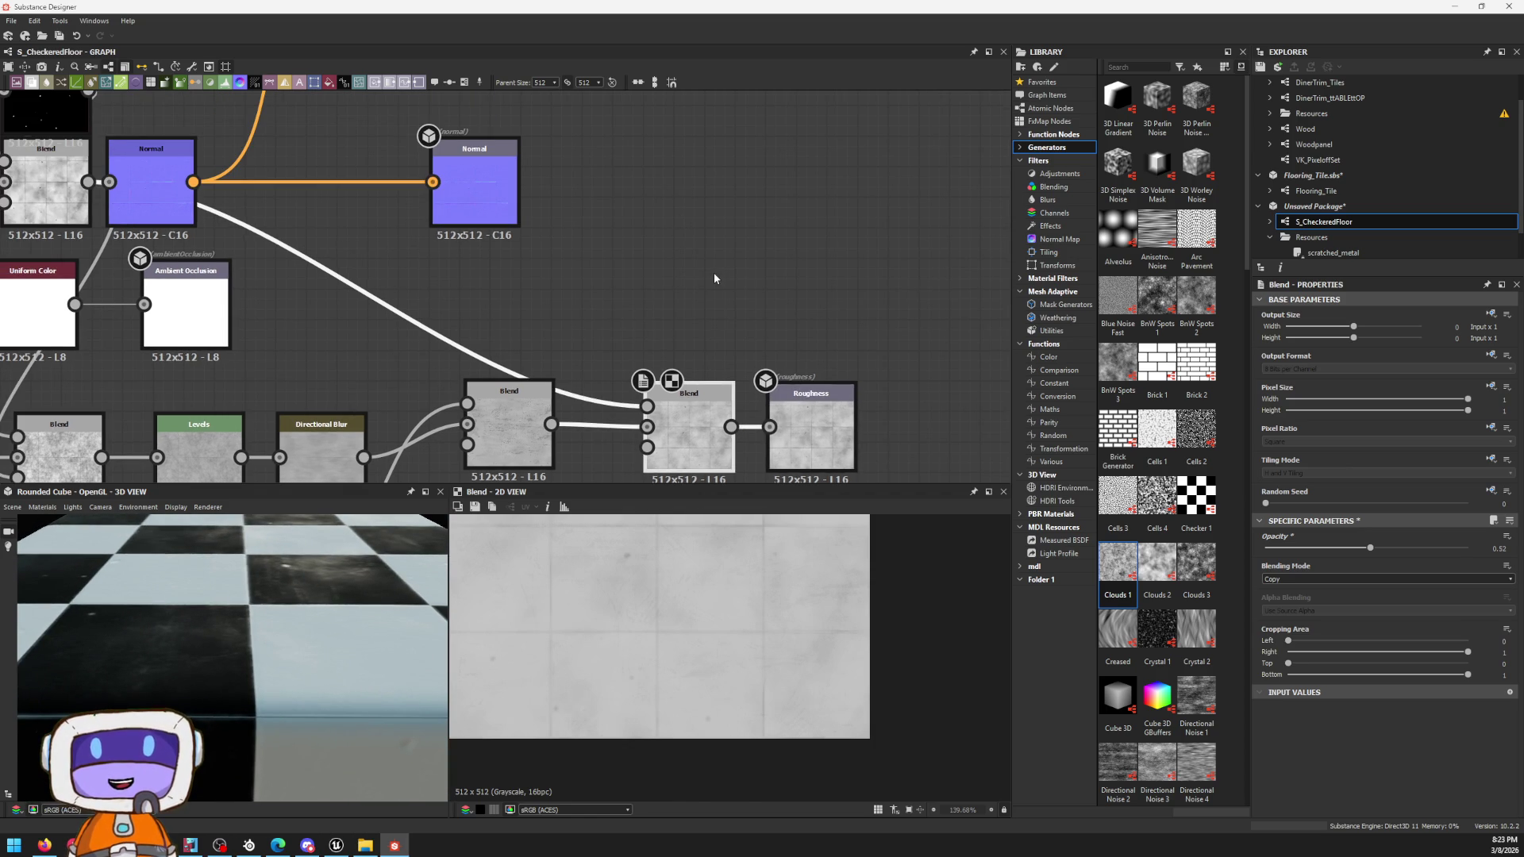
Step: Create a Uniform Color node, make it white, switch it to Grayscale and try a lower grey level
key("space")
type("uni")
key("Return")
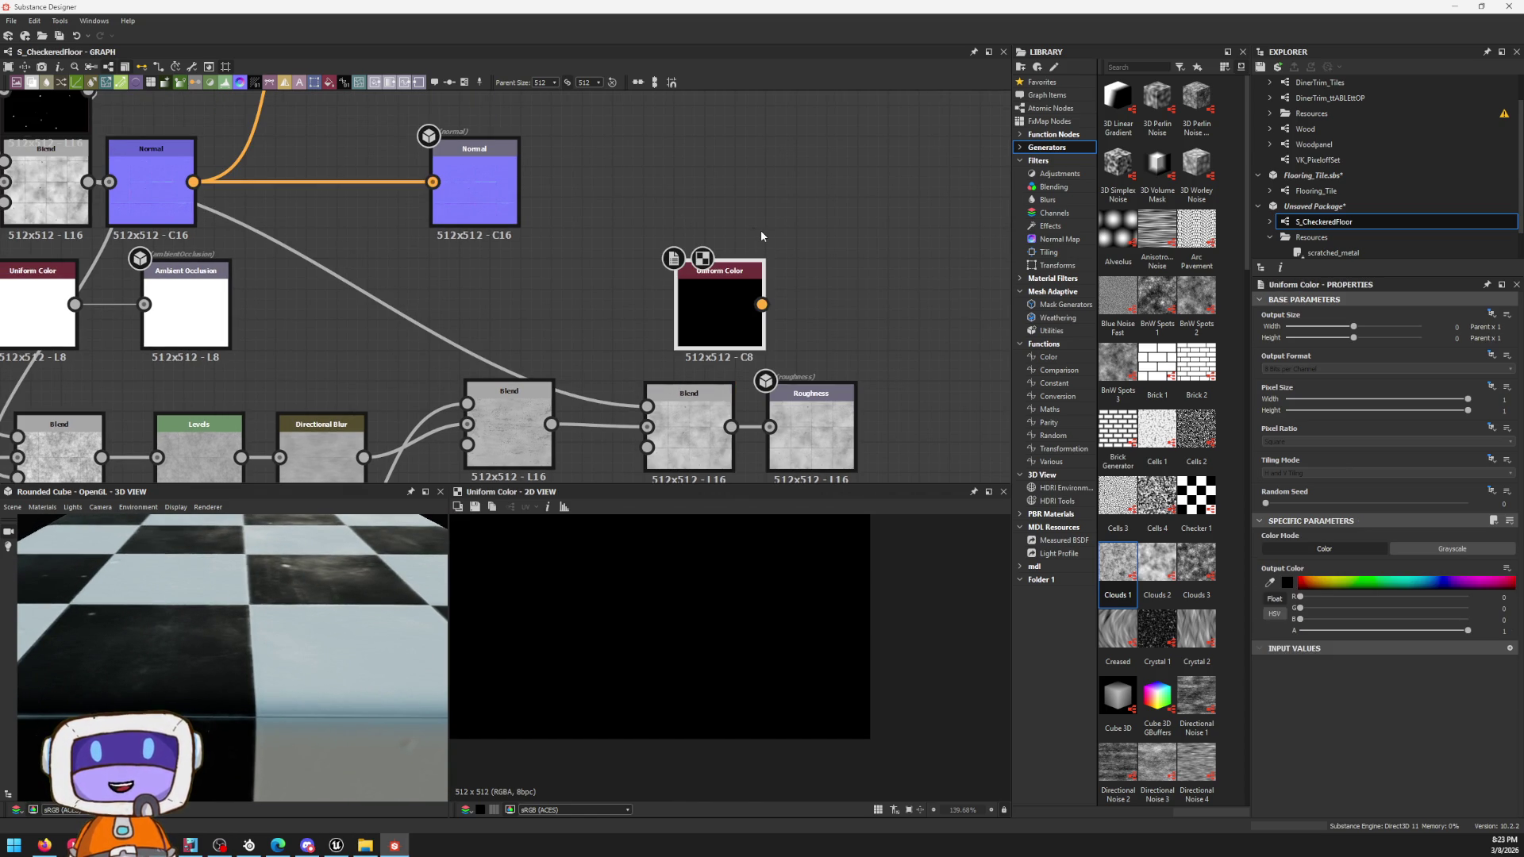
left_click_drag(762, 304, 769, 426)
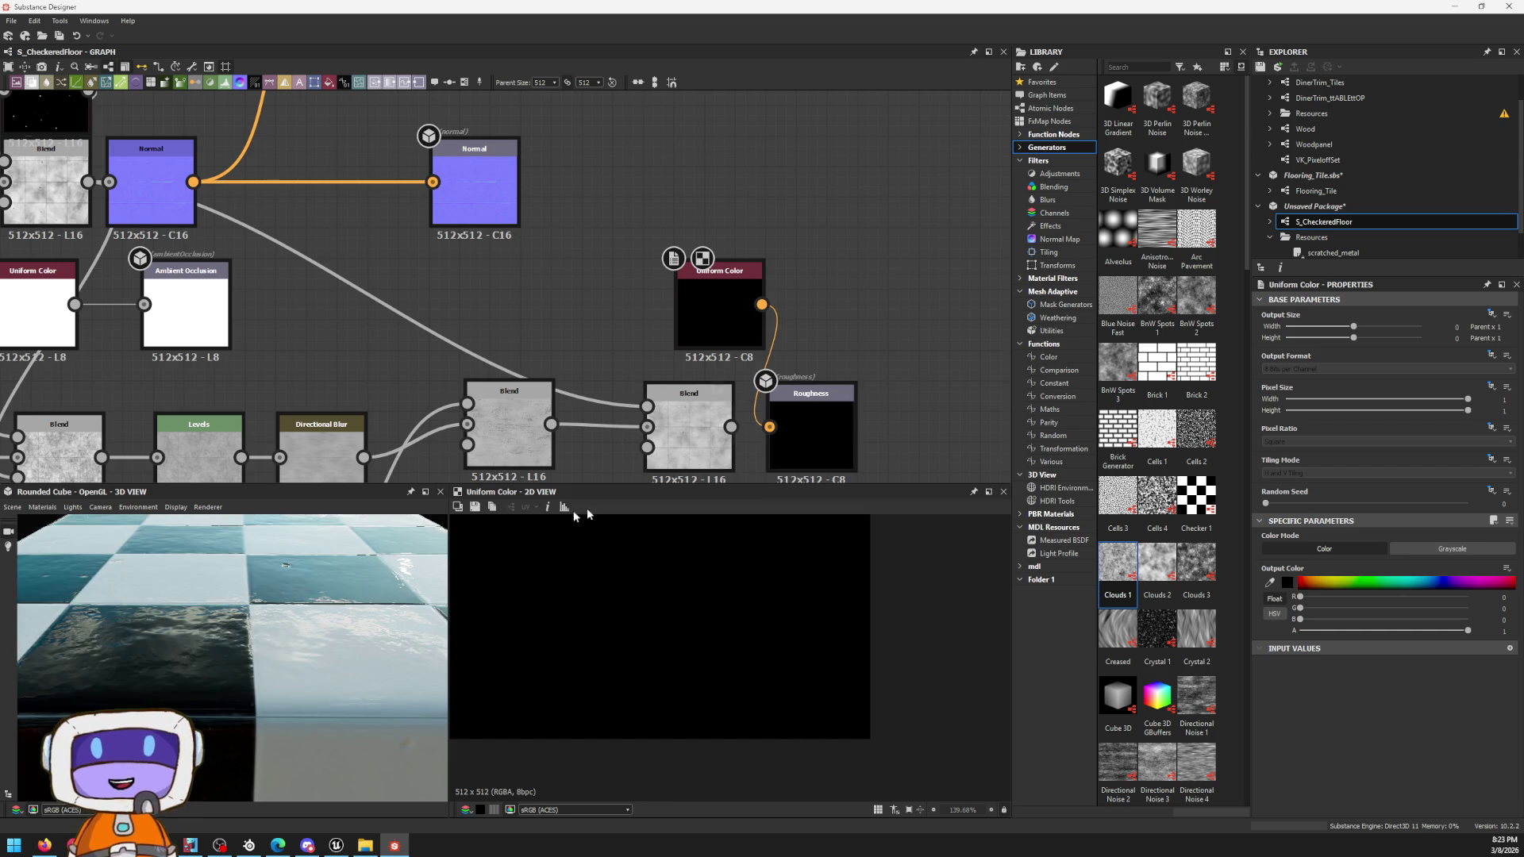
left_click_drag(299, 620, 381, 523, "alt")
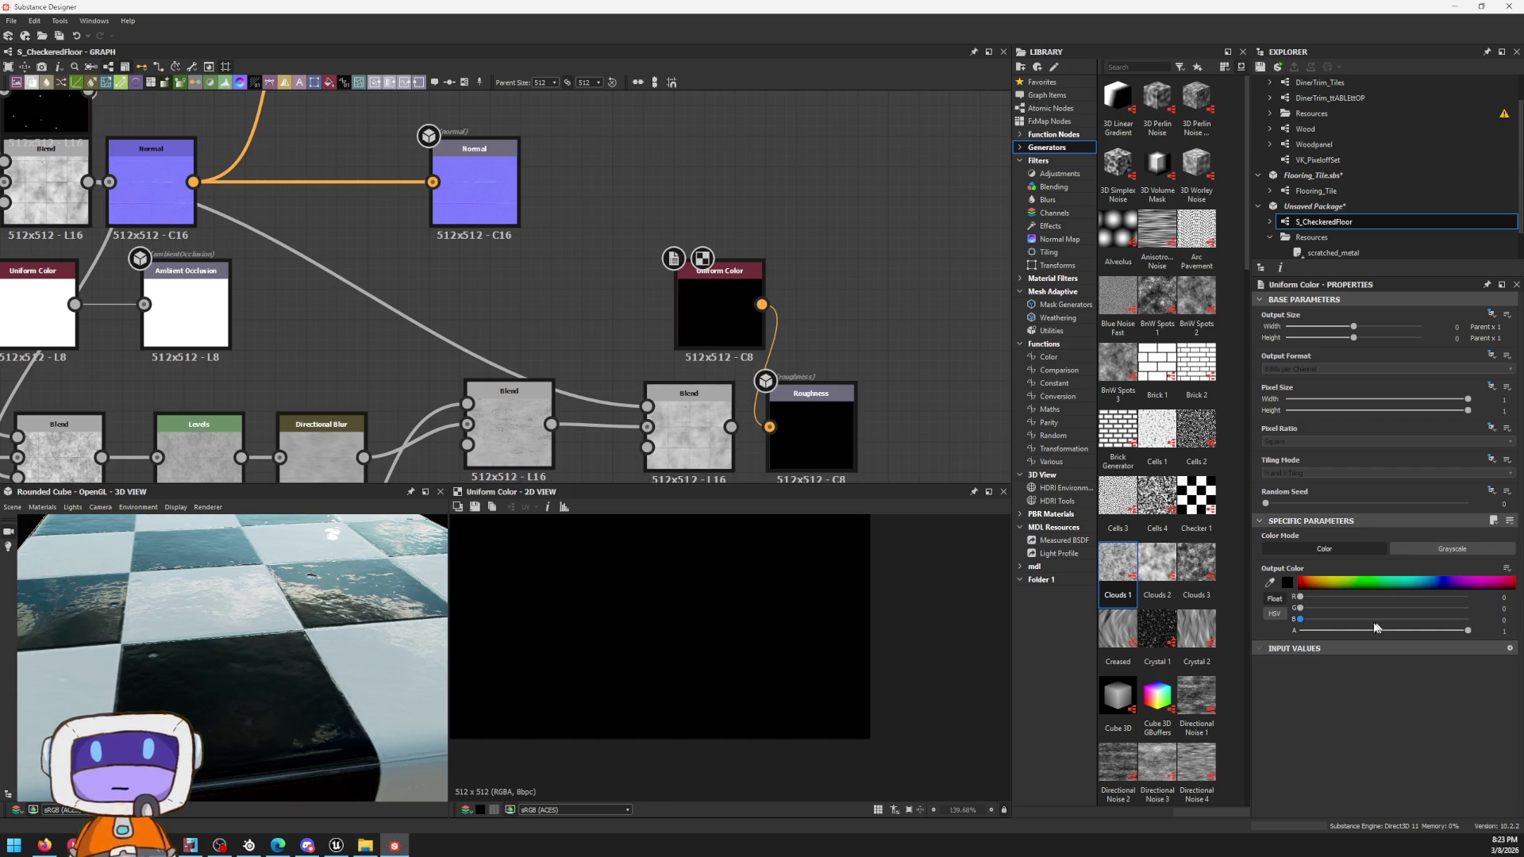
mouse_move(1301, 619)
left_mouse_down()
mouse_move(1476, 619)
mouse_move(1509, 594)
left_mouse_up()
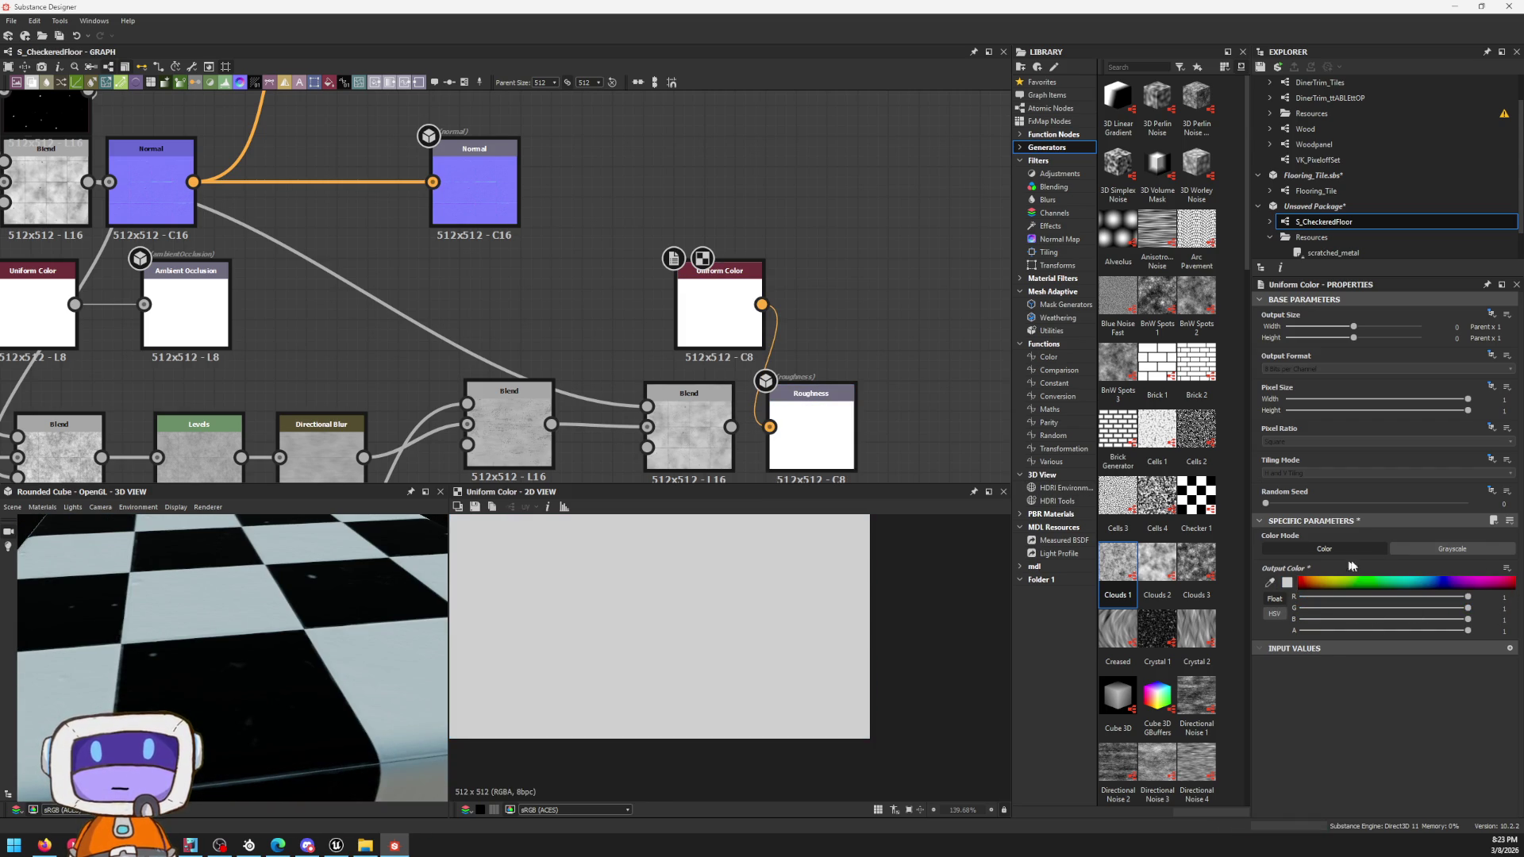
left_click(1416, 550)
left_click_drag(262, 530, 283, 573)
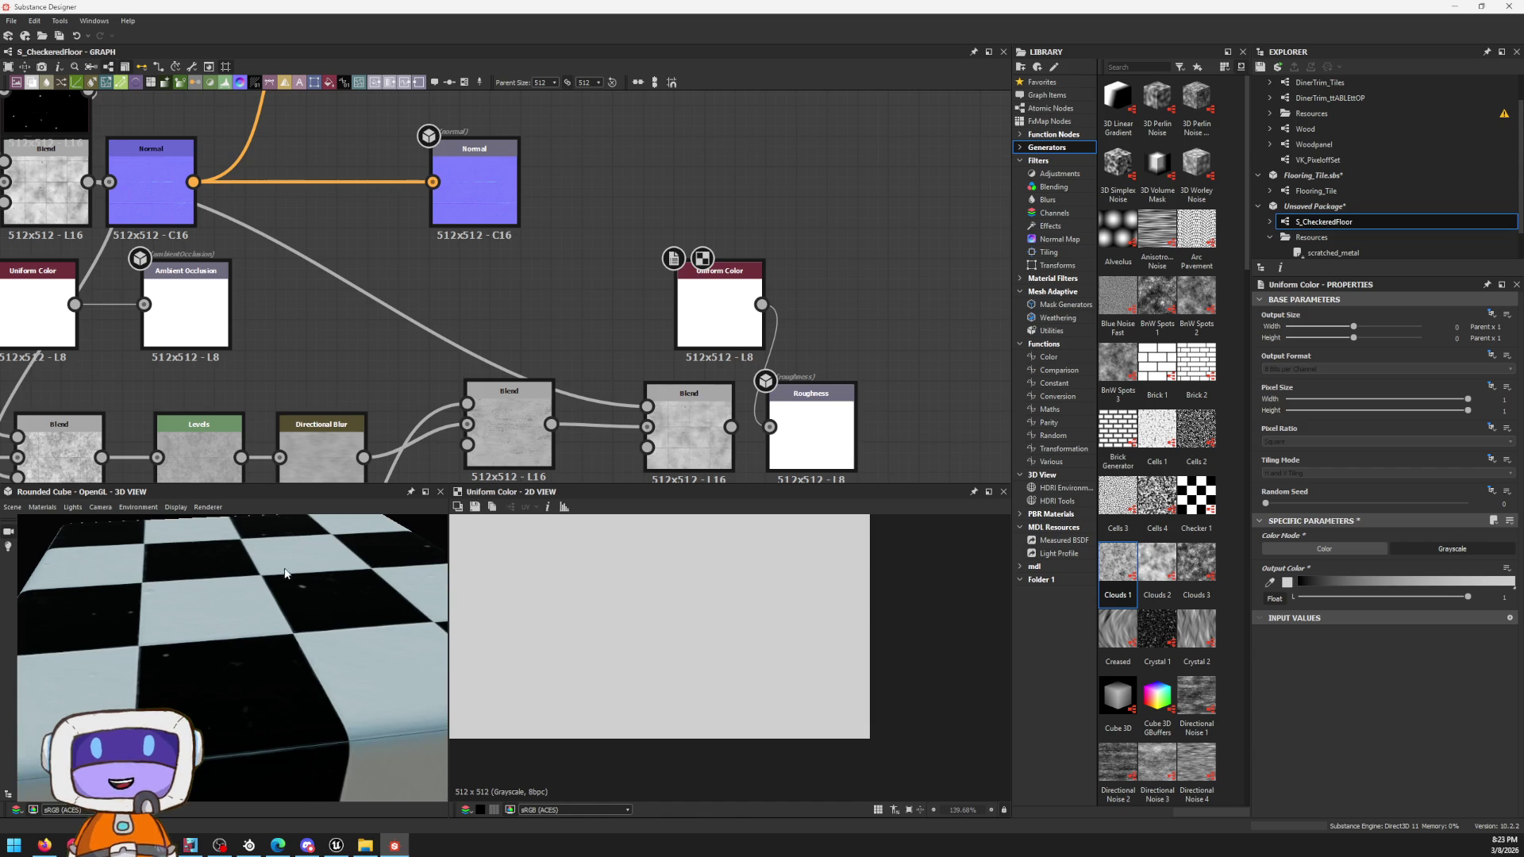
left_click_drag(1466, 596, 1402, 607)
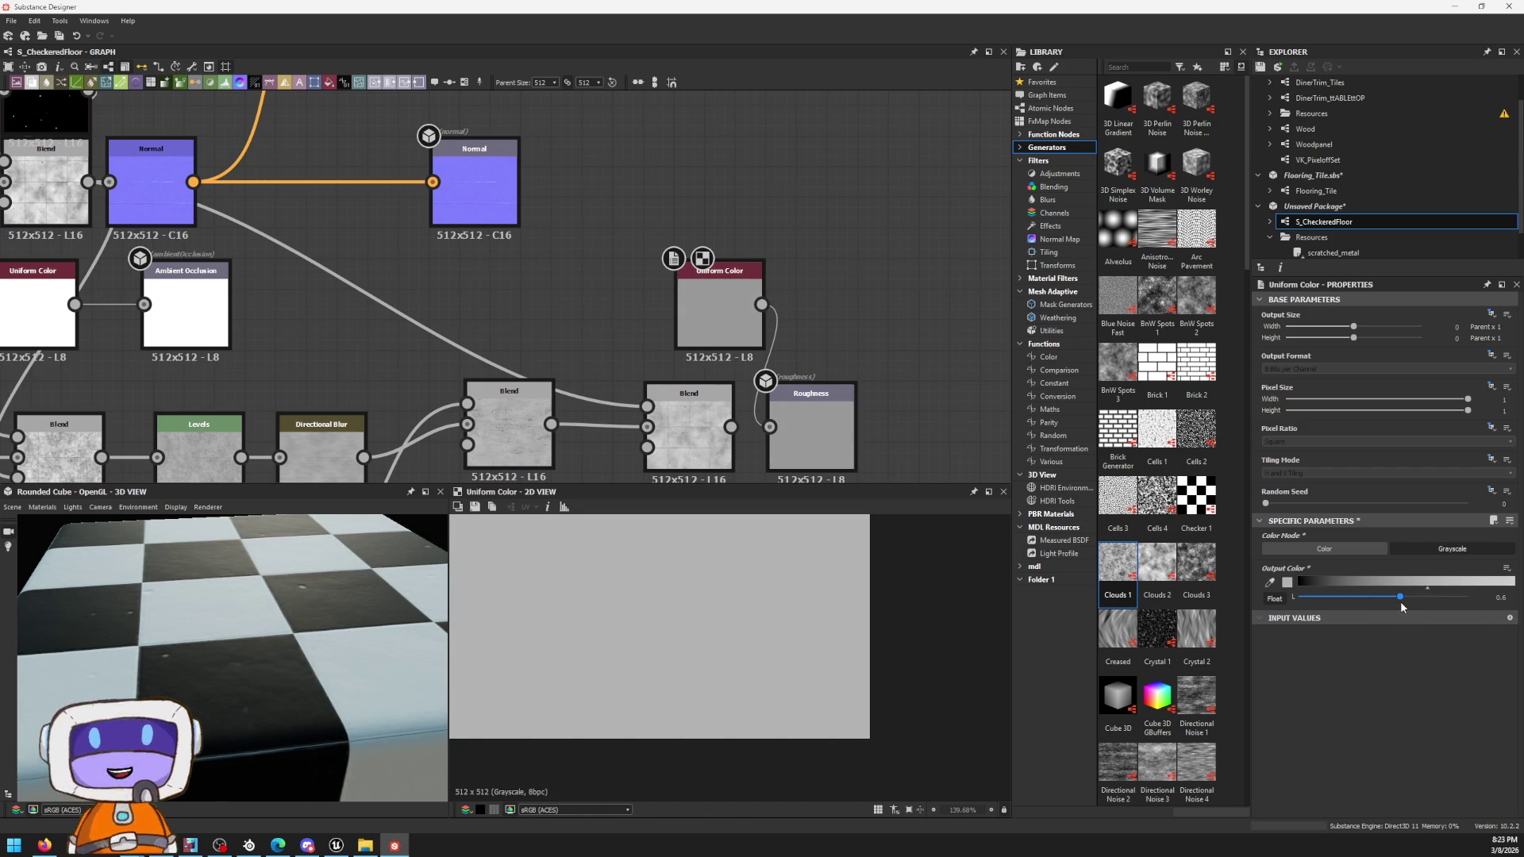
left_click_drag(299, 619, 457, 613)
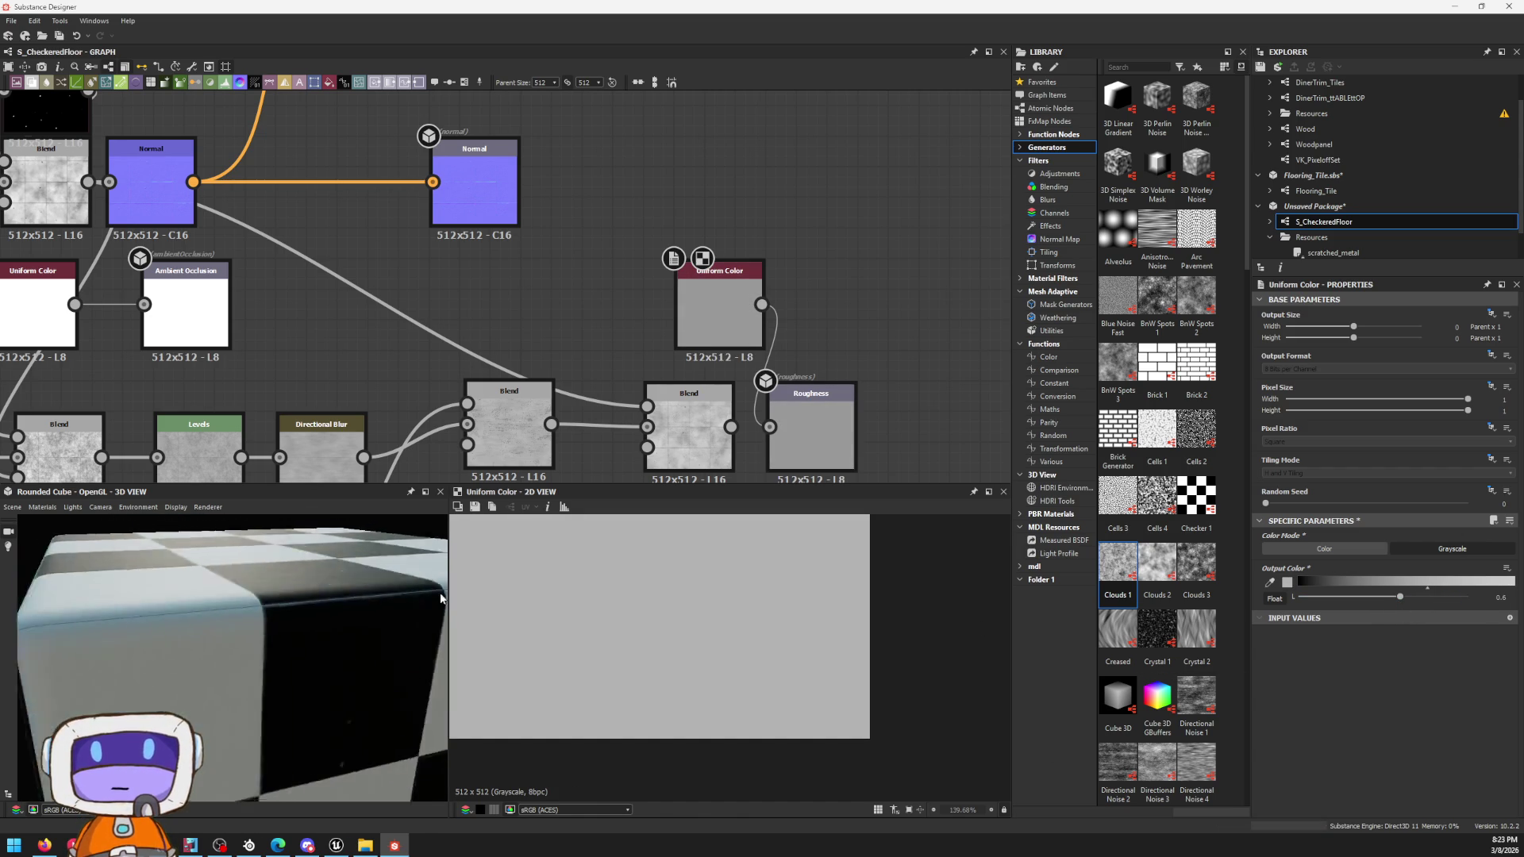
key("ctrl+z")
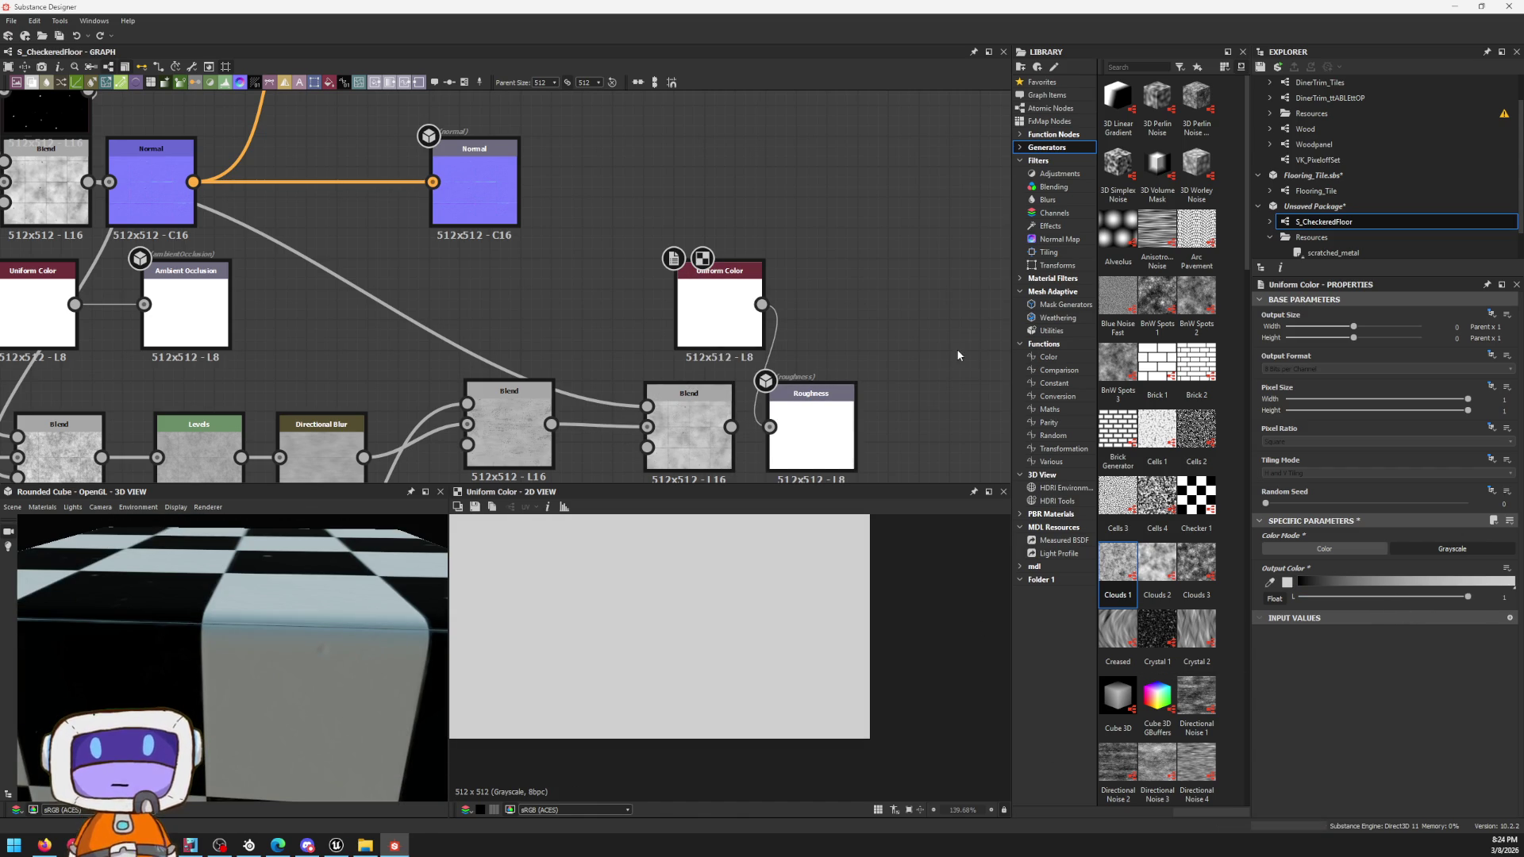
Step: Reposition the Uniform Color, wire it into the right Blend's input and set its grey to about 0.72
mouse_move(718, 325)
left_mouse_down()
mouse_move(595, 291)
mouse_move(589, 343)
left_mouse_up()
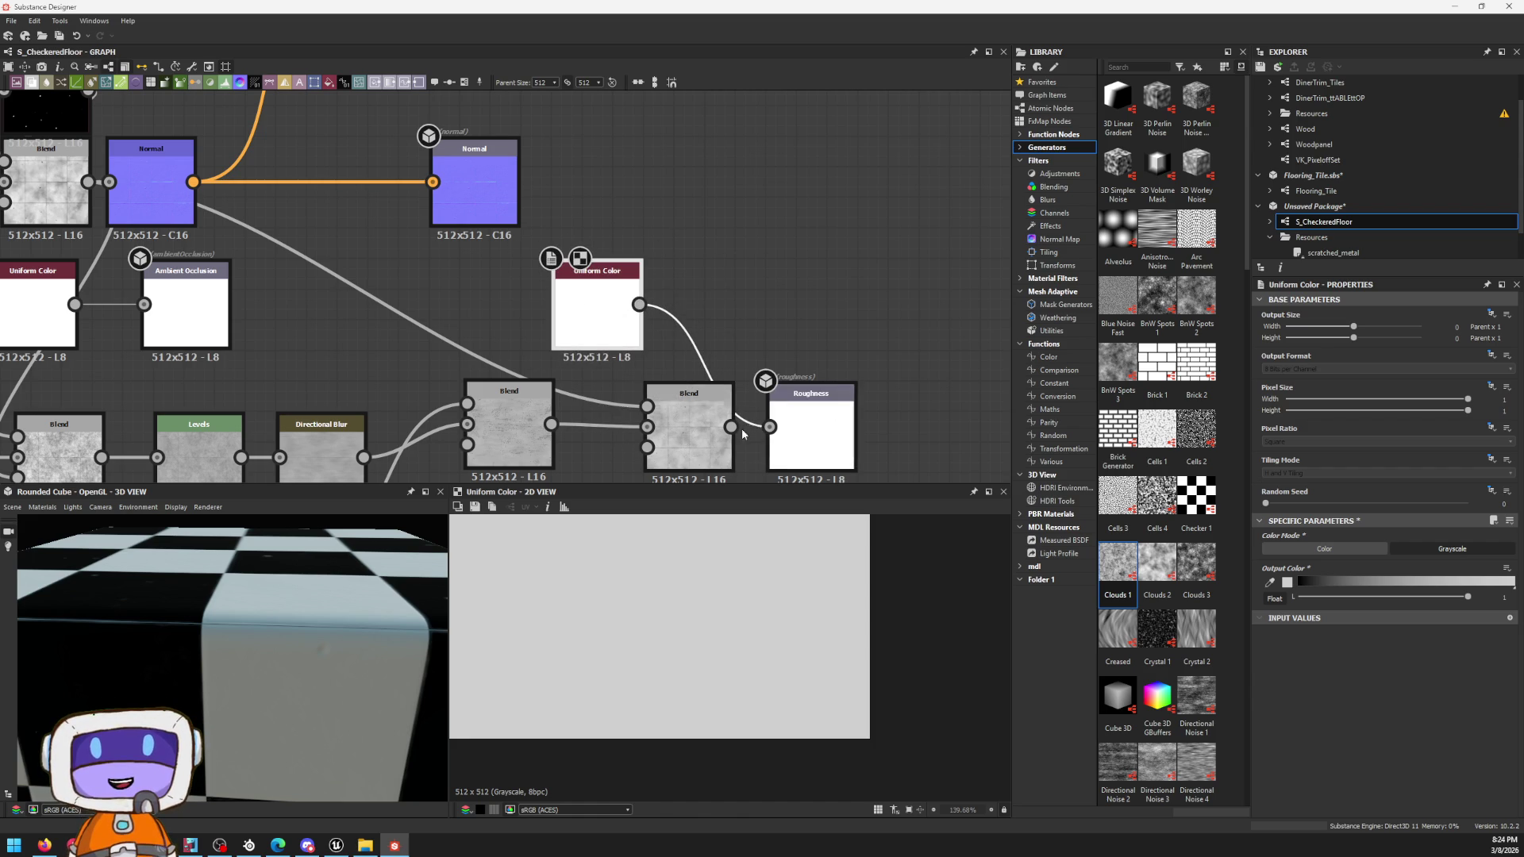
middle_click_drag(640, 345, 756, 328)
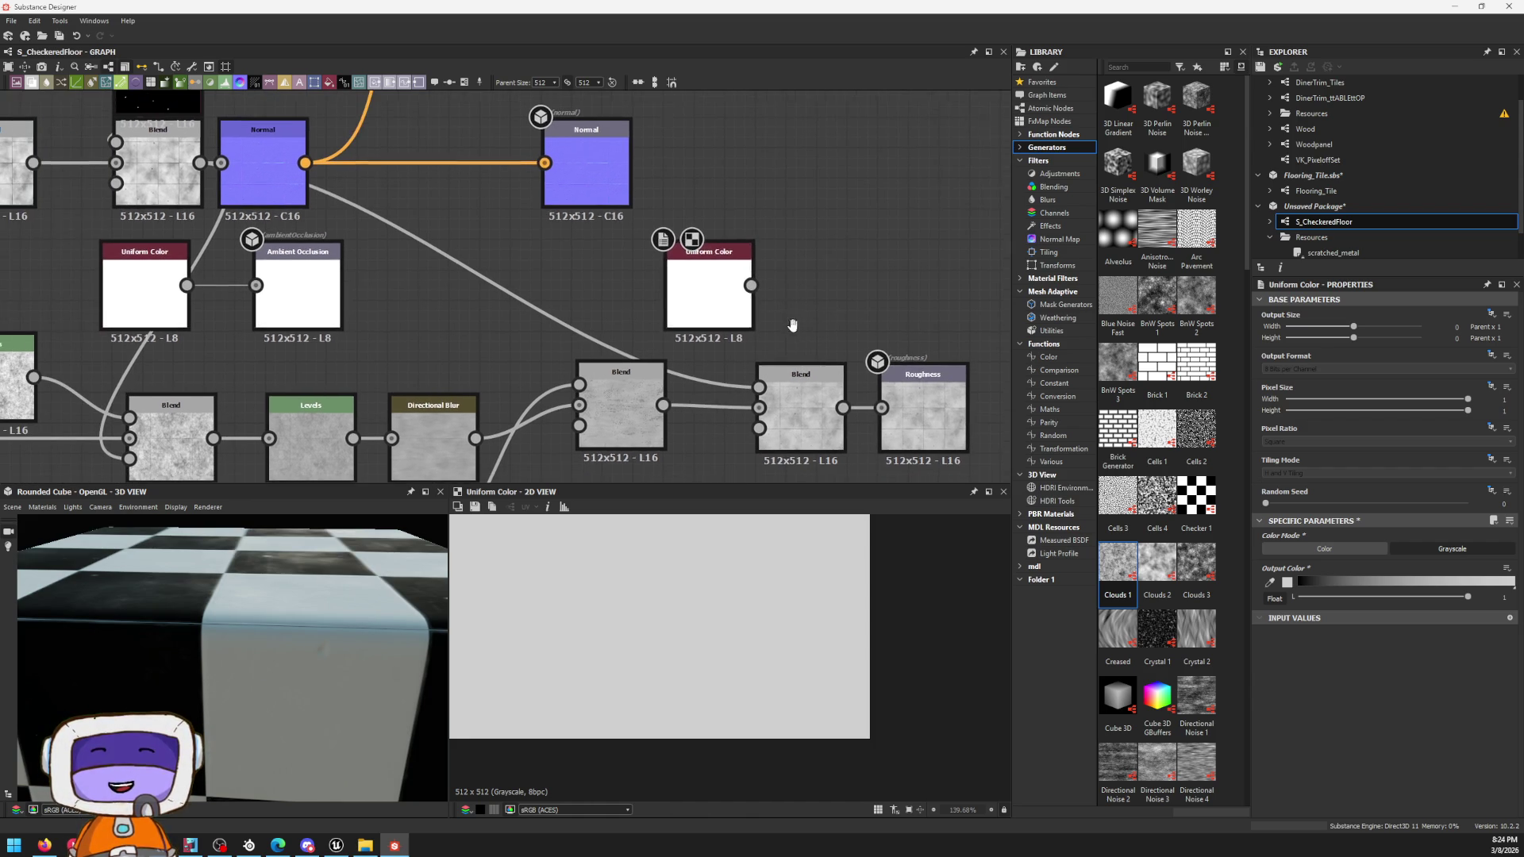
mouse_move(744, 307)
left_mouse_down()
mouse_move(681, 307)
mouse_move(763, 387)
left_mouse_up()
key("ctrl+z")
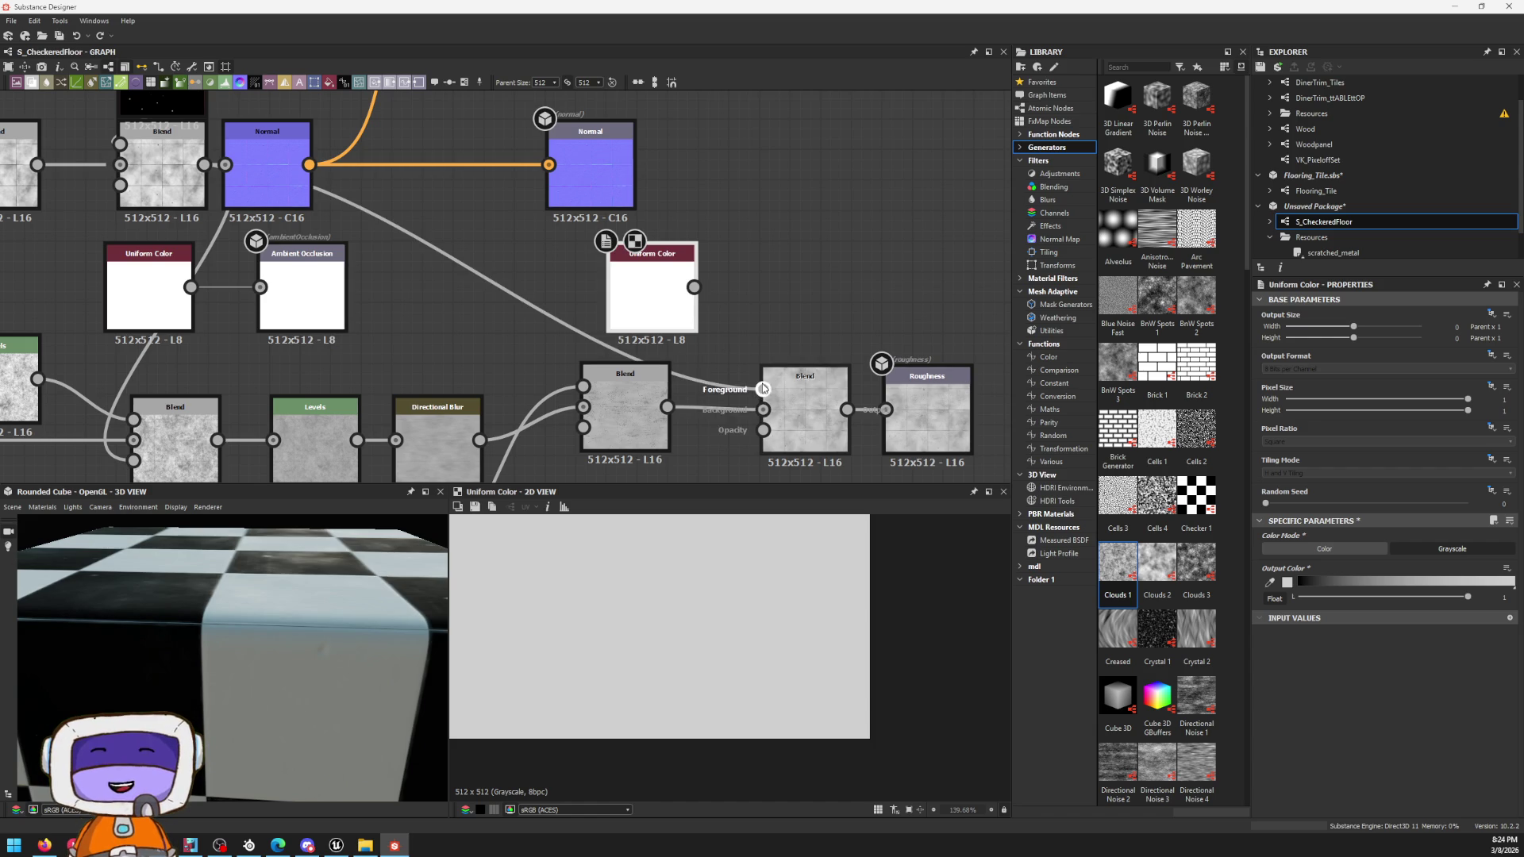
left_click_drag(727, 358, 764, 408)
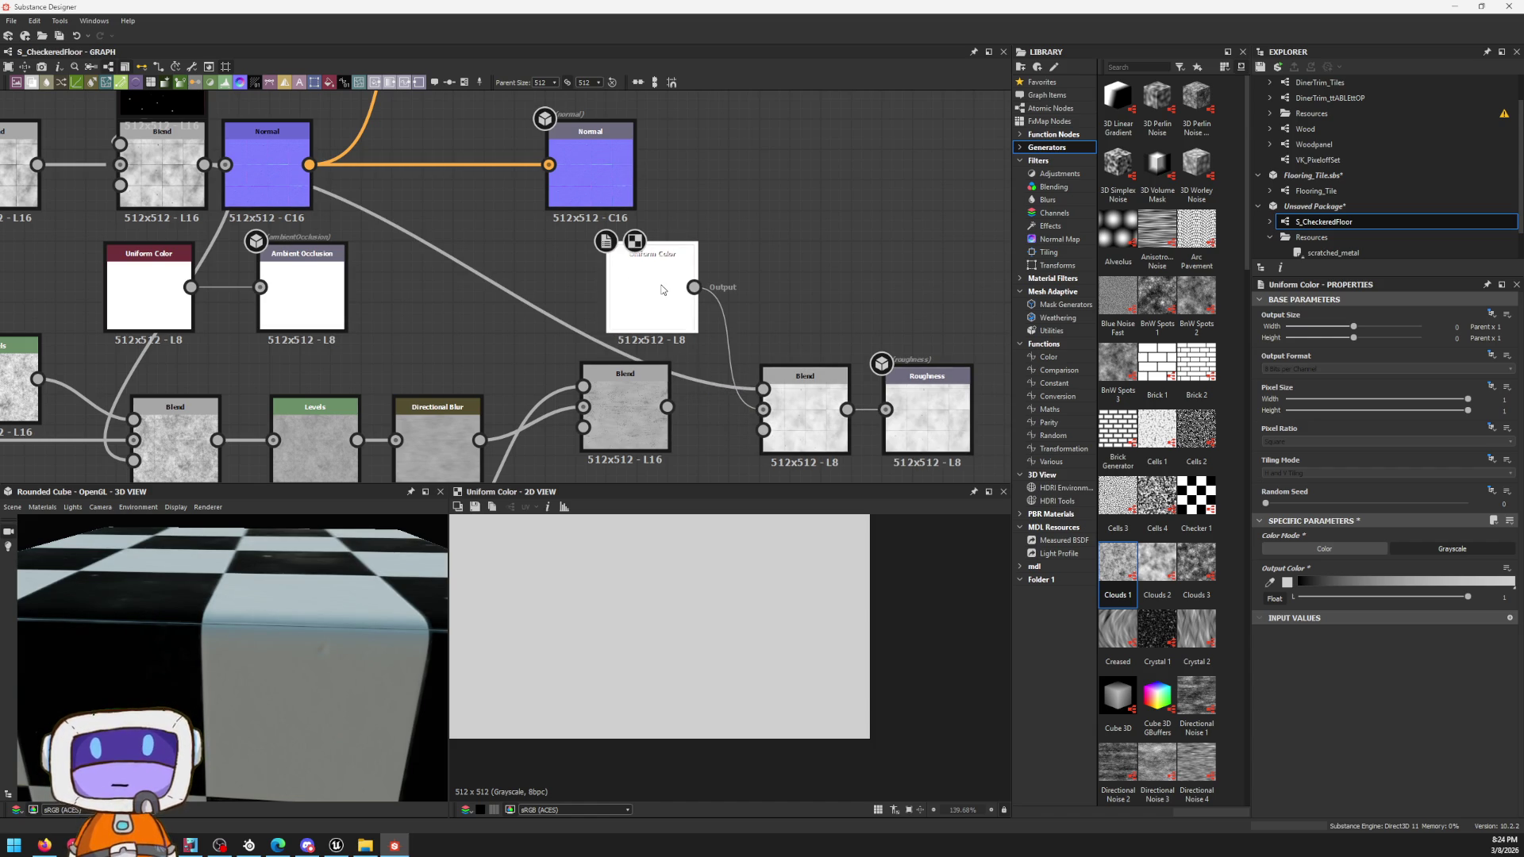
left_click_drag(1420, 600, 1416, 595)
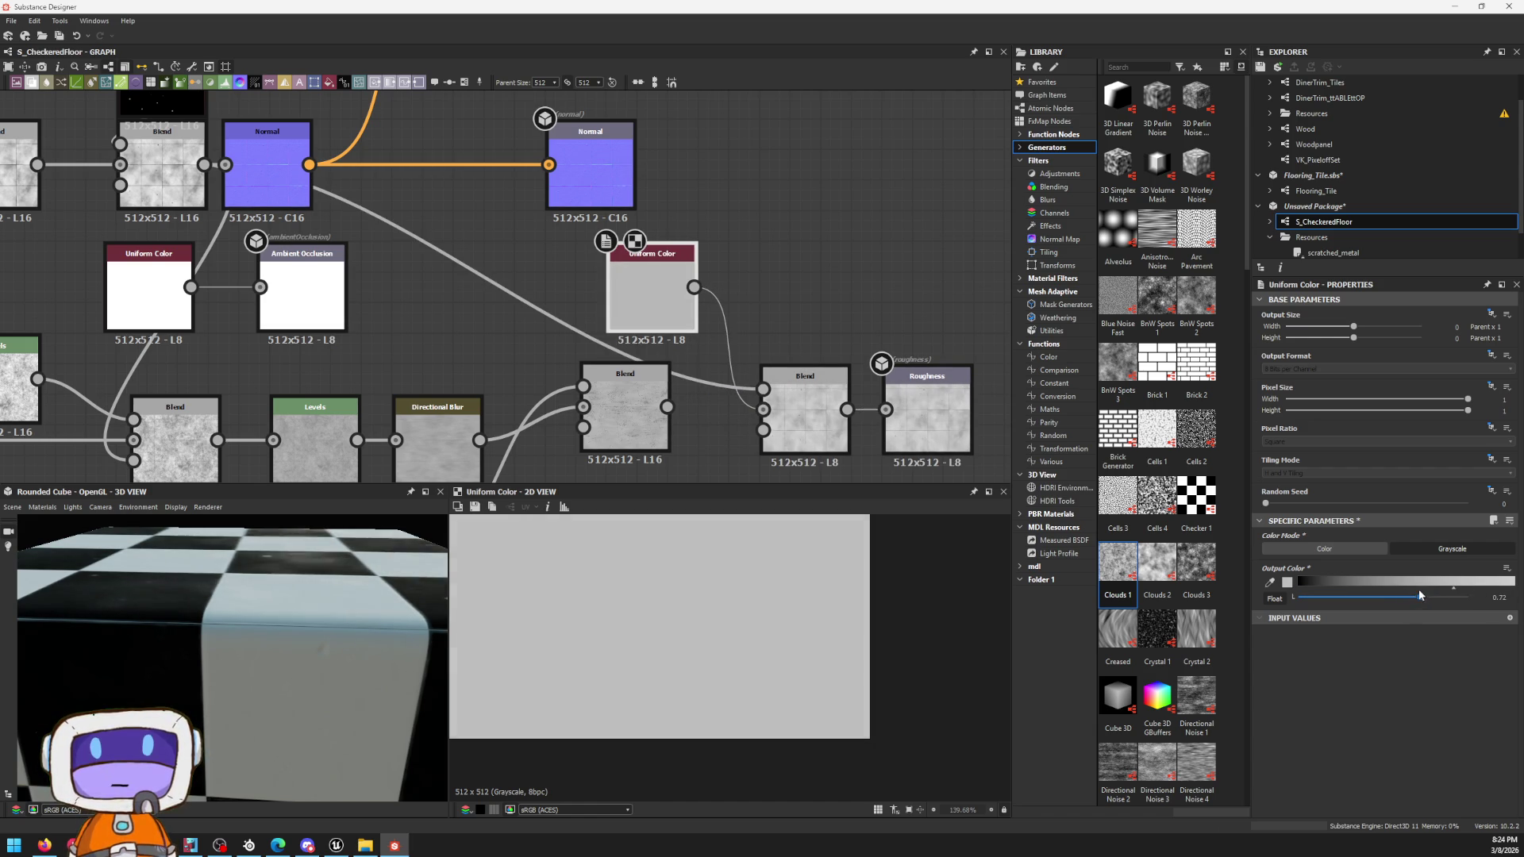
left_click(822, 428)
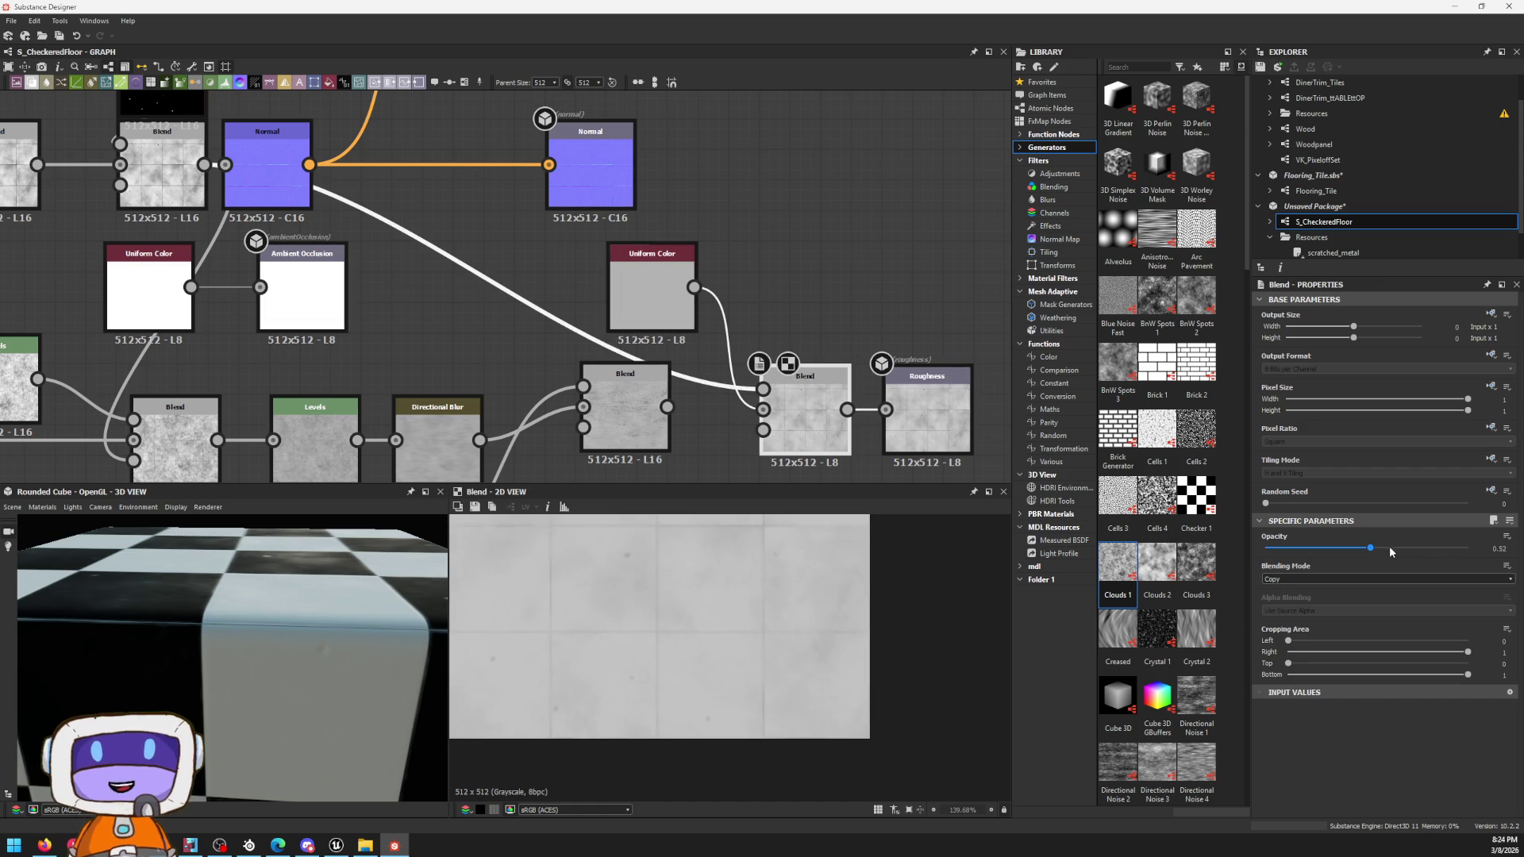
Step: Set the right Blend's opacity to about 0.46, then switch to the Physically Based reference page
left_click_drag(1371, 549, 1379, 549)
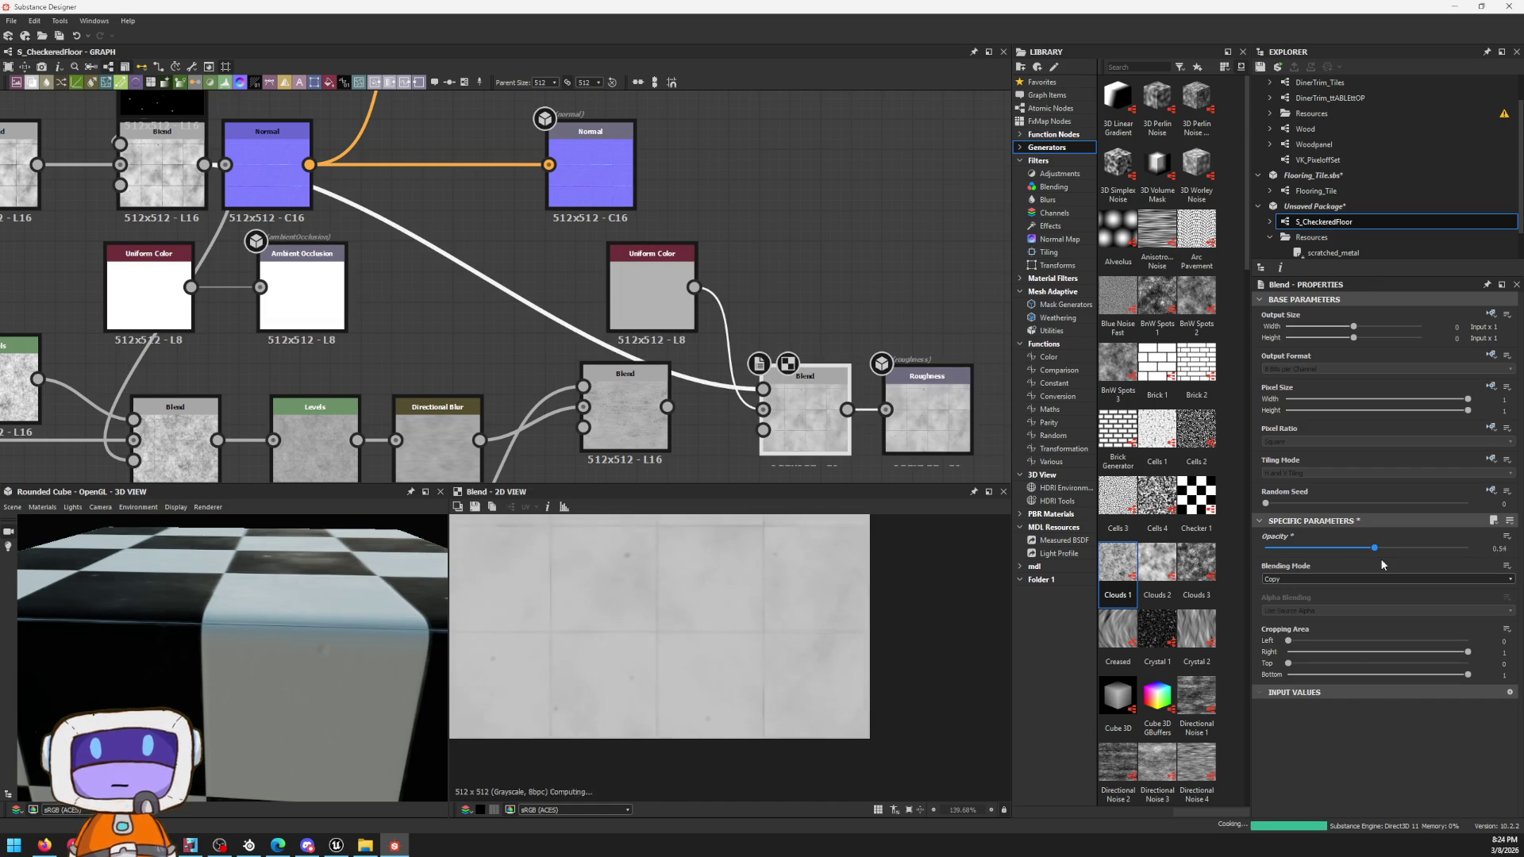
mouse_move(1350, 559)
left_mouse_down()
mouse_move(1371, 559)
mouse_move(1360, 548)
left_mouse_up()
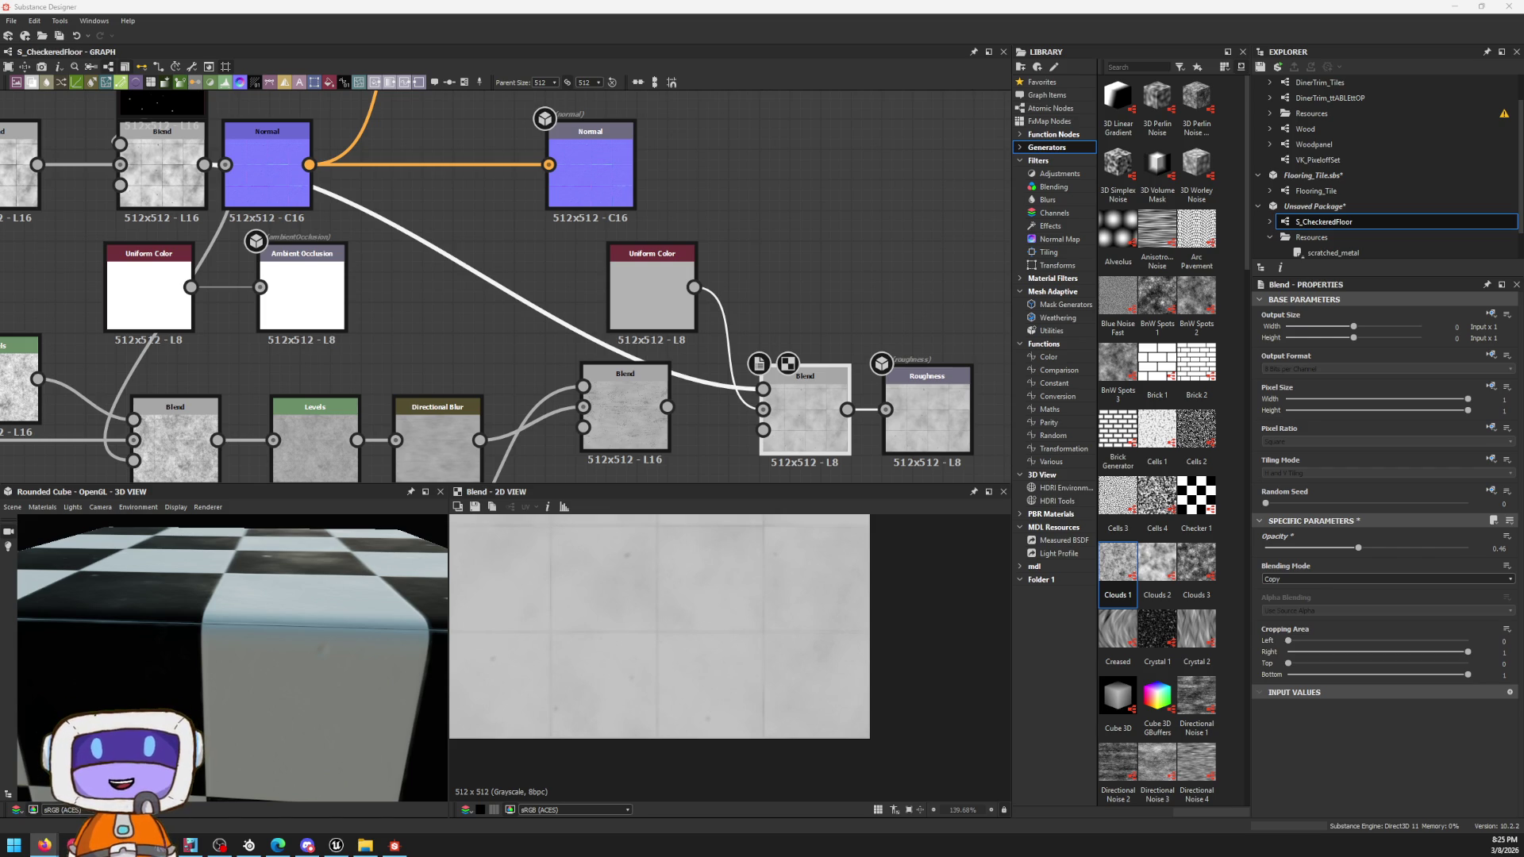
key("alt+Tab")
Step: Expand the Tire rubber entry (base colour 0.023, specular 0.5) and return to preview Checker 1 in 2D
key("super+Up")
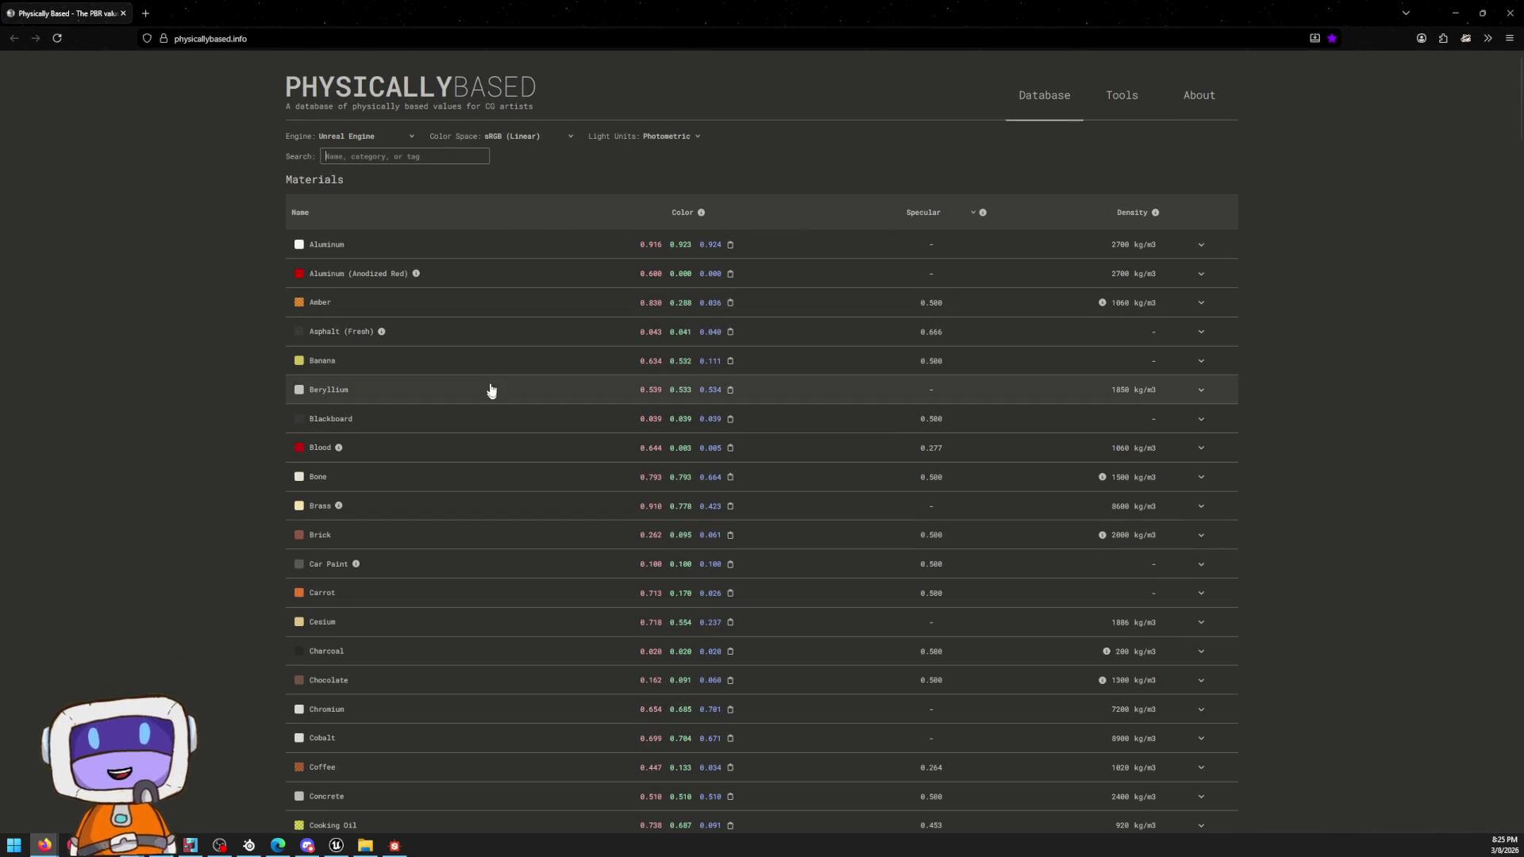
type("rubber")
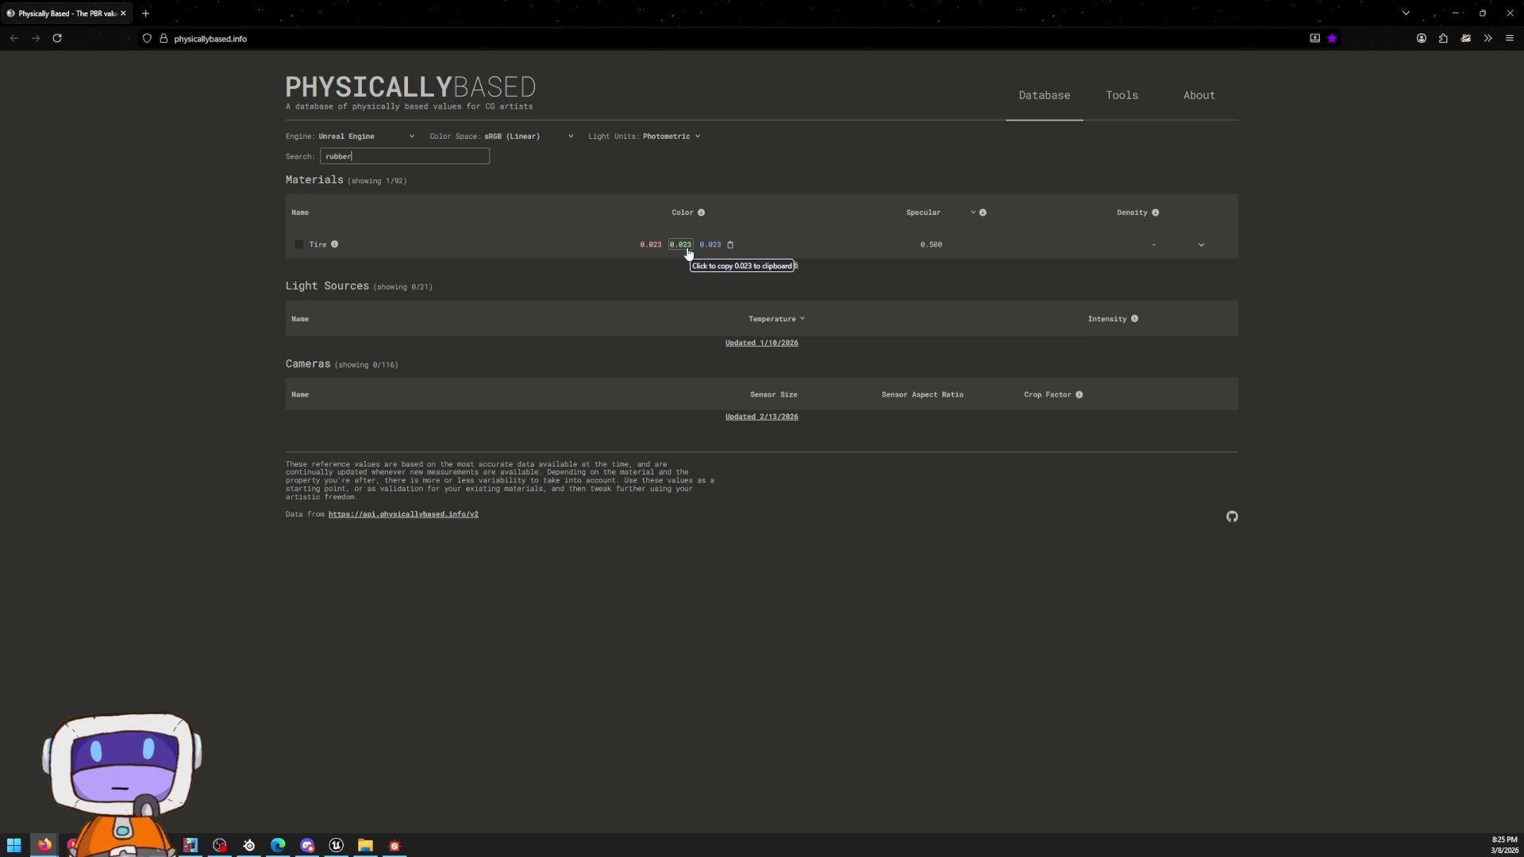
left_click(296, 249)
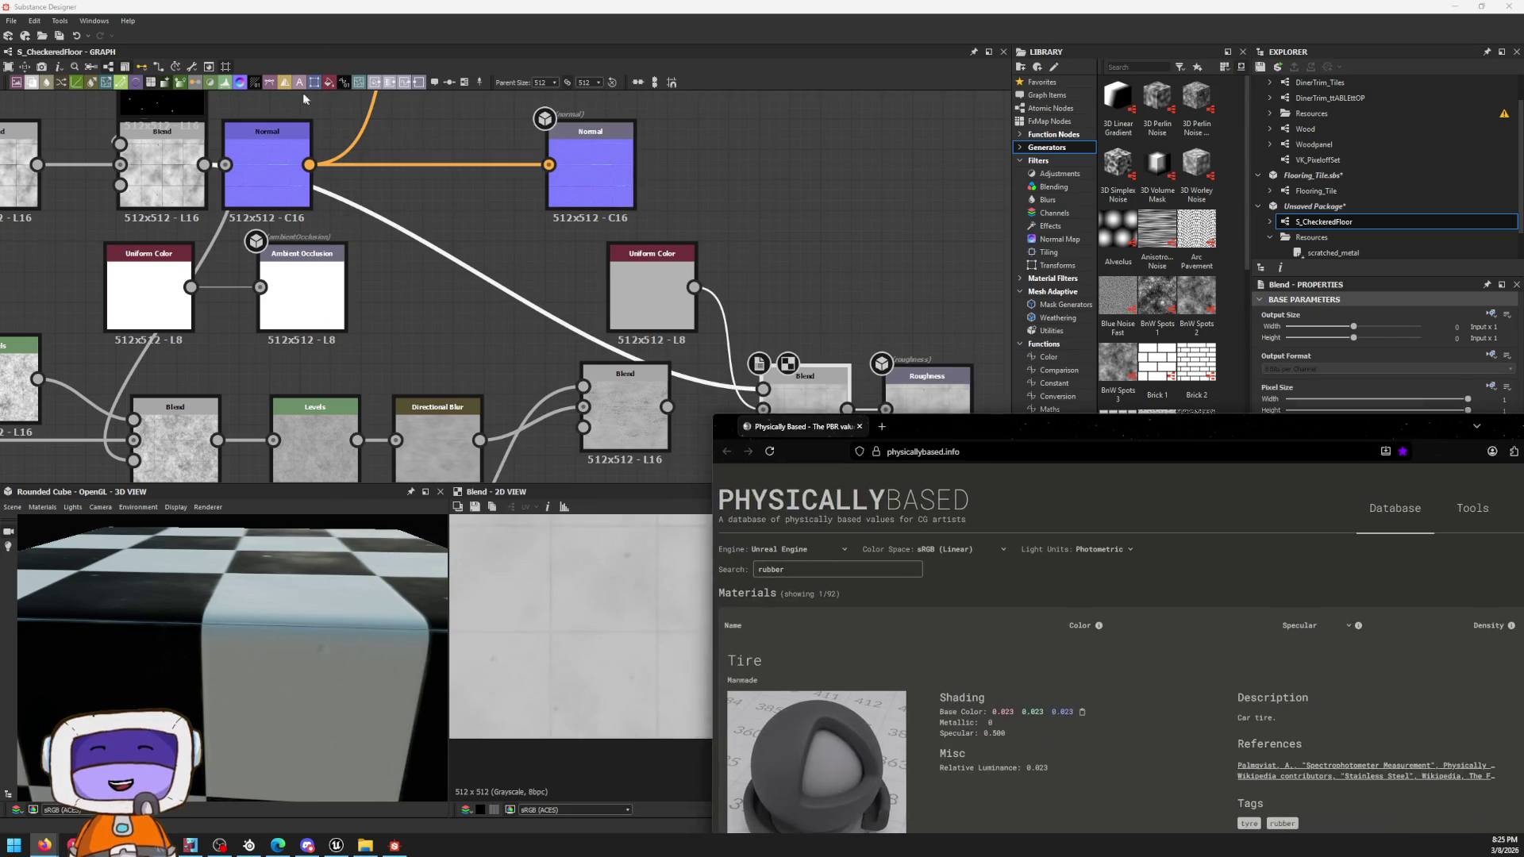
middle_click_drag(357, 297, 833, 358)
scroll(448, 230, "down", 3)
scroll(448, 229, "up", 3)
scroll(448, 230, "up", 2)
double_click(394, 196)
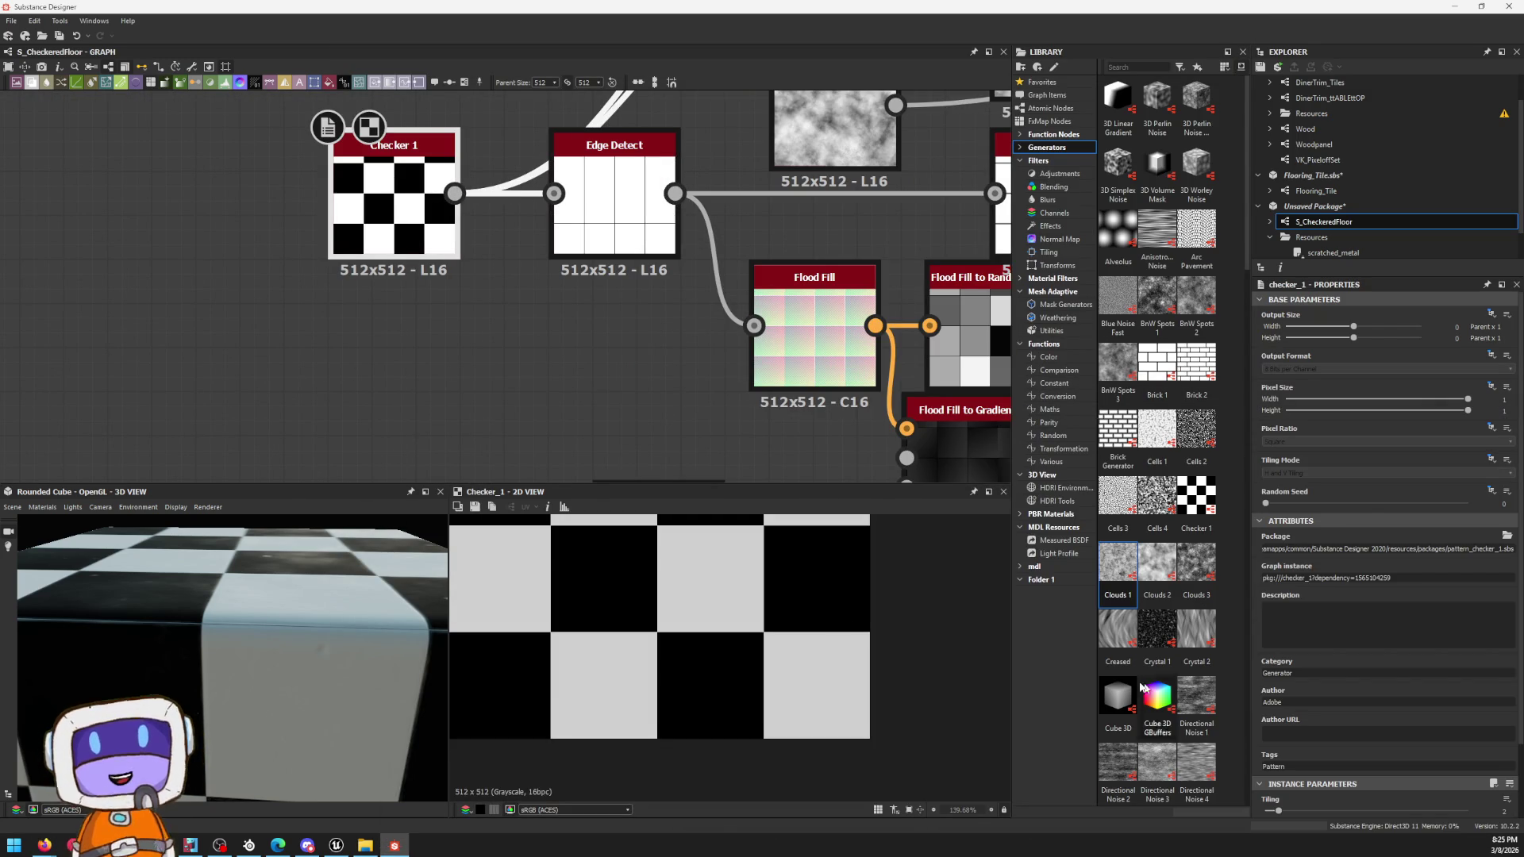
Step: Move Checker 1 aside, delete the Blend it fed and bring the Physically Based window forward
middle_click_drag(613, 361, 517, 363)
scroll(518, 363, "down", 2)
scroll(516, 363, "down", 2)
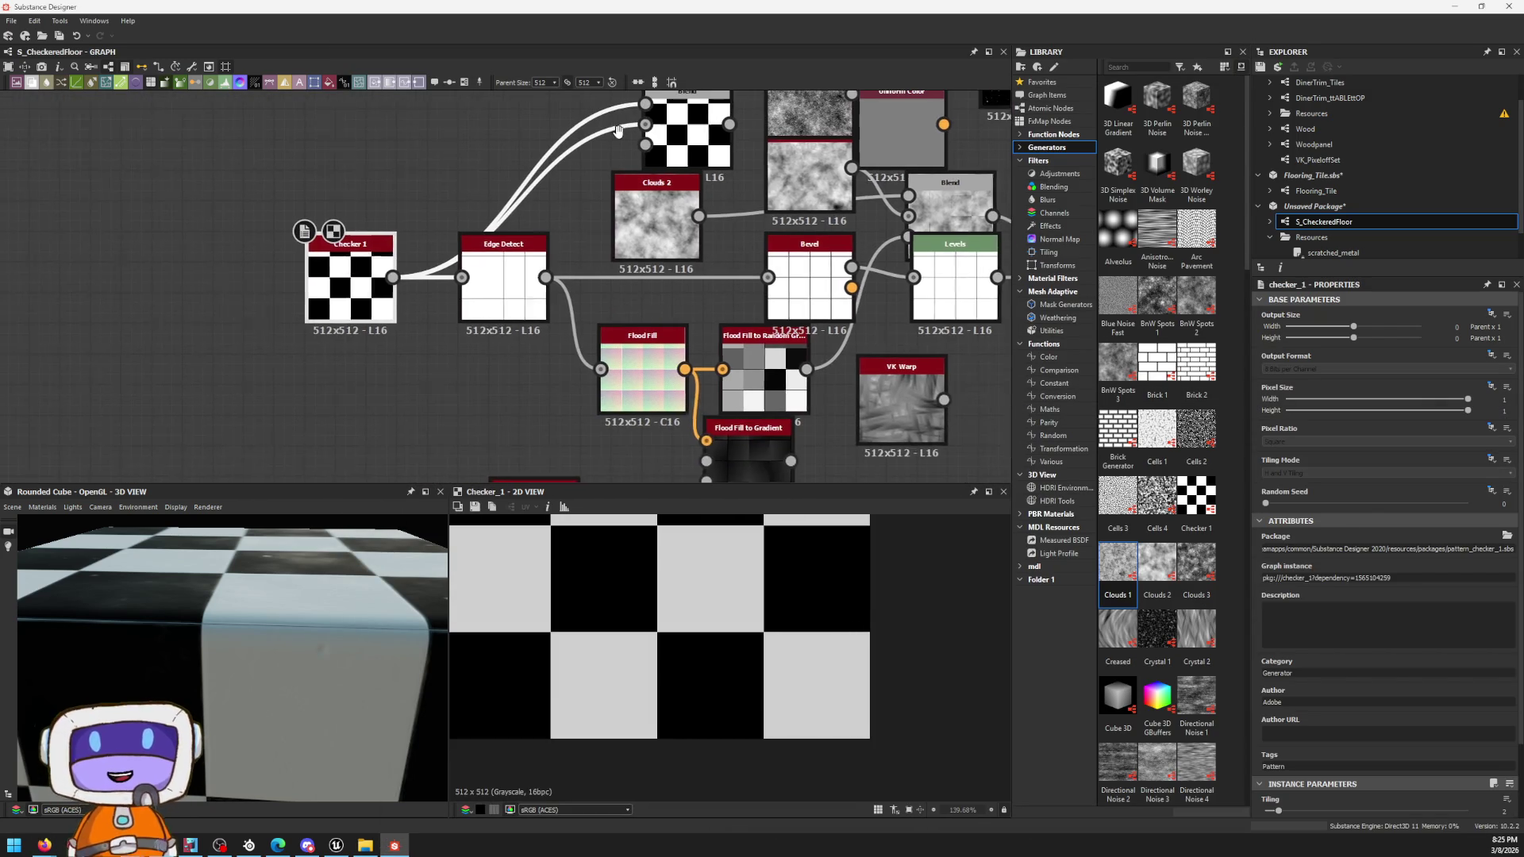
scroll(623, 160, "up", 1)
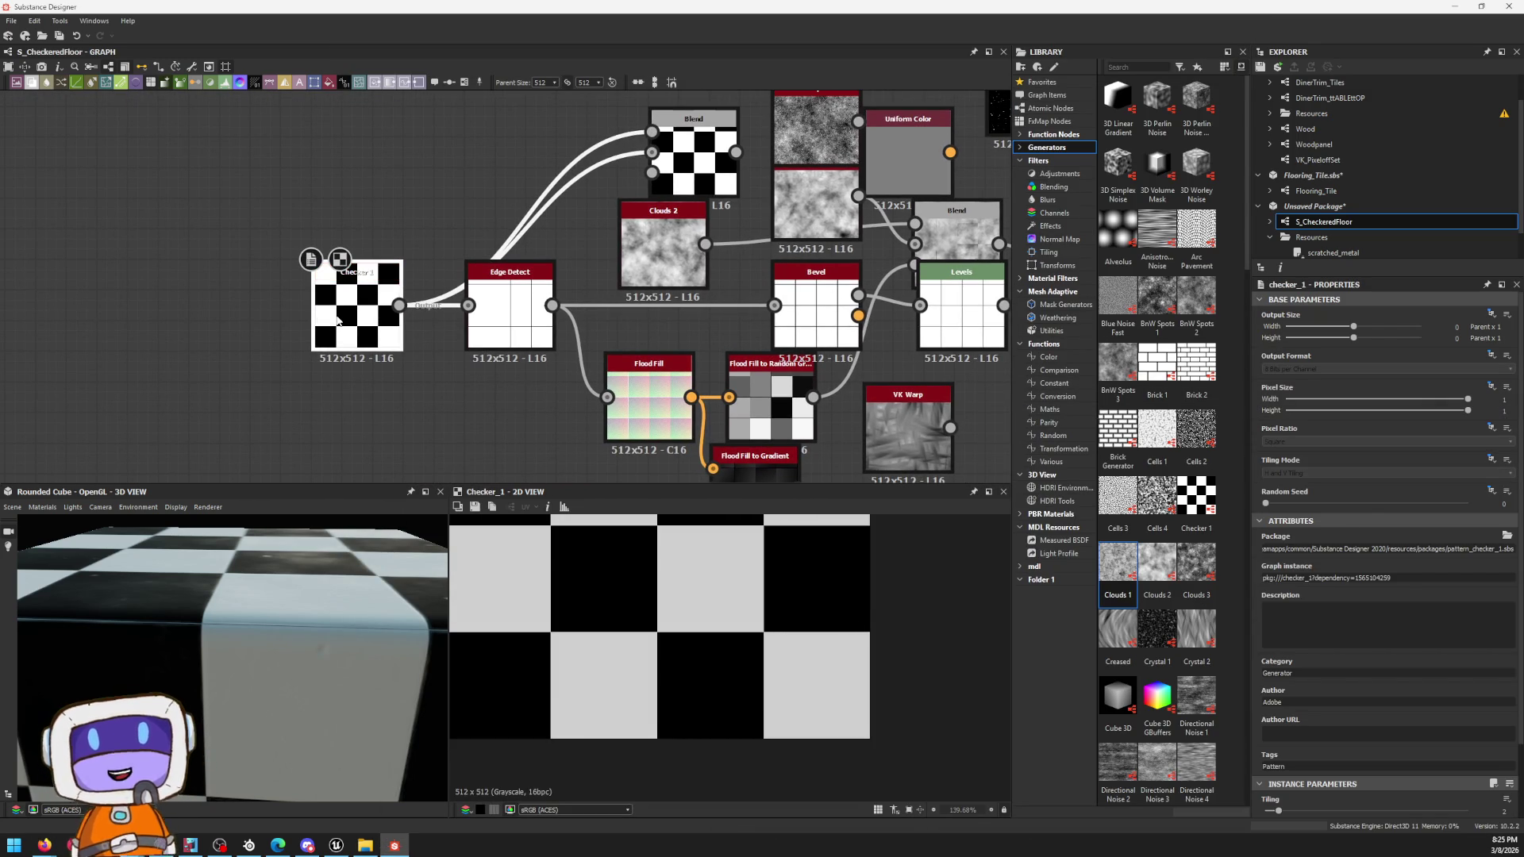
left_click_drag(338, 326, 307, 330)
left_click_drag(203, 631, 260, 531)
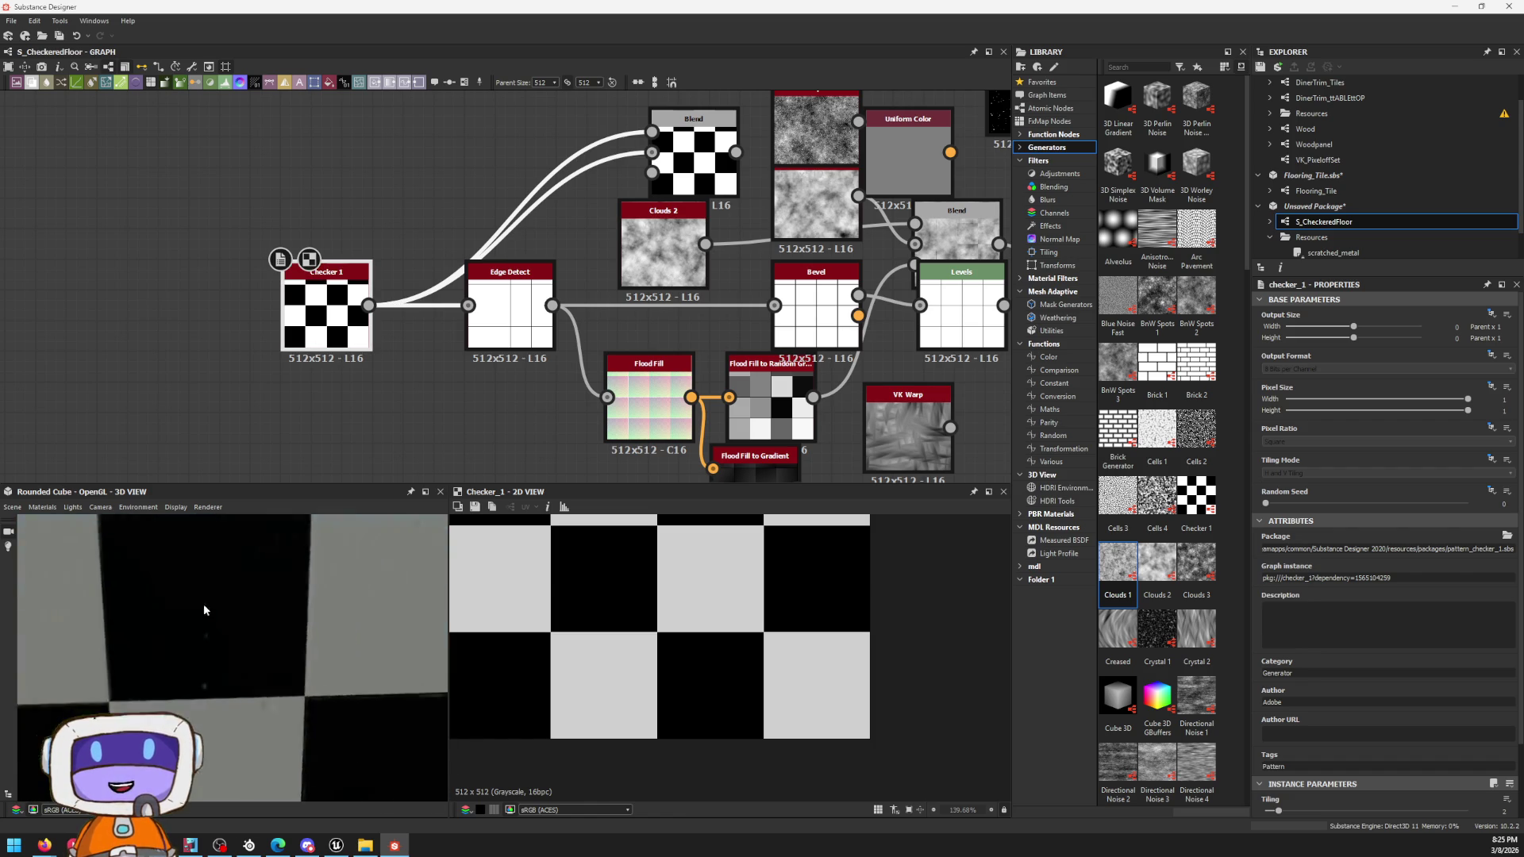
left_click(685, 149)
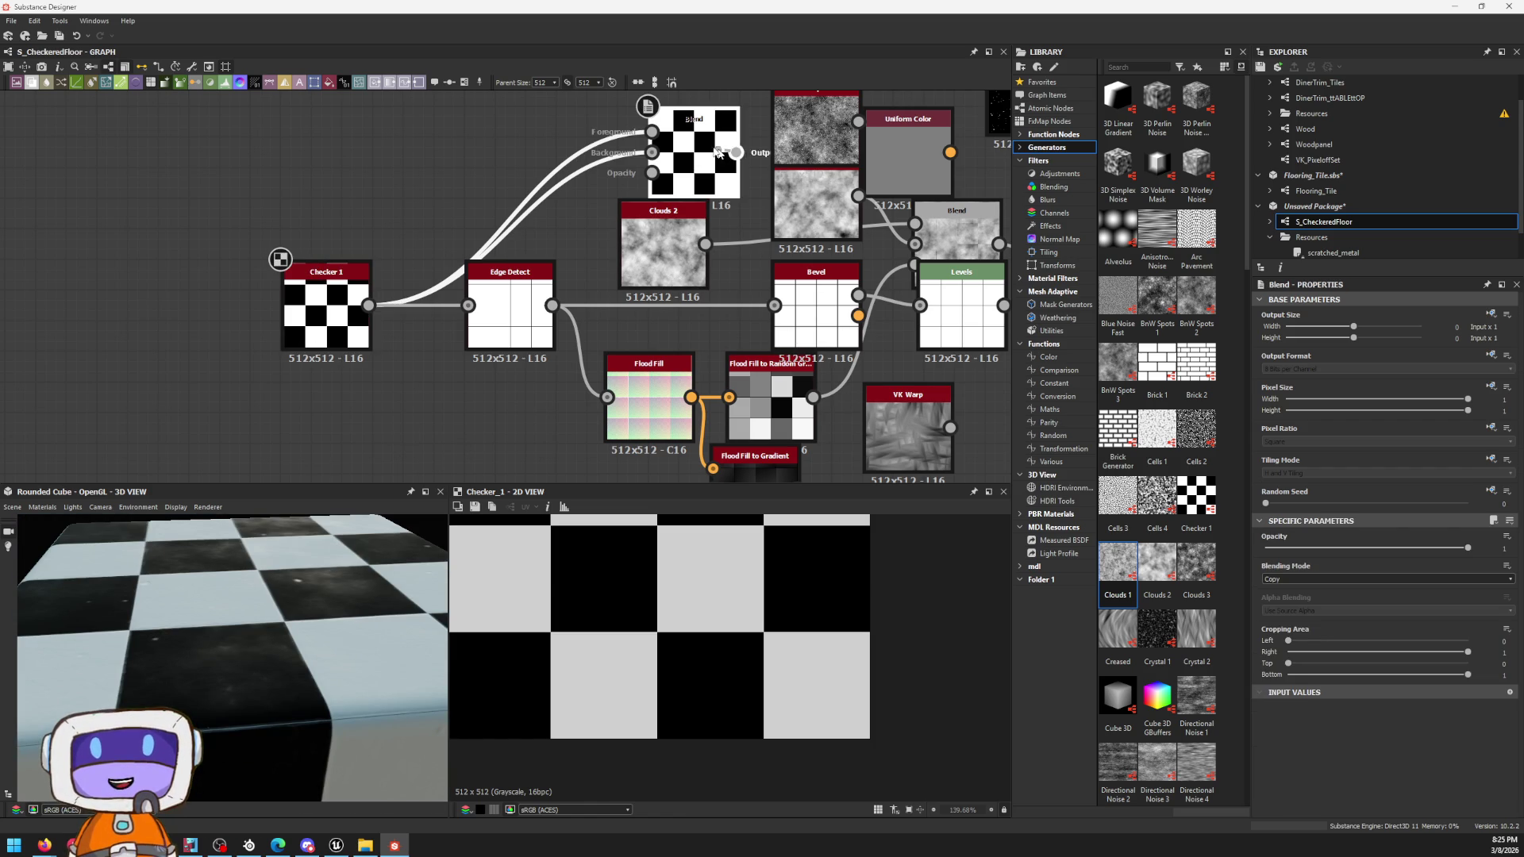
key("space")
key("Escape")
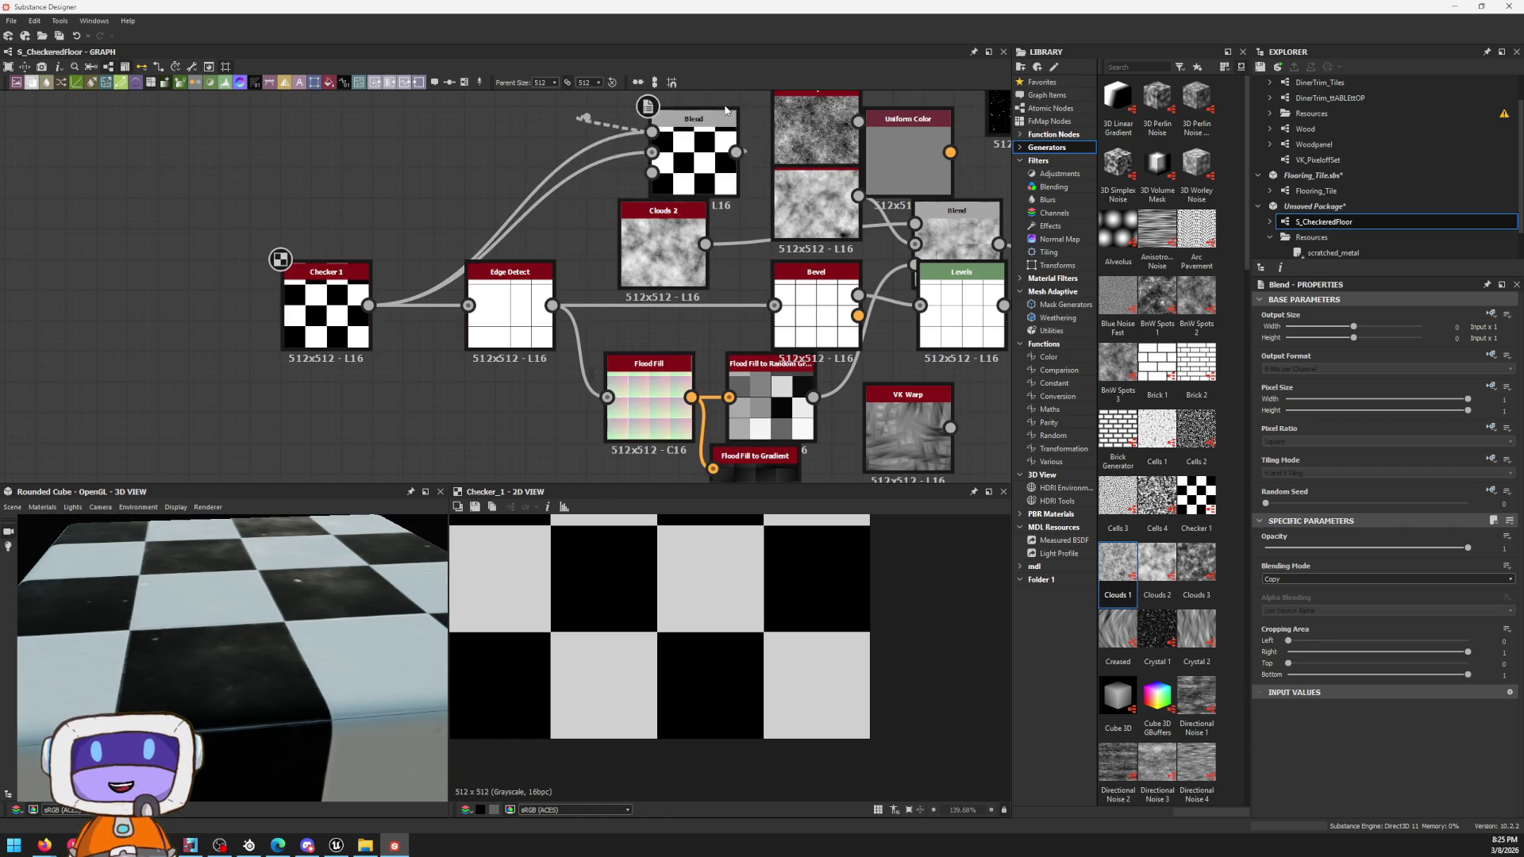
key("Delete")
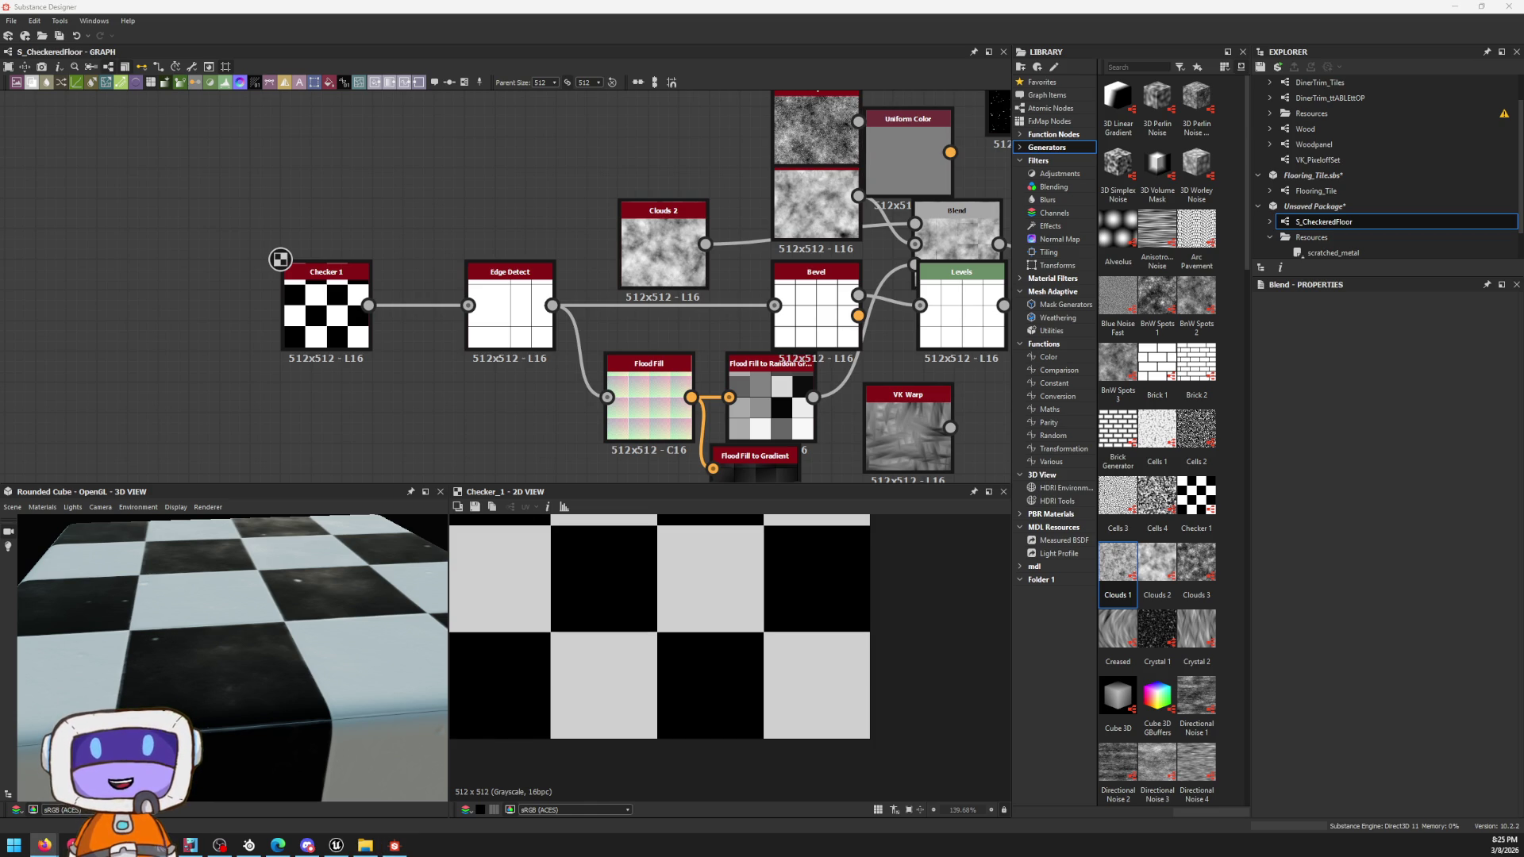
left_click(44, 846)
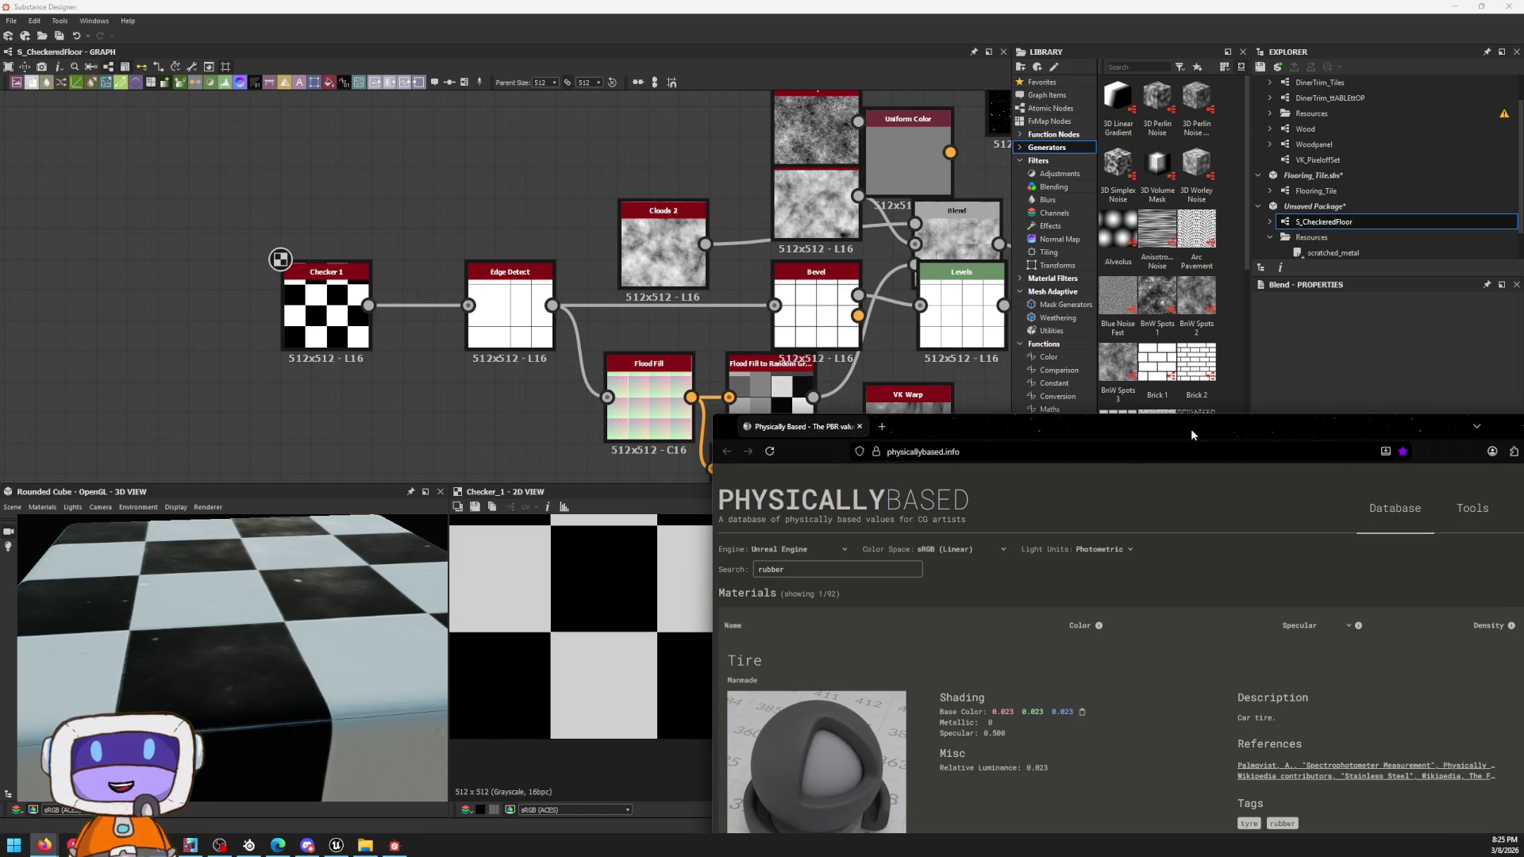
Step: Hide the reference window and open the gradient editor of the Gradient Map after Checker 1
left_click_drag(1191, 436, 1030, 121)
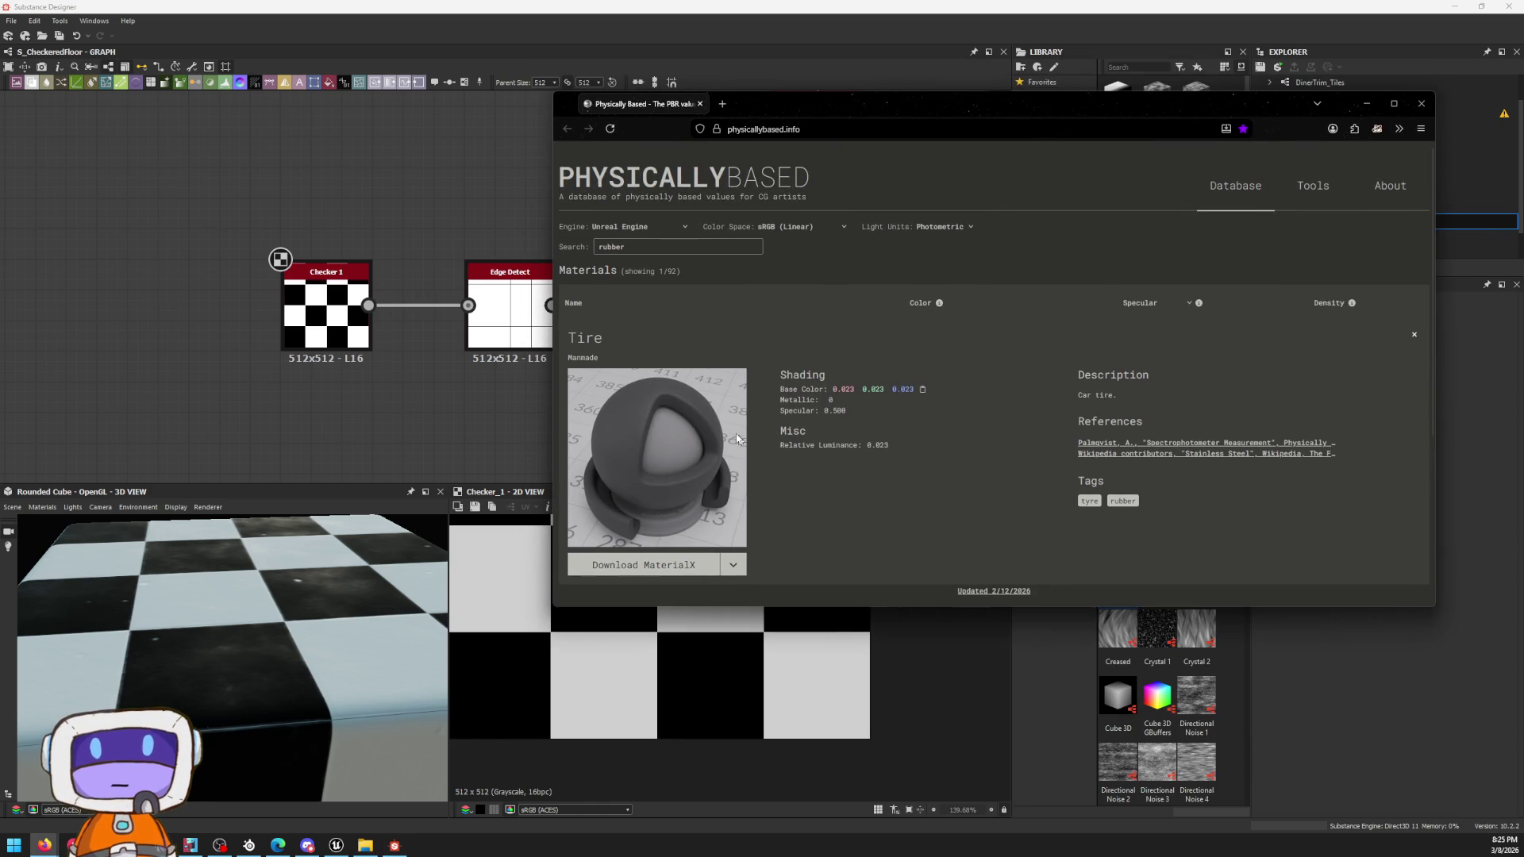
key("alt+Tab")
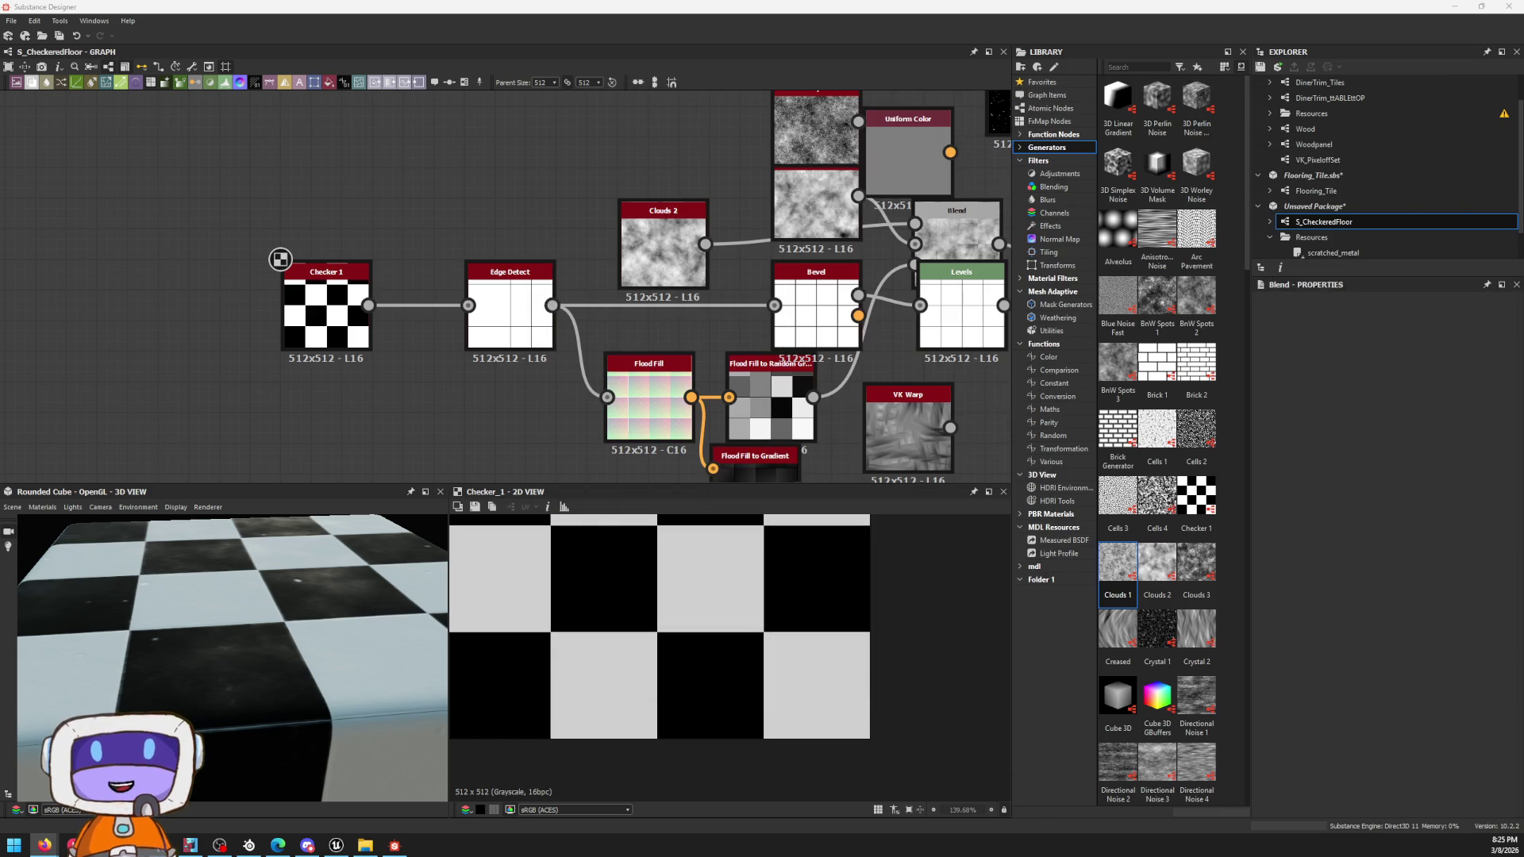
scroll(279, 259, "down", 2)
scroll(279, 260, "down", 1)
mouse_move(727, 108)
middle_mouse_down()
mouse_move(746, 208)
mouse_move(651, 377)
middle_mouse_up()
left_click(682, 308)
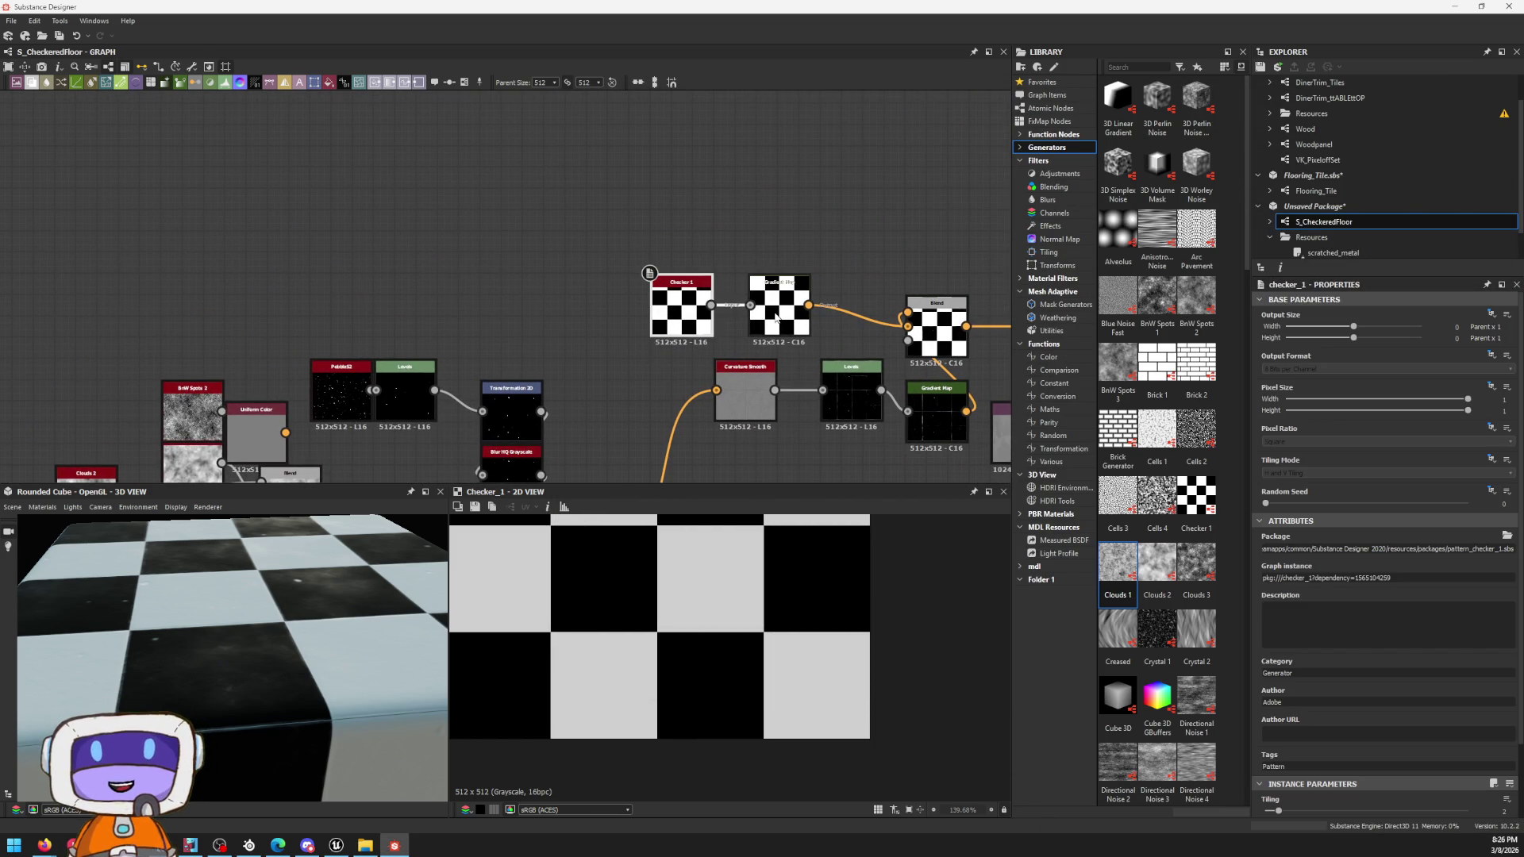
left_click(769, 309)
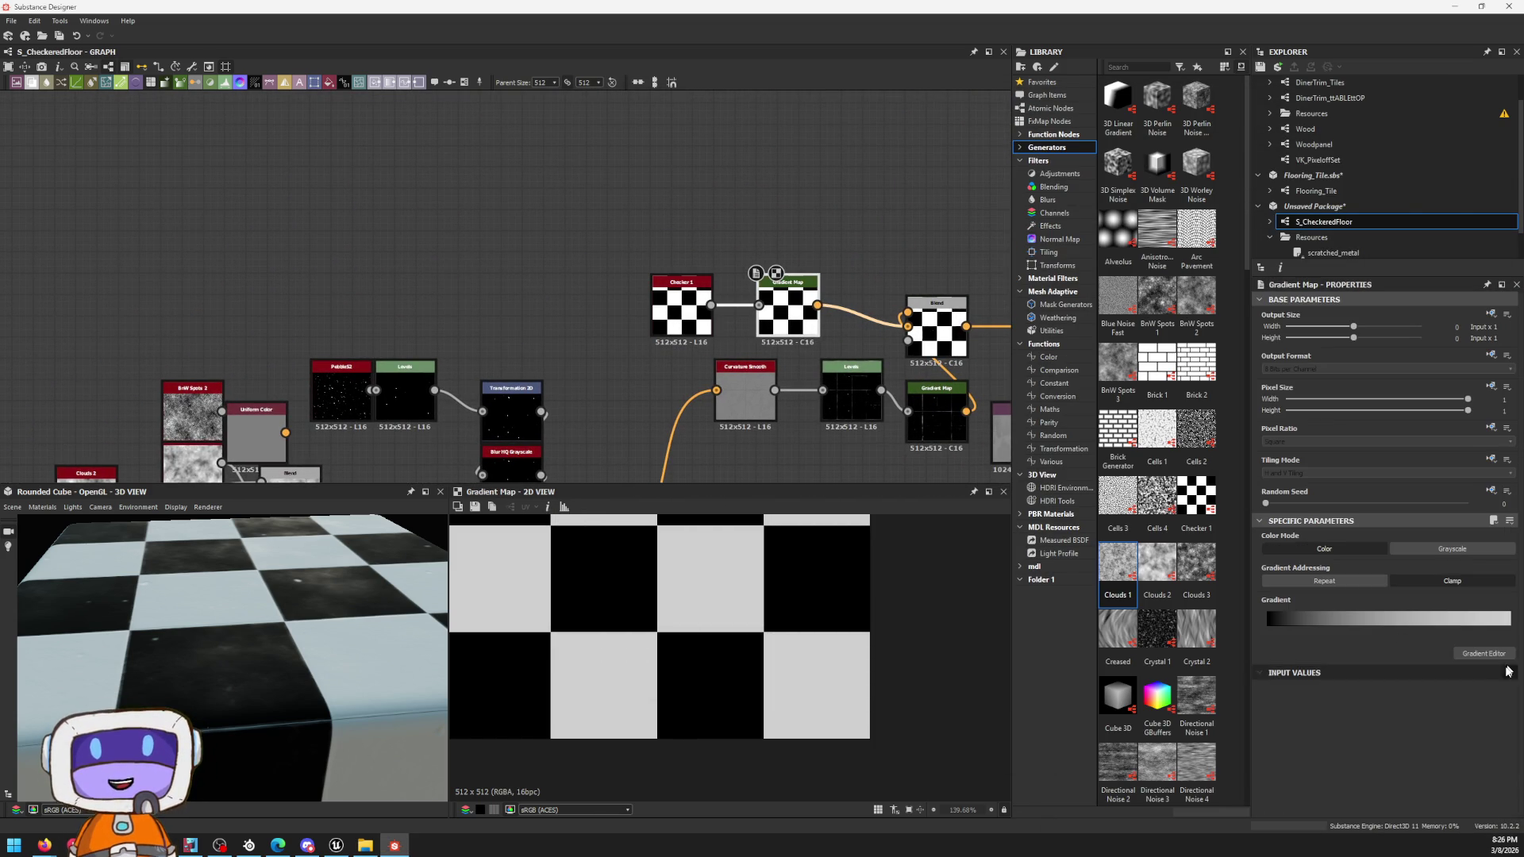
left_click(1486, 654)
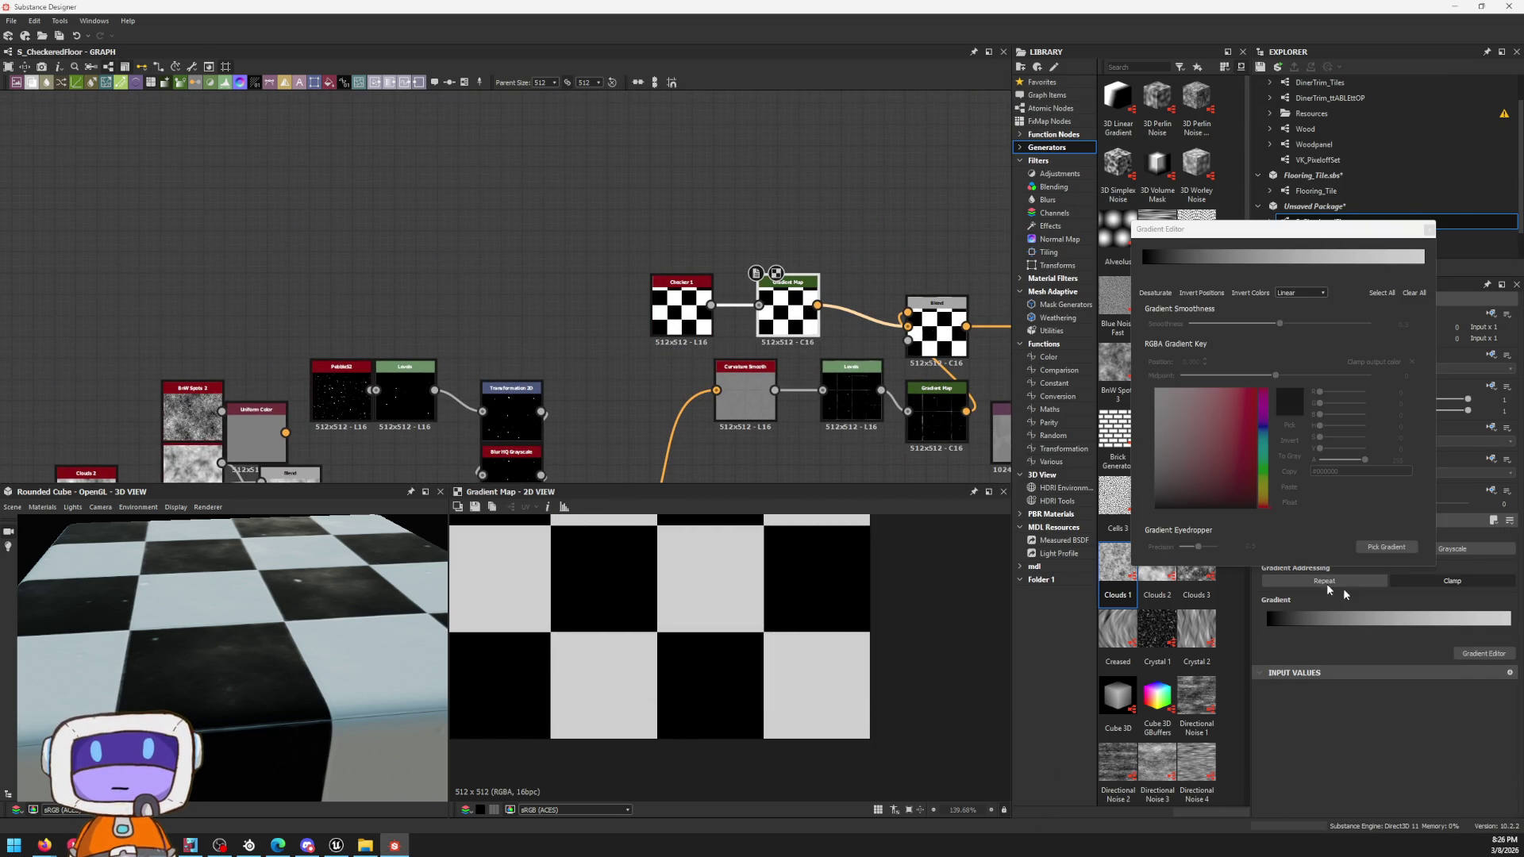
Step: Set the gradient's dark key to 20/20/20 (#141414) instead of pure black
left_click(1141, 267)
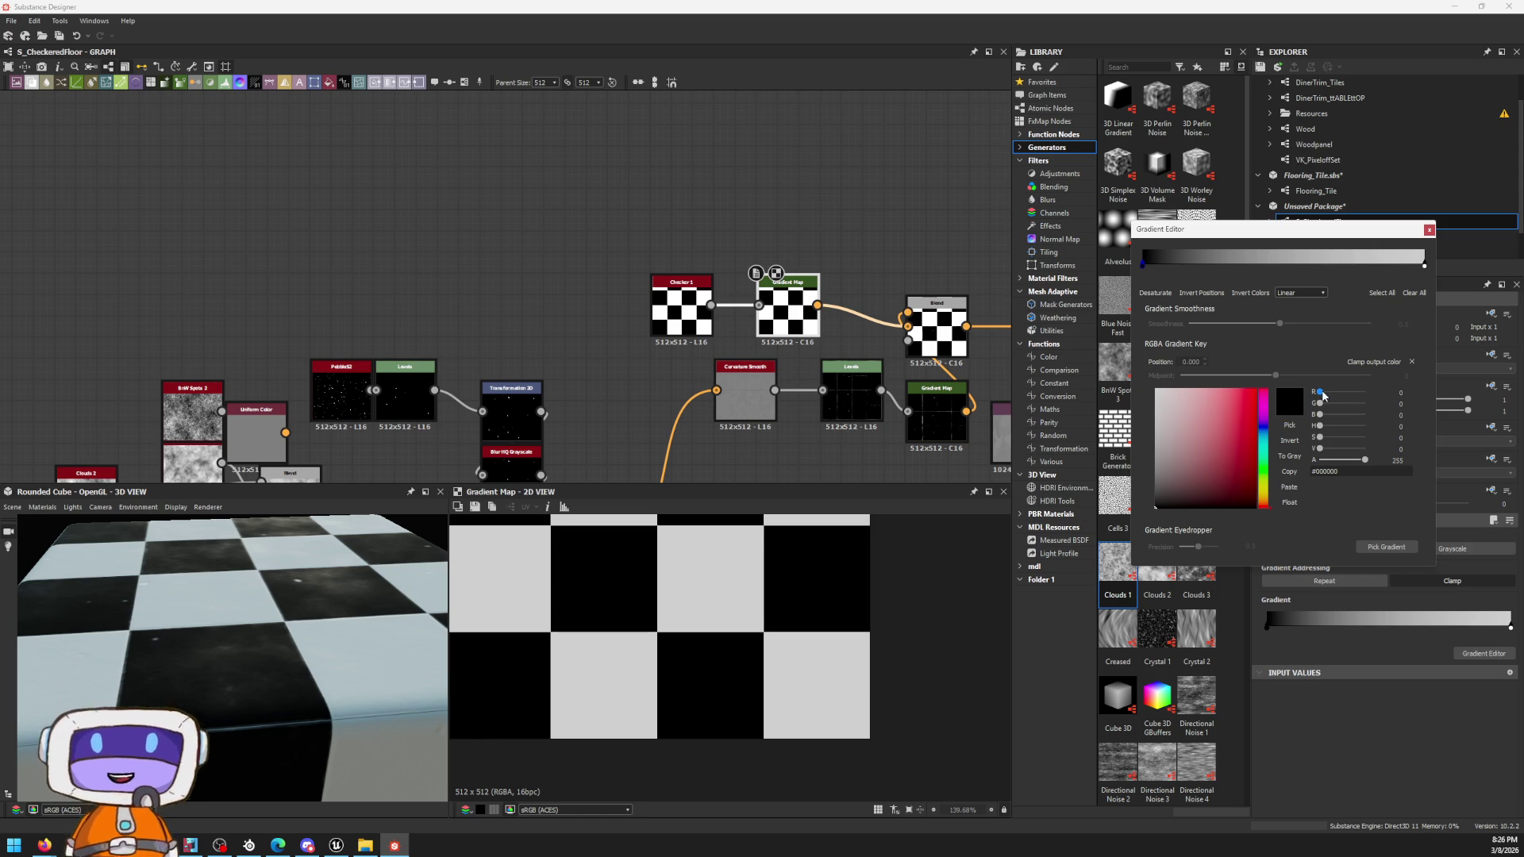
left_click_drag(1324, 393, 1321, 393)
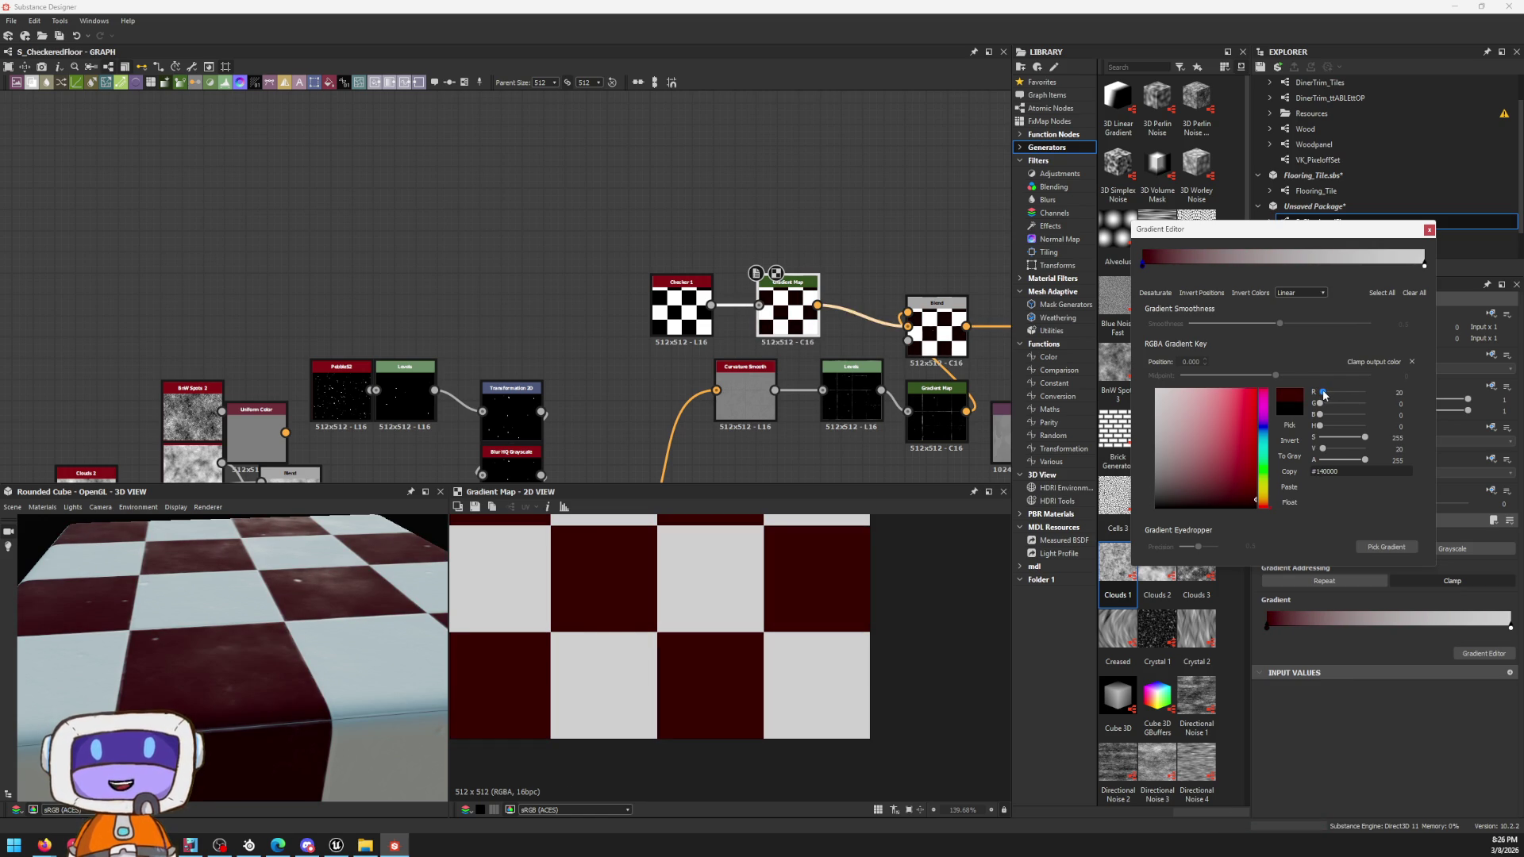
left_click_drag(1320, 403, 1322, 415)
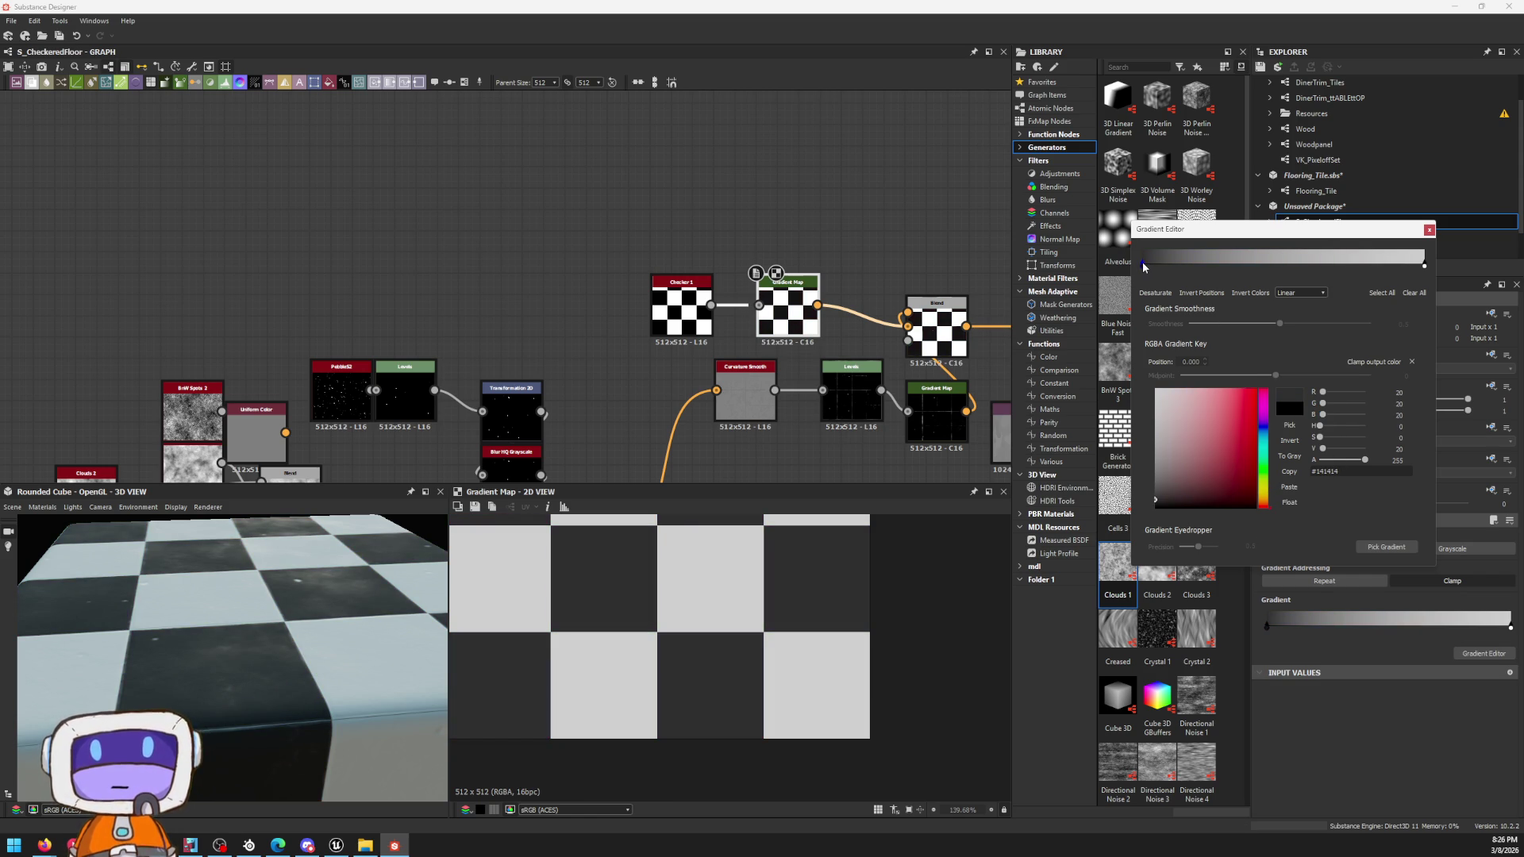
scroll(767, 653, "up", 4)
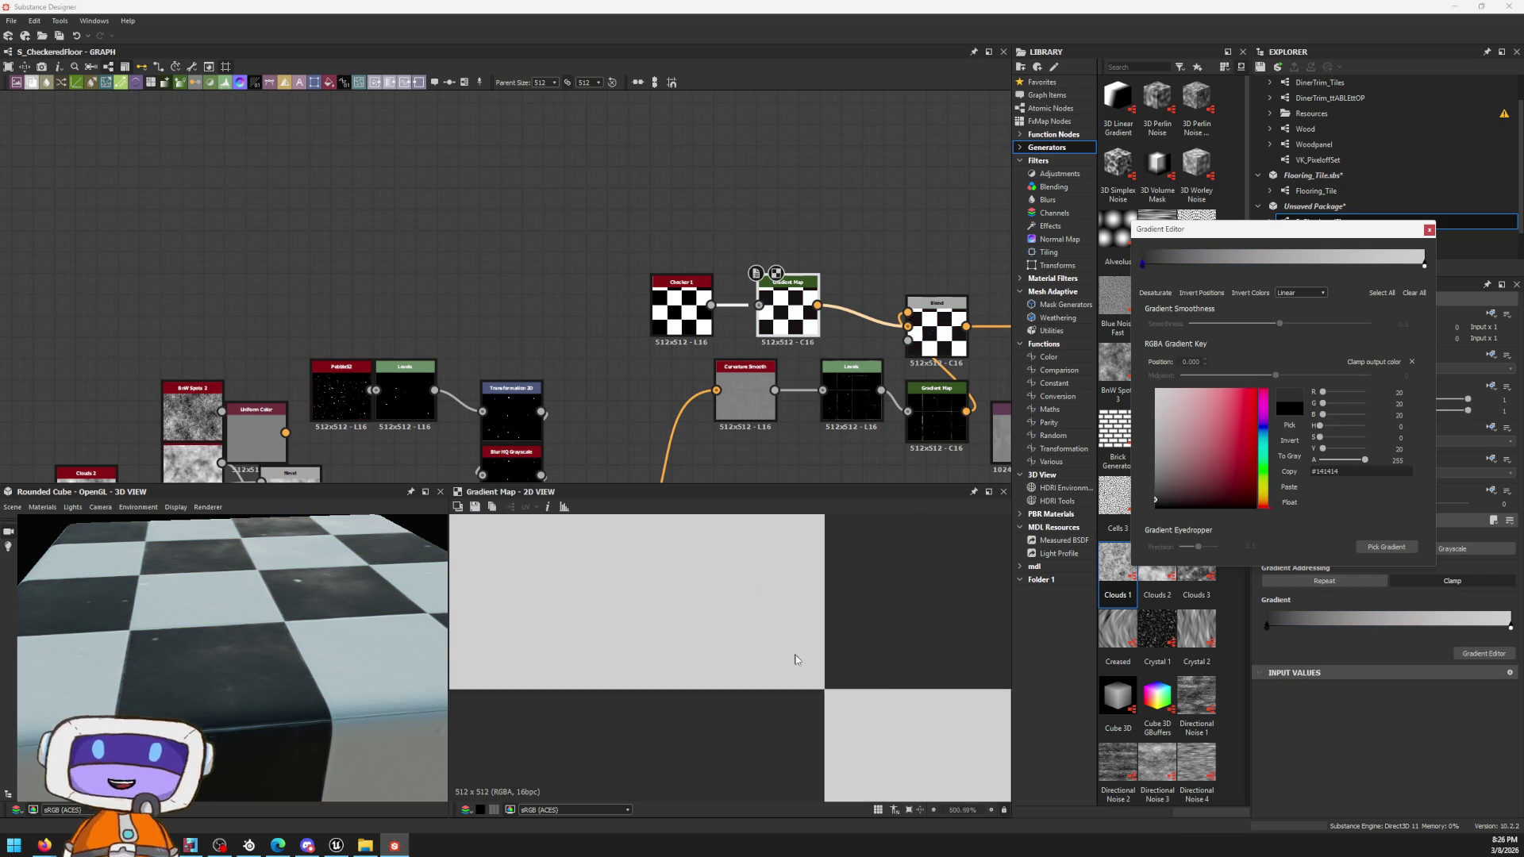
scroll(768, 654, "up", 3)
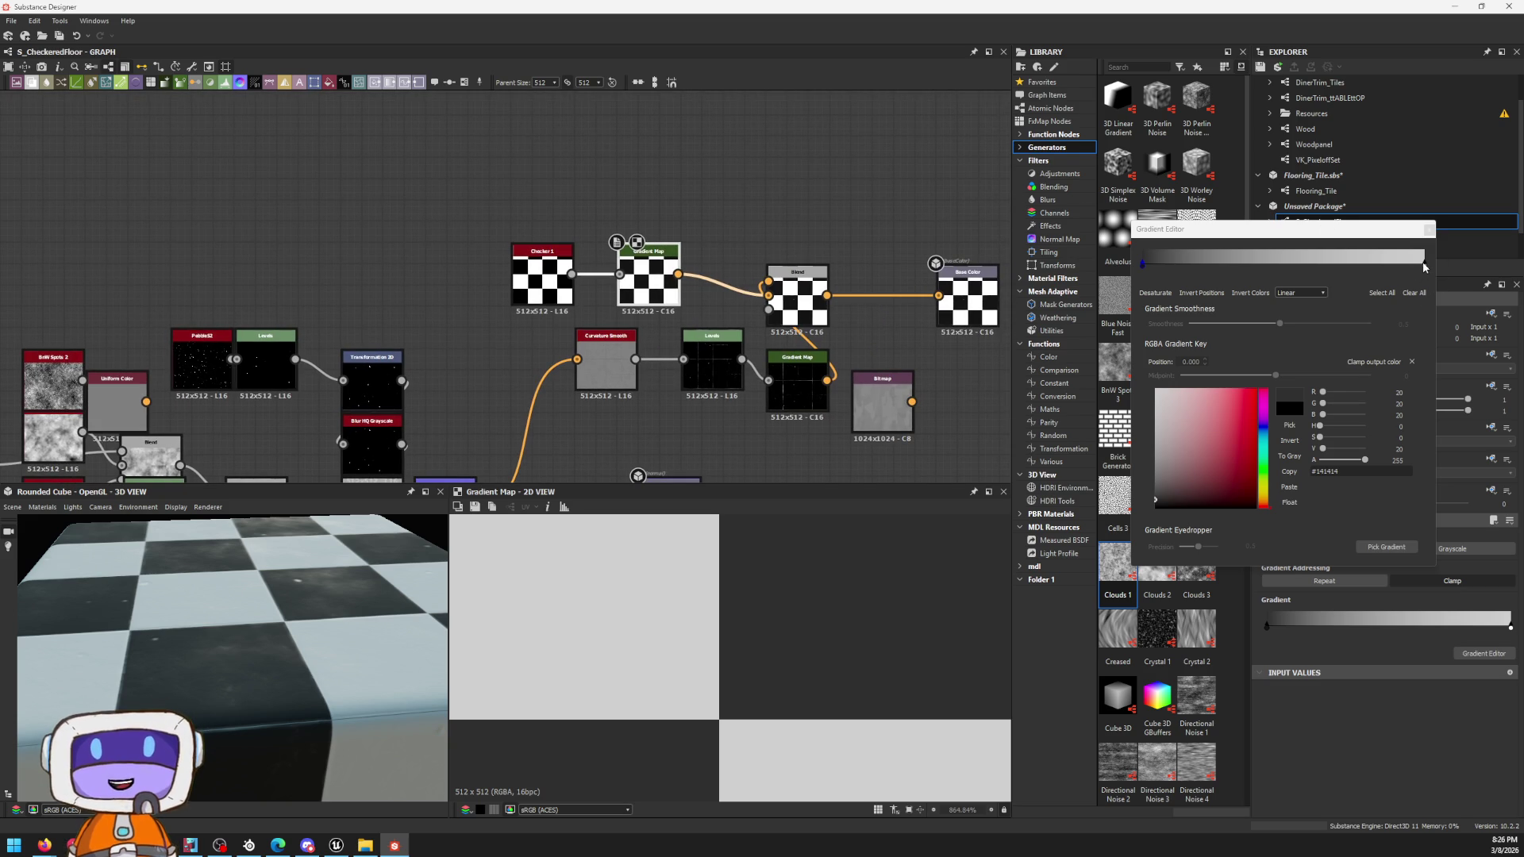
left_click(1425, 266)
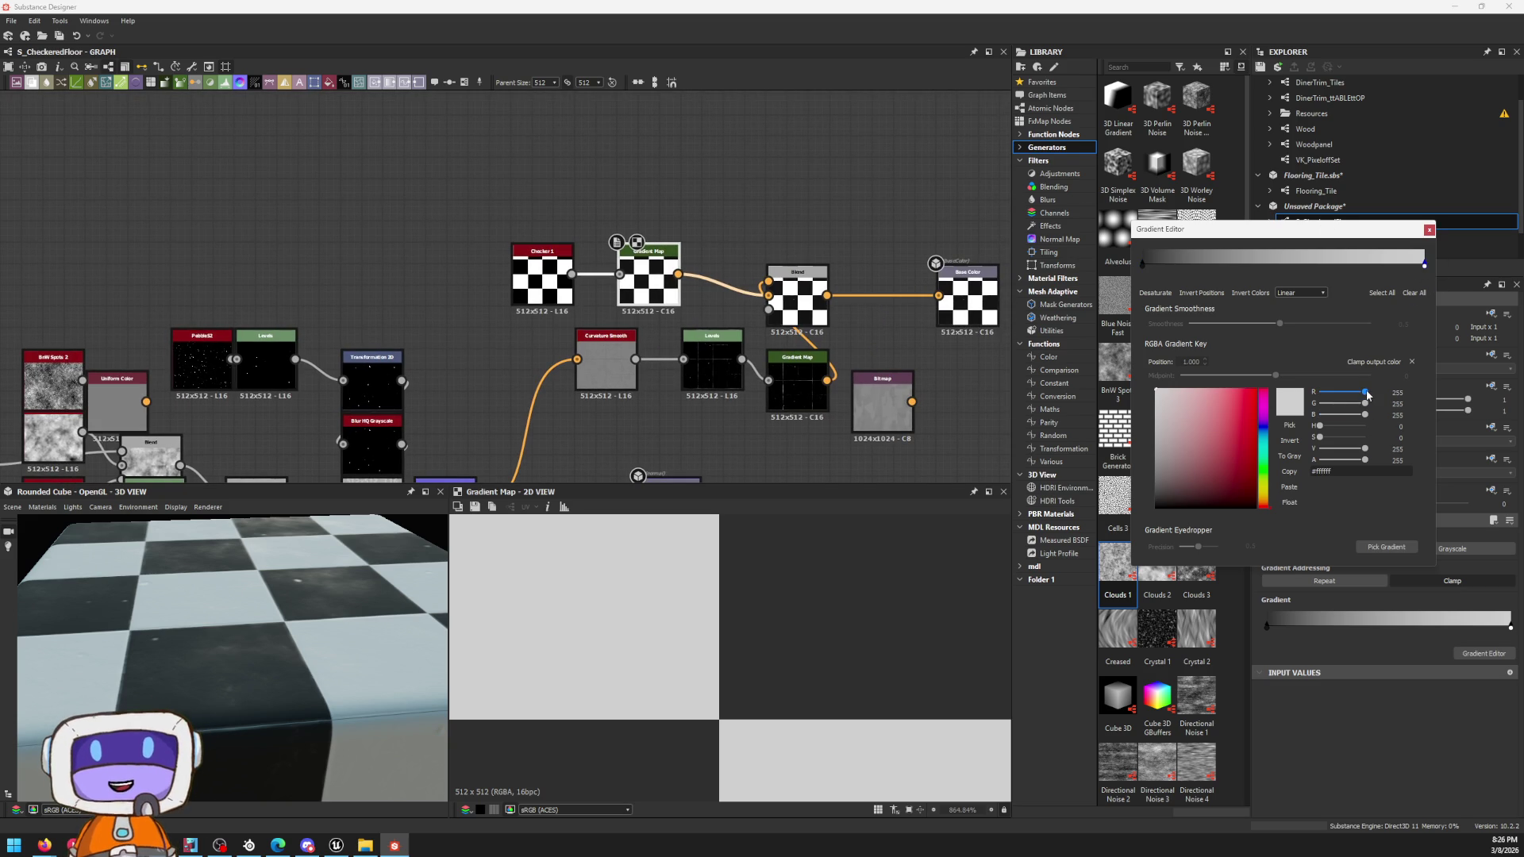
Step: Lower the light gradient key to grey 225/225/225 and check the floor from a low angle
left_click_drag(1365, 396, 1362, 422)
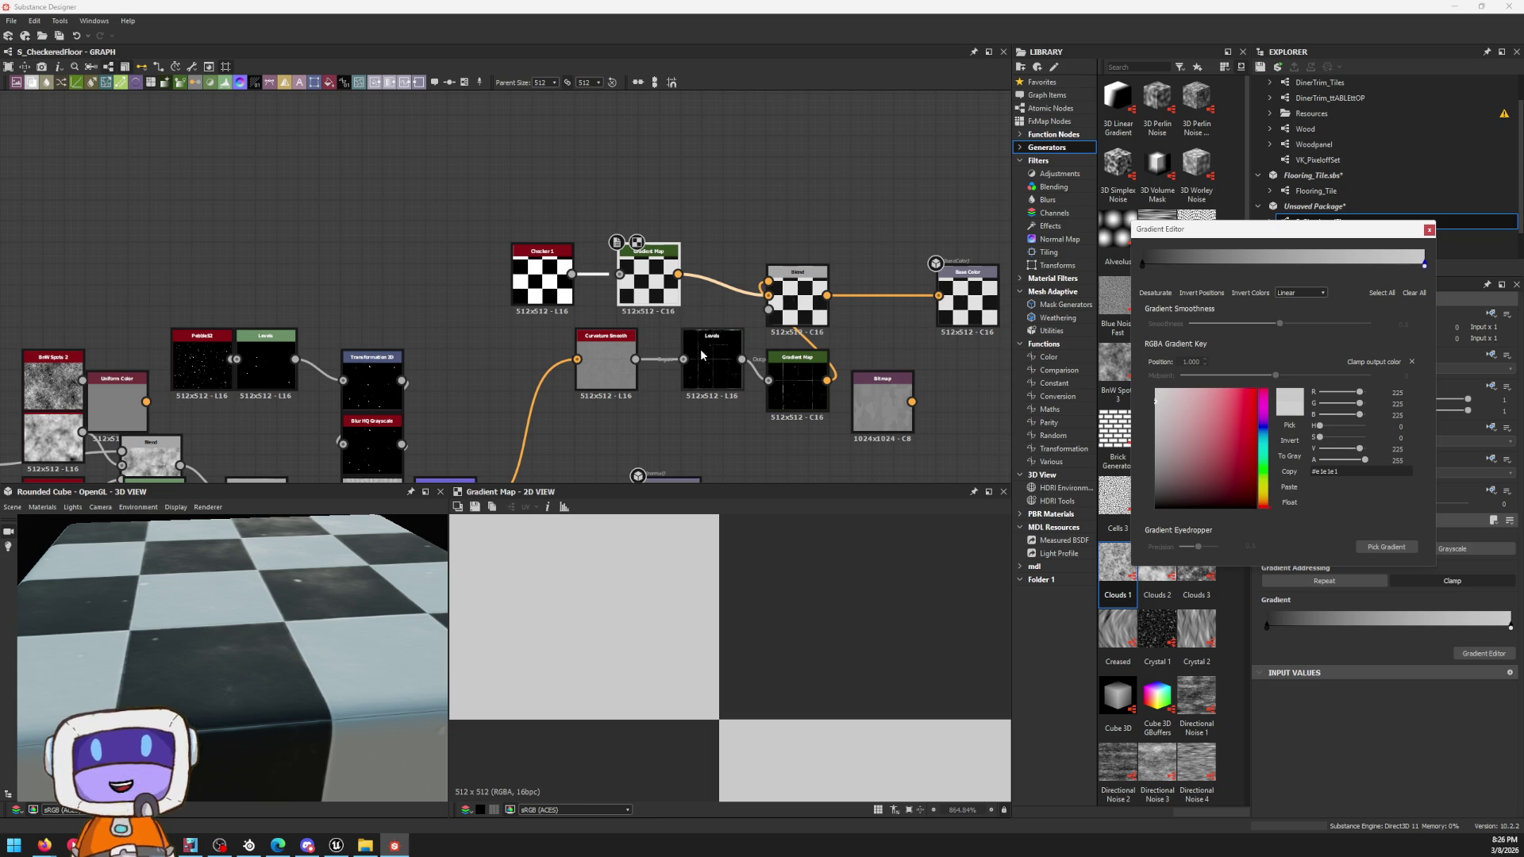
scroll(779, 616, "down", 2)
scroll(779, 616, "down", 1)
scroll(742, 616, "down", 1)
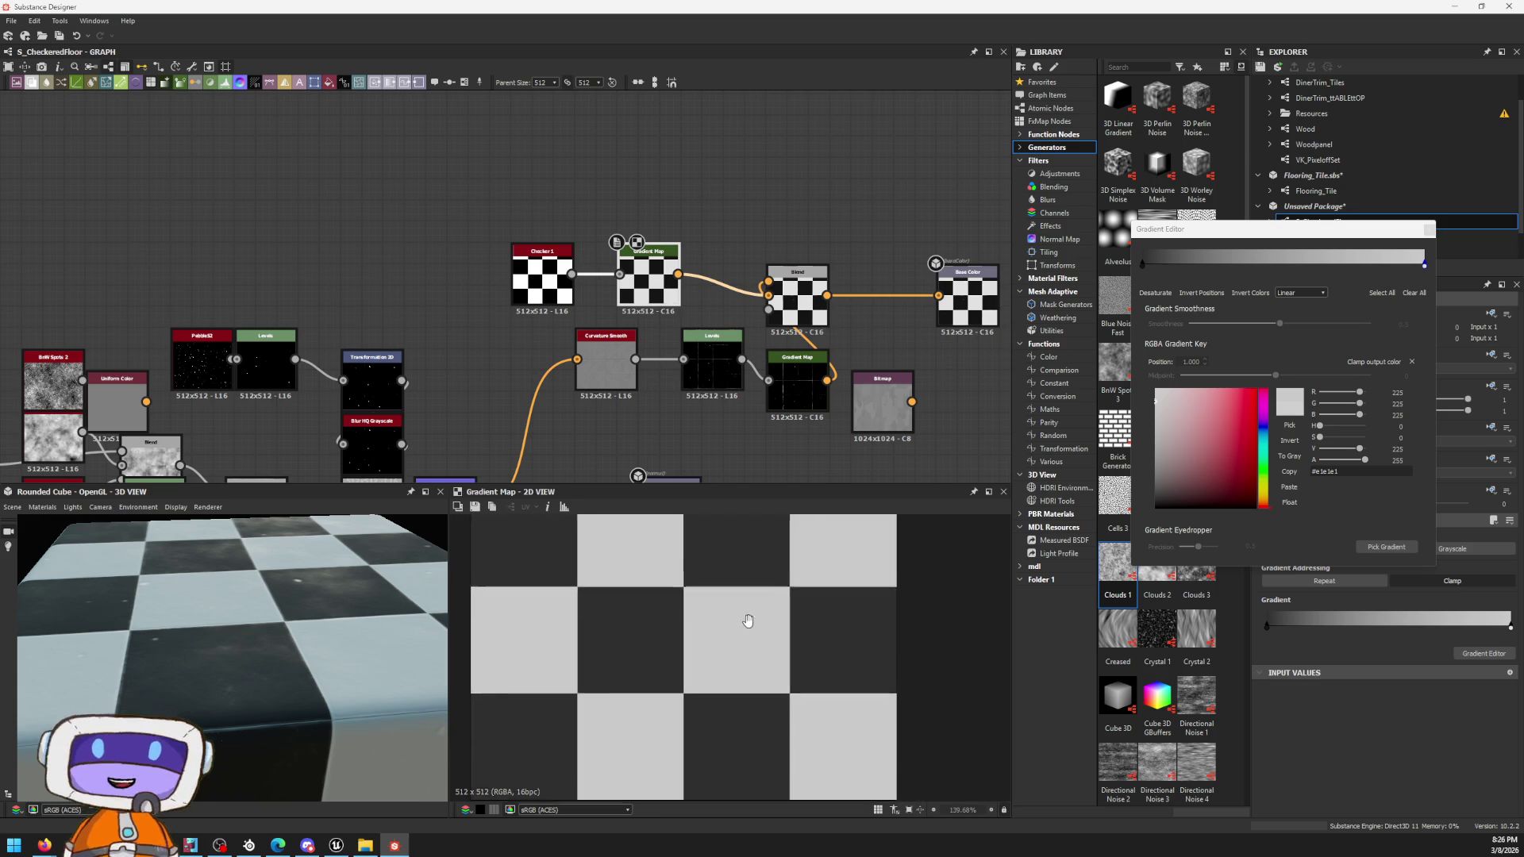
scroll(763, 745, "down", 1)
mouse_move(272, 600)
left_mouse_down()
mouse_move(246, 596)
mouse_move(330, 596)
mouse_move(281, 627)
mouse_move(320, 612)
left_mouse_up()
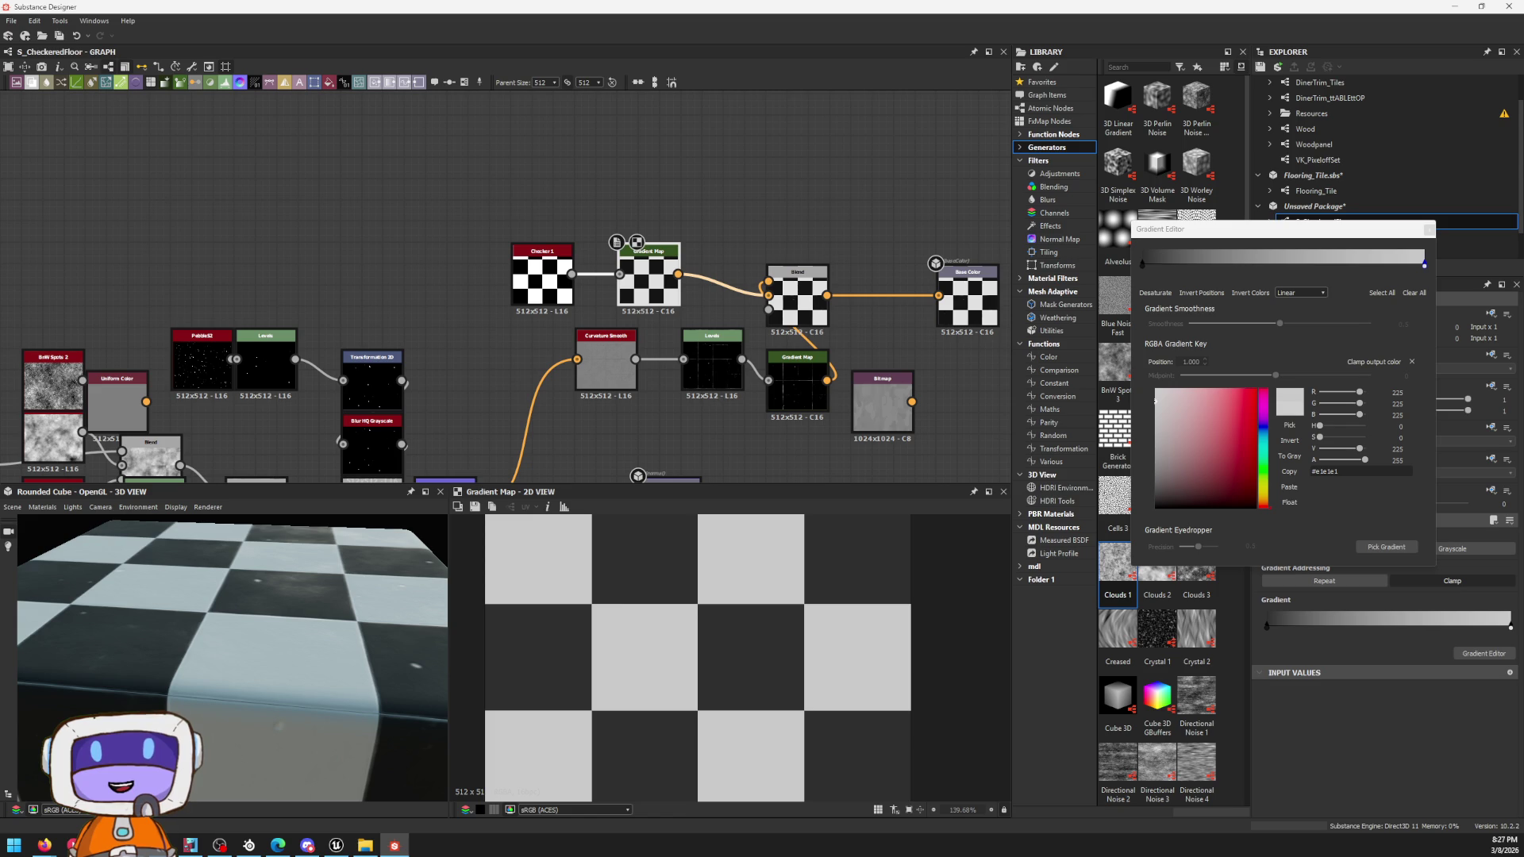
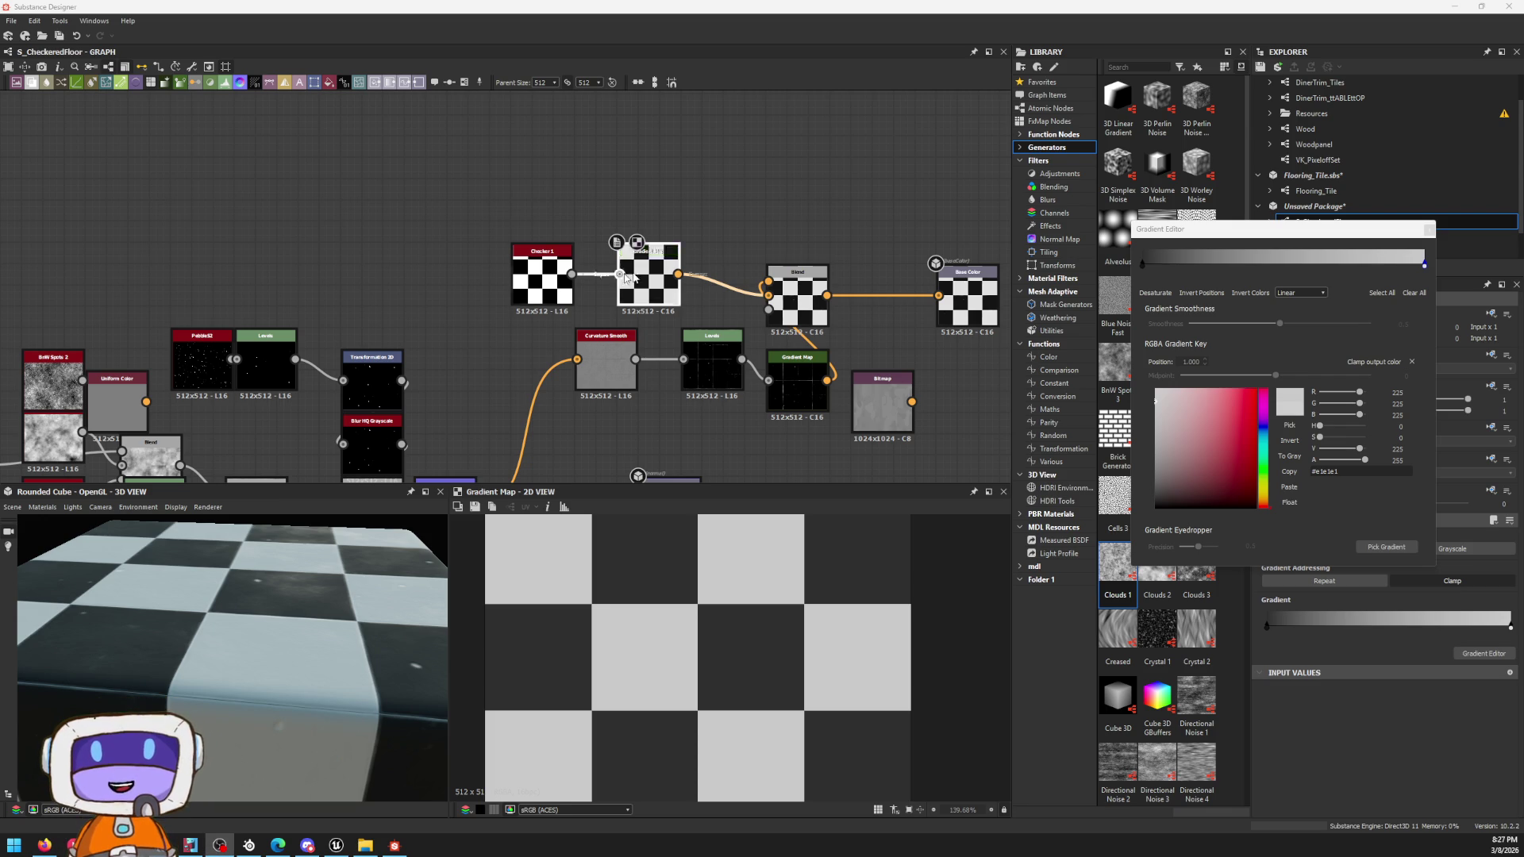
scroll(901, 264, "down", 3)
Step: Adjust the Levels histogram on the curvature edge mask, undoing the change that blacked it out
middle_click_drag(901, 265, 747, 130)
mouse_move(333, 633)
left_mouse_down()
mouse_move(288, 653)
mouse_move(264, 628)
left_mouse_up()
scroll(288, 654, "up", 5)
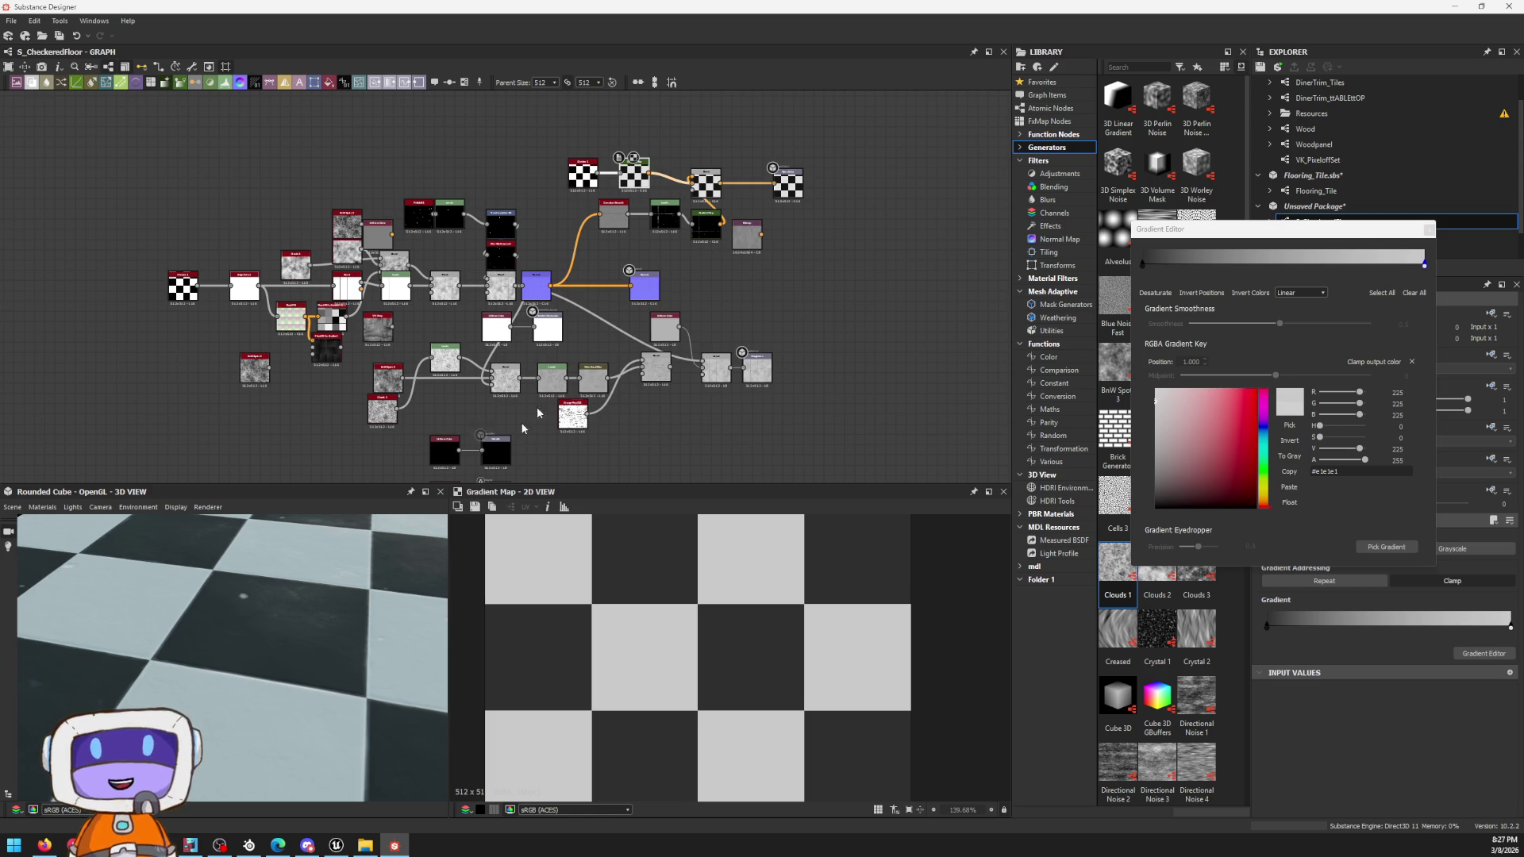
scroll(651, 239, "up", 4)
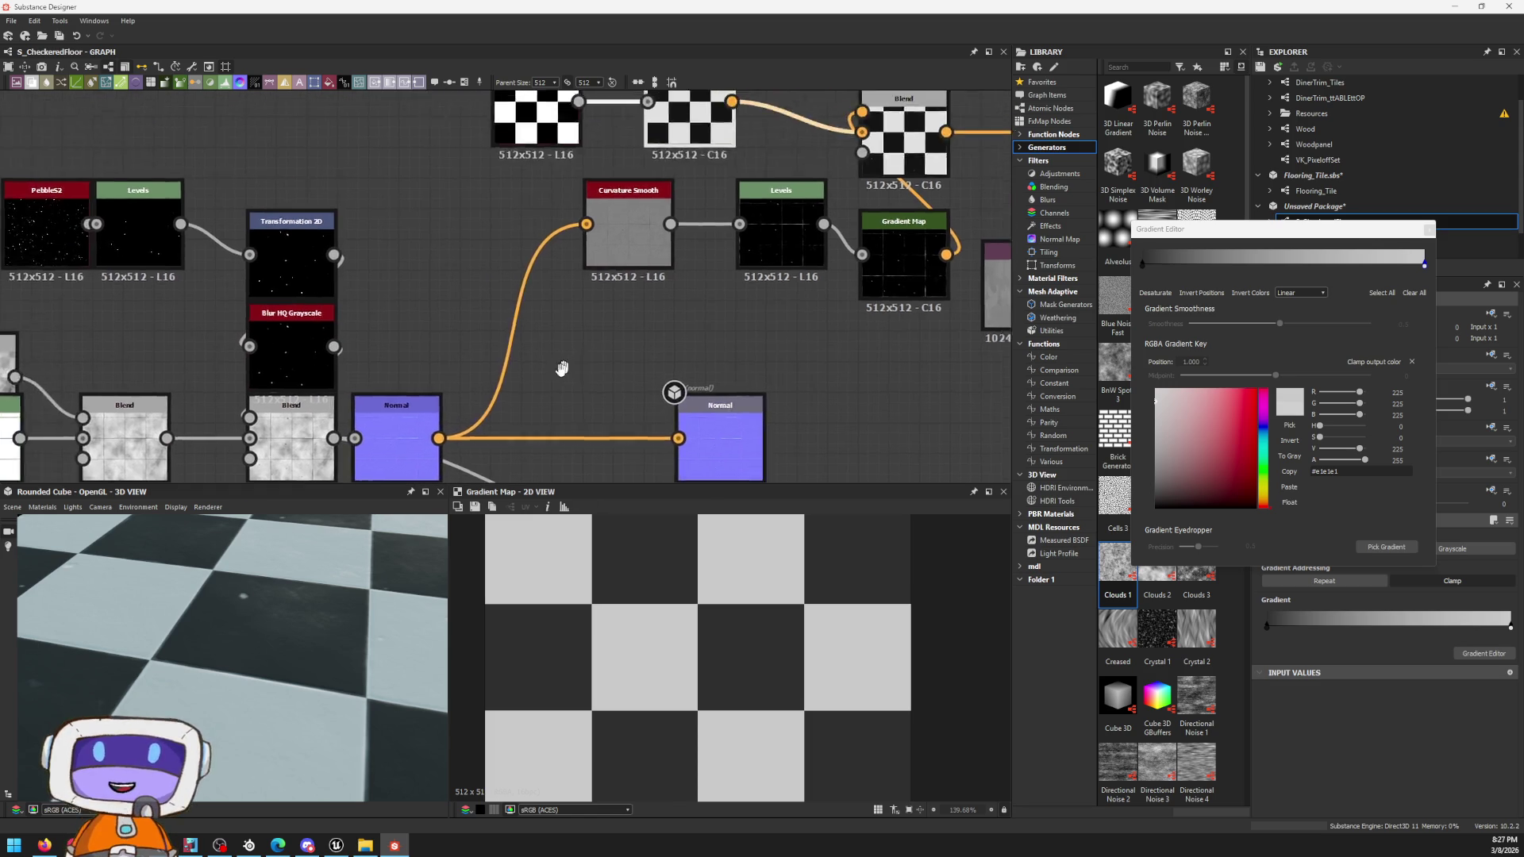
middle_click_drag(721, 319, 715, 476)
scroll(528, 316, "up", 3)
double_click(571, 320)
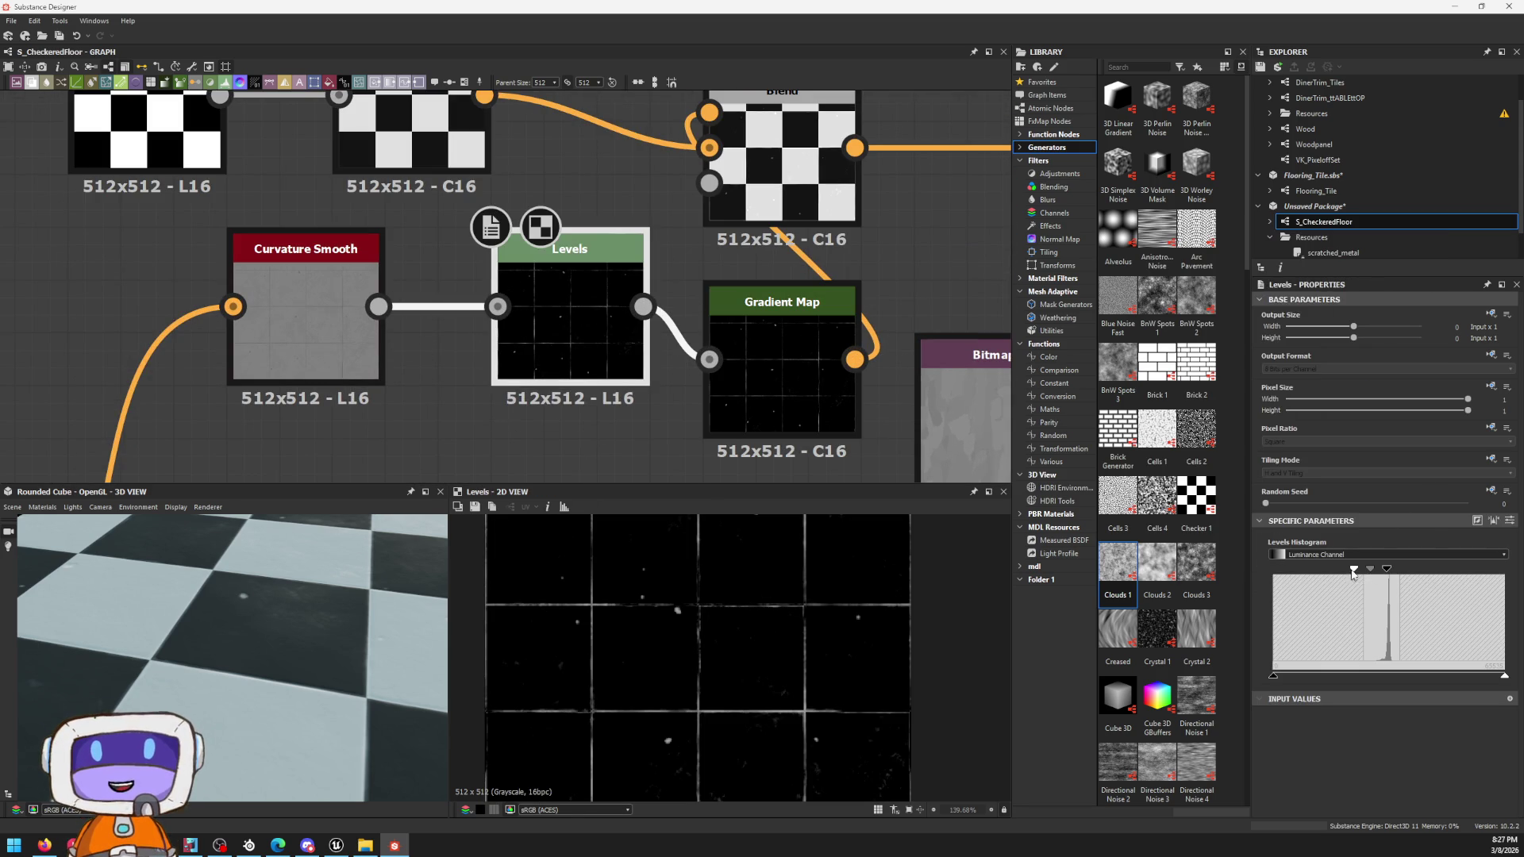
left_click_drag(1353, 569, 1383, 575)
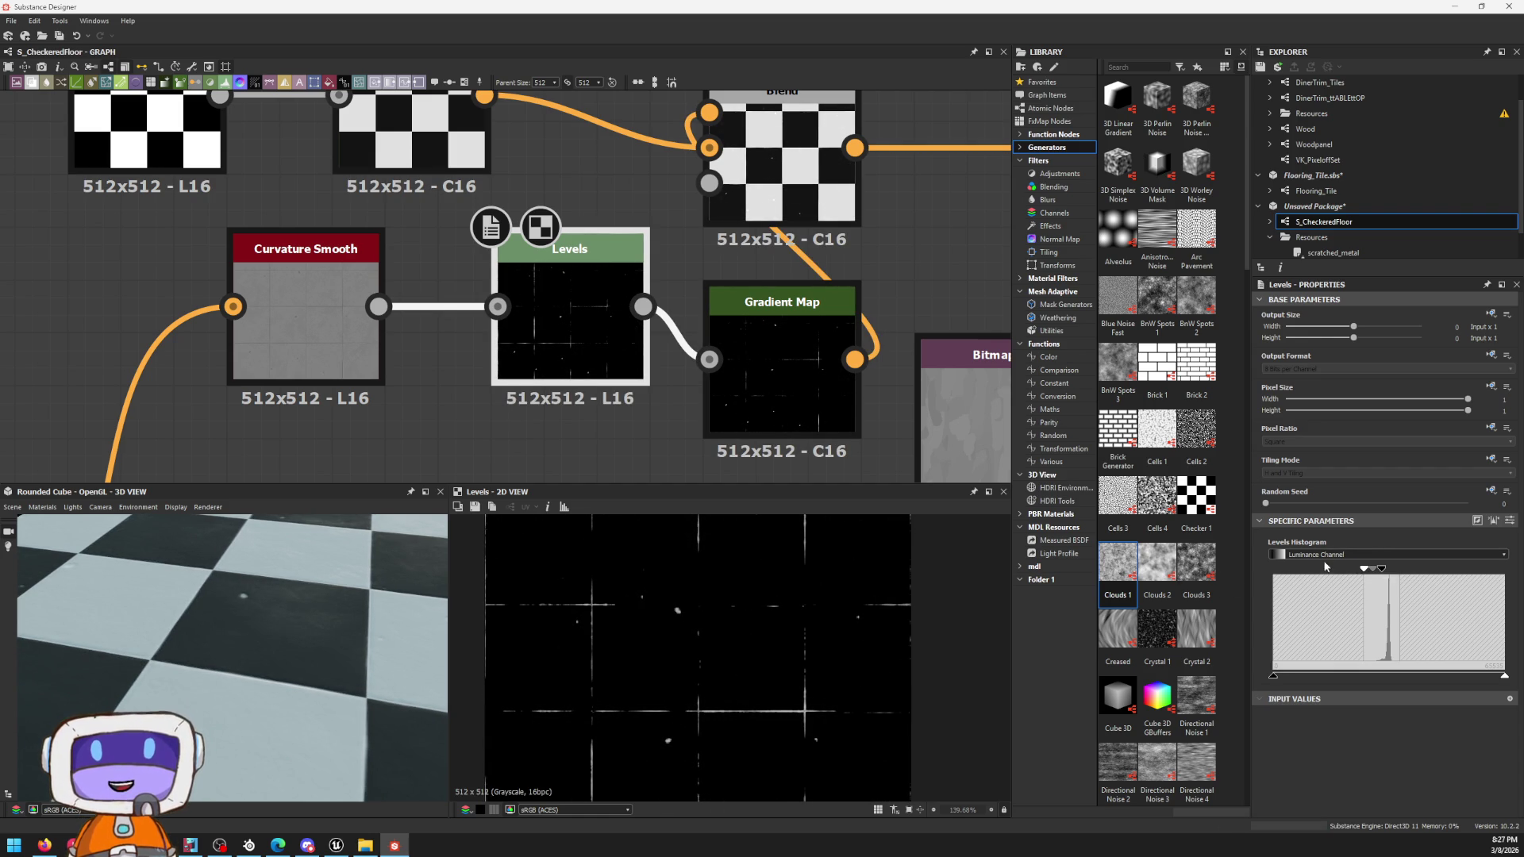
left_click_drag(1505, 677, 1280, 655)
key("ctrl+z")
scroll(357, 310, "up", 2)
scroll(477, 358, "down", 4)
Step: Duplicate the Normal node, feed it from Blur HQ Grayscale and wire its output into Curvature Smooth
middle_click_drag(476, 357, 589, 399)
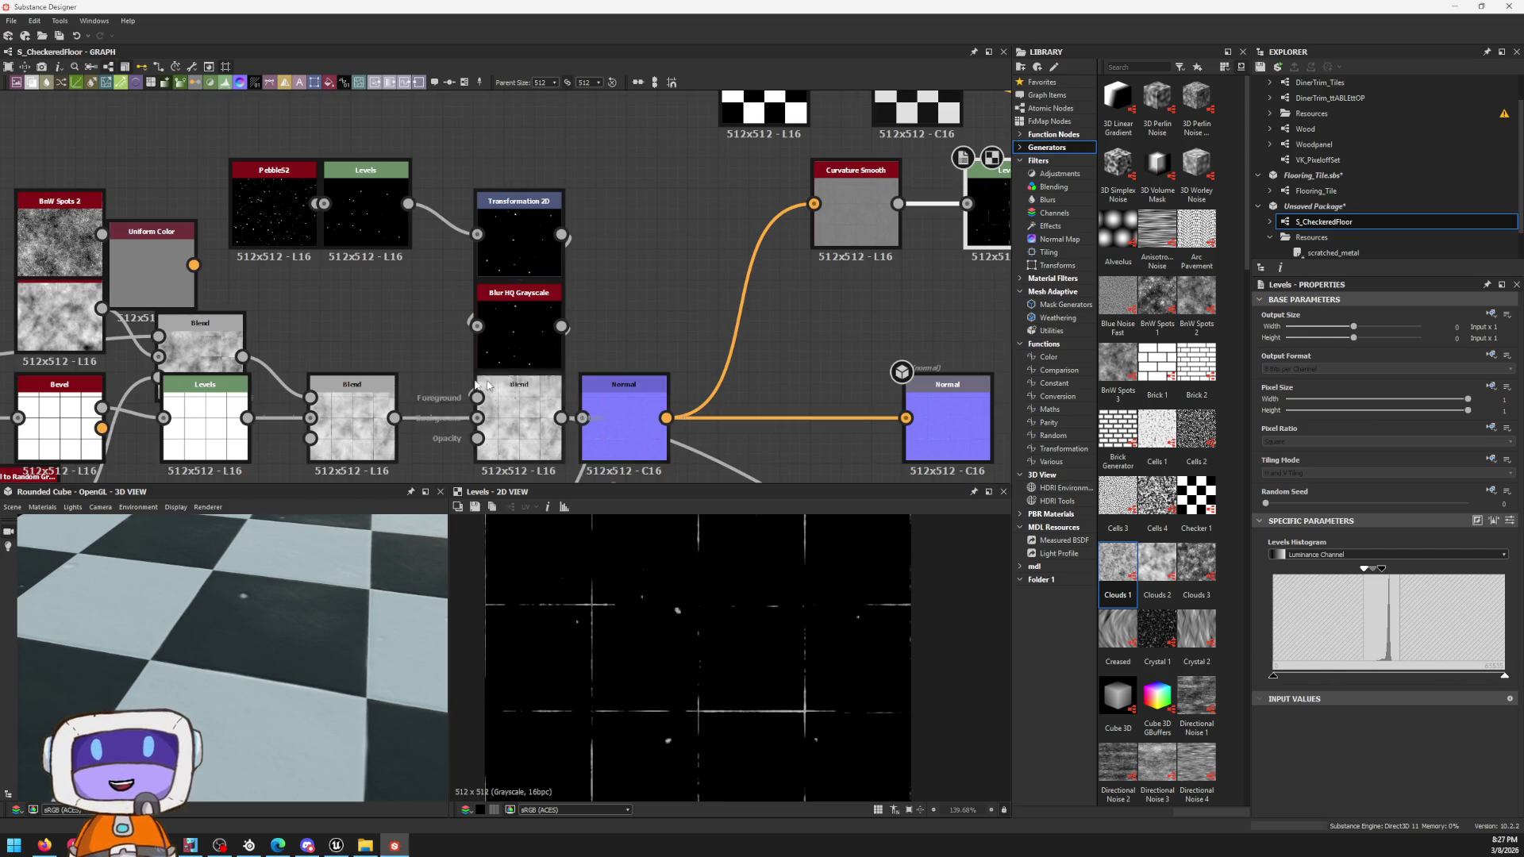
double_click(519, 411)
mouse_move(619, 428)
left_mouse_down()
mouse_move(697, 444)
mouse_move(727, 426)
left_mouse_up()
key("ctrl+c")
key("ctrl+v")
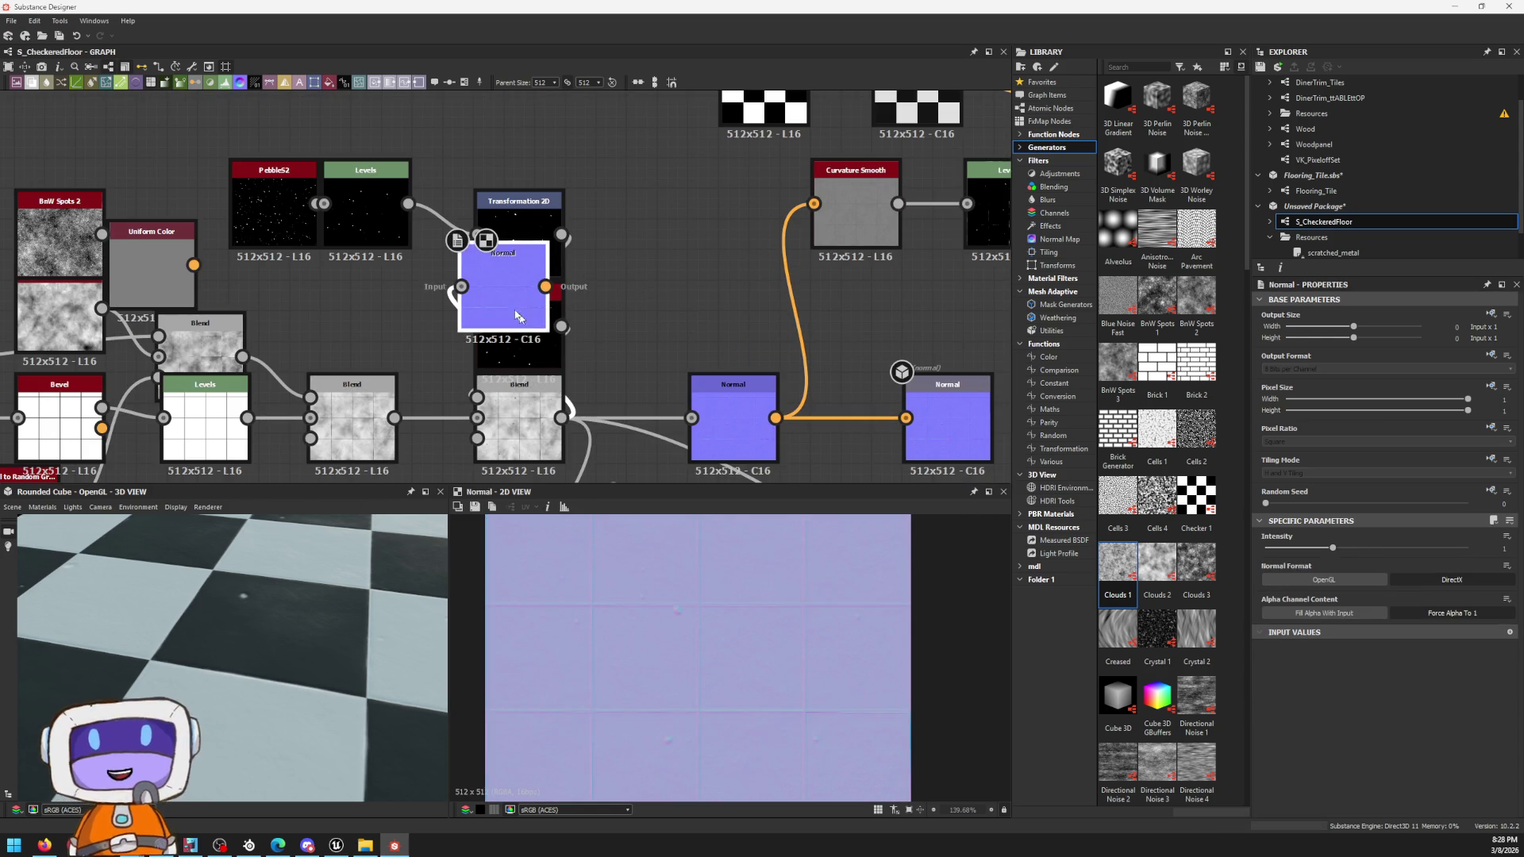
left_click(737, 346)
mouse_move(560, 325)
left_mouse_down()
mouse_move(630, 312)
mouse_move(814, 204)
left_mouse_up()
middle_click_drag(904, 234, 608, 382)
scroll(833, 467, "up", 2)
left_click(849, 357)
left_click(849, 167)
scroll(308, 388, "down", 1)
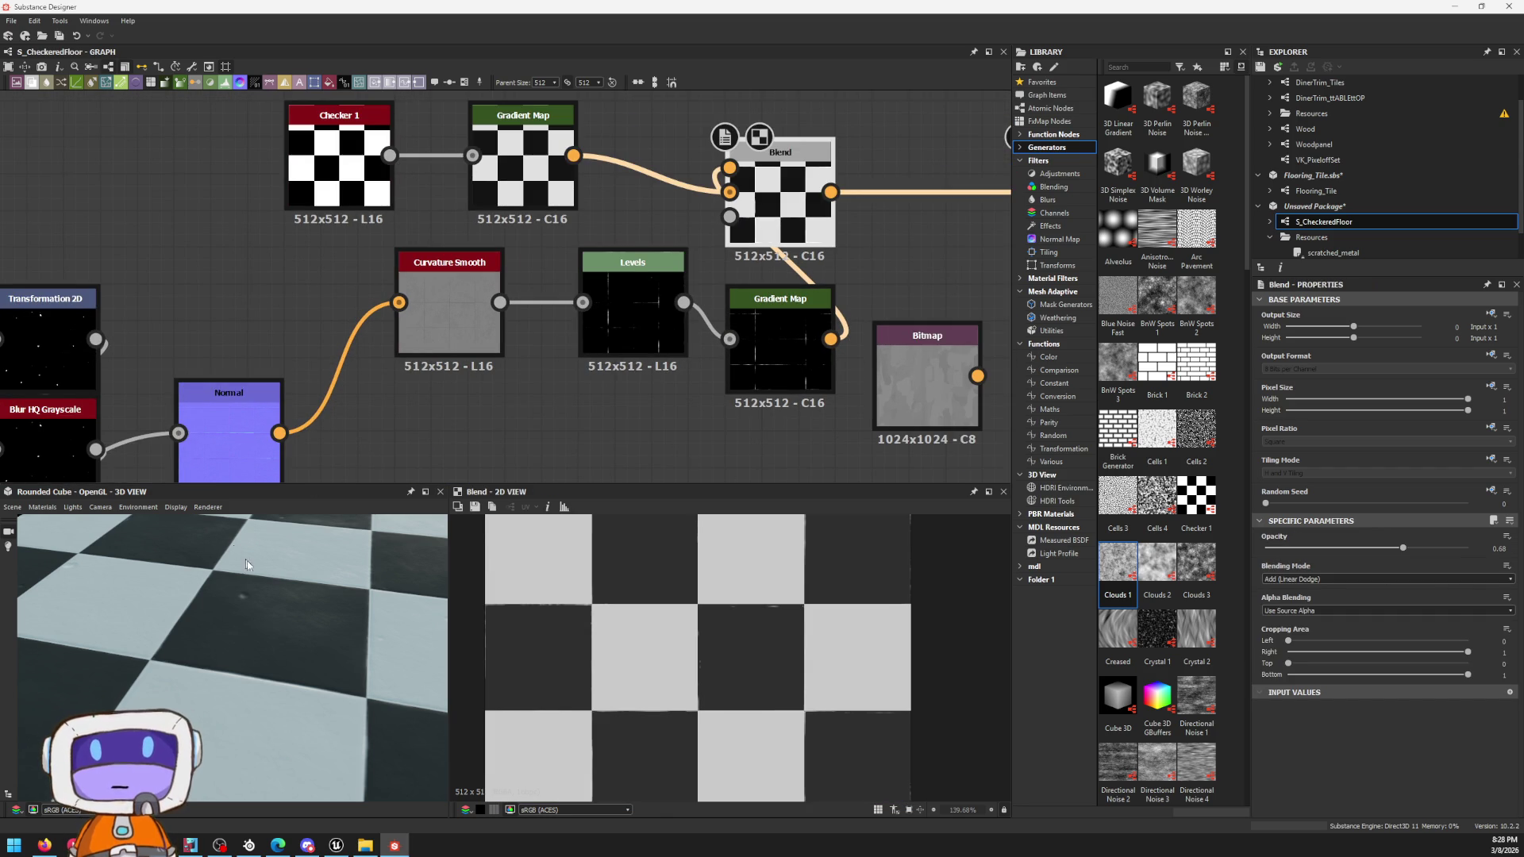
Step: Lower the grime Blend node's opacity so the grunge shows subtly in the preview
left_click_drag(235, 551, 279, 571)
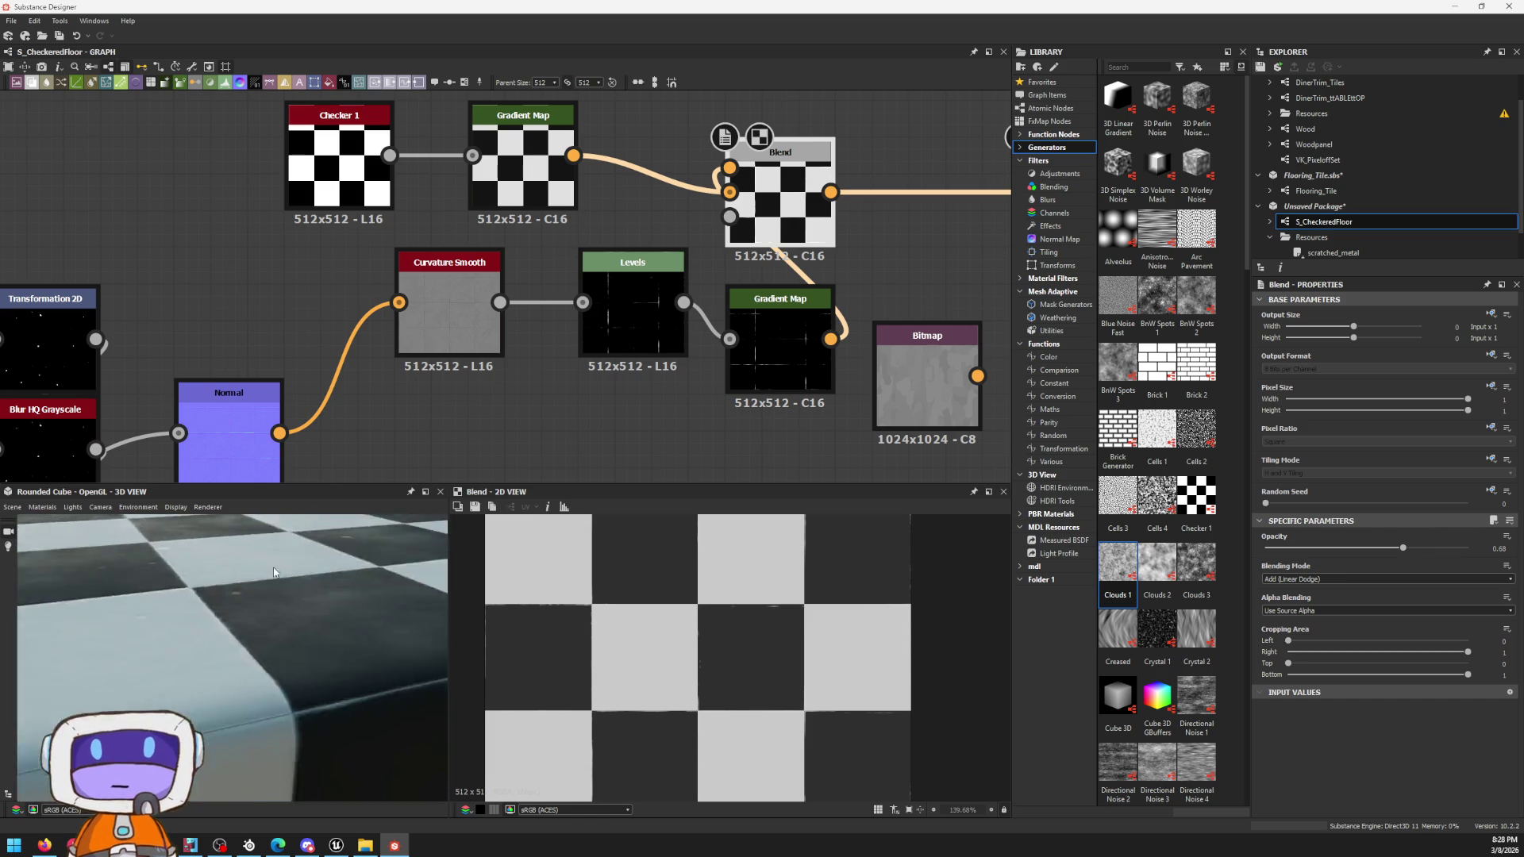
middle_click_drag(72, 357, 581, 144)
left_click(557, 331)
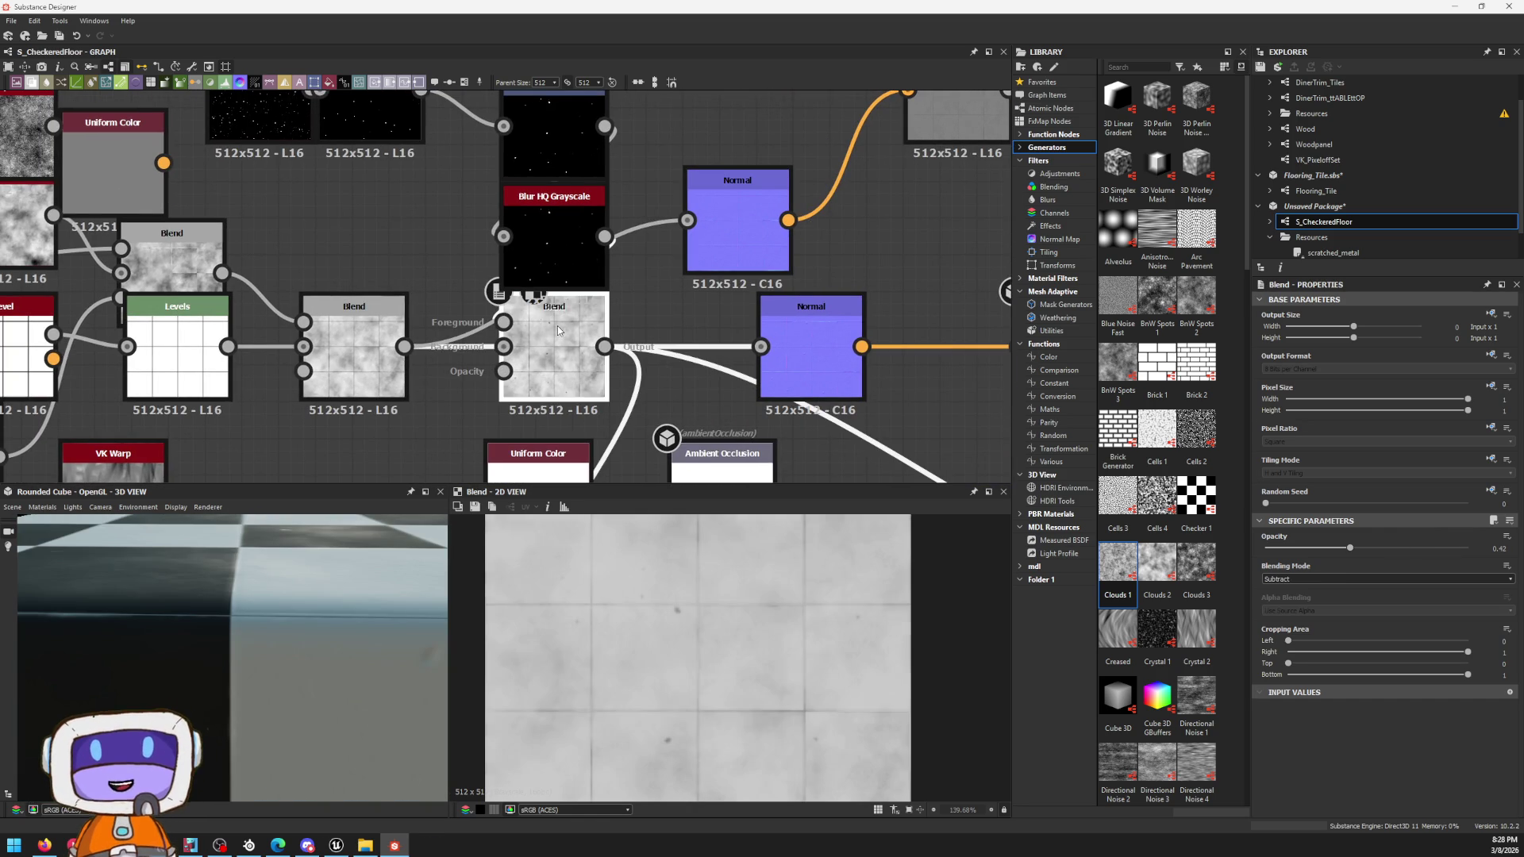
mouse_move(1349, 548)
left_mouse_down()
mouse_move(1245, 540)
mouse_move(1331, 549)
mouse_move(1311, 549)
left_mouse_up()
scroll(211, 470, "down", 2)
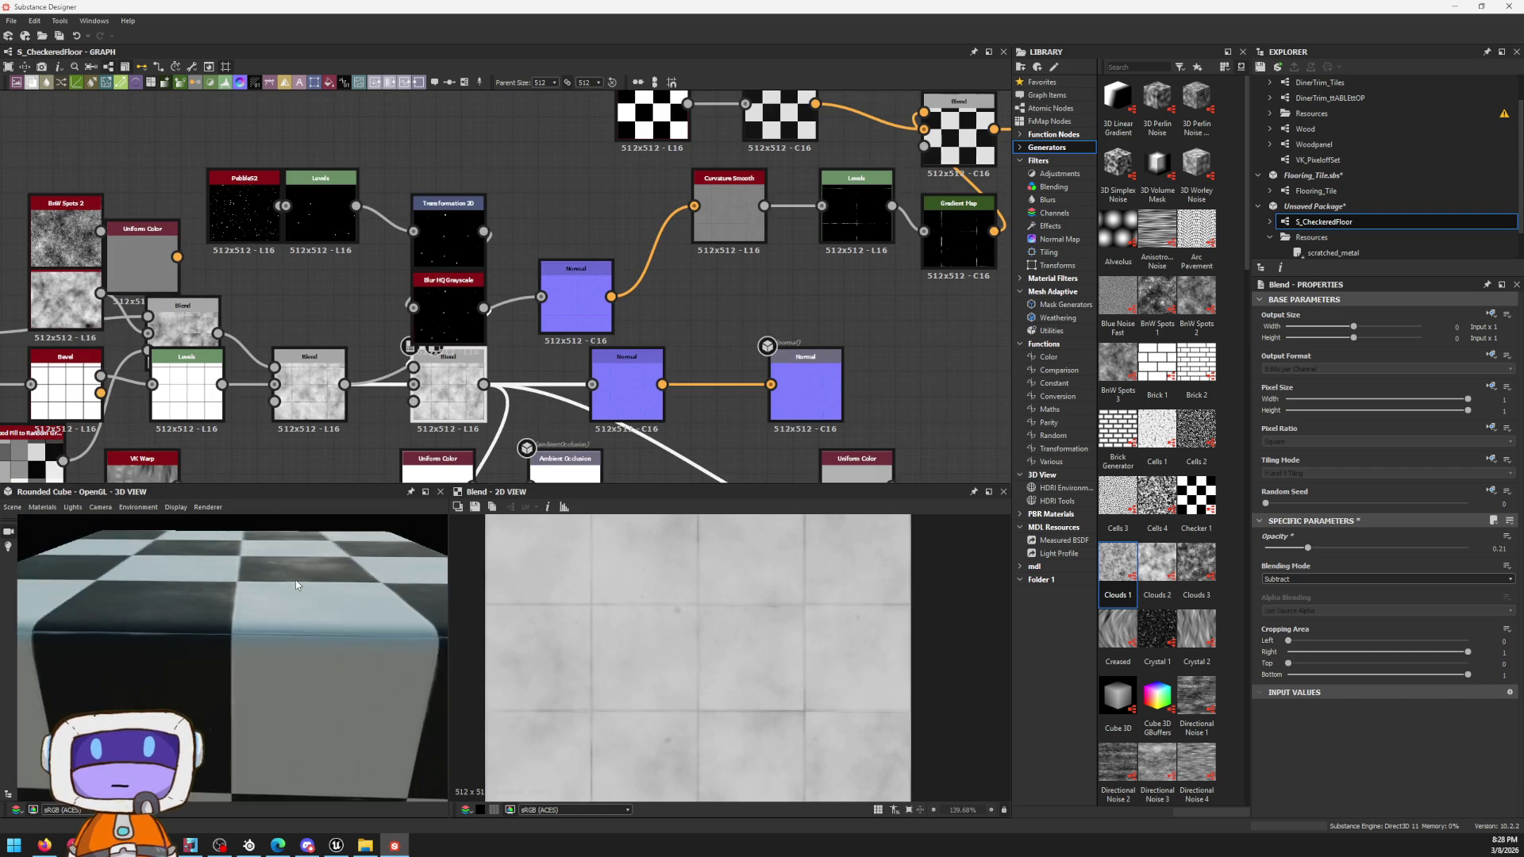
left_click_drag(214, 619, 416, 571)
scroll(721, 316, "down", 2)
scroll(720, 316, "down", 3)
right_click(1328, 221)
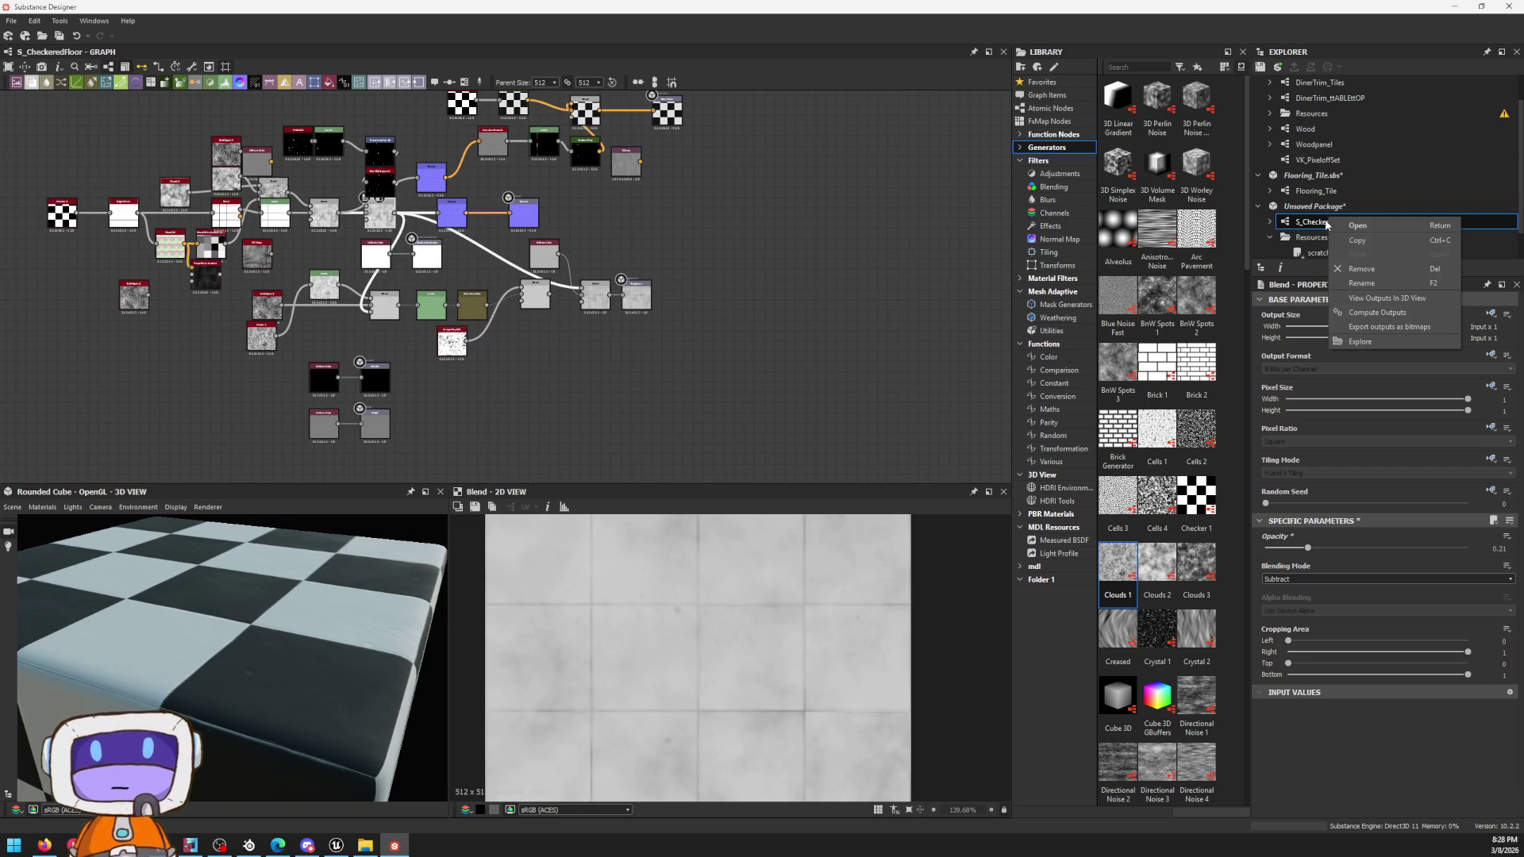
Step: Save the package as S_CheckeredFloor.sbs into D:/Assets/Substance/Tiled
right_click(1299, 207)
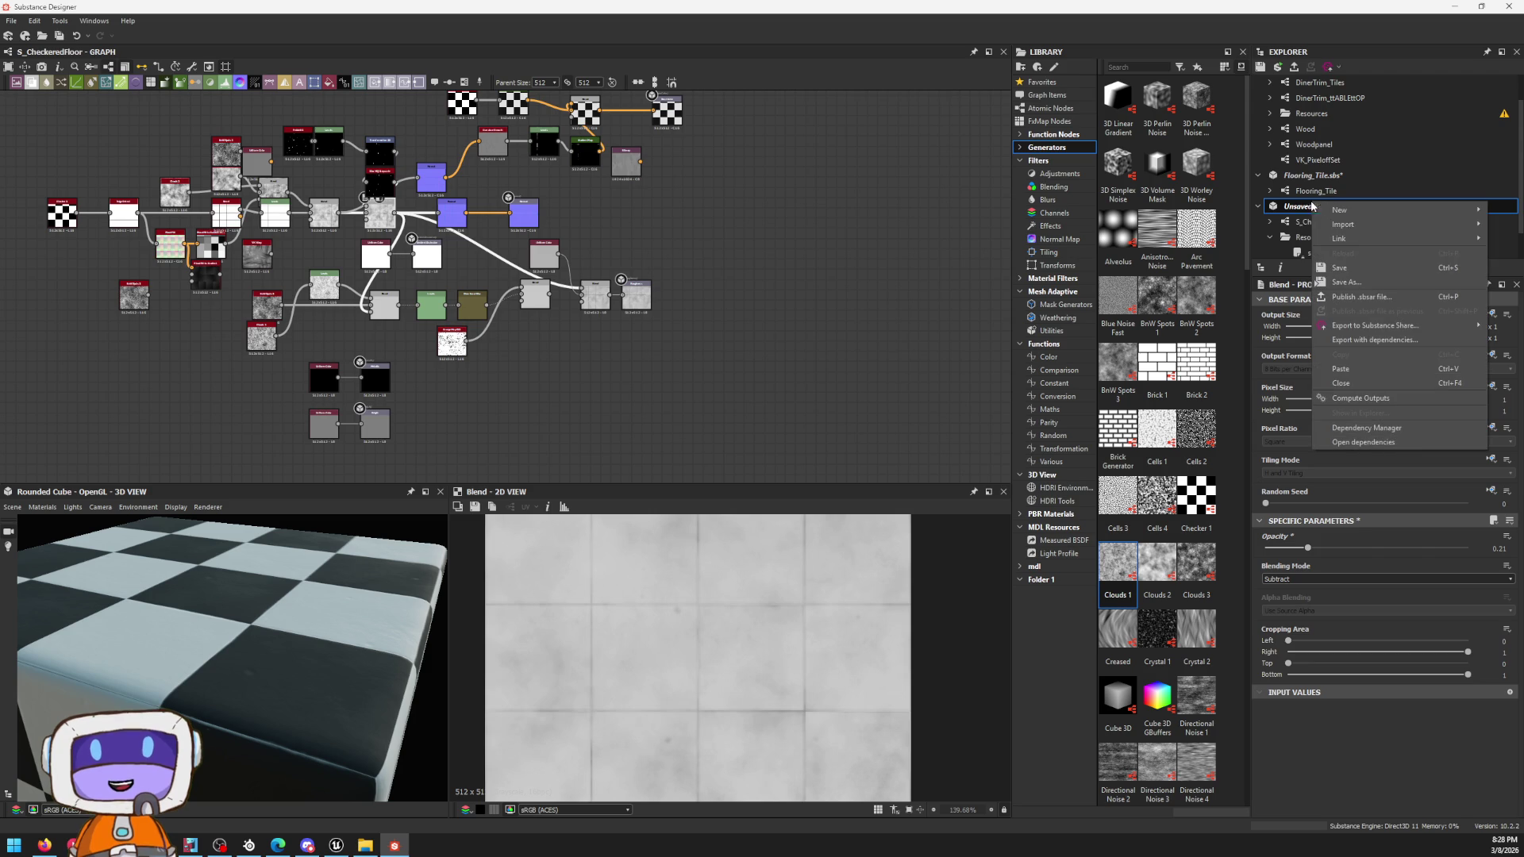
left_click(1349, 270)
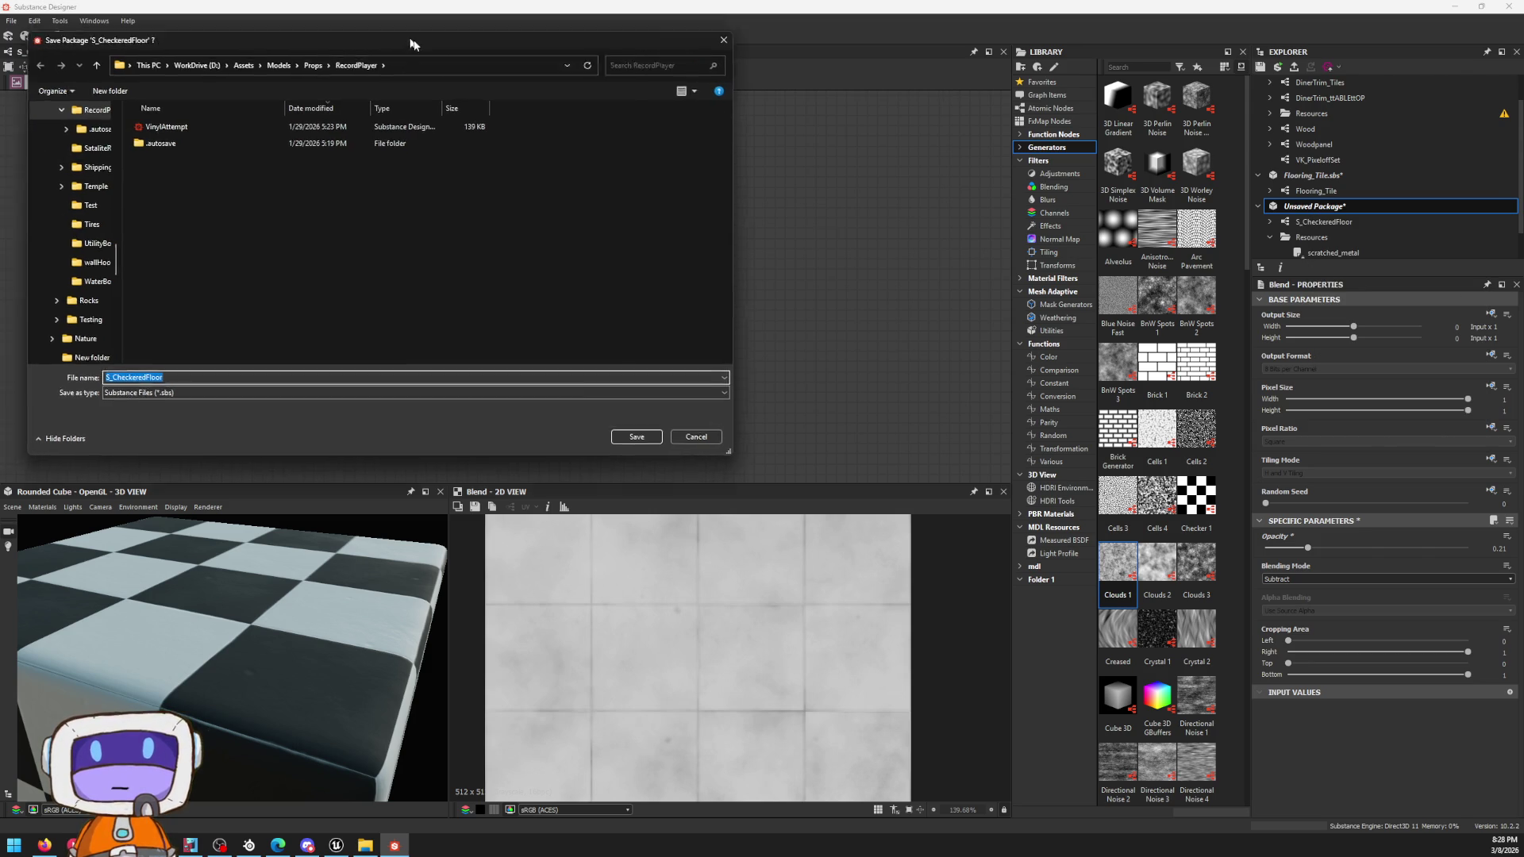
left_click_drag(389, 21, 1076, 216)
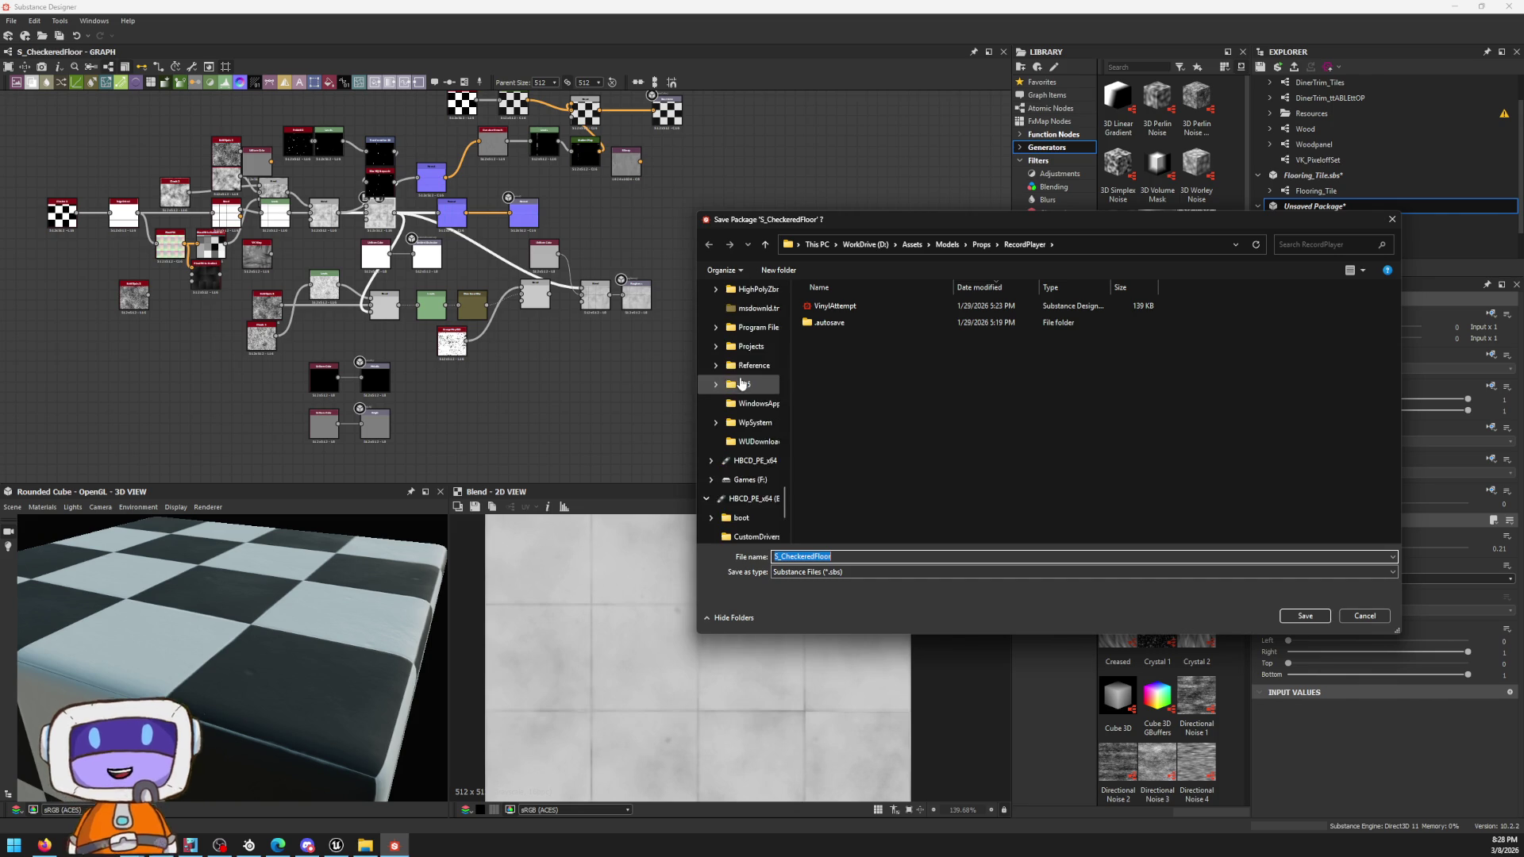
scroll(748, 375, "up", 3)
scroll(747, 376, "up", 3)
scroll(749, 372, "up", 3)
scroll(750, 372, "up", 3)
scroll(733, 411, "down", 2)
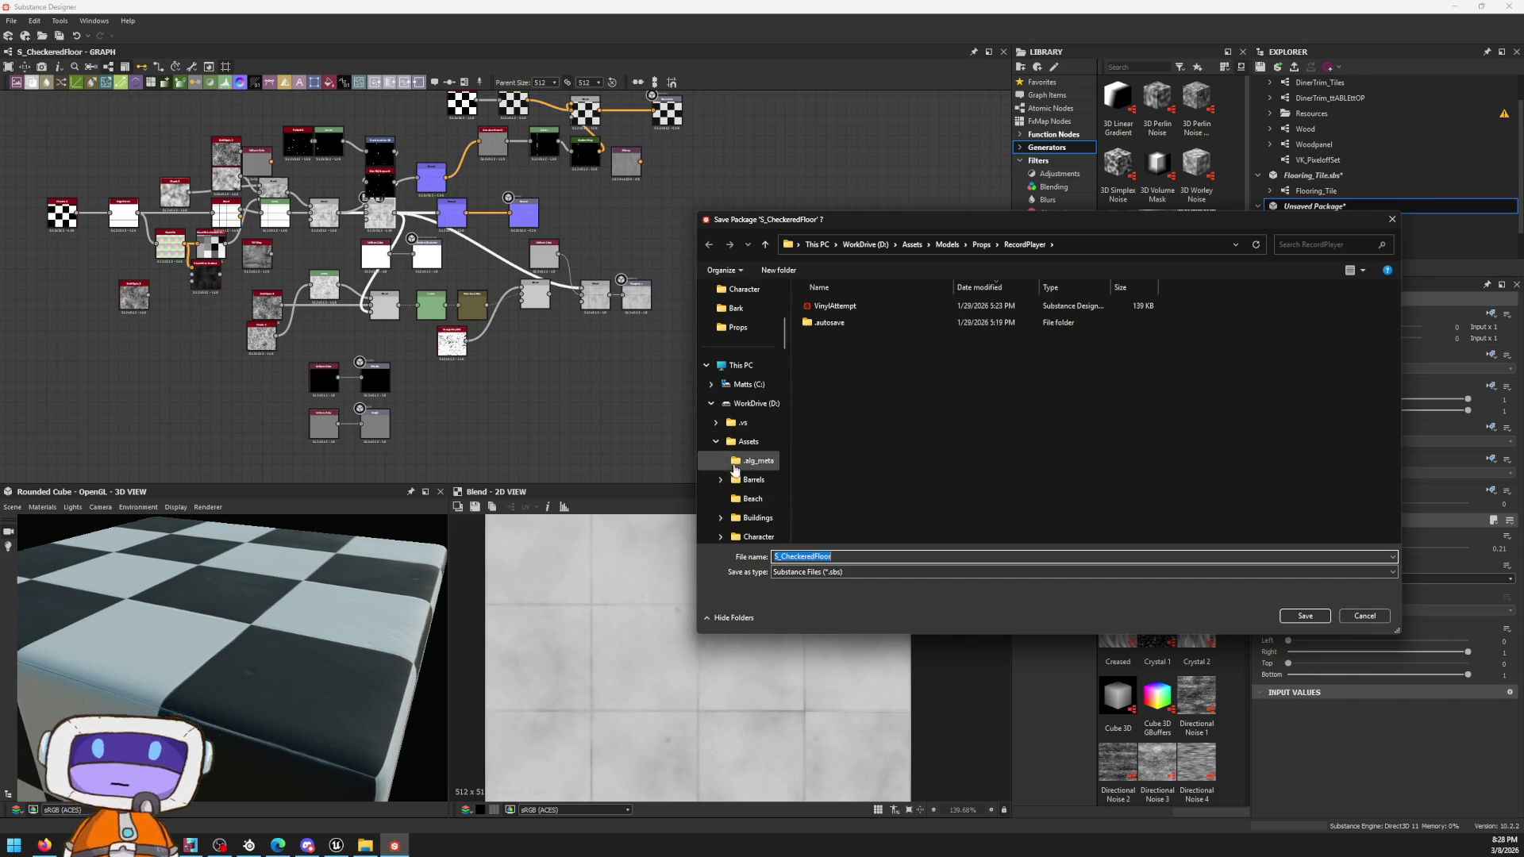
left_click(718, 448)
scroll(750, 417, "down", 5)
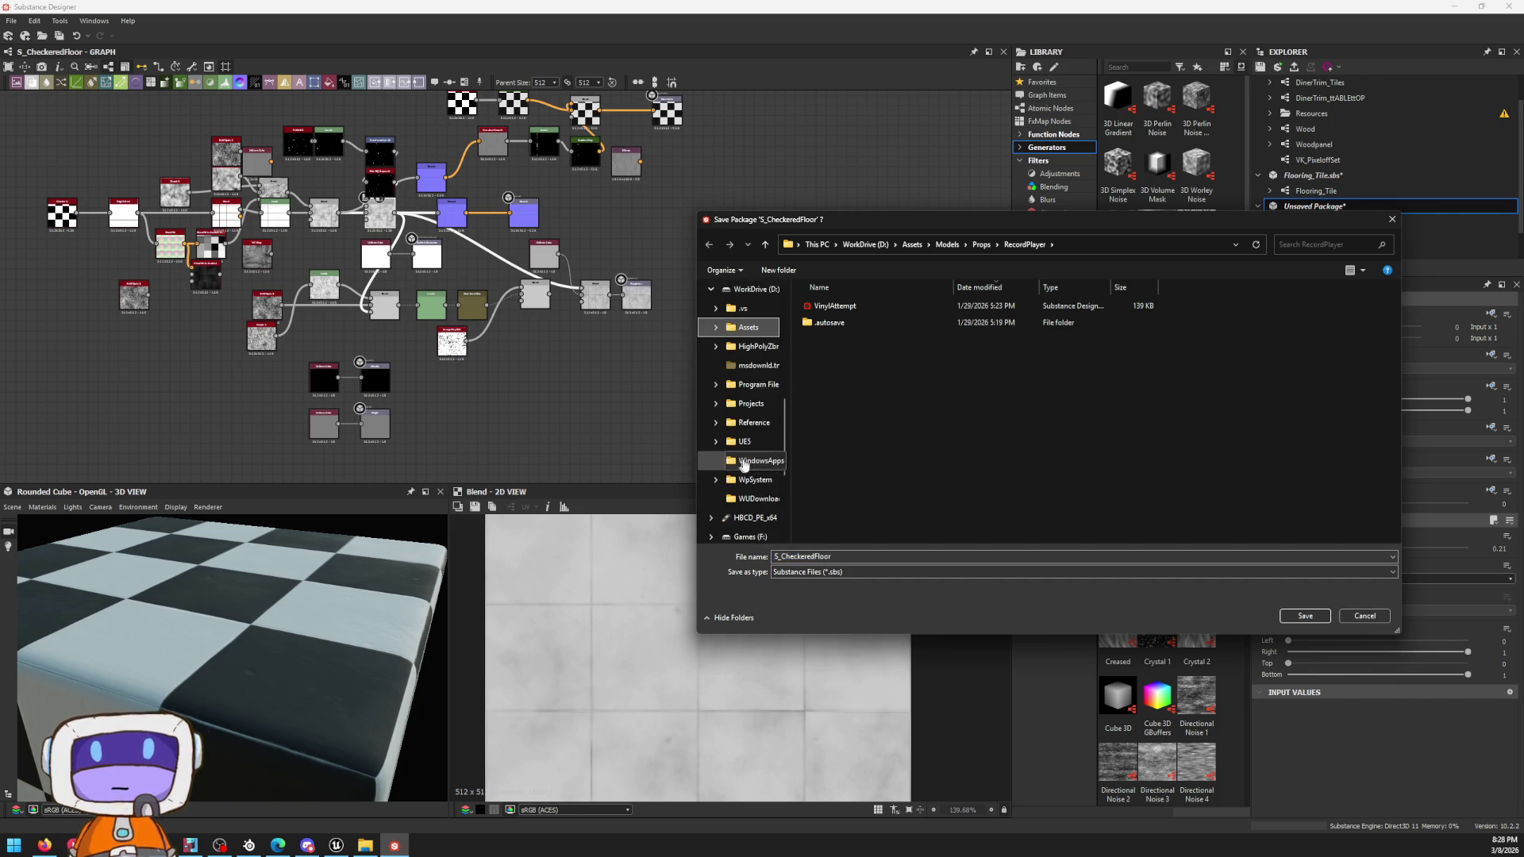
scroll(771, 393, "up", 1)
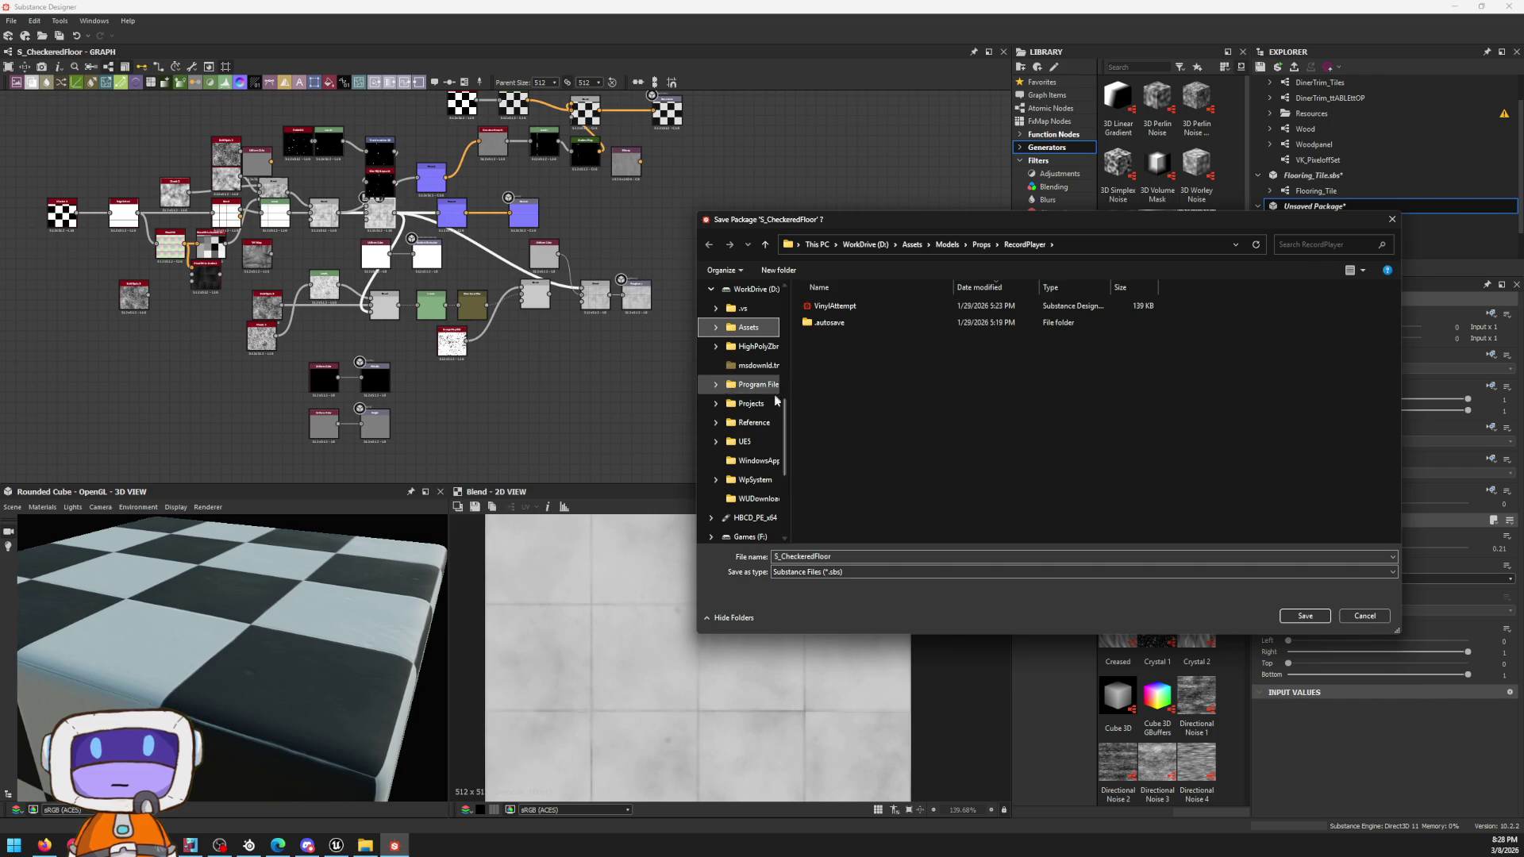
left_click(716, 327)
scroll(768, 392, "down", 3)
scroll(762, 399, "down", 2)
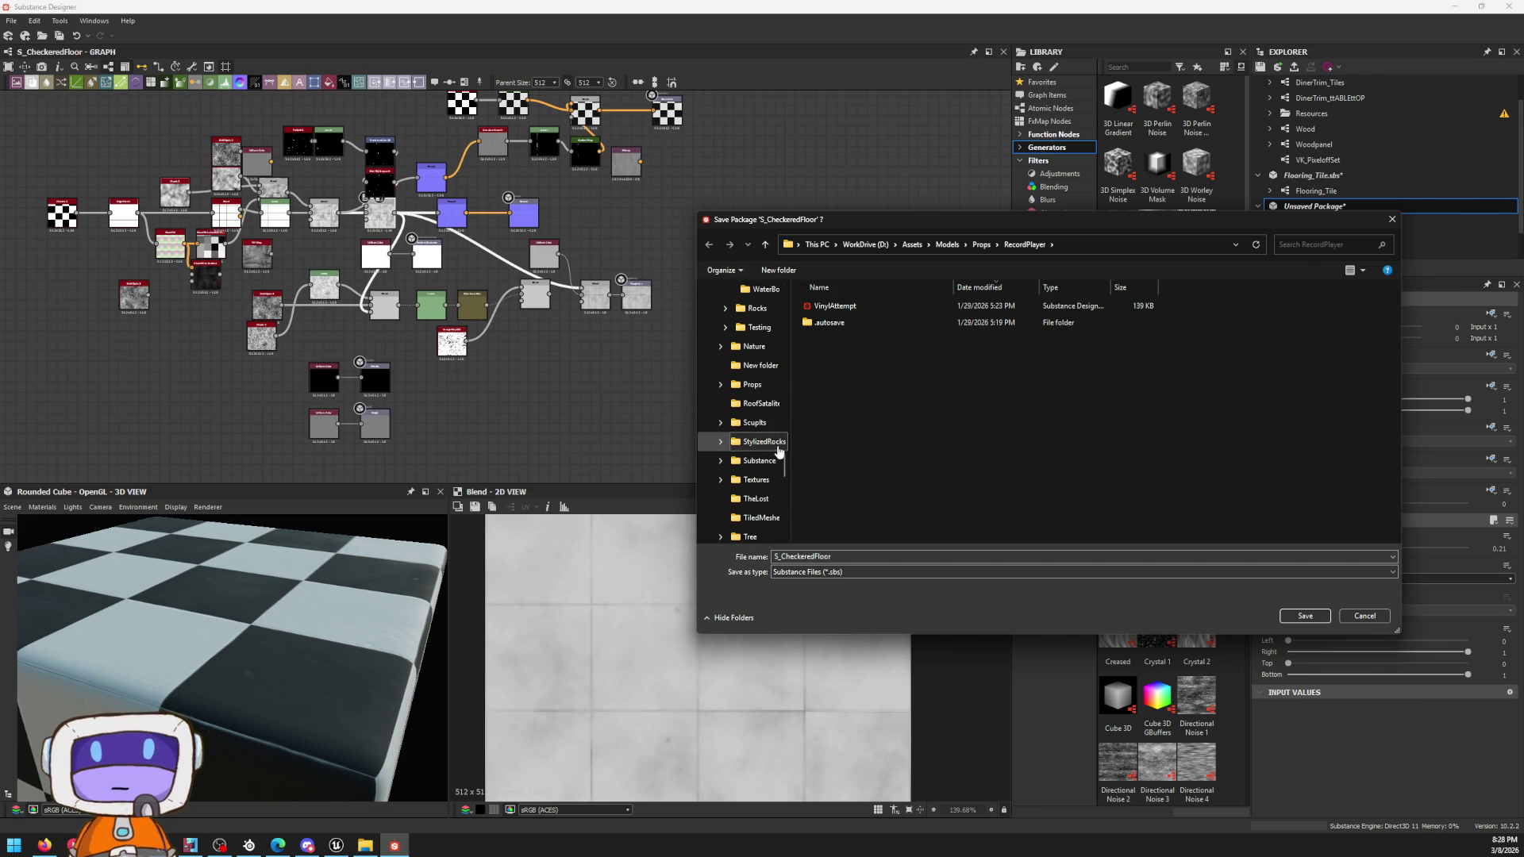
left_click(772, 461)
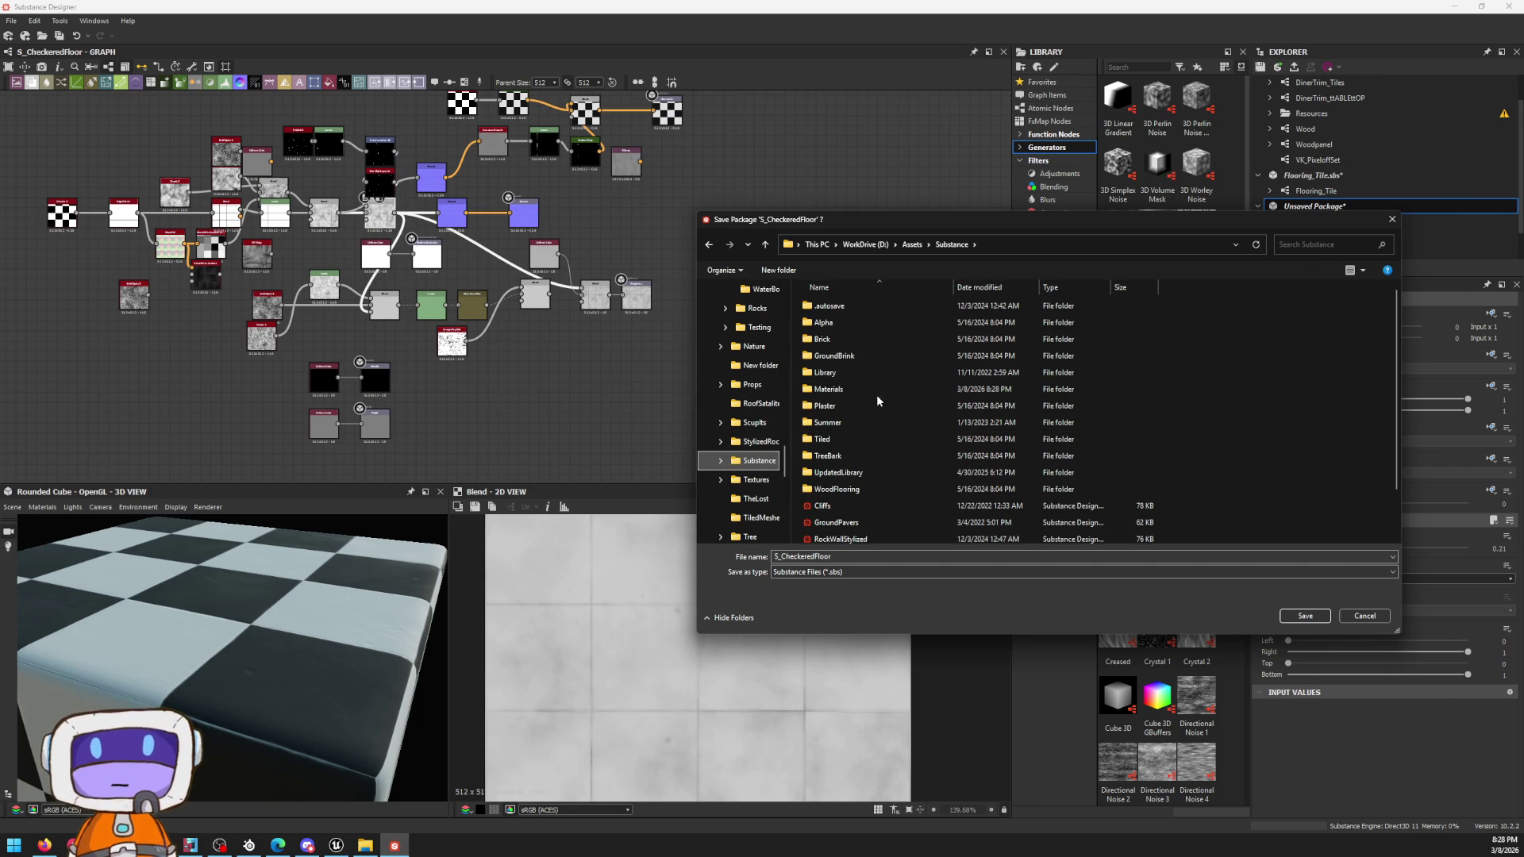
double_click(860, 437)
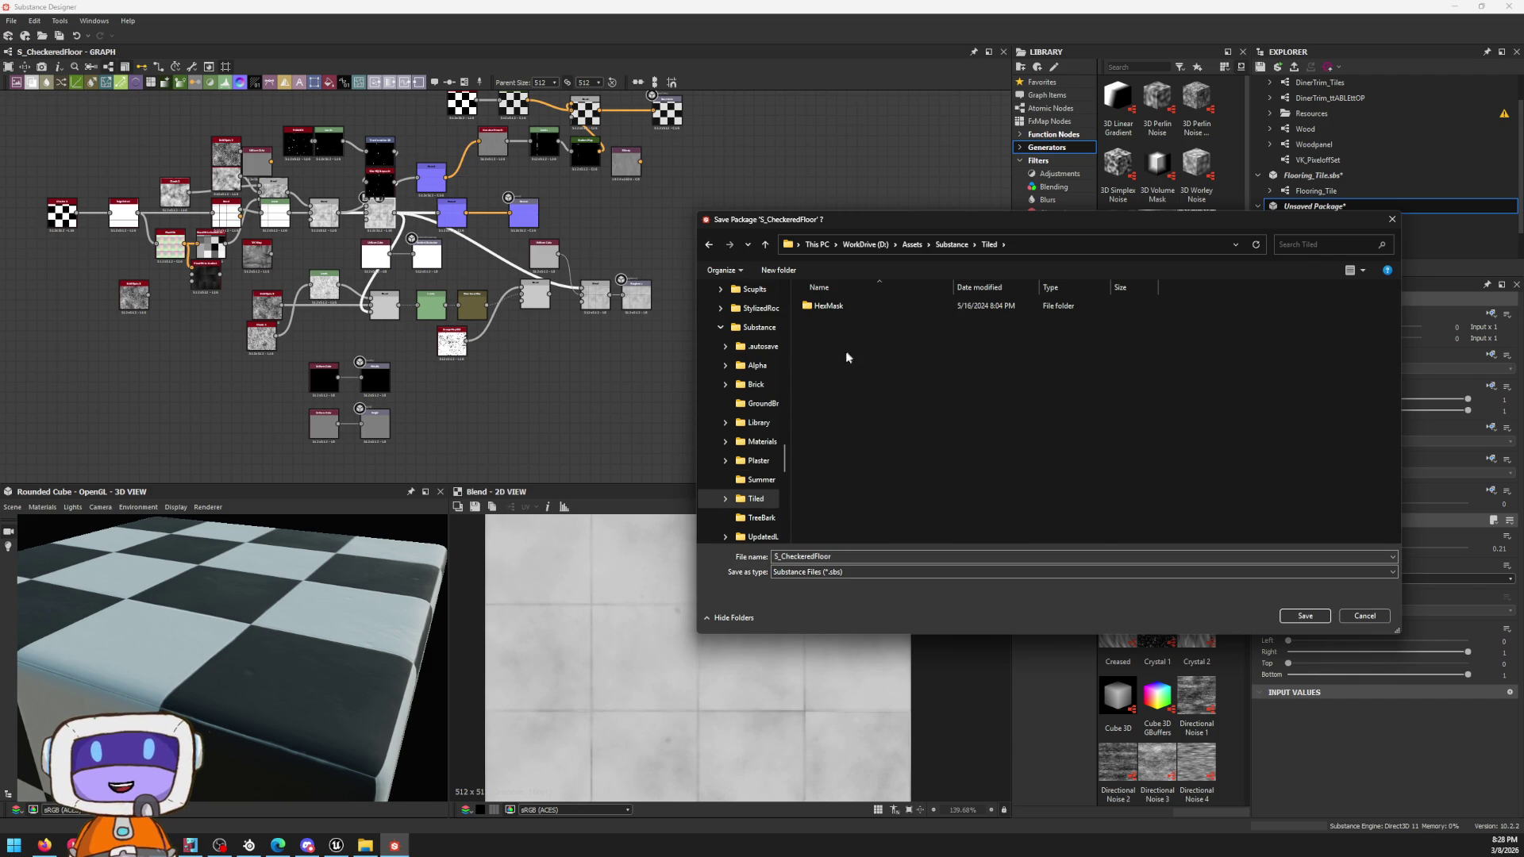
left_click(1308, 618)
right_click(1317, 219)
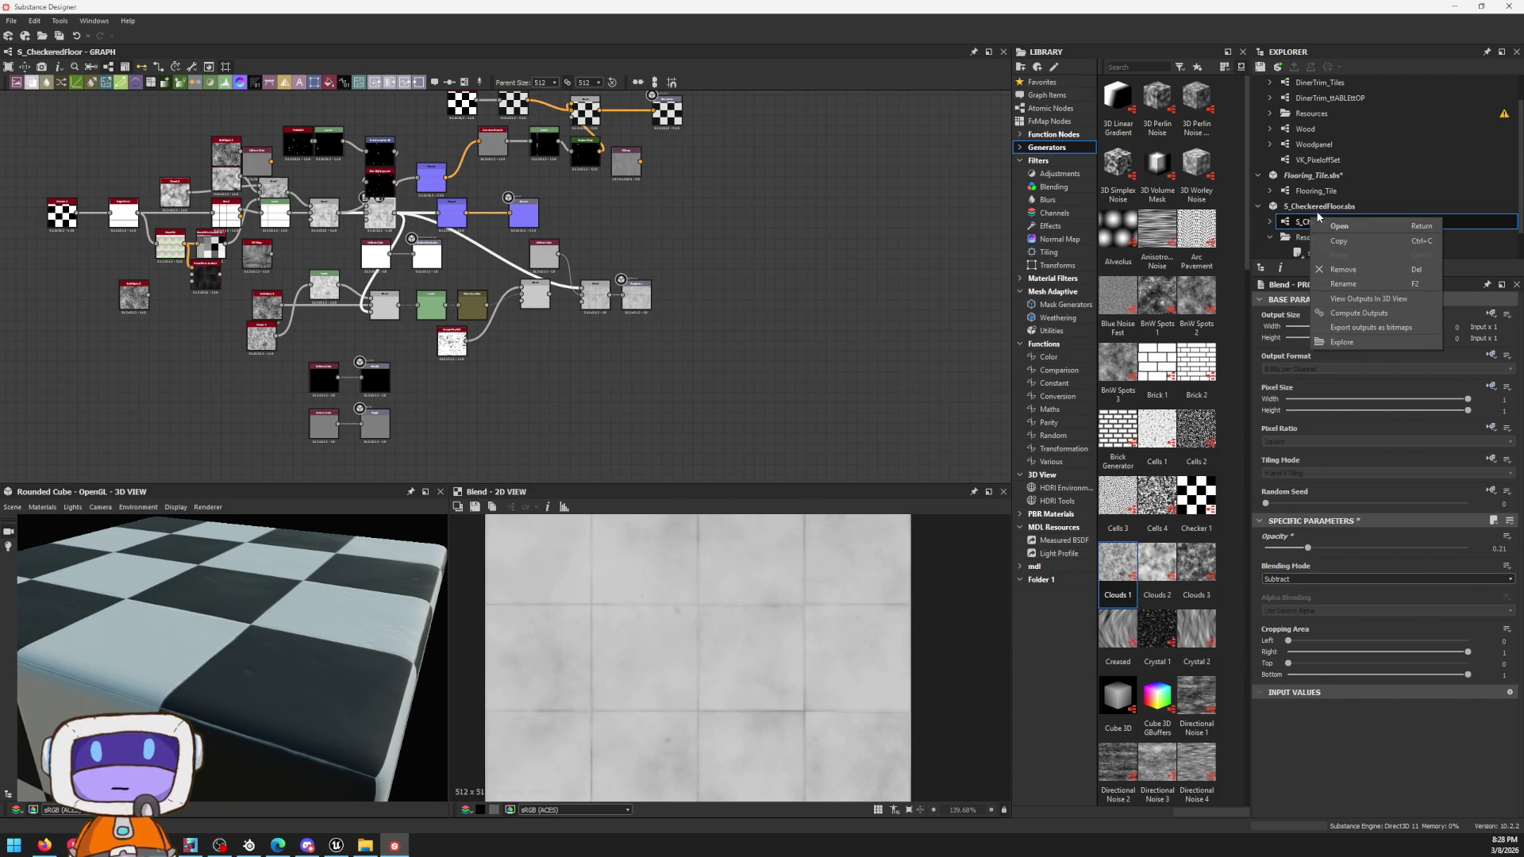
Step: Check the Export outputs window, then add a VK_MRAO node via the node search
left_click(1369, 327)
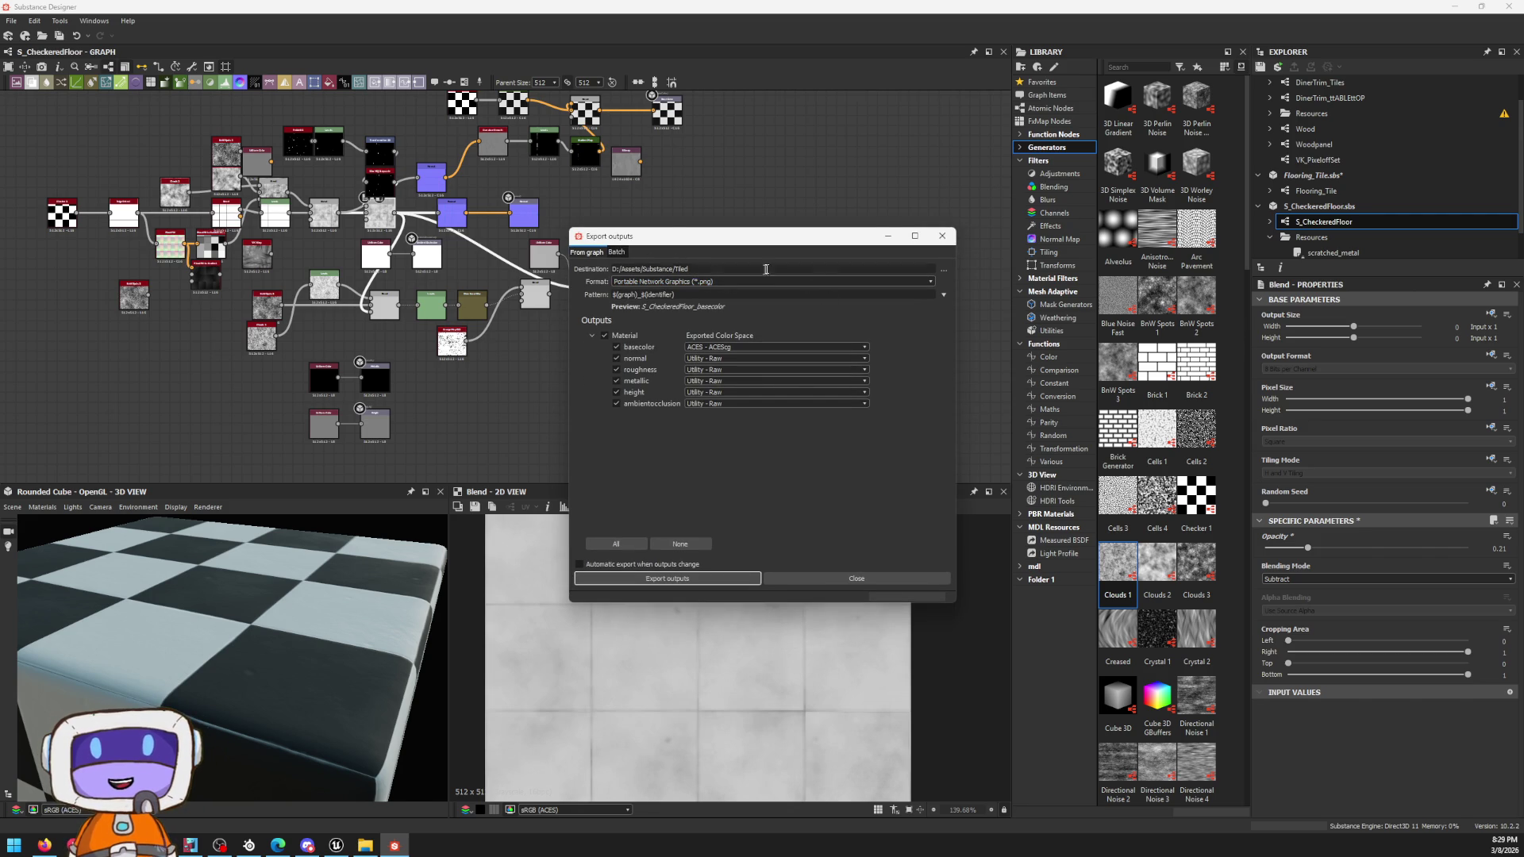
left_click(941, 236)
key("space")
type("tro")
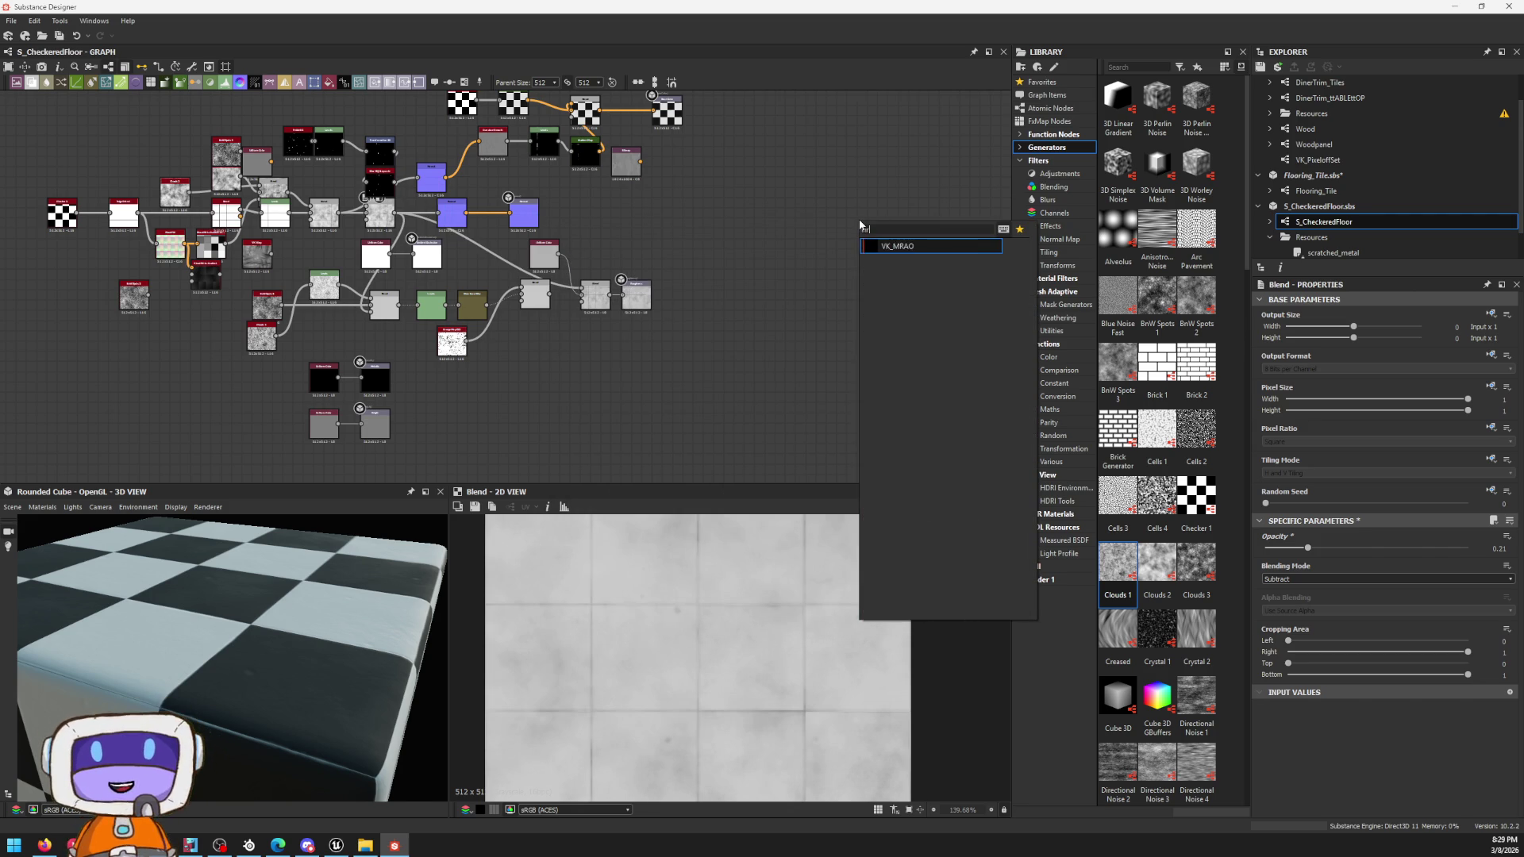
key("Return")
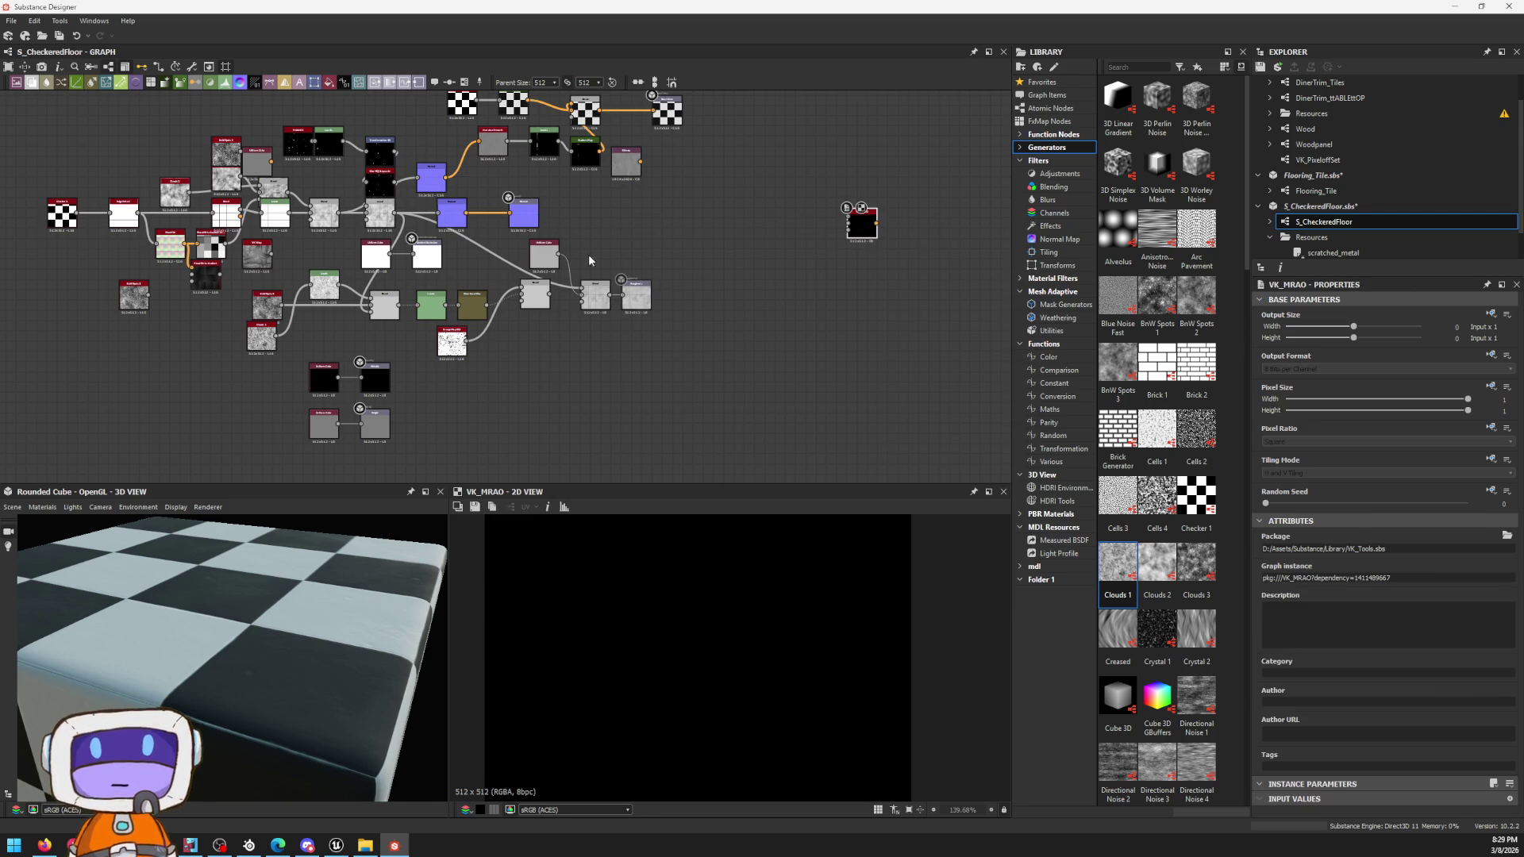
scroll(835, 232, "up", 3)
scroll(835, 232, "down", 2)
Step: Move VK_MRAO beside the output nodes and feed the roughness Blend result into its Roughness input
middle_click_drag(895, 321, 930, 422)
left_click_drag(918, 327, 680, 337)
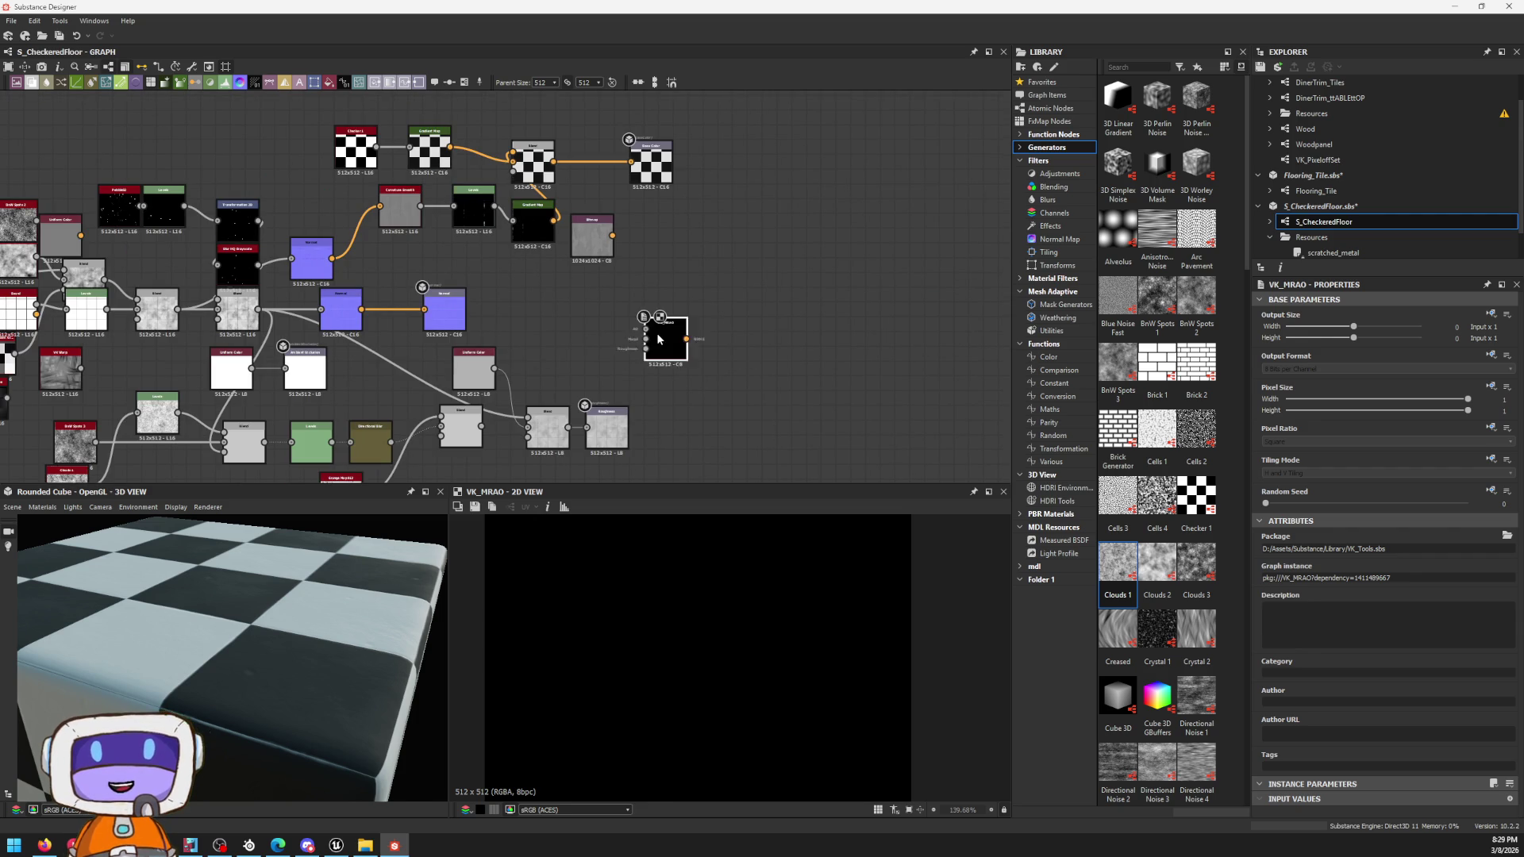
scroll(598, 330, "up", 3)
scroll(588, 384, "down", 3)
scroll(694, 258, "up", 2)
scroll(703, 262, "down", 1)
scroll(727, 278, "up", 3)
scroll(633, 344, "down", 3)
scroll(632, 344, "up", 3)
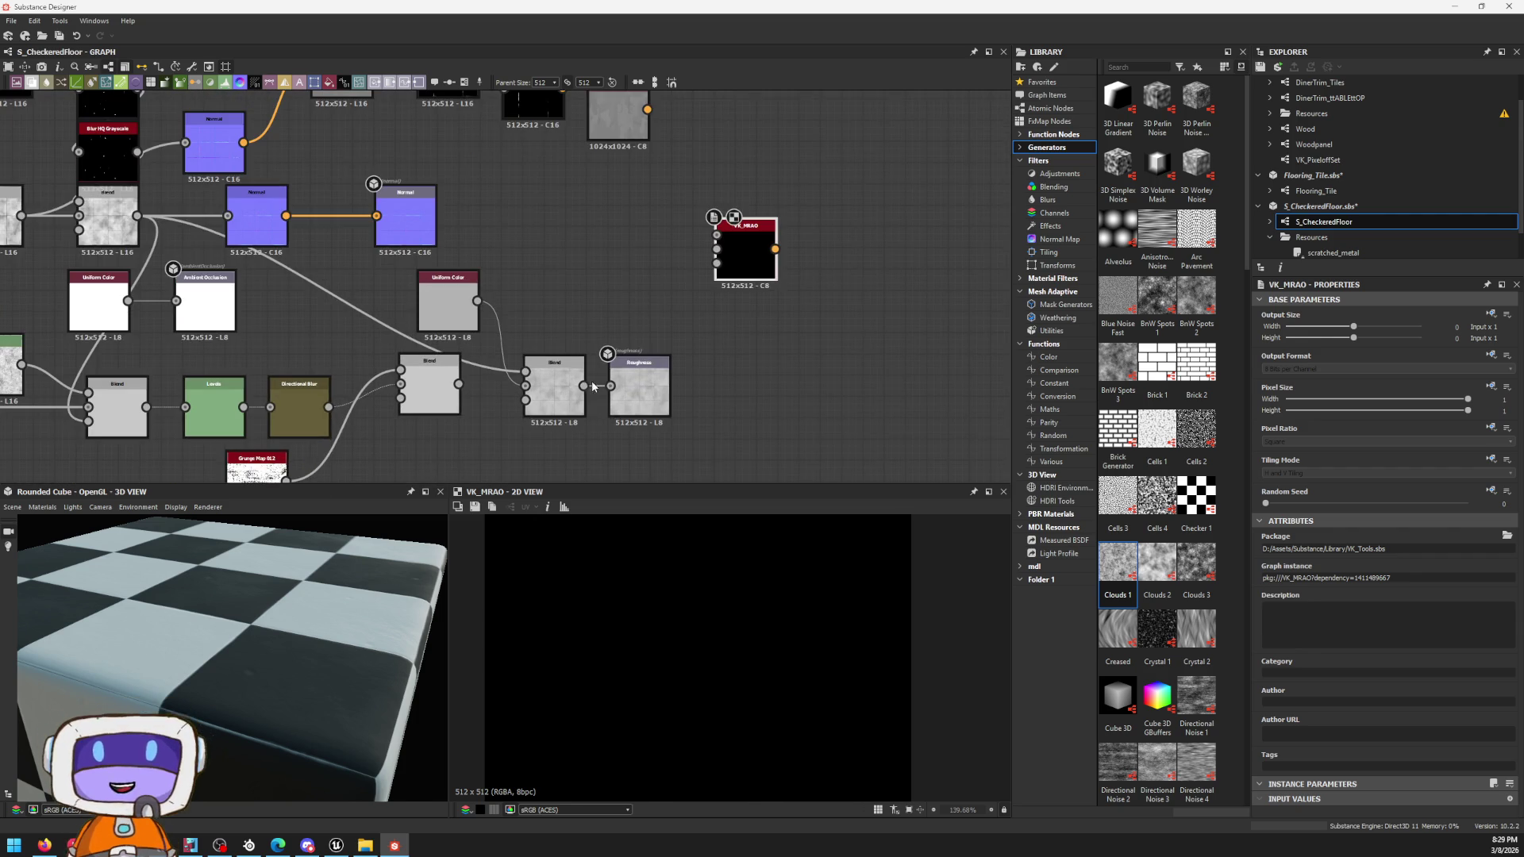
scroll(608, 357, "up", 1)
middle_click_drag(607, 356, 510, 472)
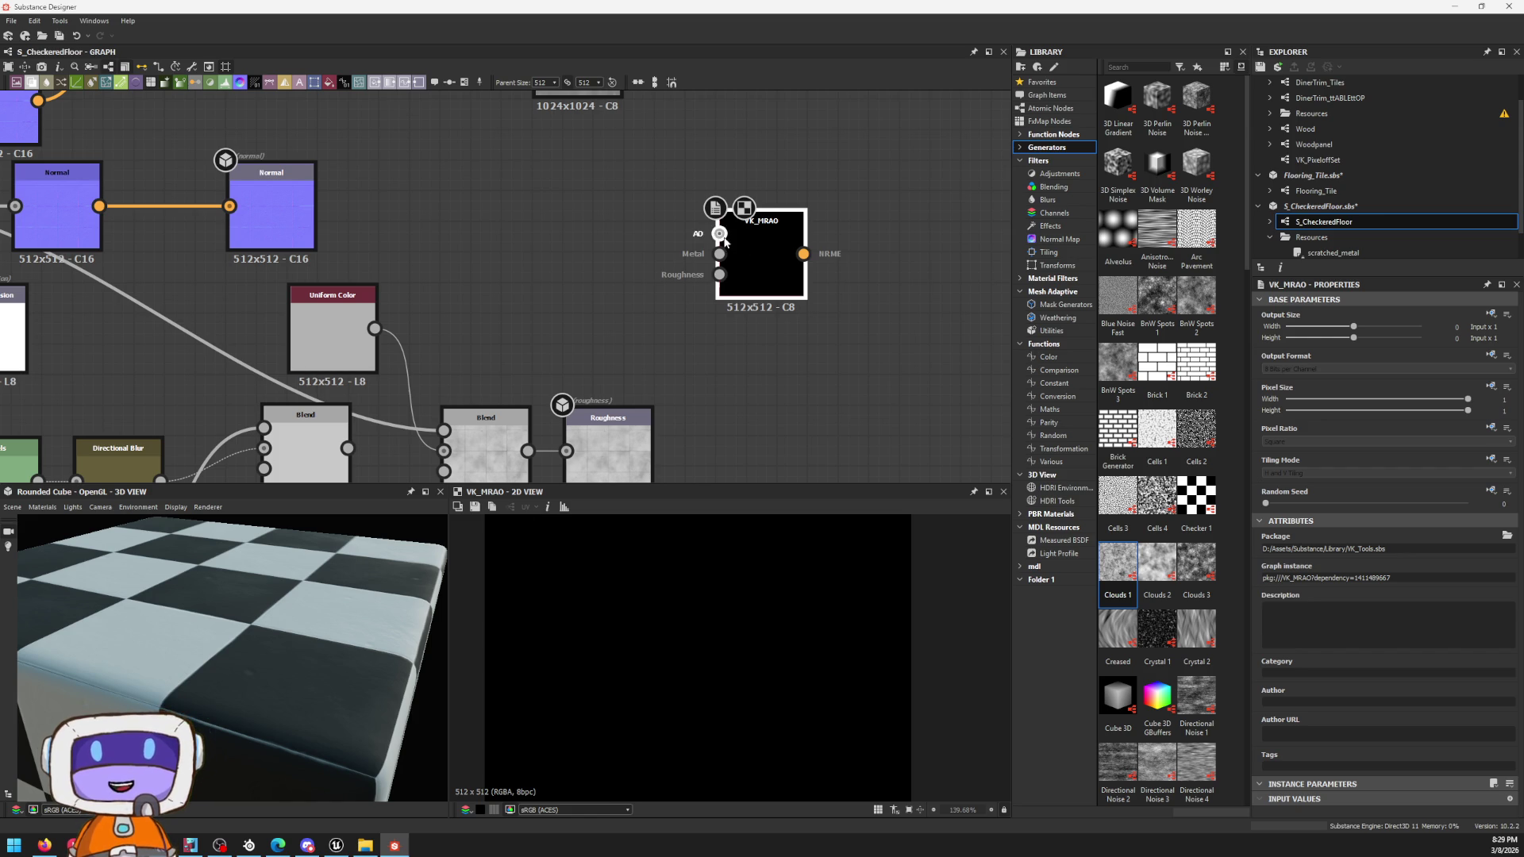
left_click_drag(527, 451, 719, 275)
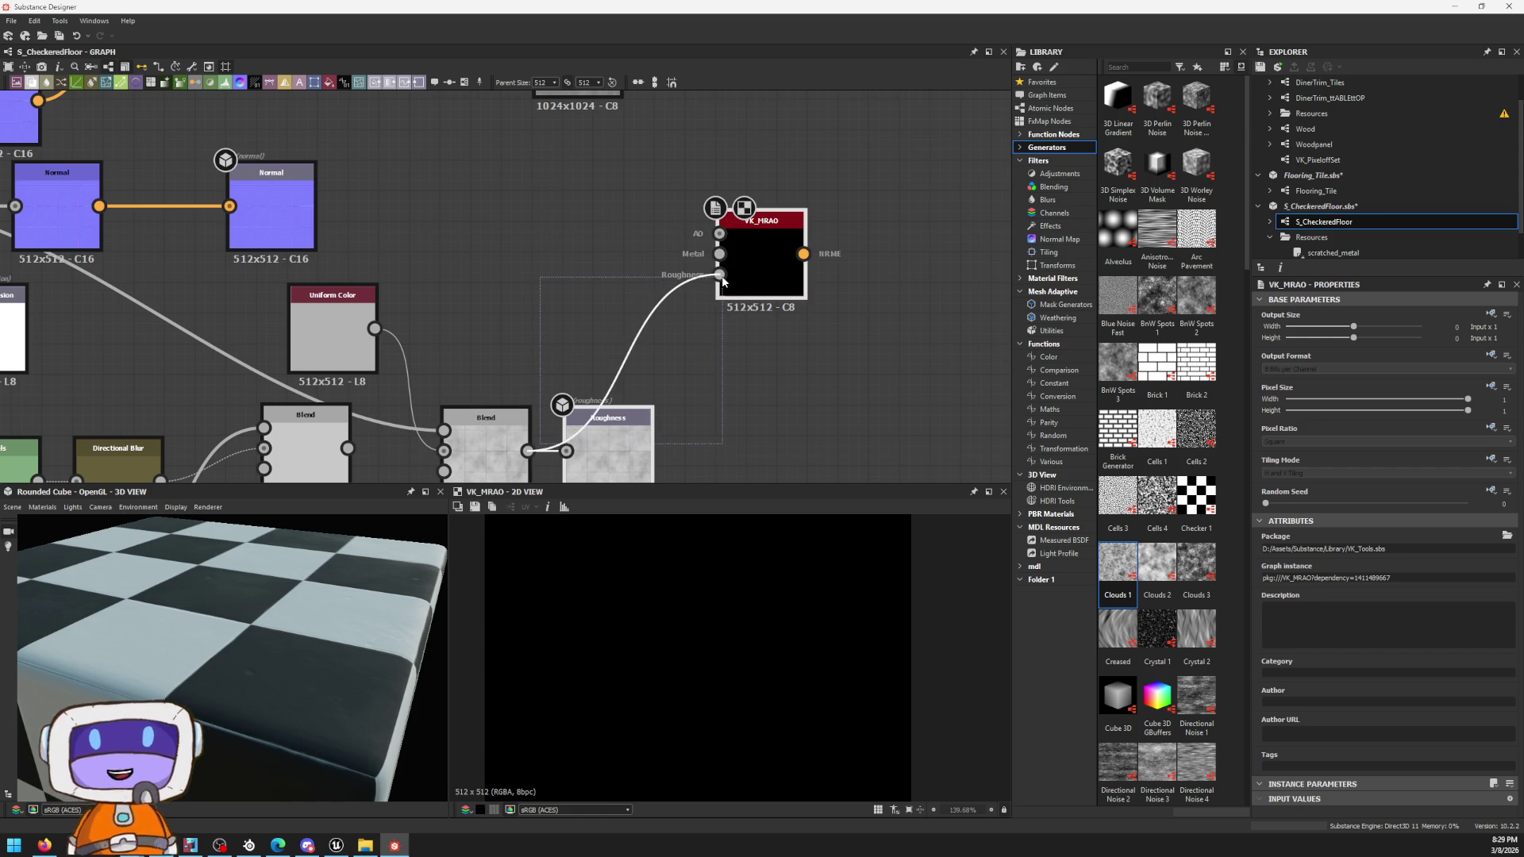
scroll(722, 282, "down", 1)
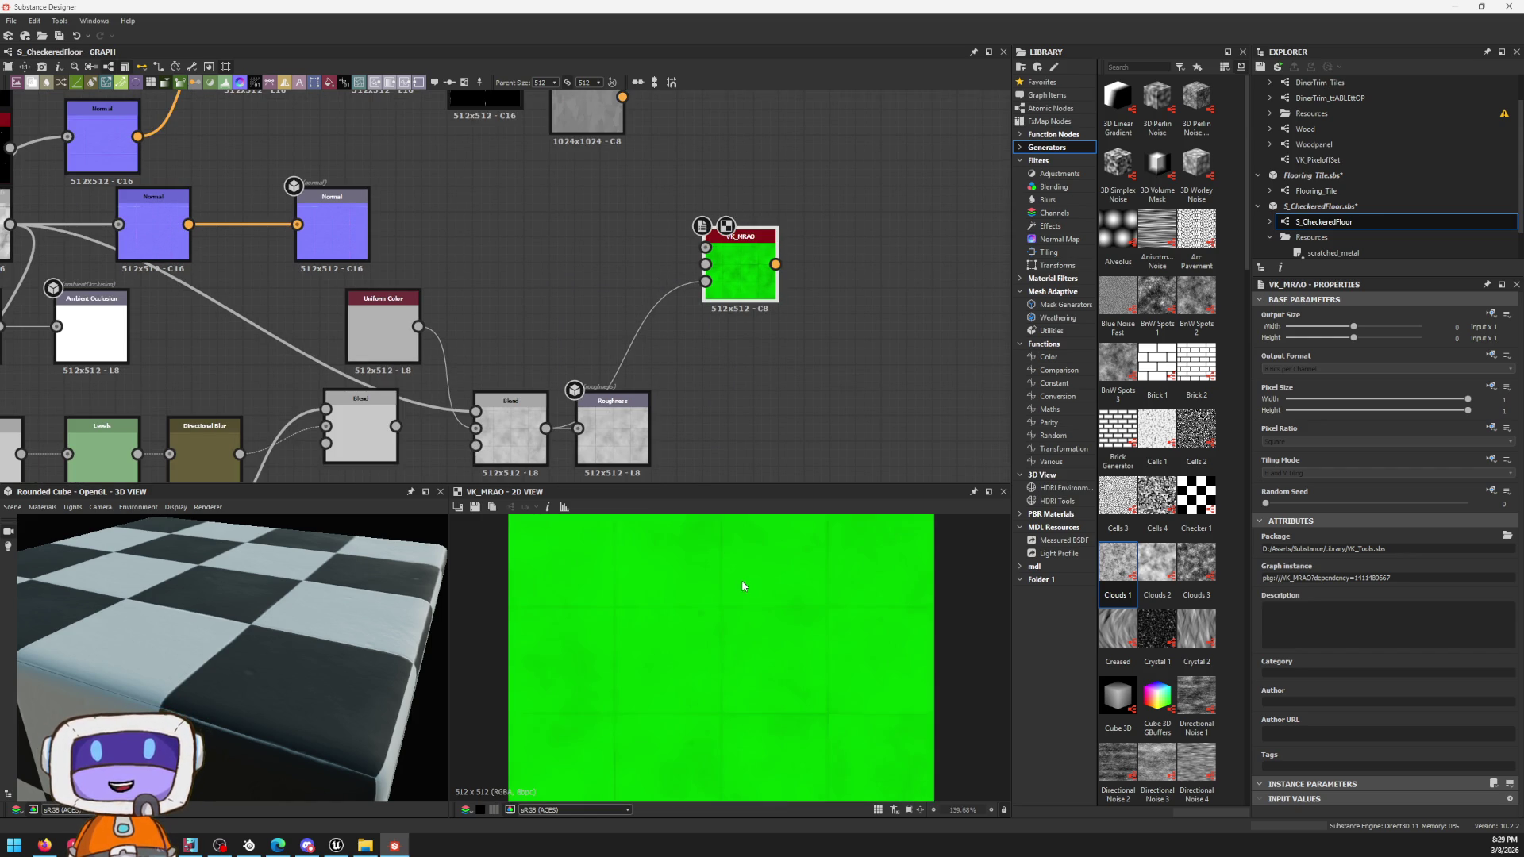
scroll(701, 524, "down", 2)
scroll(619, 440, "up", 3)
left_click(631, 438)
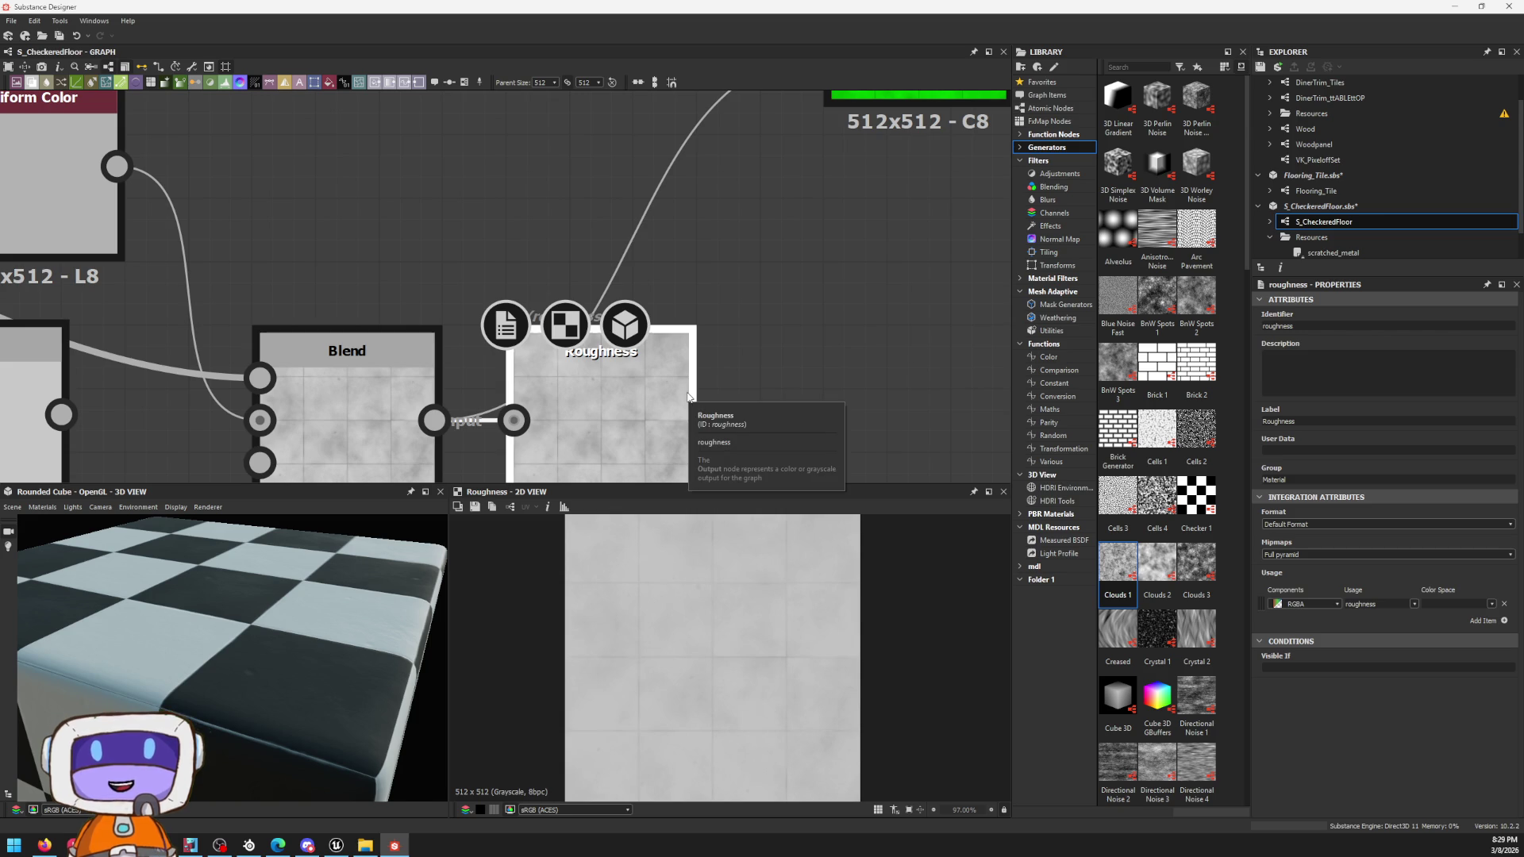
scroll(566, 256, "down", 2)
scroll(473, 275, "down", 1)
Step: Drag VK_MRAO down beside the Metallic node and connect the metallic result into it
middle_click_drag(467, 92, 573, 293)
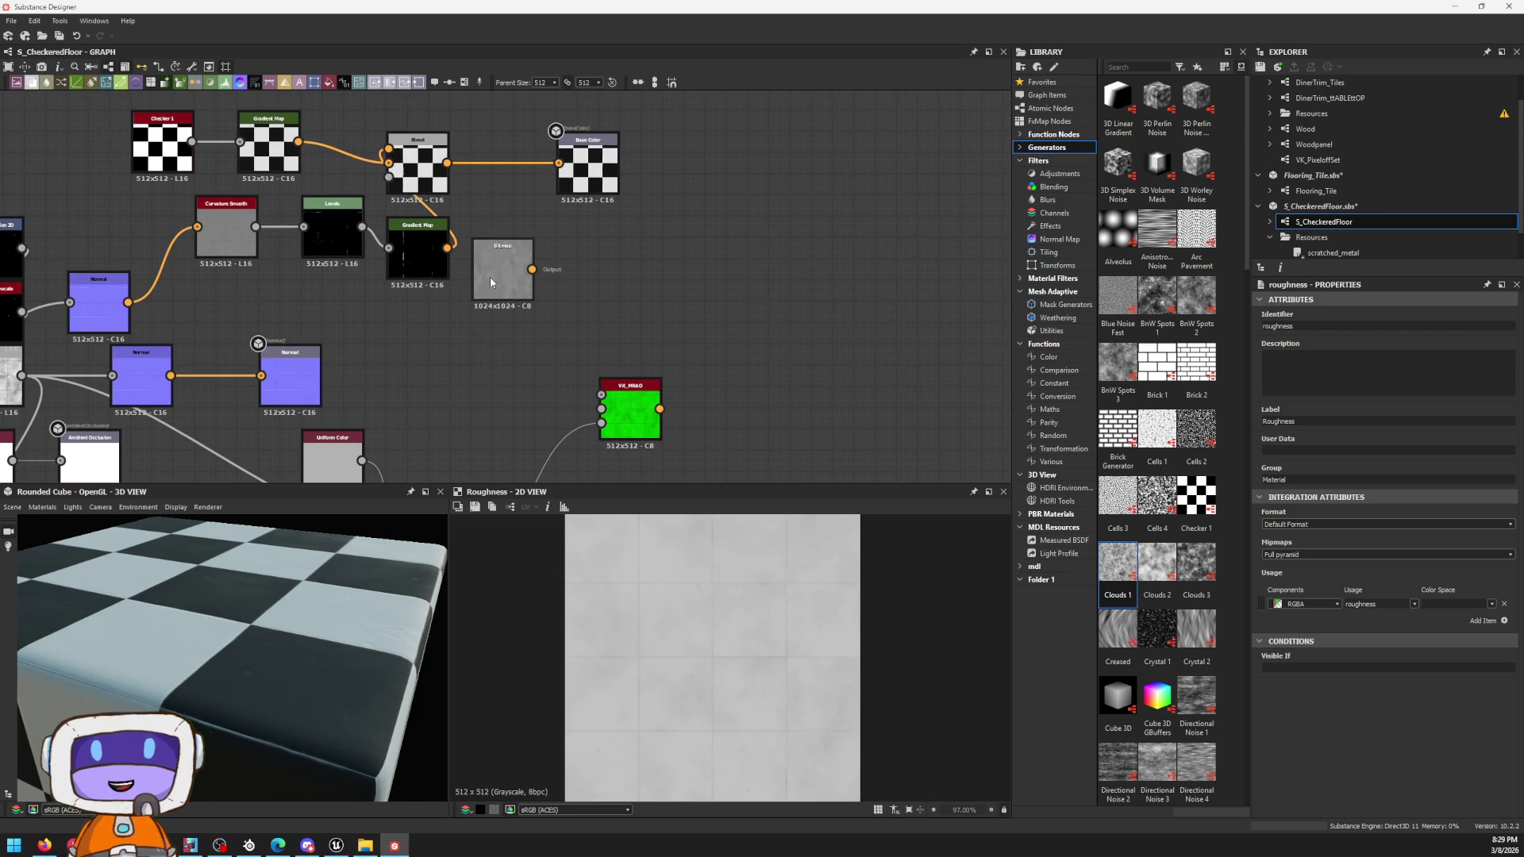
middle_click_drag(470, 392, 517, 181)
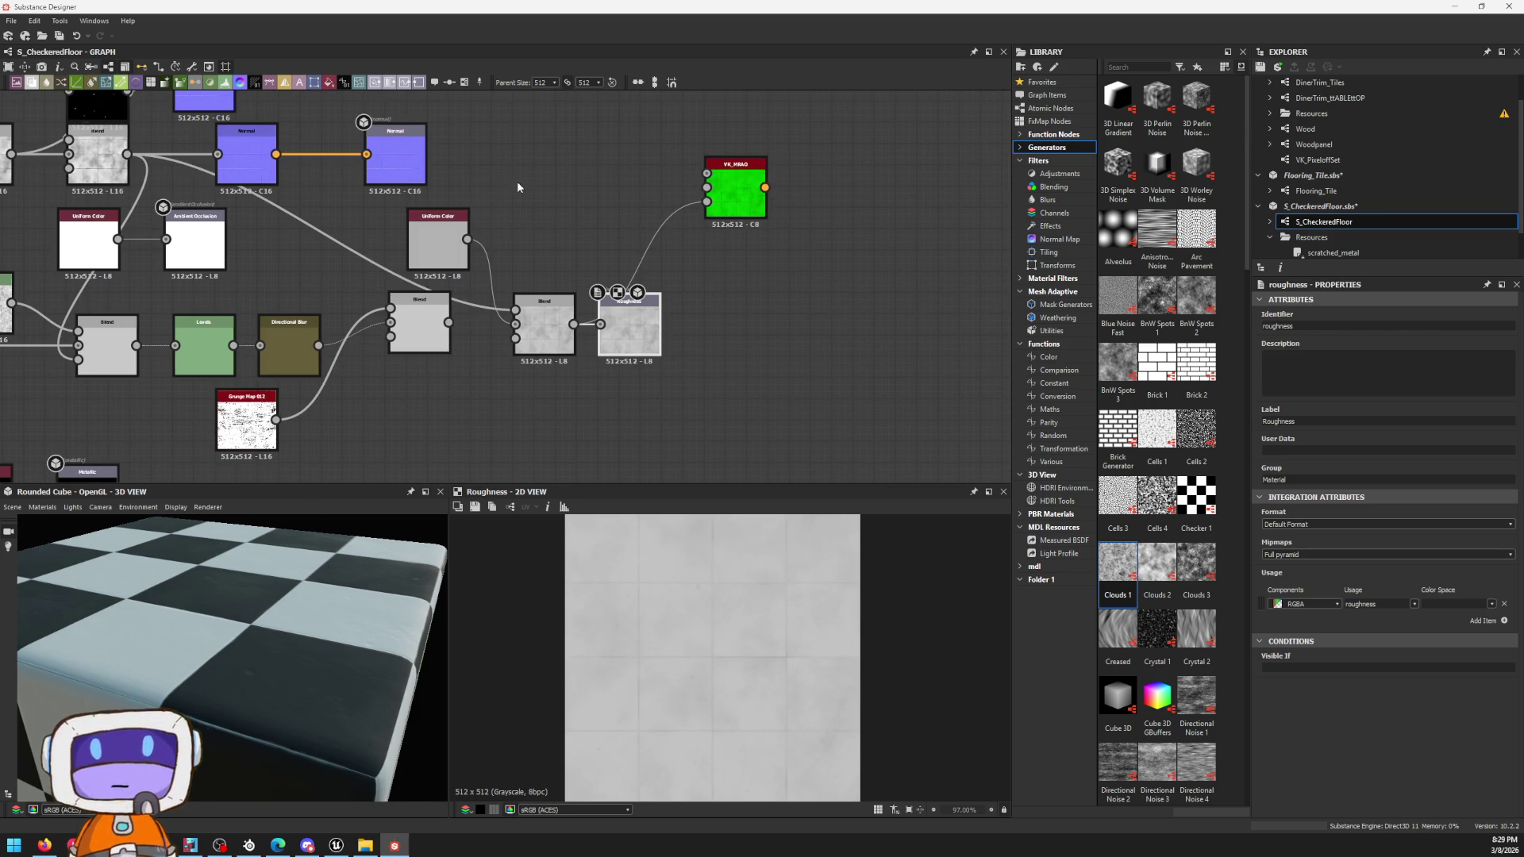
middle_click_drag(747, 205, 891, 158)
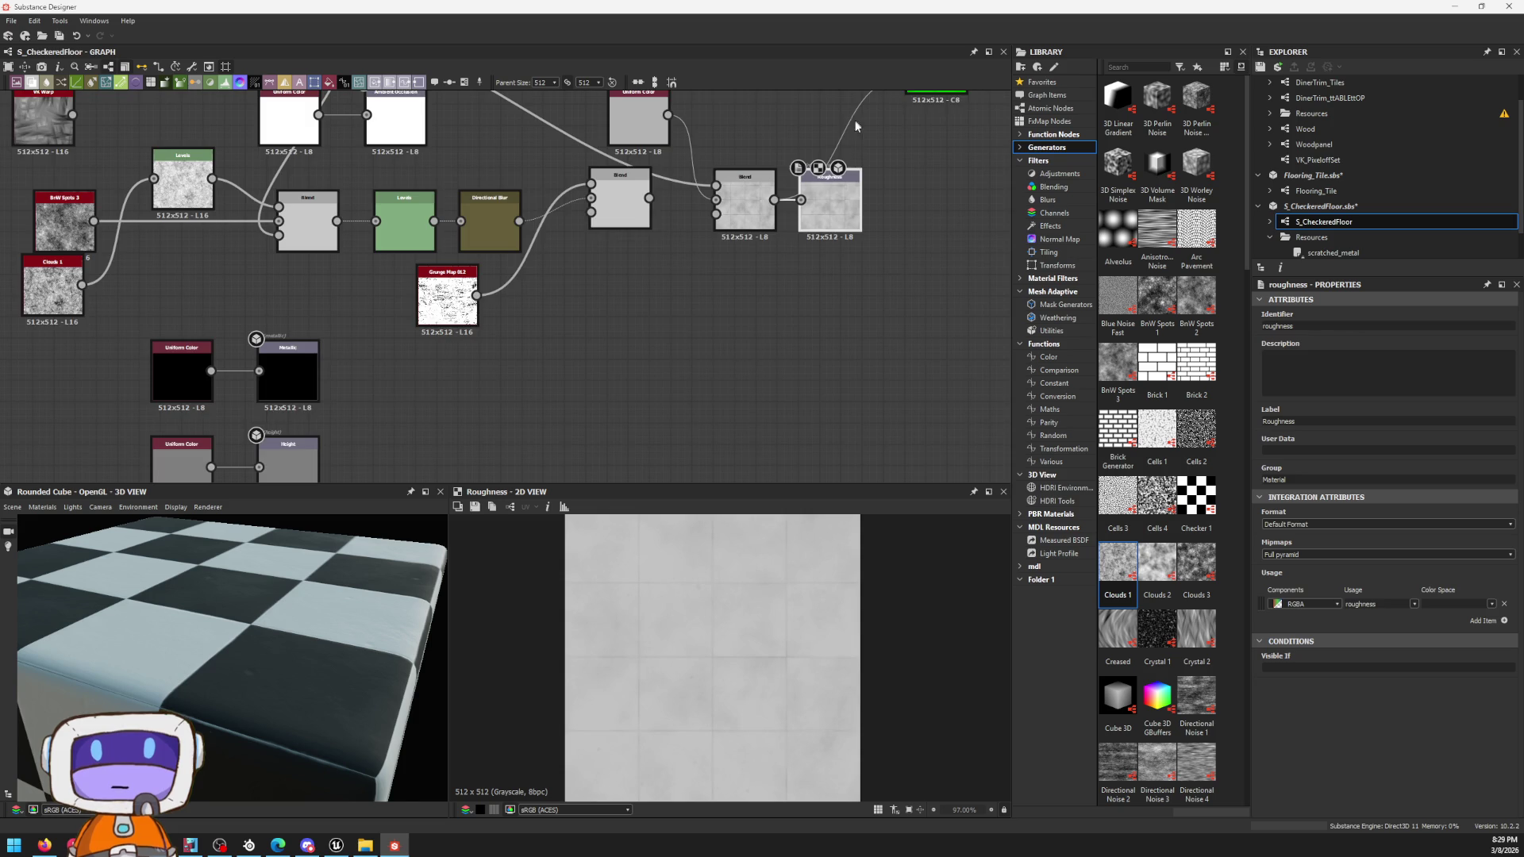
mouse_move(891, 119)
left_mouse_down()
mouse_move(875, 180)
mouse_move(551, 425)
left_mouse_up()
mouse_move(494, 239)
middle_mouse_down()
mouse_move(607, 334)
mouse_move(577, 264)
middle_mouse_up()
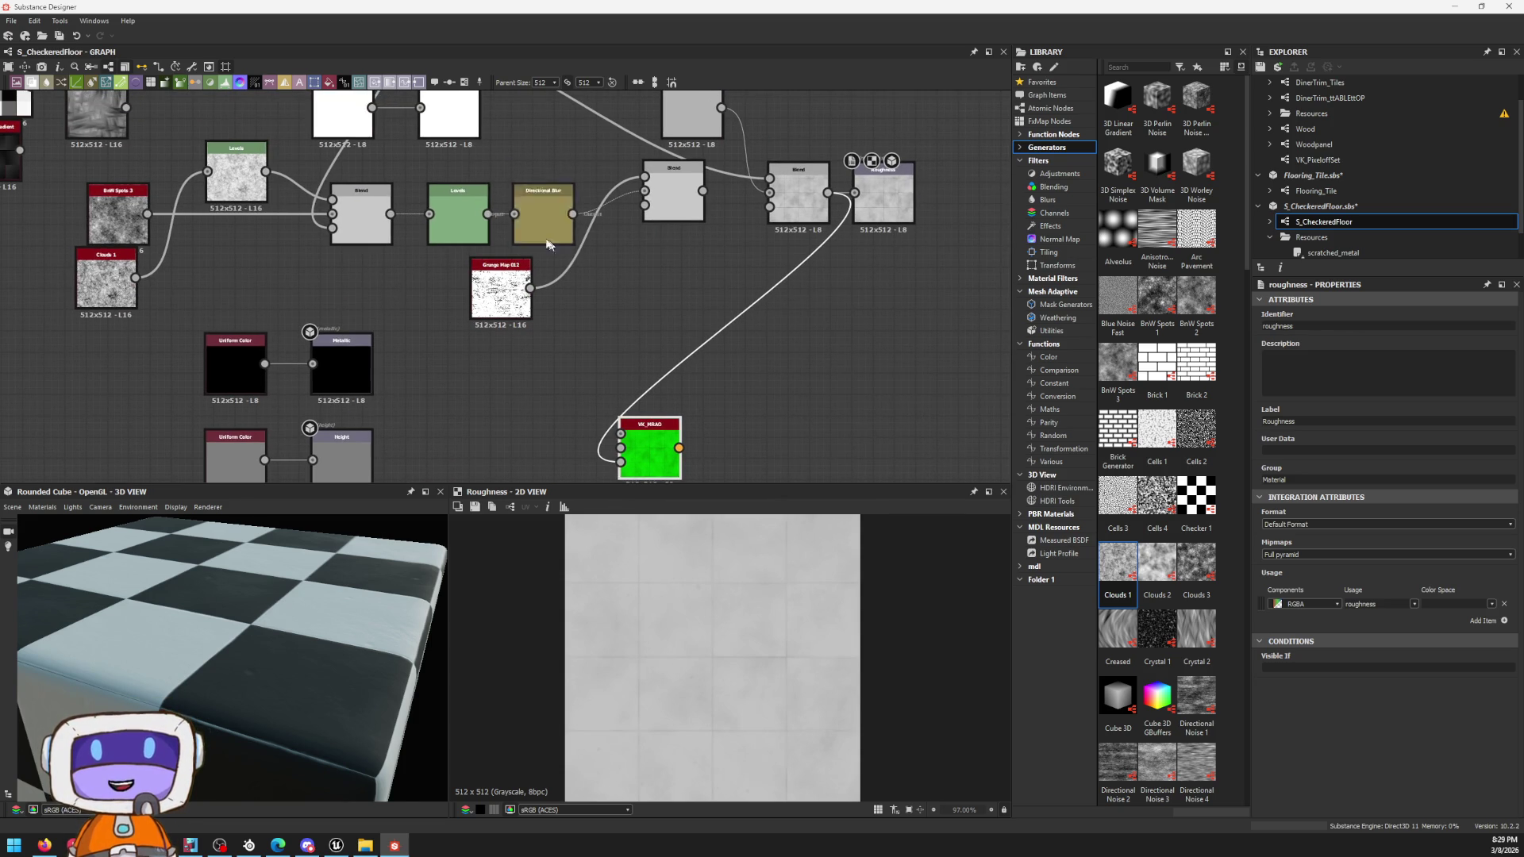
left_click_drag(553, 338, 621, 449)
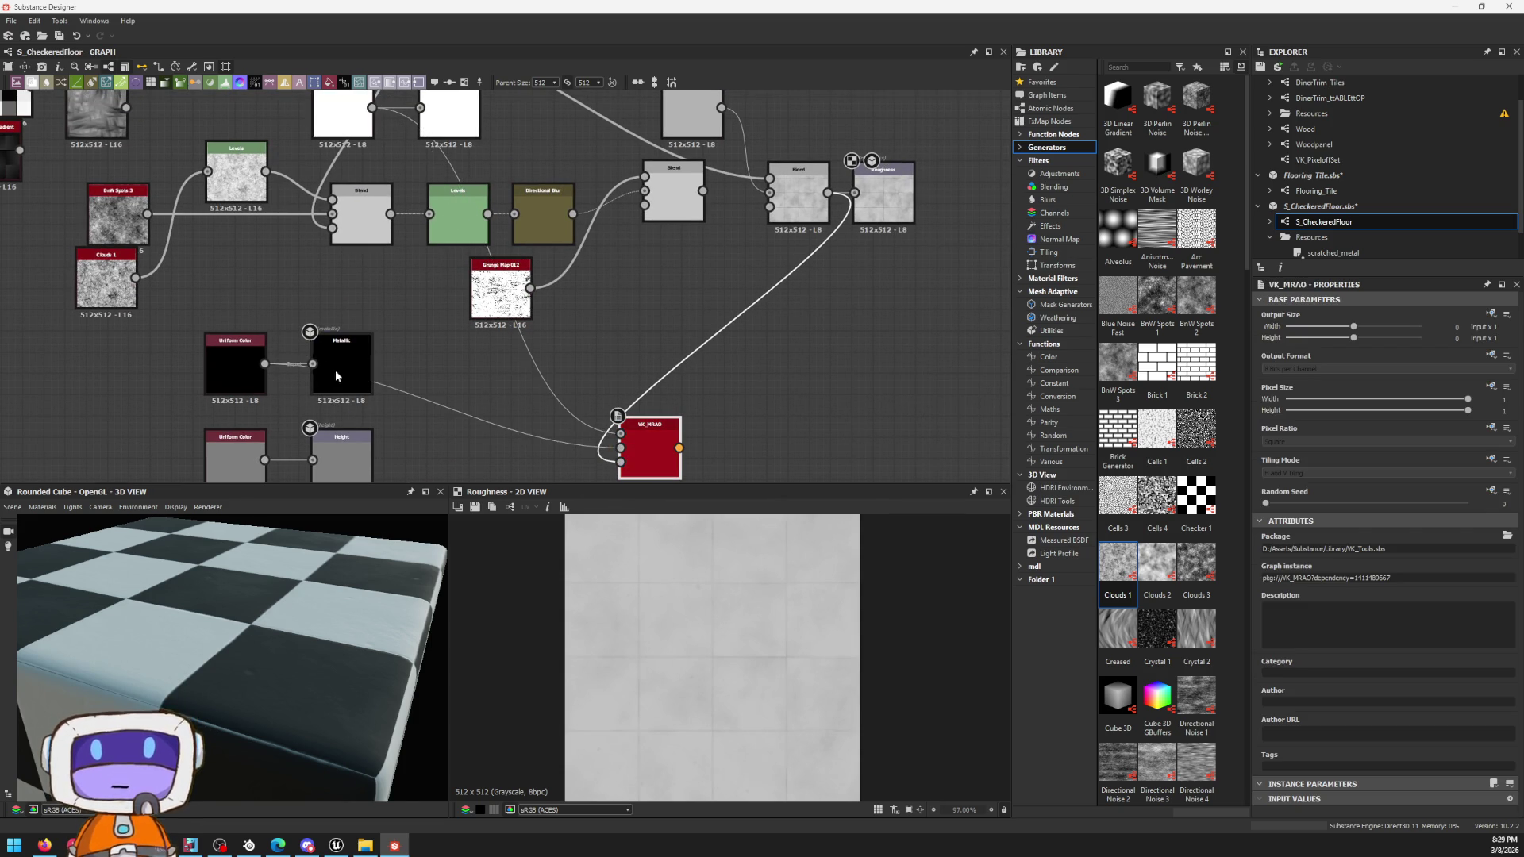
mouse_move(646, 471)
left_mouse_down()
mouse_move(412, 311)
mouse_move(514, 387)
left_mouse_up()
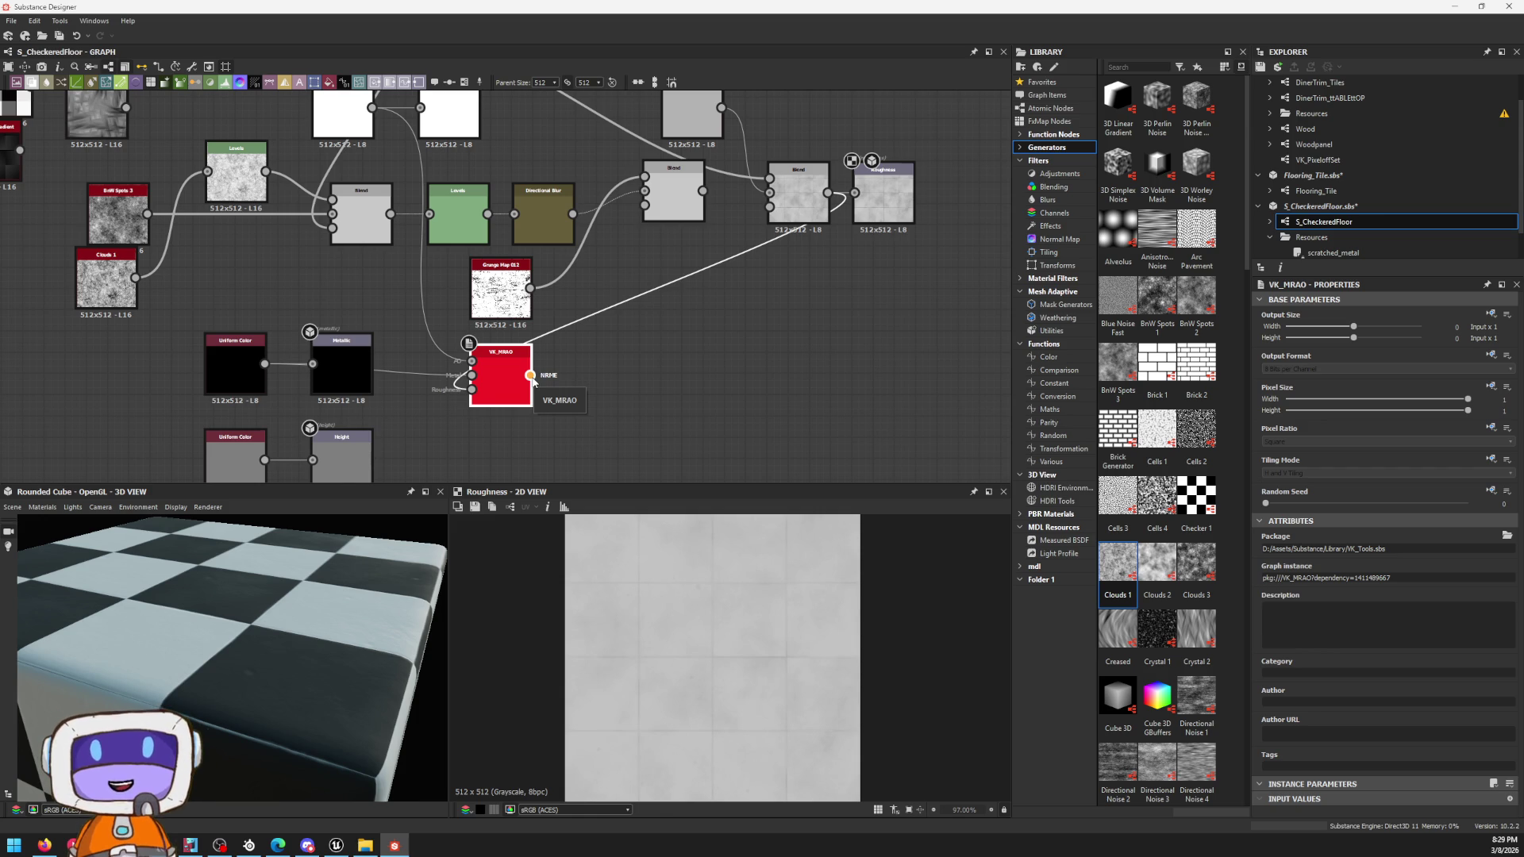
Step: Add an Output node fed by VK_MRAO and set its identifier to MRAO
left_click(875, 368)
key("space")
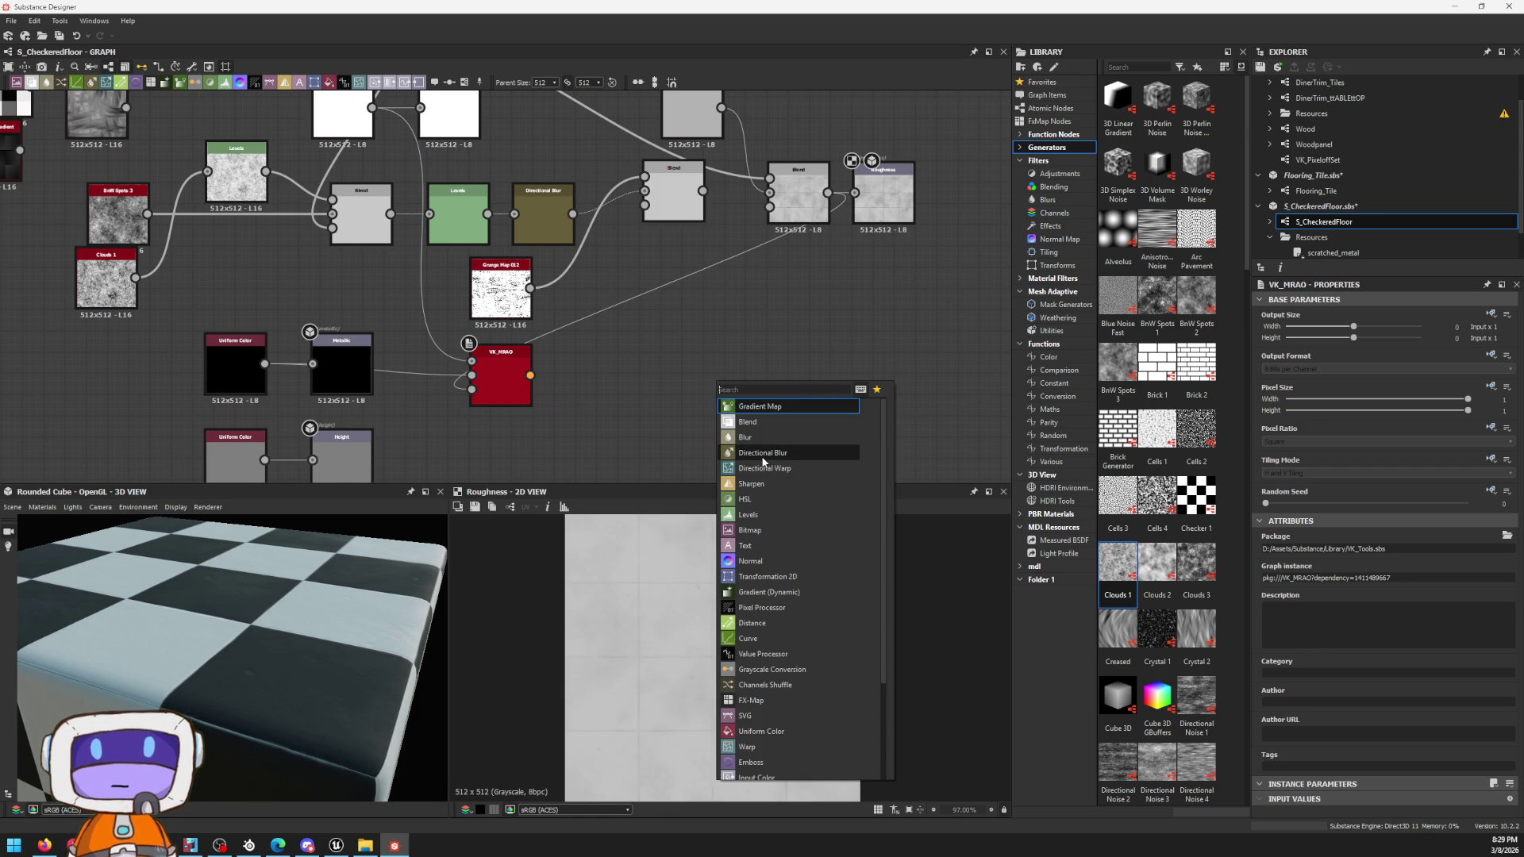
type("output")
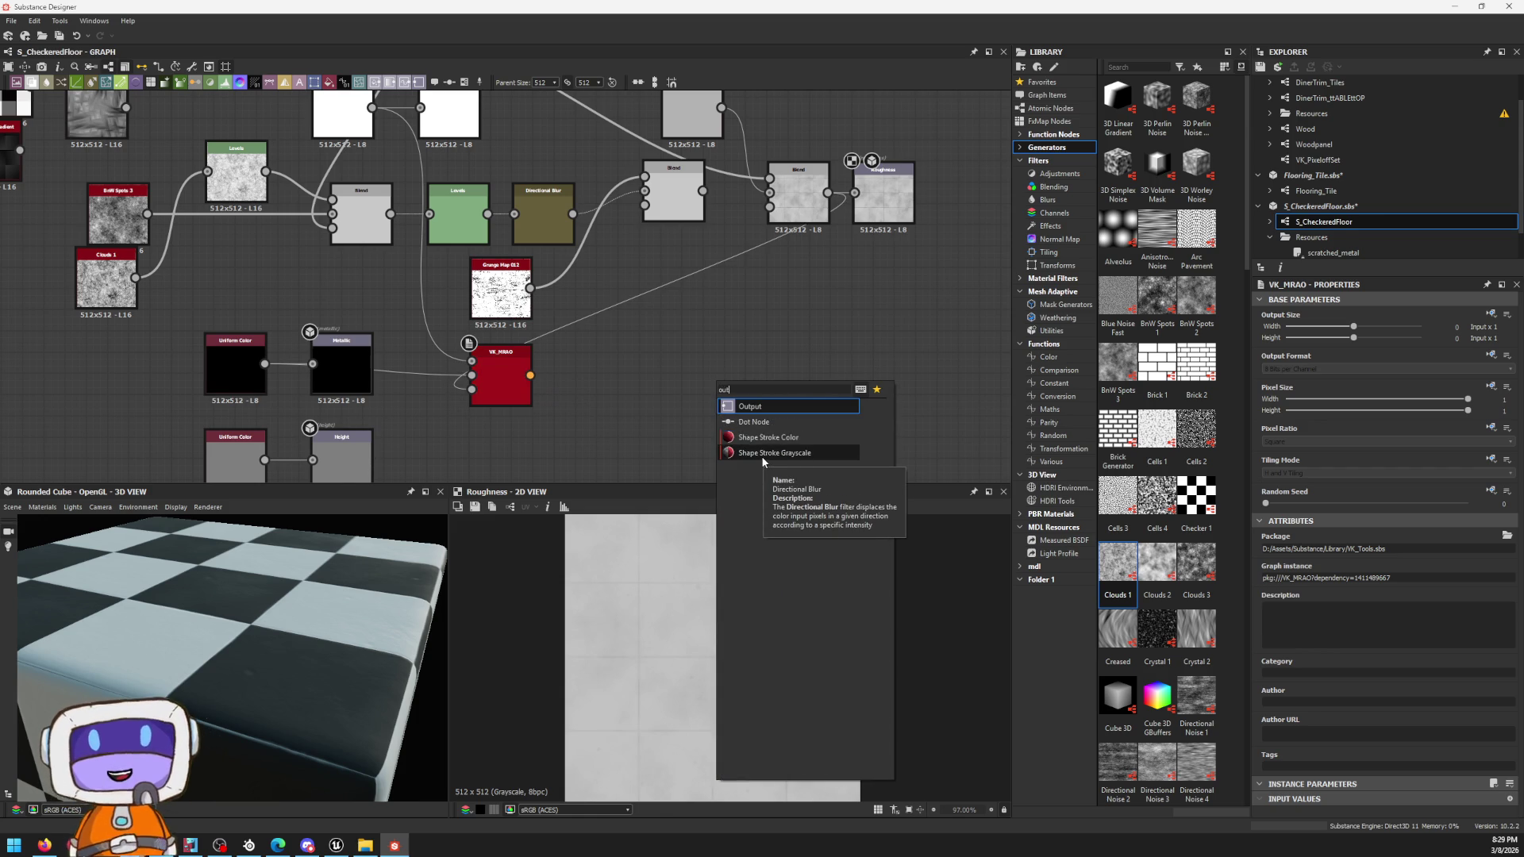
key("Return")
key("f")
middle_click_drag(630, 374, 255, 289)
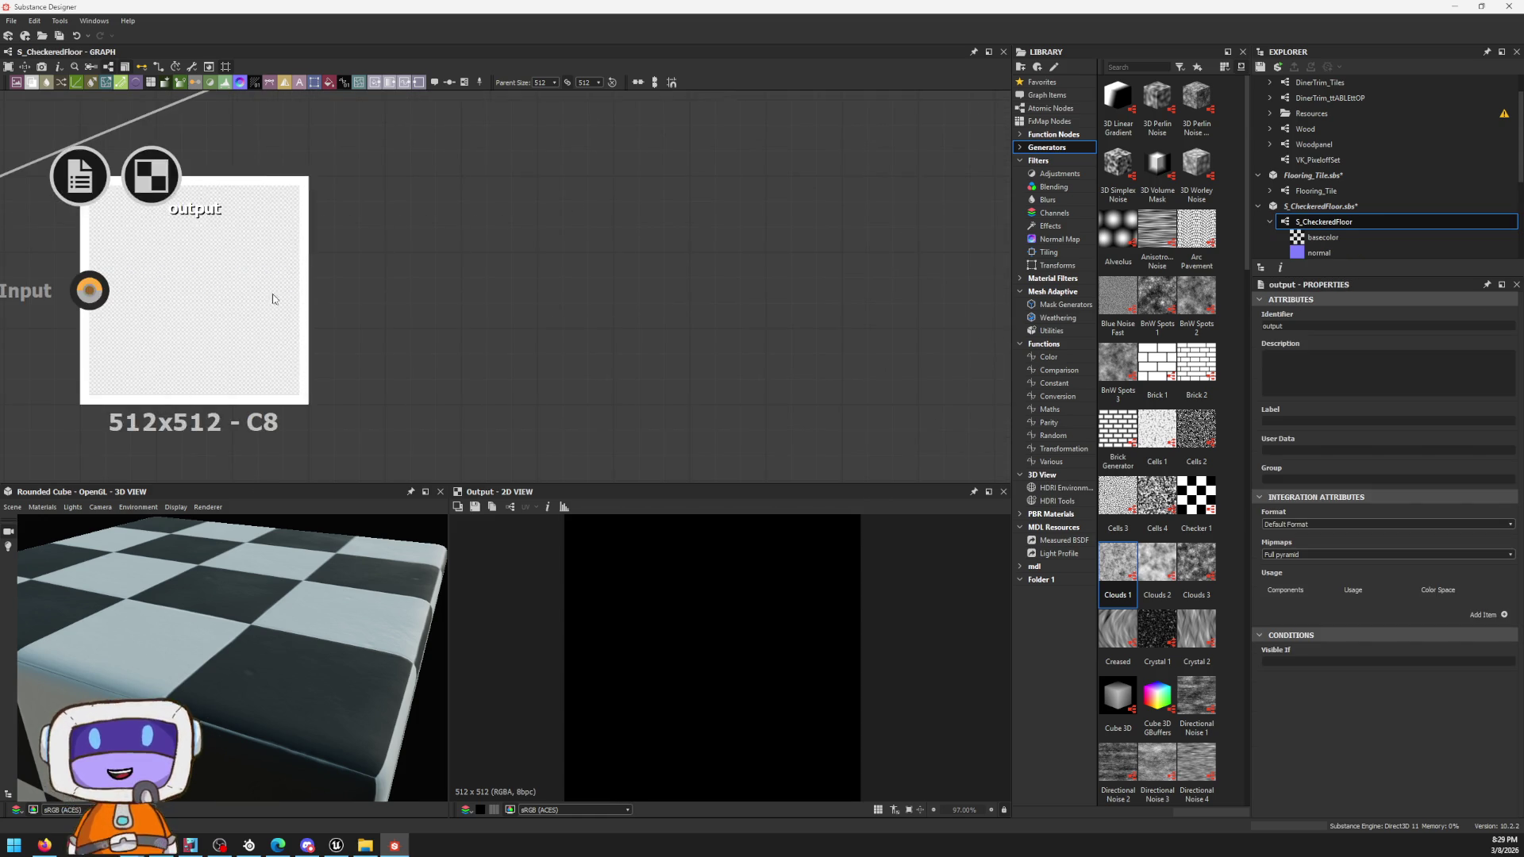
scroll(513, 276, "down", 3)
scroll(347, 318, "up", 2)
left_click_drag(255, 315, 401, 279)
left_click_drag(498, 306, 529, 312)
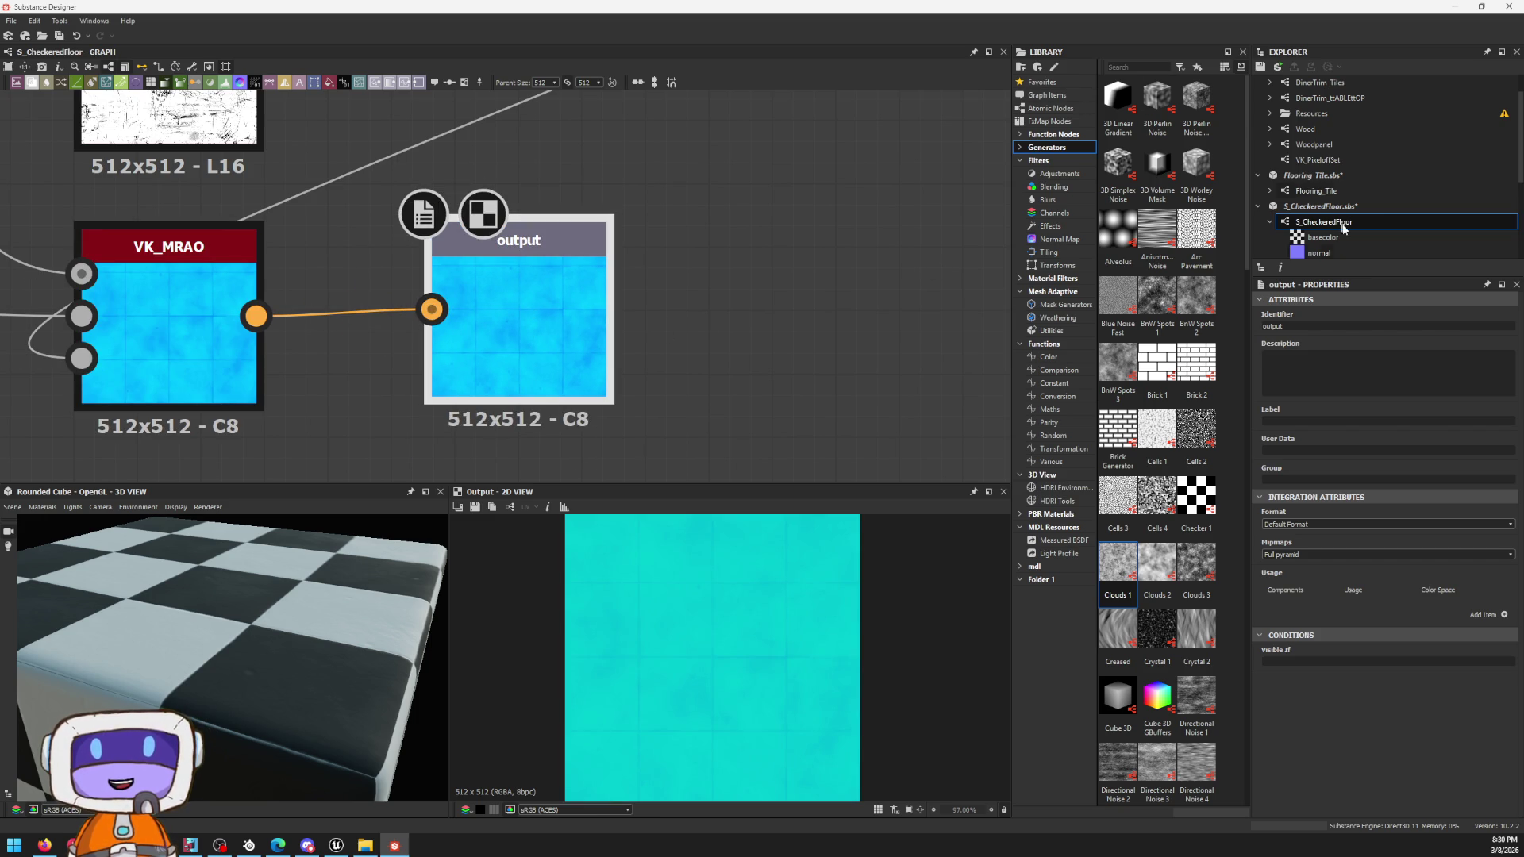
scroll(1382, 226, "down", 3)
scroll(1382, 221, "up", 1)
type("mrao")
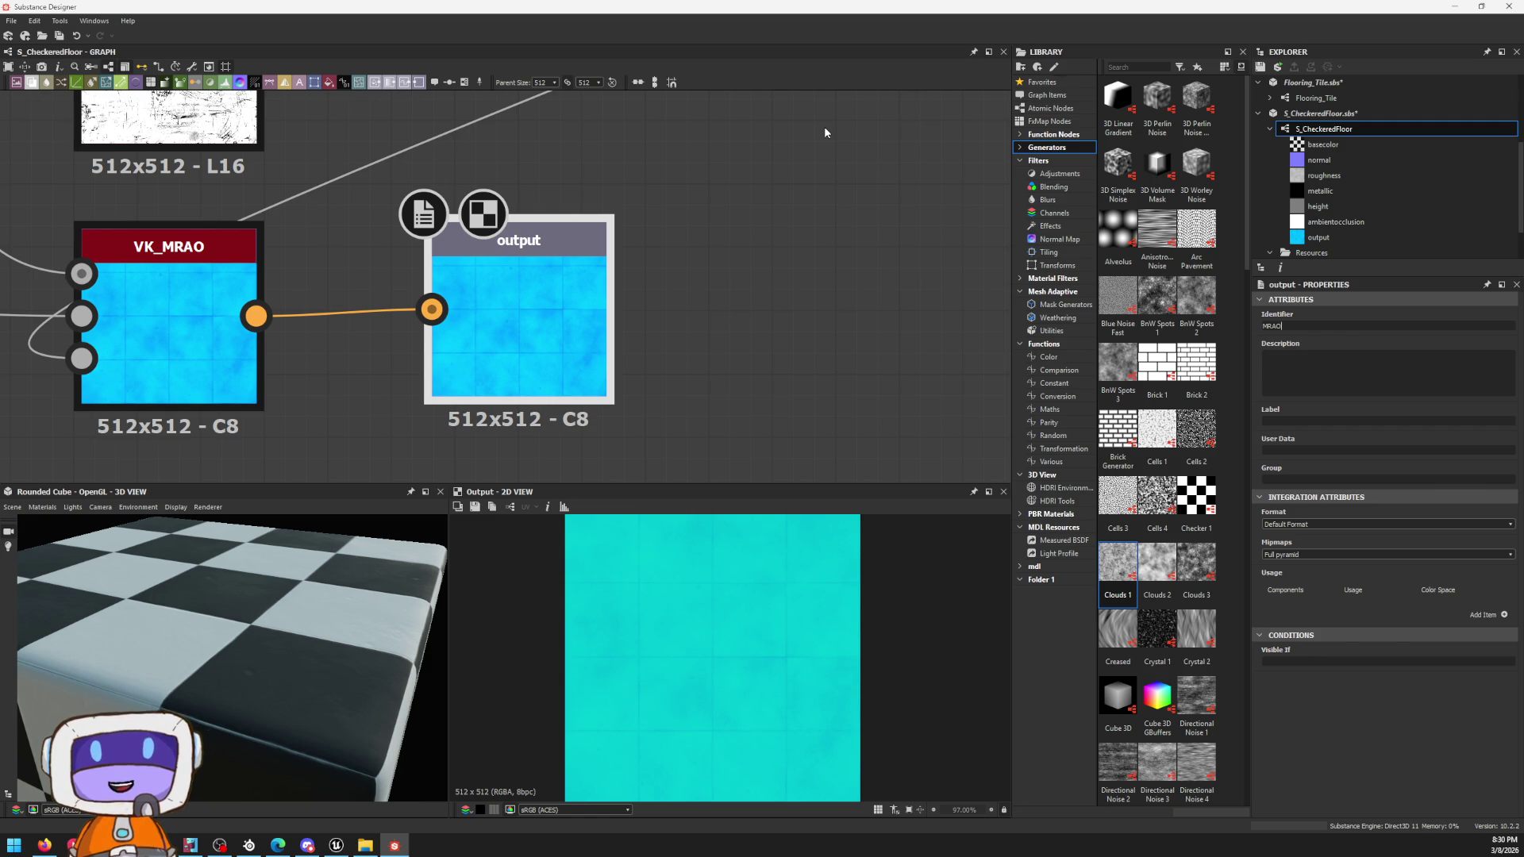
key("Return")
key("ctrl+shift+e")
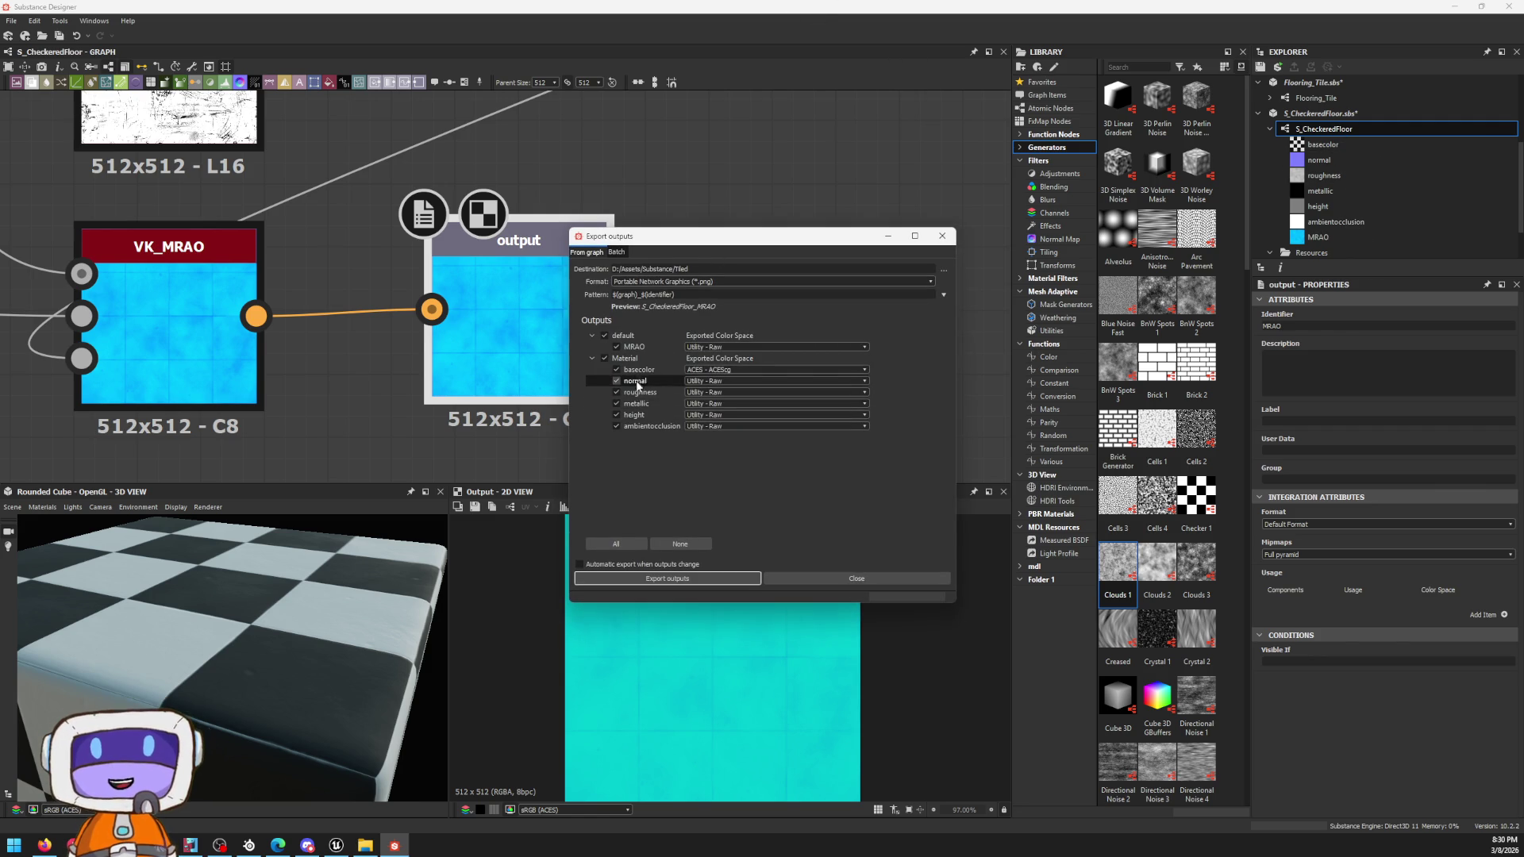
Step: Uncheck roughness, metallic, height and ambient occlusion, then export the remaining maps as PNGs
left_click(615, 391)
left_click(616, 404)
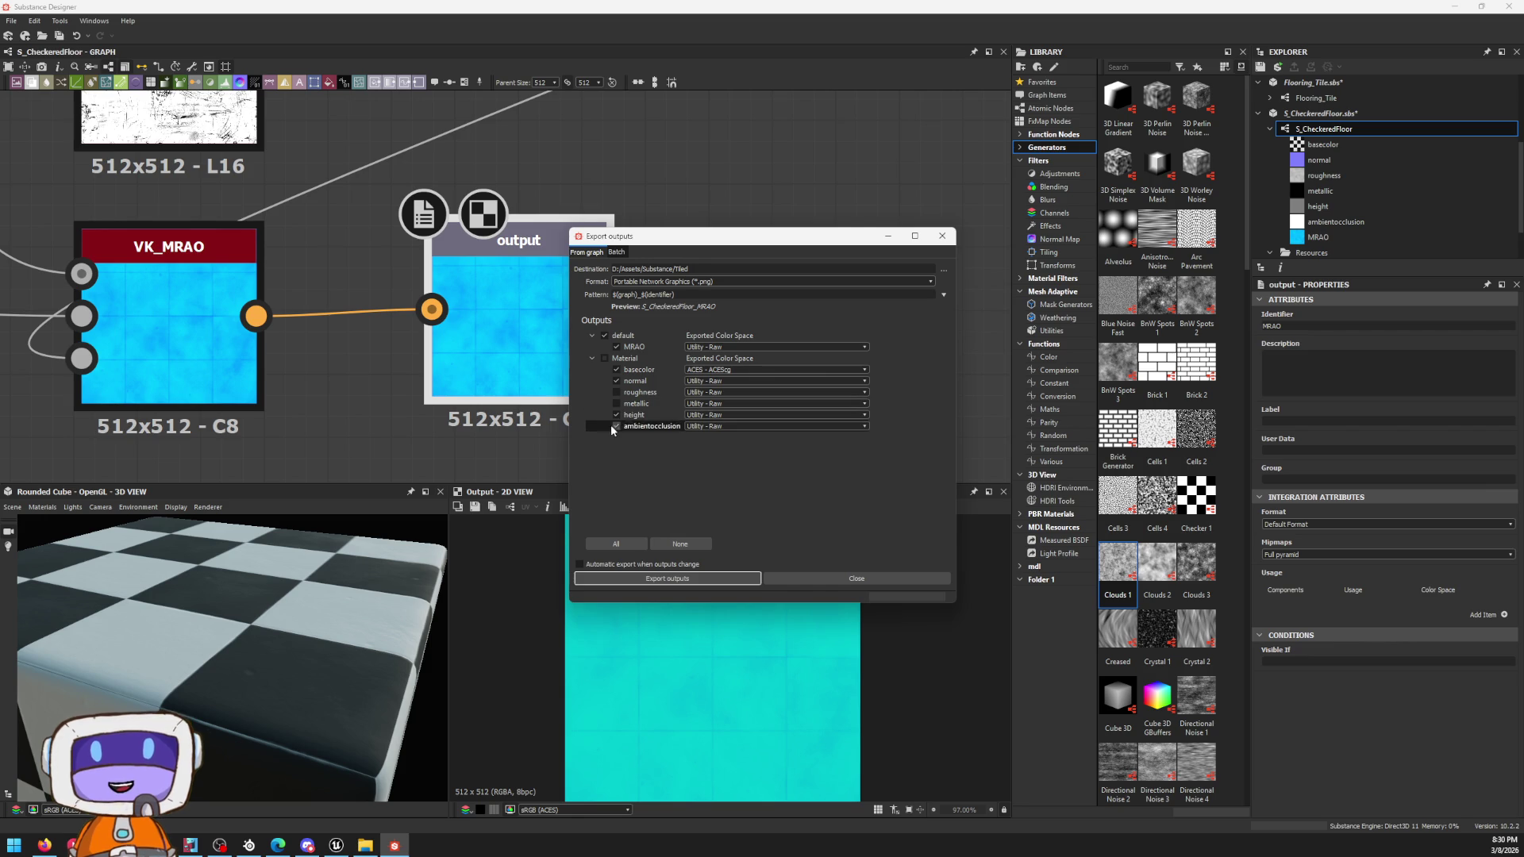
left_click(616, 414)
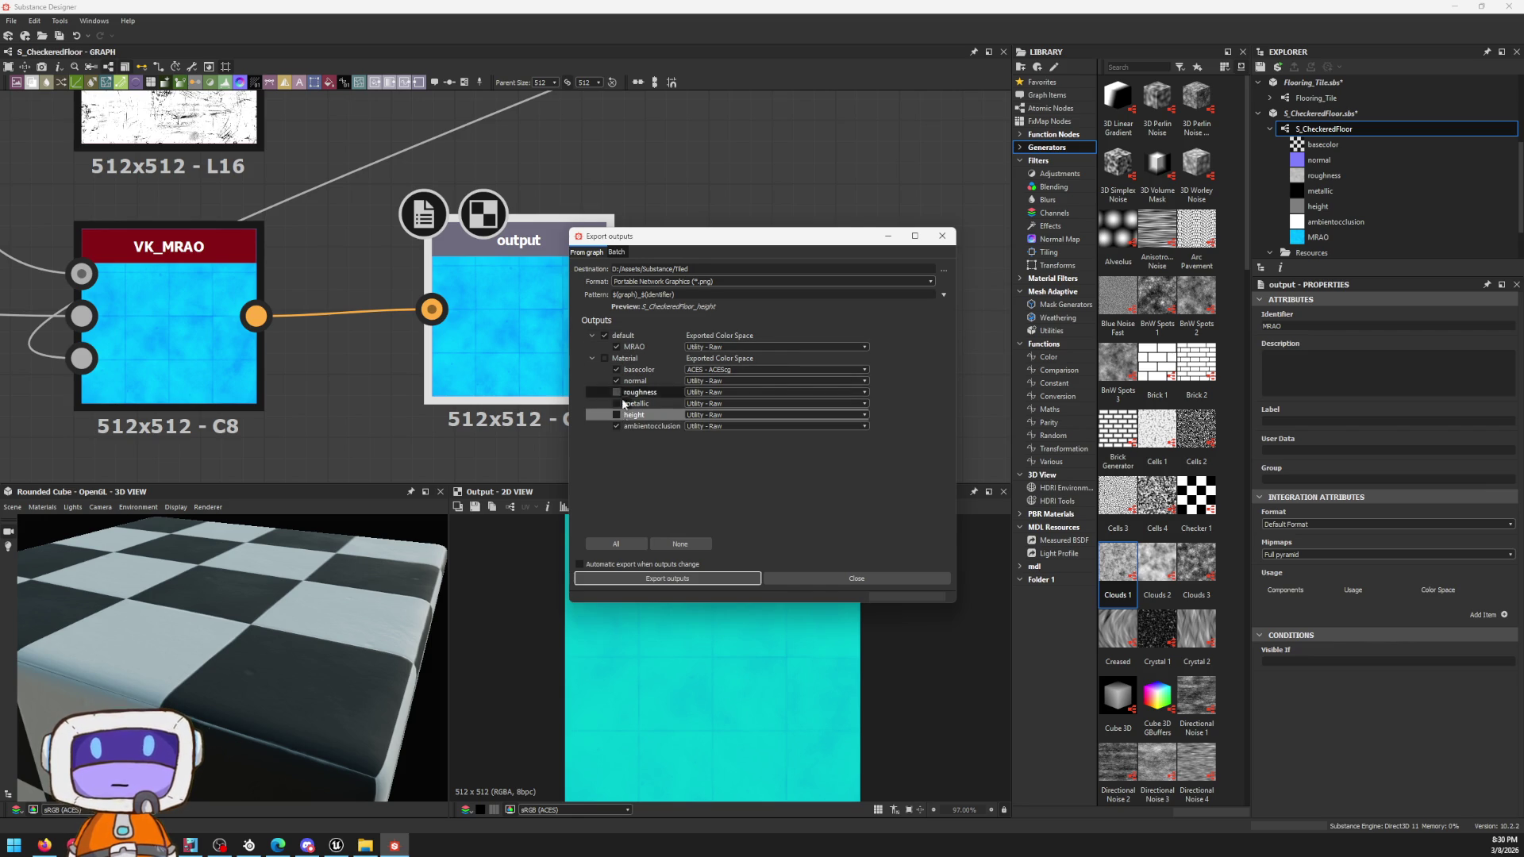
left_click(616, 425)
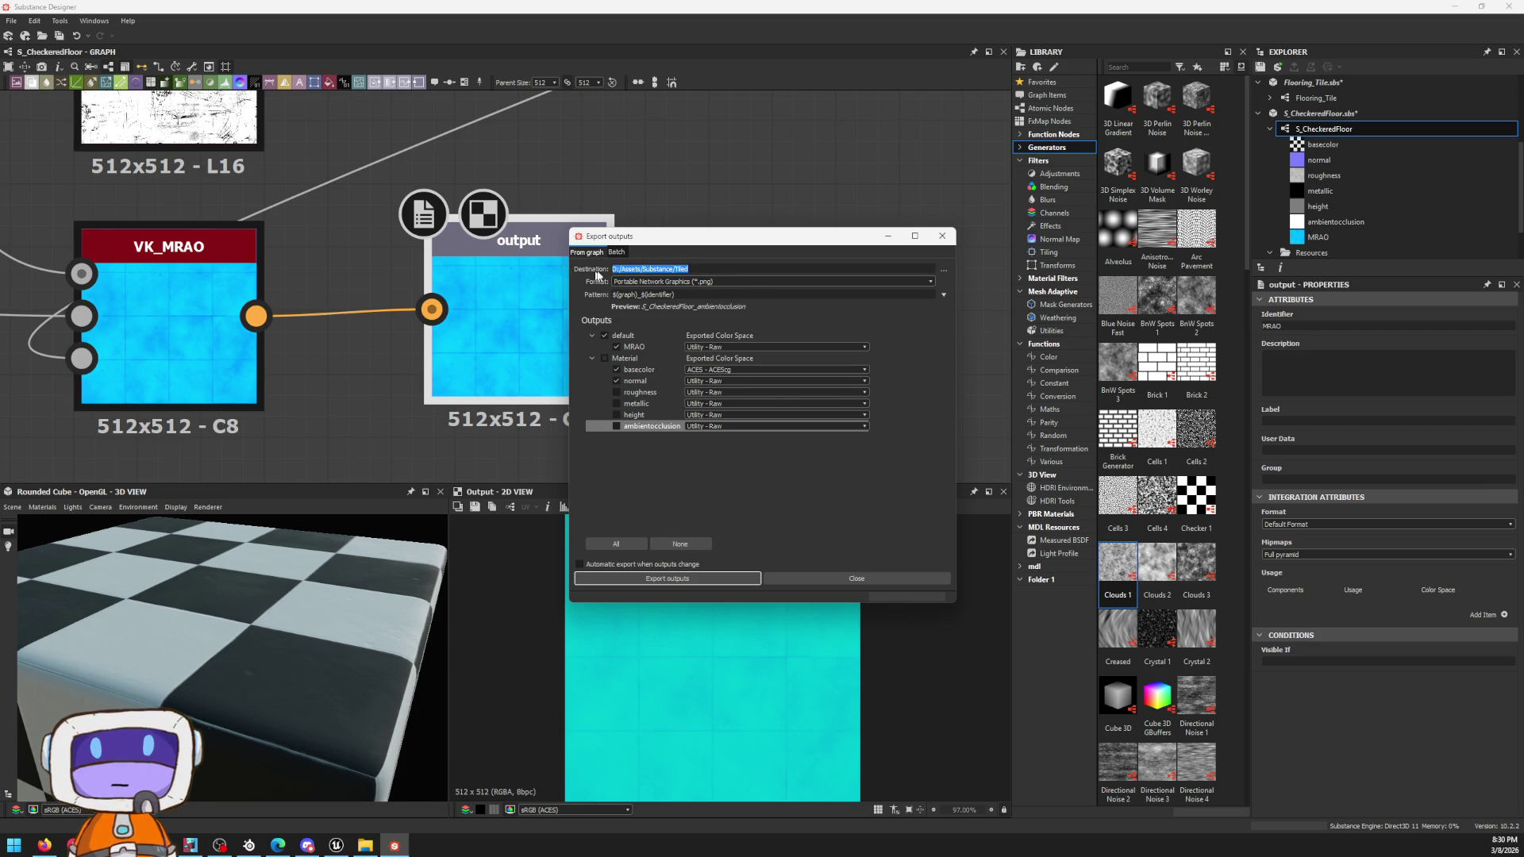
left_click(685, 579)
left_click(853, 579)
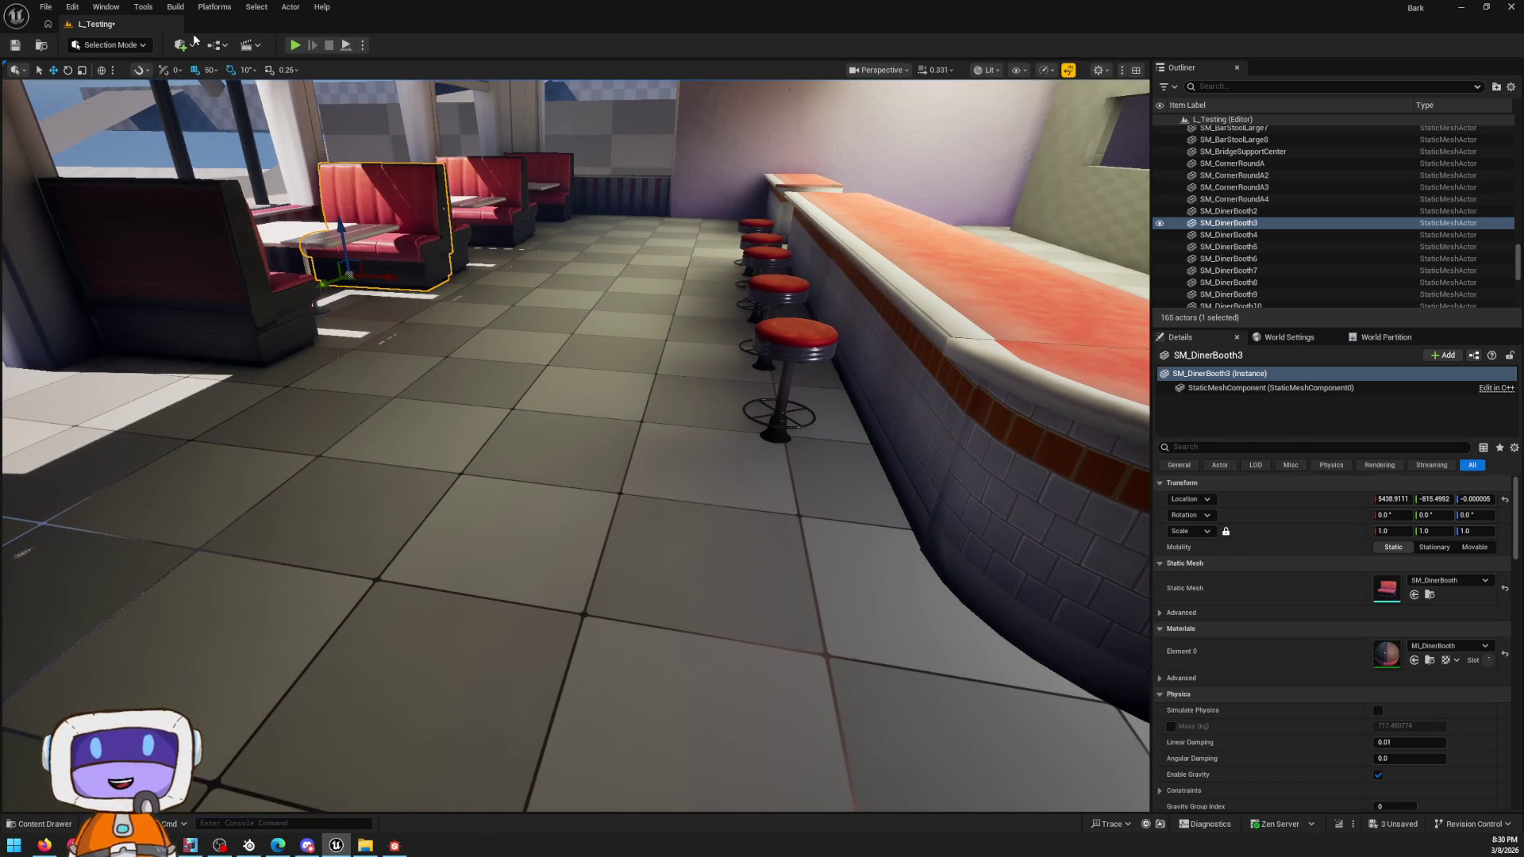
Step: Place a Plane from the Quick Add search onto the diner floor
left_click(194, 42)
type("fl")
key("Escape")
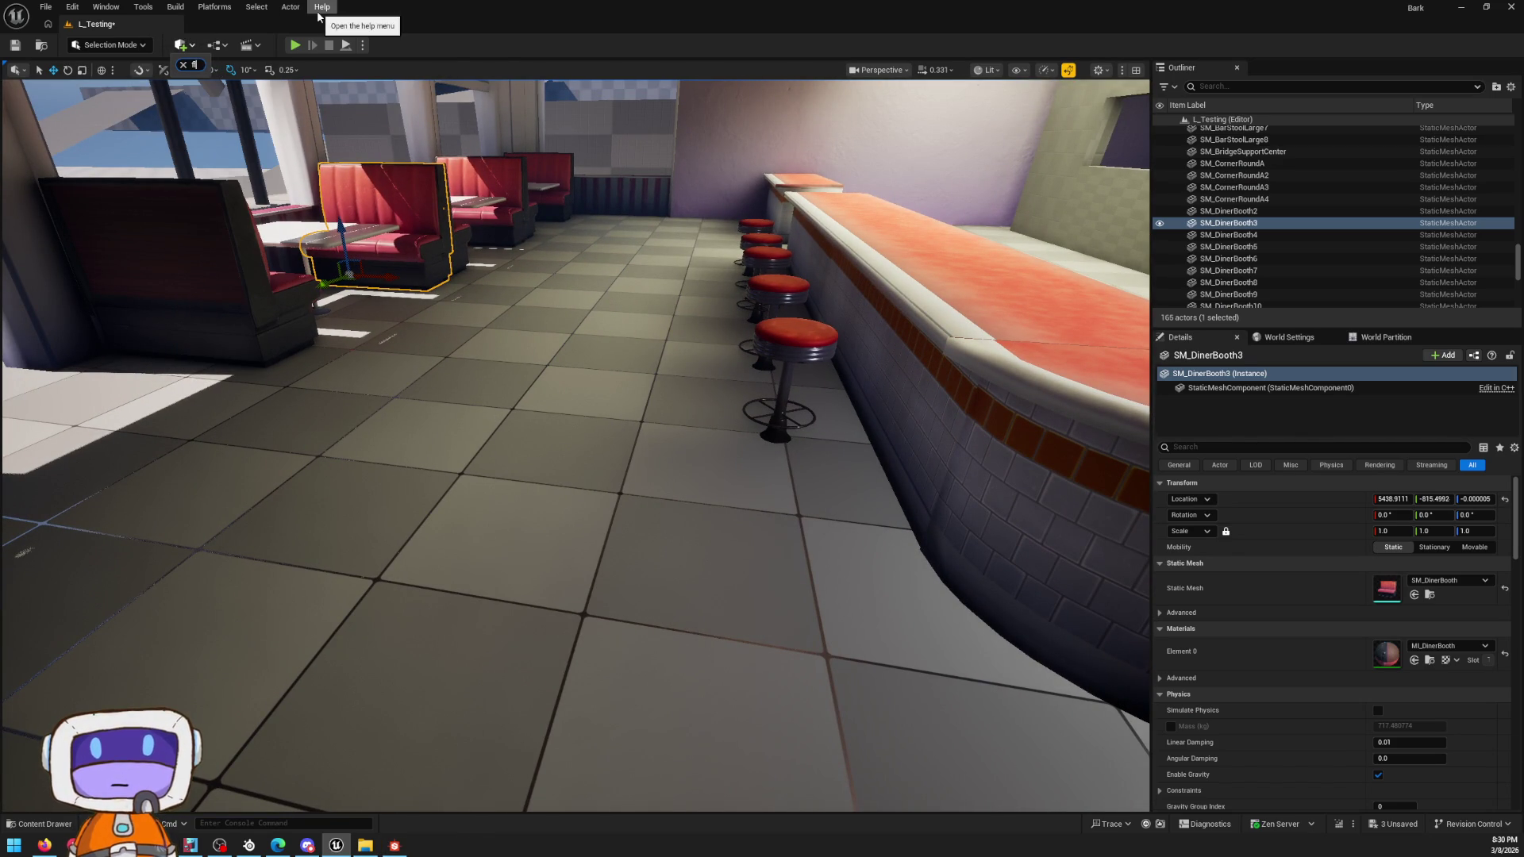
key("BackSpace")
type("plane")
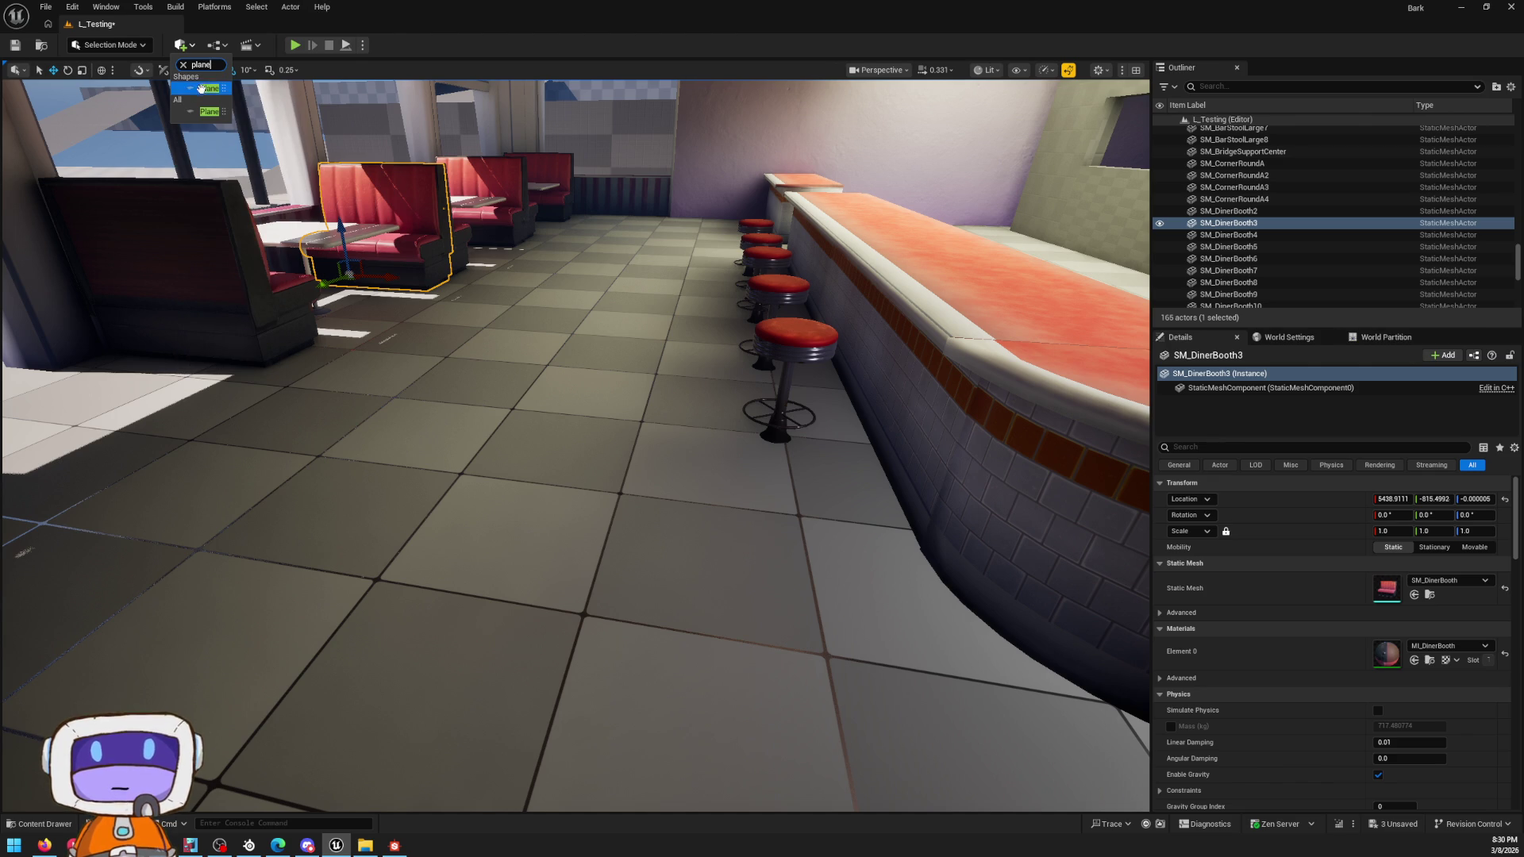
left_click_drag(200, 91, 551, 491)
right_click_drag(551, 490, 593, 491)
Step: Scale the plane to 4.0 and bring up the Content Drawer
left_click(1384, 531)
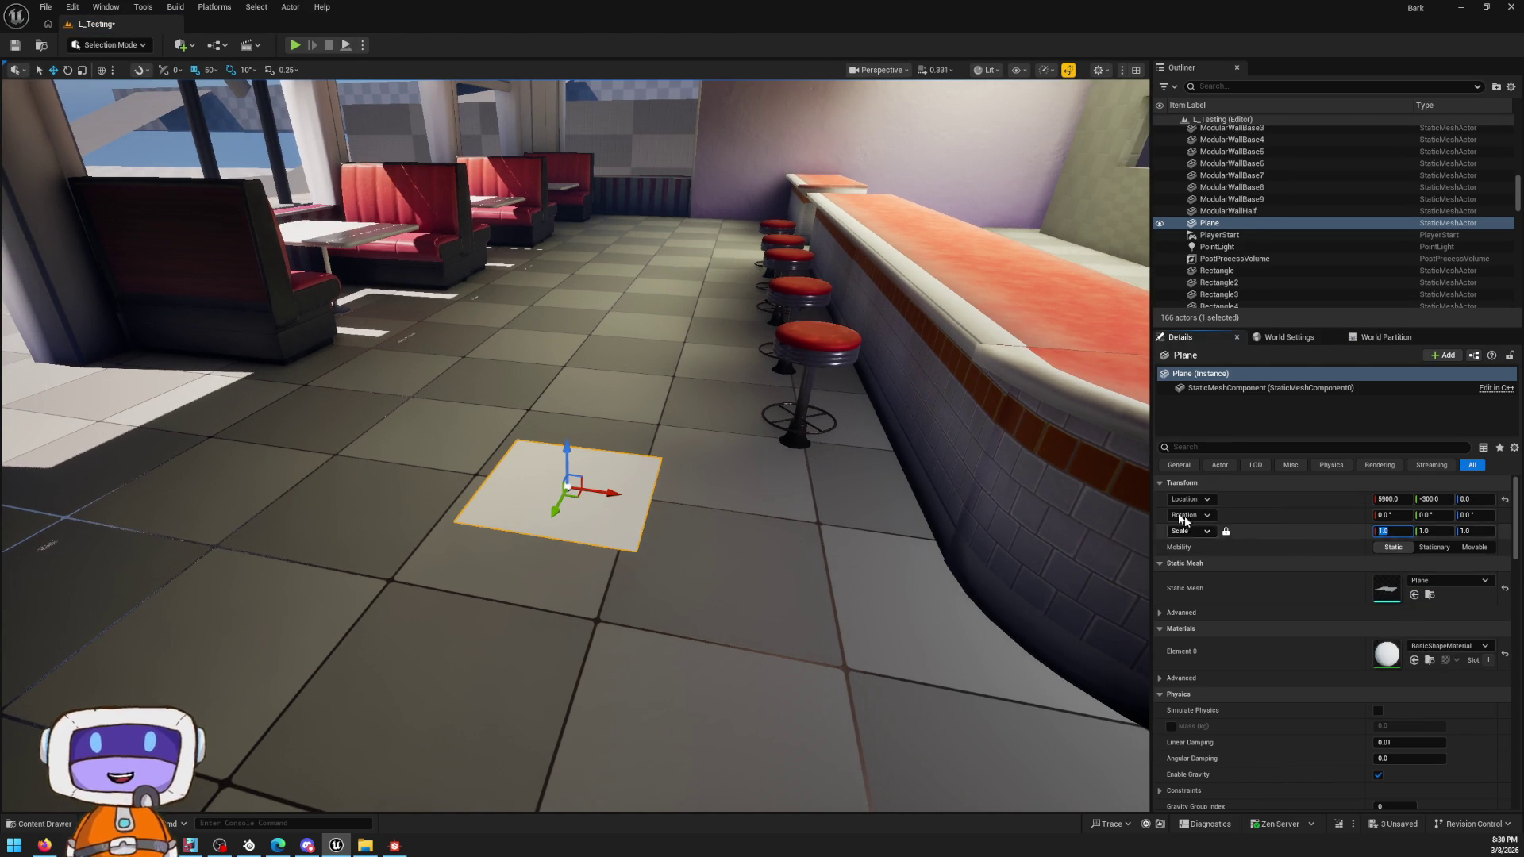
type("4")
key("Return")
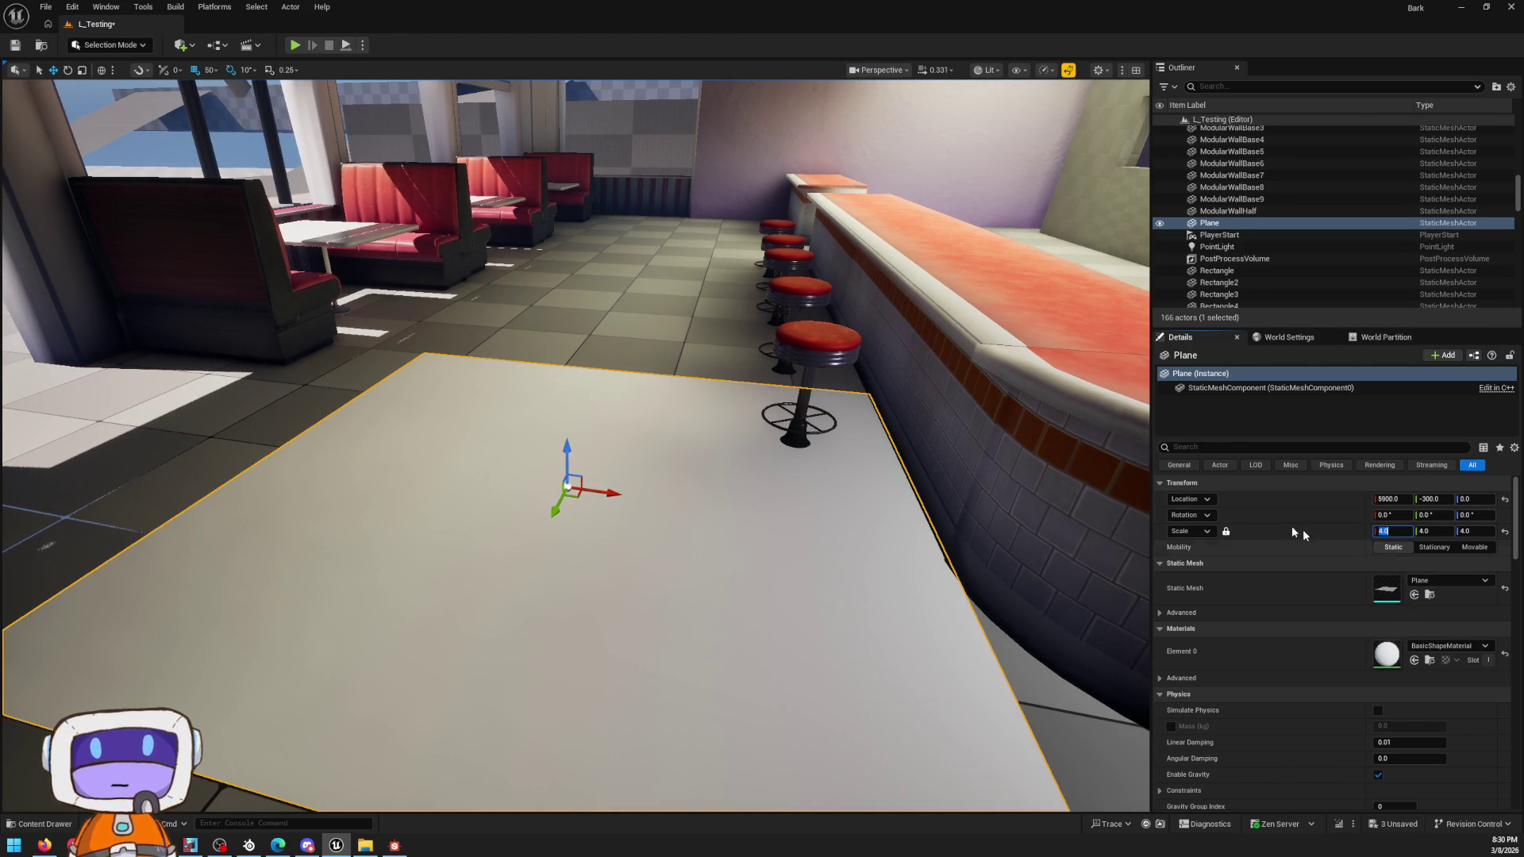
right_click_drag(595, 477, 619, 452)
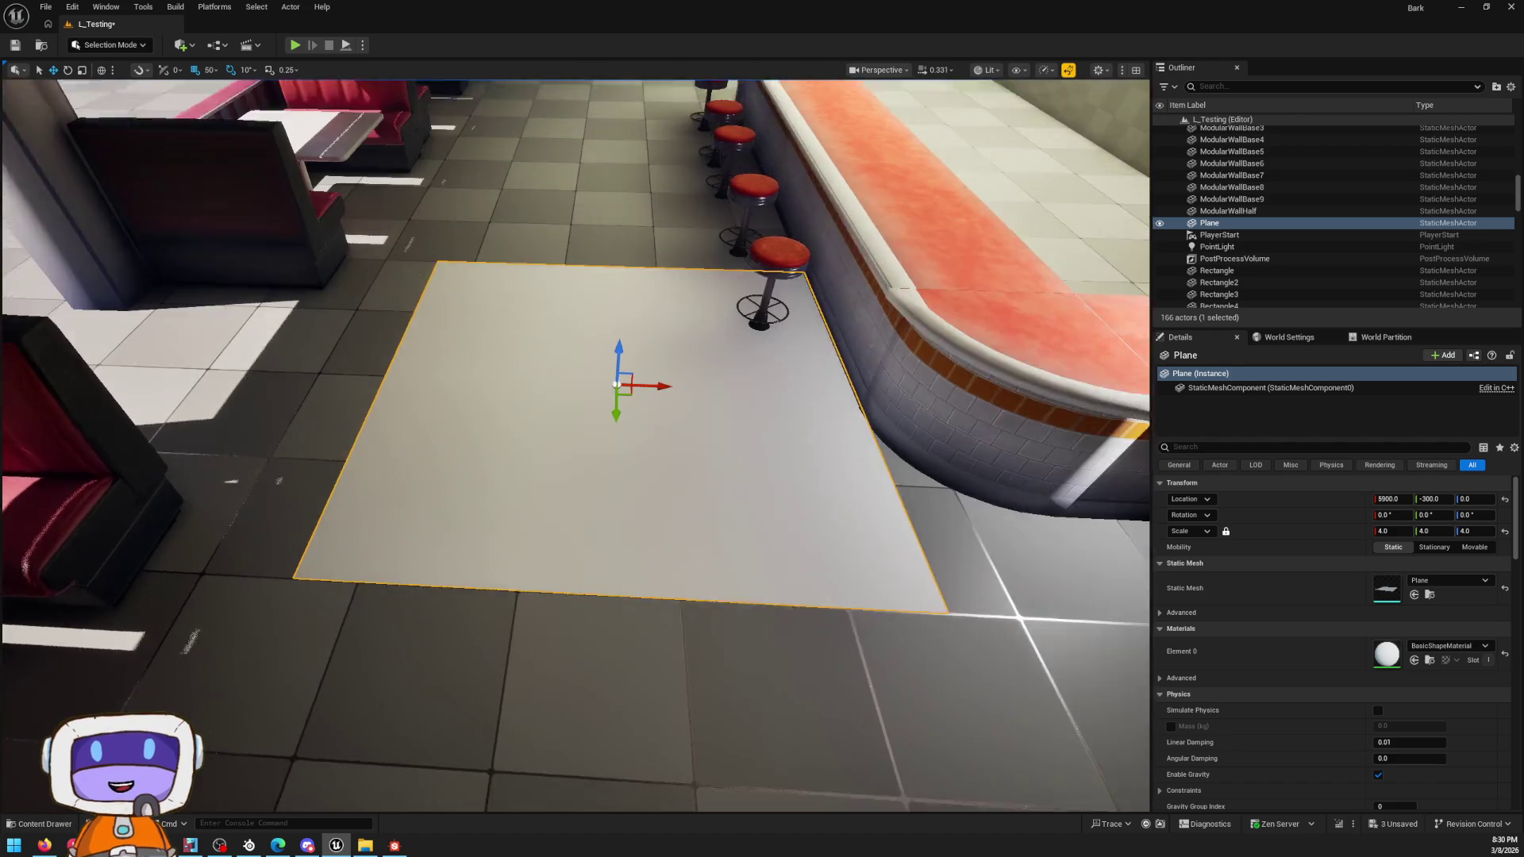
right_click_drag(699, 484, 715, 476)
key("ctrl+space")
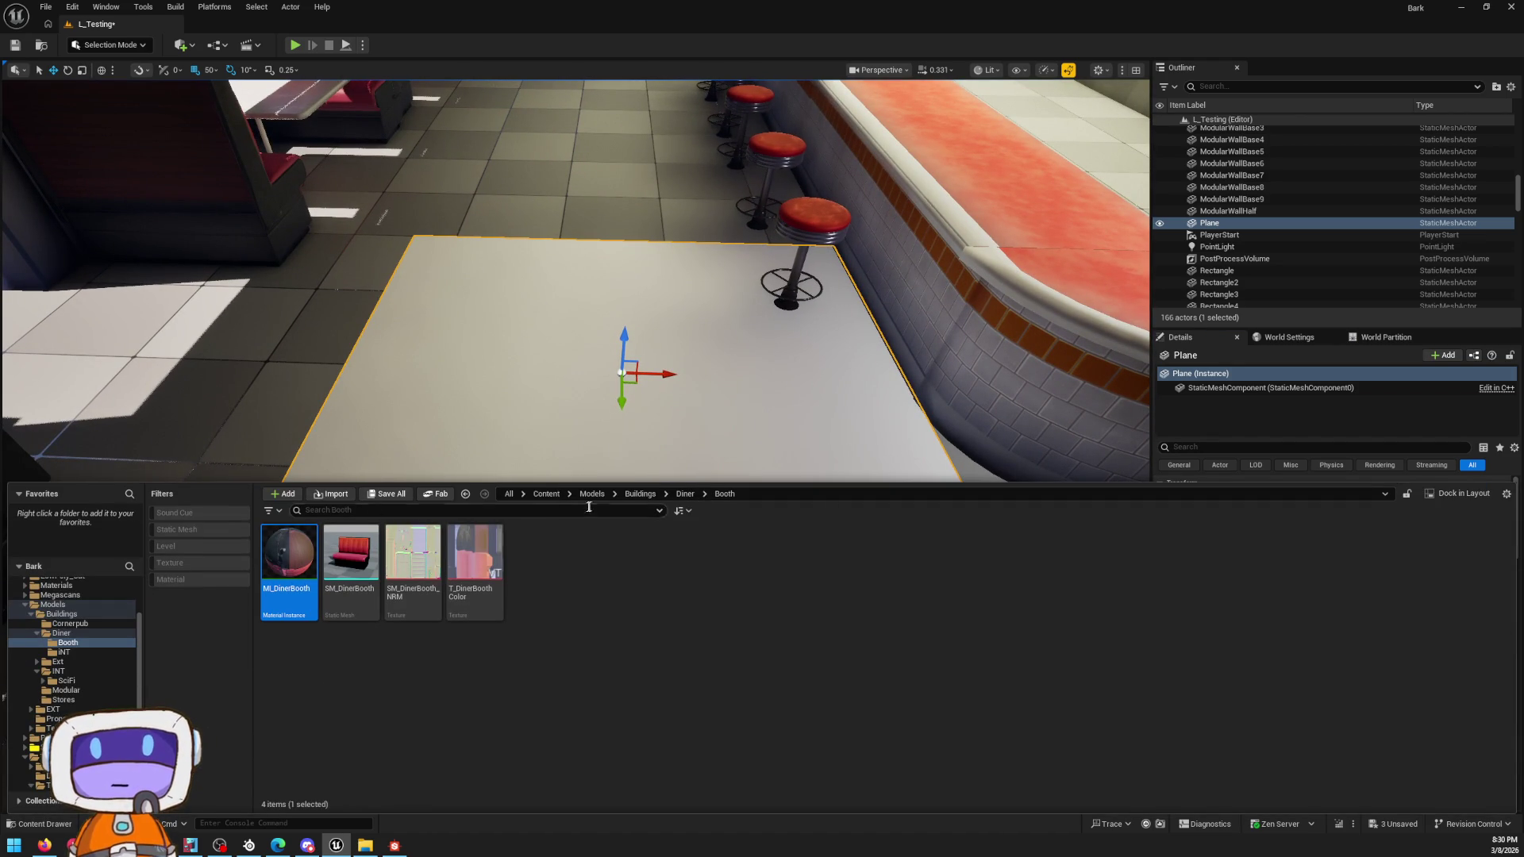
Step: Navigate to Textures > Tiling > Floors and start an import from D:/Assets/Substance/Tiled
left_click(640, 493)
scroll(96, 677, "down", 3)
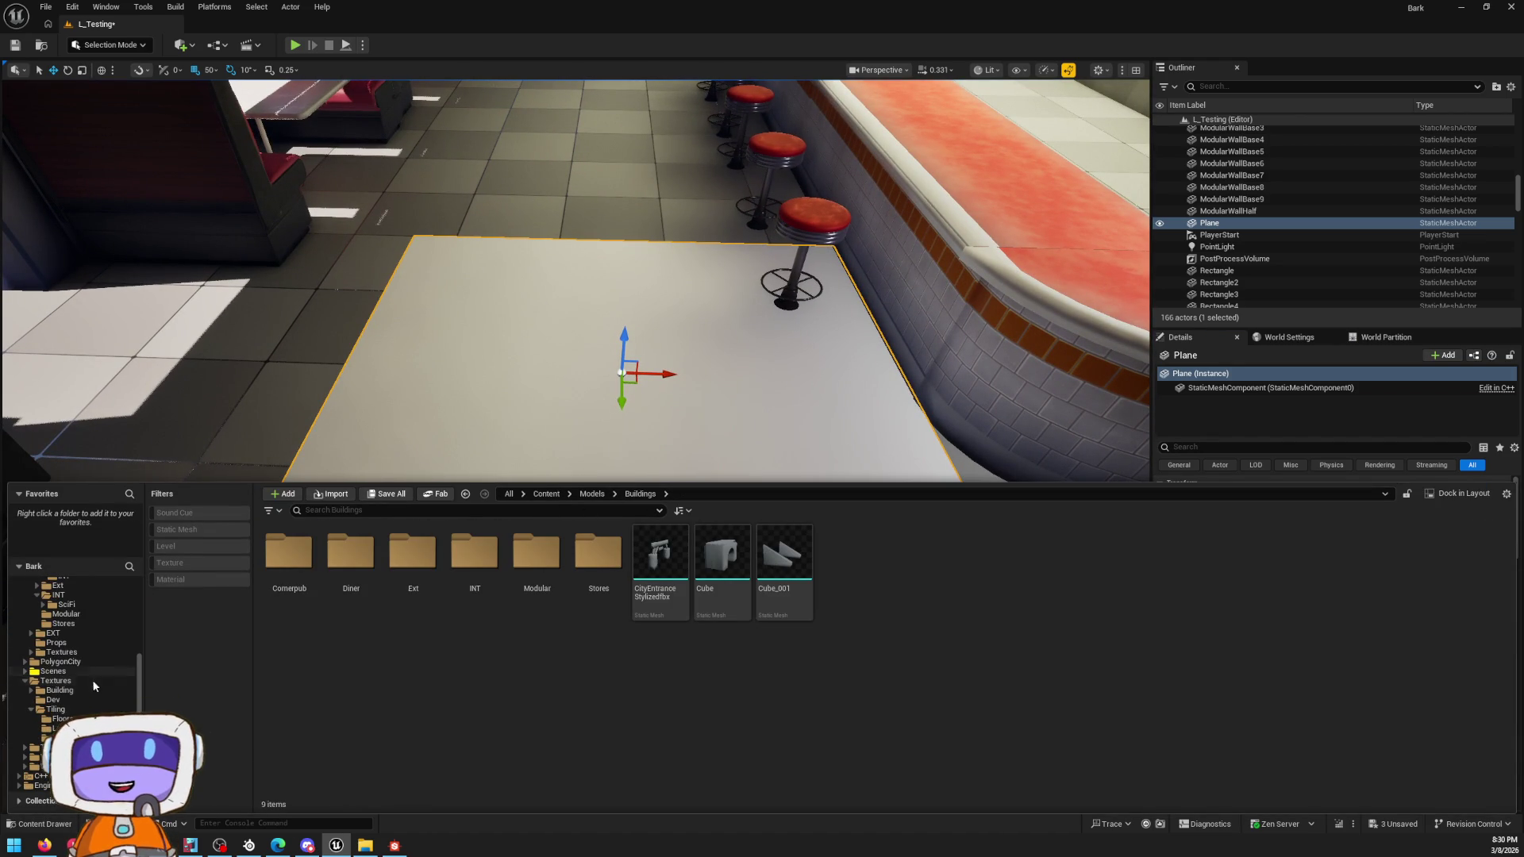
left_click(55, 708)
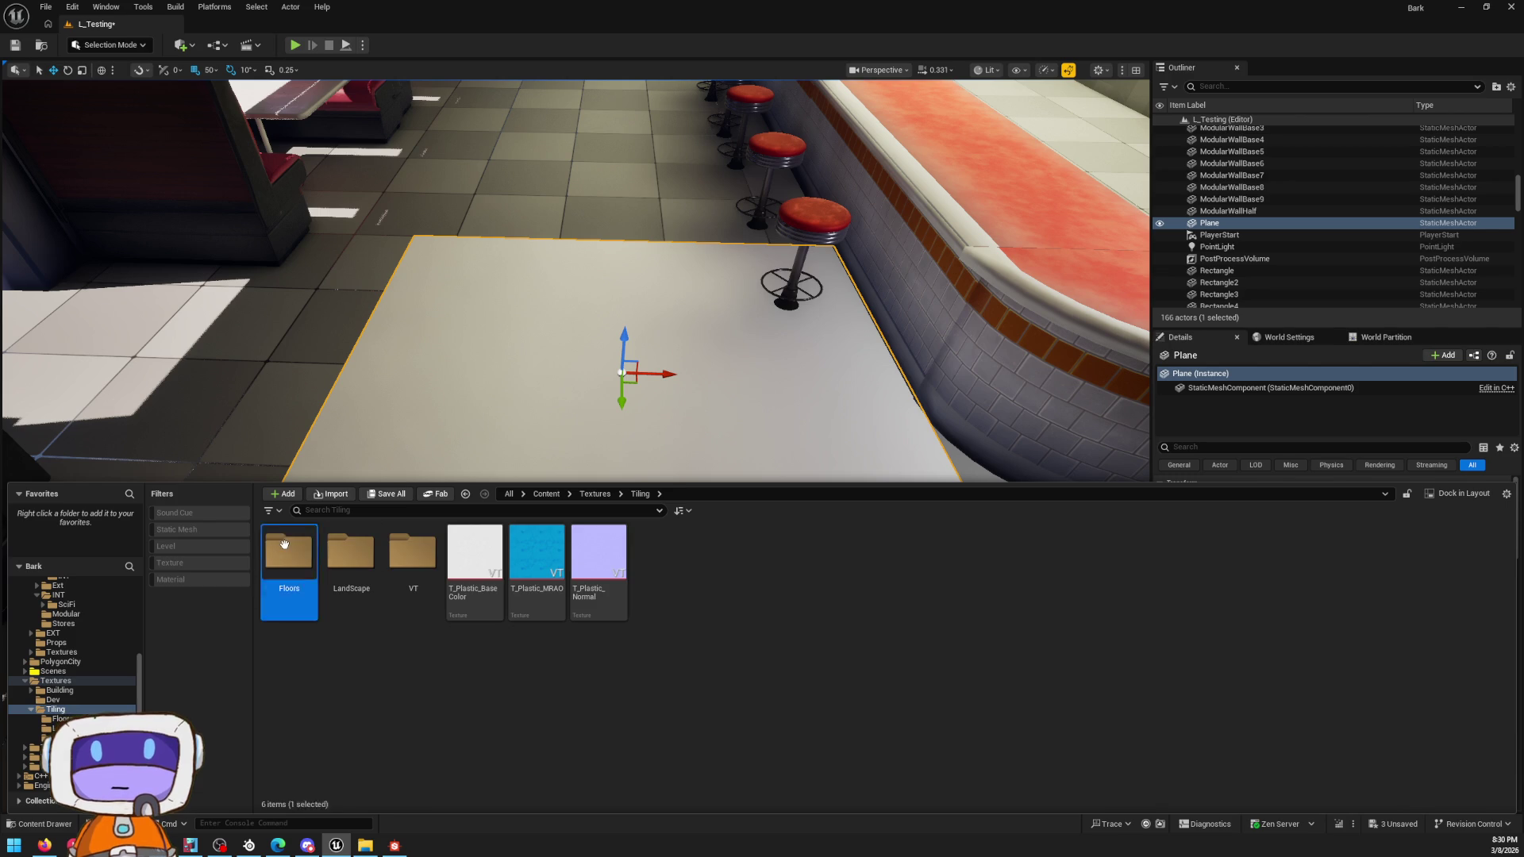
double_click(284, 542)
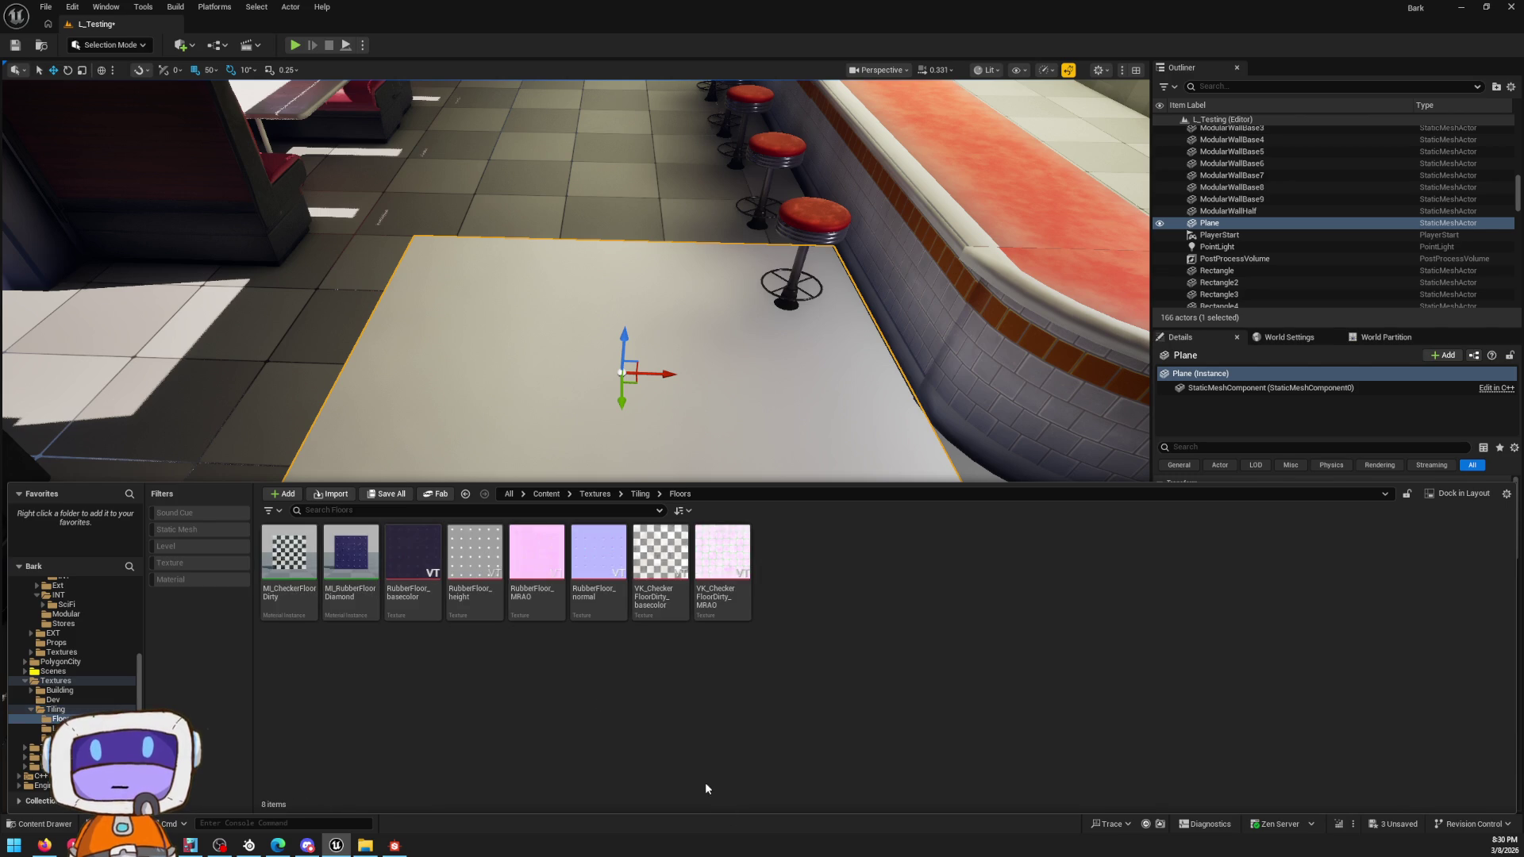
left_click(319, 492)
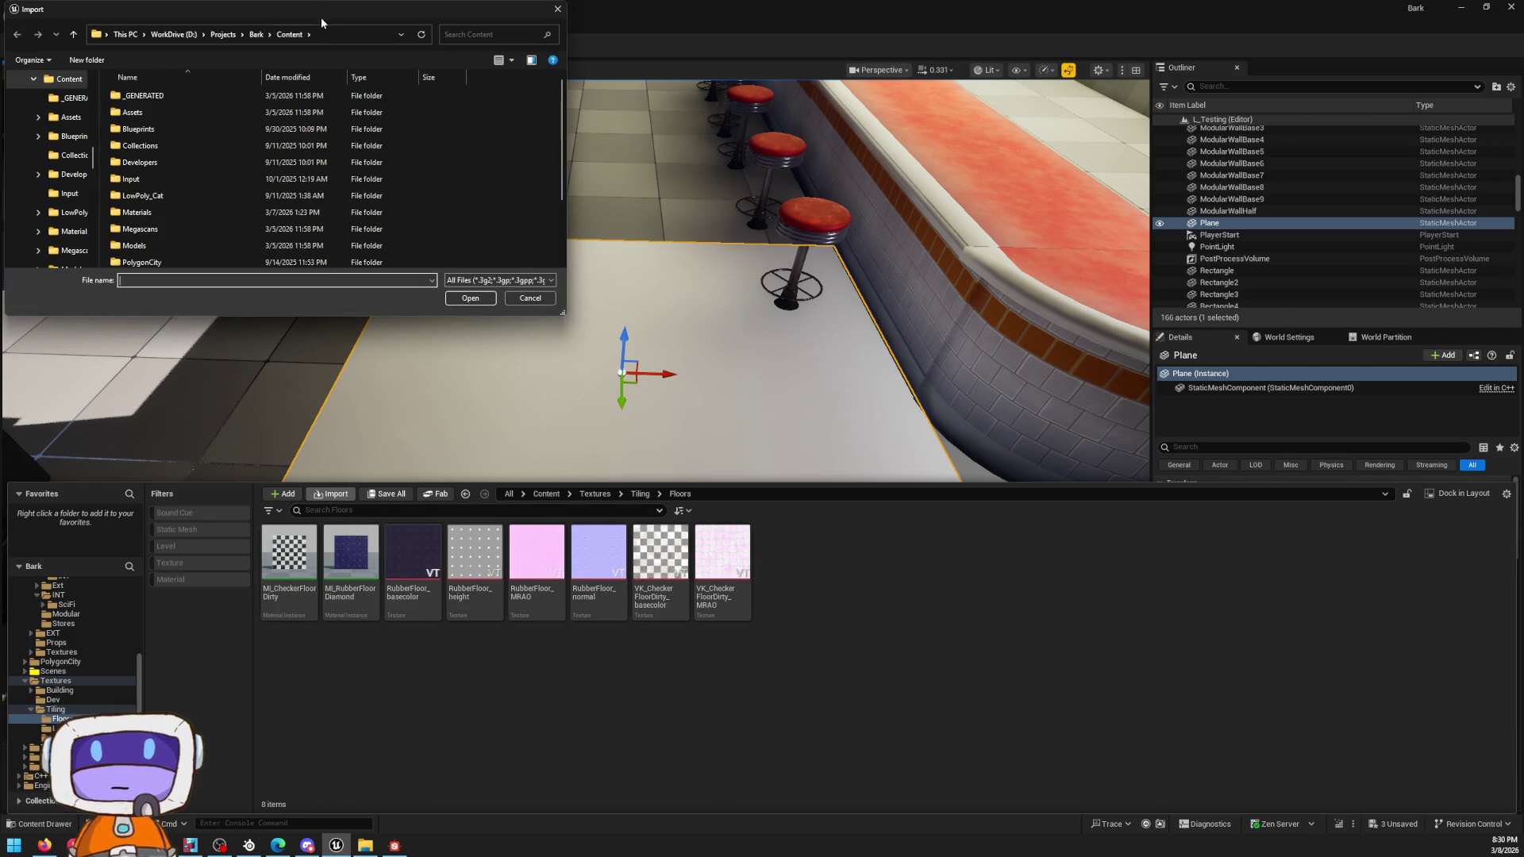
left_click(828, 152)
key("Return")
Step: Import the S_CheckeredFloor basecolor, MRAO and normal PNGs and select all three
left_click(724, 298)
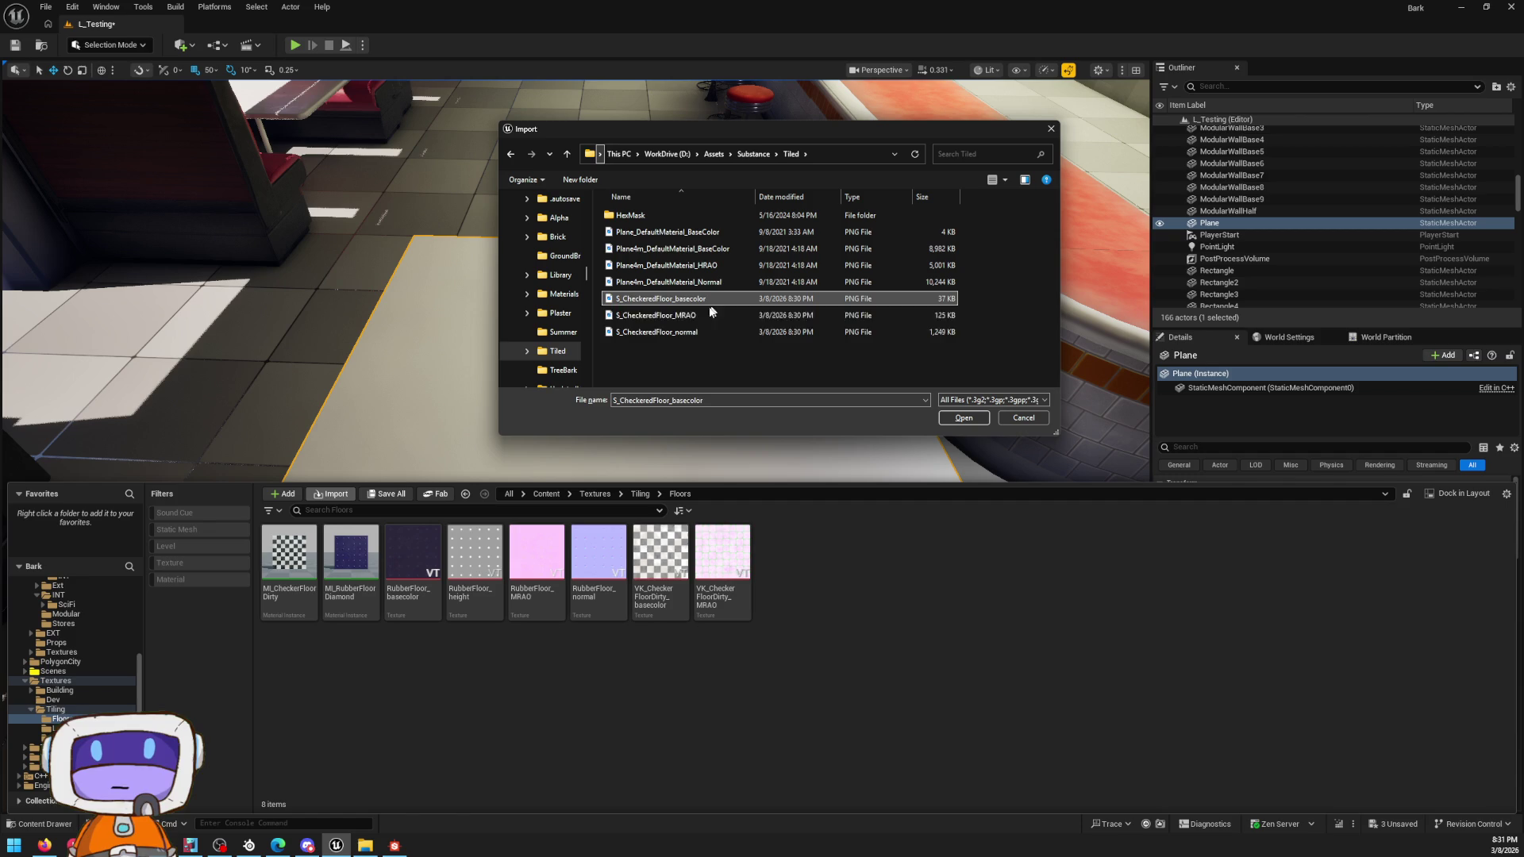
left_click(668, 331, "shift")
left_click(962, 417)
left_click(661, 559)
left_click(783, 560, "shift")
right_click(788, 557)
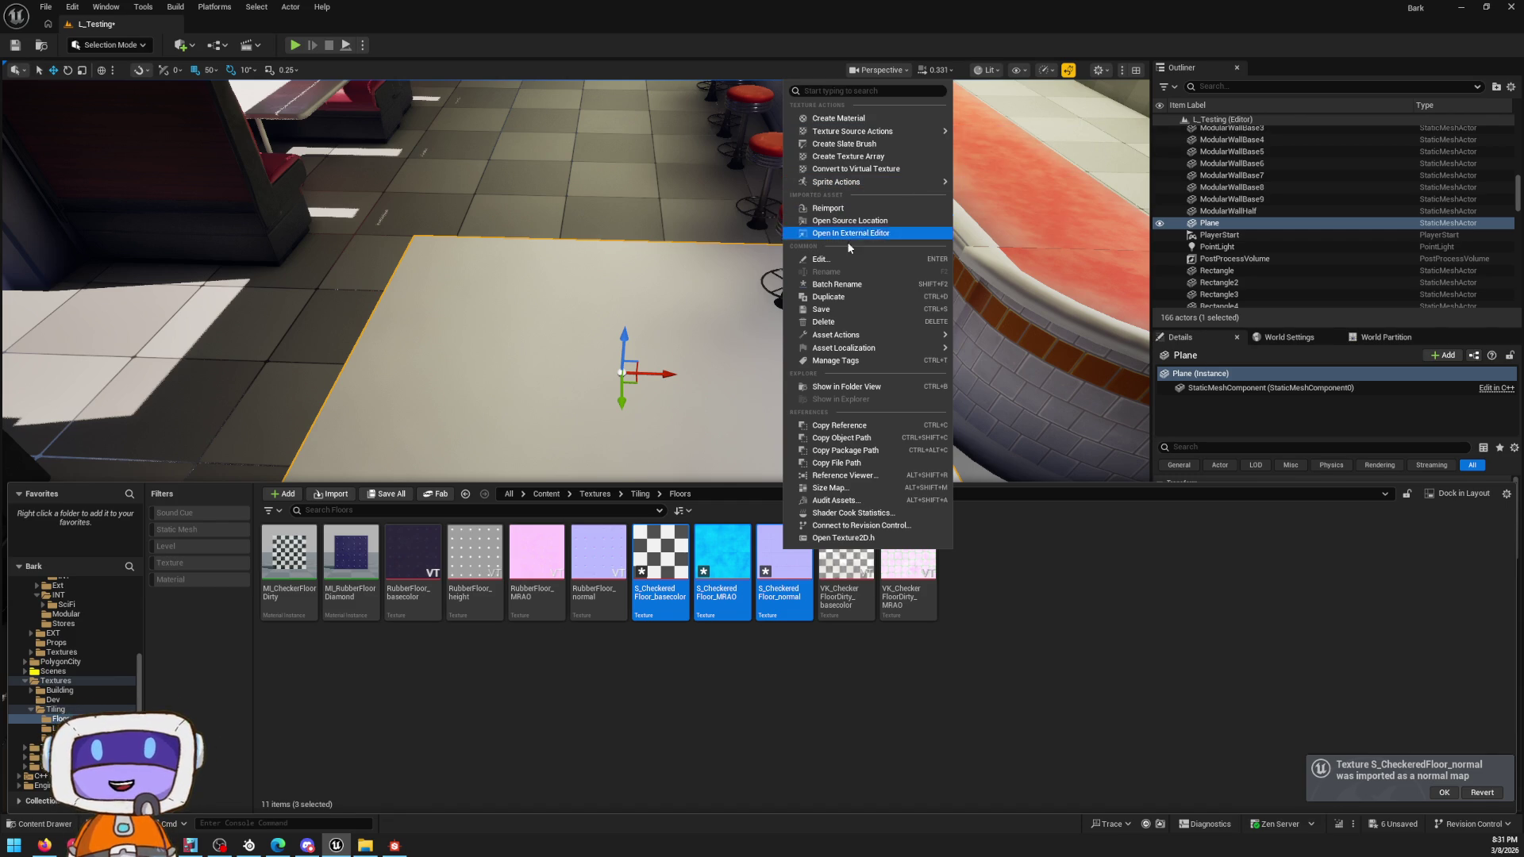
mouse_move(845, 347)
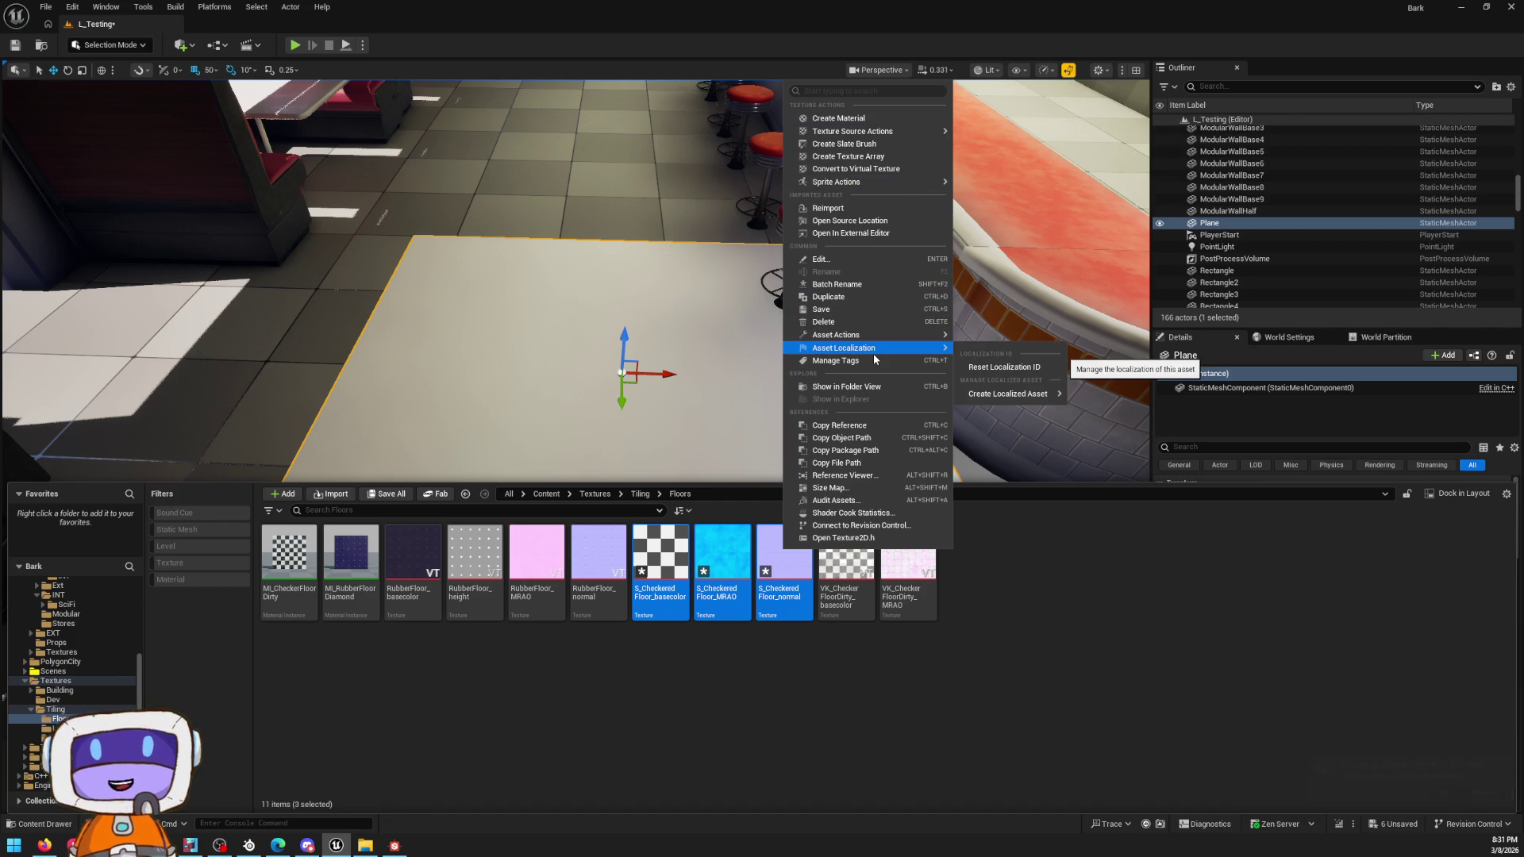
Step: Batch rename the three textures, replacing the S_ prefix with T_
left_click(852, 284)
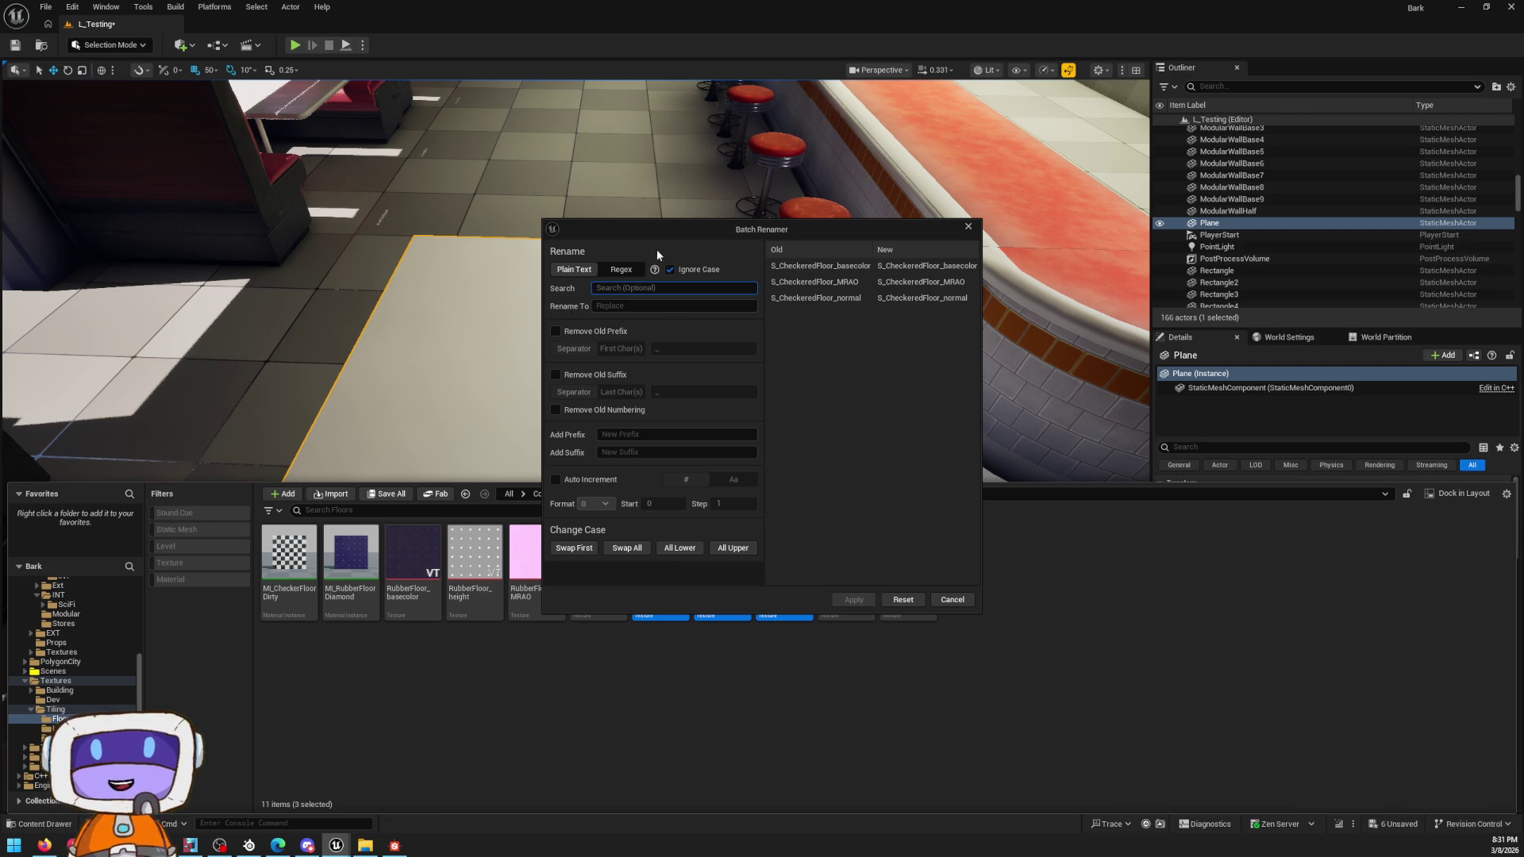
left_click_drag(659, 244, 1031, 215)
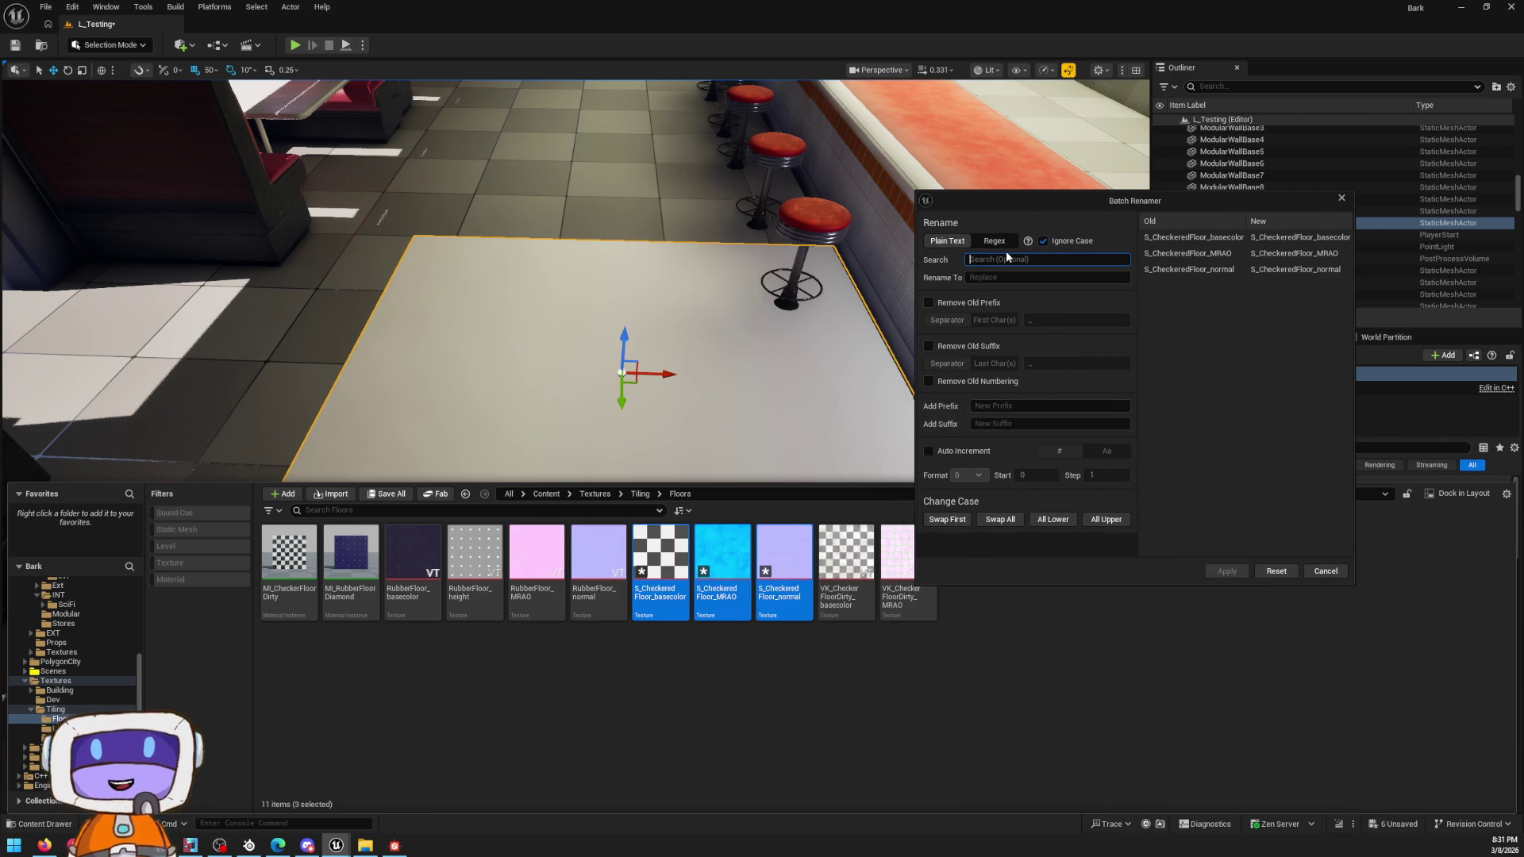
type("S")
key("BackSpace")
type("_")
key("Tab")
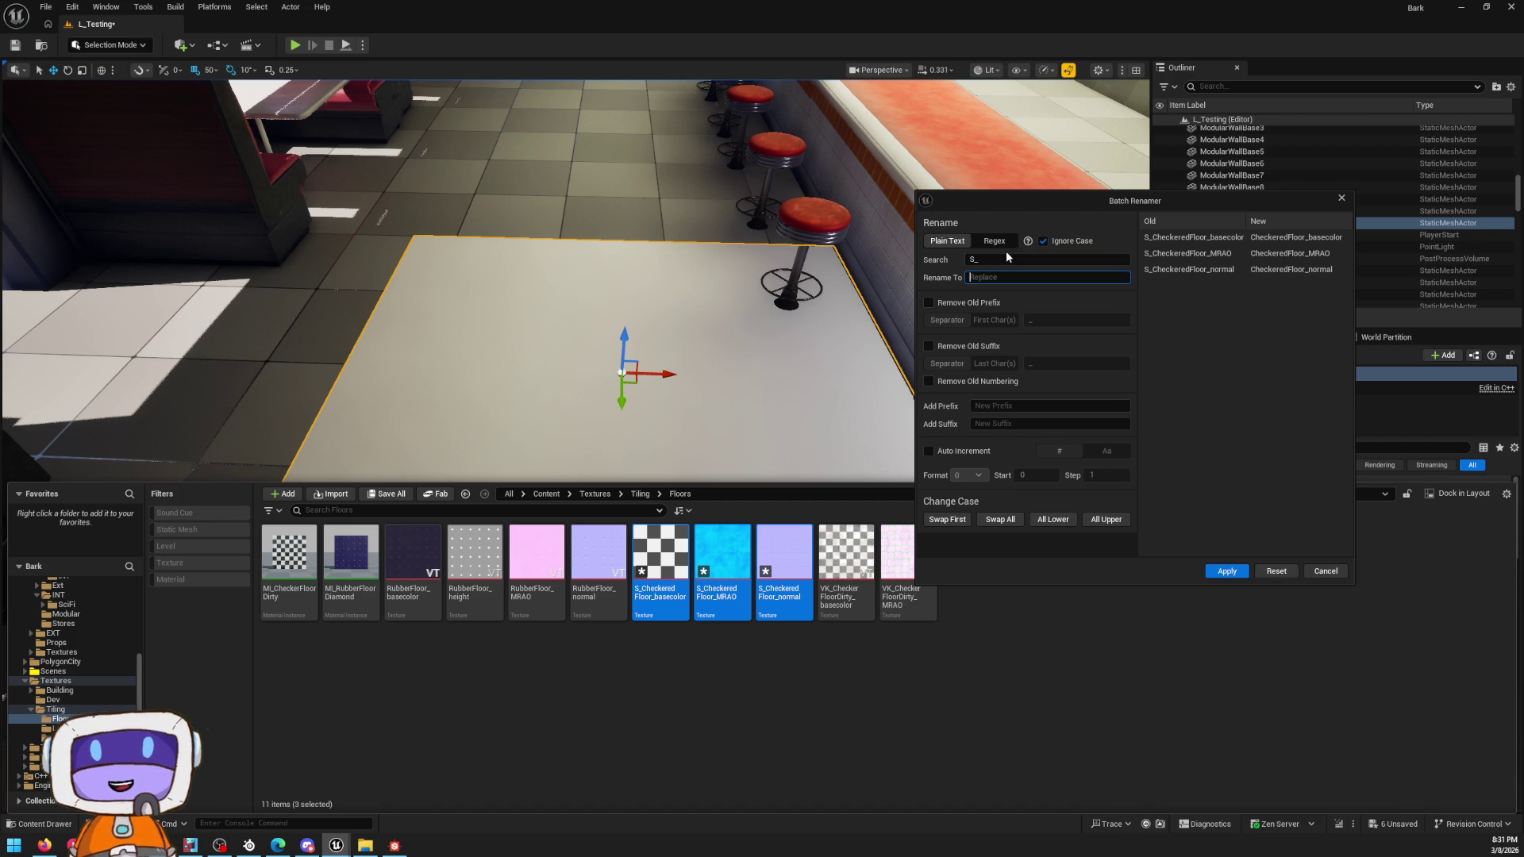
type("T_")
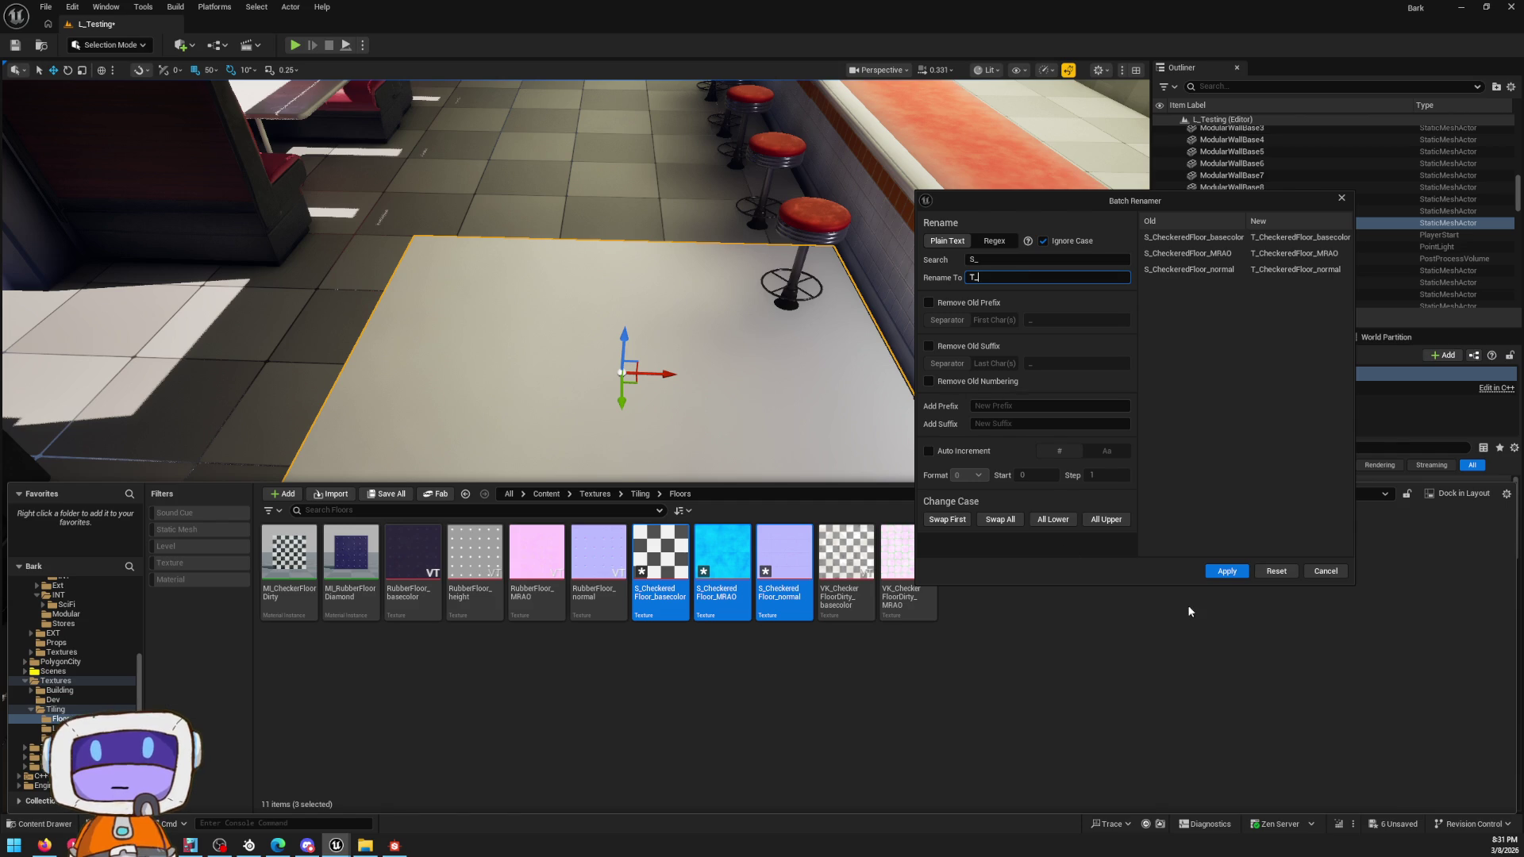
left_click(1228, 573)
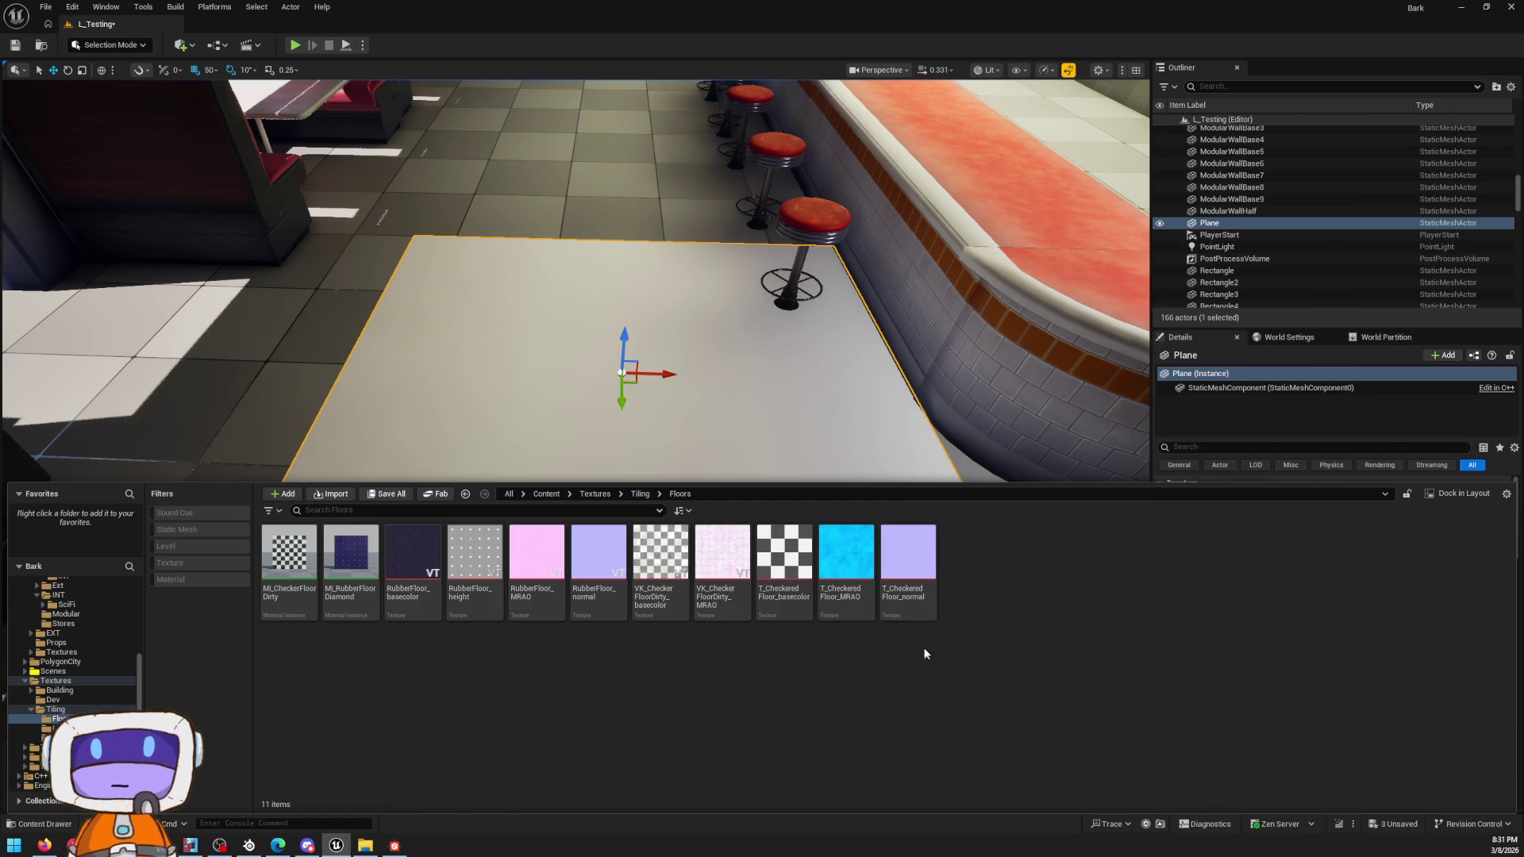
right_click(799, 580)
left_click(408, 691)
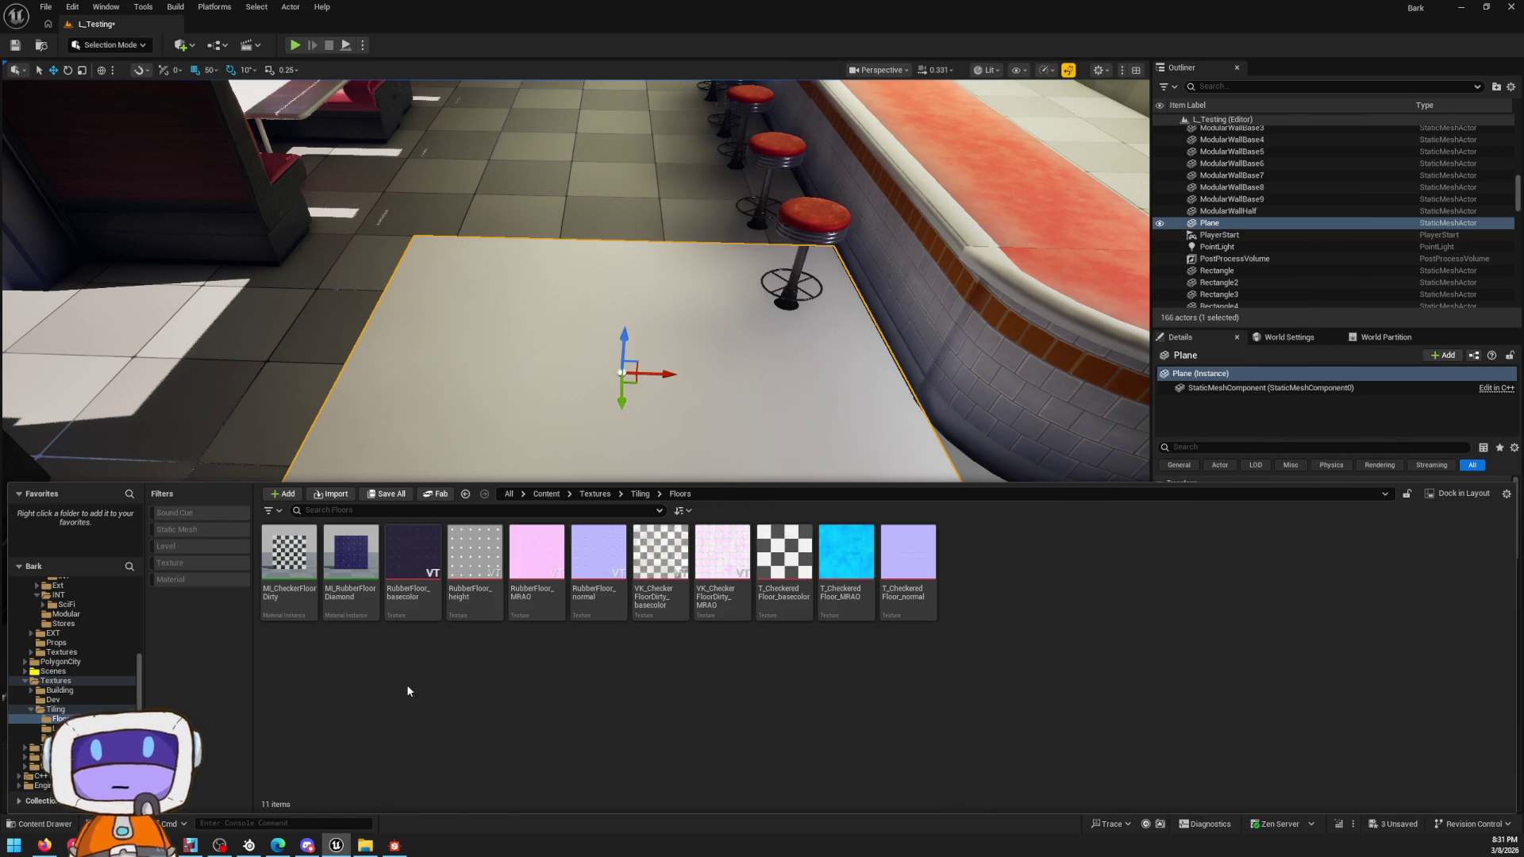
Step: Create a plain Material by mistake and delete it from the Floors folder
right_click(1081, 690)
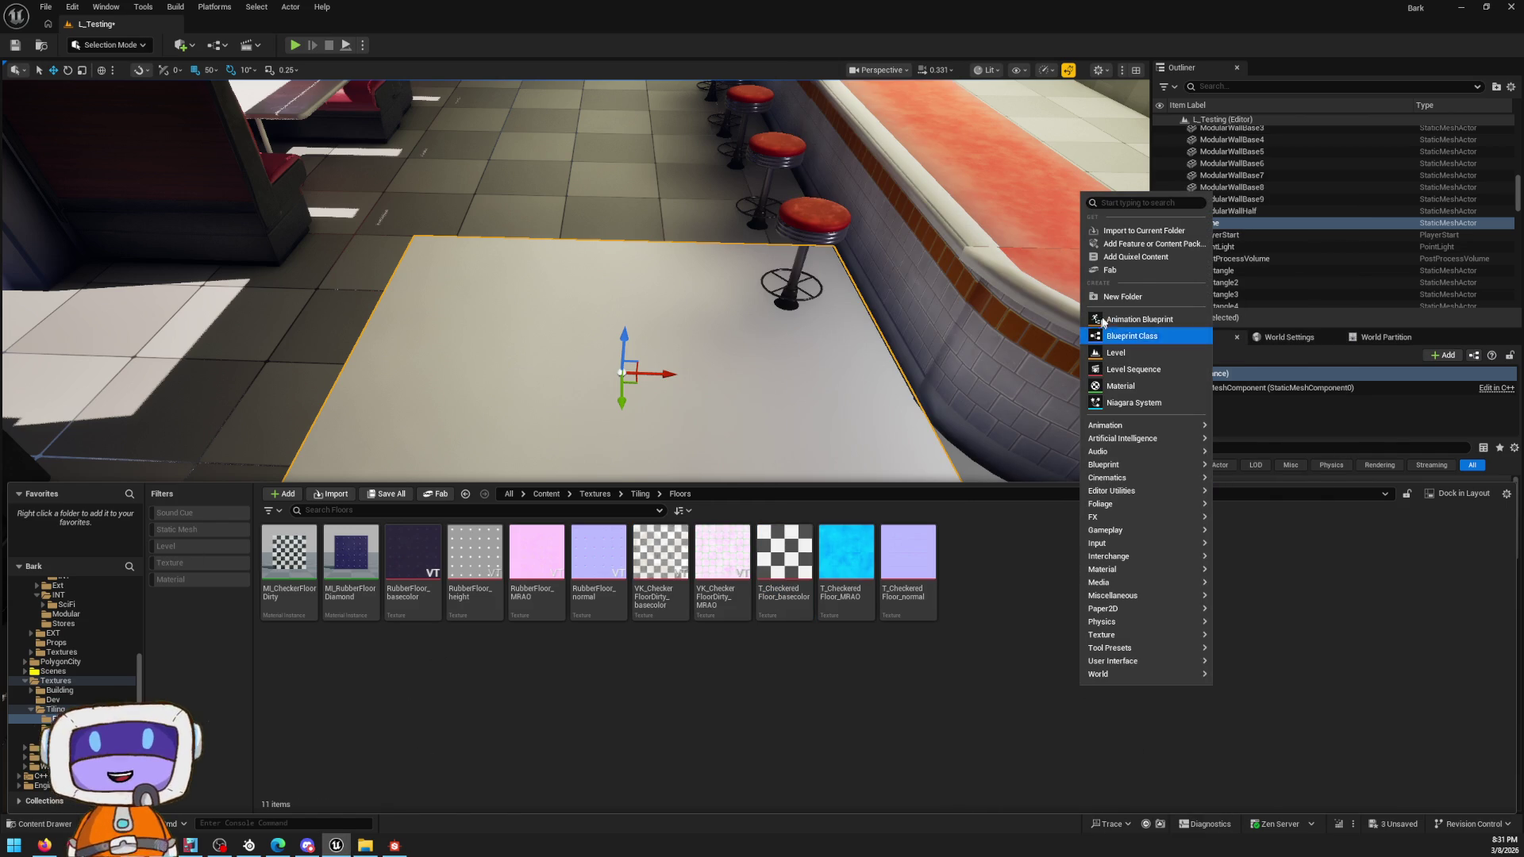
left_click(1119, 395)
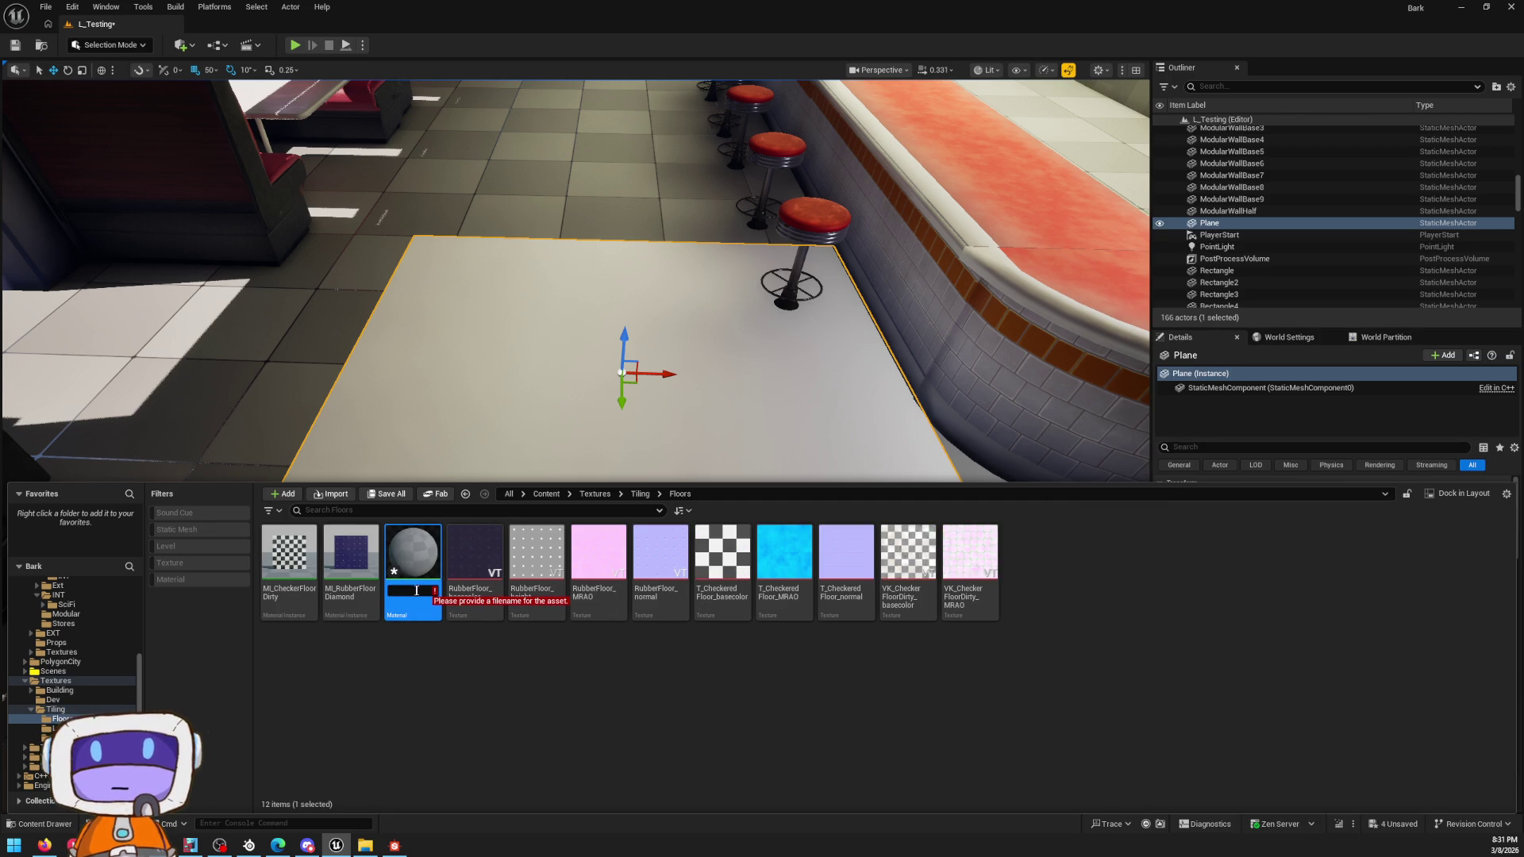
left_click(406, 563)
right_click(436, 573)
key("Delete")
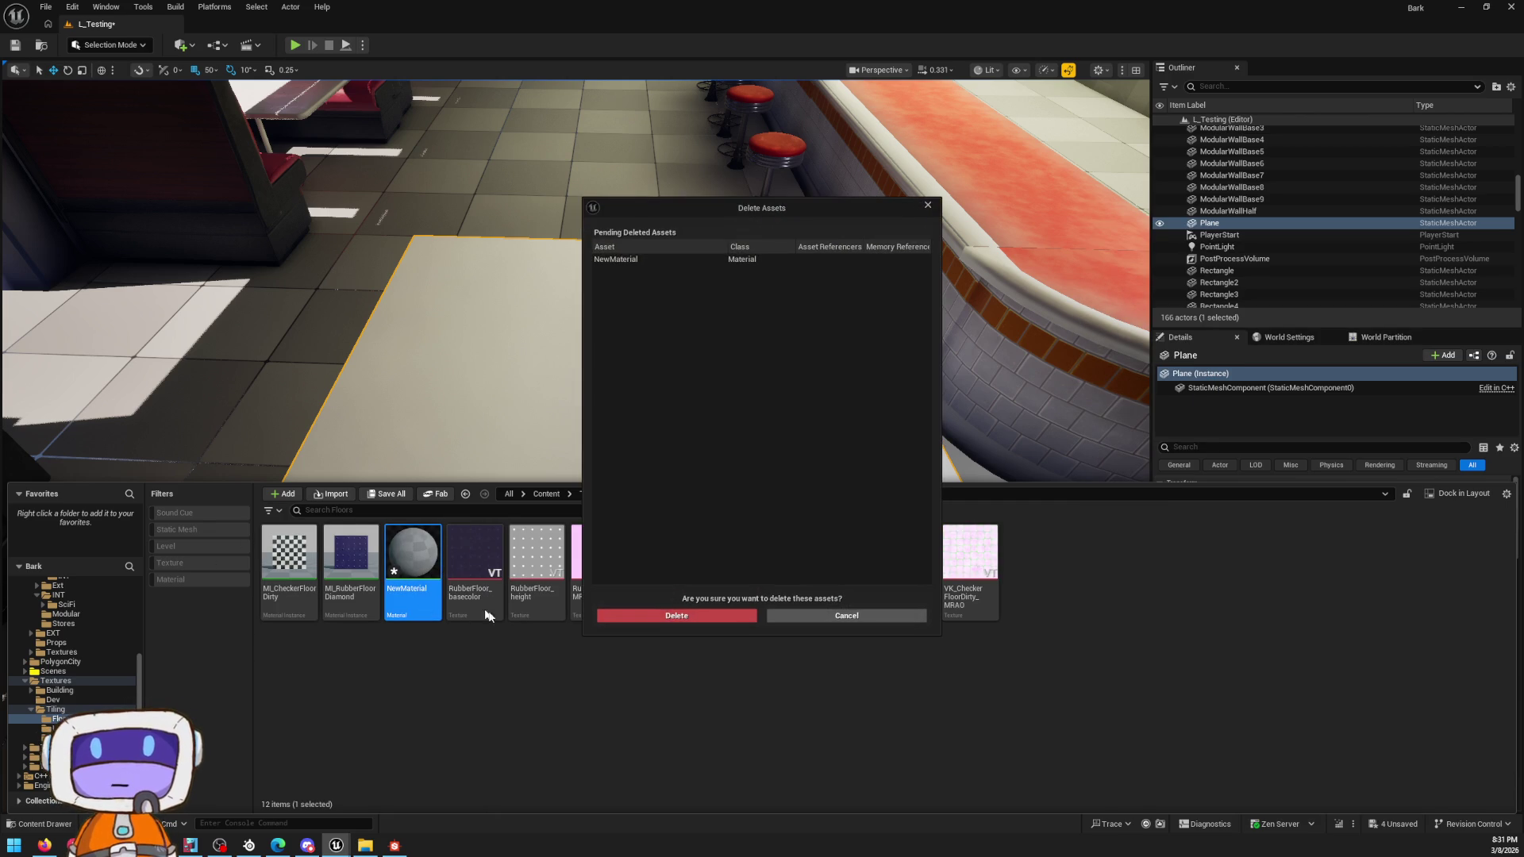
left_click(709, 615)
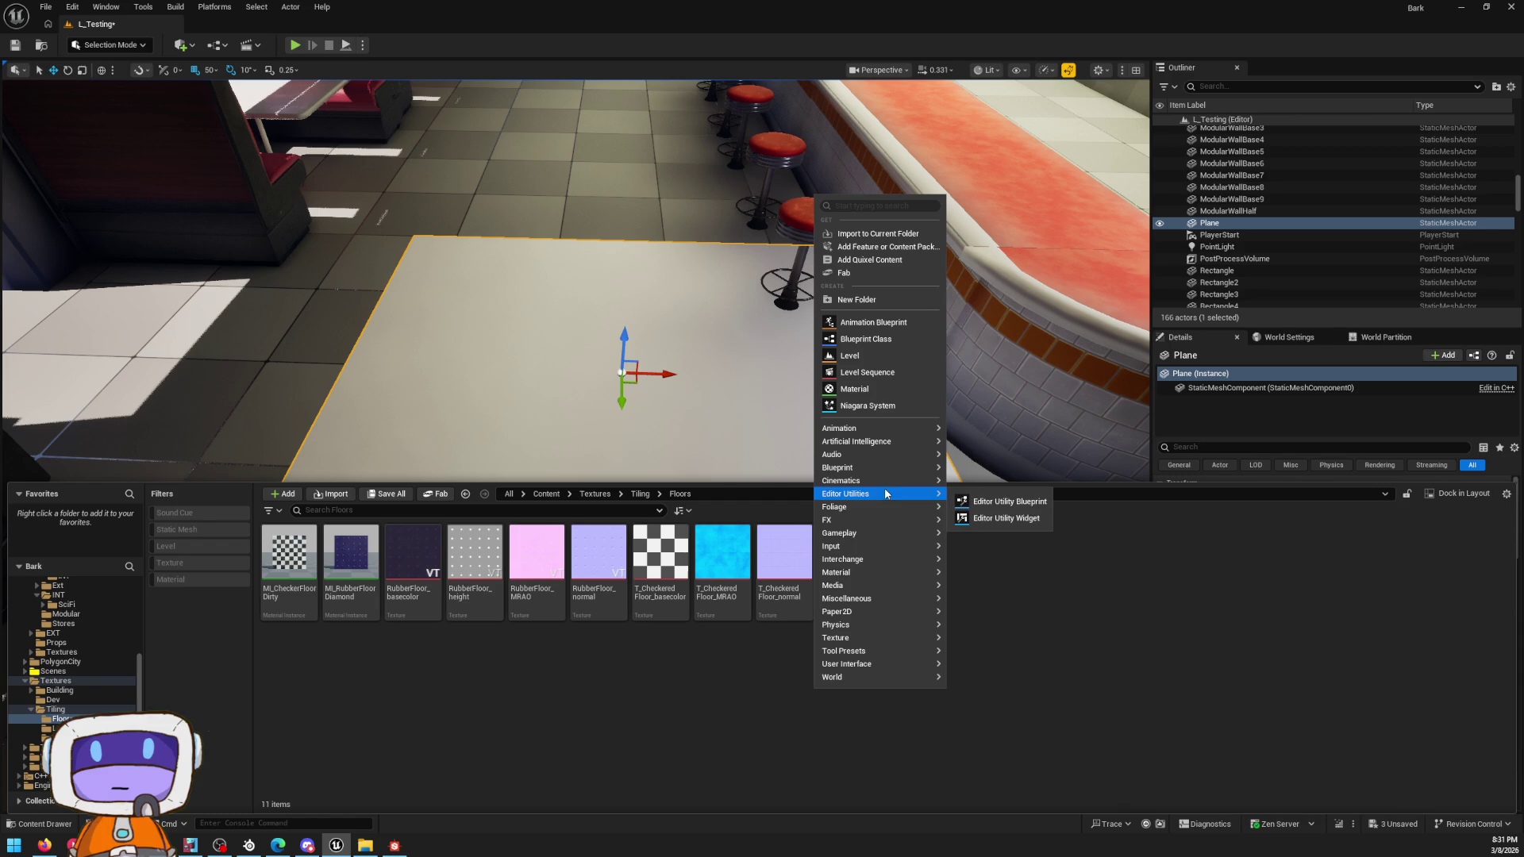
mouse_move(878, 571)
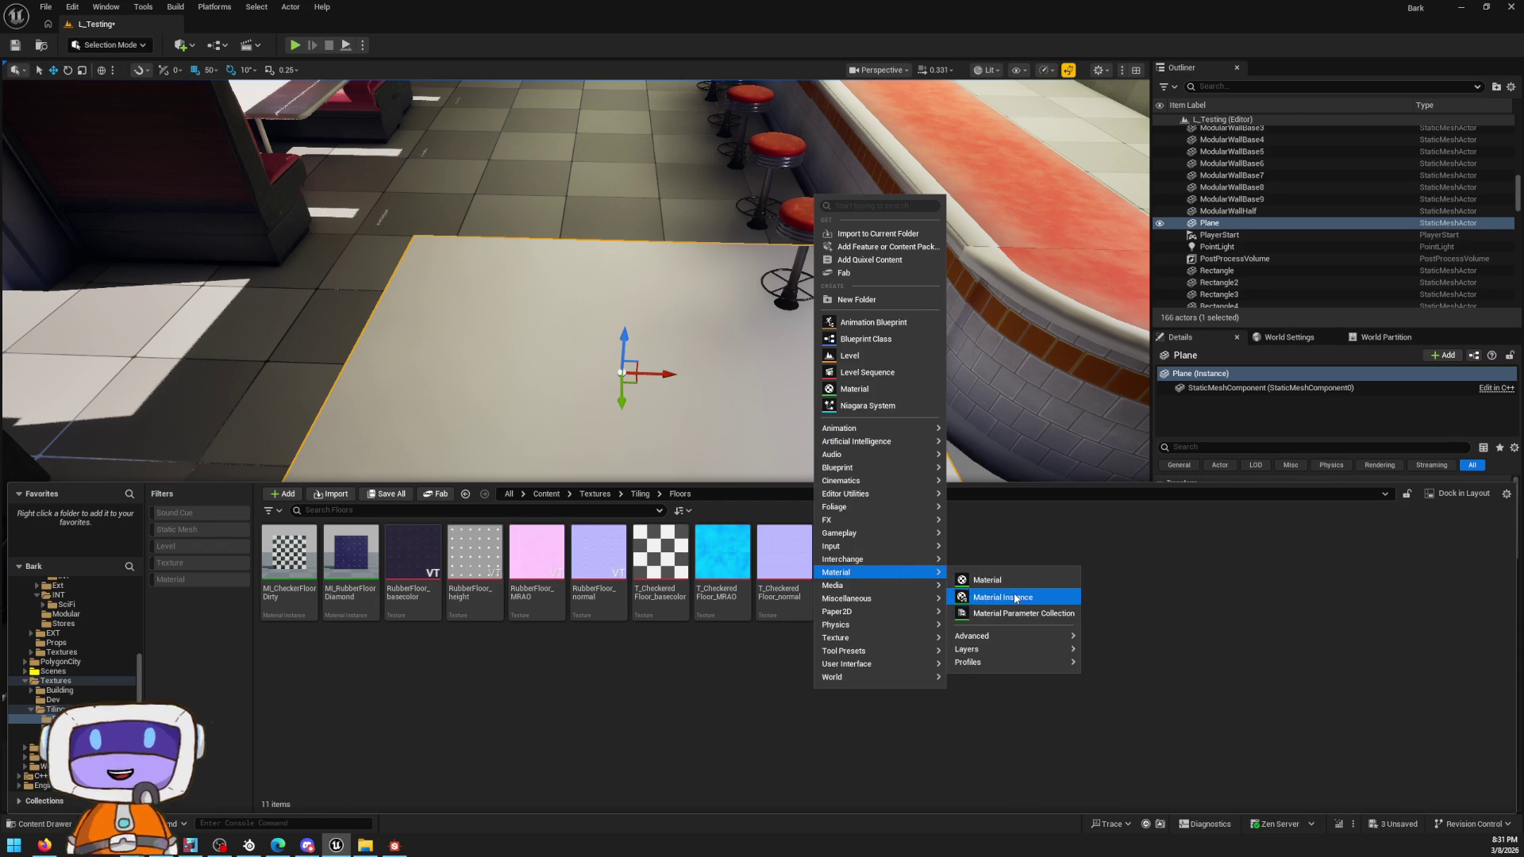
Step: Create a Material Instance named MI_CheckeredFloor
left_click(988, 597)
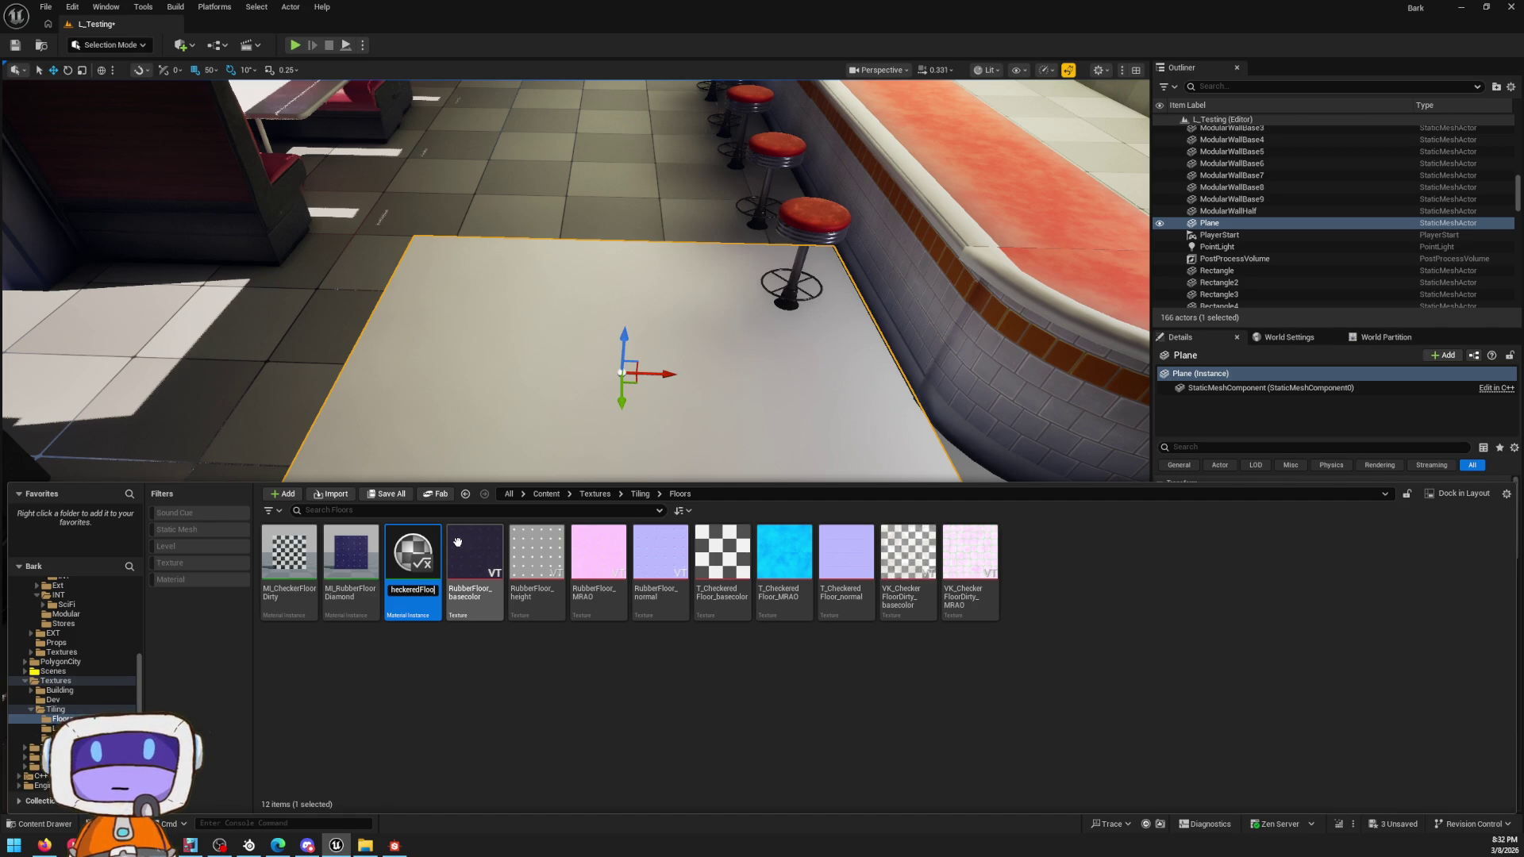
key("Return")
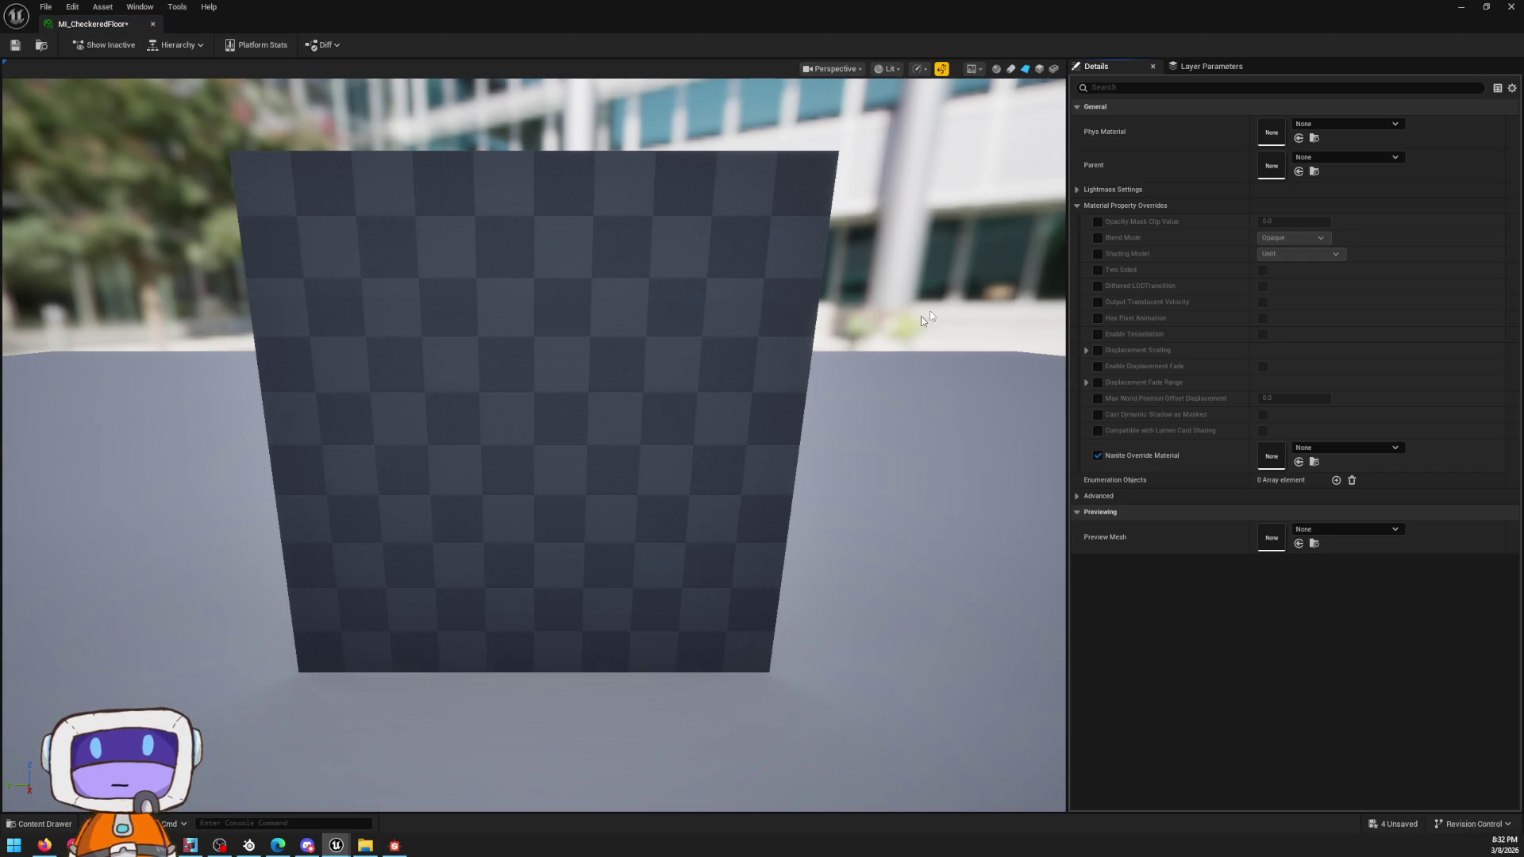
Step: Parent MI_CheckeredFloor to M_MainParent and enable its DiffMap, MaskMap and Normal overrides
left_click(1357, 157)
type("parent")
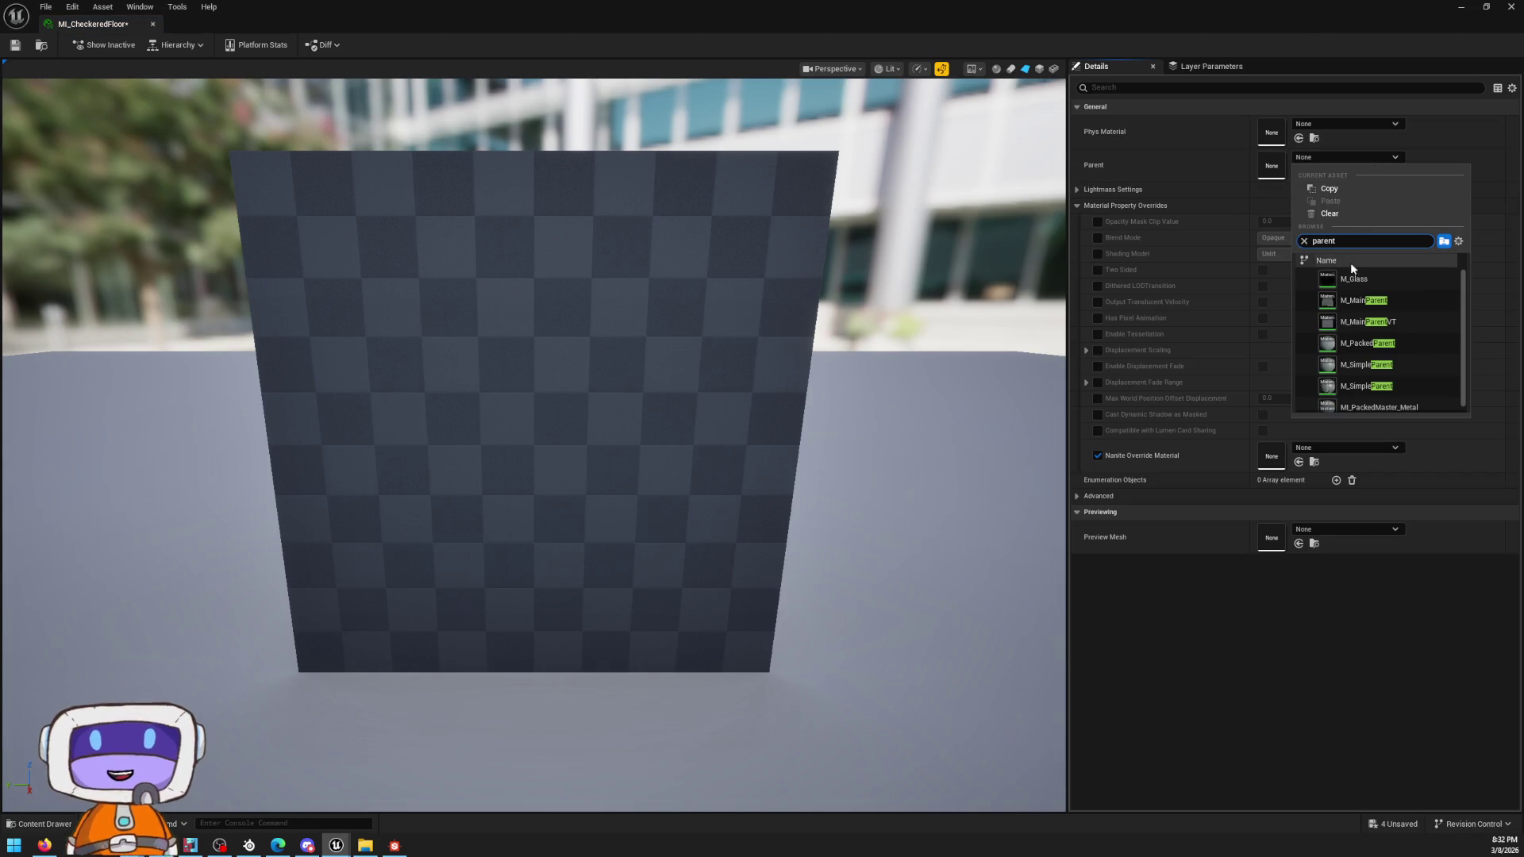
left_click(1363, 300)
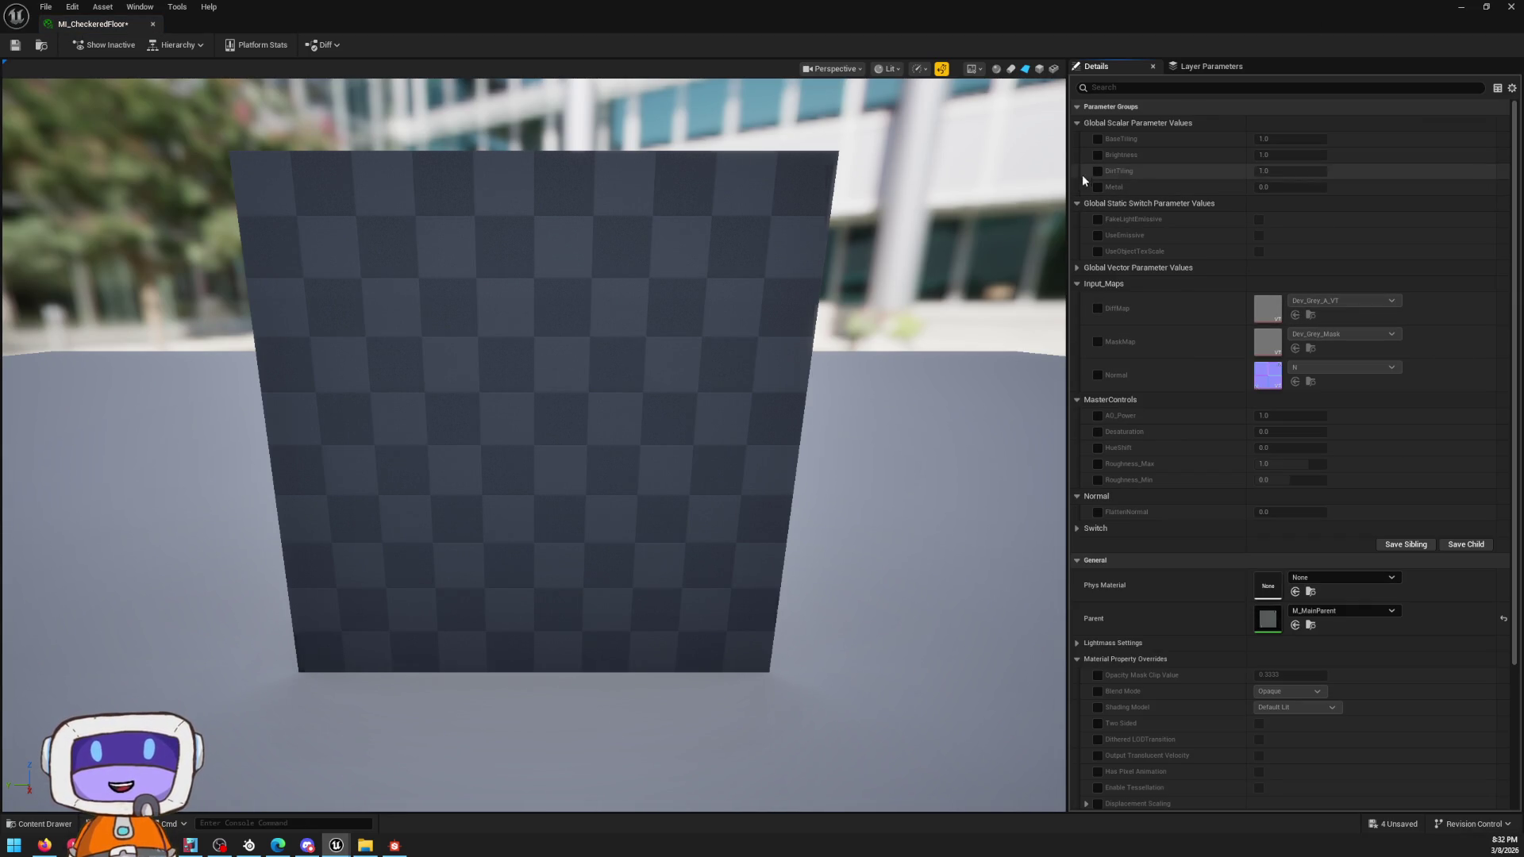
left_click(1098, 309)
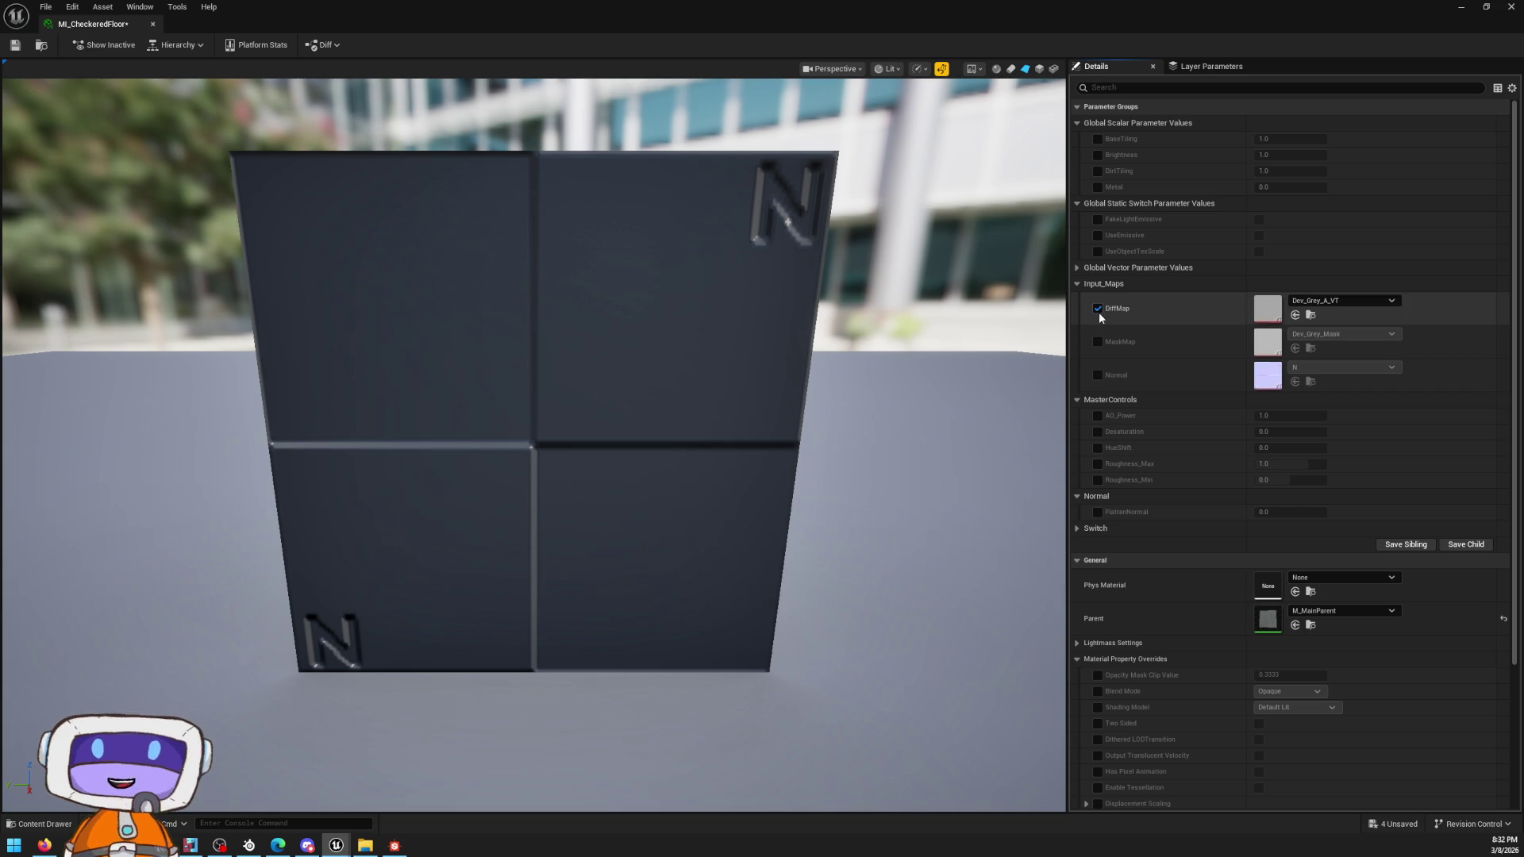
left_click(1096, 341)
left_click(1098, 374)
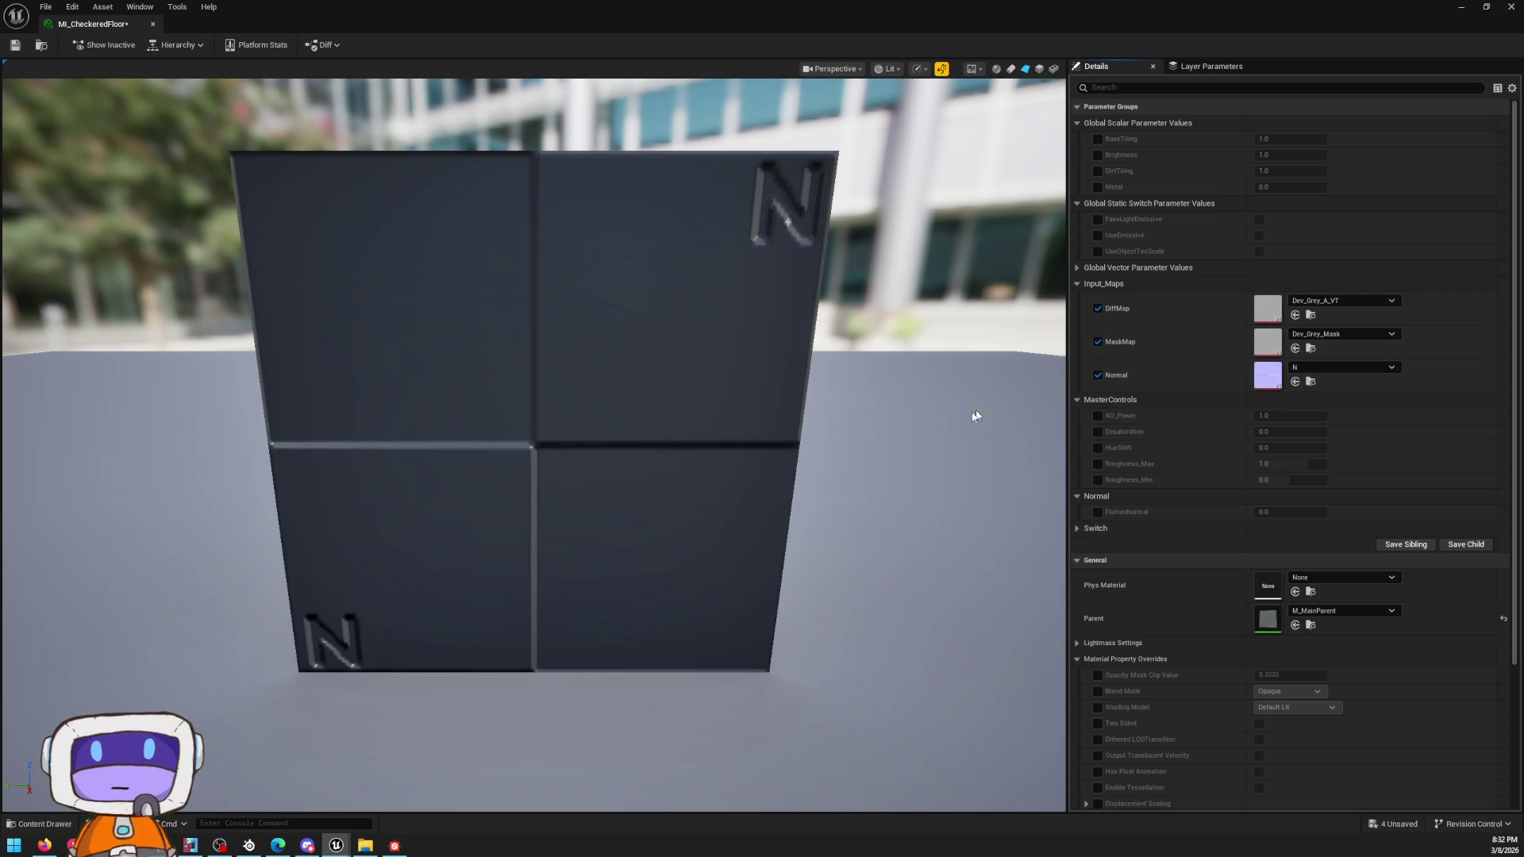
Step: Assign T_CheckeredFloor_basecolor from the Content Drawer as the DiffMap texture
key("ctrl+space")
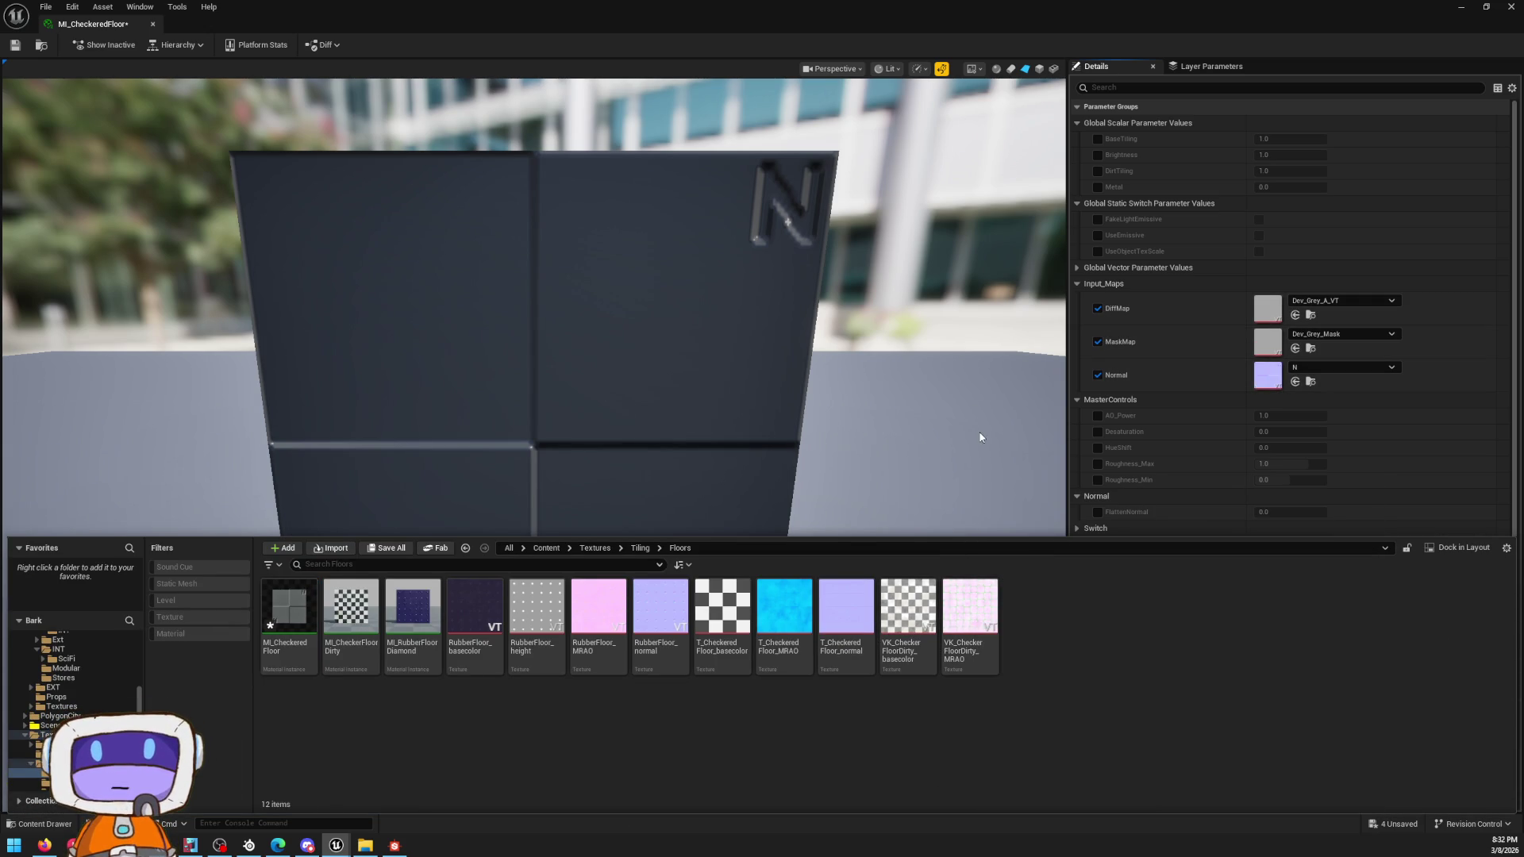
left_click_drag(709, 613, 1271, 301)
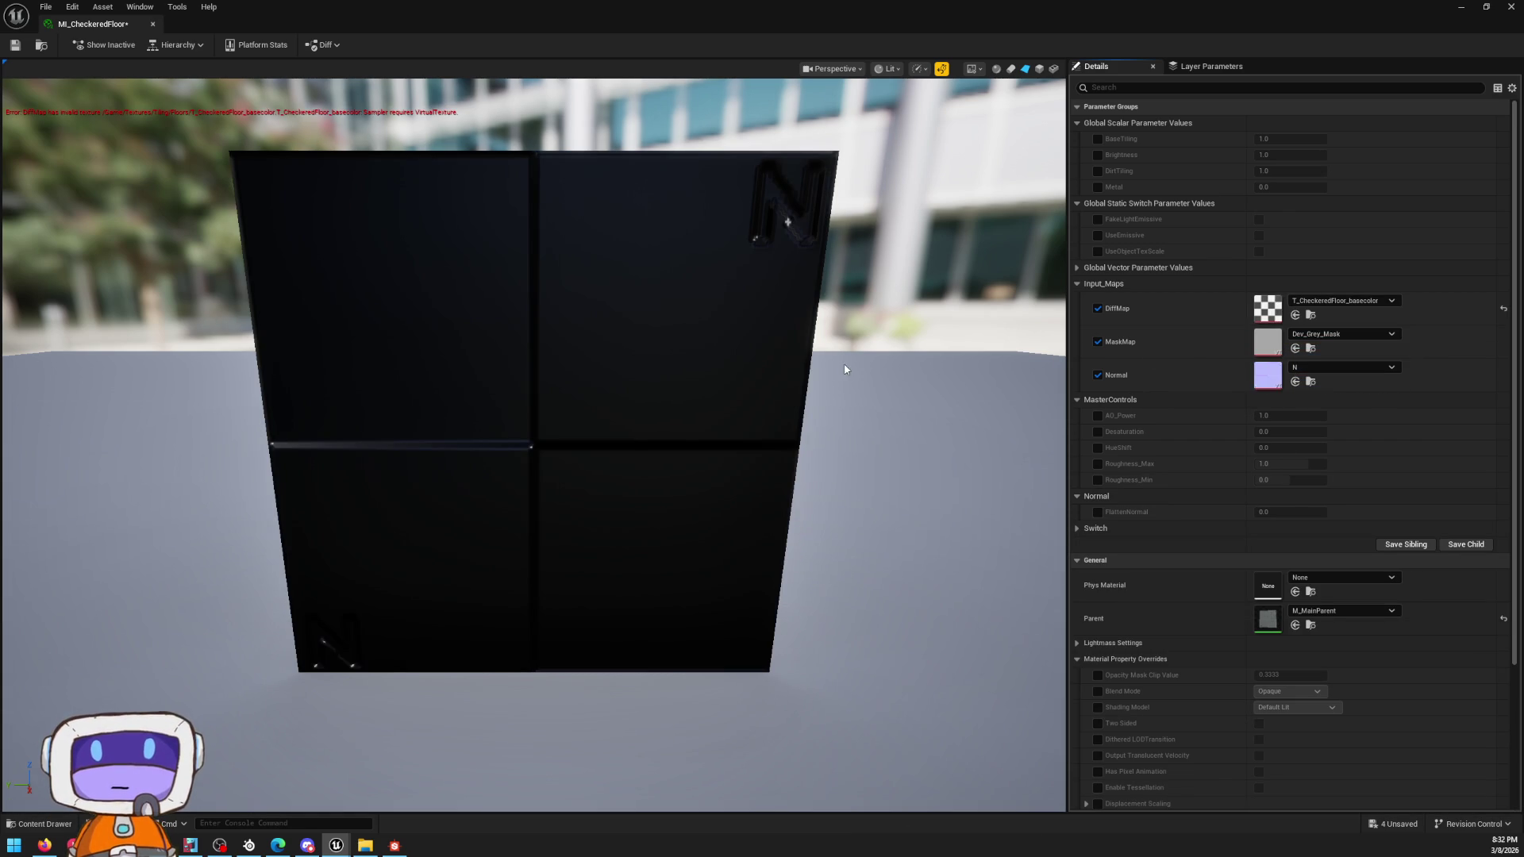
key("ctrl+space")
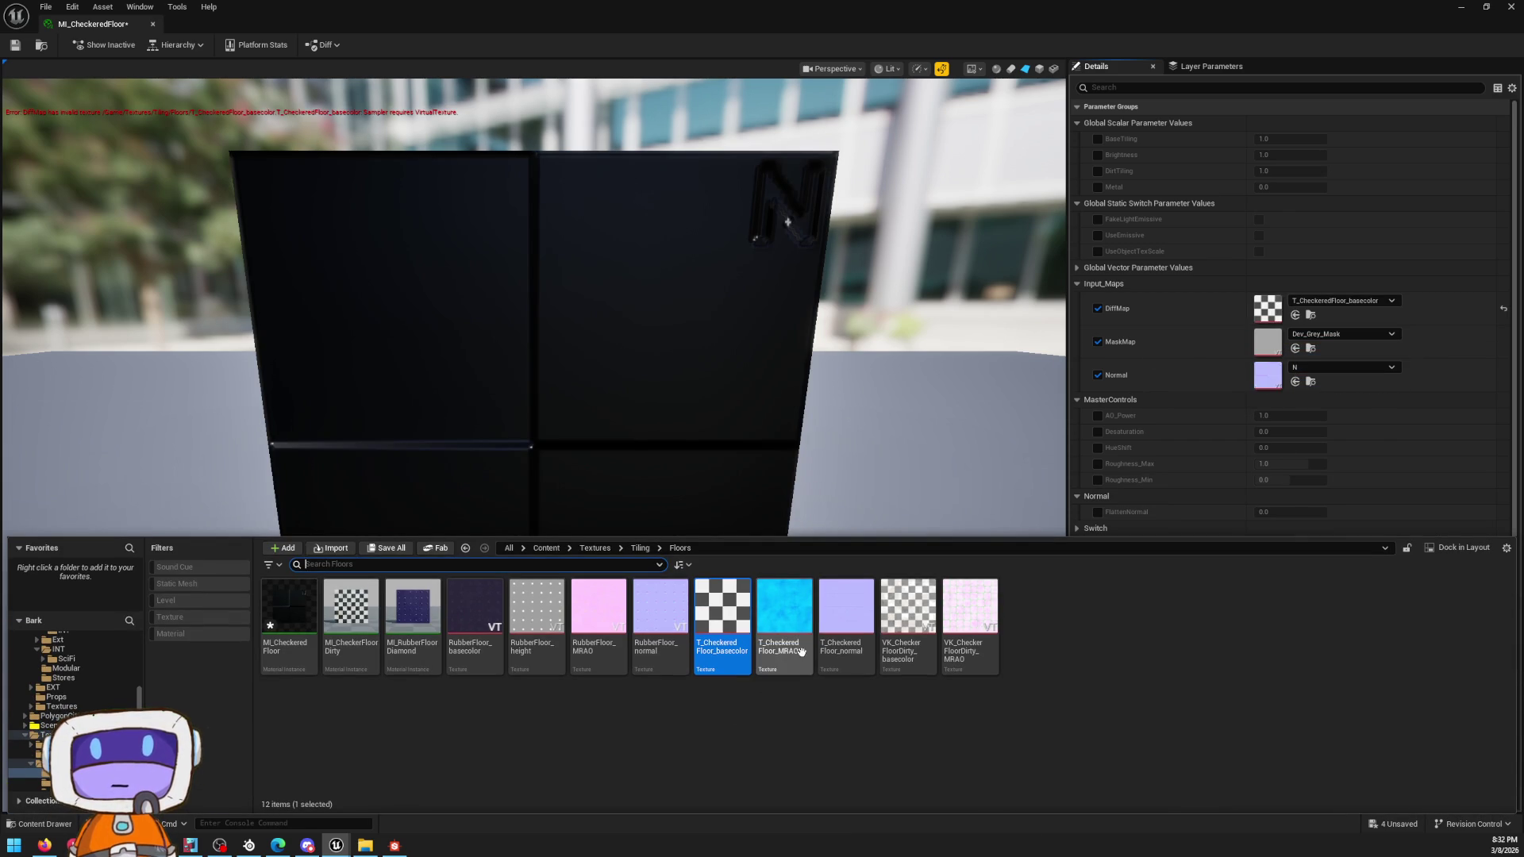
Step: Give T_CheckeredFloor_MRAO Masks (no sRGB) compression and preview its individual channels
double_click(785, 631)
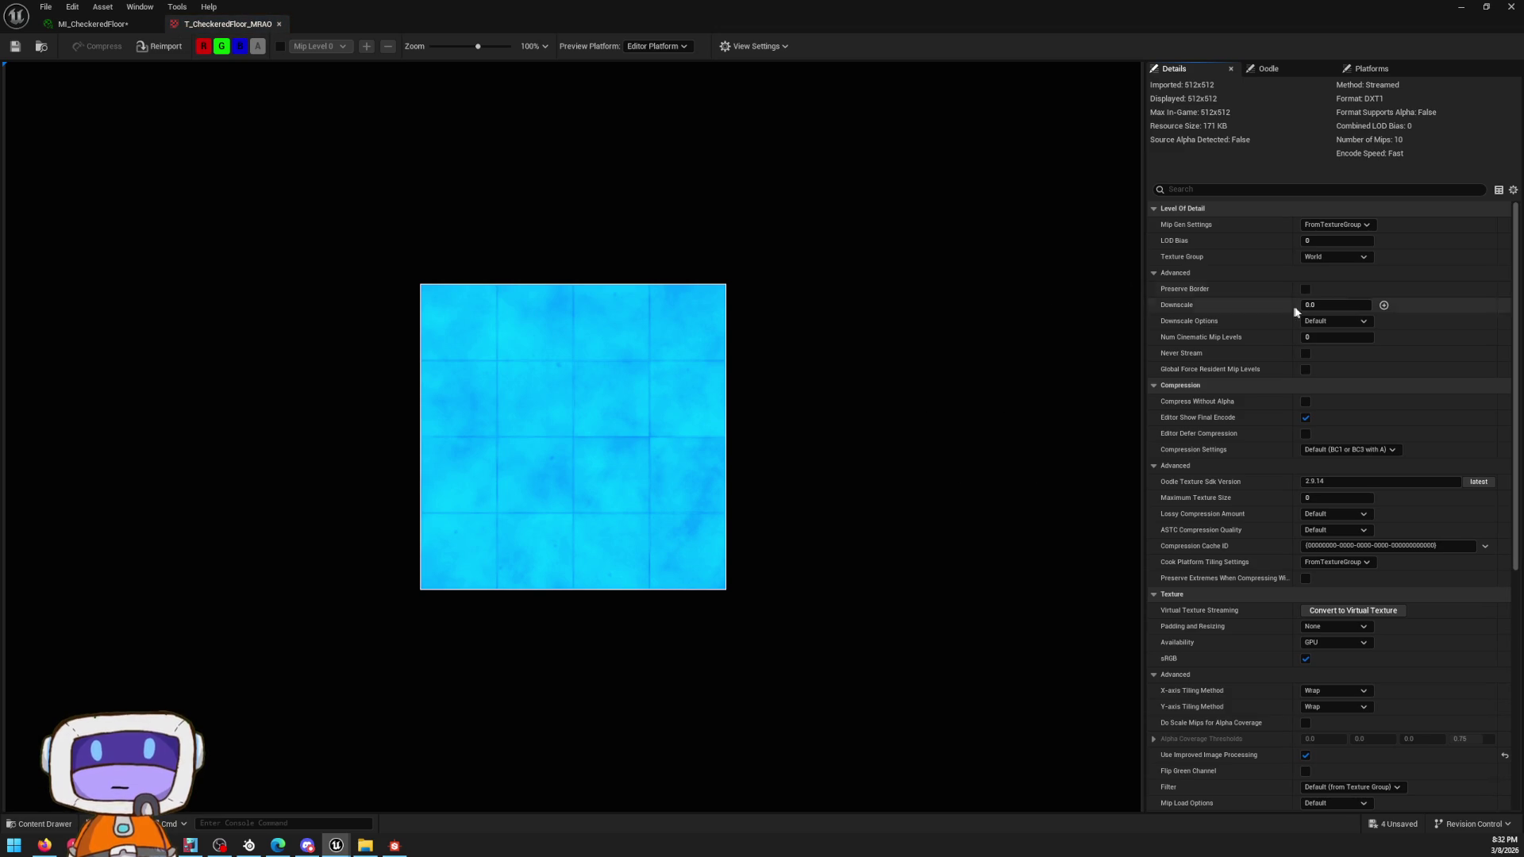
left_click(1349, 450)
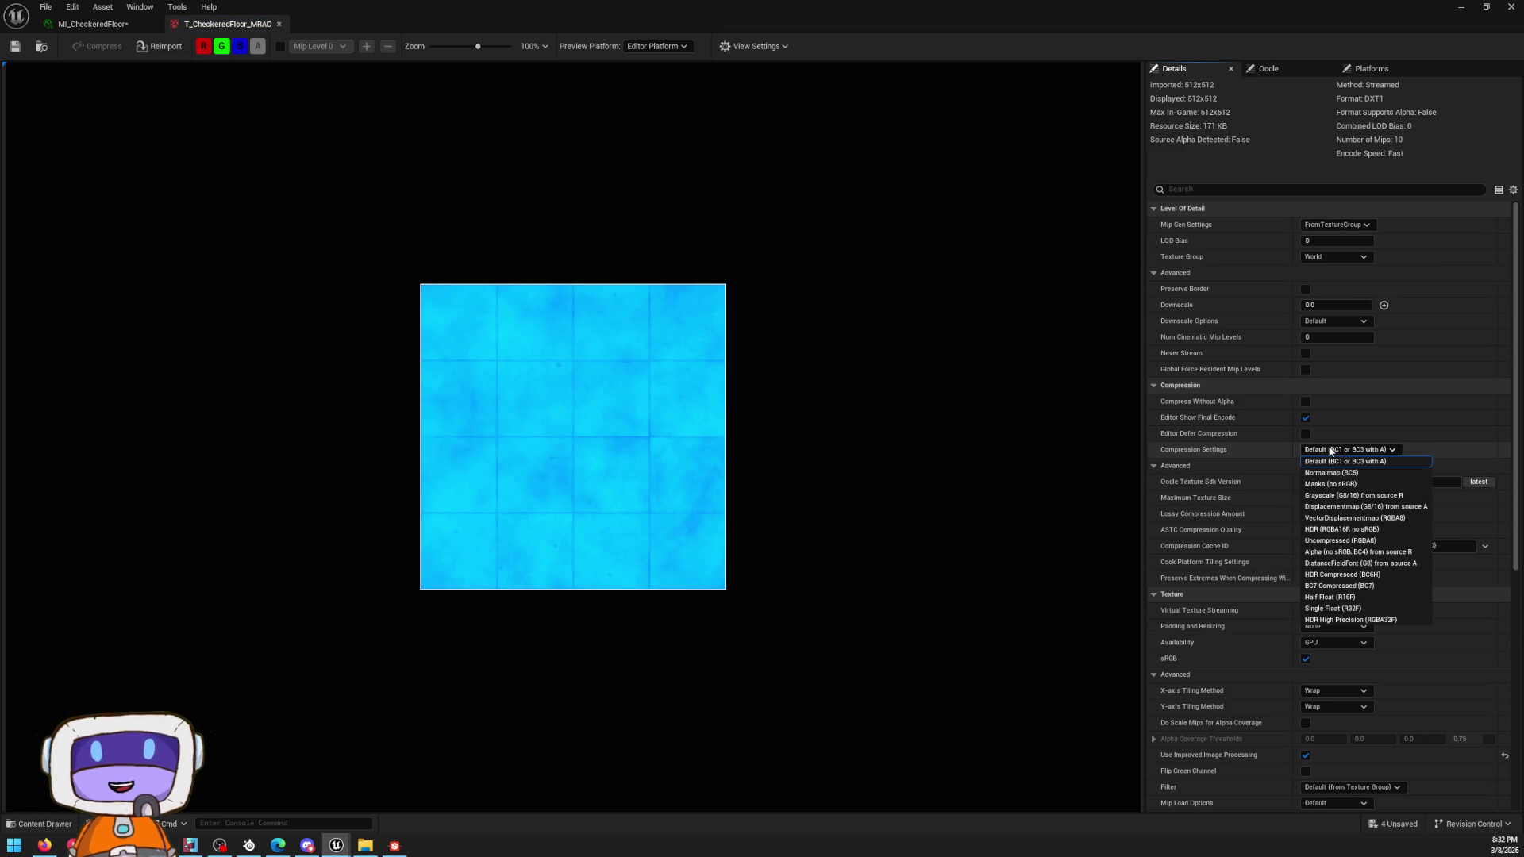
left_click(1335, 485)
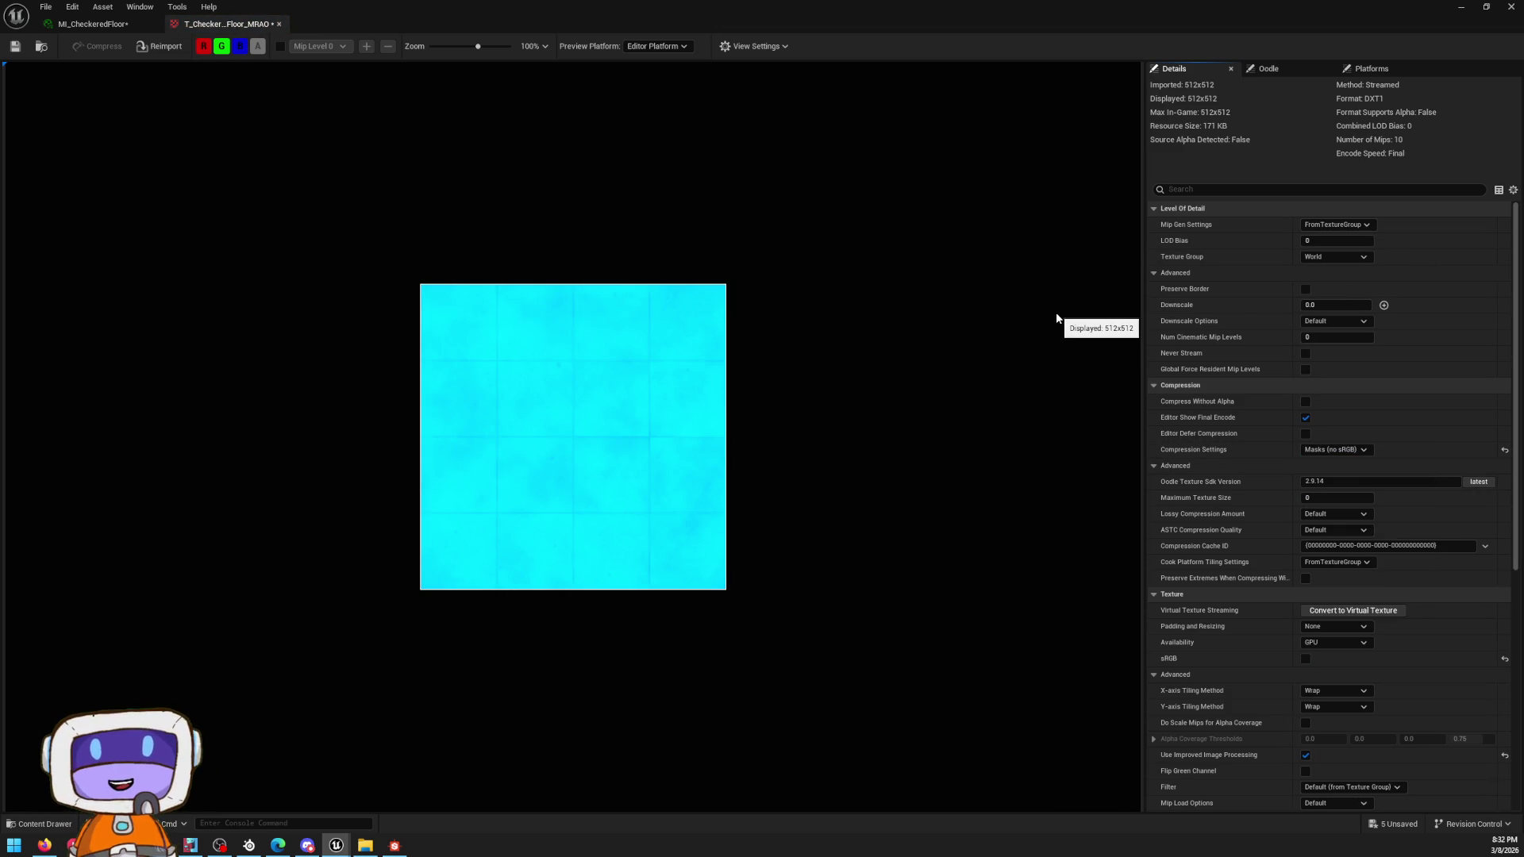
left_click(222, 46)
left_click(241, 46)
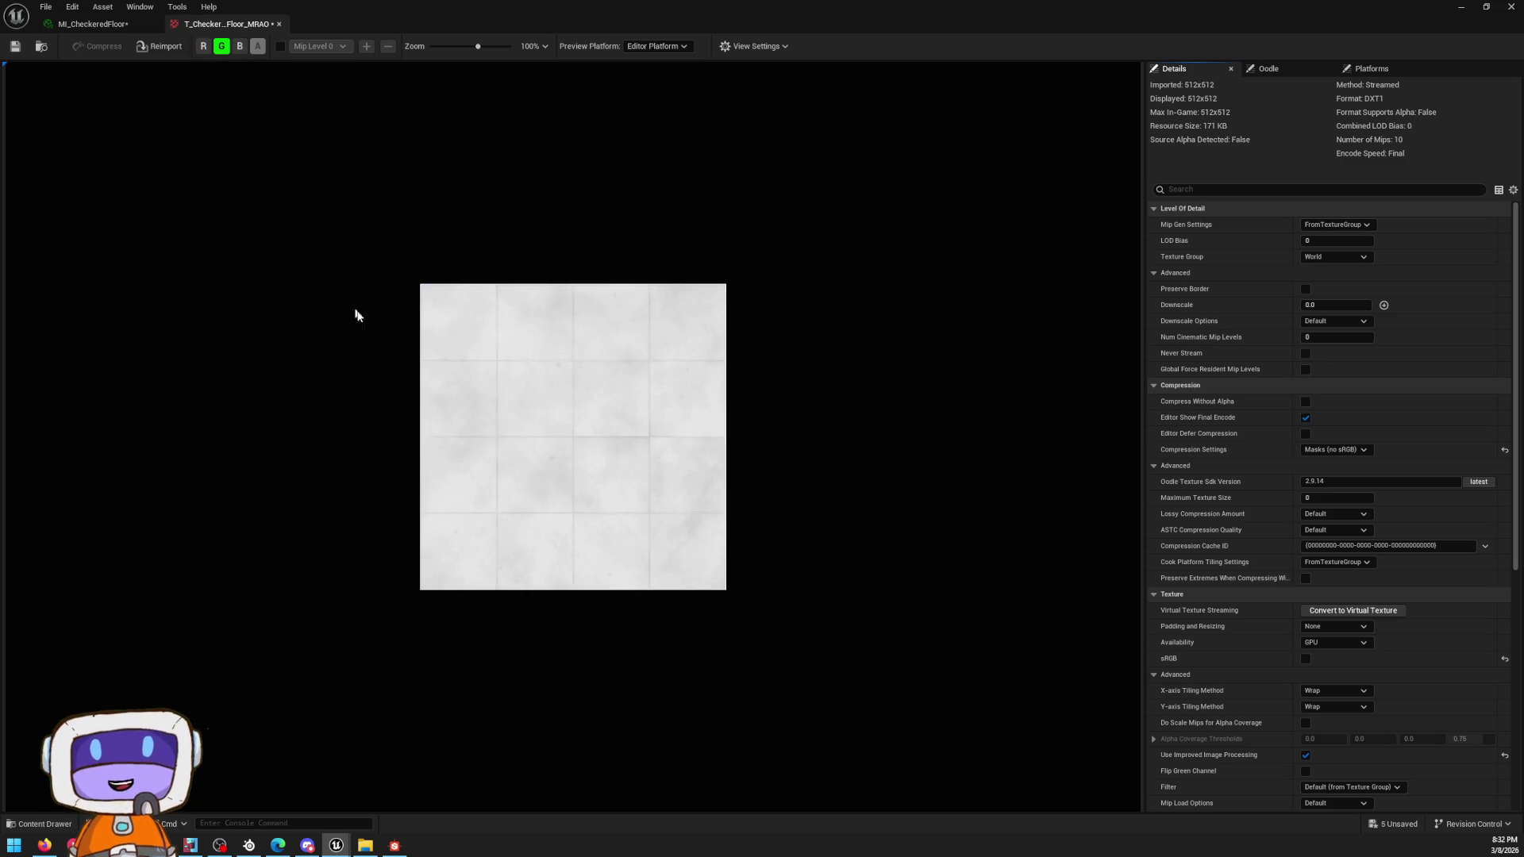
scroll(612, 382, "up", 5)
scroll(721, 410, "up", 5)
scroll(721, 410, "down", 4)
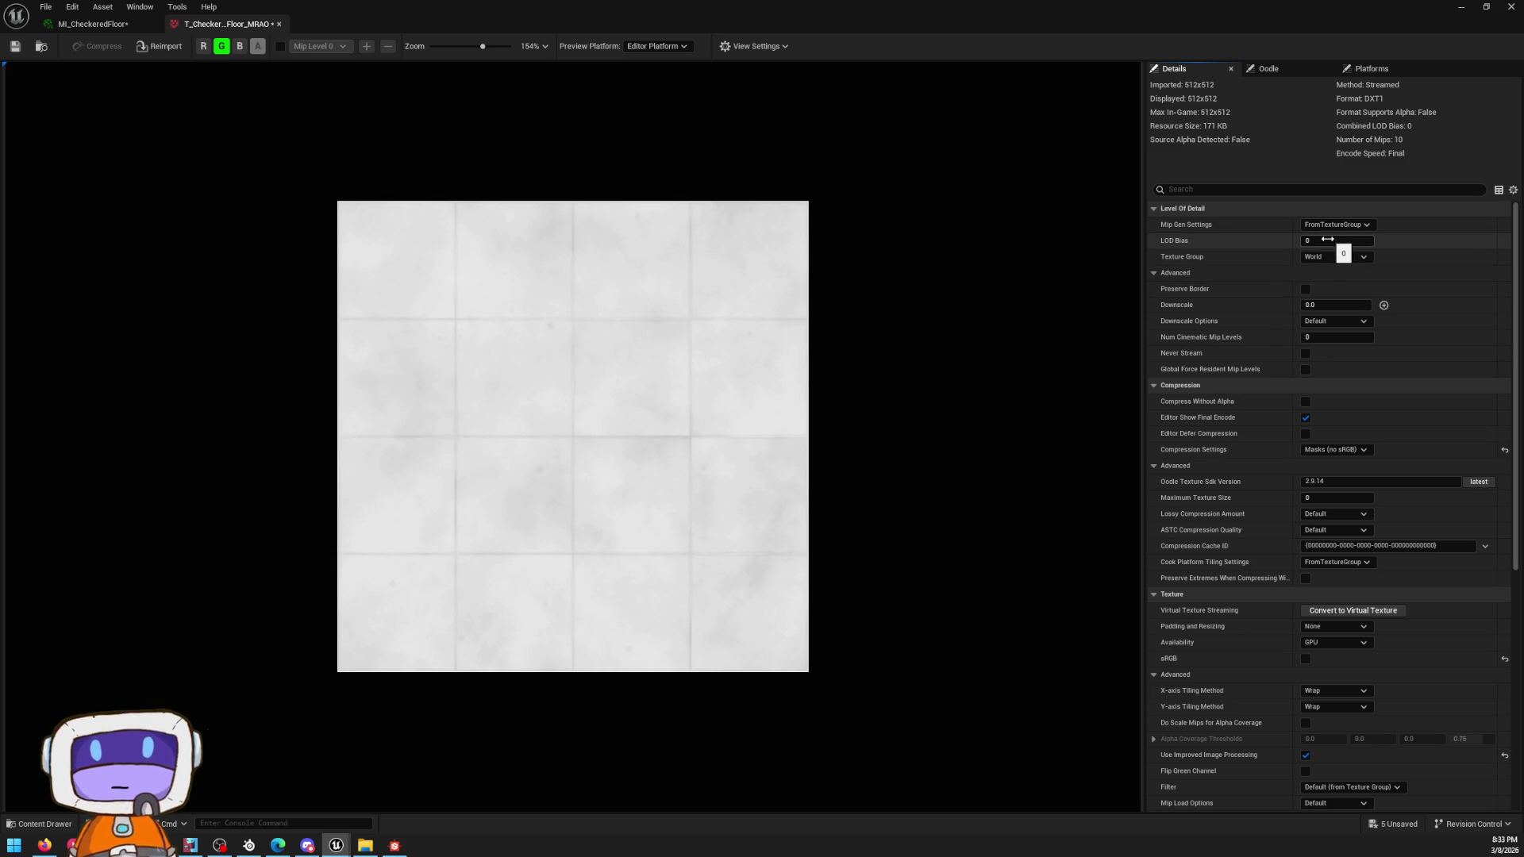
Step: Cap T_CheckeredFloor_MRAO at a 256 maximum texture size and return to MI_CheckeredFloor
left_click(1349, 497)
type("256")
key("Return")
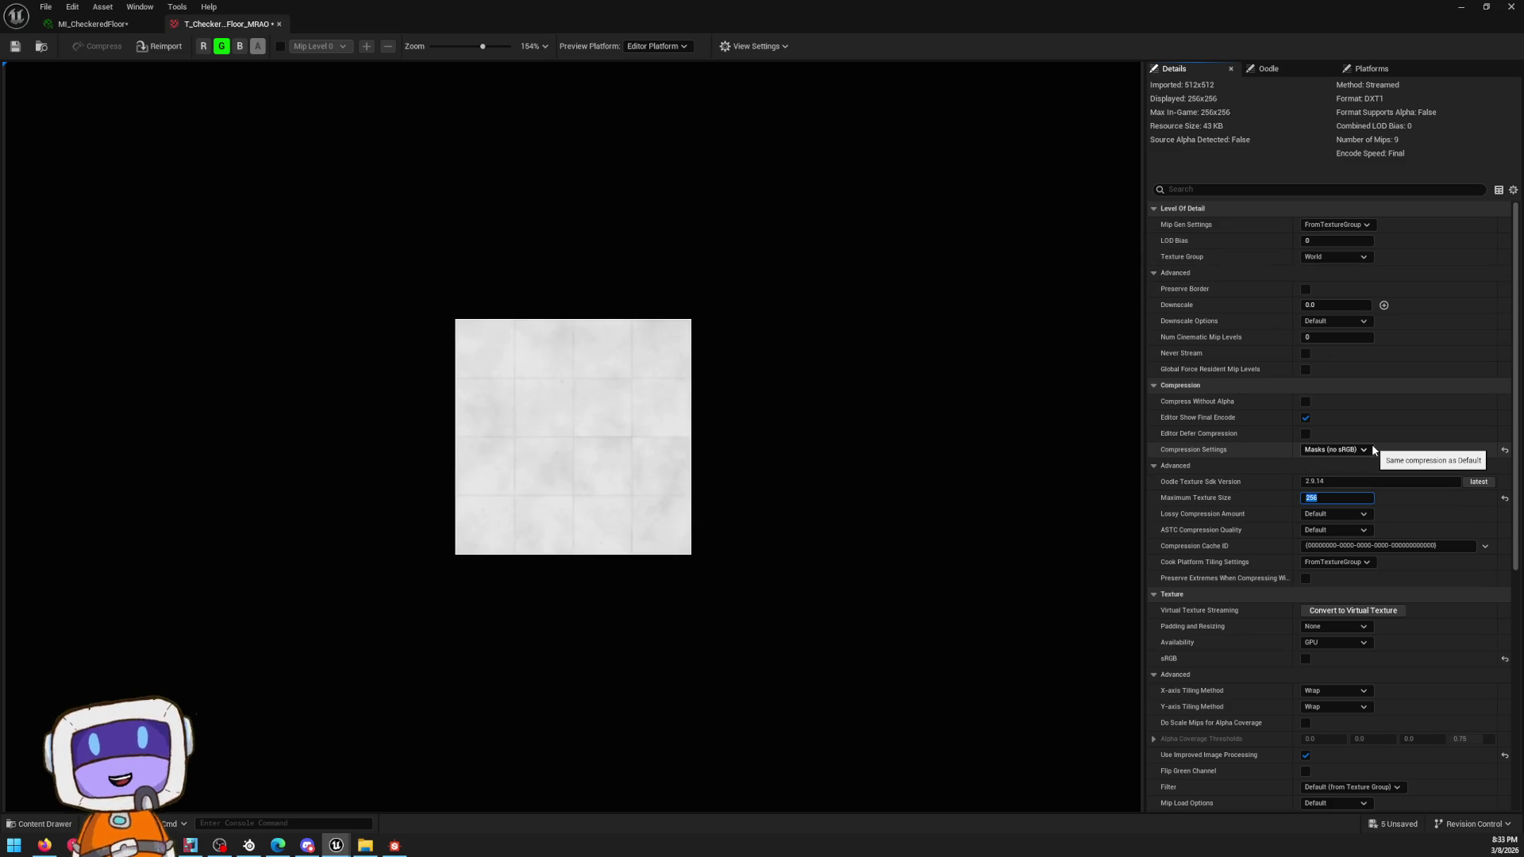
left_click(65, 22)
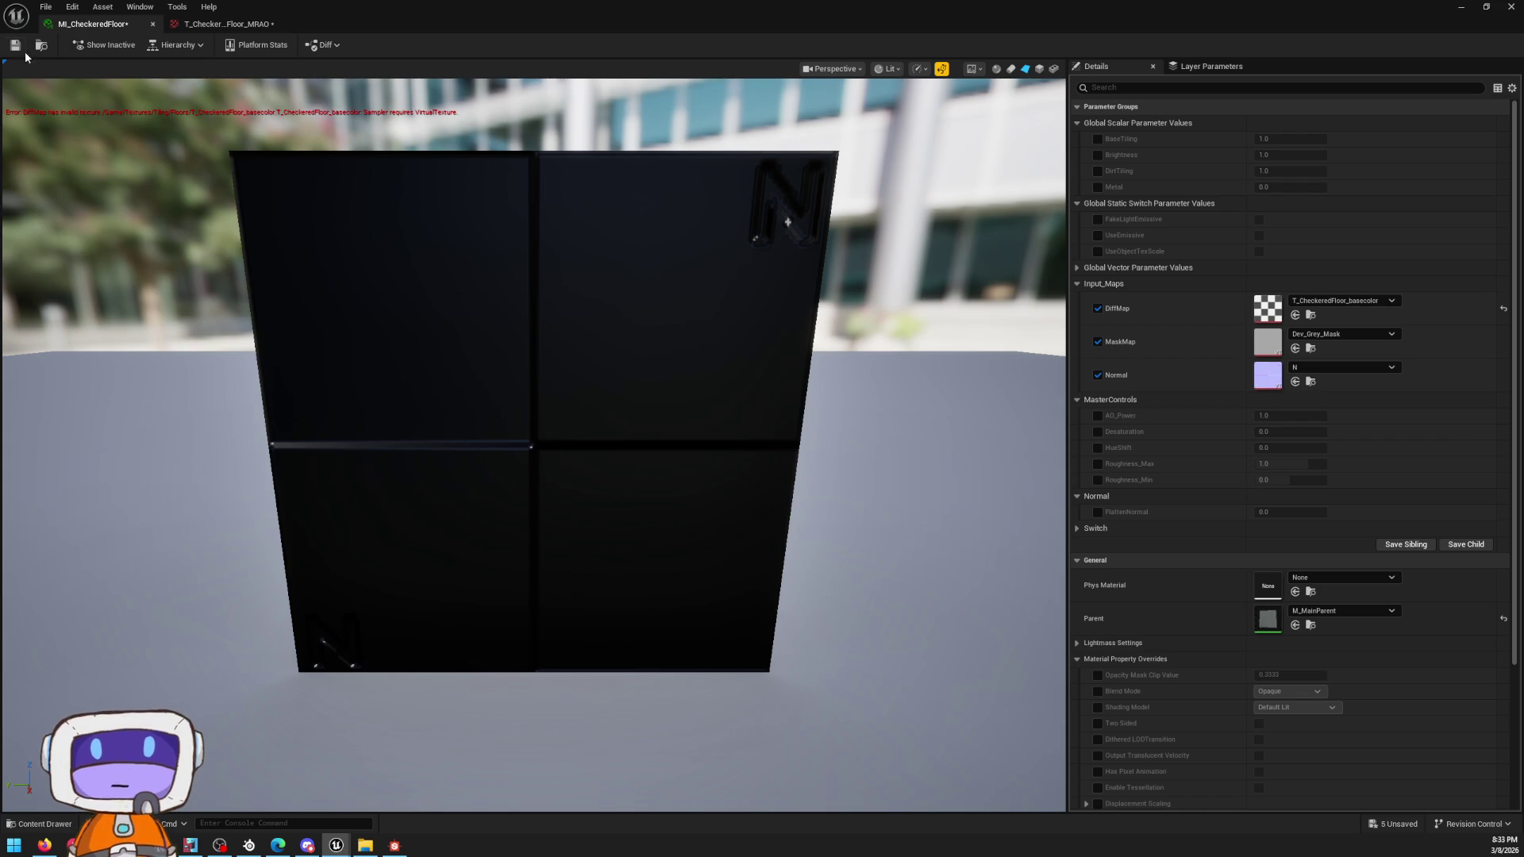
Step: Save the assets, review the parent list unchanged, and assign T_CheckeredFloor_MRAO as MaskMap
left_click(15, 45)
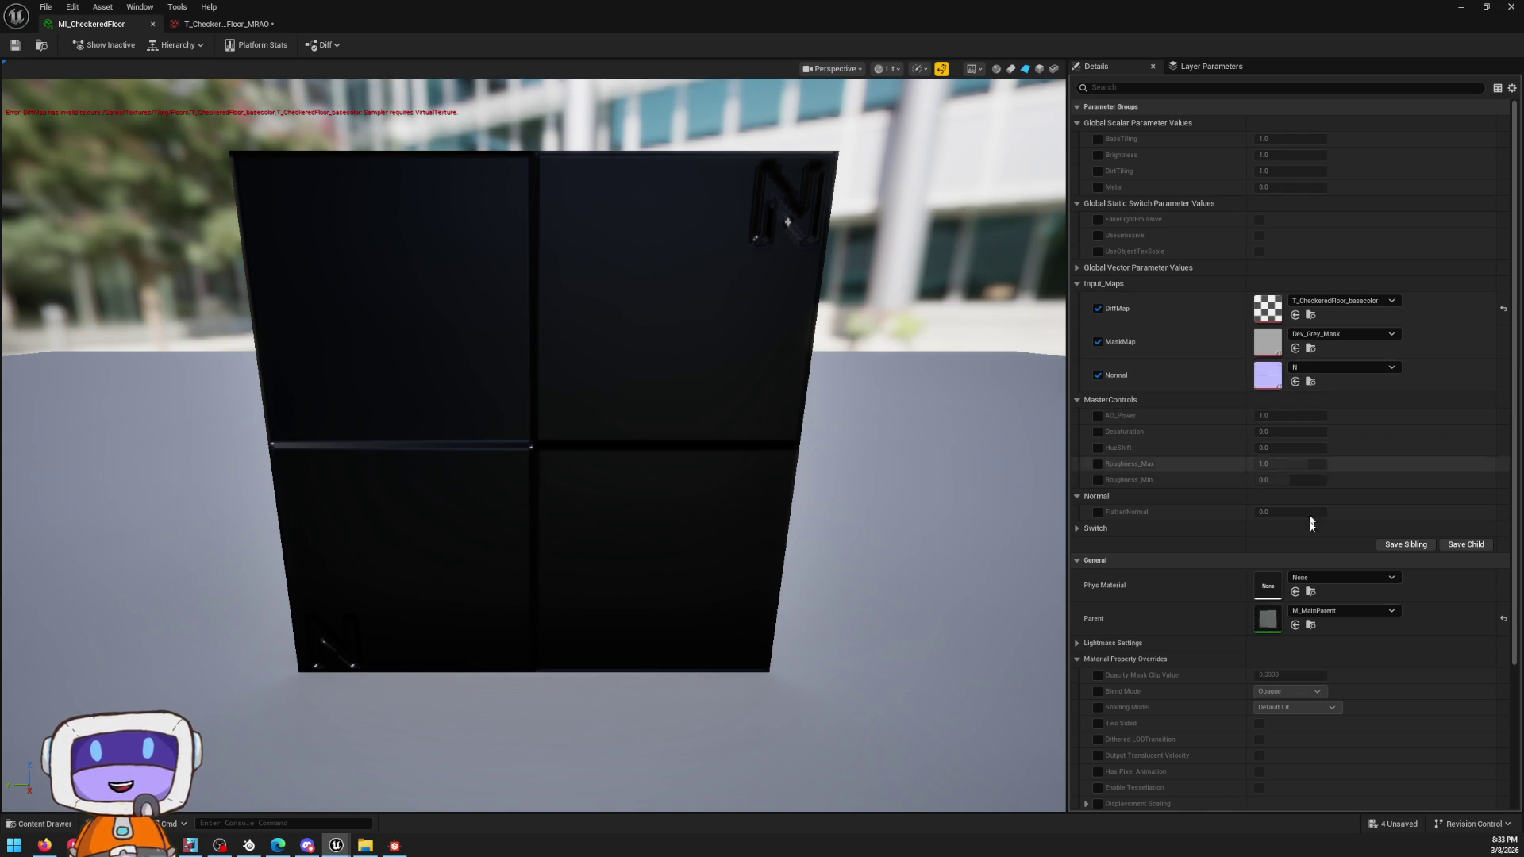
left_click(1340, 612)
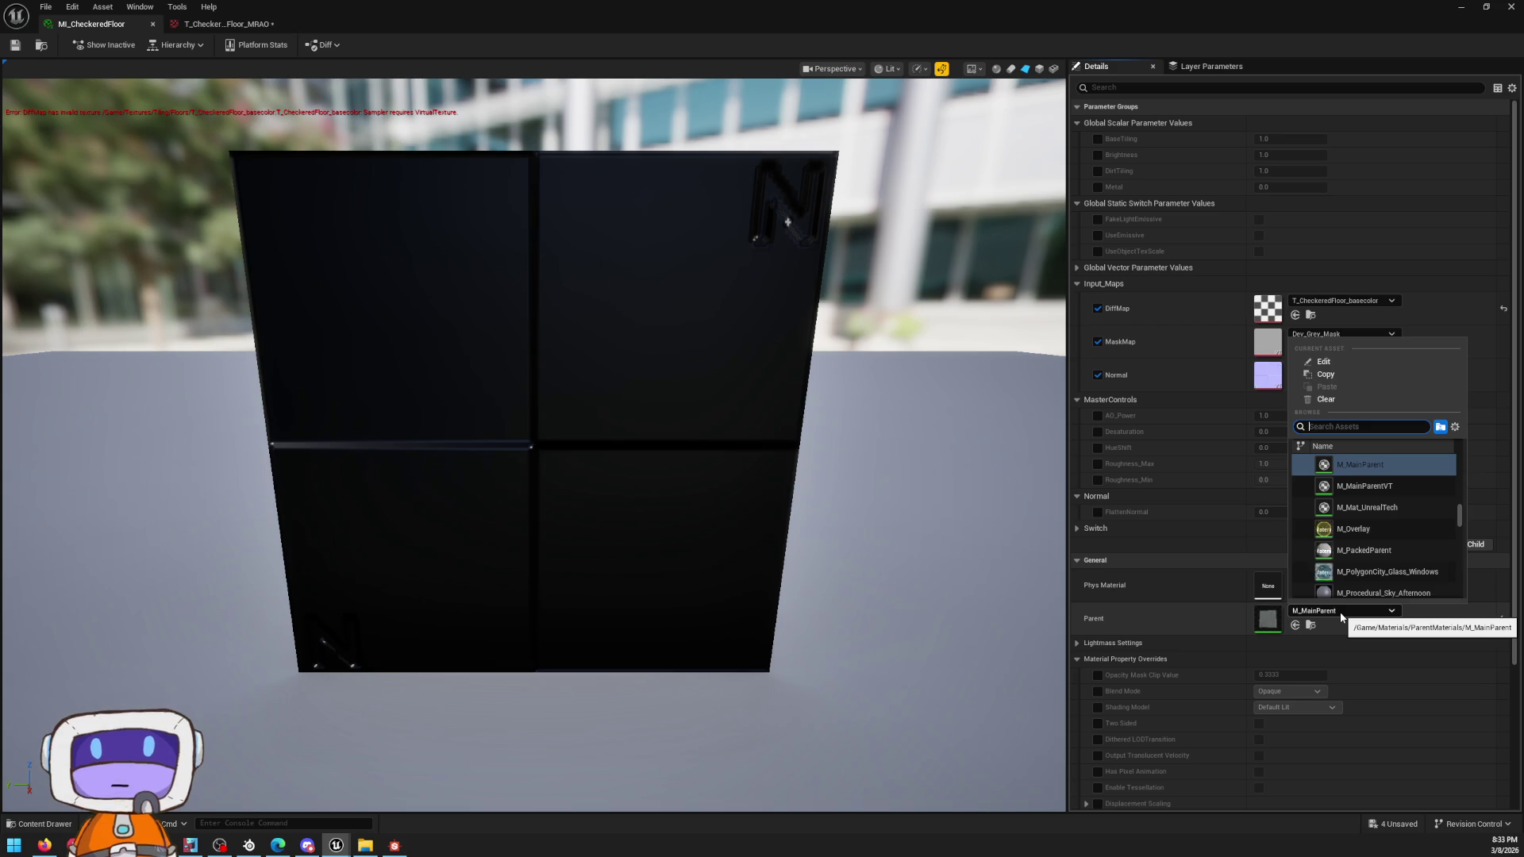
left_click(1339, 611)
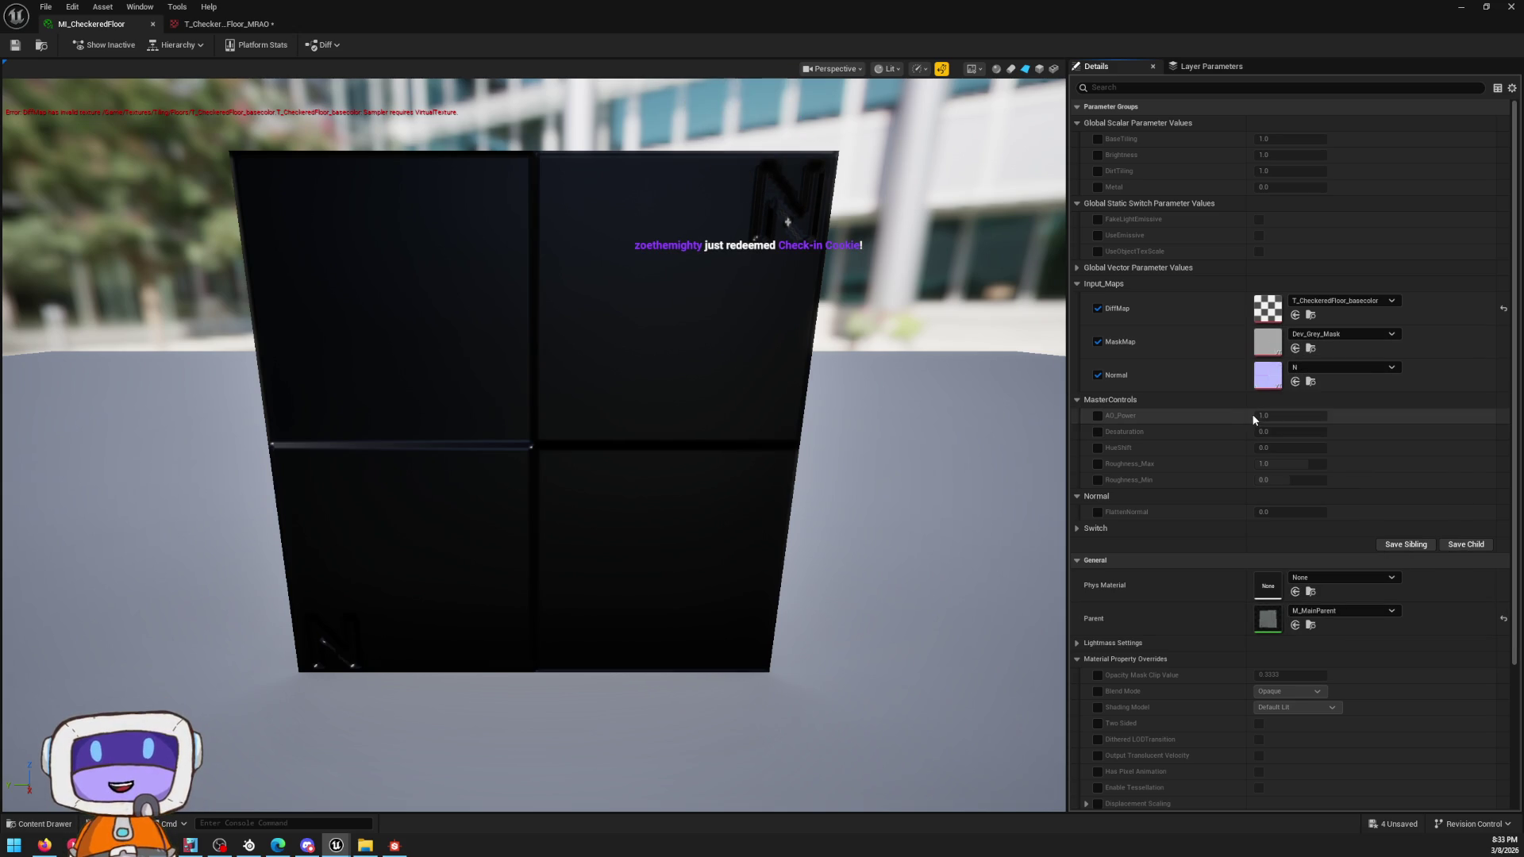
key("ctrl+space")
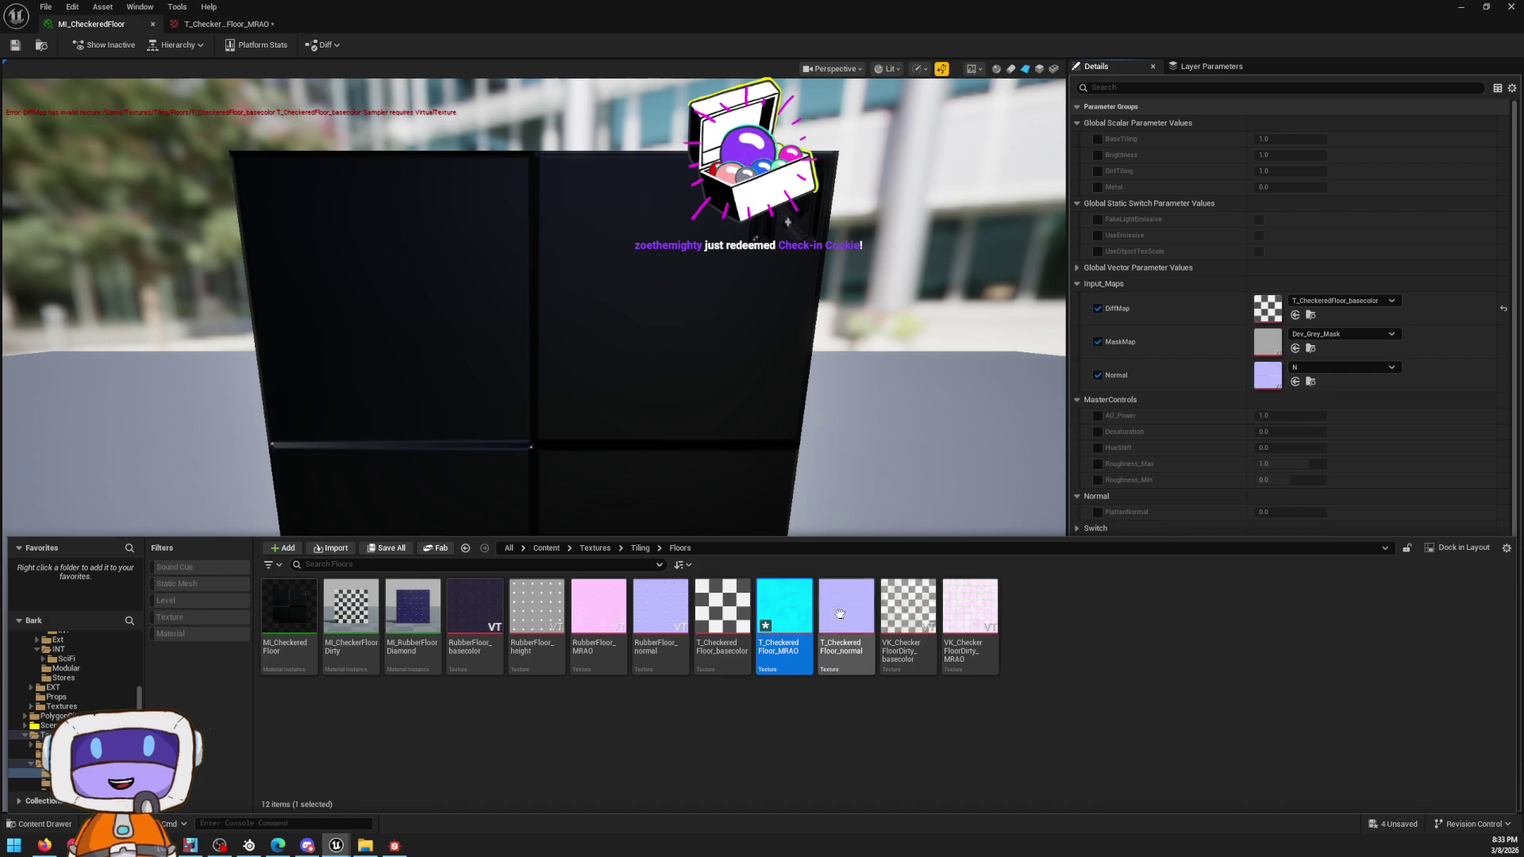
left_click_drag(784, 619, 1296, 339)
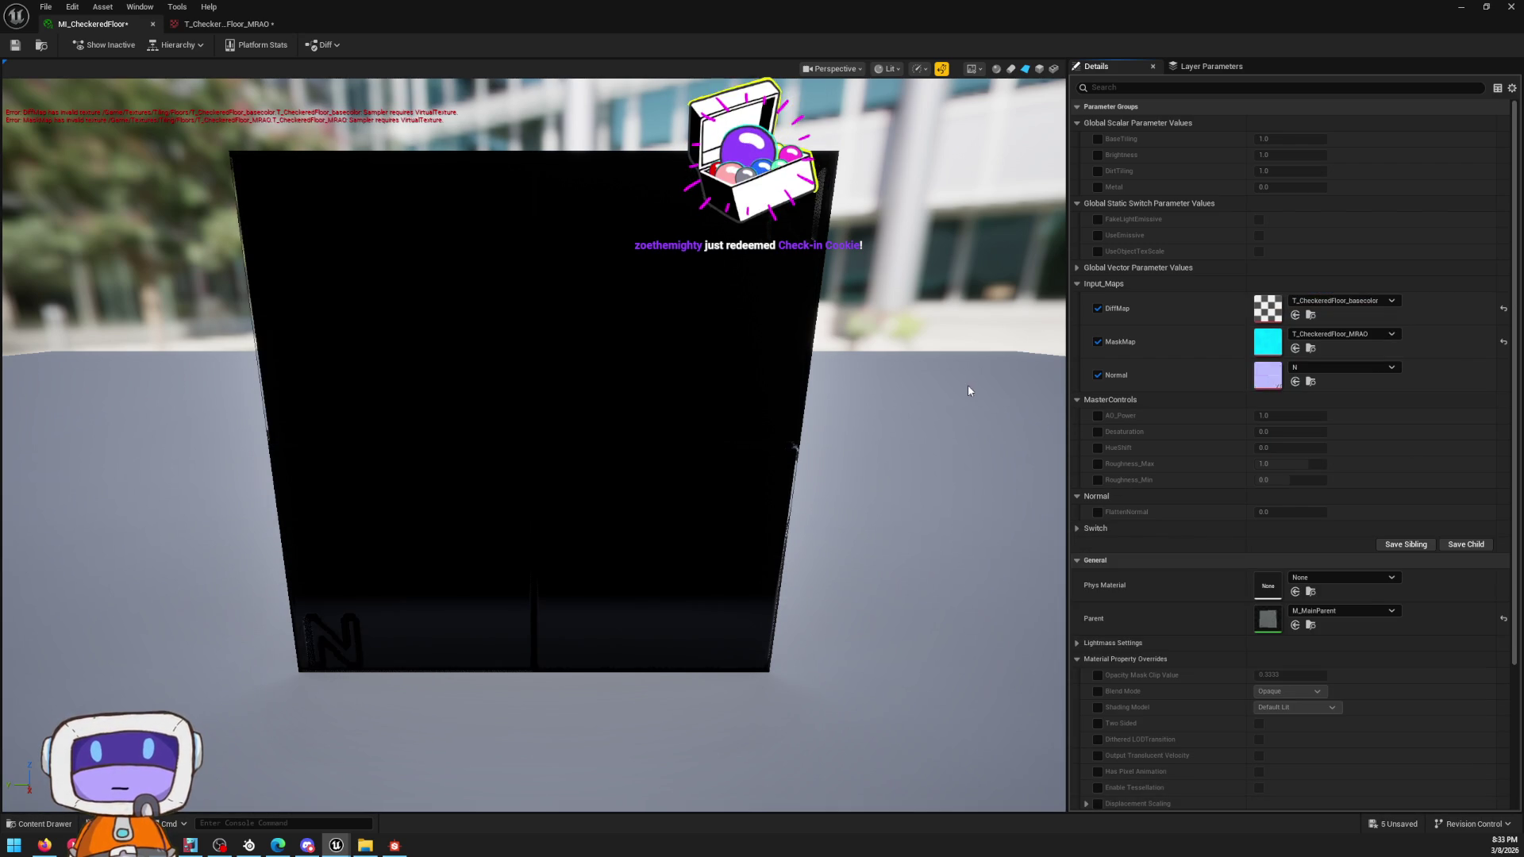
Step: Assign T_CheckeredFloor_normal as the Normal map, inspect it, and return to the material instance
key("ctrl+space")
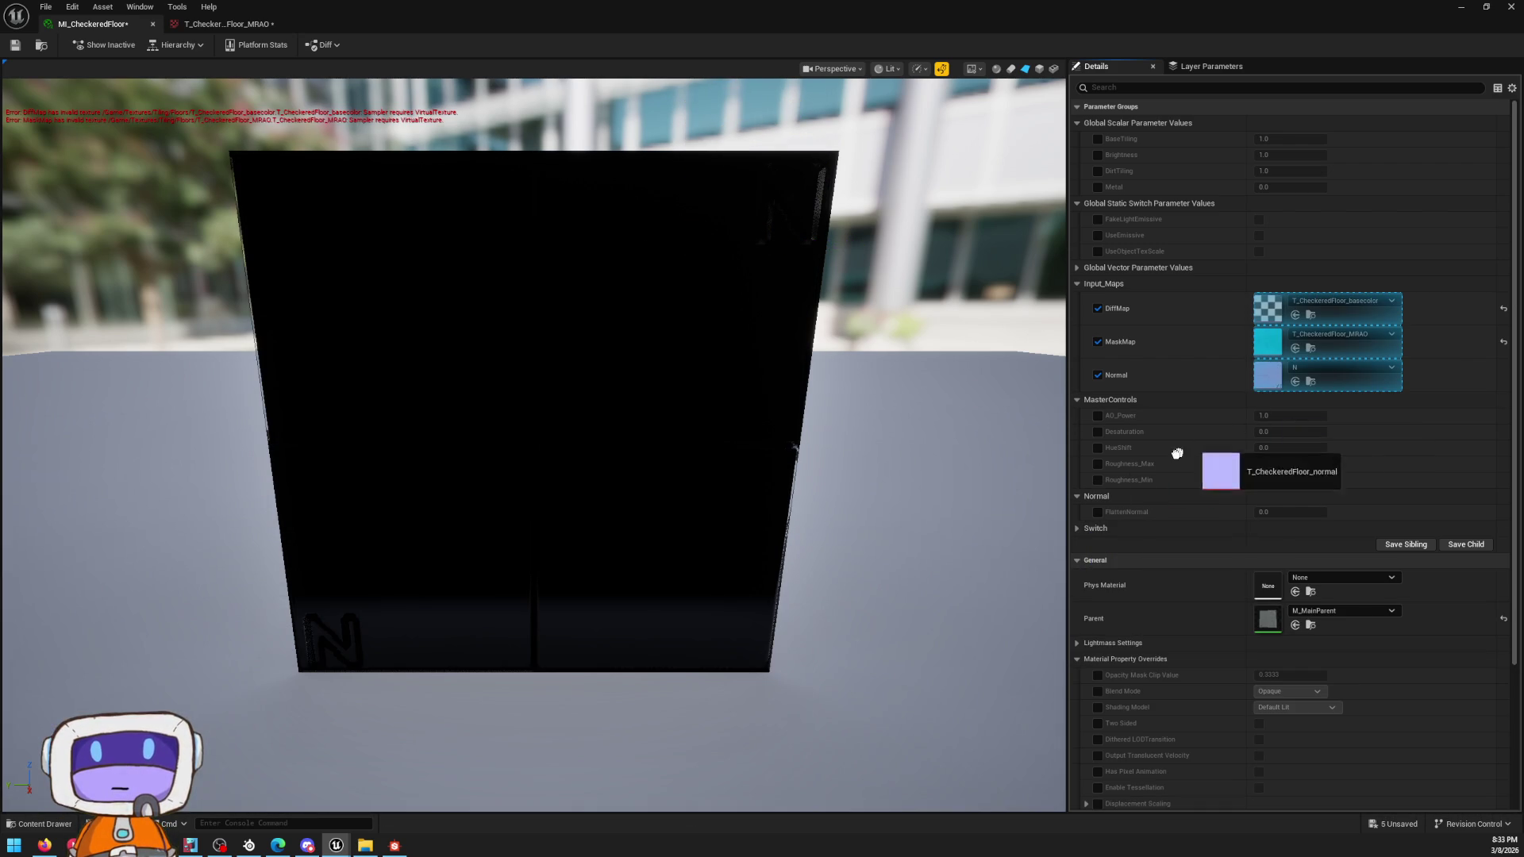
left_click_drag(849, 655, 1283, 377)
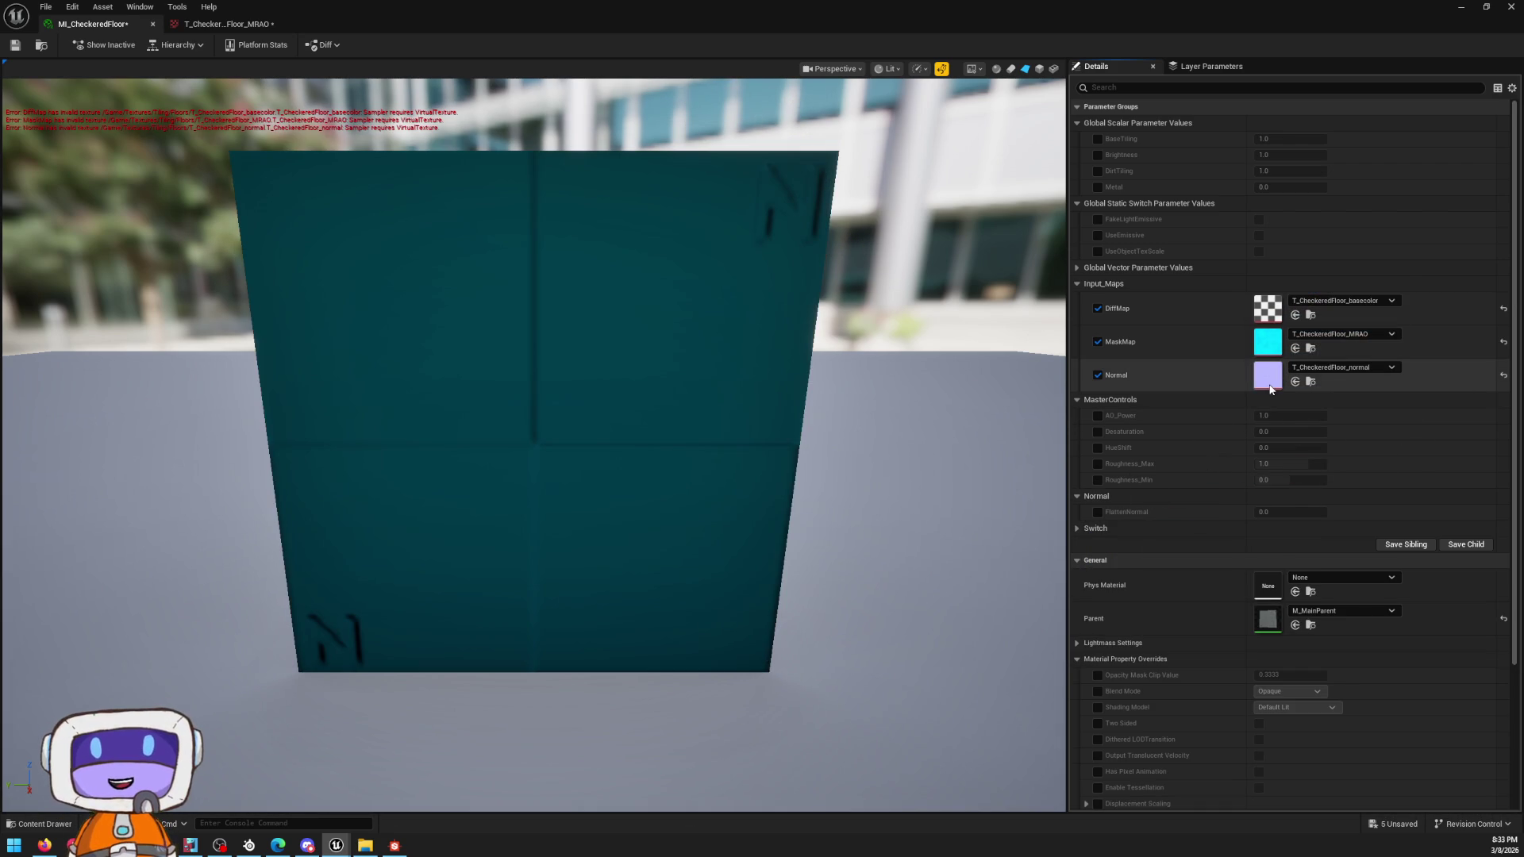
double_click(1267, 376)
scroll(584, 453, "up", 1)
scroll(571, 431, "down", 2)
scroll(595, 440, "up", 2)
scroll(506, 316, "down", 1)
scroll(537, 299, "down", 1)
left_click(94, 24)
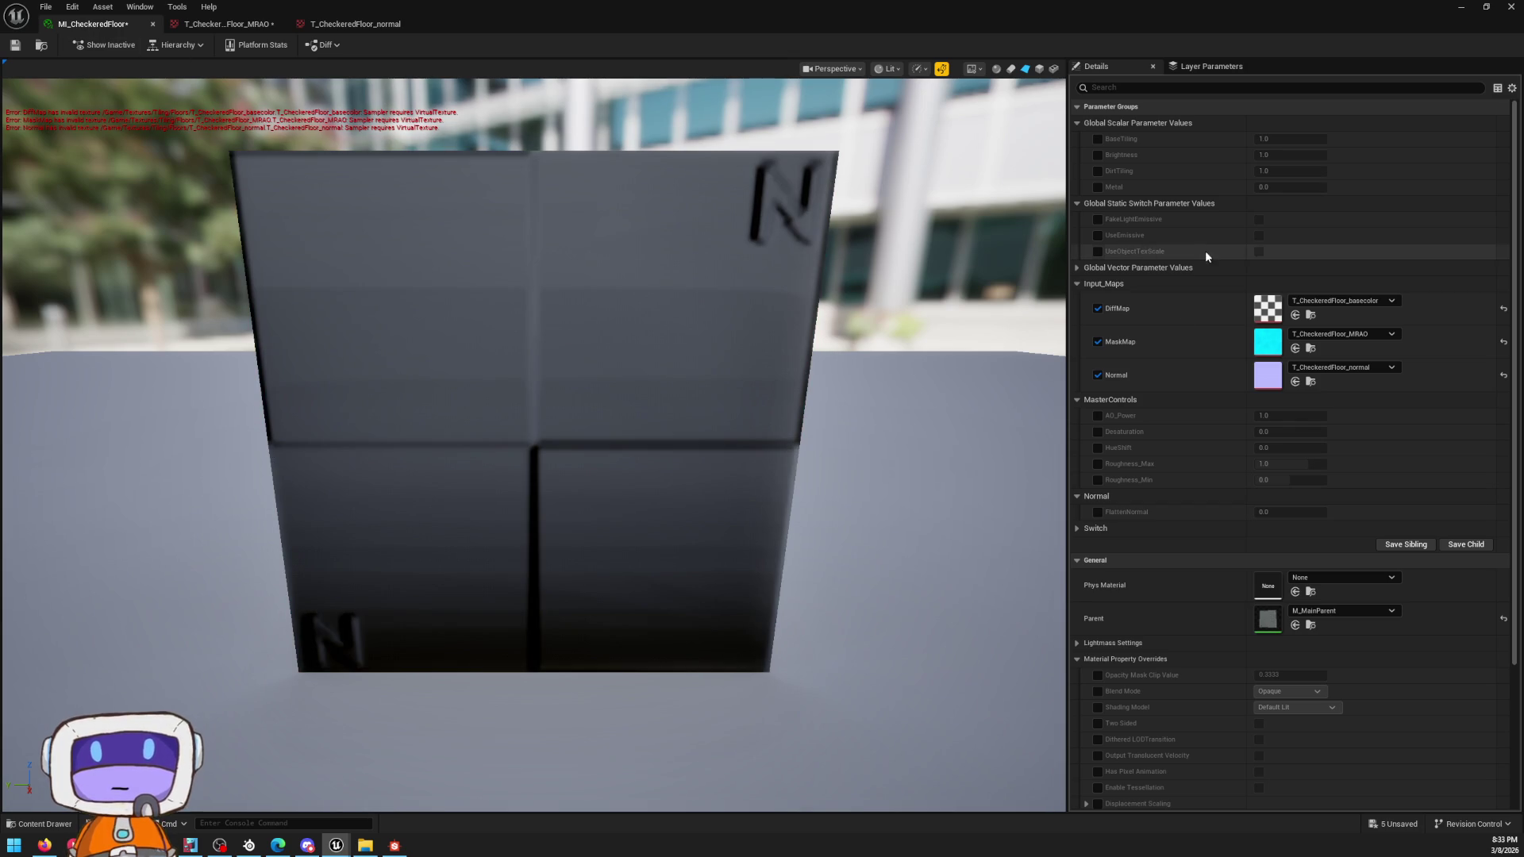
Step: Locate the DiffMap default grey mask texture from M_MainParent and cancel the Batch Renamer
double_click(1266, 617)
scroll(1142, 425, "down", 4)
scroll(1142, 425, "up", 1)
scroll(1142, 425, "up", 4)
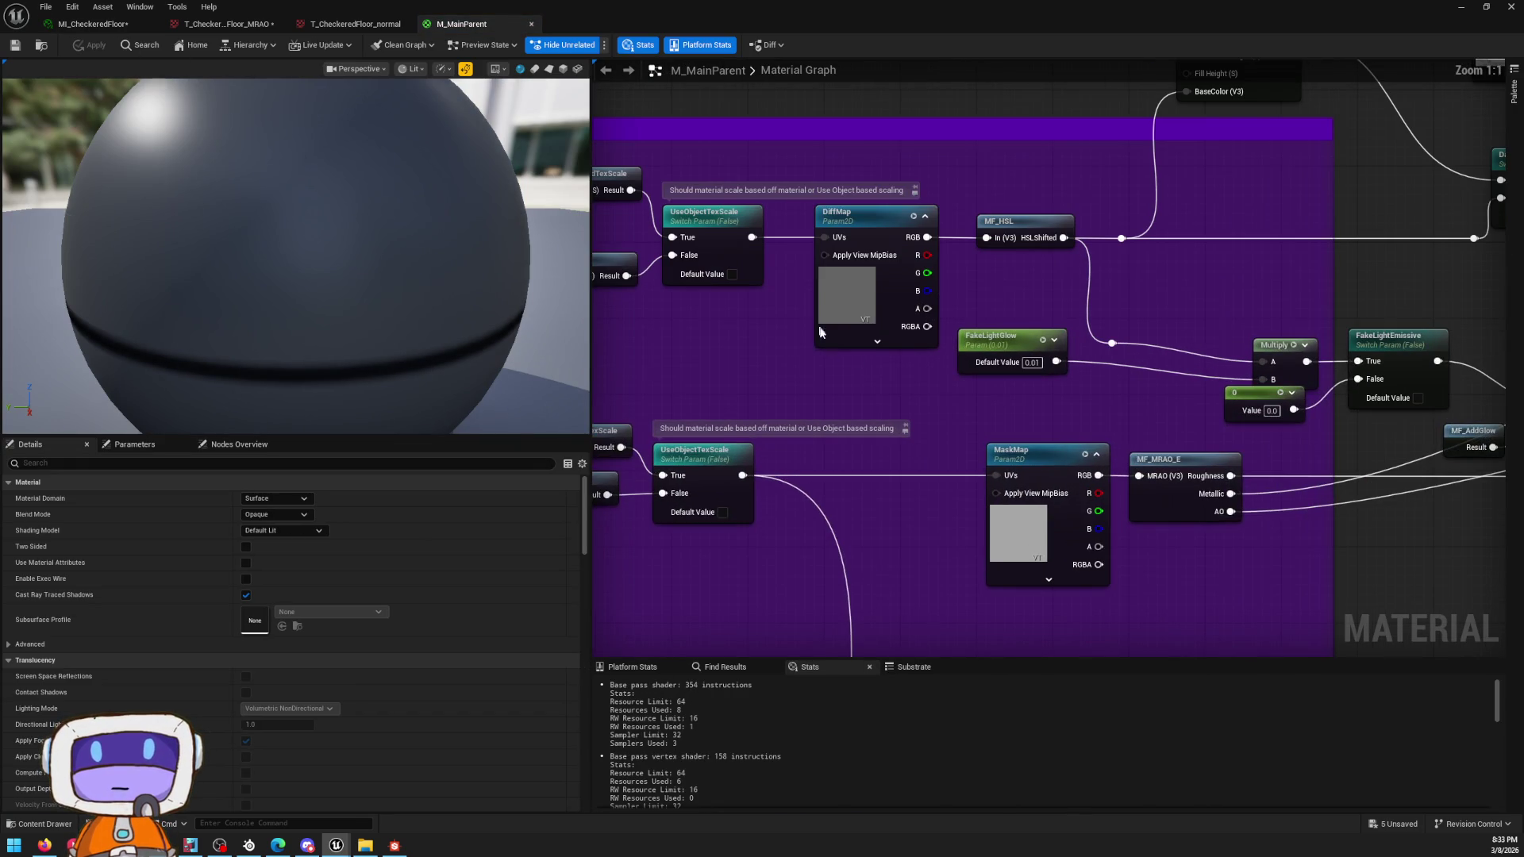
left_click(861, 314)
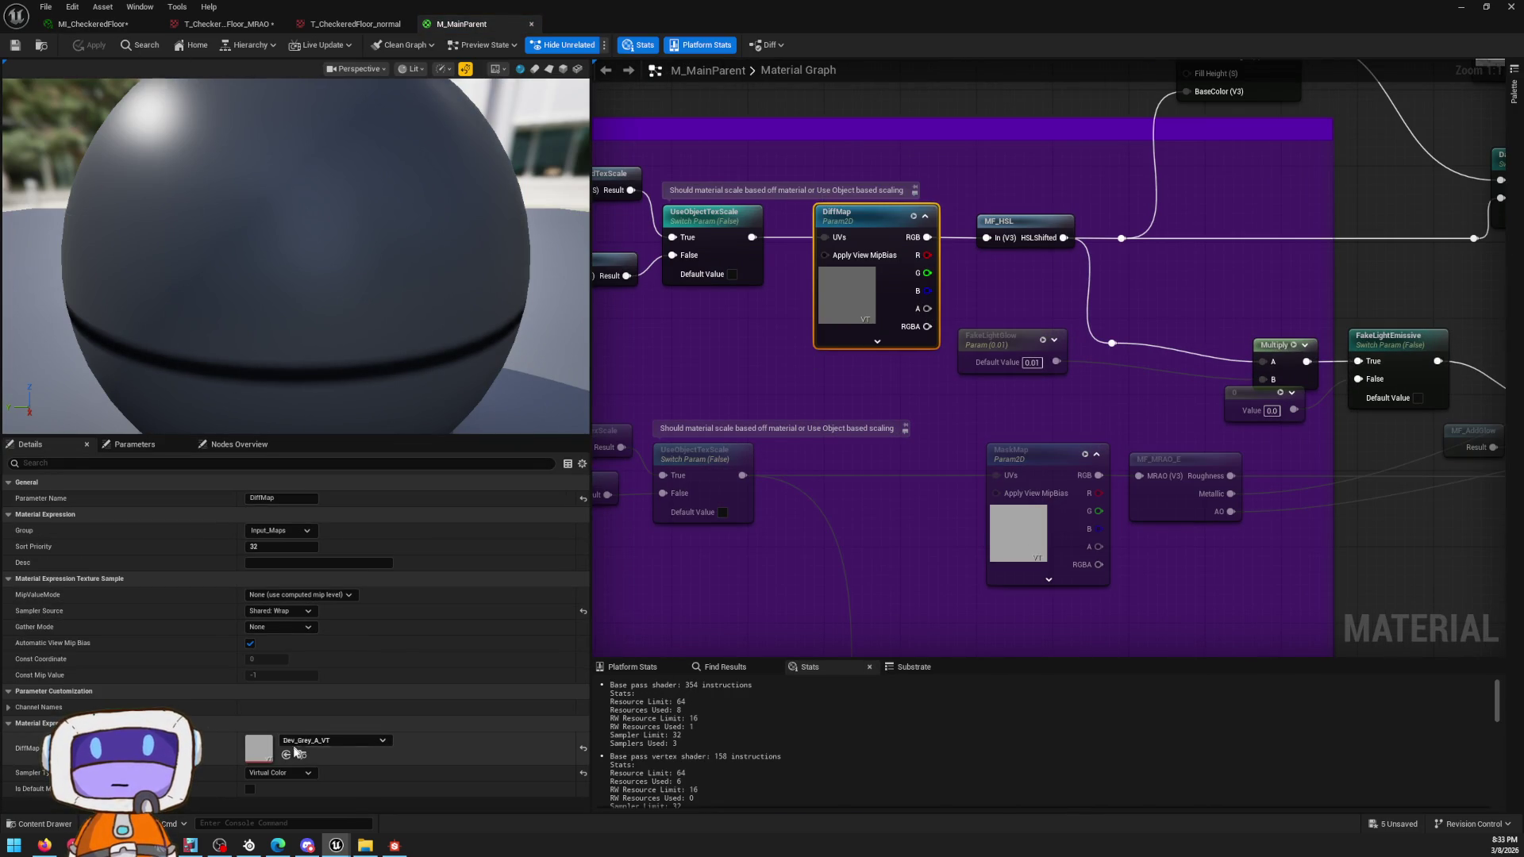
left_click(303, 749)
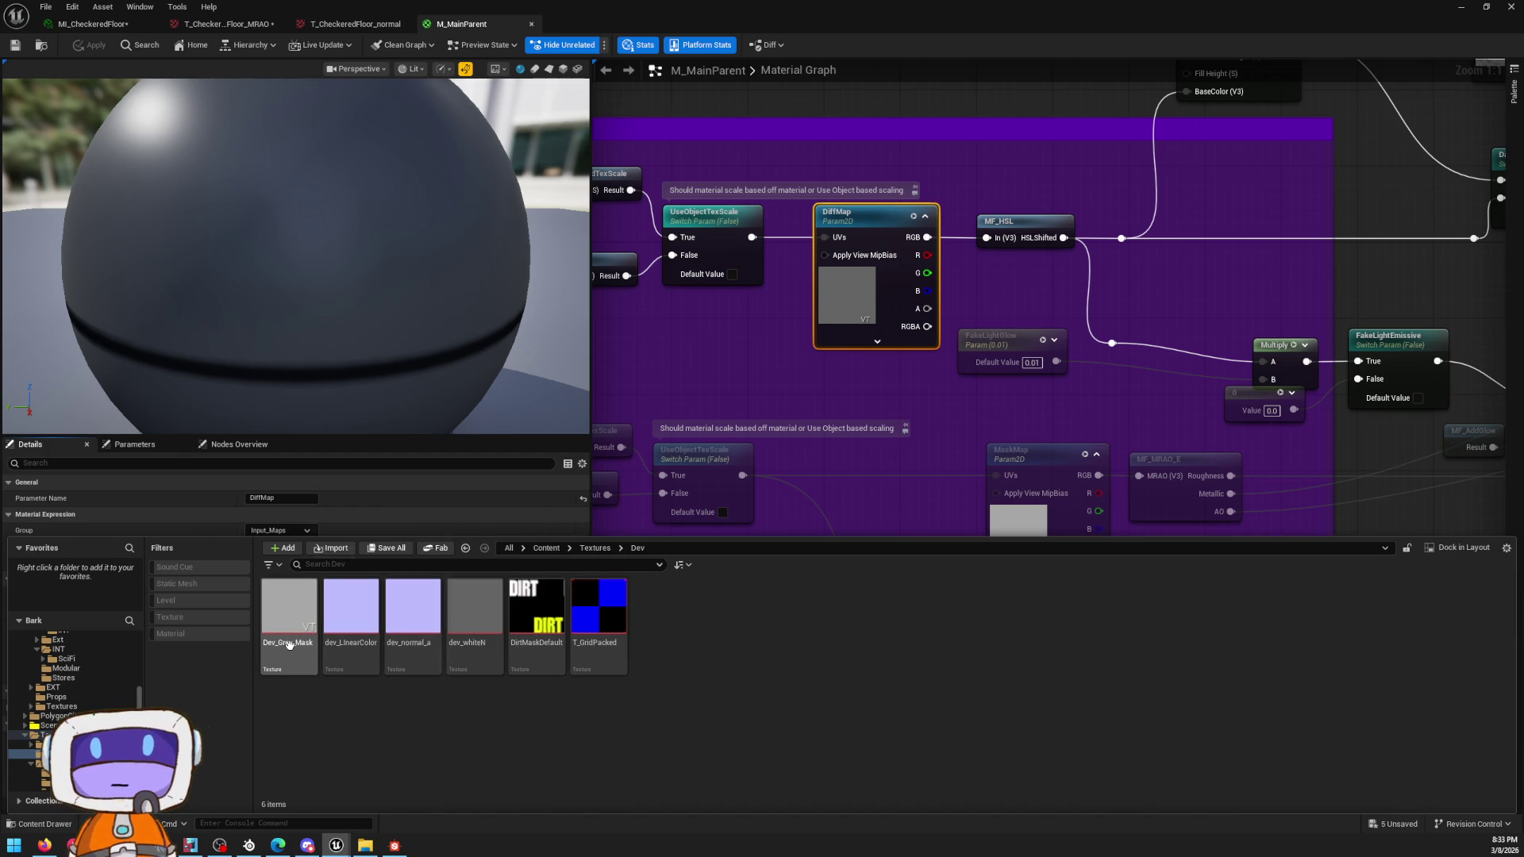
mouse_move(287, 619)
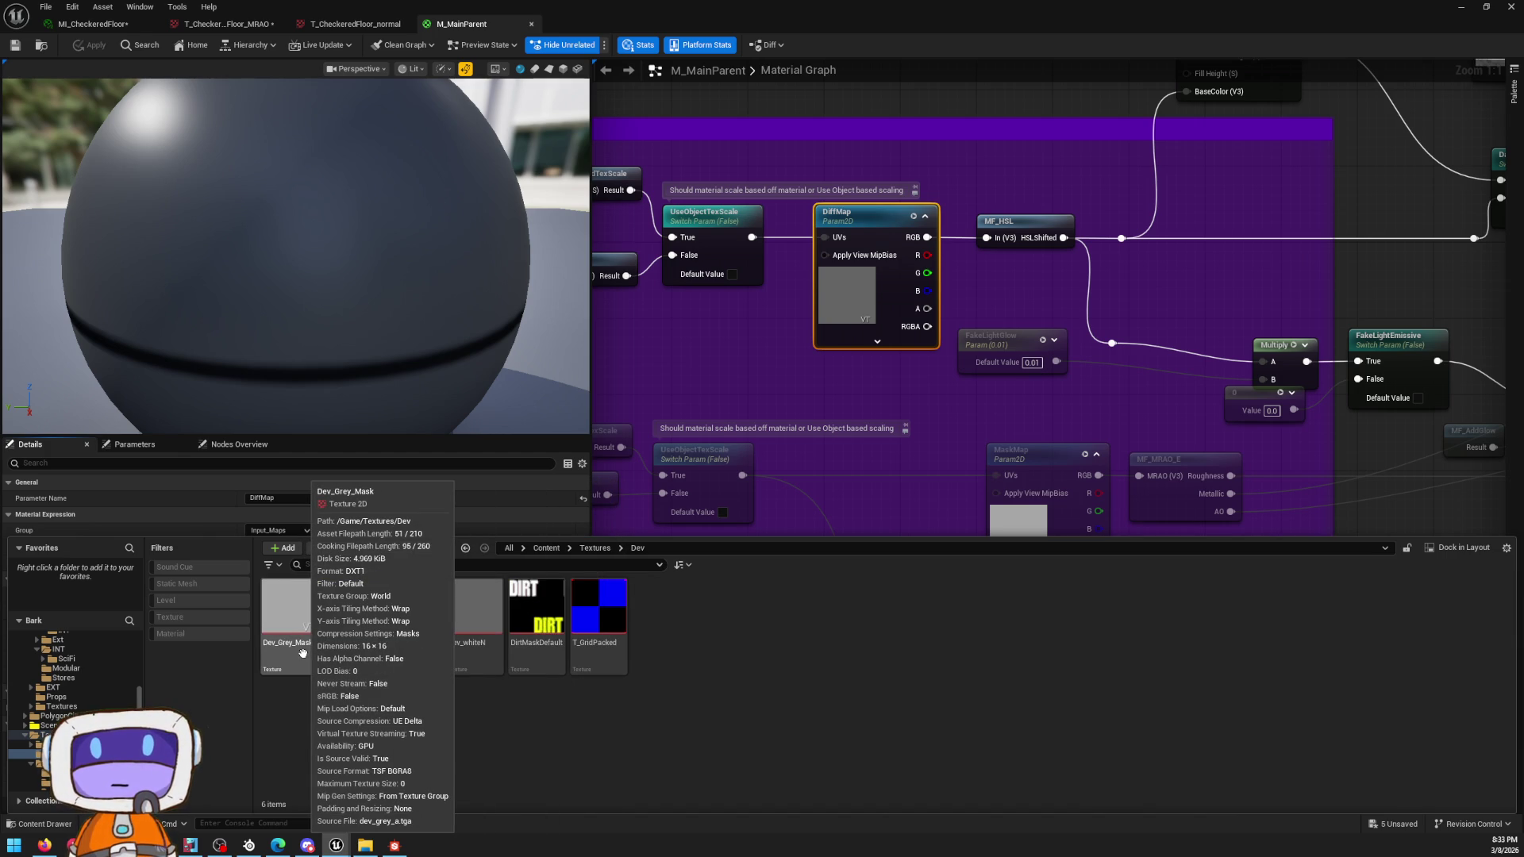
right_click(301, 651)
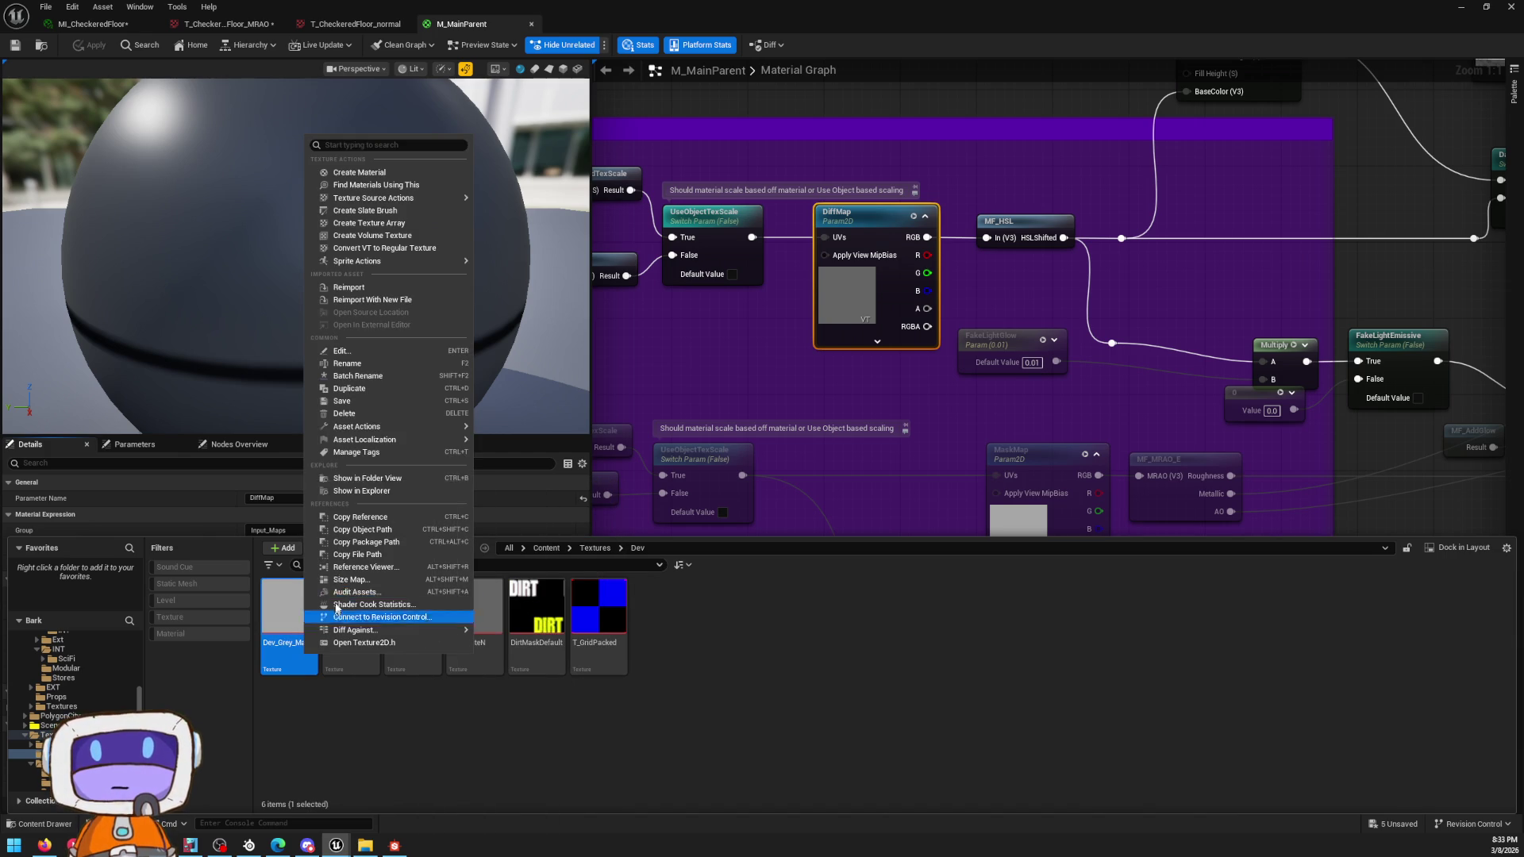
left_click(369, 373)
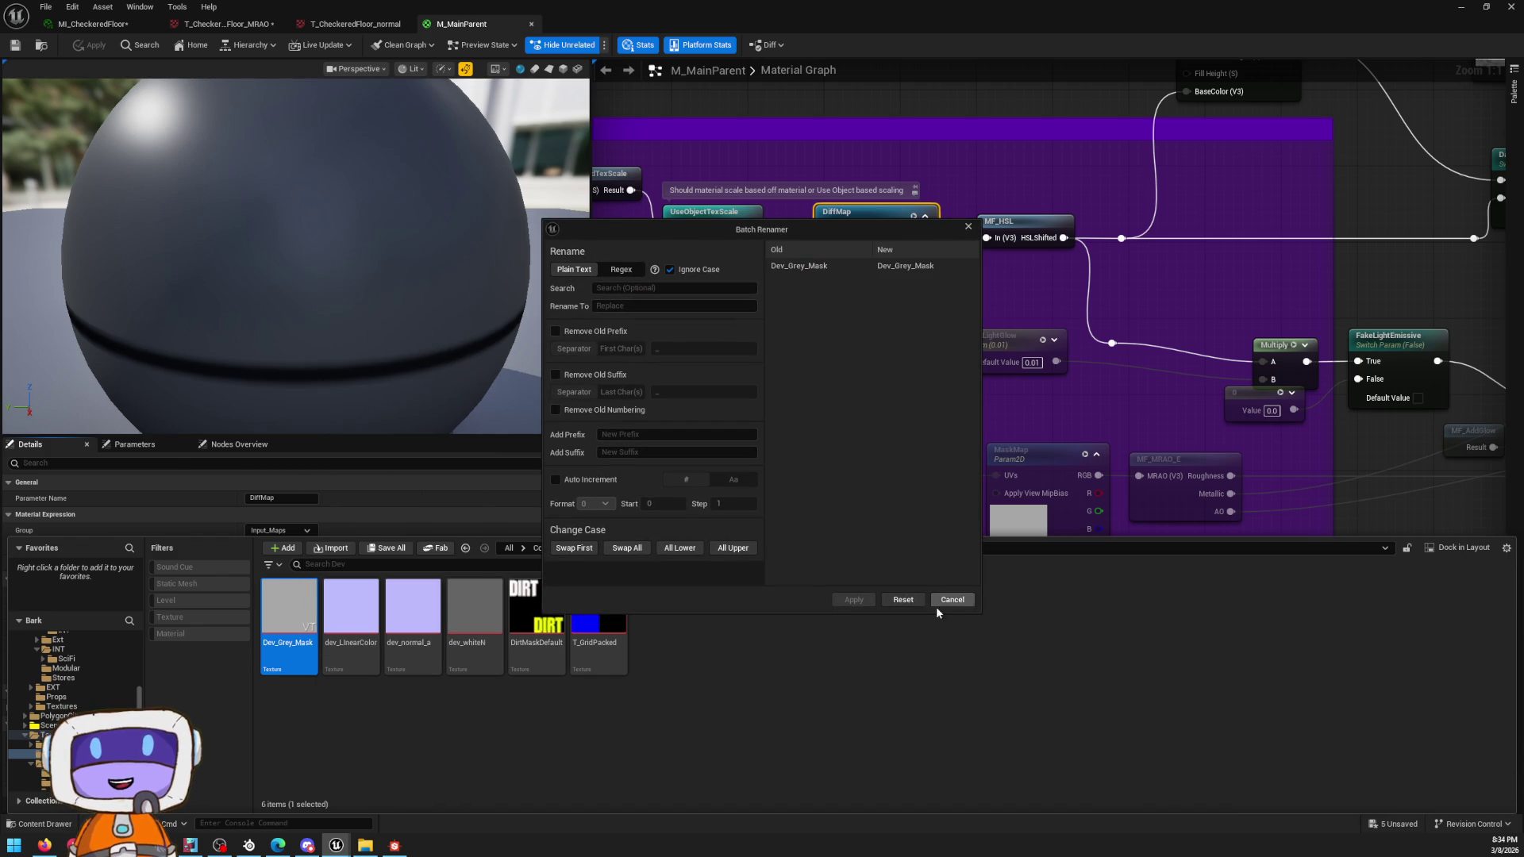
left_click(933, 602)
Step: Rename the grey mask texture to Dev_Grey_MaskVT
right_click(298, 619)
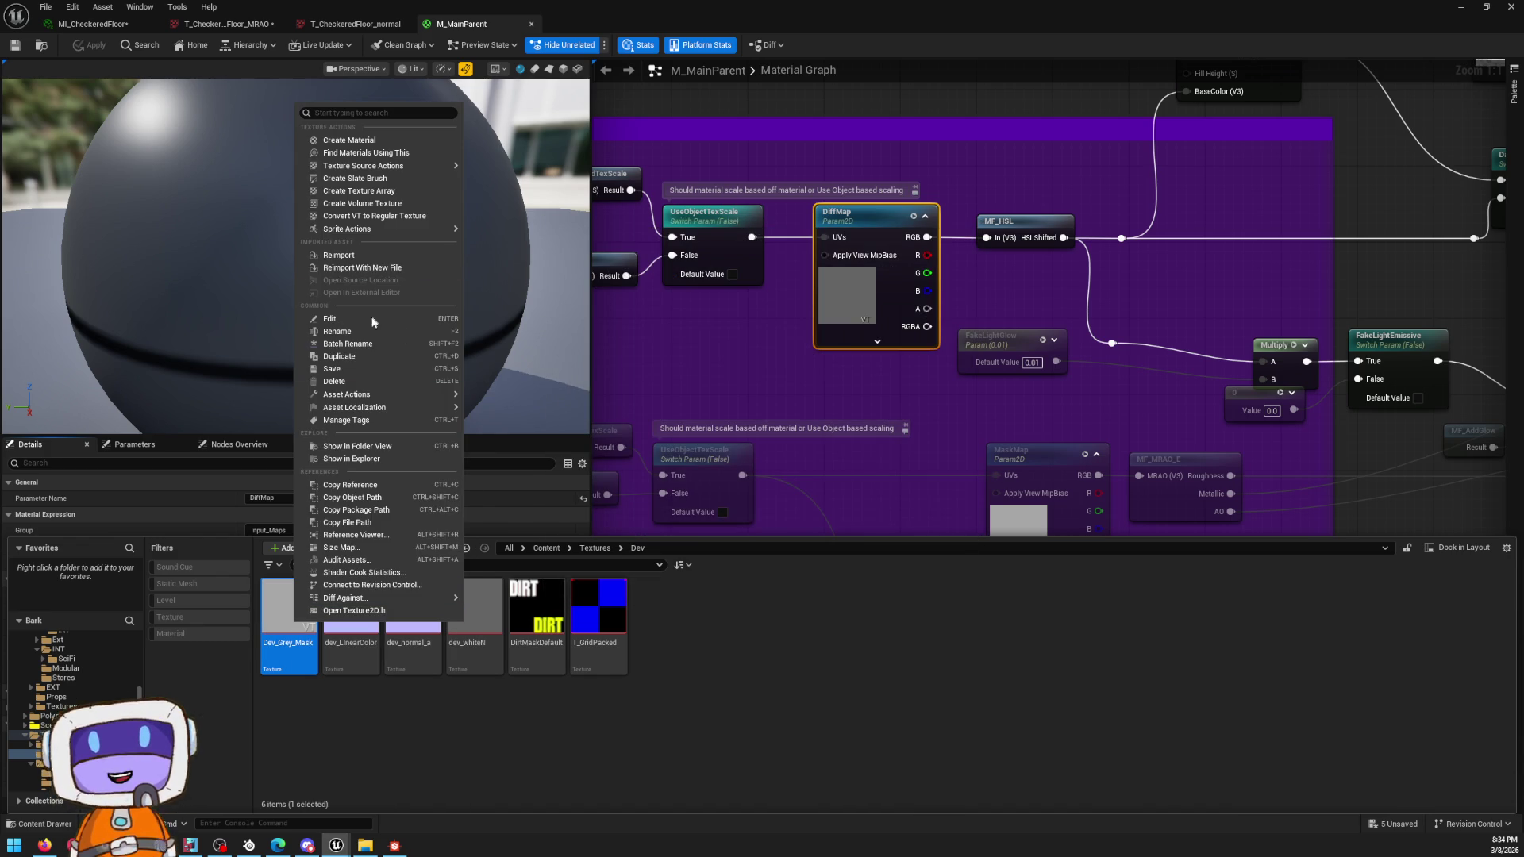
left_click(345, 331)
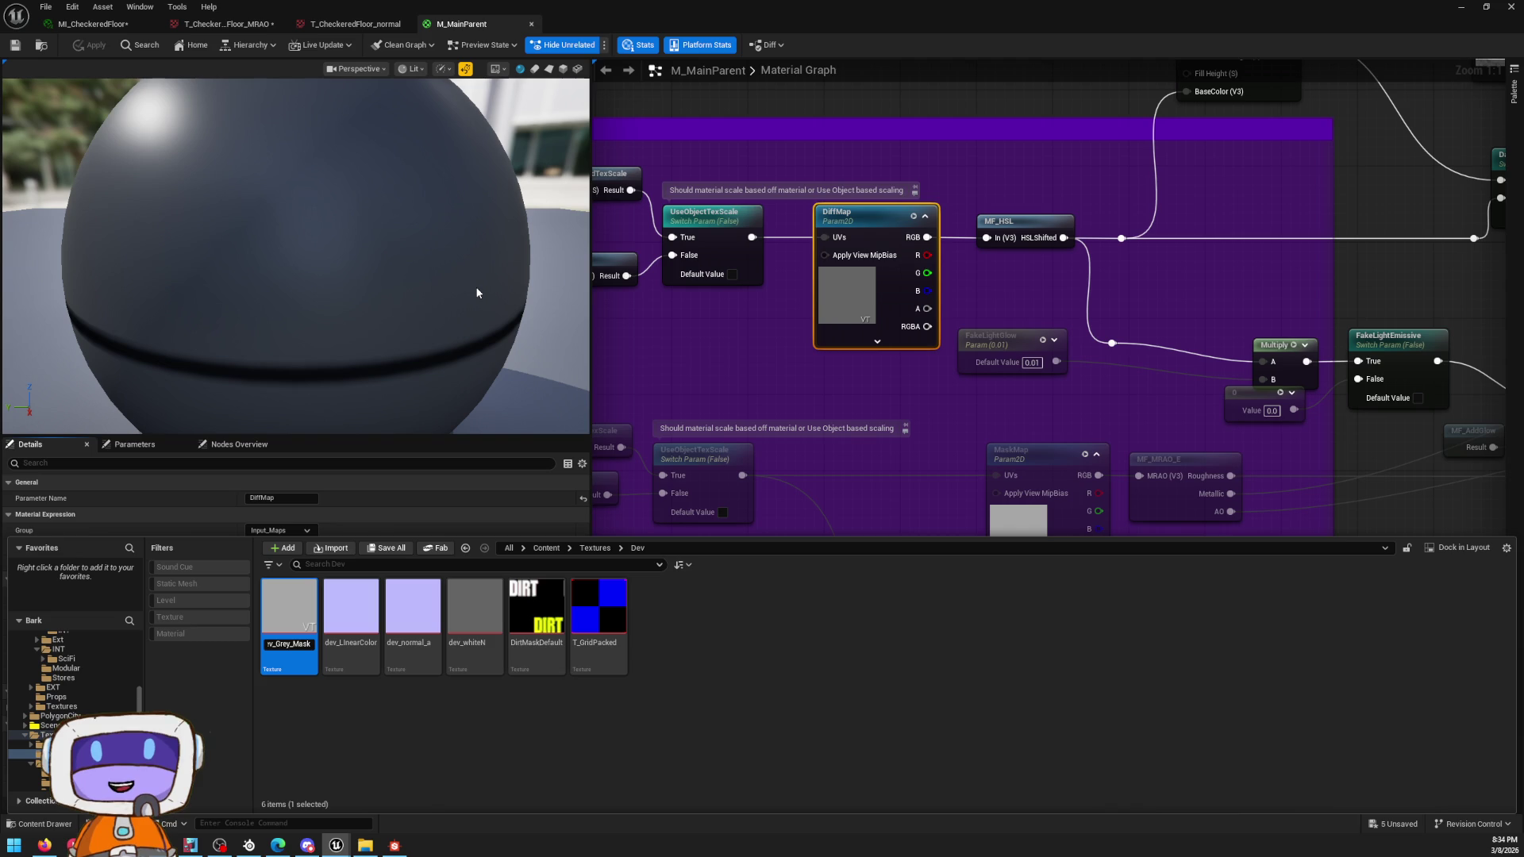
key("Return")
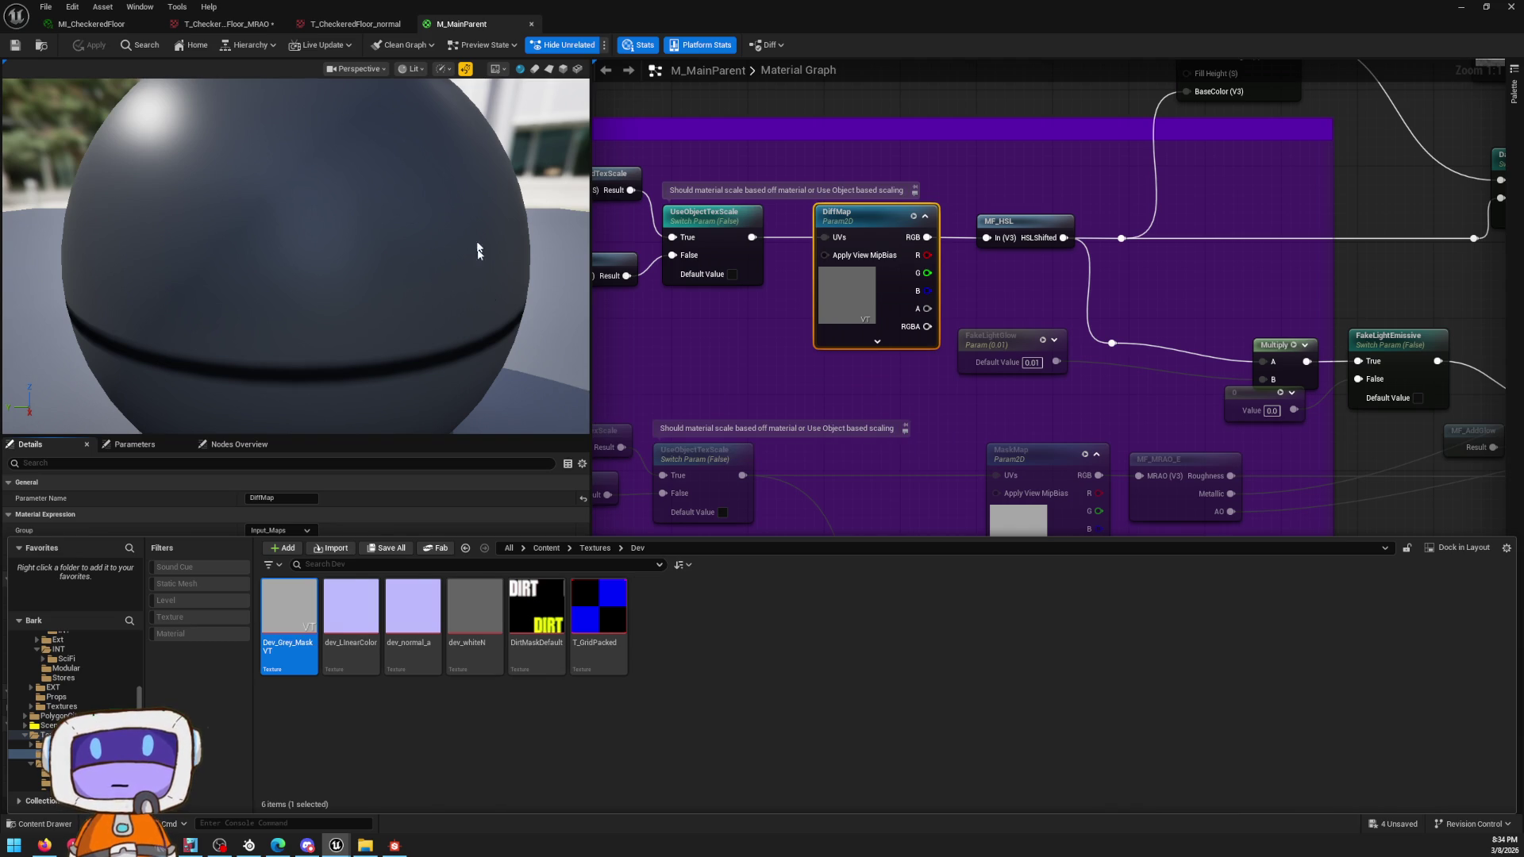
Step: Duplicate it as Dev_Grey_Mask and bring up the copy's texture settings
right_click(285, 616)
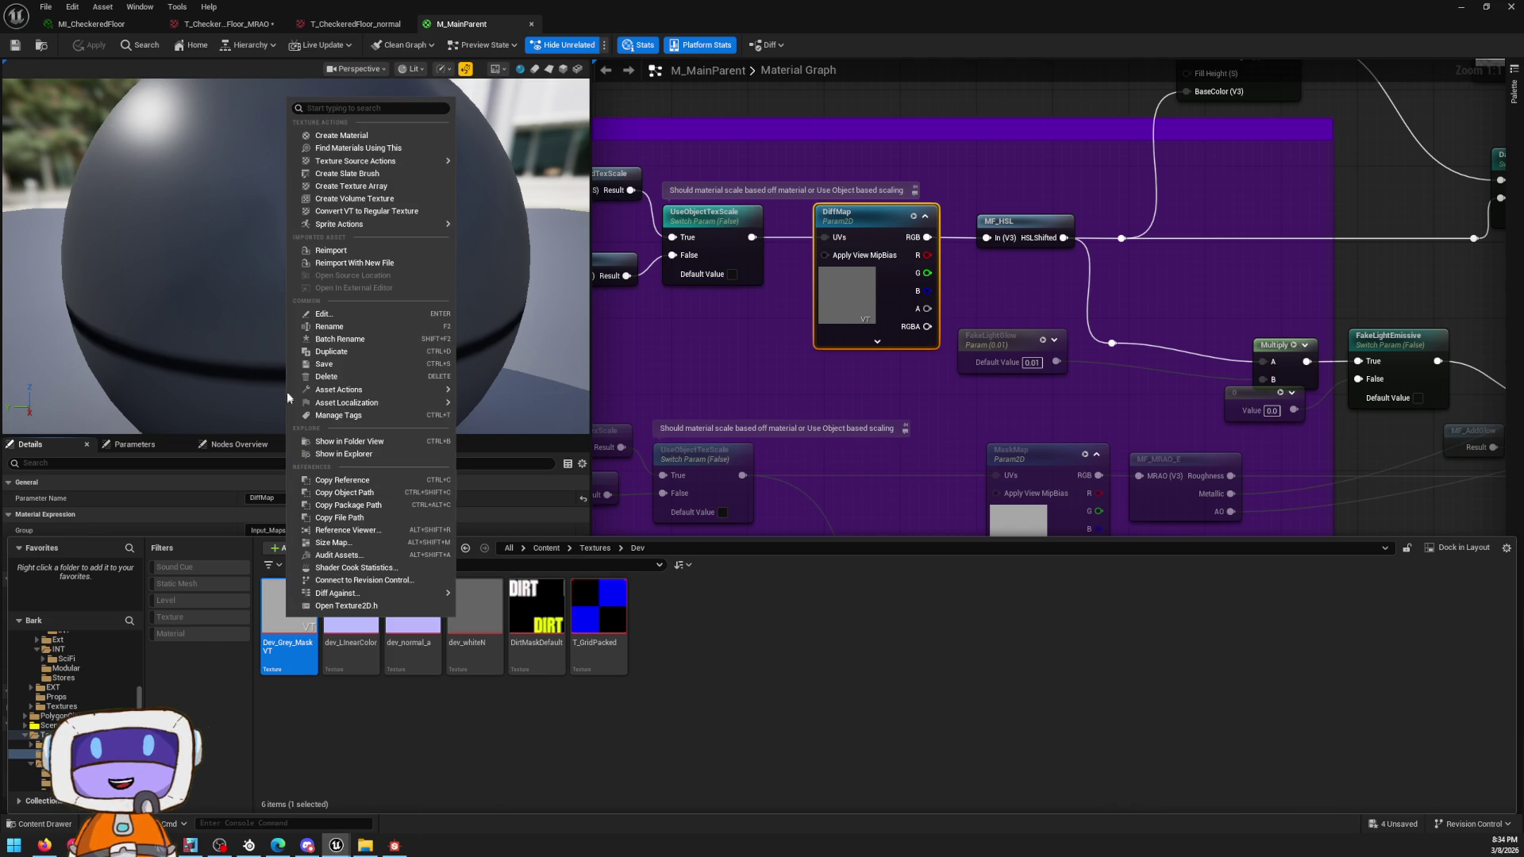
left_click(341, 353)
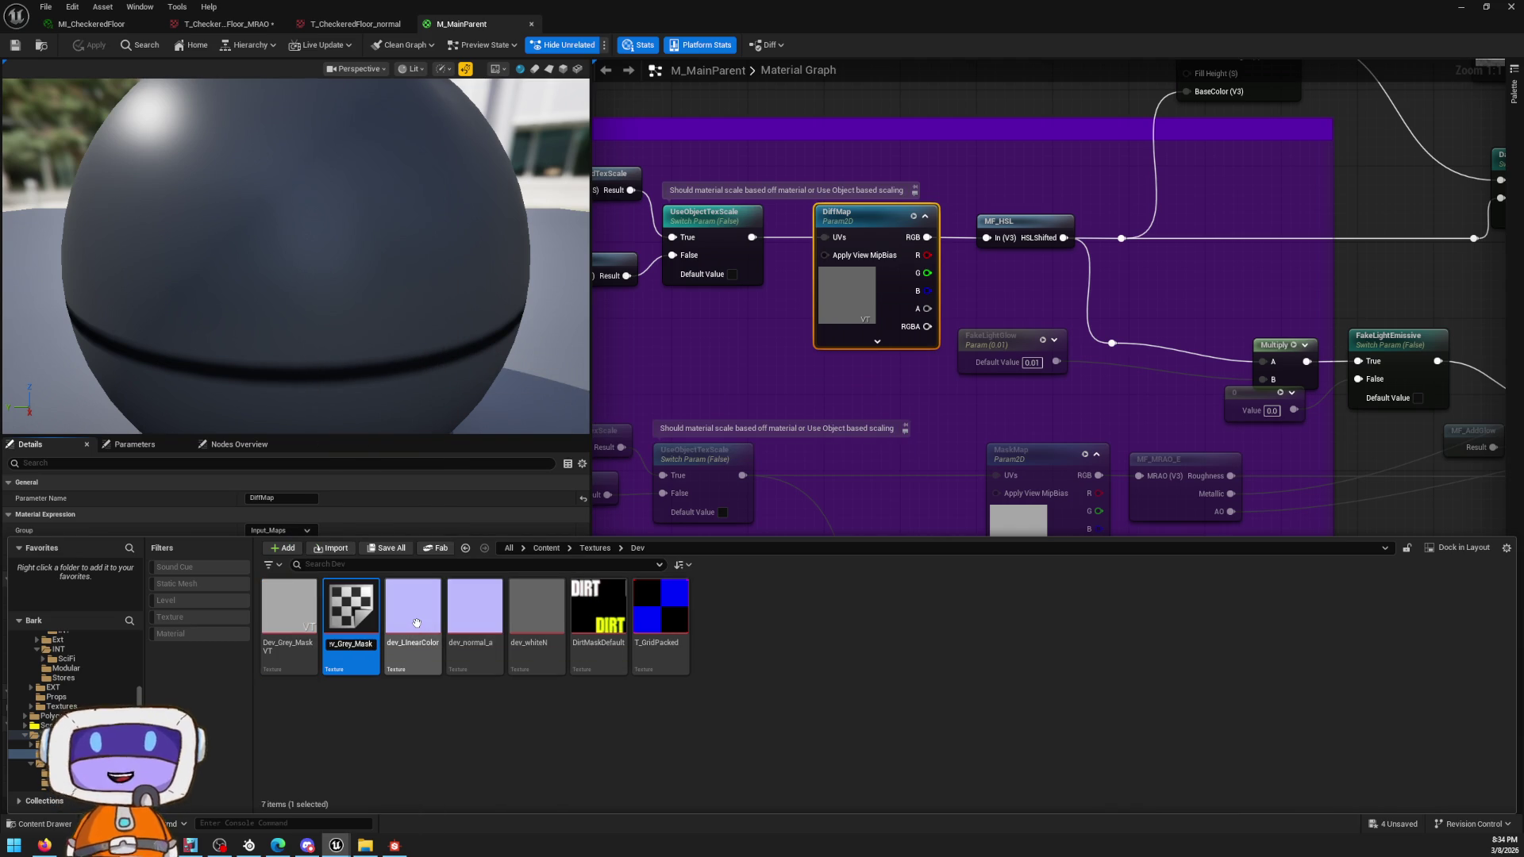
right_click(416, 623)
key("Escape")
double_click(276, 623)
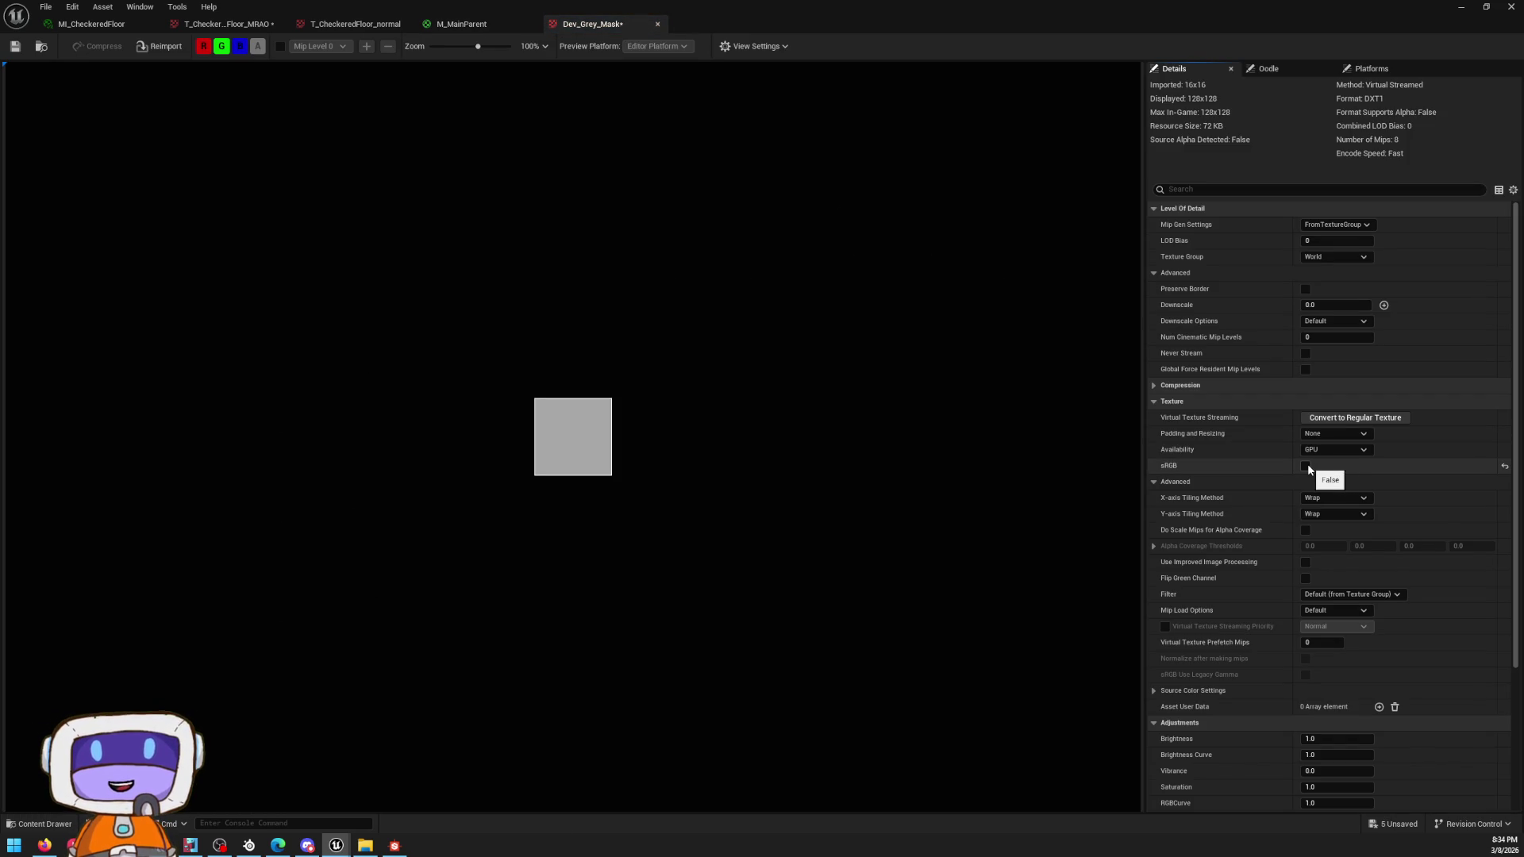
scroll(1307, 463, "down", 5)
scroll(1305, 647, "up", 3)
scroll(1310, 454, "up", 2)
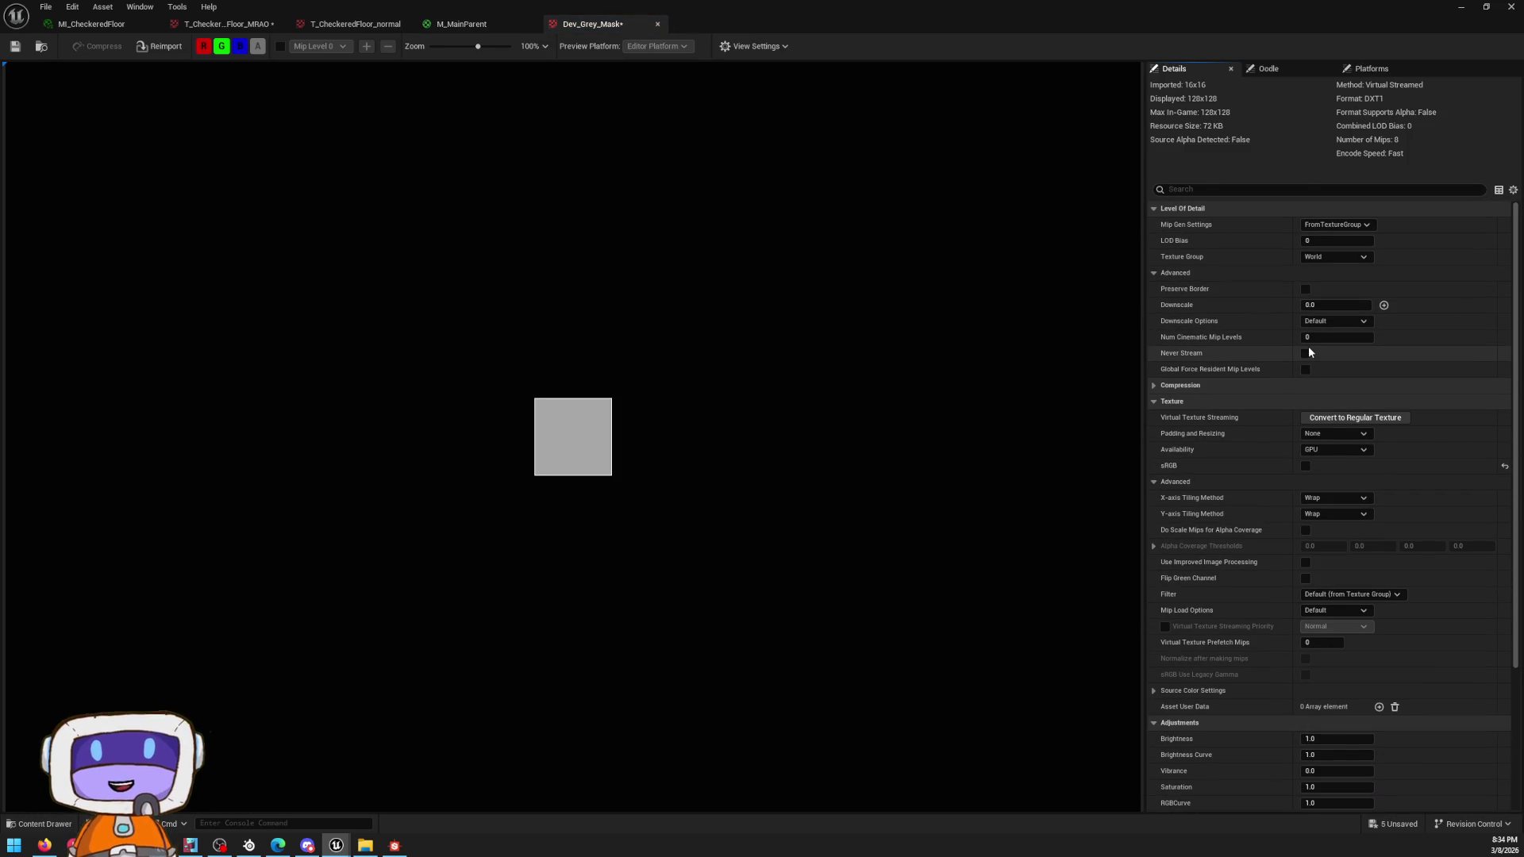
Step: Convert Dev_Grey_Mask to a regular non-virtual texture and check the other floor texture tabs
left_click(1346, 420)
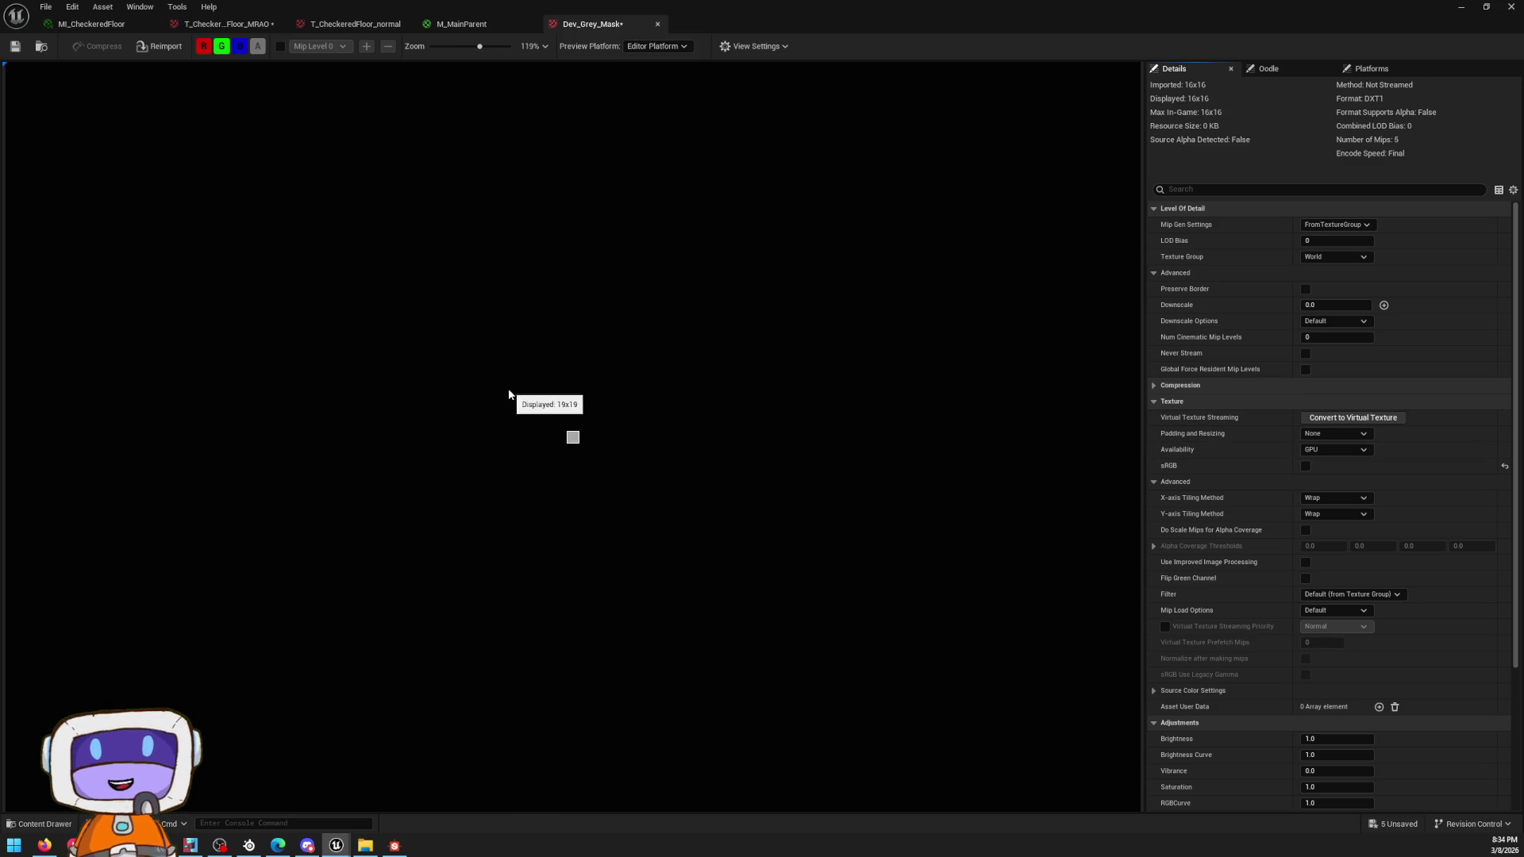
scroll(465, 452, "up", 2)
scroll(595, 449, "up", 2)
scroll(517, 393, "up", 3)
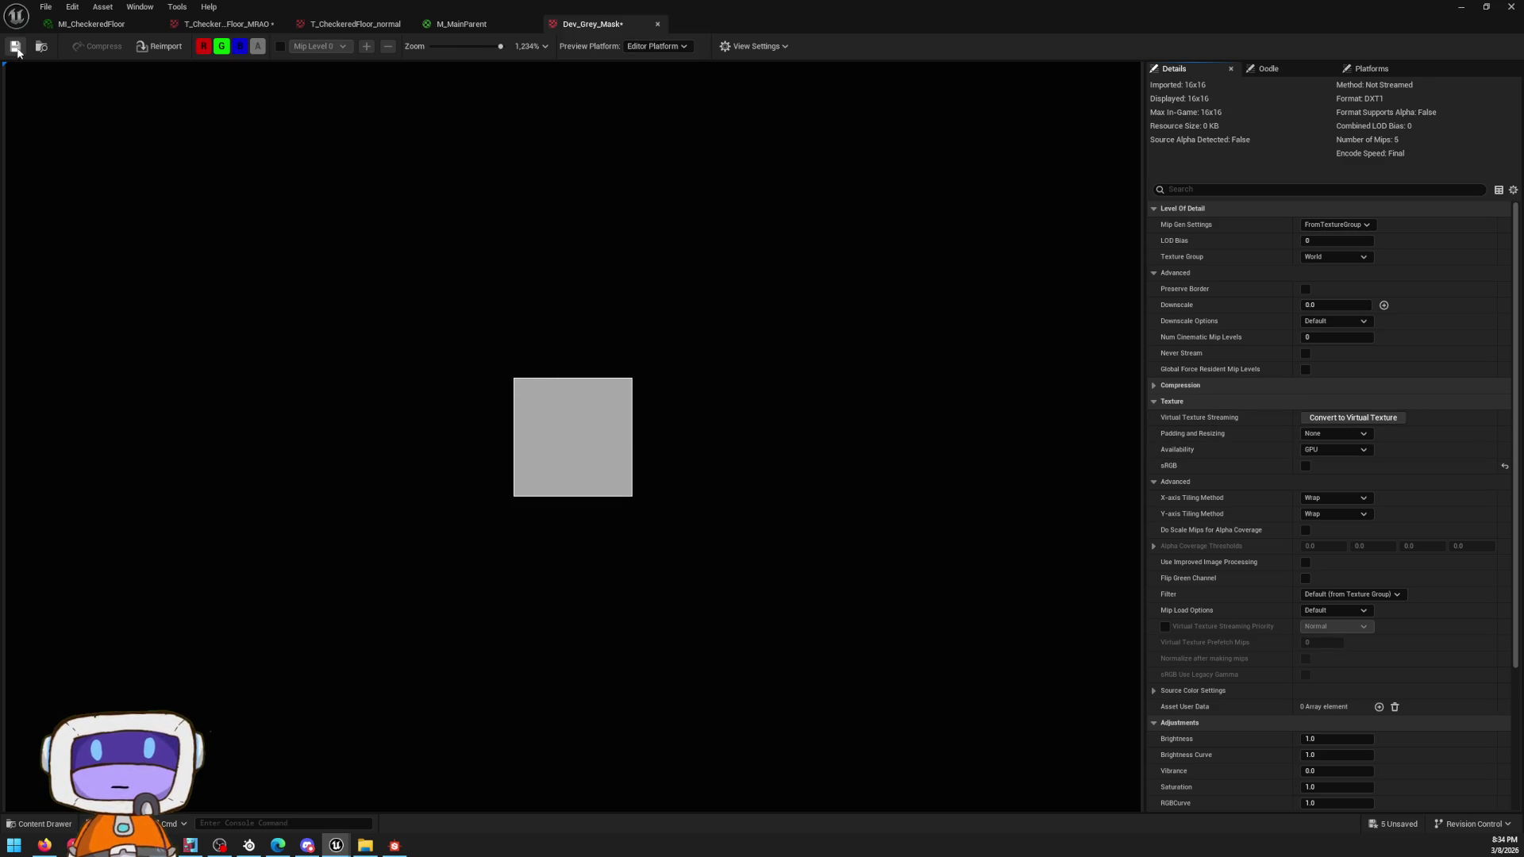
mouse_move(1051, 4)
left_mouse_down()
mouse_move(1064, 154)
mouse_move(1047, 4)
left_mouse_up()
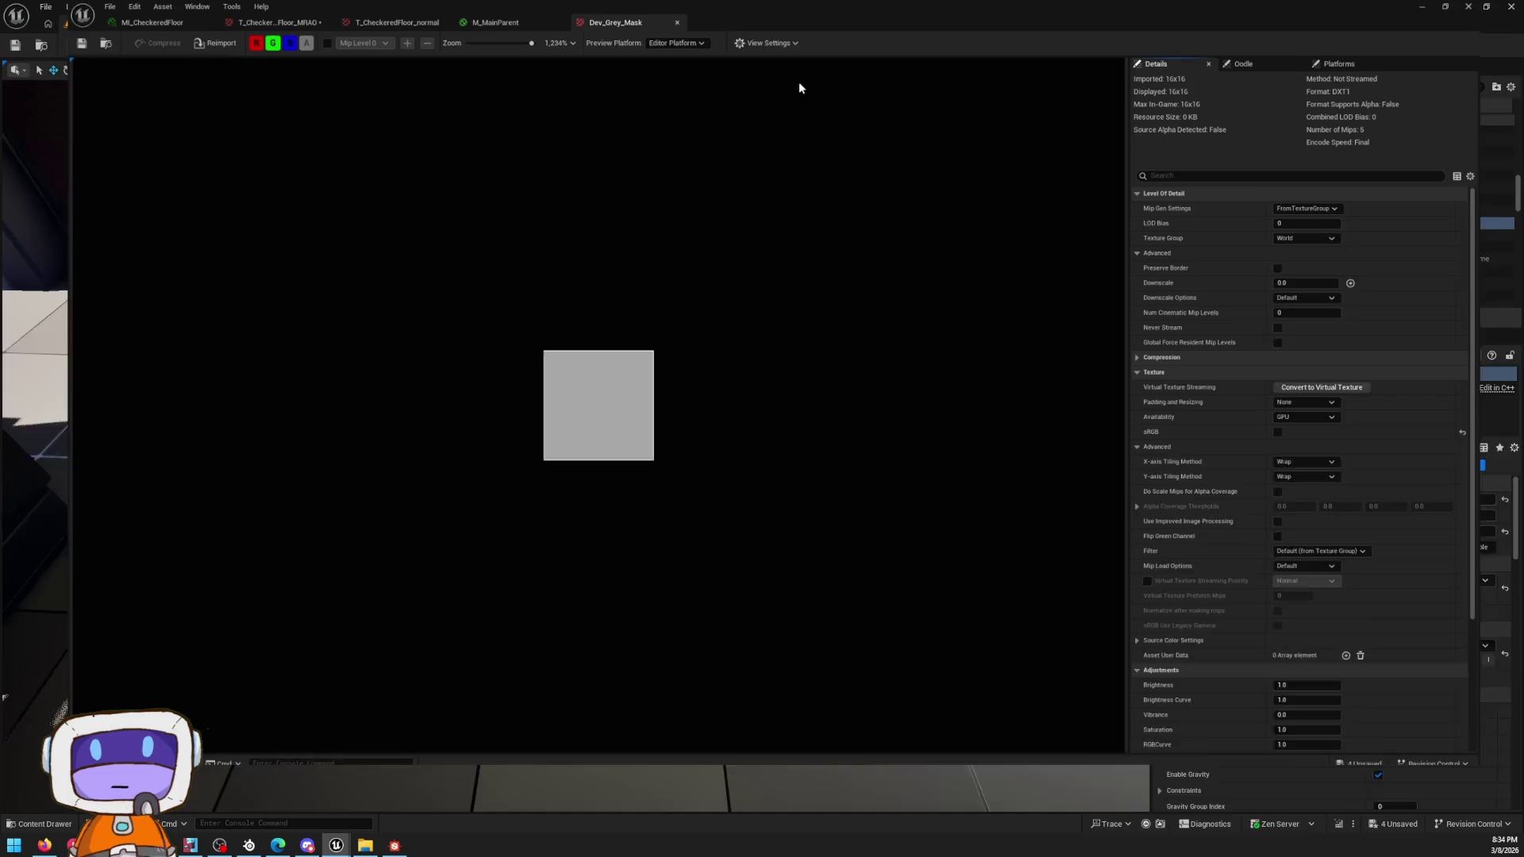
left_click(364, 25)
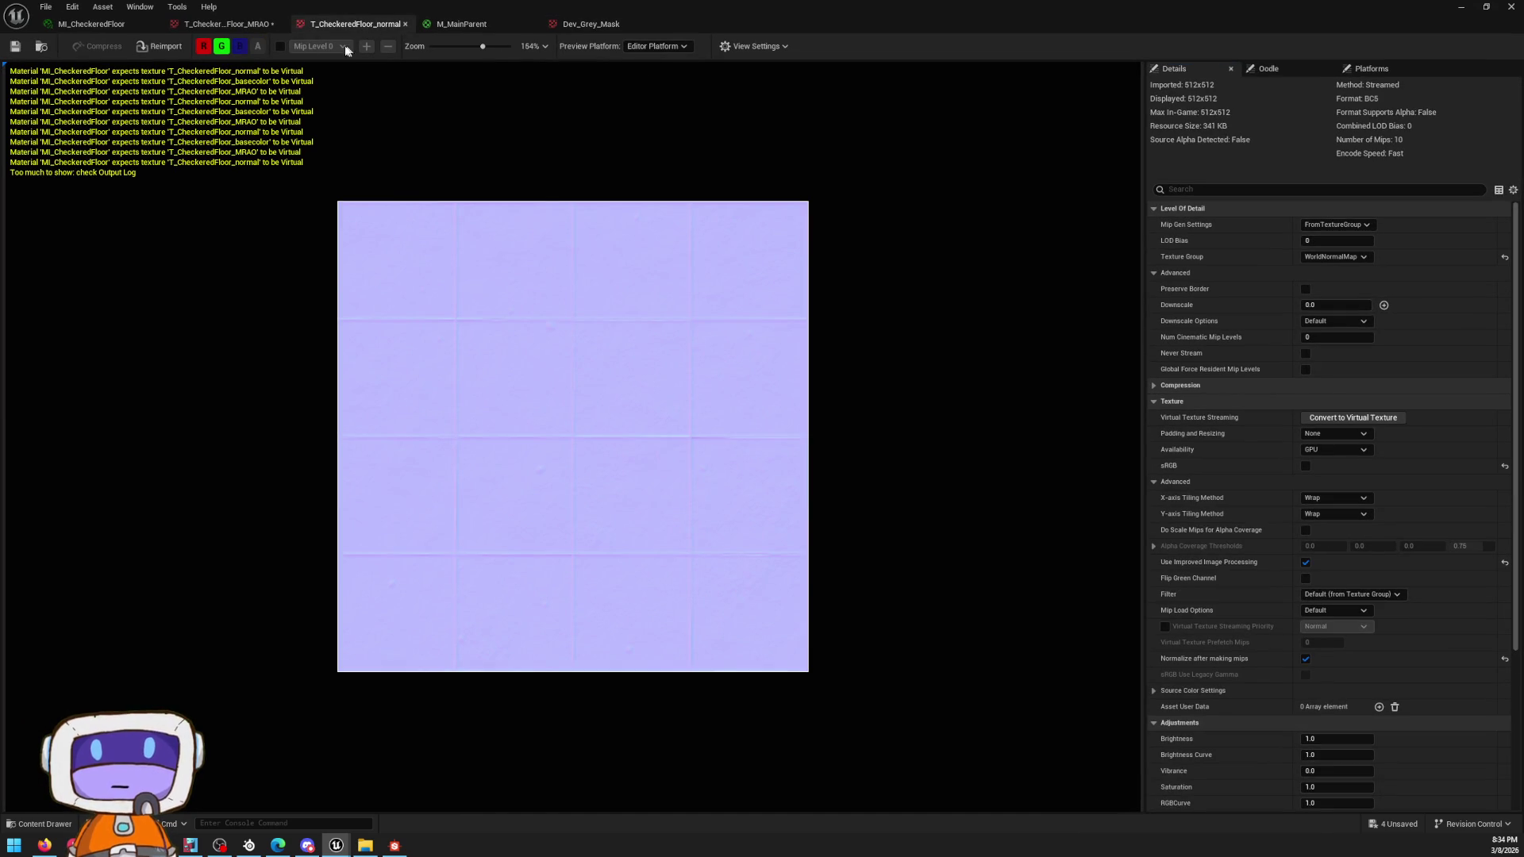
left_click(230, 25)
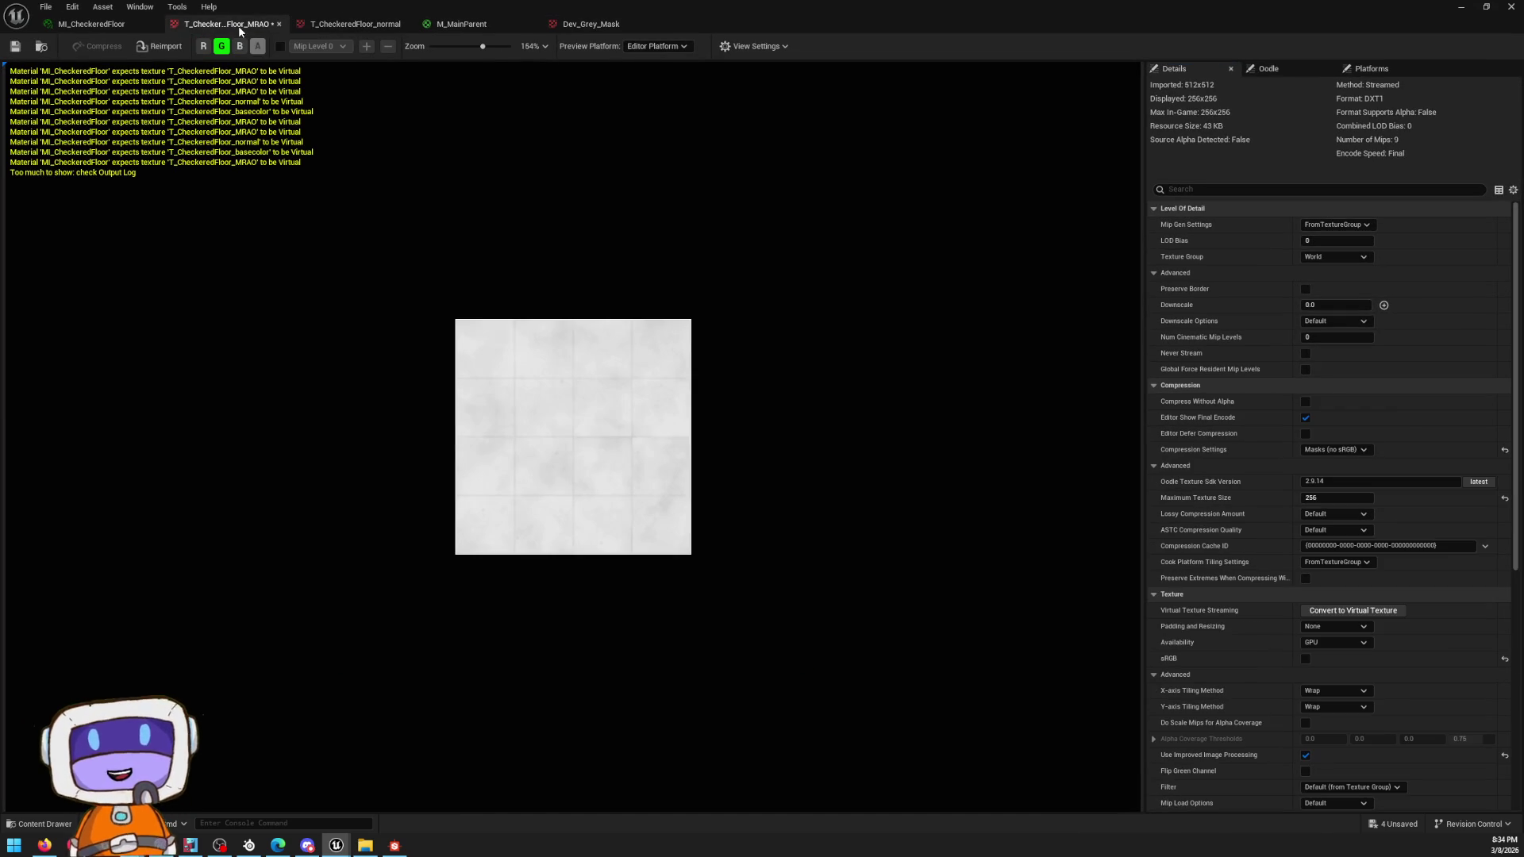
left_click(91, 24)
scroll(513, 430, "down", 2)
scroll(512, 429, "down", 2)
scroll(639, 292, "up", 2)
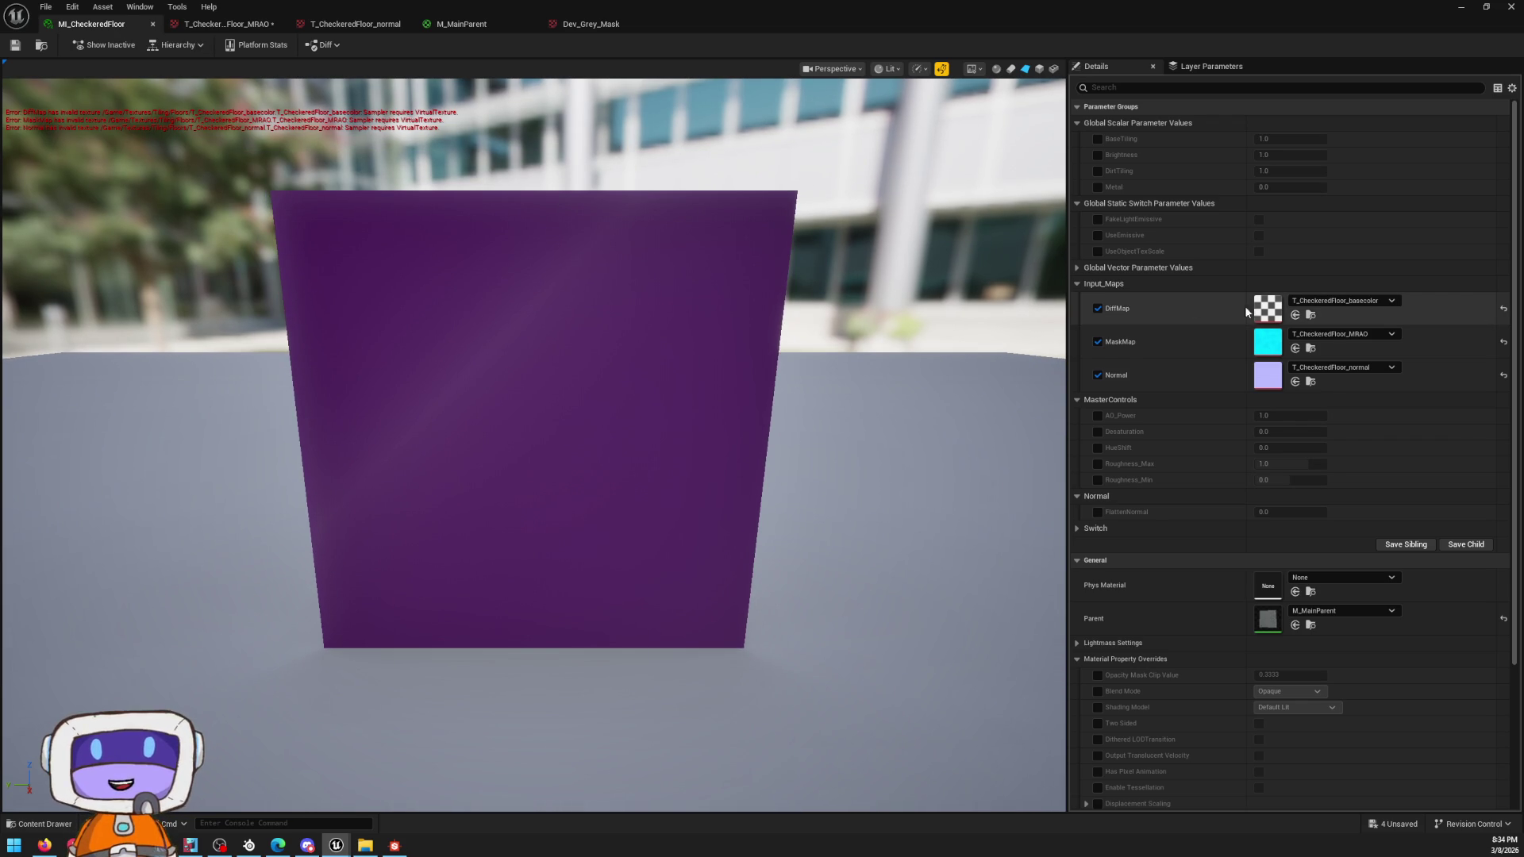
Step: Inspect the base colour texture, then bring up M_MainParent's graph at the Albedo samplers
double_click(1265, 313)
left_click(92, 24)
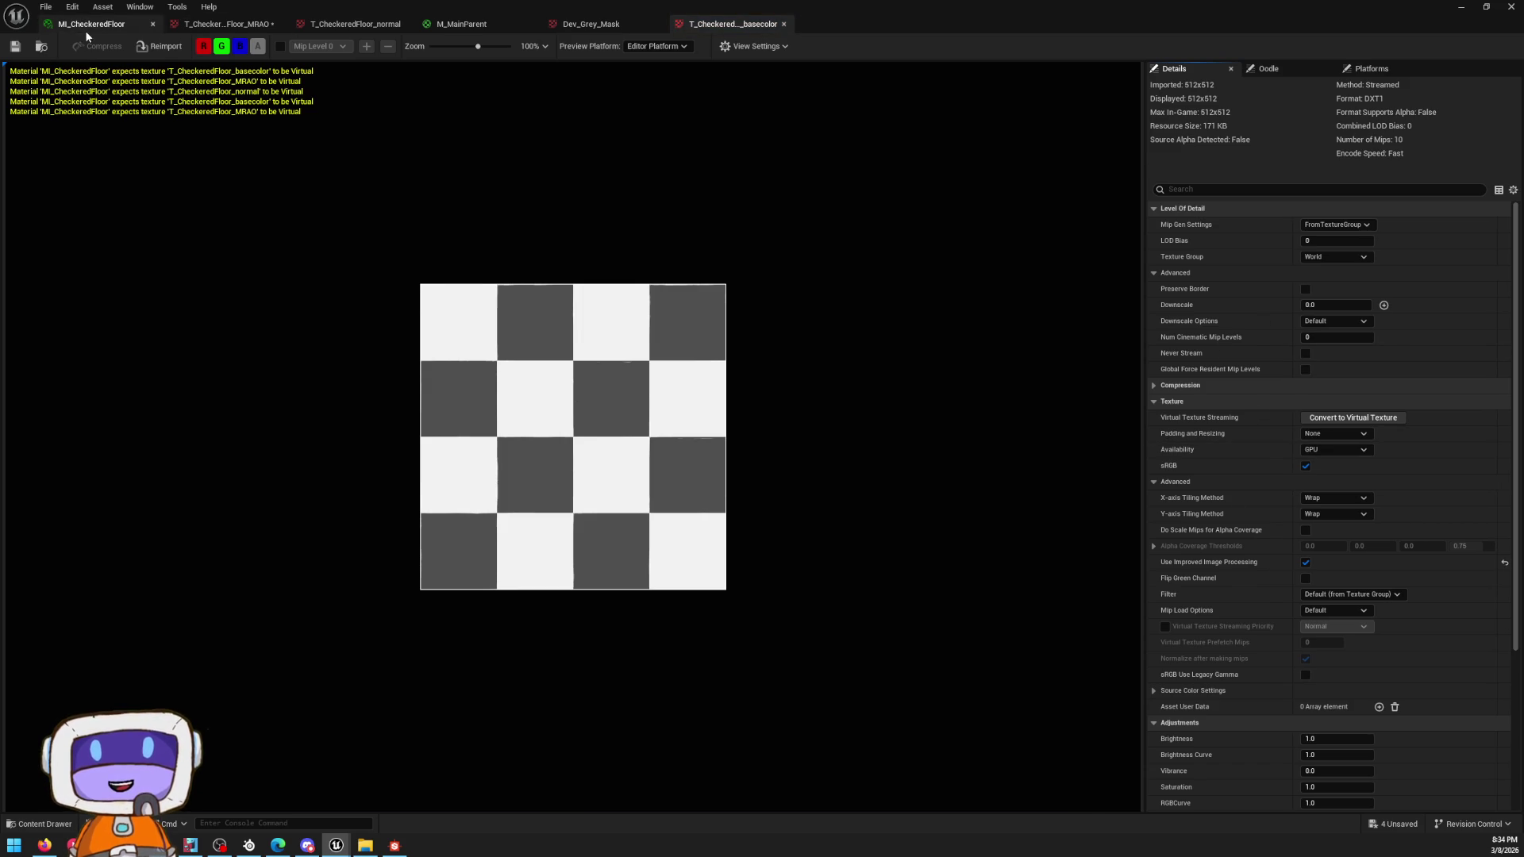
double_click(1267, 618)
mouse_move(772, 321)
right_mouse_down()
mouse_move(772, 407)
mouse_move(691, 426)
right_mouse_up()
left_click(959, 380)
mouse_move(717, 503)
right_mouse_down()
mouse_move(911, 424)
mouse_move(1160, 371)
right_mouse_up()
scroll(911, 424, "down", 1)
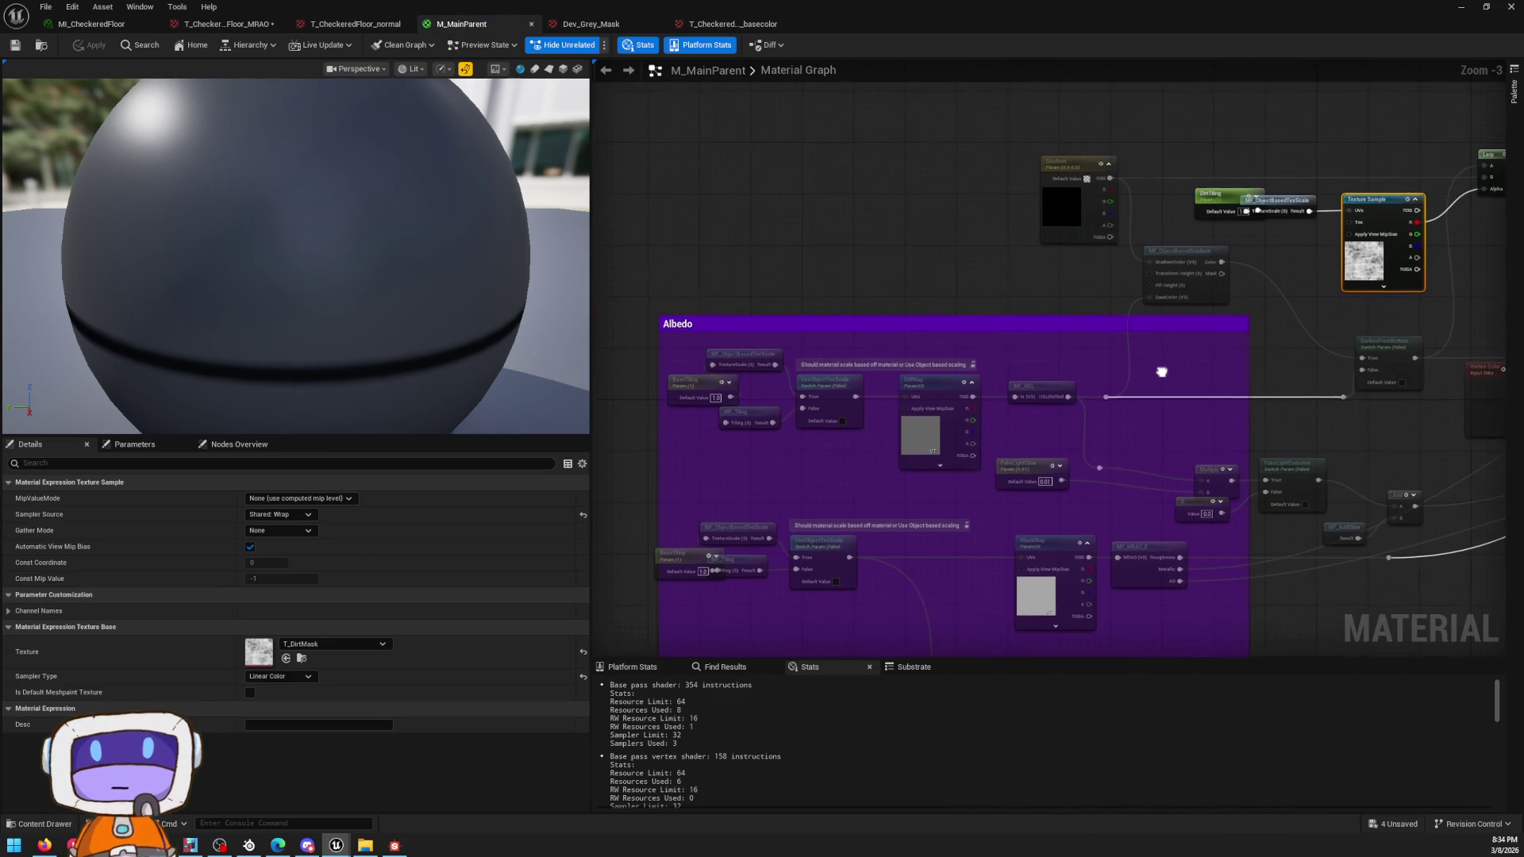
scroll(875, 376, "down", 1)
Step: Make the DiffMap parameter default to the non-virtual Dev_Grey_Mask texture
left_click(875, 376)
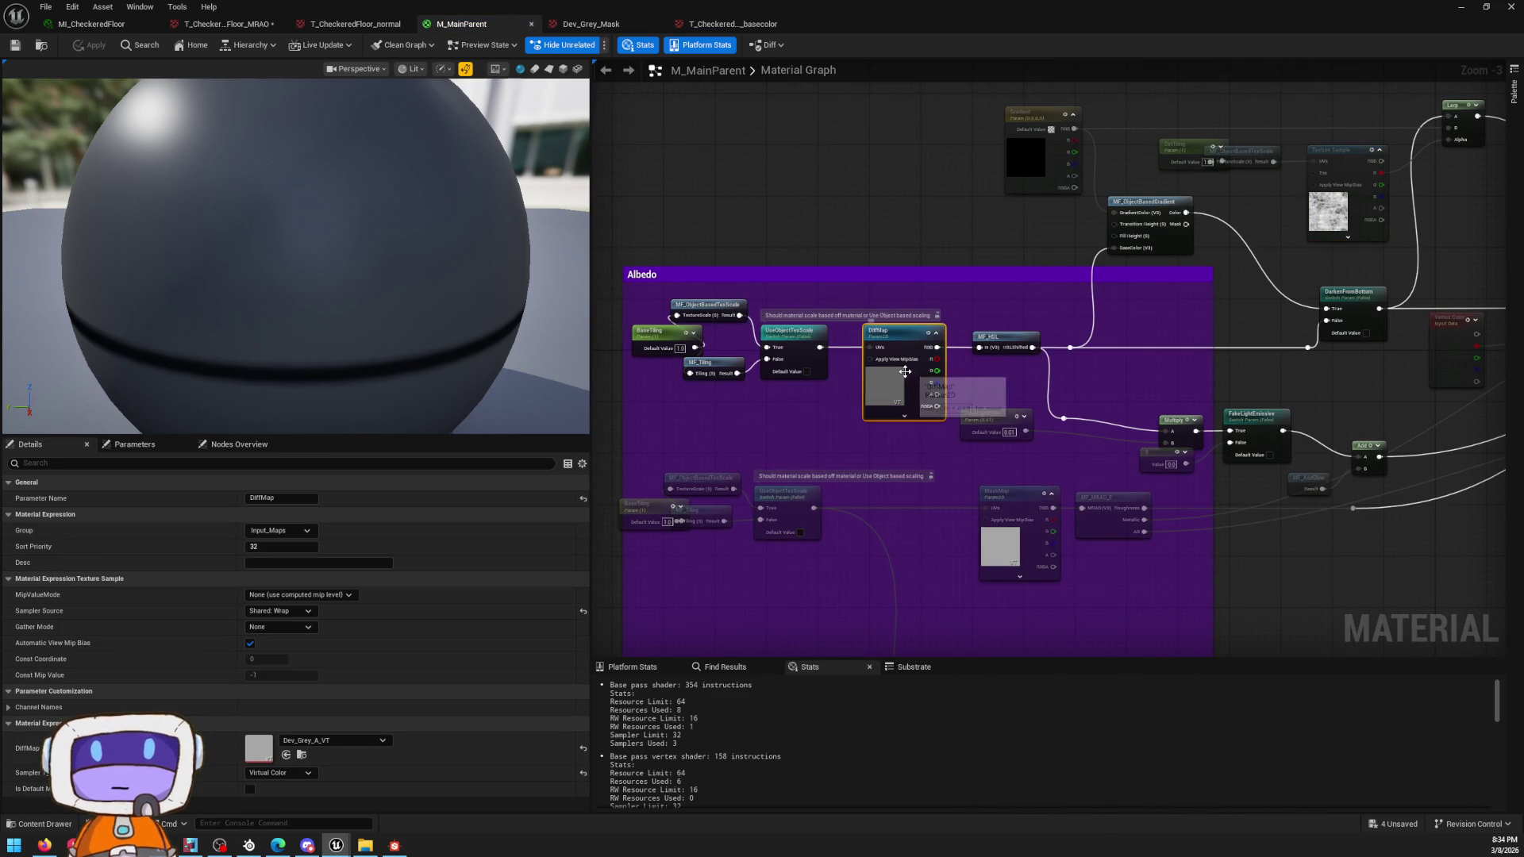
left_click(354, 740)
left_click(304, 757)
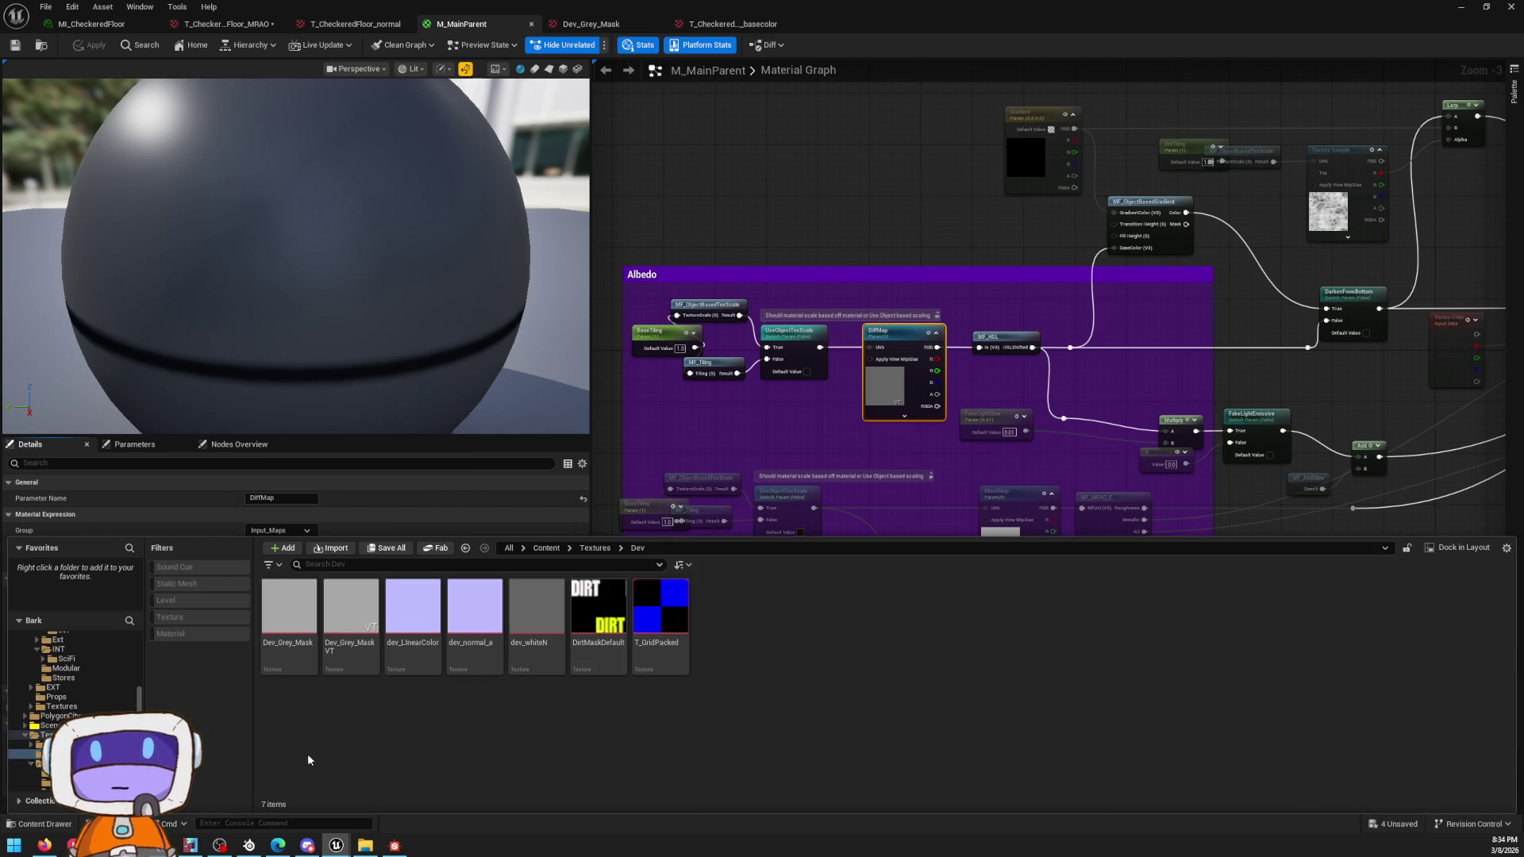
left_click(305, 648)
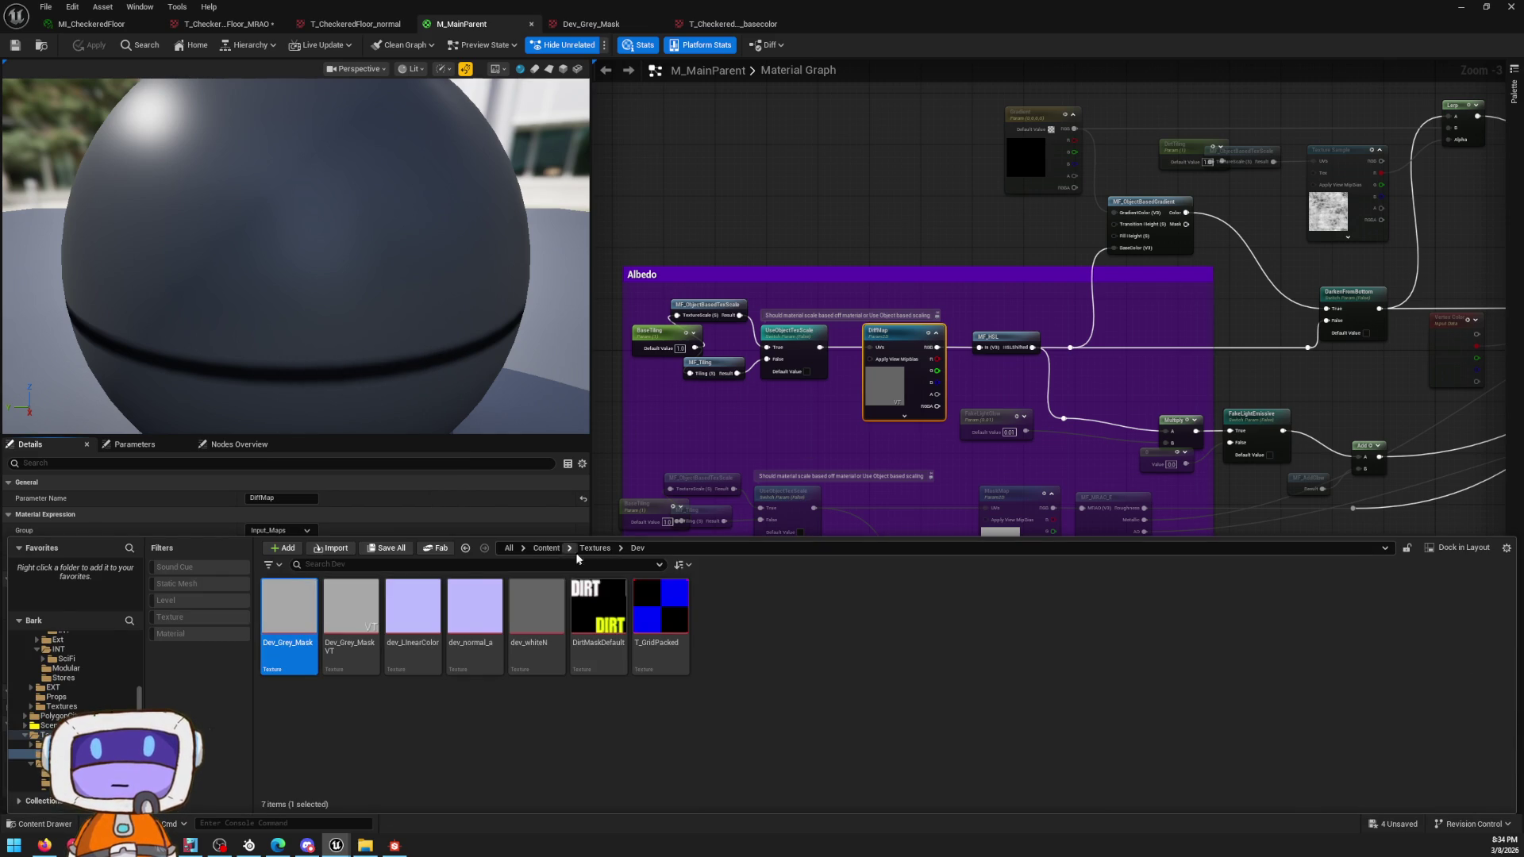
left_click(596, 498)
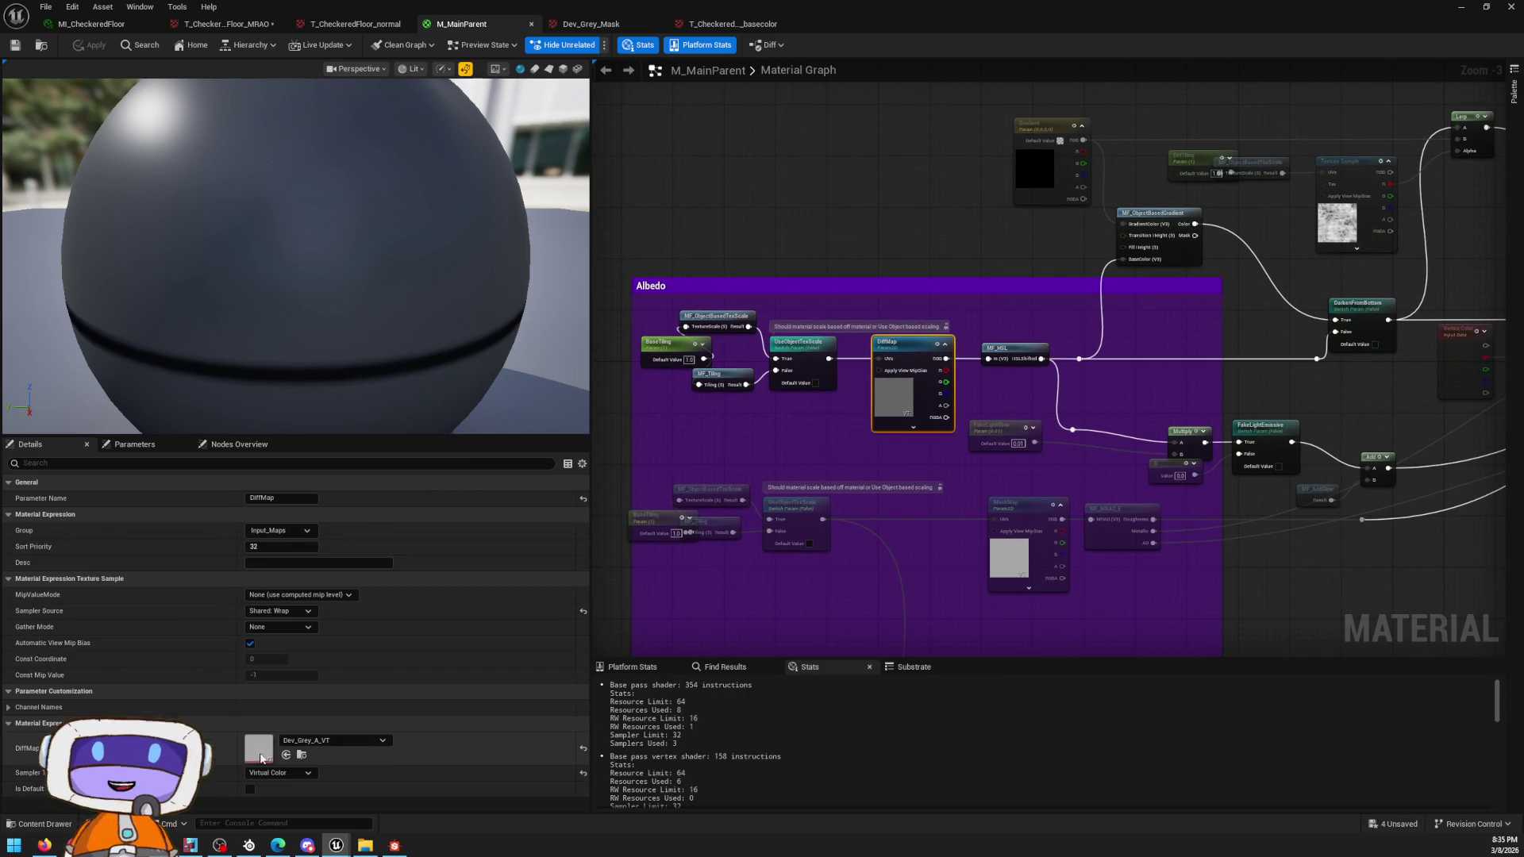
left_click(287, 756)
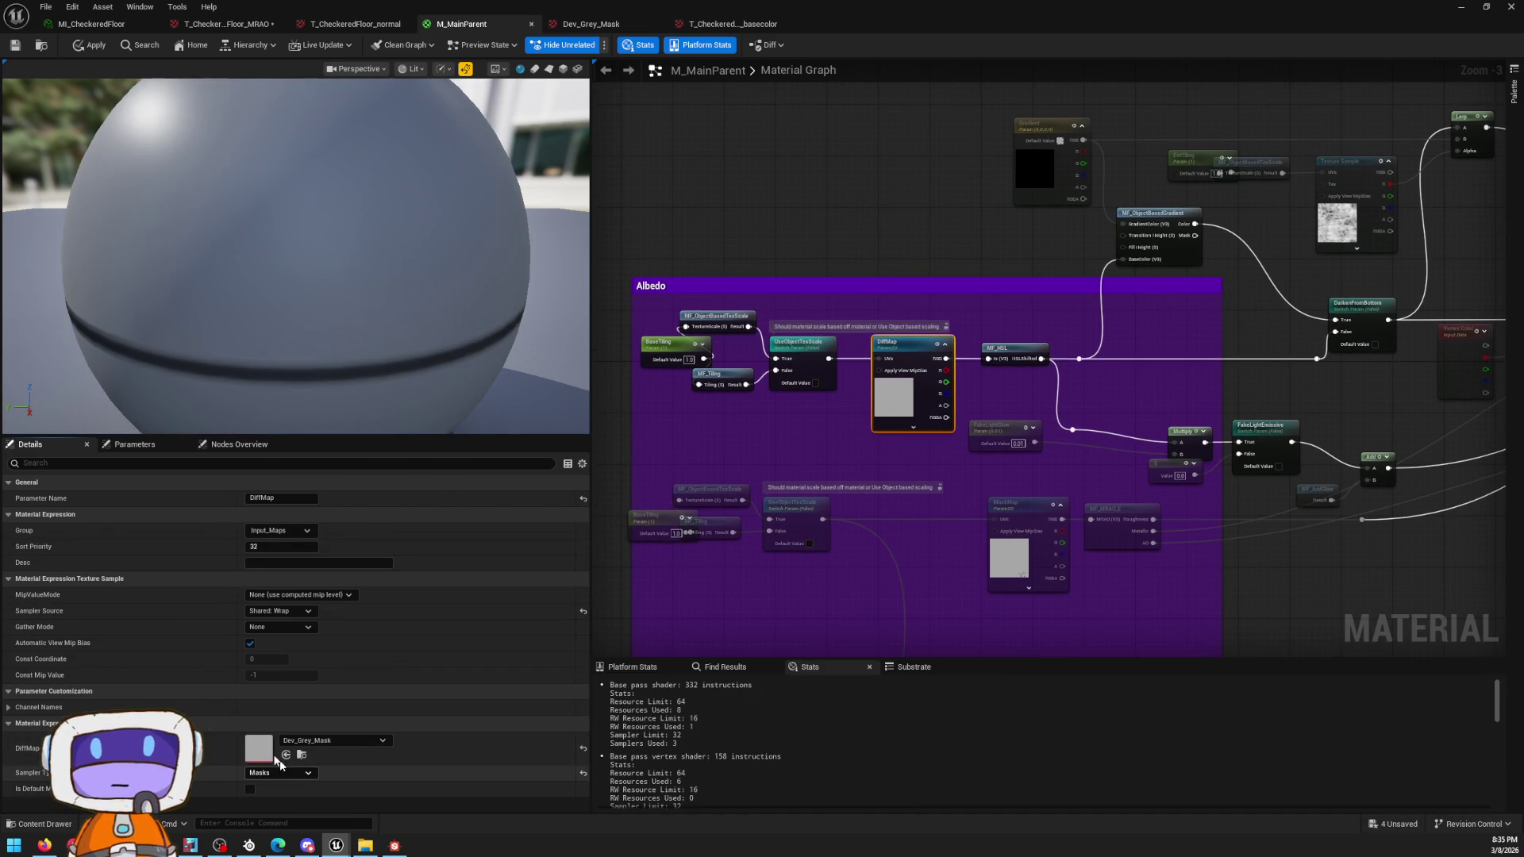
Step: Save the Dev_Grey_Mask texture, leave its filter unchanged, and return to M_MainParent
double_click(268, 753)
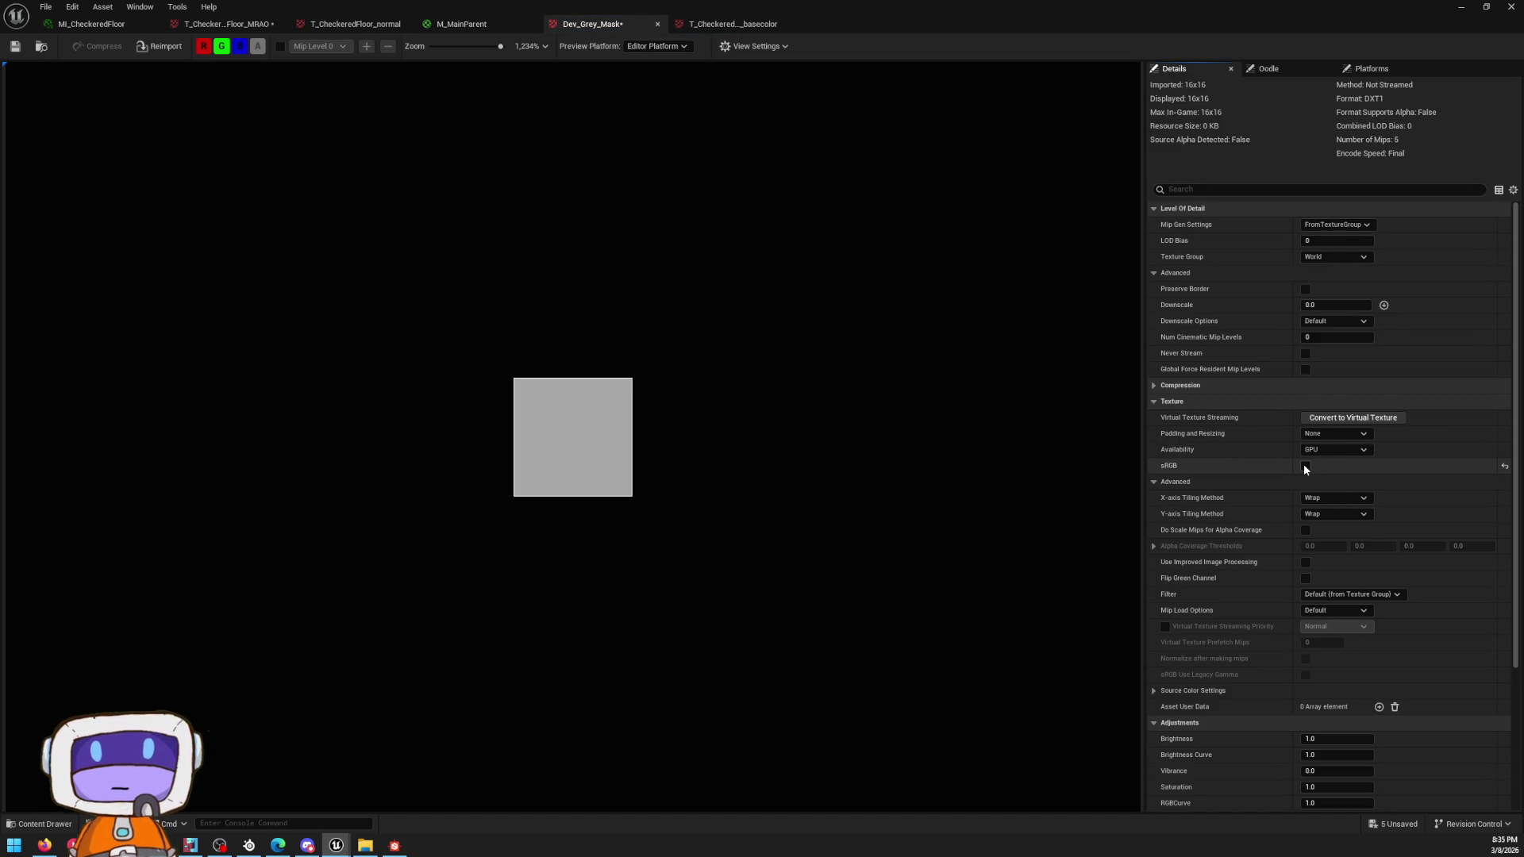
left_click(14, 46)
scroll(1354, 461, "down", 3)
scroll(1358, 464, "down", 2)
scroll(1361, 516, "up", 1)
scroll(1341, 536, "up", 3)
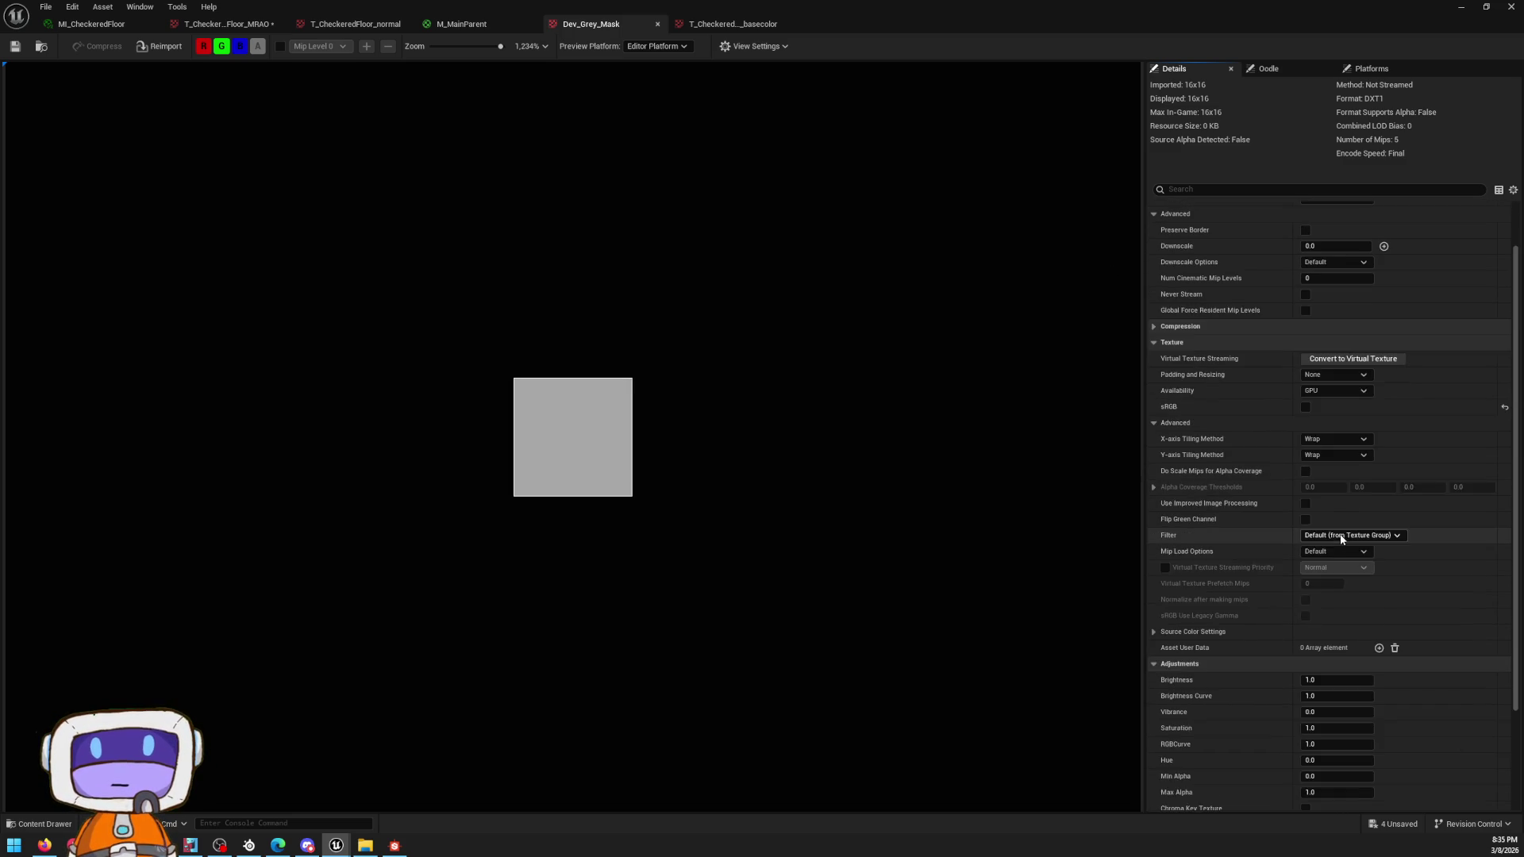
left_click(1381, 593)
left_click(1383, 597)
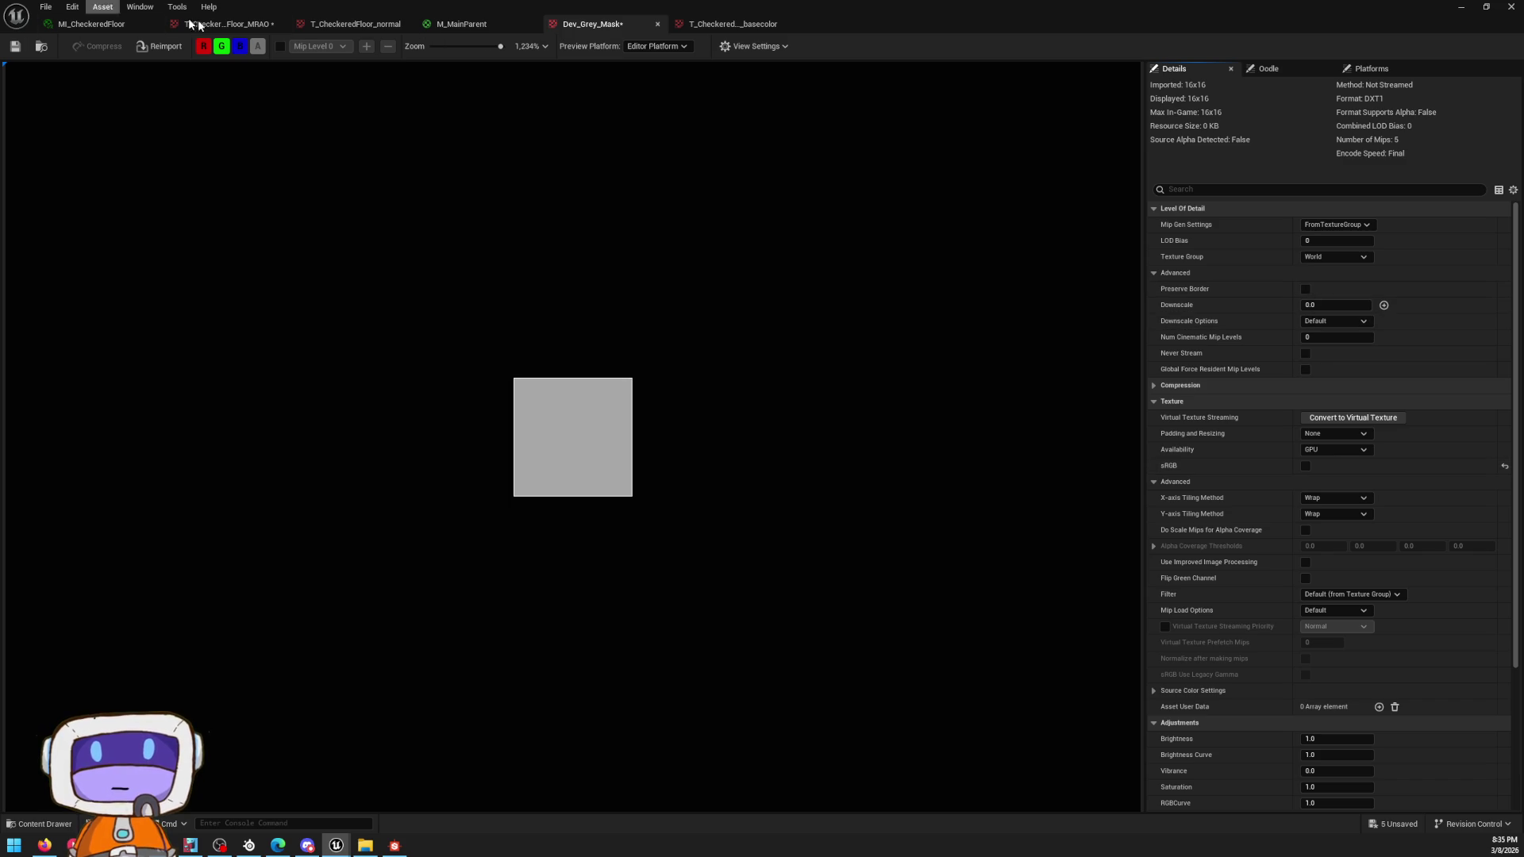
left_click(466, 21)
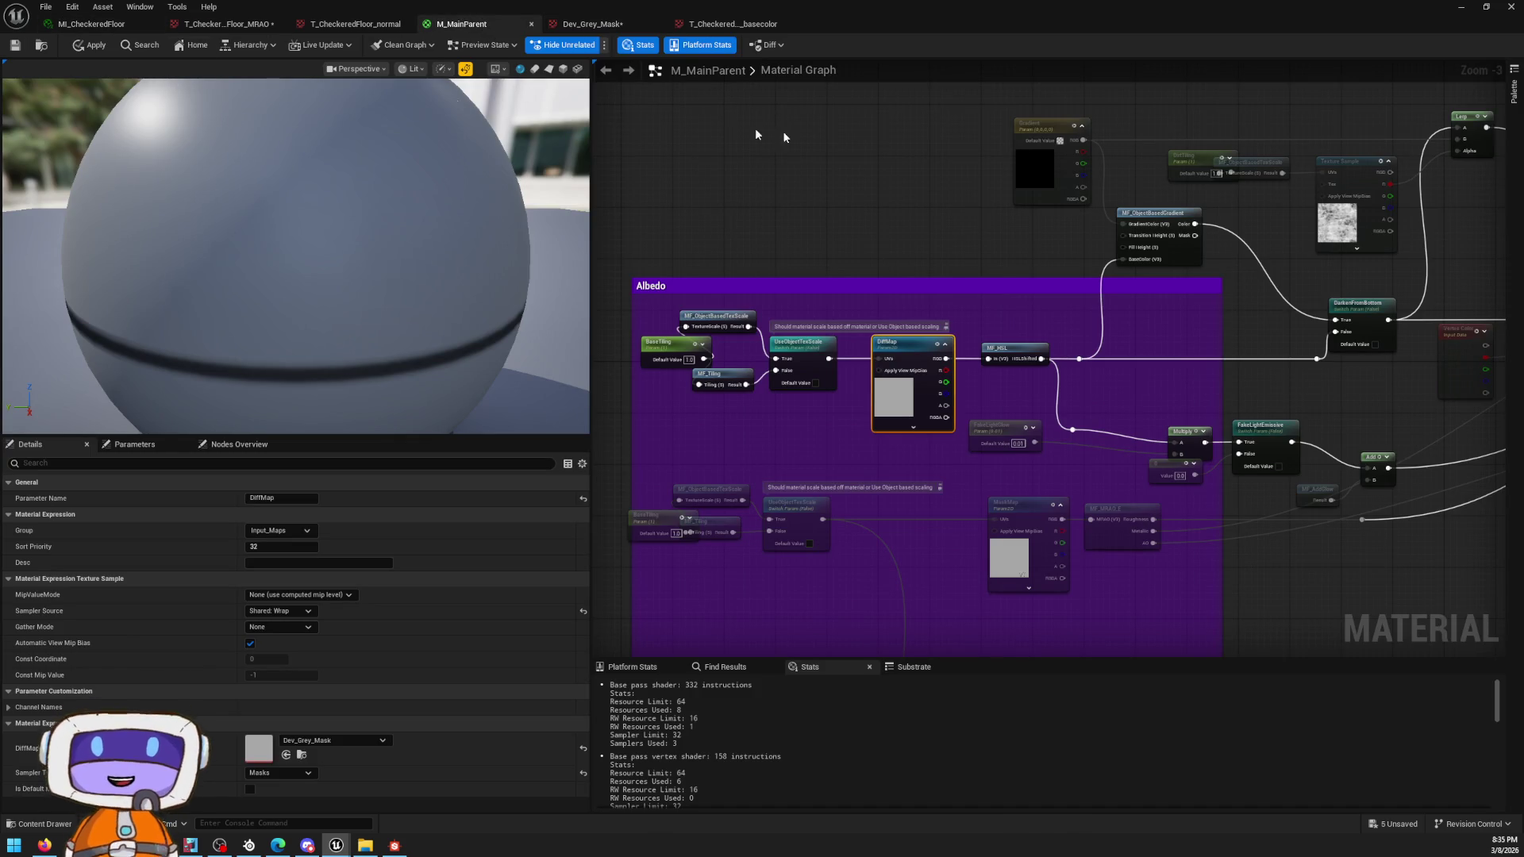
Step: Convert the MaskMap's Dev_Grey_MaskVT texture to a regular texture and bring up MI_CheckeredFloor
right_click_drag(991, 252, 954, 112)
left_click(965, 423)
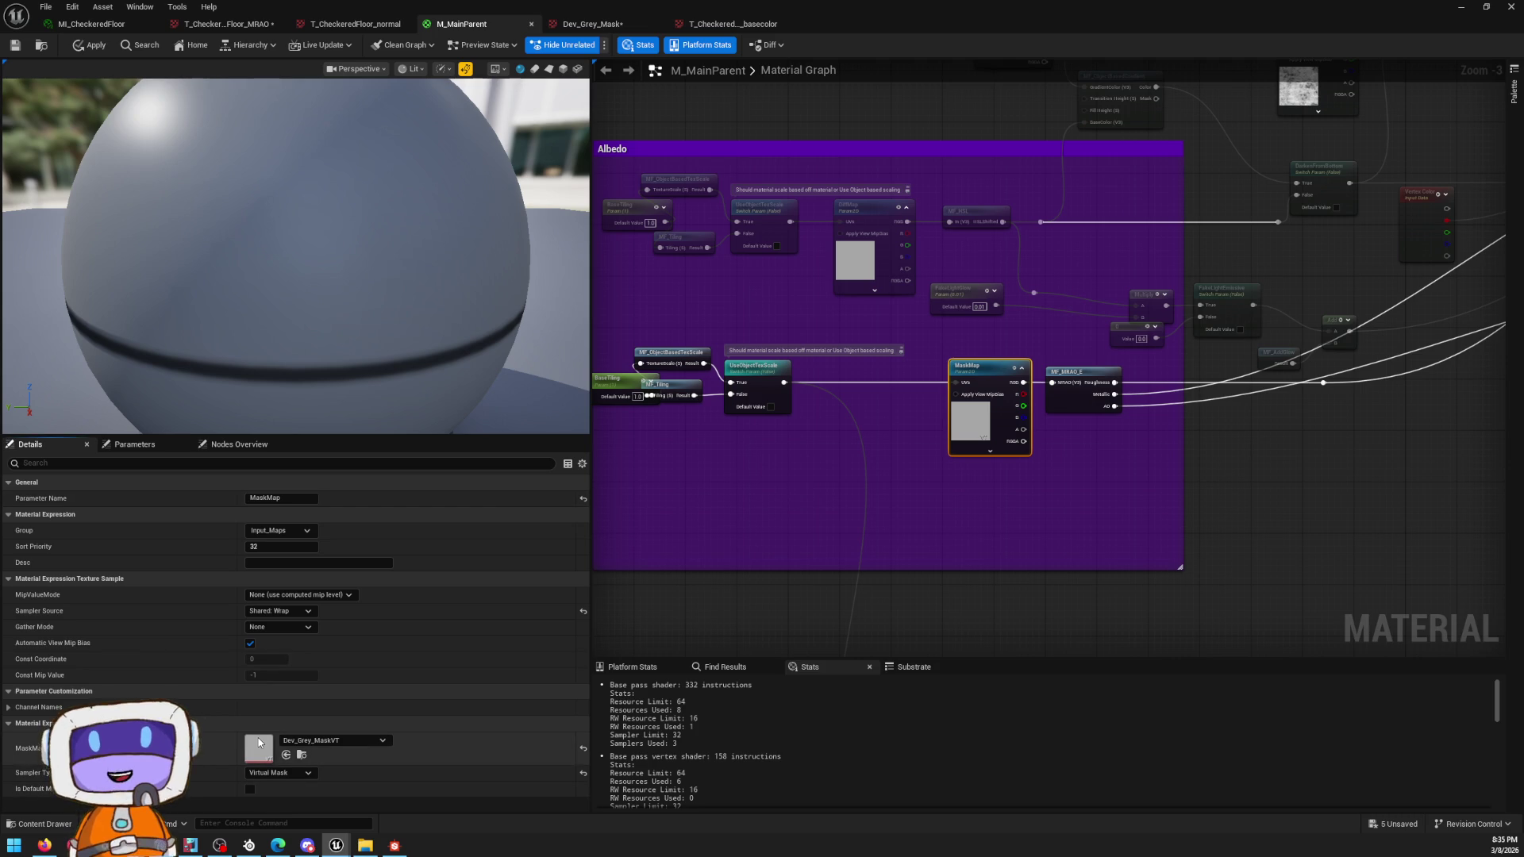
double_click(258, 742)
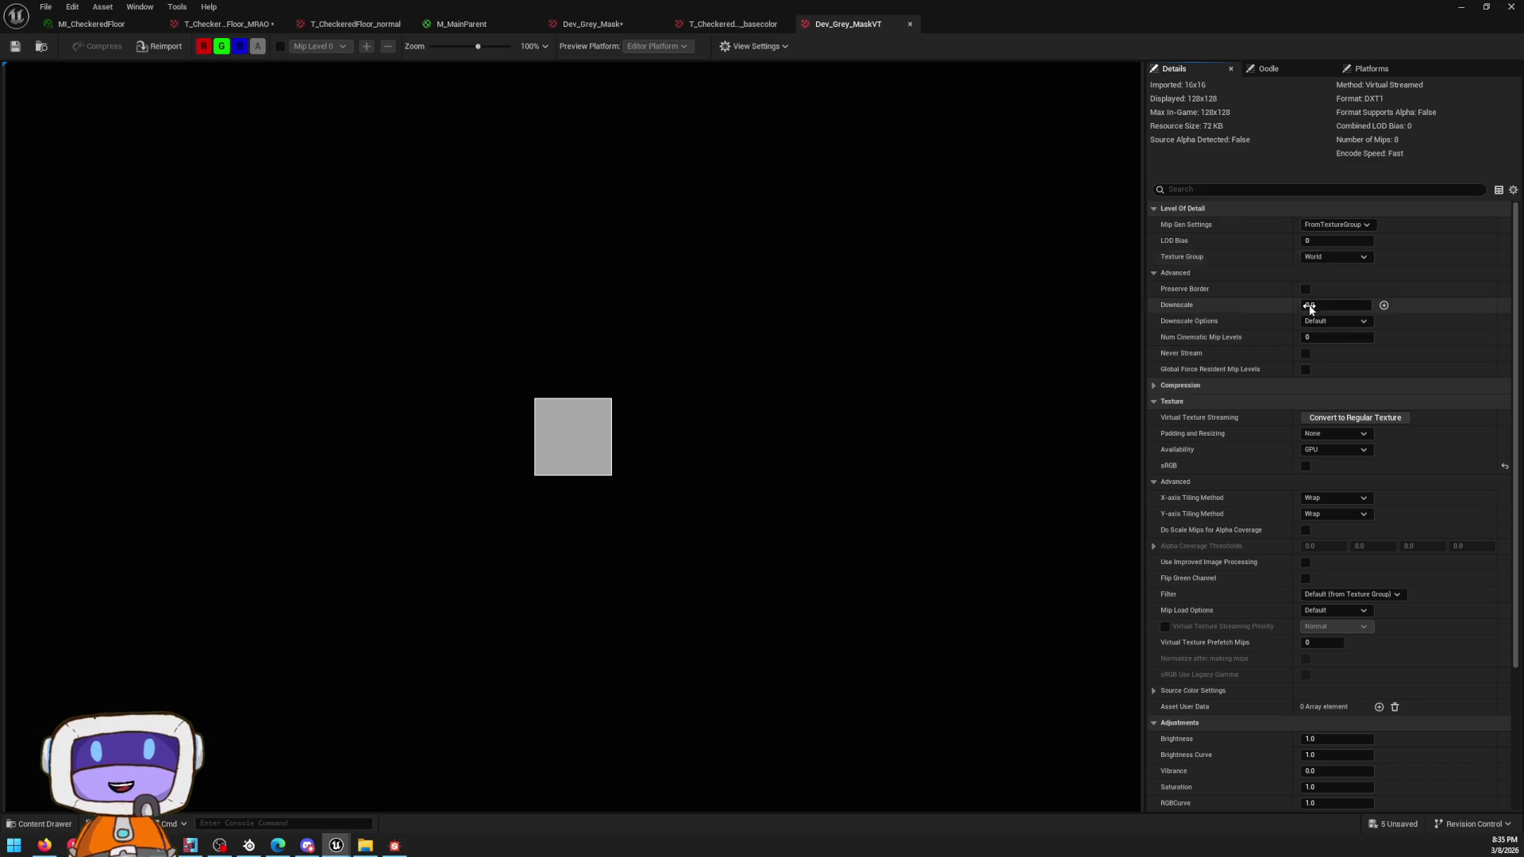
left_click(1342, 417)
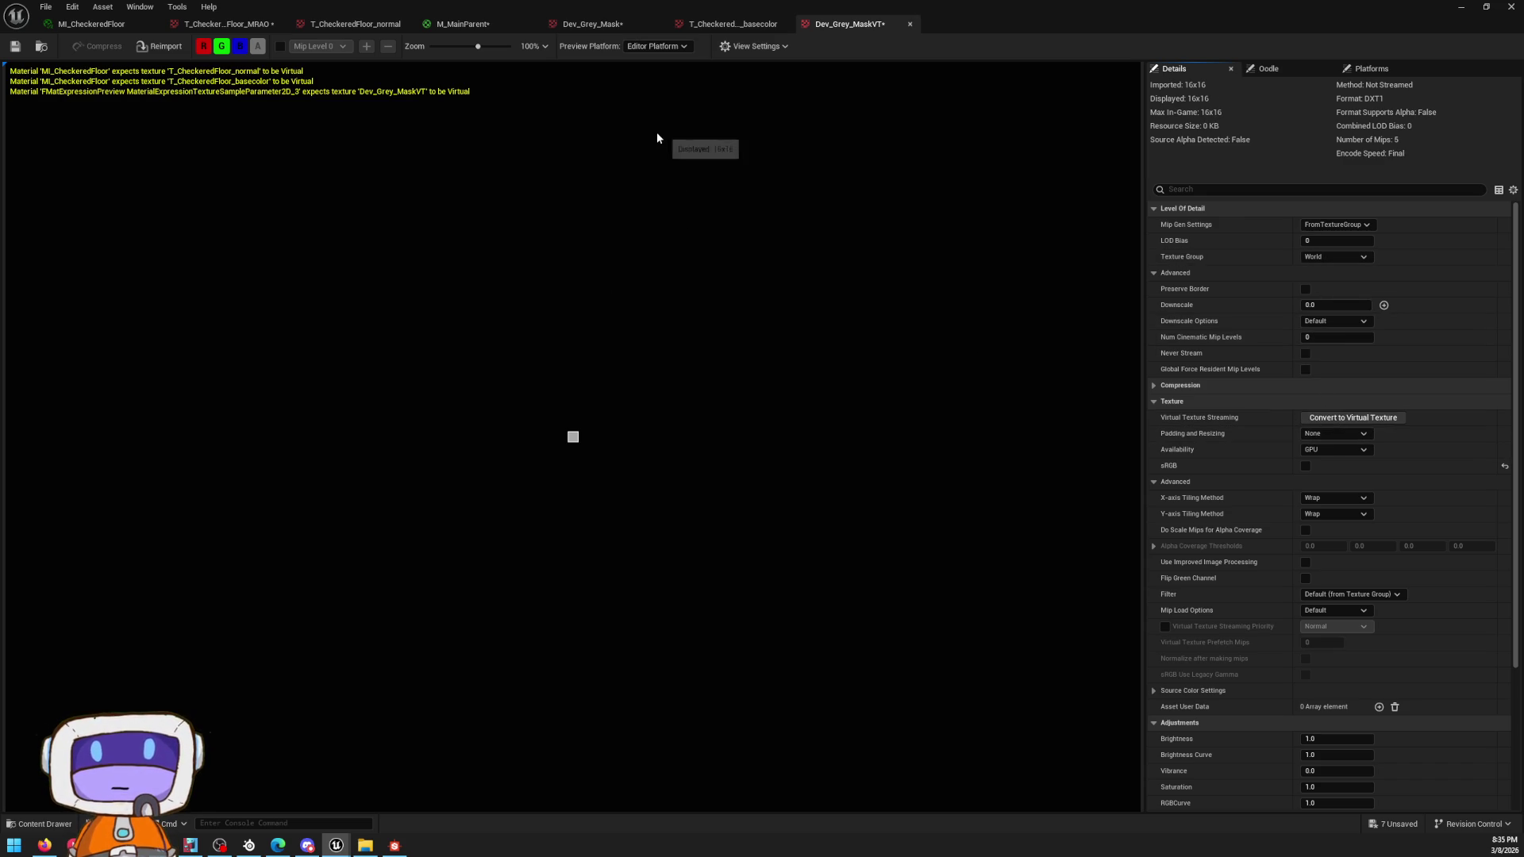
left_click(89, 23)
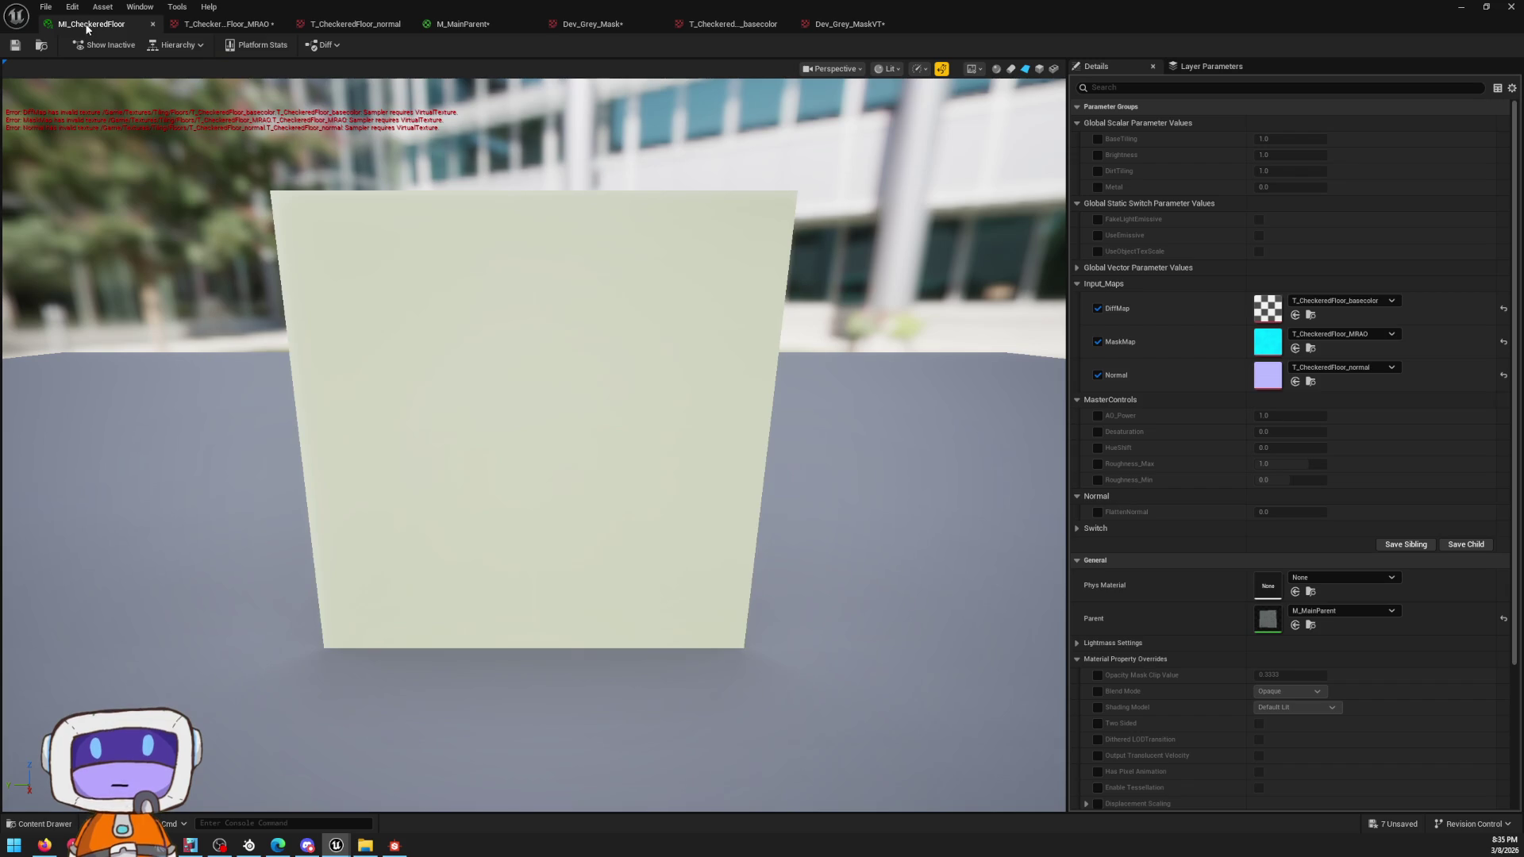
double_click(1255, 375)
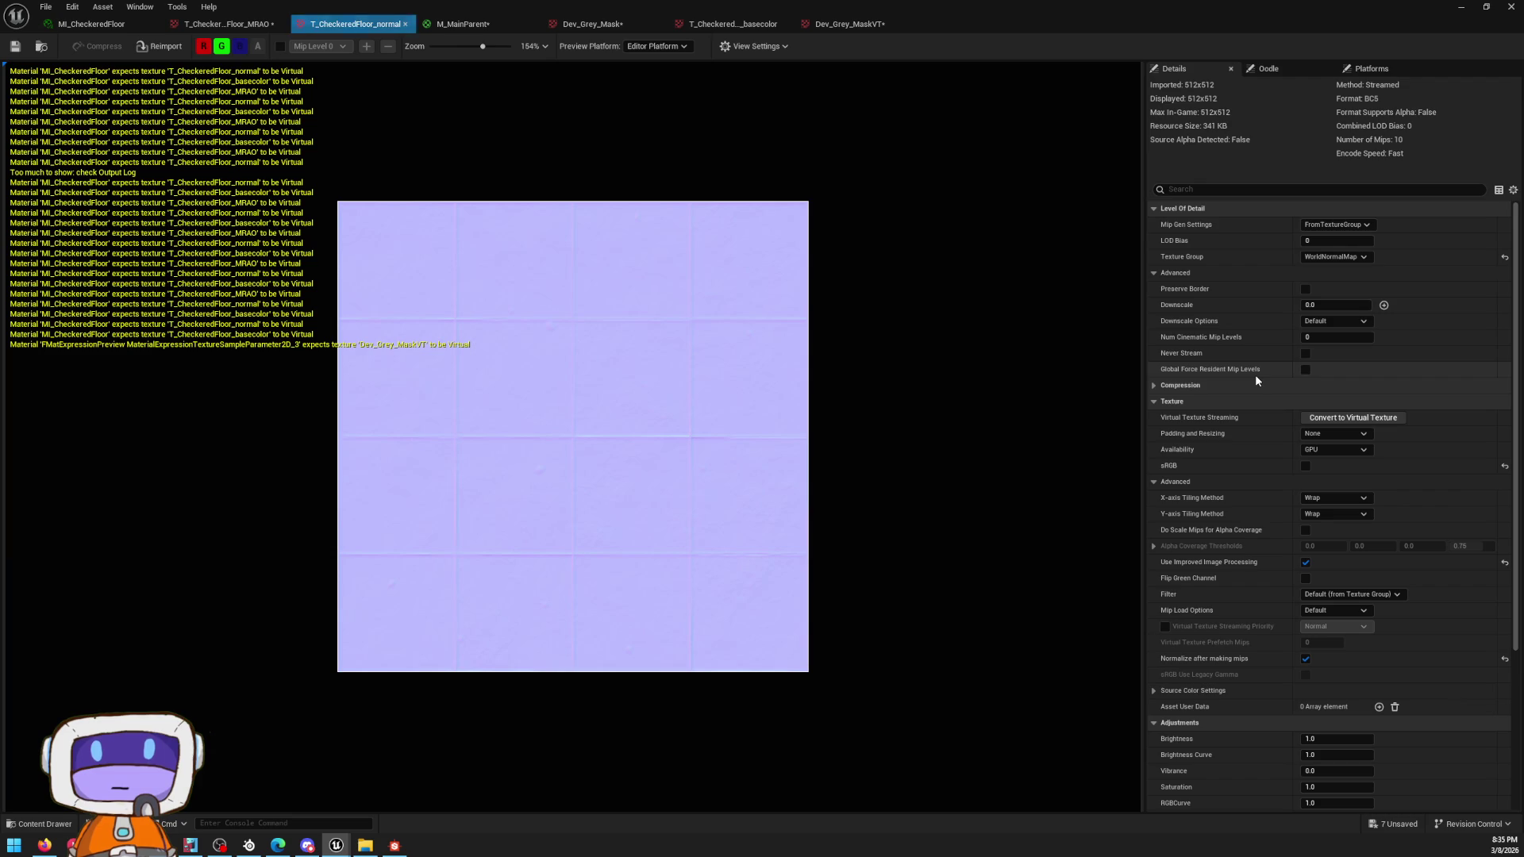
left_click(224, 24)
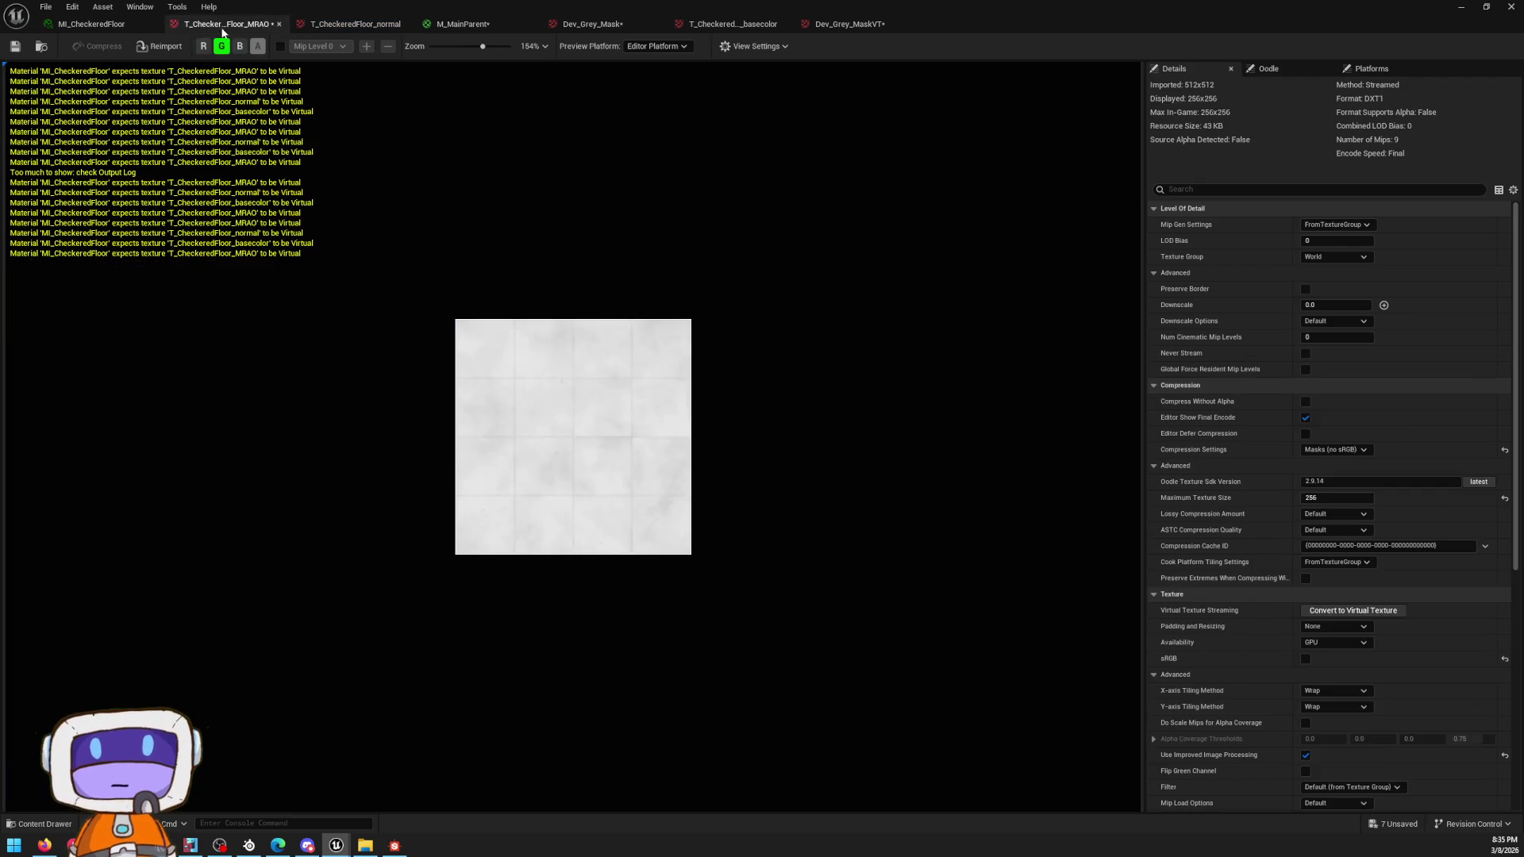
left_click(90, 24)
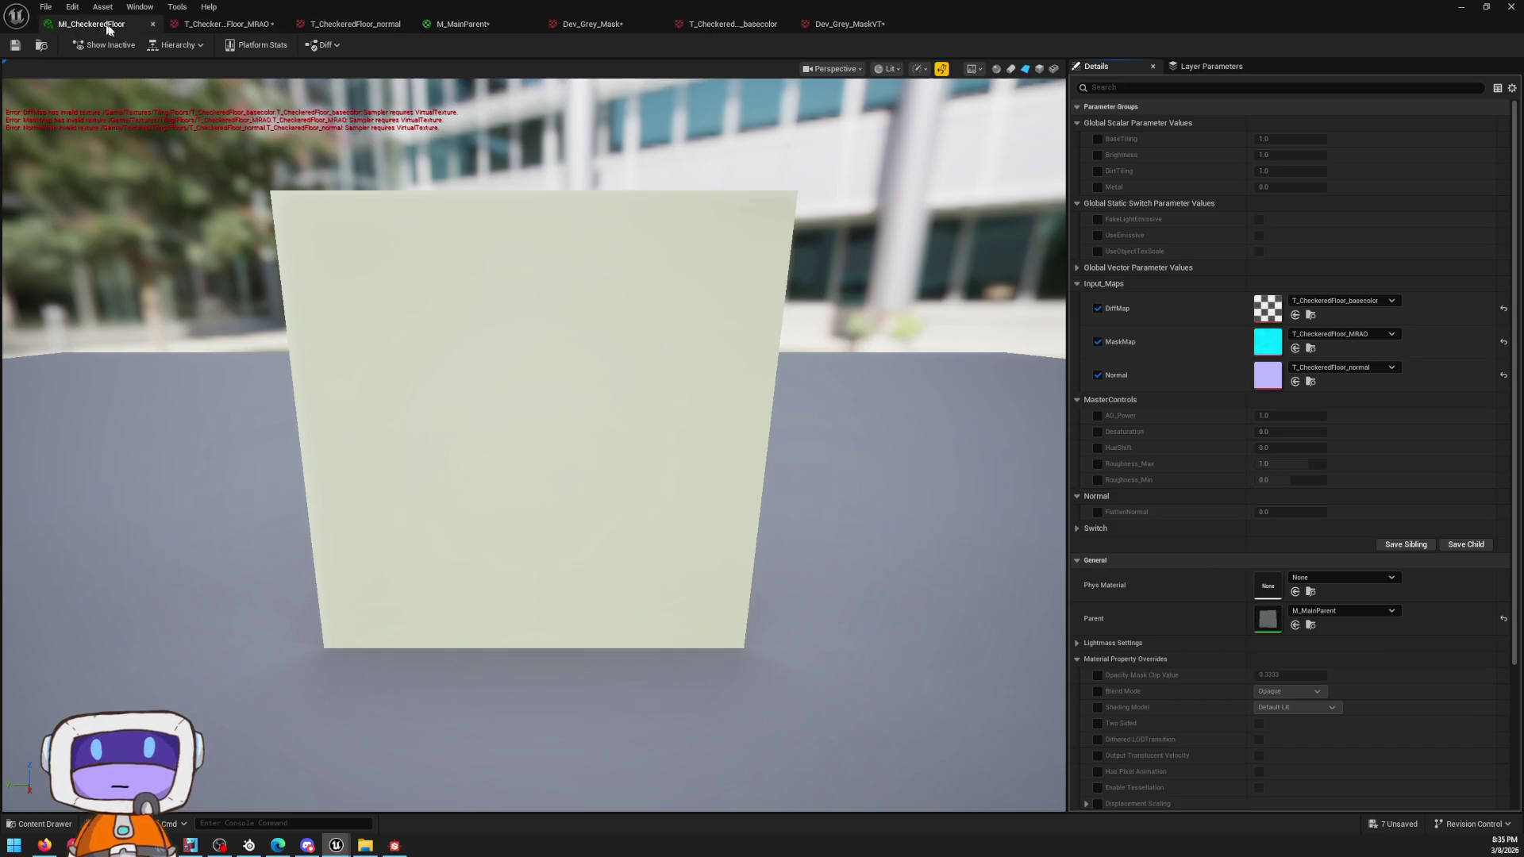
double_click(1259, 615)
scroll(953, 395, "up", 4)
left_click(991, 352)
scroll(991, 345, "up", 3)
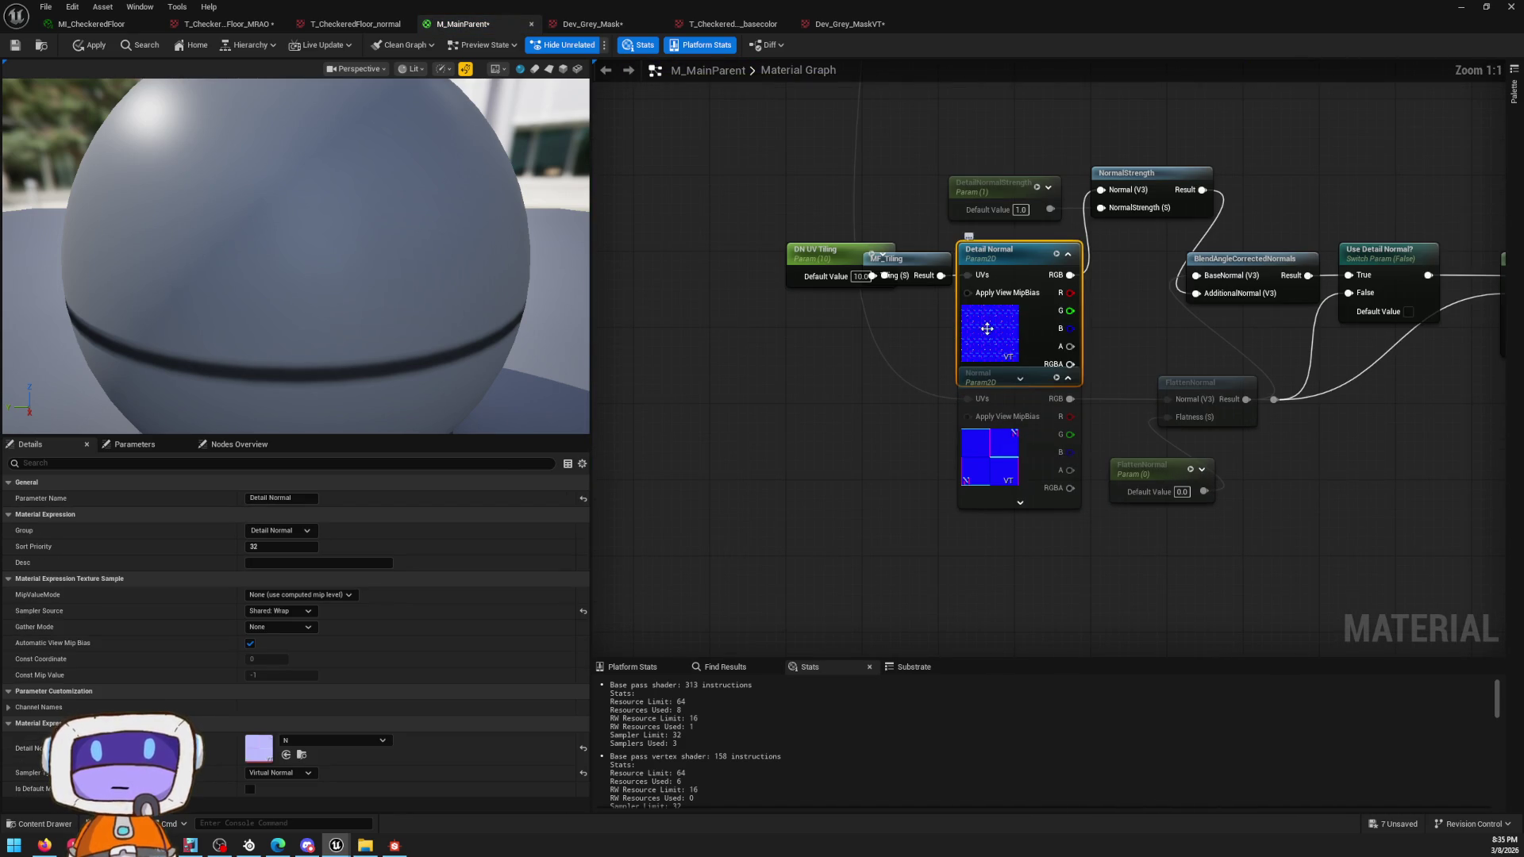
left_click(1000, 475)
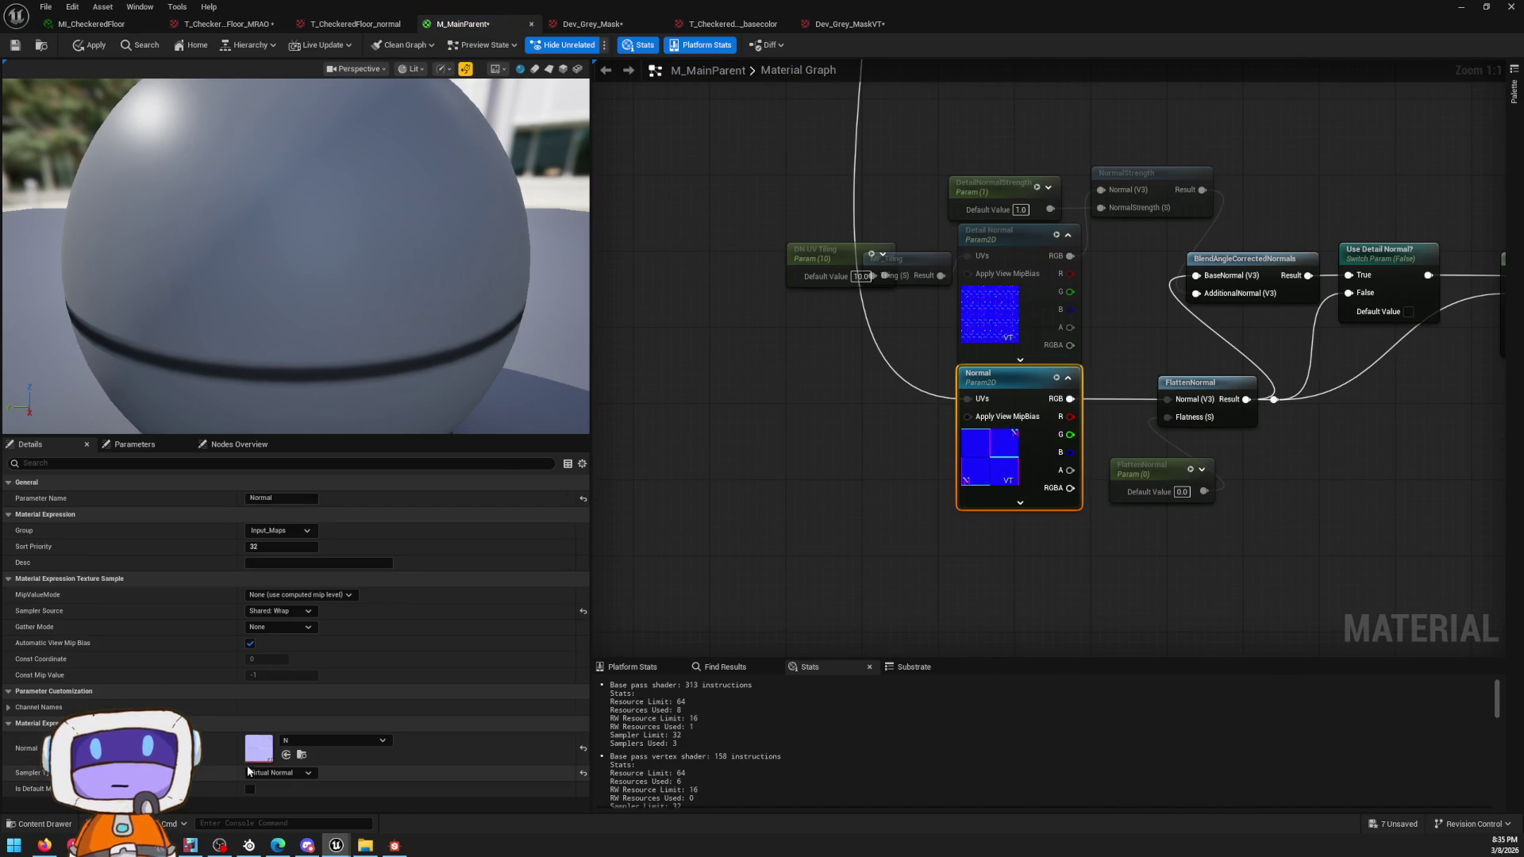
Step: Convert the Normal parameter's N texture to a regular texture, confirming the message
double_click(259, 750)
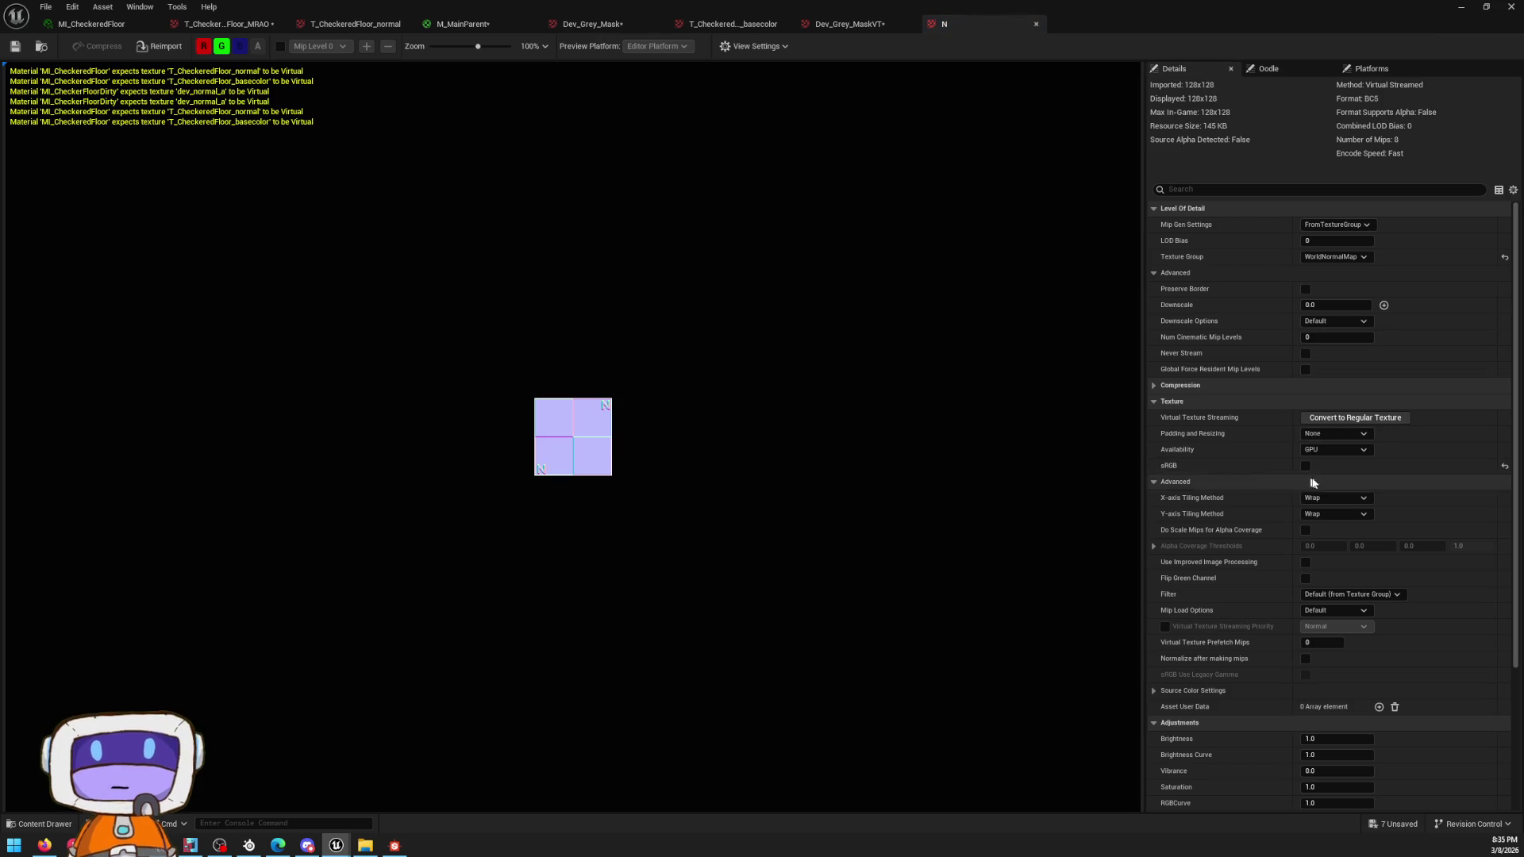
left_click(1355, 419)
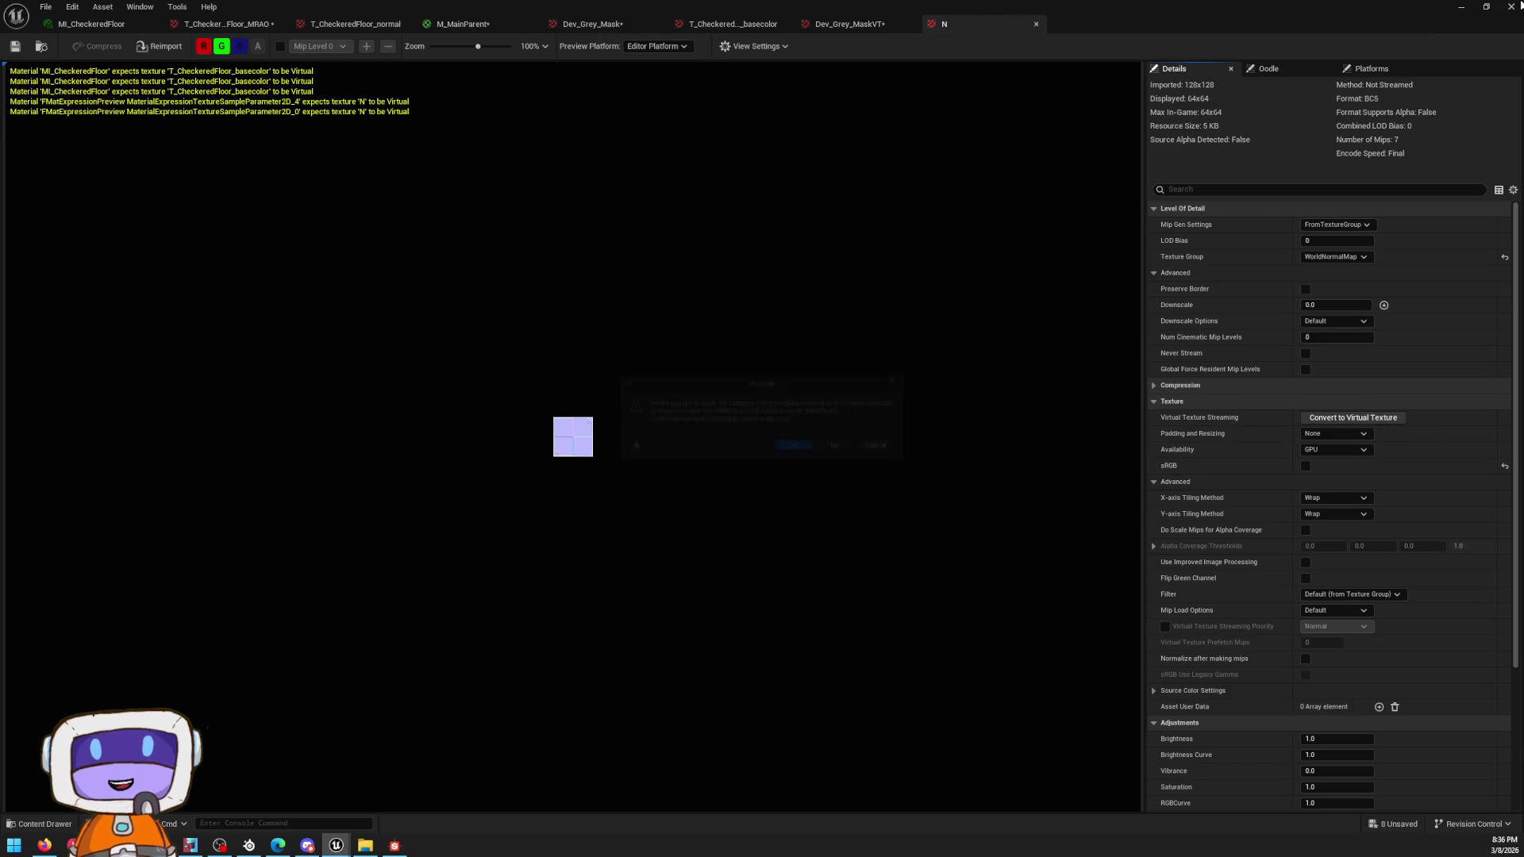
left_click(797, 451)
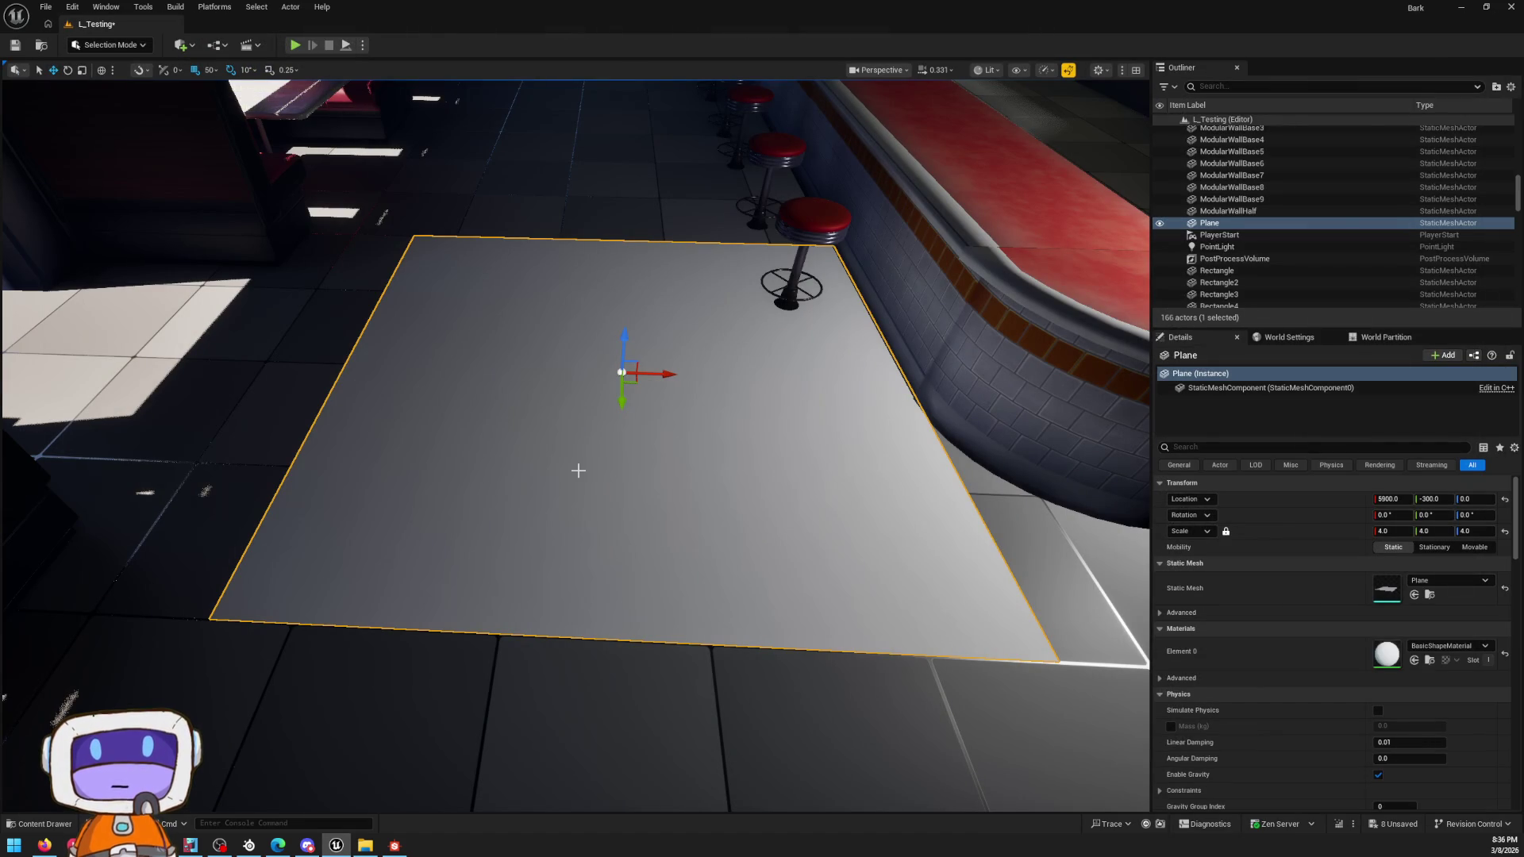
Step: Fly the viewport down close to the checkered floor plane
right_click_drag(780, 418, 780, 418)
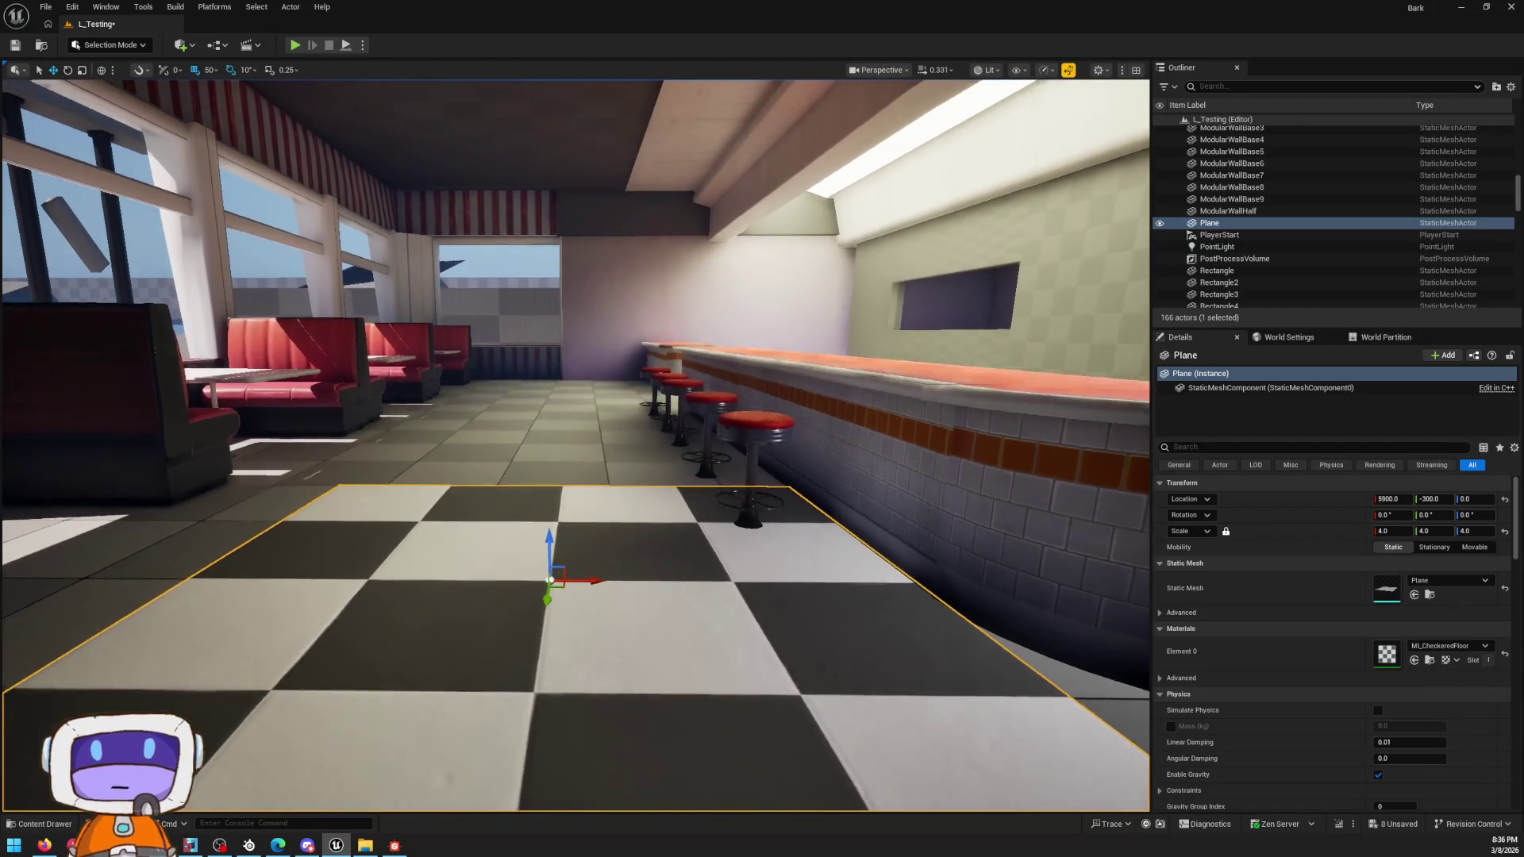
right_click_drag(780, 418, 779, 417)
scroll(780, 418, "up", 1)
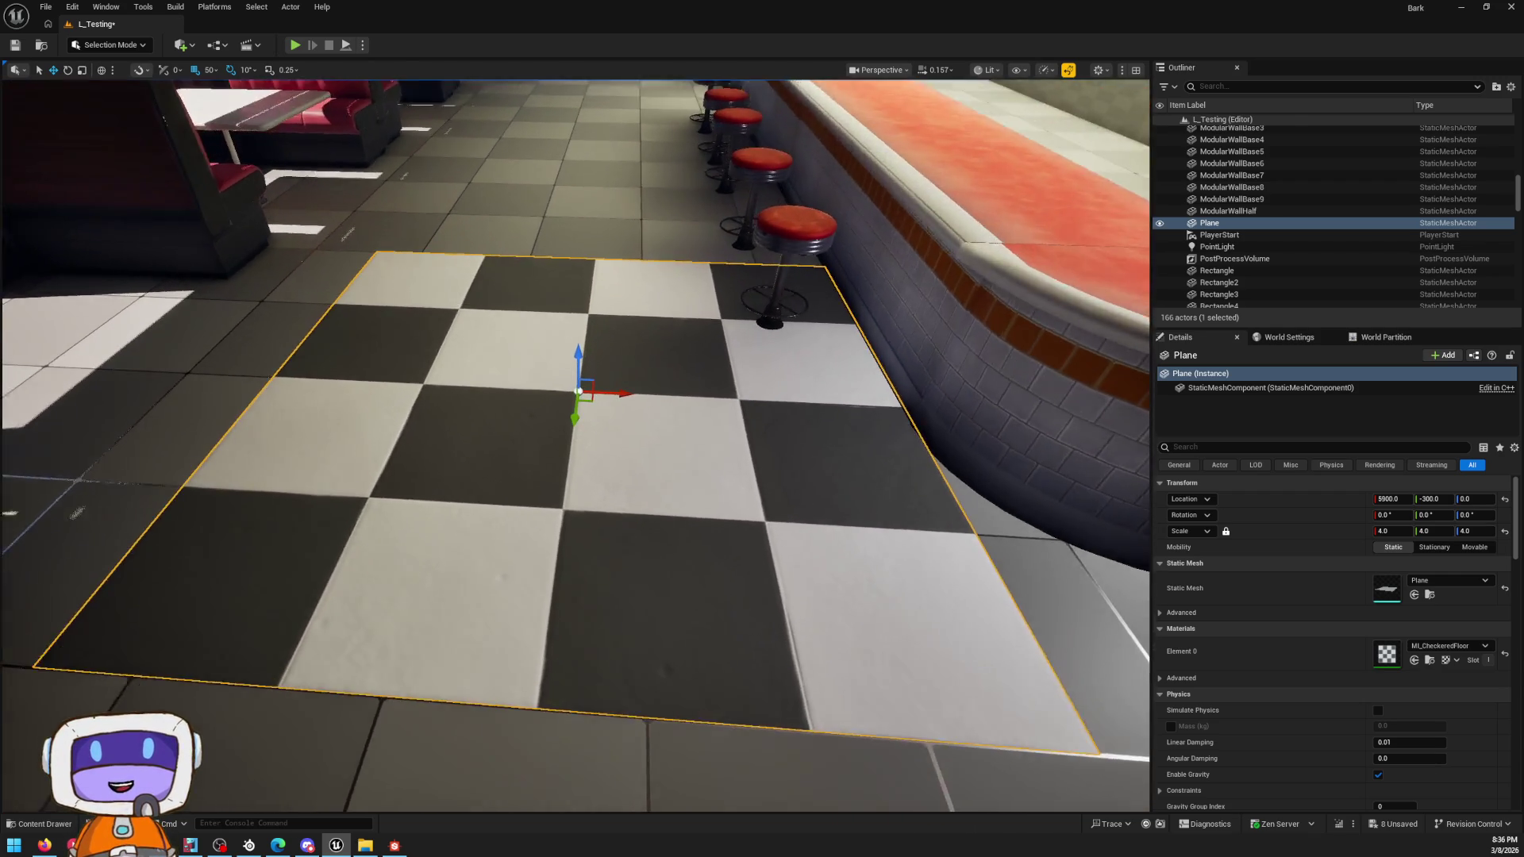
right_click_drag(539, 360, 538, 361)
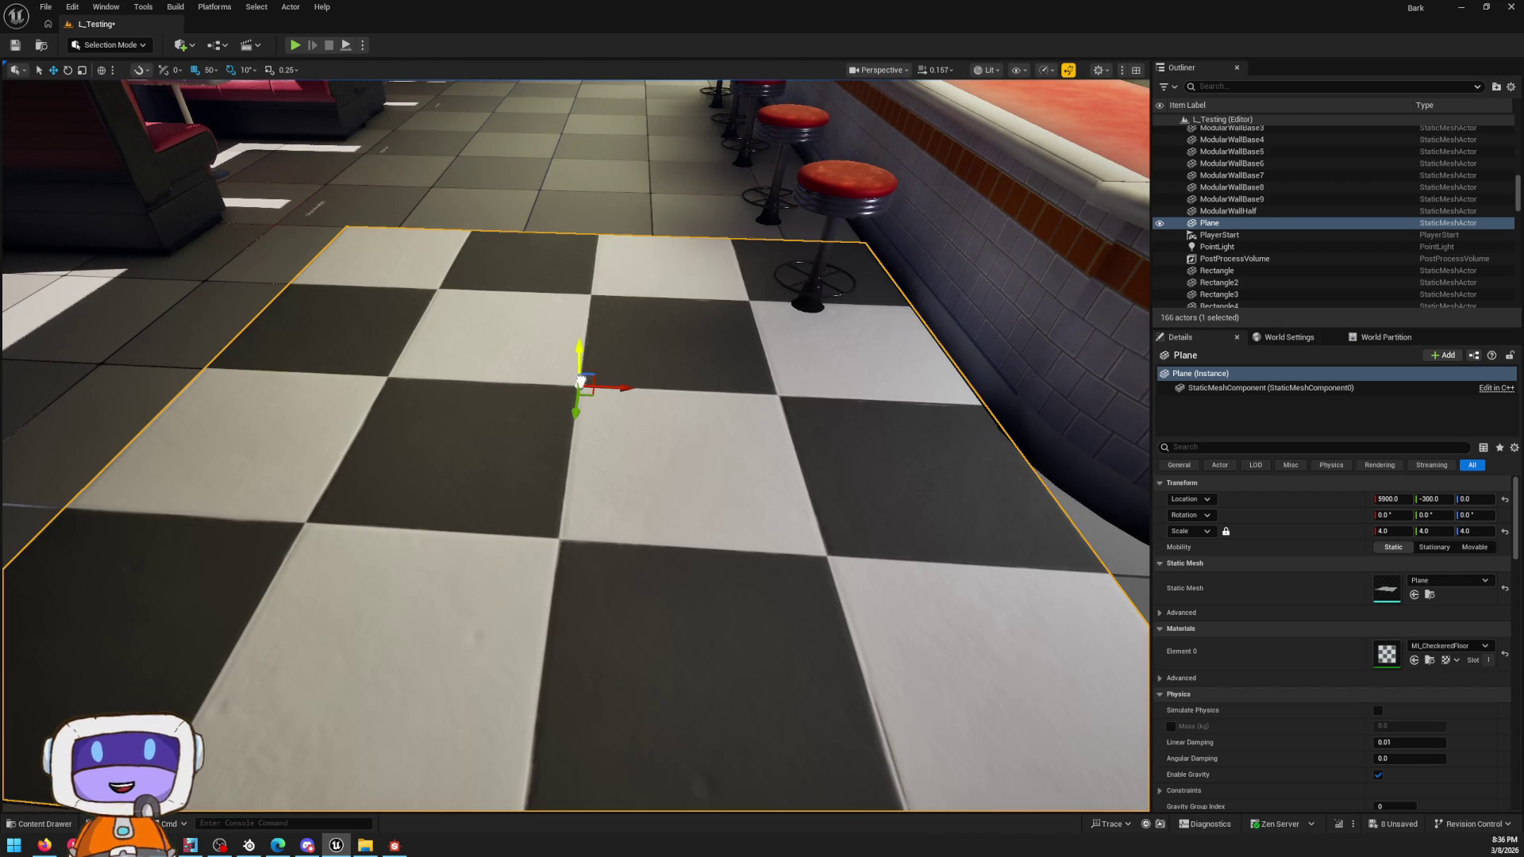
right_click_drag(1068, 464, 1067, 464)
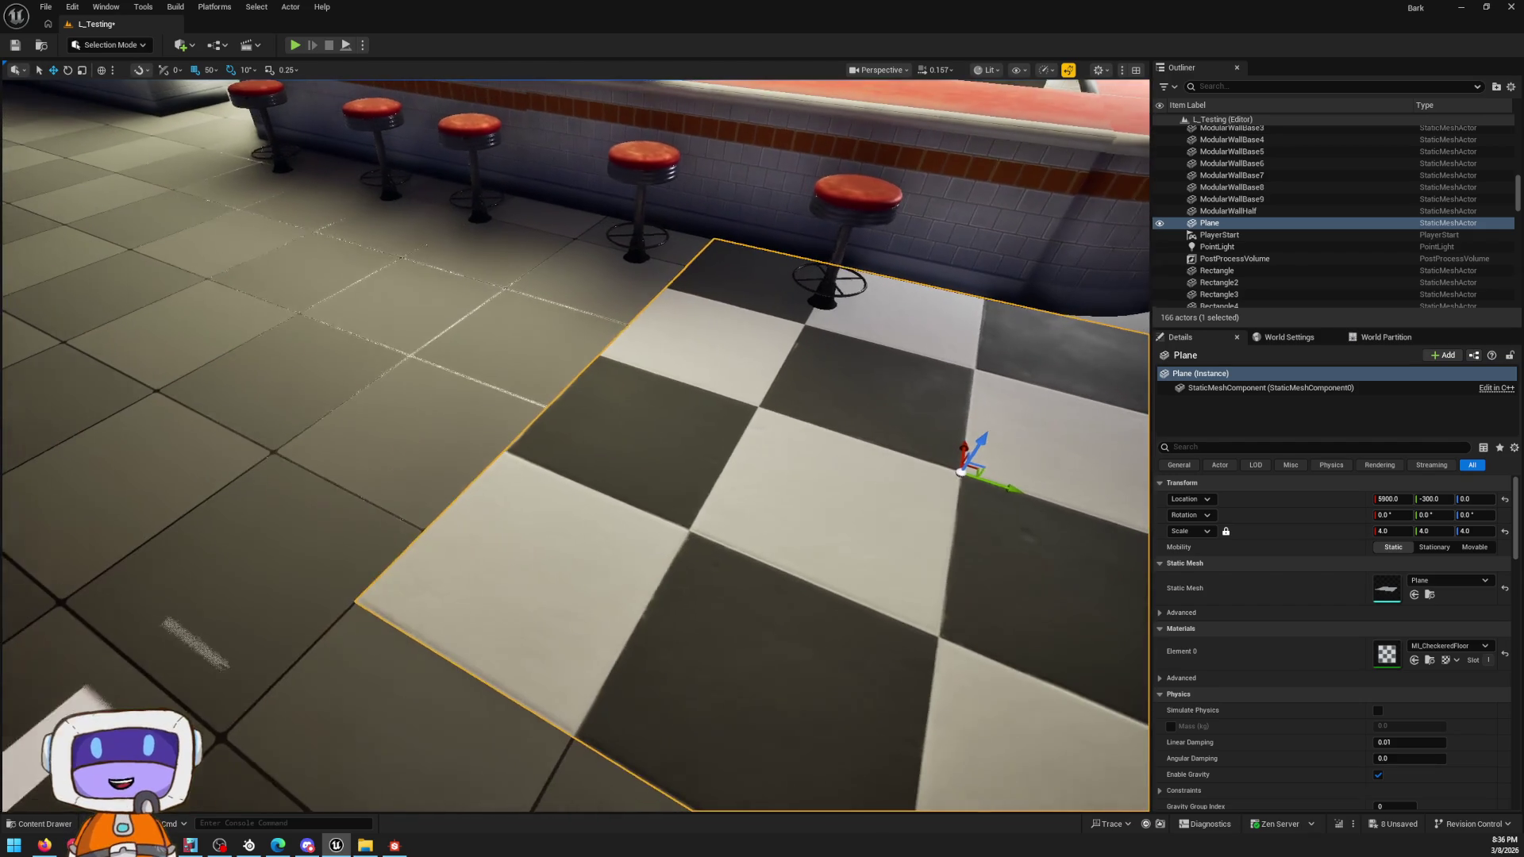
Step: Alt-drag the plane along Y to duplicate it as Plane2 beside it, then bring up the Floors textures
left_click_drag(1038, 486, 392, 274, "alt")
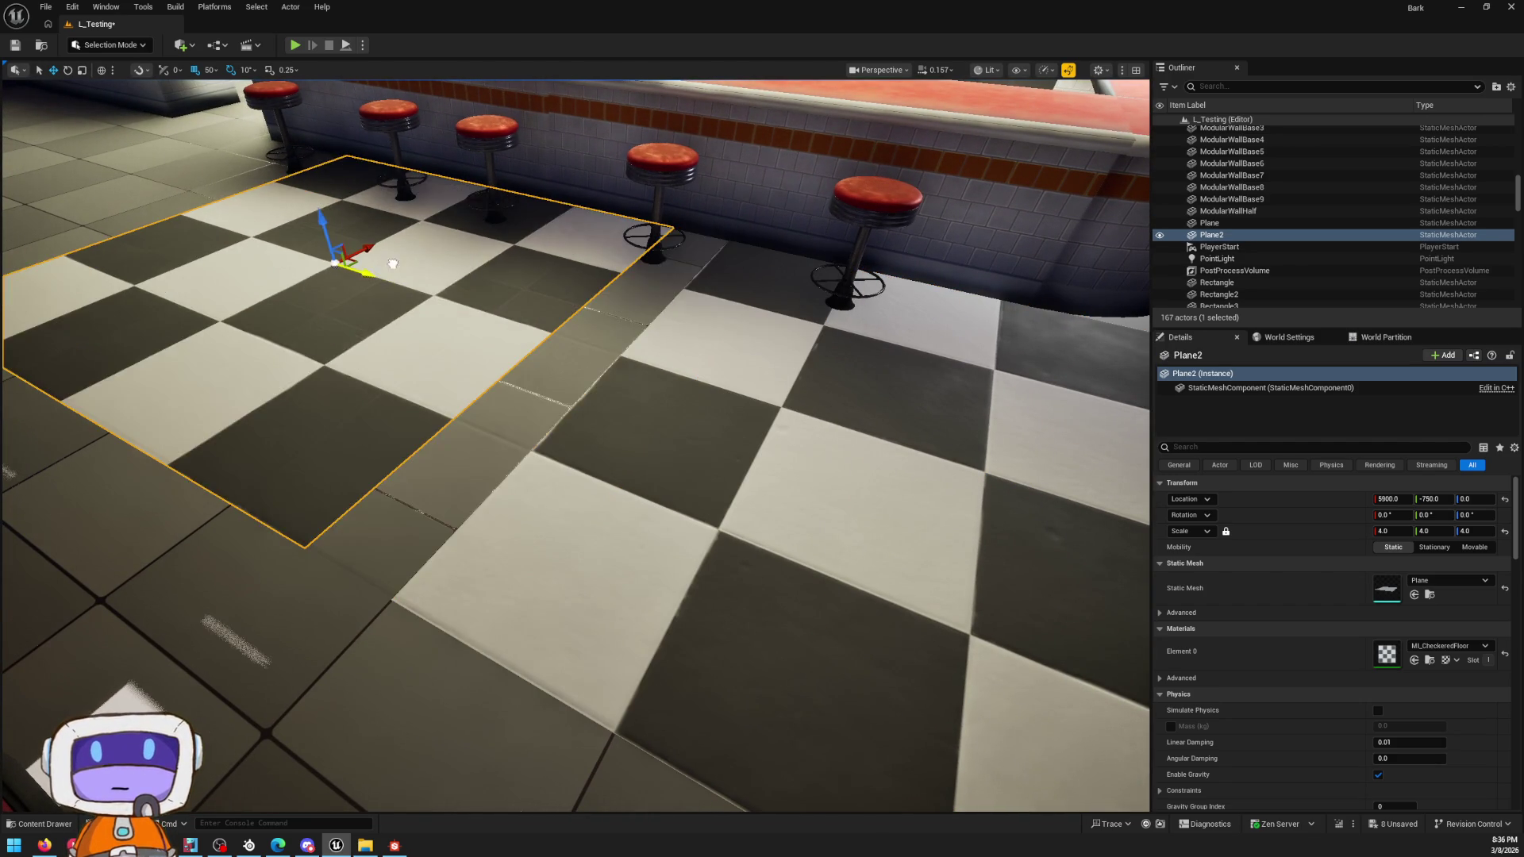
right_click_drag(394, 274, 393, 274)
right_click_drag(874, 452, 874, 452)
key("ctrl+space")
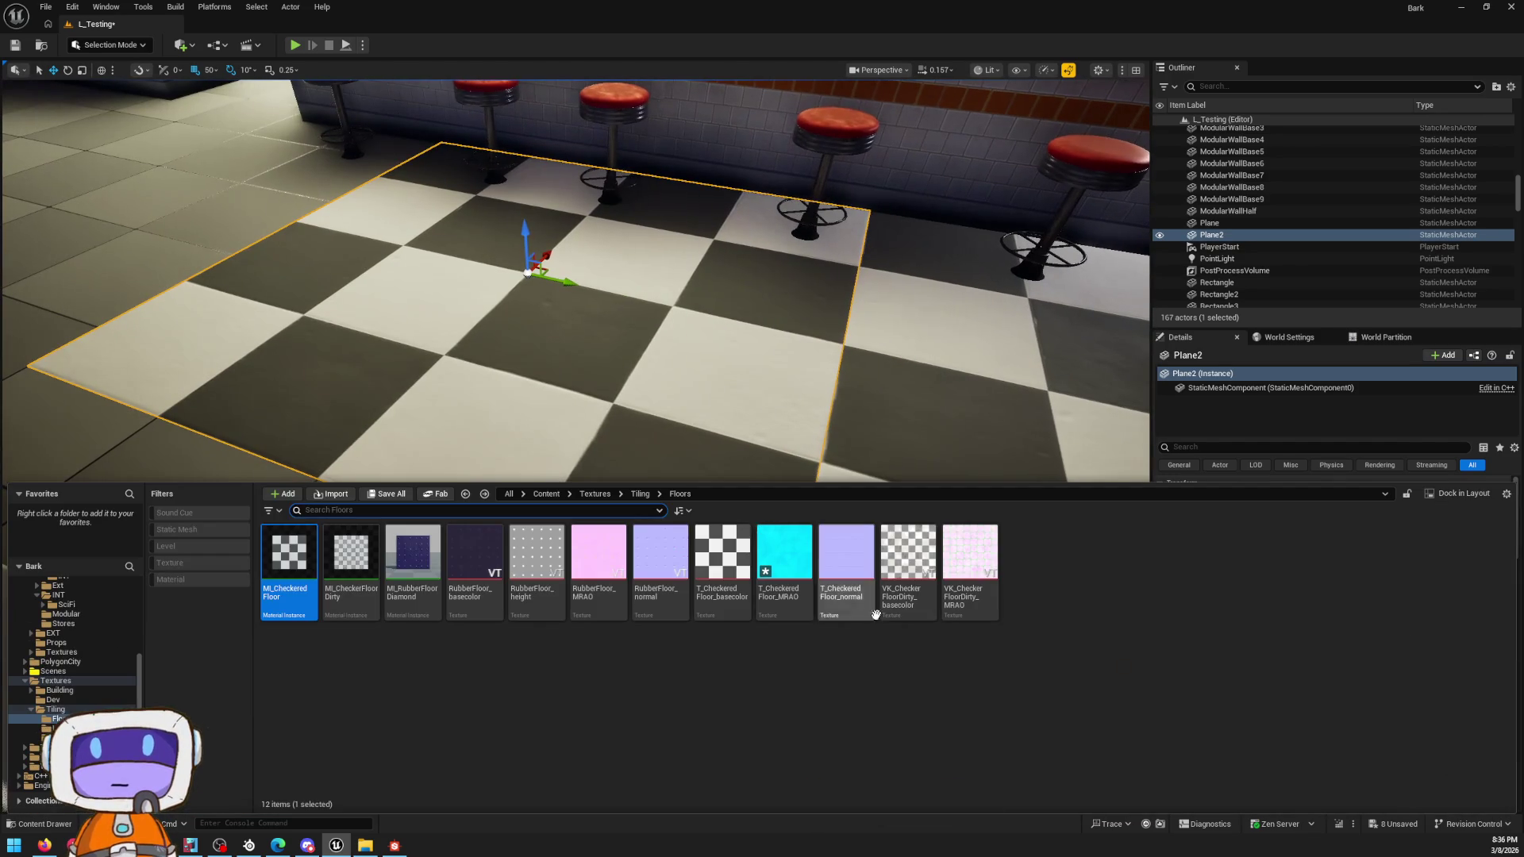
Step: Create a material from VK_CheckerFloorDirty_basecolor and apply it to Plane2
right_click(903, 554)
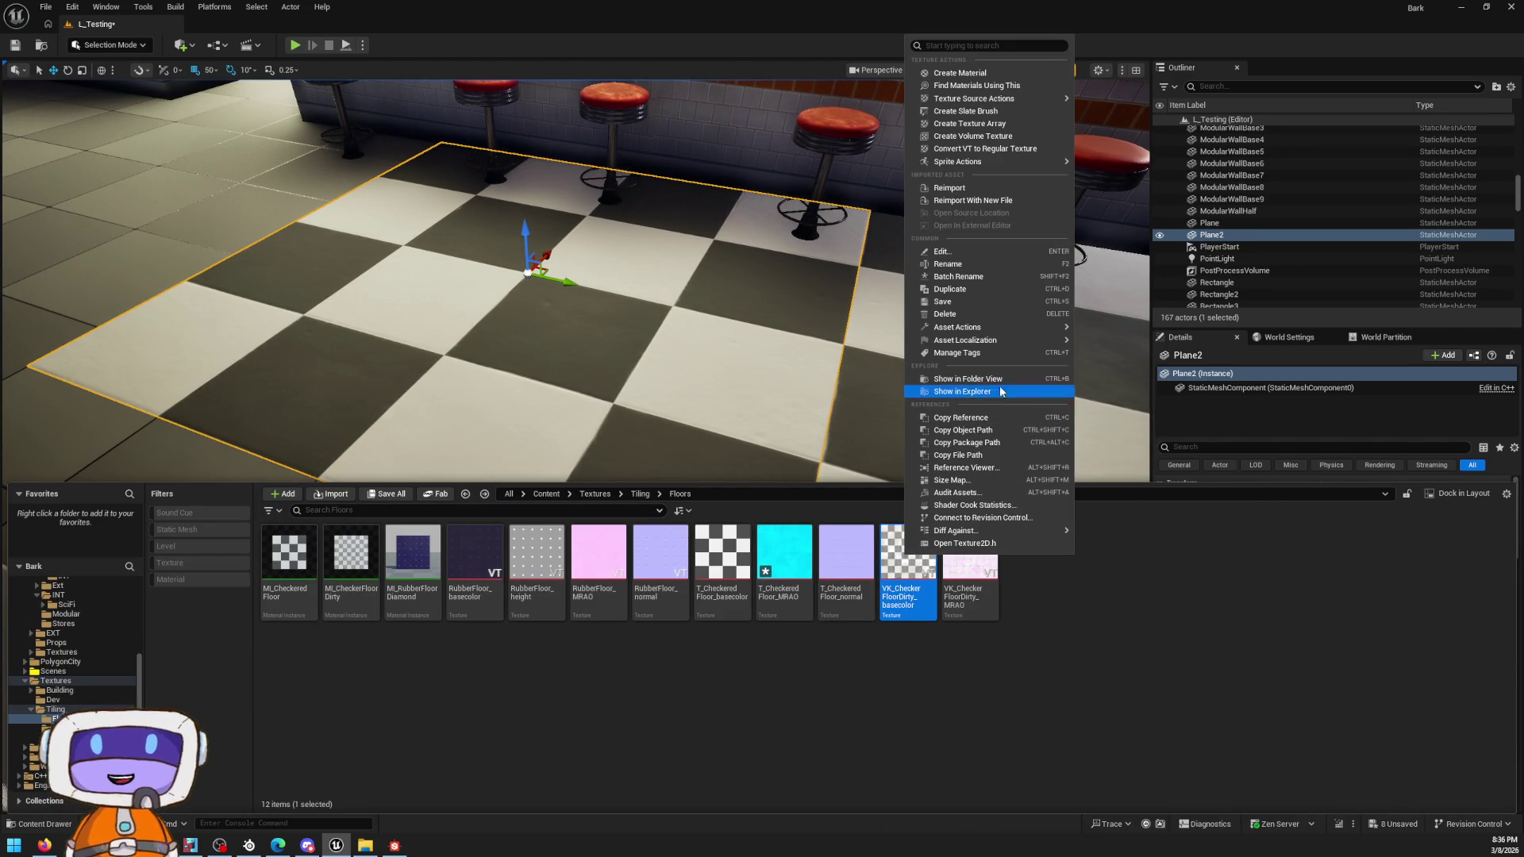
left_click(985, 73)
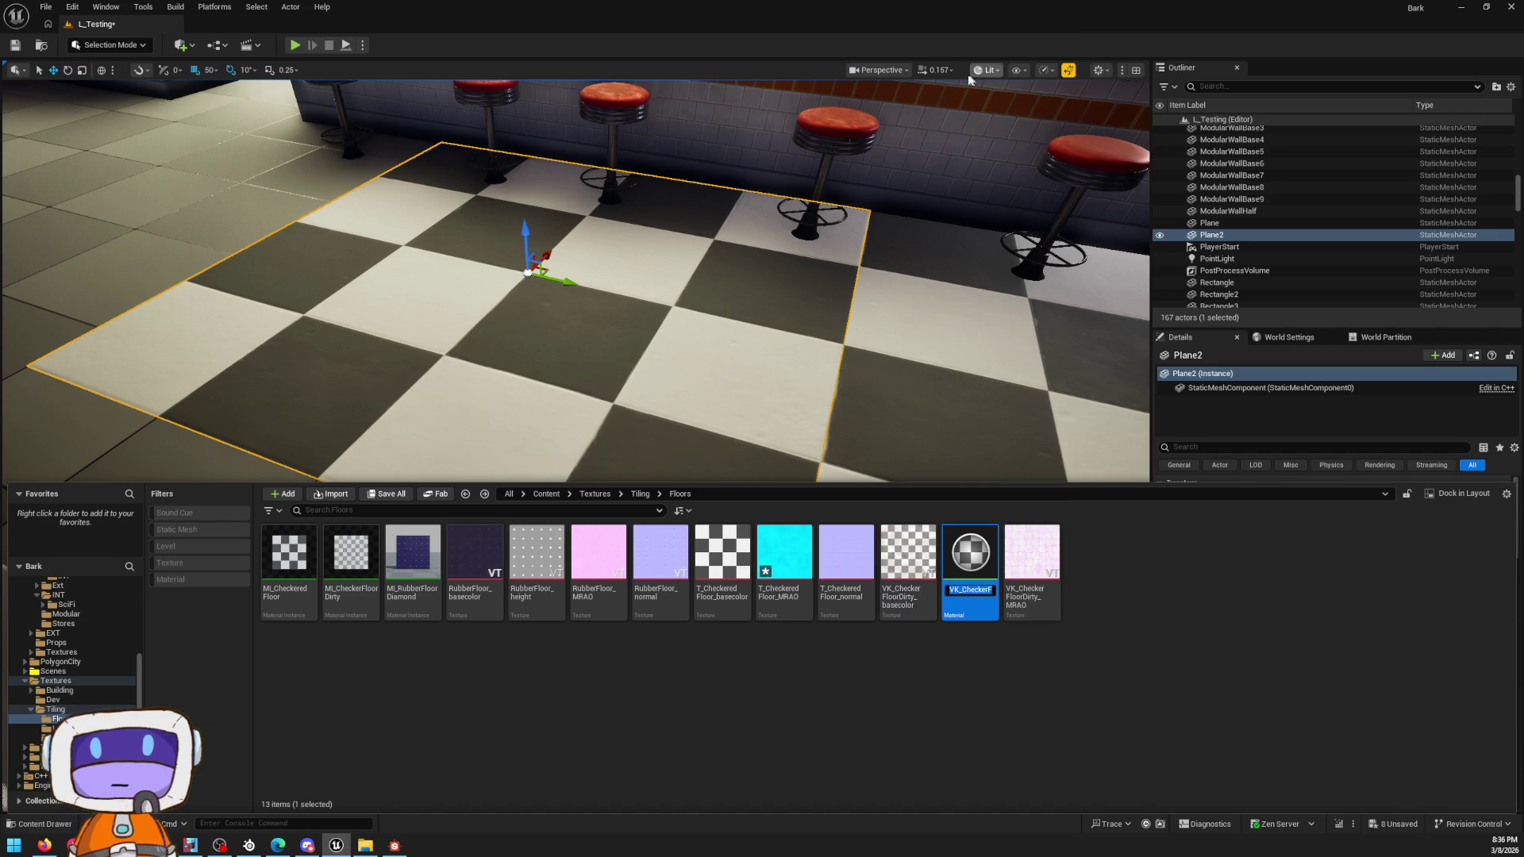
left_click_drag(971, 554, 688, 381)
Step: Pull the view back and bring up the new dirty basecolor material for editing
right_click_drag(571, 440, 573, 406)
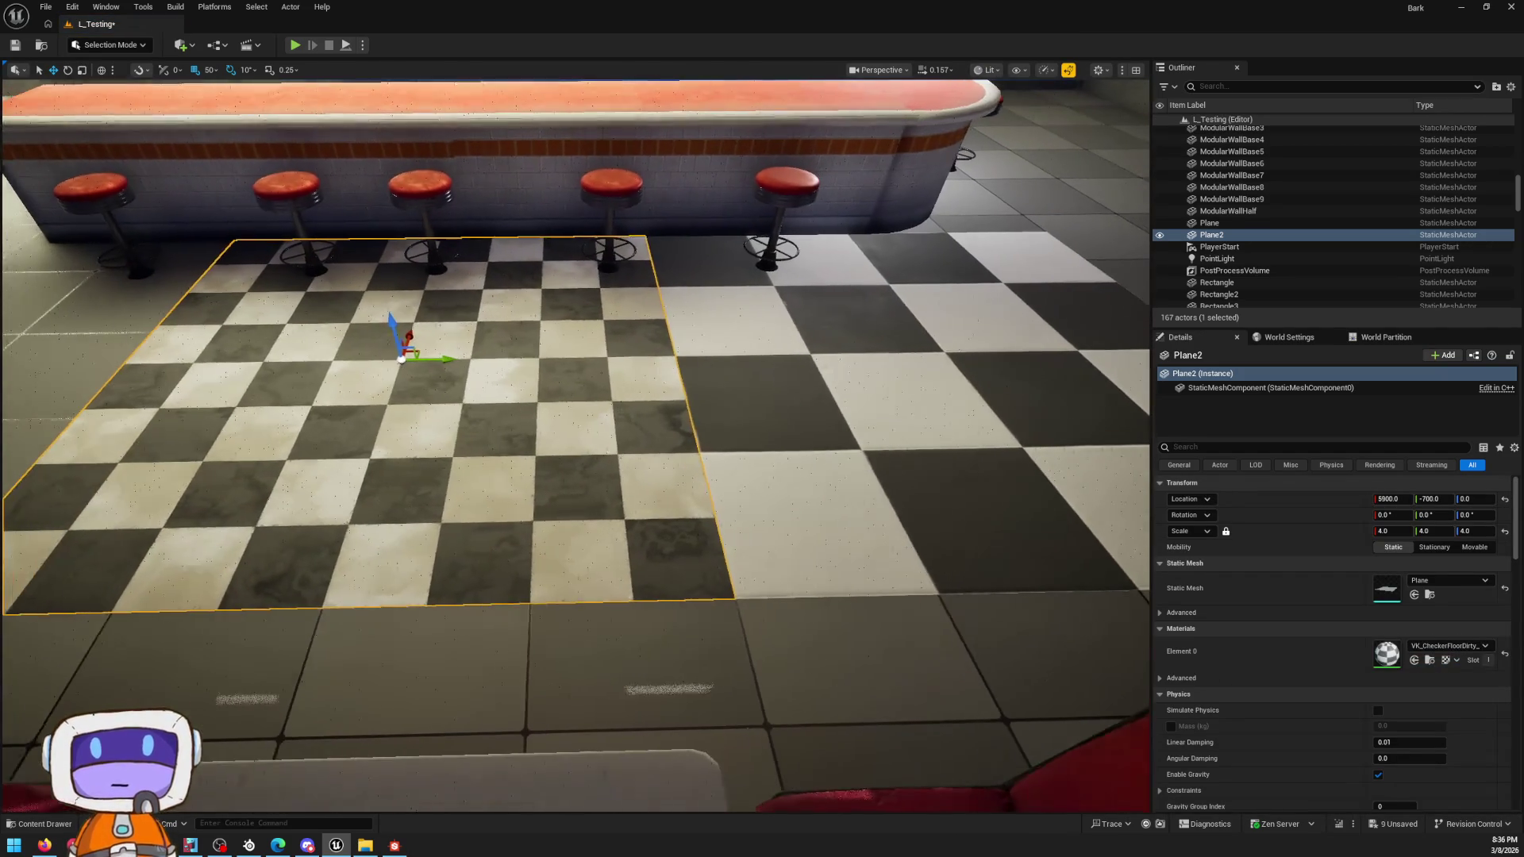
right_click_drag(659, 377, 661, 377)
key("ctrl+space")
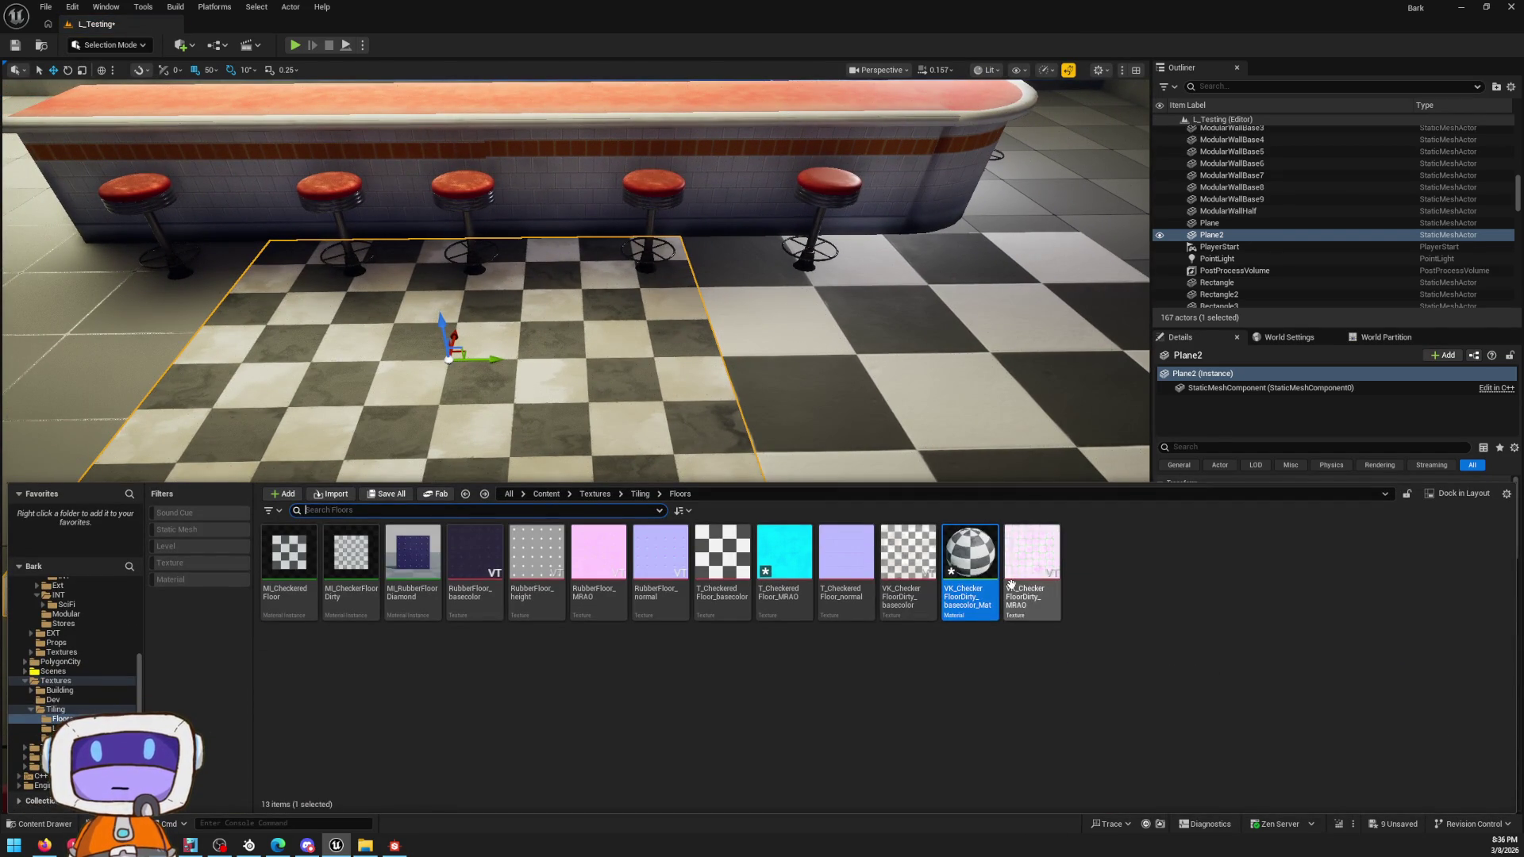
double_click(970, 560)
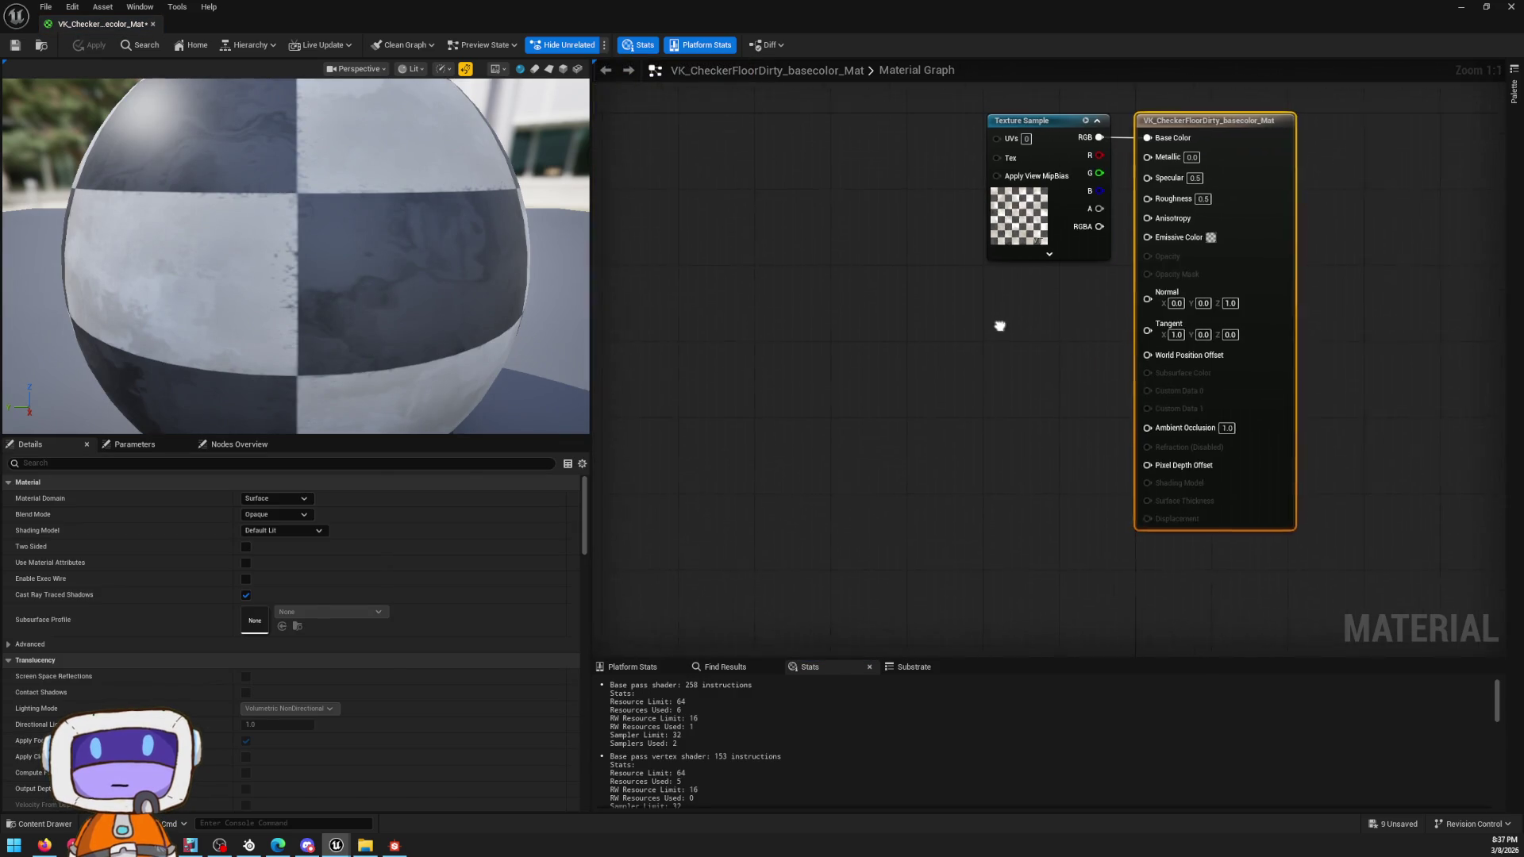
Step: Add the VK_CheckerFloorDirty_MRAO texture to the graph and place it left of the material outputs
key("ctrl+space")
left_click_drag(1031, 620, 984, 408)
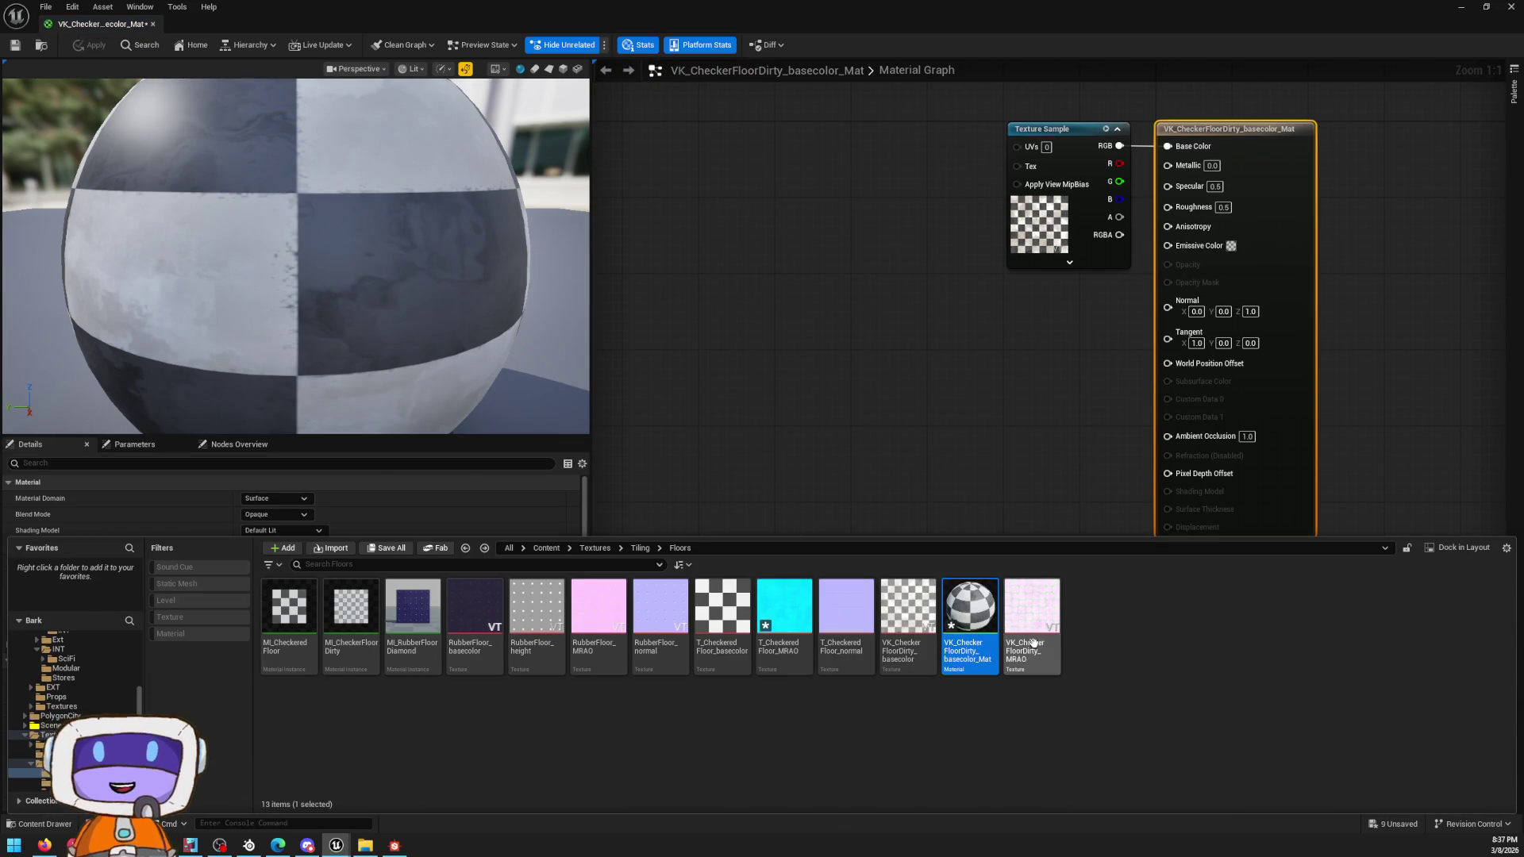
key("ctrl+space")
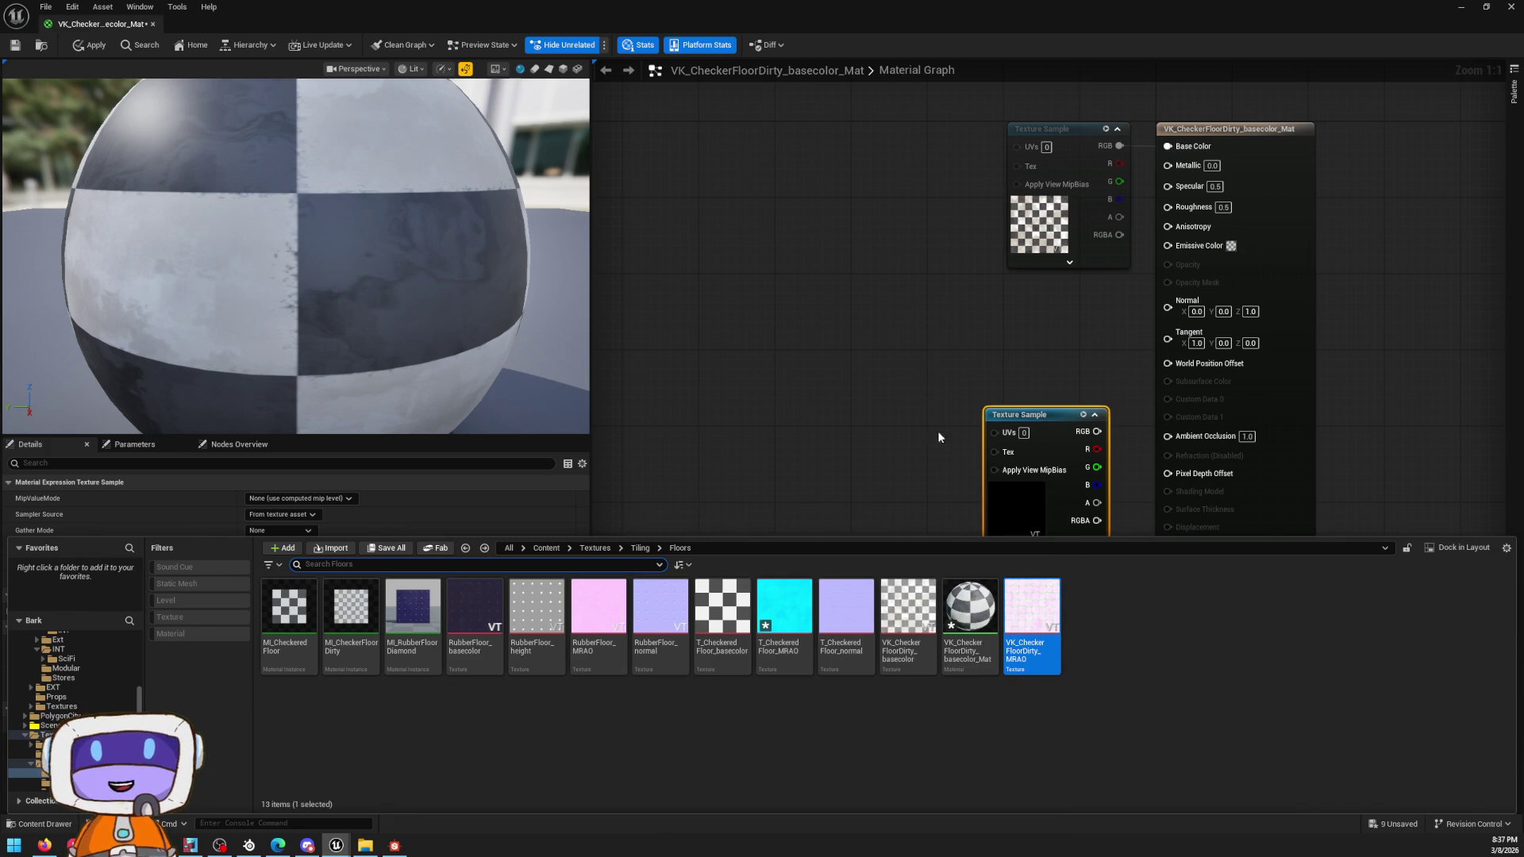
right_click_drag(873, 354, 780, 377)
mouse_move(952, 459)
left_mouse_down()
mouse_move(862, 347)
mouse_move(1073, 168)
mouse_move(1074, 187)
left_mouse_up()
Step: Wire MRAO red to Metallic, green to Roughness and blue to Ambient Occlusion, then inspect the texture
left_click_drag(908, 376, 1073, 225)
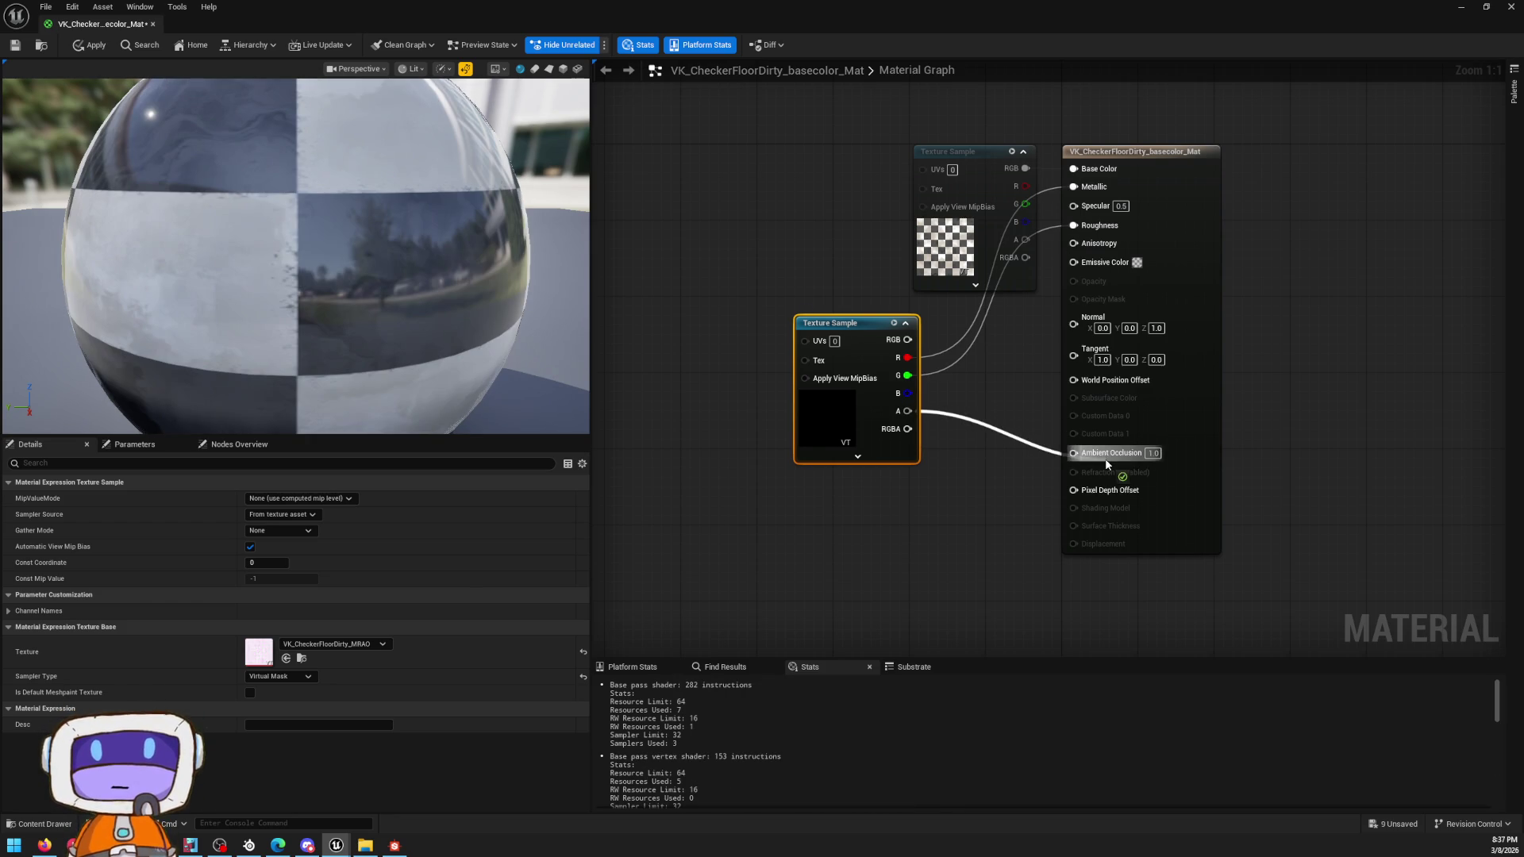
left_click_drag(907, 411, 1104, 459)
mouse_move(350, 279)
left_mouse_down()
mouse_move(249, 211)
mouse_move(256, 274)
left_mouse_up()
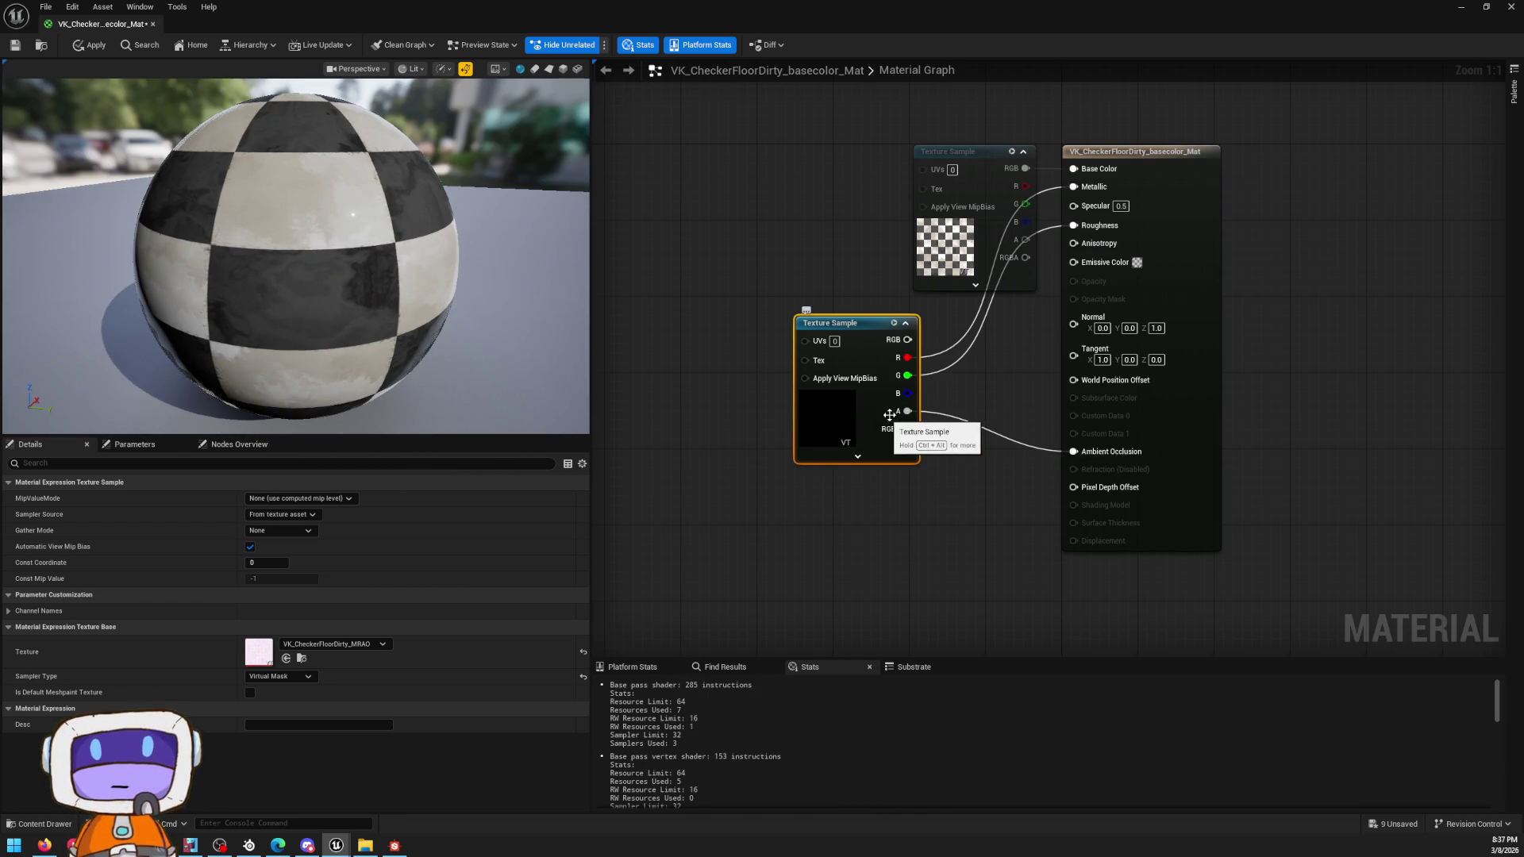
left_click_drag(900, 413, 907, 394, "ctrl")
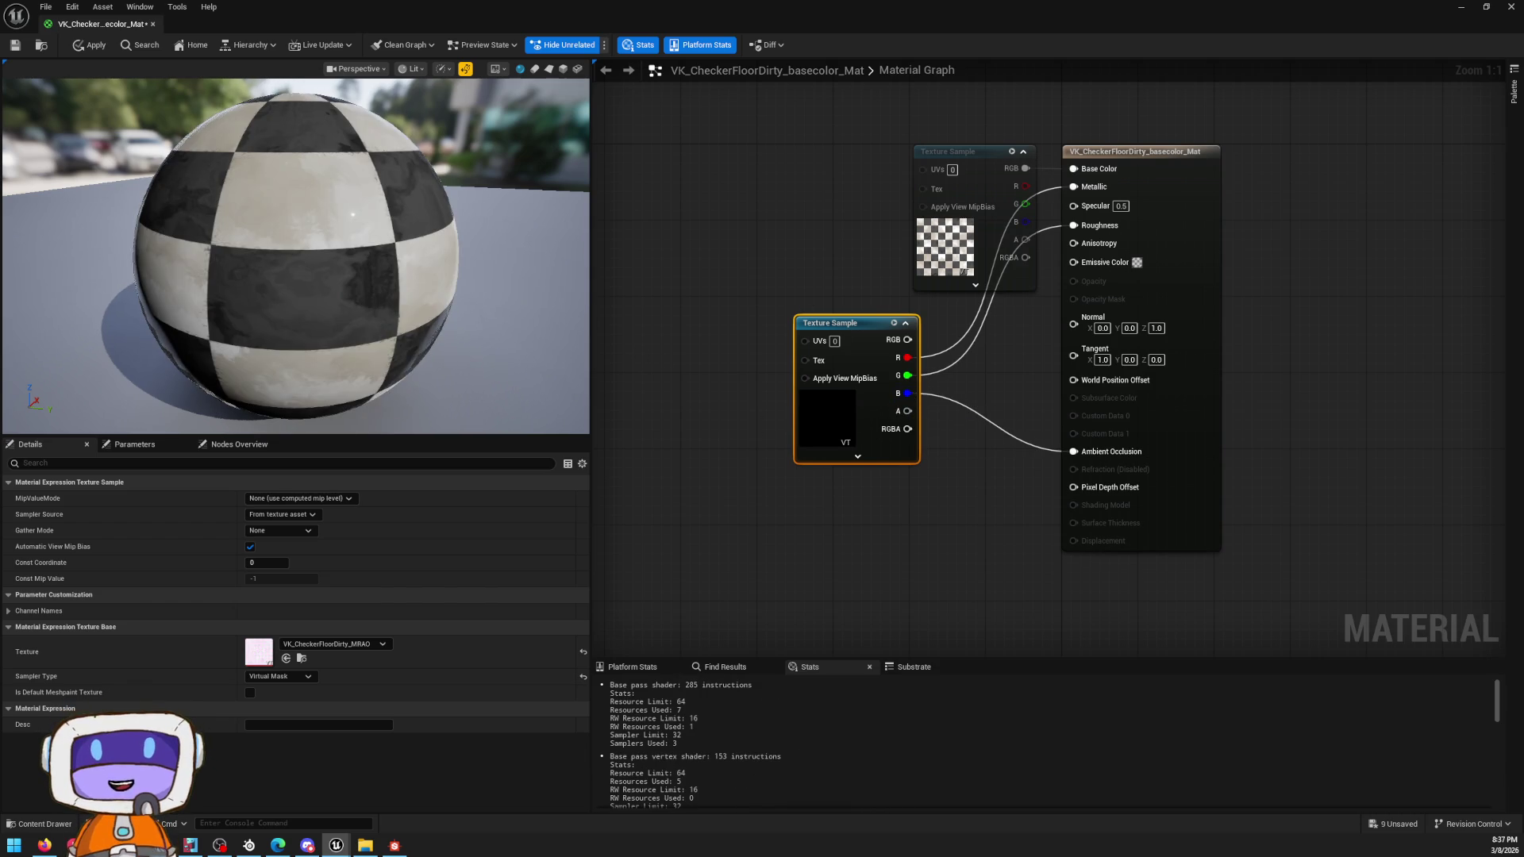
left_click_drag(339, 357, 339, 309)
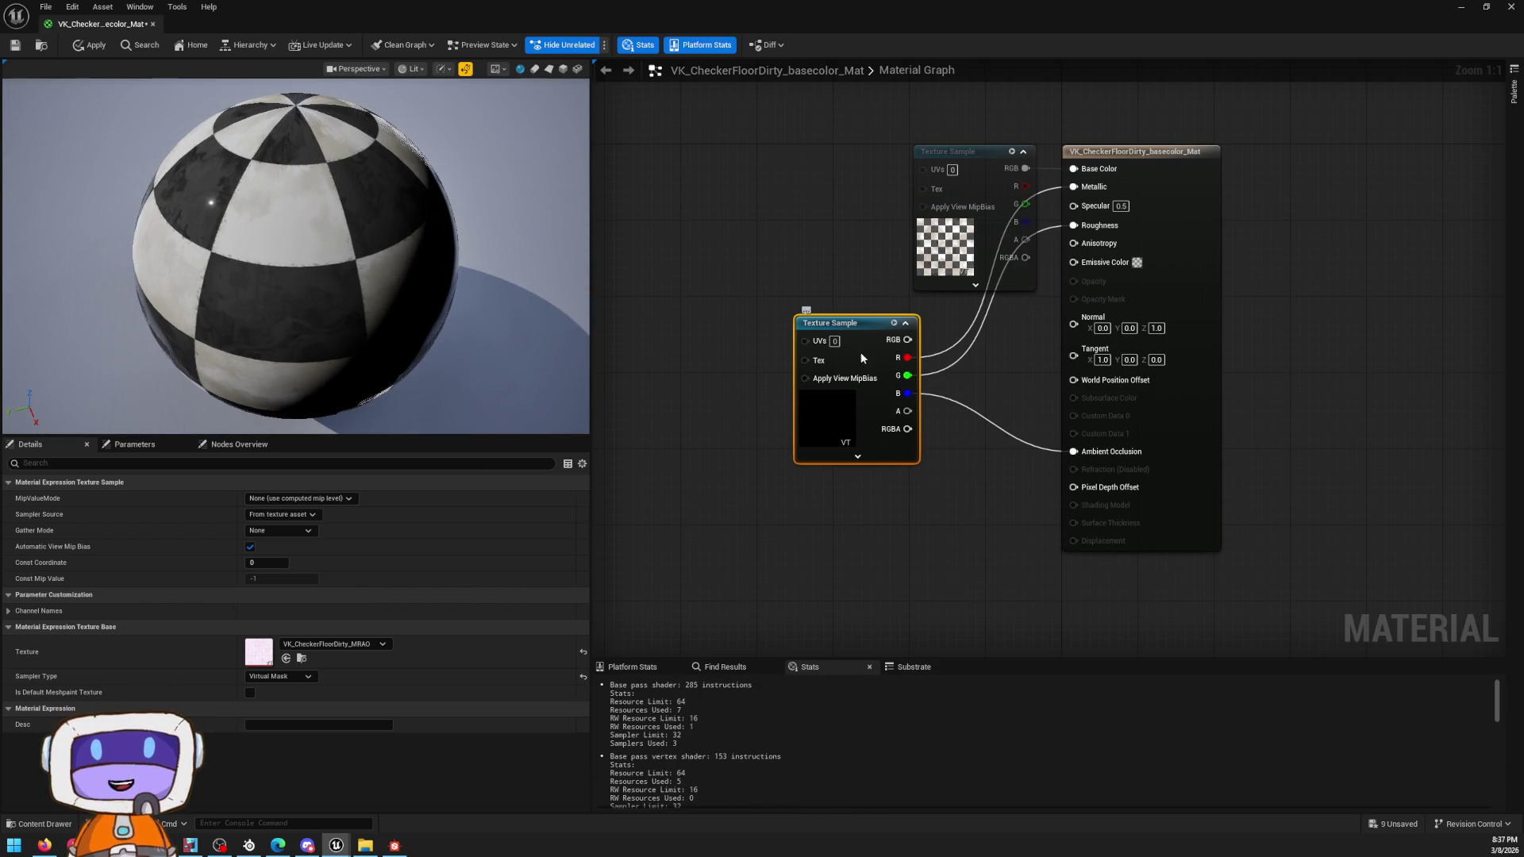
left_click_drag(853, 358, 863, 358)
double_click(271, 655)
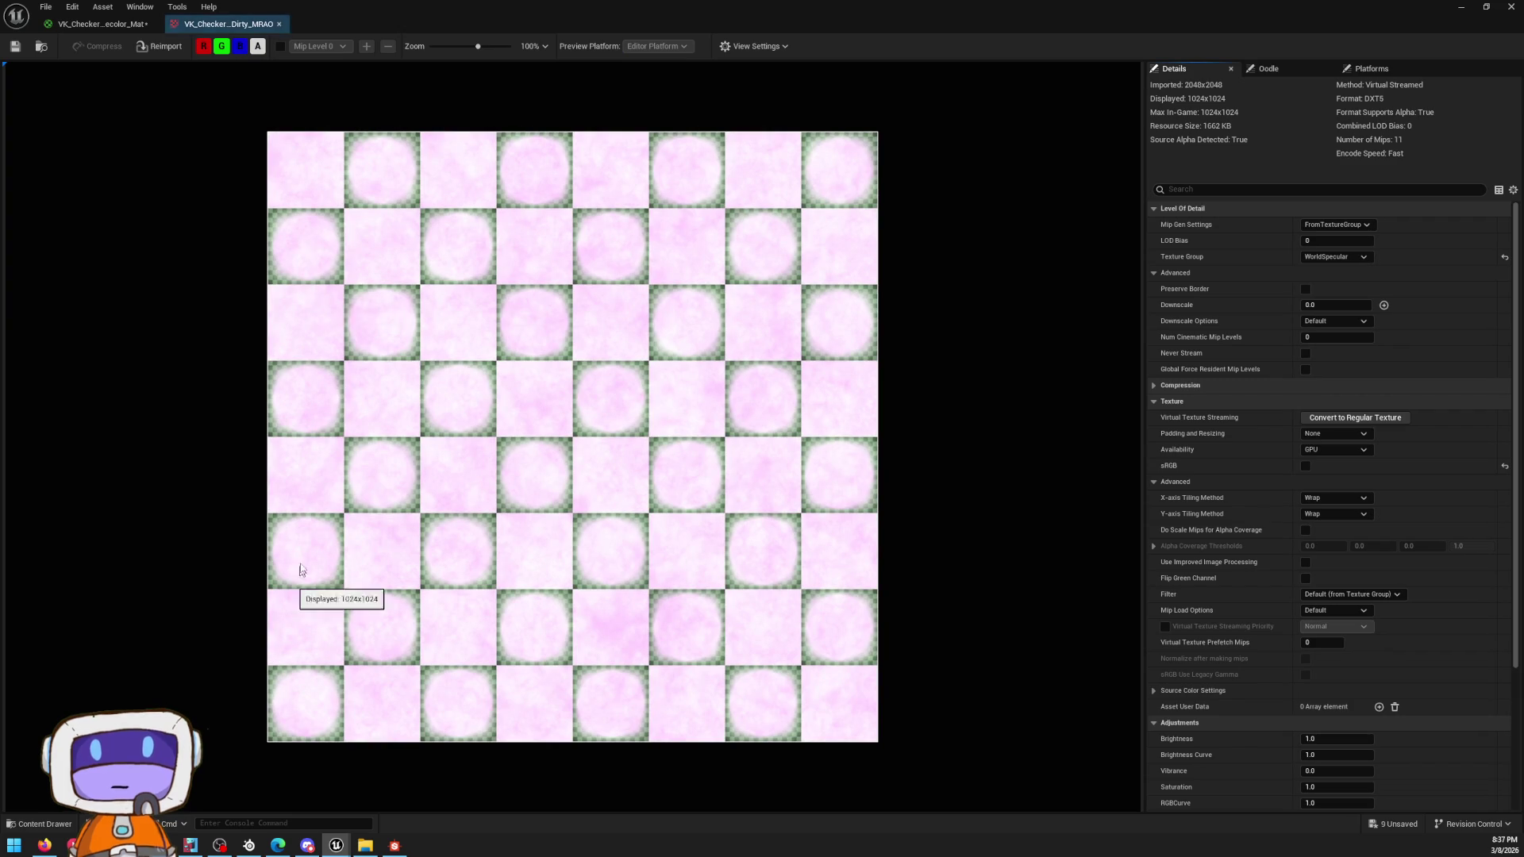
Step: Toggle the texture viewer's channel buttons to check the MRAO channels individually
left_click(258, 45)
left_click(220, 46)
left_click(202, 46)
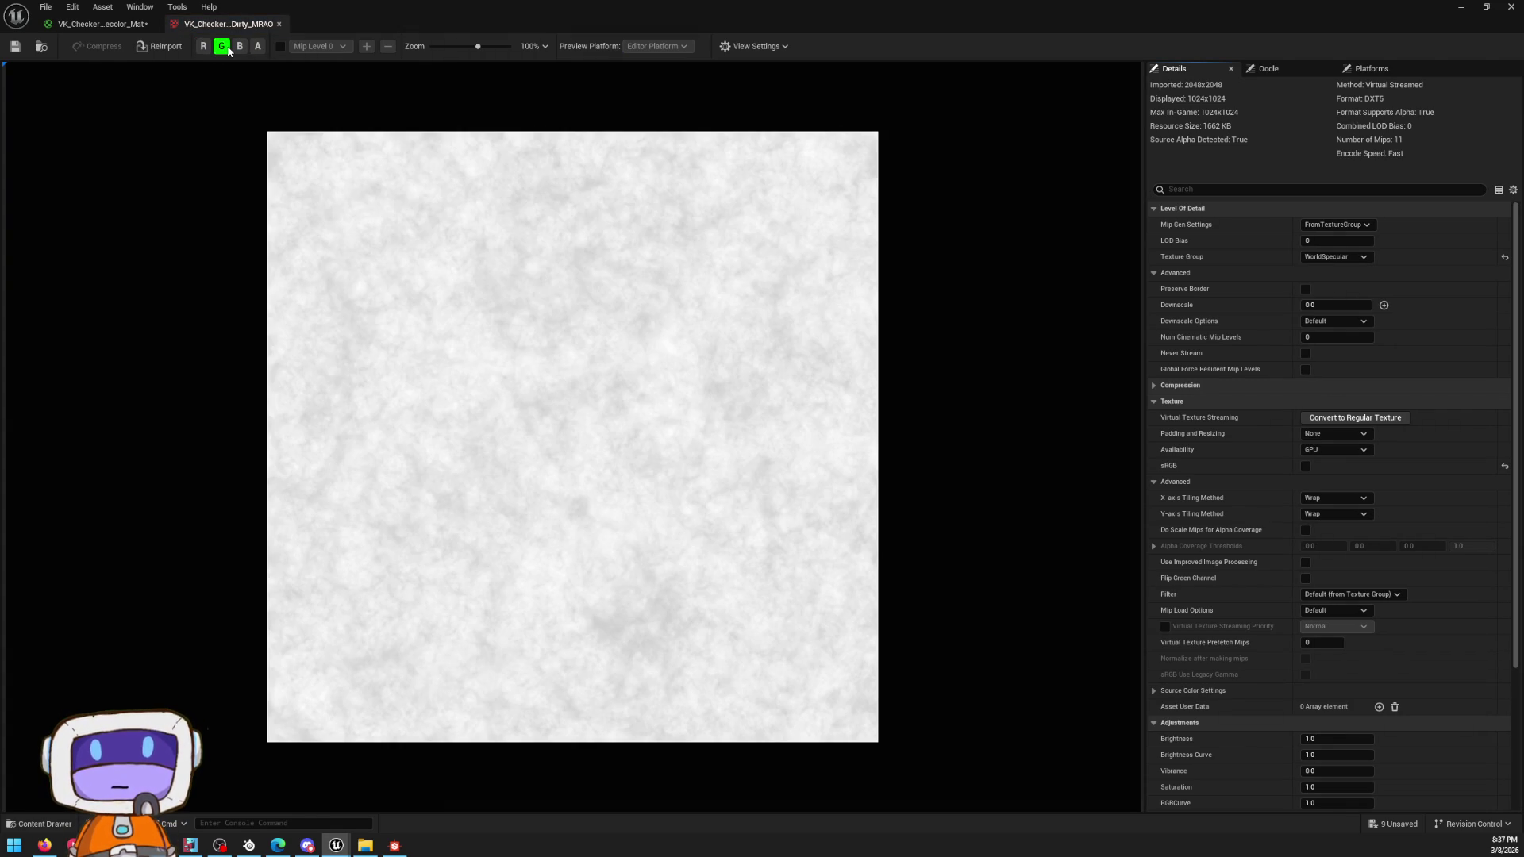
left_click(224, 48)
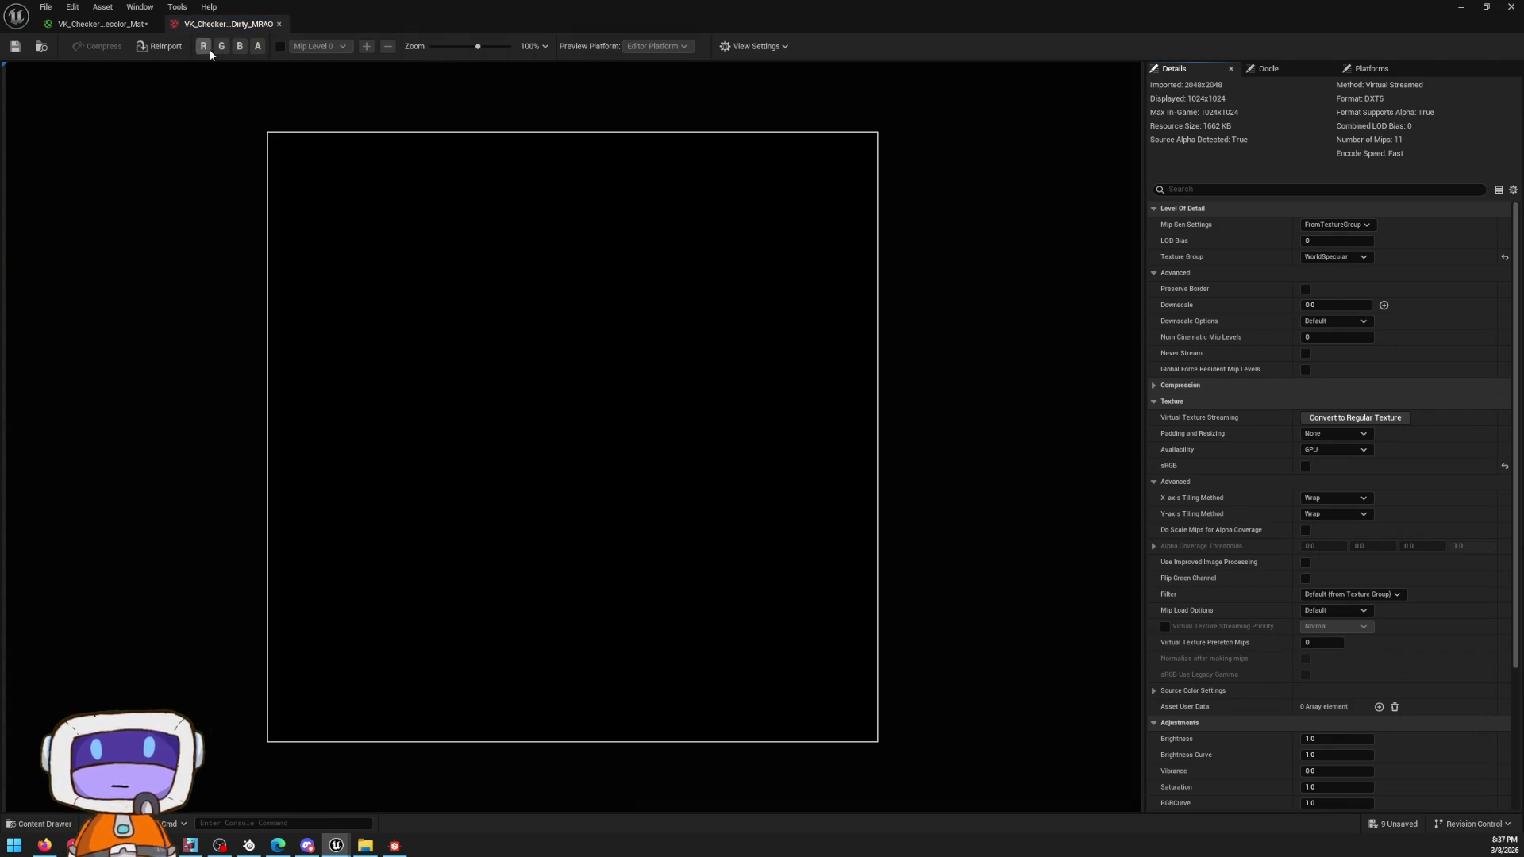
Step: Reconnect the checker texture RGB to Base Color, apply the material and return to the level
left_click(132, 30)
left_click_drag(1068, 176, 1071, 169)
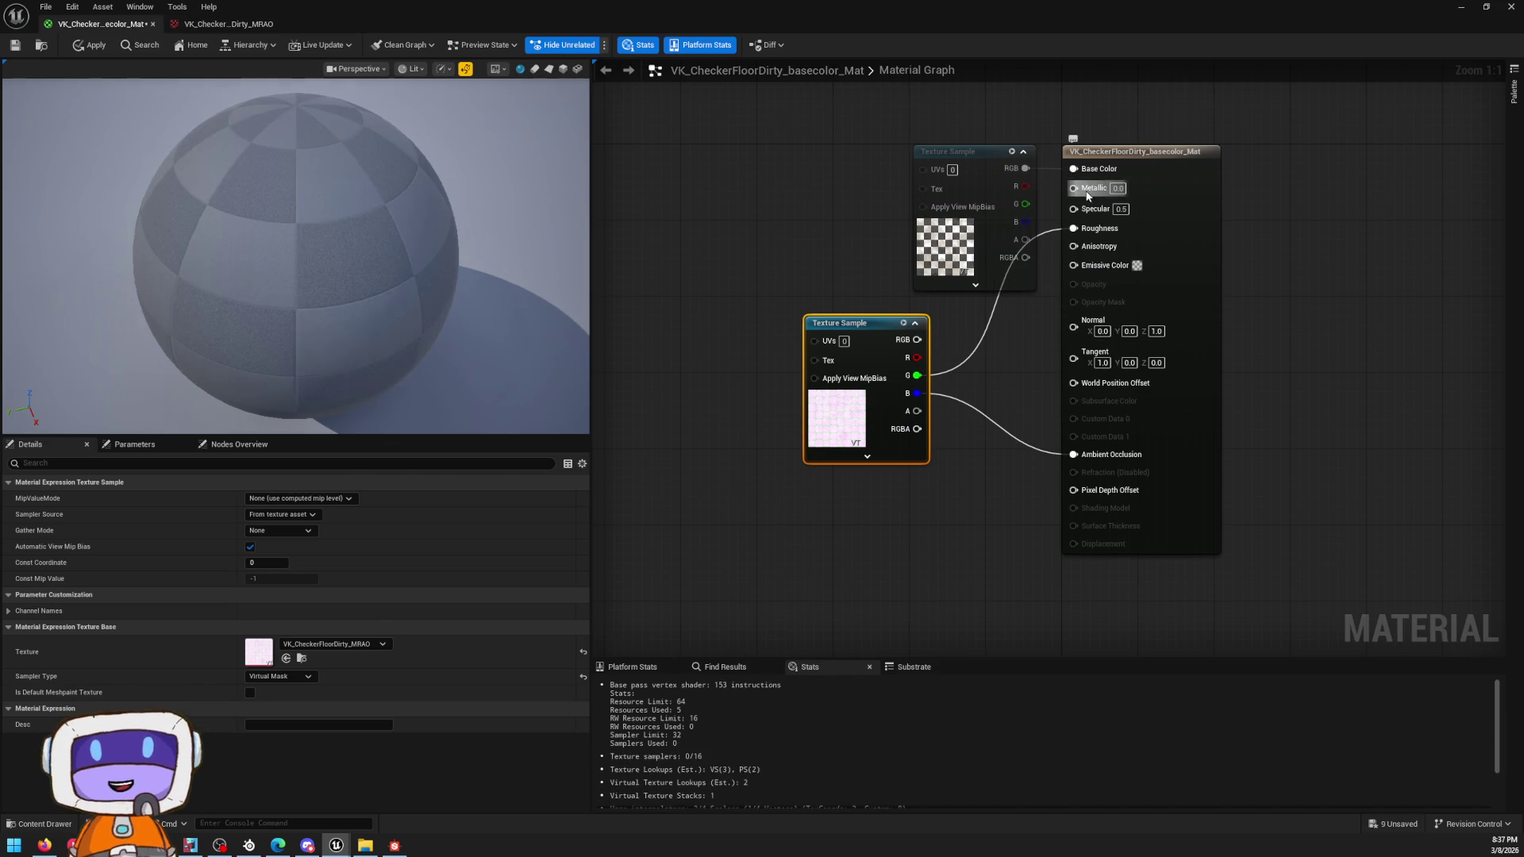
left_click(741, 151)
left_click(90, 45)
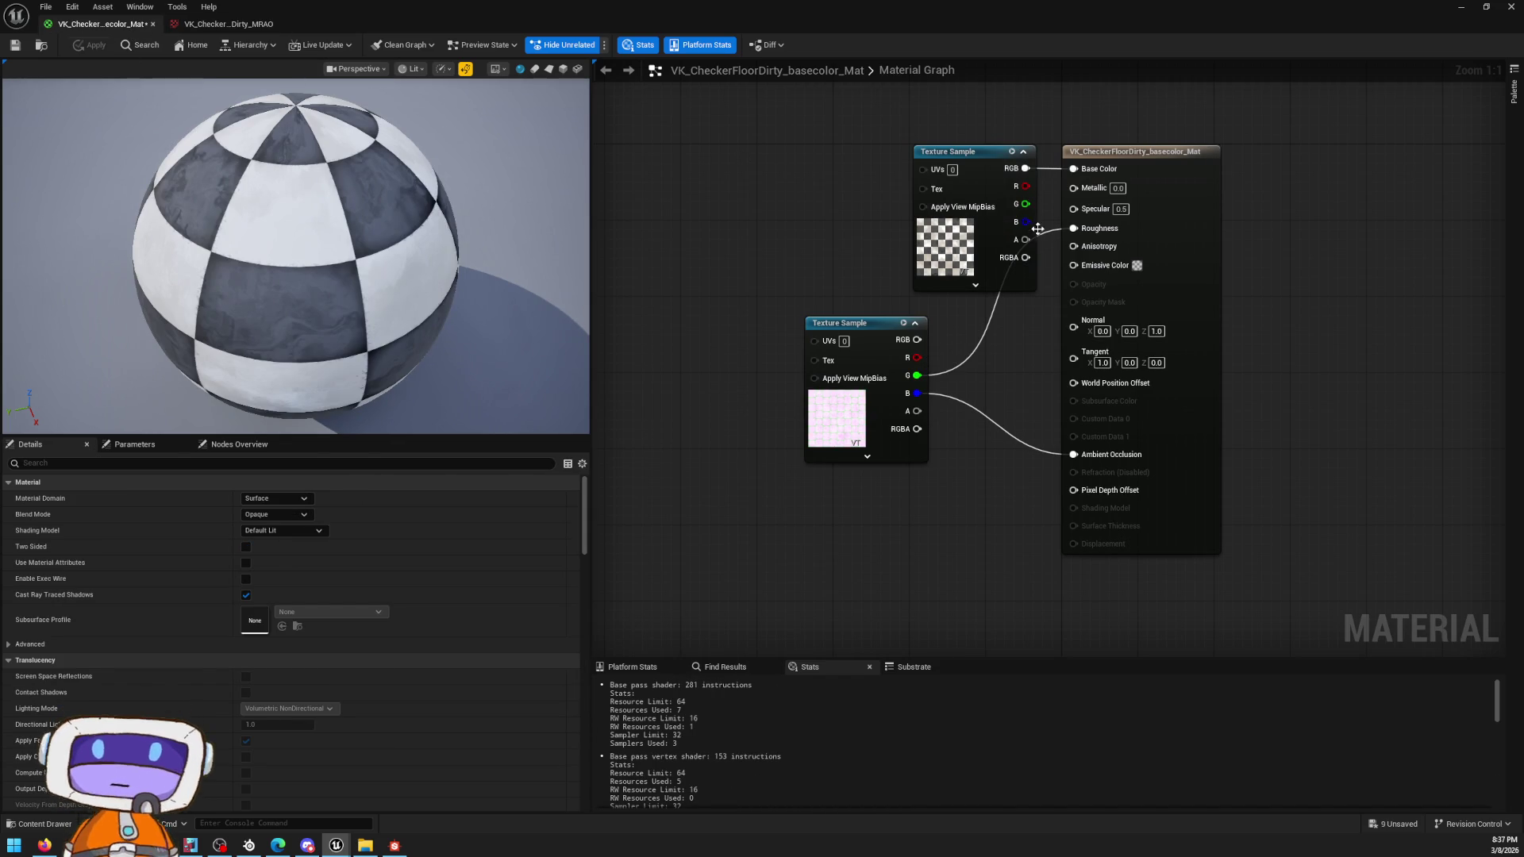
key("alt+Tab")
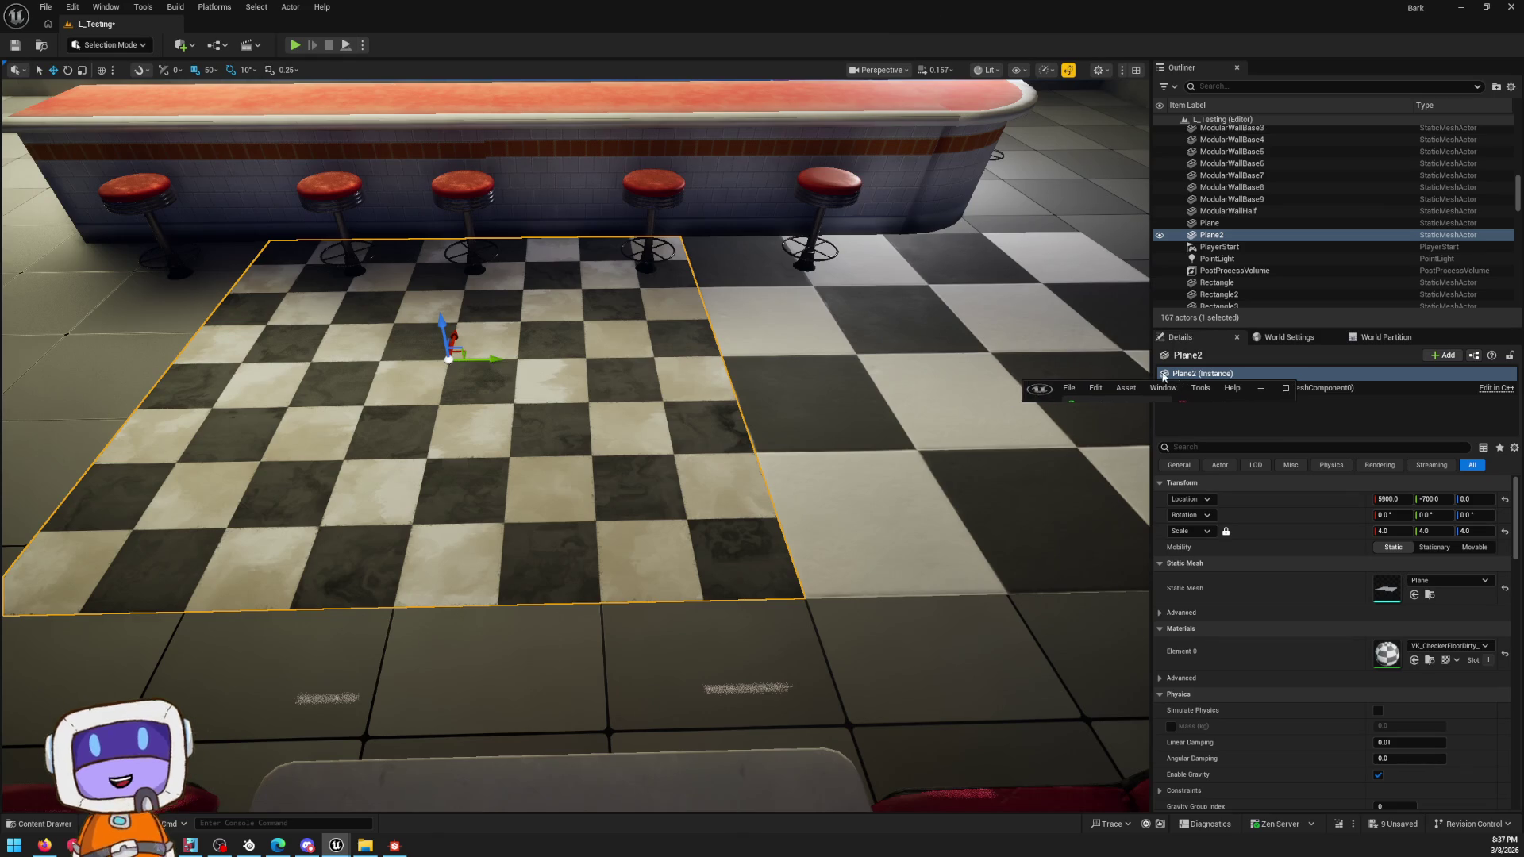
Step: Fly toward the floor and compare Plane2's dirty tiles with the original checkered Plane
right_click_drag(817, 418, 817, 418)
key("Escape")
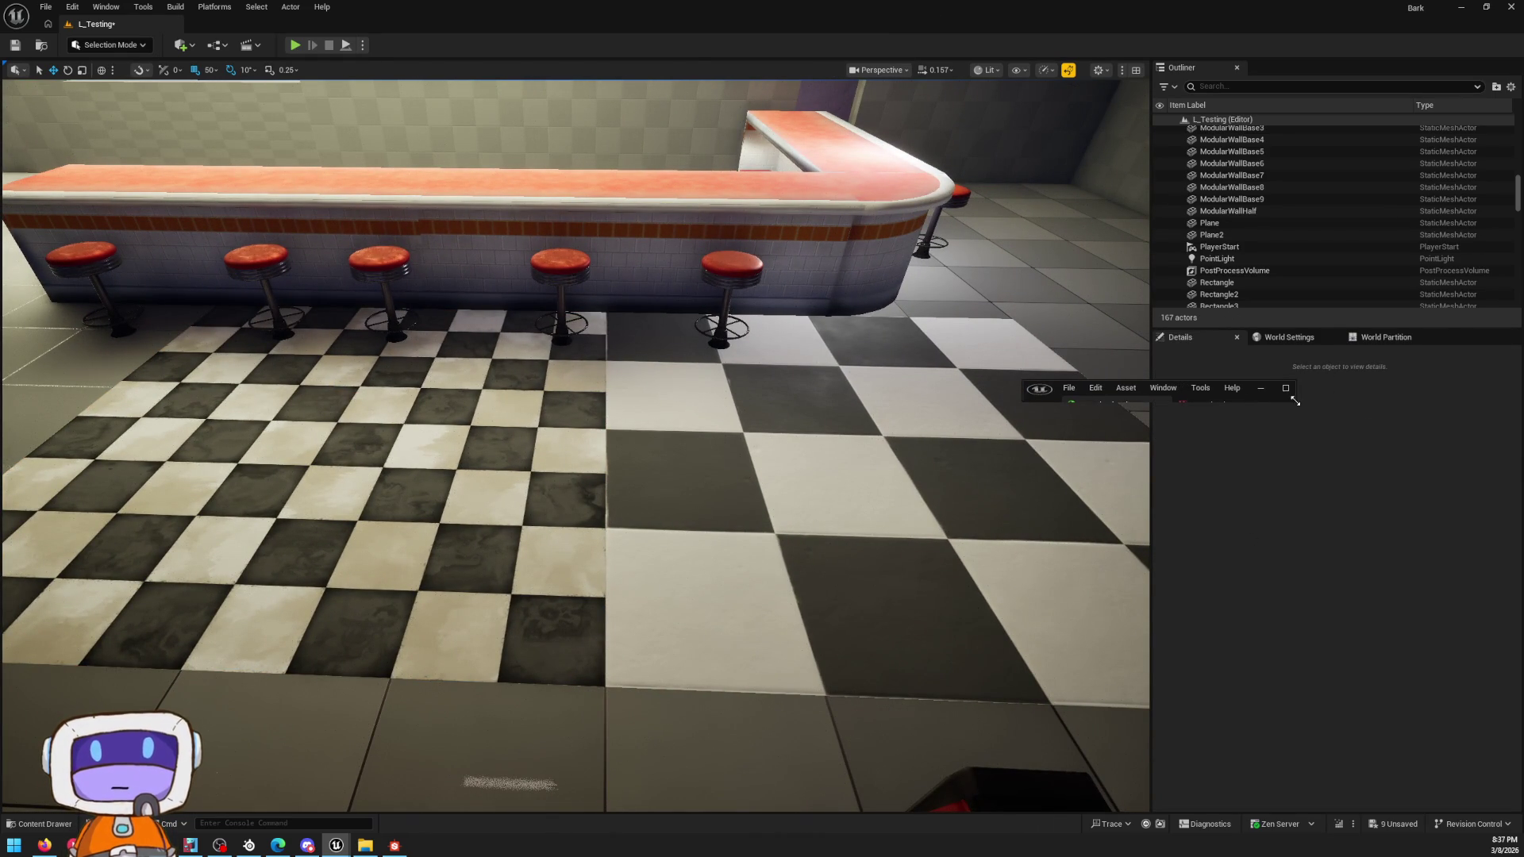
right_click_drag(476, 459, 498, 459)
left_click(476, 458)
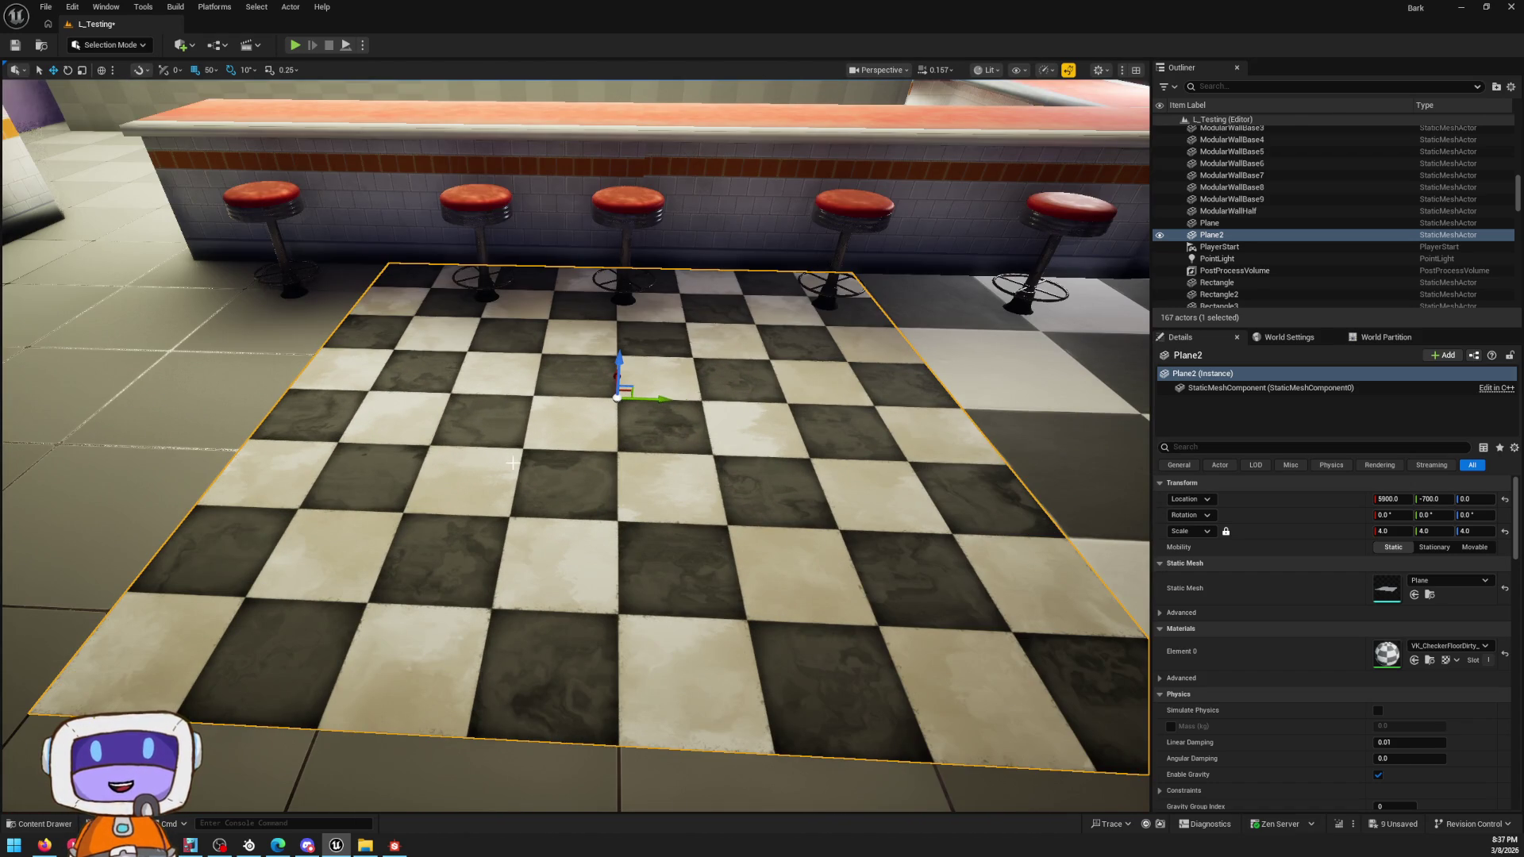
right_click_drag(478, 454, 478, 455)
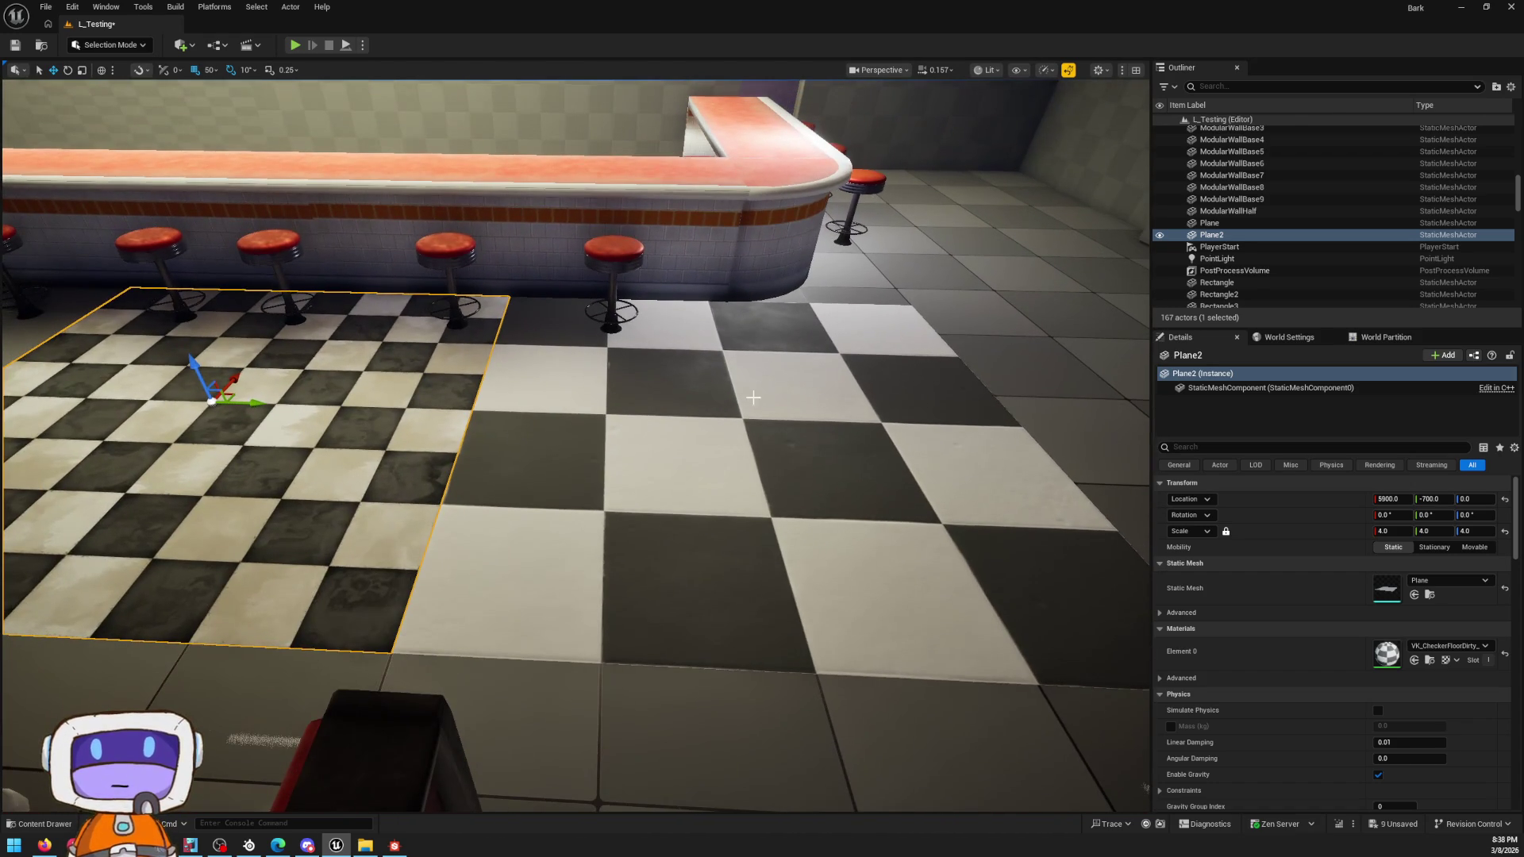
left_click(754, 404)
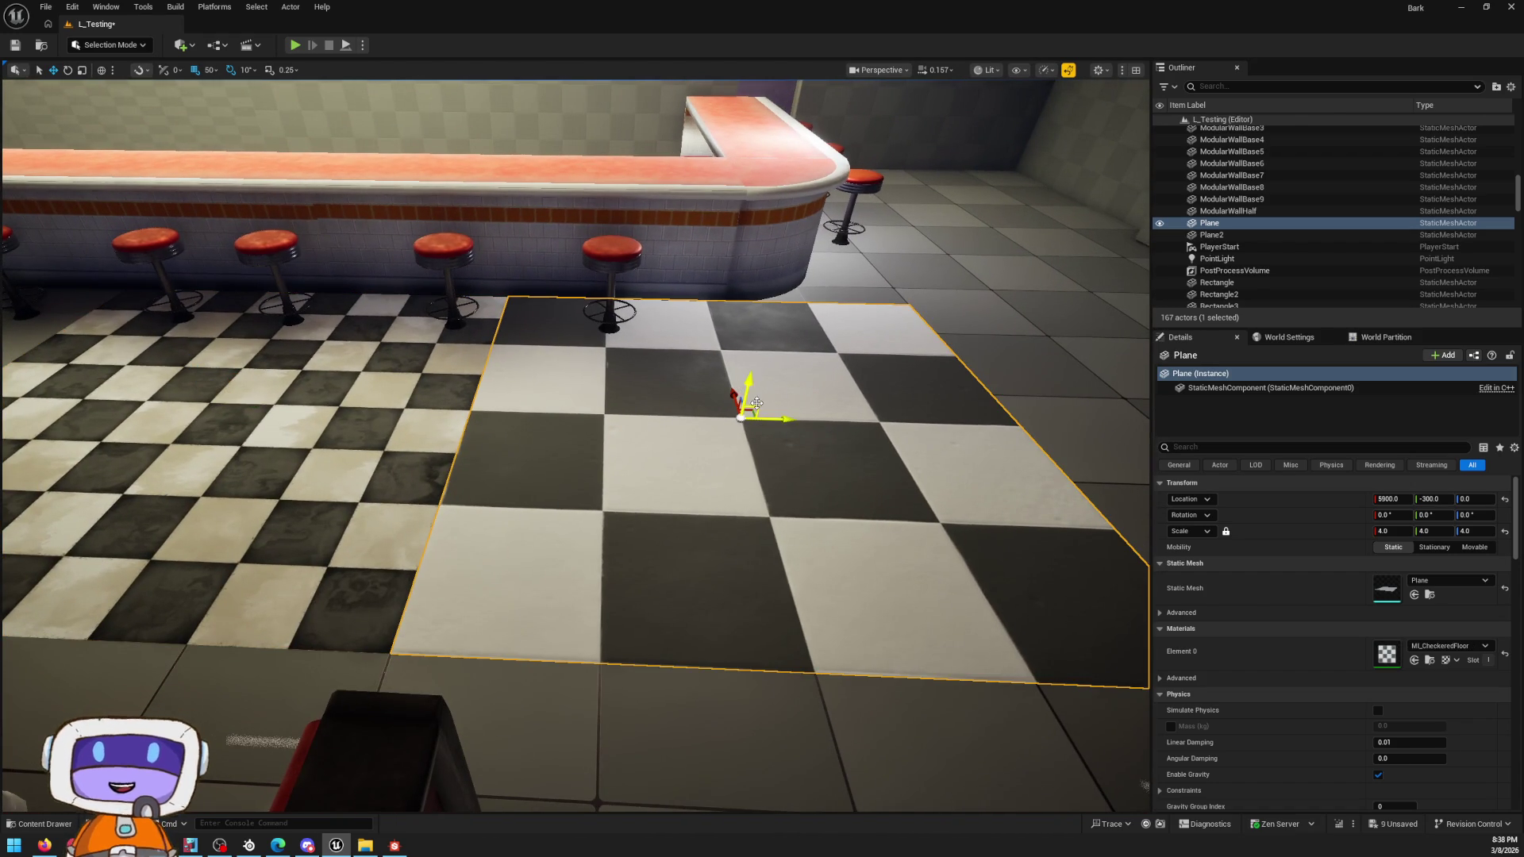
scroll(725, 358, "up", 5)
scroll(700, 428, "down", 3)
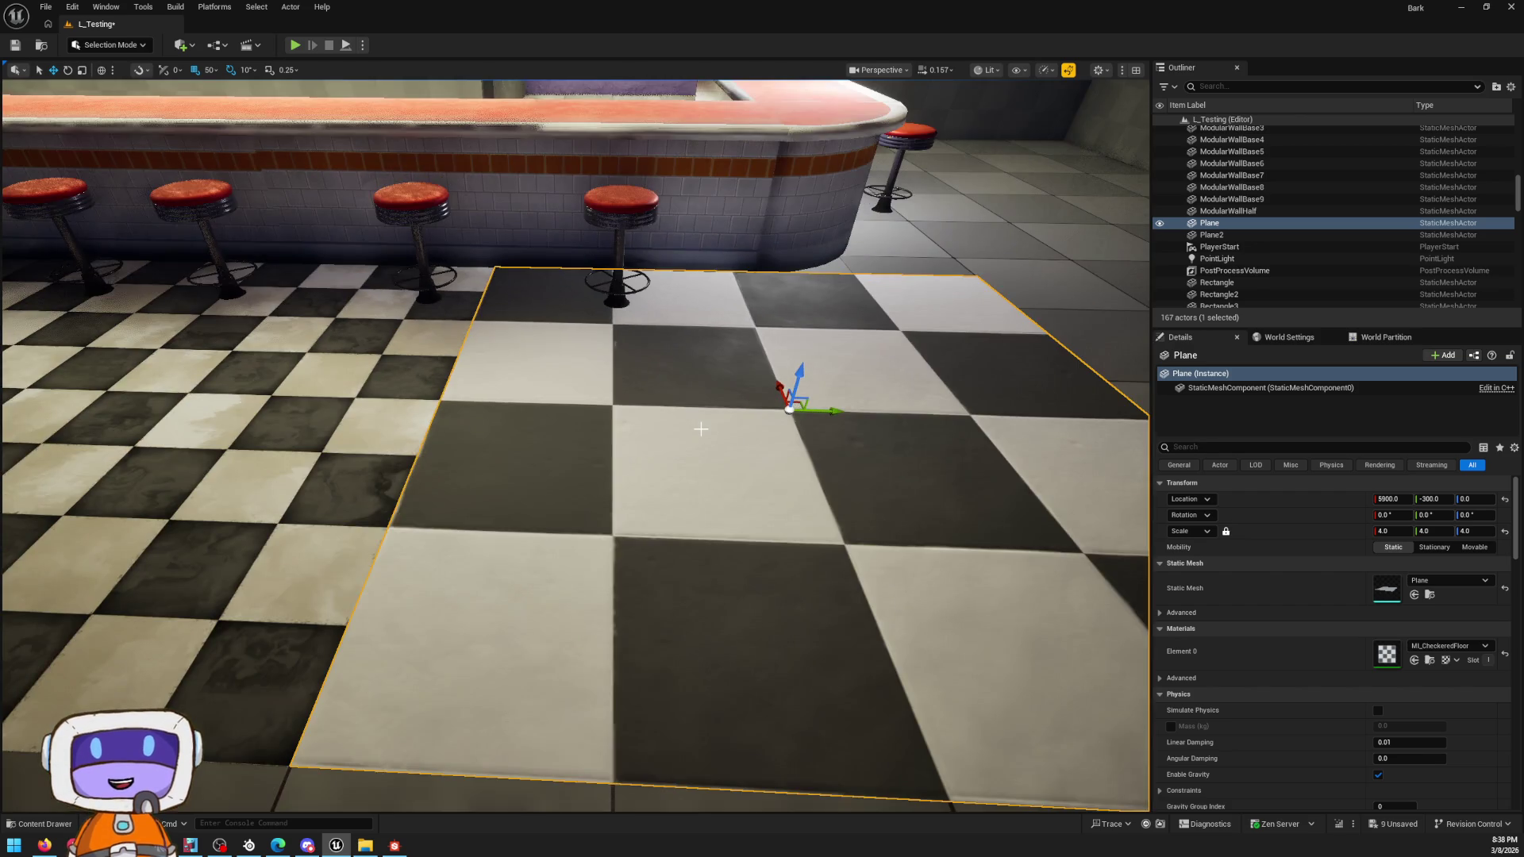
scroll(708, 423, "down", 2)
scroll(719, 415, "down", 2)
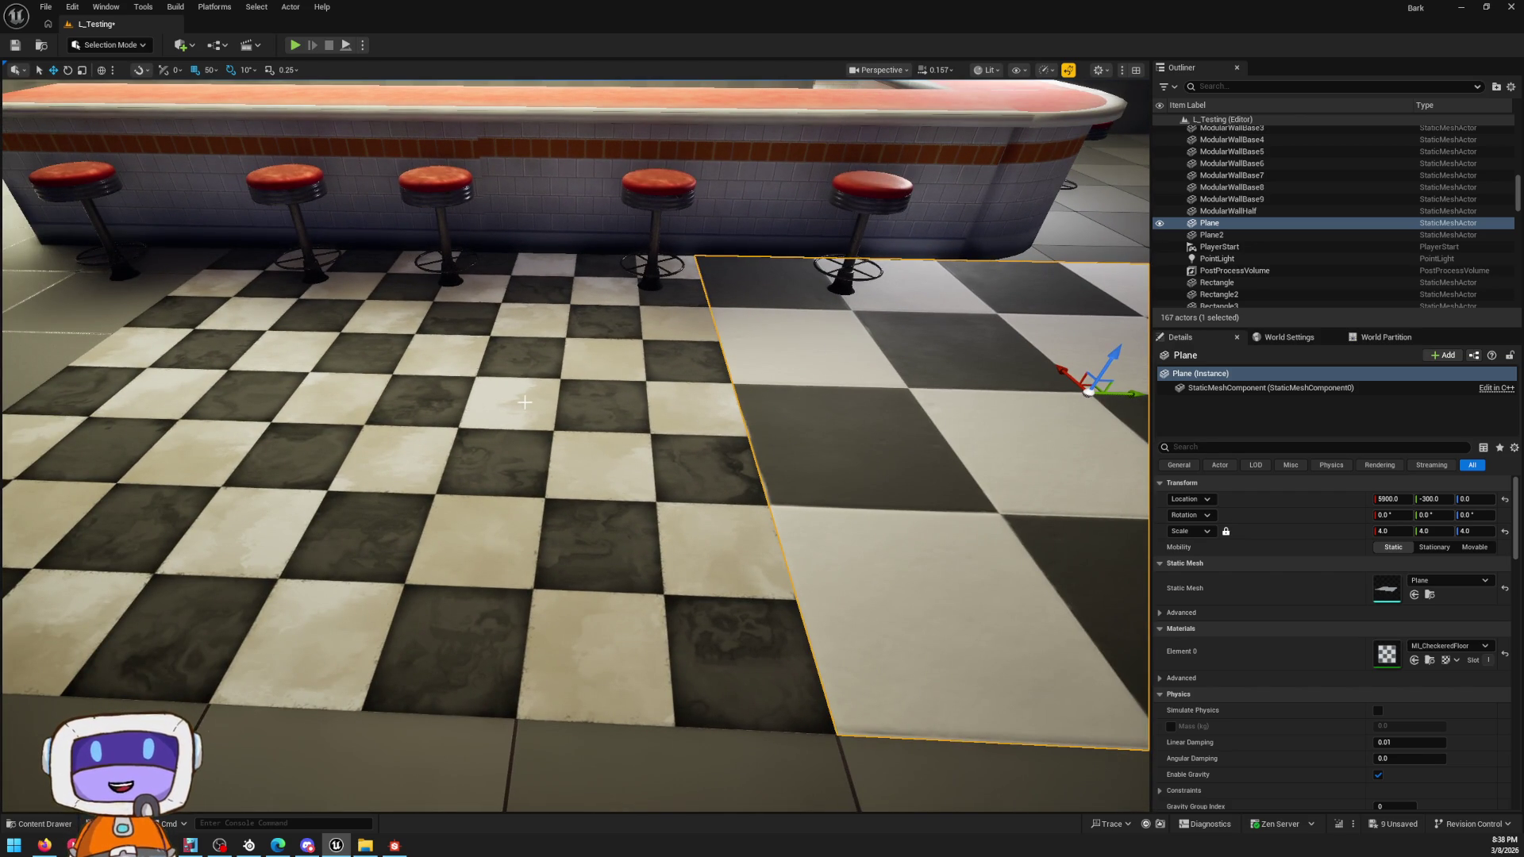
scroll(605, 419, "down", 2)
scroll(616, 412, "up", 2)
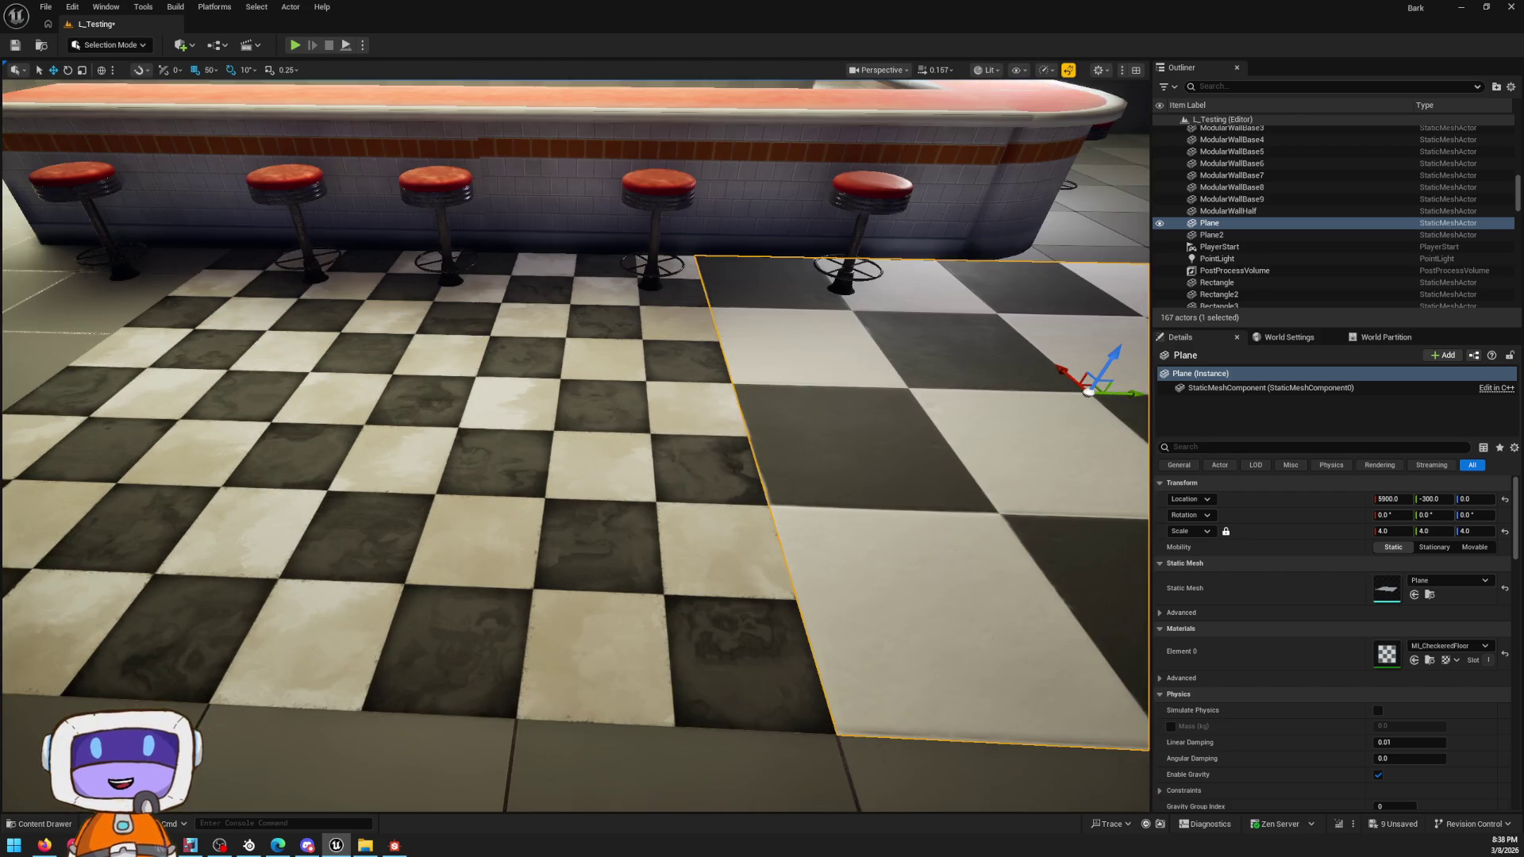
scroll(616, 413, "up", 3)
scroll(765, 400, "down", 3)
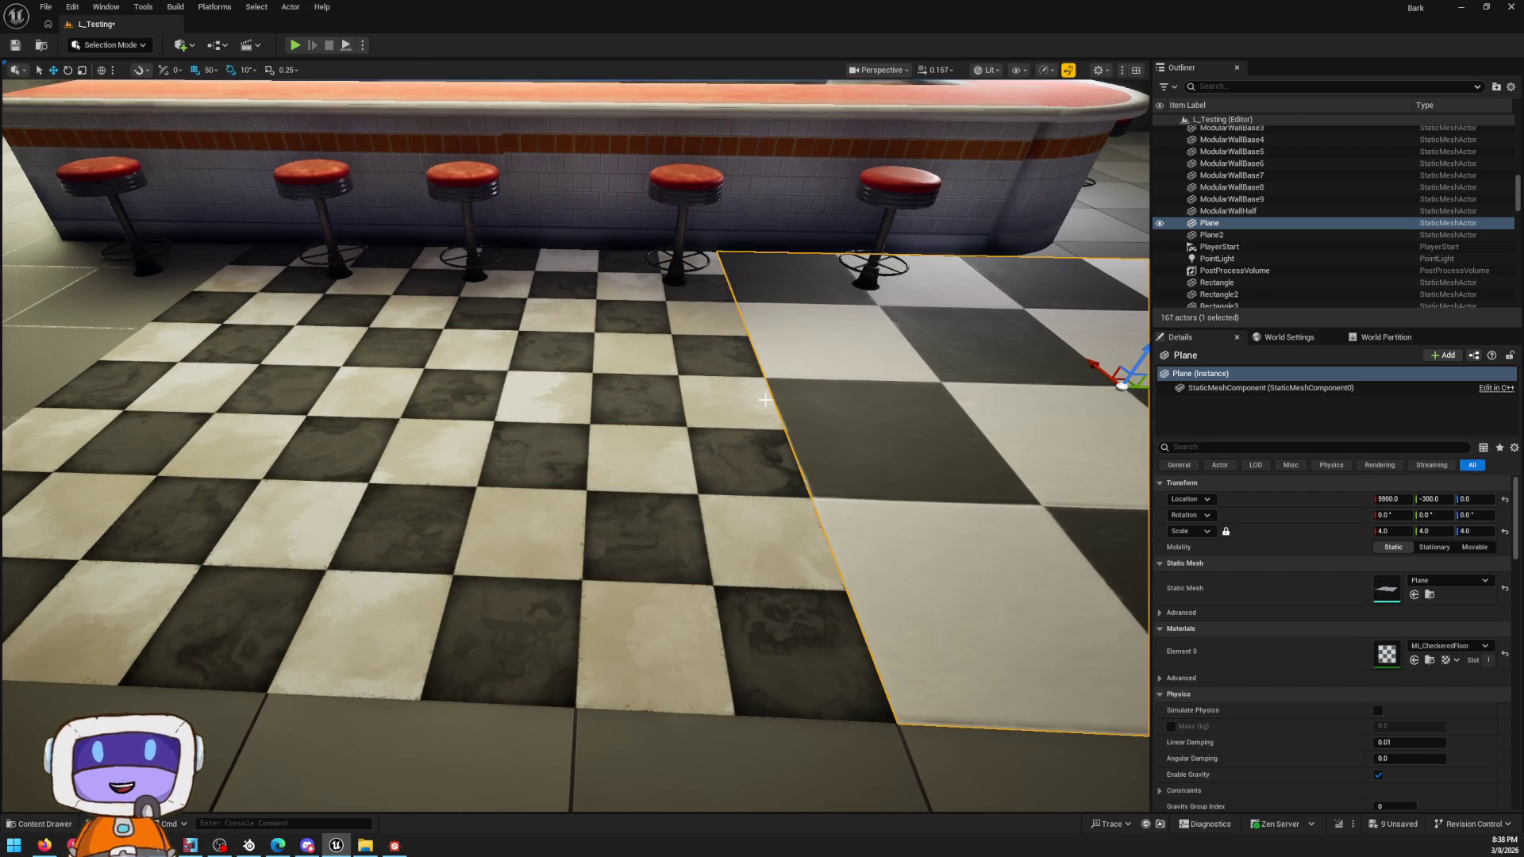
Step: Frame Plane2, look it over from several angles, then bring up its dirty checker floor material for editing
left_click(681, 398)
key("f")
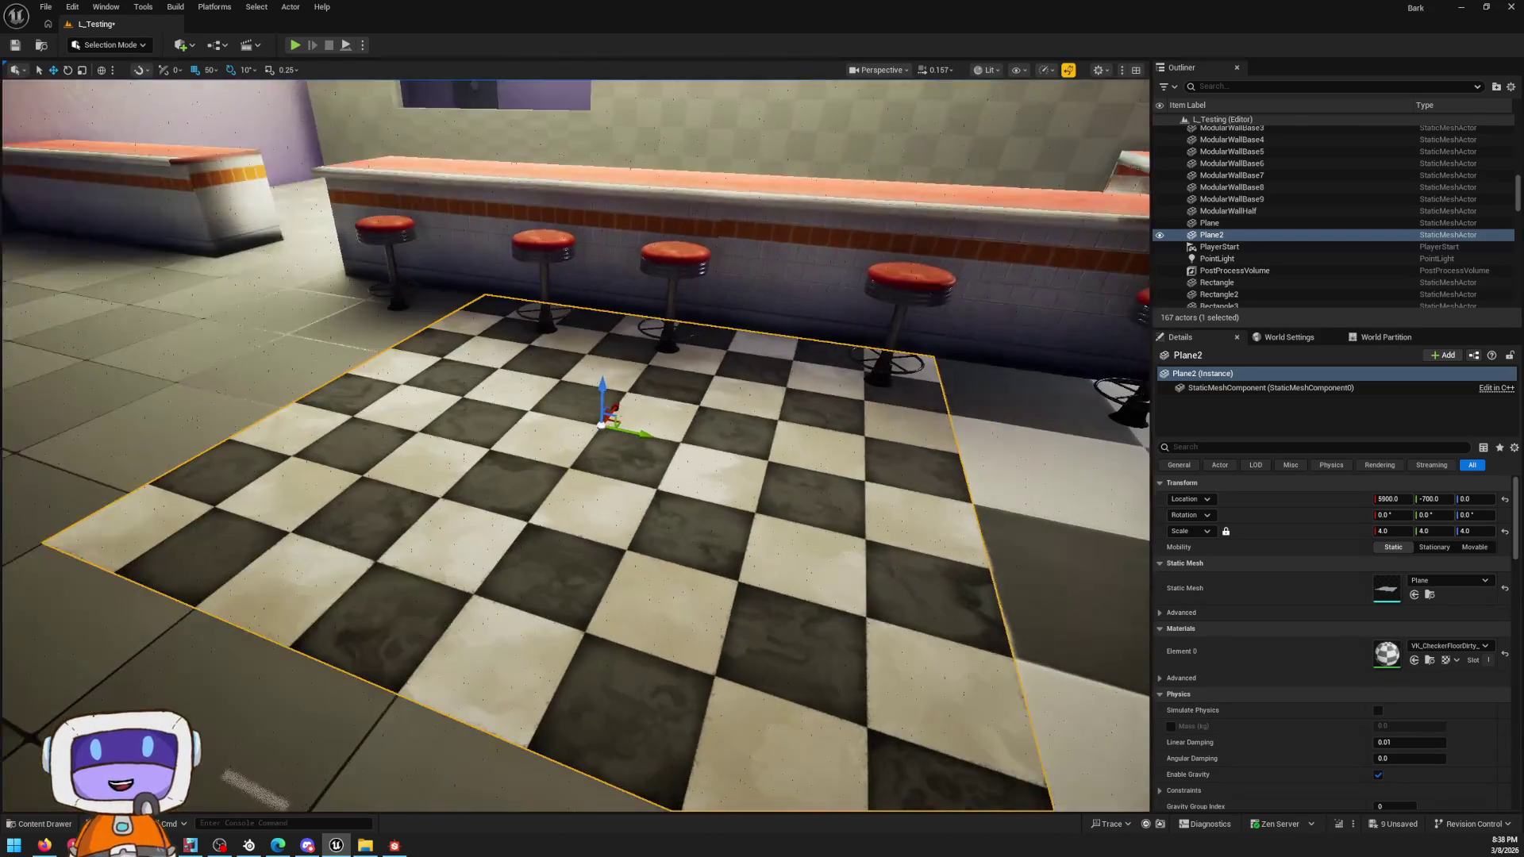
right_click_drag(681, 399, 682, 399)
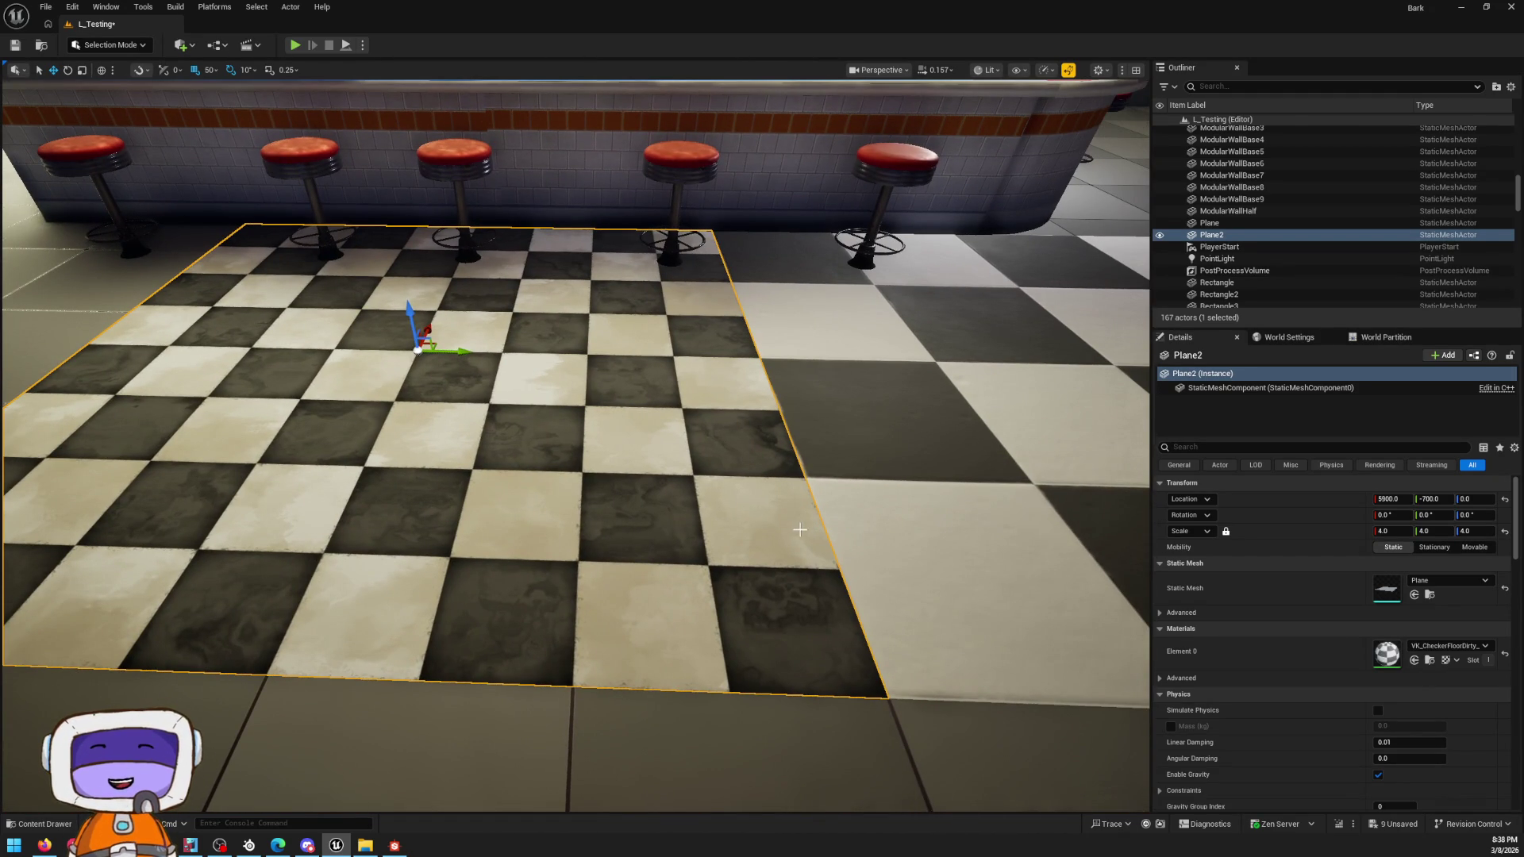
right_click_drag(803, 481, 396, 306)
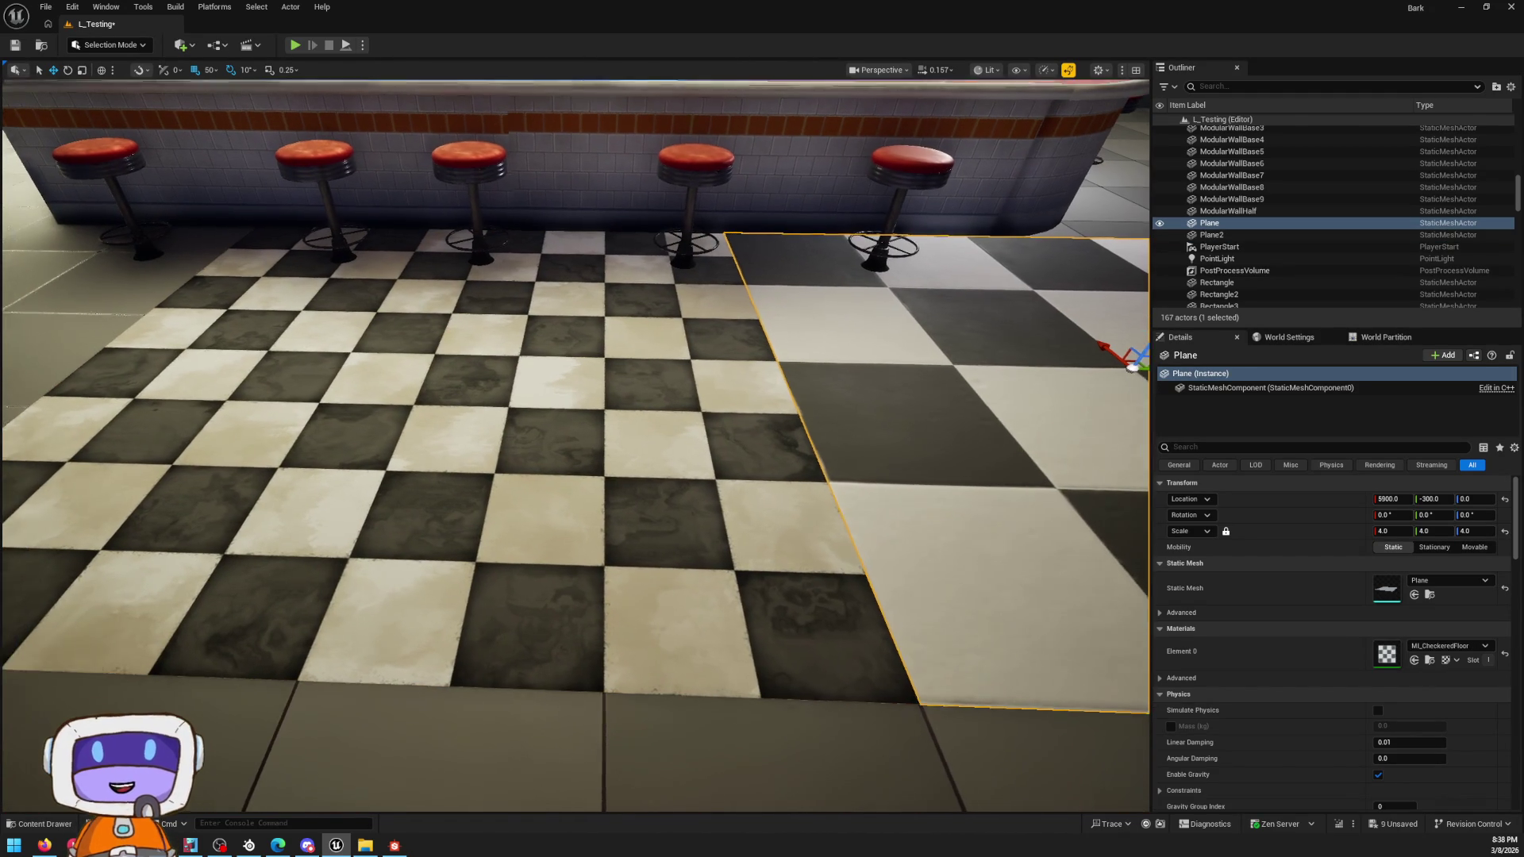
right_click_drag(522, 313, 523, 313)
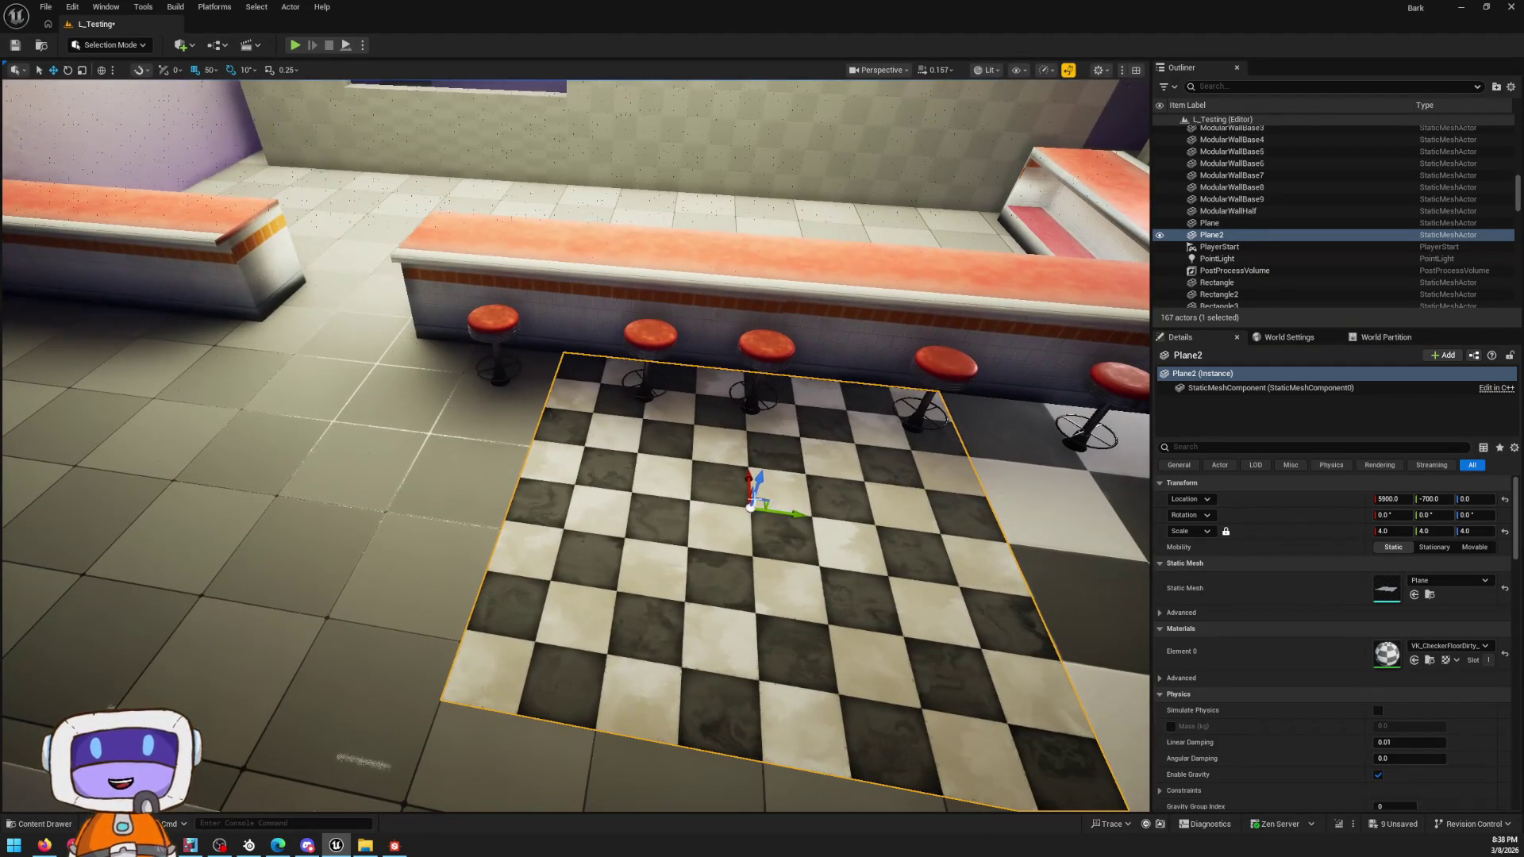
right_click_drag(736, 485, 736, 485)
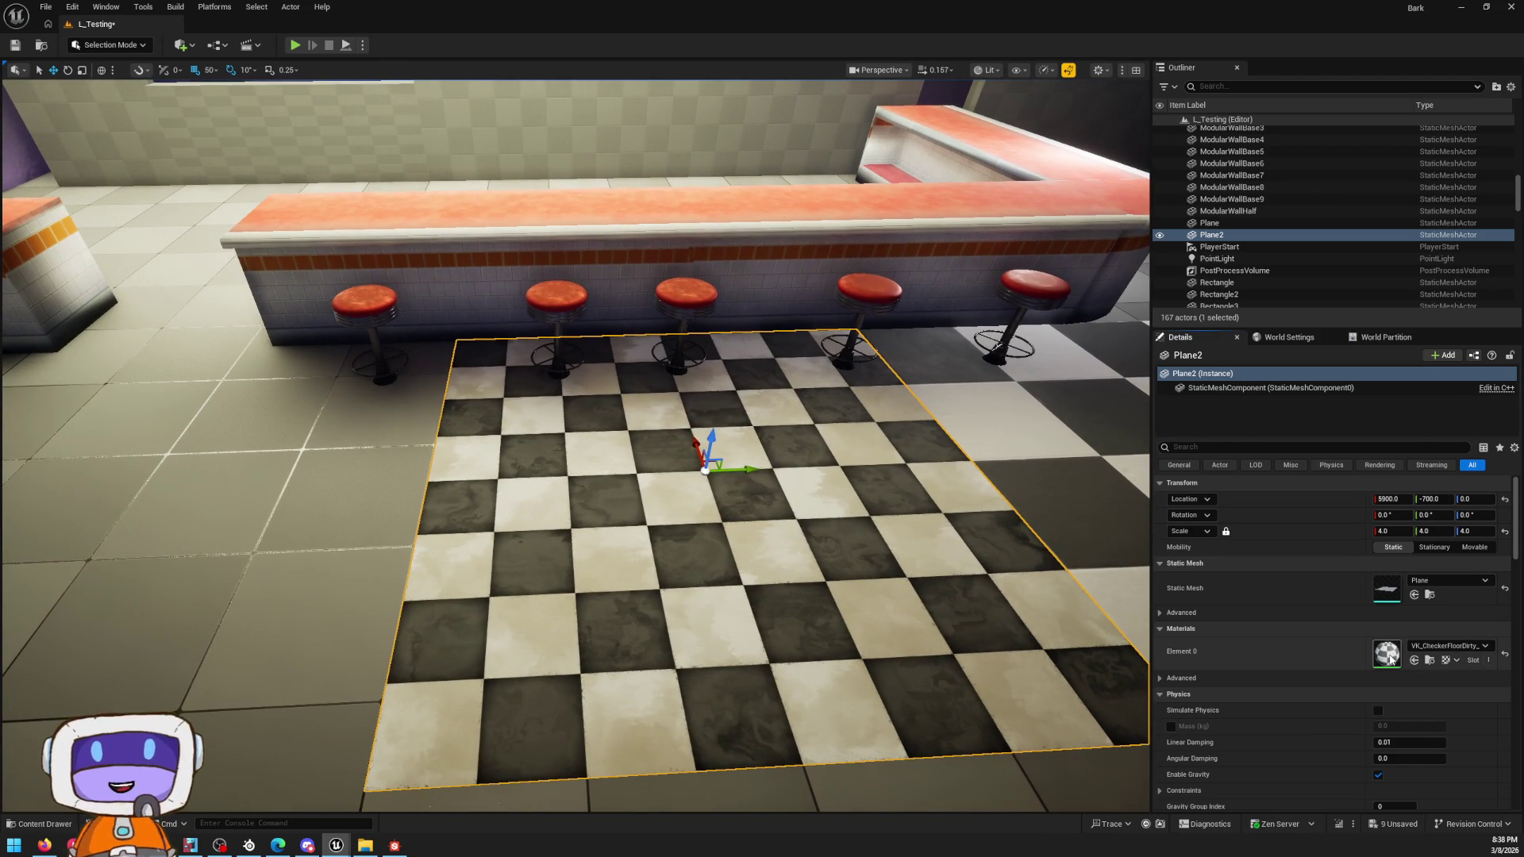
double_click(1387, 653)
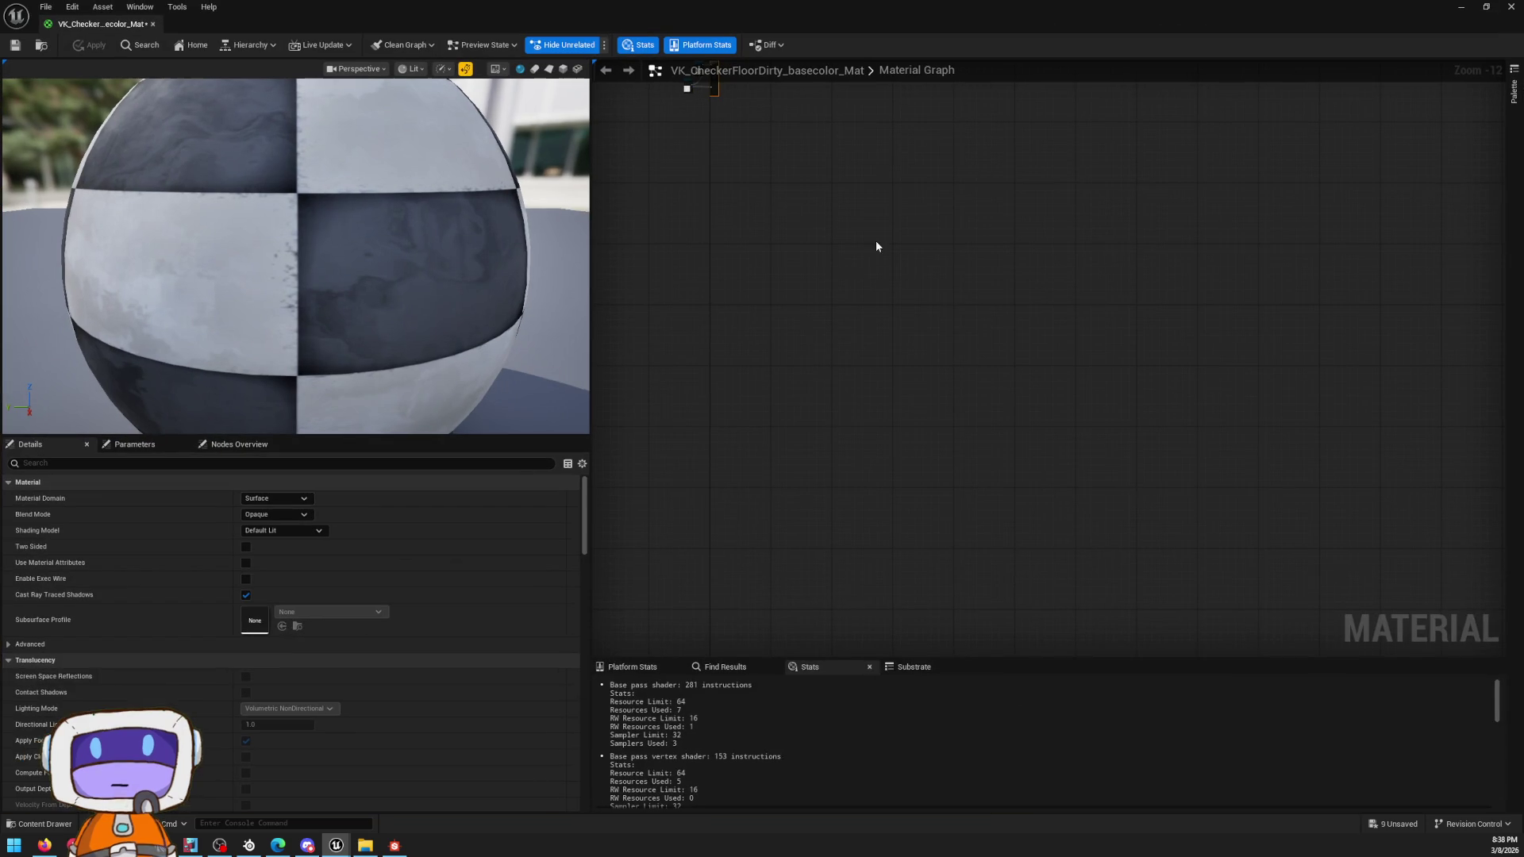
scroll(1036, 452, "up", 5)
scroll(1015, 407, "up", 8)
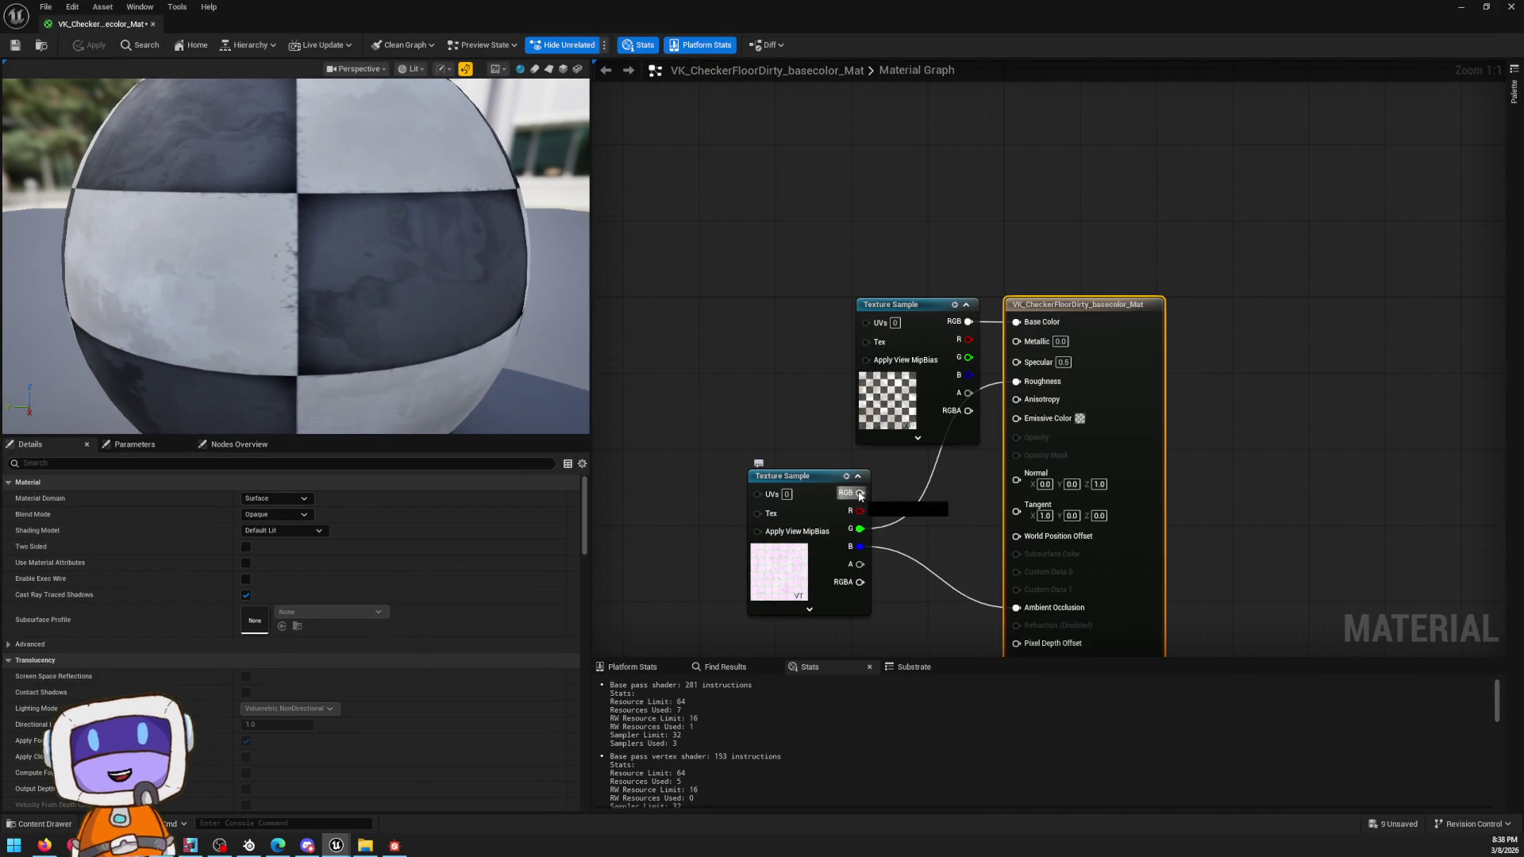
Step: Delete the texture sample feeding Ambient Occlusion, apply the change and fly down to a floor tile
left_click(832, 494)
key("Delete")
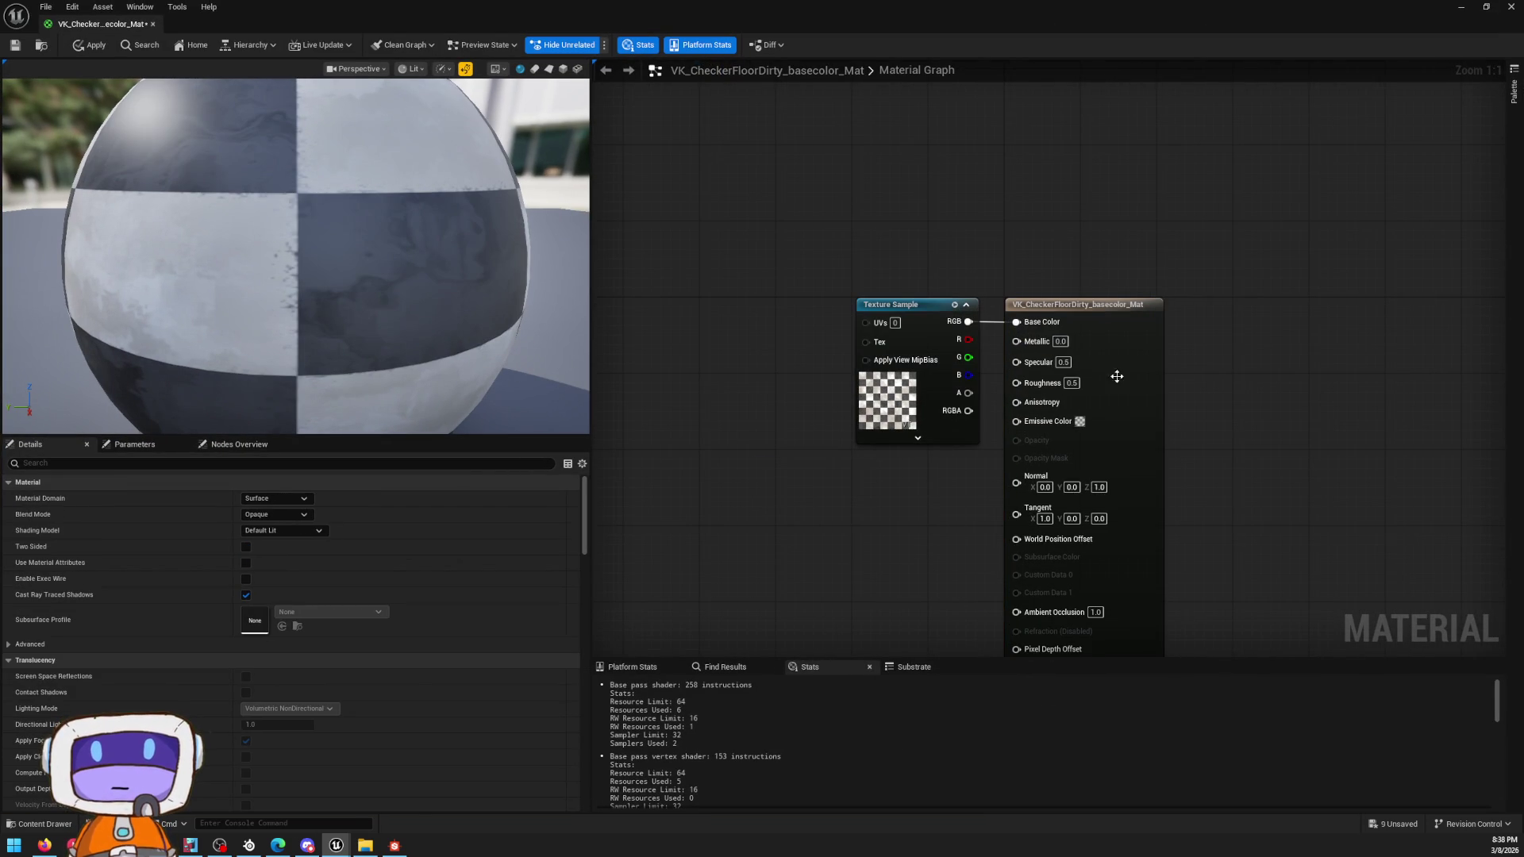
left_click(87, 49)
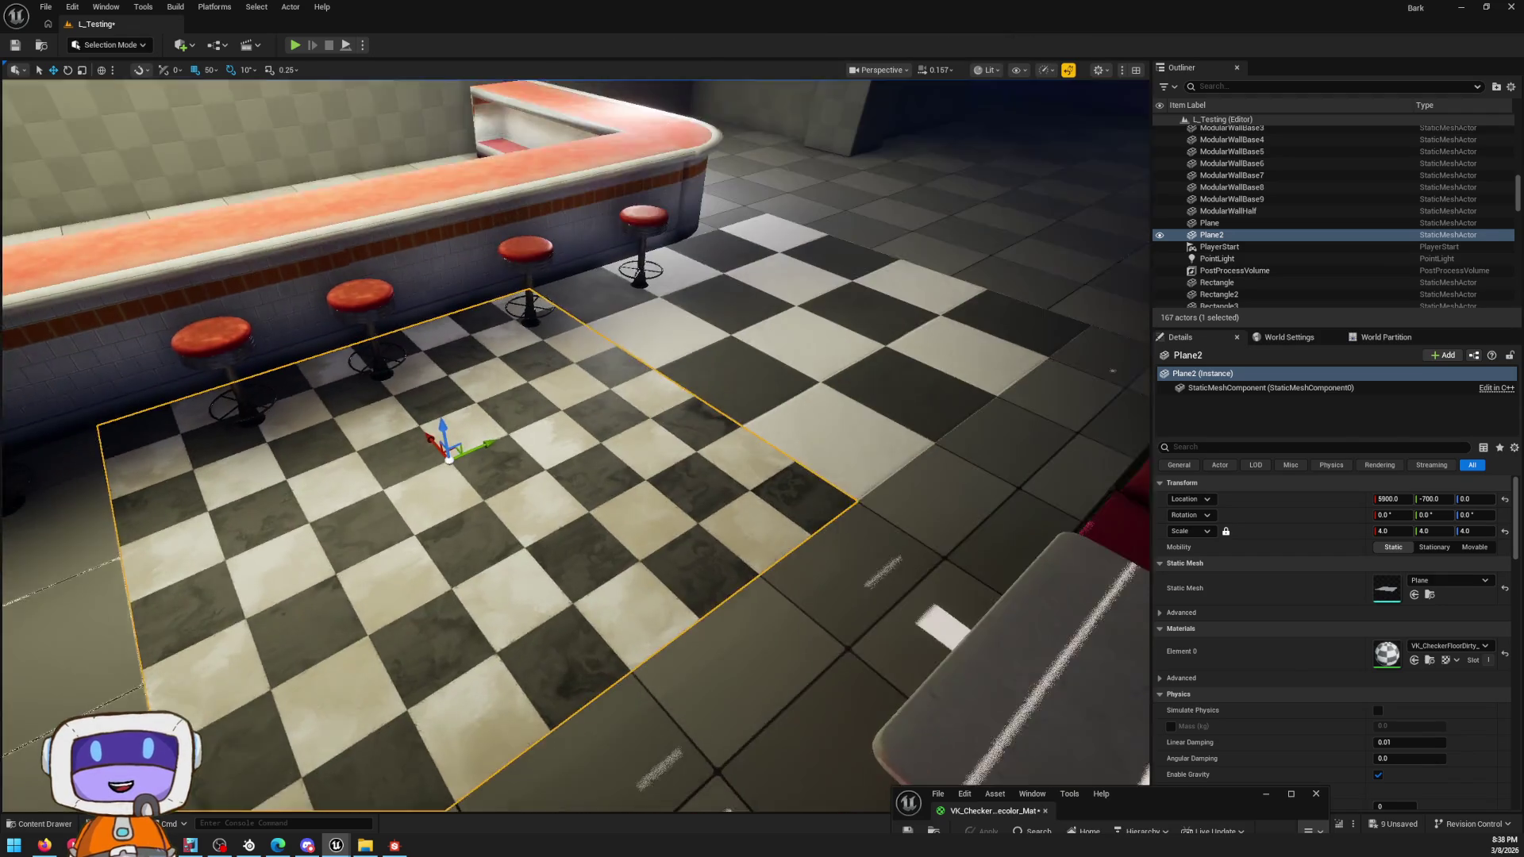
right_click_drag(571, 441, 572, 499)
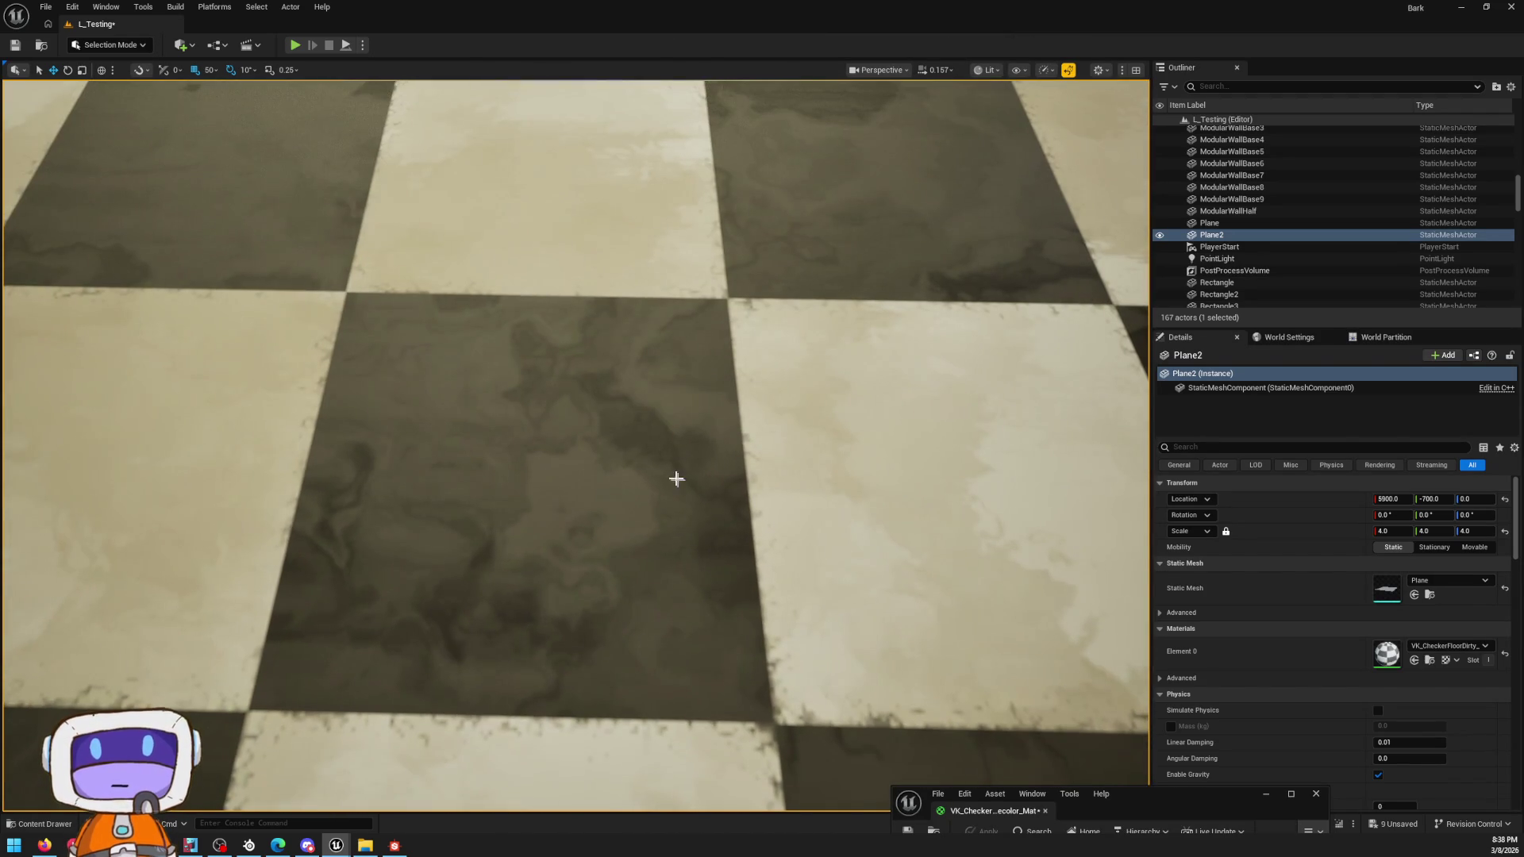
Step: Fly close over the grimy checker tiles and frame Plane2 in the viewport
right_click_drag(676, 479, 677, 453)
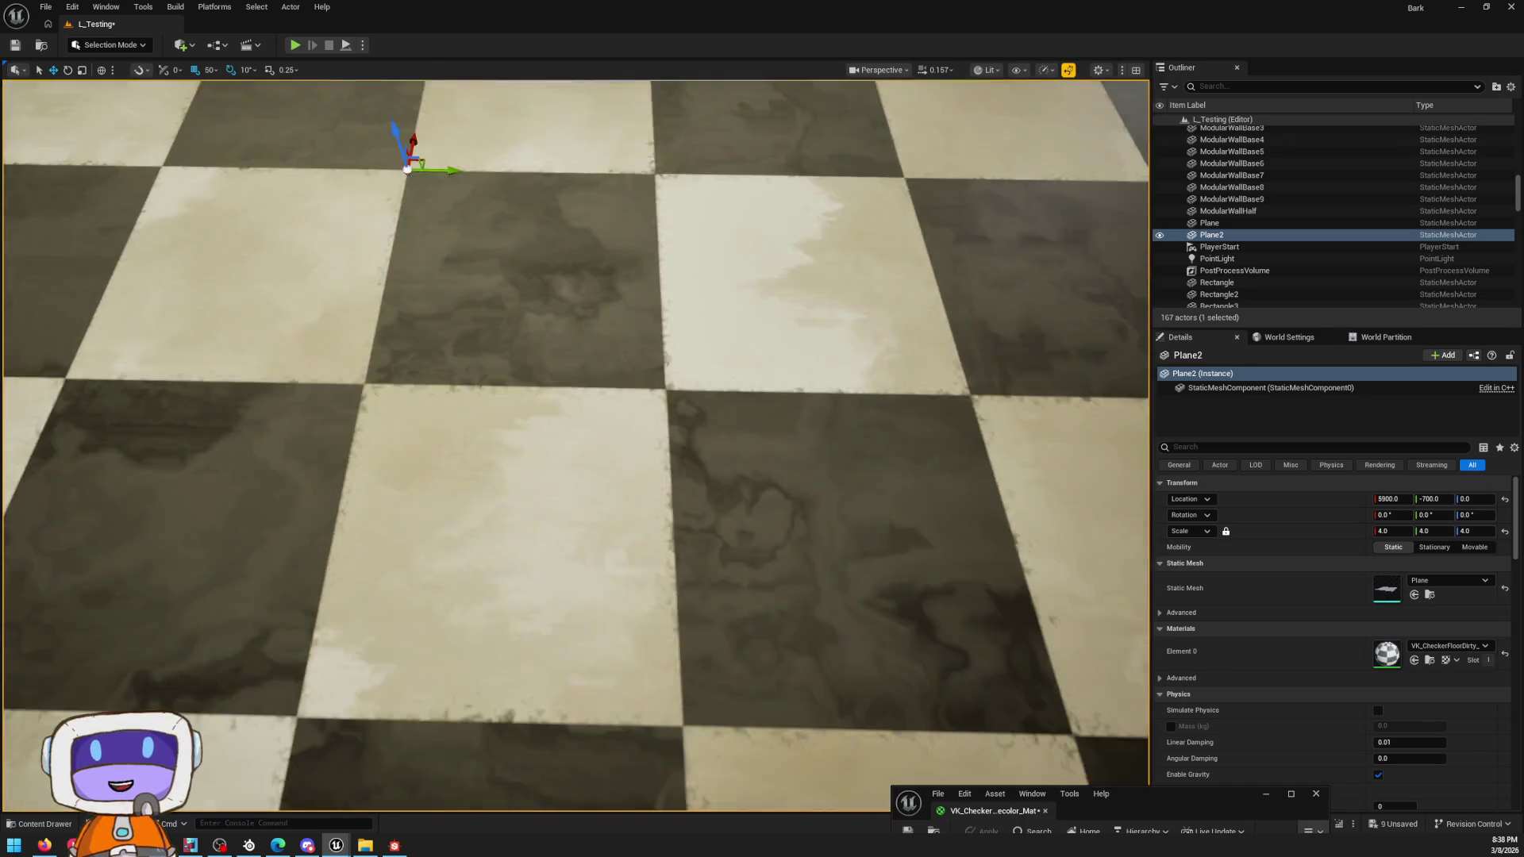
right_click_drag(567, 398, 566, 399)
key("f")
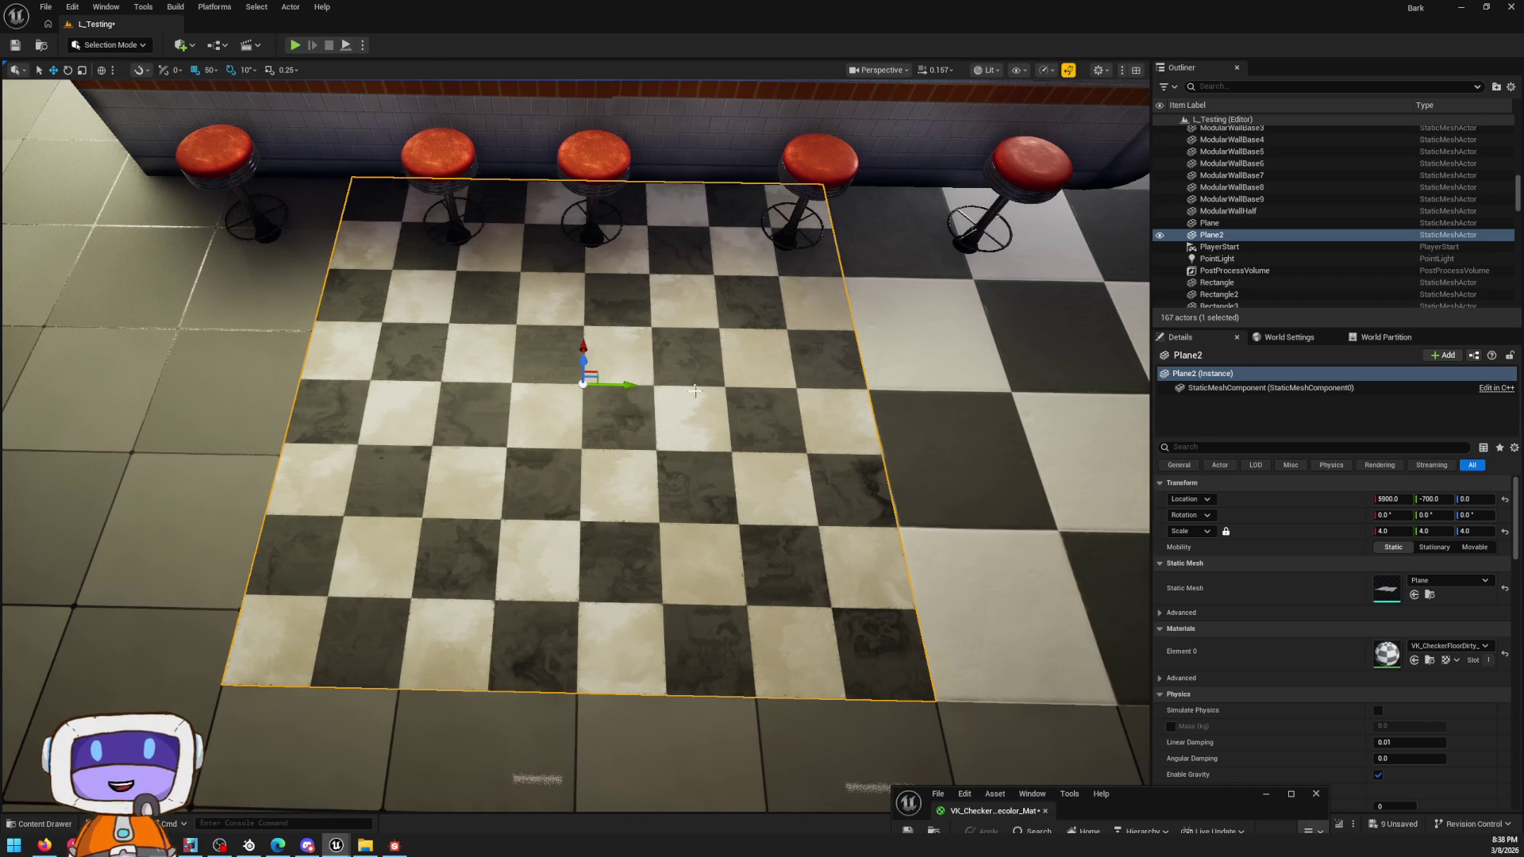
scroll(656, 405, "up", 3)
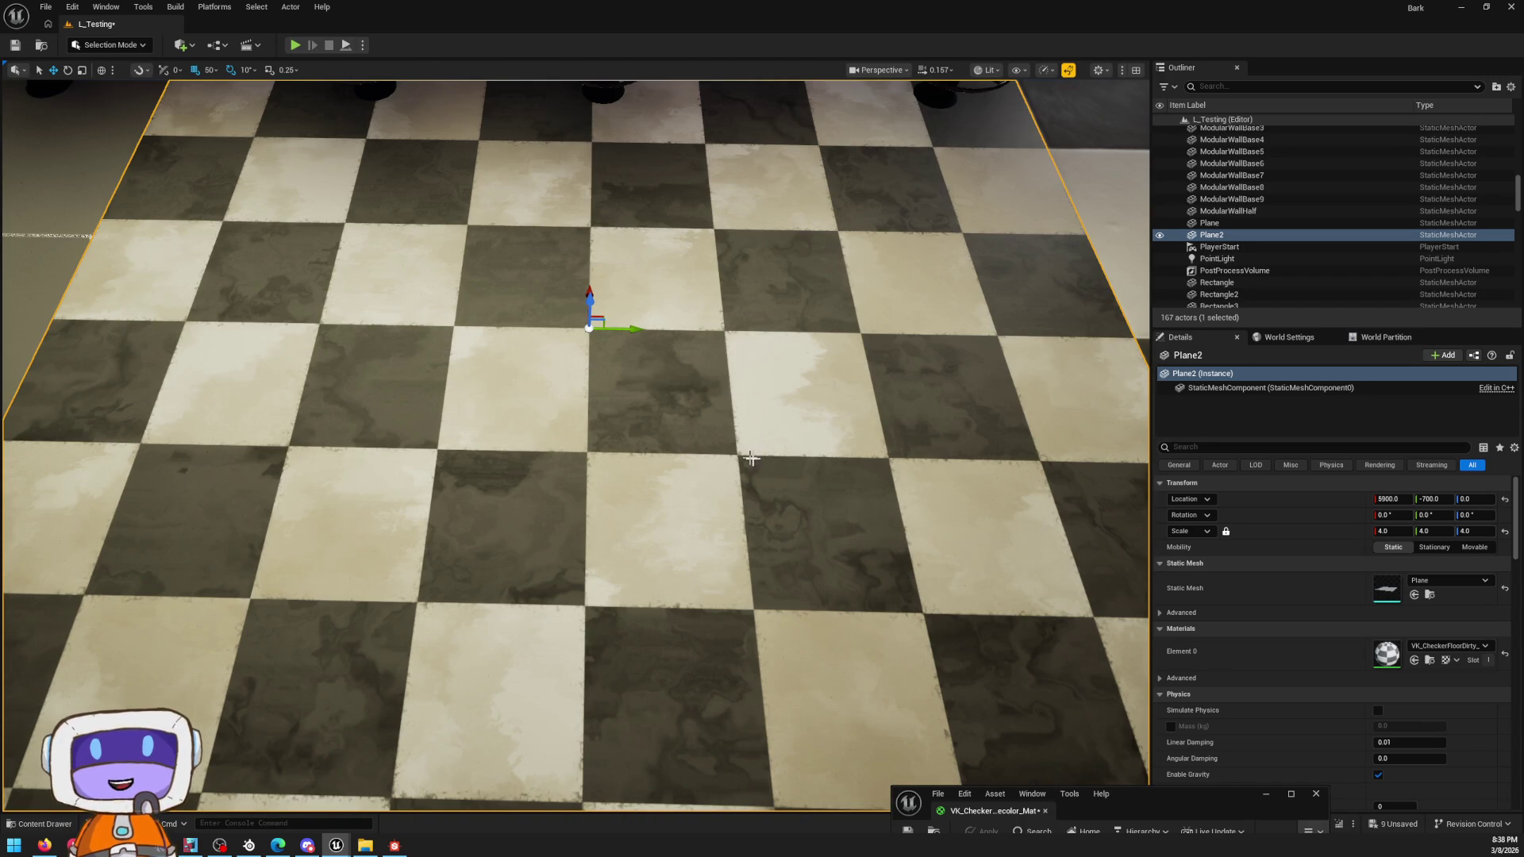
scroll(922, 506, "down", 5)
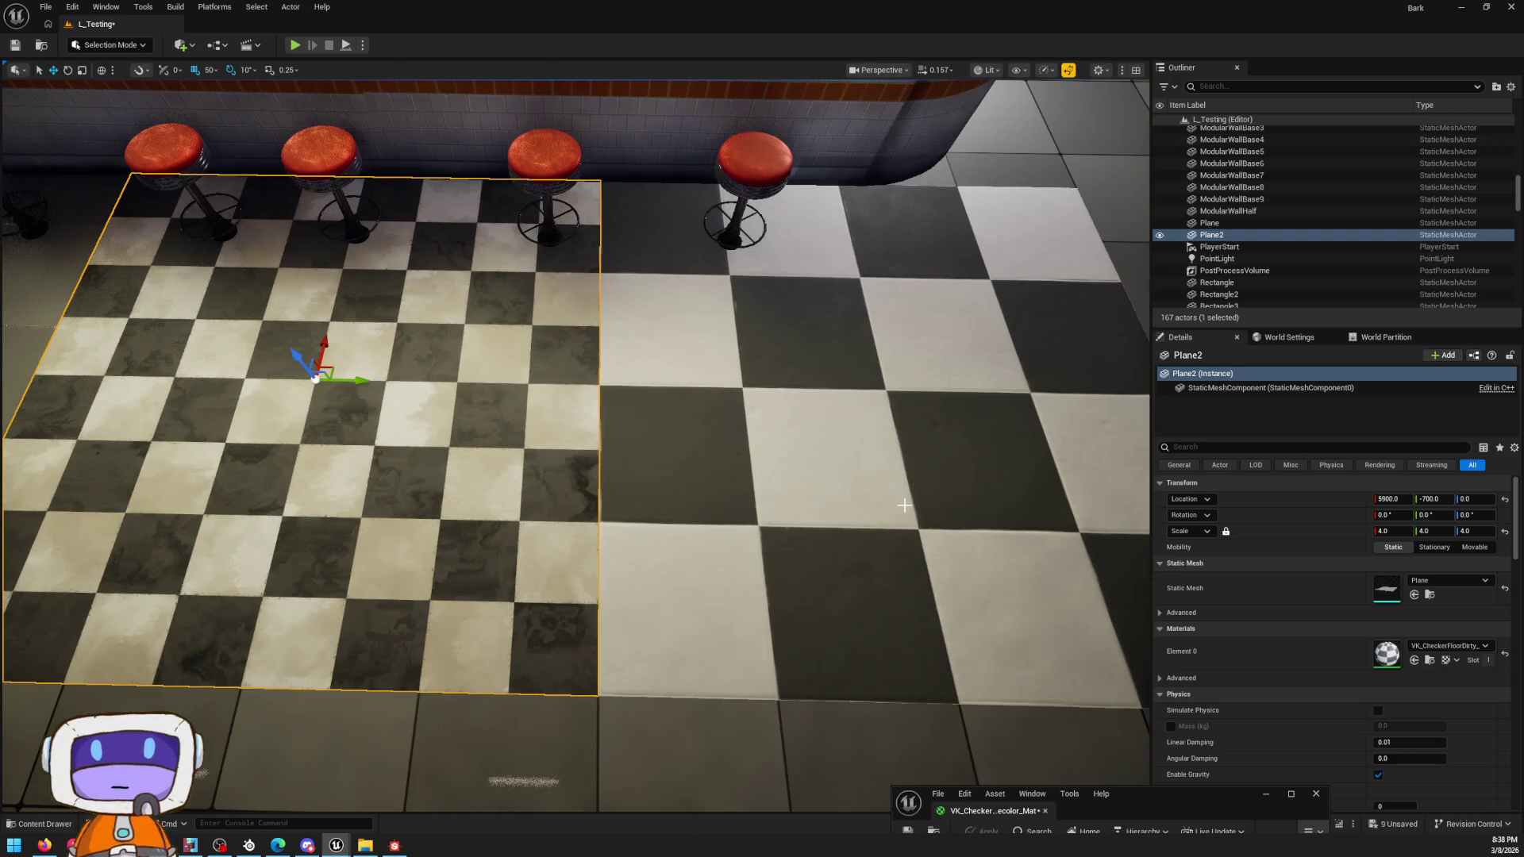
scroll(726, 477, "up", 5)
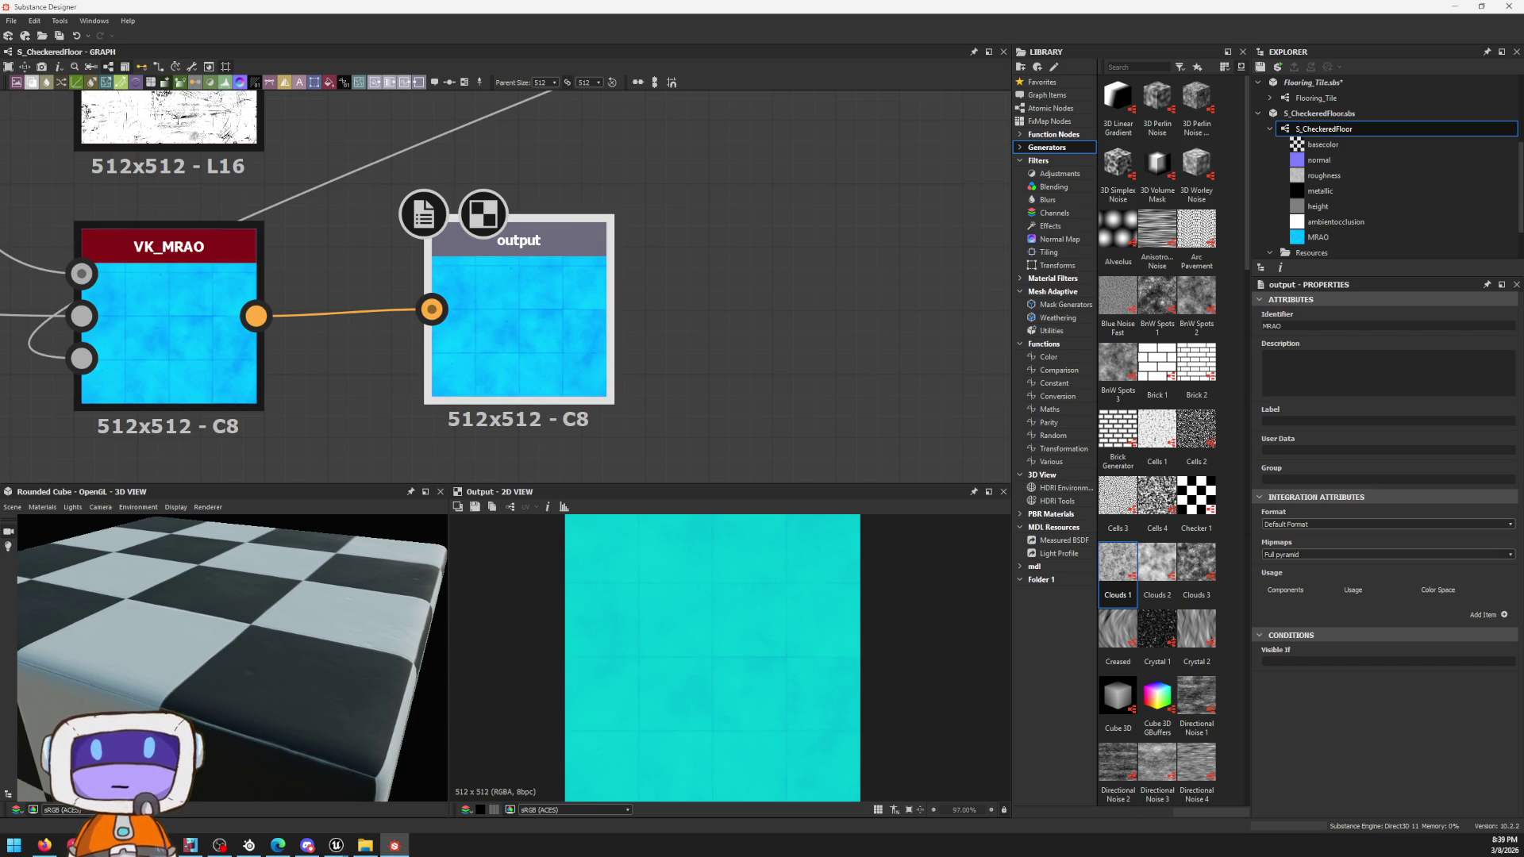
scroll(662, 280, "down", 2)
scroll(664, 280, "down", 2)
scroll(664, 280, "down", 2)
scroll(663, 280, "down", 2)
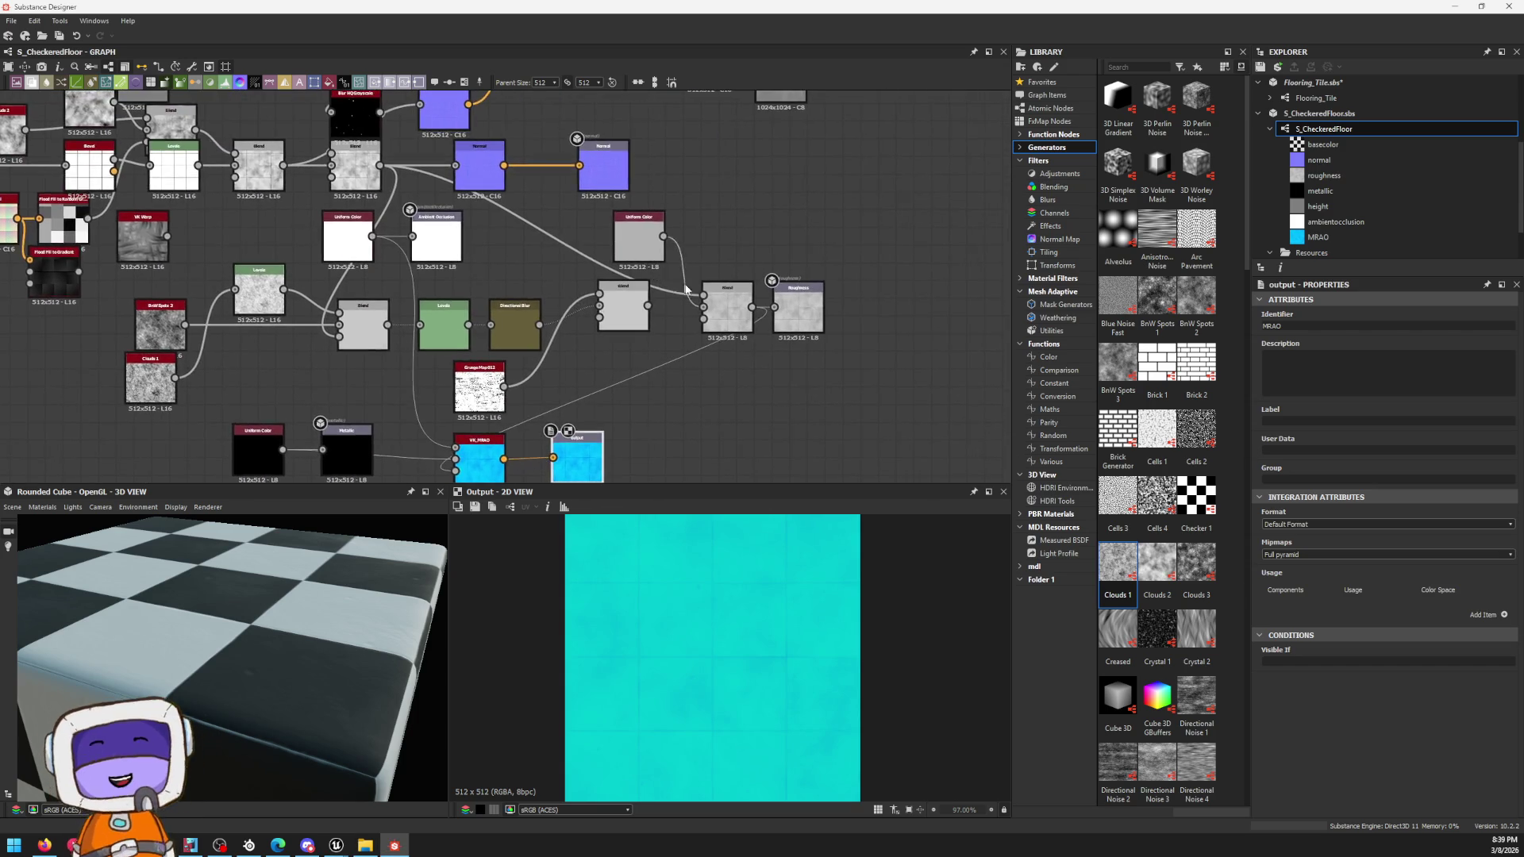
scroll(663, 280, "up", 4)
Step: Pan to the roughness chain, move the Roughness output node right and preview it in the 2D view
mouse_move(664, 280)
middle_mouse_down()
mouse_move(417, 299)
mouse_move(686, 463)
middle_mouse_up()
scroll(687, 463, "down", 4)
scroll(911, 203, "up", 1)
scroll(911, 202, "up", 3)
middle_click_drag(906, 238, 559, 239)
scroll(866, 239, "up", 2)
middle_click_drag(865, 238, 719, 244)
scroll(714, 274, "down", 3)
middle_click_drag(688, 424, 693, 271)
scroll(695, 271, "up", 3)
left_click_drag(569, 262, 946, 262)
double_click(947, 262)
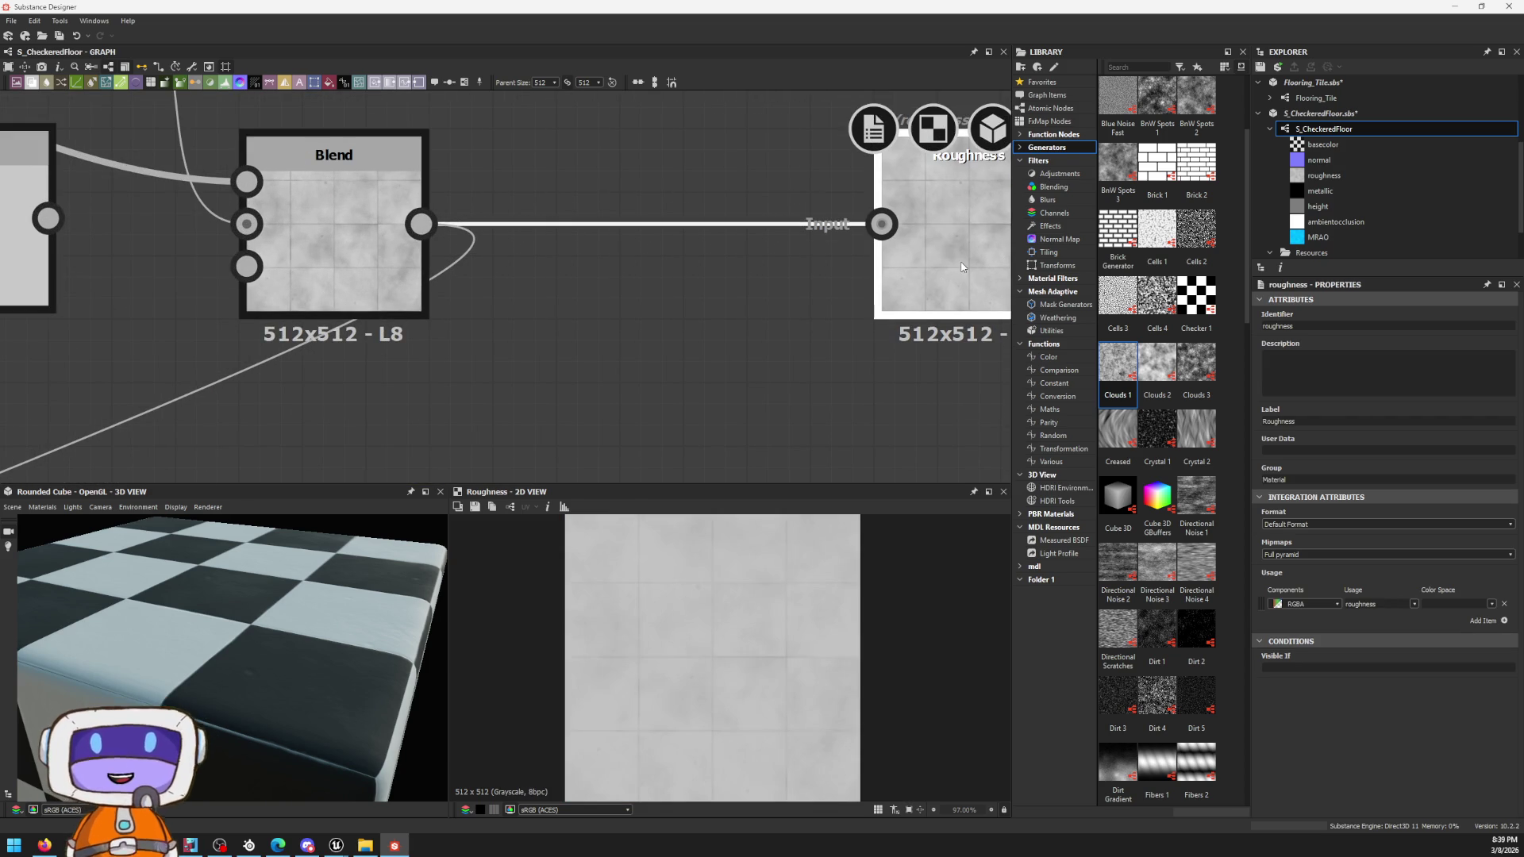
scroll(957, 267, "down", 4)
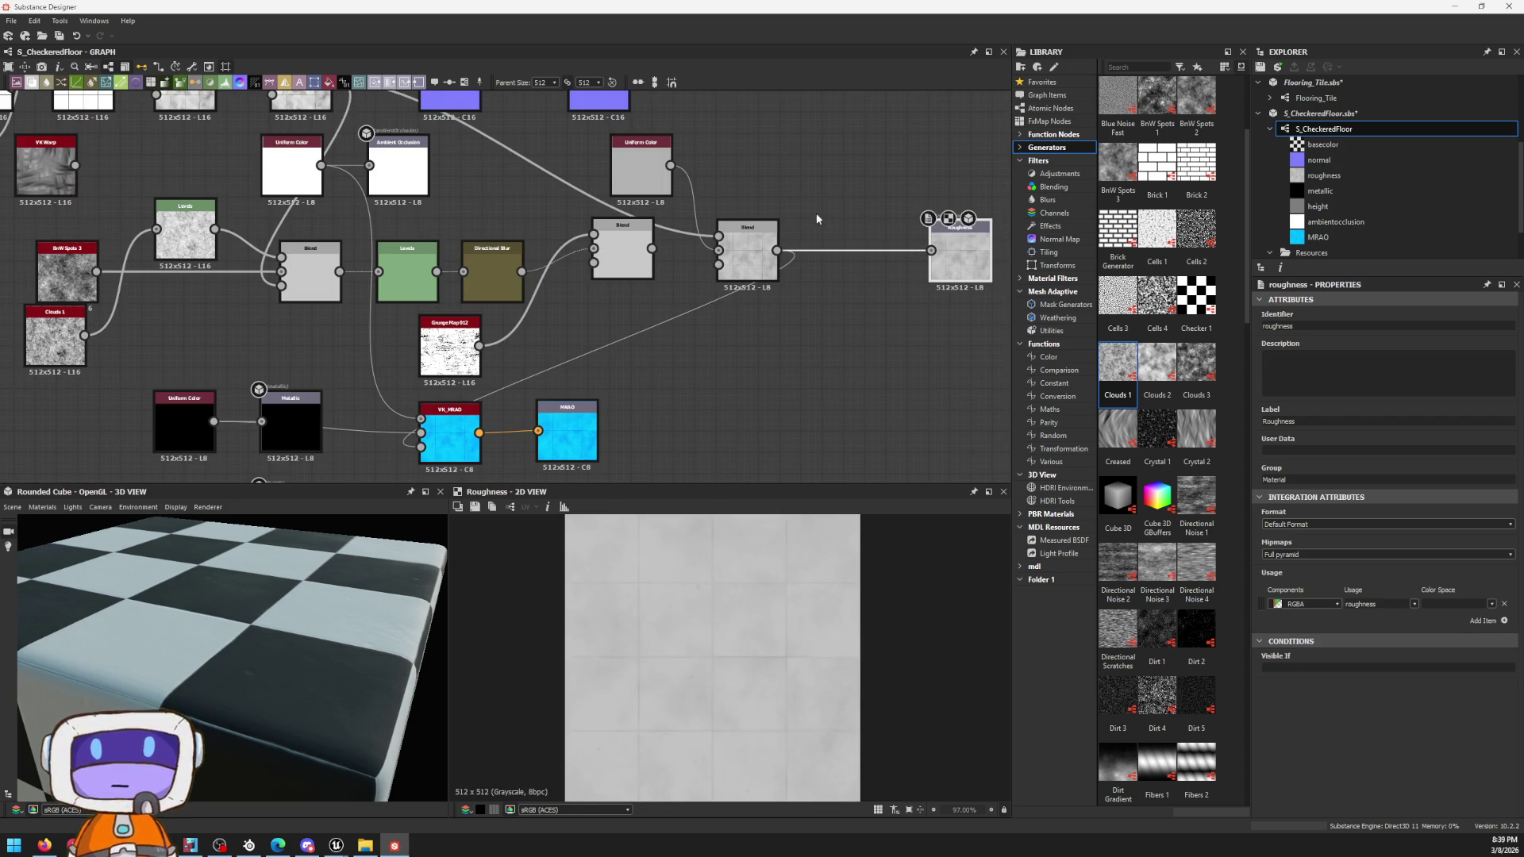
Step: Pan the graph to reveal the Normal nodes above and the cyan MRAO nodes below
middle_click_drag(785, 247, 743, 306)
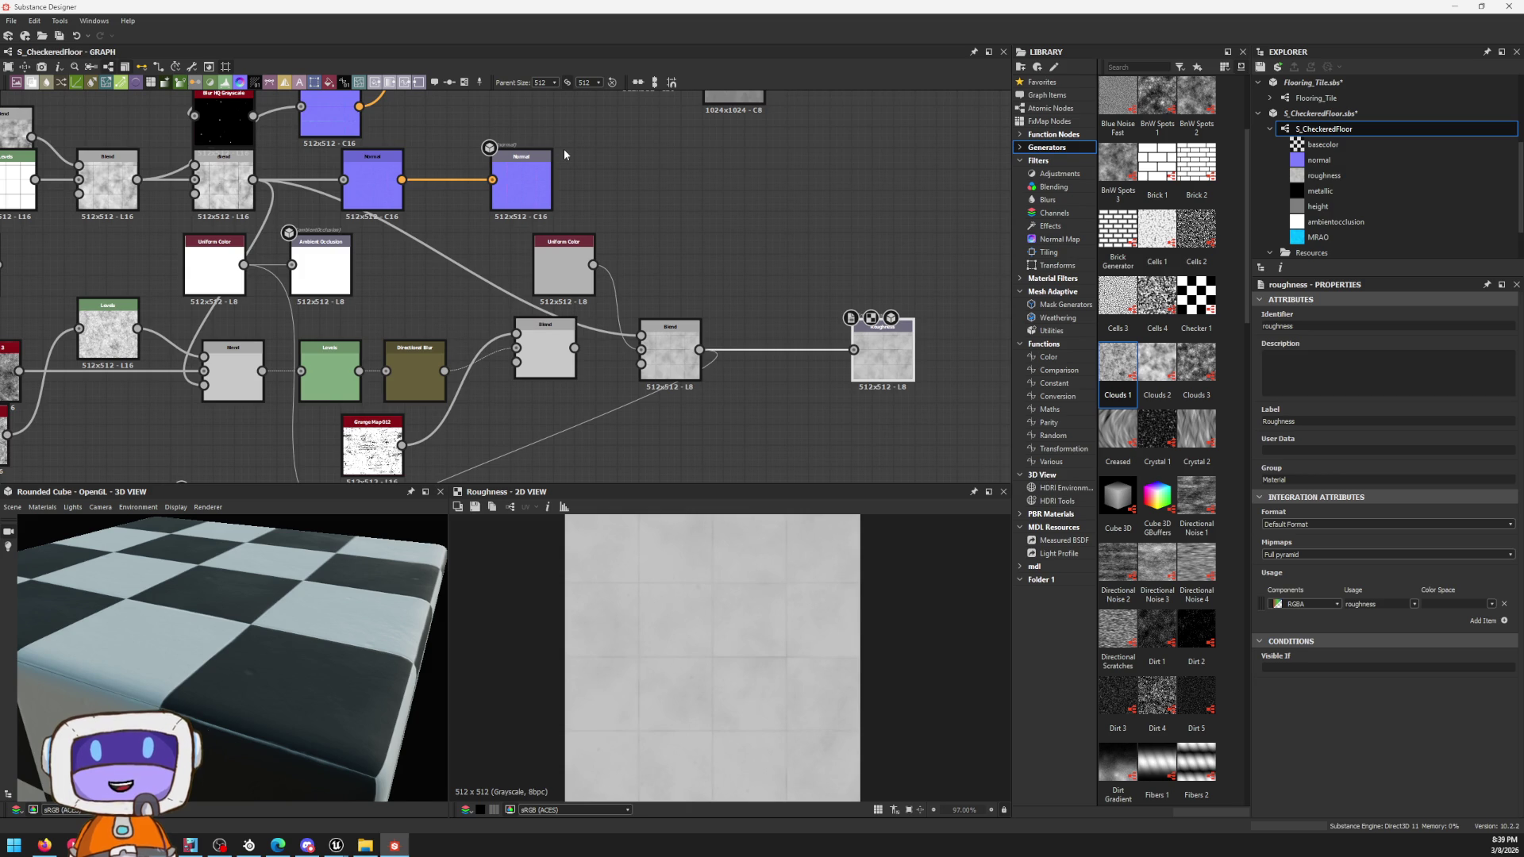
middle_click_drag(560, 357, 565, 216)
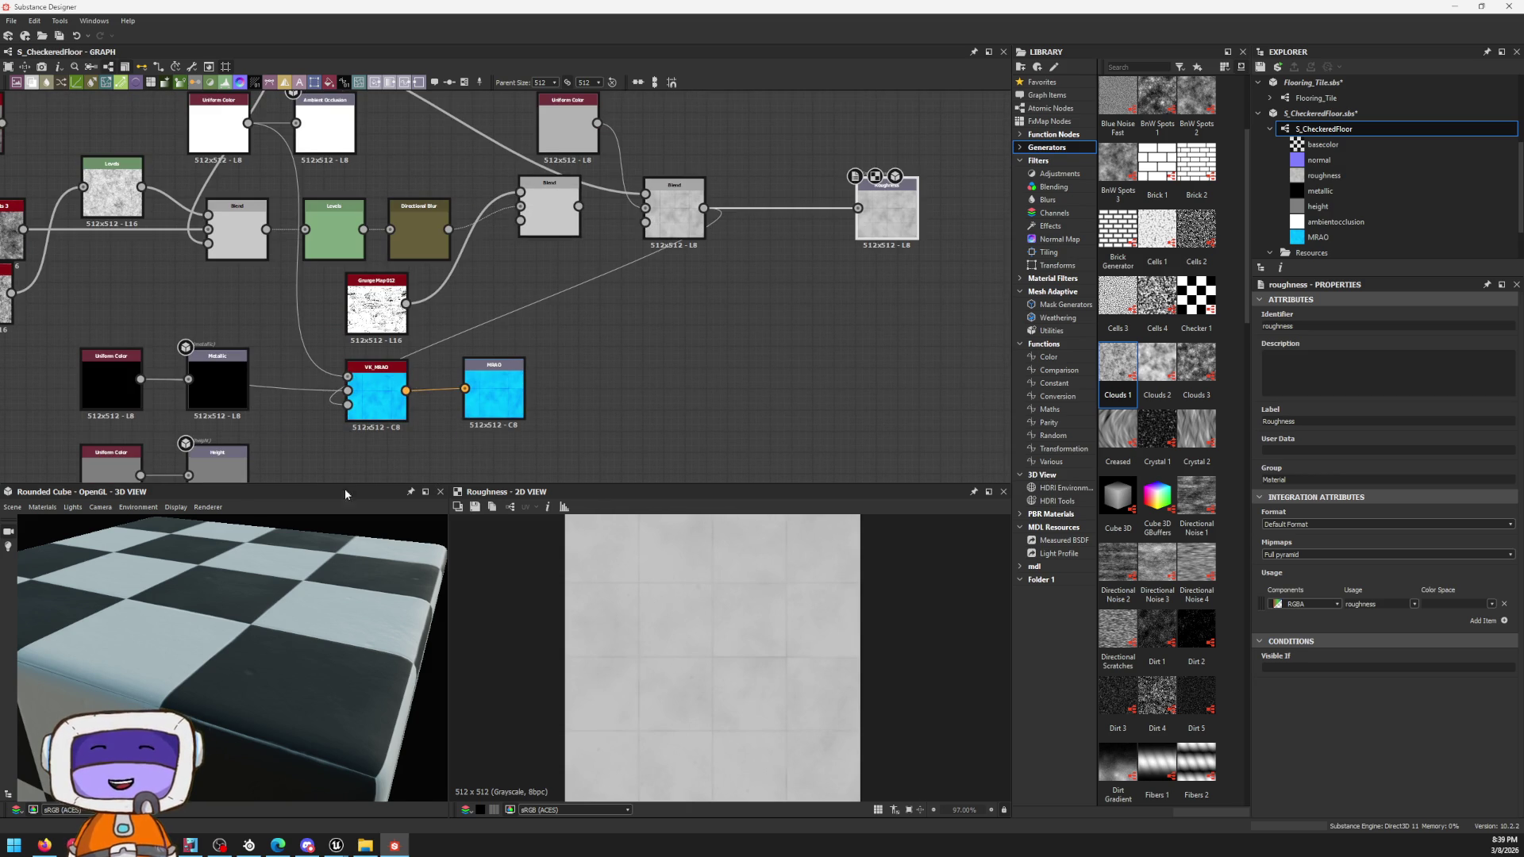
middle_click_drag(350, 465, 780, 417)
scroll(780, 417, "down", 2)
scroll(666, 144, "up", 3)
scroll(596, 238, "up", 2)
scroll(425, 143, "down", 1)
scroll(509, 372, "down", 1)
scroll(509, 373, "down", 1)
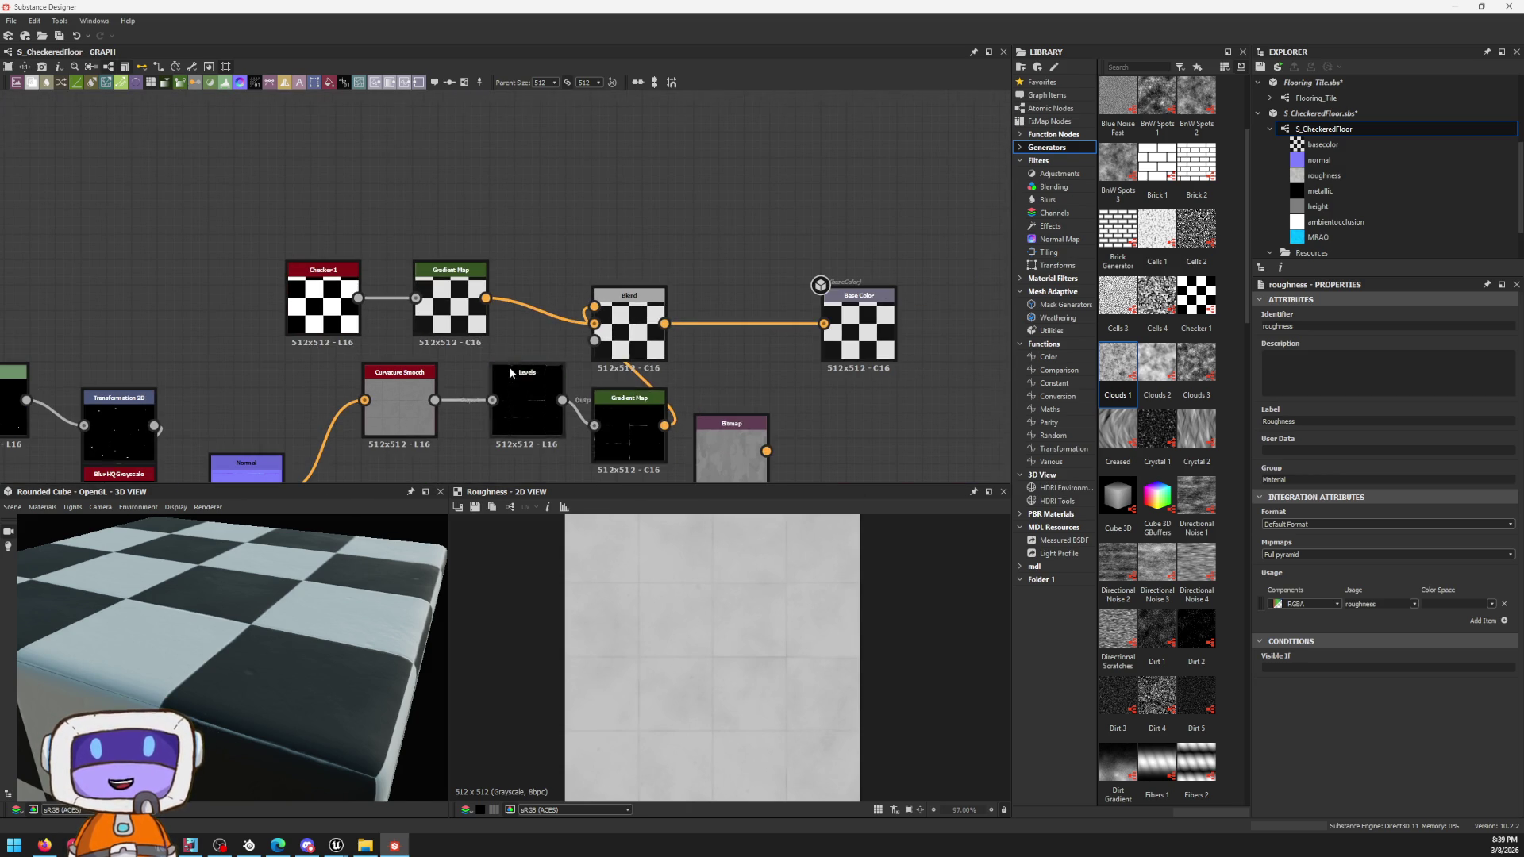
Step: Select the grime Blend node, feed the cloudy mask into the Gradient Map and check the 3D preview
mouse_move(357, 321)
middle_mouse_down()
mouse_move(578, 245)
mouse_move(764, 93)
middle_mouse_up()
left_click(518, 308)
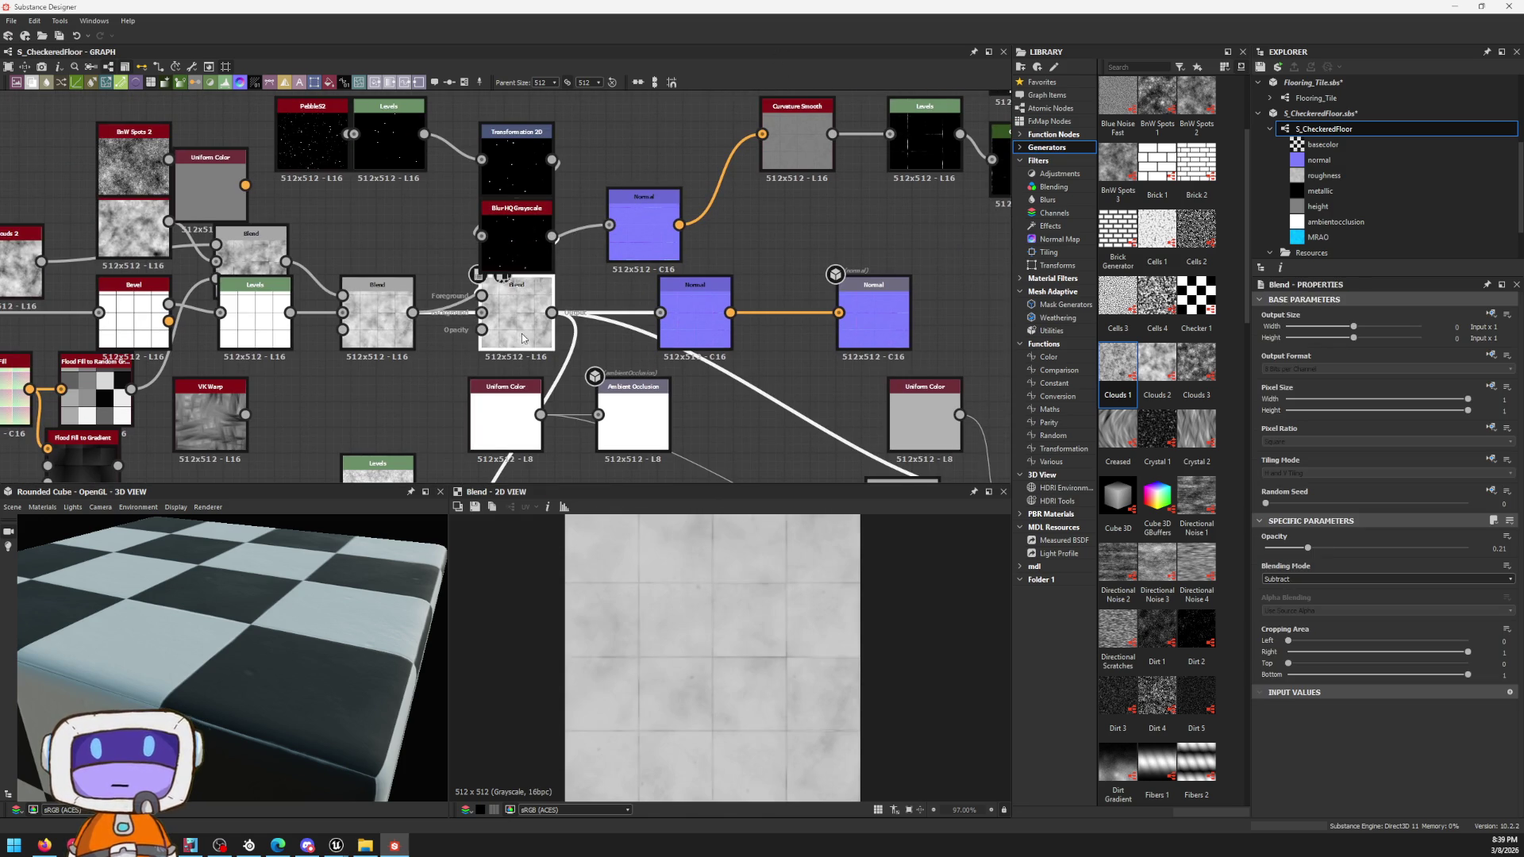
scroll(519, 305, "up", 2)
scroll(521, 304, "up", 2)
scroll(546, 300, "up", 2)
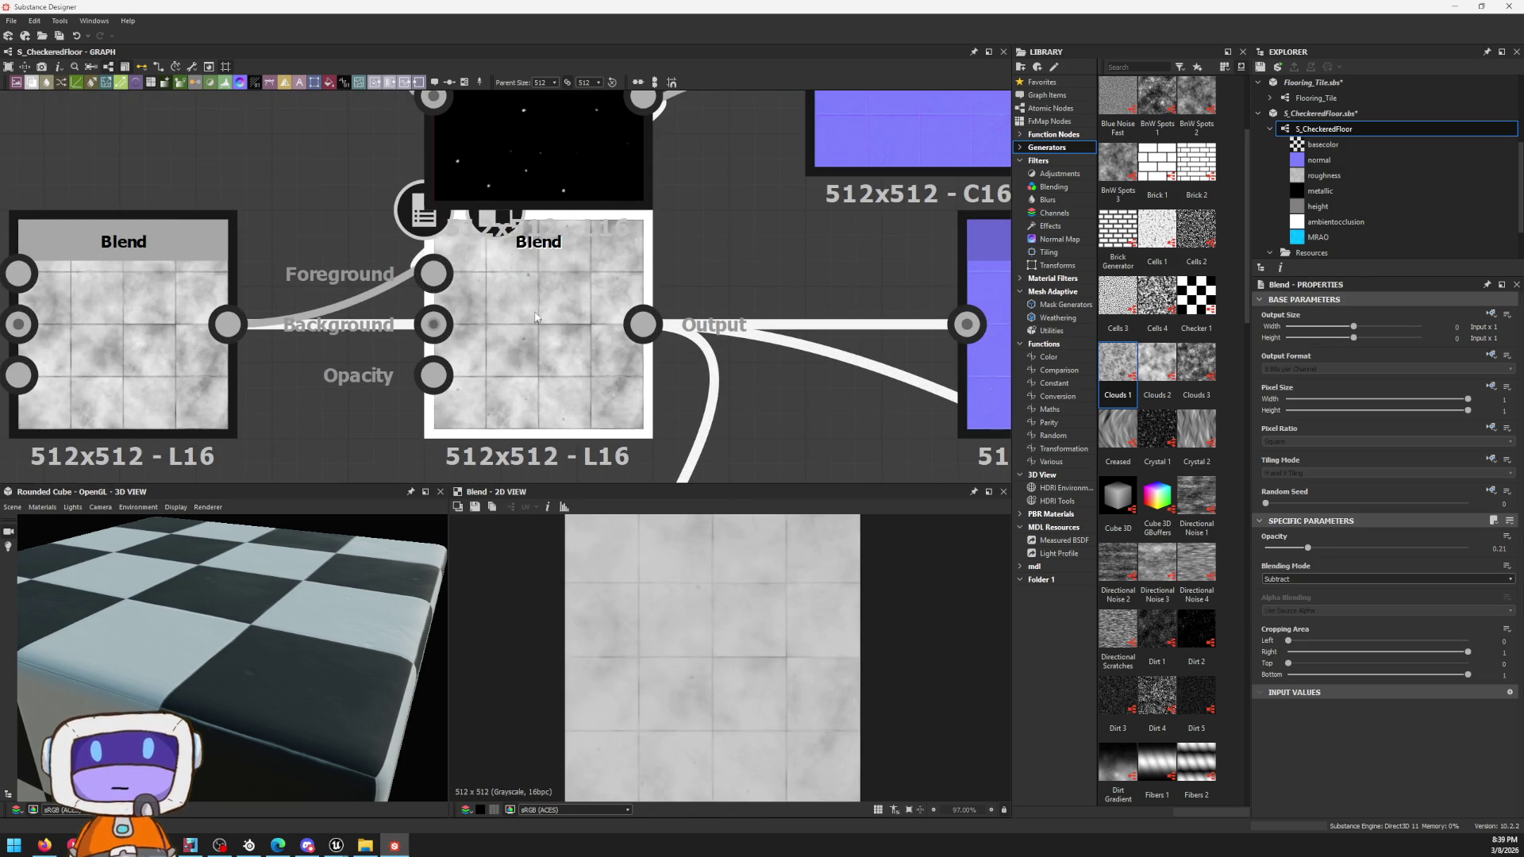
scroll(520, 338, "down", 1)
scroll(520, 338, "down", 2)
mouse_move(698, 250)
middle_mouse_down()
mouse_move(551, 459)
mouse_move(868, 148)
middle_mouse_up()
middle_click_drag(393, 453, 479, 314)
scroll(470, 315, "up", 3)
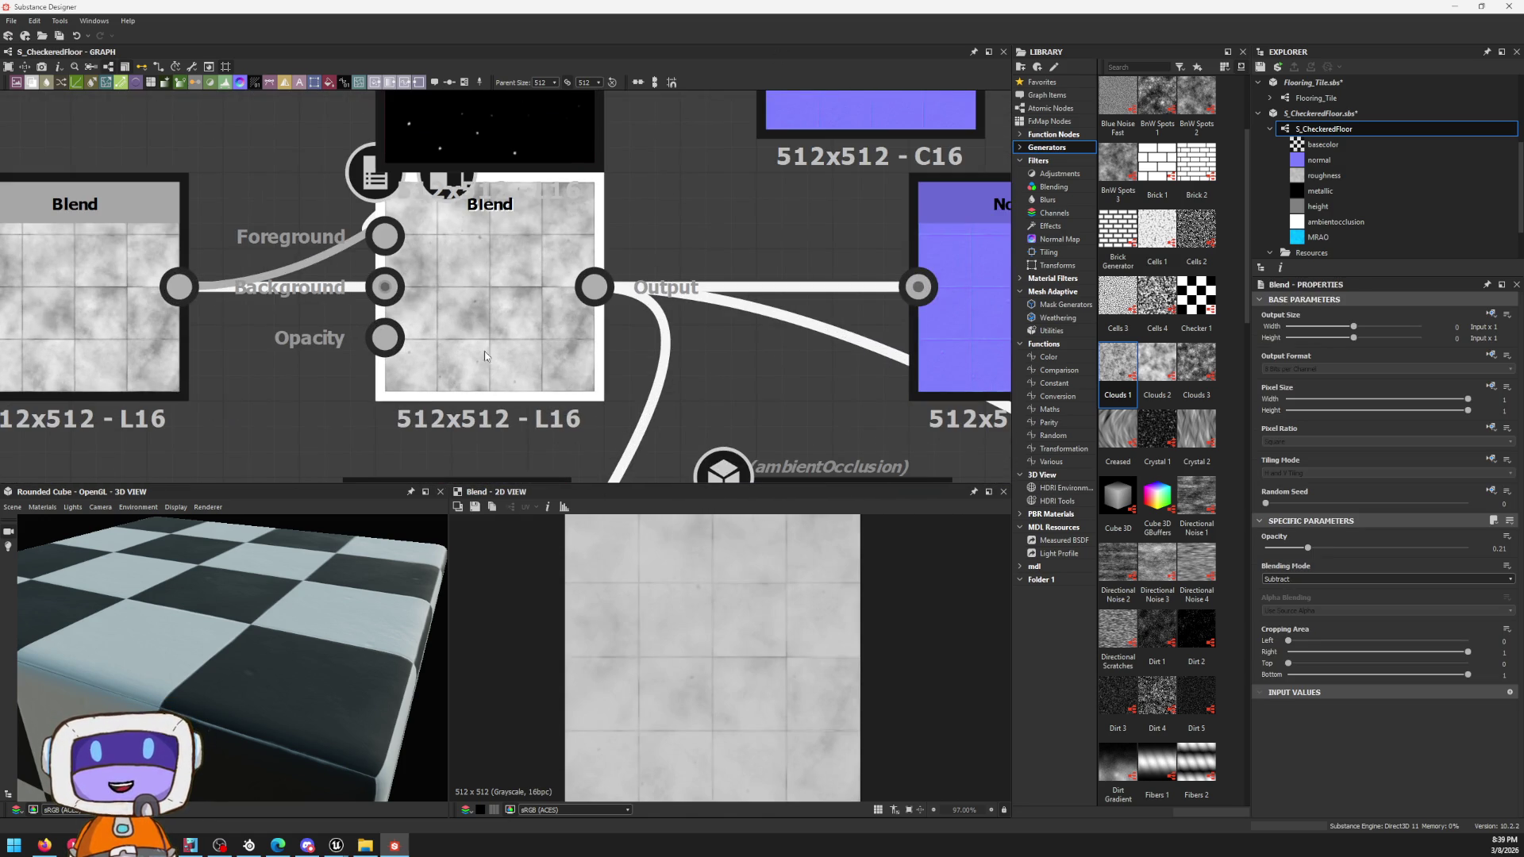
scroll(601, 316, "down", 3)
mouse_move(600, 316)
middle_mouse_down()
mouse_move(345, 445)
mouse_move(569, 293)
middle_mouse_up()
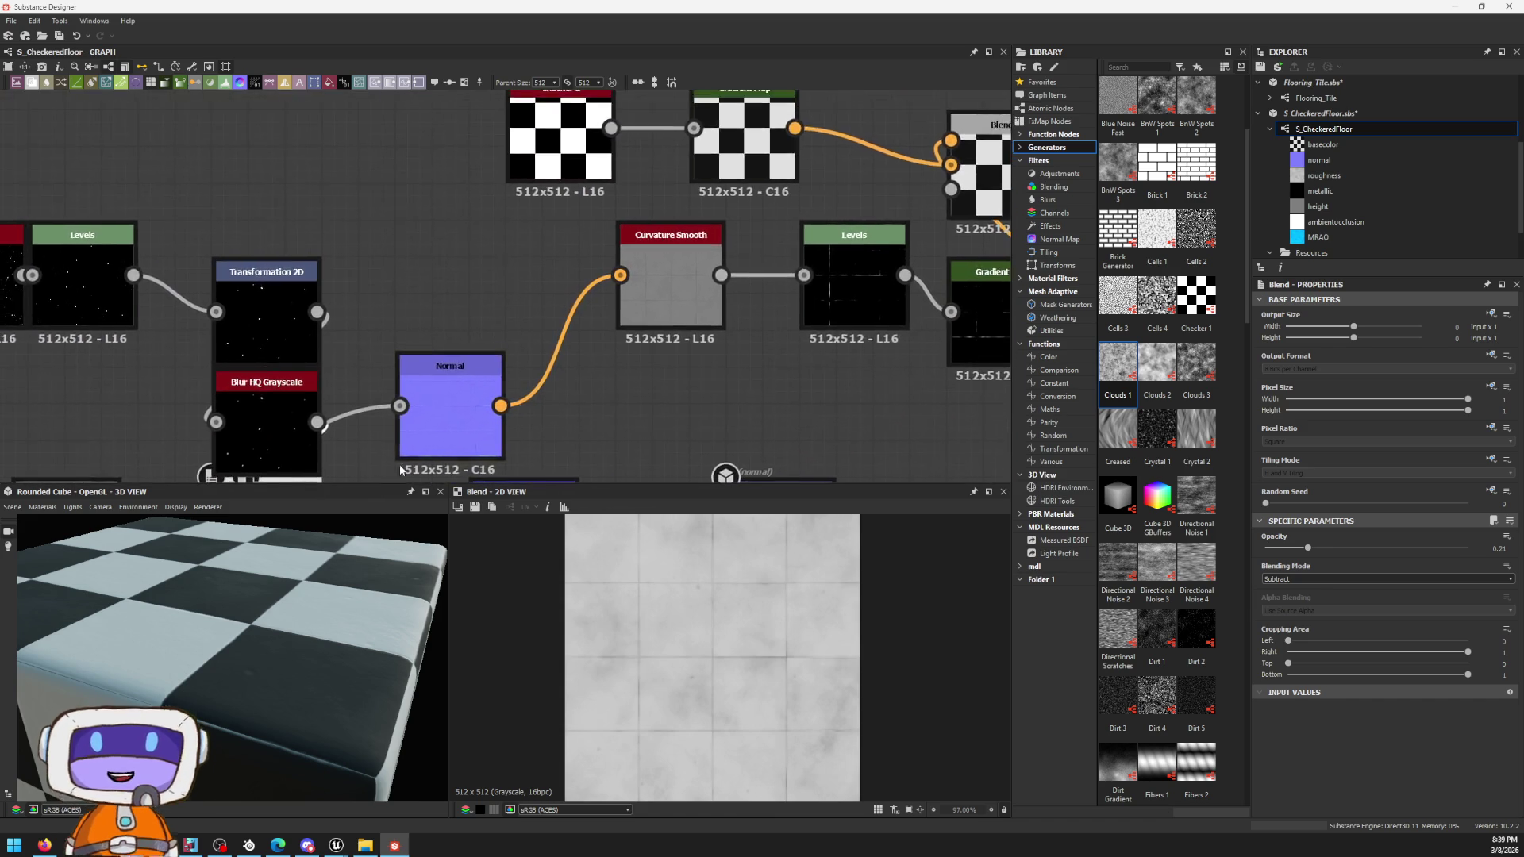
scroll(570, 292, "down", 2)
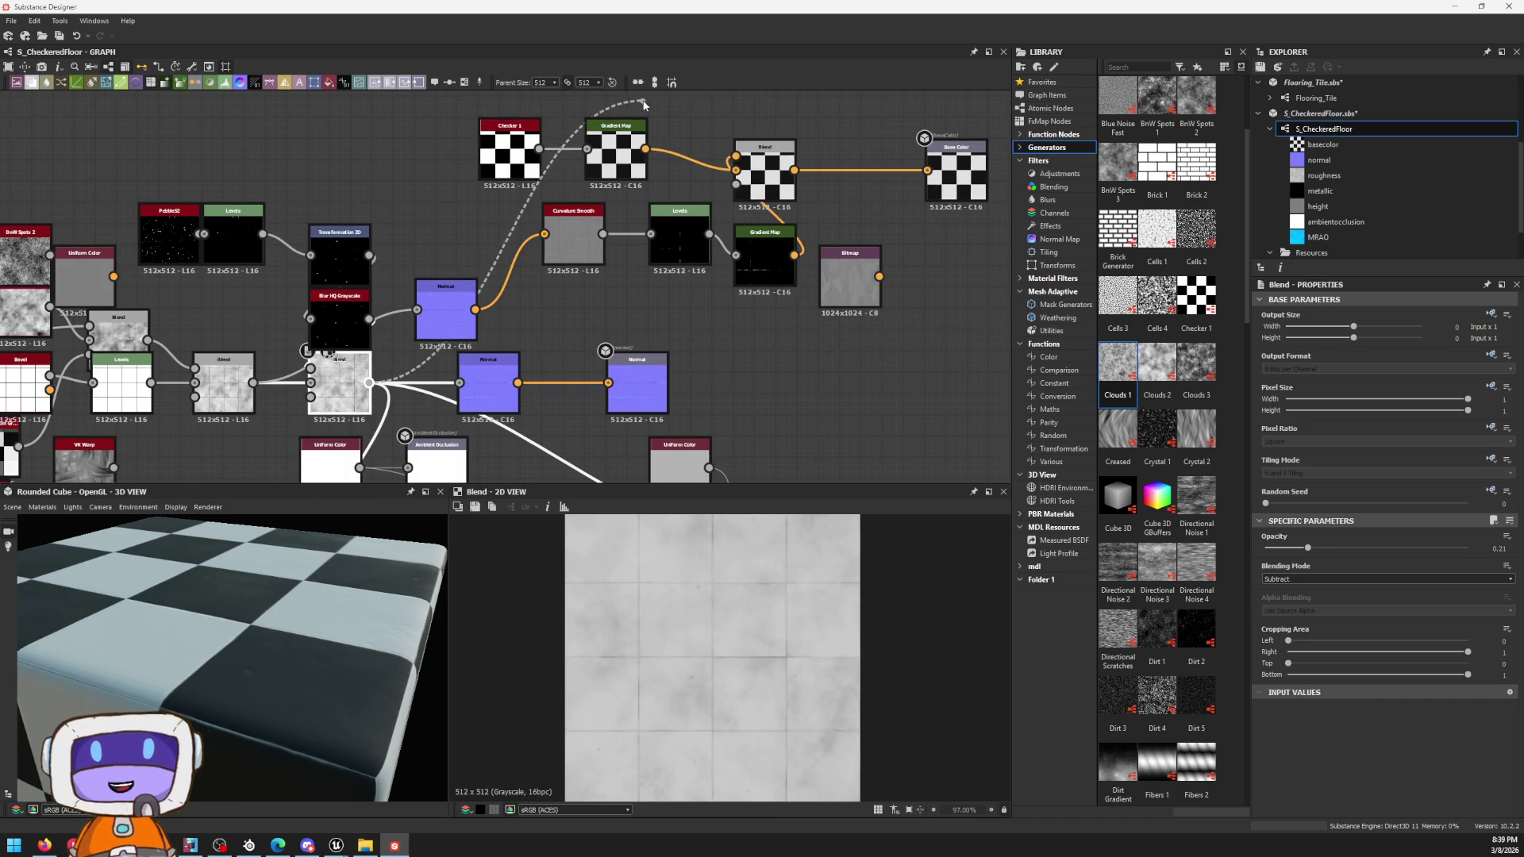
left_click_drag(642, 105, 588, 148)
scroll(610, 158, "up", 3)
scroll(611, 158, "up", 1)
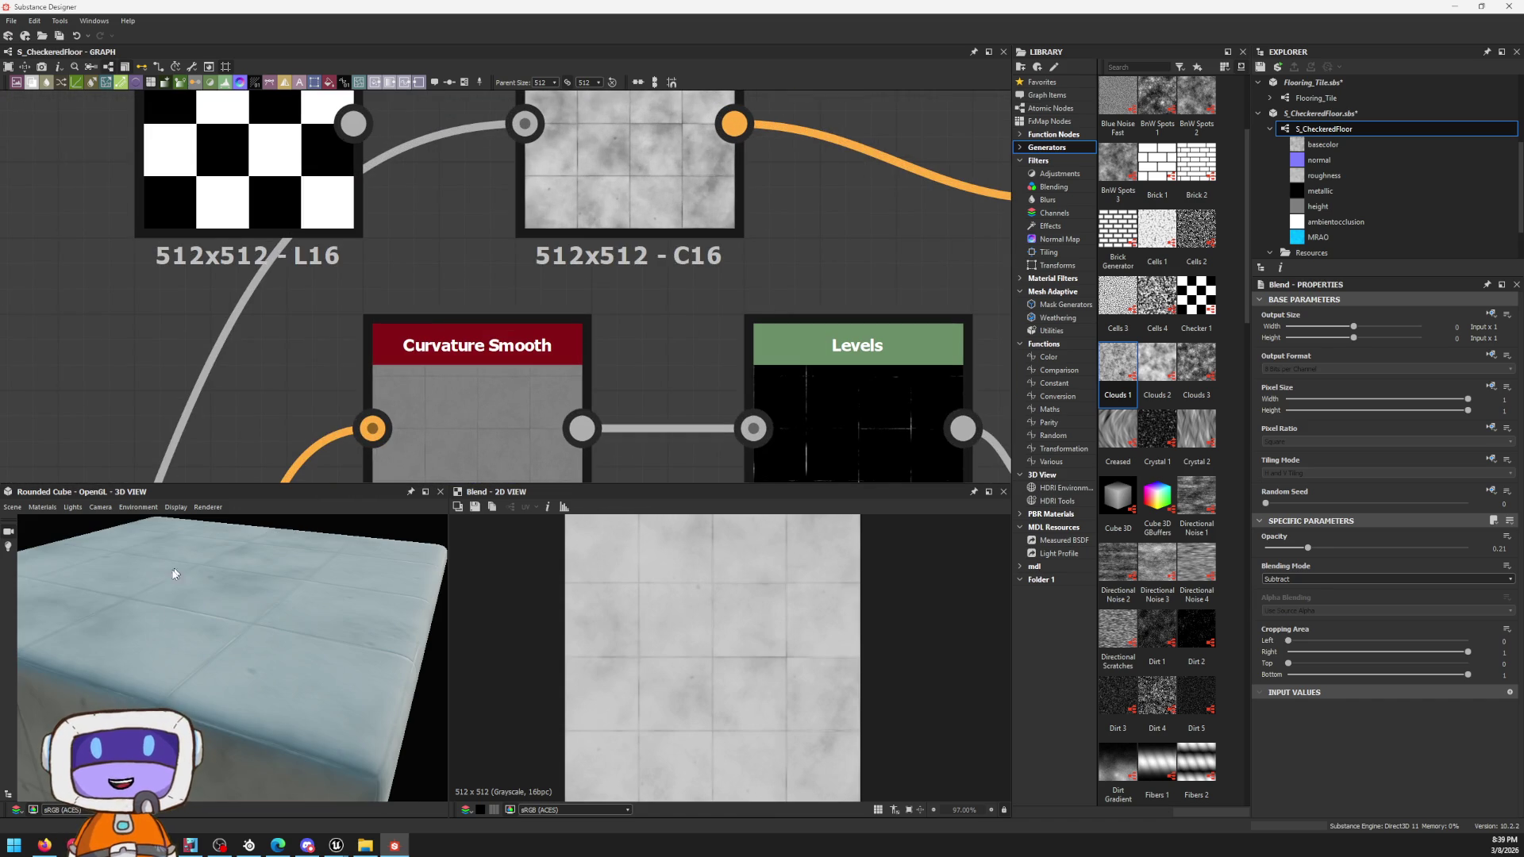
scroll(245, 602, "up", 5)
mouse_move(245, 602)
left_mouse_down()
mouse_move(276, 718)
mouse_move(252, 618)
mouse_move(144, 592)
left_mouse_up()
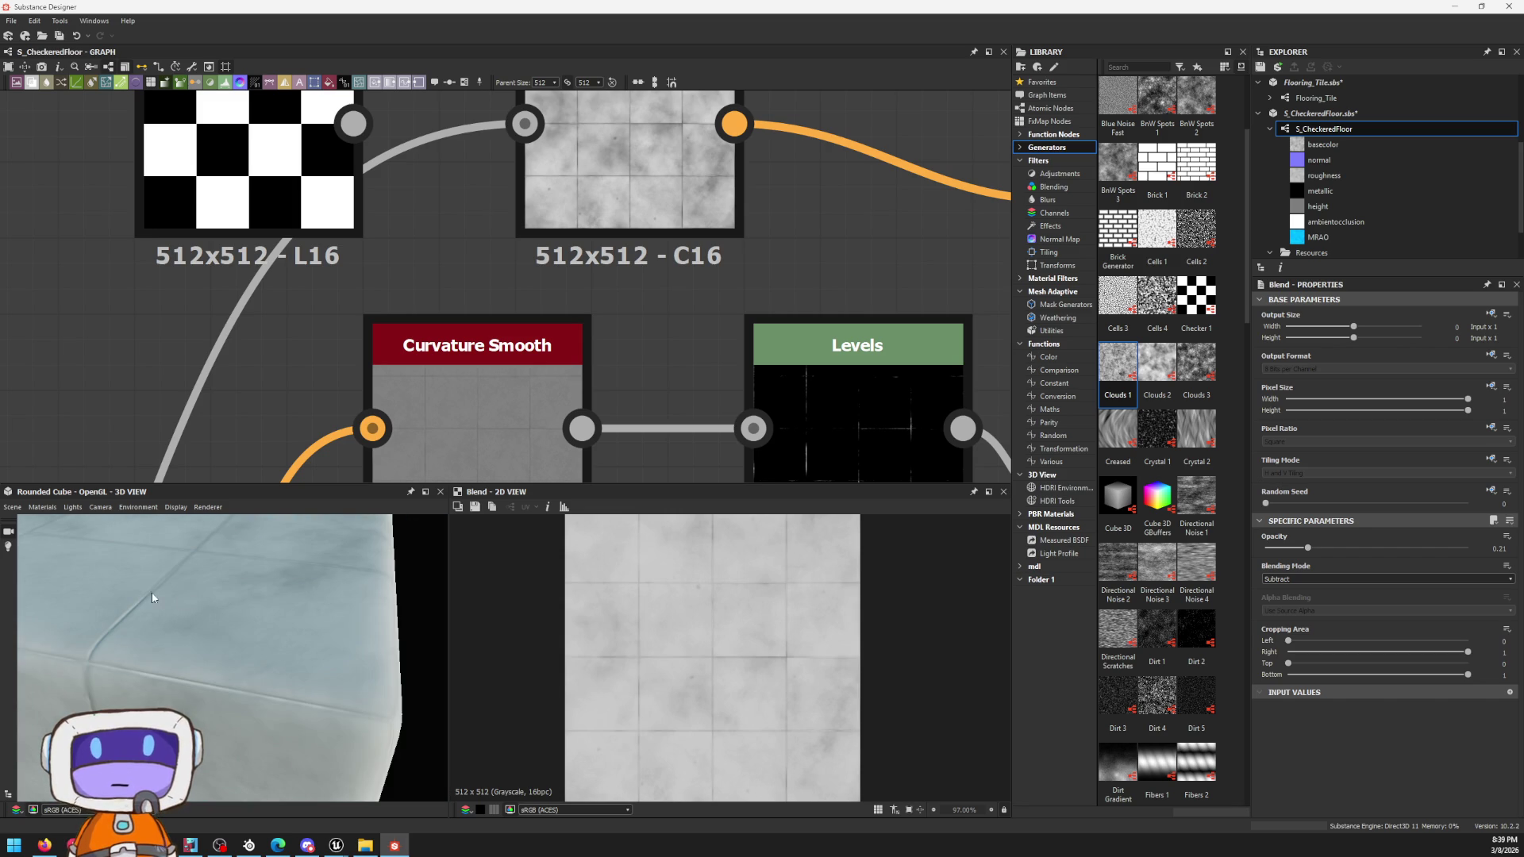
scroll(551, 212, "down", 2)
scroll(500, 297, "down", 2)
scroll(465, 345, "down", 1)
scroll(443, 373, "down", 1)
scroll(443, 374, "up", 1)
scroll(413, 357, "up", 2)
scroll(500, 311, "up", 2)
scroll(597, 258, "up", 1)
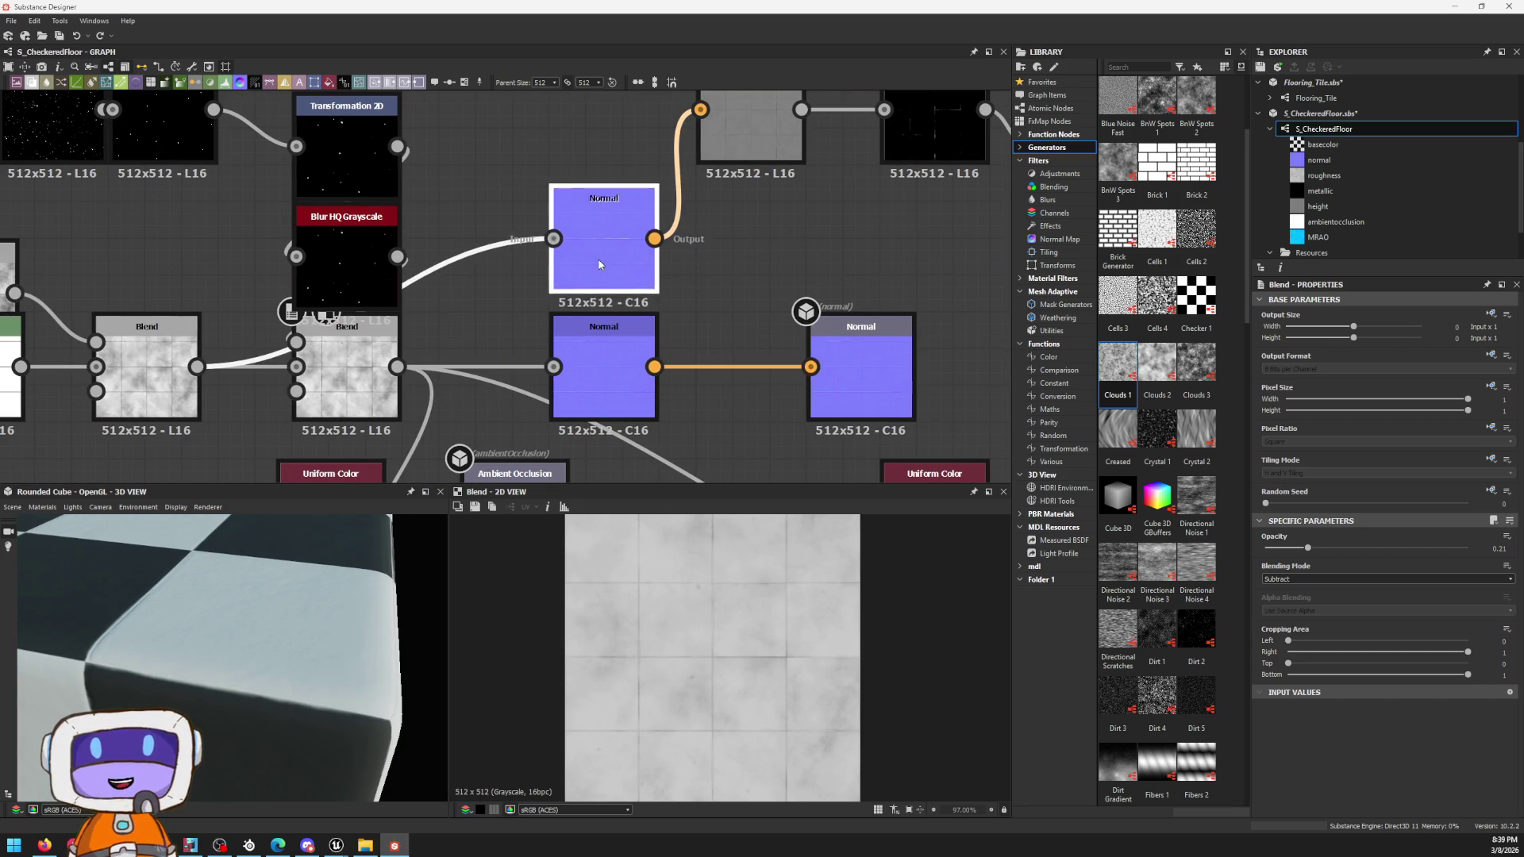
scroll(589, 269, "down", 2)
Step: Move the Transformation 2D and Blur HQ Grayscale pair left beside the Levels node
left_click(384, 203)
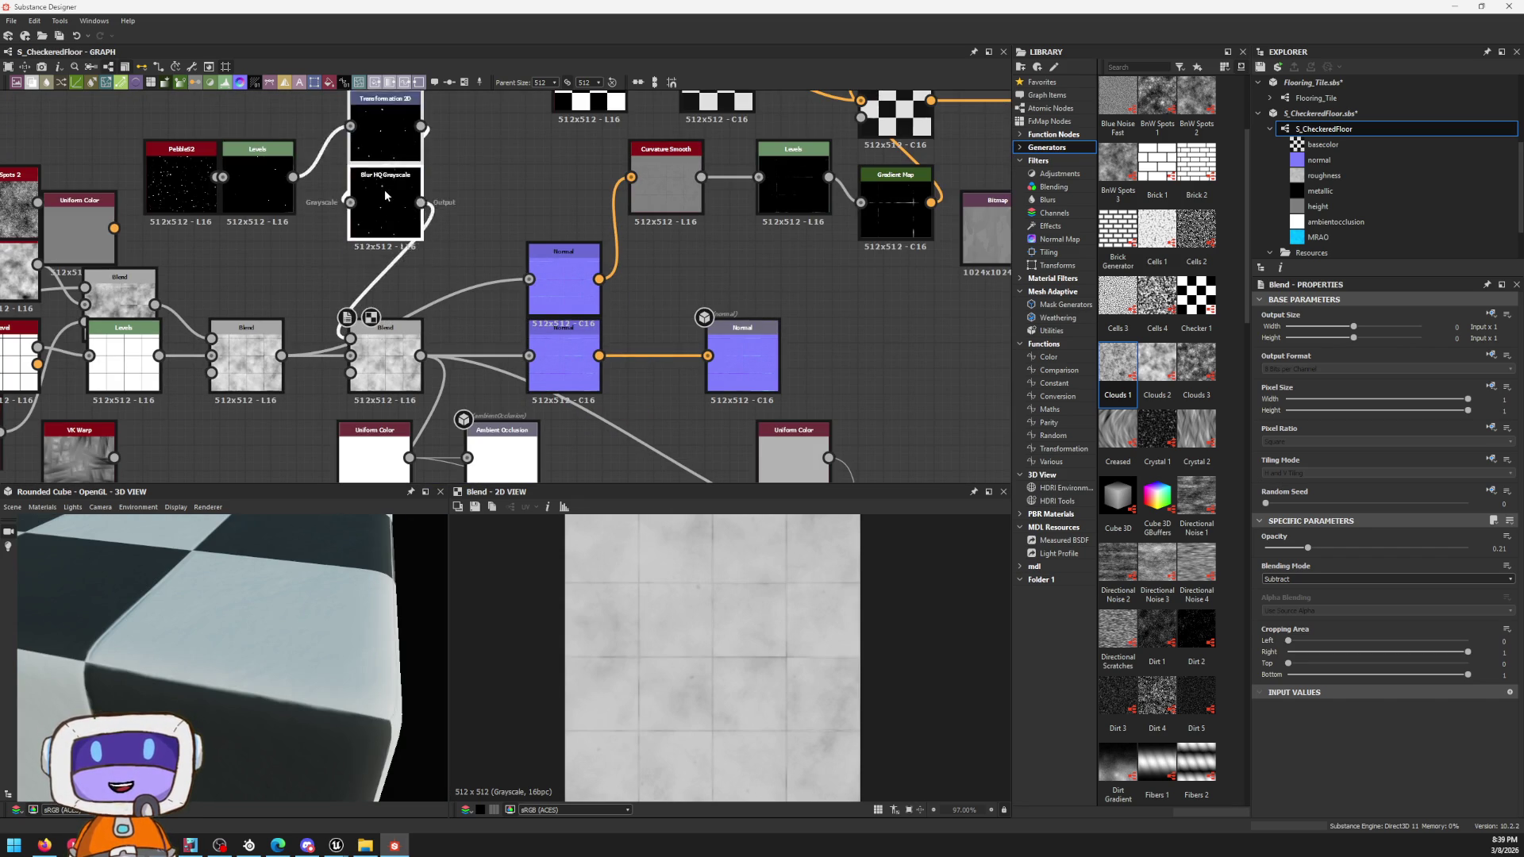
left_click_drag(385, 202, 347, 225)
scroll(347, 255, "down", 1)
middle_click_drag(470, 247, 421, 302)
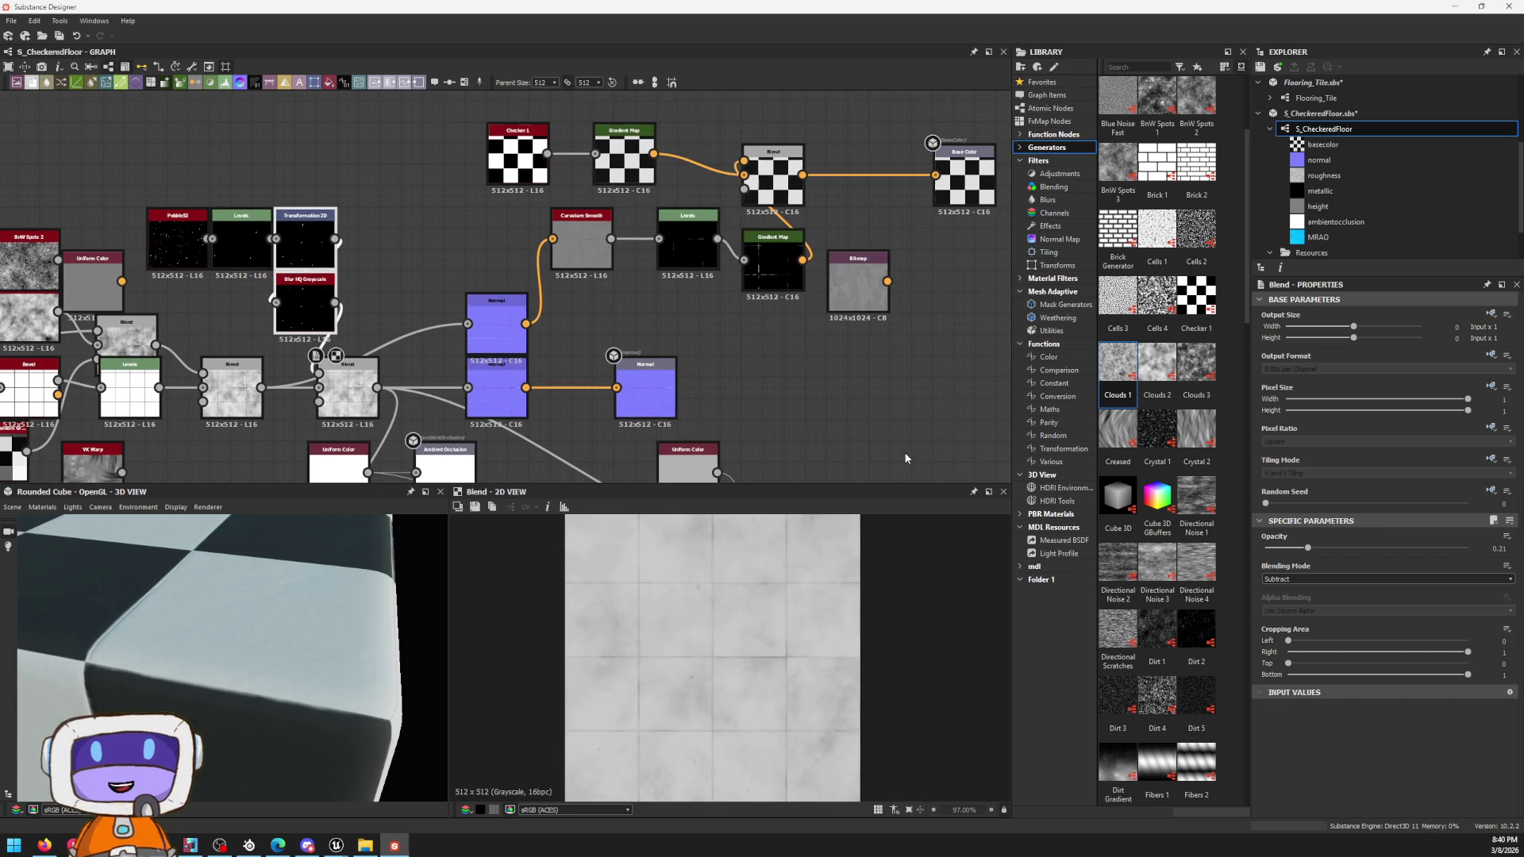
Step: Preview the Blend, edge Gradient Map and Levels outputs, then move the Blend node right
double_click(754, 176)
scroll(772, 642, "up", 3)
scroll(755, 646, "up", 3)
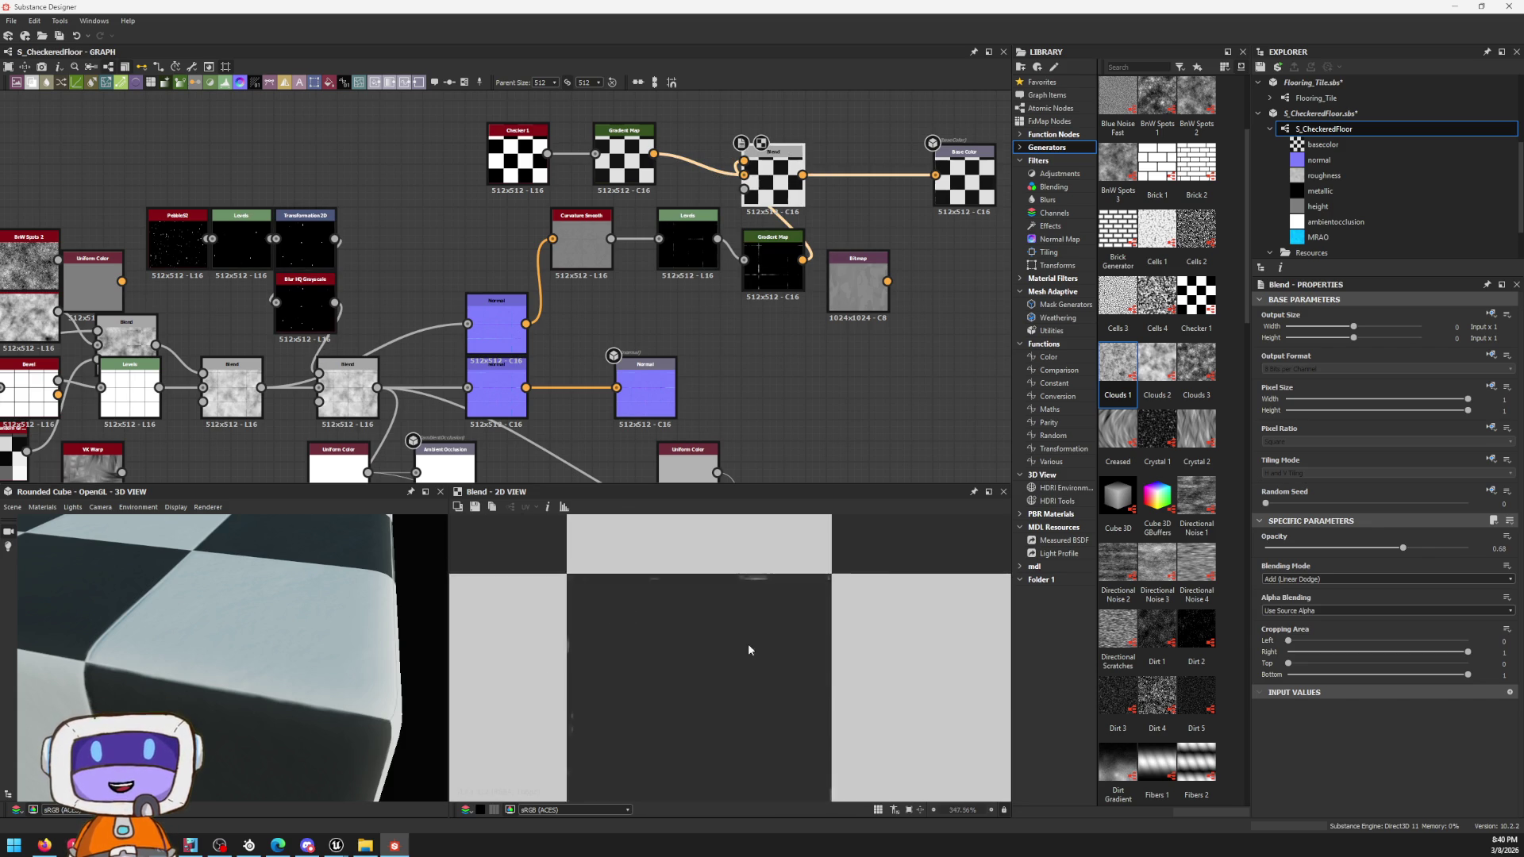
scroll(756, 647, "up", 2)
scroll(778, 603, "up", 2)
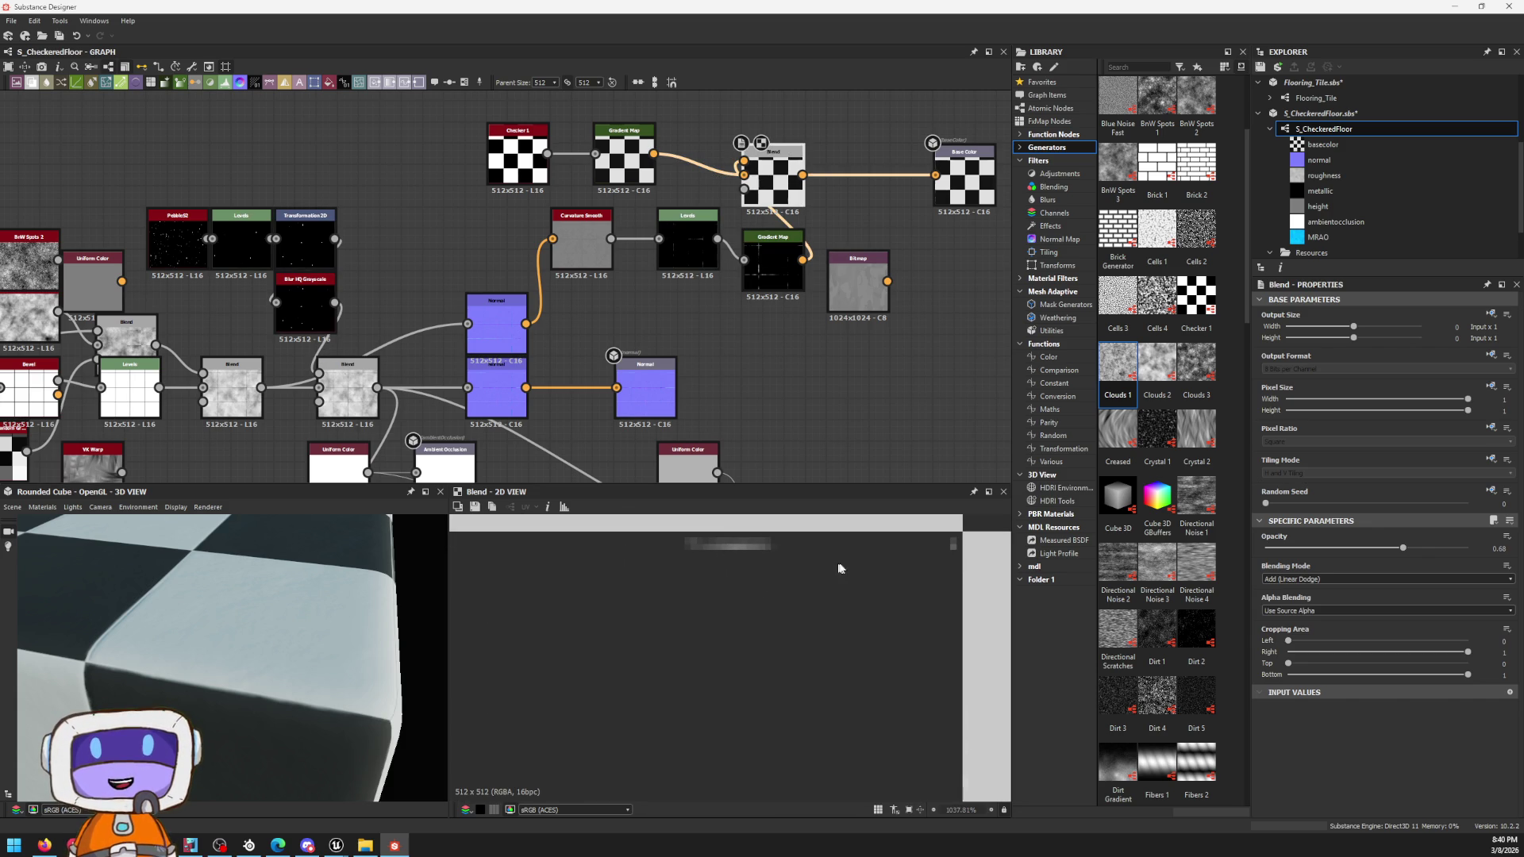
double_click(770, 272)
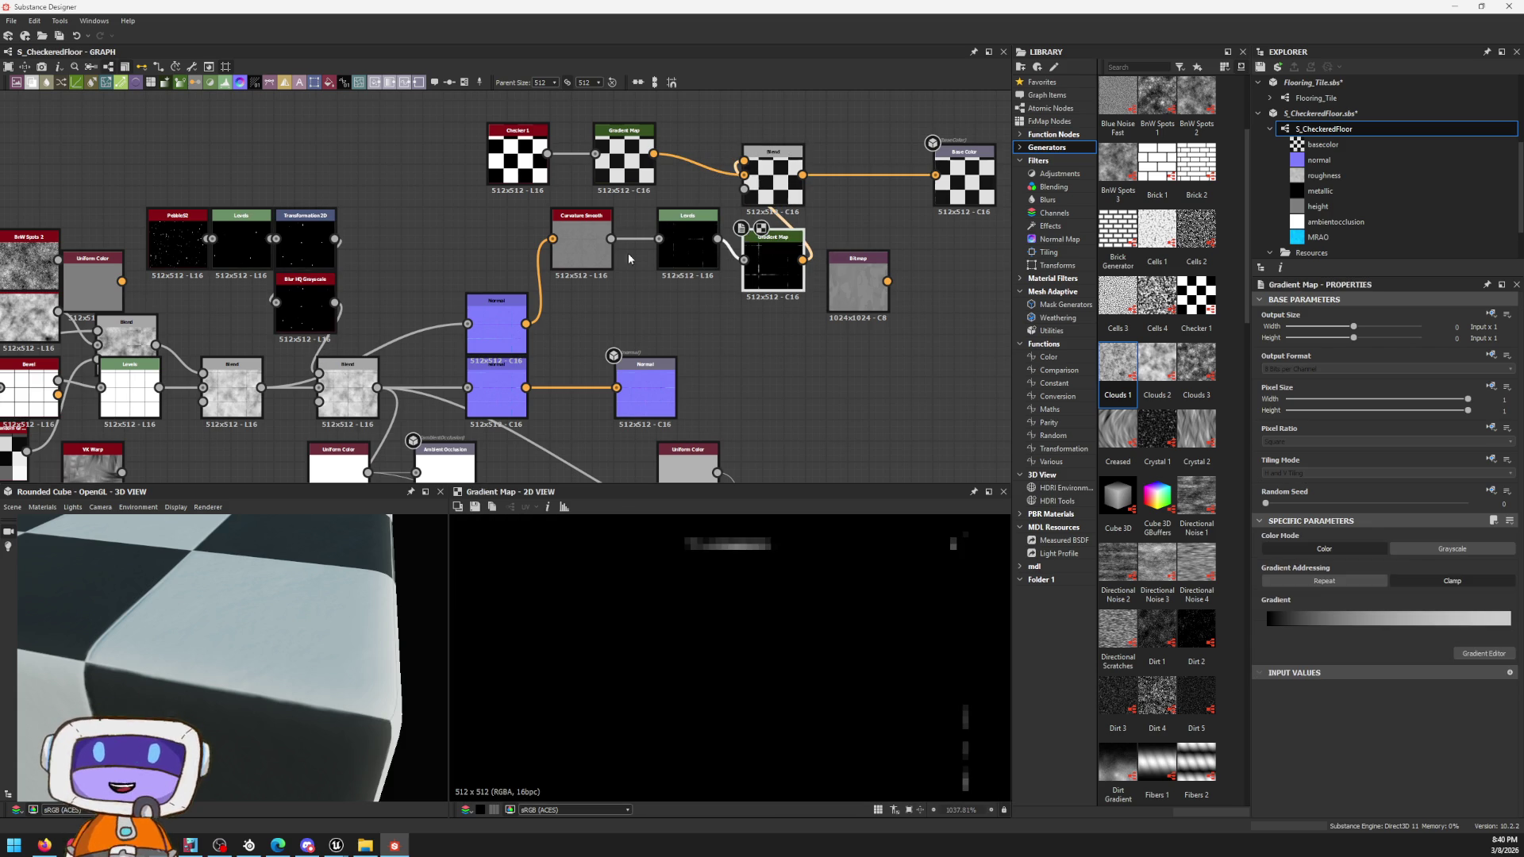
double_click(690, 268)
scroll(639, 662, "down", 1)
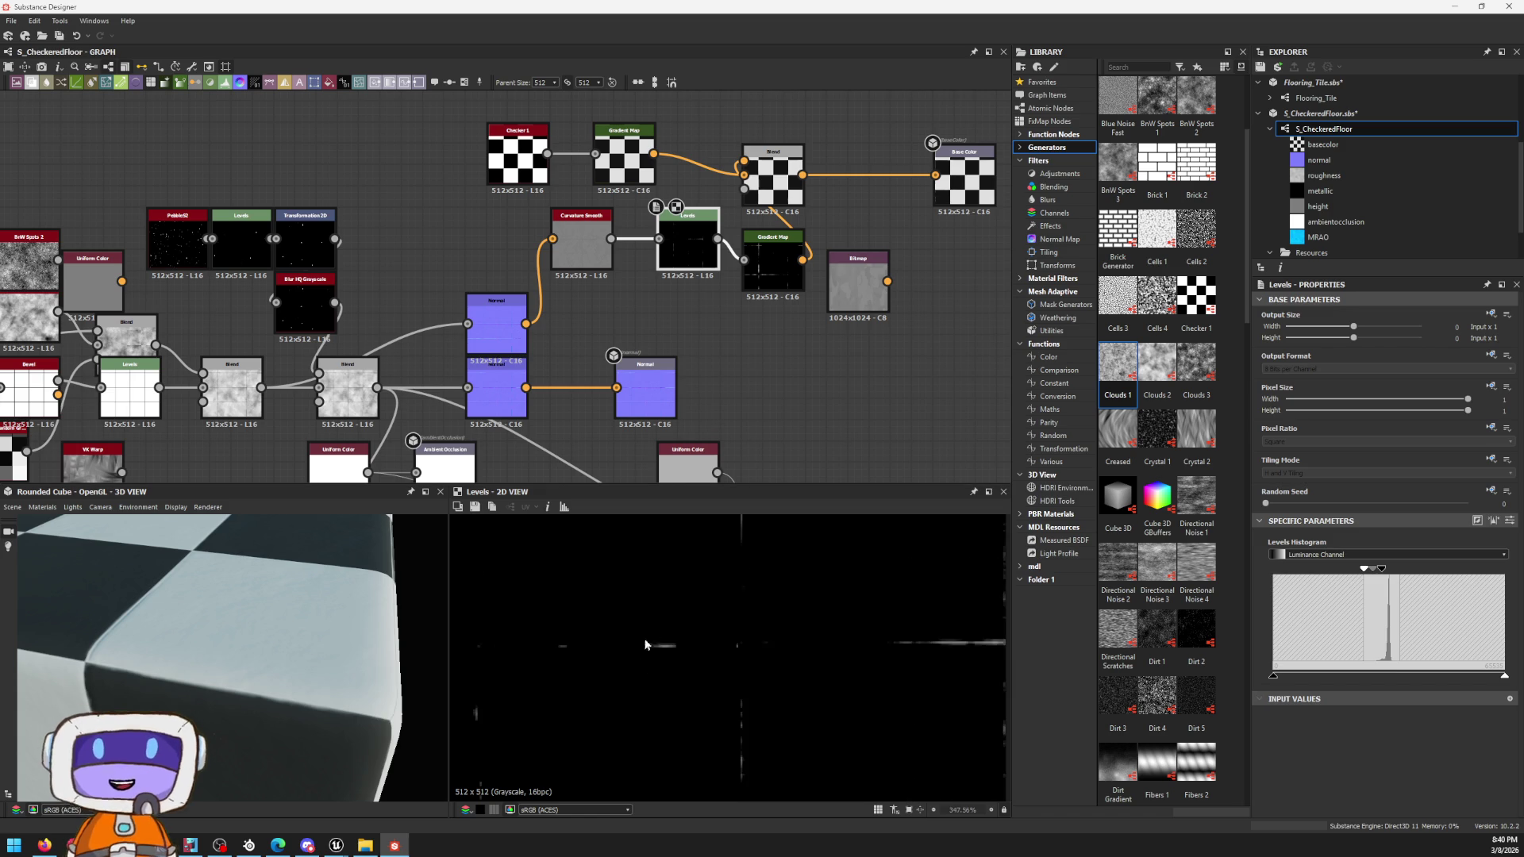
scroll(687, 697, "down", 2)
scroll(646, 731, "down", 1)
scroll(742, 583, "up", 1)
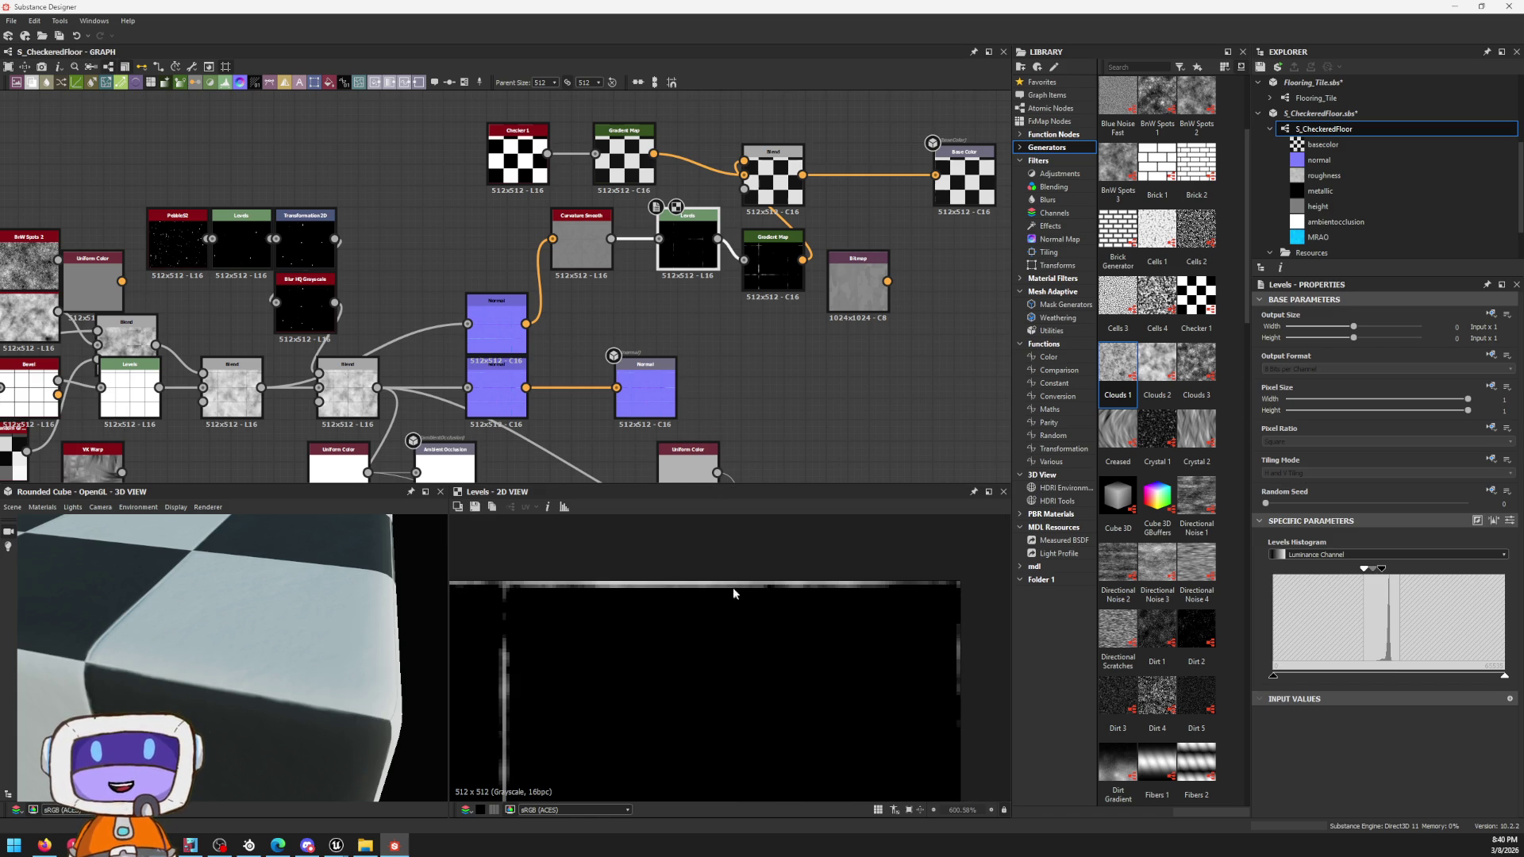
left_click_drag(792, 179, 896, 179)
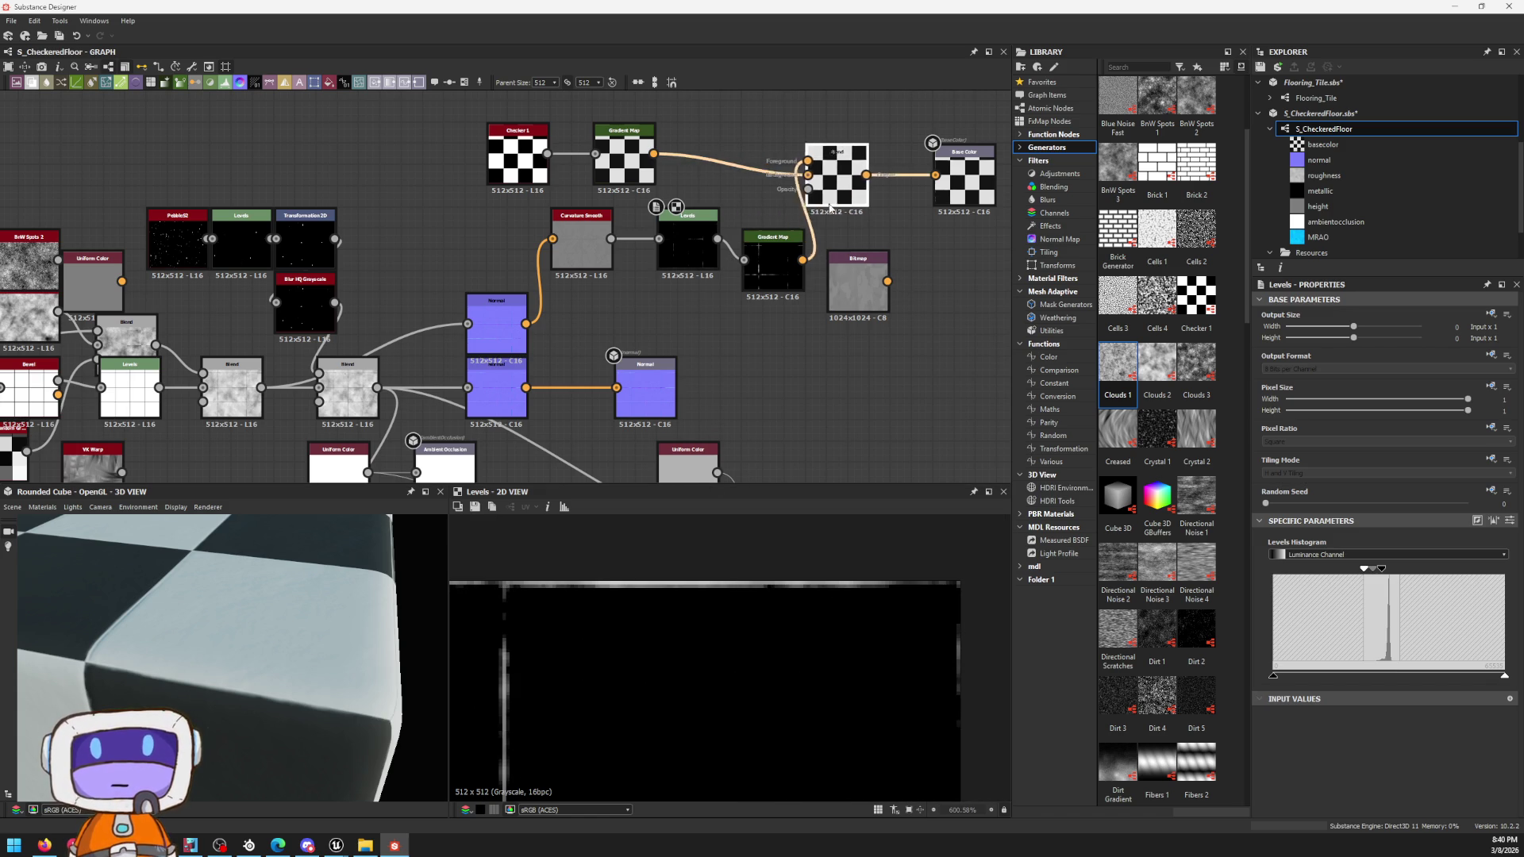
left_click(774, 264)
Step: Insert a Blur HQ Color after the Gradient Map at about 0.47 intensity, then preview the painted lines bitmap
key("space")
type("blu")
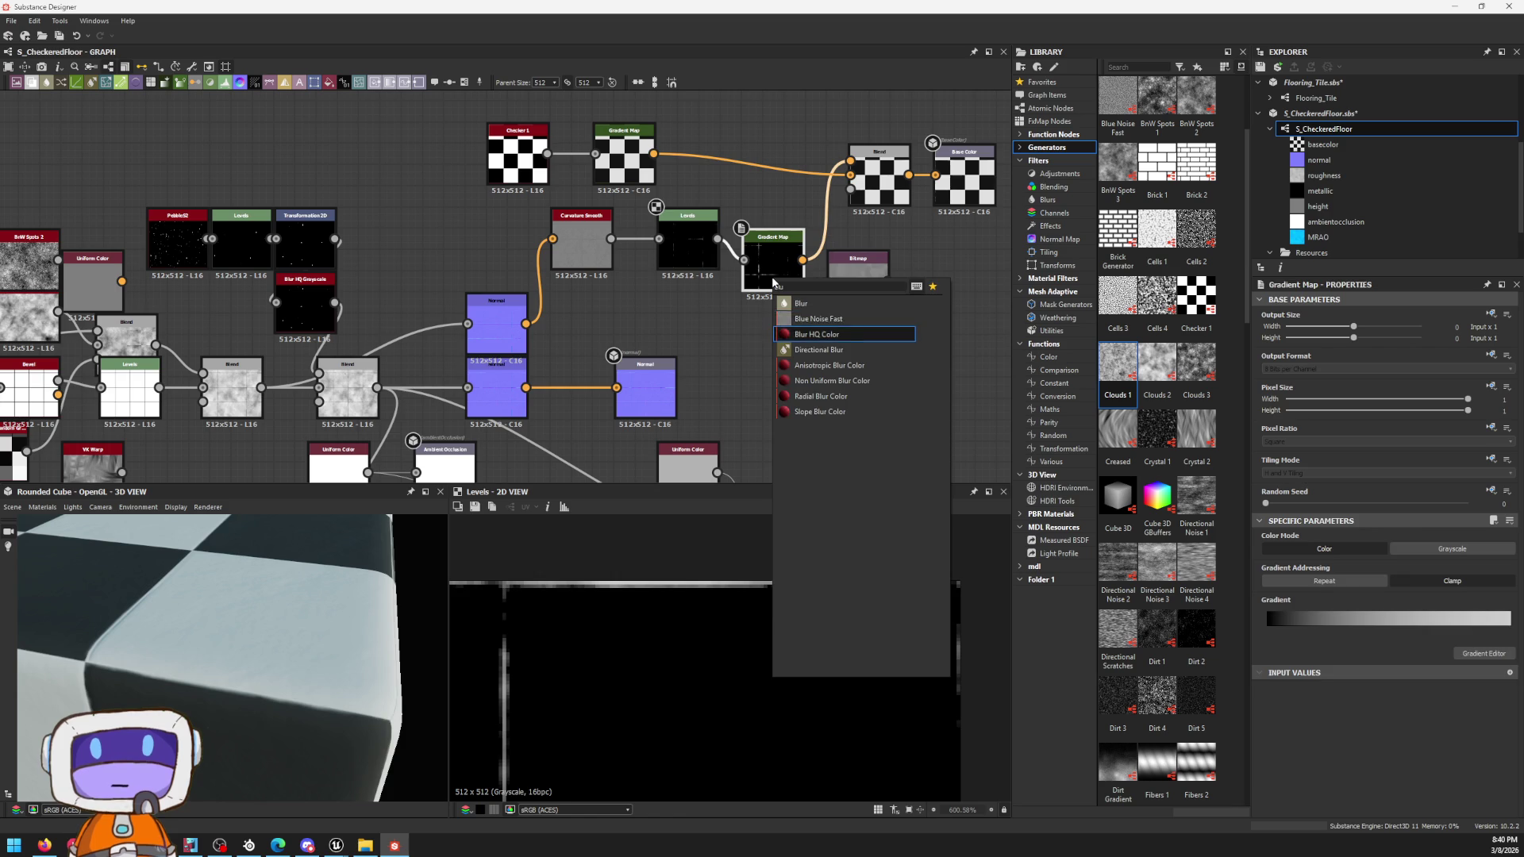
key("Down")
key("Return")
scroll(1358, 660, "down", 2)
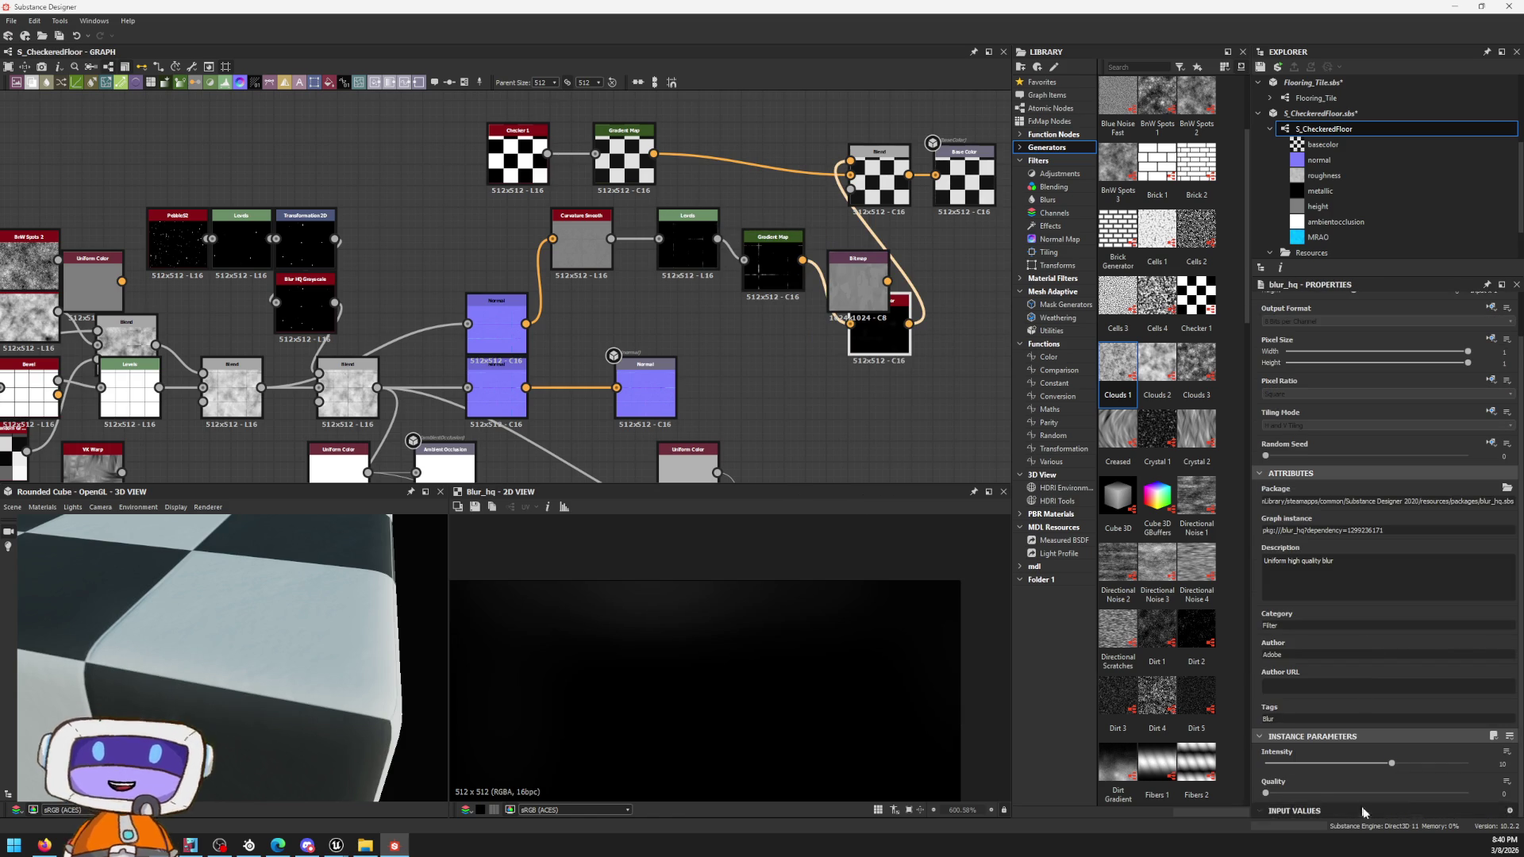
left_click_drag(1391, 764, 1238, 758)
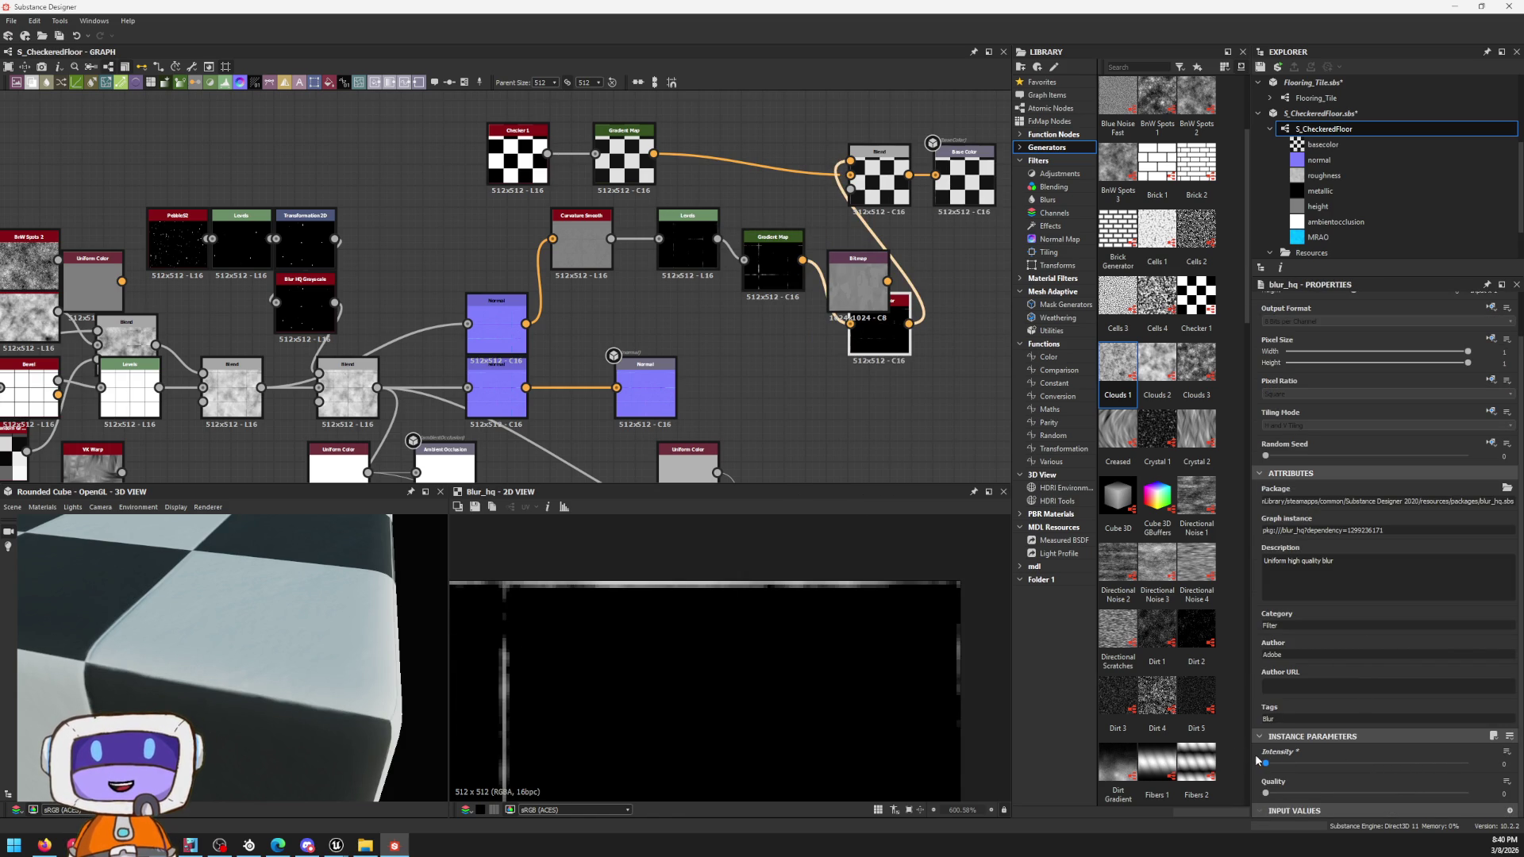
left_click_drag(1273, 753, 1271, 750)
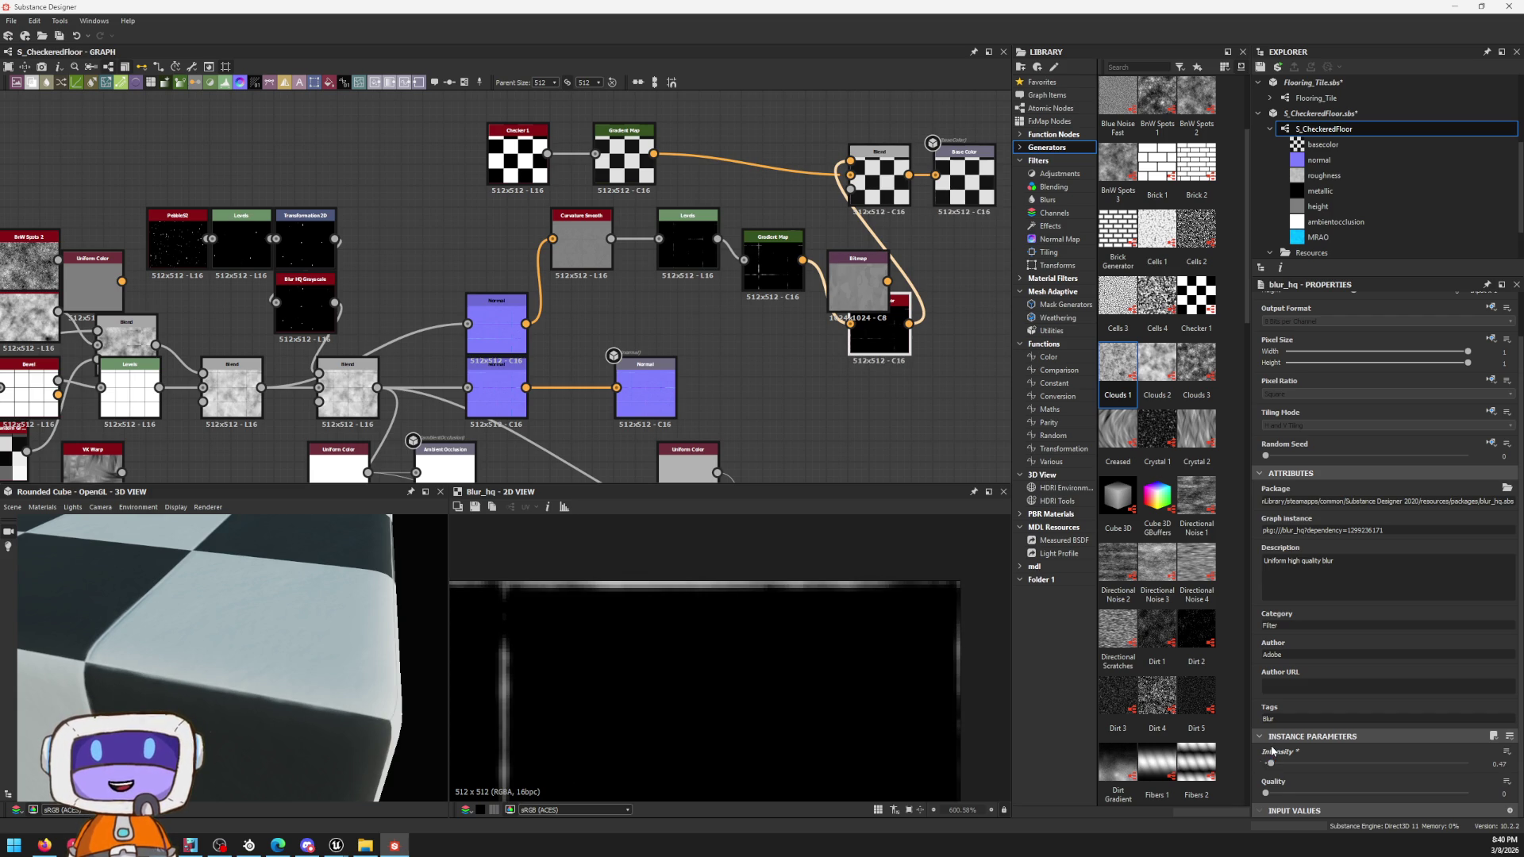
scroll(745, 546, "down", 3)
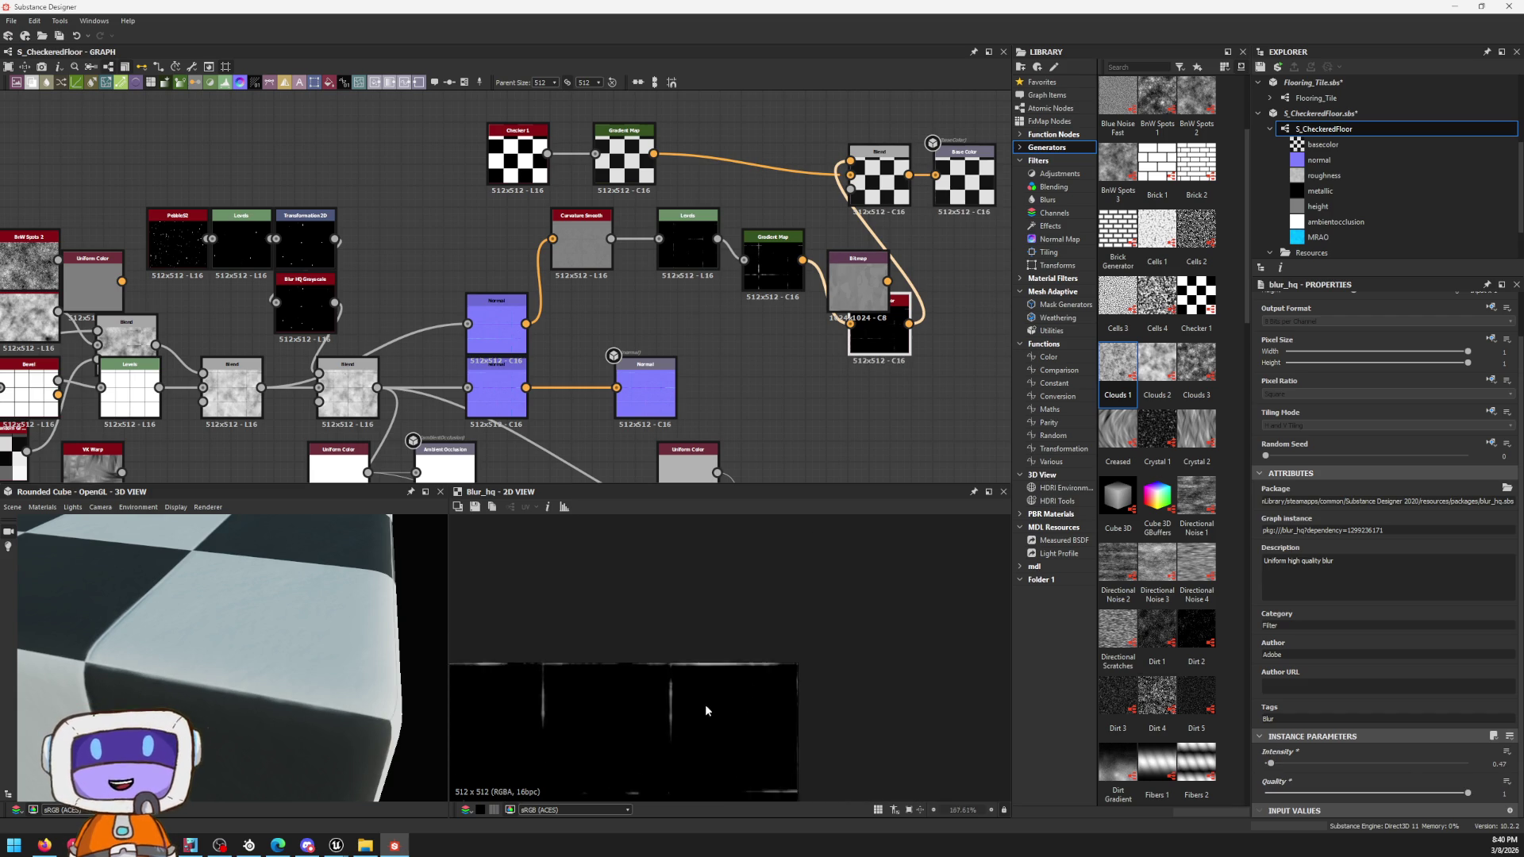
scroll(711, 707, "down", 2)
middle_click_drag(809, 588, 795, 597)
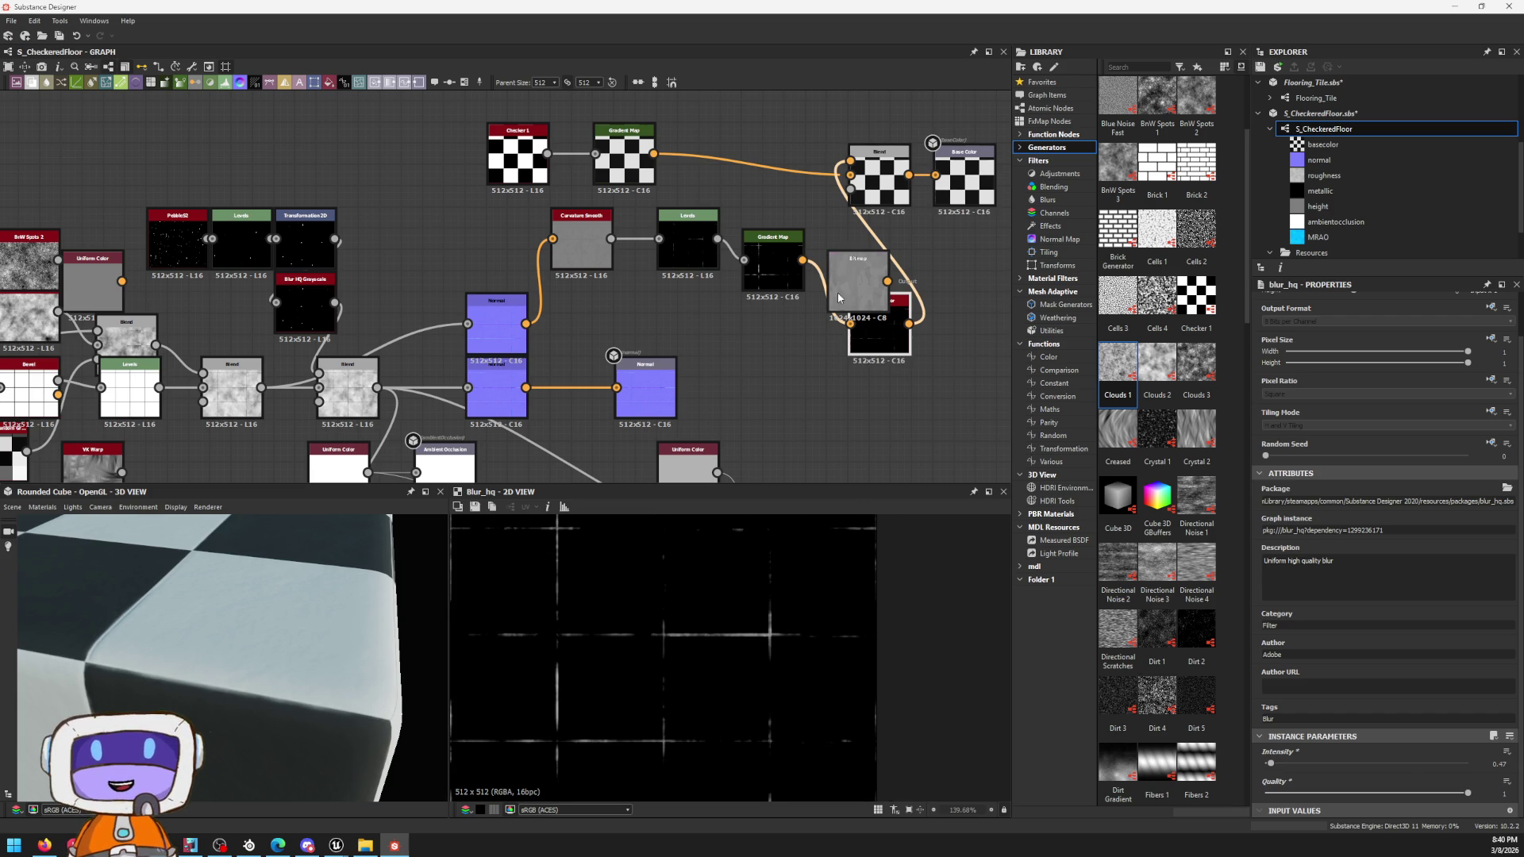
left_click_drag(837, 298, 958, 316)
double_click(958, 316)
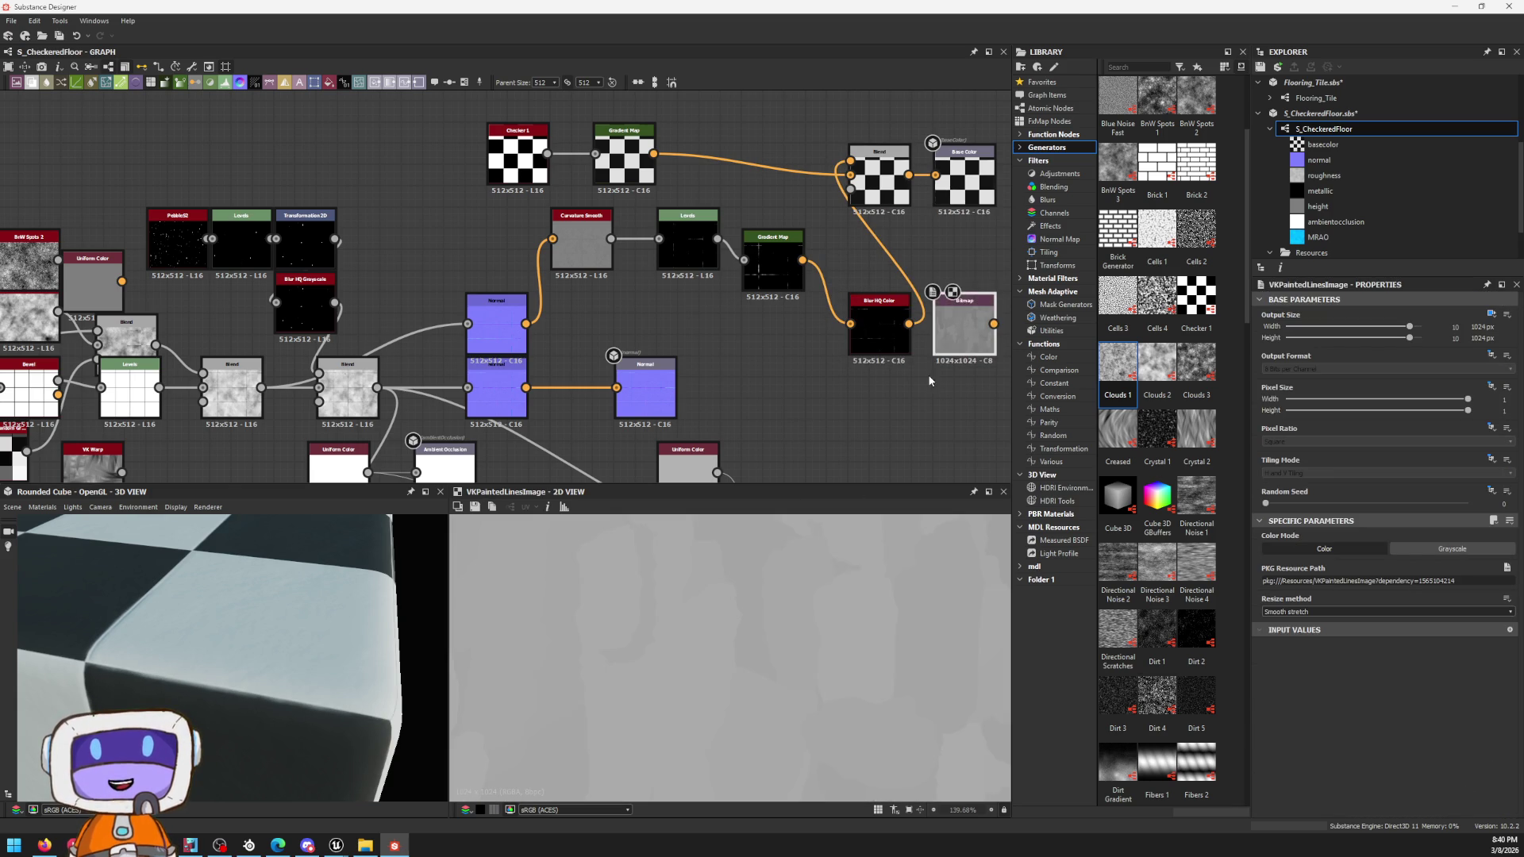
scroll(930, 381, "down", 1)
Step: Move the Bitmap node up-left, the Blend and Base Color nodes up-right, and the Blur HQ Color node up-left
key("f")
middle_click_drag(822, 304, 775, 335)
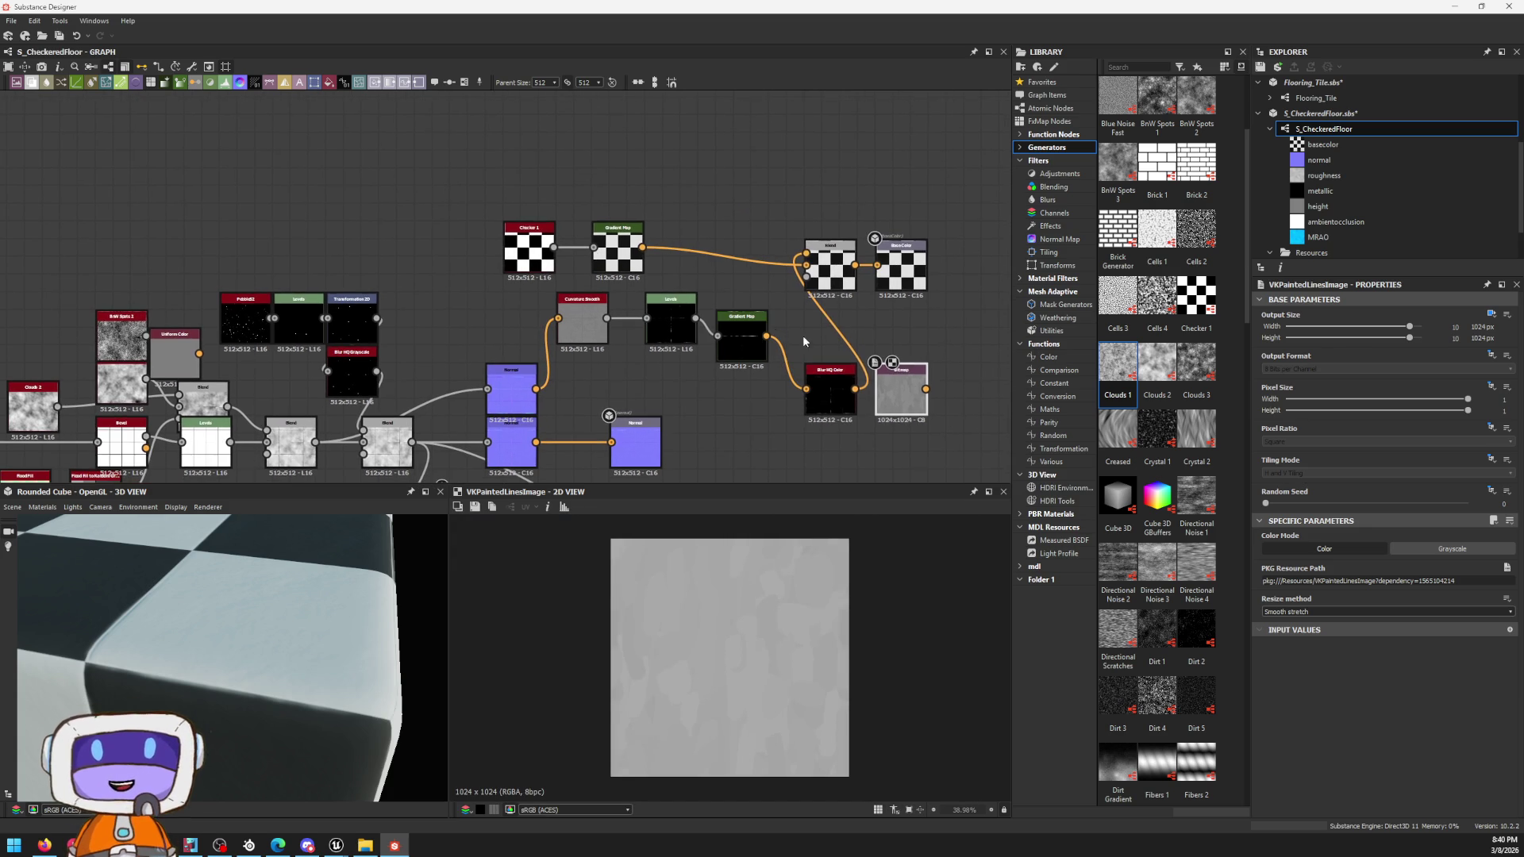
left_click_drag(894, 409, 428, 212)
scroll(437, 133, "up", 2)
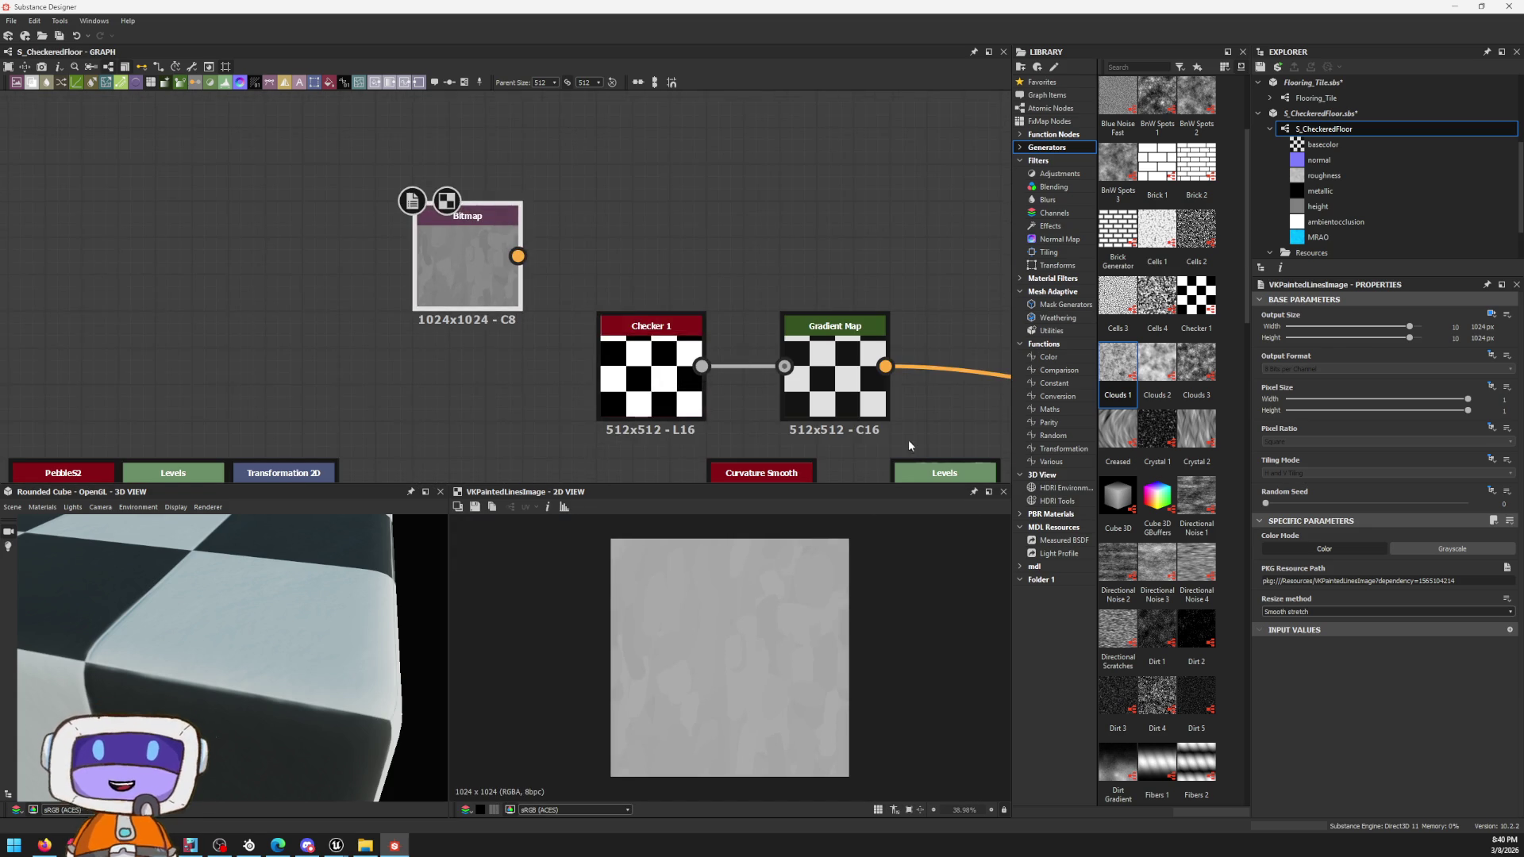
middle_click_drag(907, 452, 572, 327)
scroll(572, 328, "down", 1)
middle_click_drag(815, 242, 704, 283)
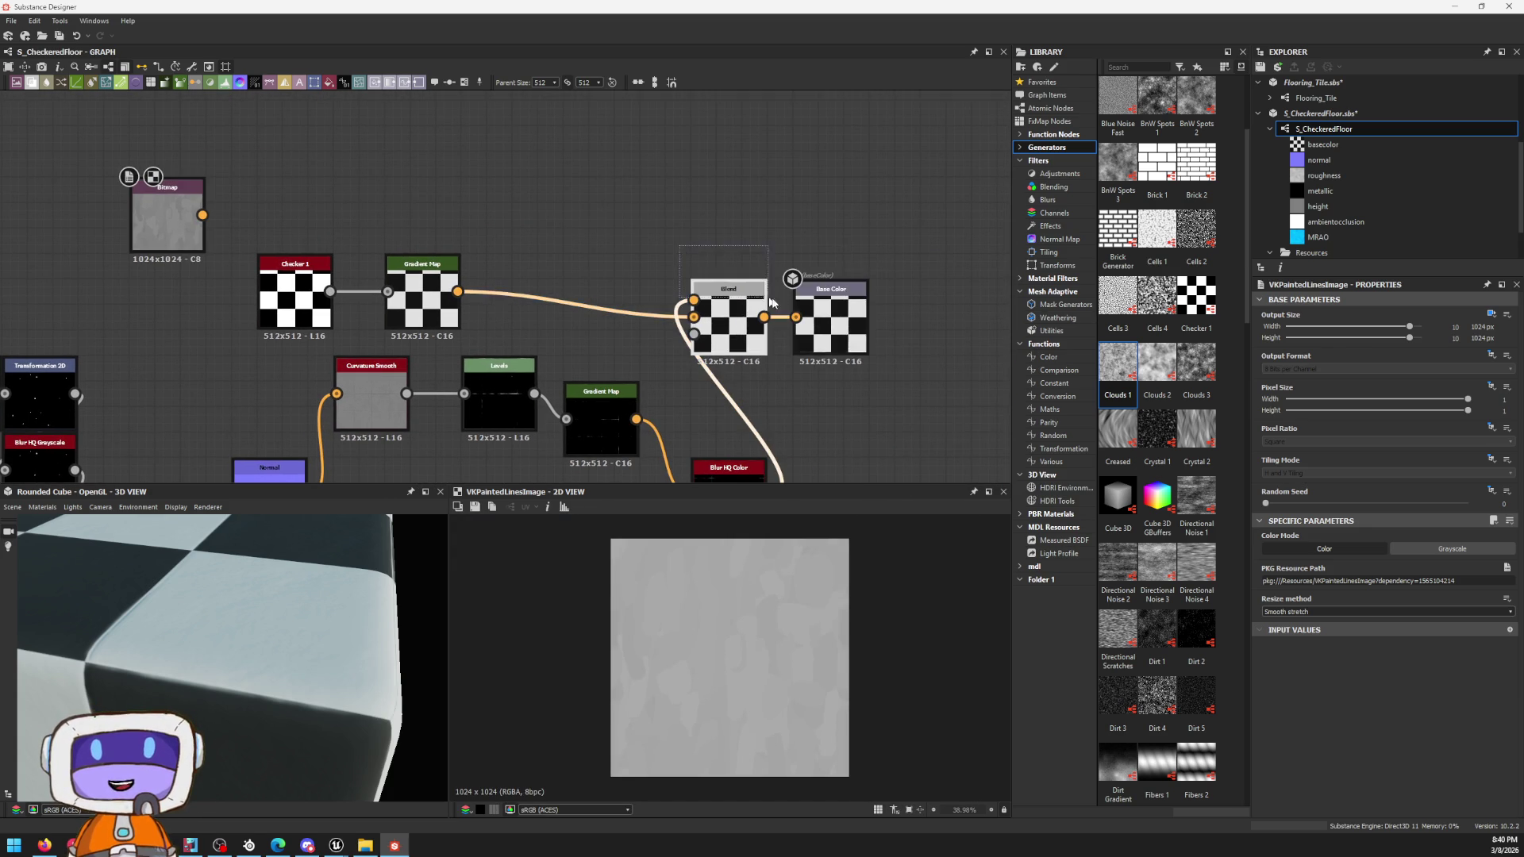
left_click_drag(751, 347, 800, 322)
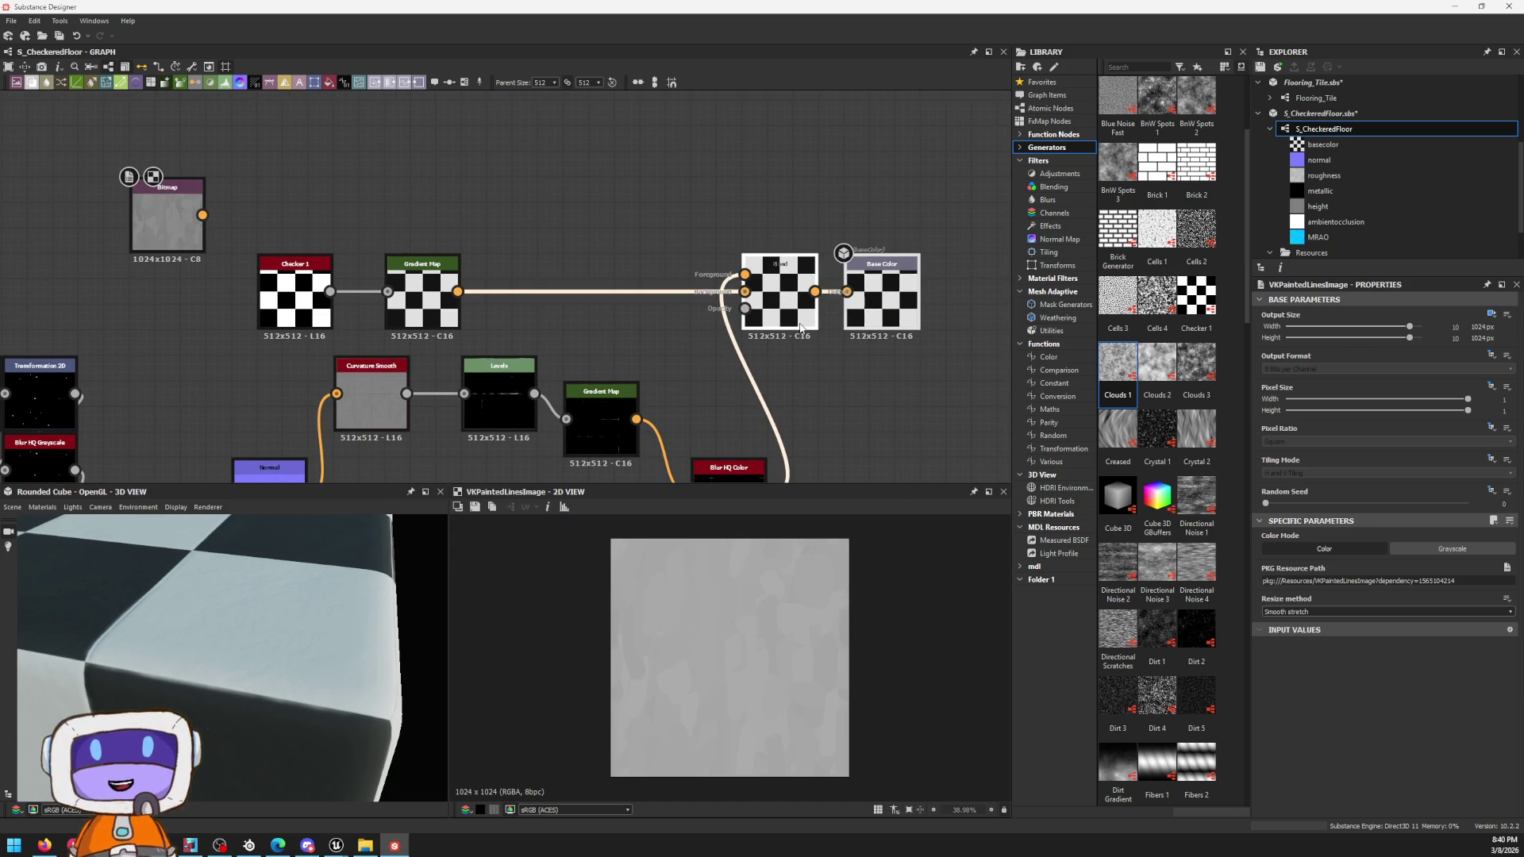
middle_click_drag(799, 327, 927, 244)
left_click_drag(845, 386, 820, 318)
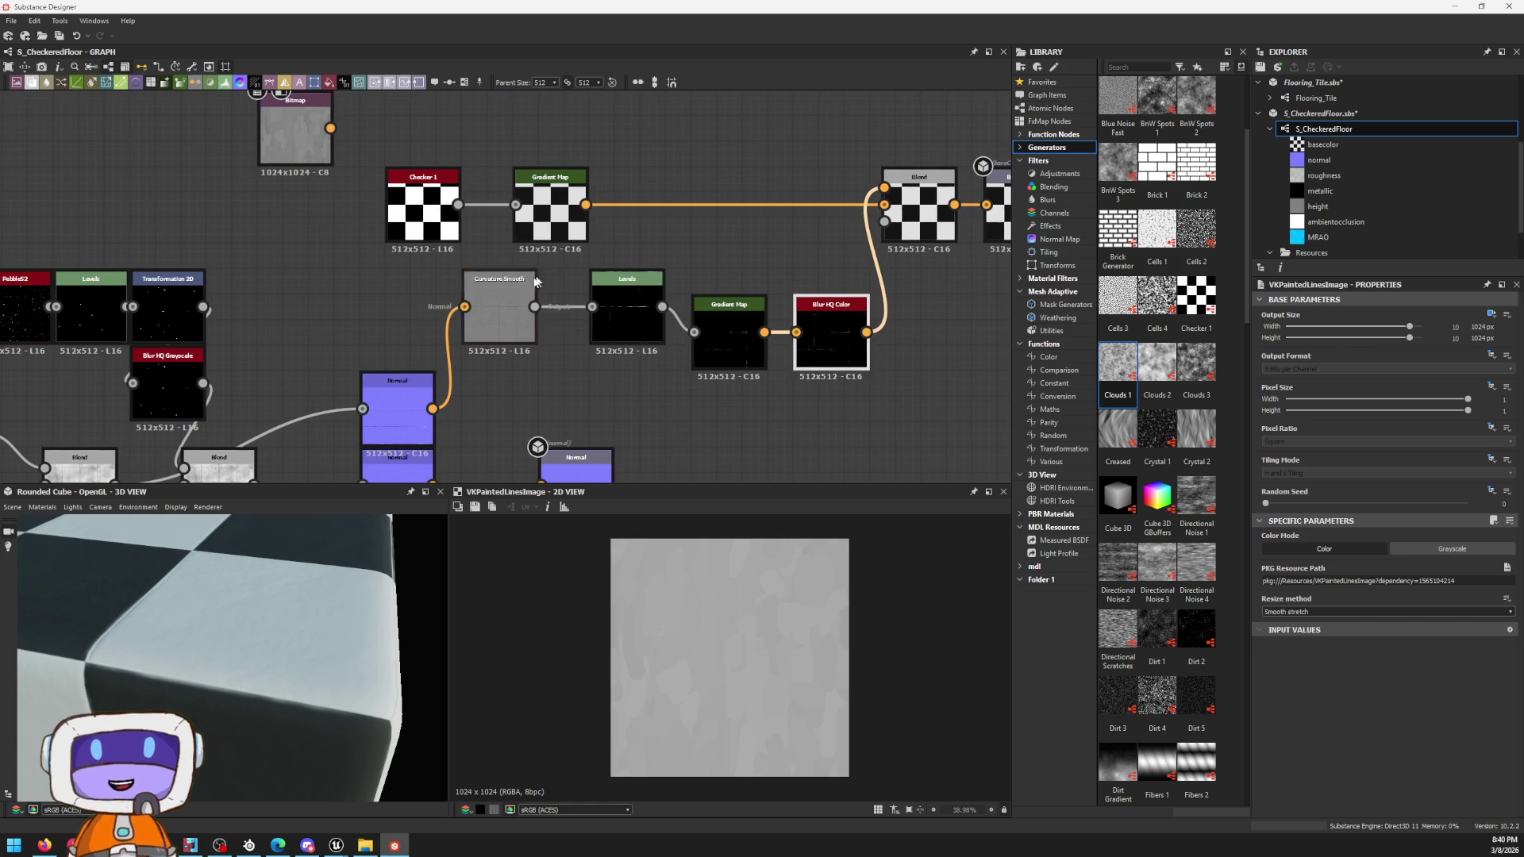
Step: Shift the edge-detail chain left and place the Bitmap above the checker Gradient Map, previewing it
left_click_drag(390, 275, 881, 393)
left_click_drag(865, 337, 763, 337)
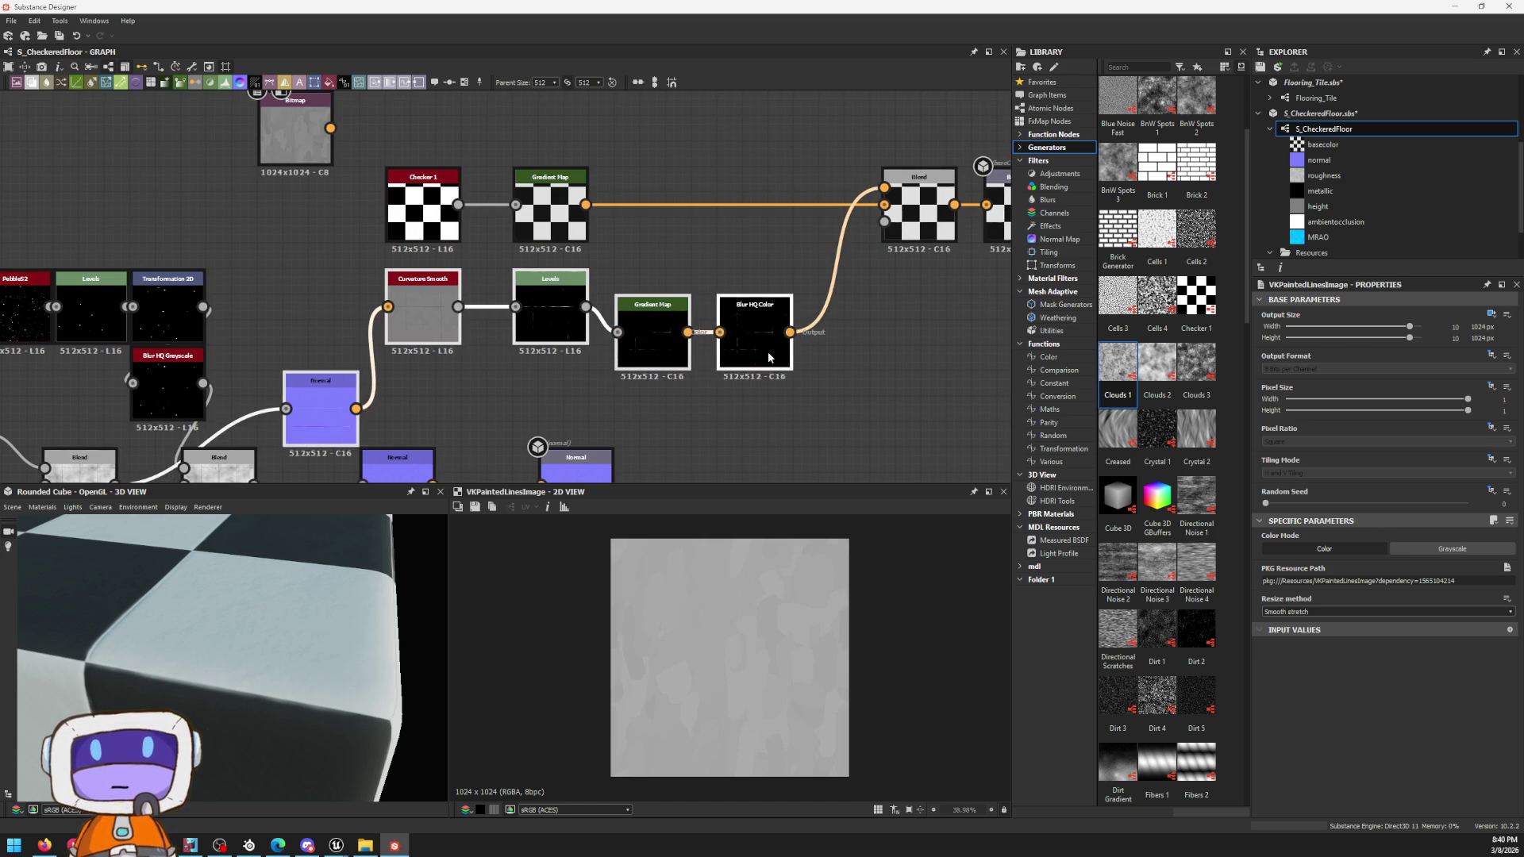
middle_click_drag(763, 337, 760, 465)
left_click_drag(323, 291, 575, 275)
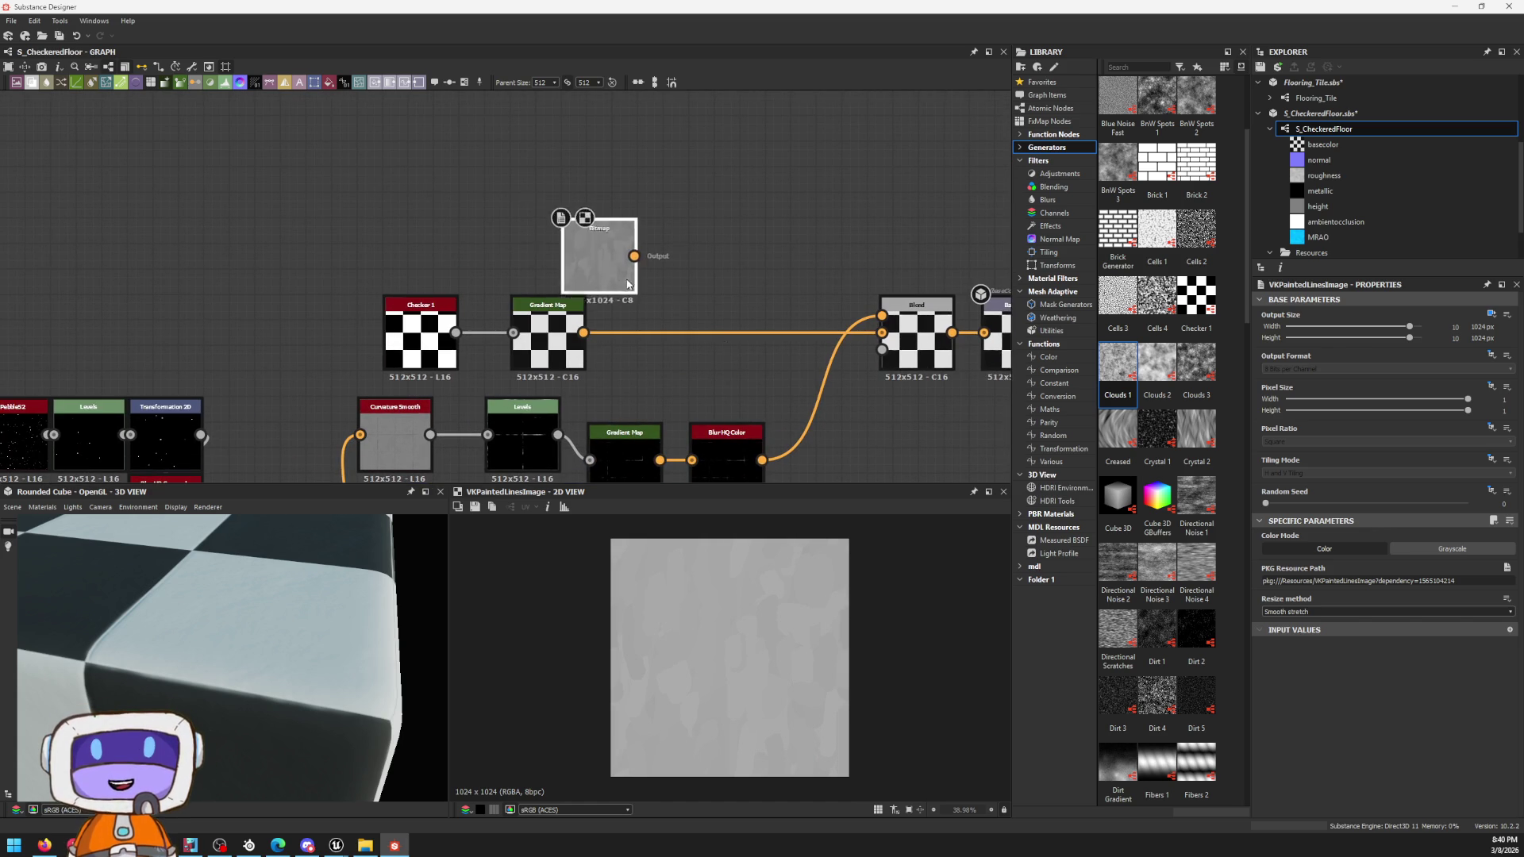
left_click(546, 361)
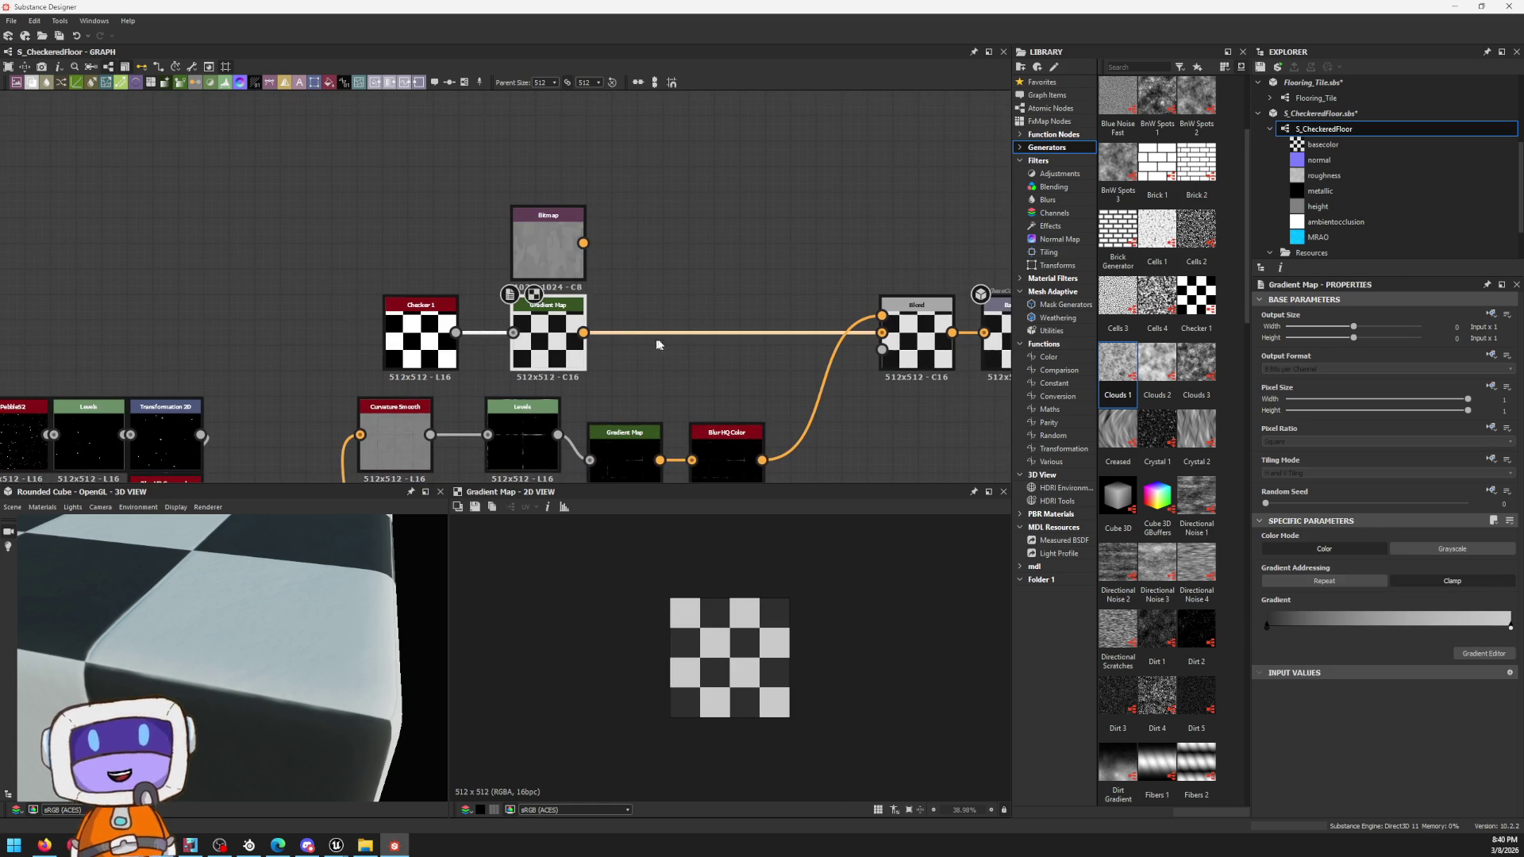
scroll(738, 593, "up", 4)
scroll(697, 409, "up", 2)
scroll(794, 395, "down", 2)
middle_click_drag(794, 395, 649, 368)
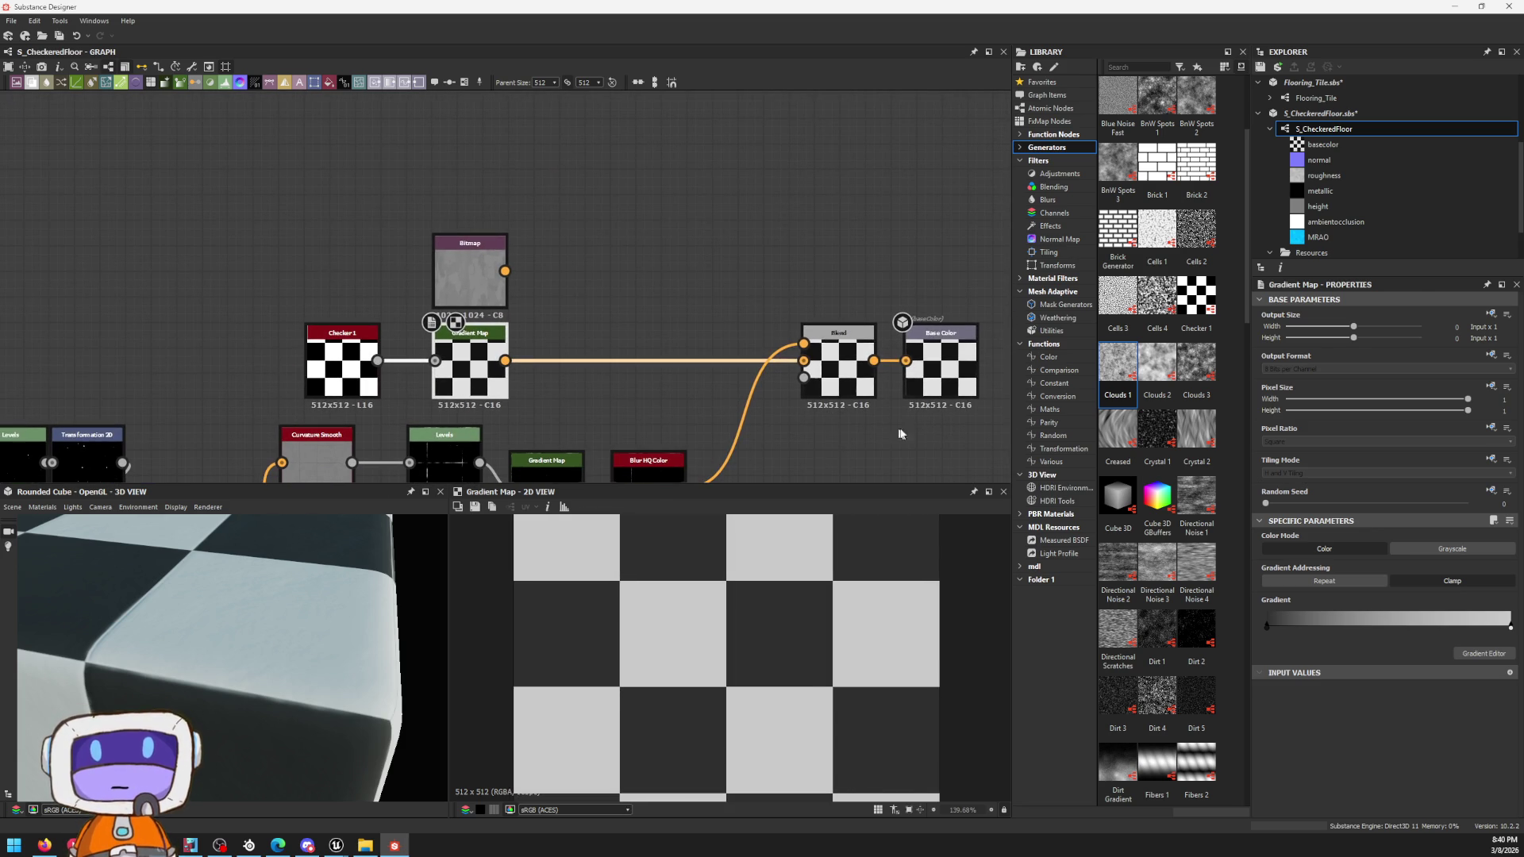
left_click_drag(470, 272, 653, 265)
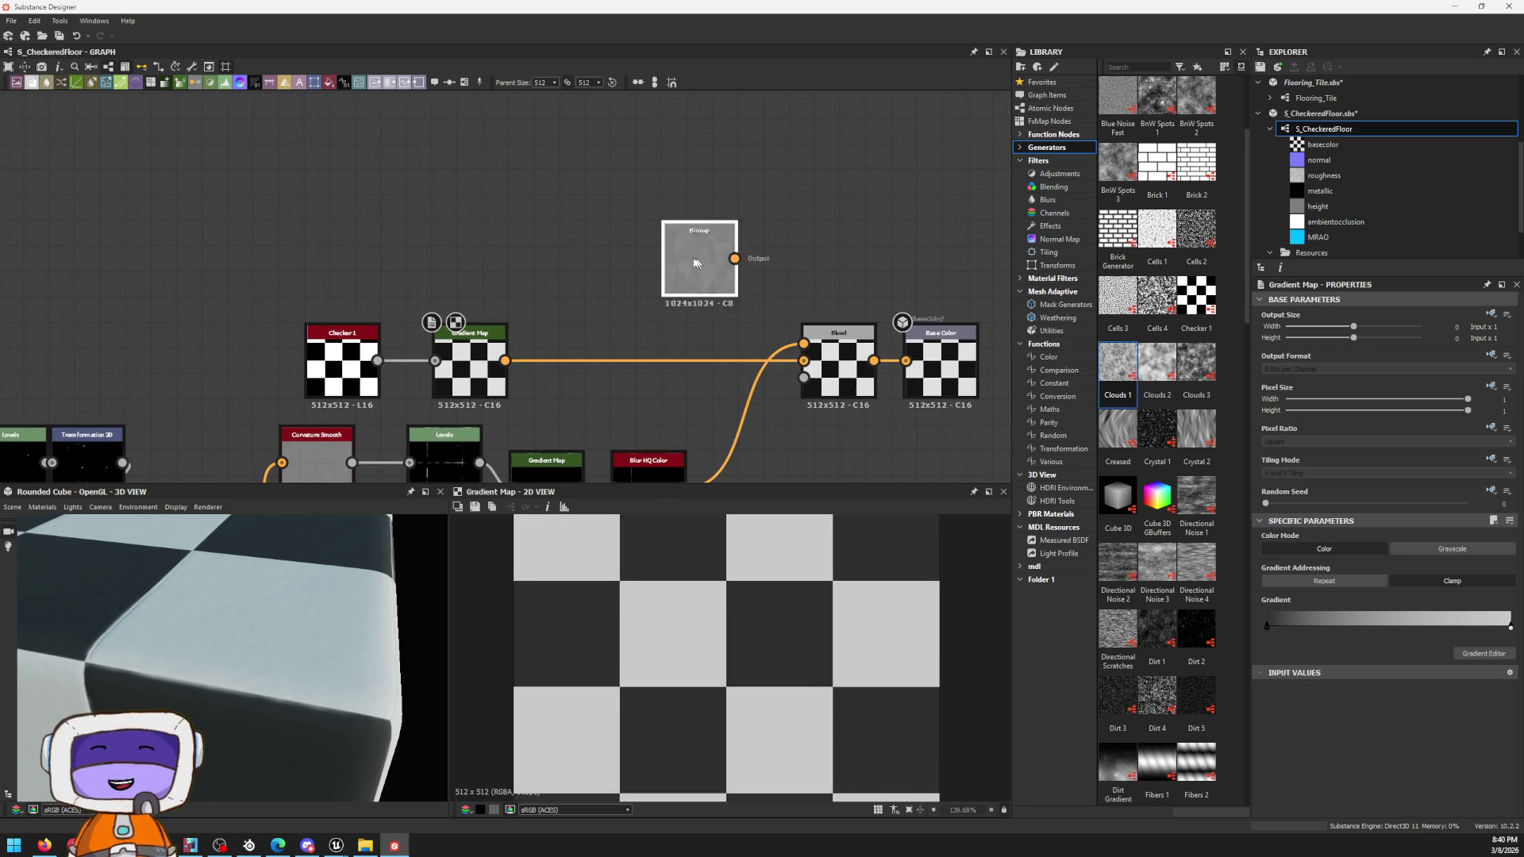
scroll(375, 355, "down", 2)
Step: Pan to the height chain, preview the Bevel node and move it into open space near BnW Spots 2
middle_click_drag(375, 349, 700, 153)
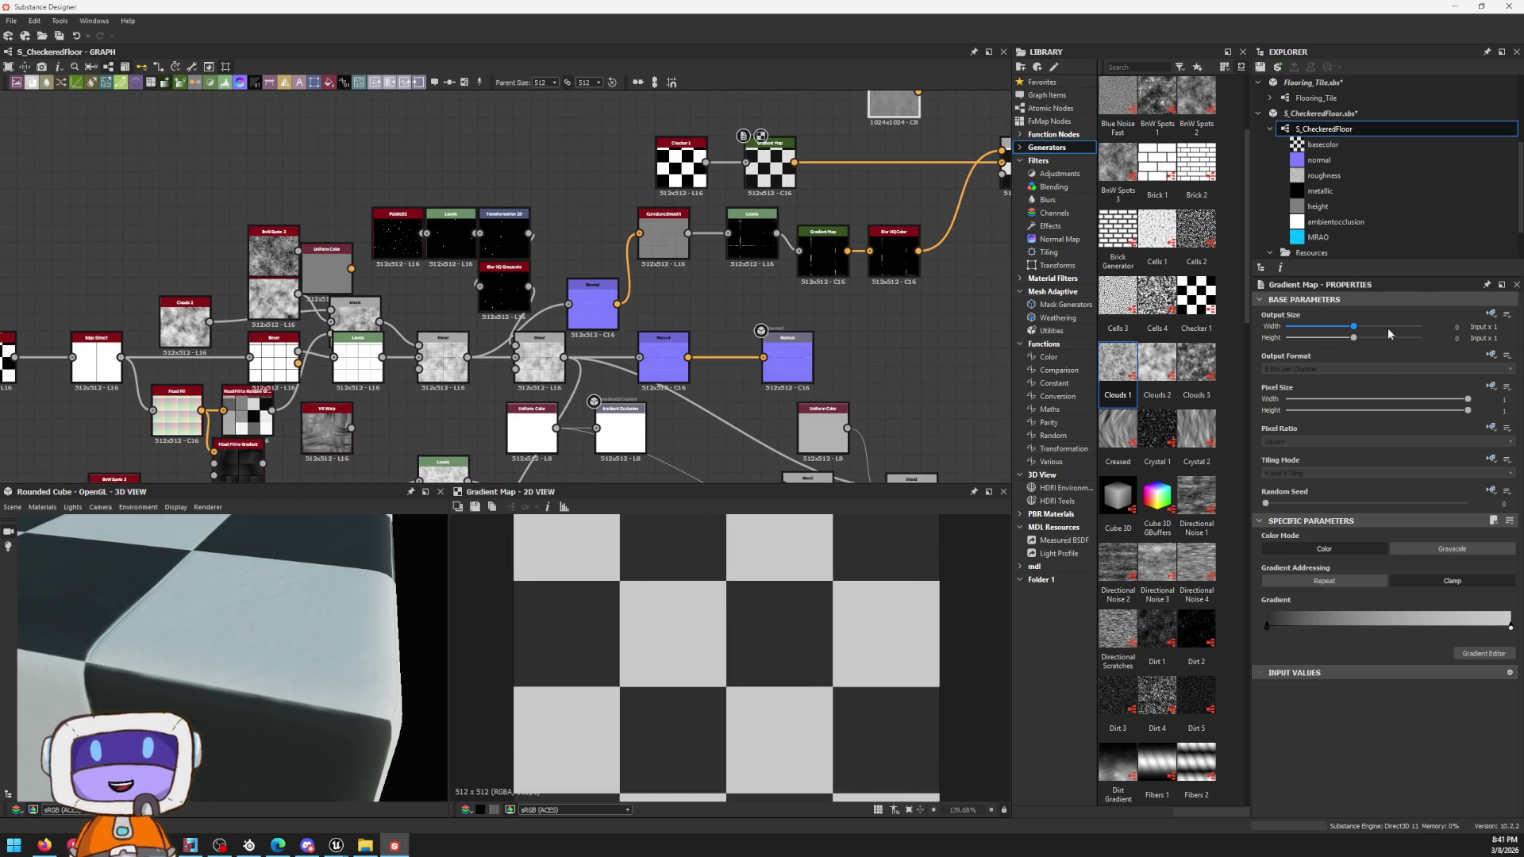
mouse_move(462, 353)
middle_mouse_down()
mouse_move(919, 321)
mouse_move(503, 277)
mouse_move(530, 344)
middle_mouse_up()
scroll(615, 324, "up", 2)
scroll(615, 324, "up", 1)
left_click(505, 305)
scroll(505, 305, "down", 1)
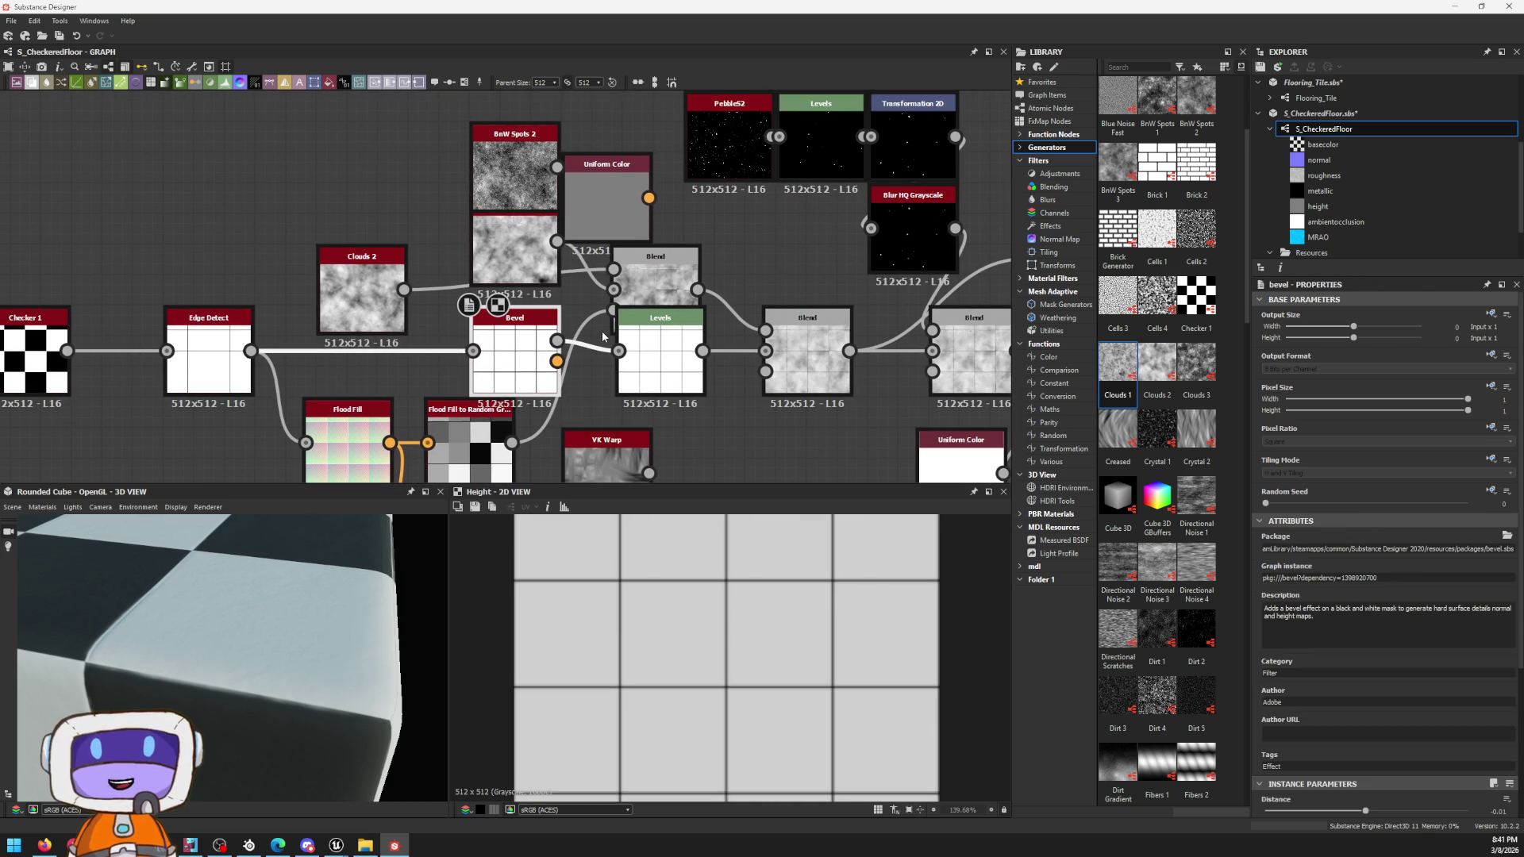
left_click_drag(542, 334, 489, 386)
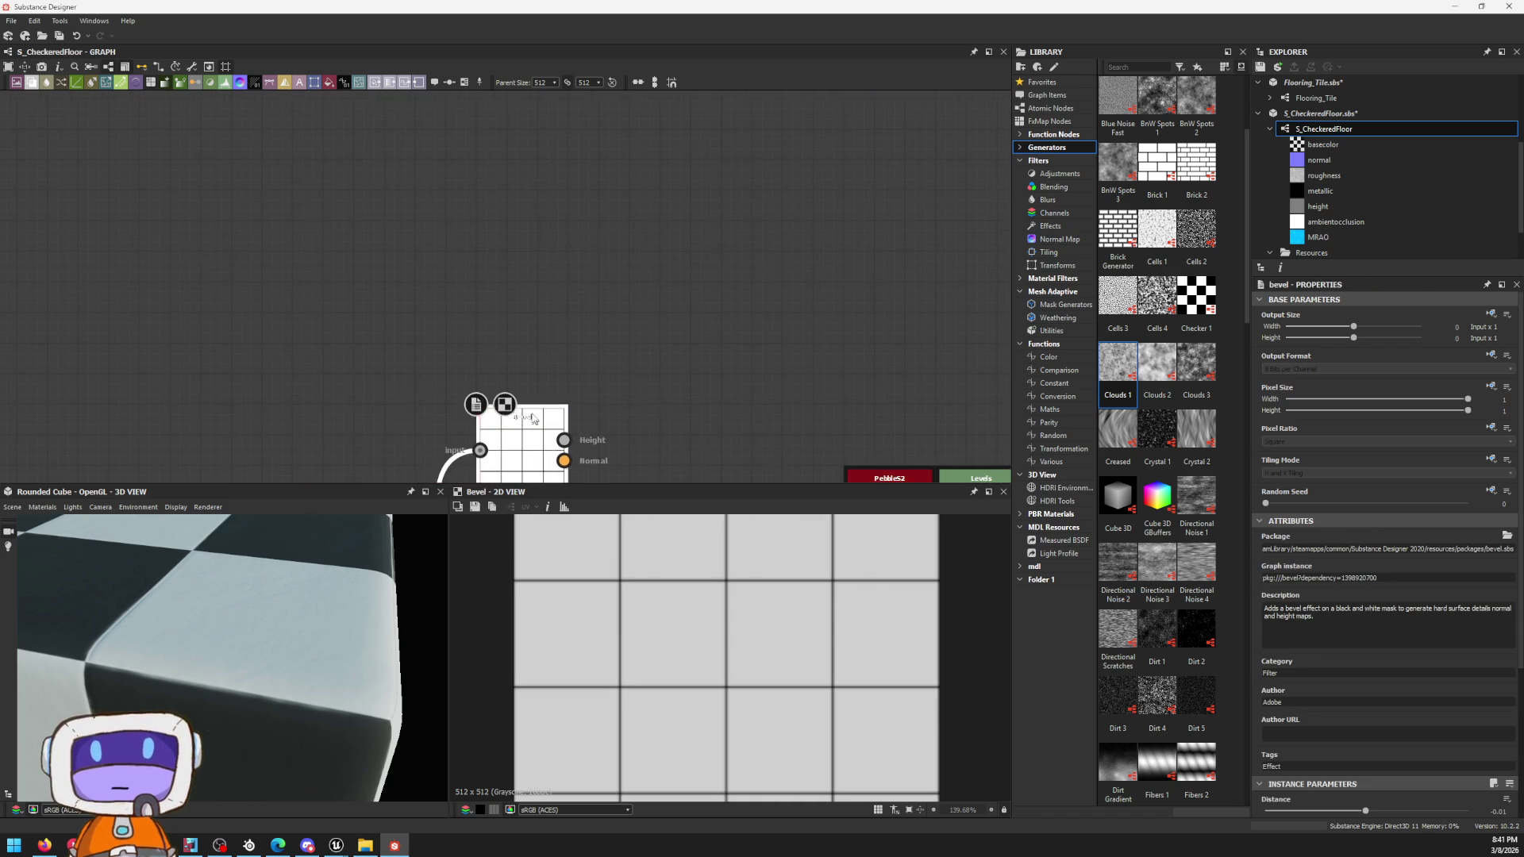
middle_click_drag(490, 386, 506, 220)
Step: Add Slope Blur Grayscale and VK_PainterBrushThick nodes and position them around the Bevel
key("space")
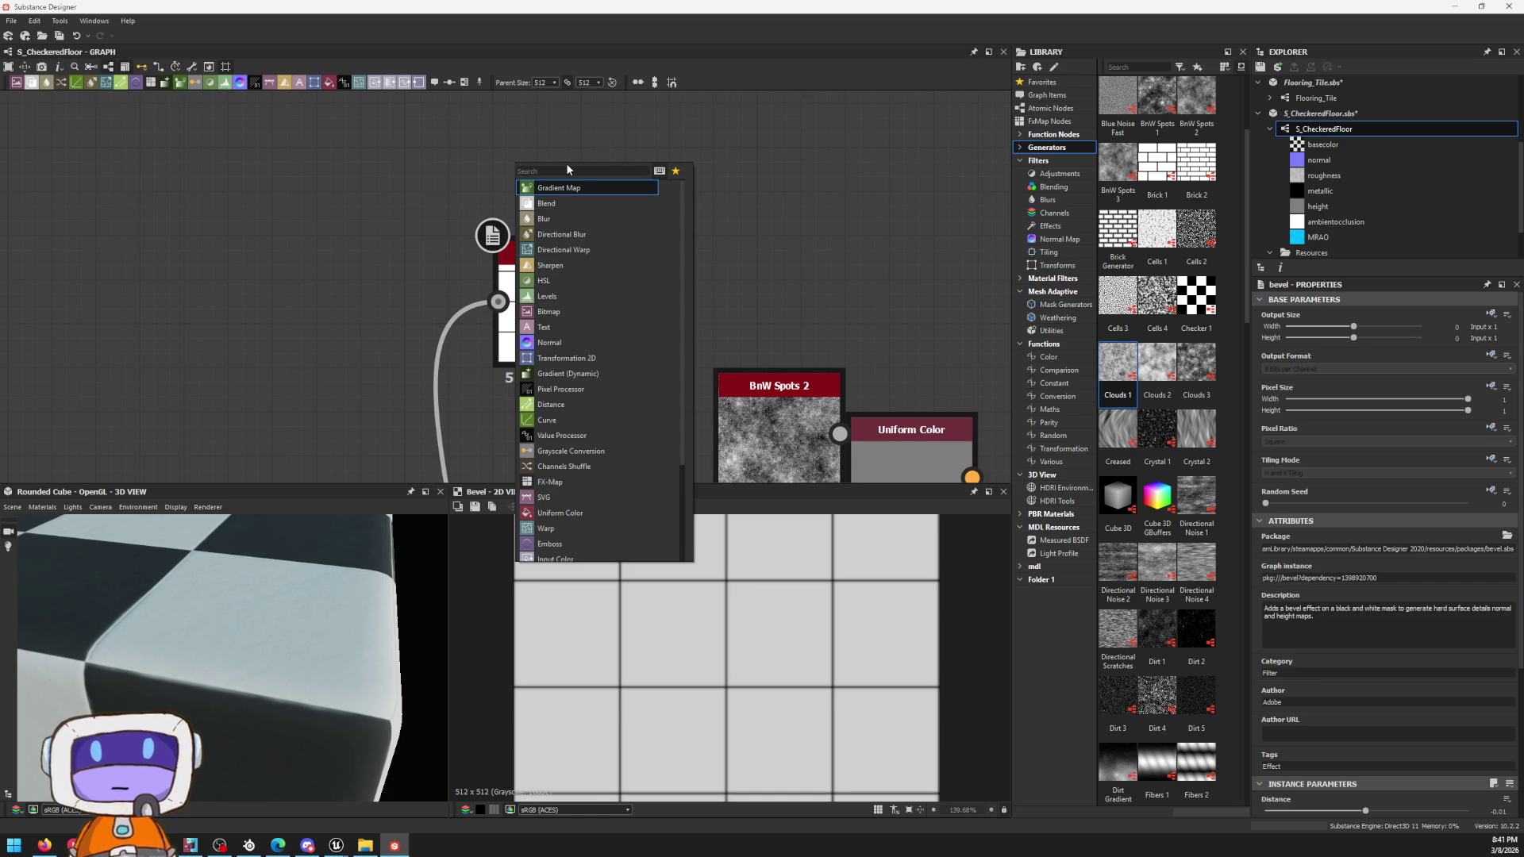
type("slop")
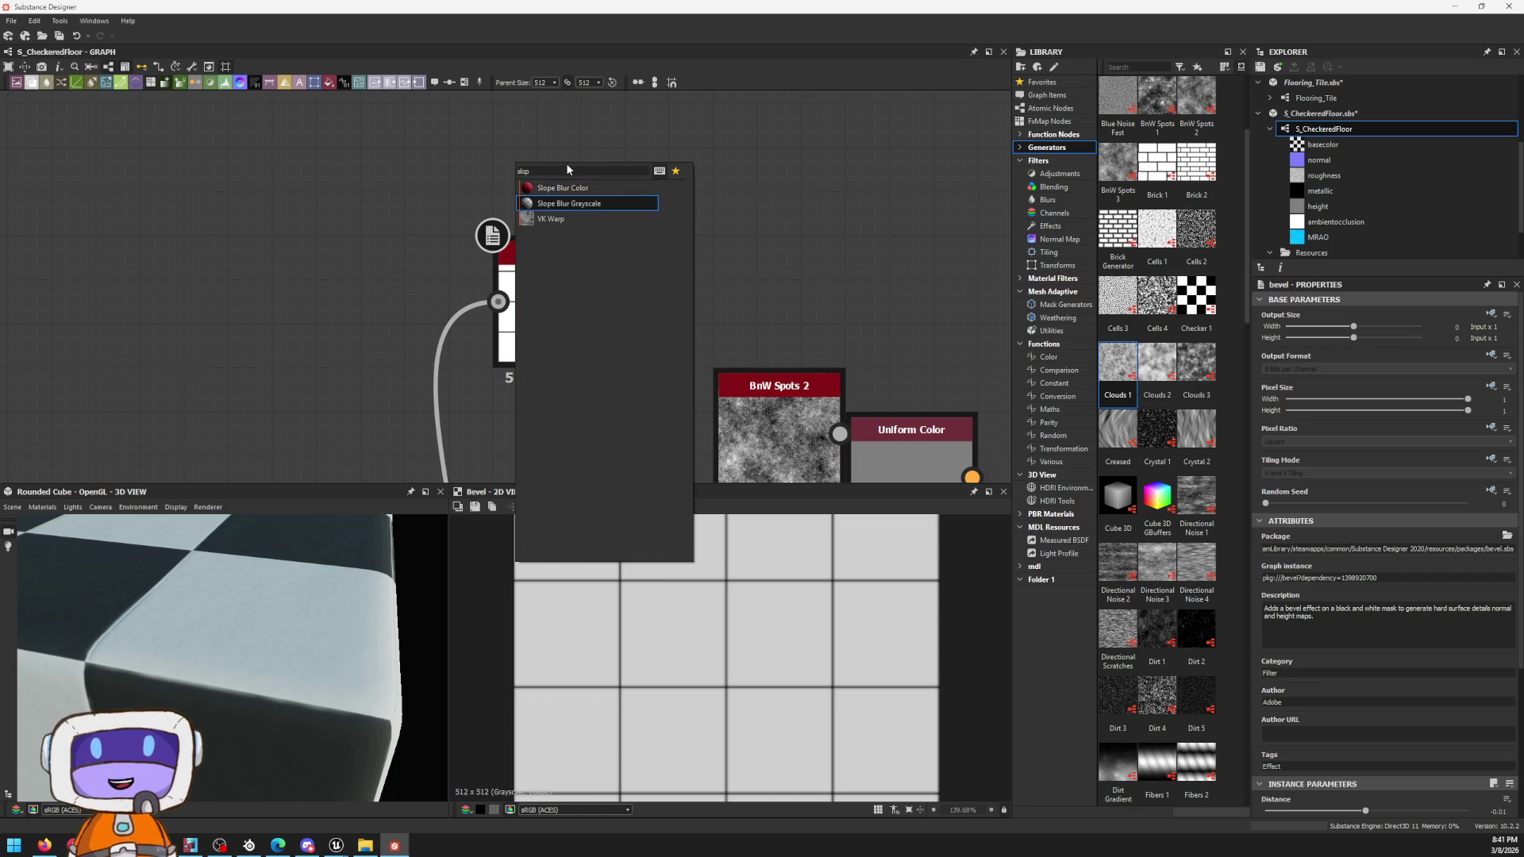
key("Down")
key("Return")
key("space")
type("k")
key("Down")
key("Down")
key("Down")
key("Down")
key("Down")
key("Down")
key("Down")
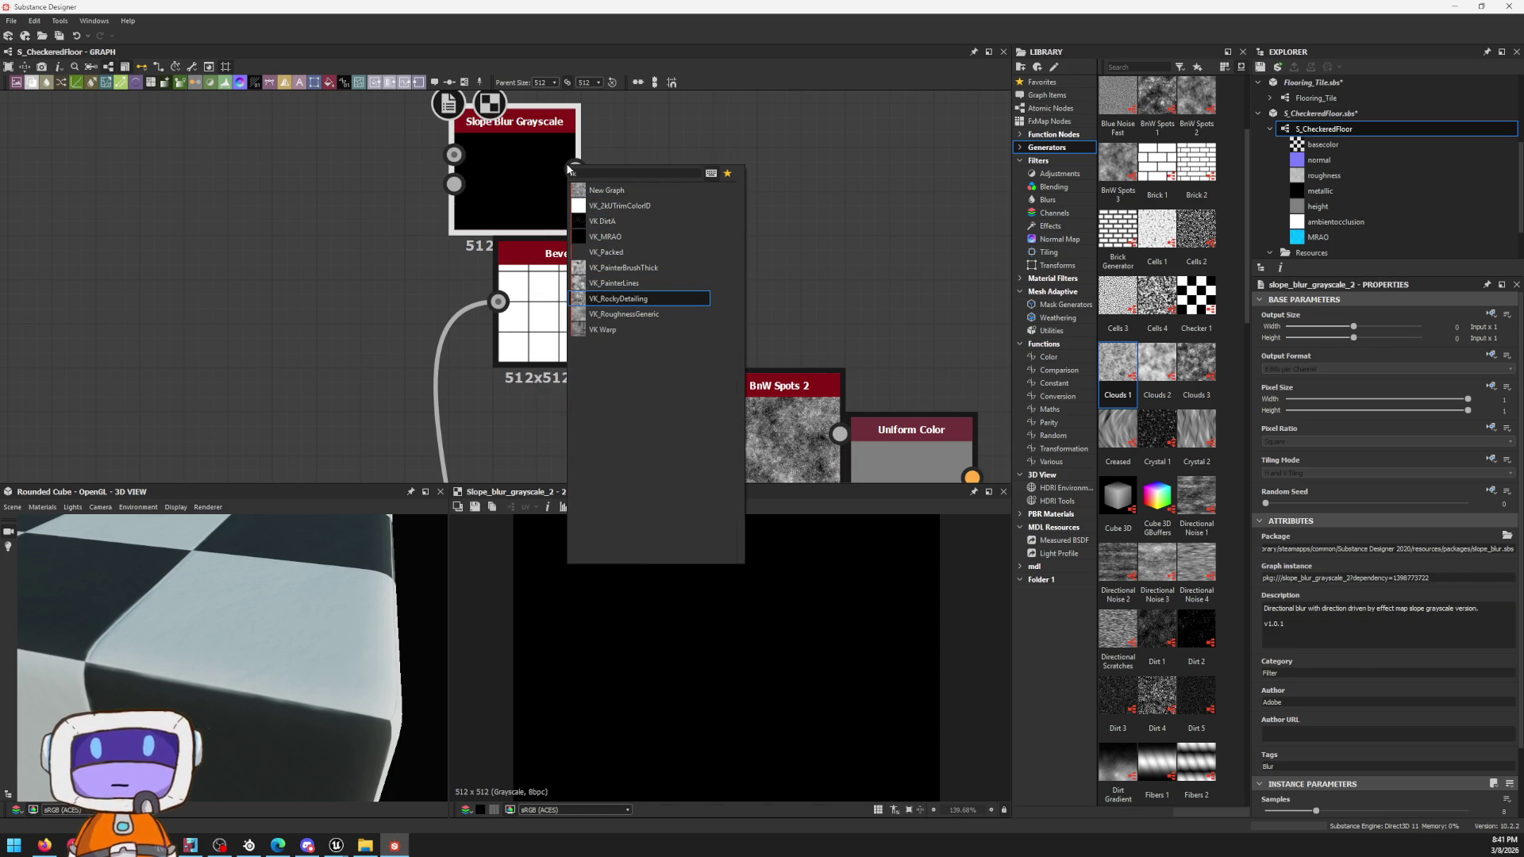
key("Up")
key("Up")
key("Return")
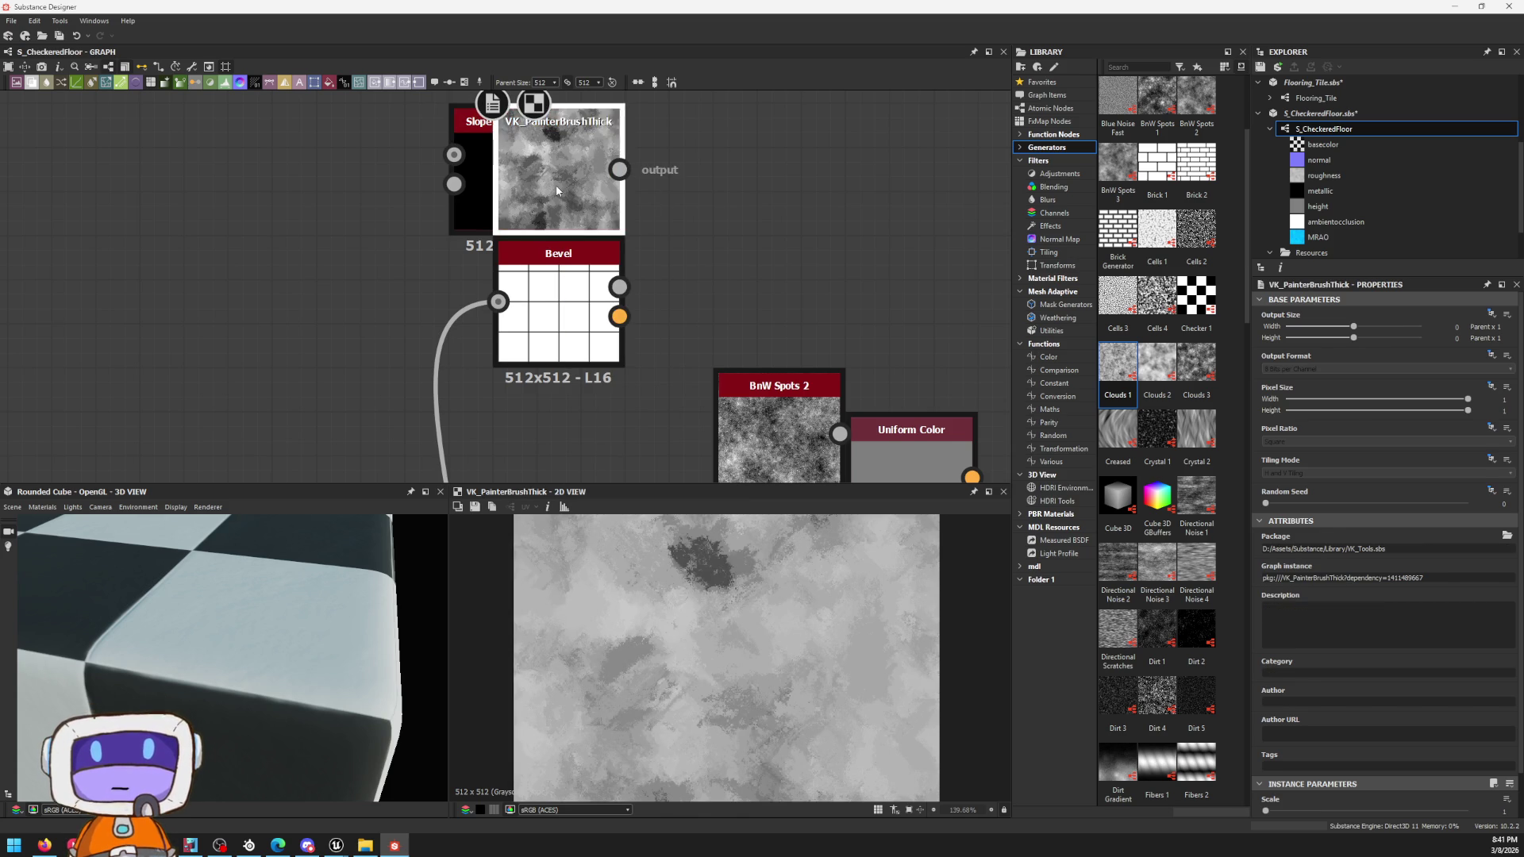
left_click_drag(537, 221, 315, 352)
left_click_drag(514, 191, 754, 278)
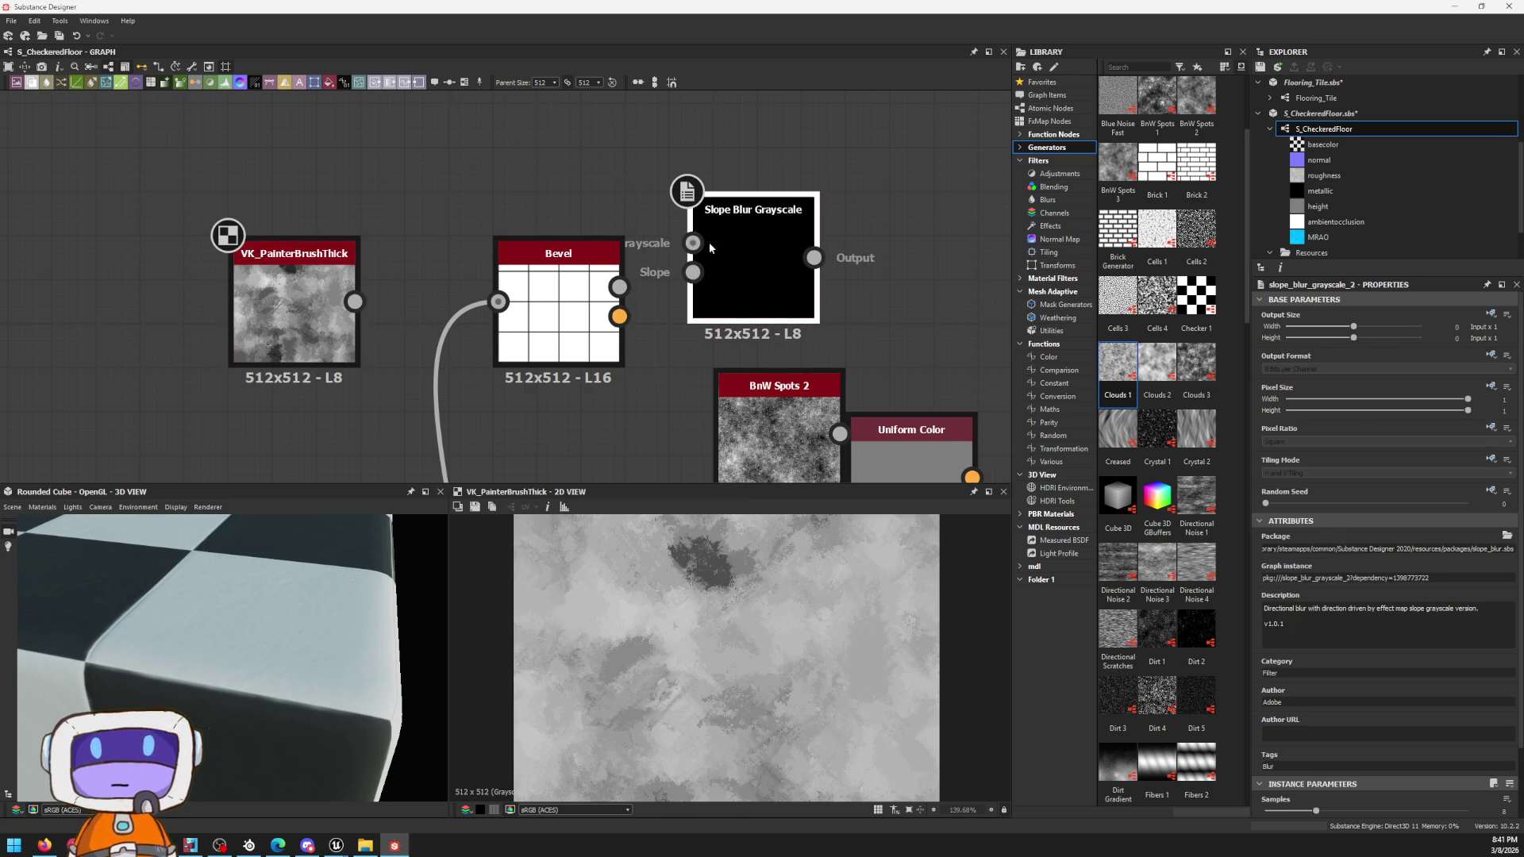
Step: Feed VK_PainterBrushThick into Bevel and Bevel into the slope blur, previewing the result
left_click_drag(645, 279, 619, 285)
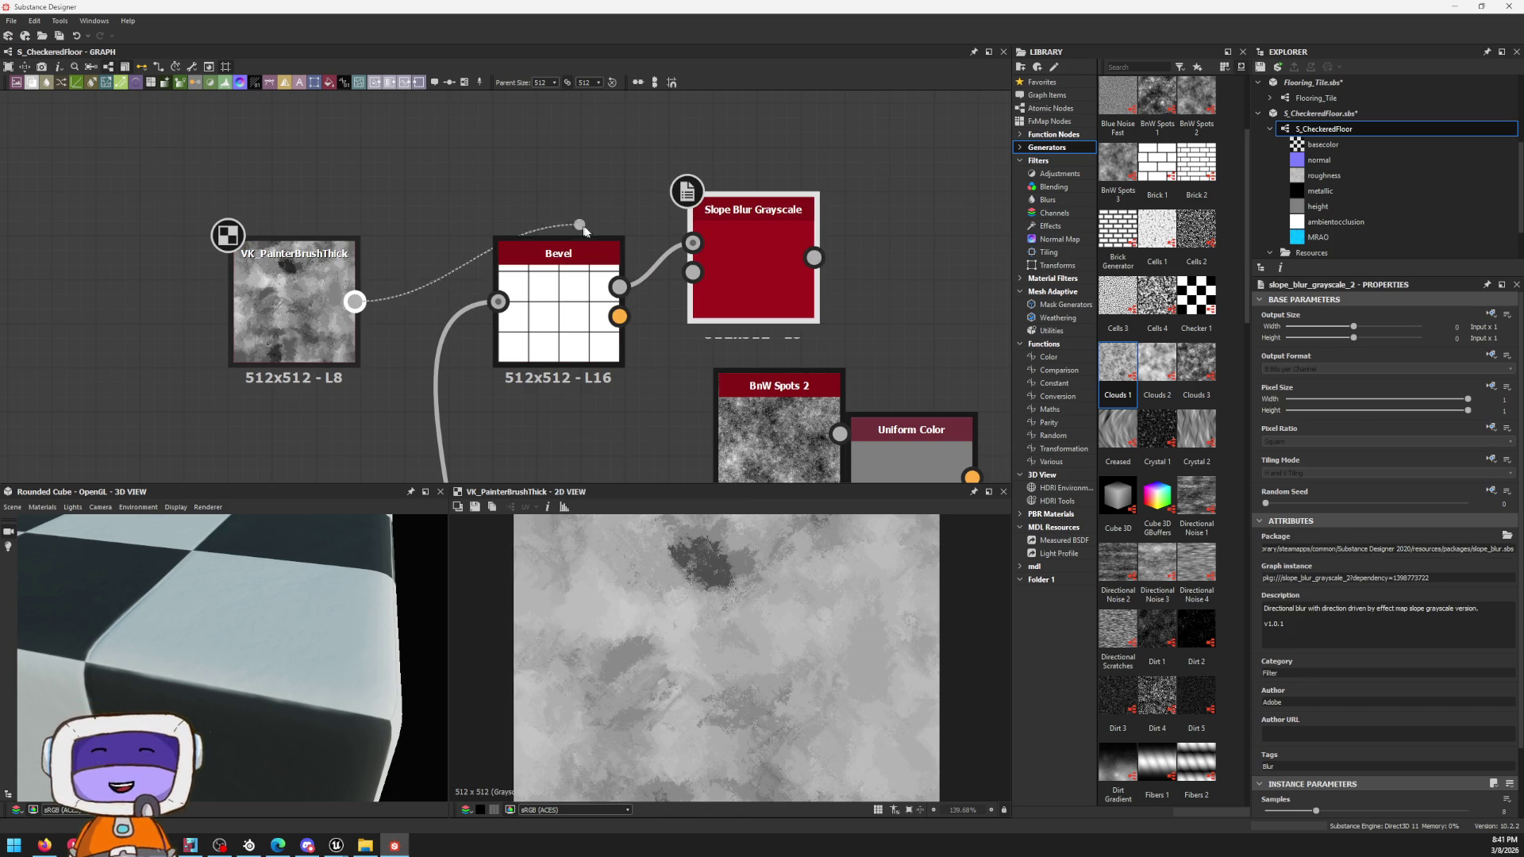
left_click_drag(546, 191, 498, 301)
double_click(754, 274)
scroll(807, 586, "up", 8)
scroll(808, 585, "down", 4)
scroll(1309, 595, "down", 2)
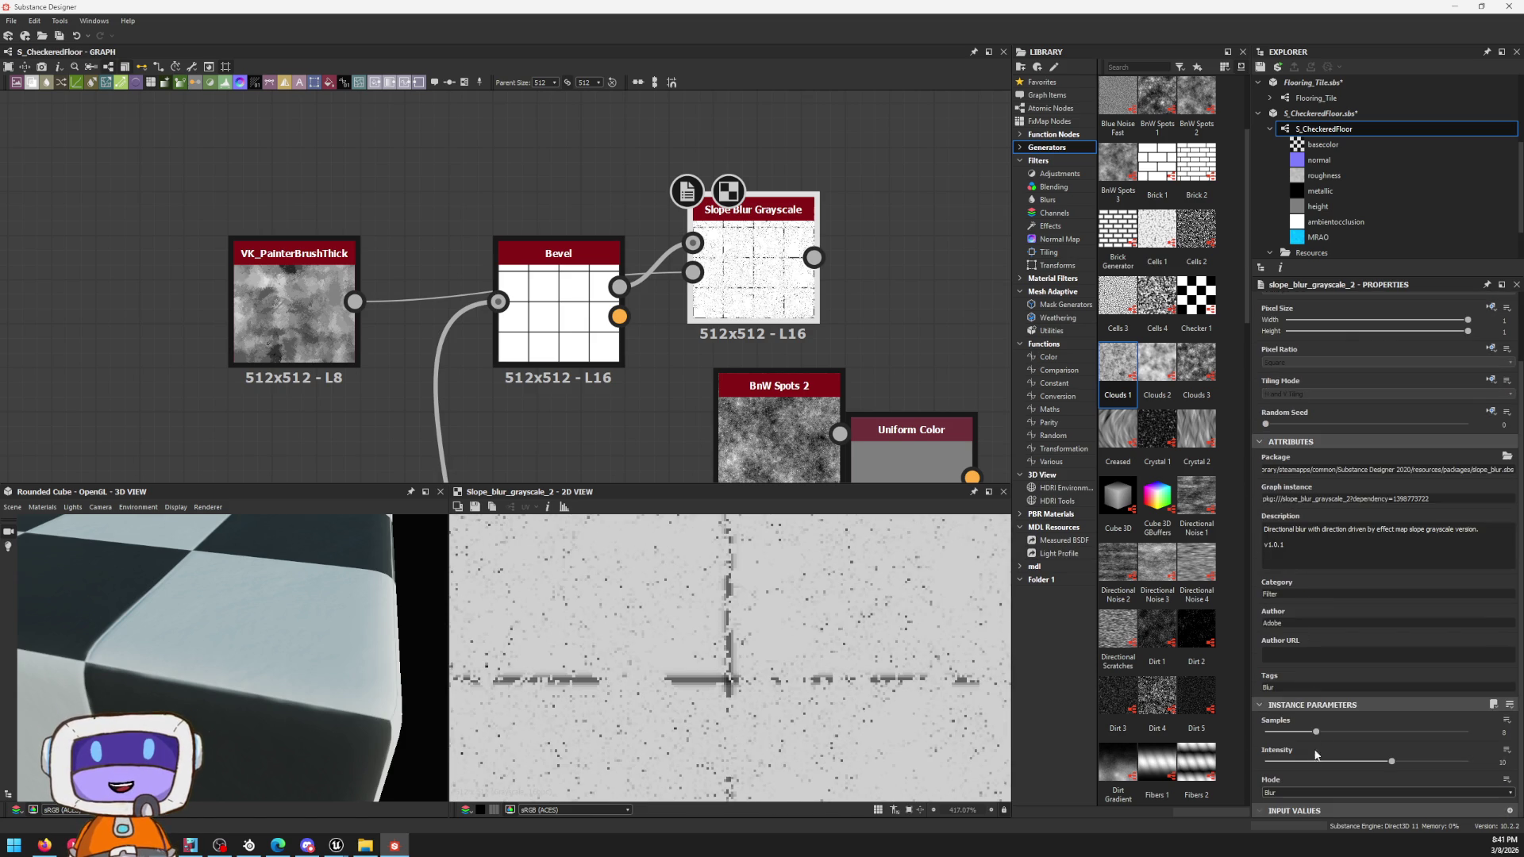
Step: Set the slope blur to 32 samples, Min mode and about 0.19 intensity for rougher seams
left_click_drag(1316, 731, 1469, 731)
mouse_move(1320, 757)
left_mouse_down()
mouse_move(1217, 752)
mouse_move(1268, 751)
left_mouse_up()
left_click(1286, 796)
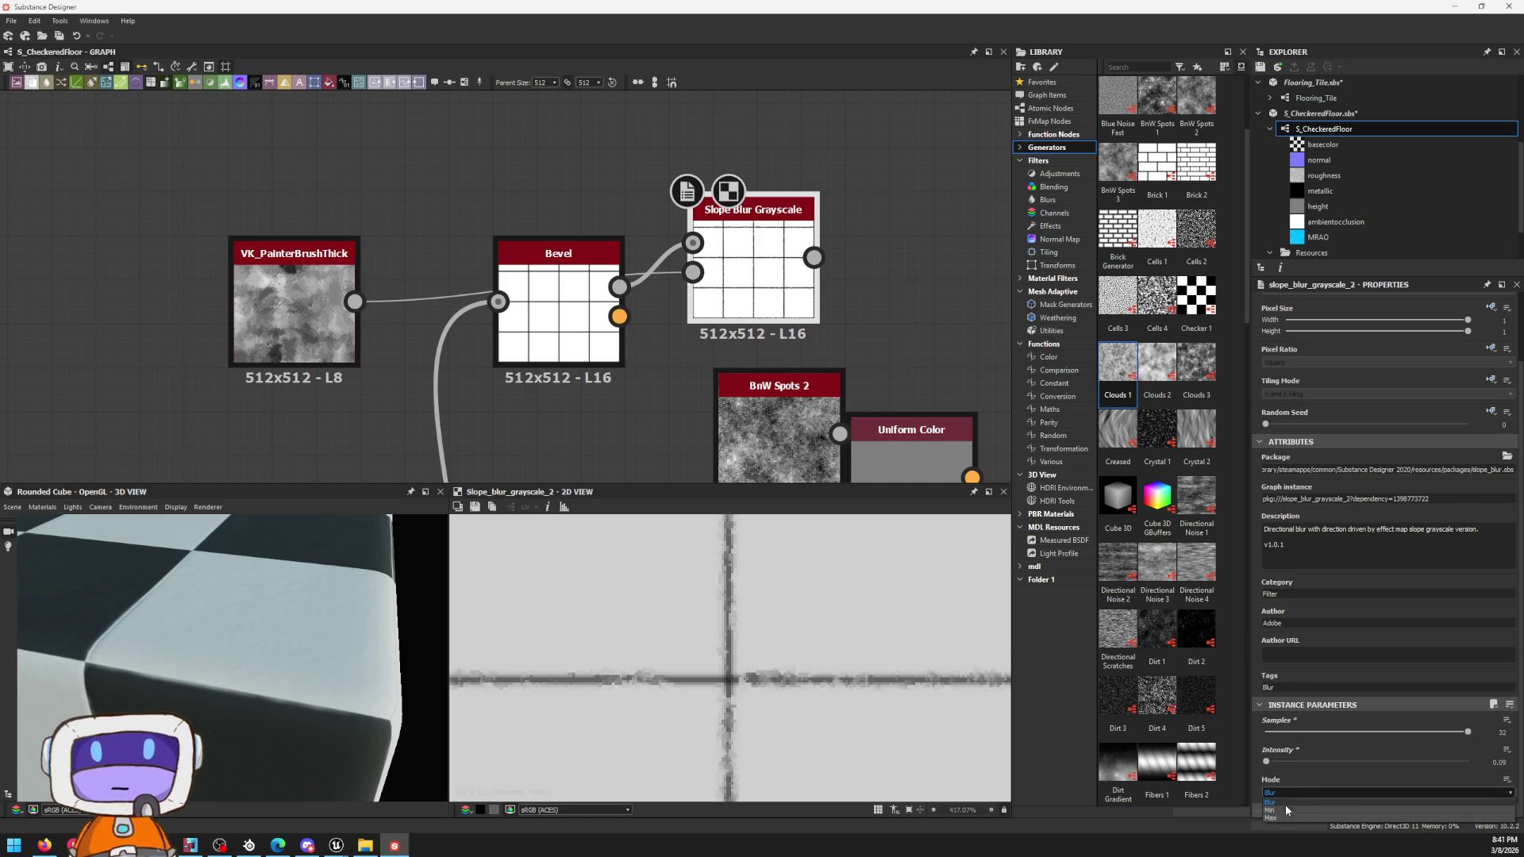
left_click(1281, 810)
scroll(792, 649, "down", 5)
scroll(815, 718, "up", 2)
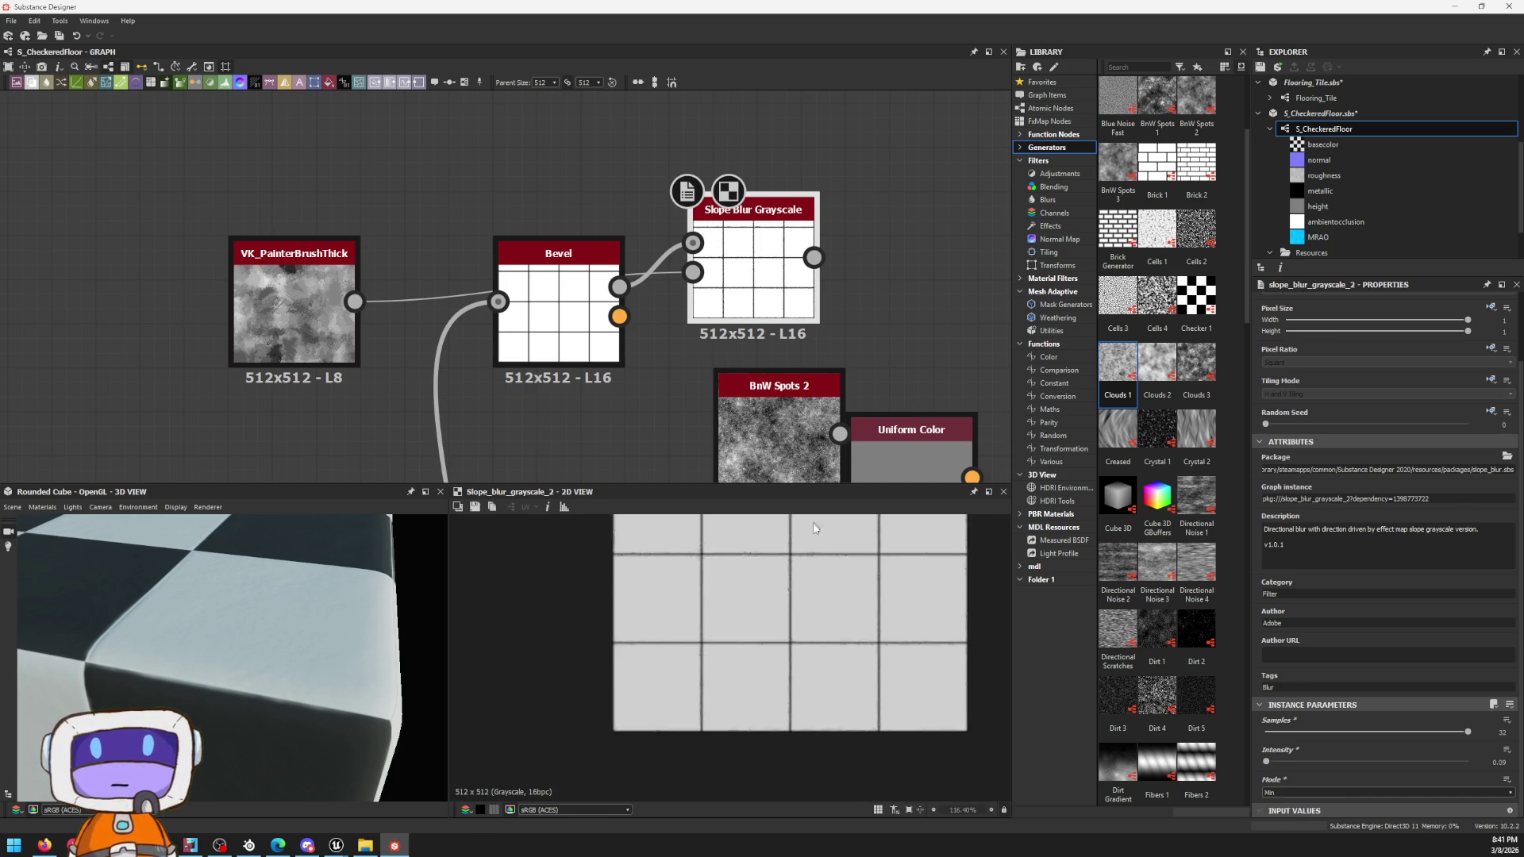
scroll(784, 580, "up", 5)
scroll(797, 616, "up", 3)
scroll(797, 607, "down", 2)
scroll(786, 660, "down", 2)
scroll(792, 657, "up", 1)
scroll(815, 641, "down", 1)
scroll(815, 641, "up", 1)
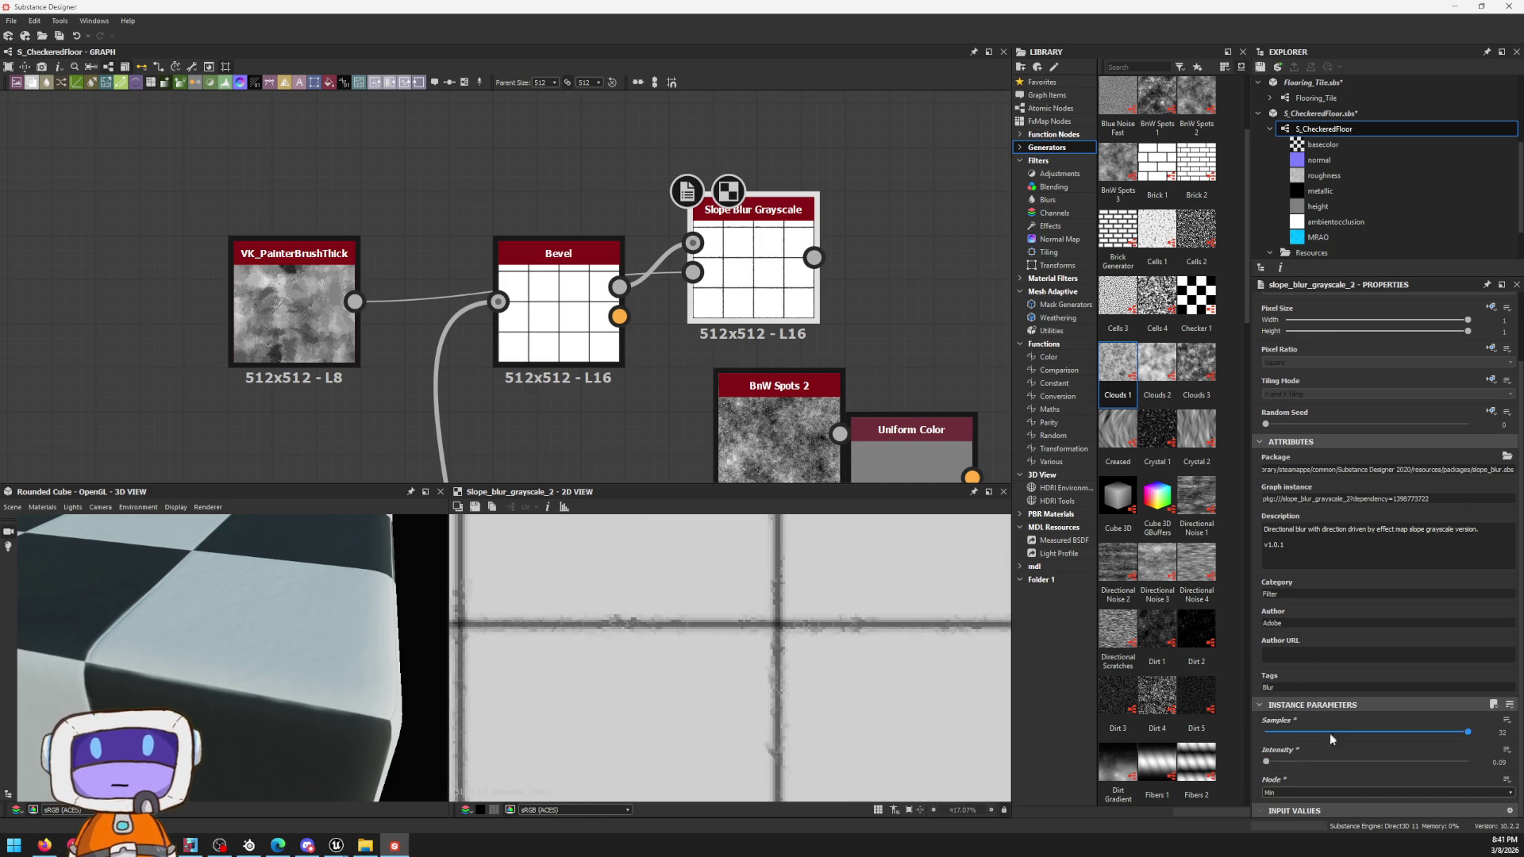
left_click_drag(1268, 767, 1269, 763)
scroll(731, 305, "down", 3)
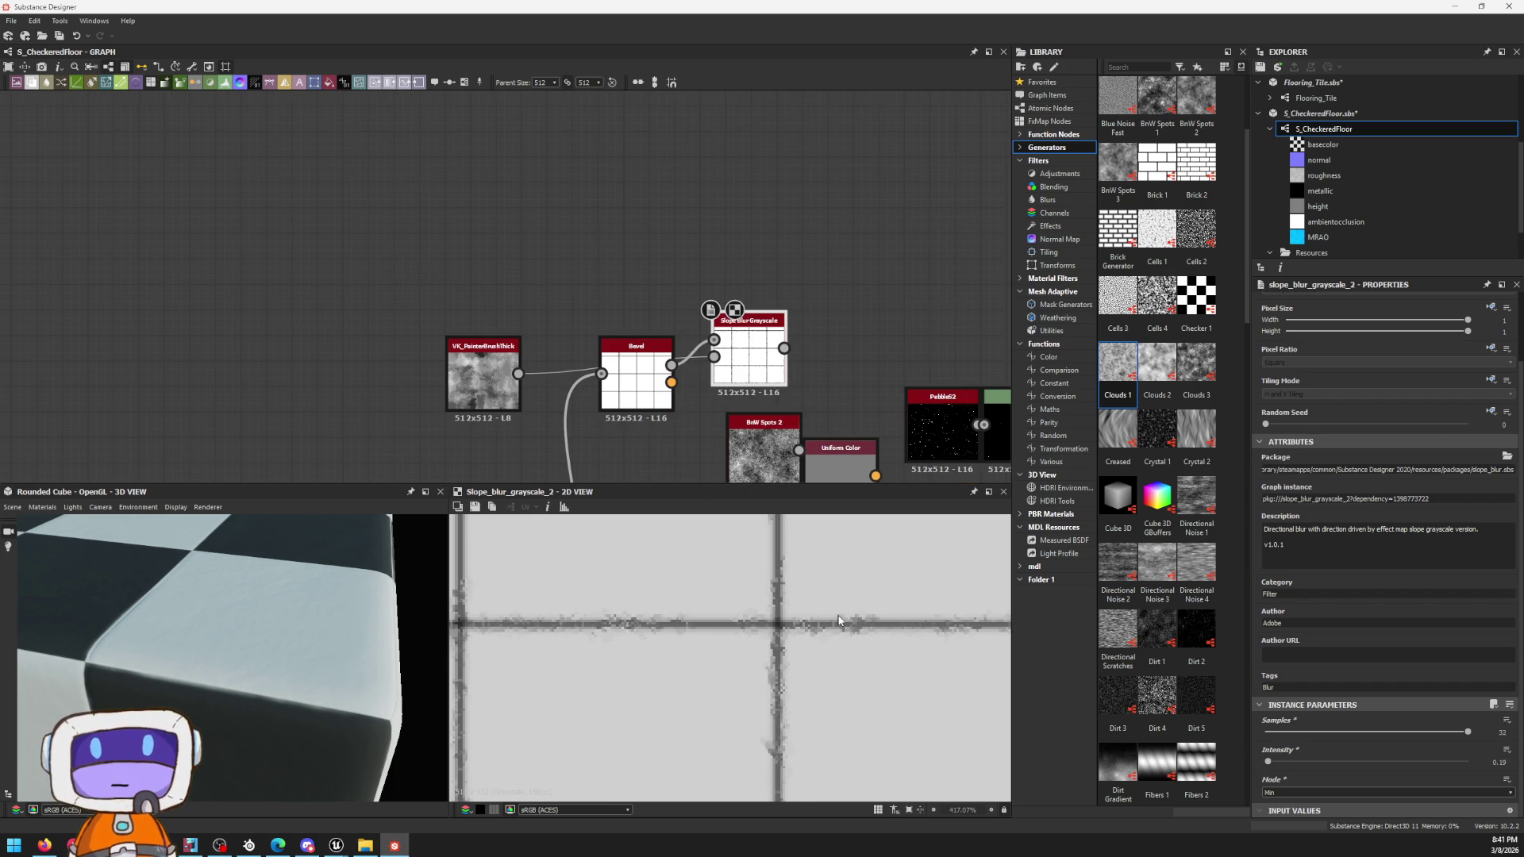
scroll(731, 619, "down", 3)
scroll(551, 145, "up", 2)
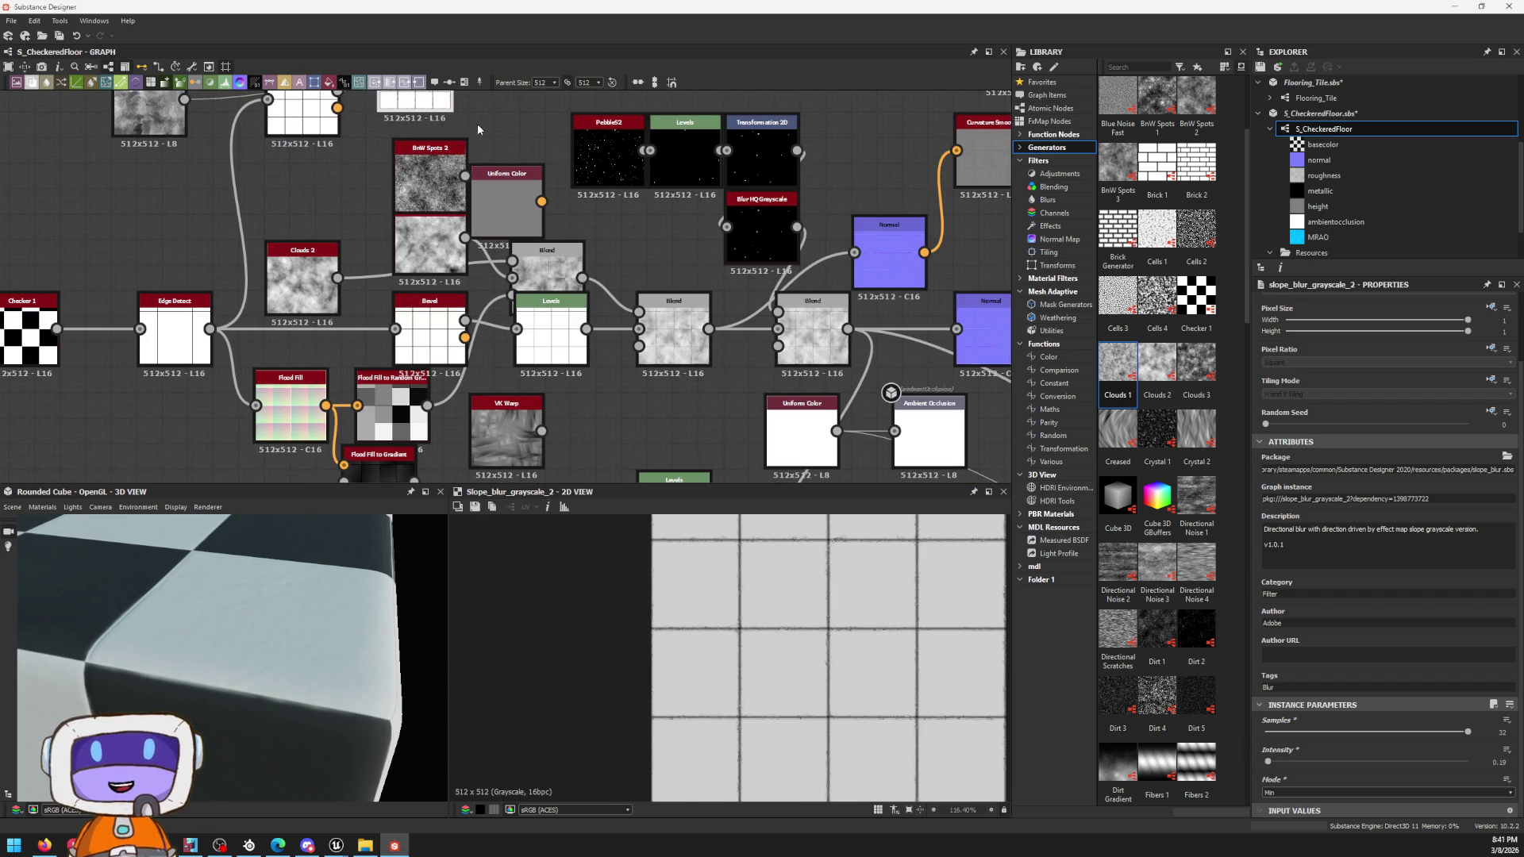
Step: Move the Slope Blur Grayscale node into the main chain and feed its output into the Bevel
mouse_move(414, 105)
left_mouse_down()
mouse_move(228, 327)
mouse_move(352, 411)
left_mouse_up()
scroll(641, 309, "up", 2)
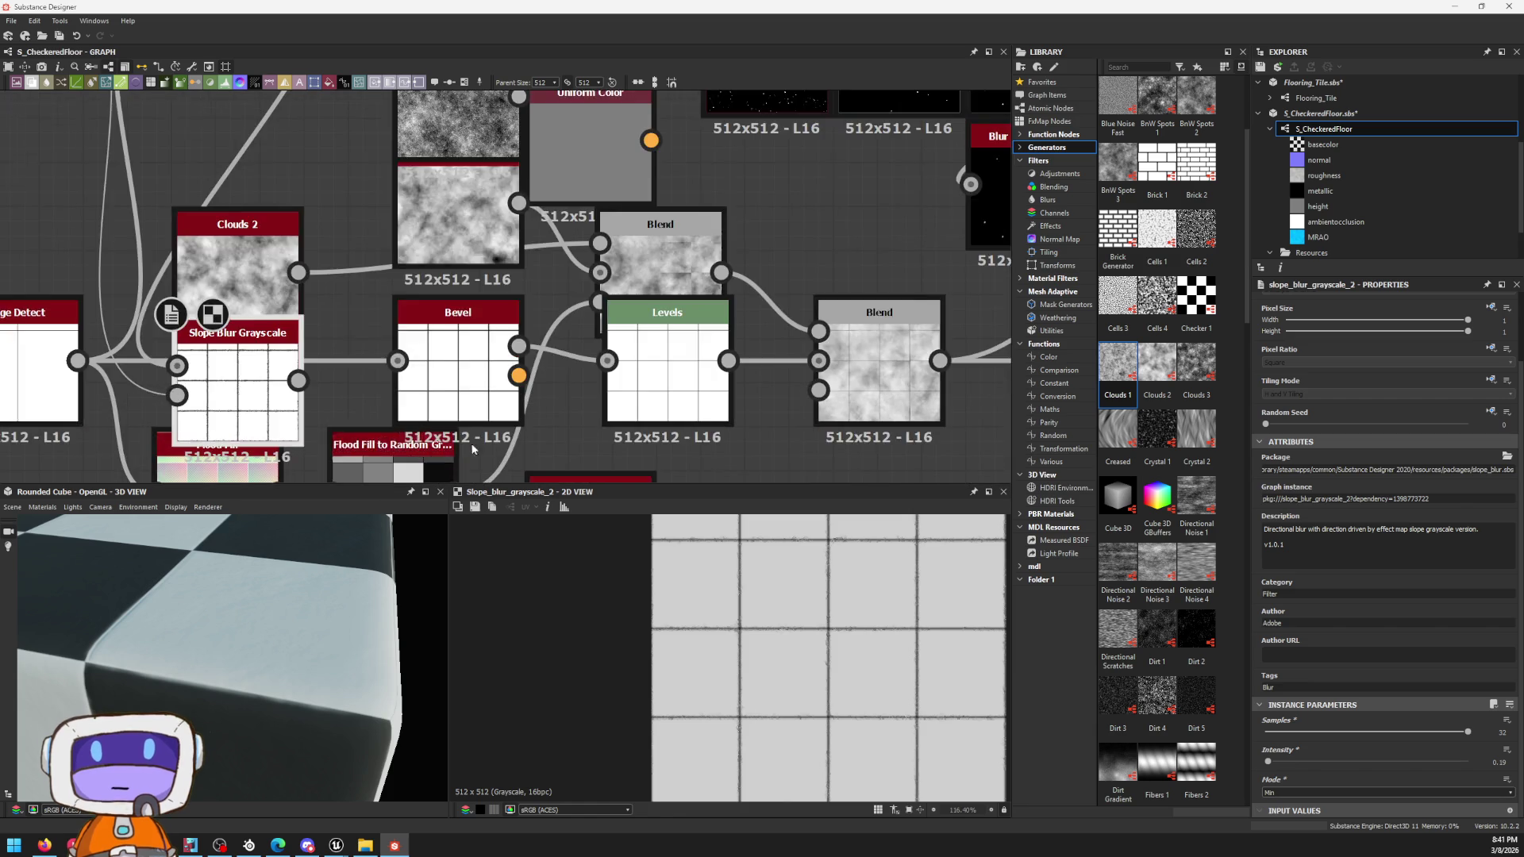
left_click_drag(628, 318, 528, 337)
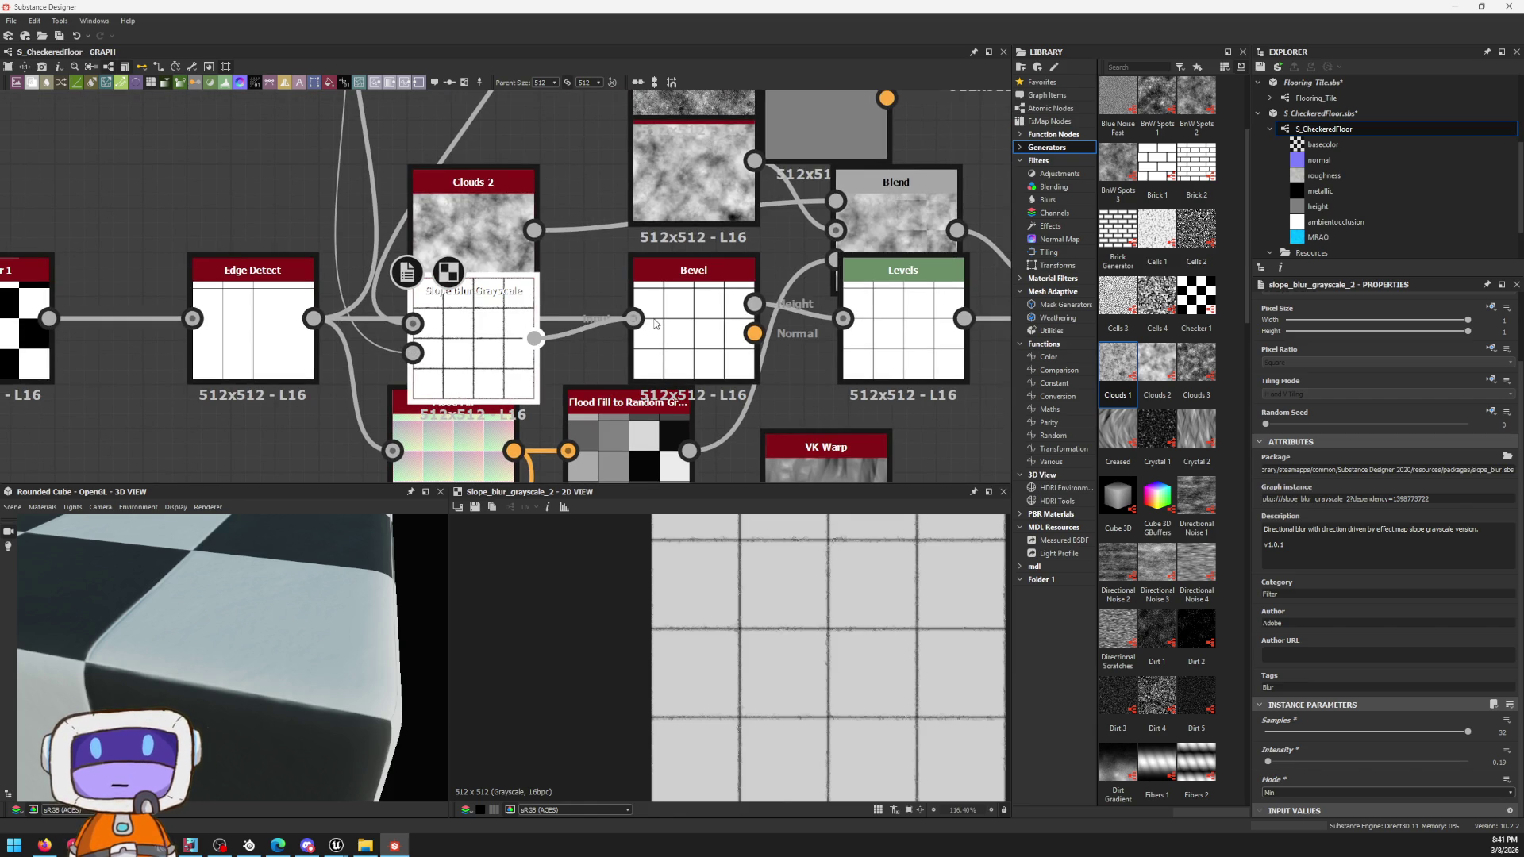
left_click_drag(129, 605, 184, 617)
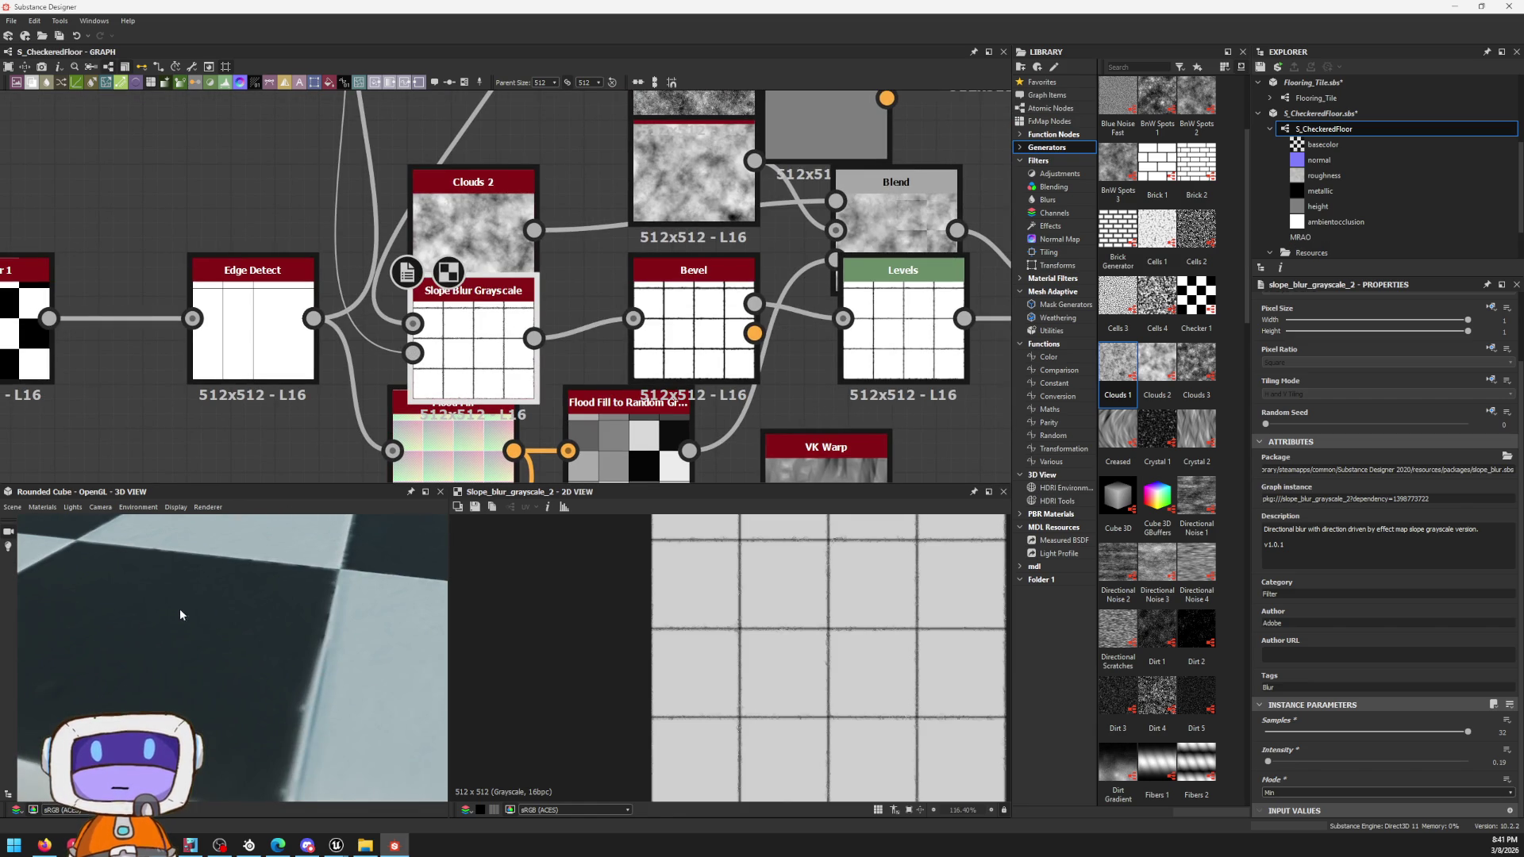
scroll(272, 720, "down", 3)
mouse_move(655, 327)
middle_mouse_down()
mouse_move(541, 336)
mouse_move(309, 184)
middle_mouse_up()
scroll(538, 337, "down", 2)
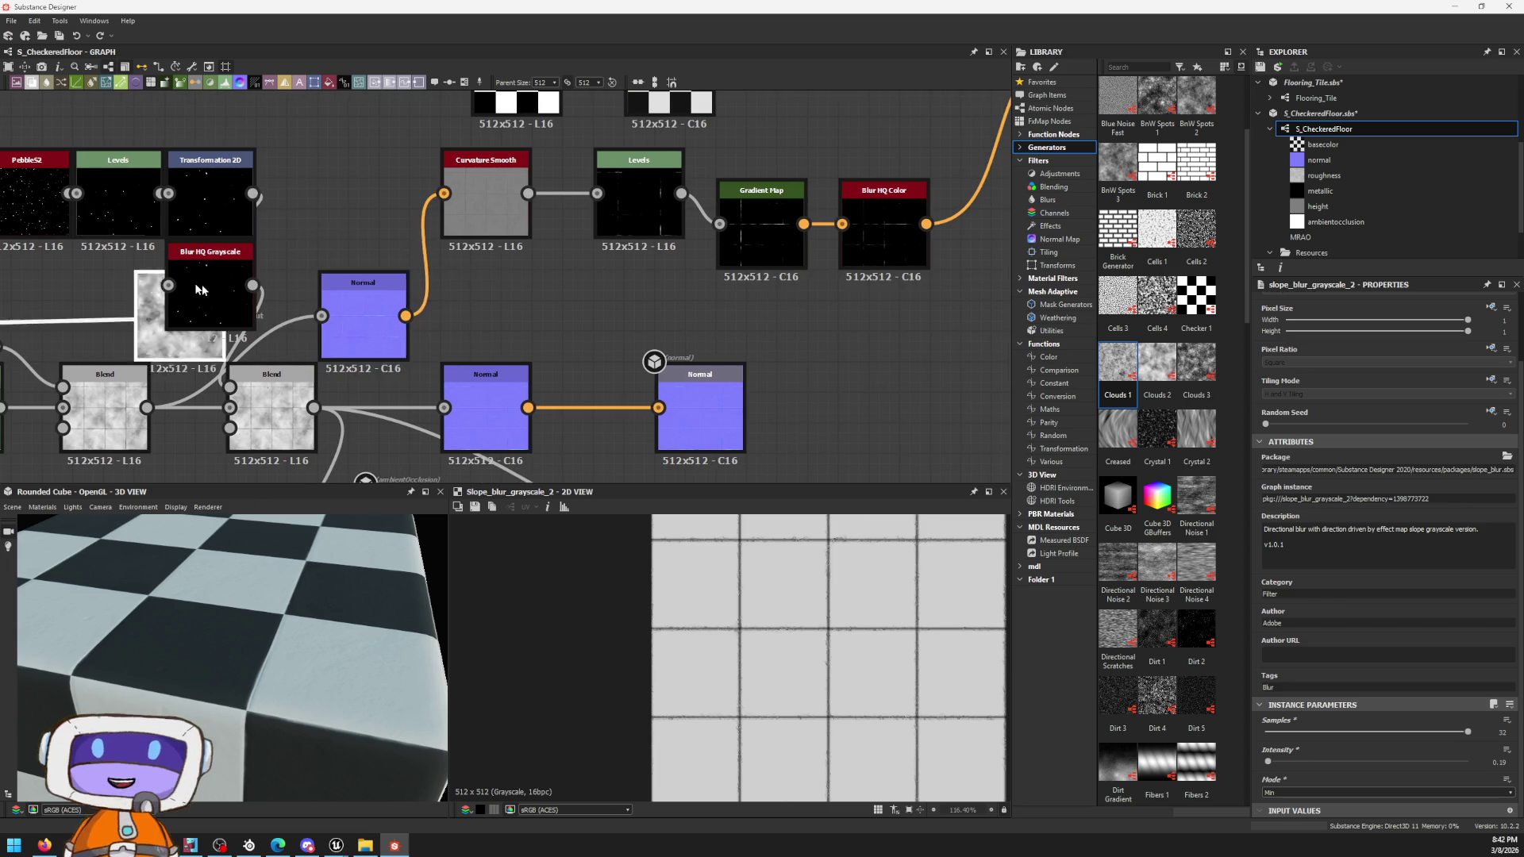
Step: Rearrange Clouds 2, Blend and Slope Blur around the chain and preview the Bevel height output
left_click_drag(309, 184, 310, 199)
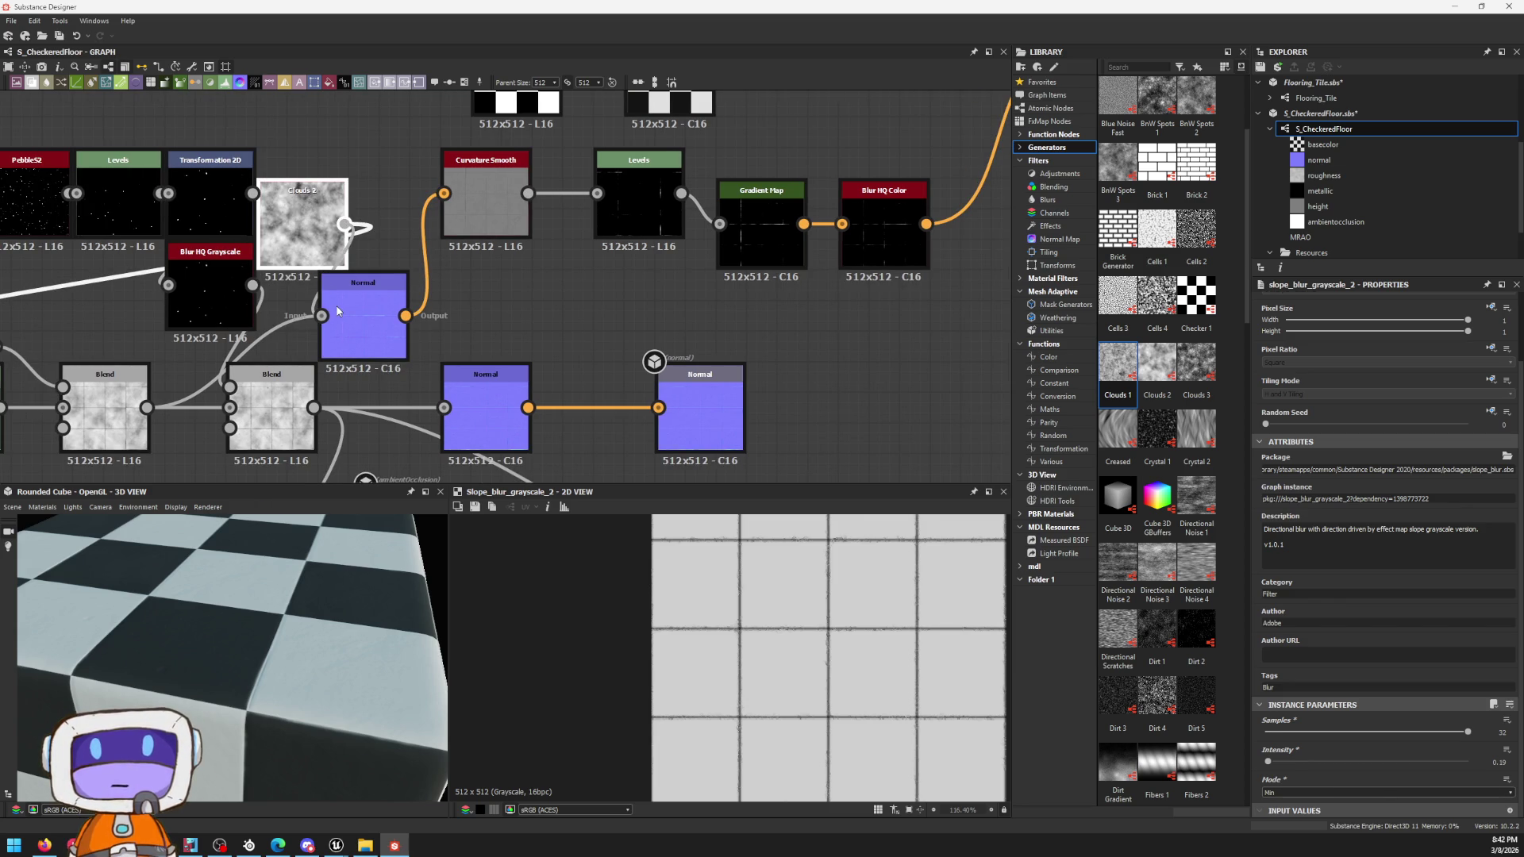
middle_click_drag(336, 345, 740, 310)
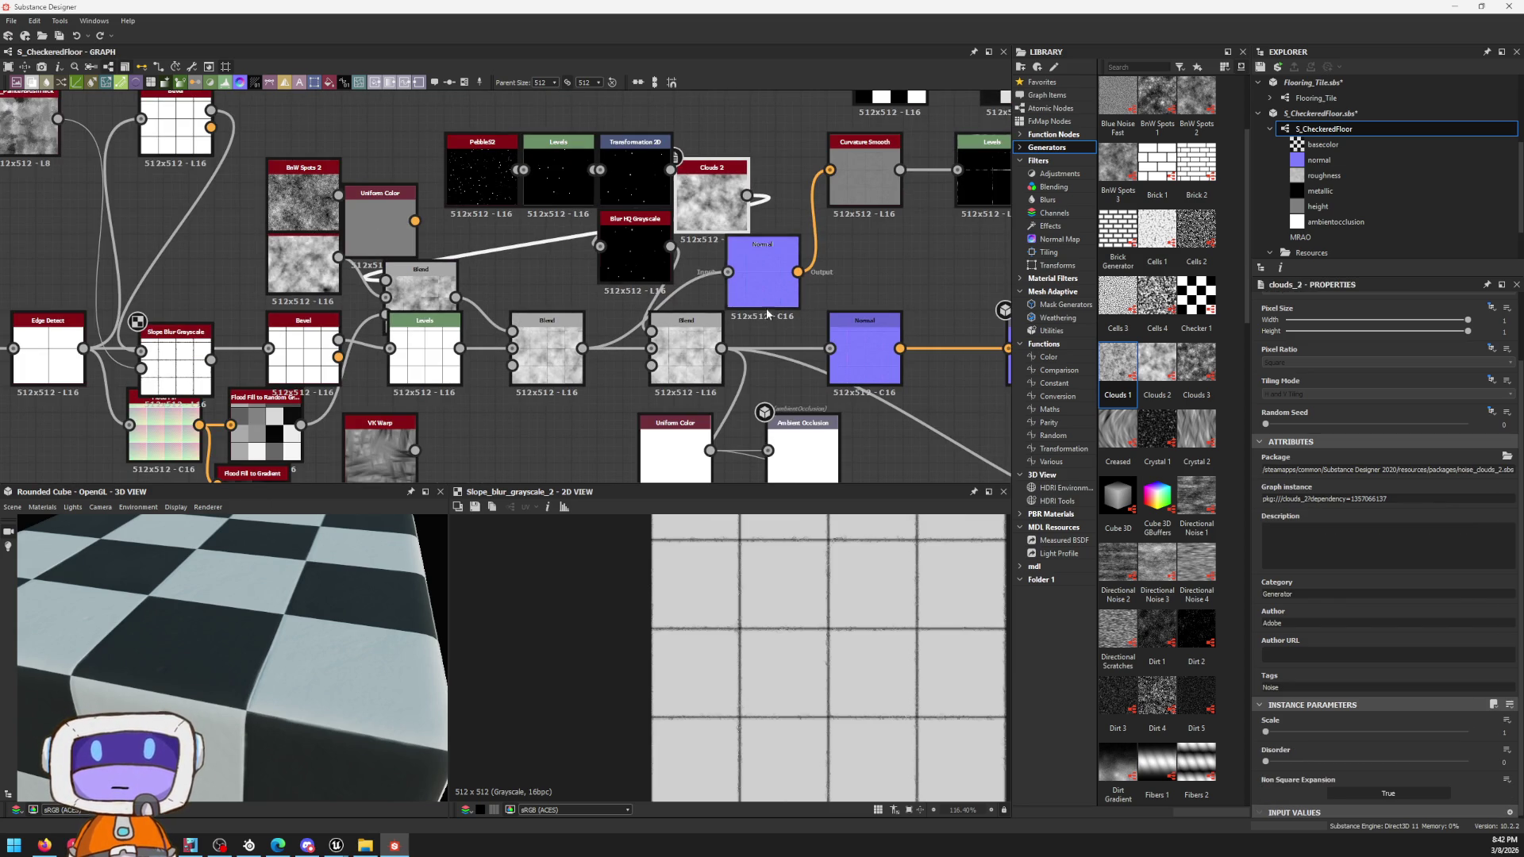
left_click_drag(711, 185, 175, 238)
mouse_move(404, 286)
left_mouse_down()
mouse_move(541, 228)
mouse_move(414, 264)
left_mouse_up()
mouse_move(300, 179)
middle_mouse_down()
mouse_move(586, 286)
mouse_move(557, 229)
middle_mouse_up()
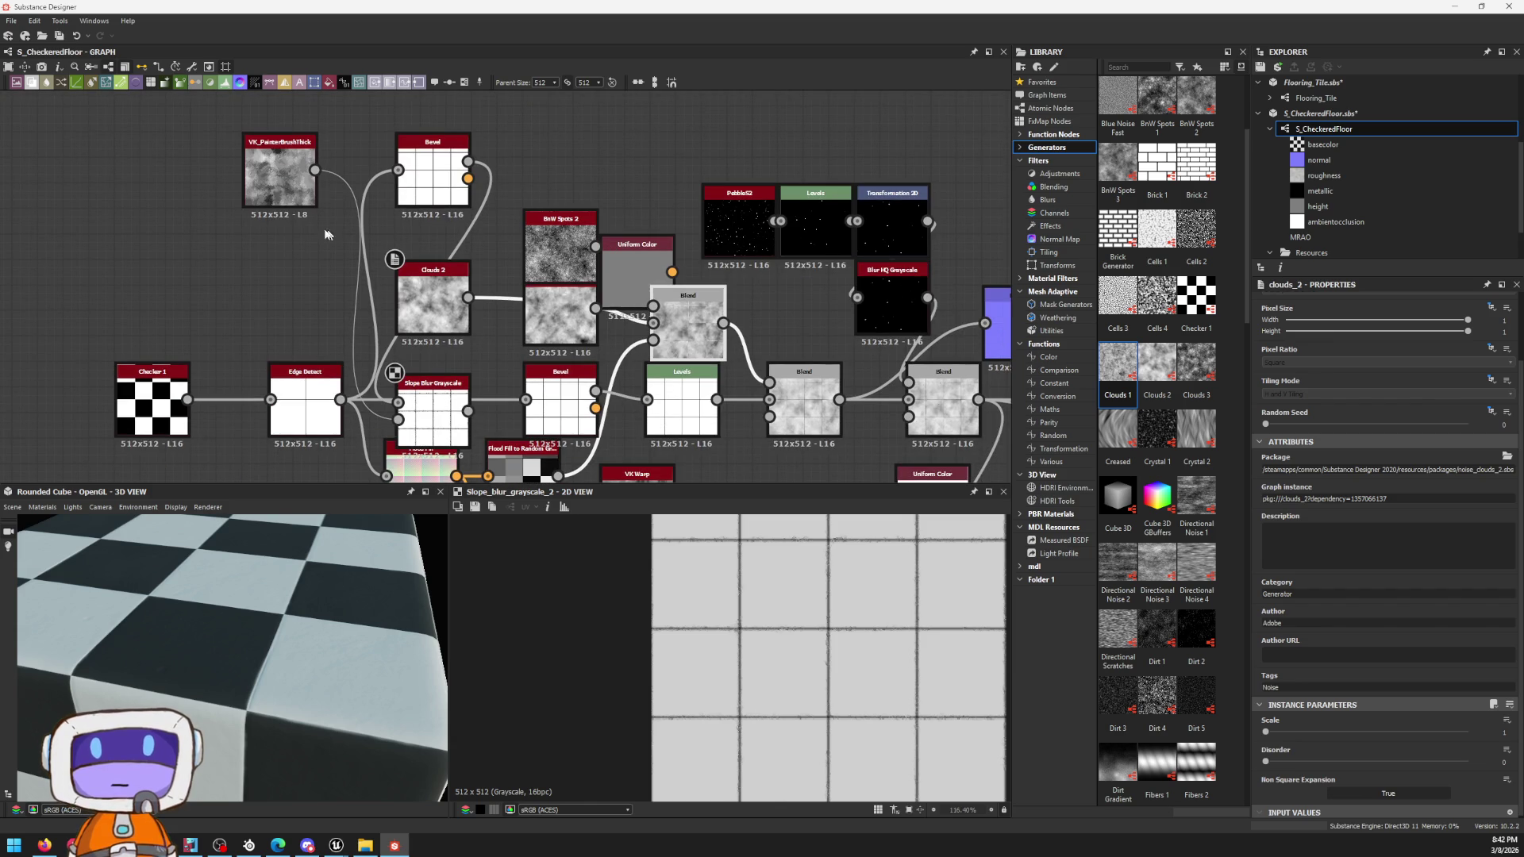
double_click(433, 192)
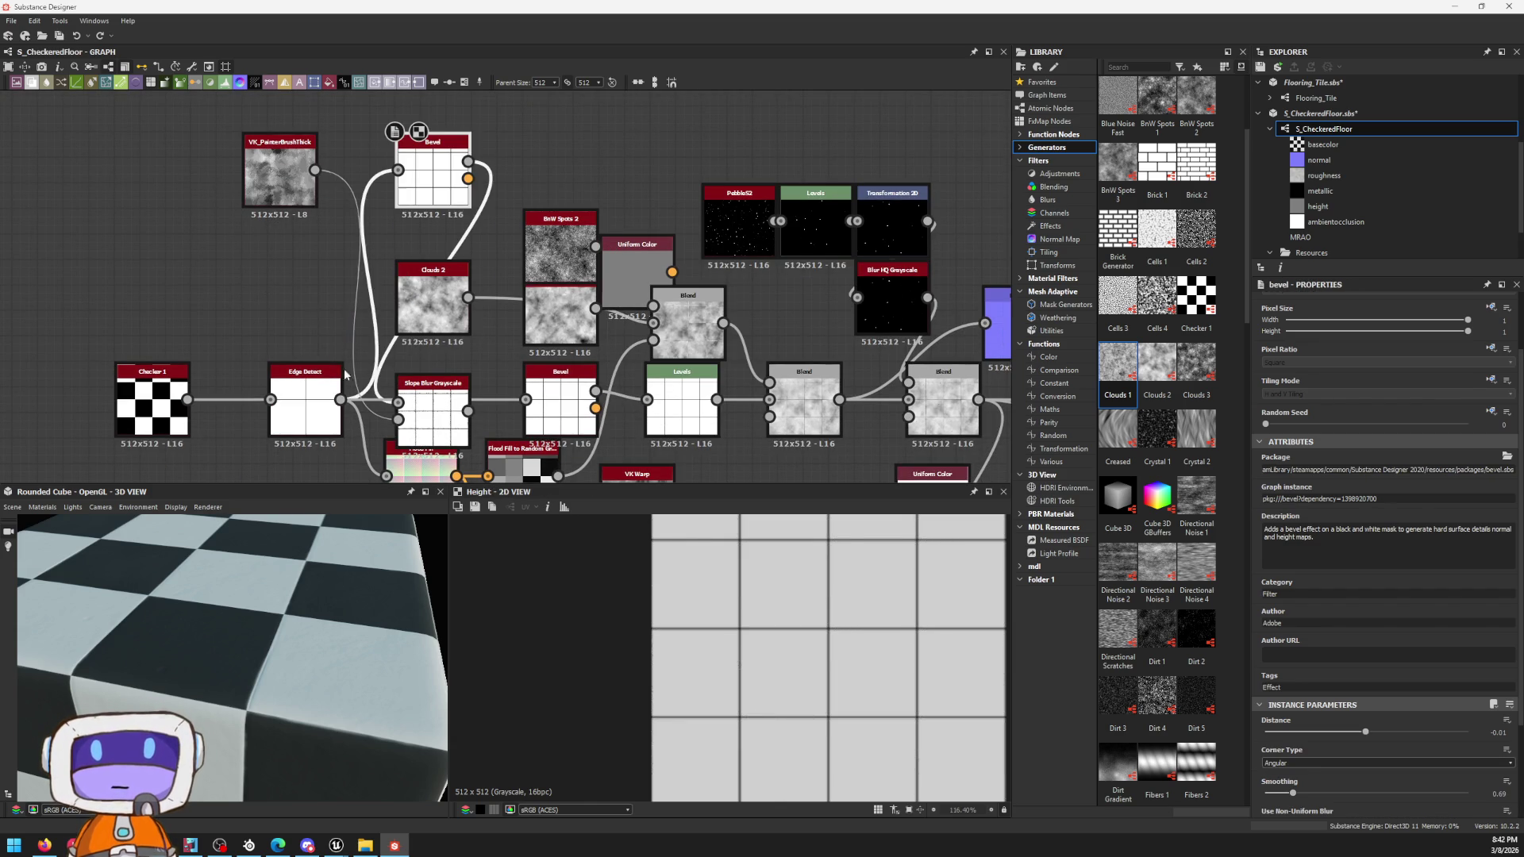
left_click_drag(433, 425, 596, 162)
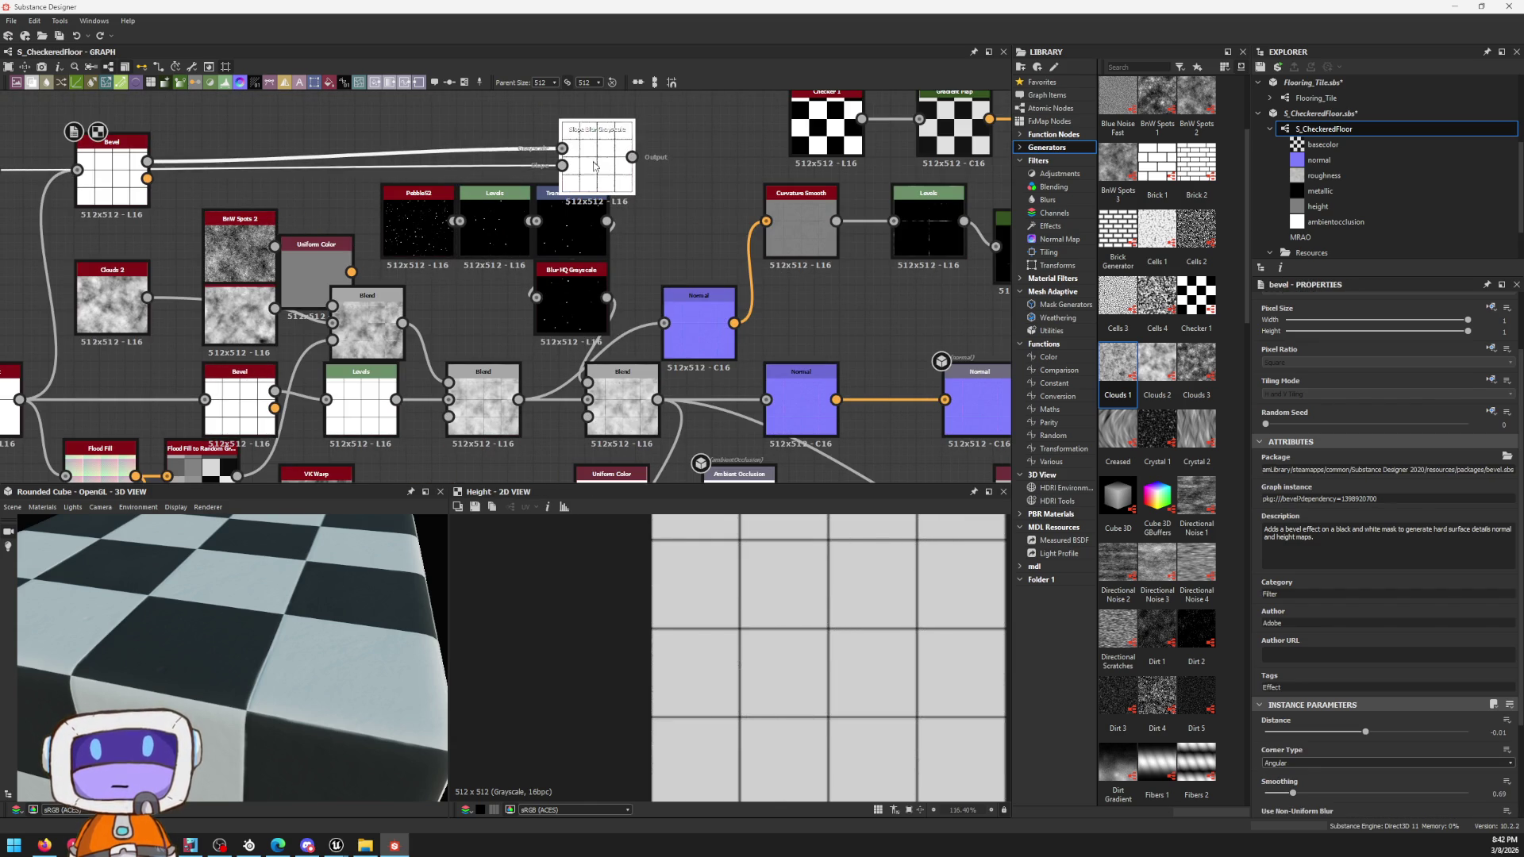
scroll(718, 277, "up", 4)
Step: Select the Normal node to show its settings and orbit the checkered cube preview
left_click(718, 276)
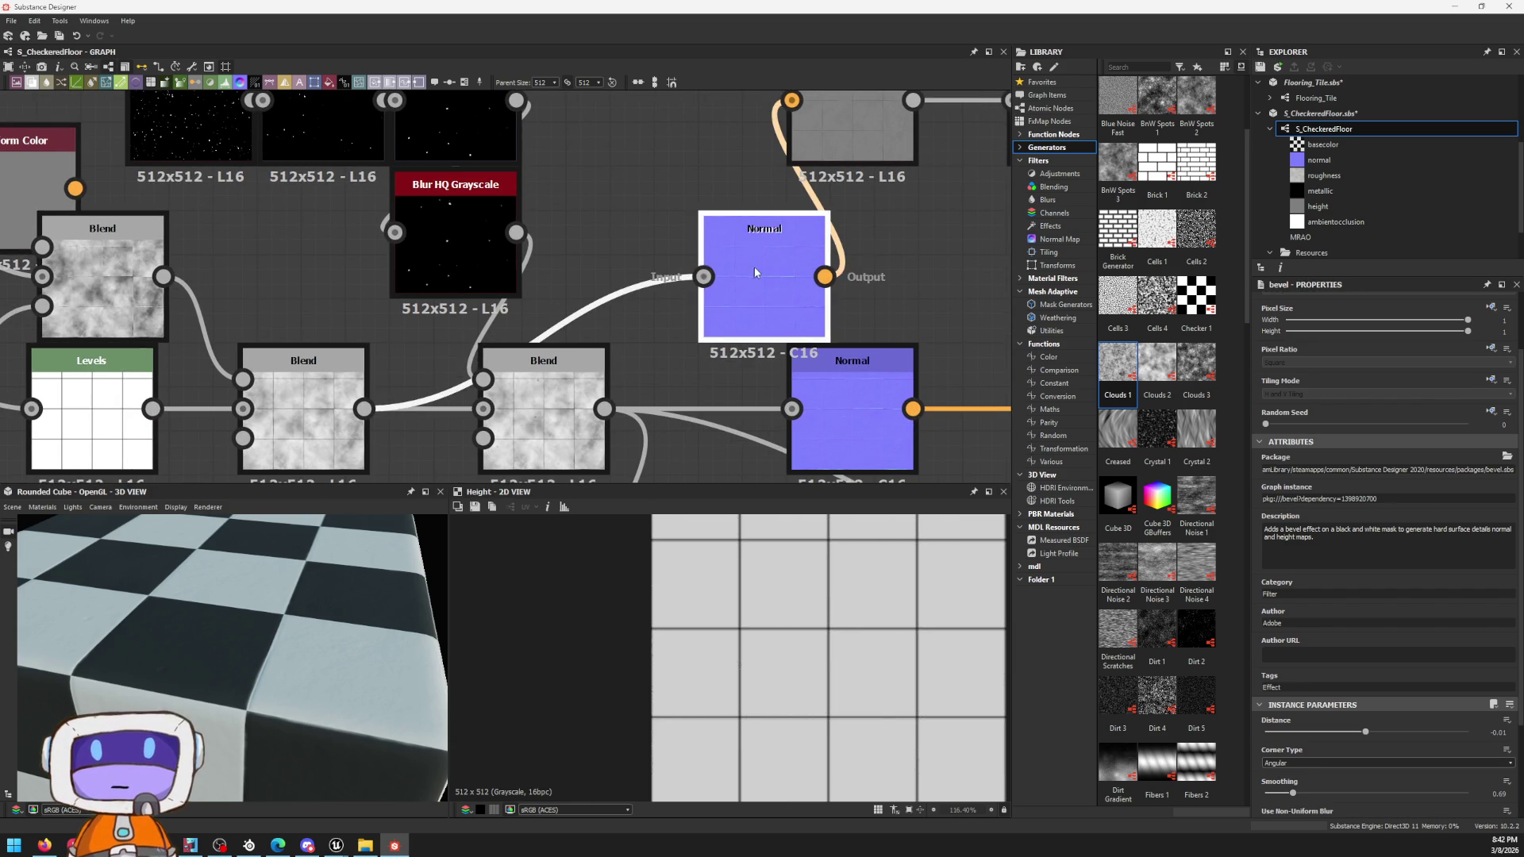
scroll(683, 337, "down", 2)
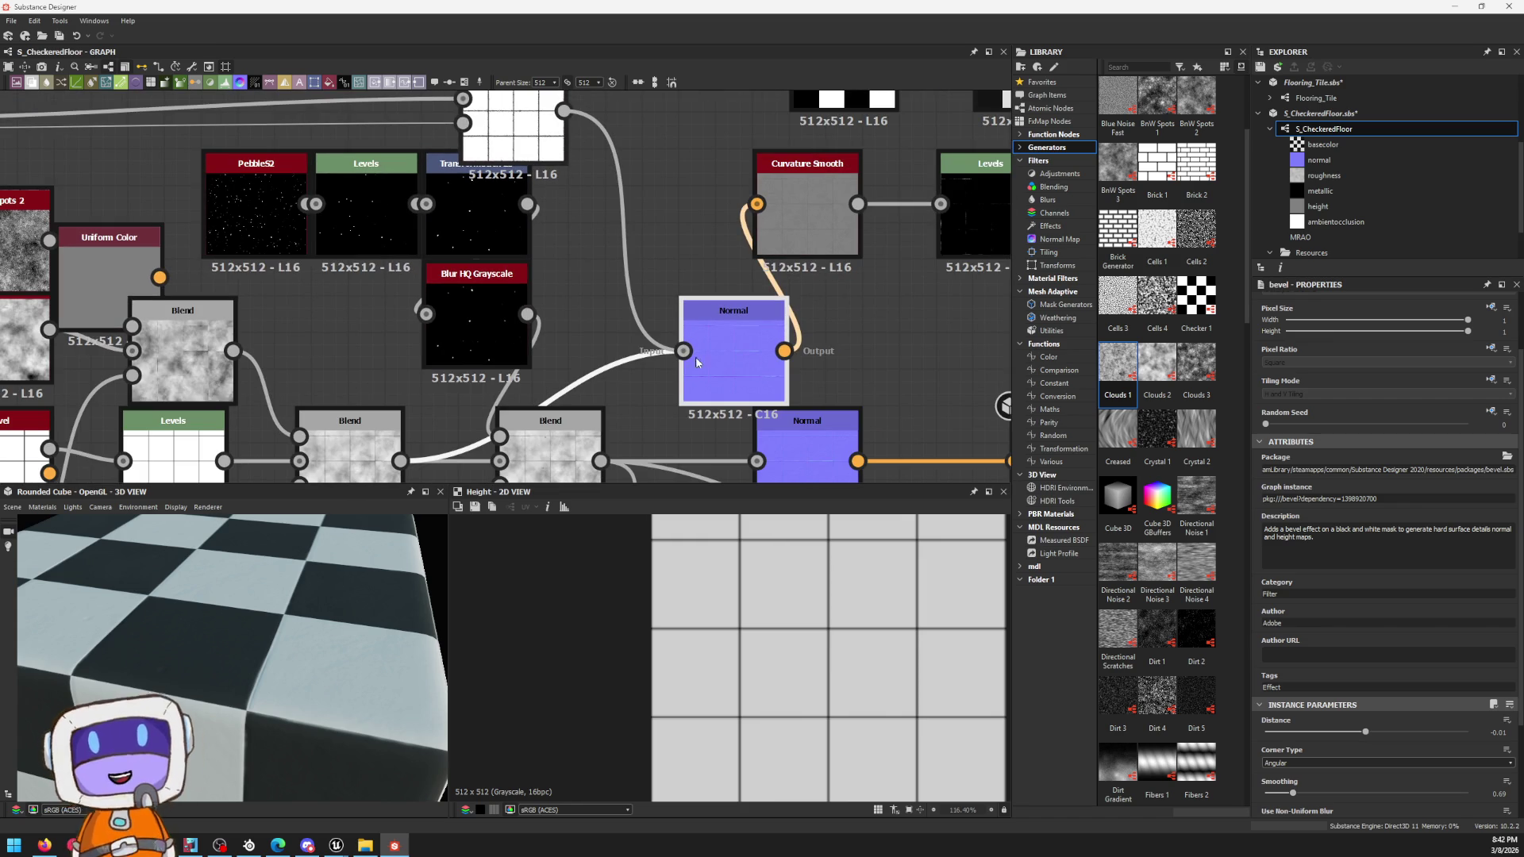
left_click(682, 337)
scroll(315, 637, "up", 5)
mouse_move(342, 624)
left_mouse_down("alt")
mouse_move(203, 686)
mouse_move(253, 655)
mouse_move(266, 683)
mouse_move(401, 664)
mouse_move(254, 556)
left_mouse_up("alt")
scroll(319, 611, "down", 5)
scroll(316, 660, "down", 3)
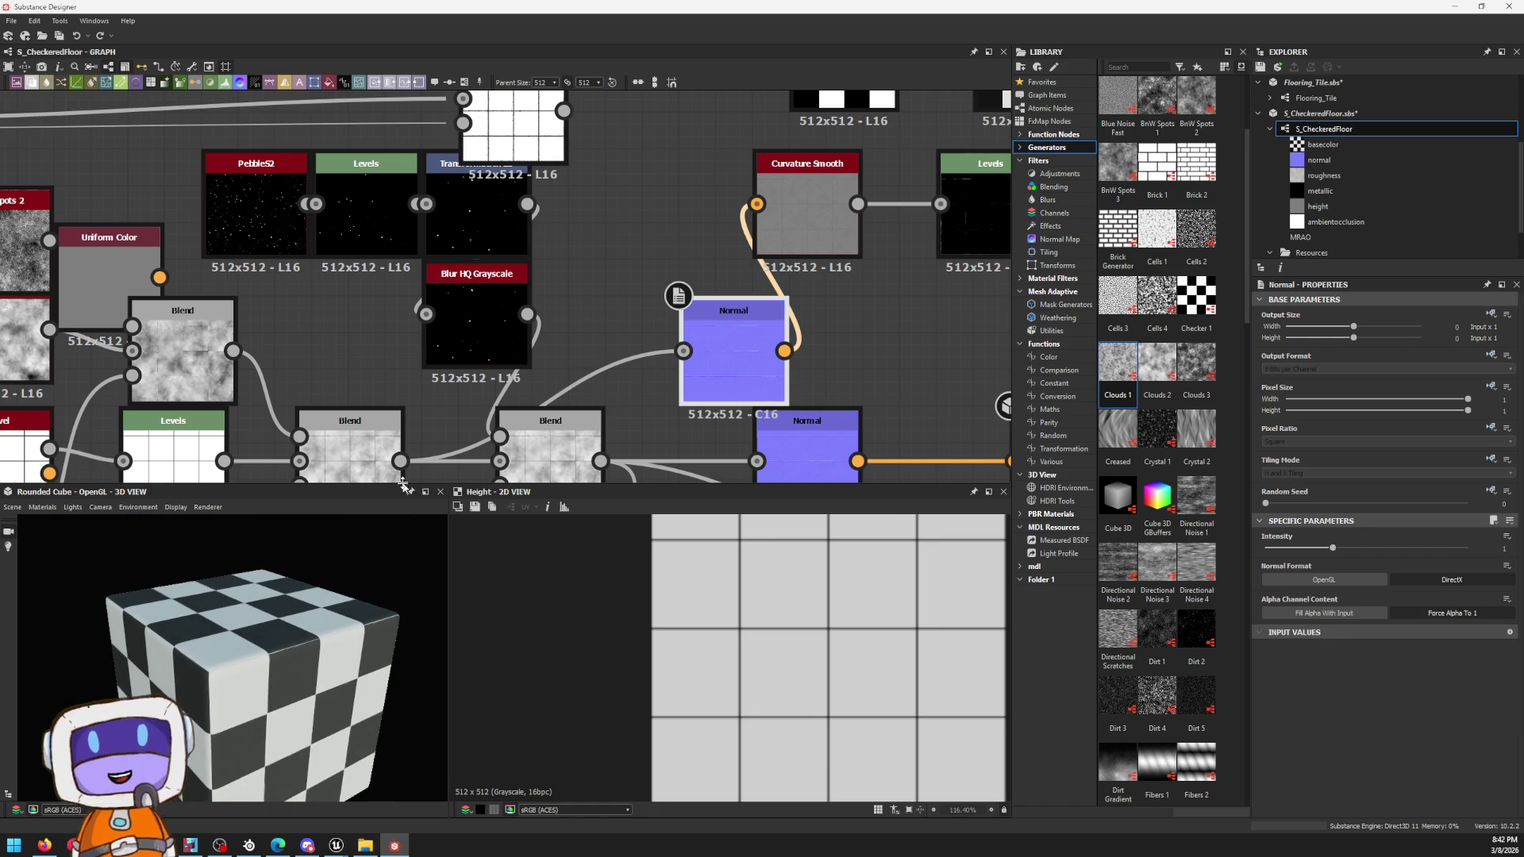
Step: Quit Substance Designer, answering Yes to save DinerTrim.sbs, Flooring_Tile.sbs and S_CheckeredFloor.sbs
left_click(1512, 6)
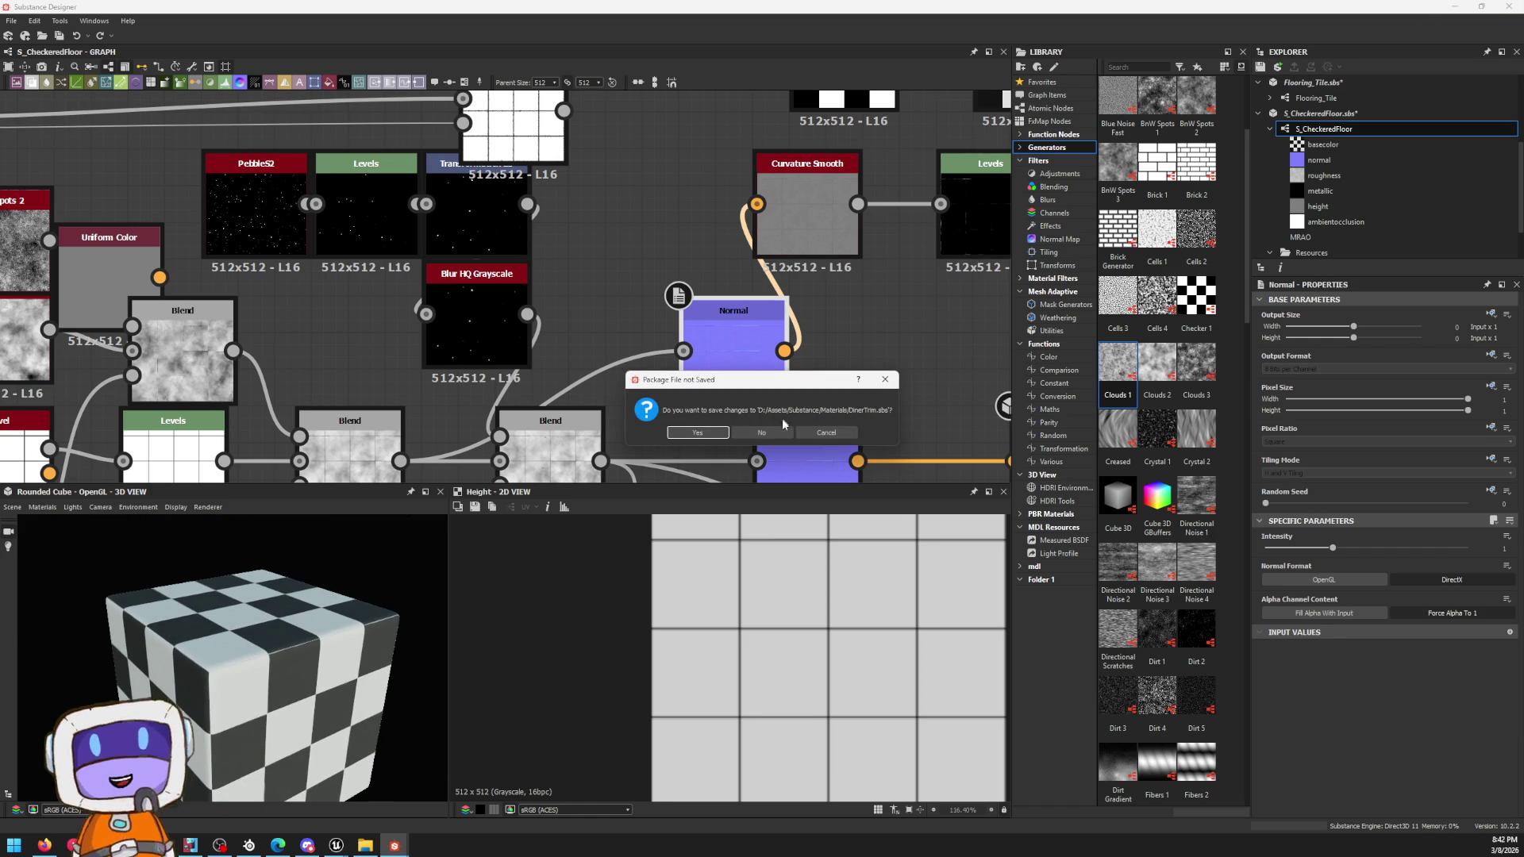
left_click(709, 432)
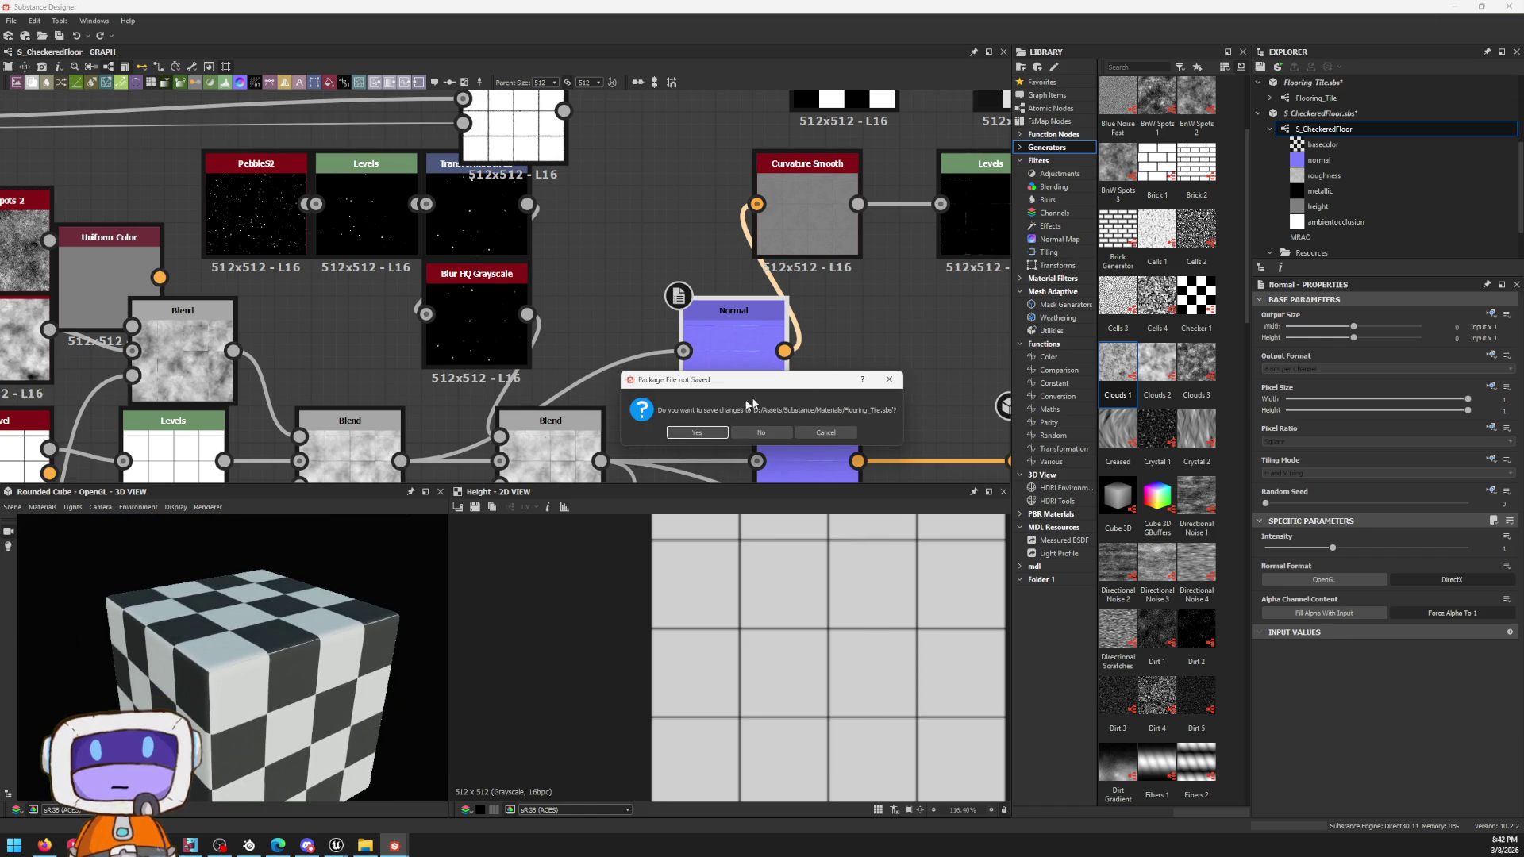
left_click(44, 845)
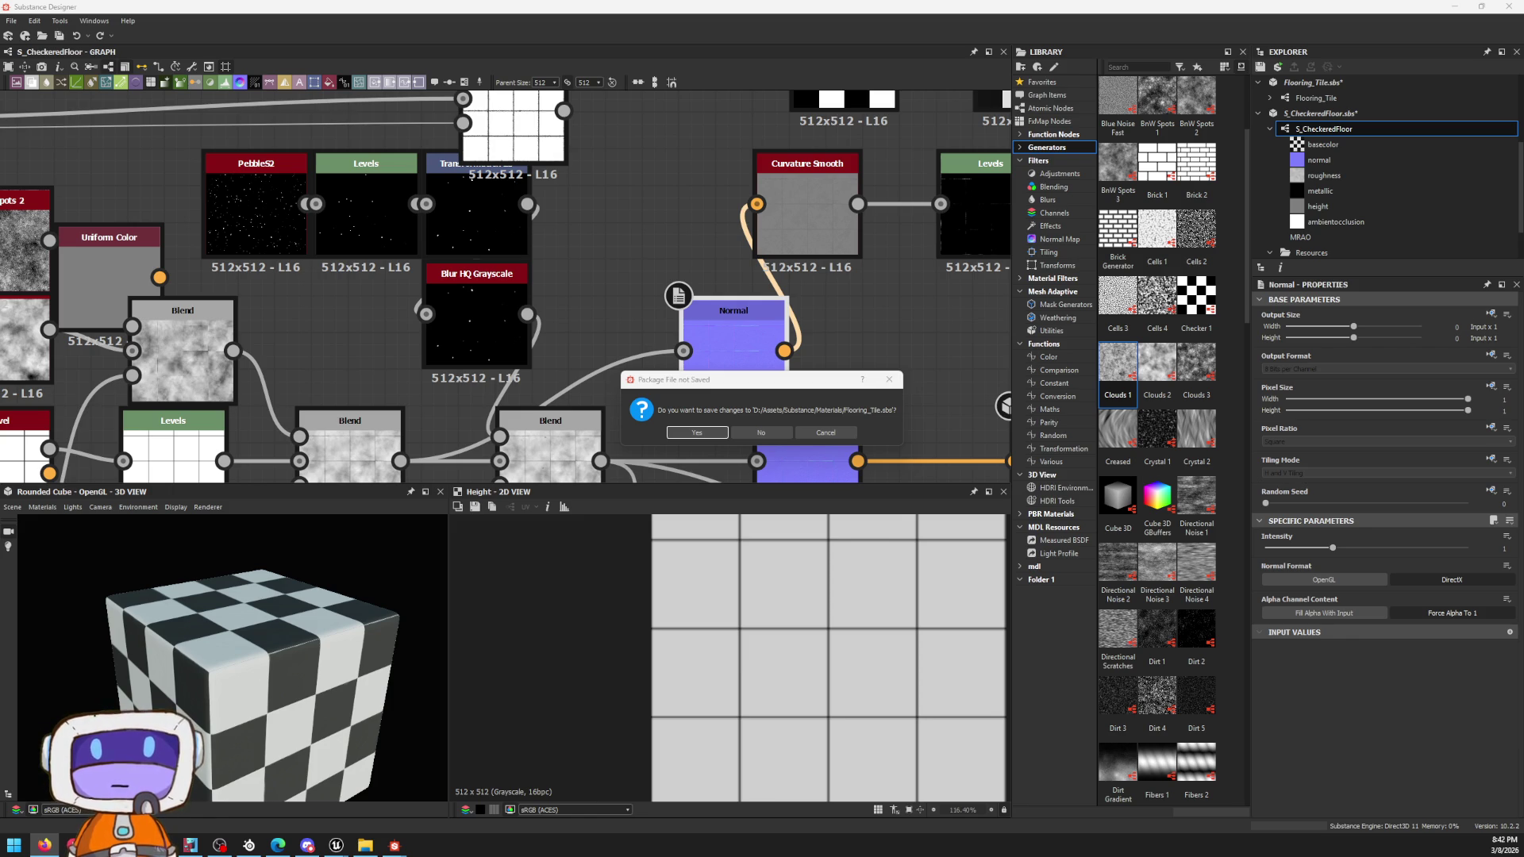
left_click(703, 434)
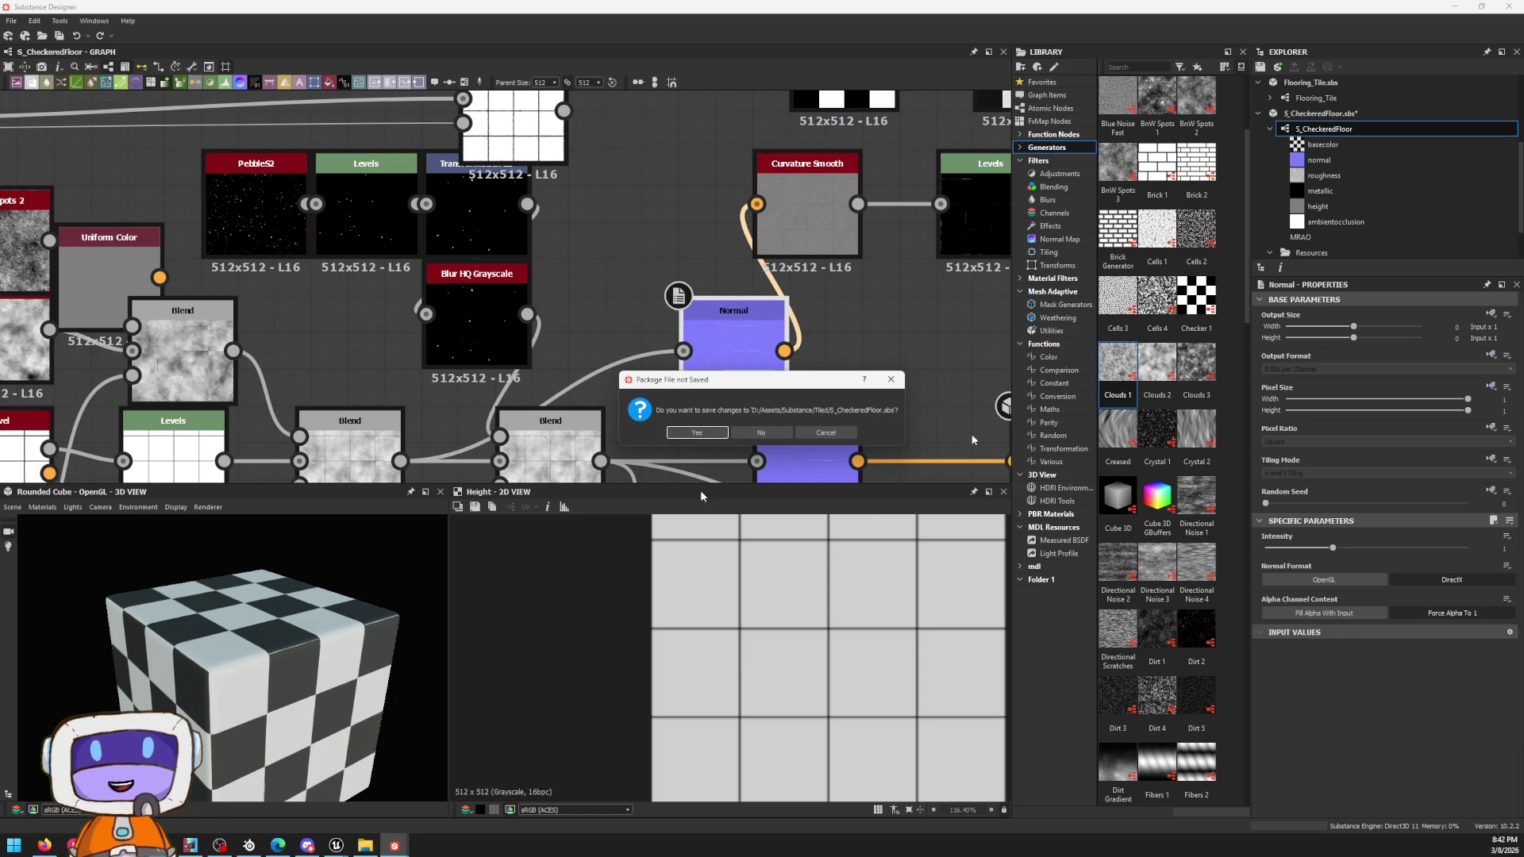
left_click(714, 433)
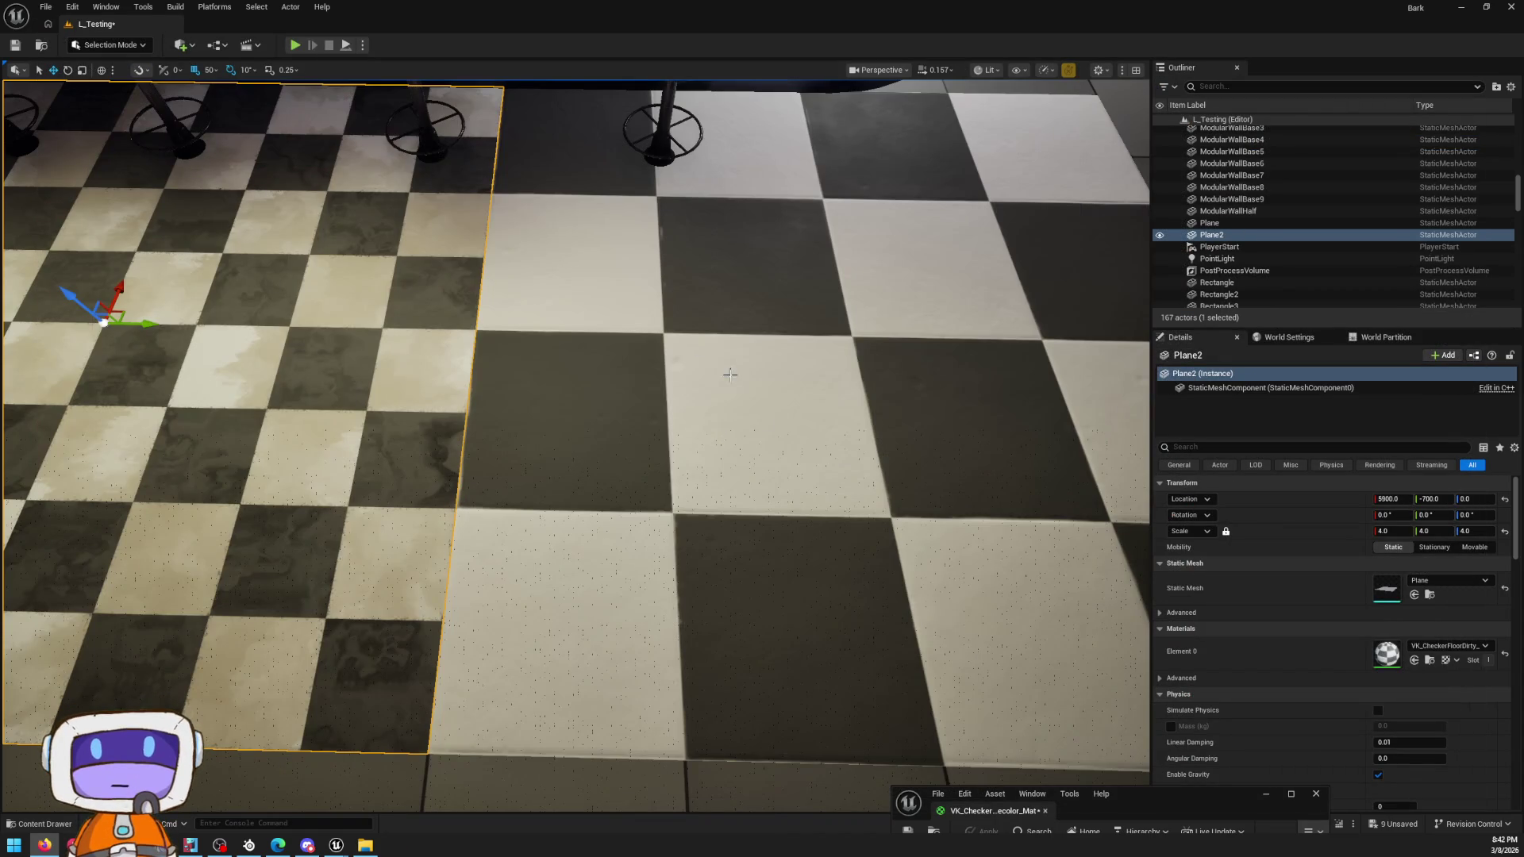
scroll(690, 375, "down", 5)
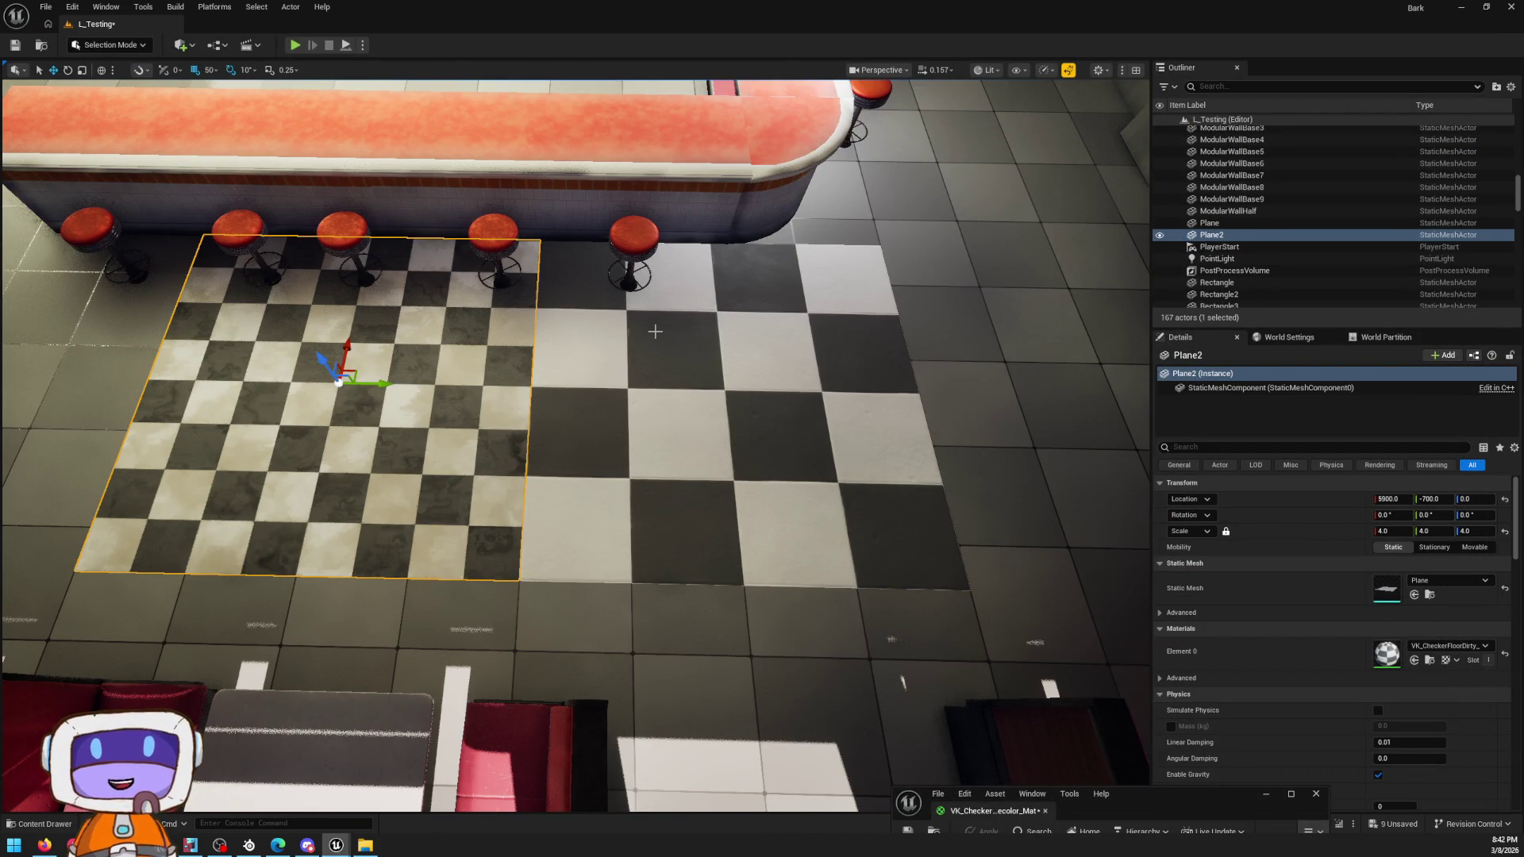
Step: Delete the checkered Plane2 floor, then browse the Content Drawer from Content into the Blueprints folder
key("Delete")
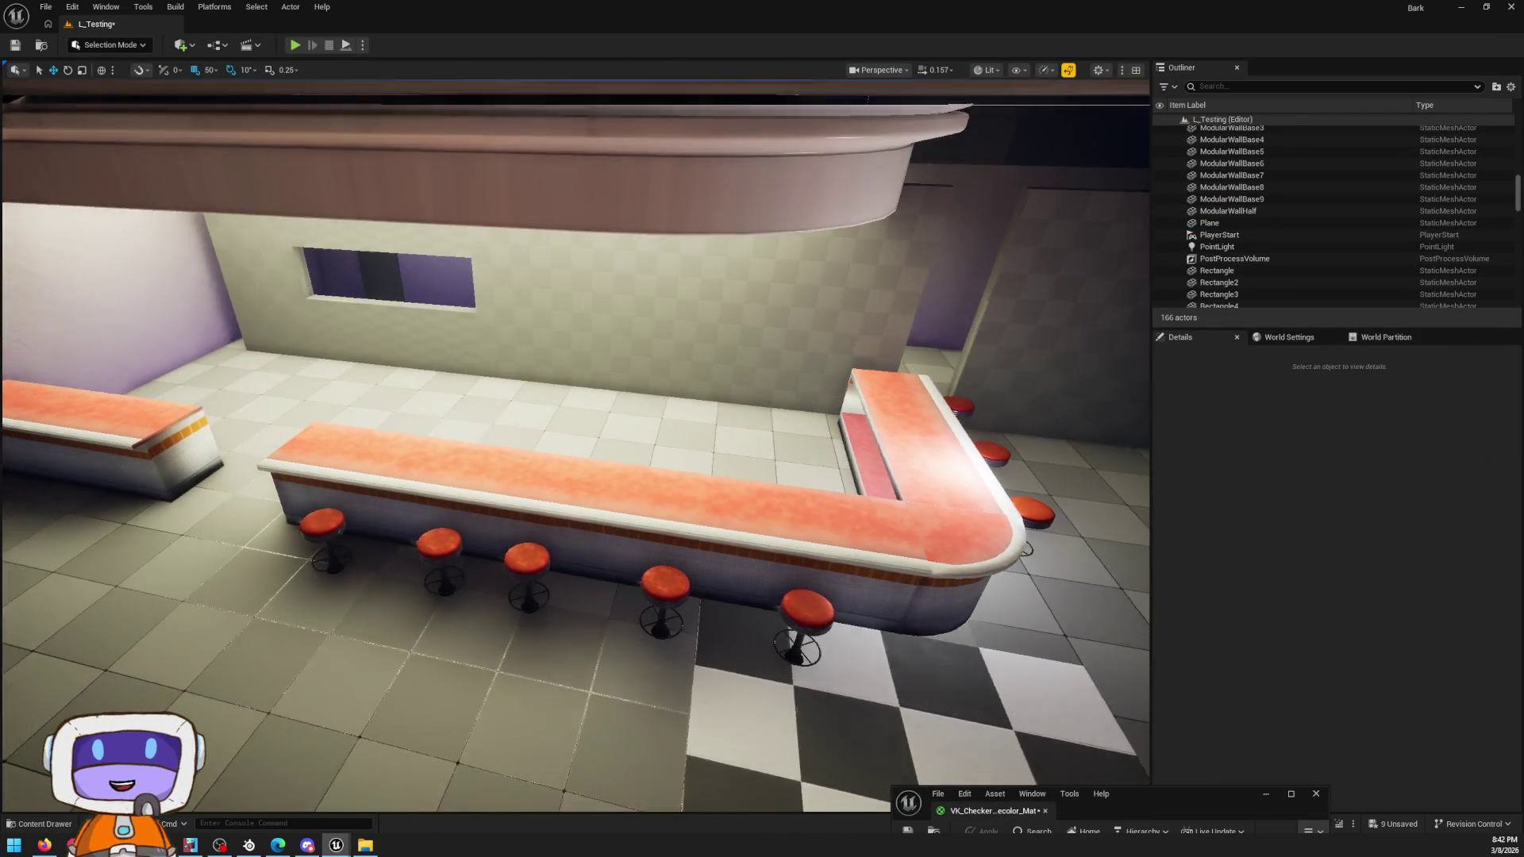
right_click_drag(647, 331, 648, 331)
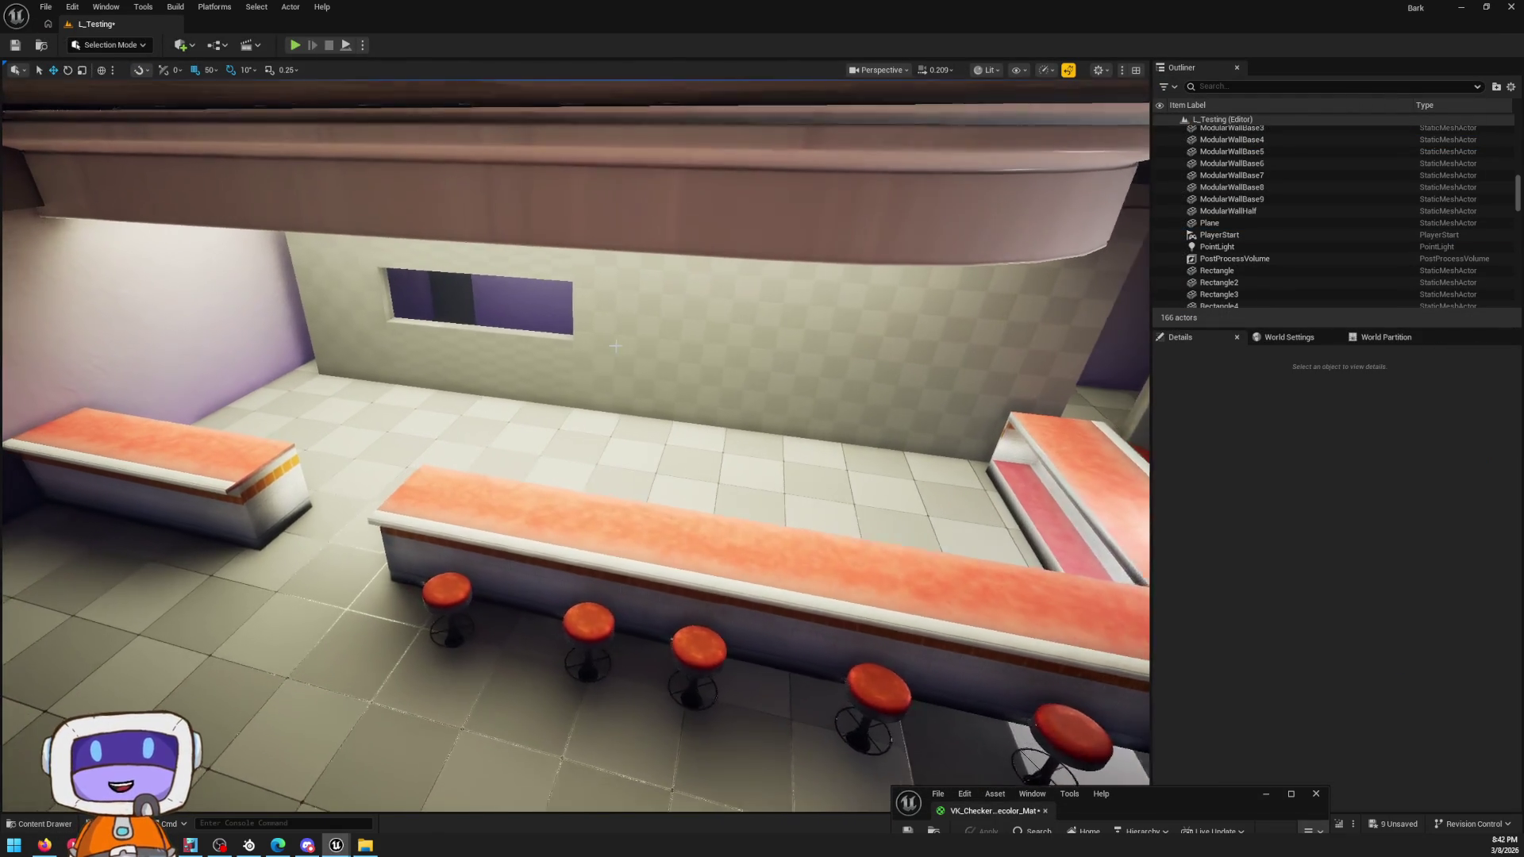
key("ctrl+space")
left_click(545, 493)
double_click(412, 553)
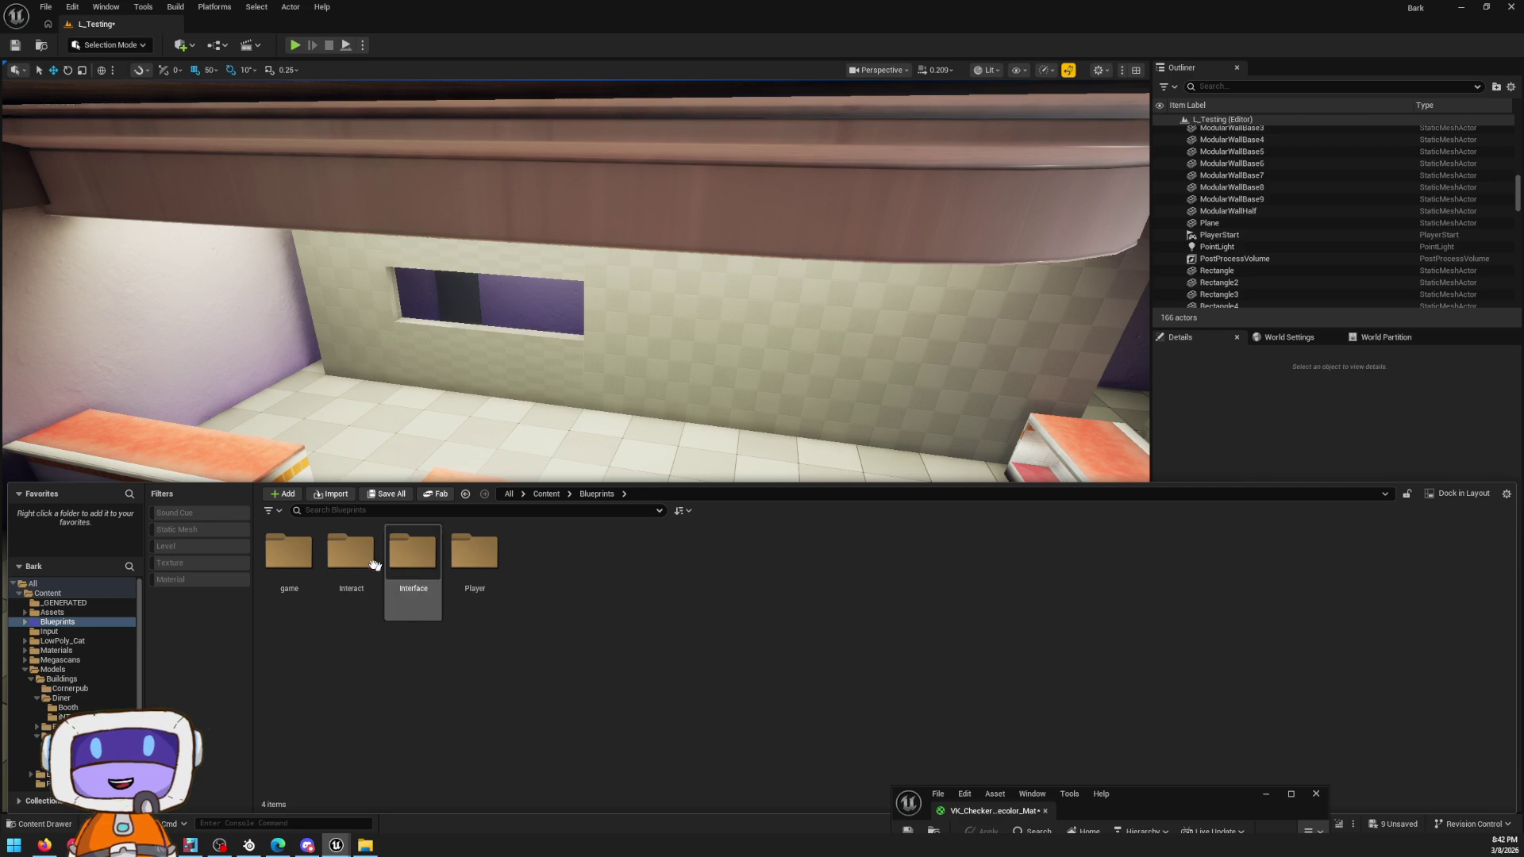
Step: Look into the Interact and Interface subfolders of Blueprints, then go back up to the Content folder
left_click(347, 607)
key("alt+Left")
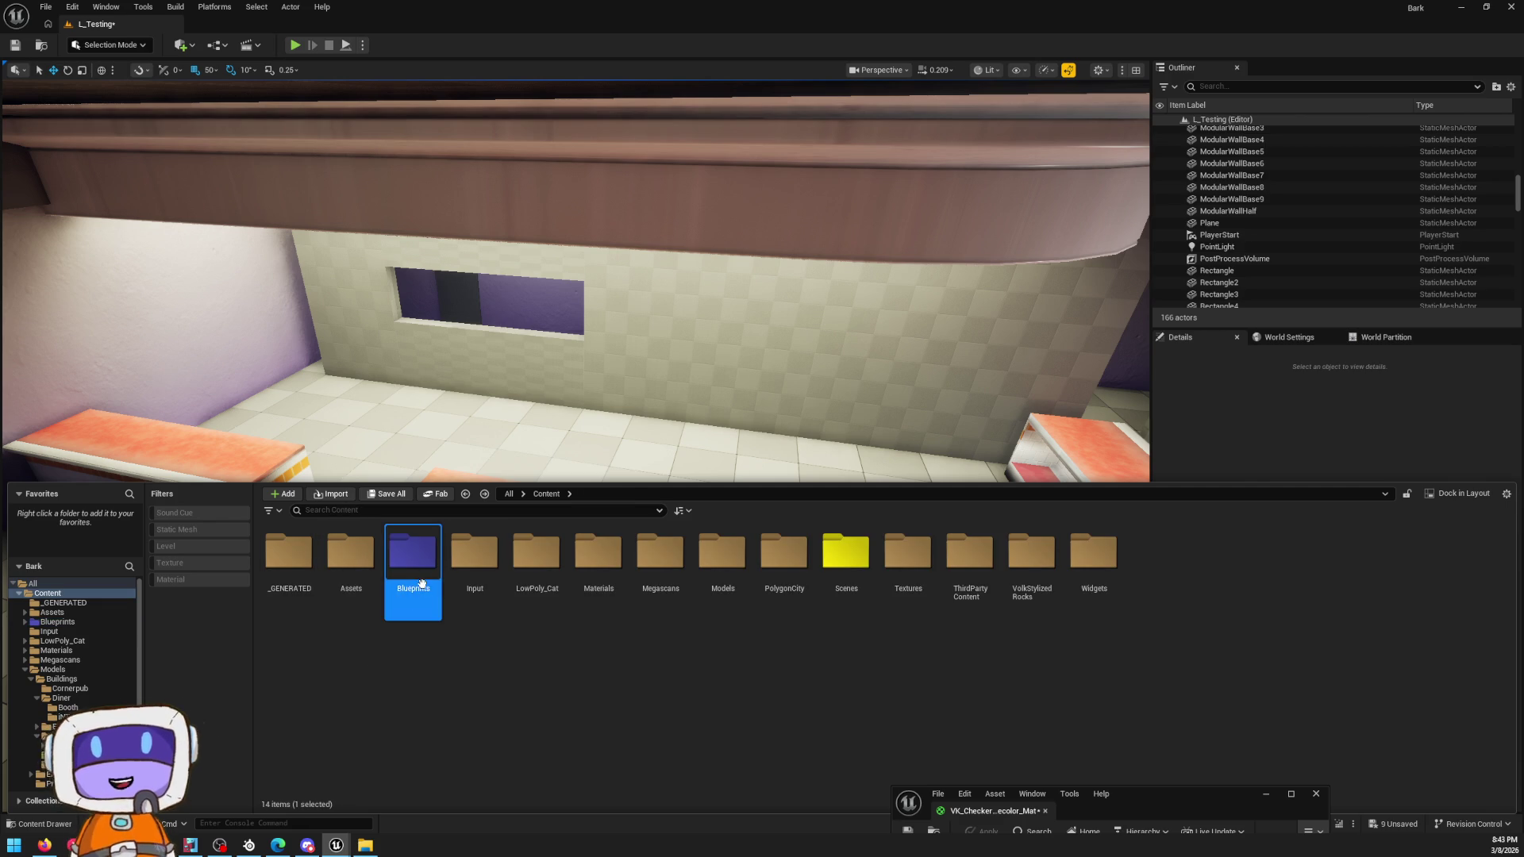
double_click(410, 585)
double_click(412, 572)
key("alt+Left")
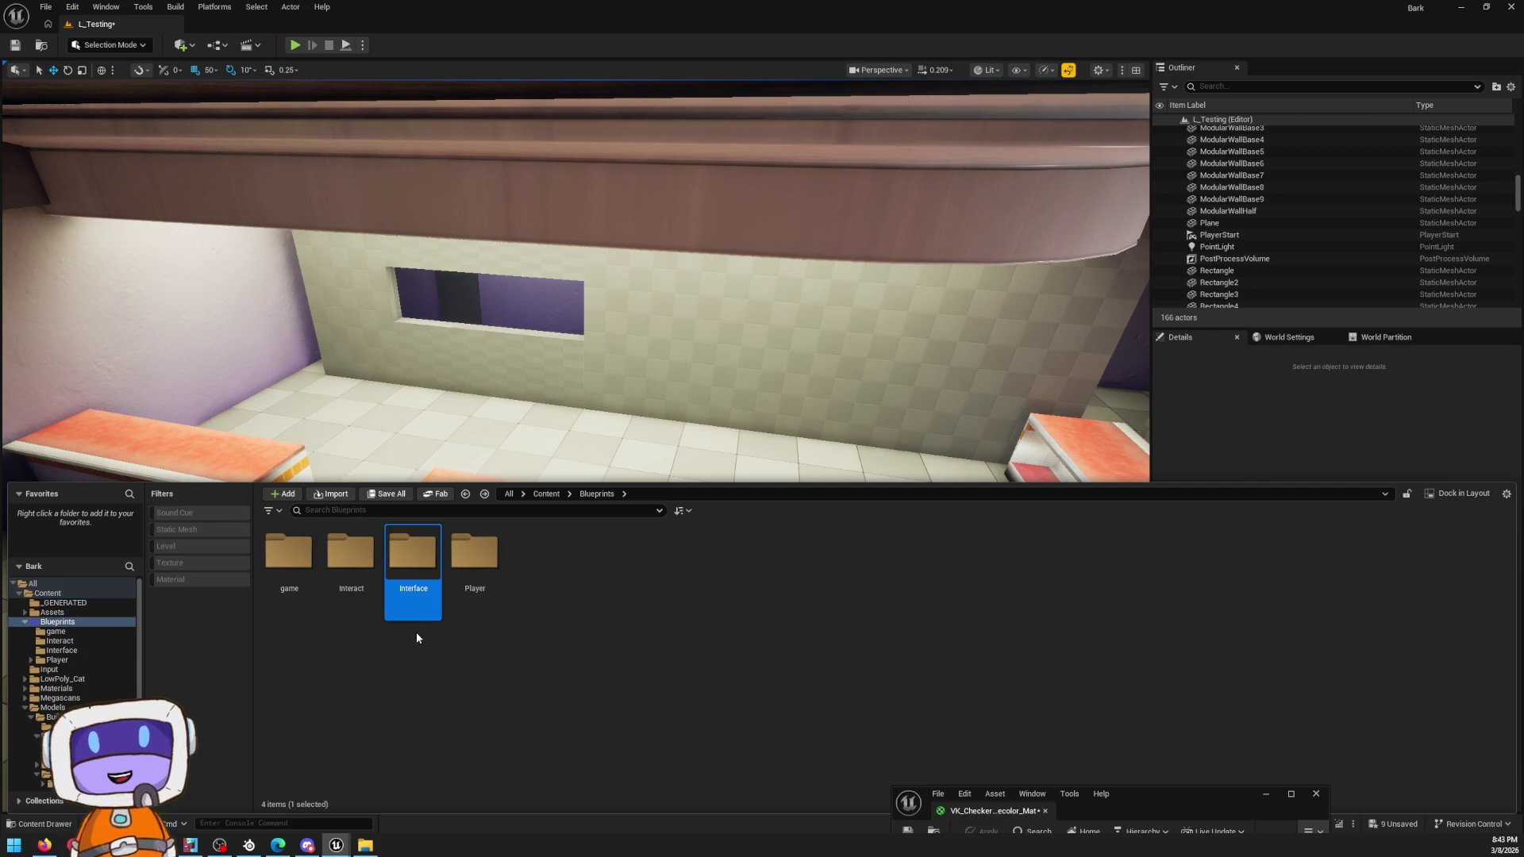
key("alt+Left")
Step: Restore the editor window and maximize it again to fill the screen
double_click(777, 9)
double_click(768, 235)
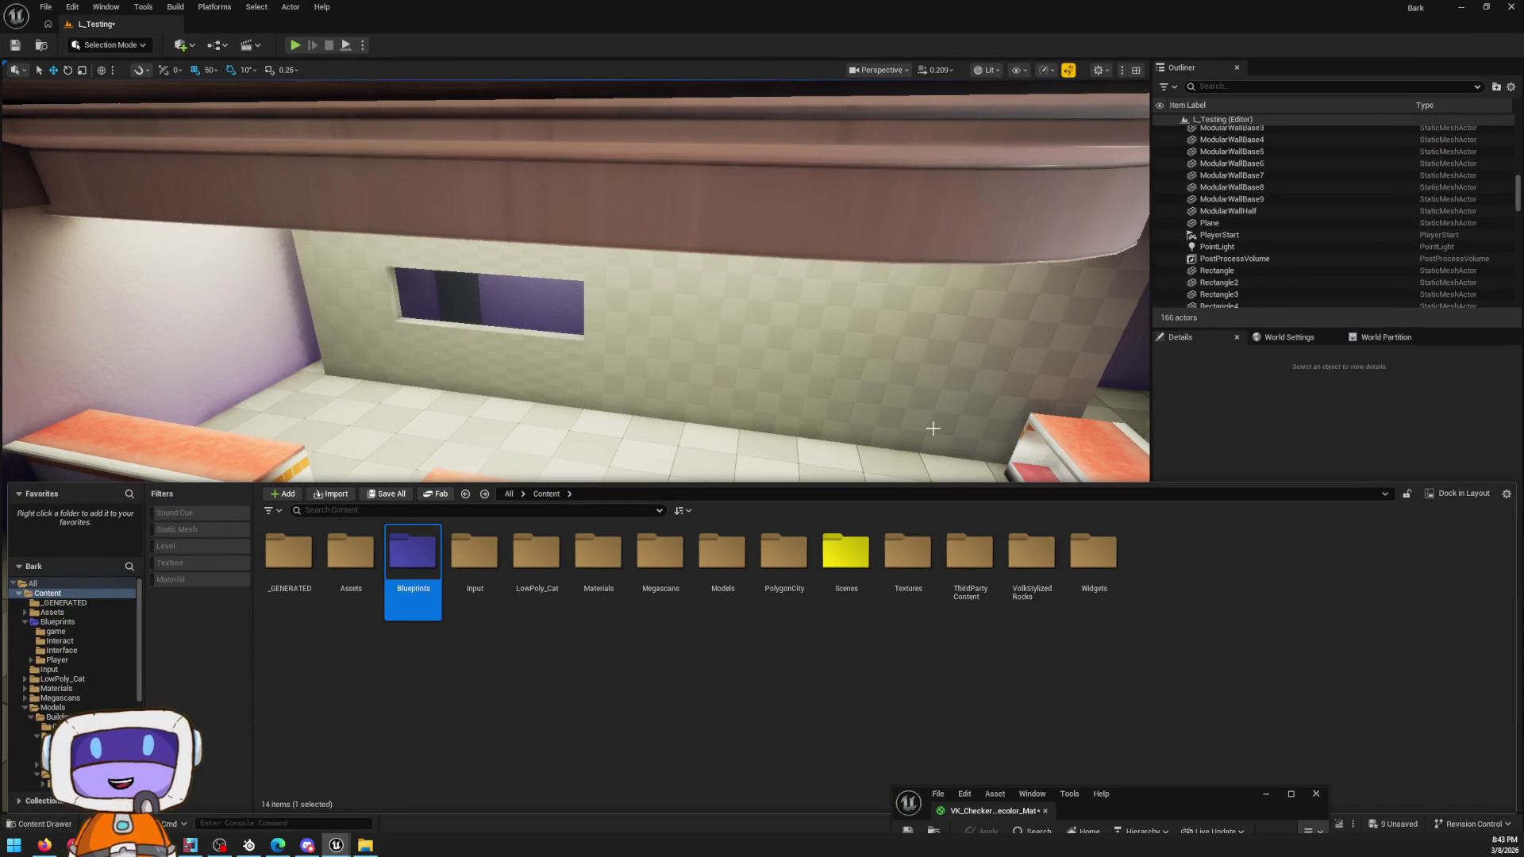
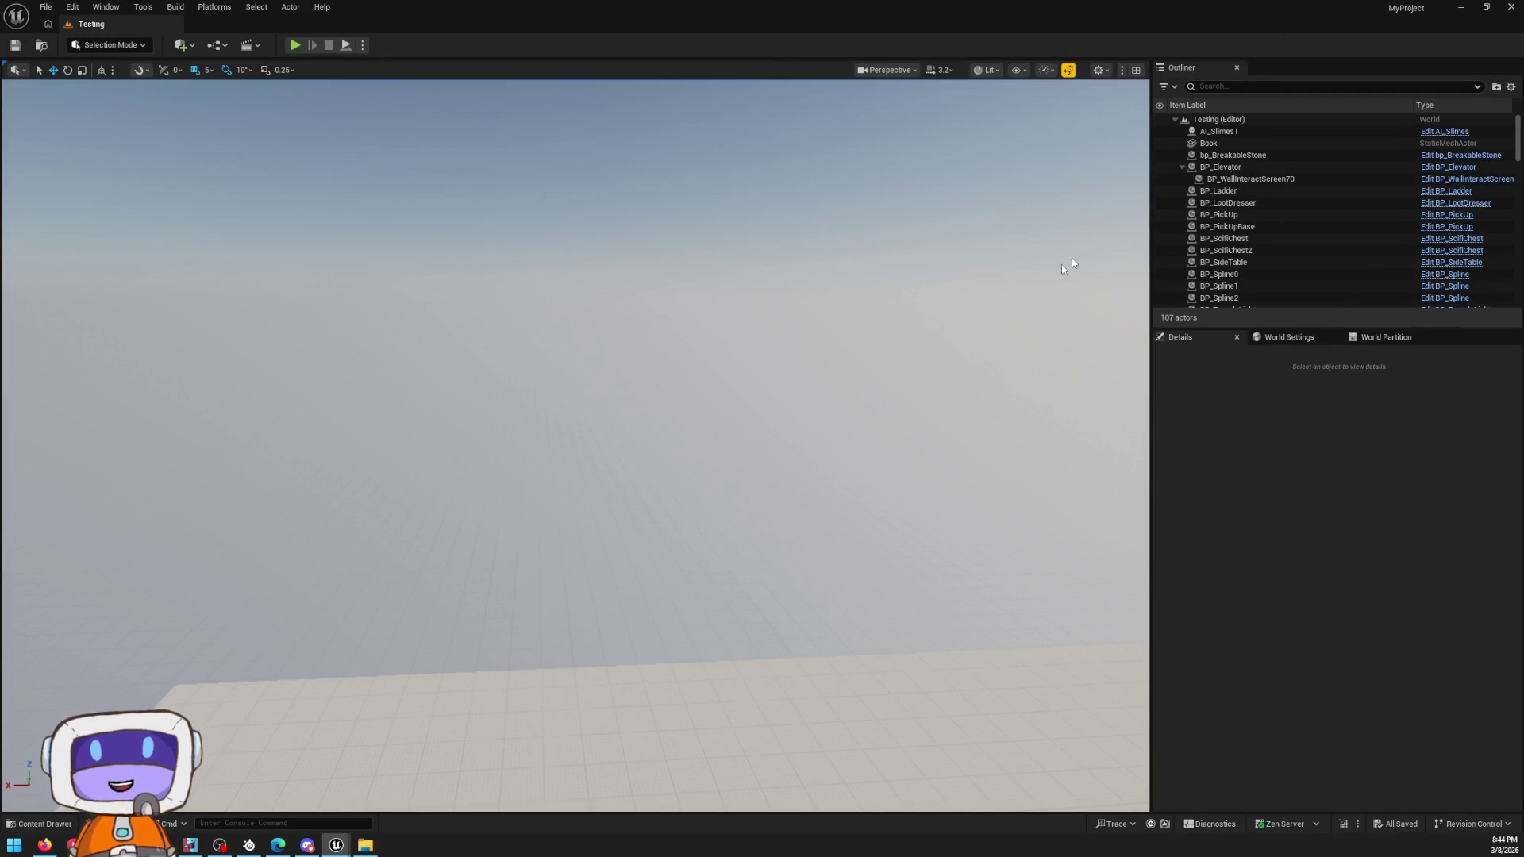
Step: Browse Content > BluePrints > BuildTools and bring up asset actions for EUW_Tools
left_click(36, 825)
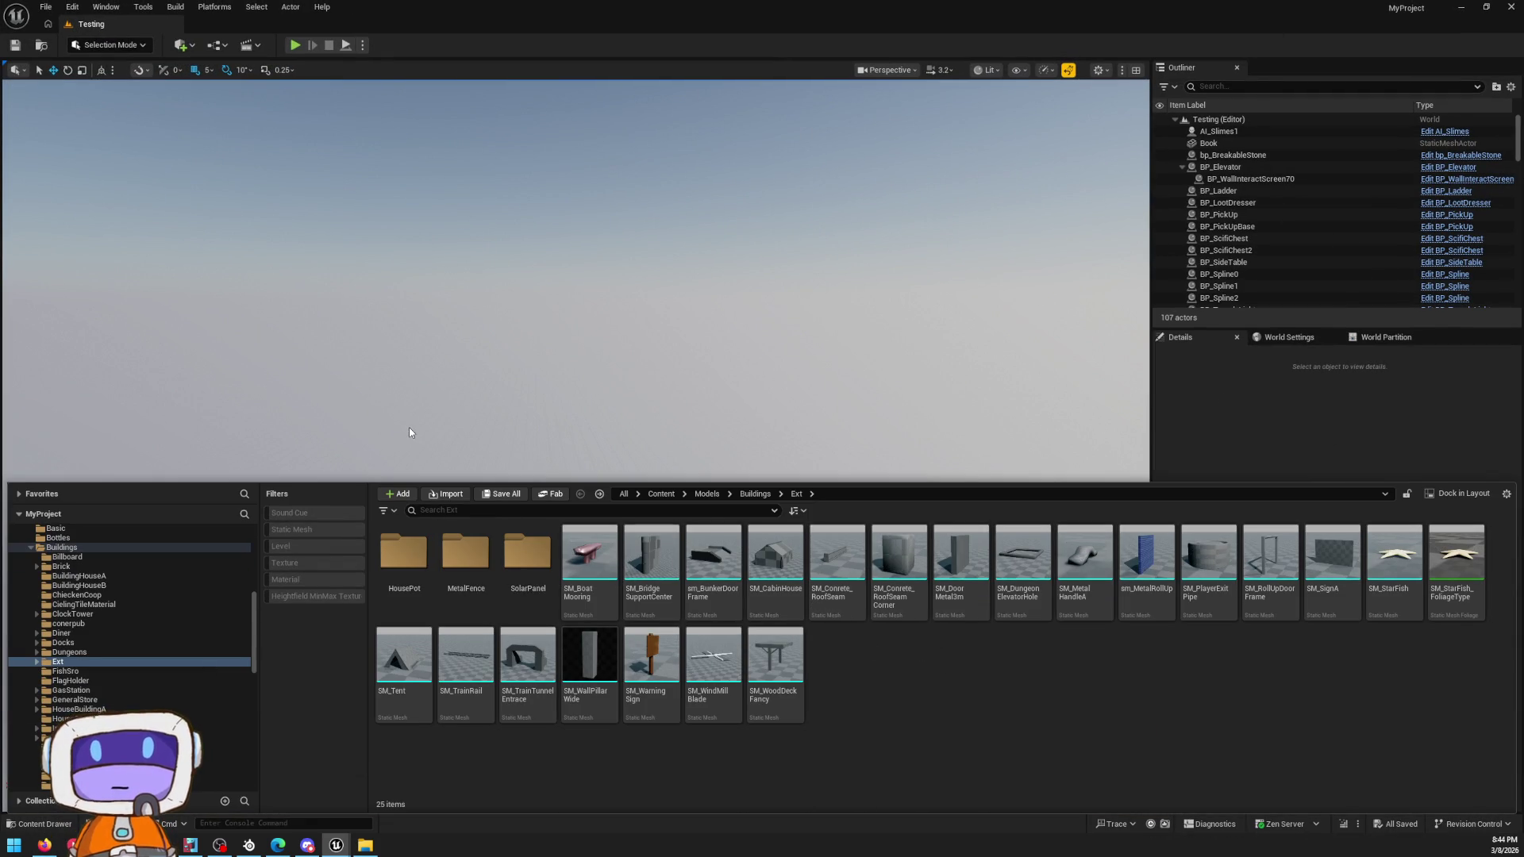
scroll(106, 608, "up", 5)
scroll(85, 581, "up", 5)
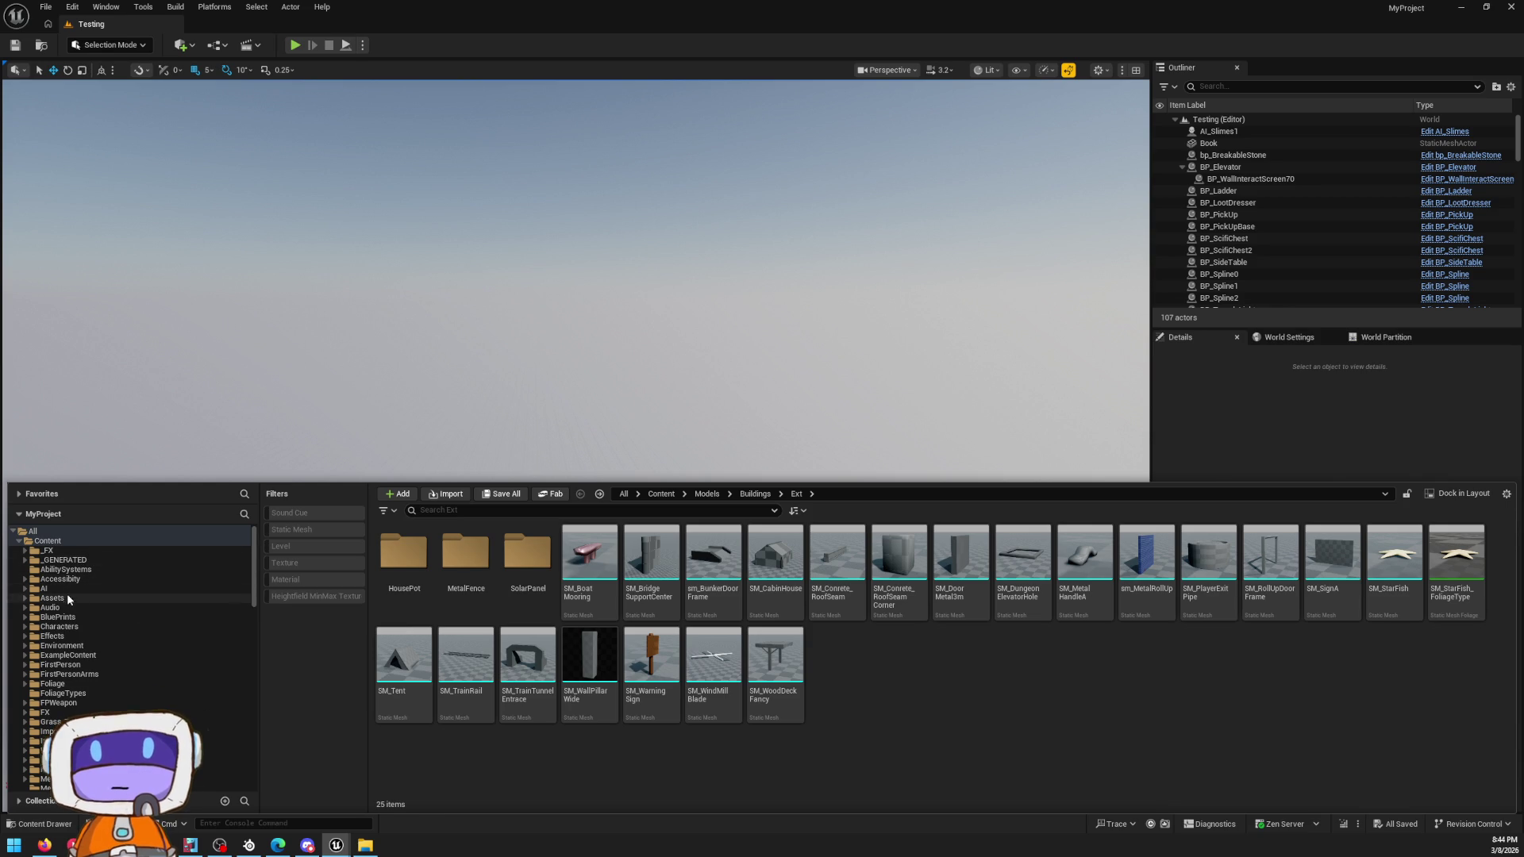
left_click(108, 616)
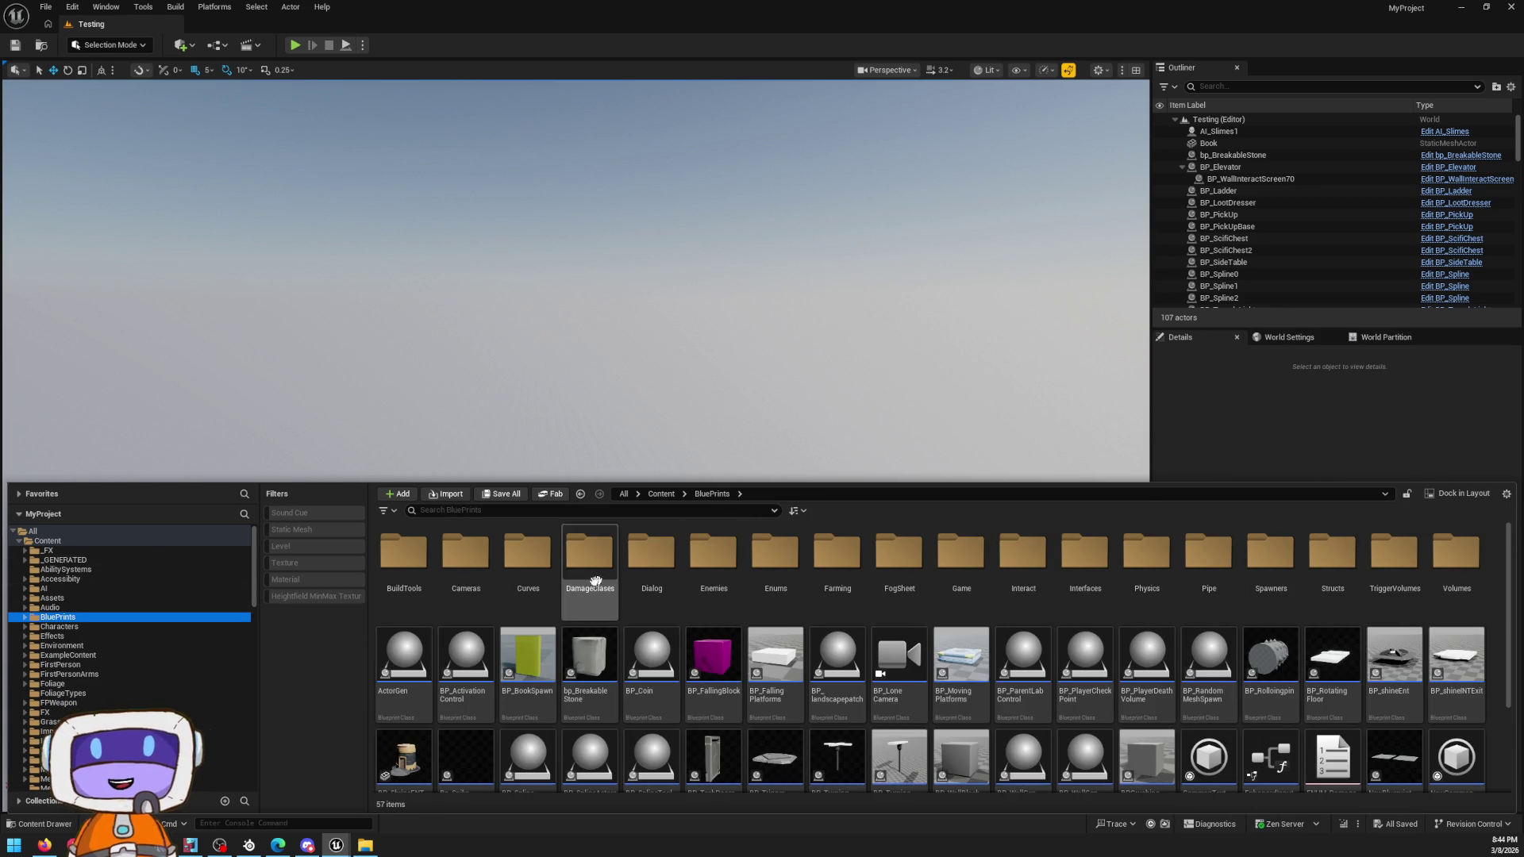
double_click(406, 553)
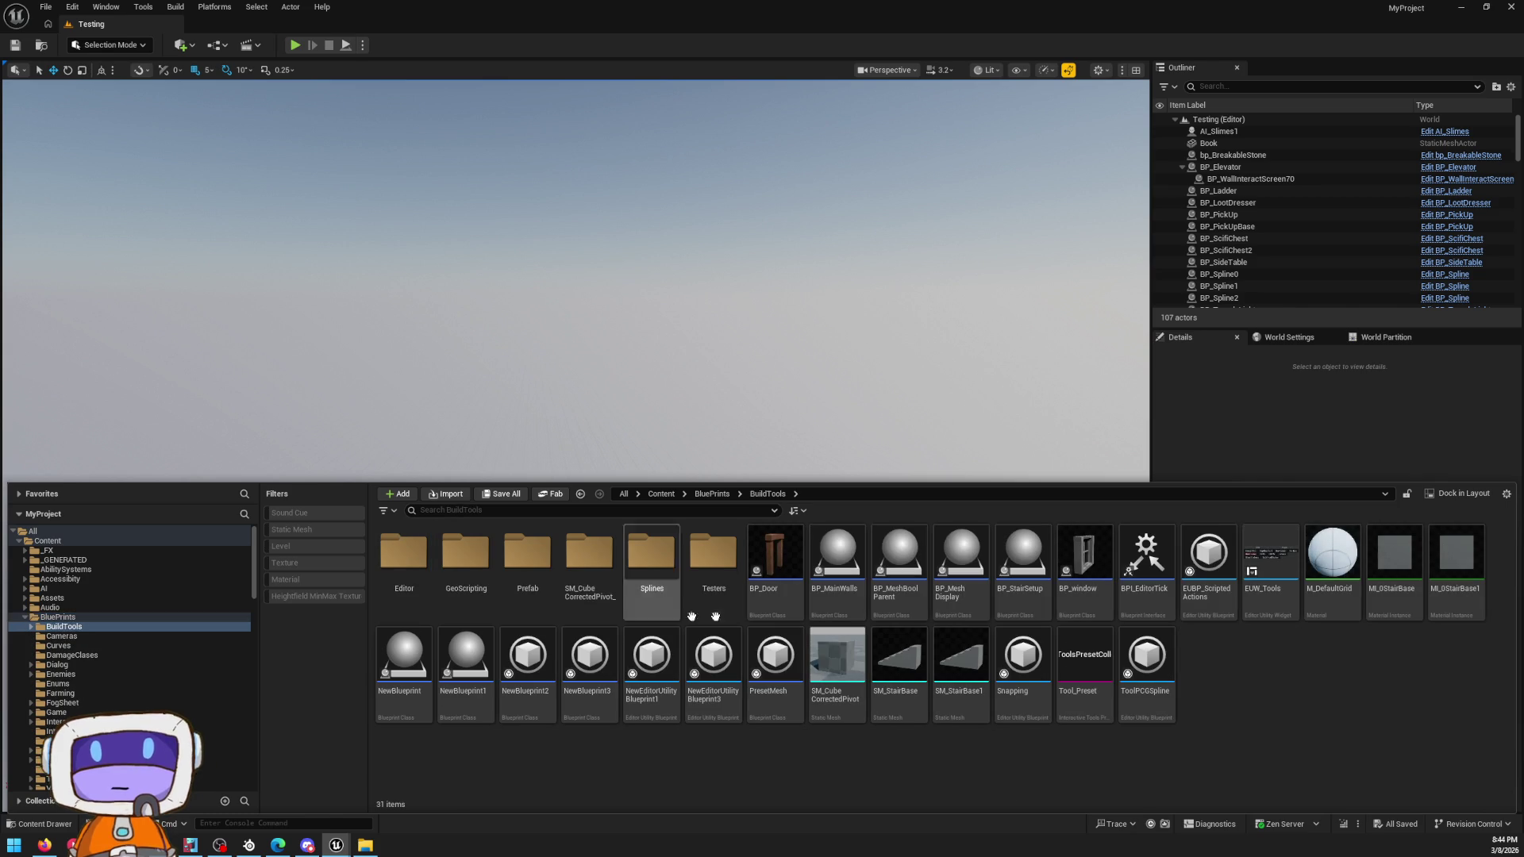
key("alt+Left")
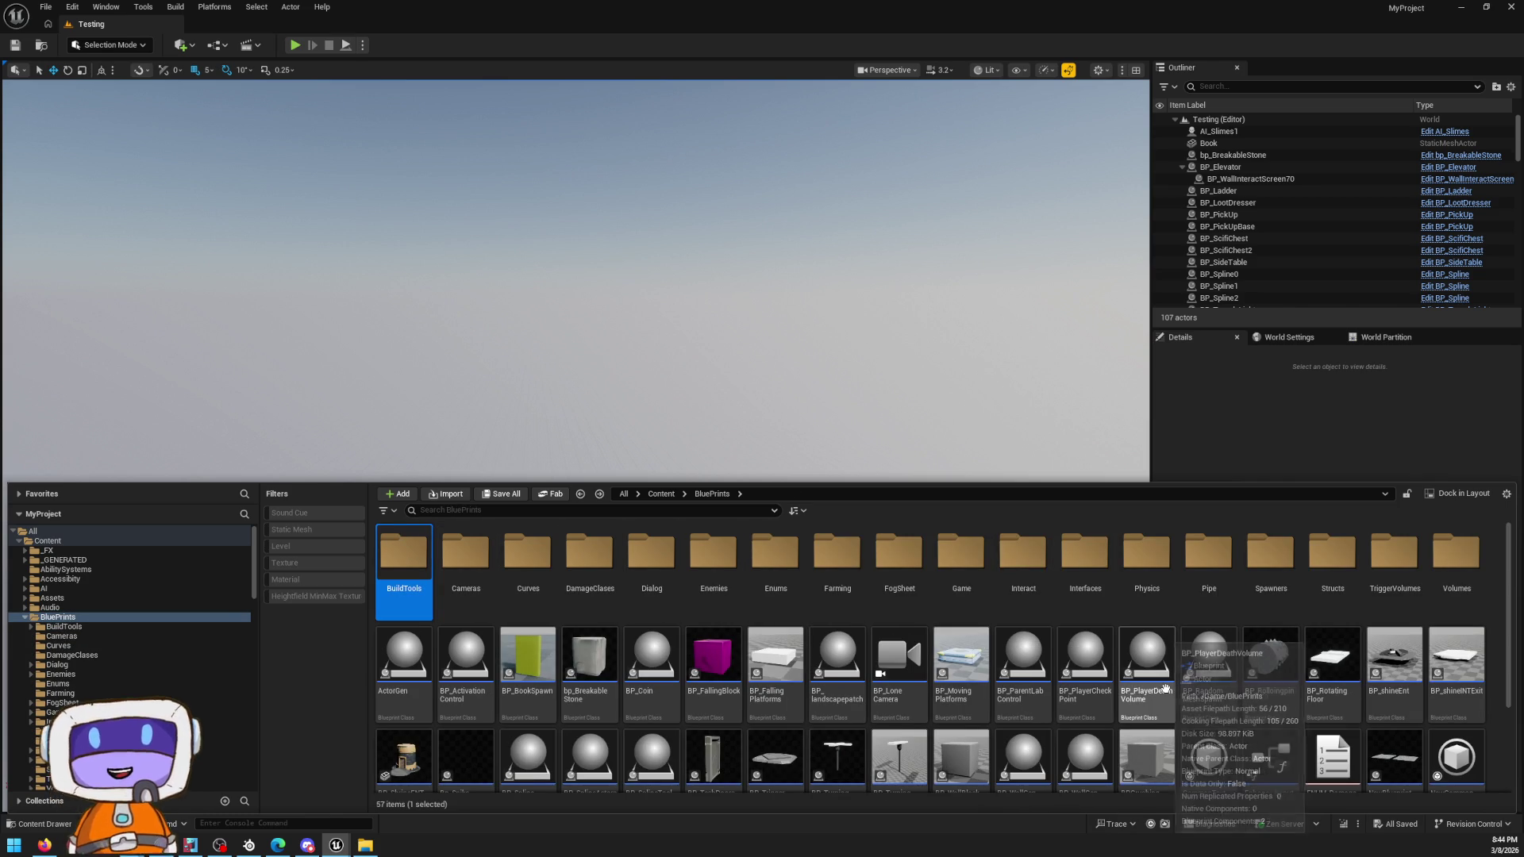
double_click(403, 570)
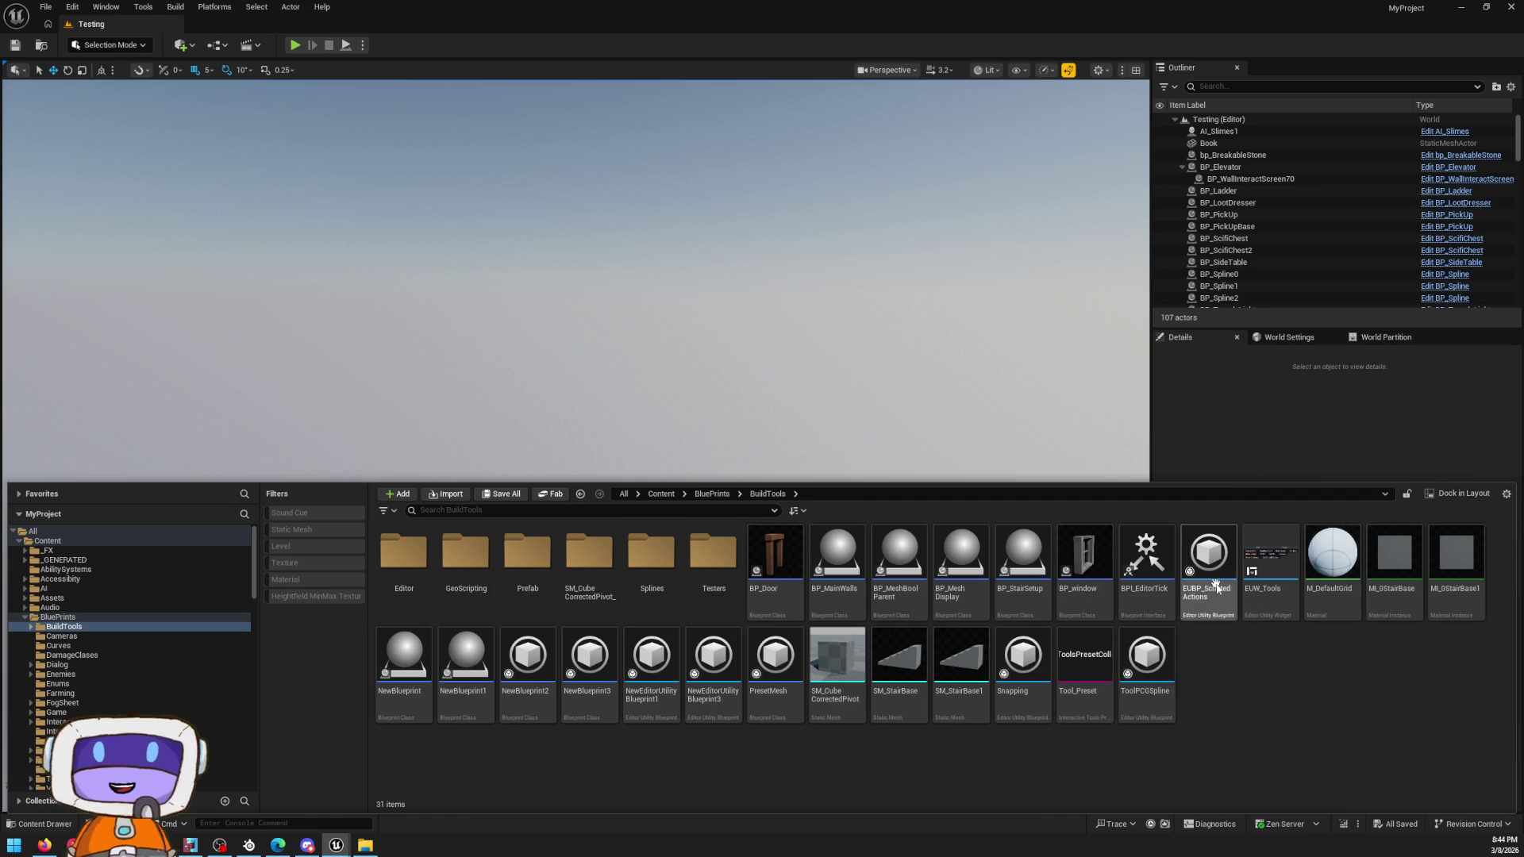
right_click(1268, 588)
mouse_move(1323, 346)
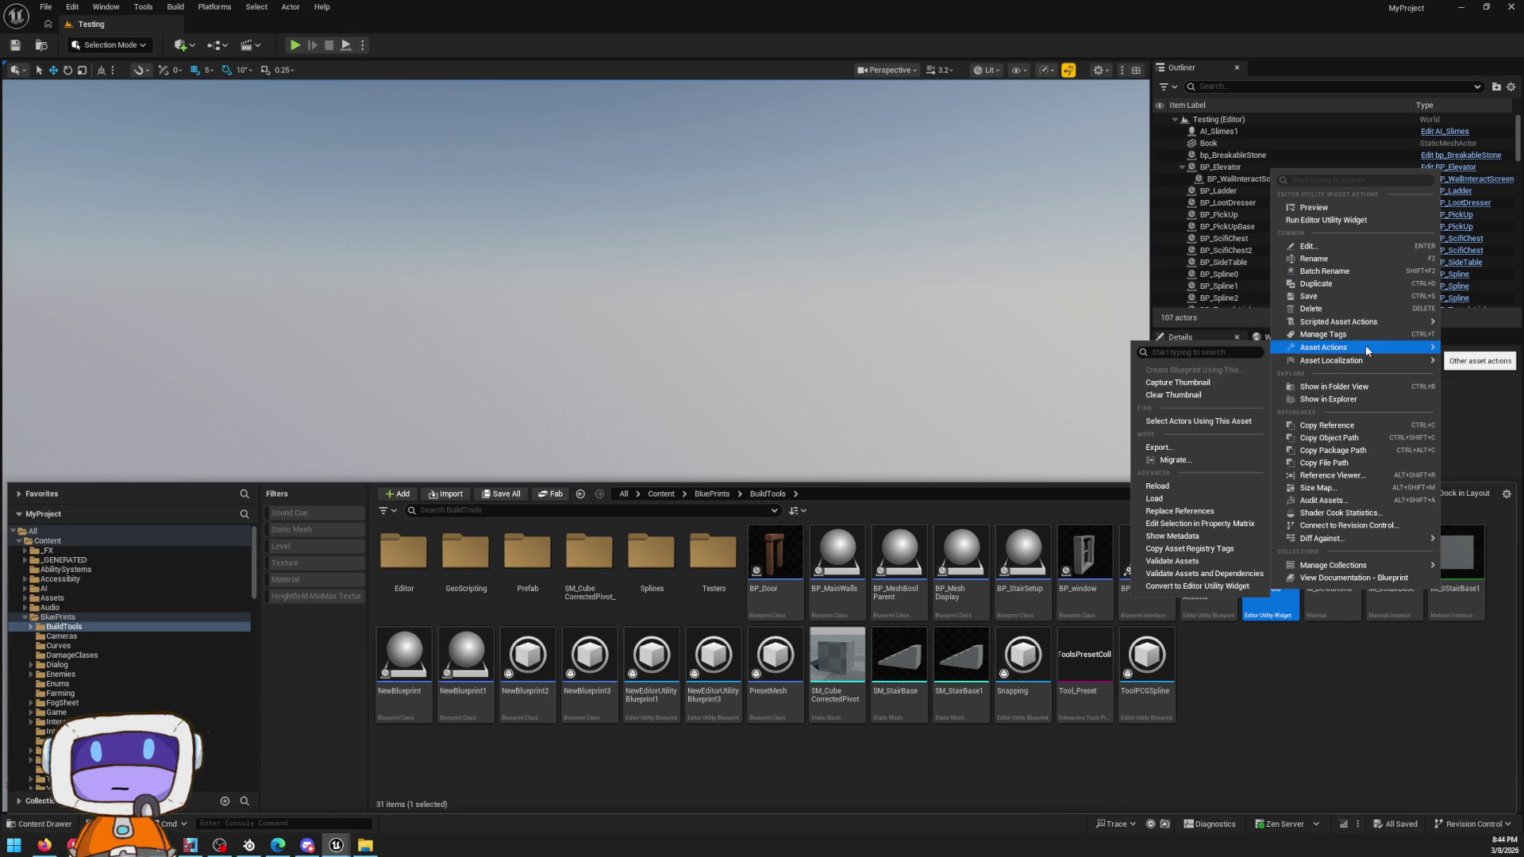
Step: Migrate EUW_Tools to the other project's Content folder, confirming the asset report
left_click(1173, 458)
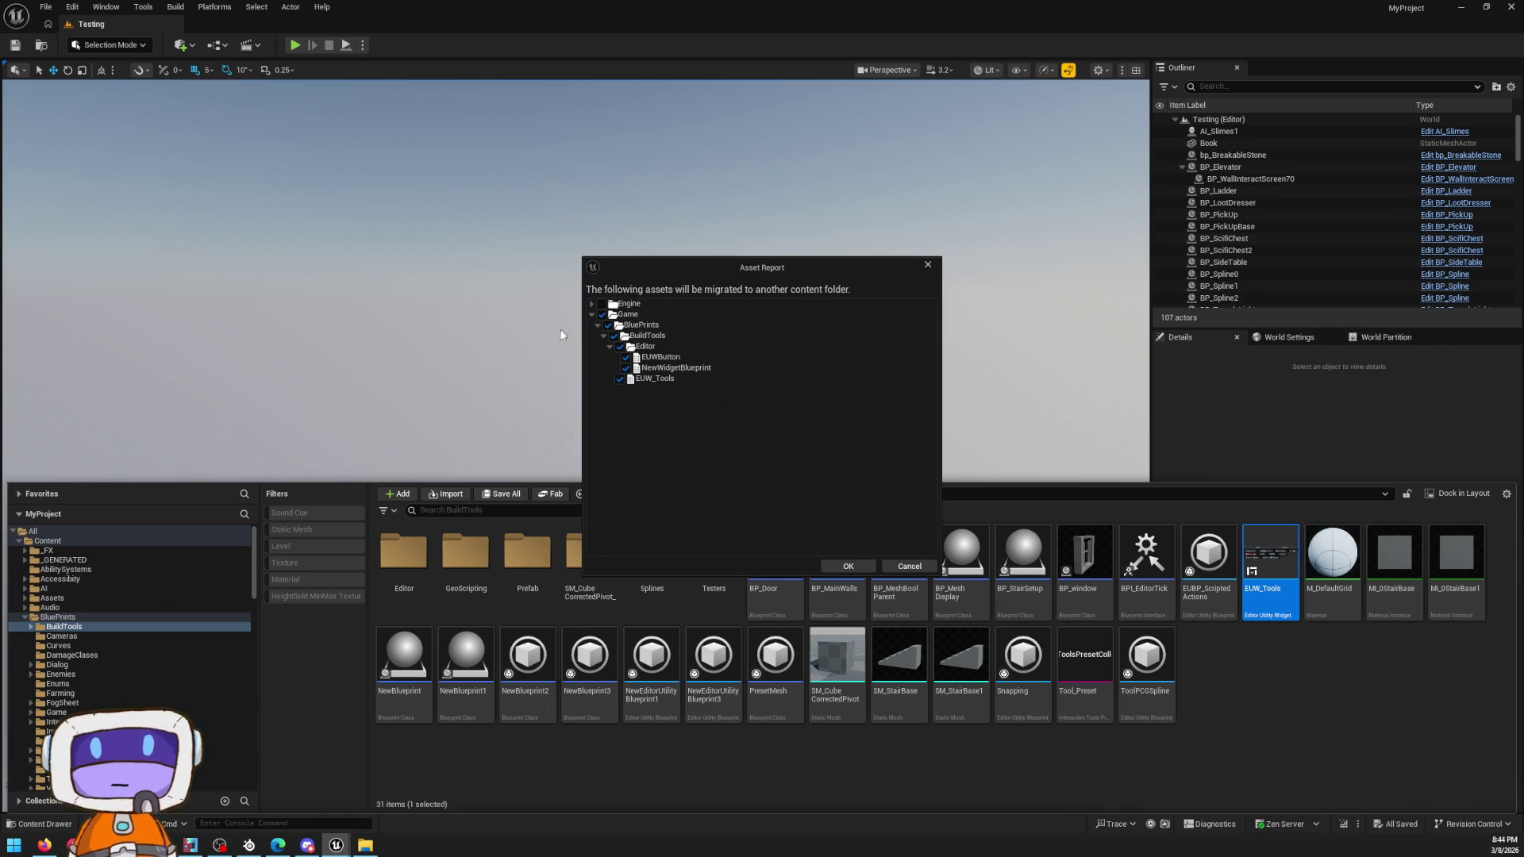
left_click(845, 560)
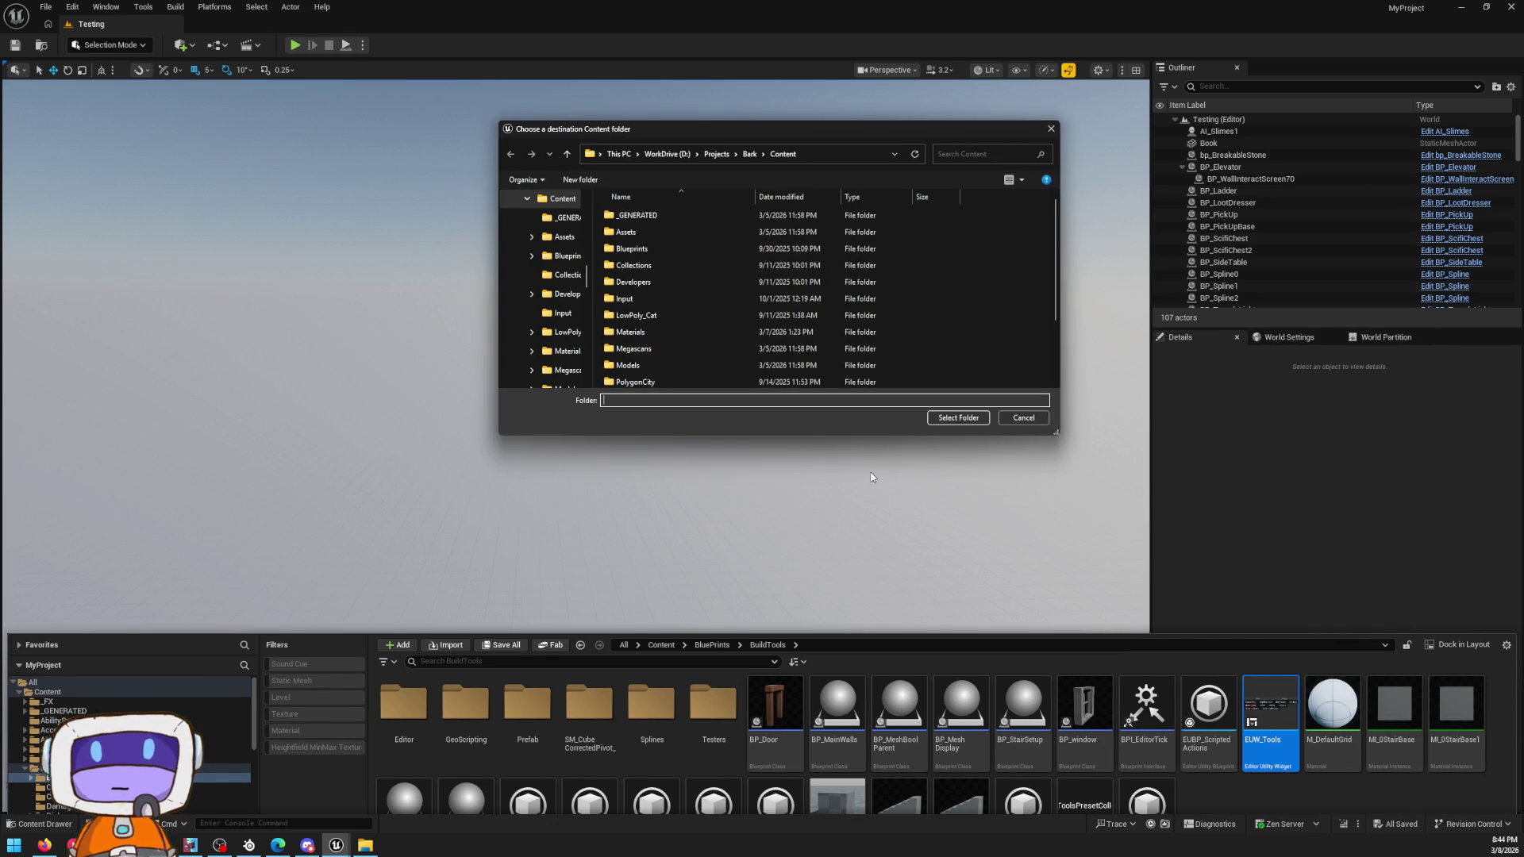
left_click(958, 417)
Step: Glance into the Splines and Prefab folders, then go up to BluePrints and select BP_WallGen
left_click(42, 823)
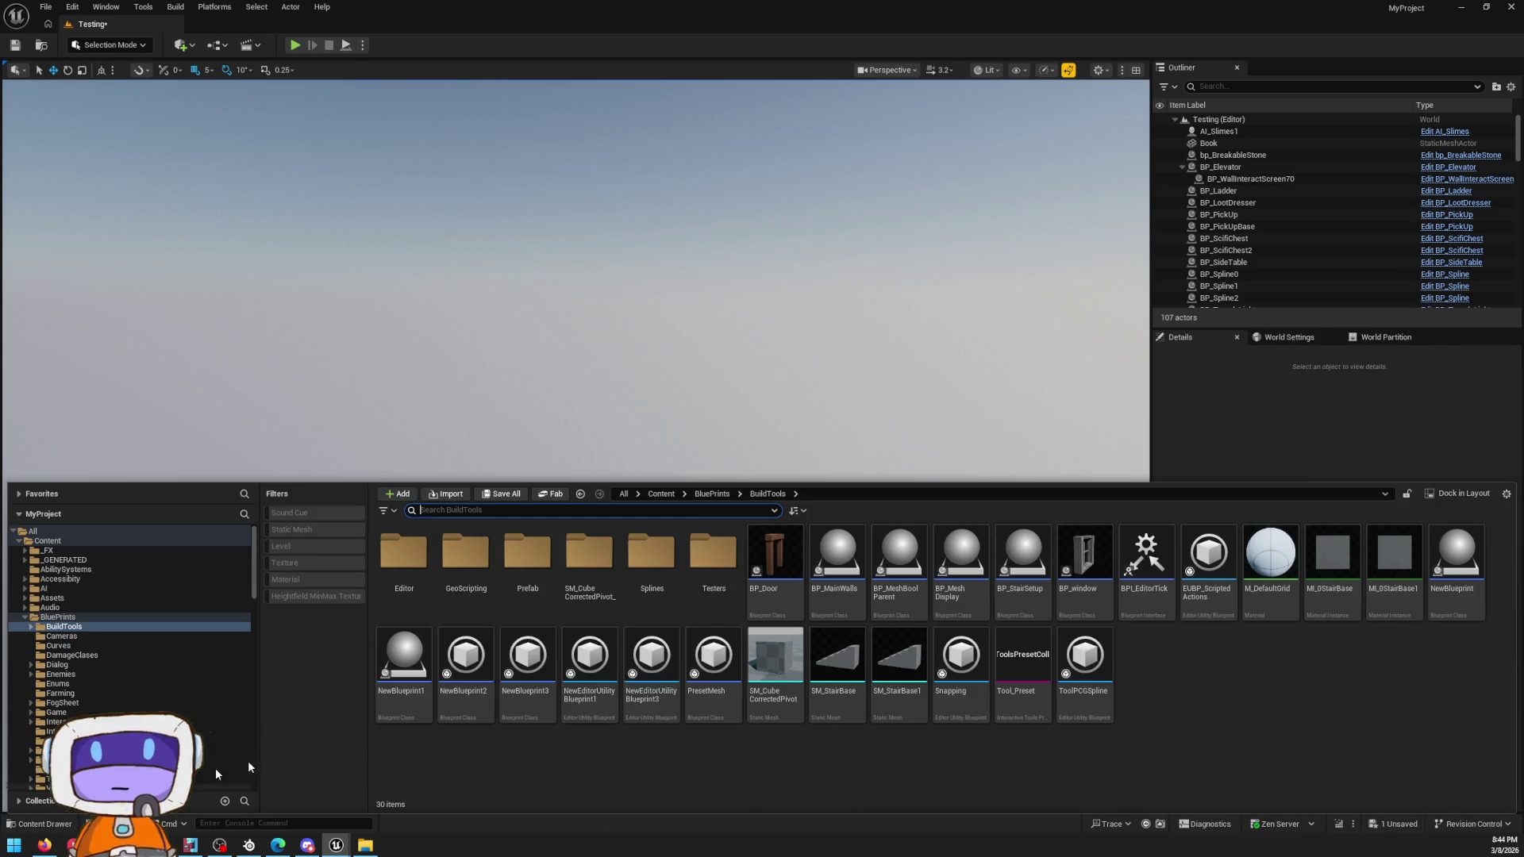
double_click(657, 559)
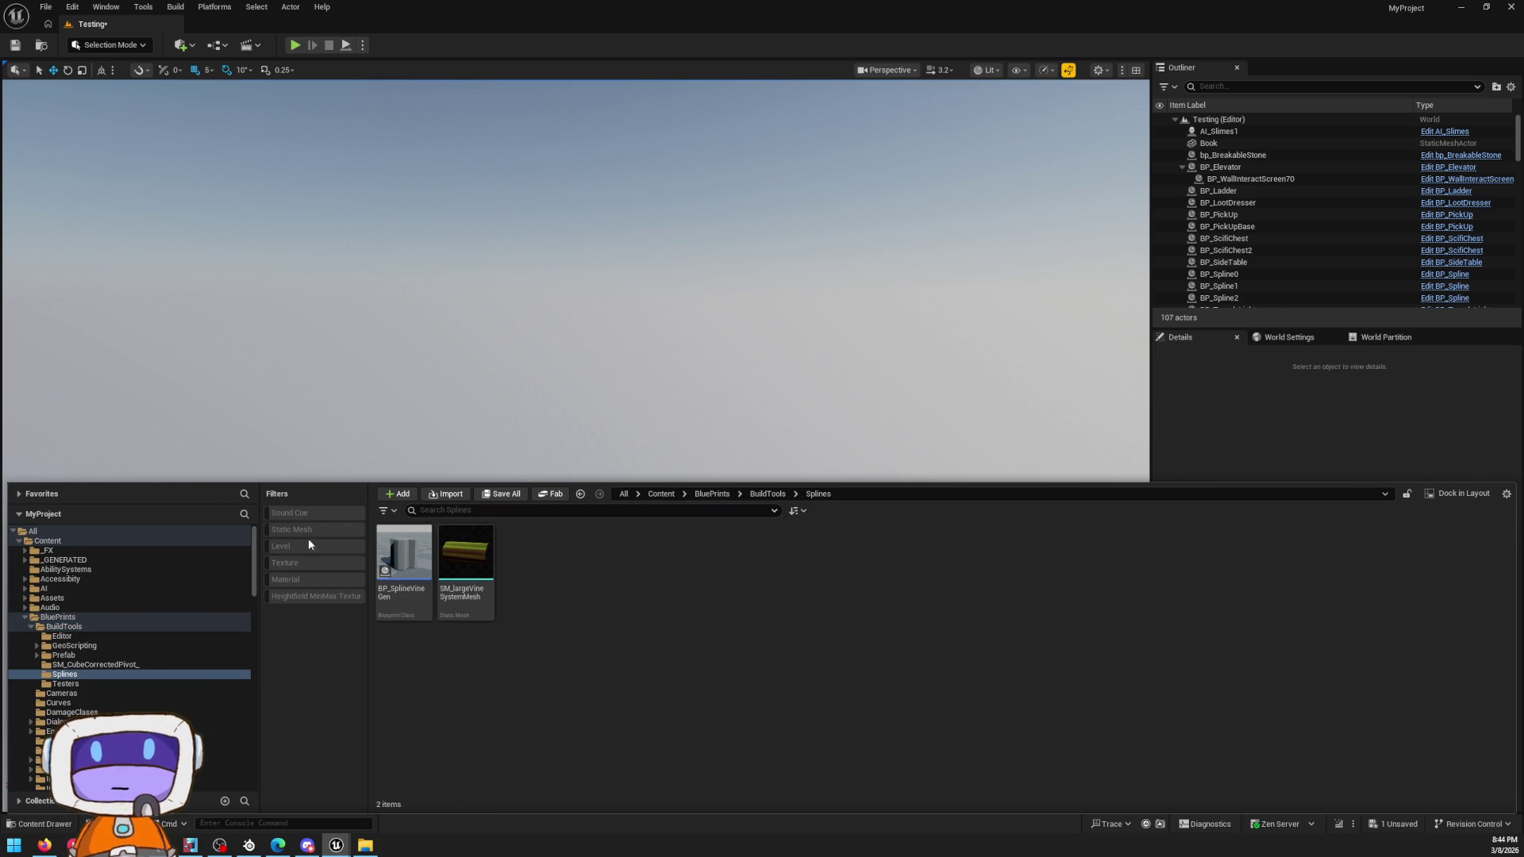
key("alt+Left")
double_click(528, 559)
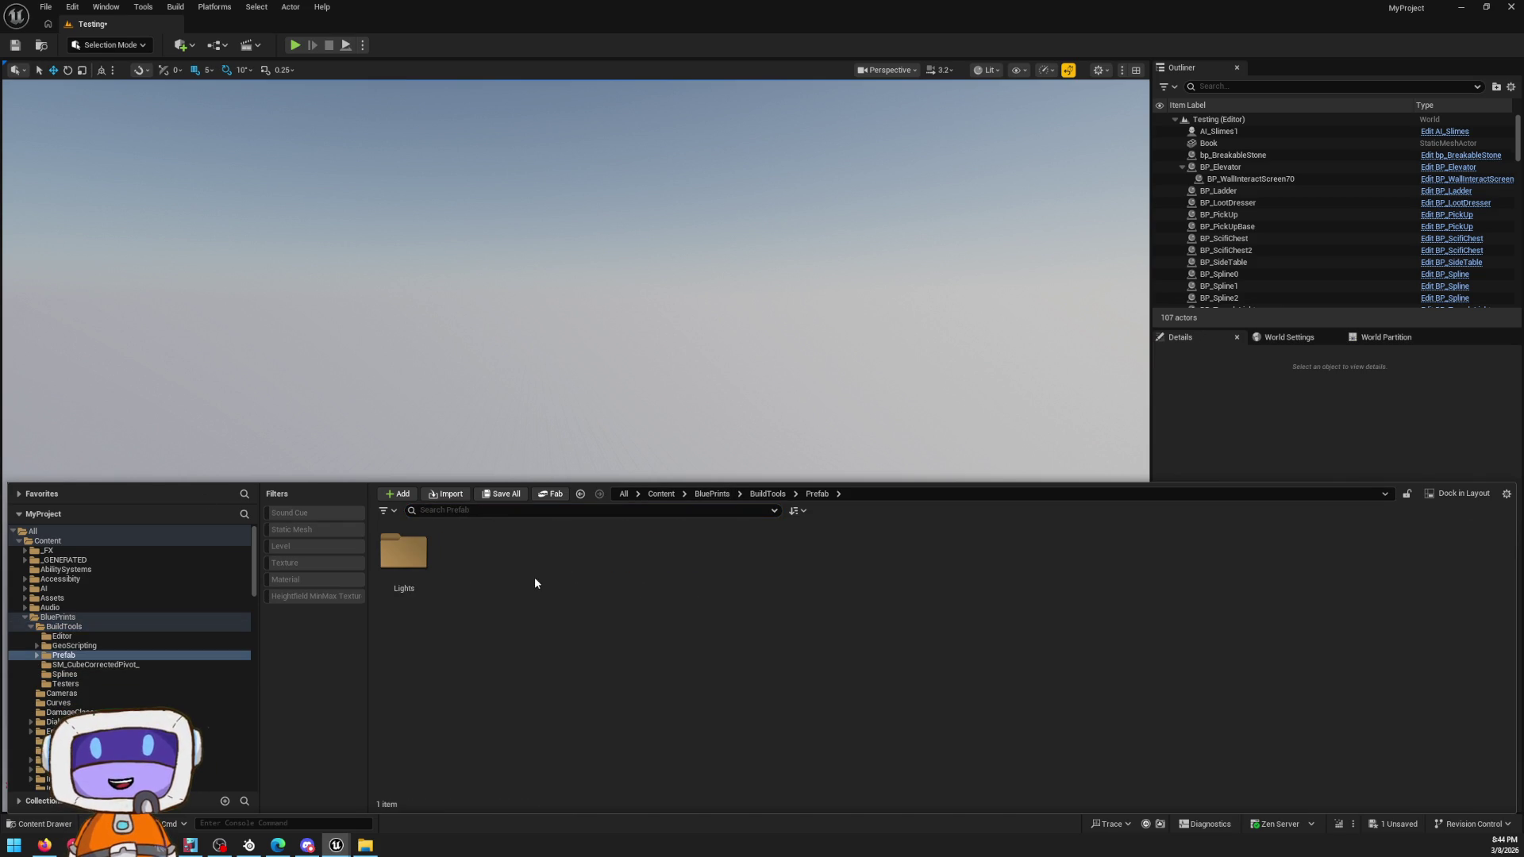
key("alt+Left")
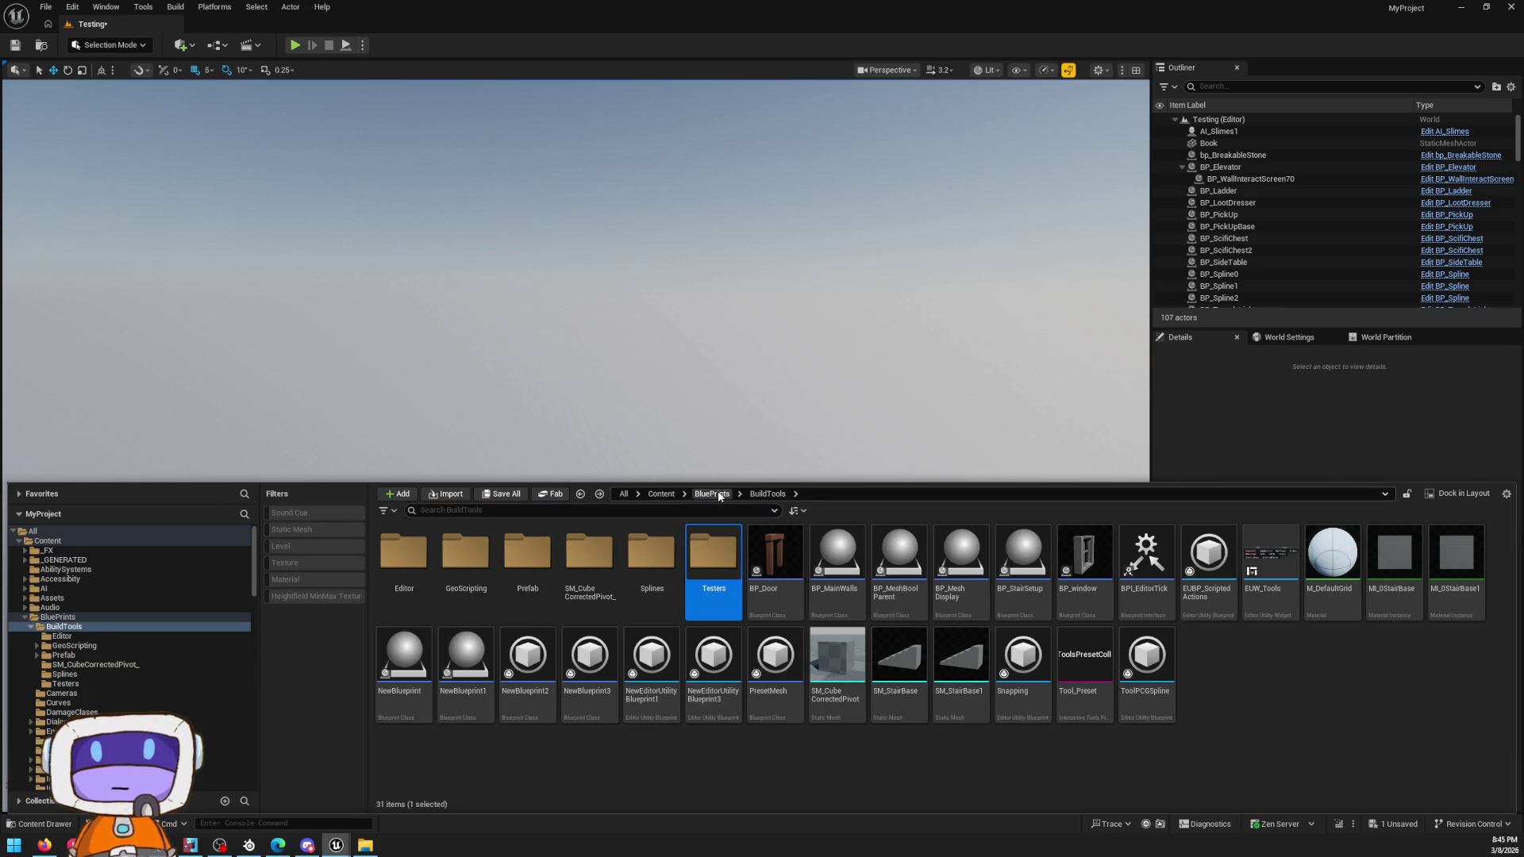
left_click(712, 493)
scroll(715, 571, "down", 2)
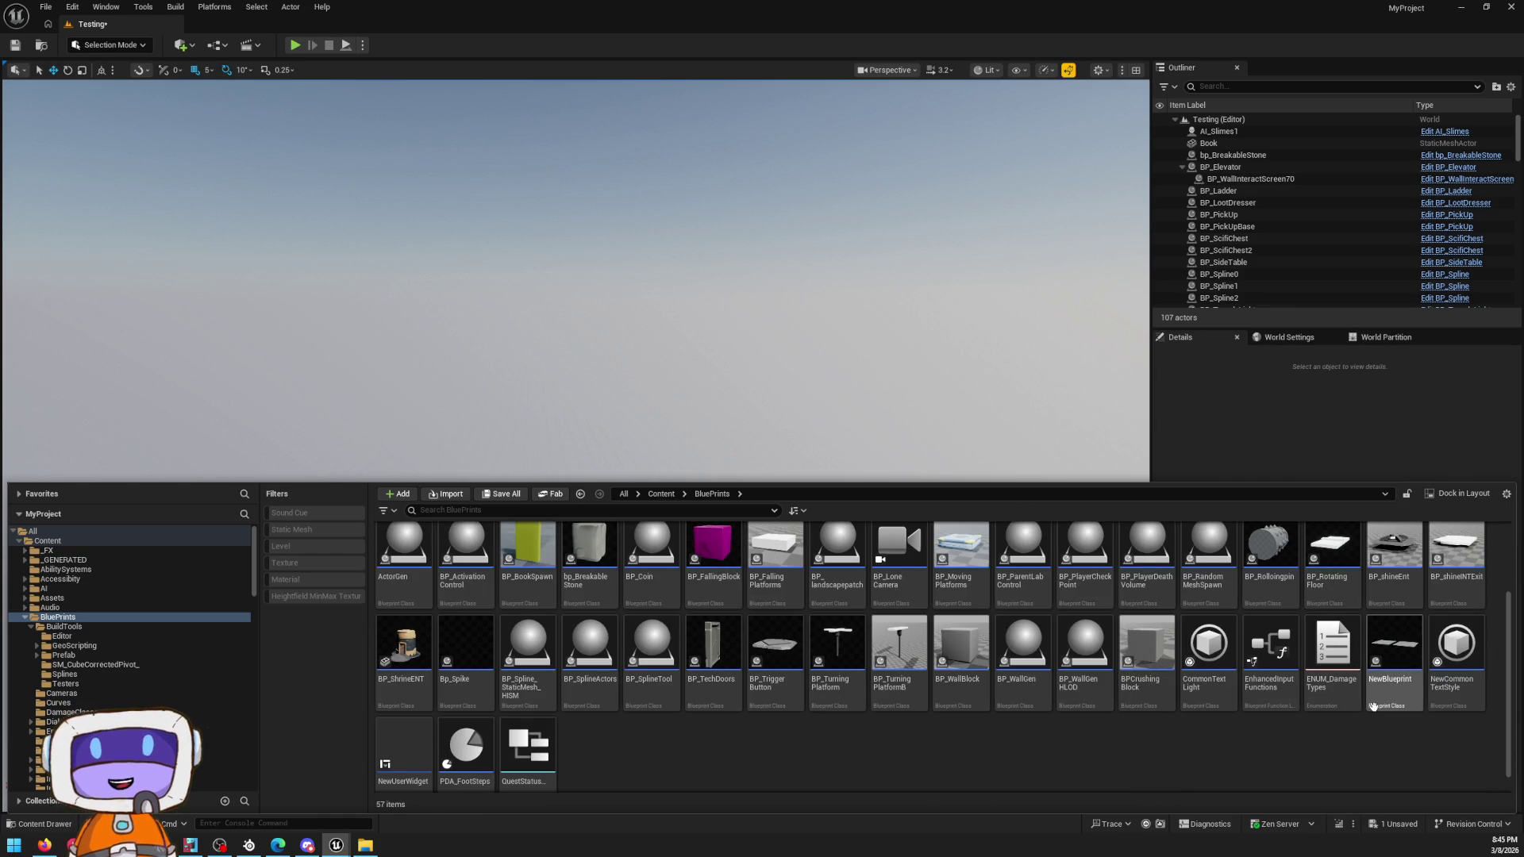
scroll(798, 643, "down", 1)
left_click(1023, 648)
Step: Migrate BP_WallGen to the other project's Content folder, saving it first, and save the Testing map
right_click(1032, 645)
mouse_move(1095, 413)
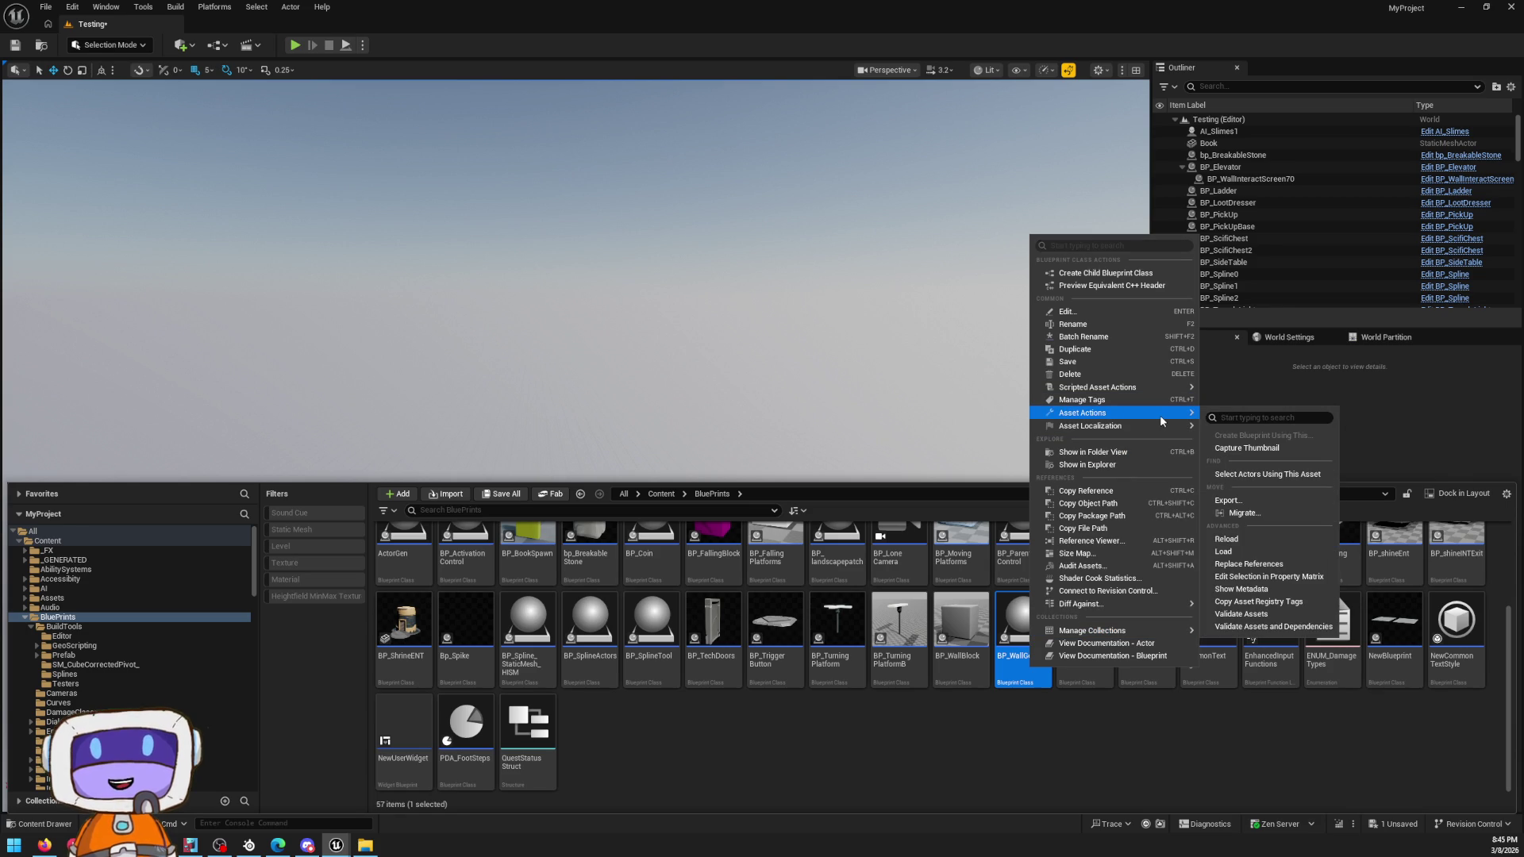
left_click(1255, 519)
left_click(794, 557)
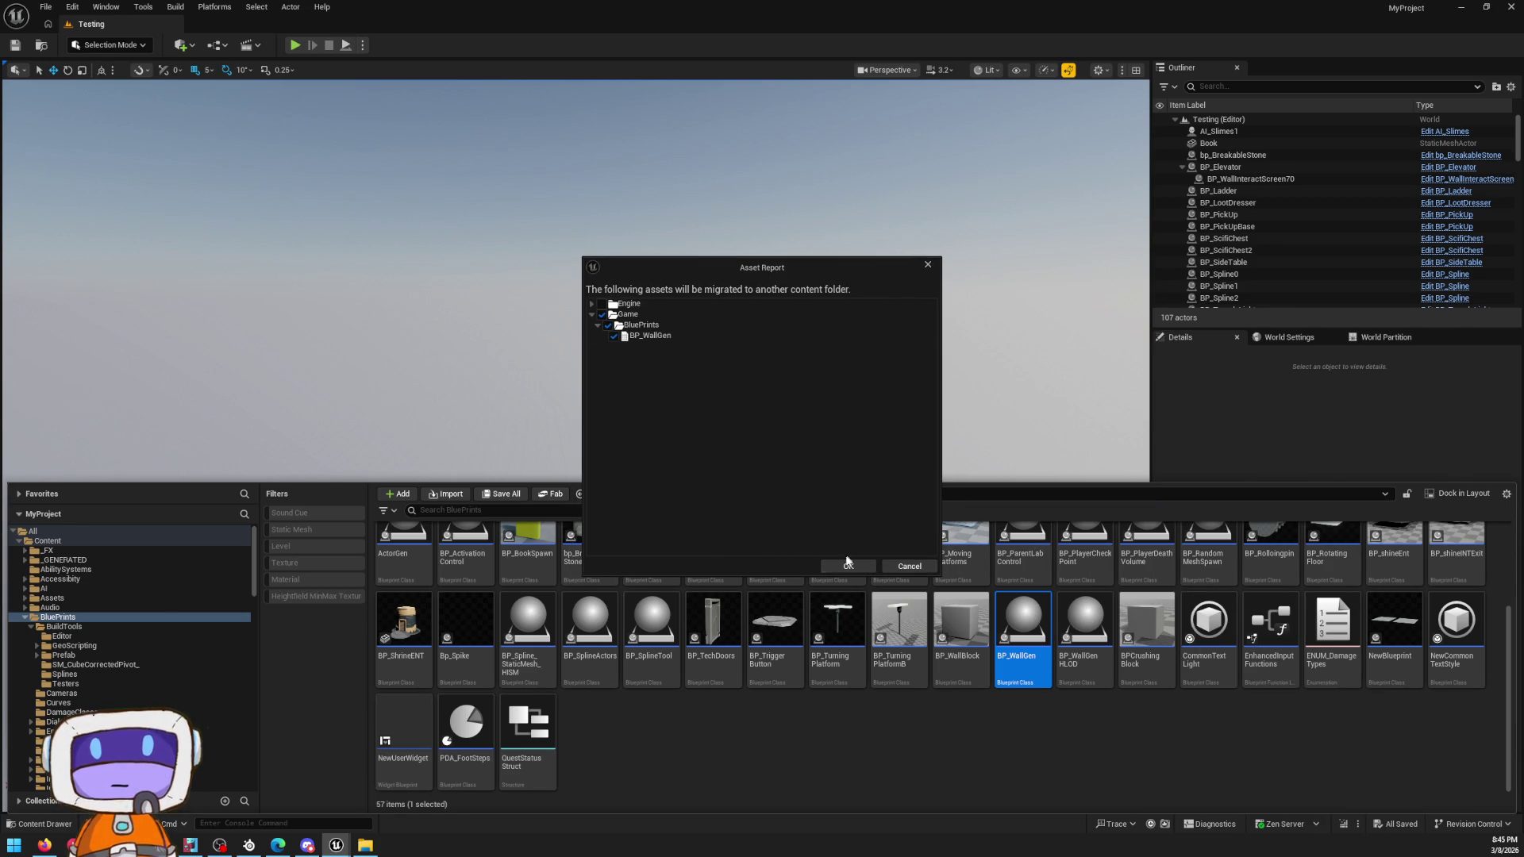
left_click(850, 565)
left_click(948, 418)
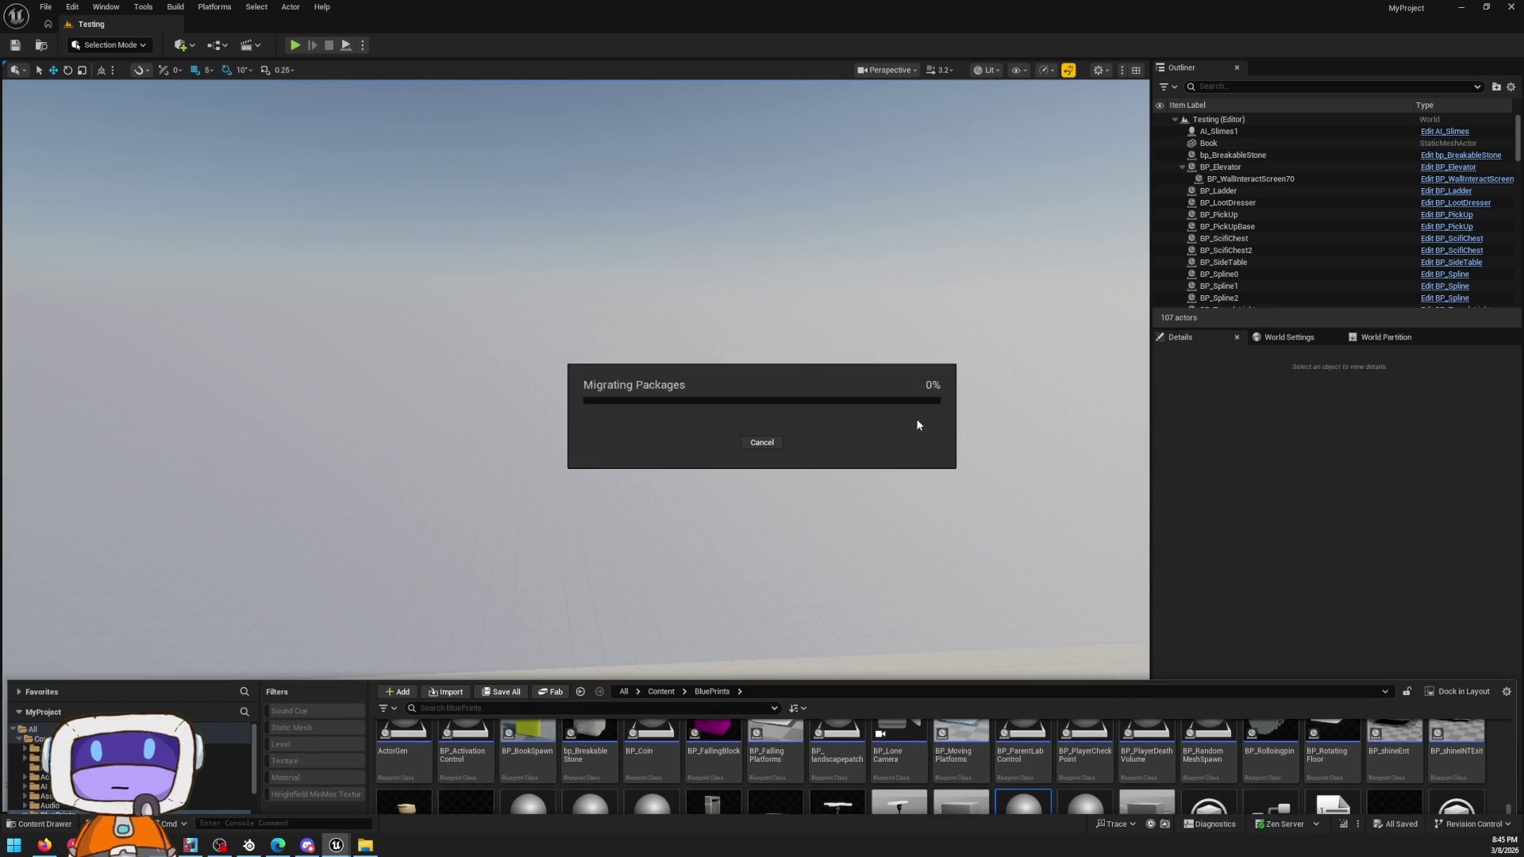
key("ctrl+shift+s")
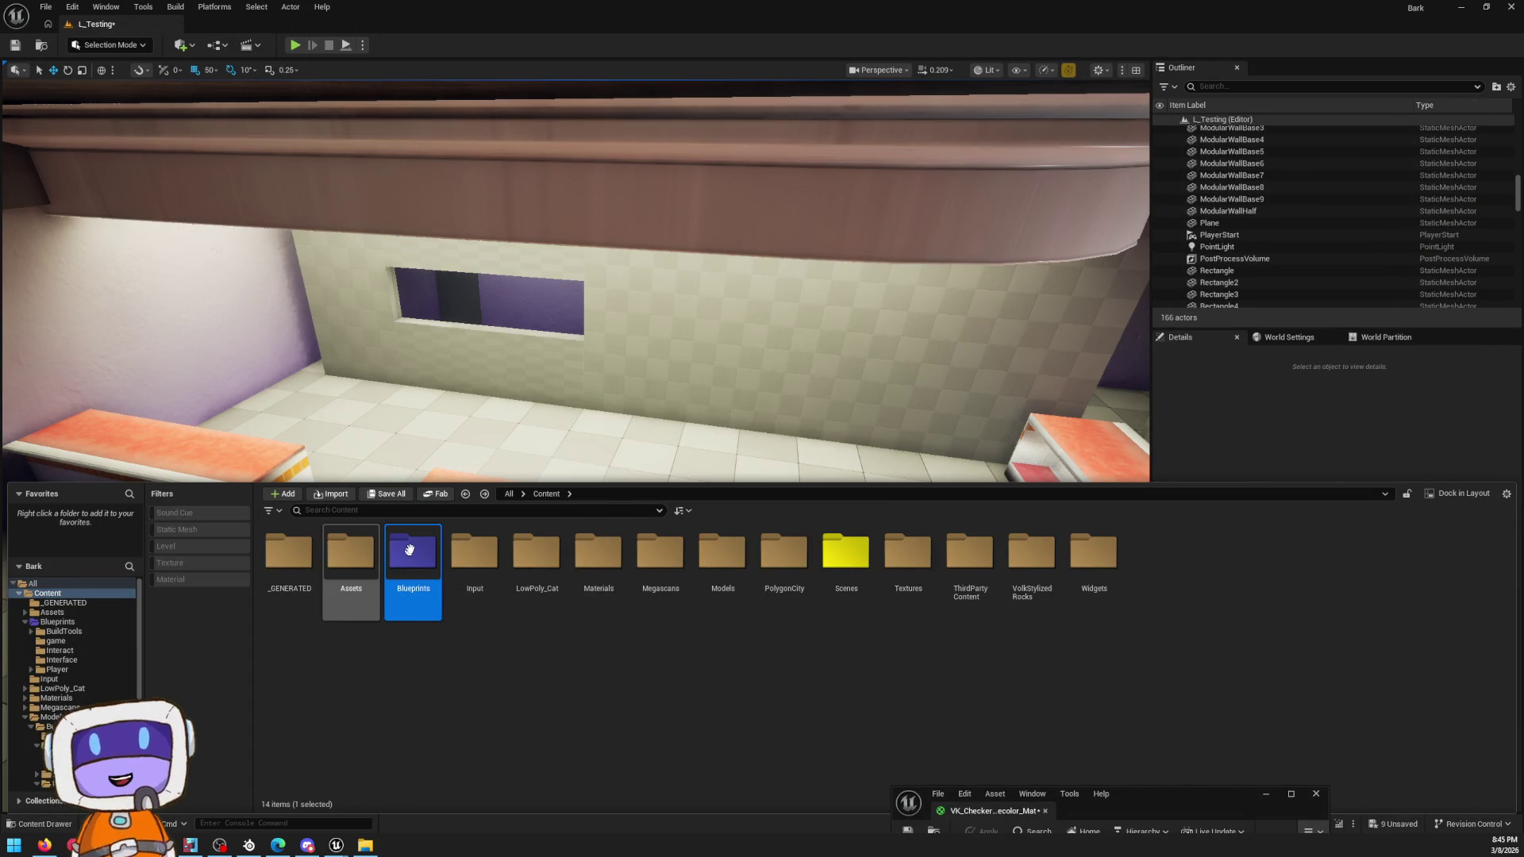
Step: Add BP_WallGen to the diner level, focus on it and raise it to Location Z 50
double_click(412, 557)
left_click(539, 441)
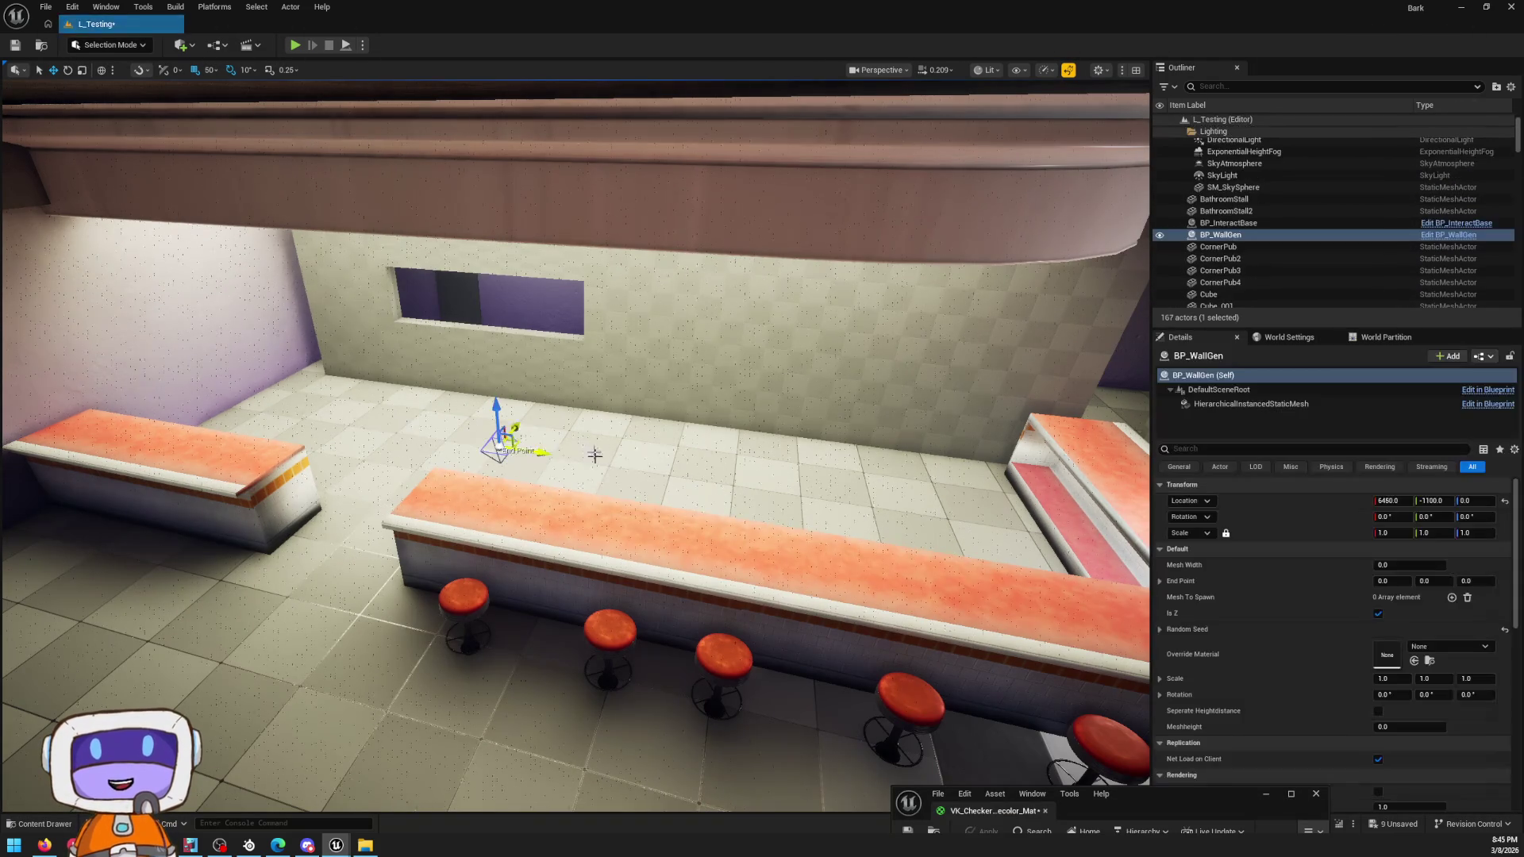
key("f")
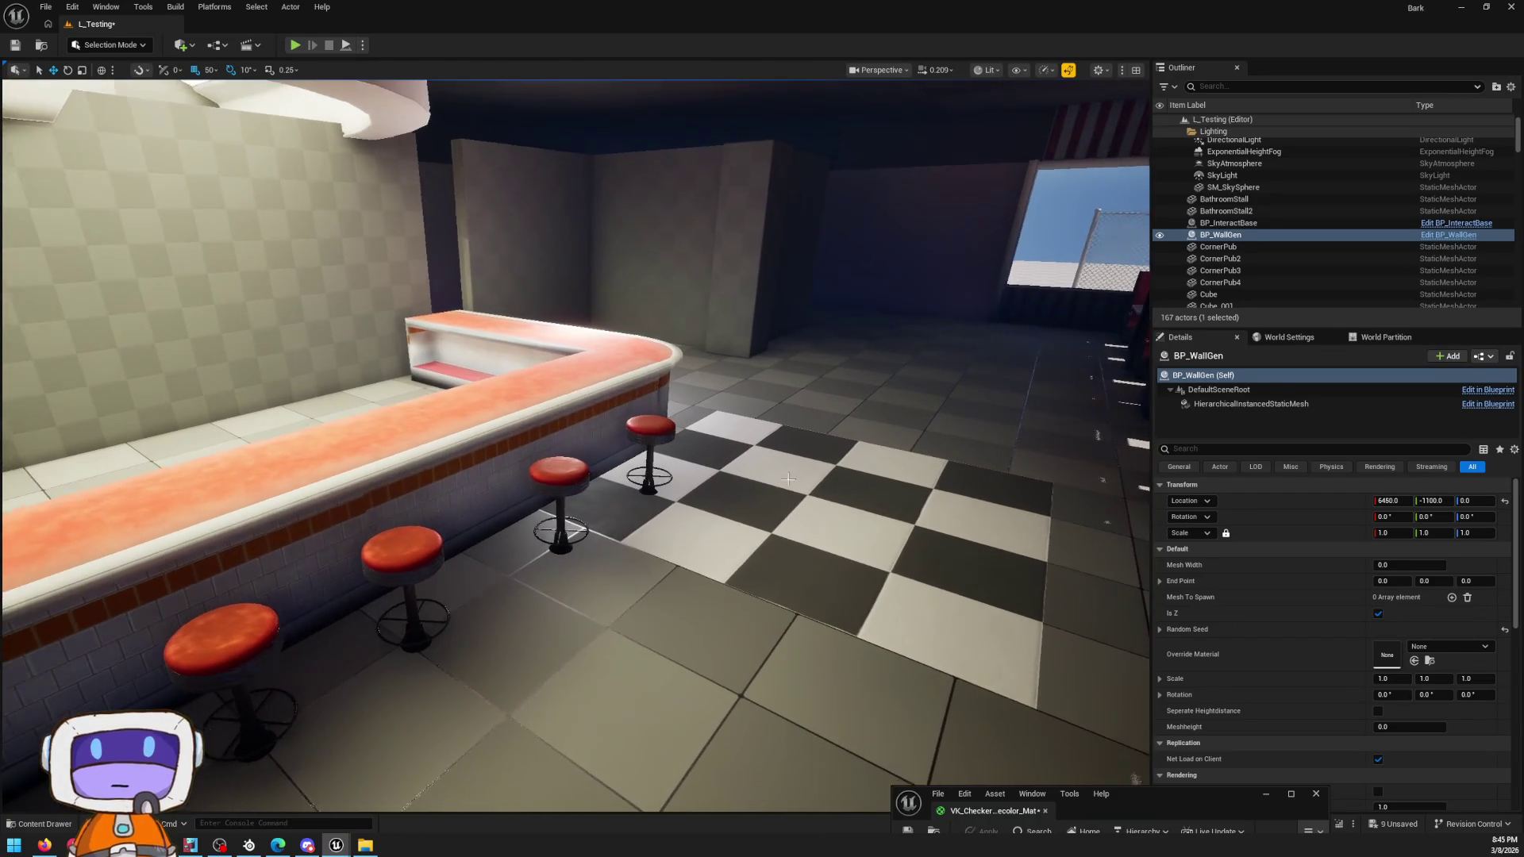
left_click(797, 495)
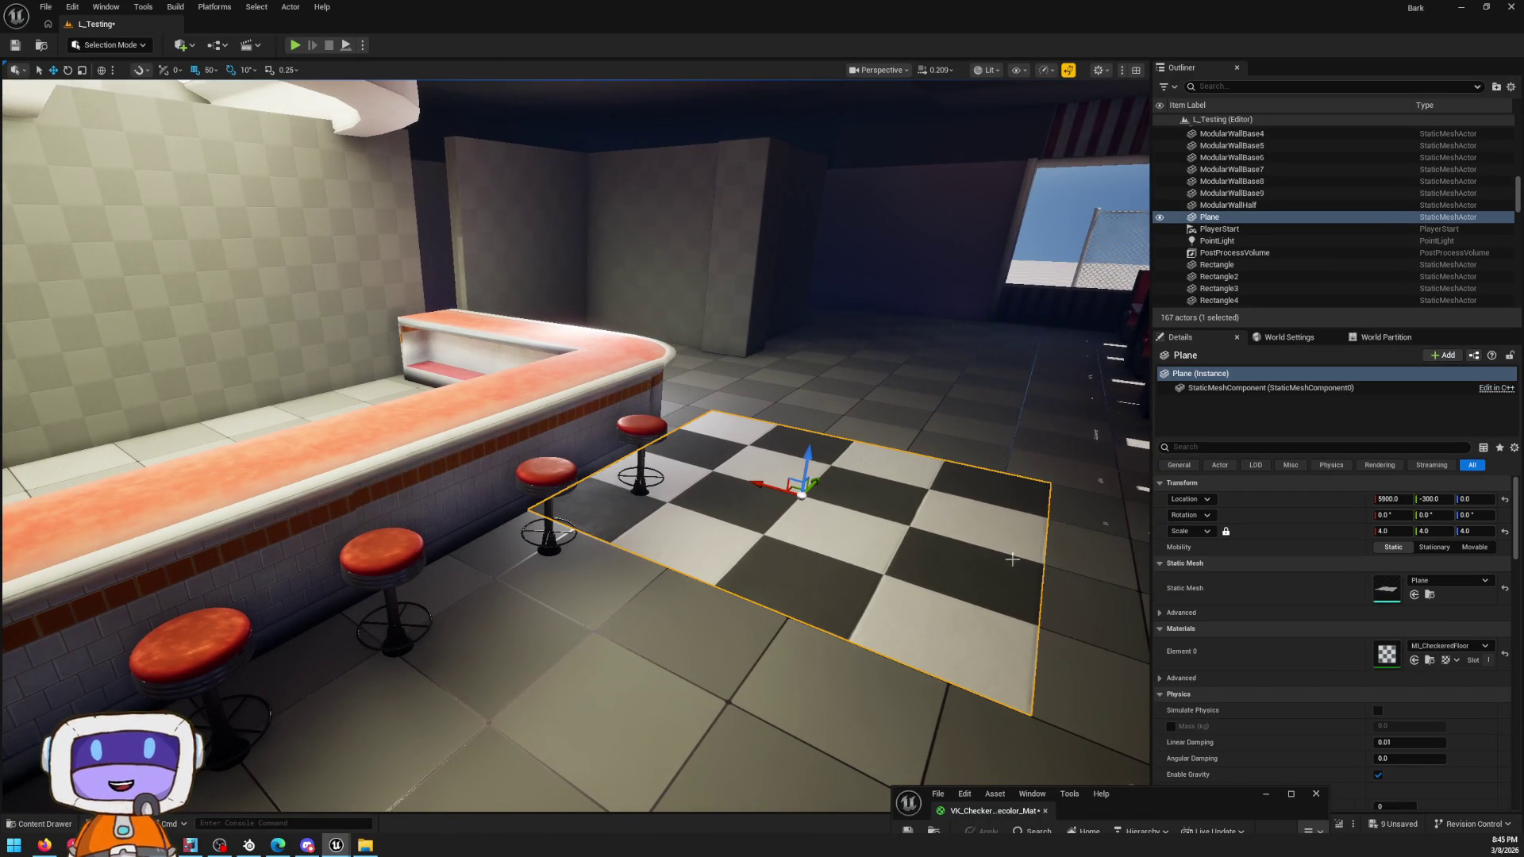
right_click_drag(1011, 558, 897, 544)
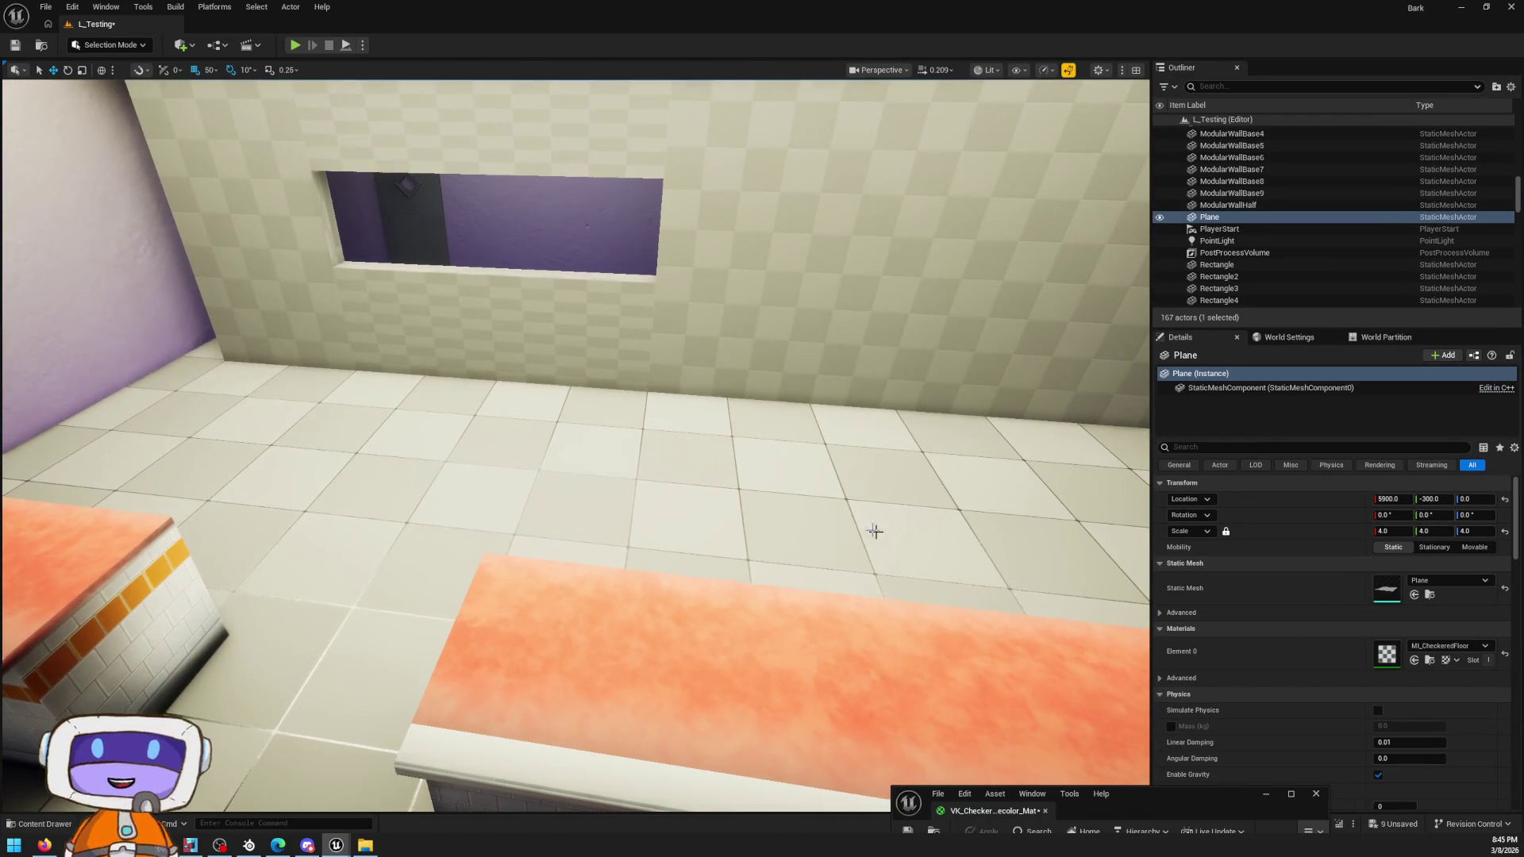
left_click(535, 455)
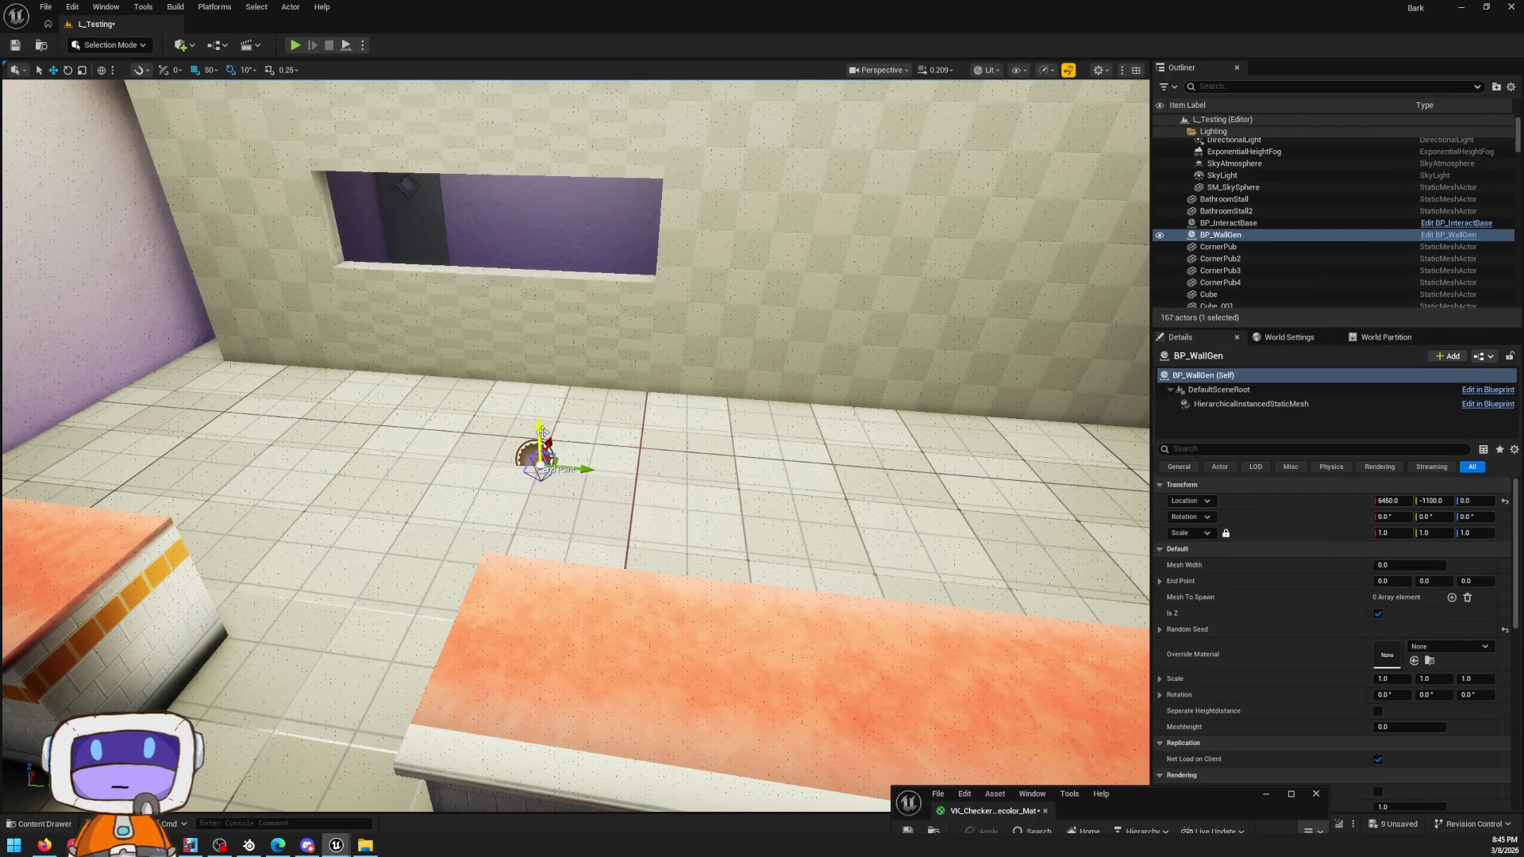
left_click_drag(542, 431, 558, 387)
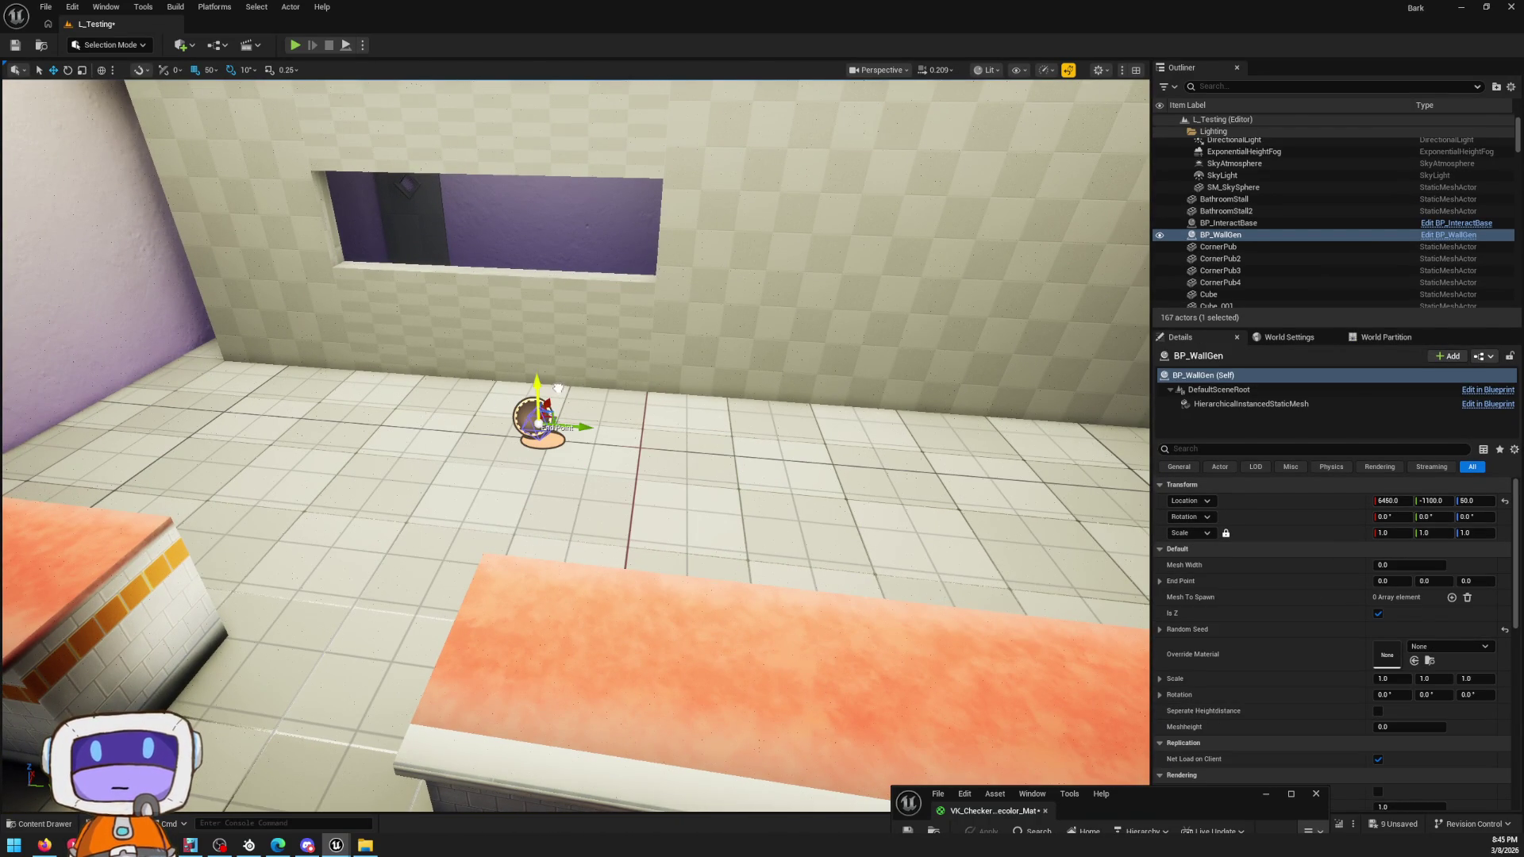
Step: Have BP_WallGen spawn a Plane mesh with Mesh Width 400 and Scale X and Y of 4
left_click(1451, 598)
type("plane")
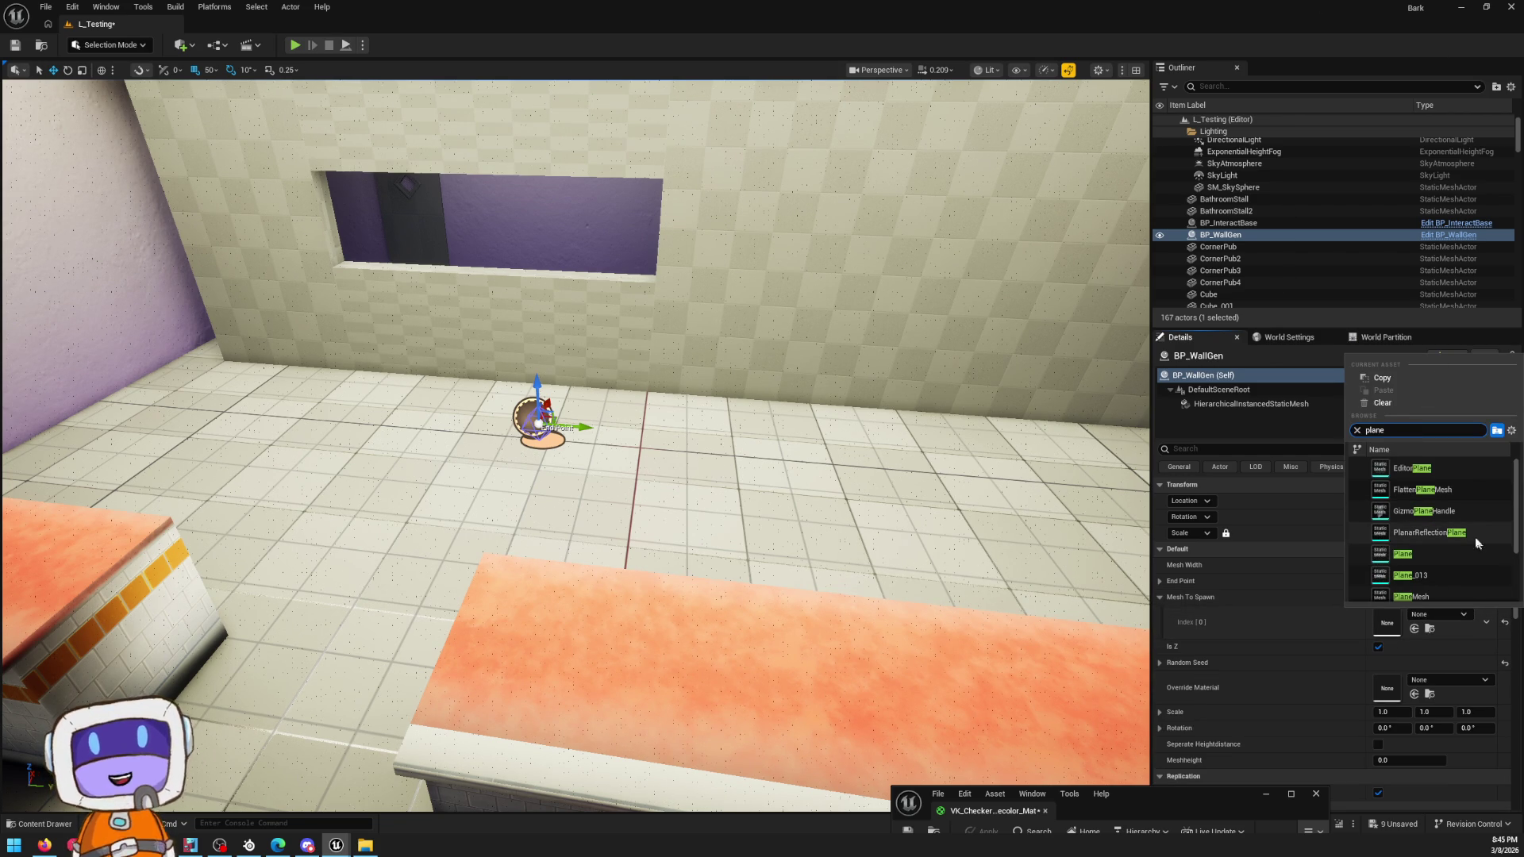
left_click(1424, 554)
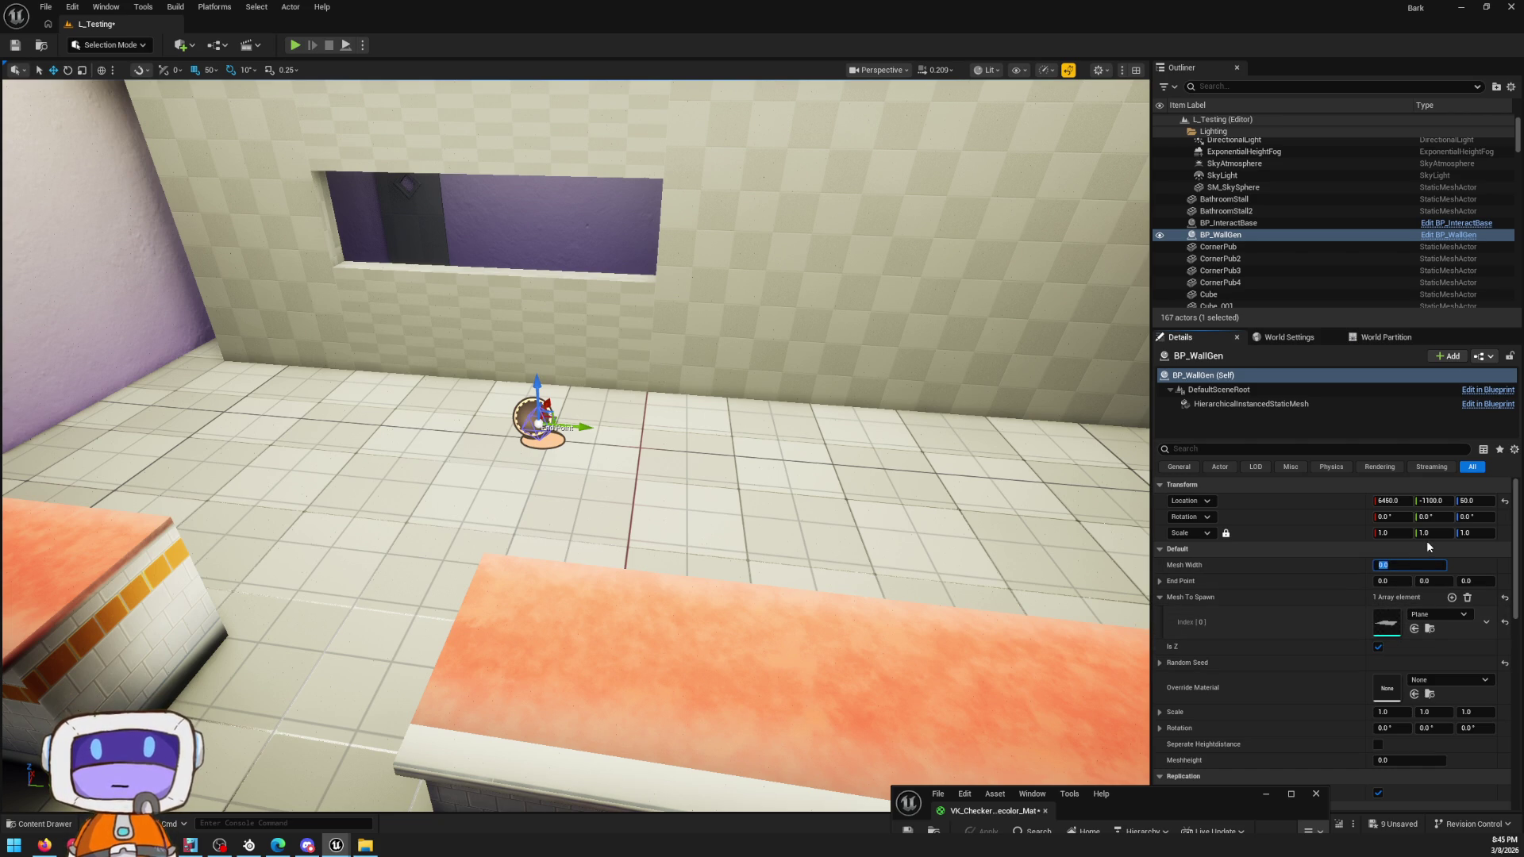
type("800")
key("Return")
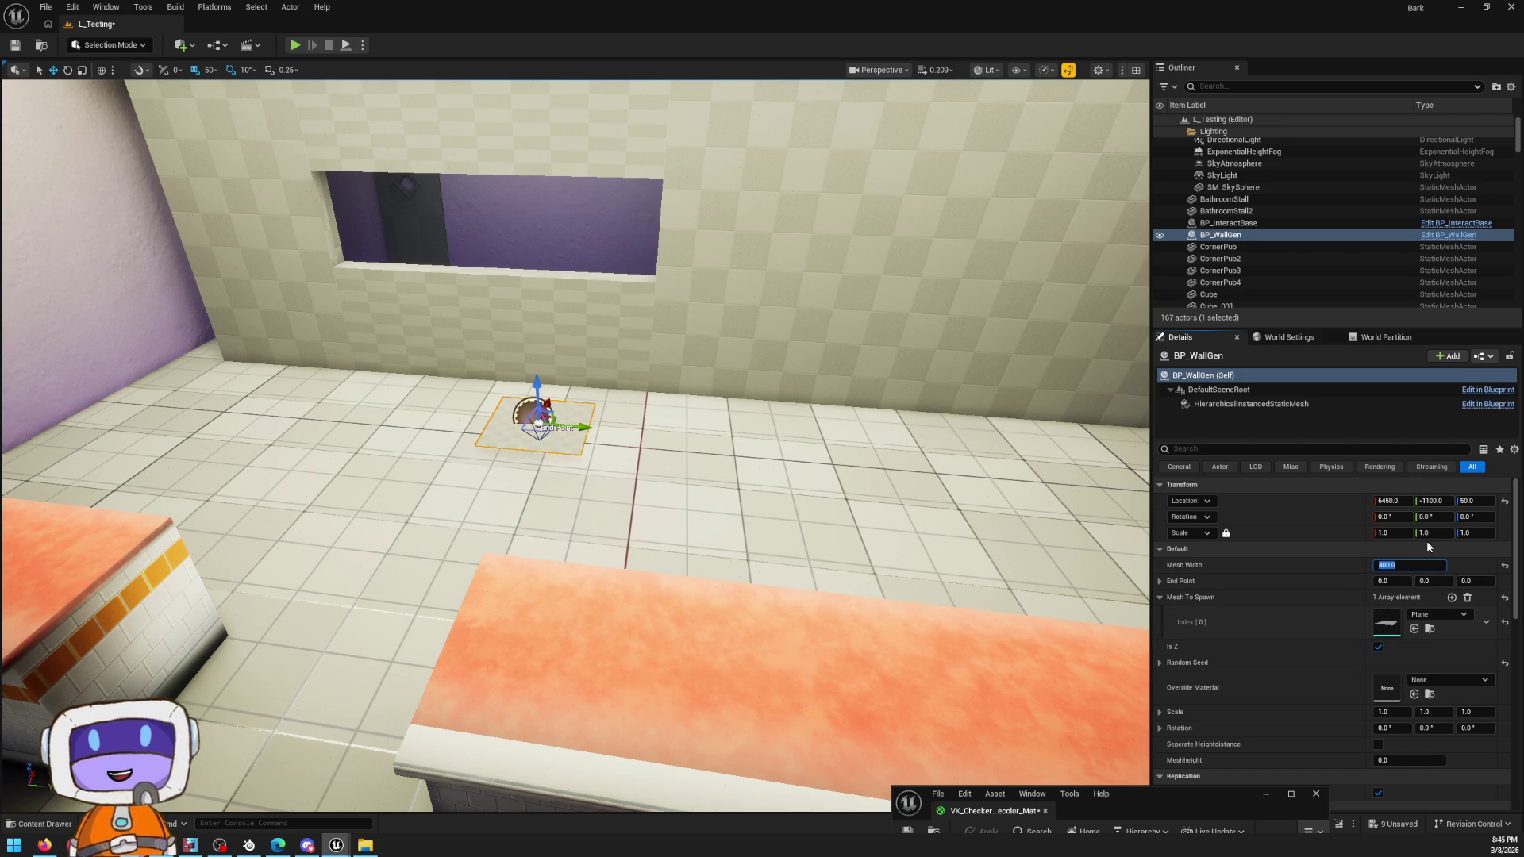
right_click_drag(734, 571, 734, 570)
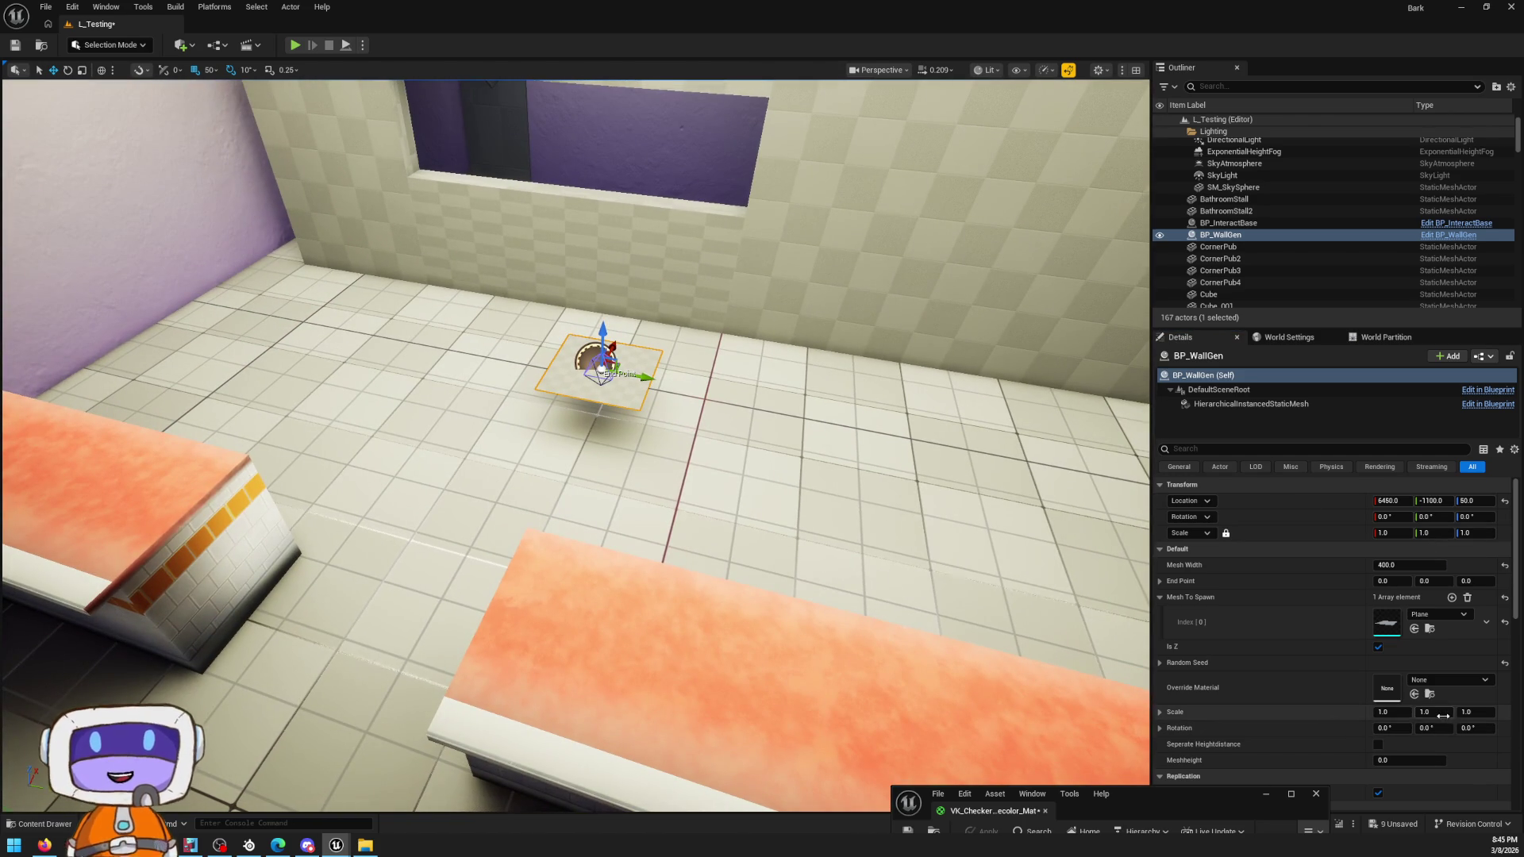
type("4")
key("Return")
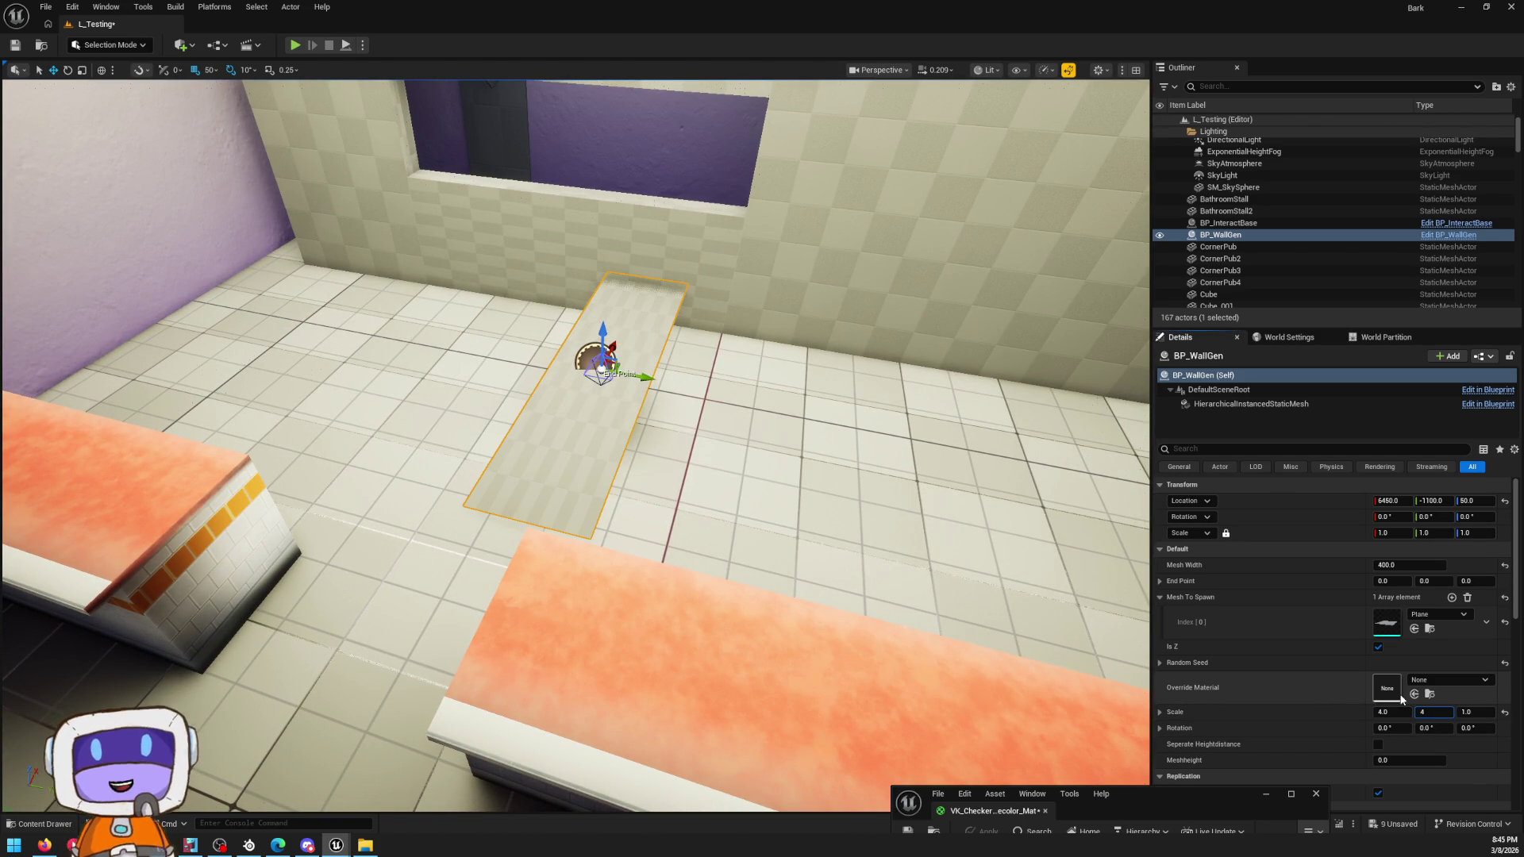
key("Return")
right_click_drag(768, 413, 767, 412)
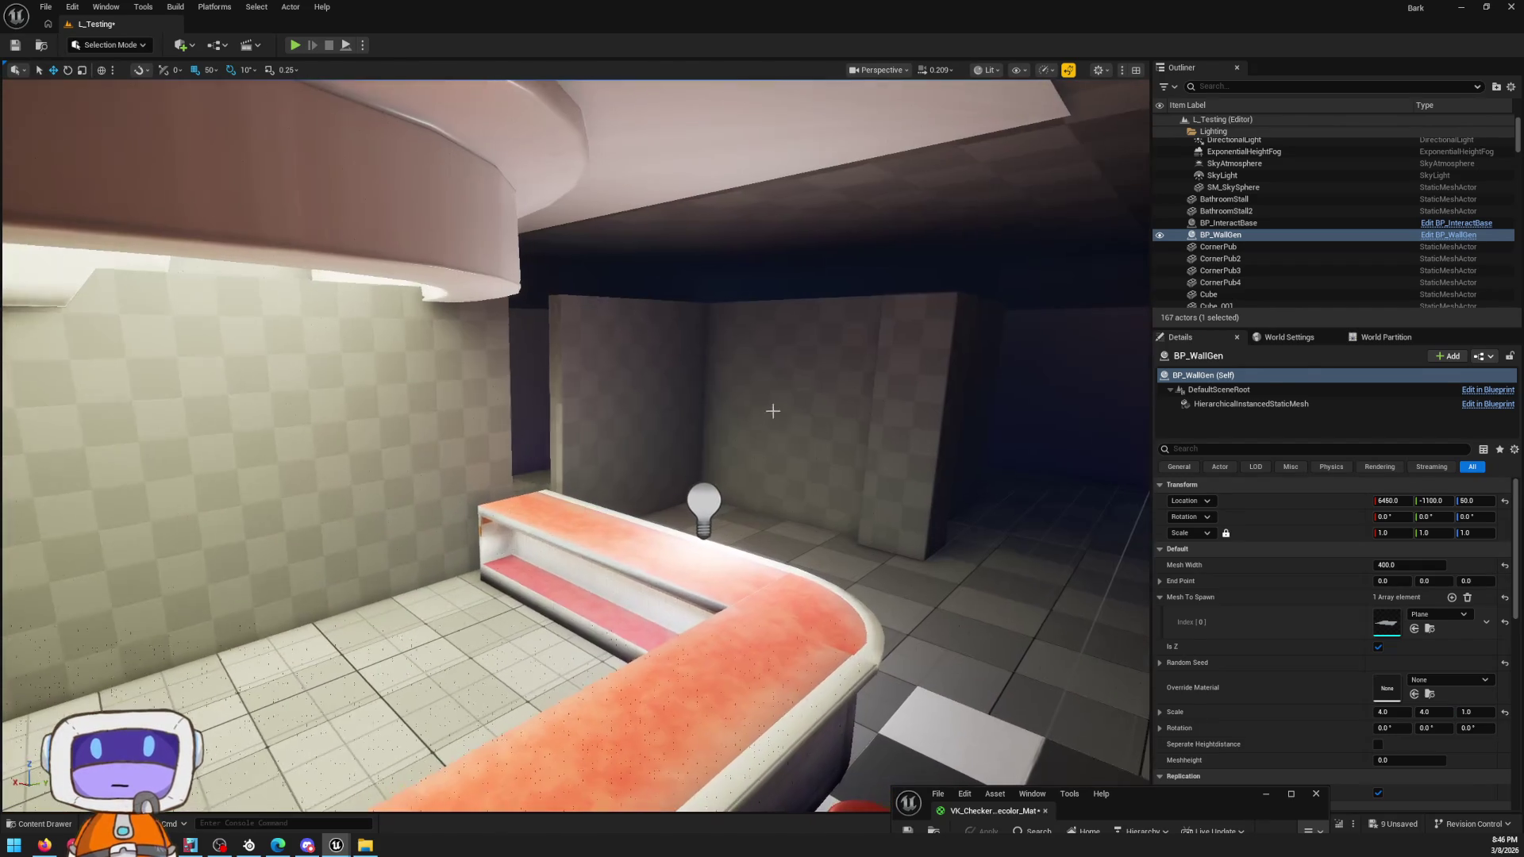
Step: Alt-drag a copy of ModularWallBase2, rotate it flat, shift it into place, then delete it
left_click(753, 468)
right_click_drag(714, 497, 714, 498)
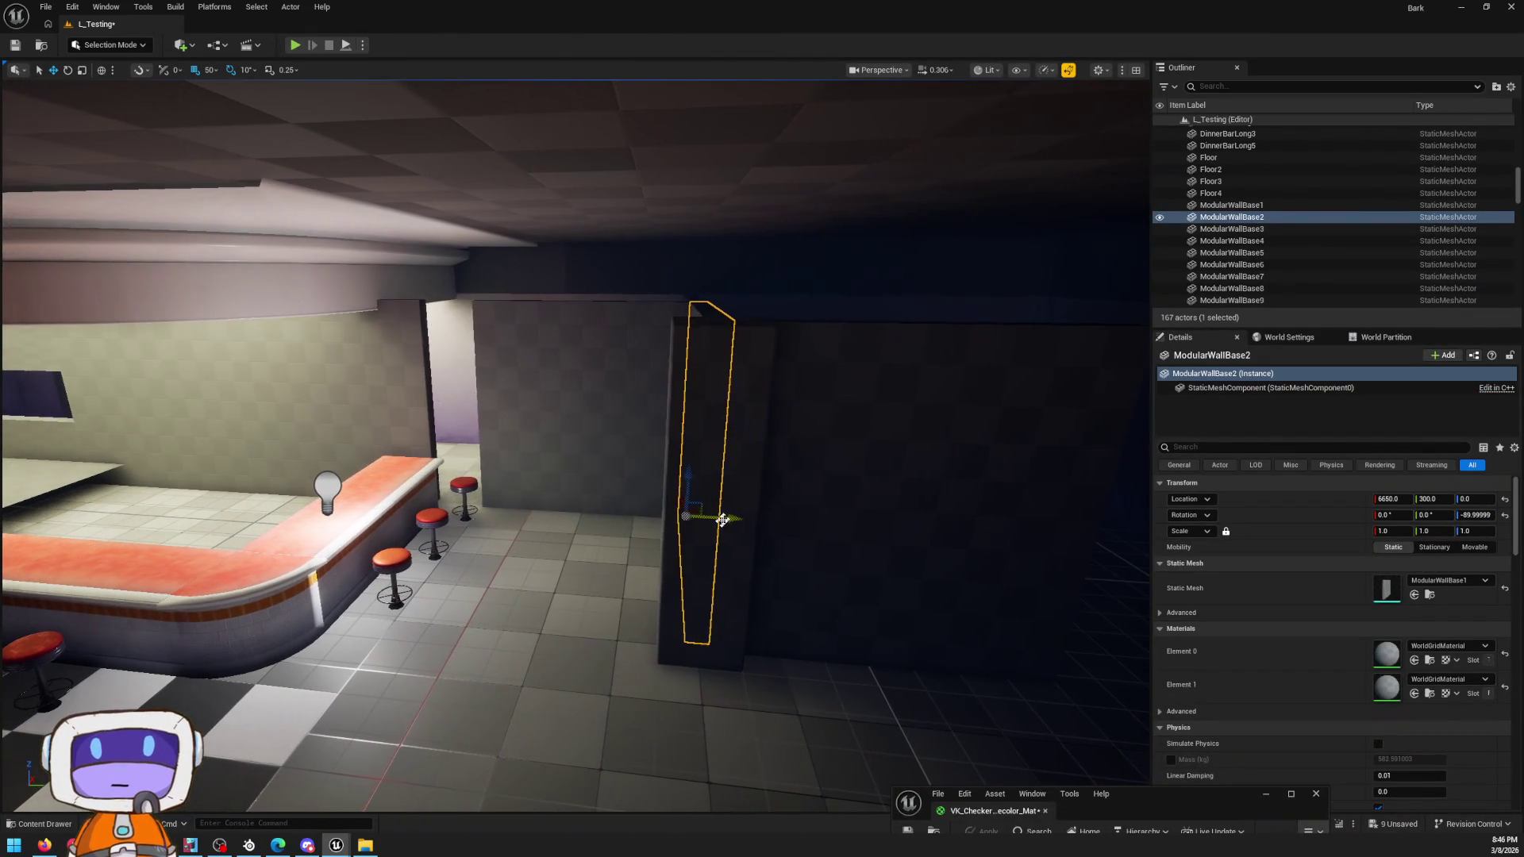
left_click_drag(72, 471, 95, 480, "alt")
scroll(560, 666, "up", 1)
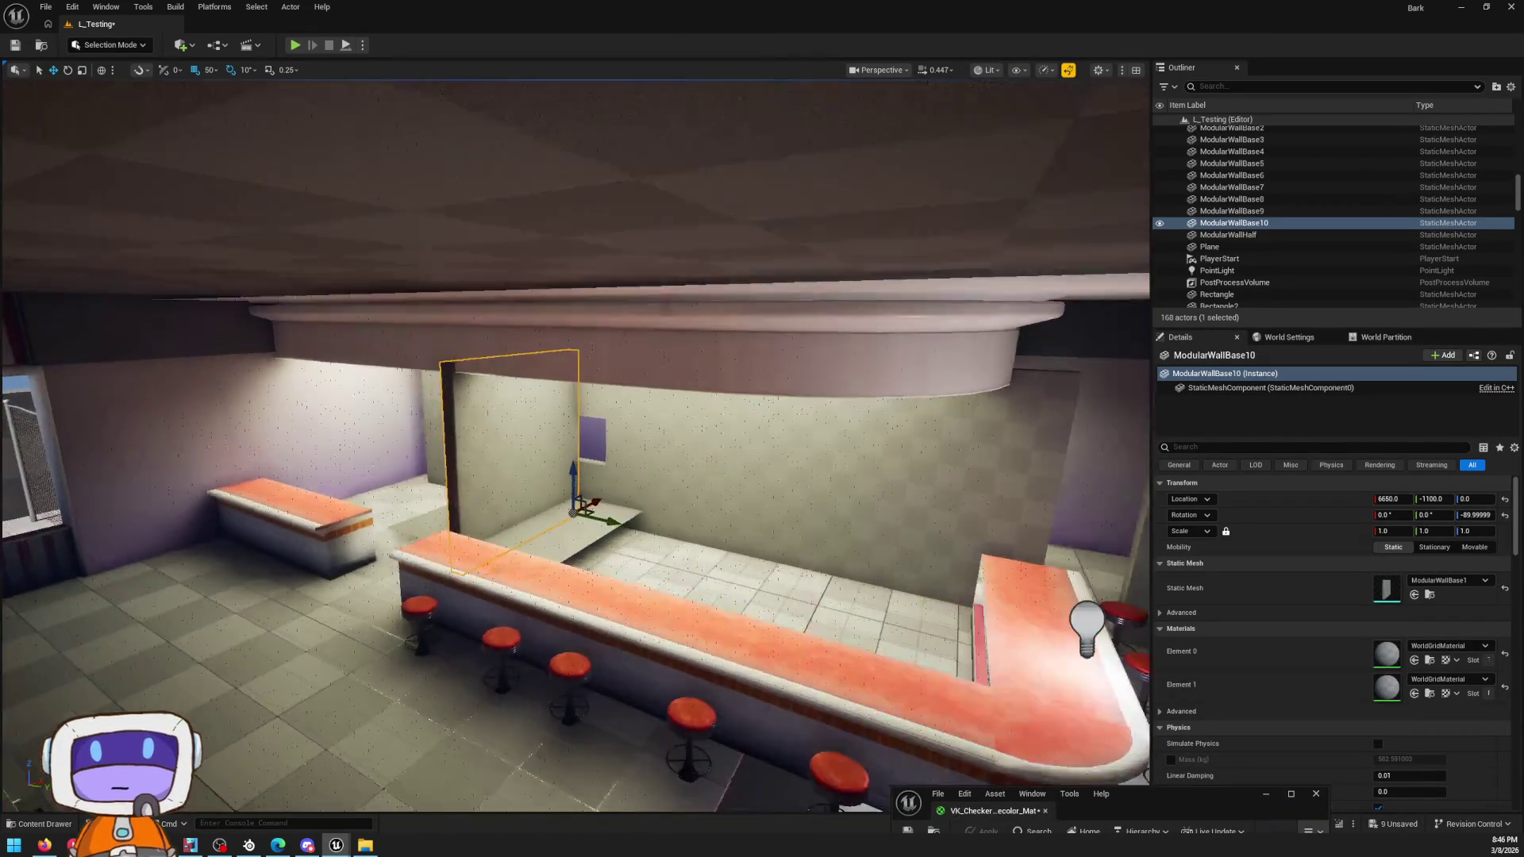
right_click_drag(95, 481, 559, 667)
key("e")
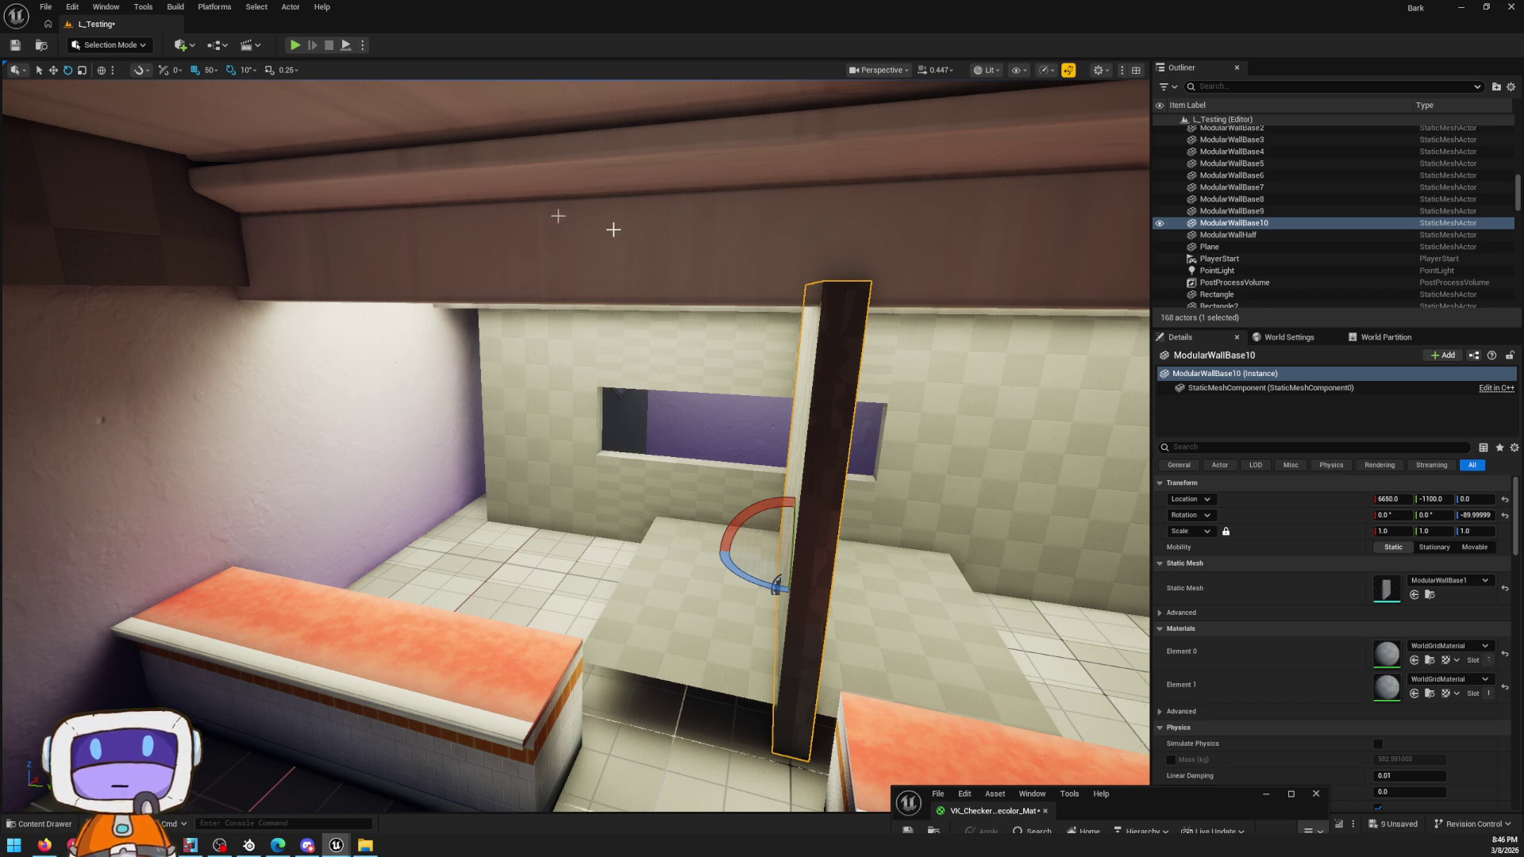
left_click_drag(748, 506, 697, 535)
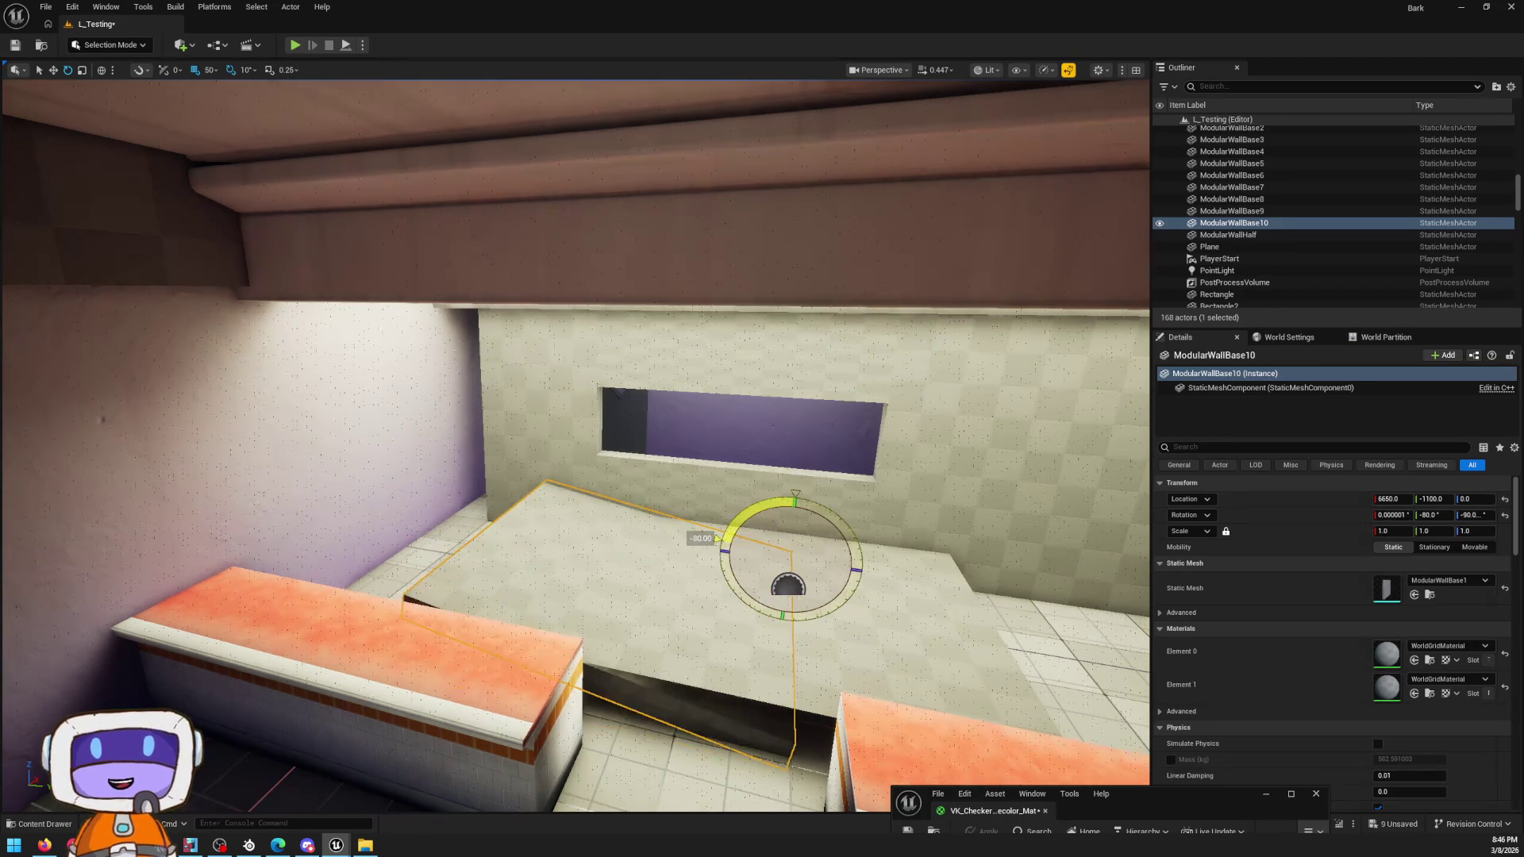
key("w")
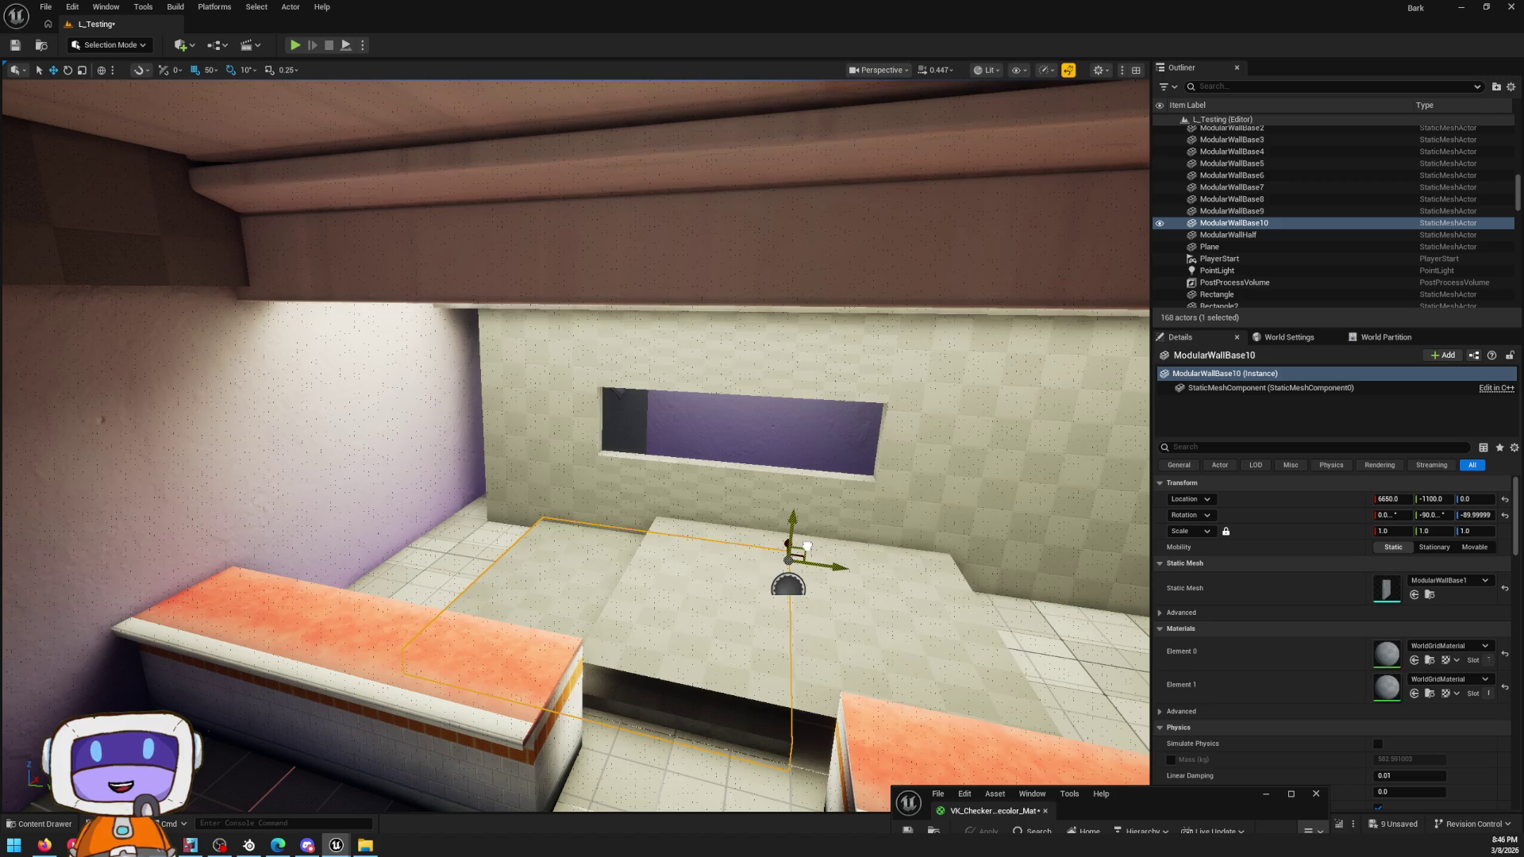
left_click_drag(804, 546, 945, 541)
right_click_drag(946, 540, 921, 556)
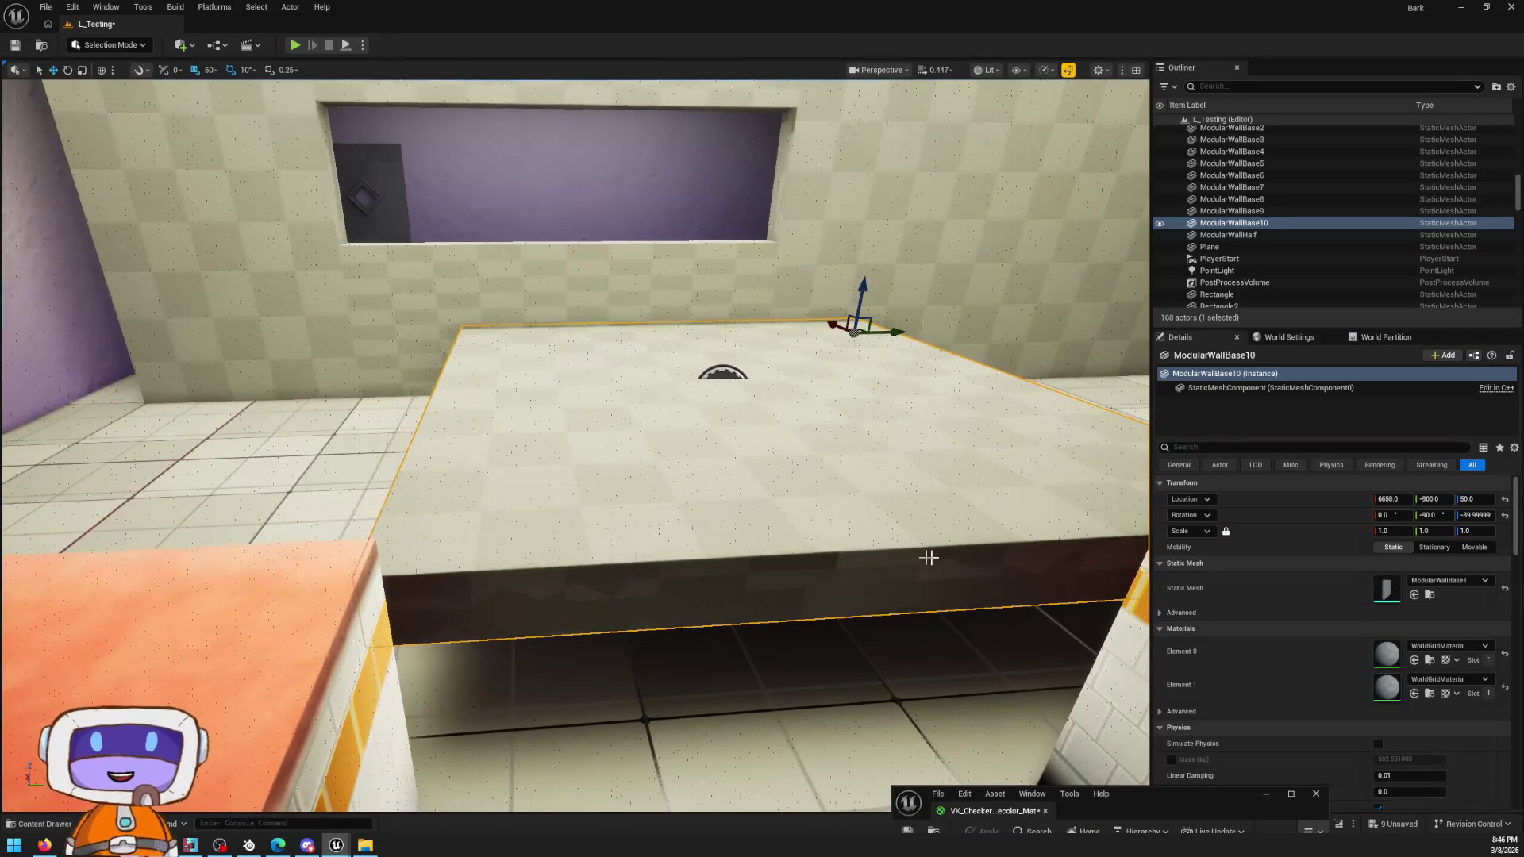
key("Delete")
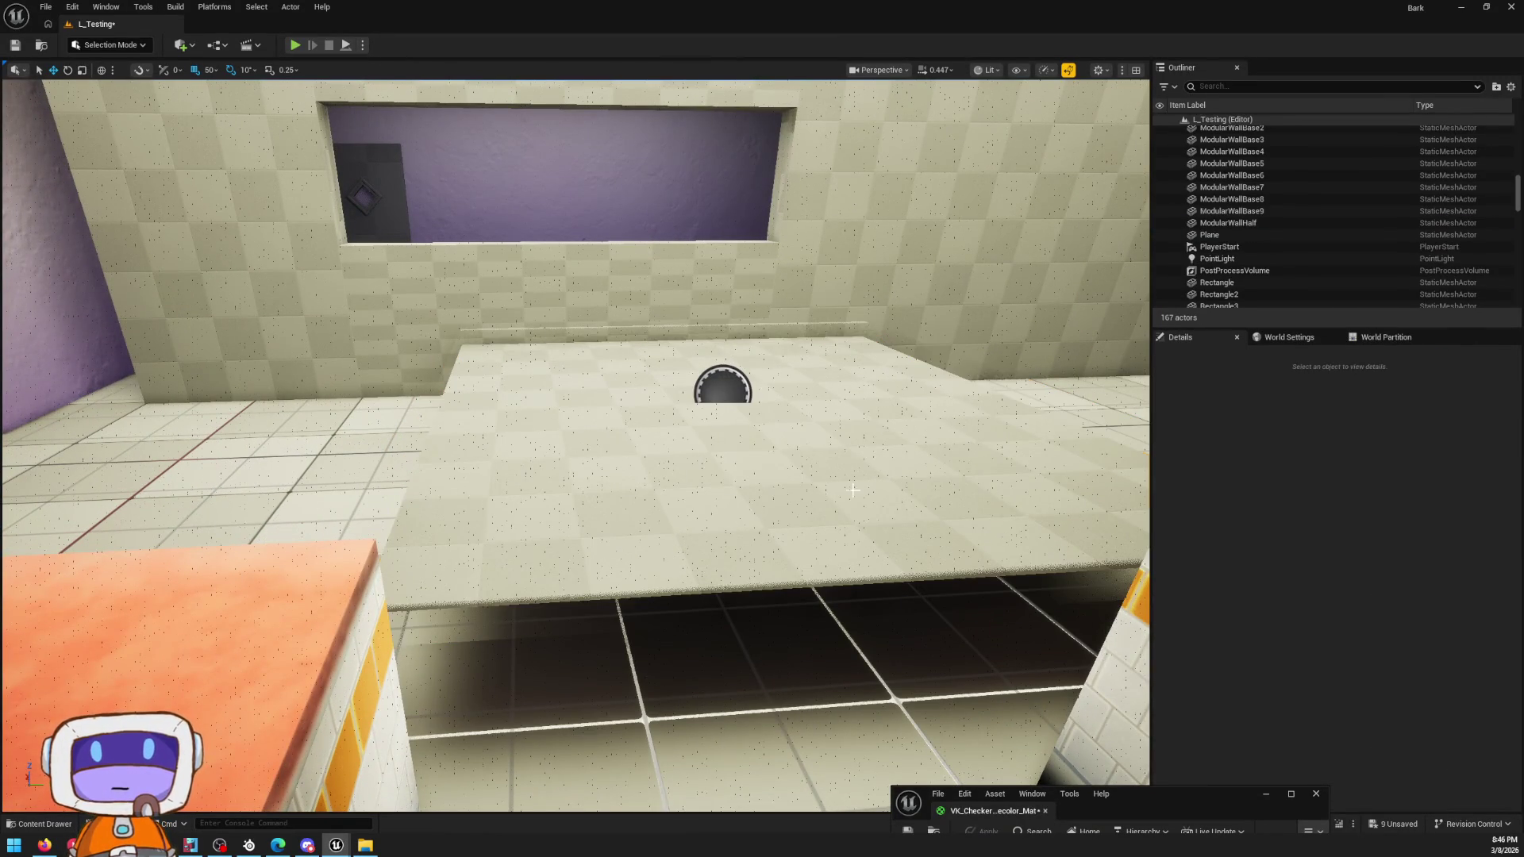
Step: Set BP_WallGen's Mesh To Spawn to ModularWallBase1
left_click(722, 387)
right_click_drag(767, 714, 766, 714)
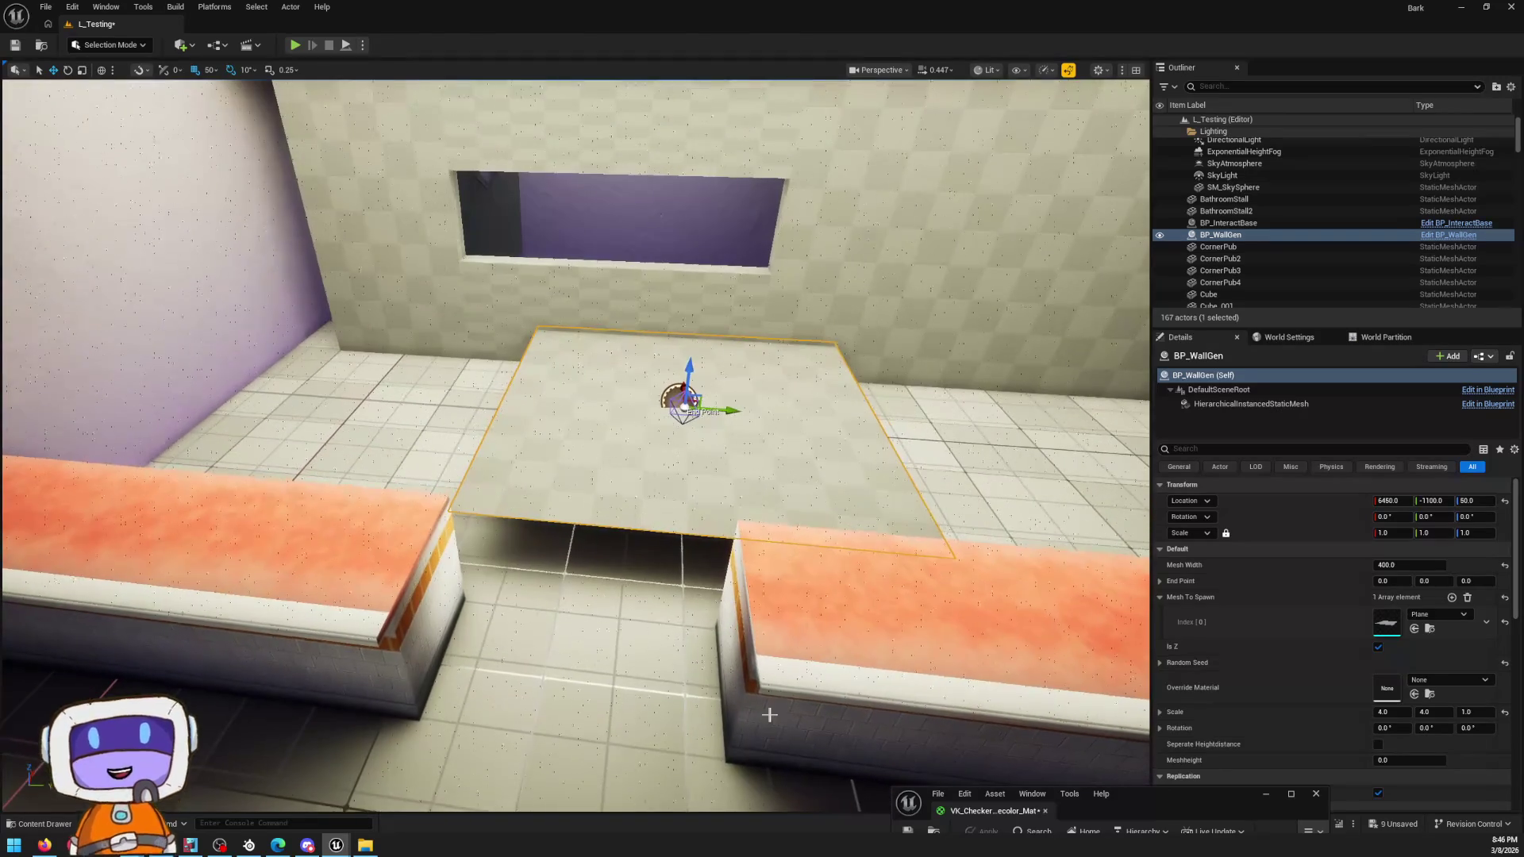
left_click(1442, 612)
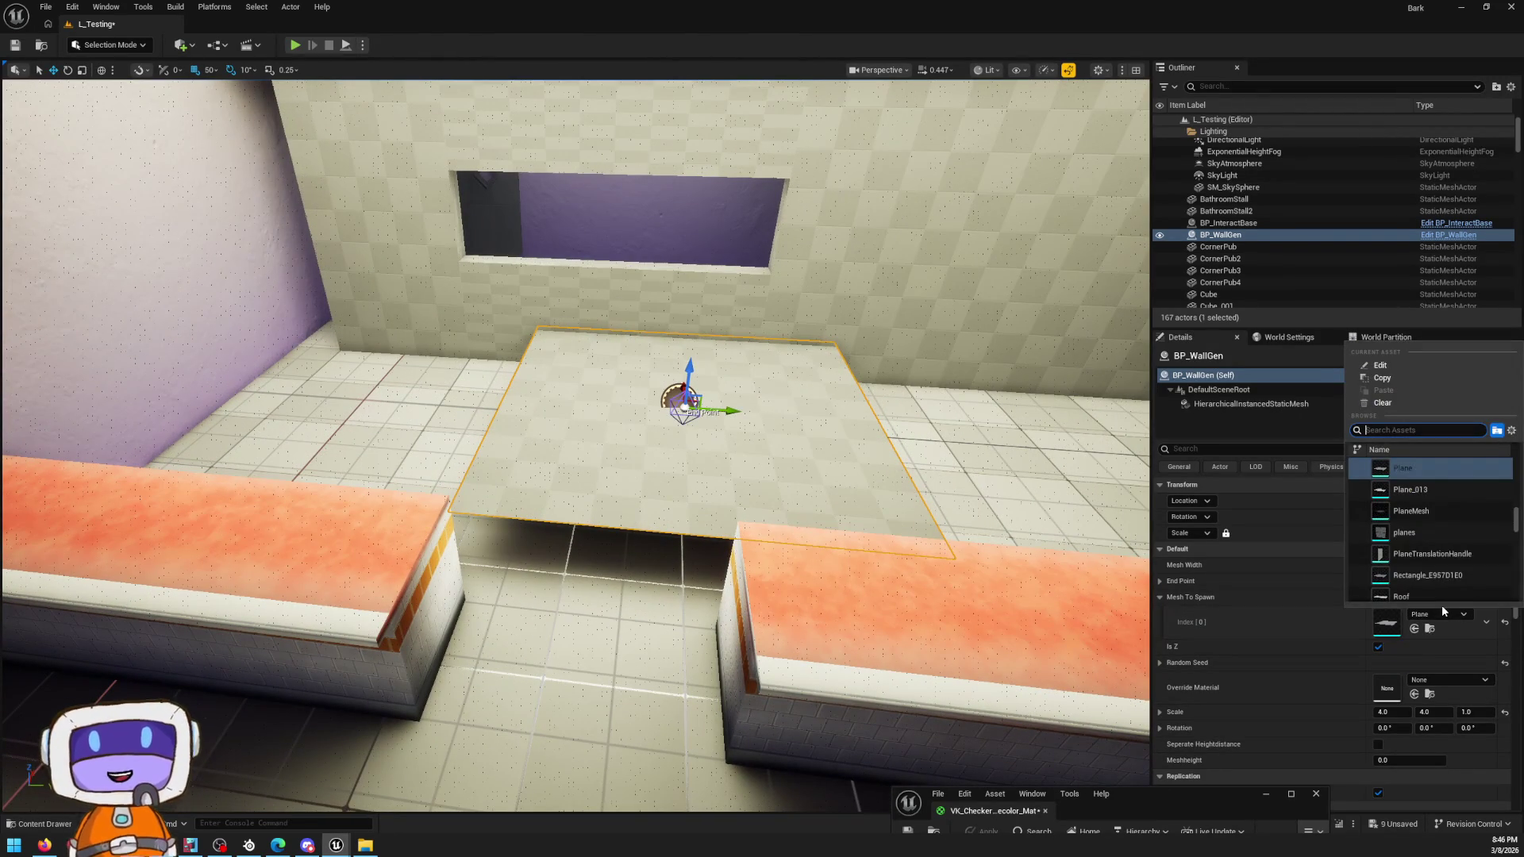
type("wall")
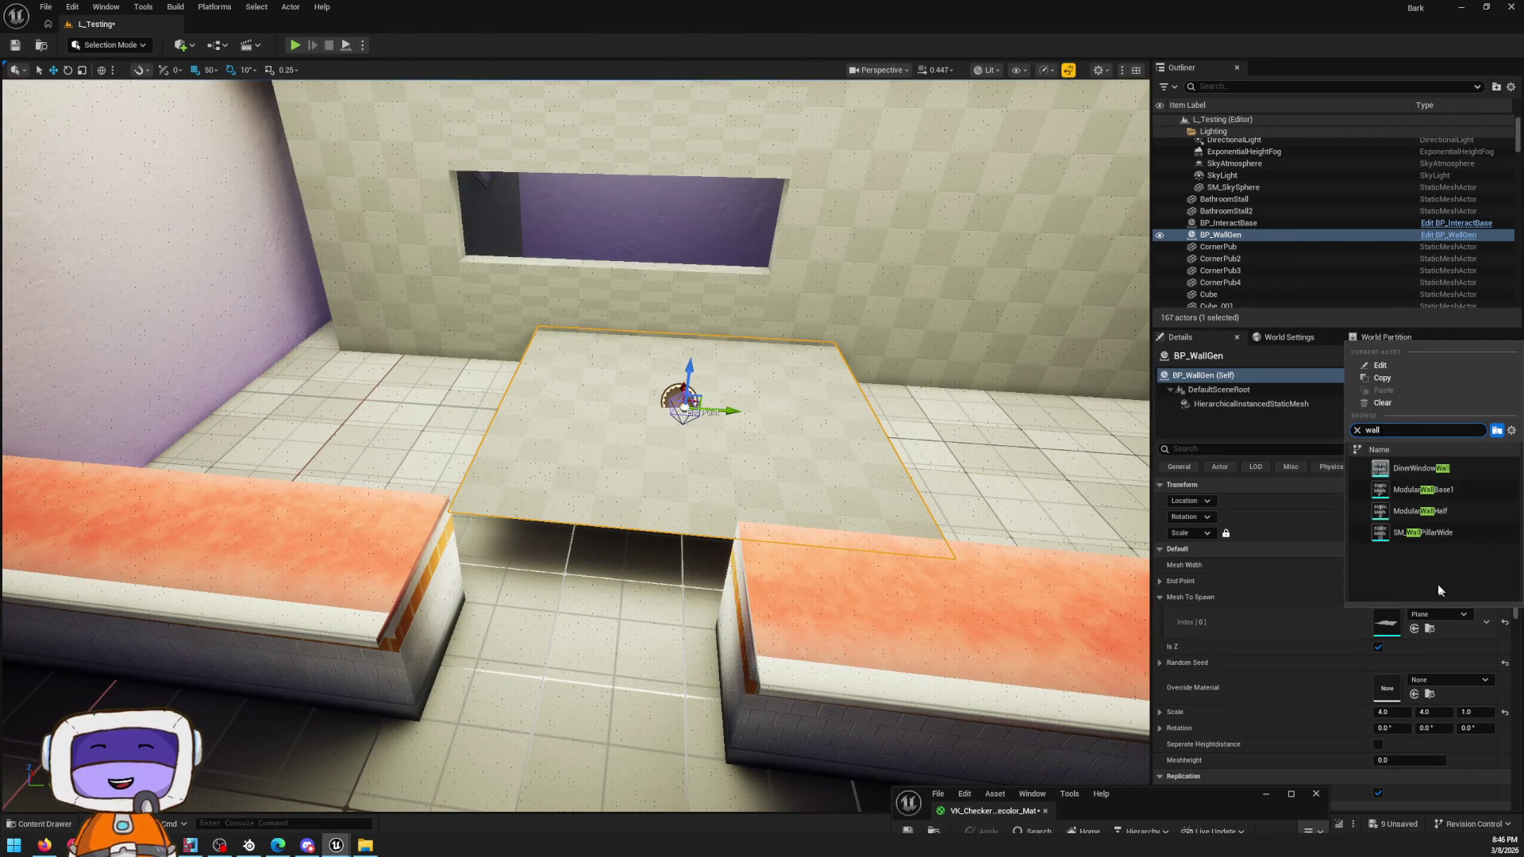
left_click(1444, 491)
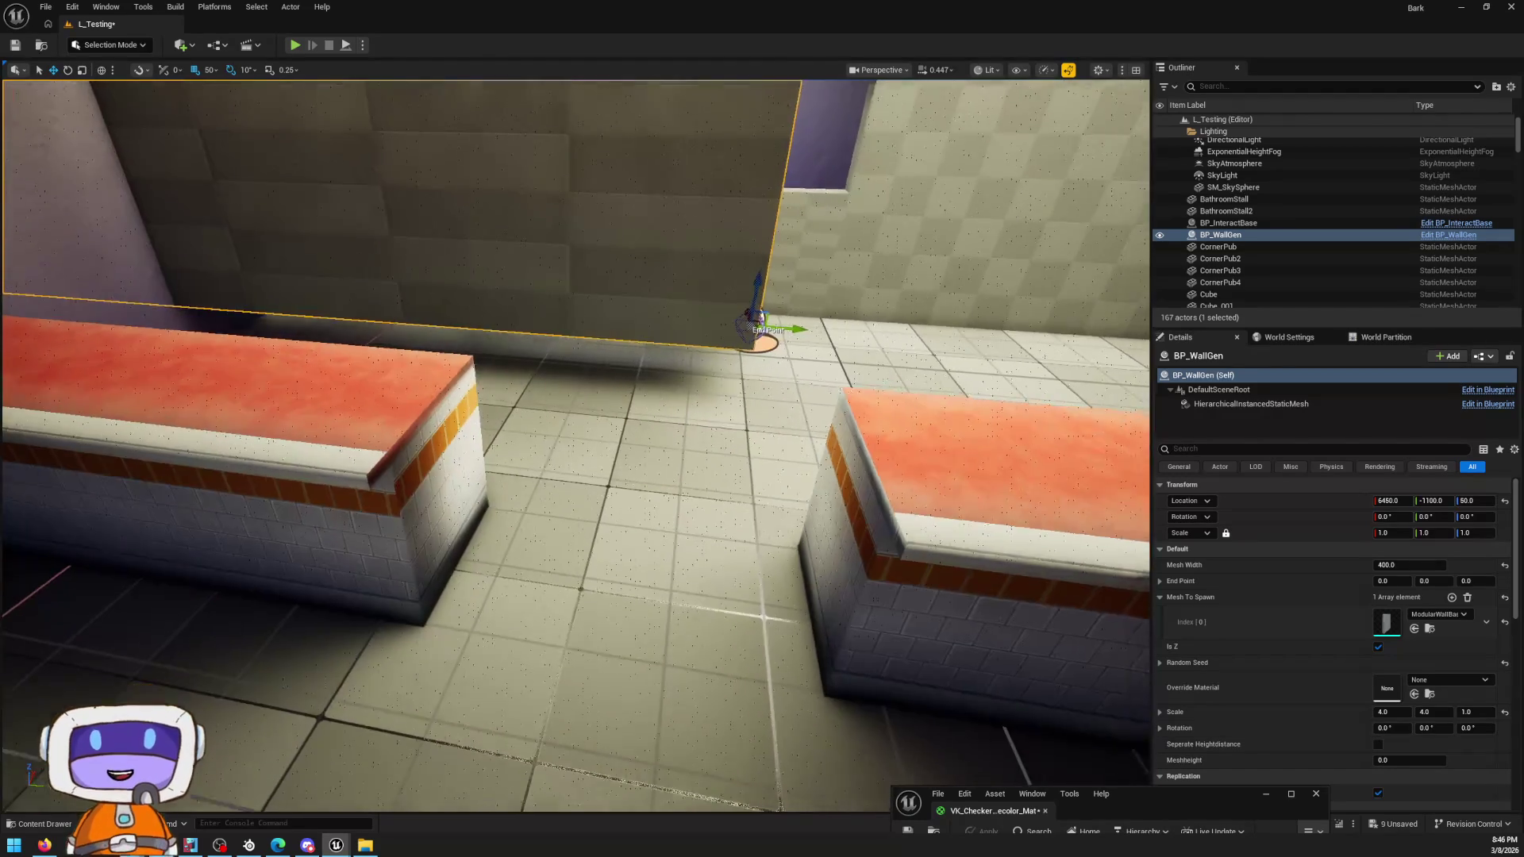
Step: Set the generated wall's Z rotation to 90° and check it in the viewport
right_click_drag(1051, 644, 1051, 644)
left_click(1473, 728)
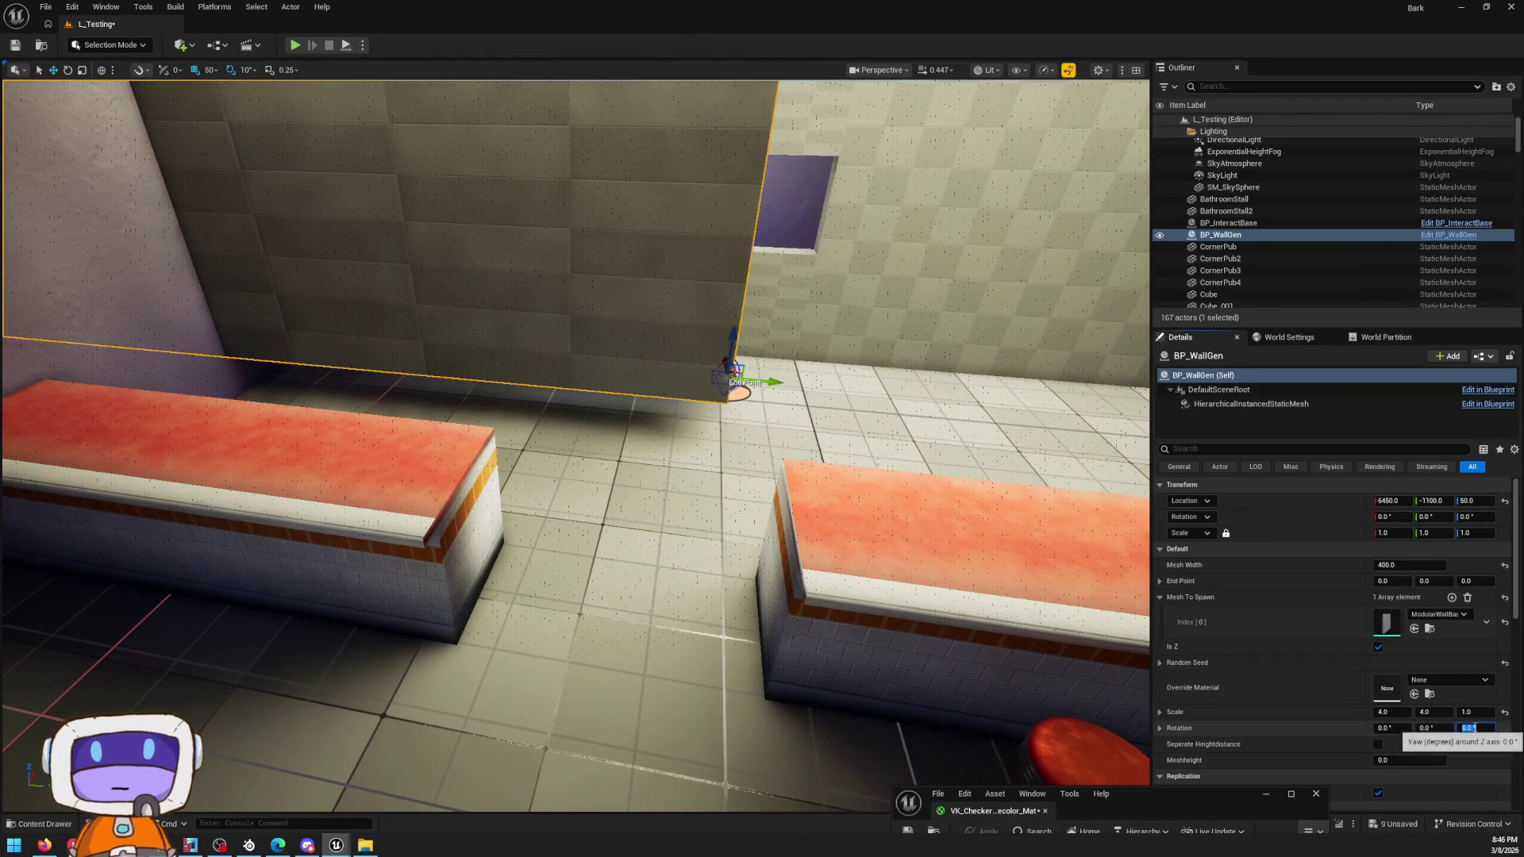
type("90")
key("Return")
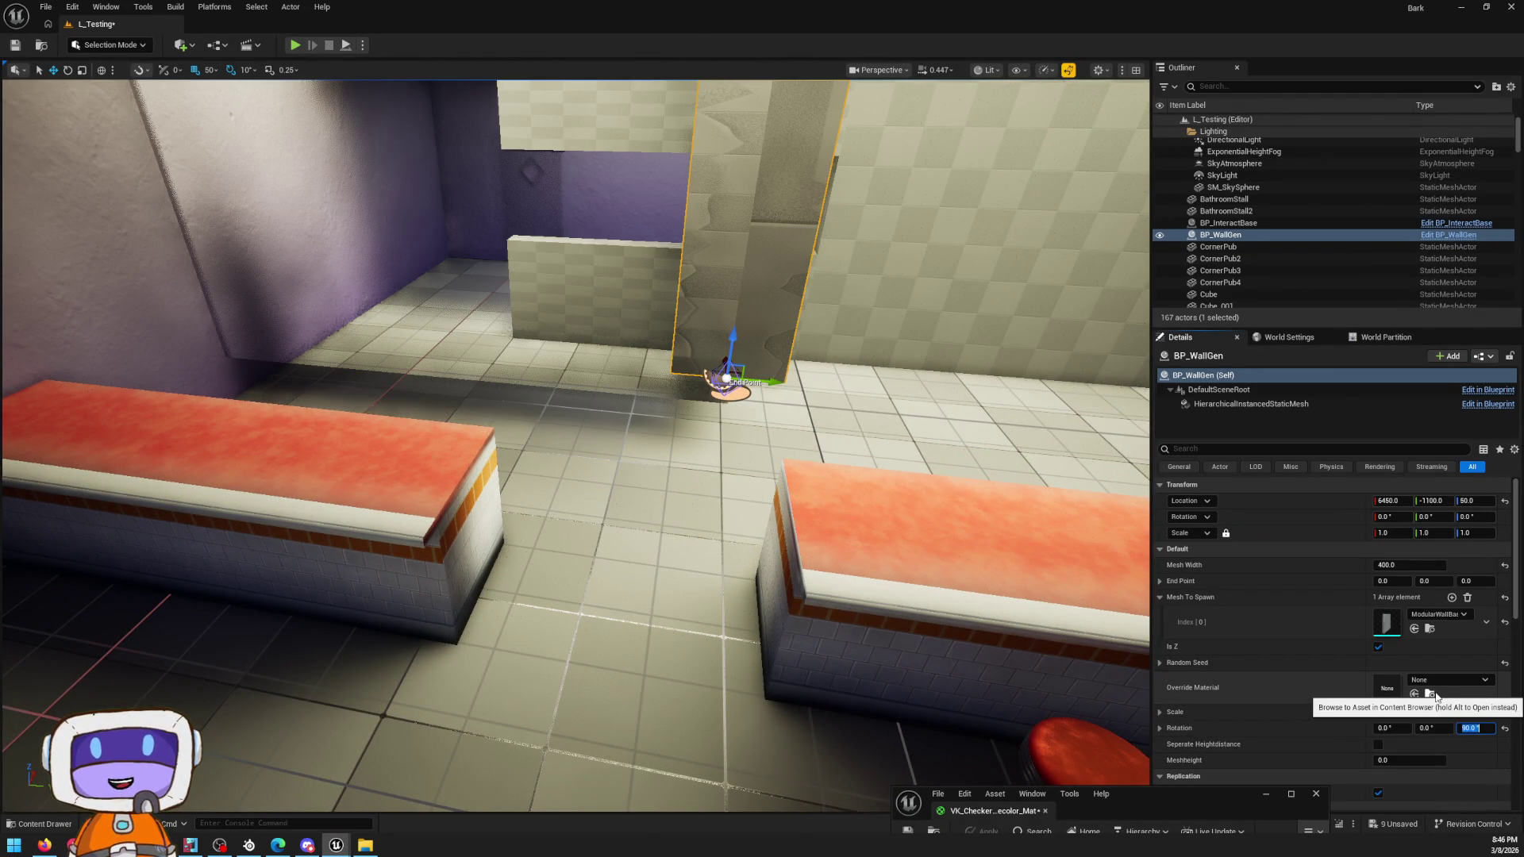
right_click_drag(574, 446, 574, 446)
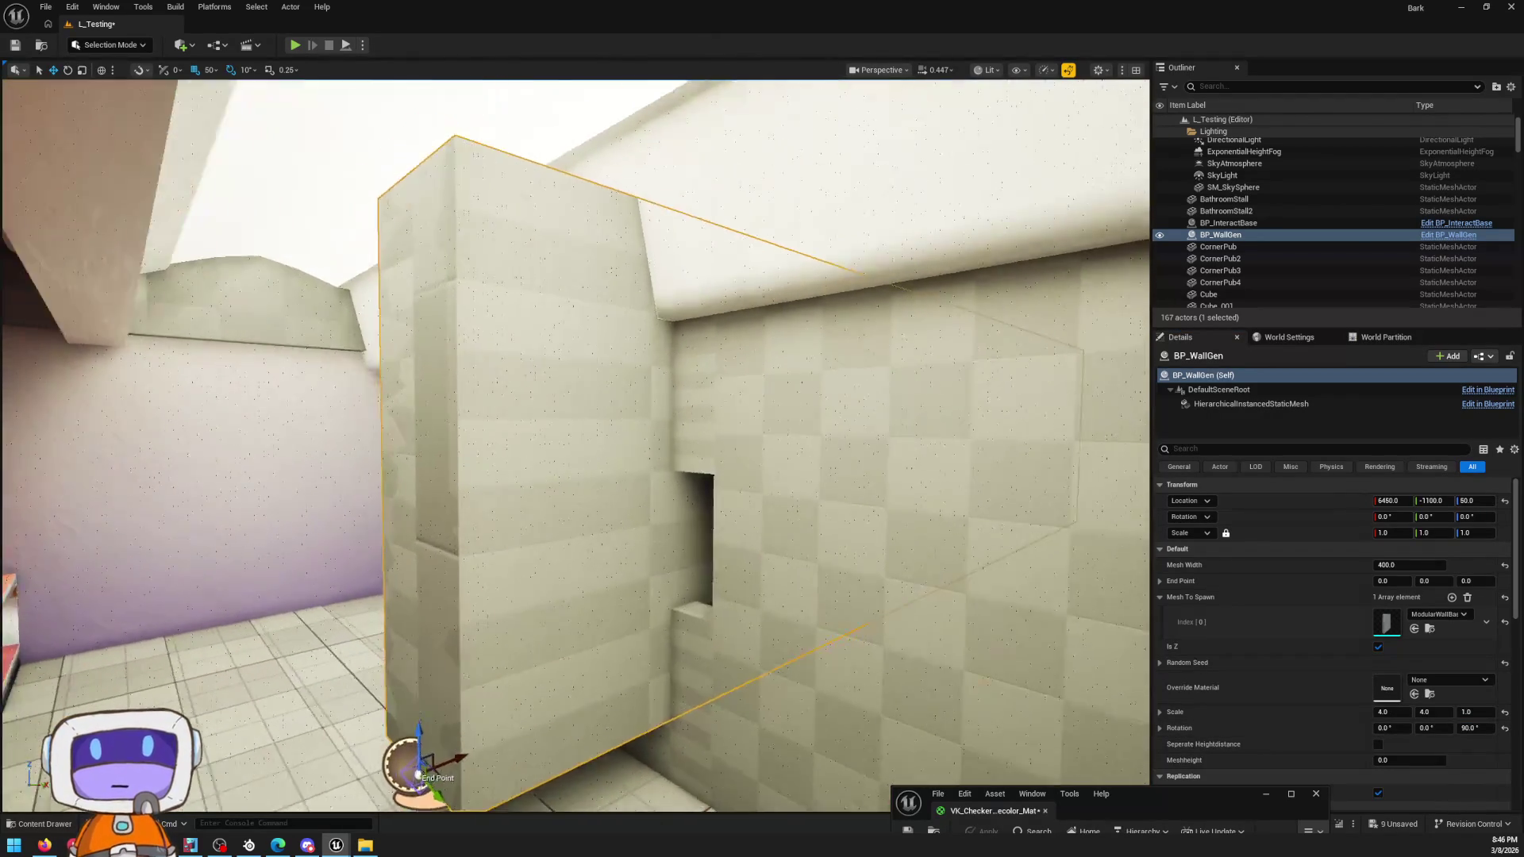
right_click_drag(864, 453, 865, 452)
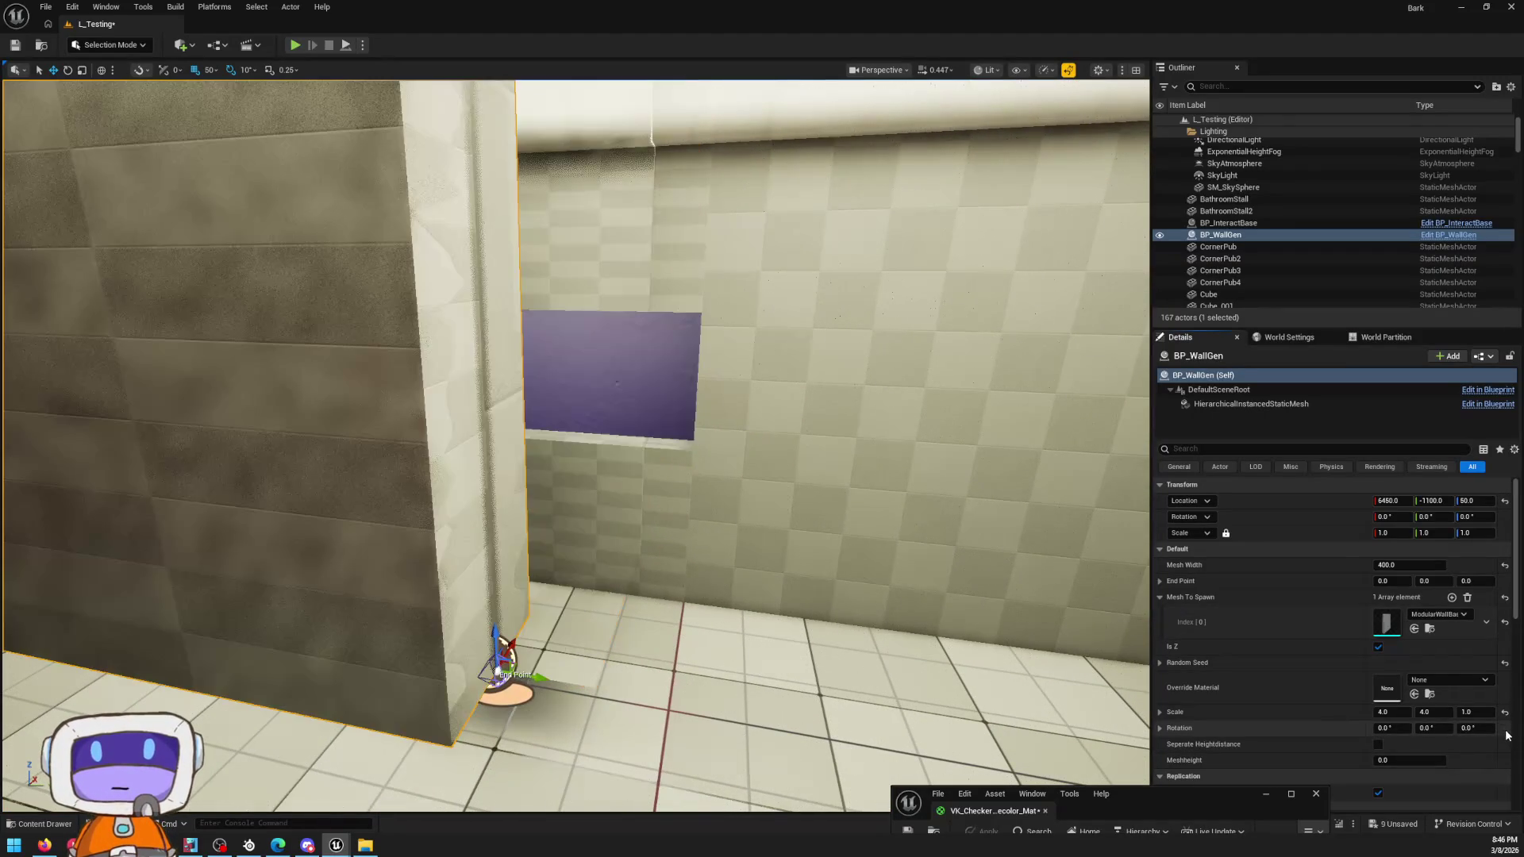
Step: Set X and Y rotation to 90° so the wall lies flat, undoing one X edit
mouse_move(1385, 726)
left_mouse_down()
mouse_move(1428, 728)
mouse_move(1389, 727)
left_mouse_up()
type("90")
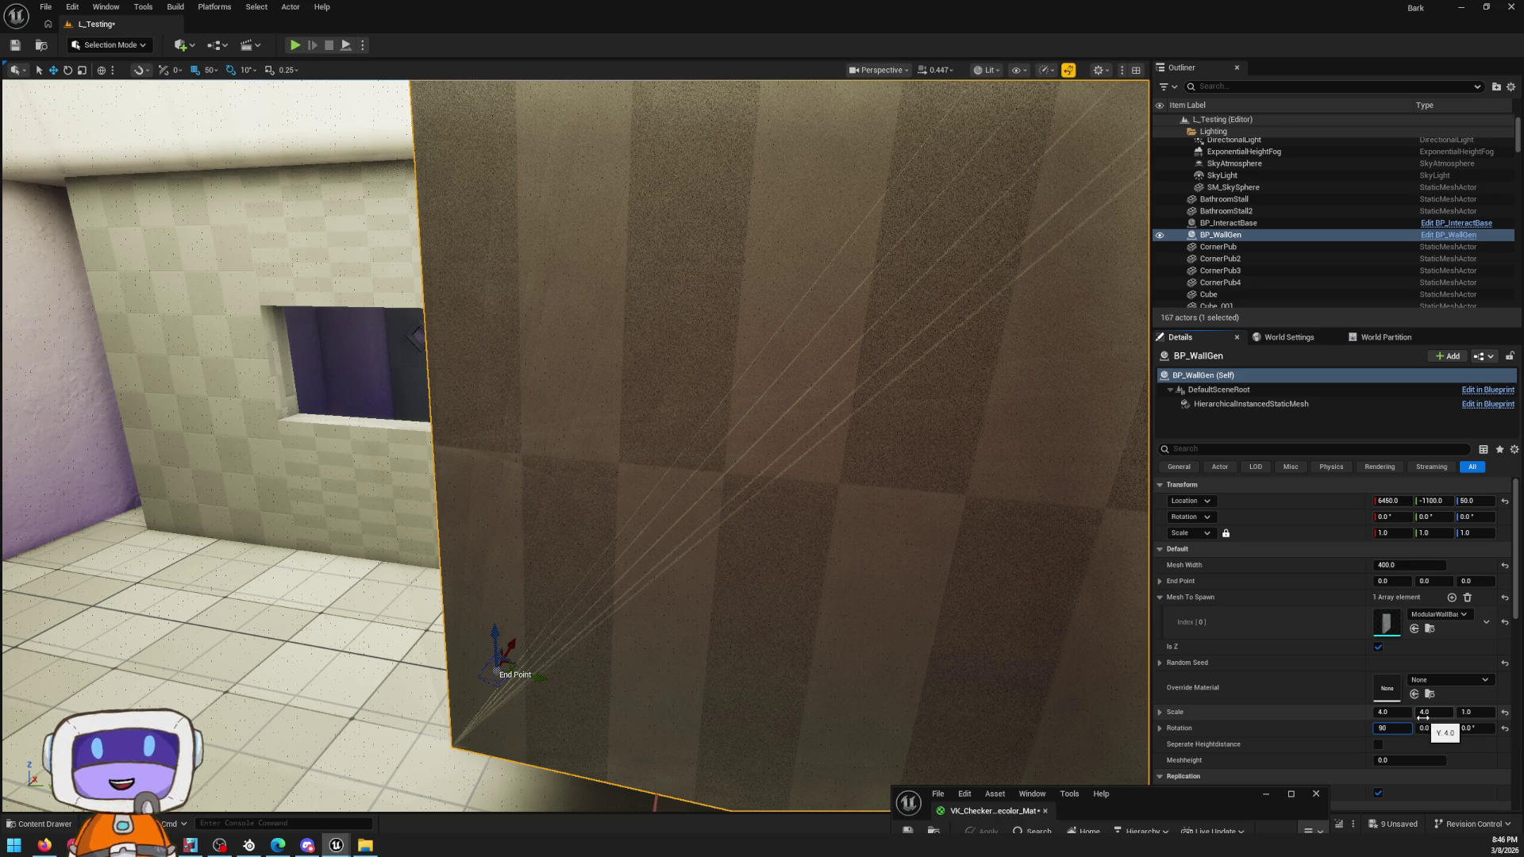
key("Return")
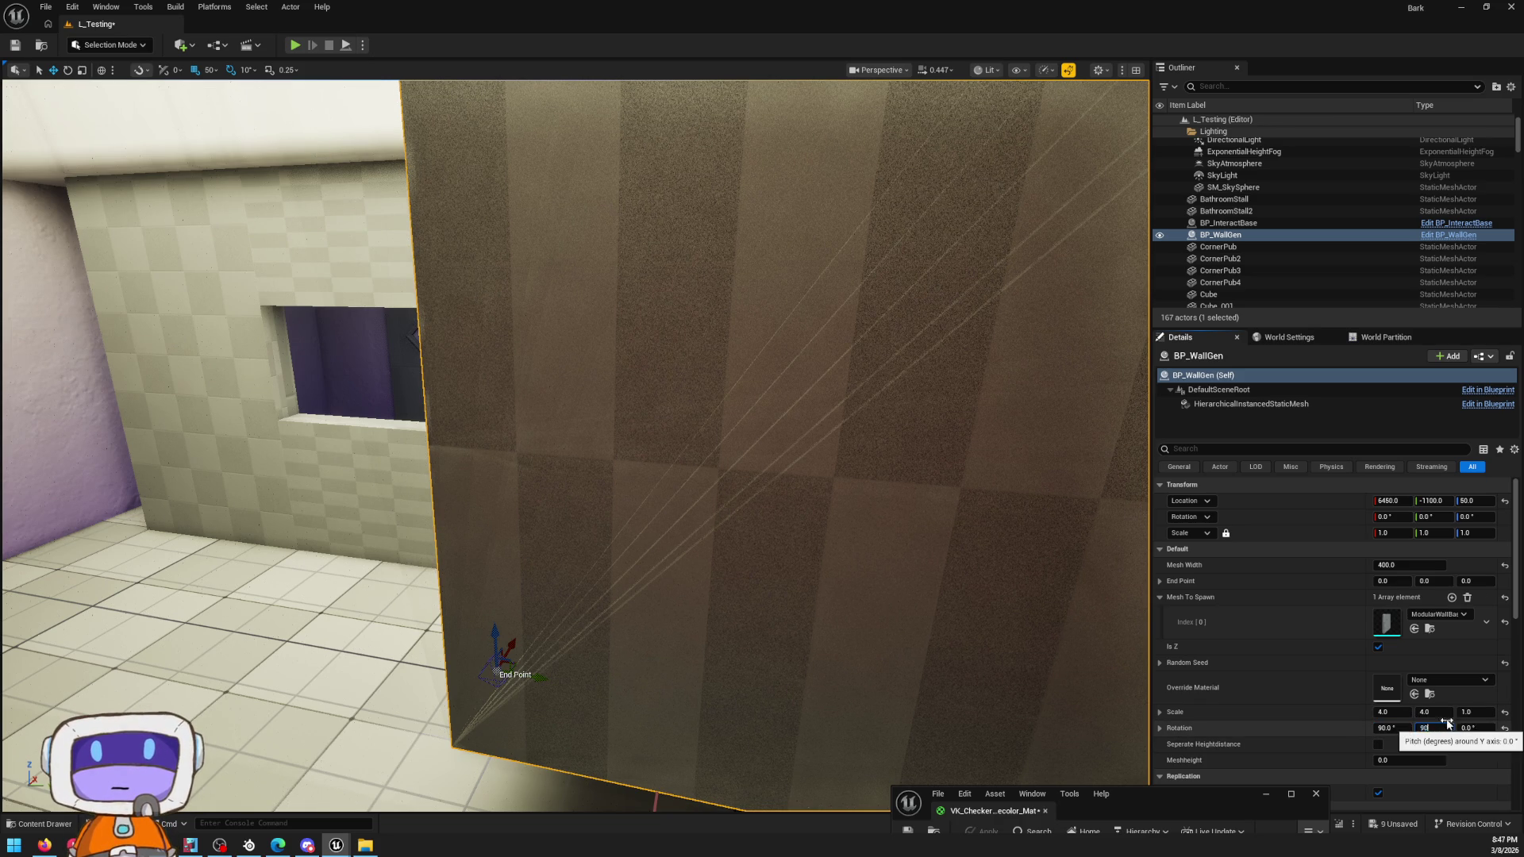
key("Return")
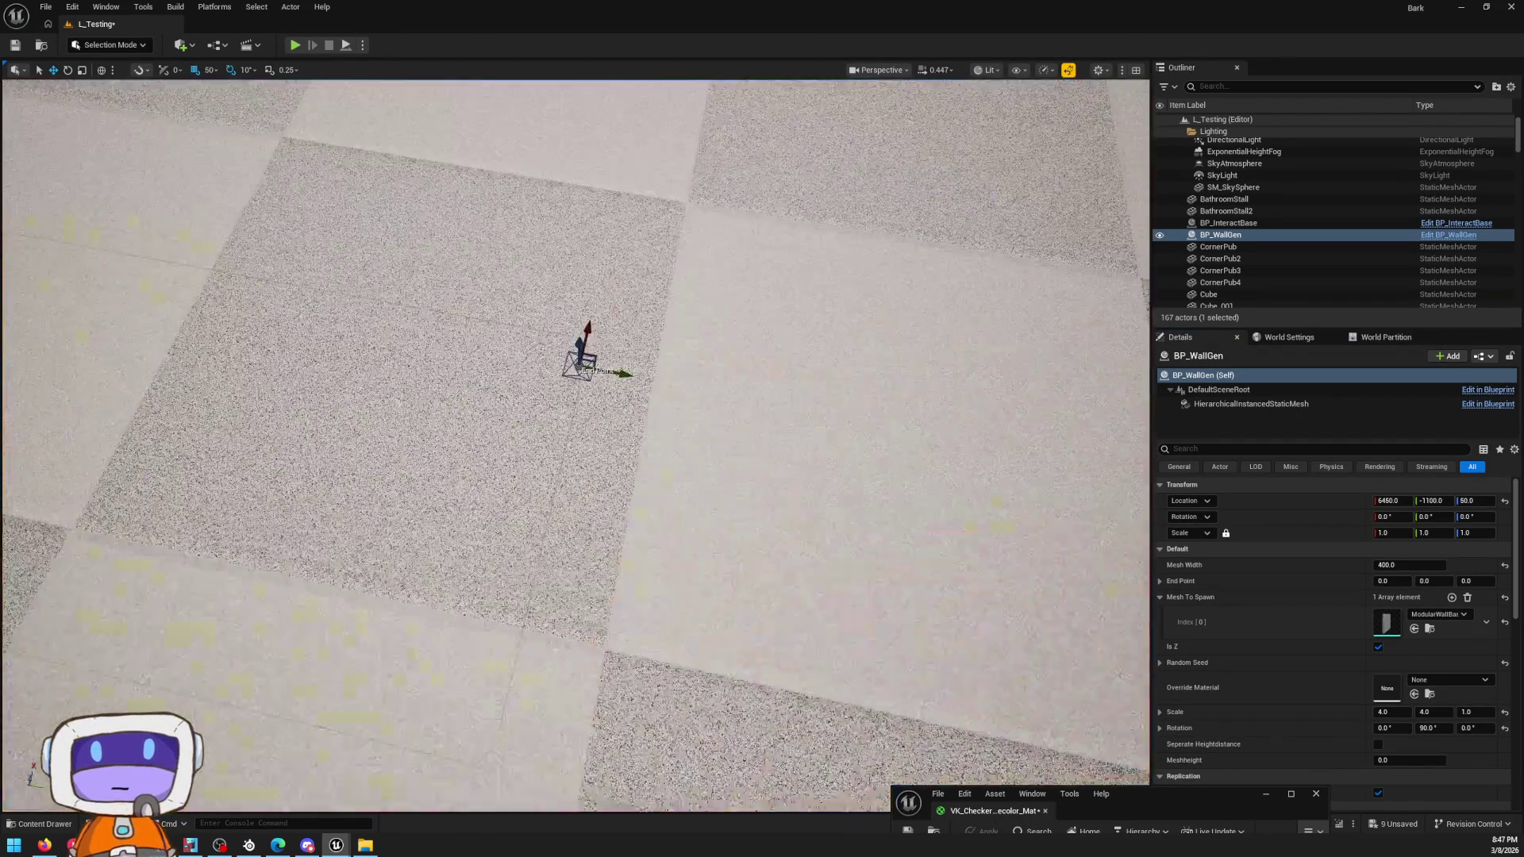
right_click_drag(816, 579, 714, 476)
key("ctrl+z")
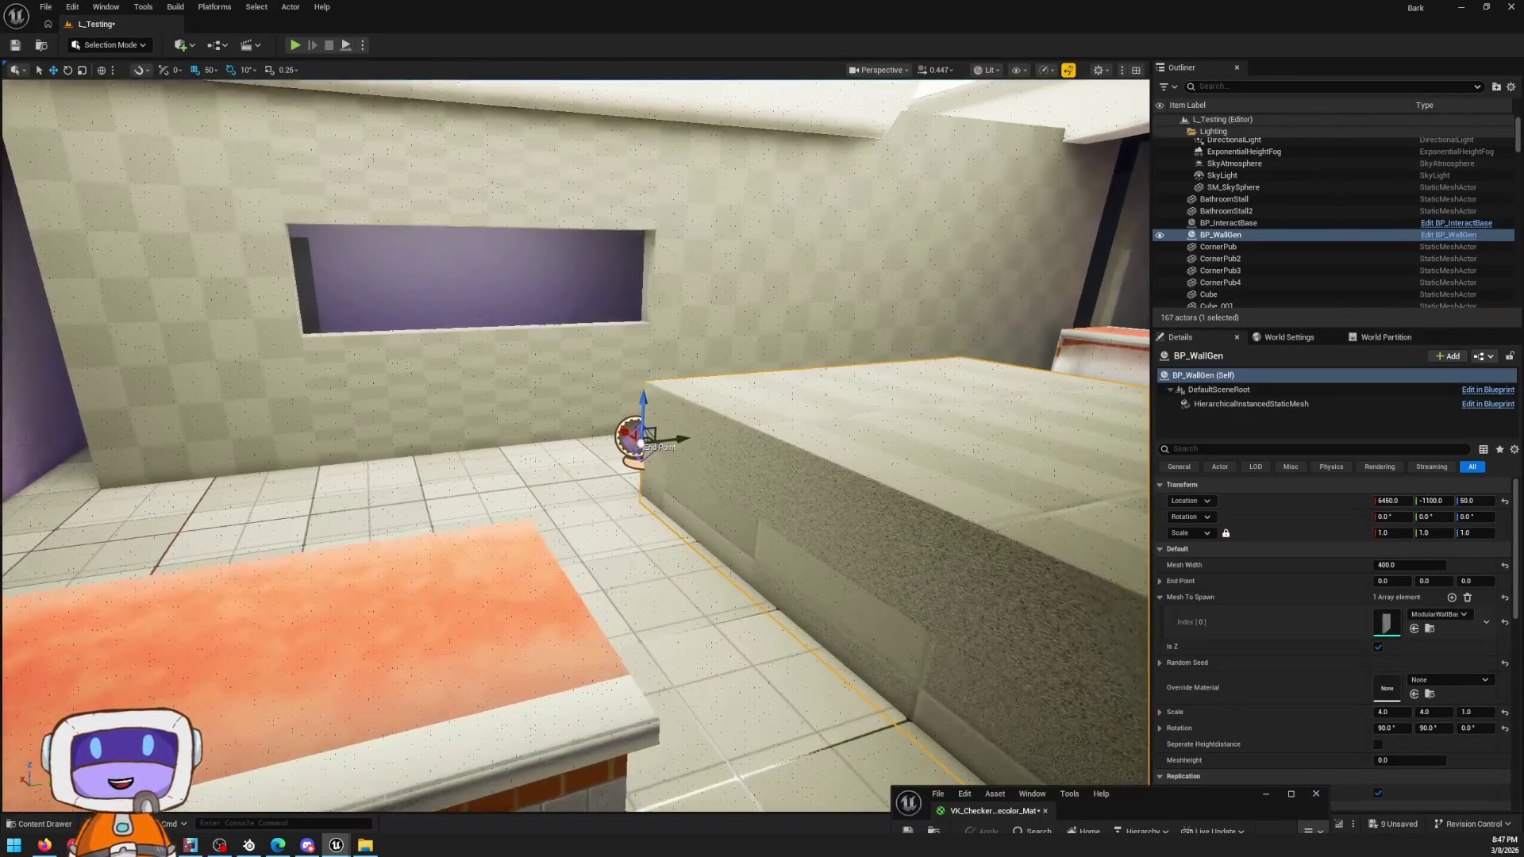
right_click_drag(1068, 634, 1068, 634)
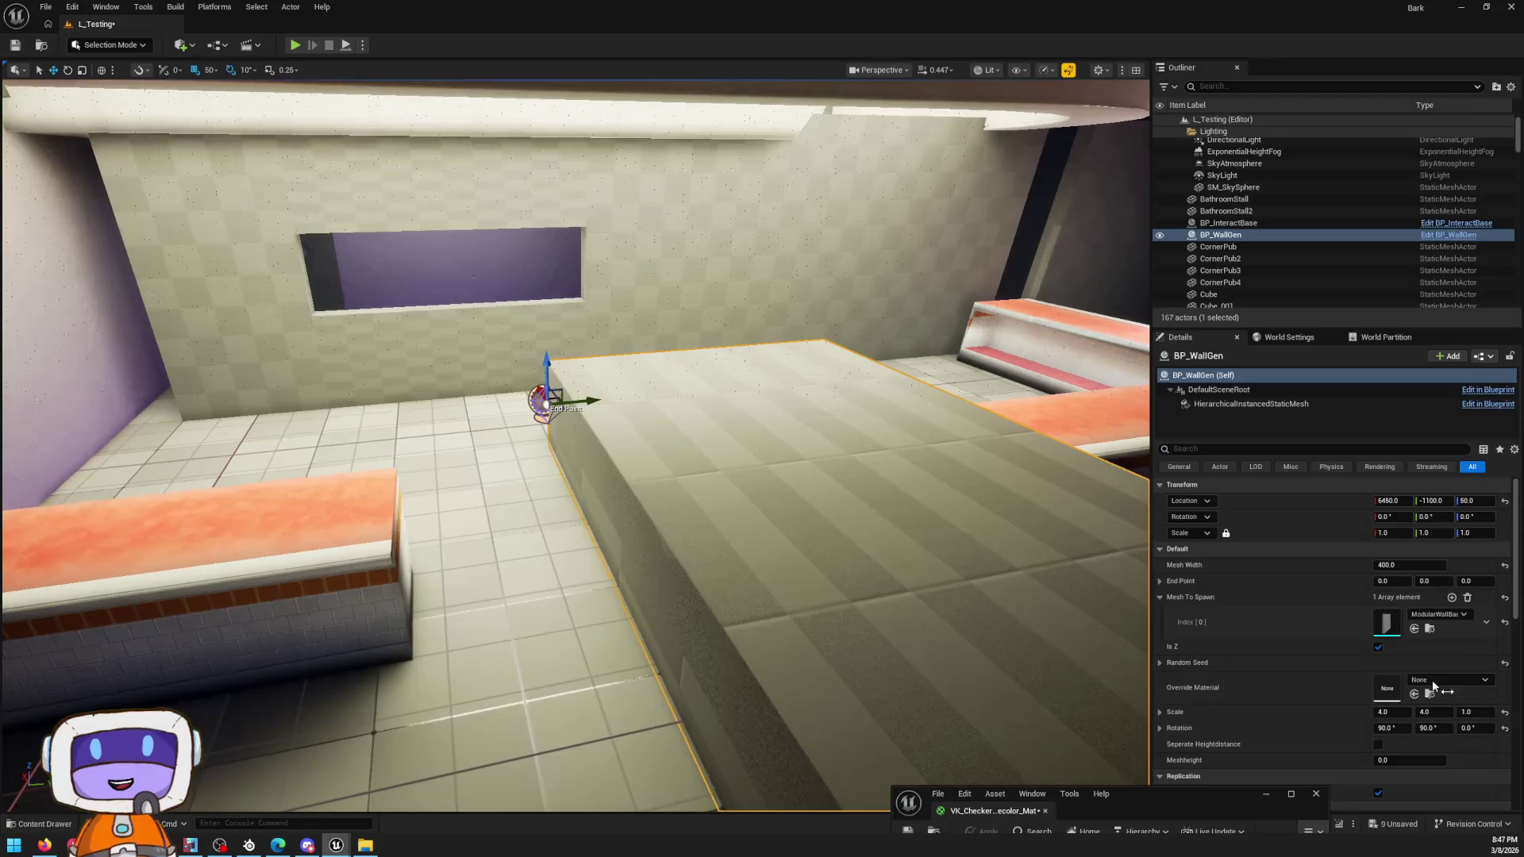
type("1")
Step: Reset Scale X and Y to 1 and the mesh's X rotation to 0
key("Return")
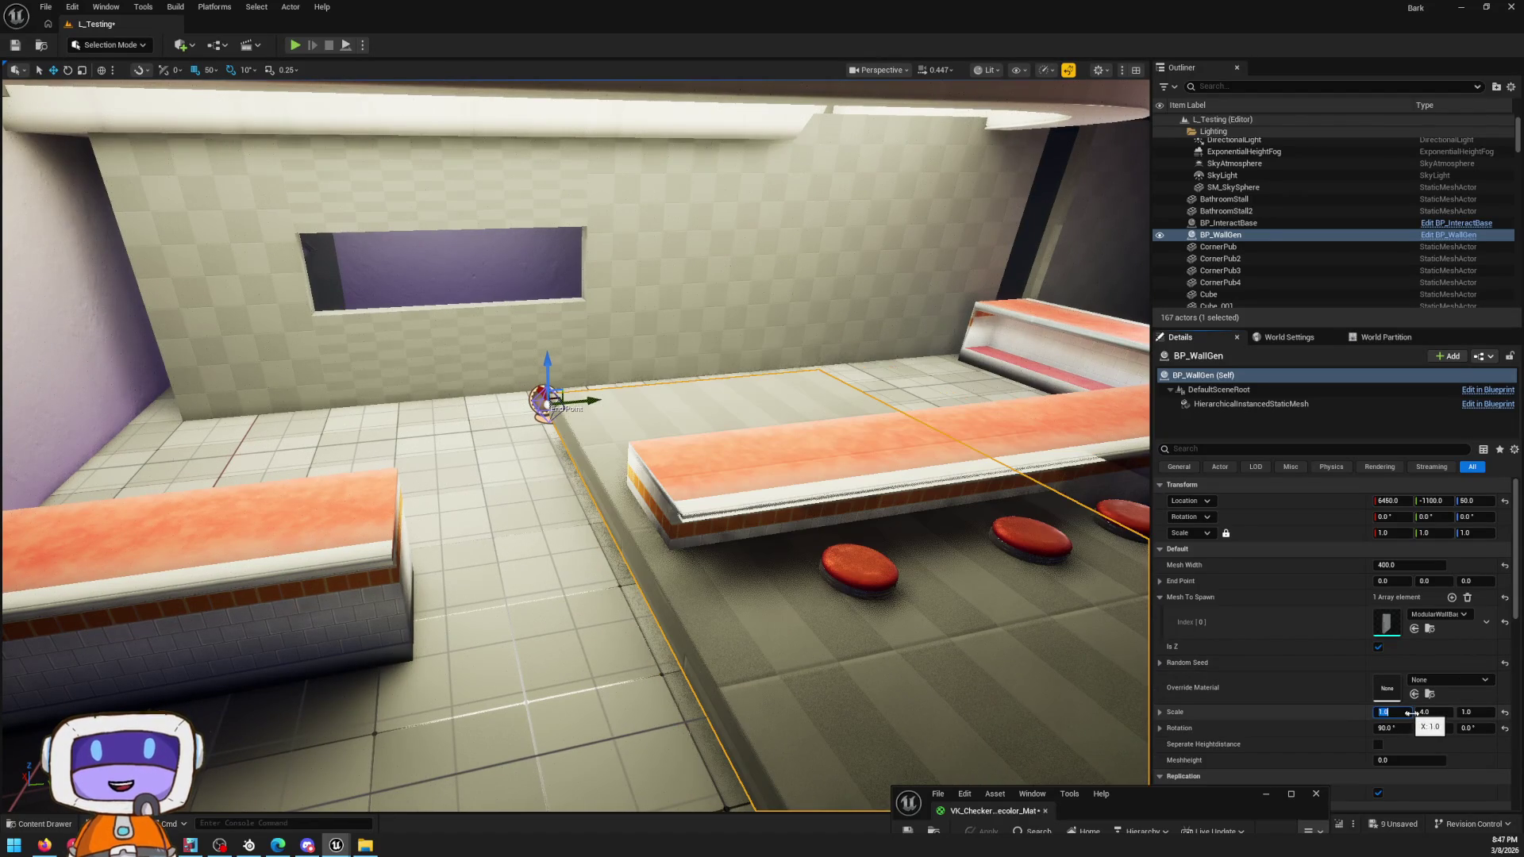
type("1")
key("Return")
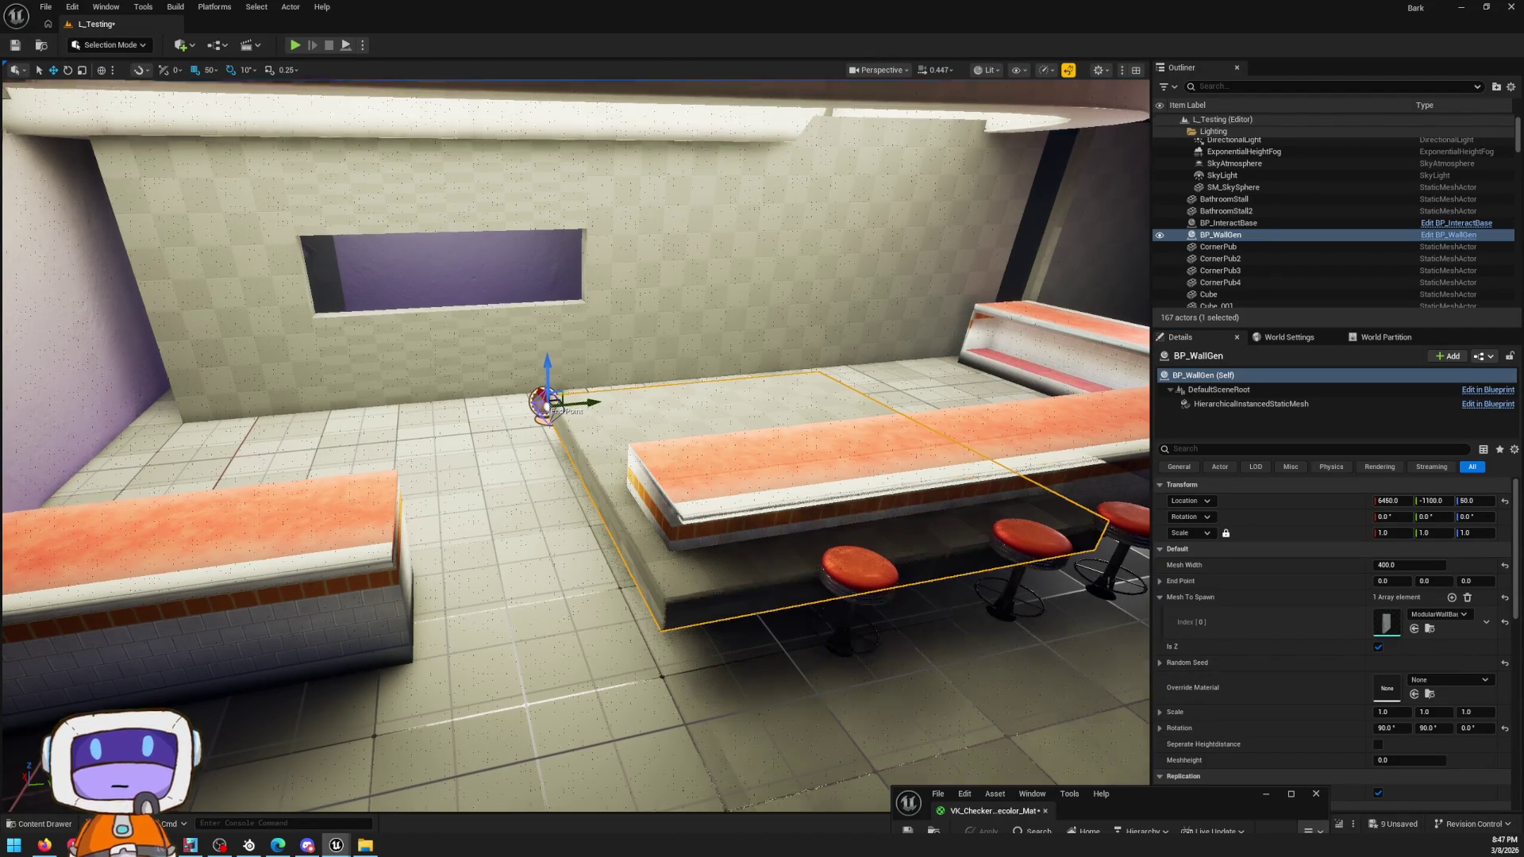
right_click_drag(572, 428, 1139, 788)
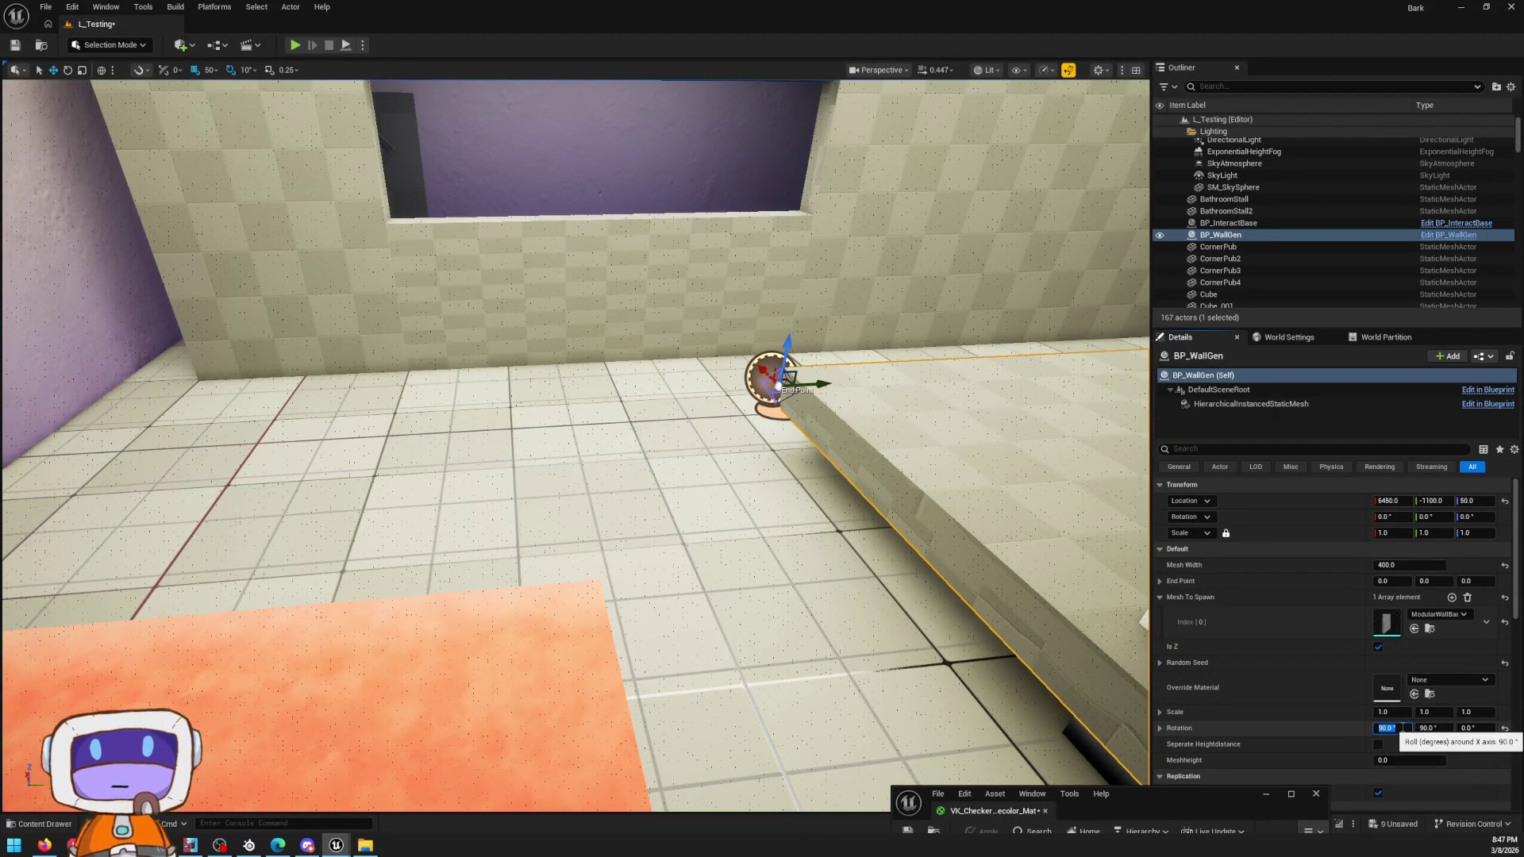
type("0")
key("Return")
right_click_drag(572, 429, 668, 405)
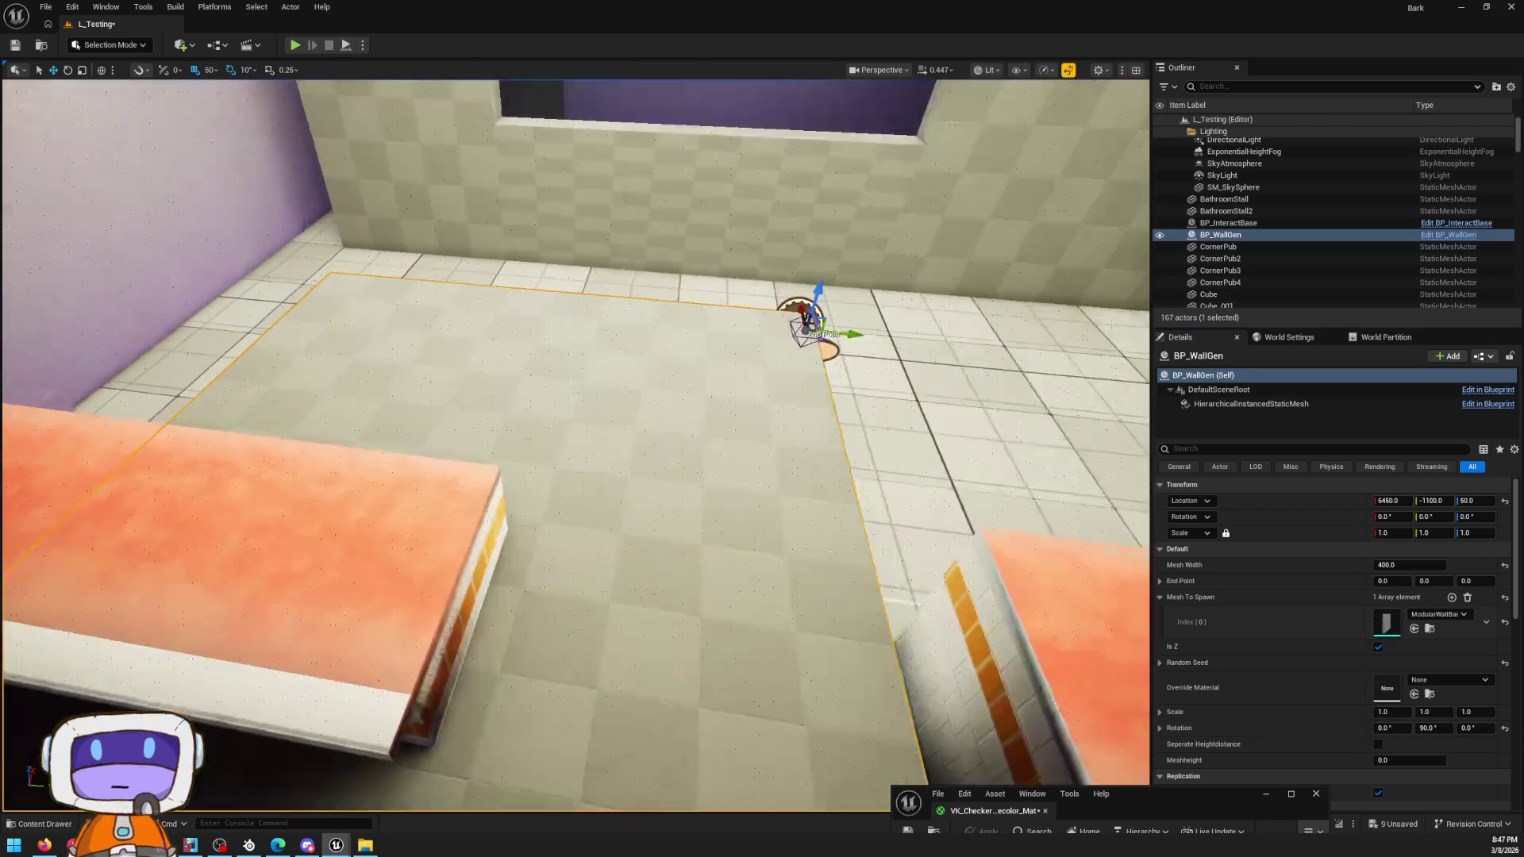
Step: Set Mesh Rotation X to -90 so the slab extends below the wall opening
left_click(1384, 727)
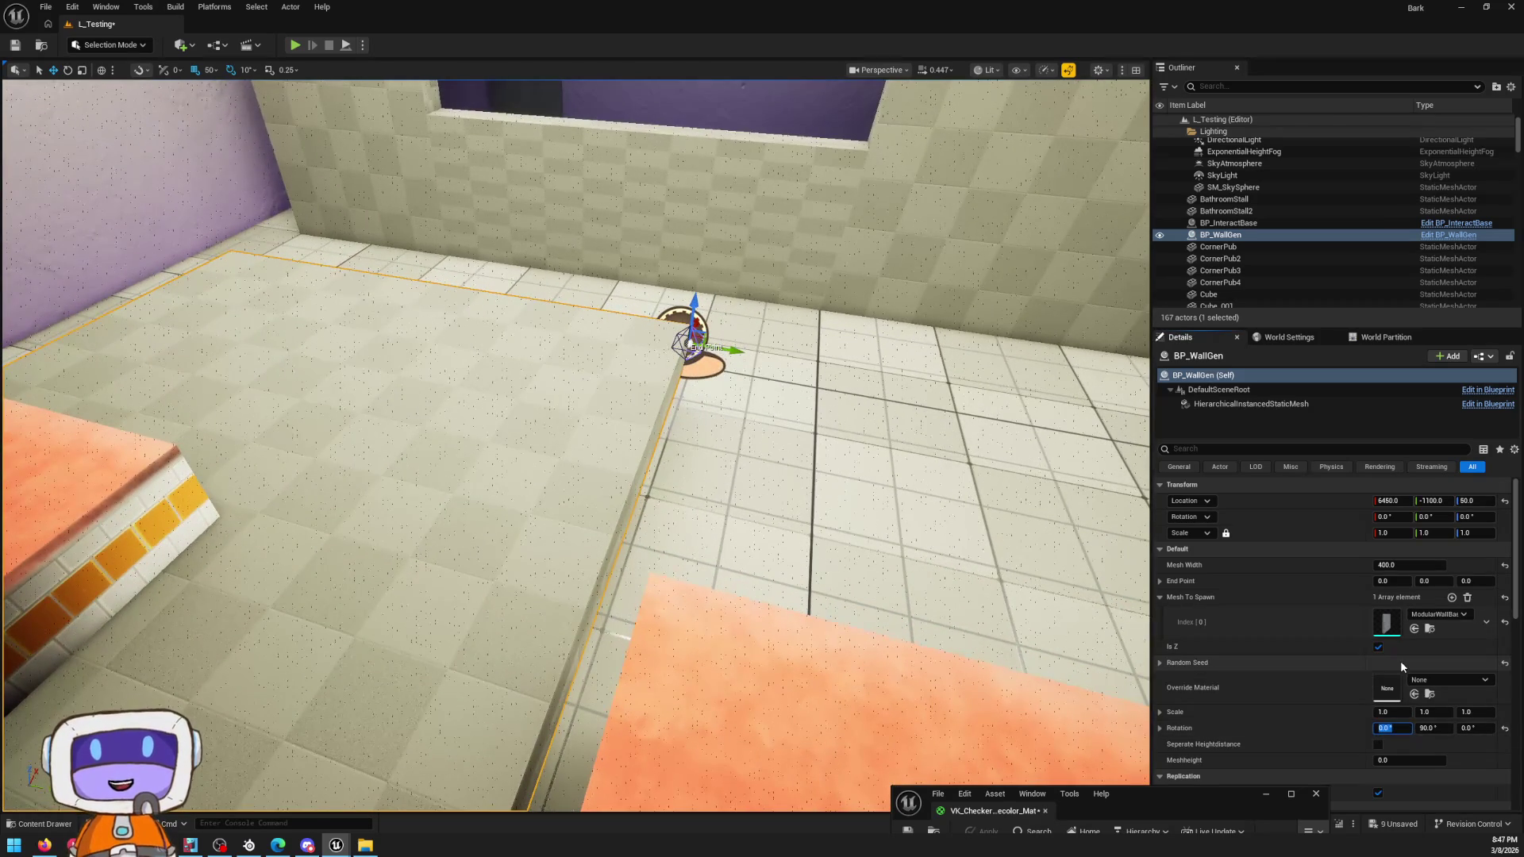
type("-90")
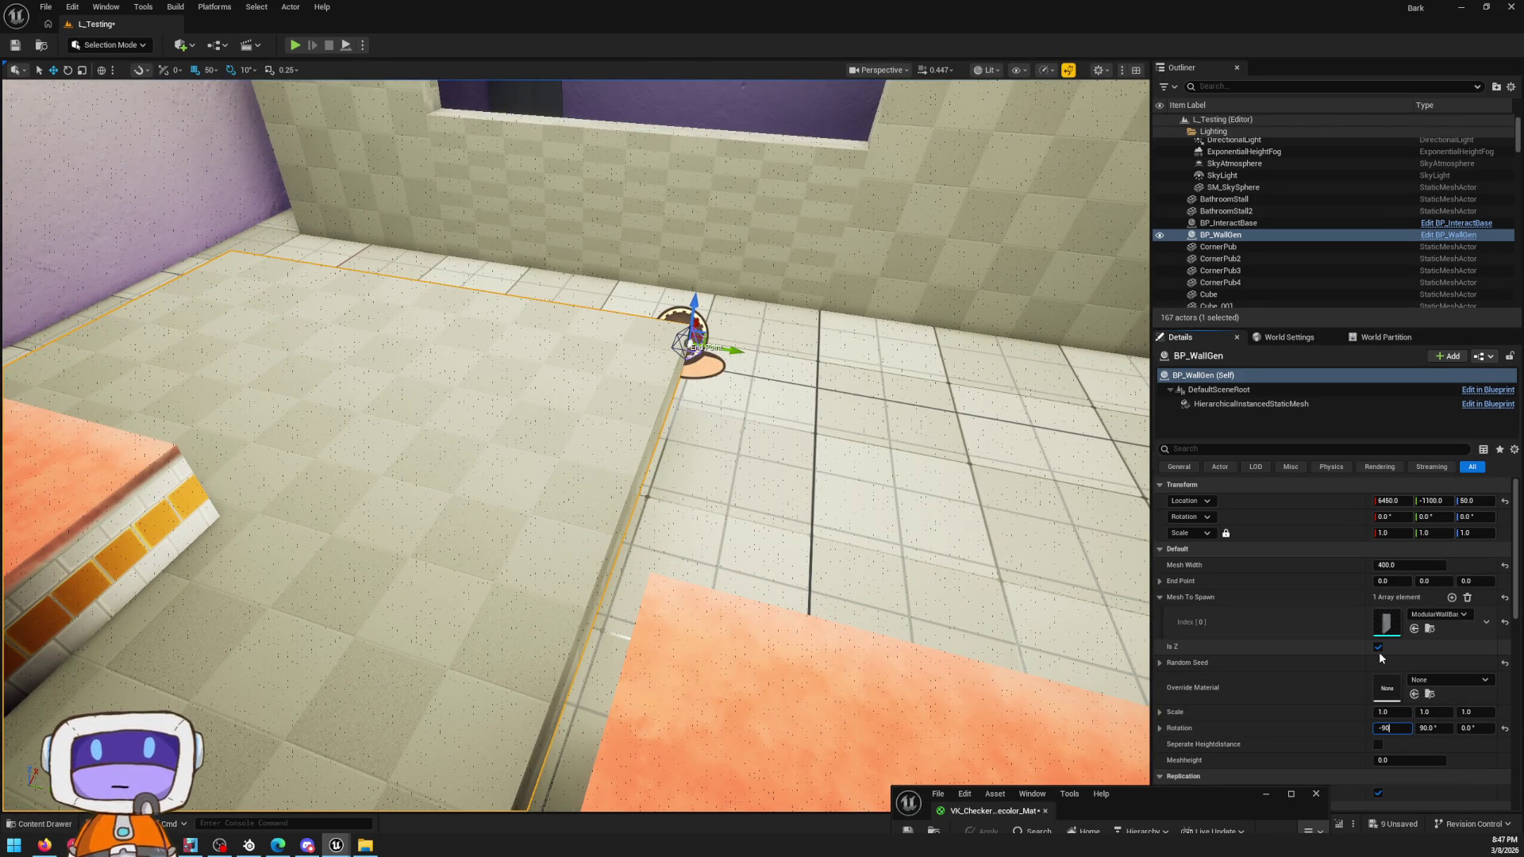
key("Return")
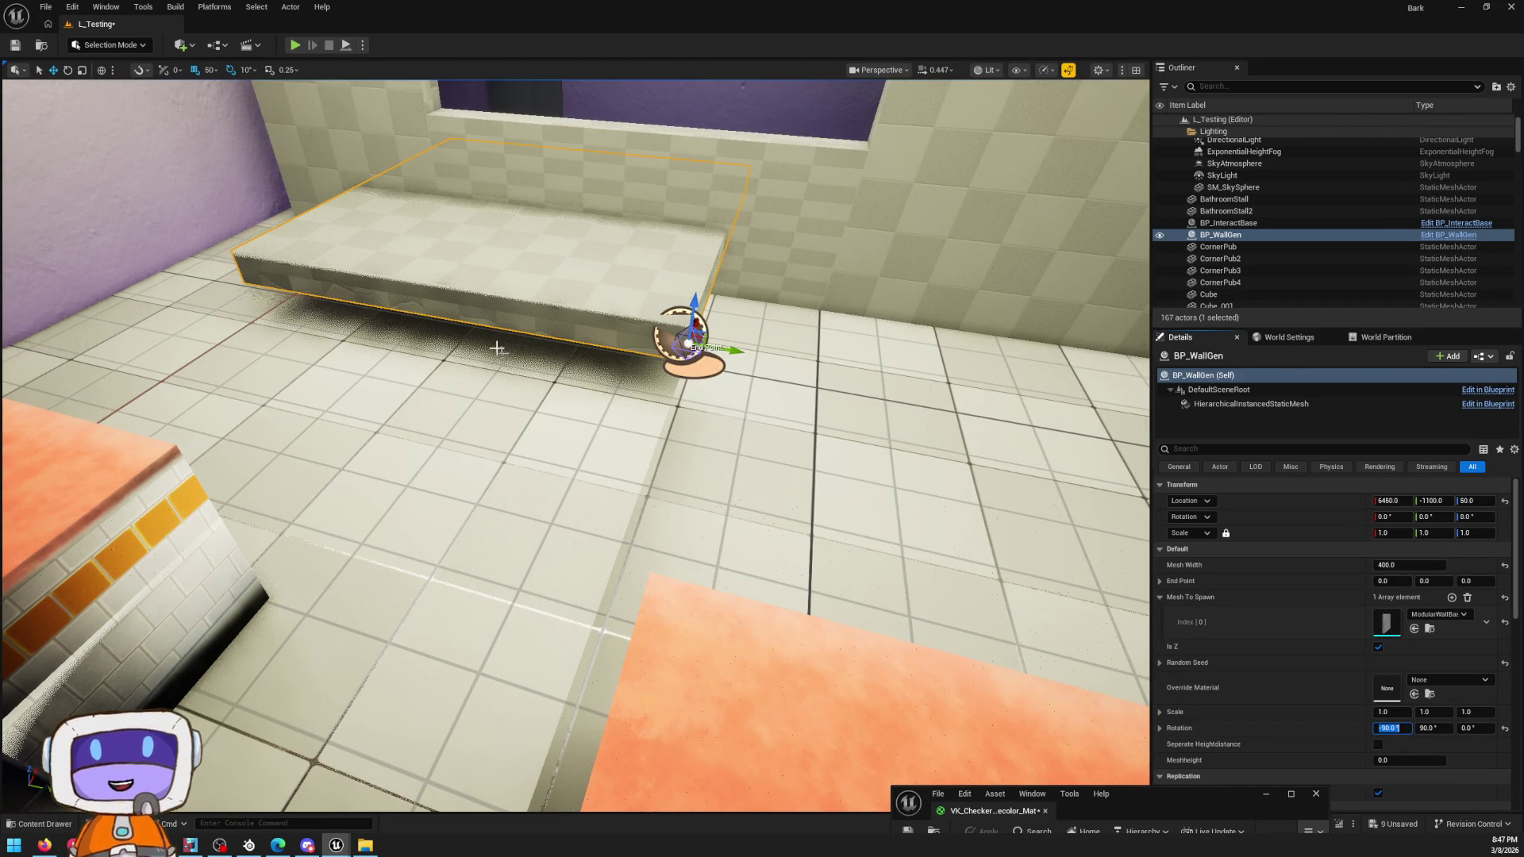
right_click_drag(571, 428, 619, 452)
right_click_drag(931, 558, 933, 558)
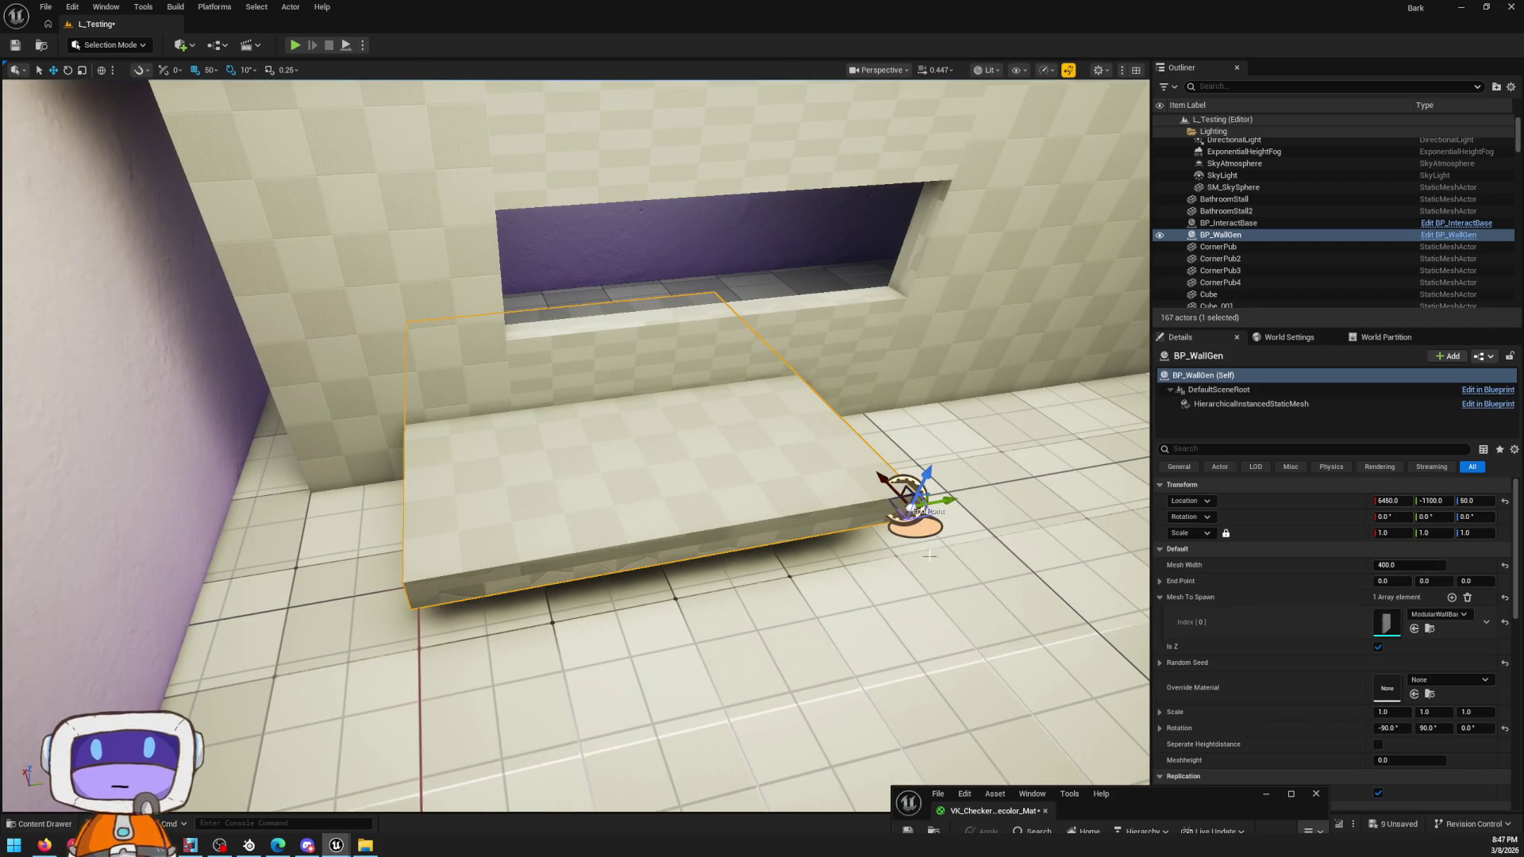
Step: Move the slab toward the wall, stretch its End Point outward, and fly around the diner to check
left_click_drag(909, 498, 604, 379)
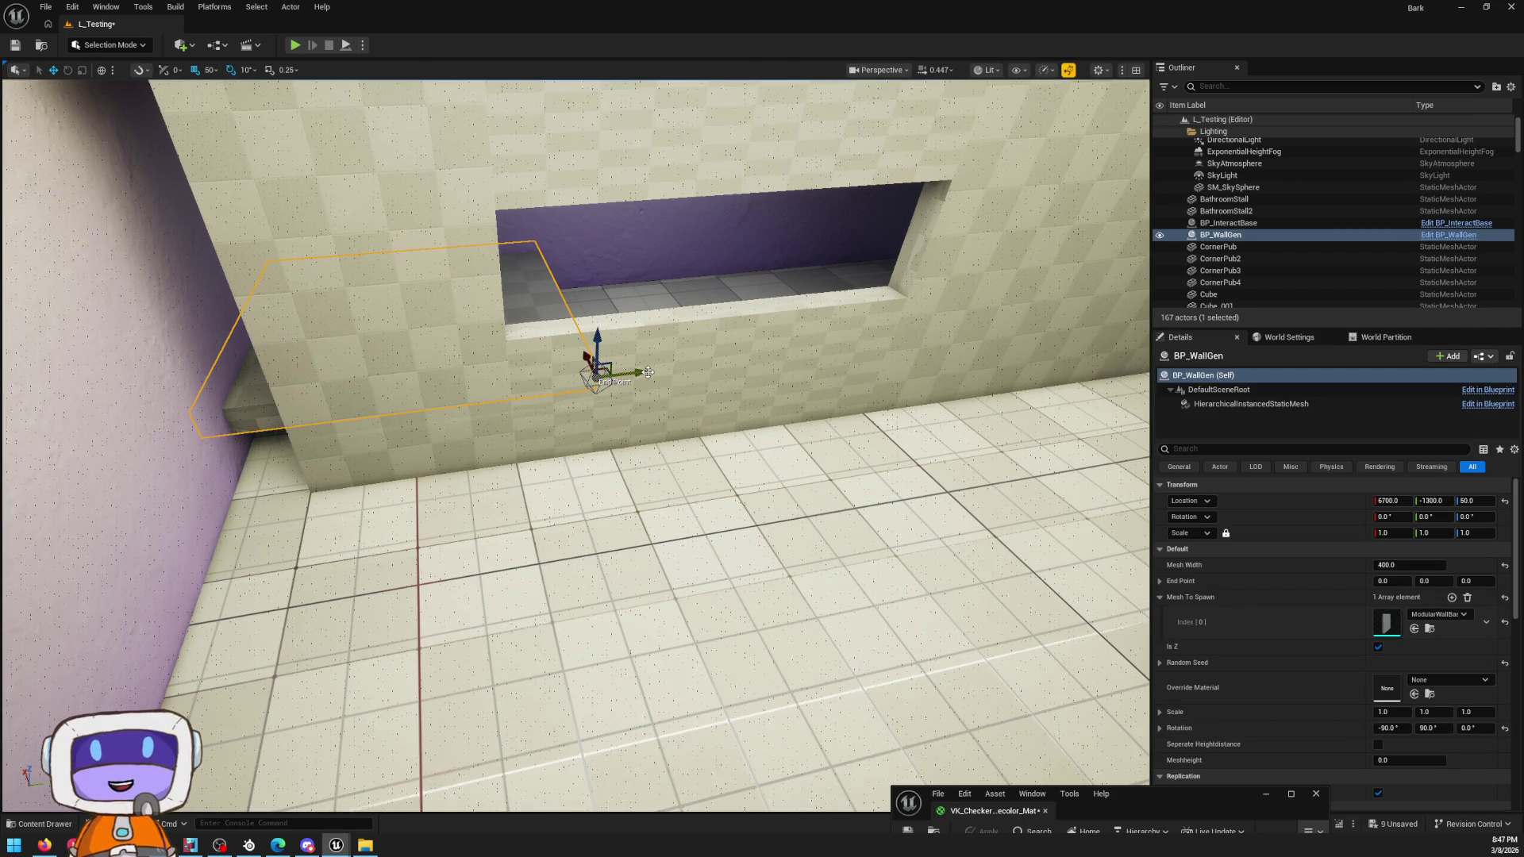
left_click_drag(954, 353, 384, 360, "shift")
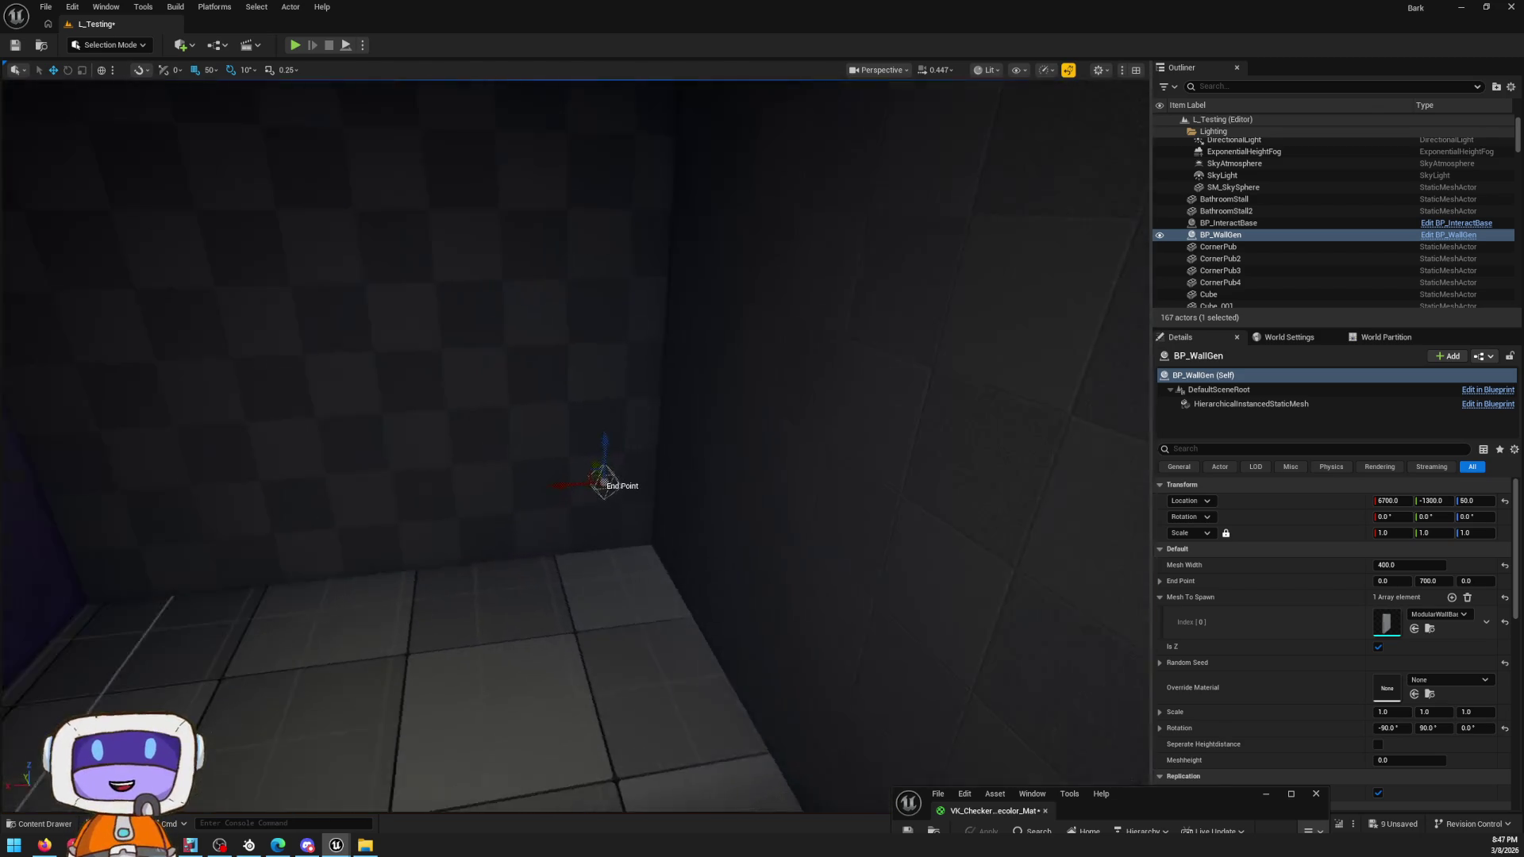
right_click_drag(384, 360, 753, 394)
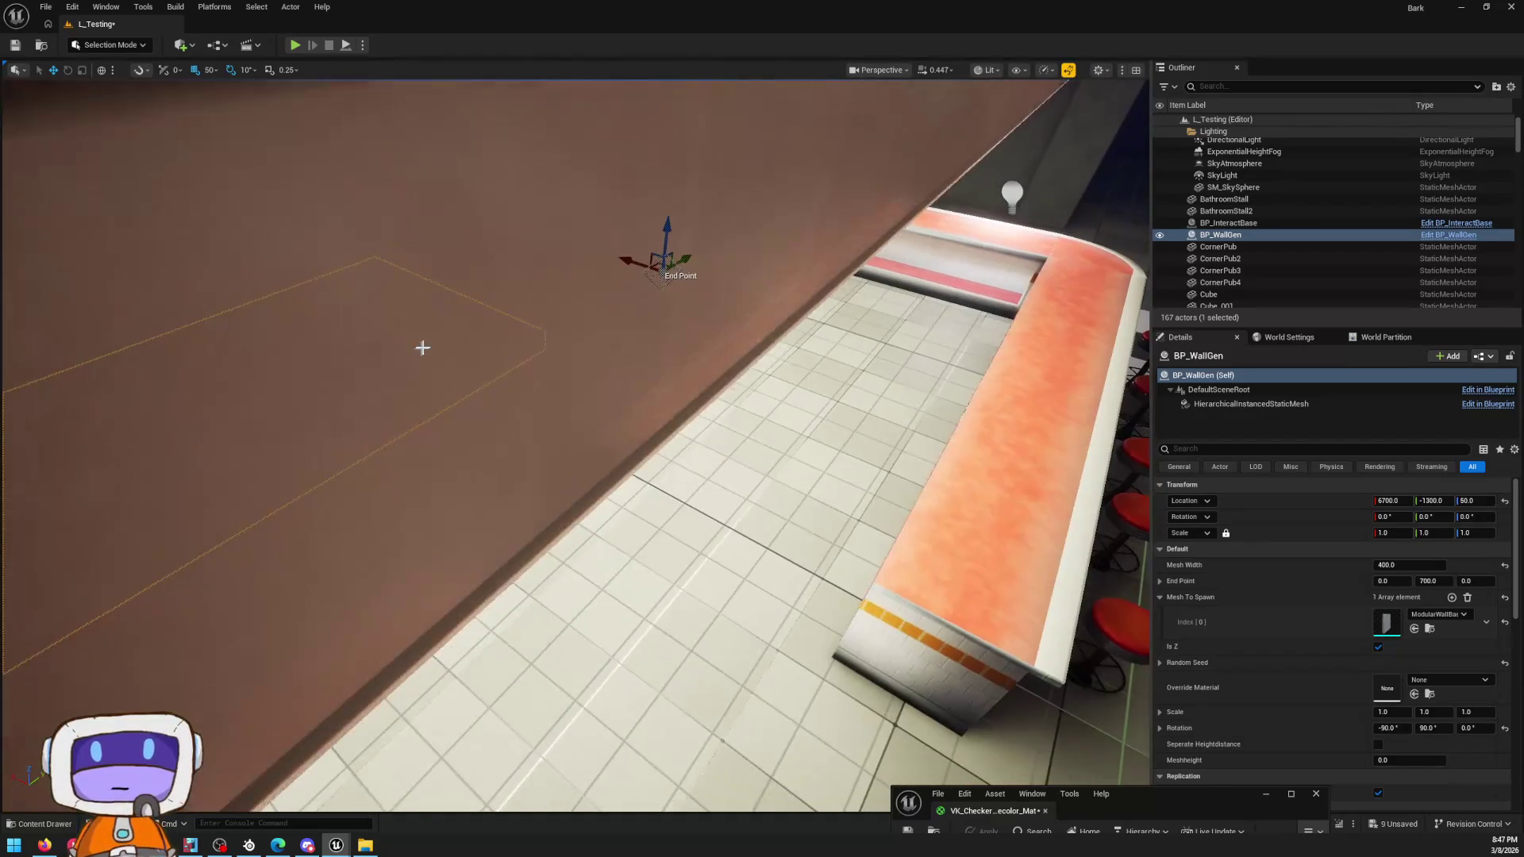
right_click_drag(752, 392, 622, 269)
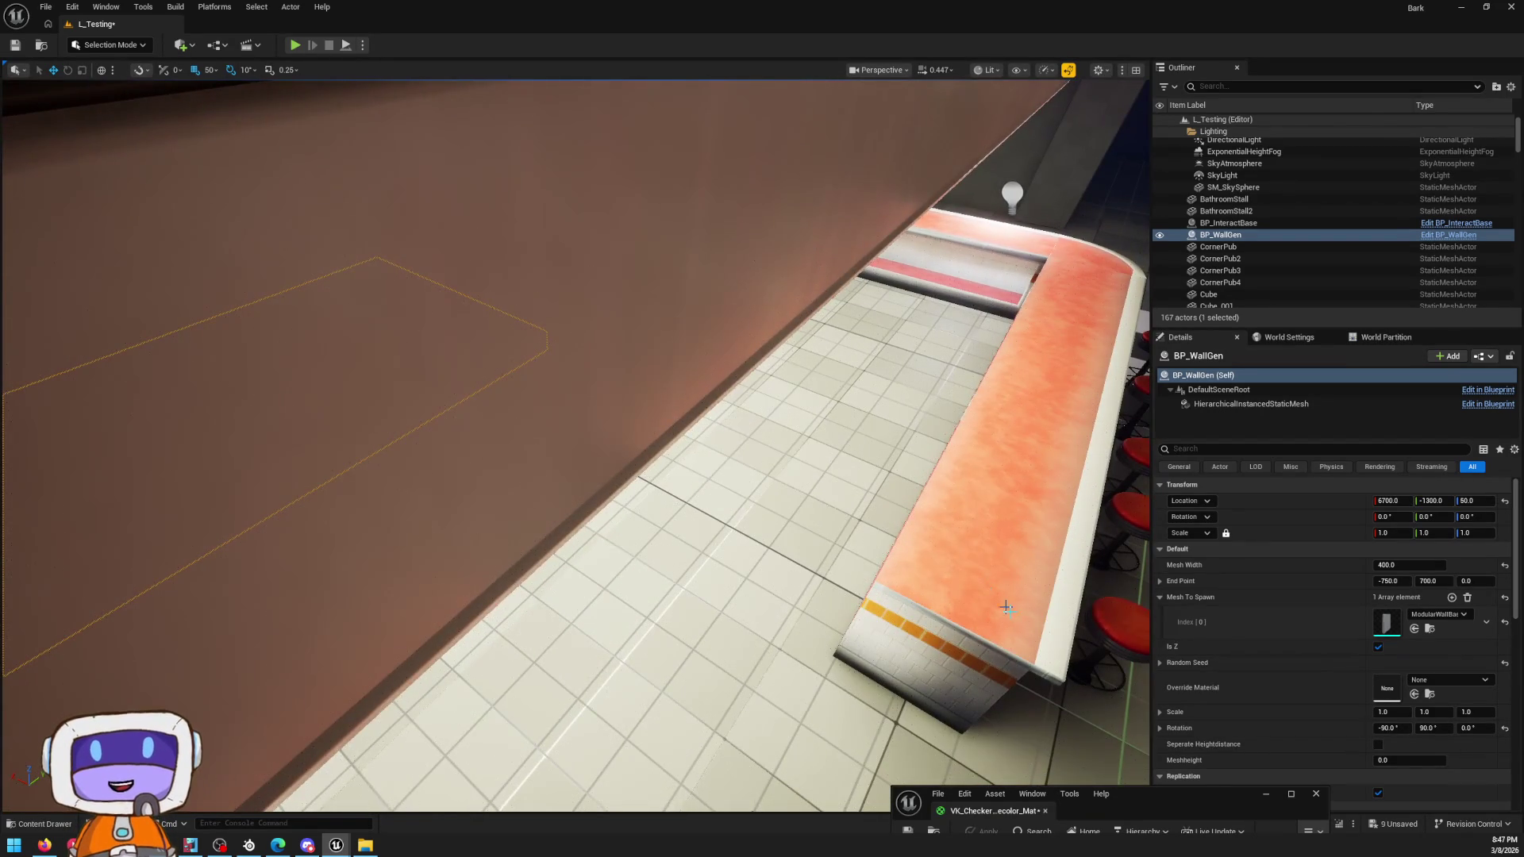
right_click_drag(980, 587, 980, 587)
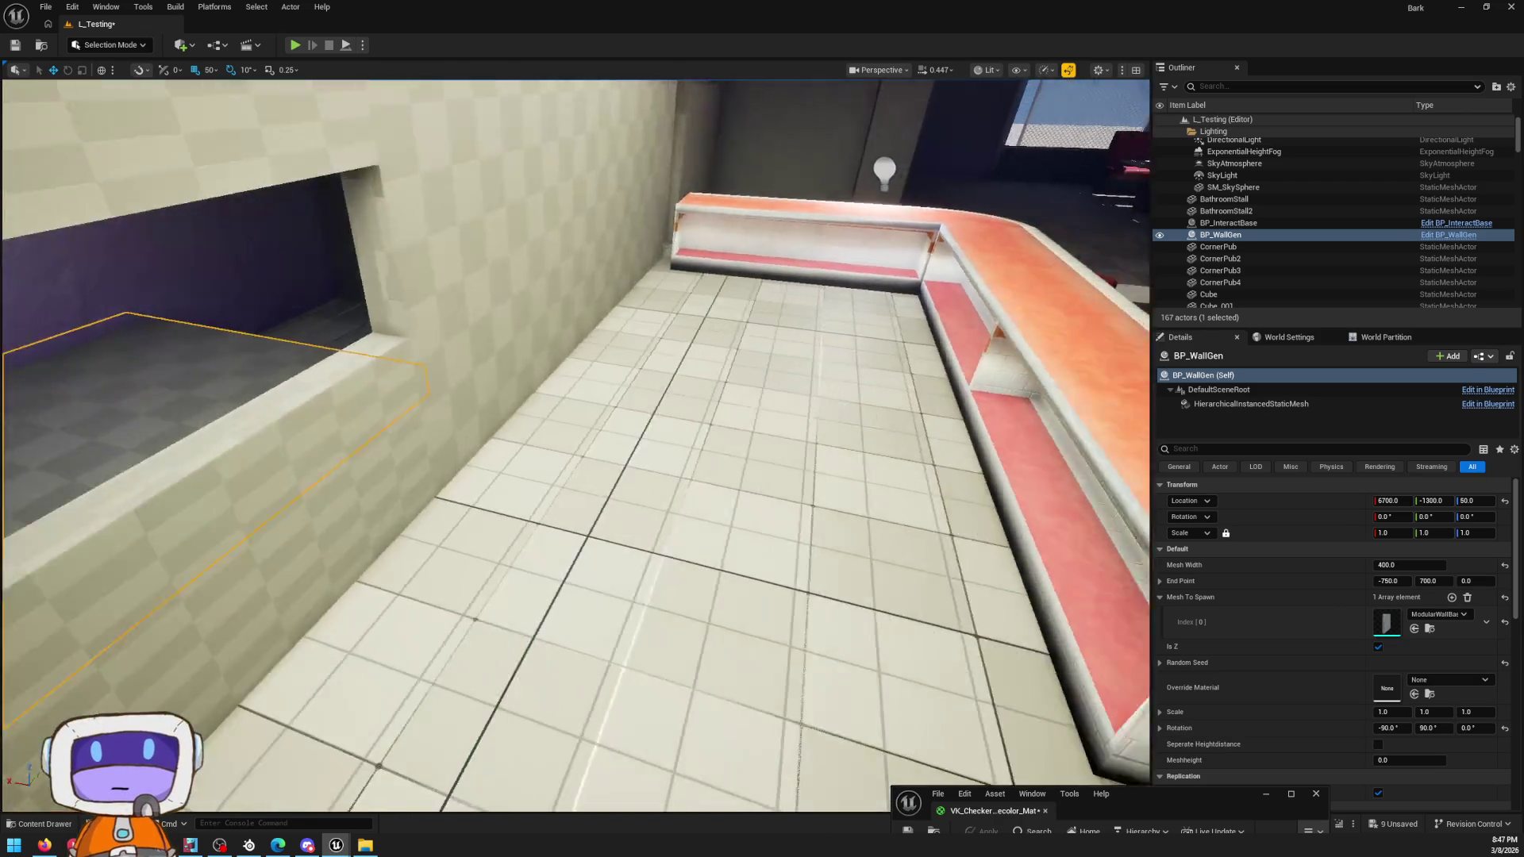
right_click_drag(834, 584, 833, 585)
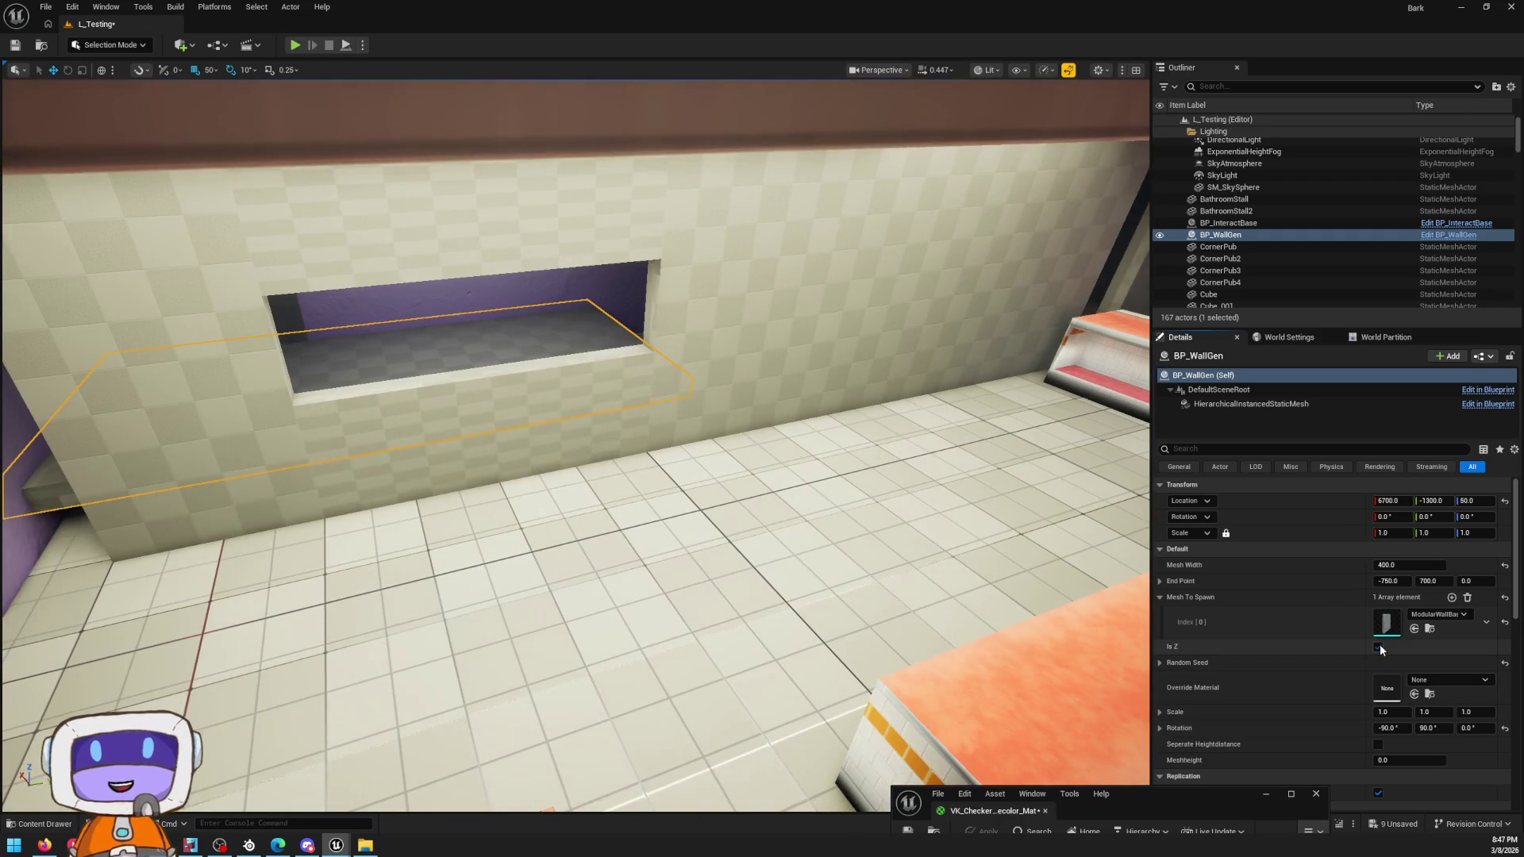
right_click_drag(953, 579, 952, 579)
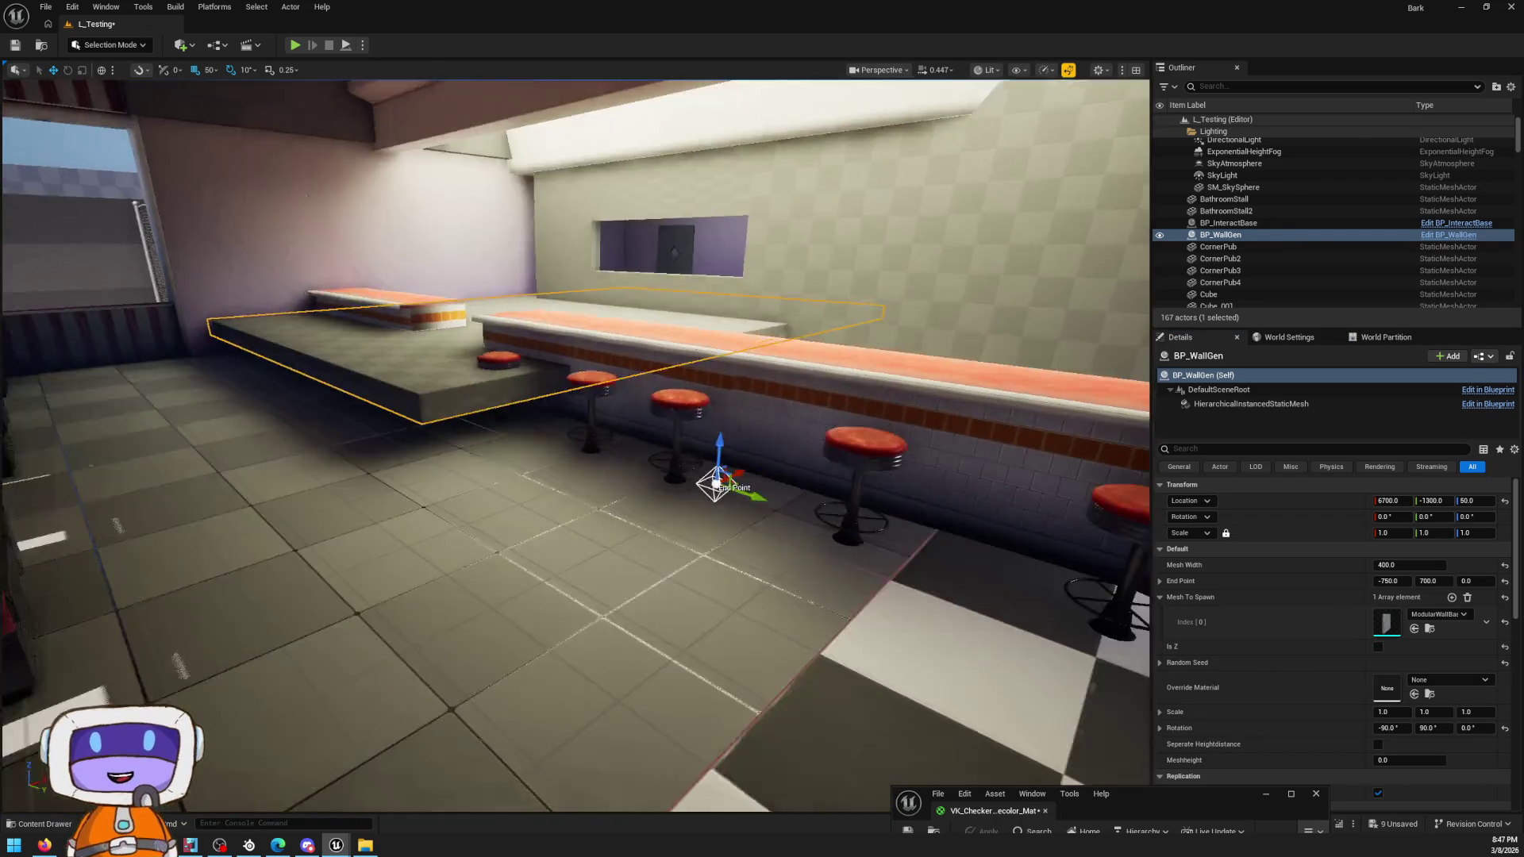
right_click_drag(1036, 515, 1035, 514)
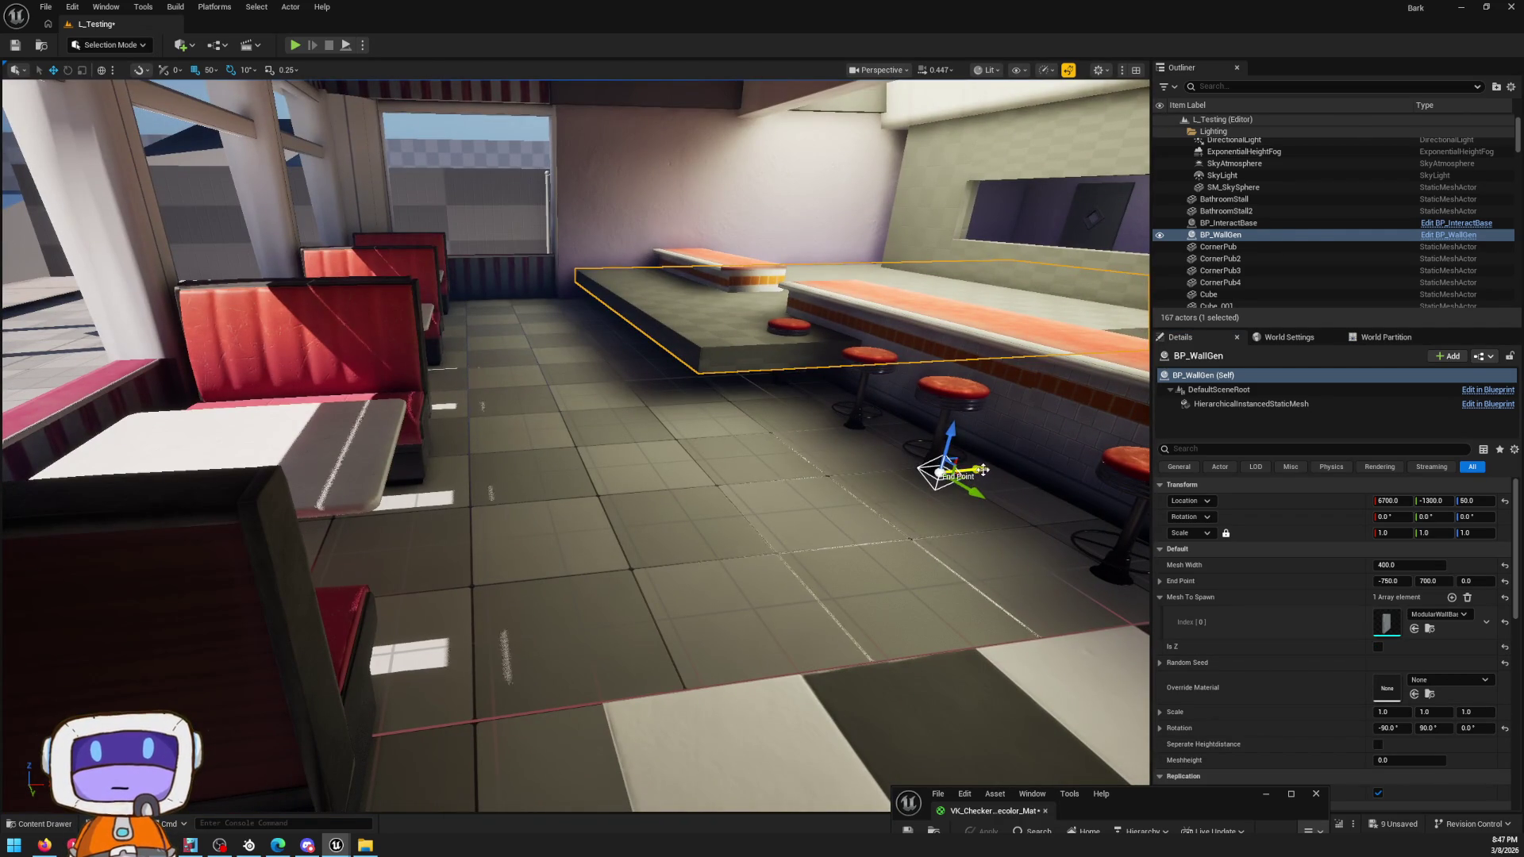
Step: Pull the End Point over to the booths (-1150, 900) so the slab spans the diner floor
left_click_drag(887, 477, 366, 428)
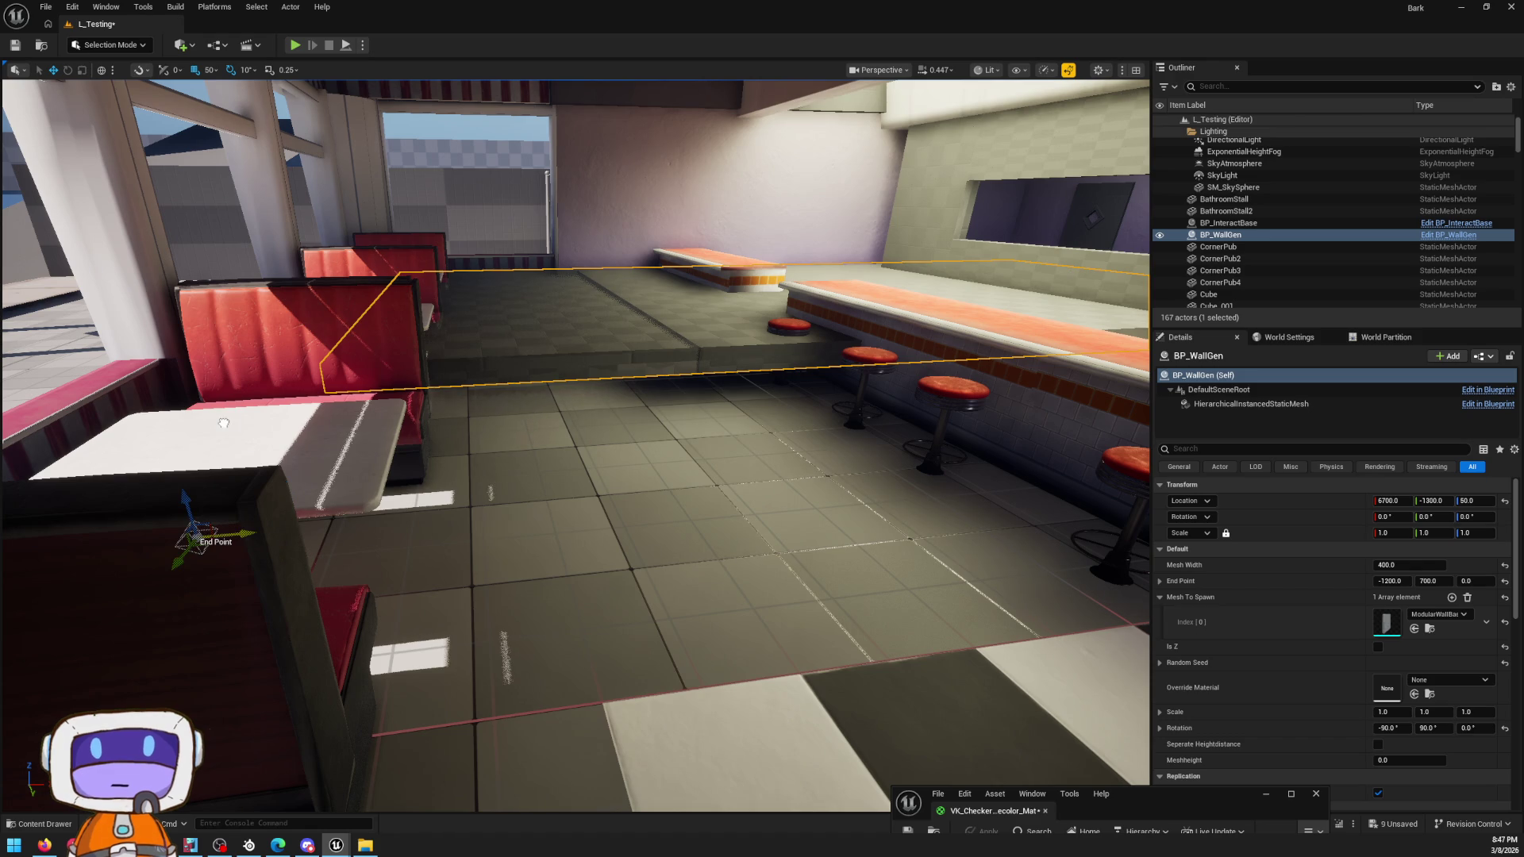
right_click_drag(287, 456, 286, 457)
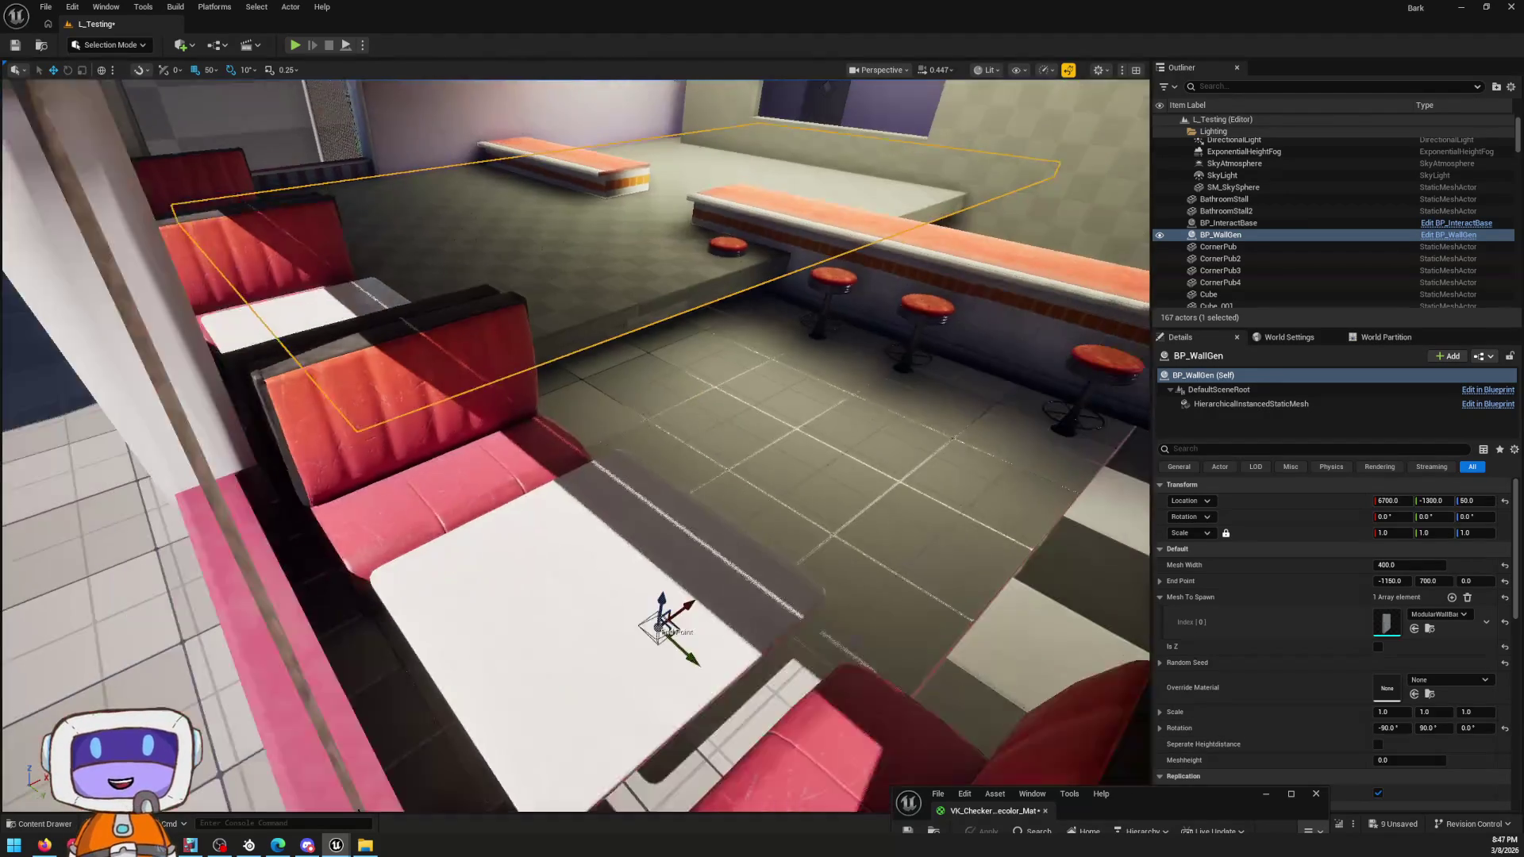
right_click_drag(611, 581, 610, 579)
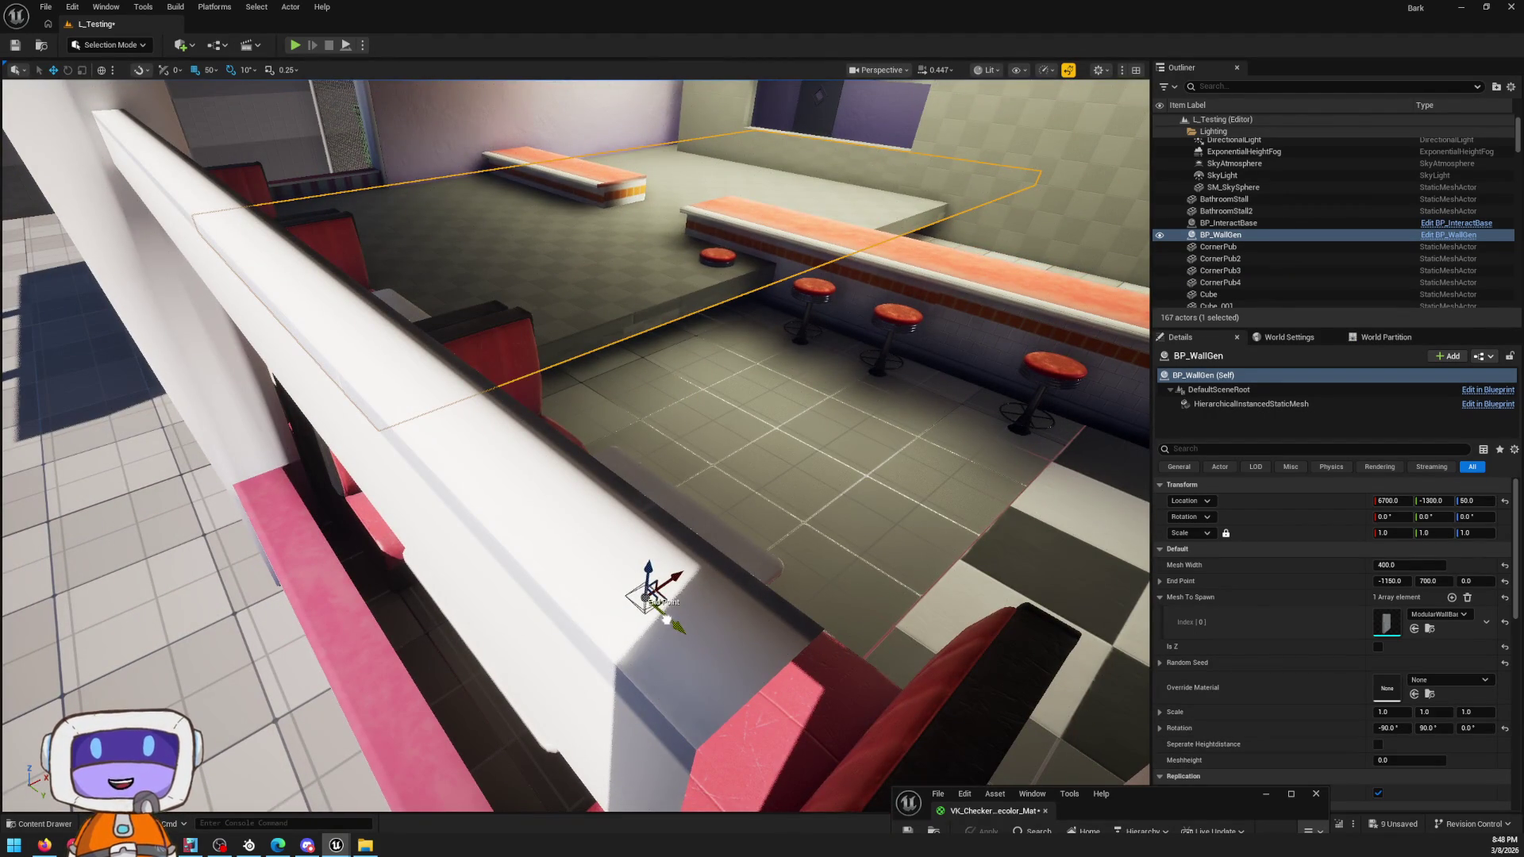
right_click_drag(422, 417, 422, 417)
key("ctrl+space")
key("ctrl+space")
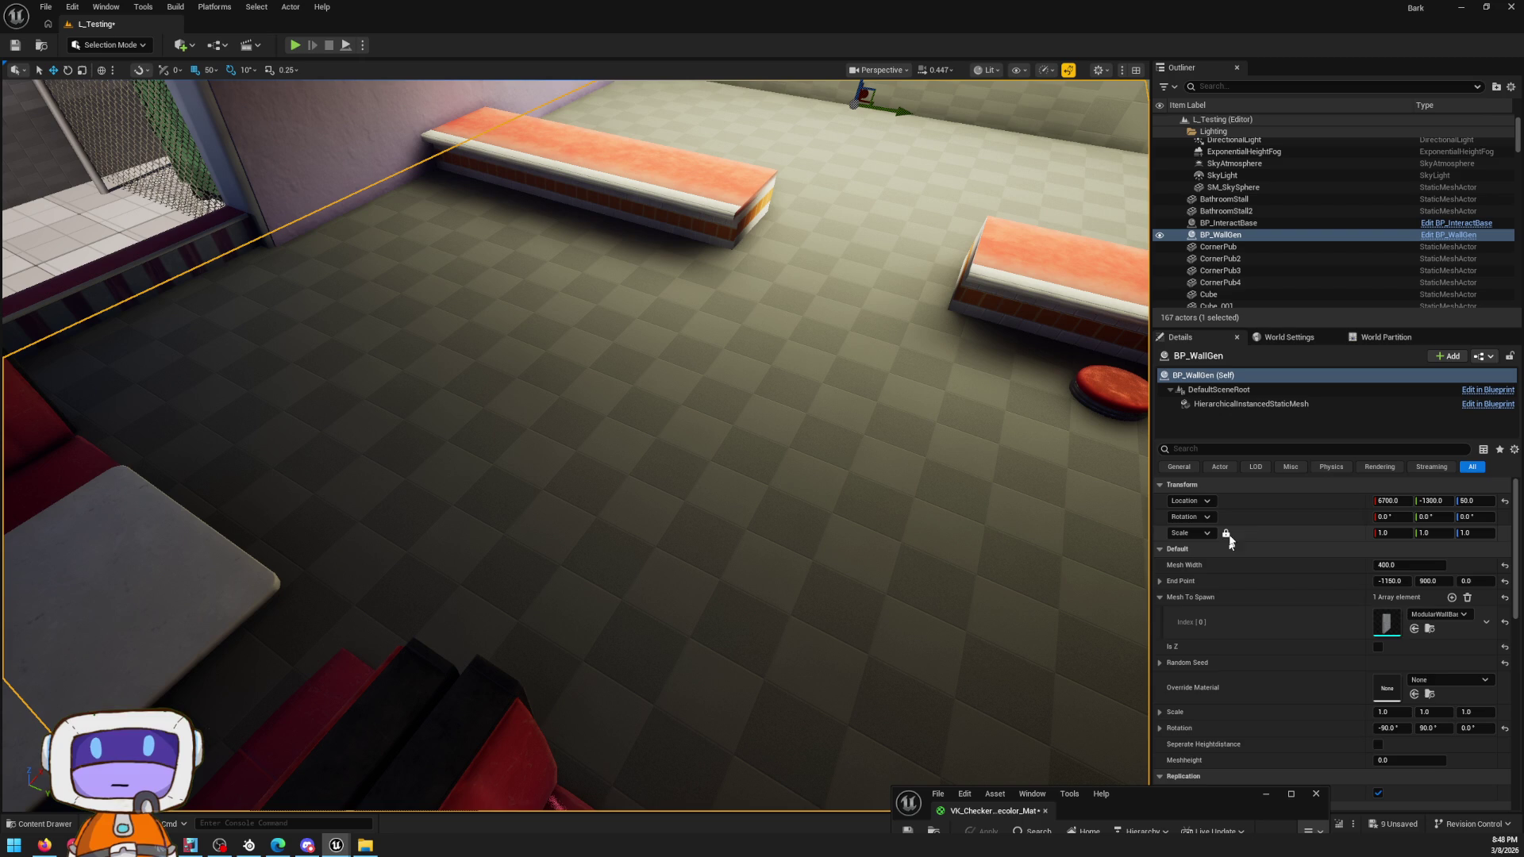
left_click(1442, 677)
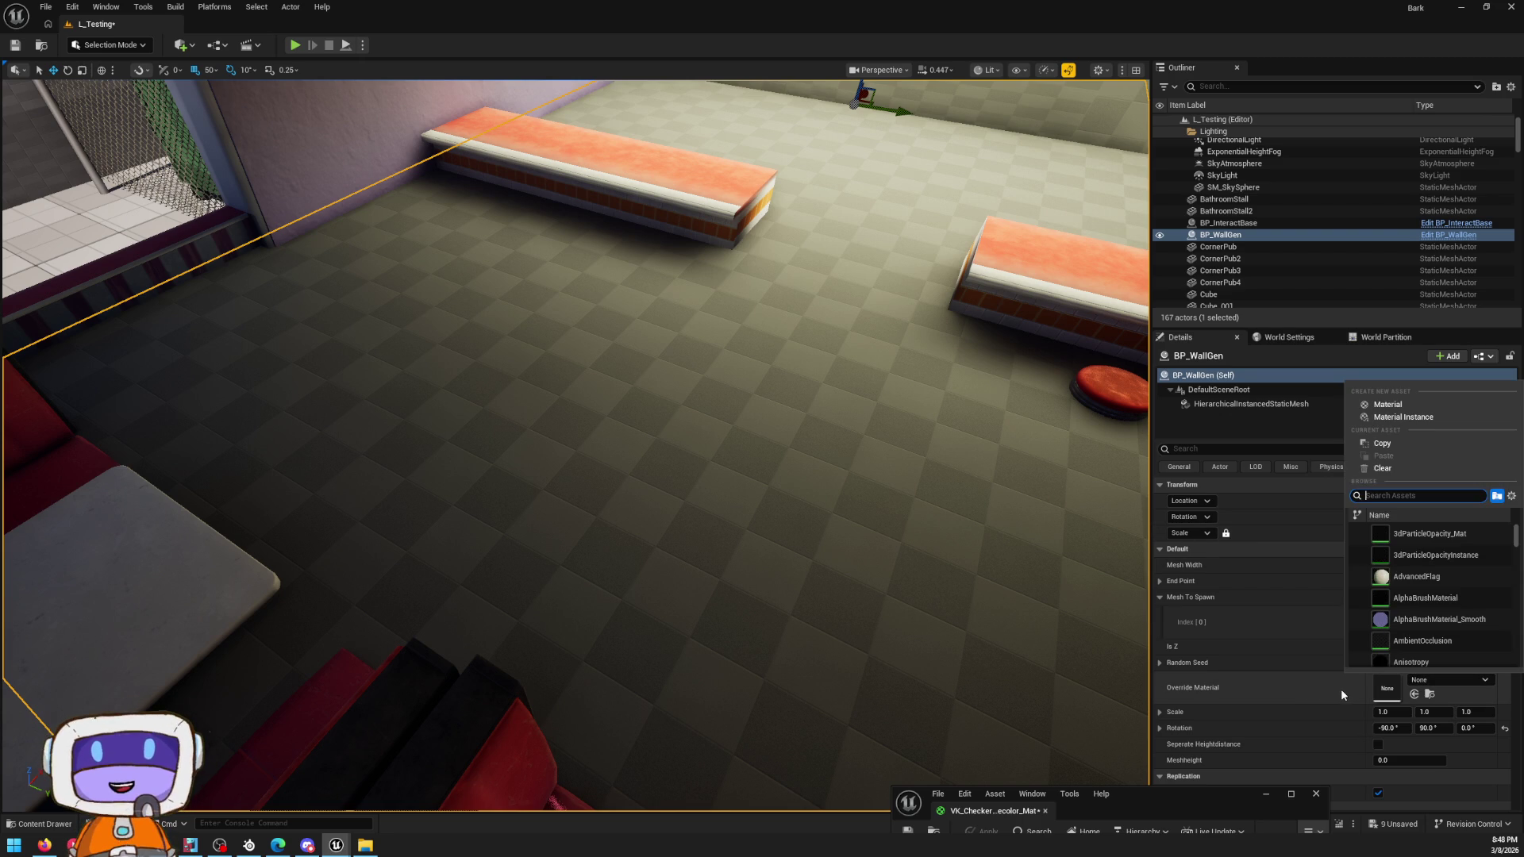
type("che")
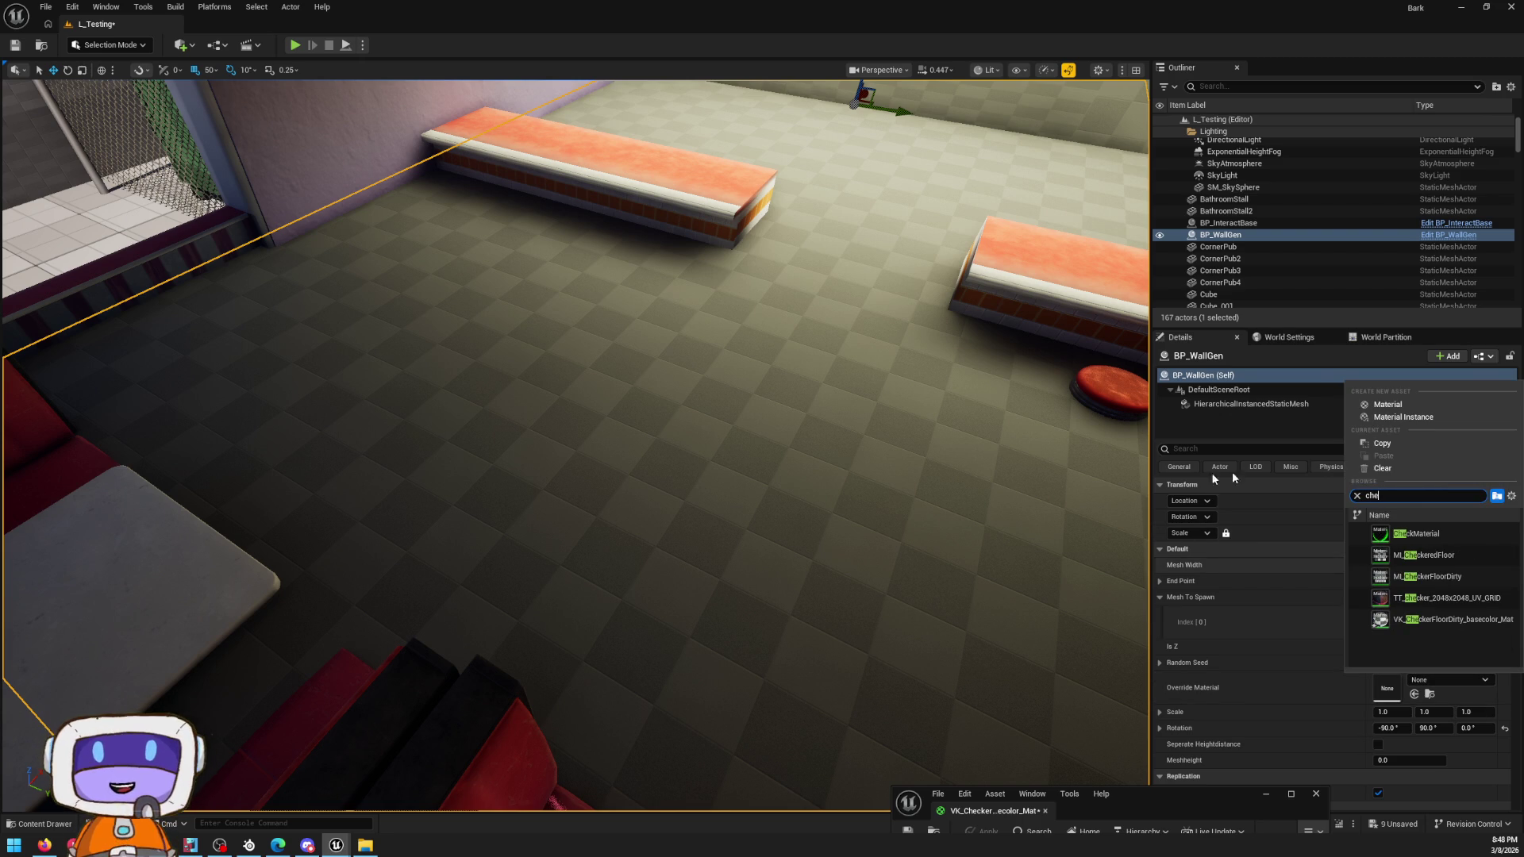
Step: Set the slab's override material to MI_CheckeredFloor
left_click(1429, 555)
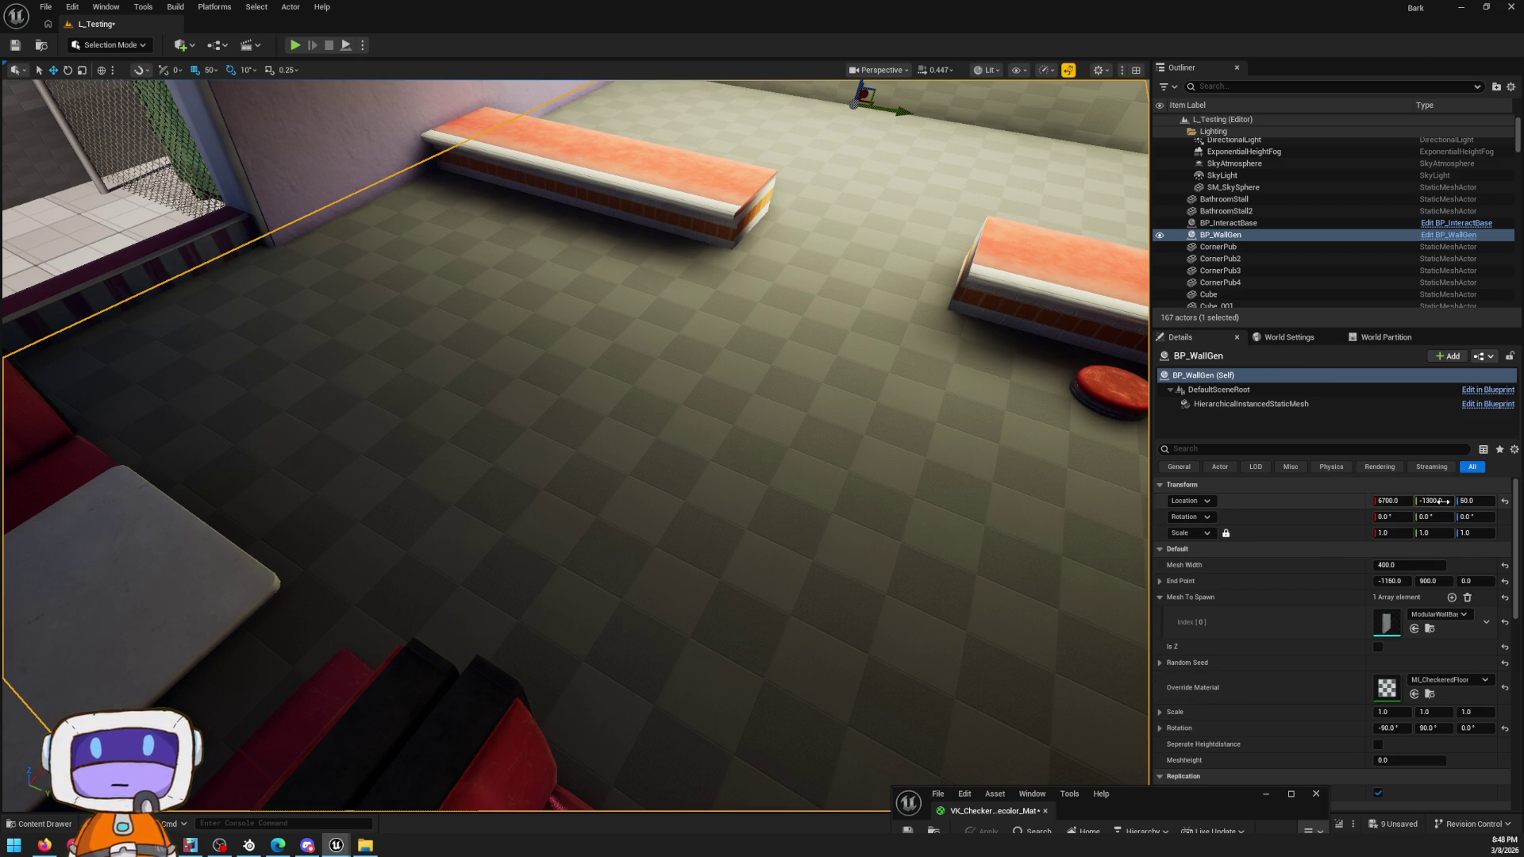
scroll(1016, 488, "down", 5)
scroll(823, 459, "up", 3)
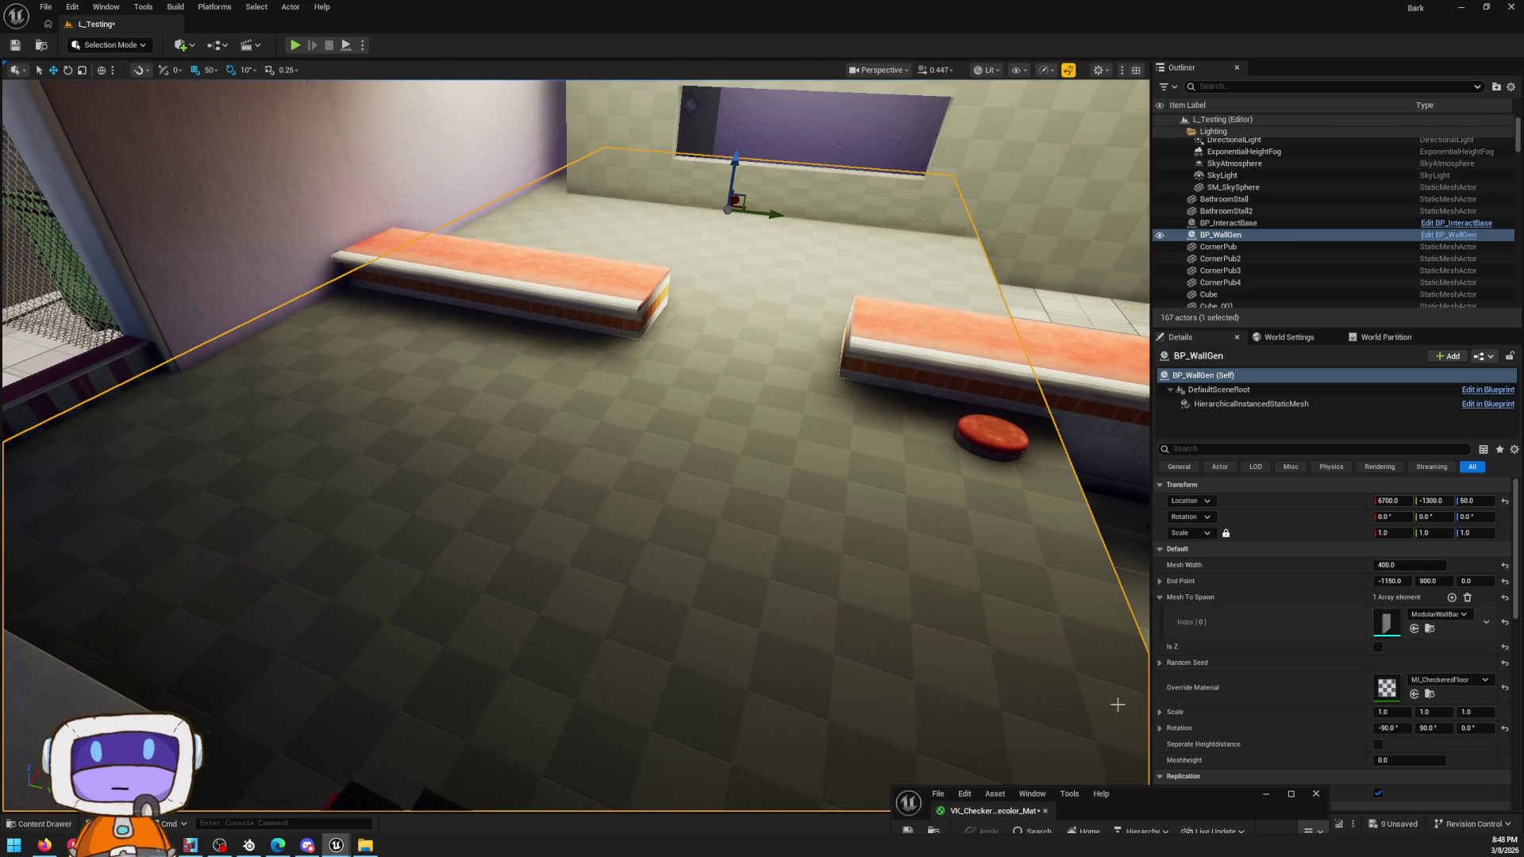
Step: Rotate the checkered slab 180 degrees so the black-and-white checker faces up
right_click_drag(884, 504, 851, 432)
key("e")
key("r")
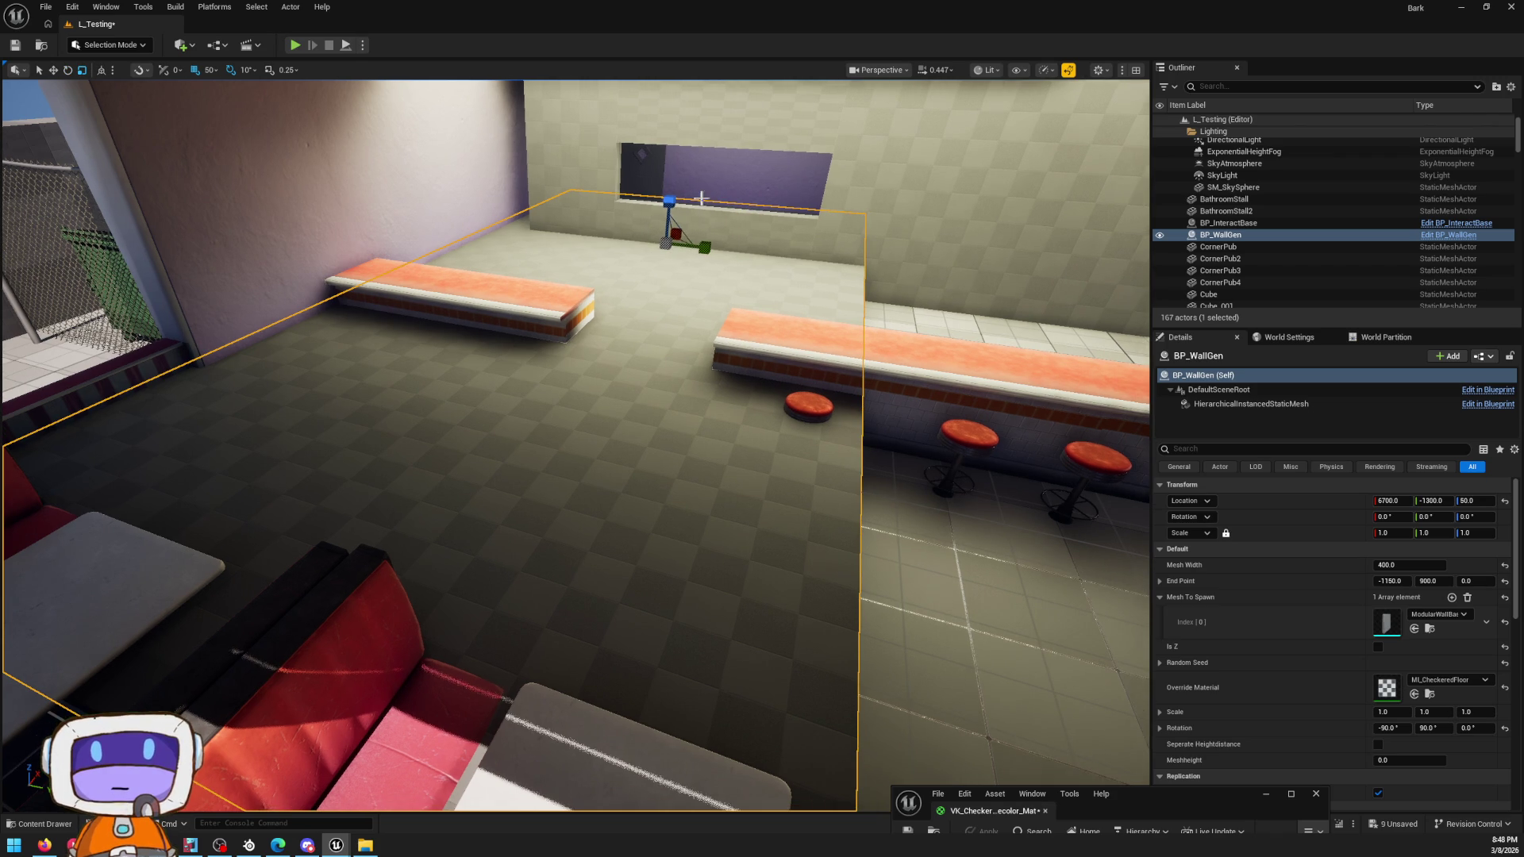
left_click_drag(687, 205, 658, 307)
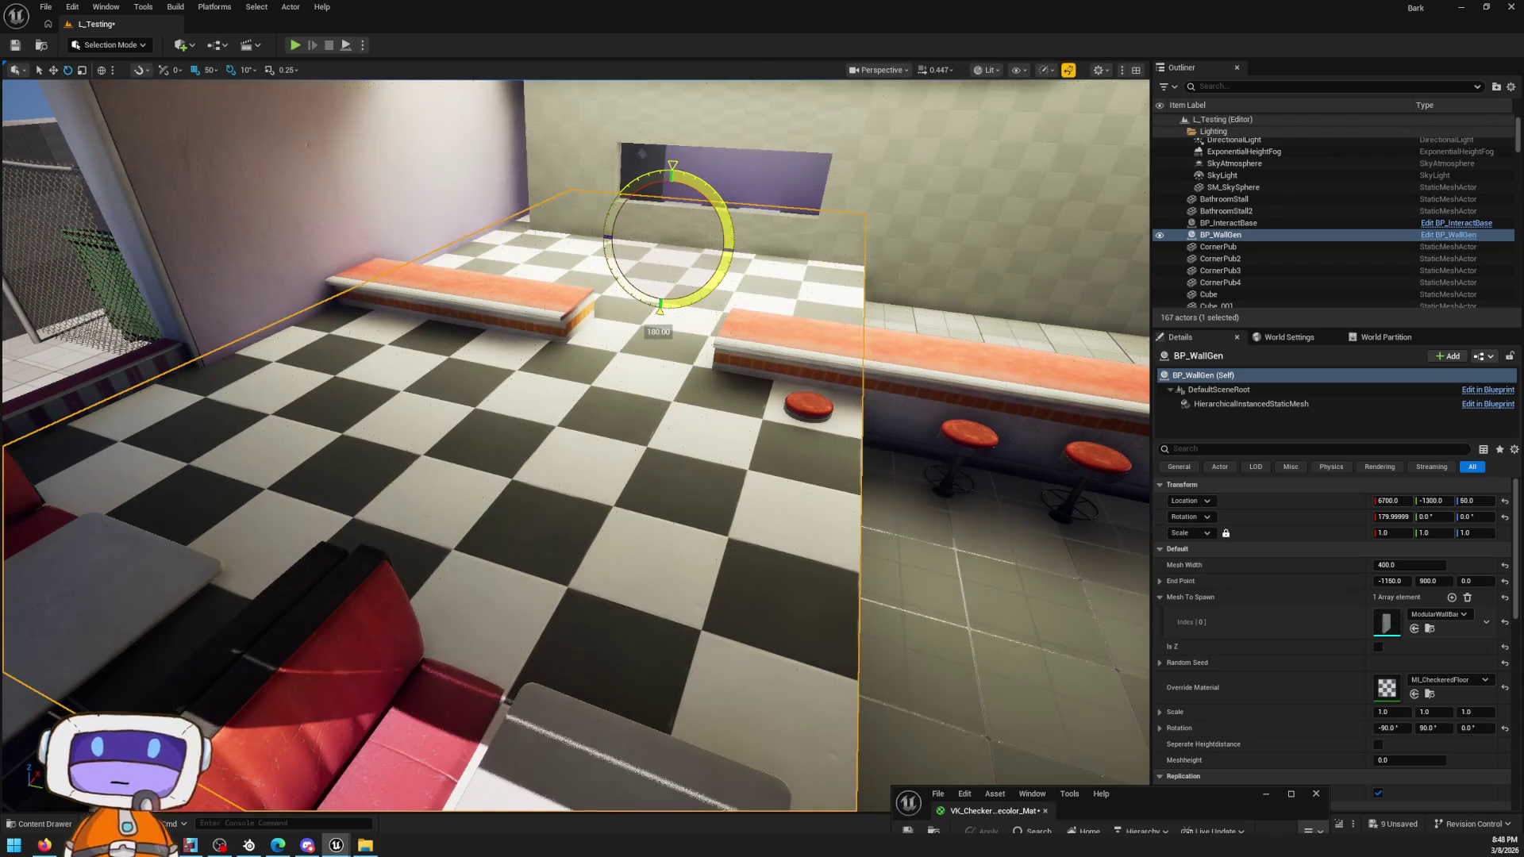
Step: Lower the slab on Z to about -14.5 so it sits nearly flush with the diner floor
left_click_drag(659, 312, 649, 234)
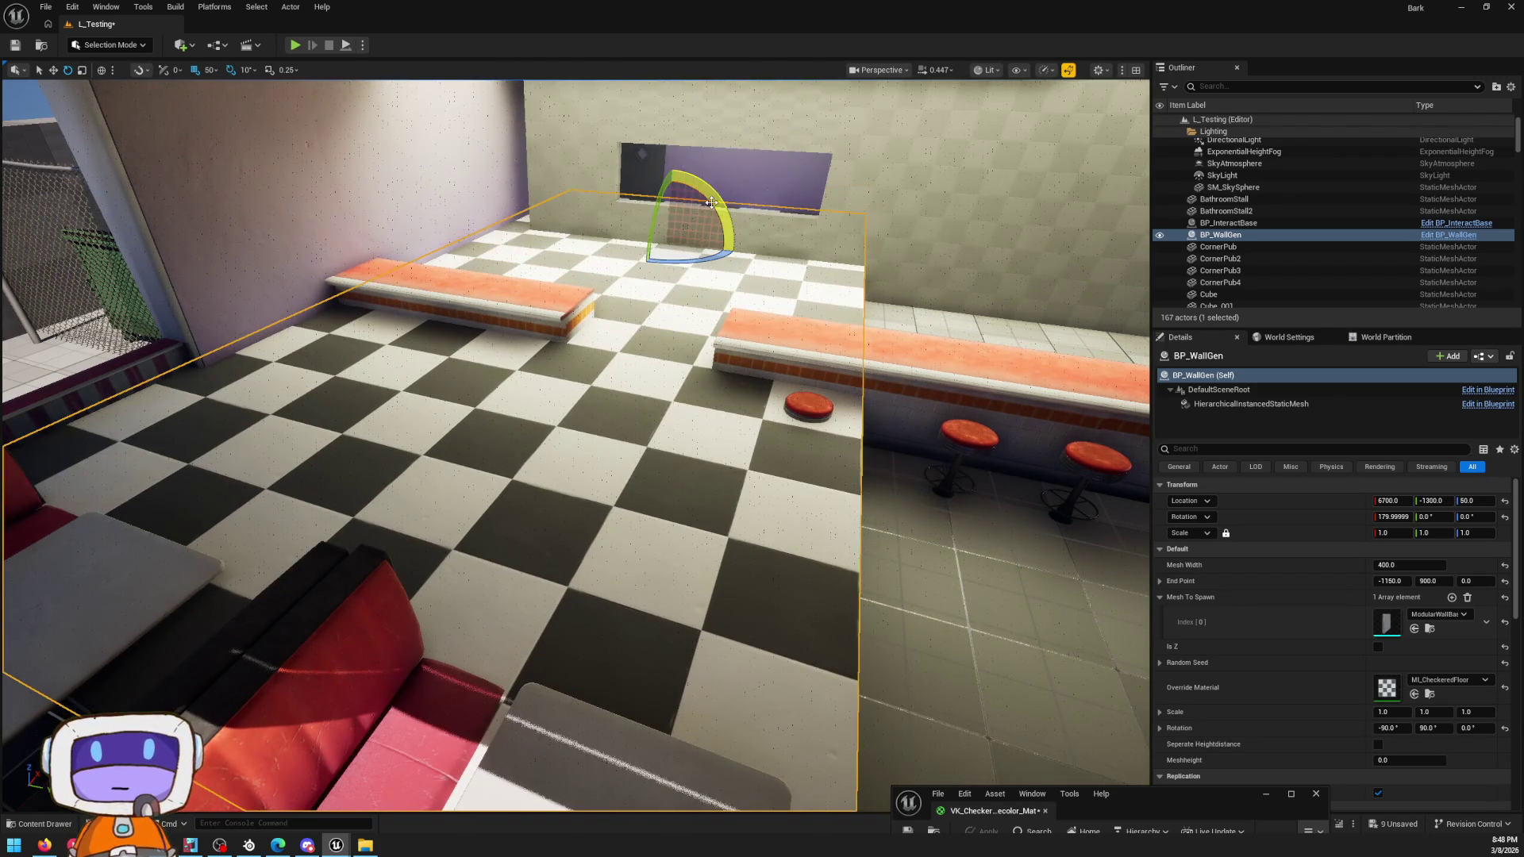
key("w")
right_click_drag(649, 235, 780, 190)
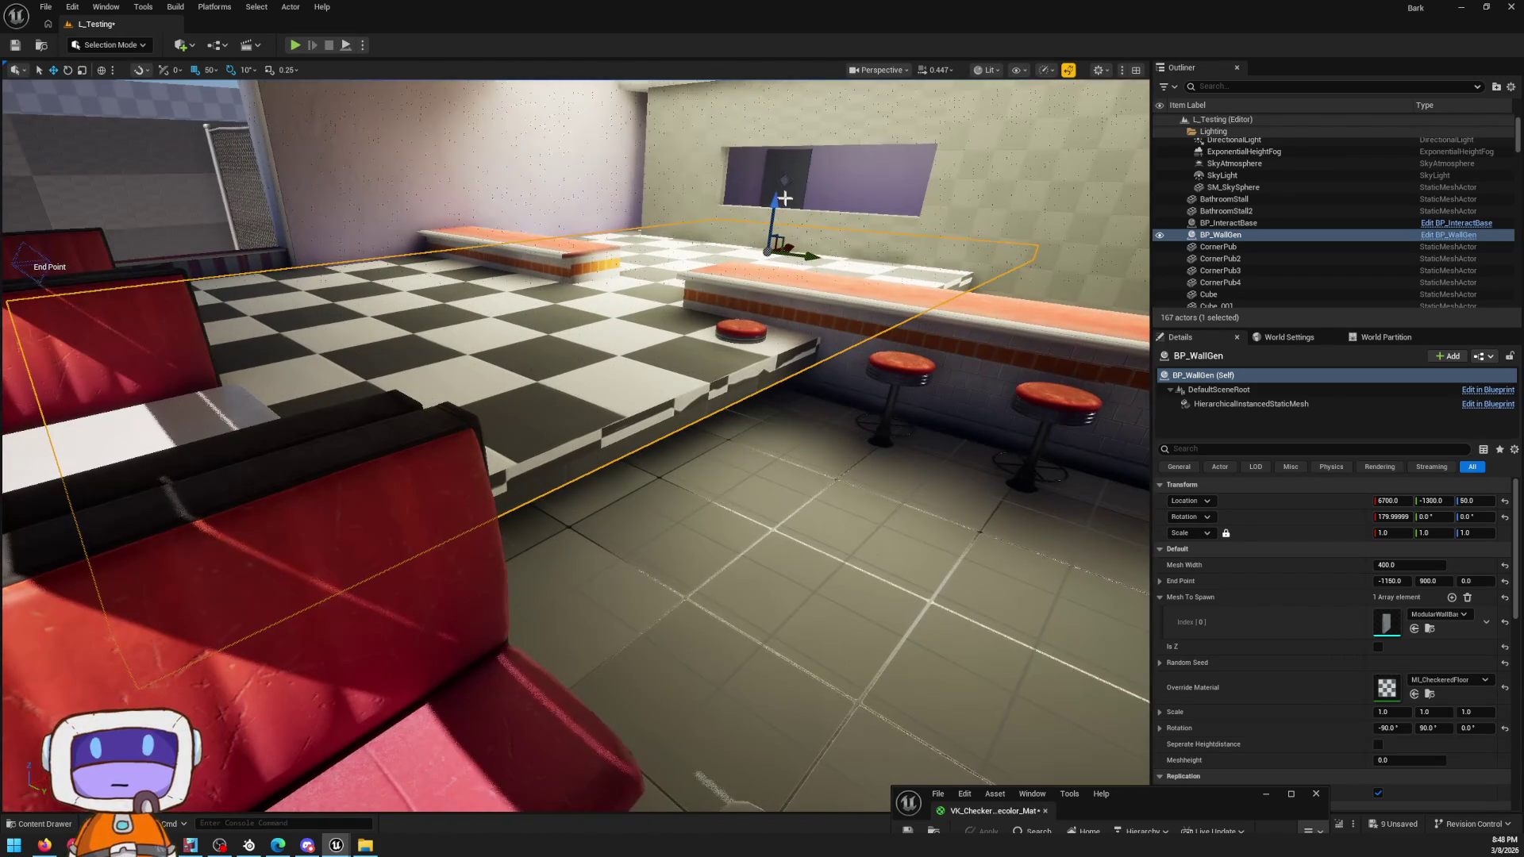
left_click_drag(776, 205, 768, 232)
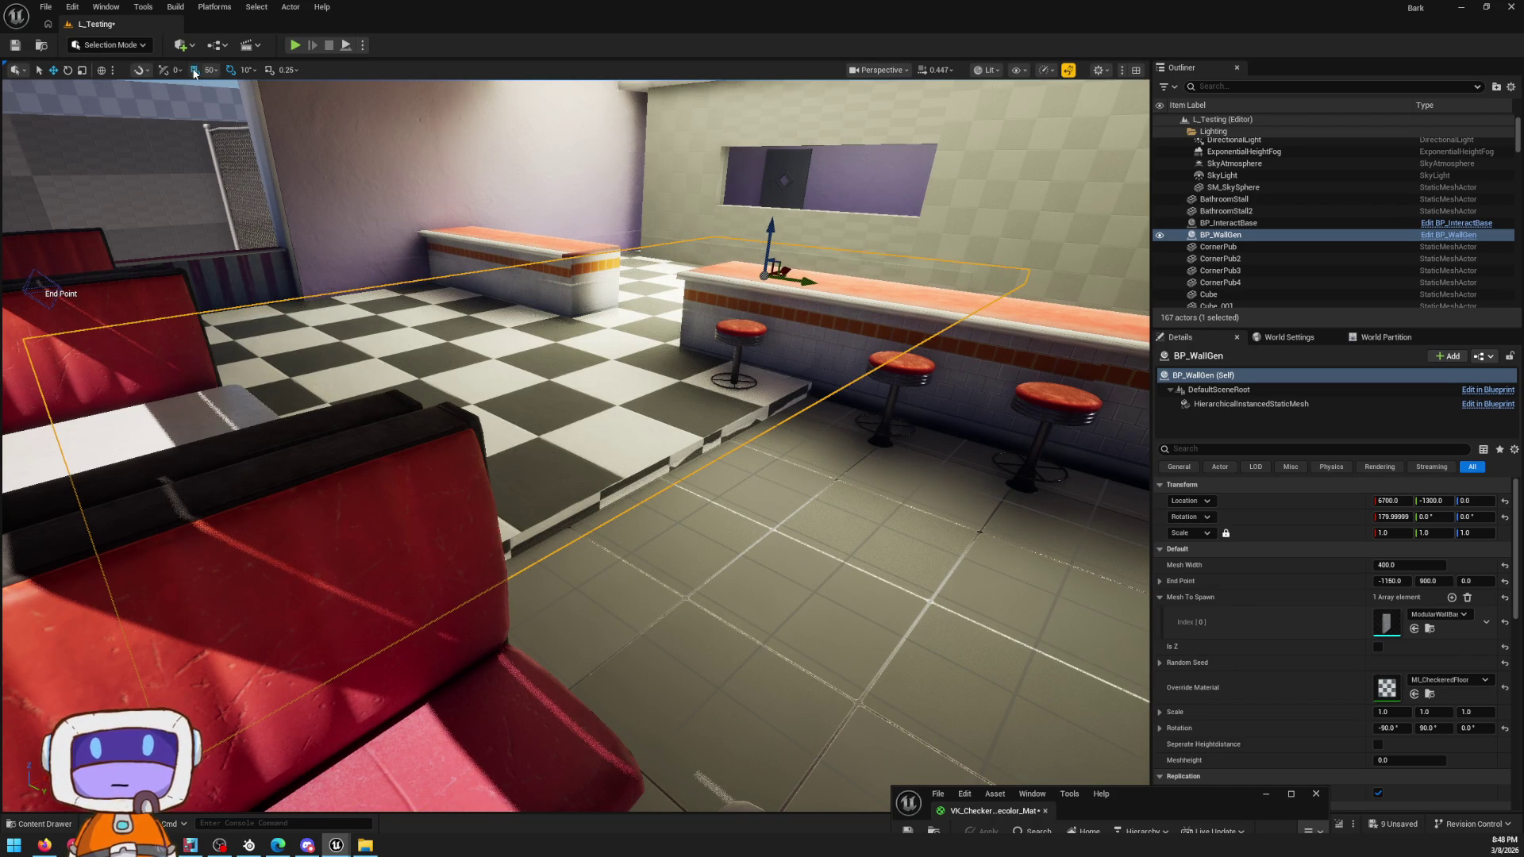
left_click_drag(772, 225, 782, 236)
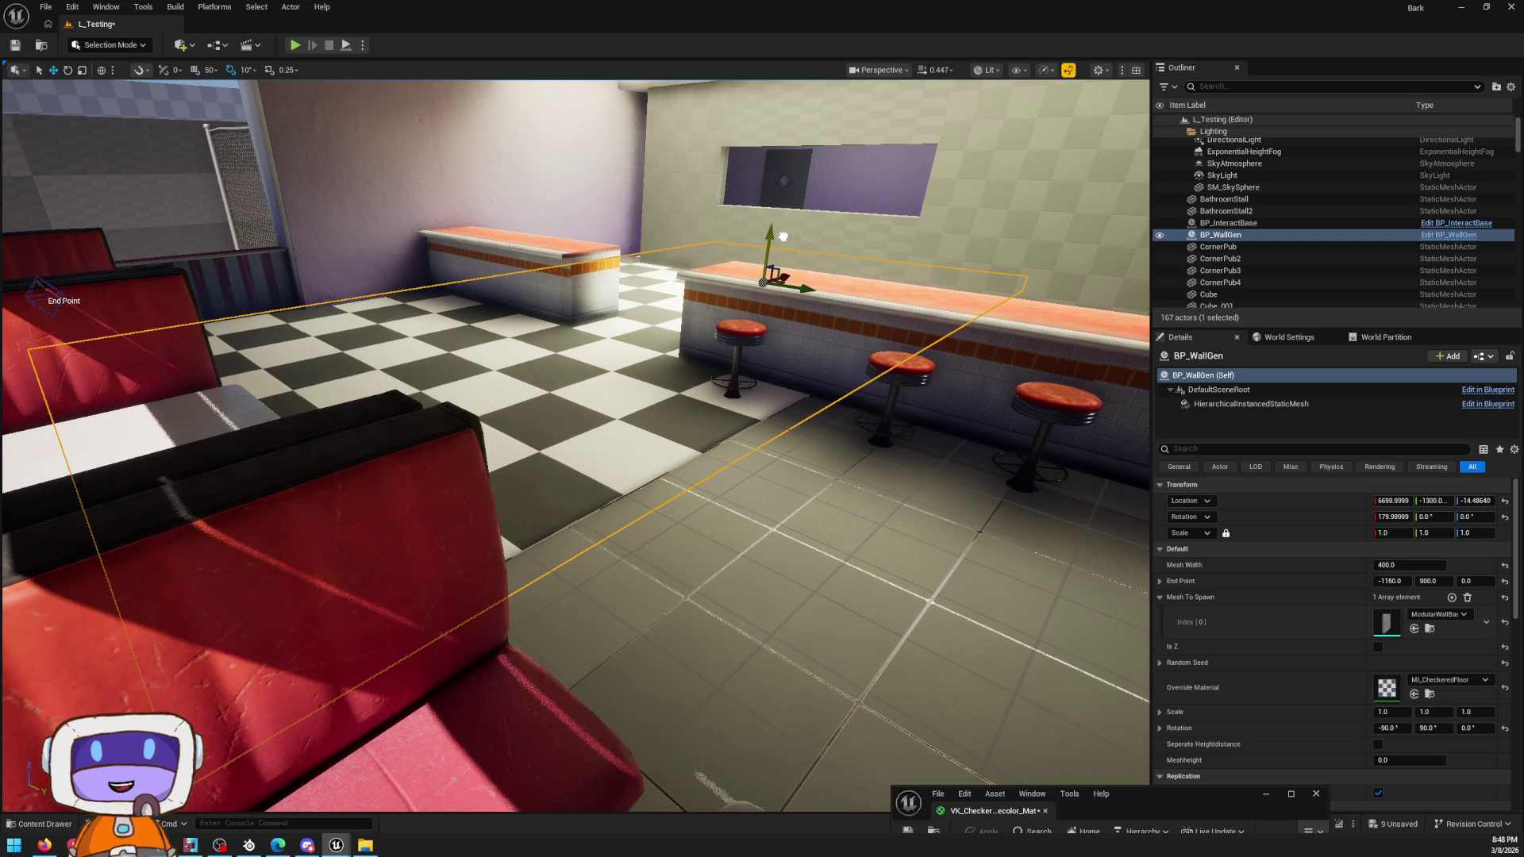